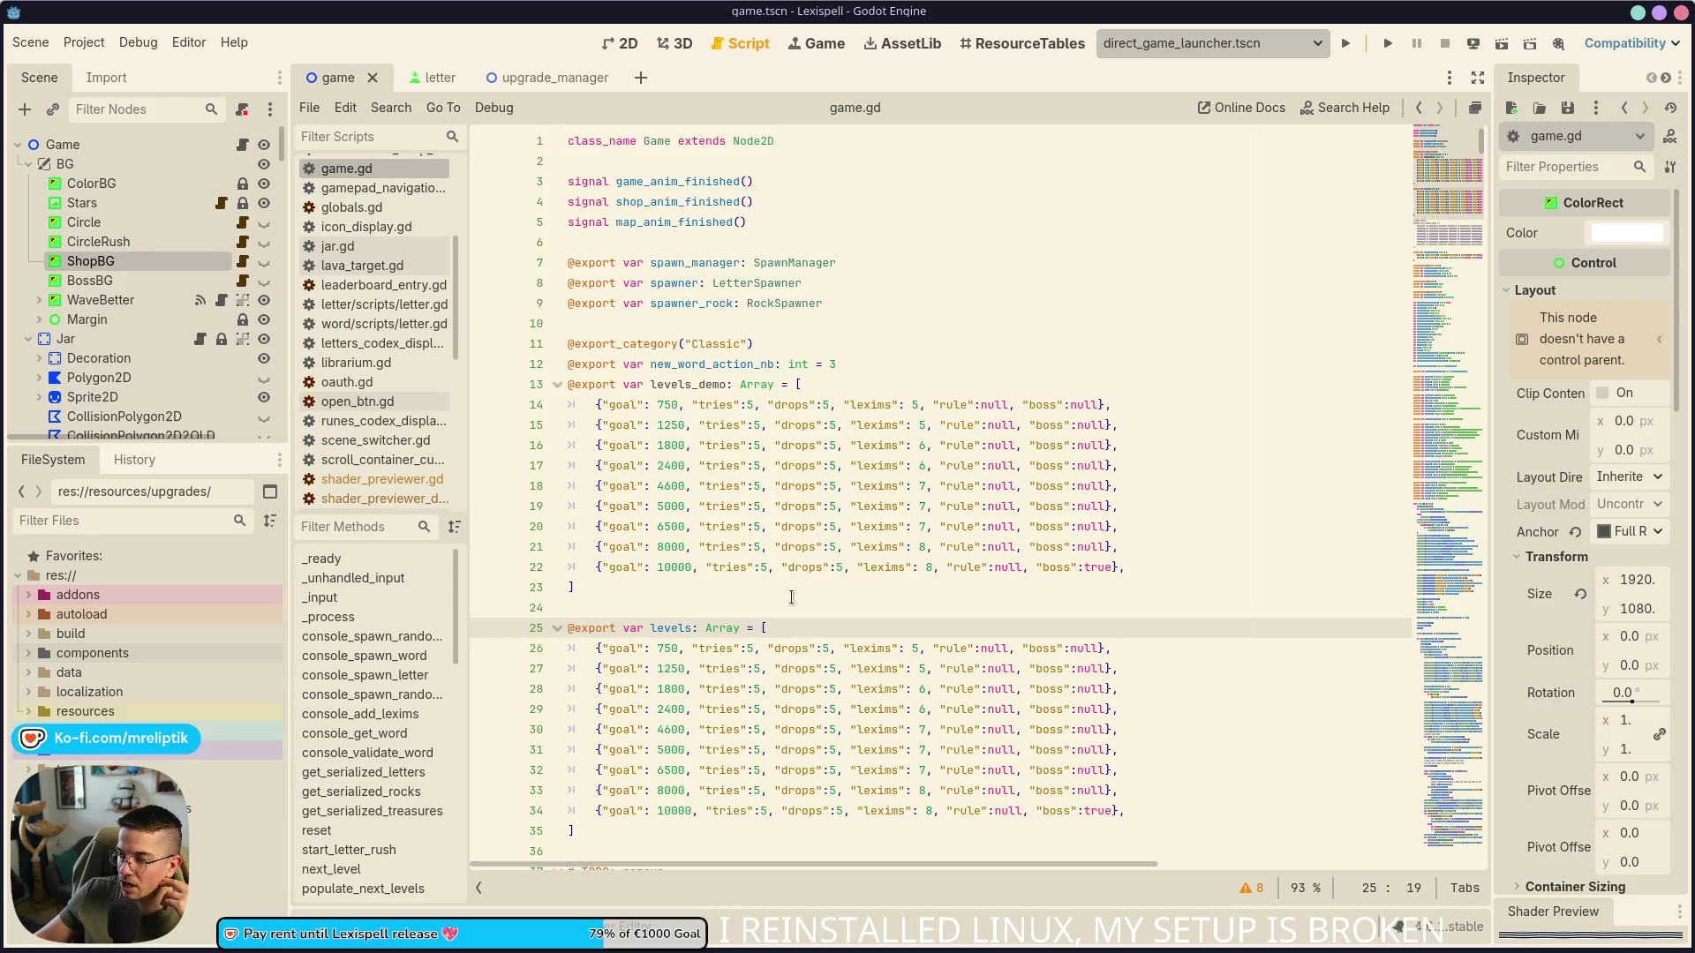
Select 'levels' on line 25 of game.gd and search the script for it, finding 45 matches
{"action": "left_click", "coordinate": [835, 626]}
{"action": "scroll", "coordinate": [876, 502], "scroll_direction": "down", "scroll_amount": 4}
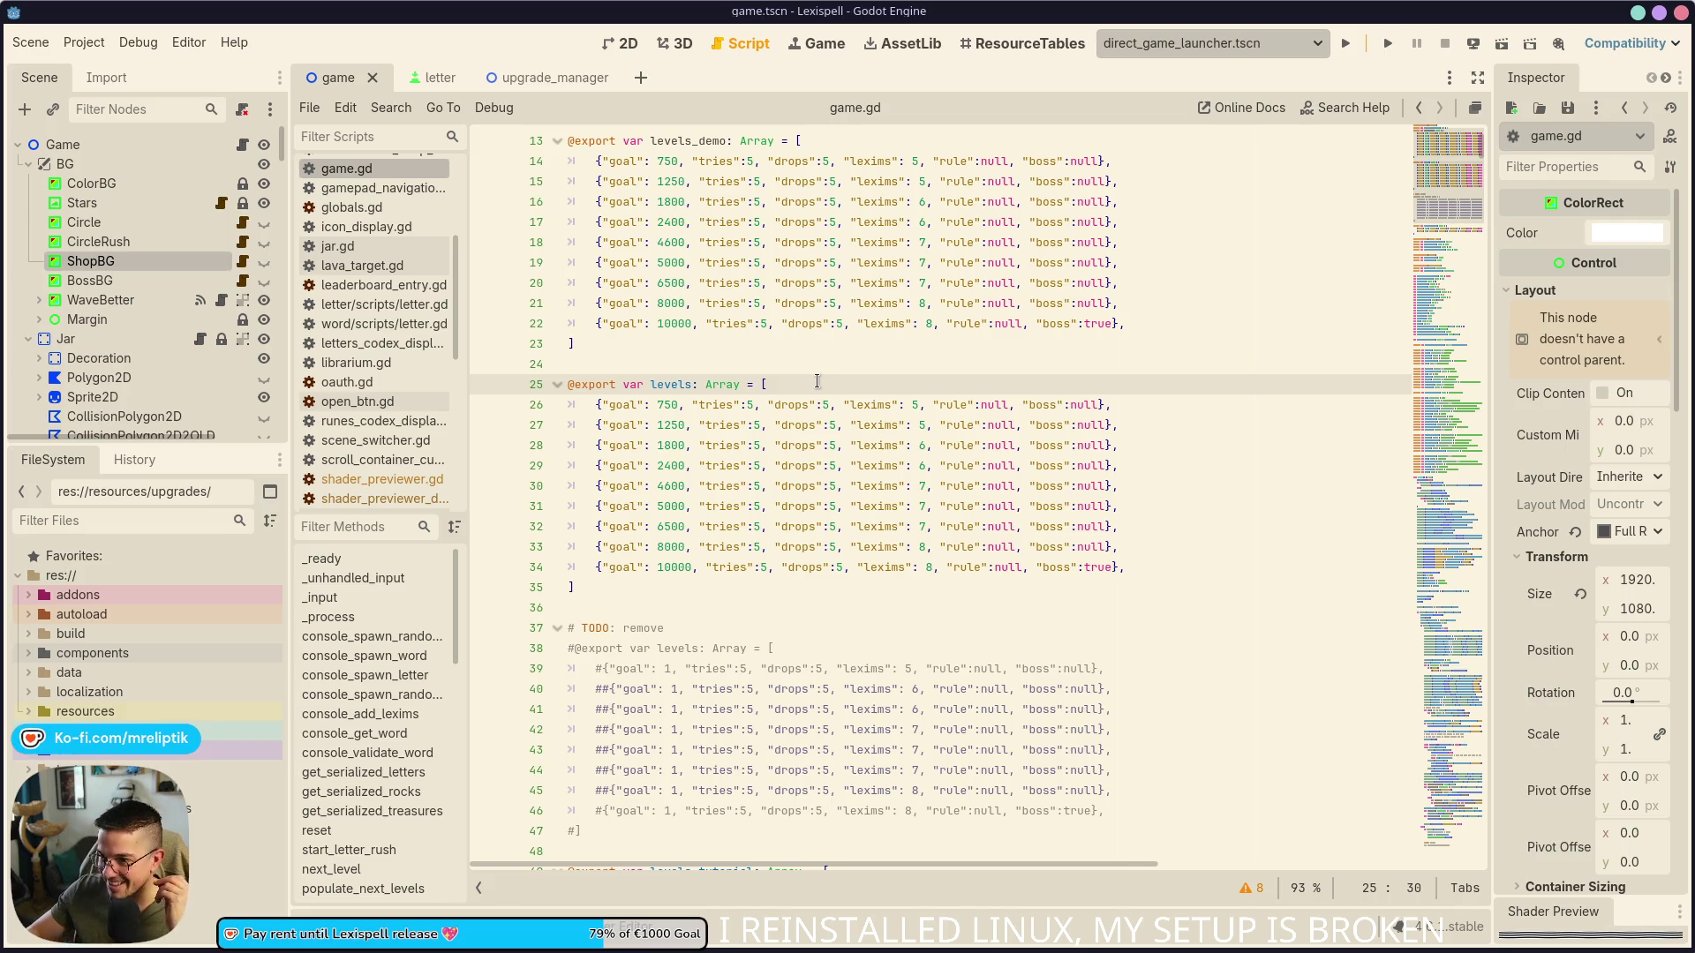
{"action": "scroll", "coordinate": [689, 422], "scroll_direction": "up", "scroll_amount": 4}
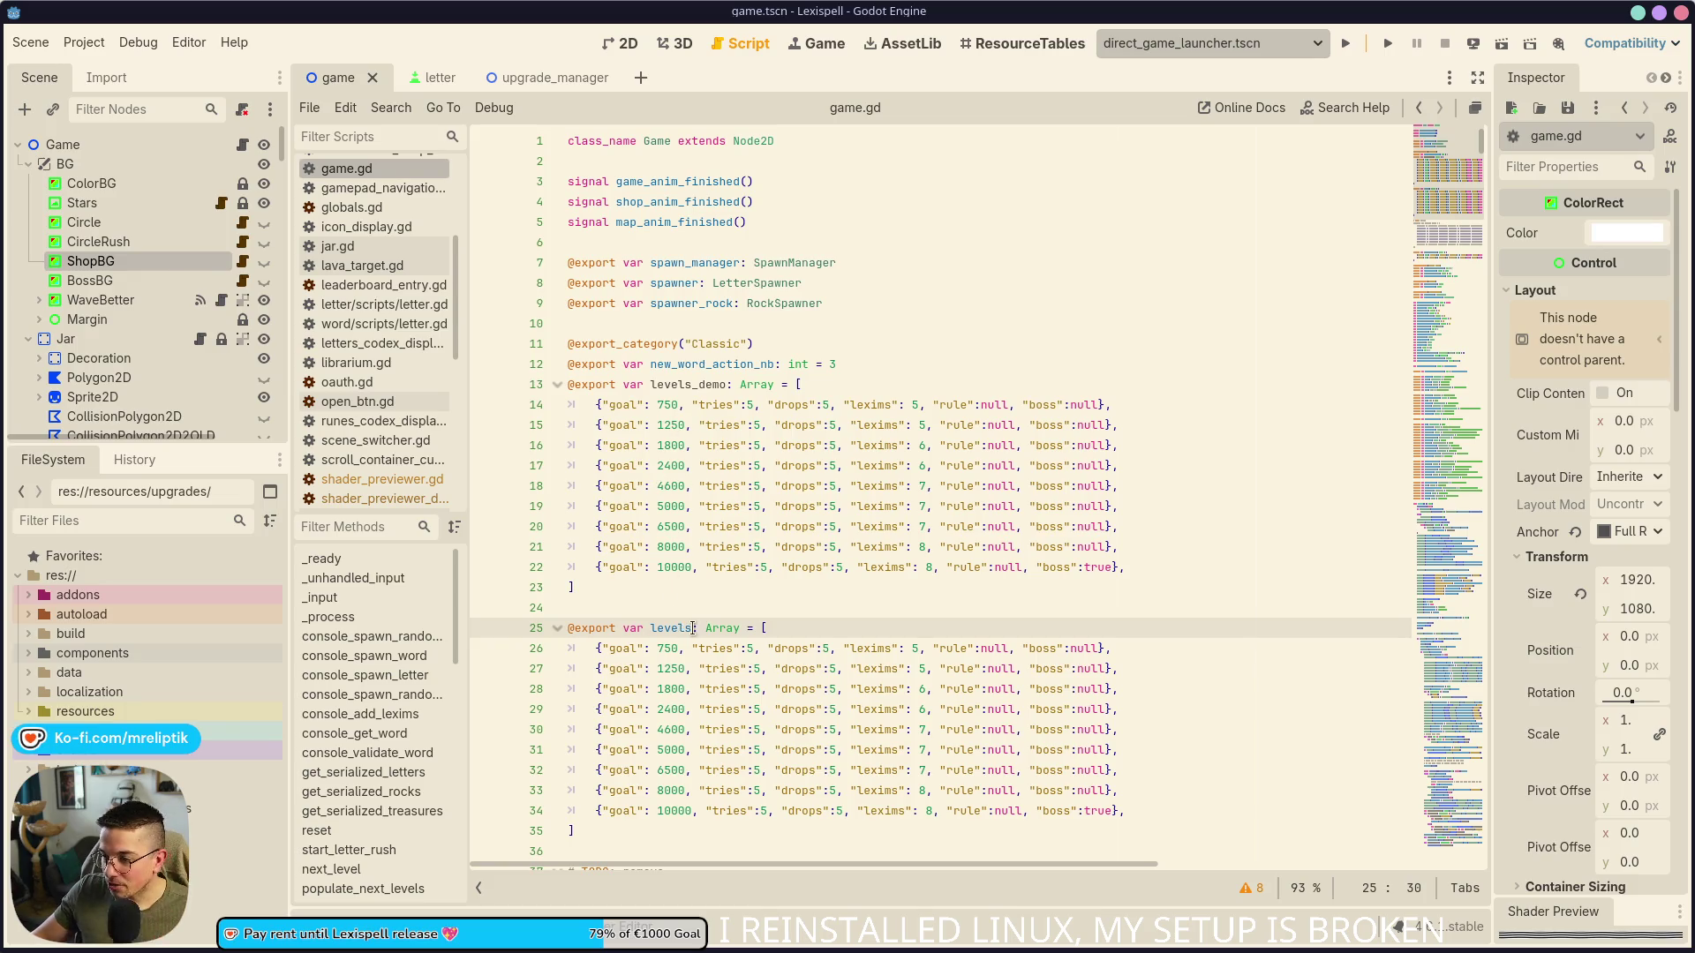
{"action": "double_click", "coordinate": [688, 386]}
{"action": "scroll", "coordinate": [712, 716], "scroll_direction": "down", "scroll_amount": 4}
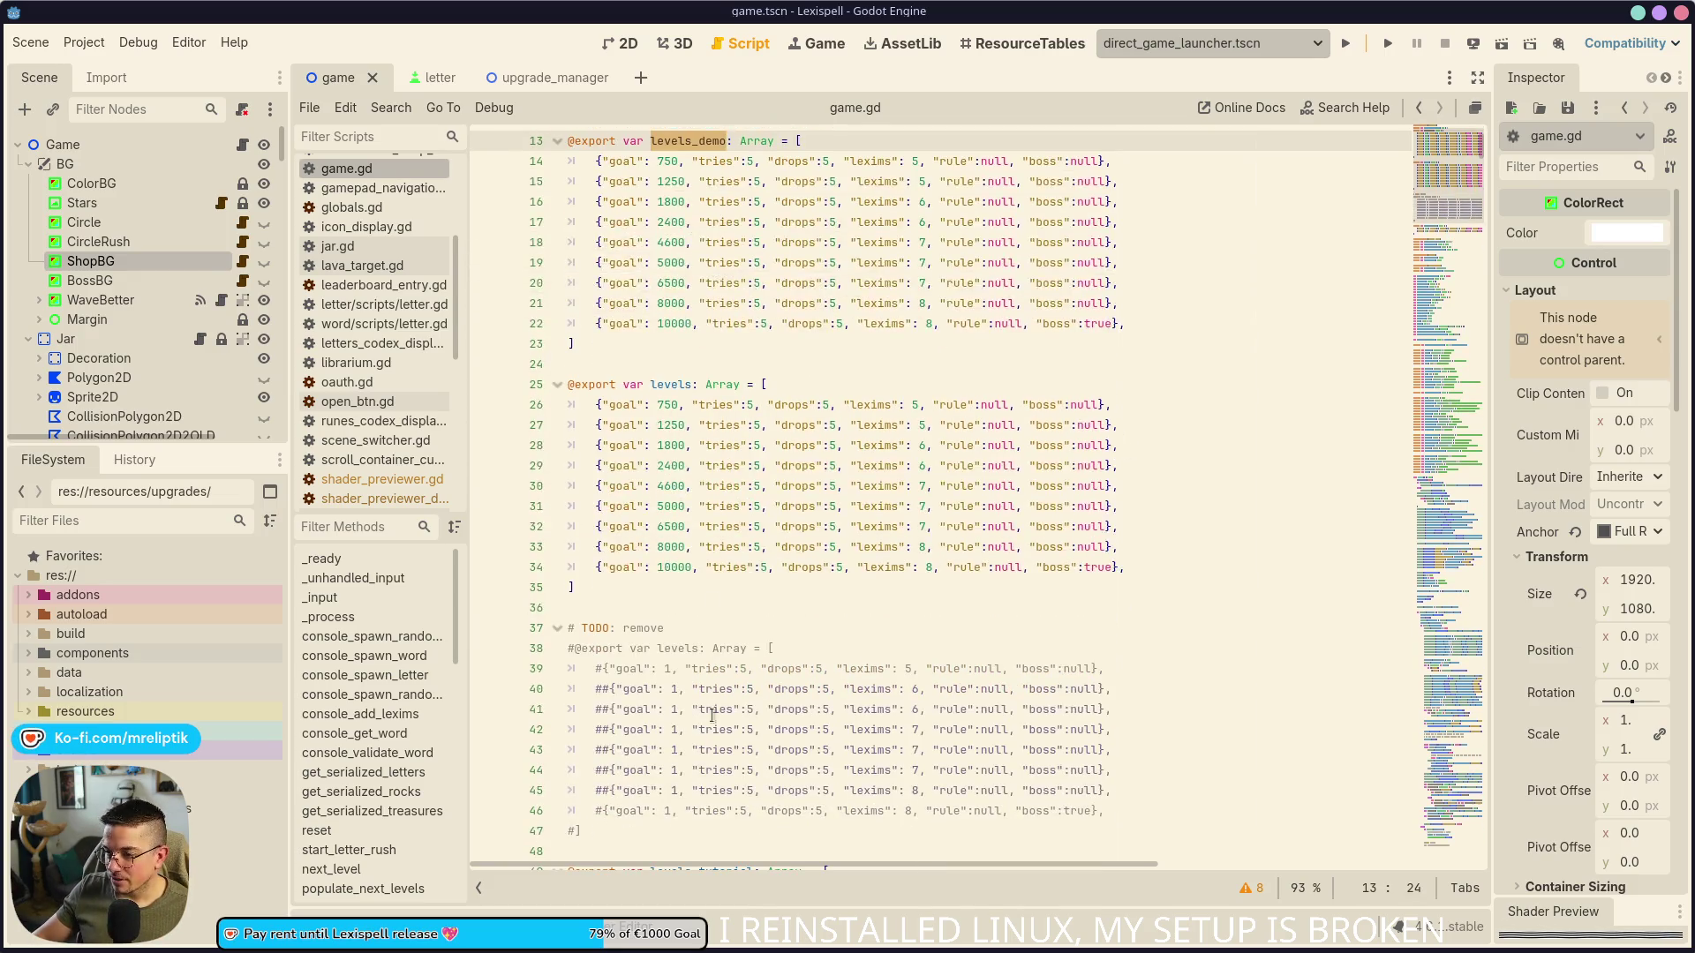
{"action": "double_click", "coordinate": [678, 384]}
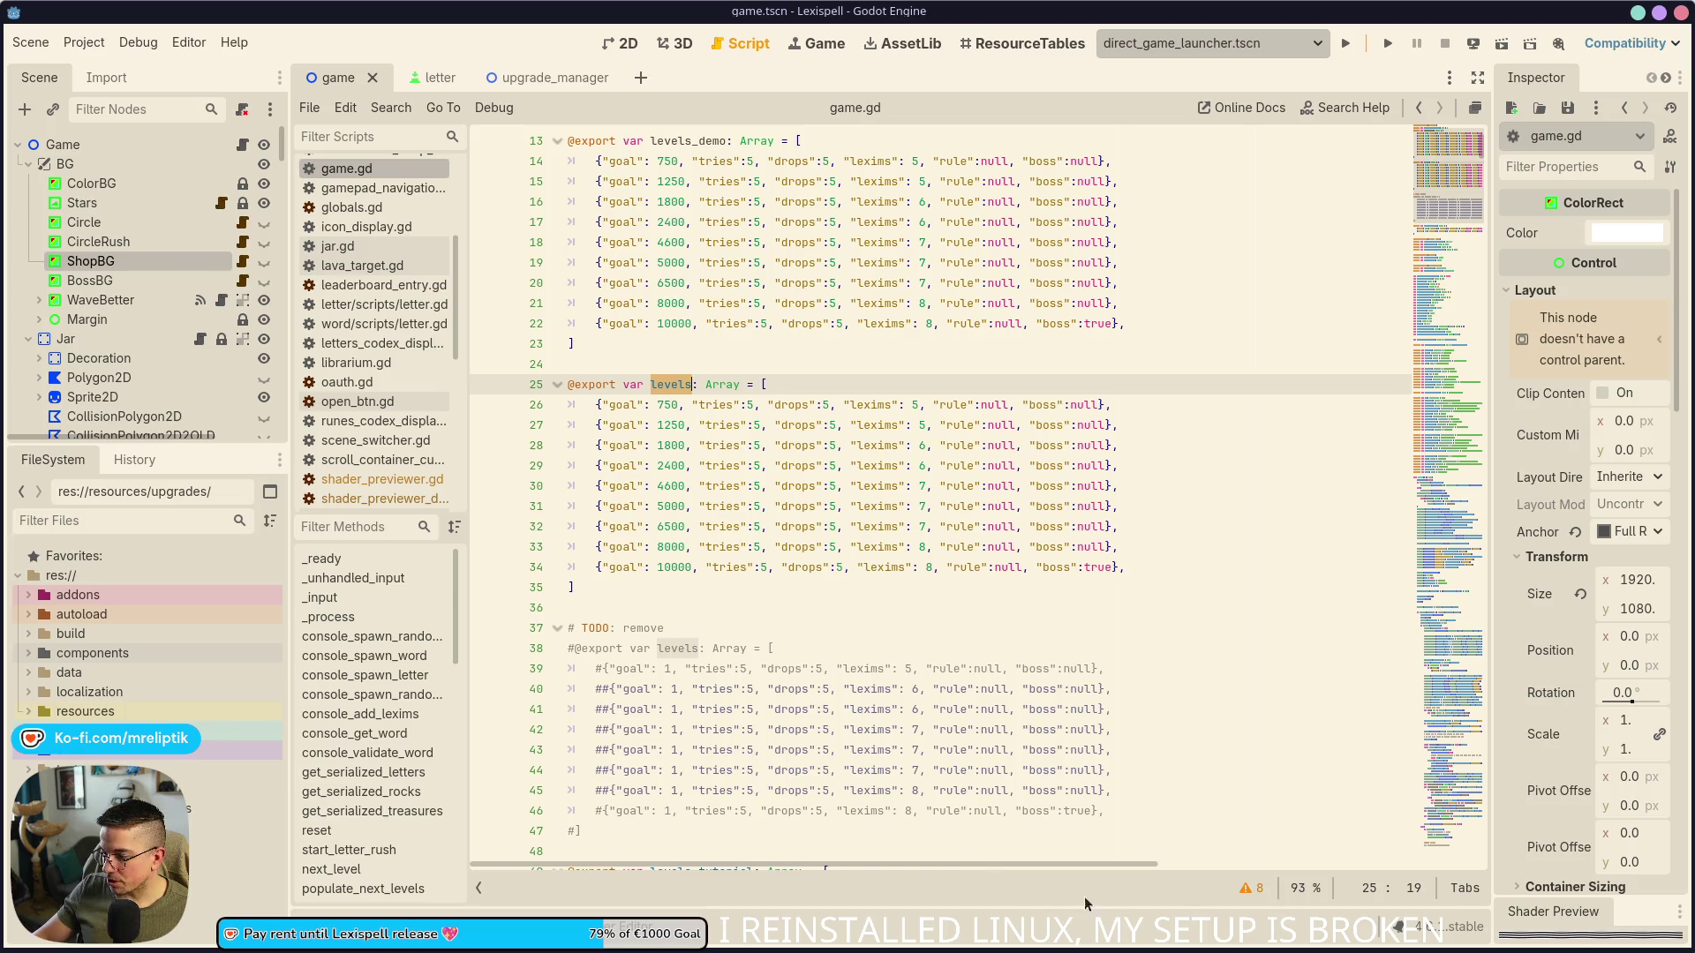
{"action": "key", "text": "ctrl+f"}
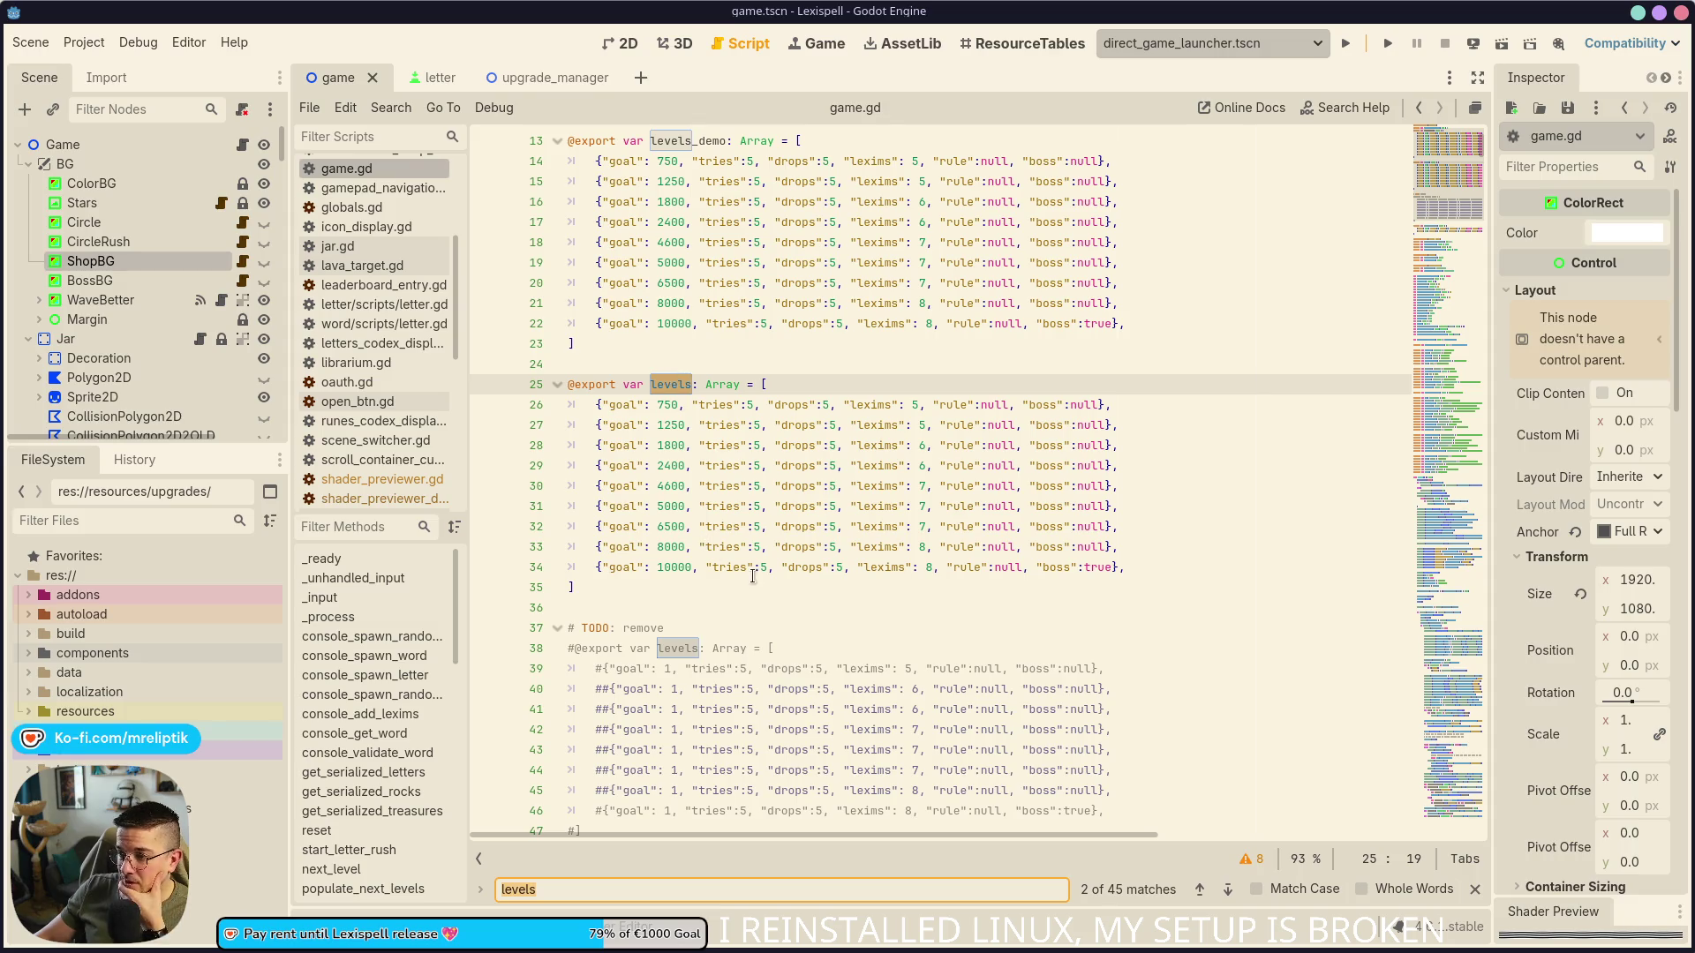
{"action": "left_click", "coordinate": [1136, 566]}
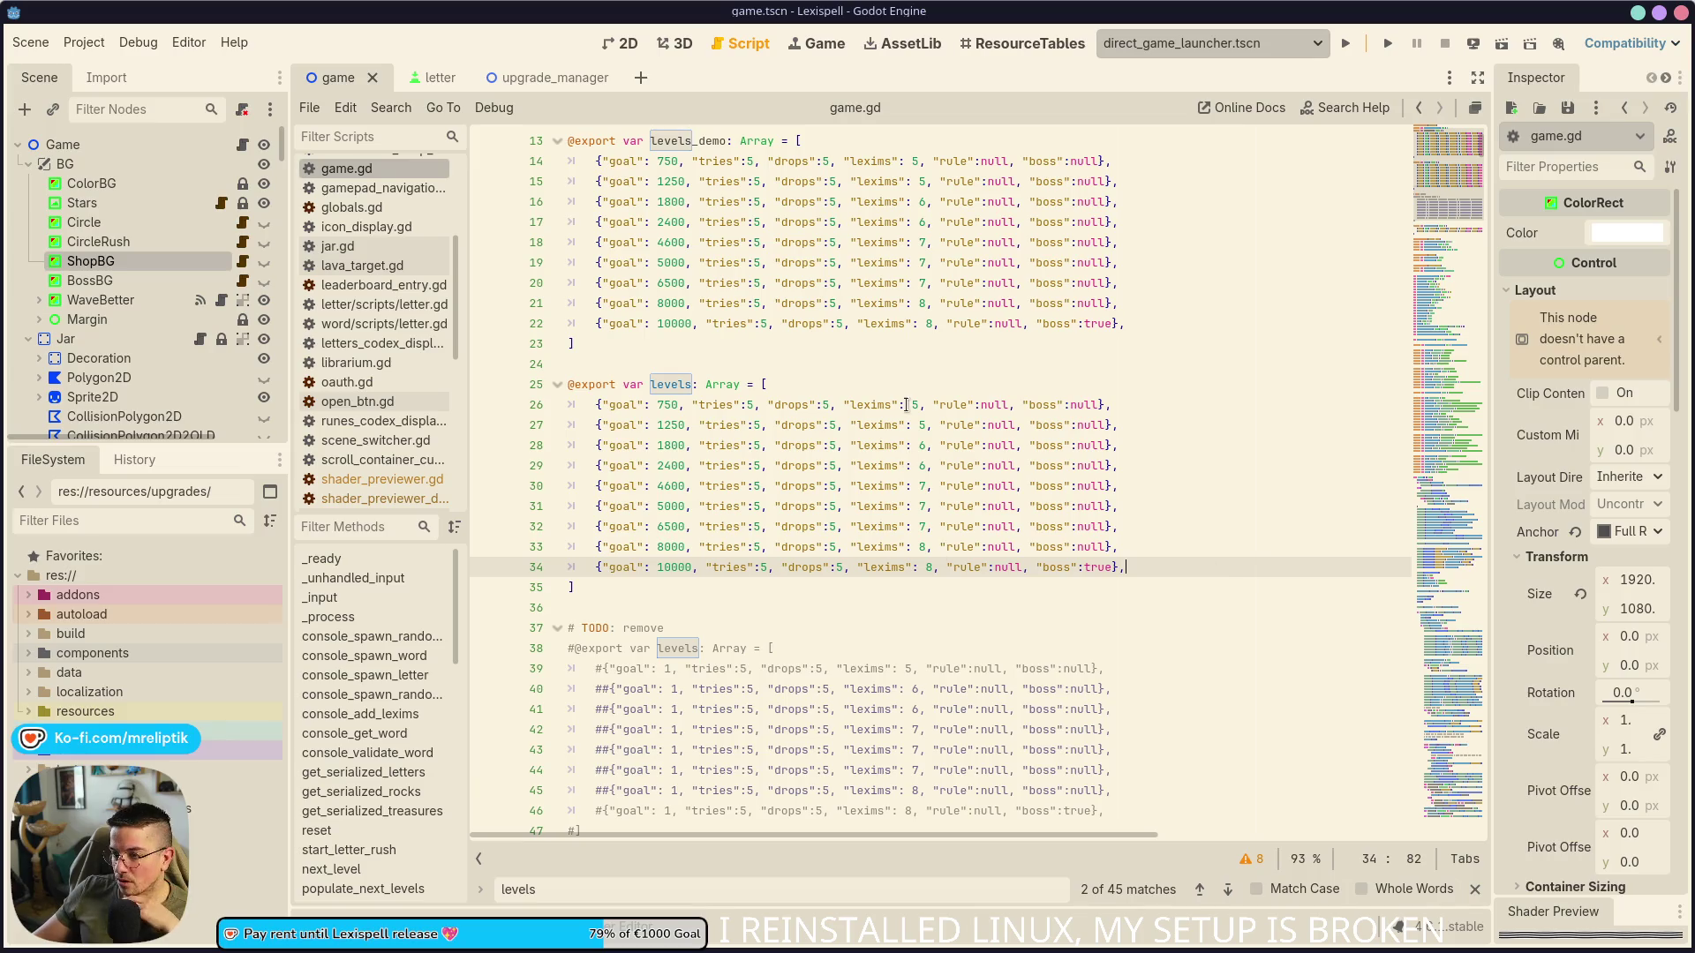
{"action": "double_click", "coordinate": [673, 388]}
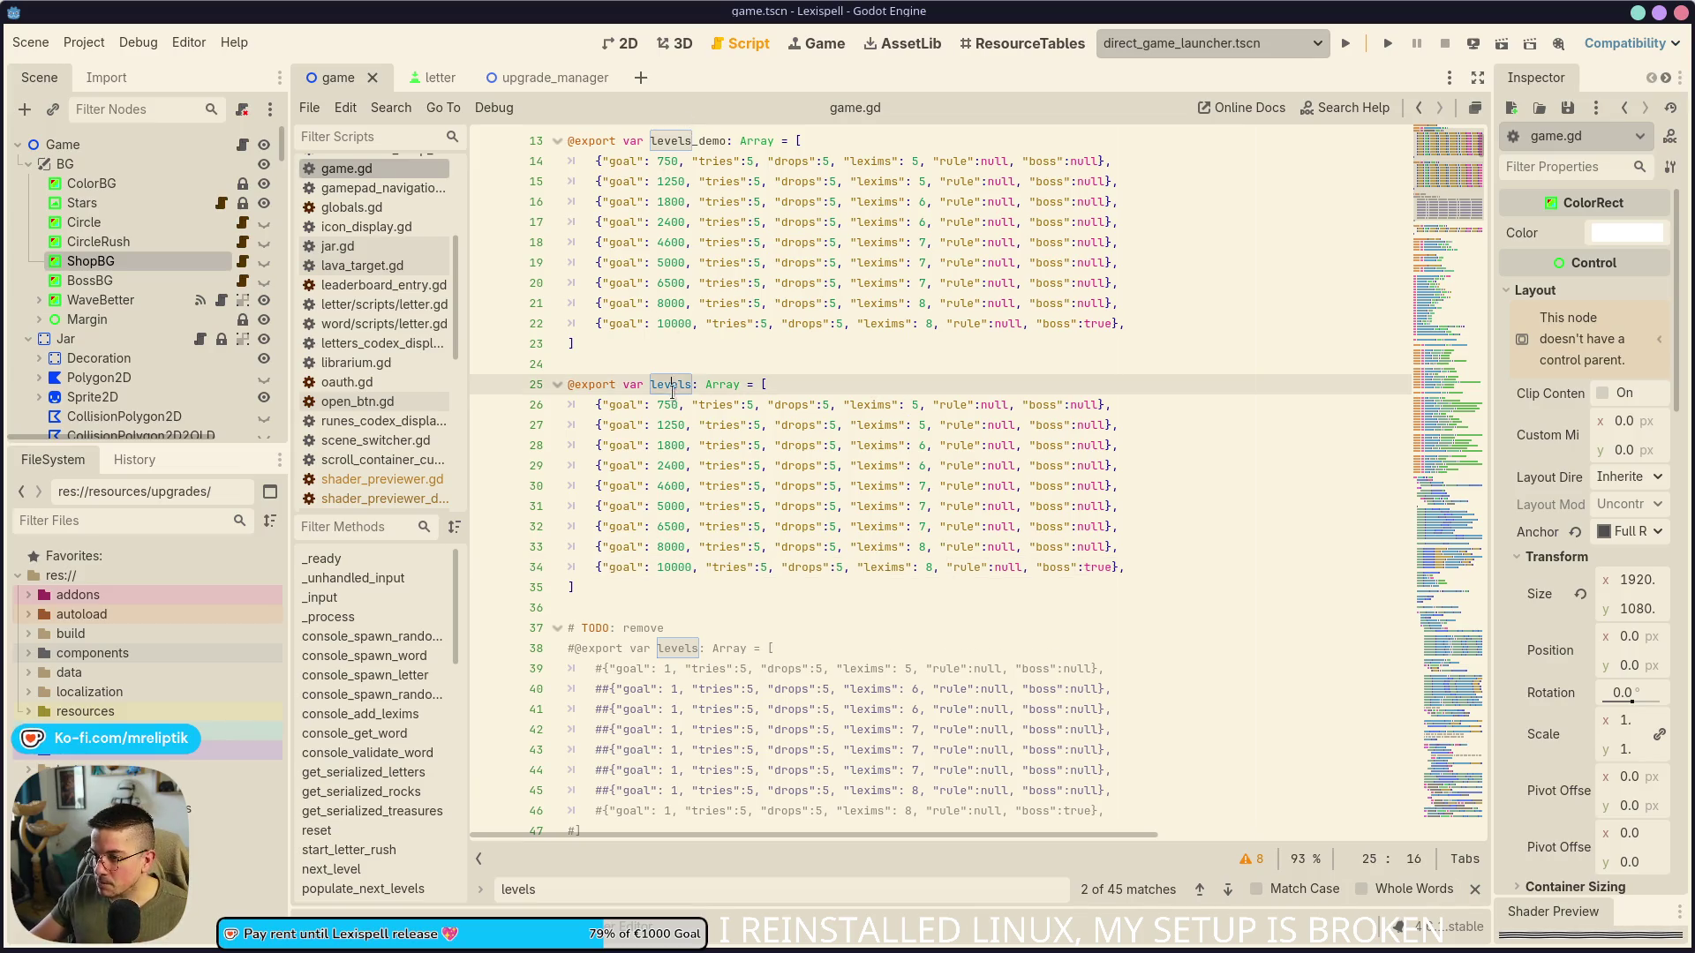
{"action": "key", "text": "ctrl+f"}
{"action": "left_click", "coordinate": [1228, 889]}
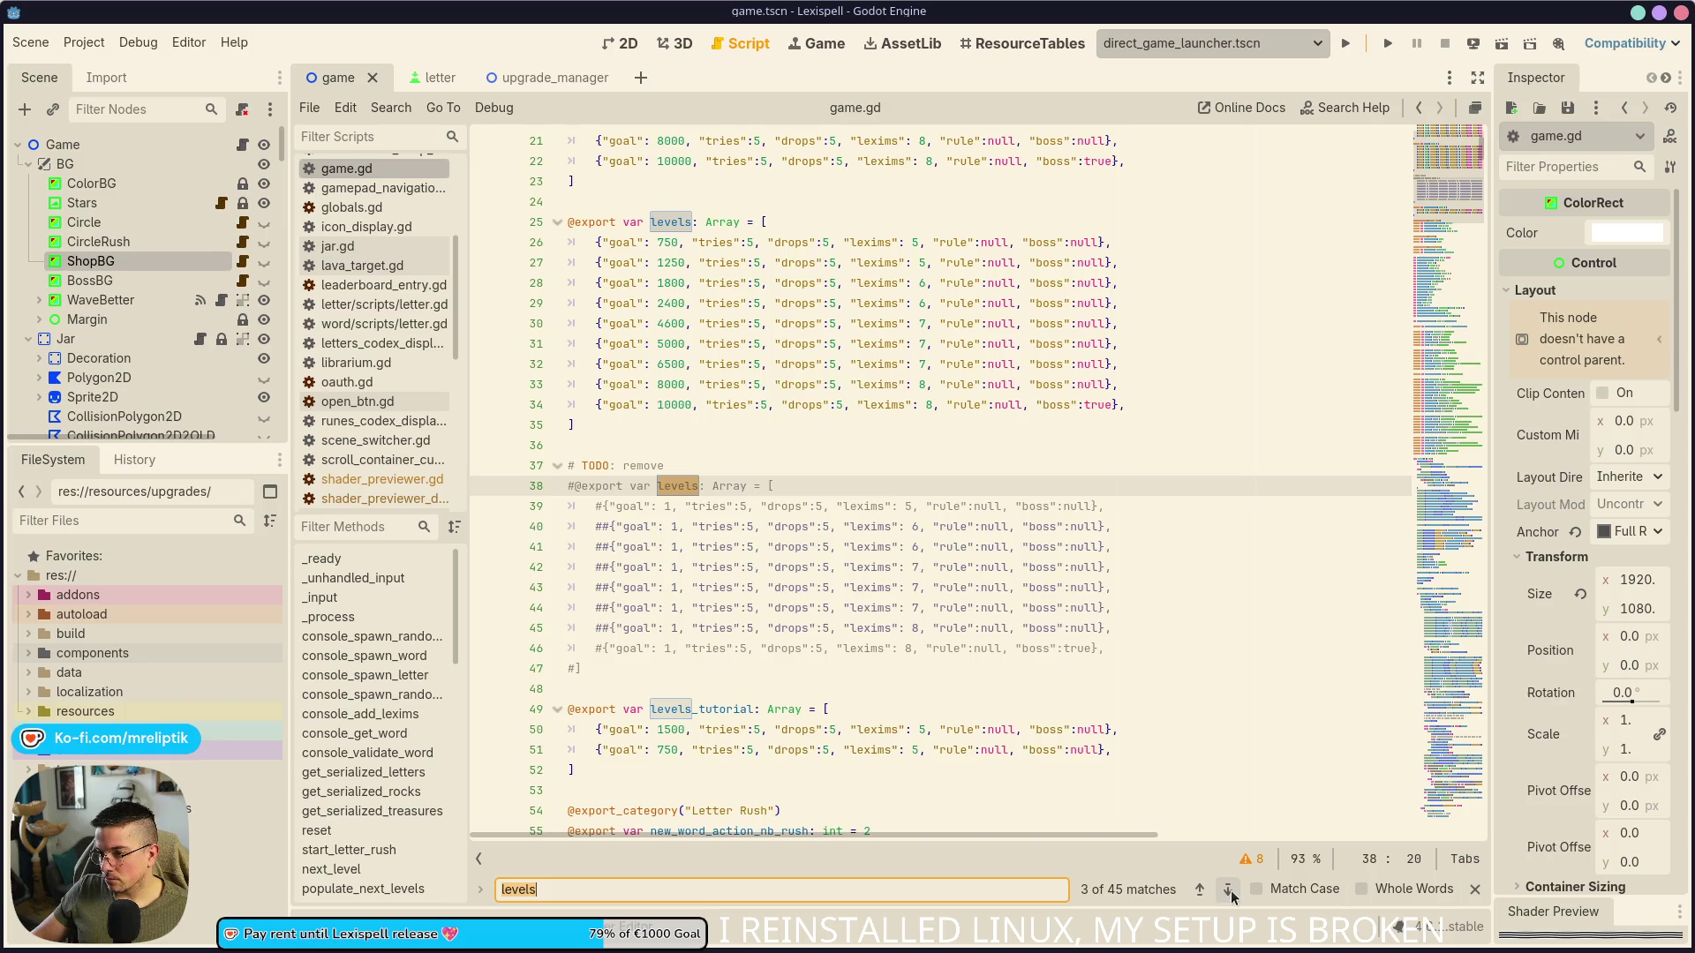
{"action": "left_click", "coordinate": [1228, 889]}
{"action": "left_click", "coordinate": [1228, 890]}
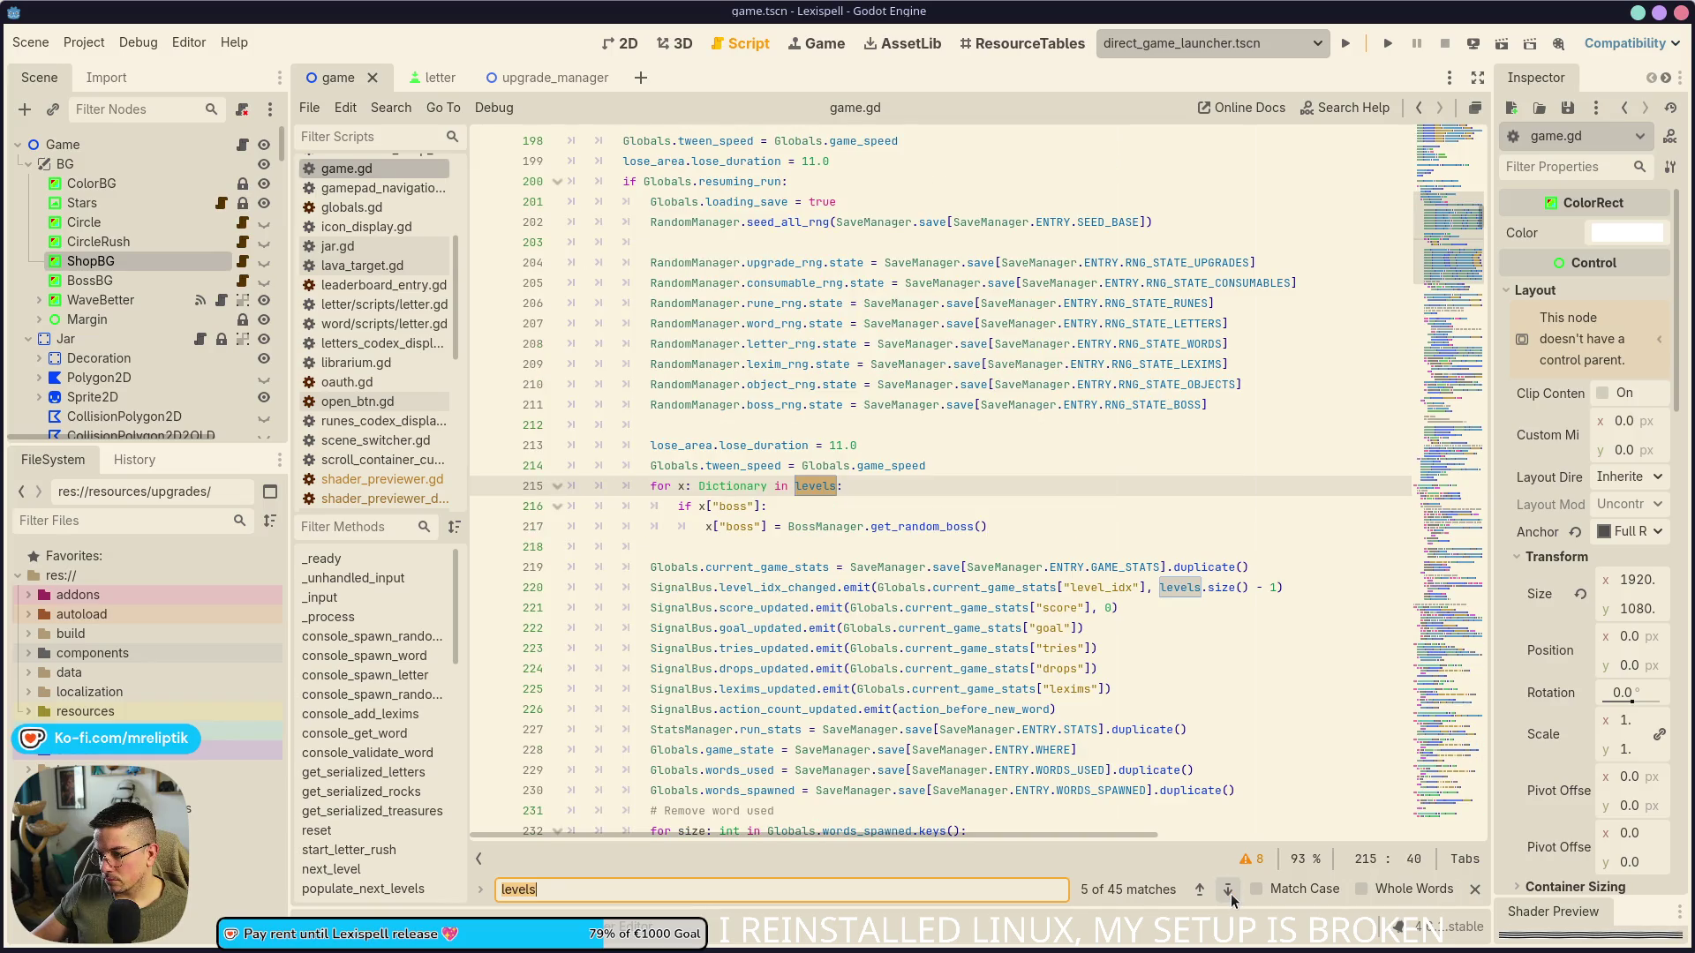
{"action": "mouse_move", "coordinate": [818, 487]}
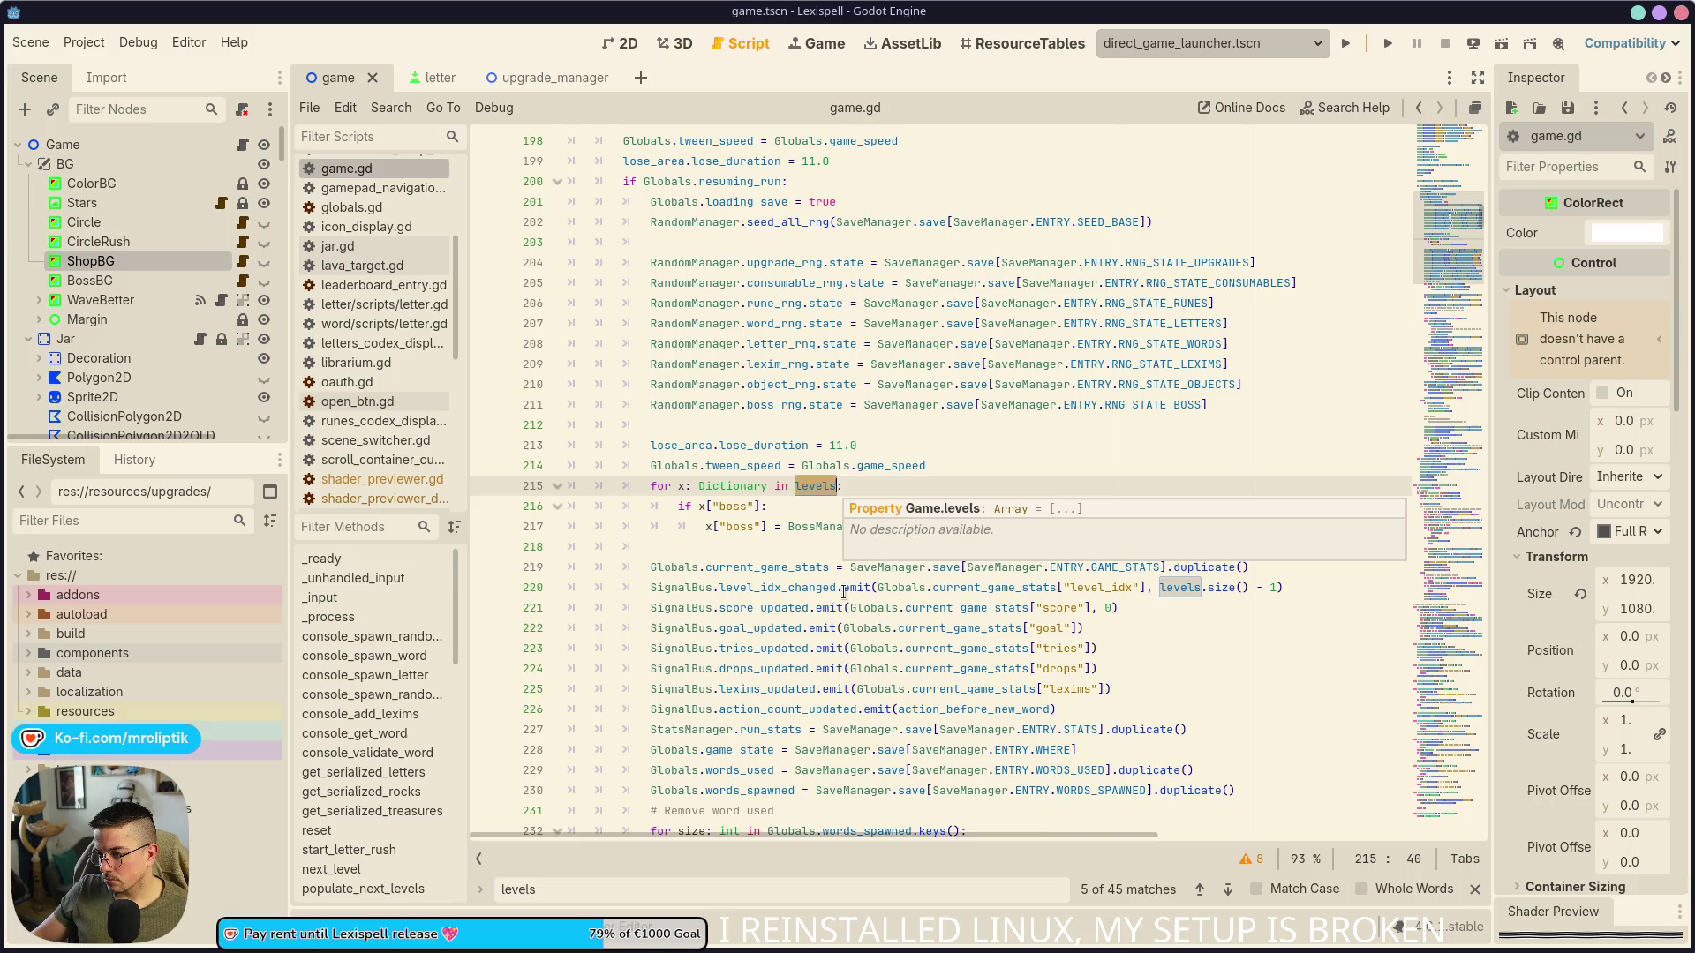
{"action": "left_click", "coordinate": [1201, 891]}
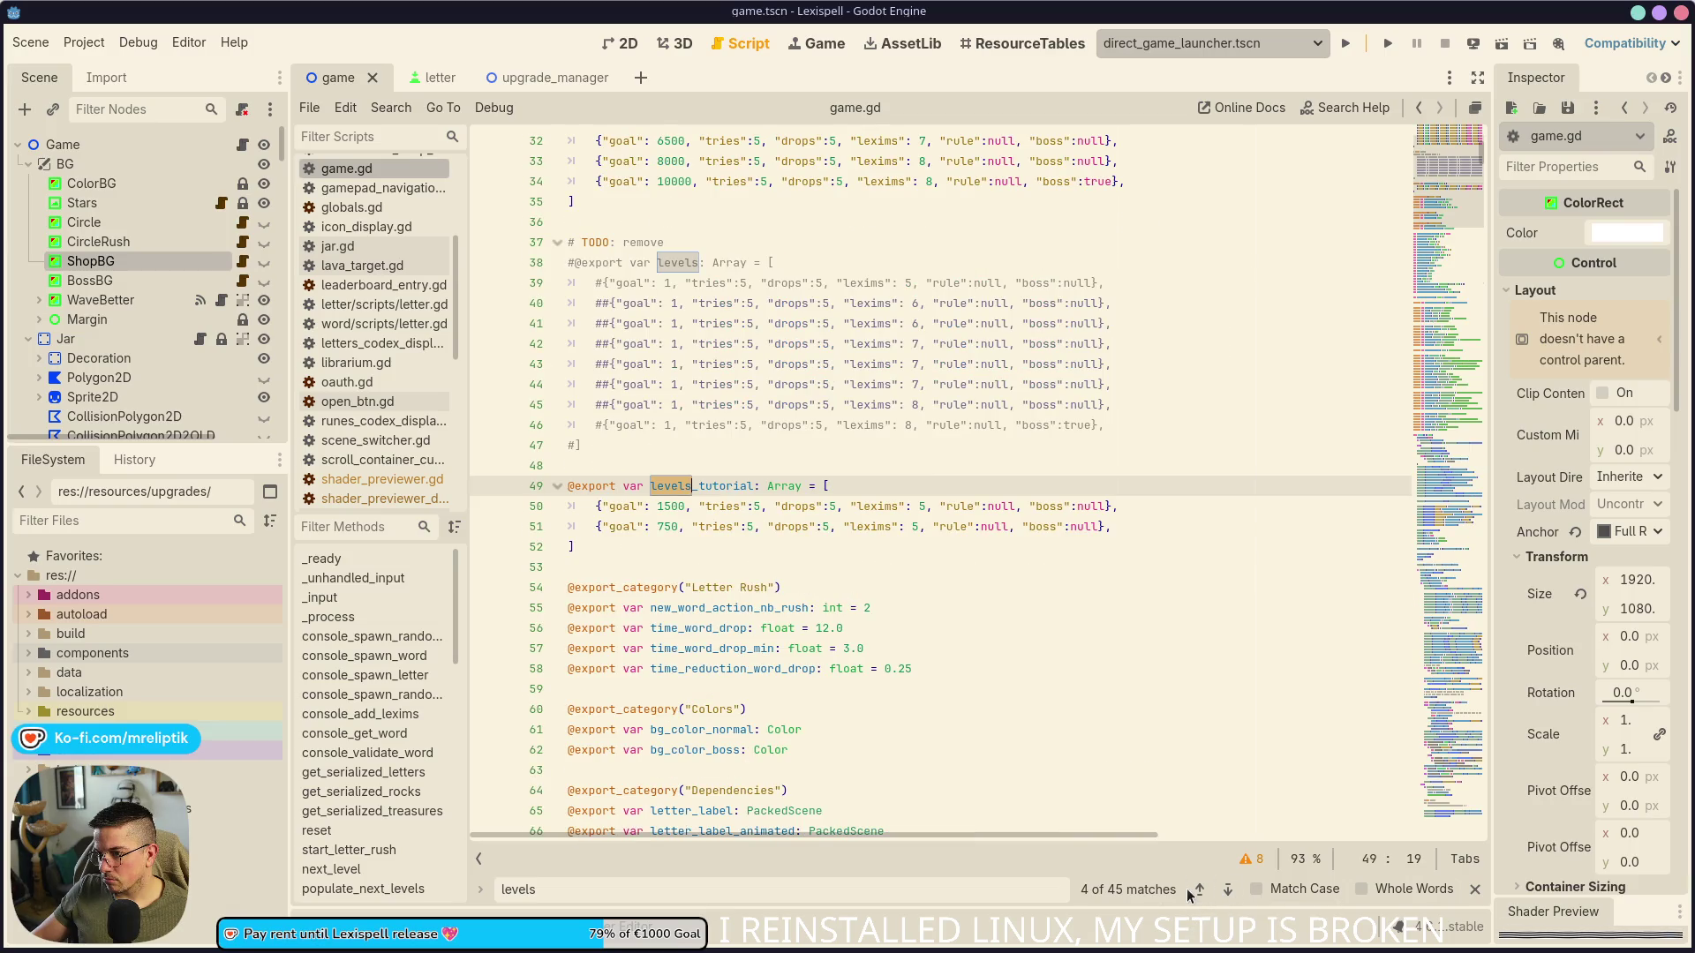
{"action": "left_click", "coordinate": [1197, 892]}
{"action": "left_click", "coordinate": [1199, 892]}
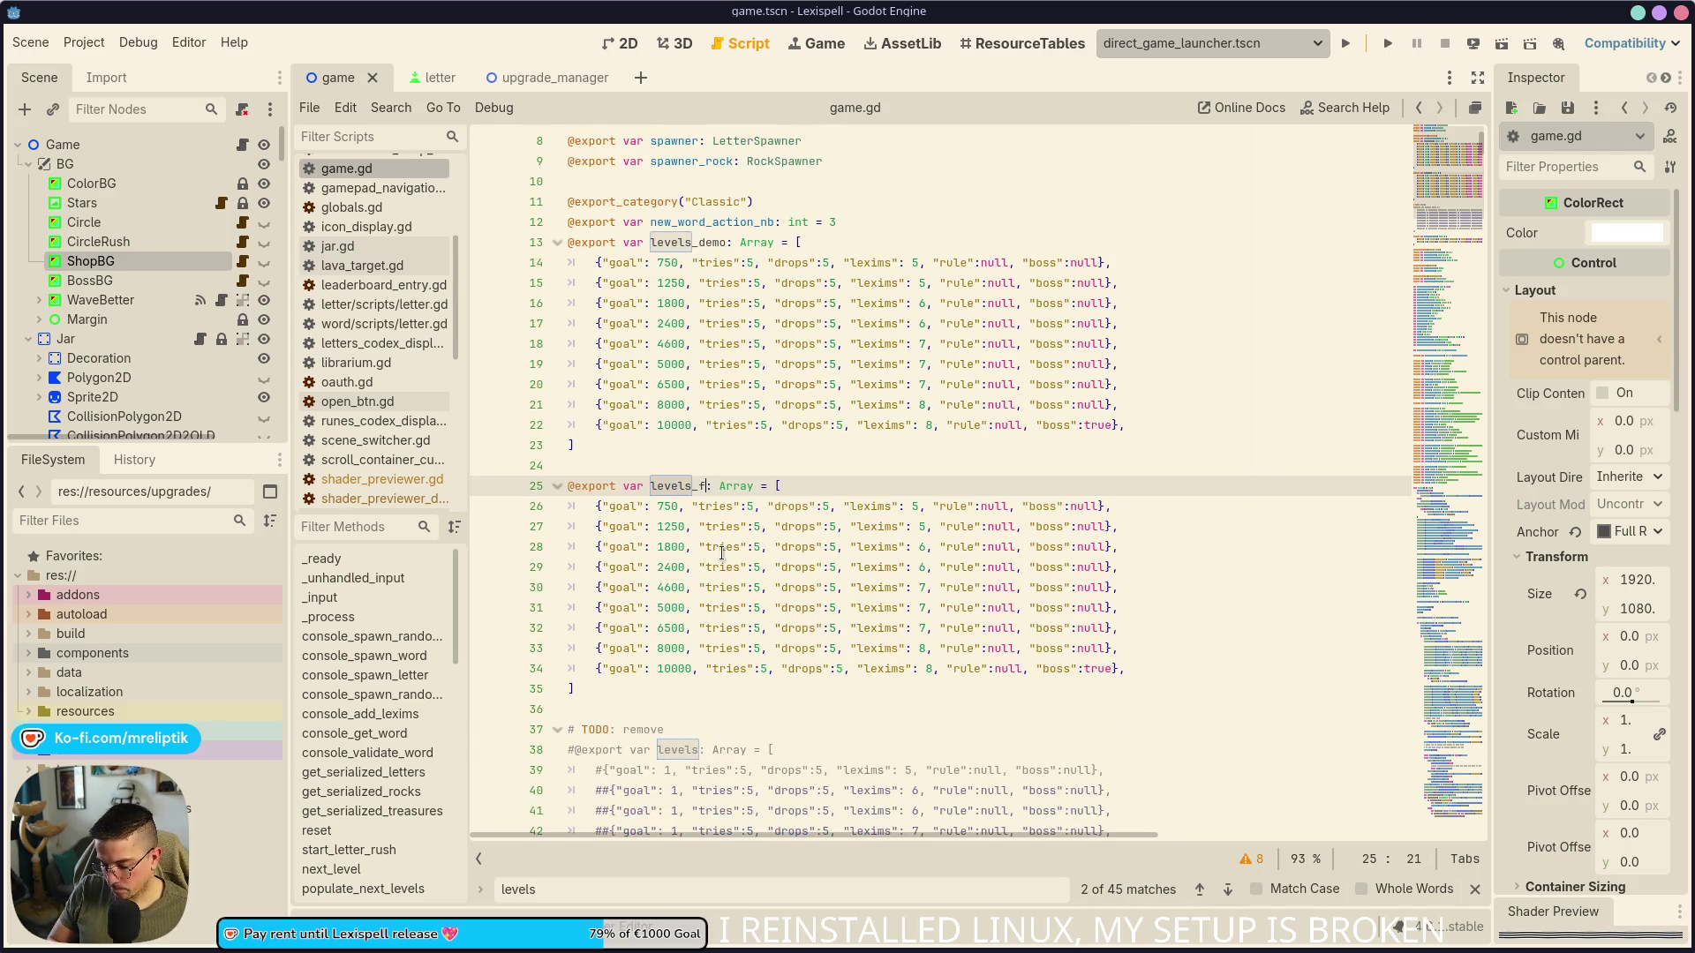
Rename the exported levels array on line 25 to levels_full and save game.gd
{"action": "type", "text": "_full"}
{"action": "key", "text": "ctrl+s"}
{"action": "scroll", "coordinate": [741, 588], "scroll_direction": "down", "scroll_amount": 2}
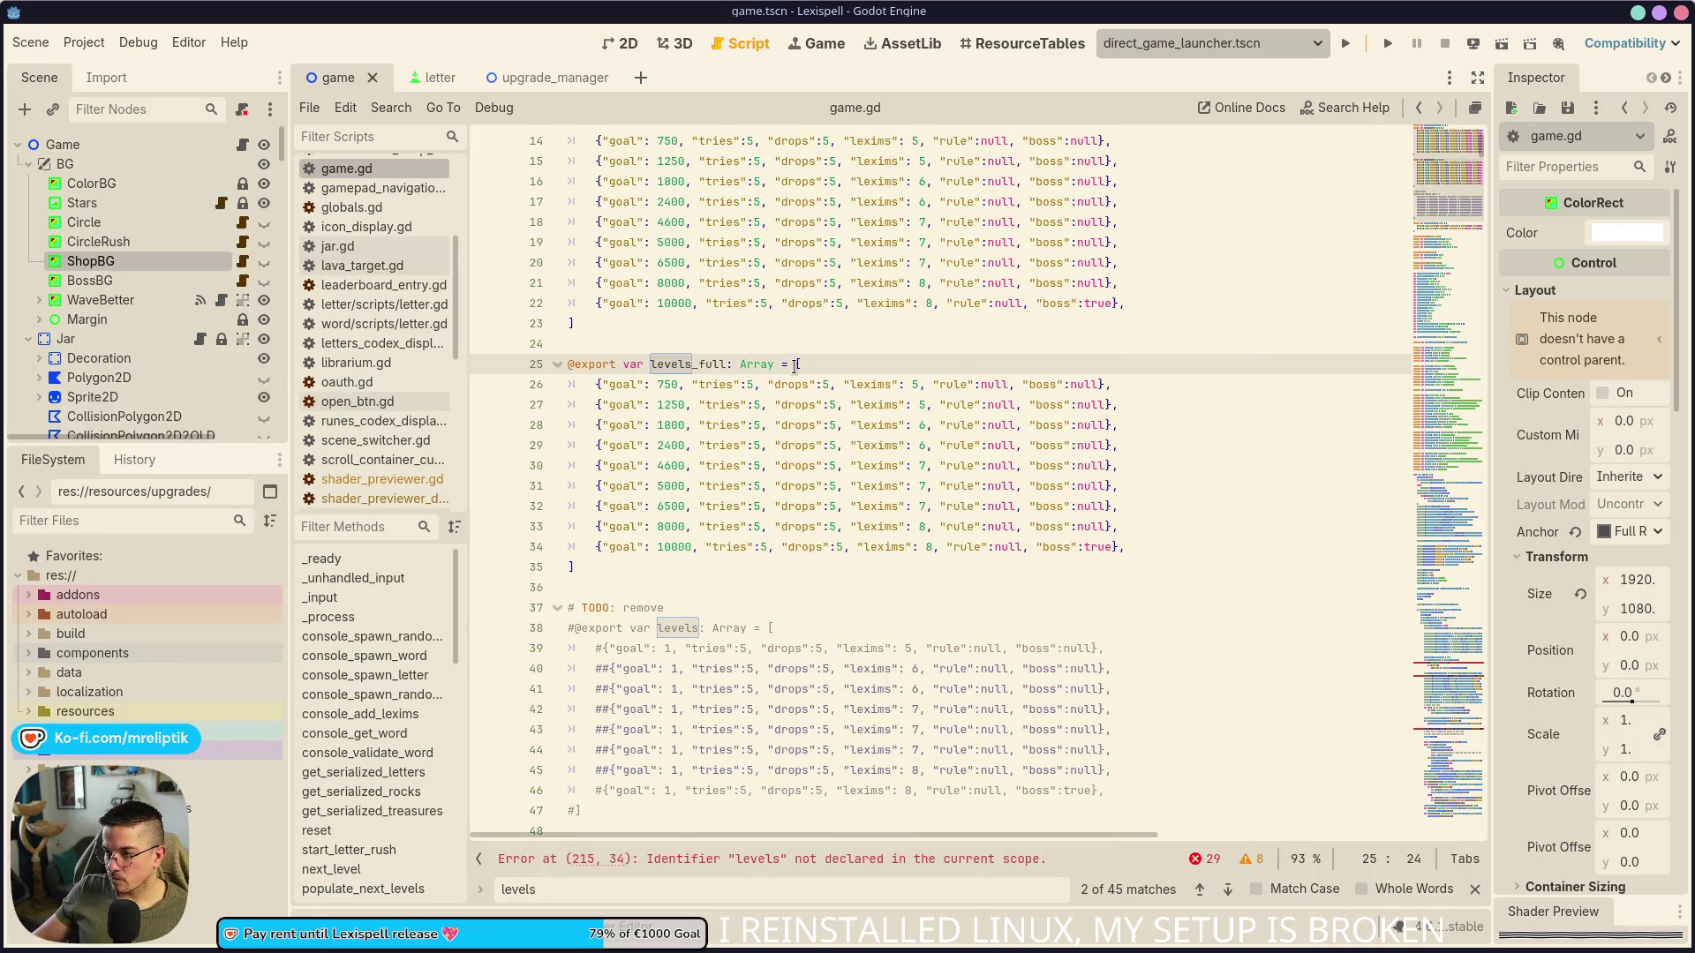
{"action": "left_click_drag", "start_coordinate": [799, 366], "coordinate": [612, 366]}
{"action": "key", "text": "ctrl+c"}
{"action": "left_click", "coordinate": [615, 367]}
Declare a new empty 'var levels: Array = []' on line 68 and save the script
{"action": "scroll", "coordinate": [644, 556], "scroll_direction": "down", "scroll_amount": 8}
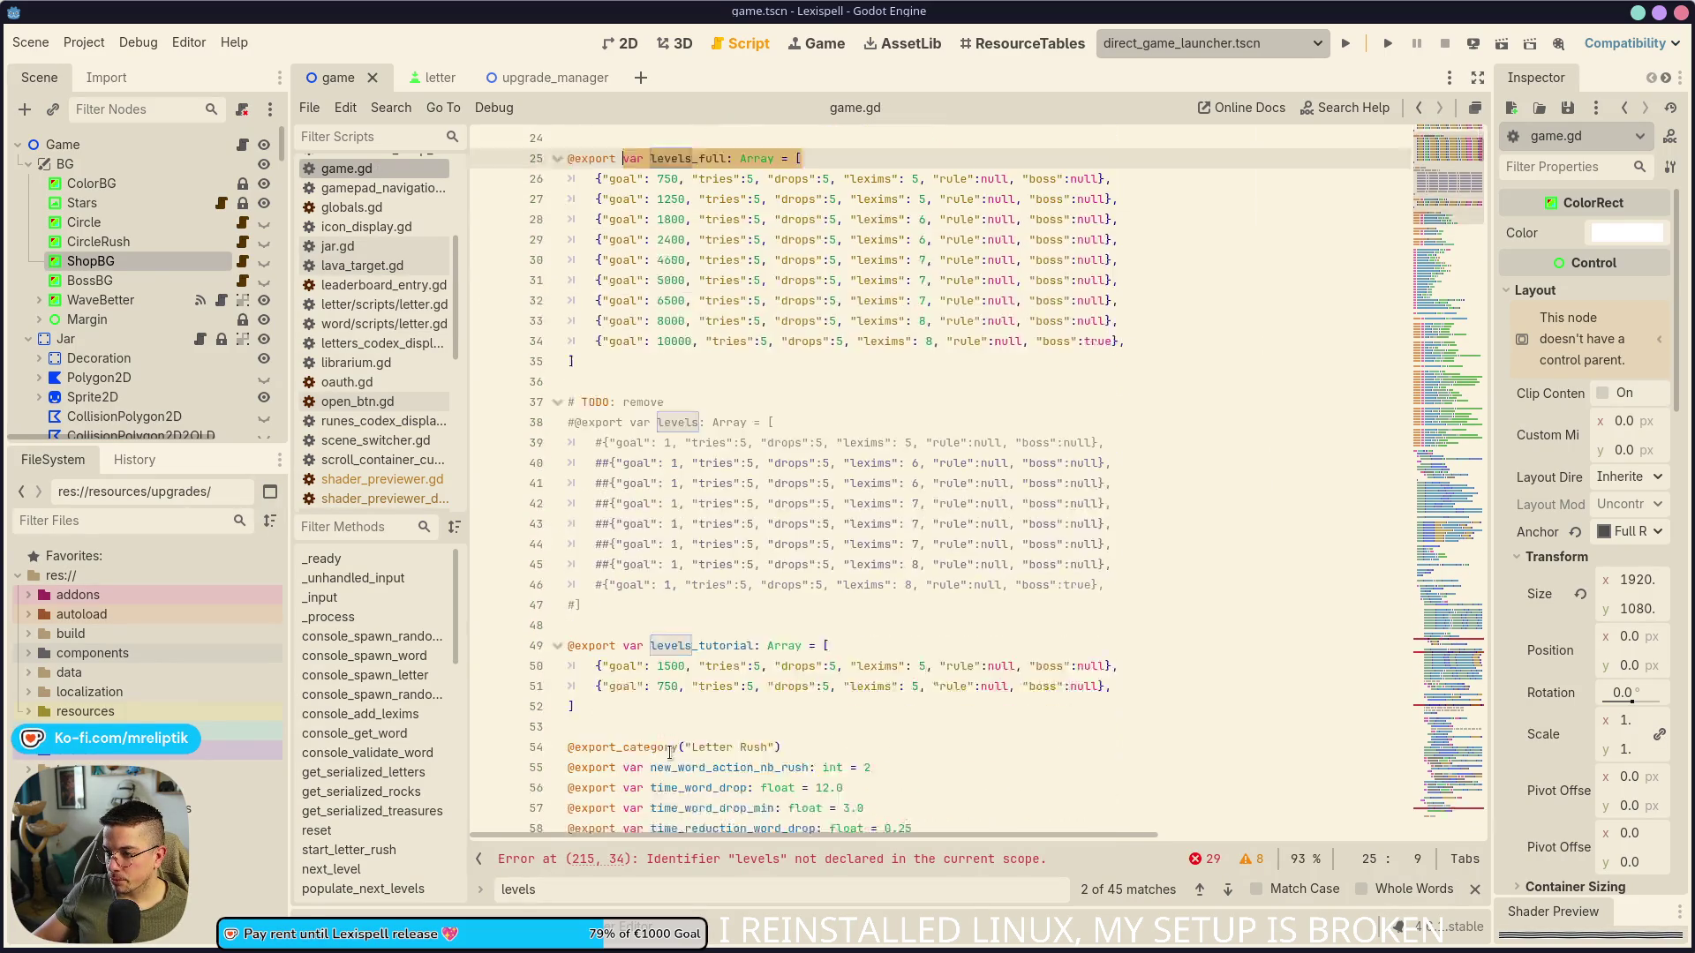
{"action": "scroll", "coordinate": [649, 574], "scroll_direction": "down", "scroll_amount": 4}
{"action": "left_click", "coordinate": [626, 487]}
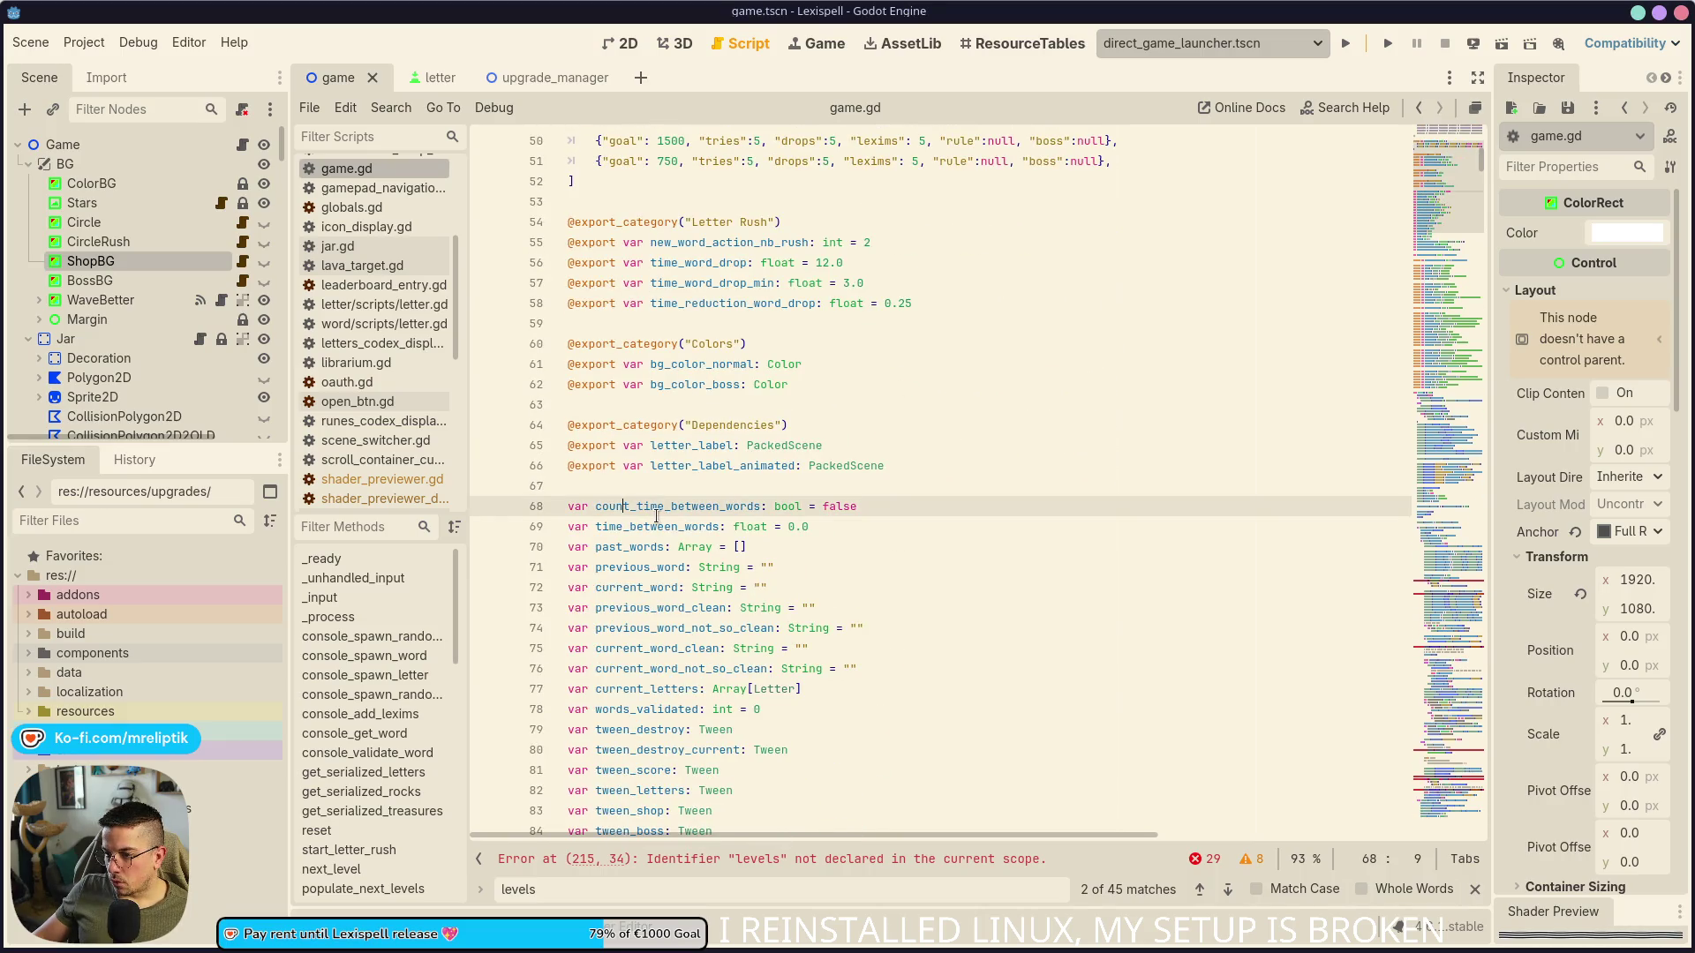
{"action": "key", "text": "Return"}
{"action": "key", "text": "ctrl+v"}
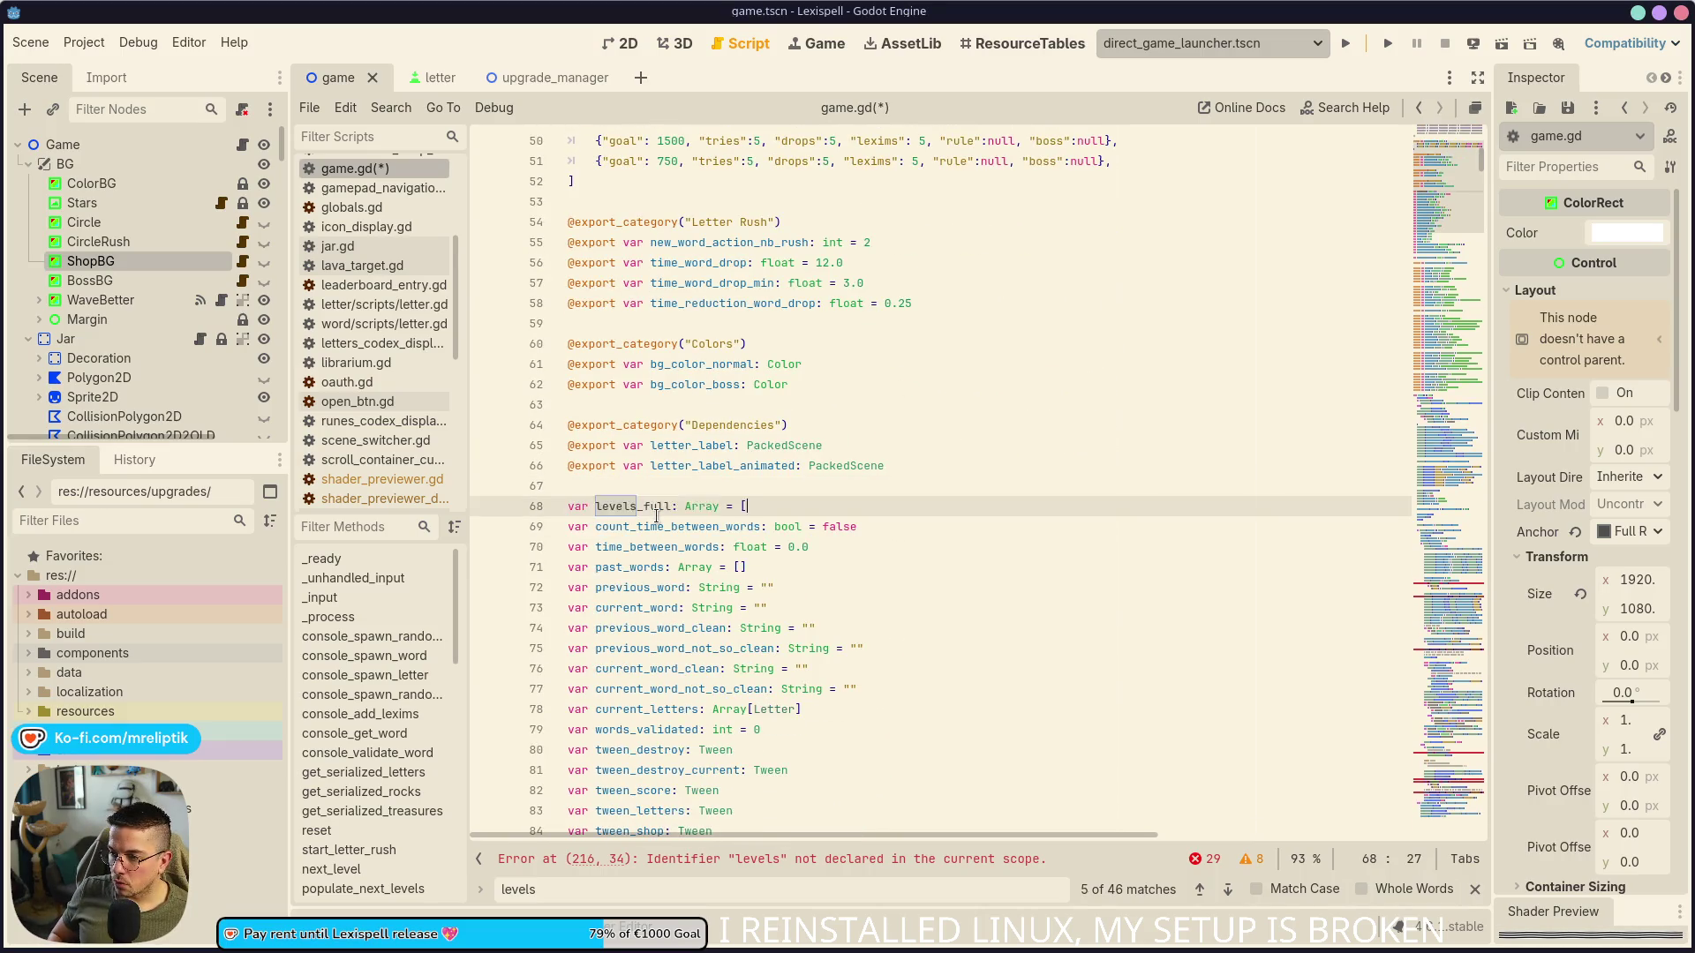
{"action": "type", "text": "]"}
{"action": "key", "text": "ctrl+s"}
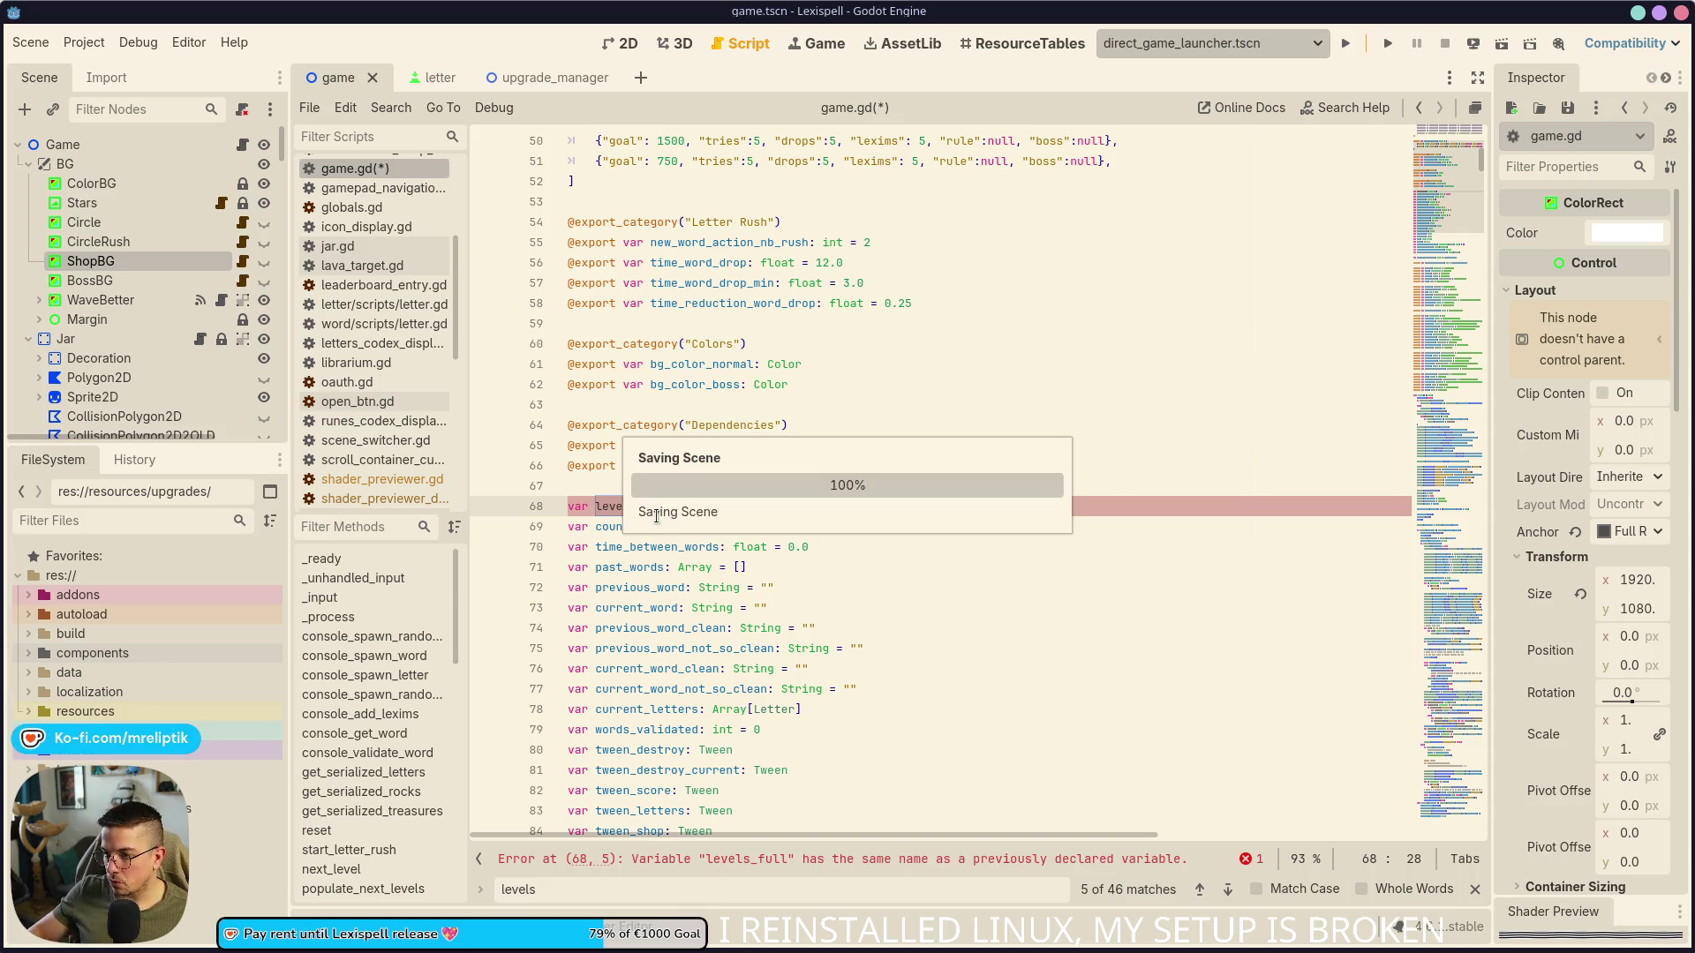
{"action": "double_click", "coordinate": [642, 516]}
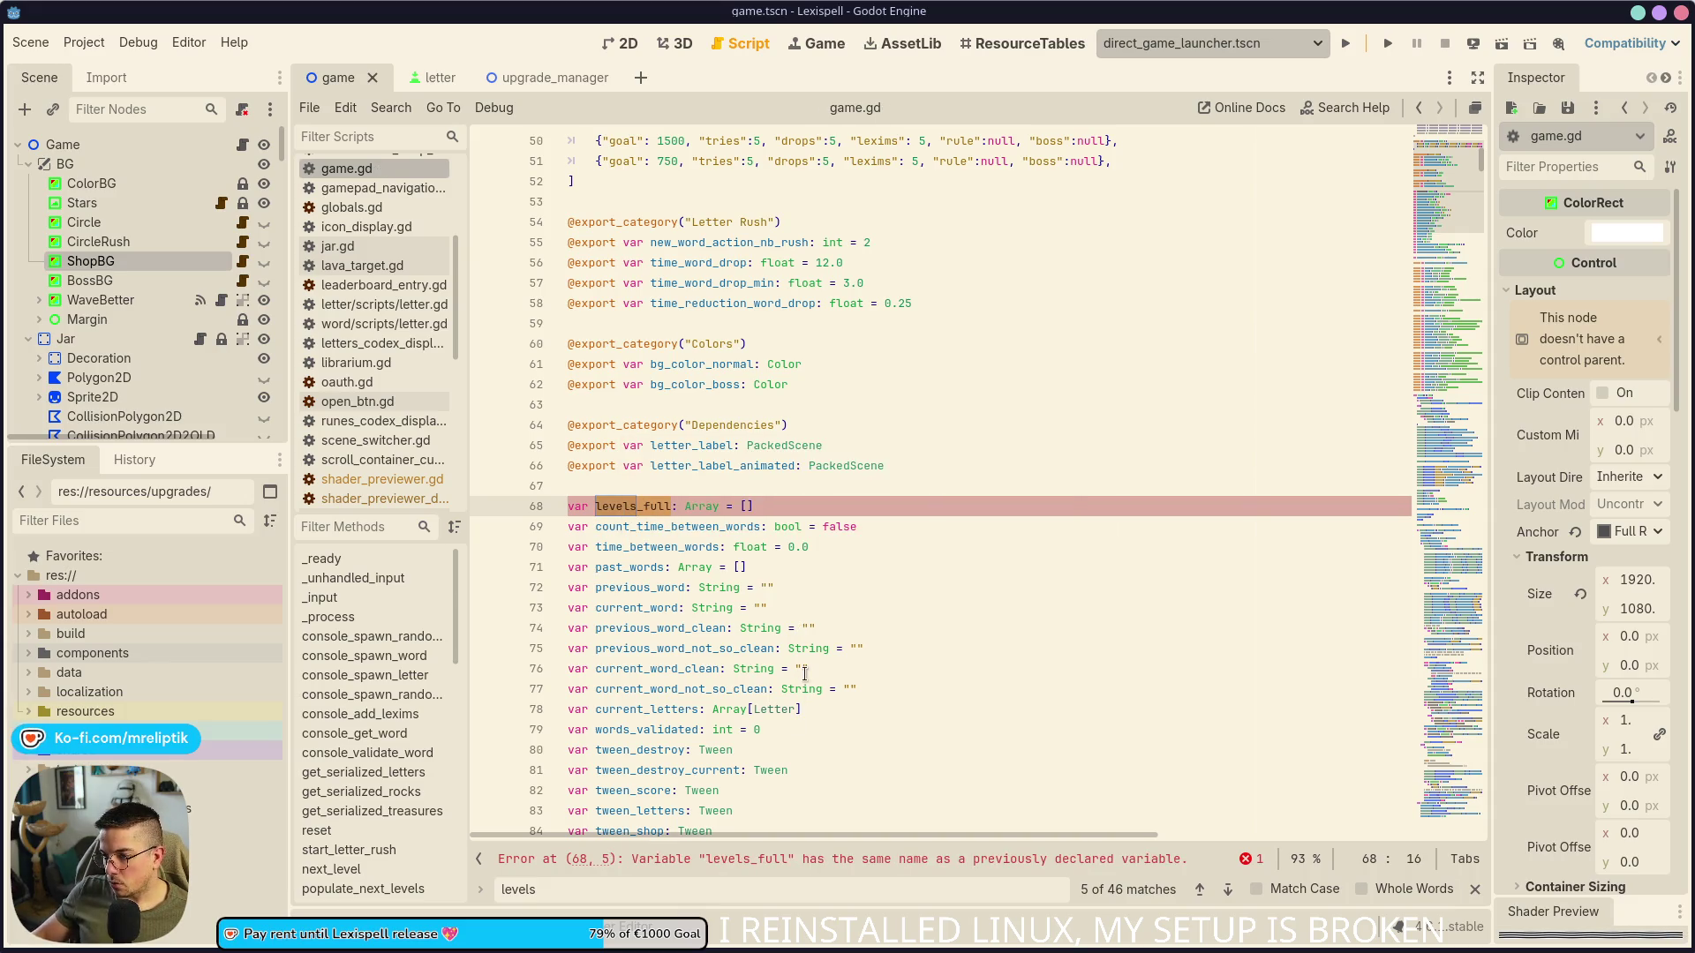
{"action": "key", "text": "Right"}
{"action": "key", "text": "BackSpace"}
{"action": "key", "text": "BackSpace"}
{"action": "key", "text": "BackSpace"}
{"action": "key", "text": "BackSpace"}
{"action": "key", "text": "BackSpace"}
{"action": "key", "text": "ctrl+s"}
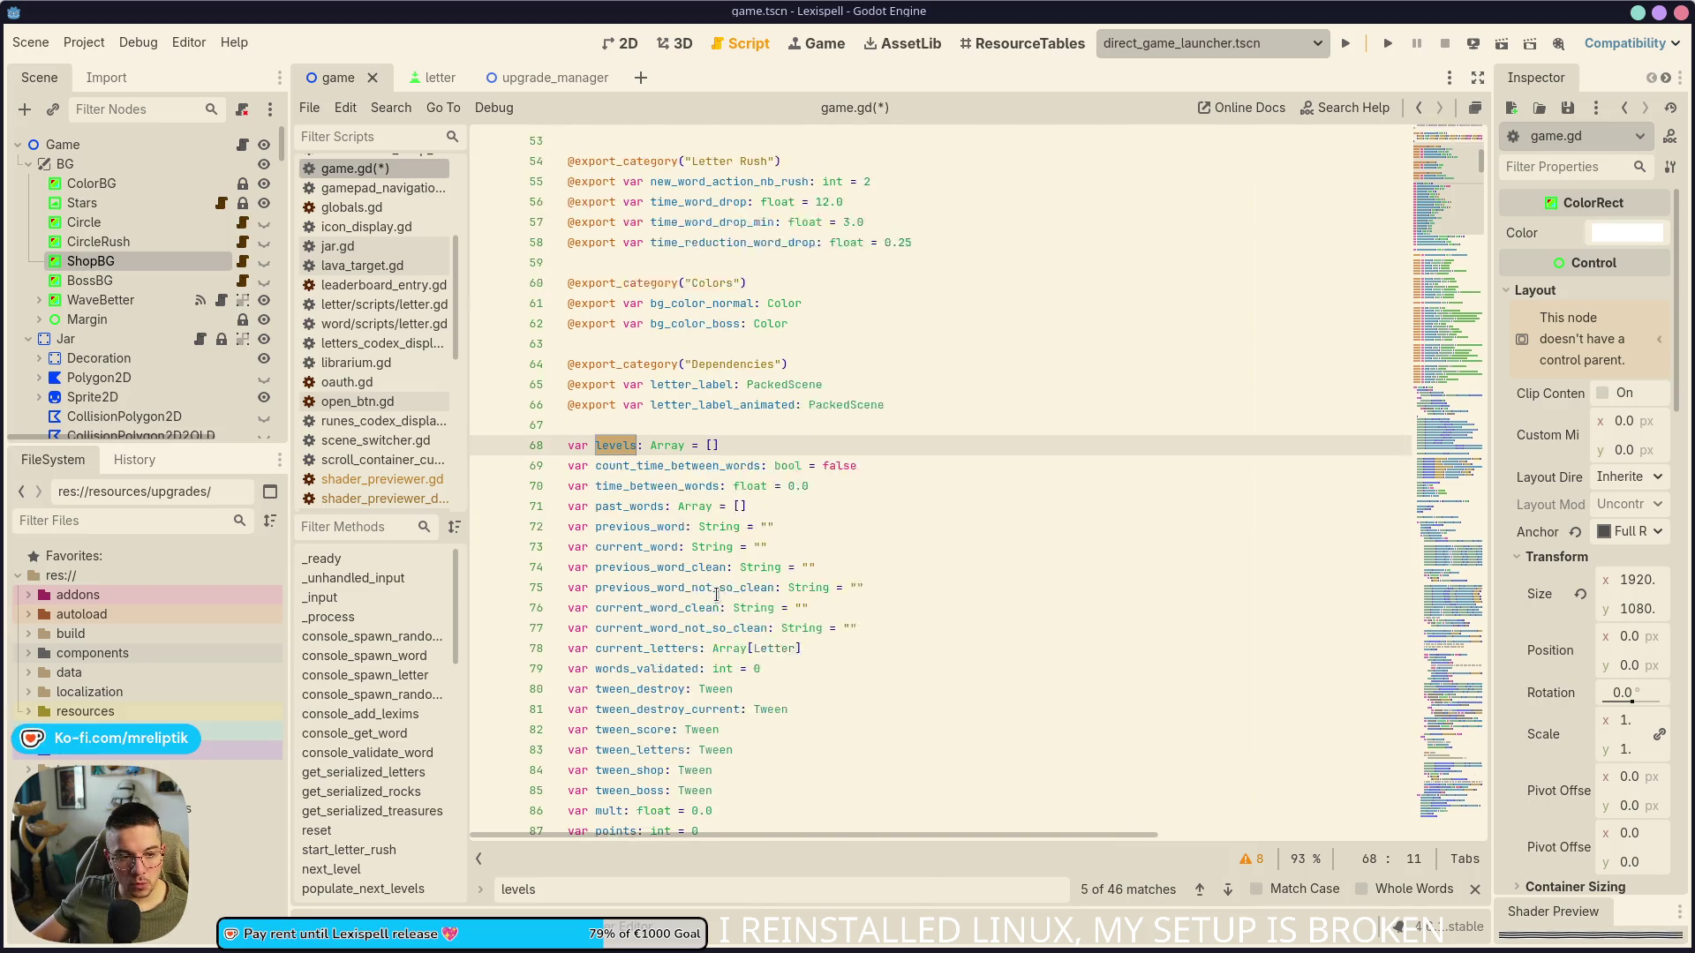
{"action": "scroll", "coordinate": [715, 583], "scroll_direction": "down", "scroll_amount": 2}
{"action": "mouse_move", "coordinate": [715, 583]}
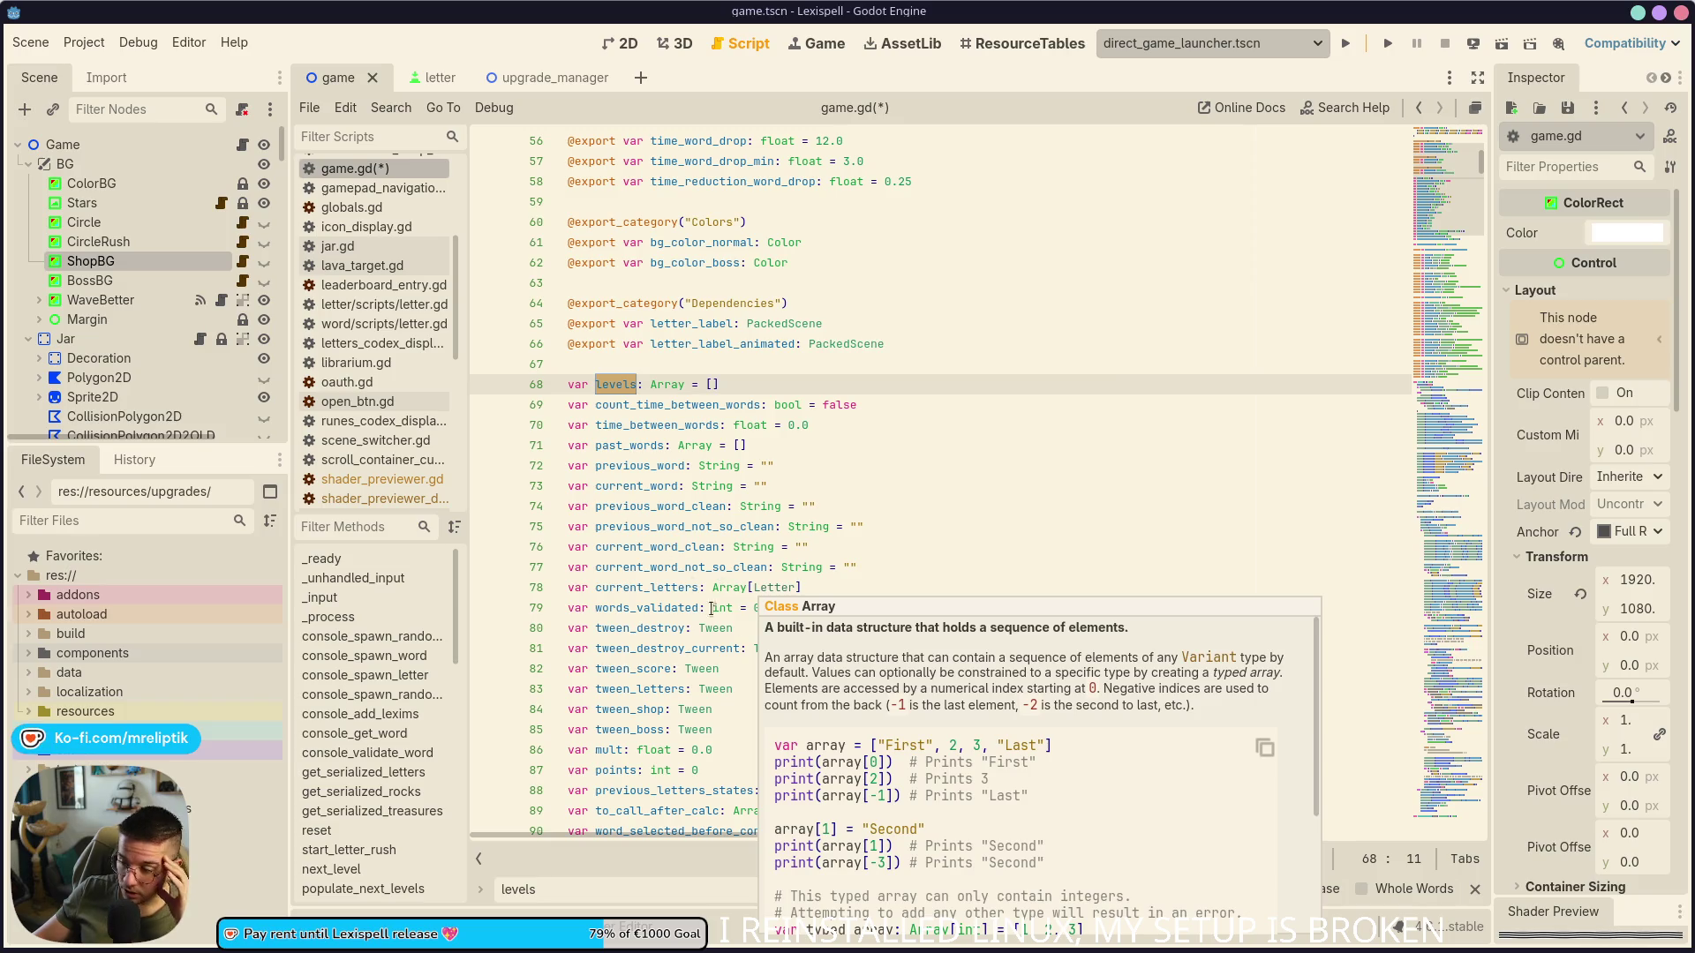
{"action": "left_click", "coordinate": [622, 369]}
{"action": "double_click", "coordinate": [618, 384]}
{"action": "right_click", "coordinate": [619, 386]}
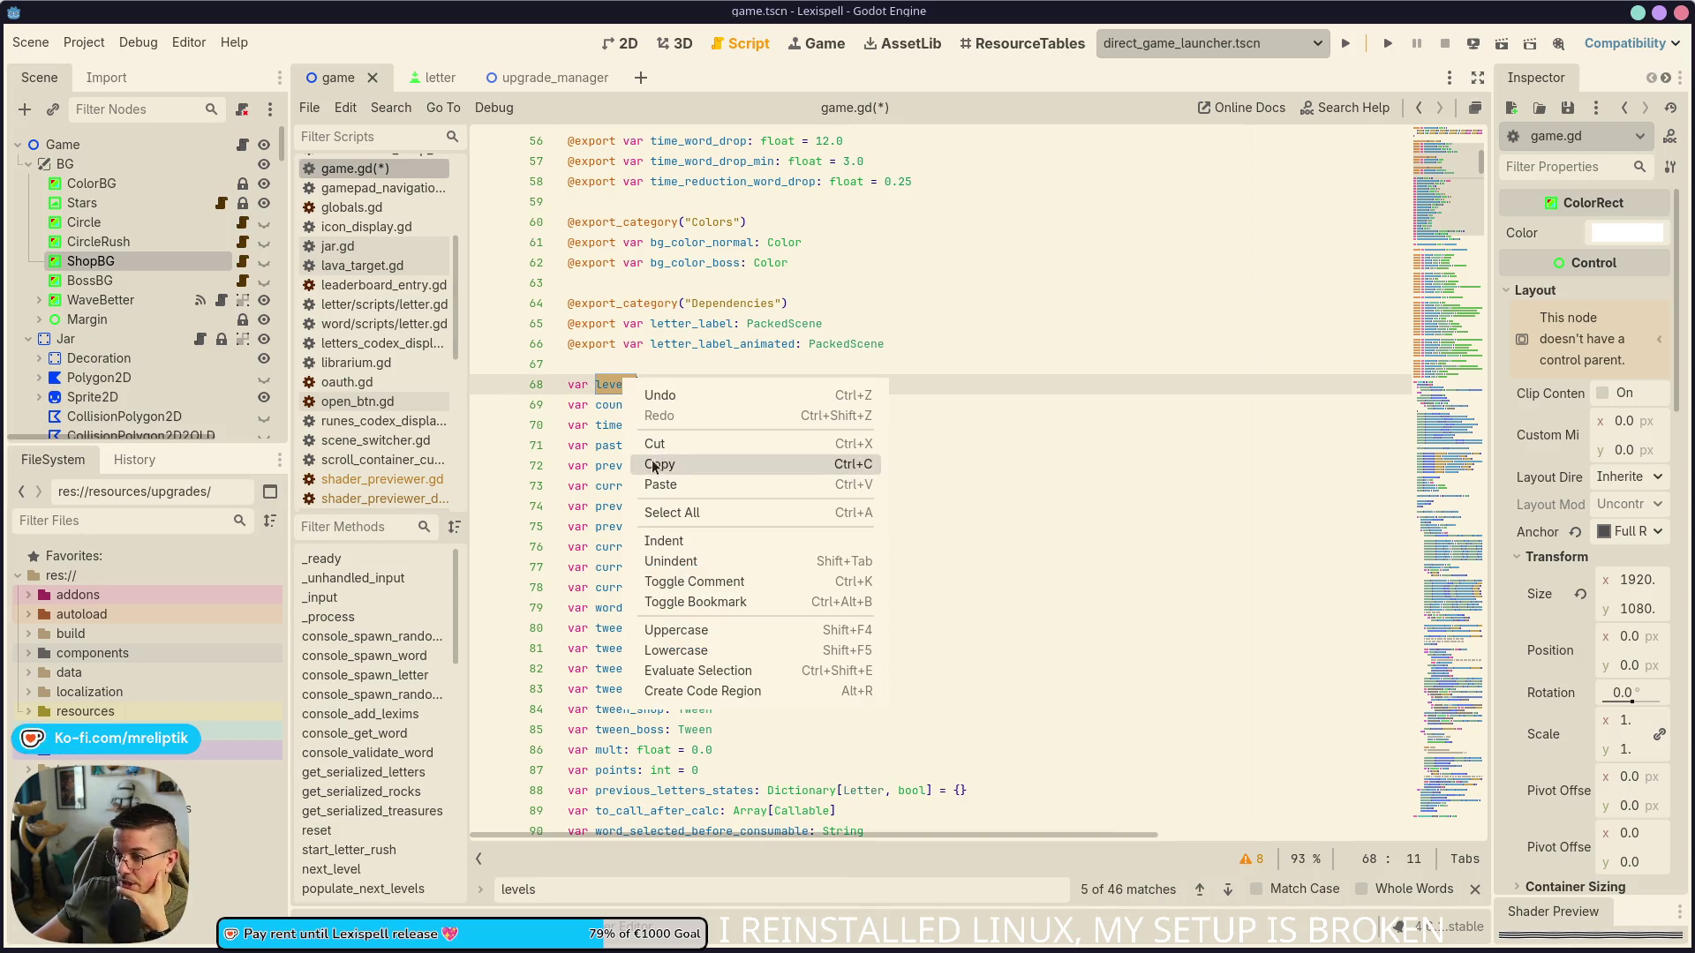
{"action": "left_click", "coordinate": [658, 462]}
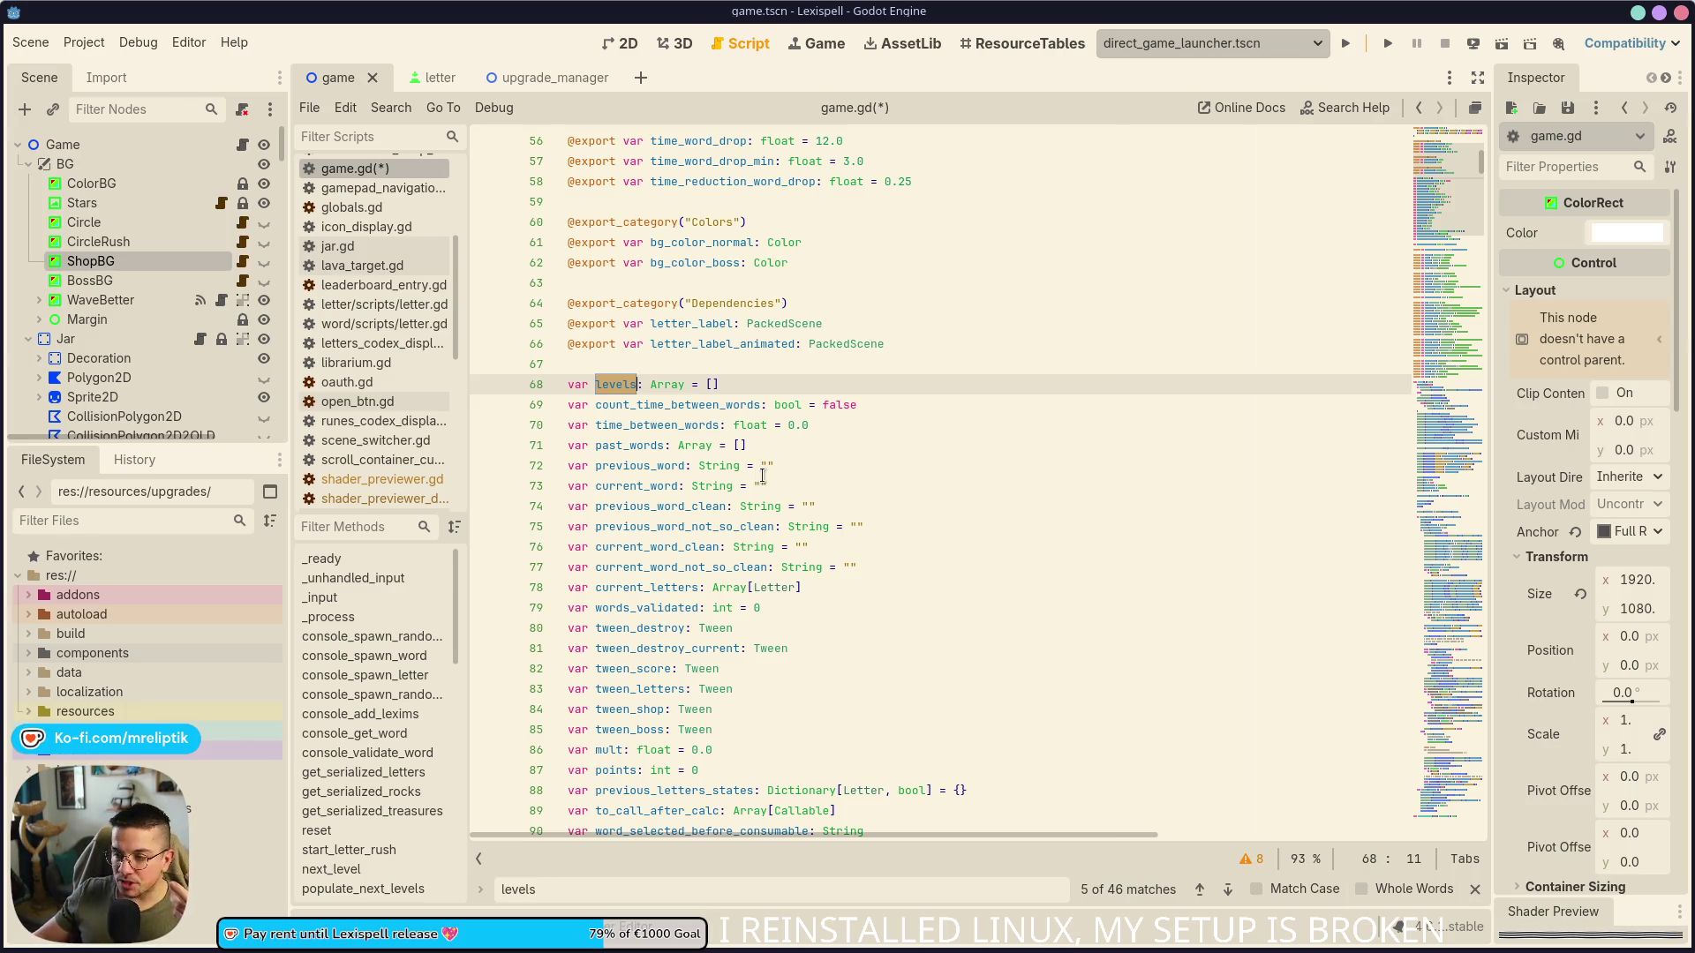
{"action": "scroll", "coordinate": [843, 592], "scroll_direction": "down", "scroll_amount": 4}
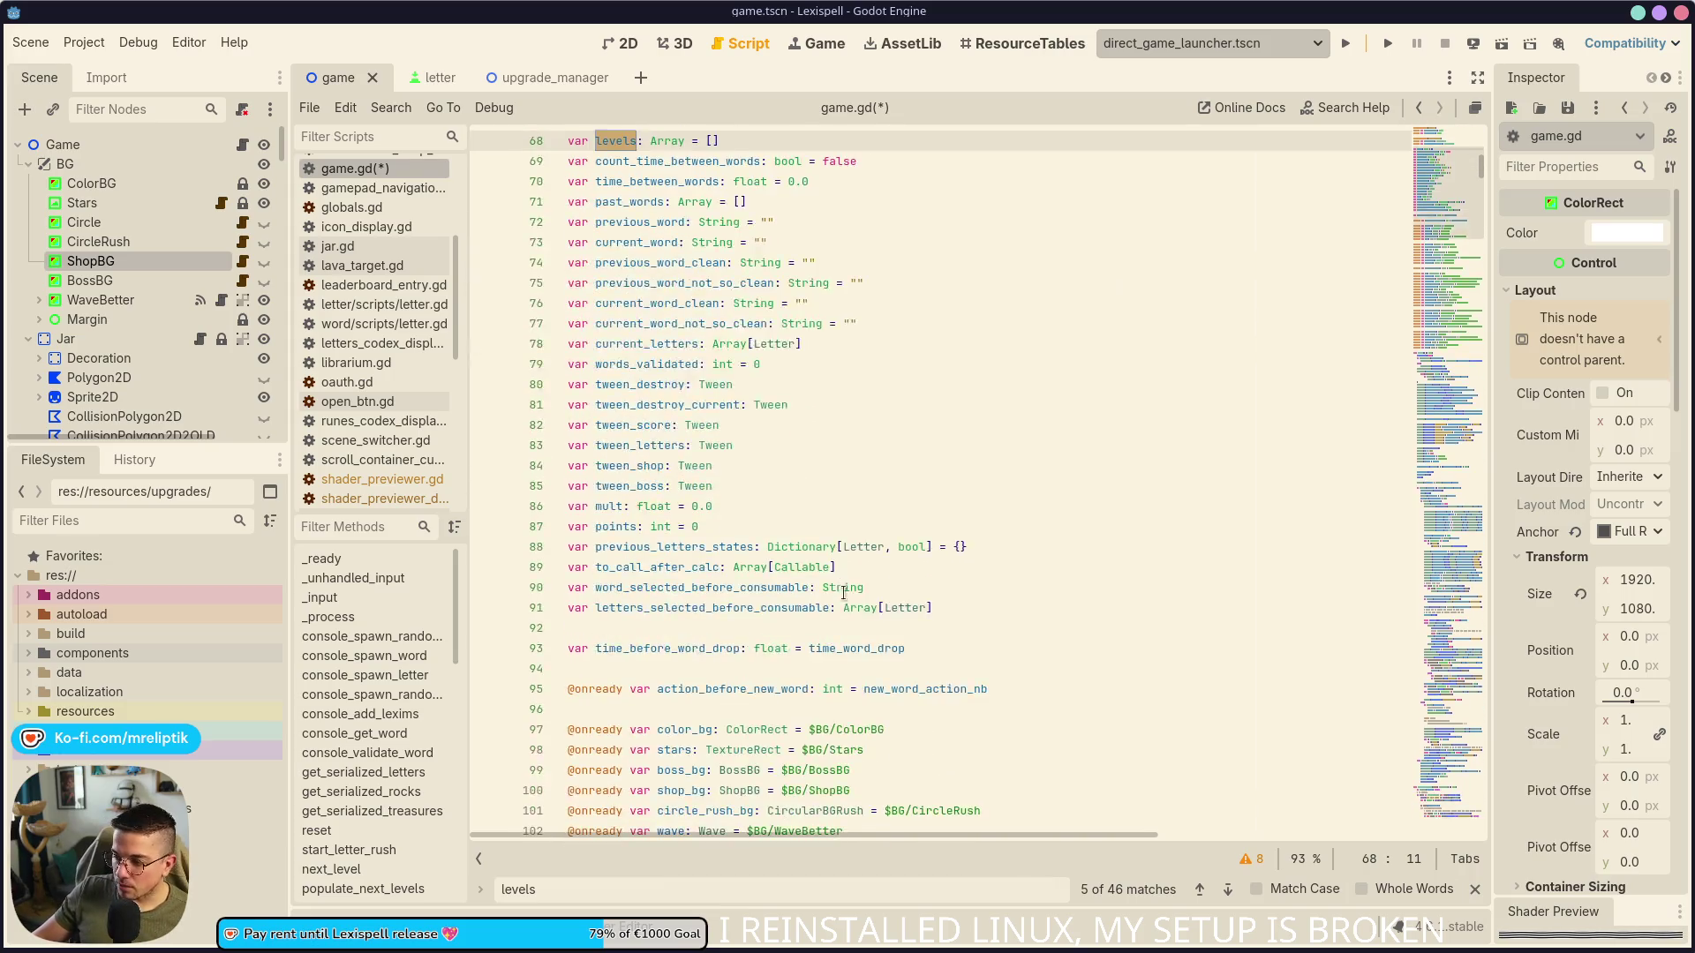
{"action": "scroll", "coordinate": [843, 593], "scroll_direction": "down", "scroll_amount": 4}
{"action": "left_click", "coordinate": [1066, 606]}
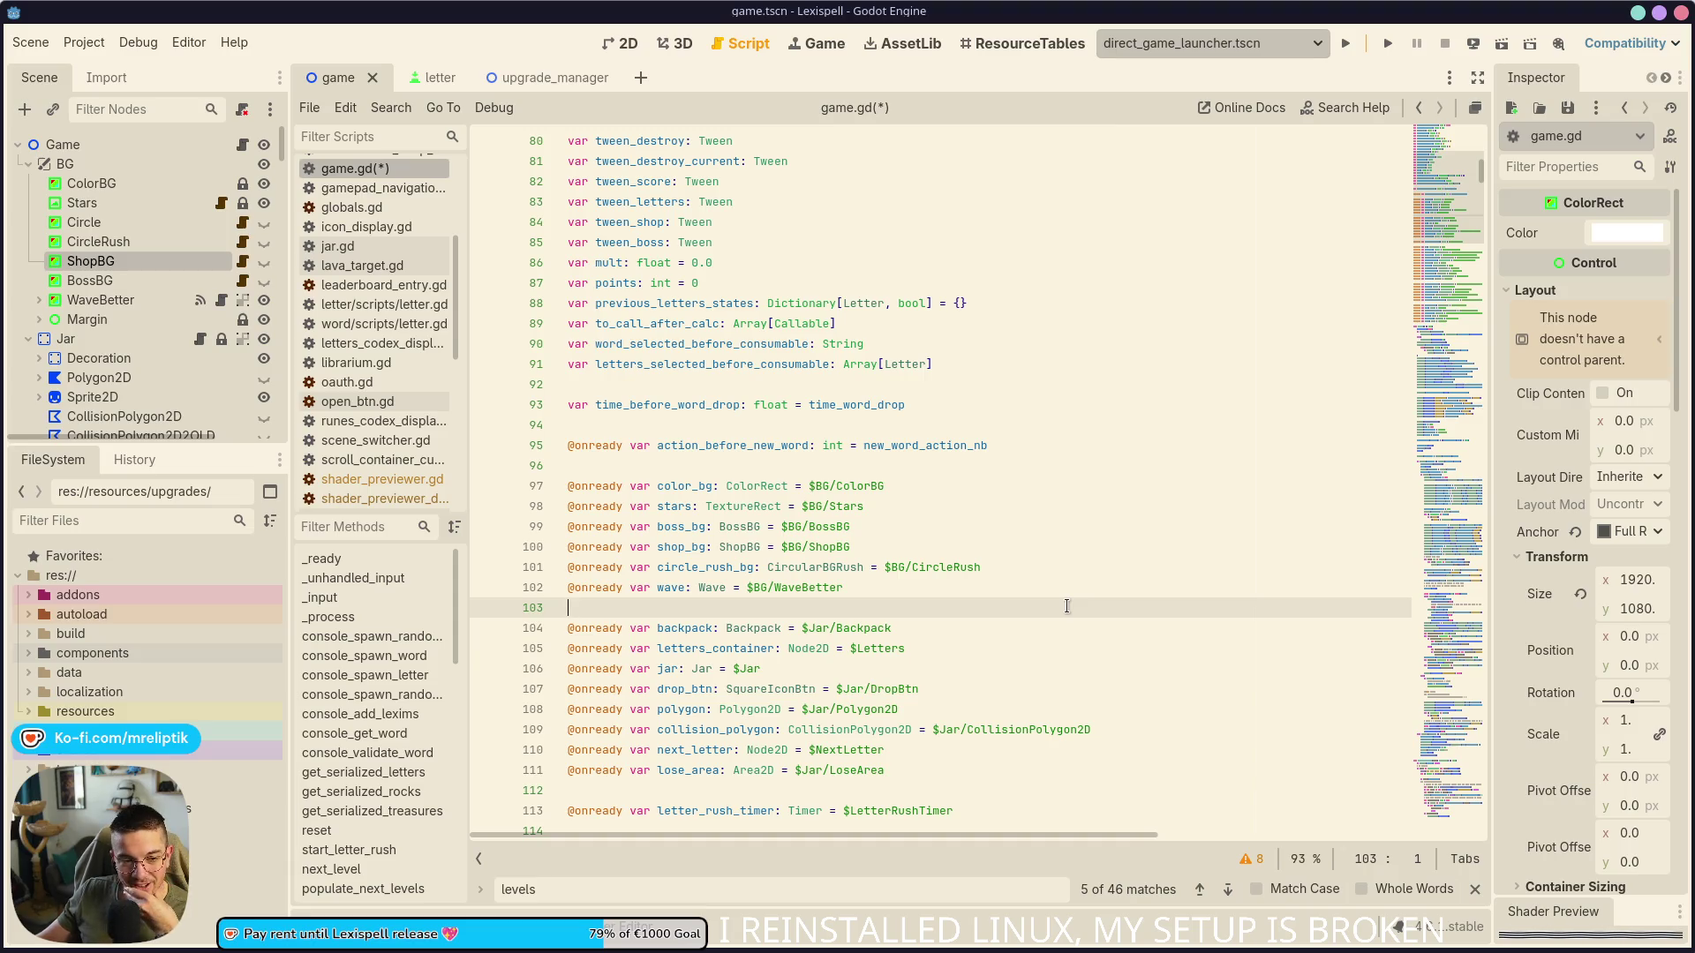
{"action": "scroll", "coordinate": [759, 617], "scroll_direction": "down", "scroll_amount": 20}
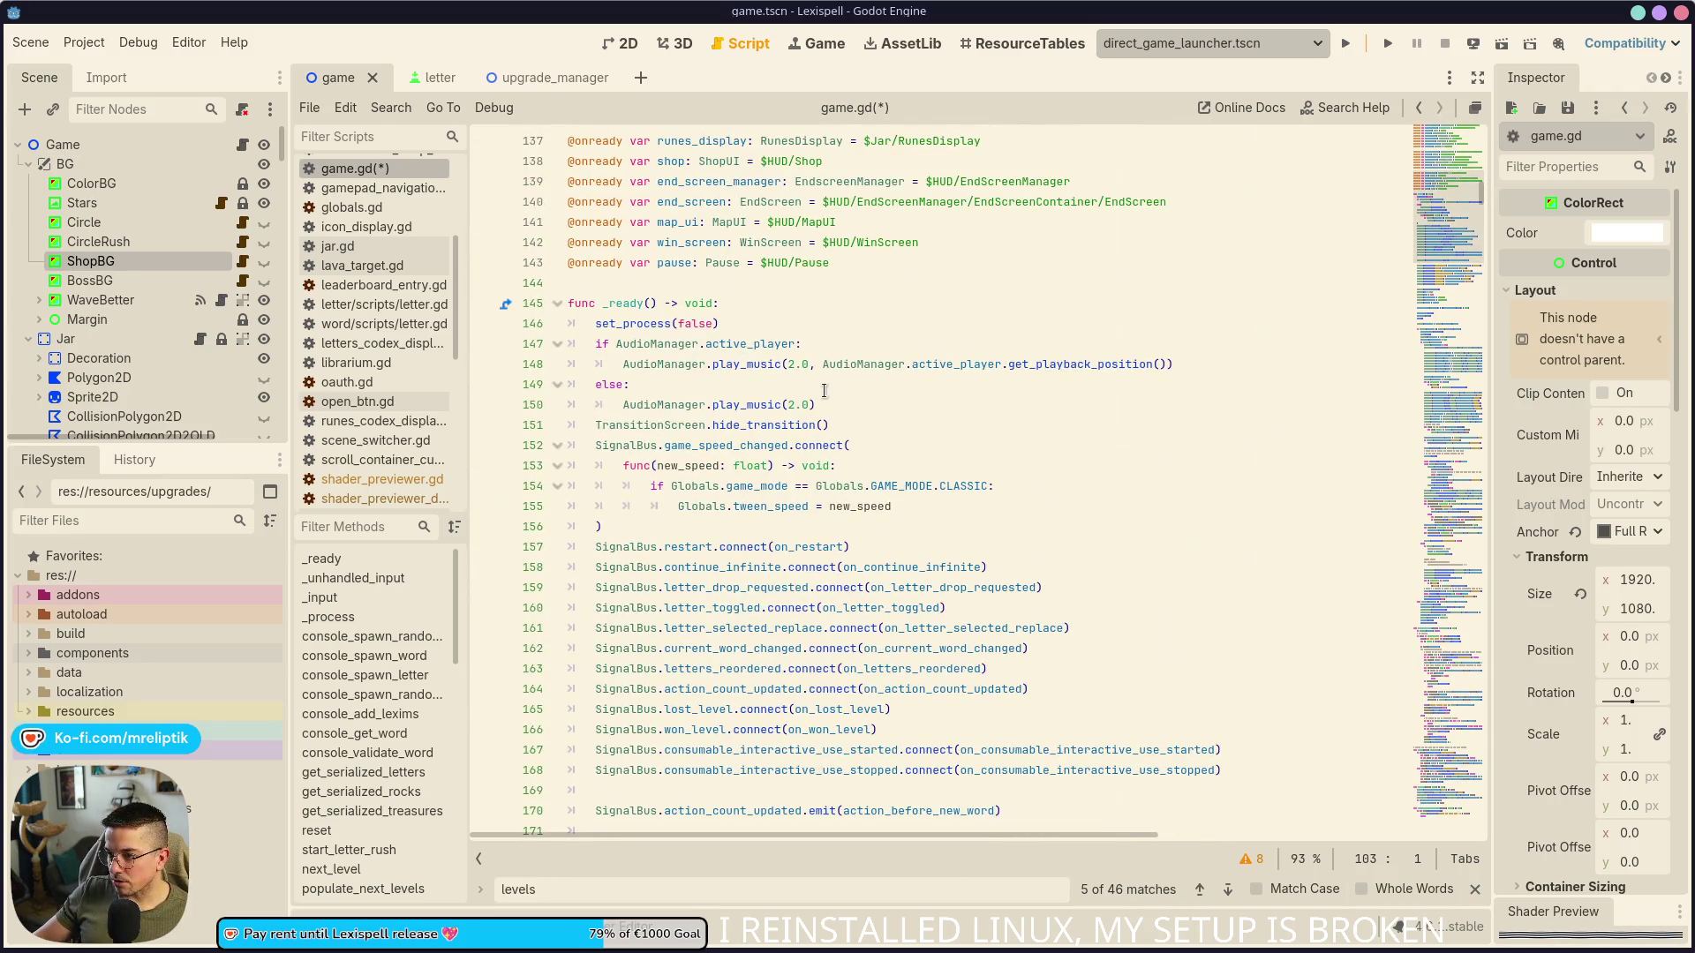
{"action": "scroll", "coordinate": [828, 398], "scroll_direction": "down", "scroll_amount": 4}
{"action": "scroll", "coordinate": [828, 398], "scroll_direction": "down", "scroll_amount": 10}
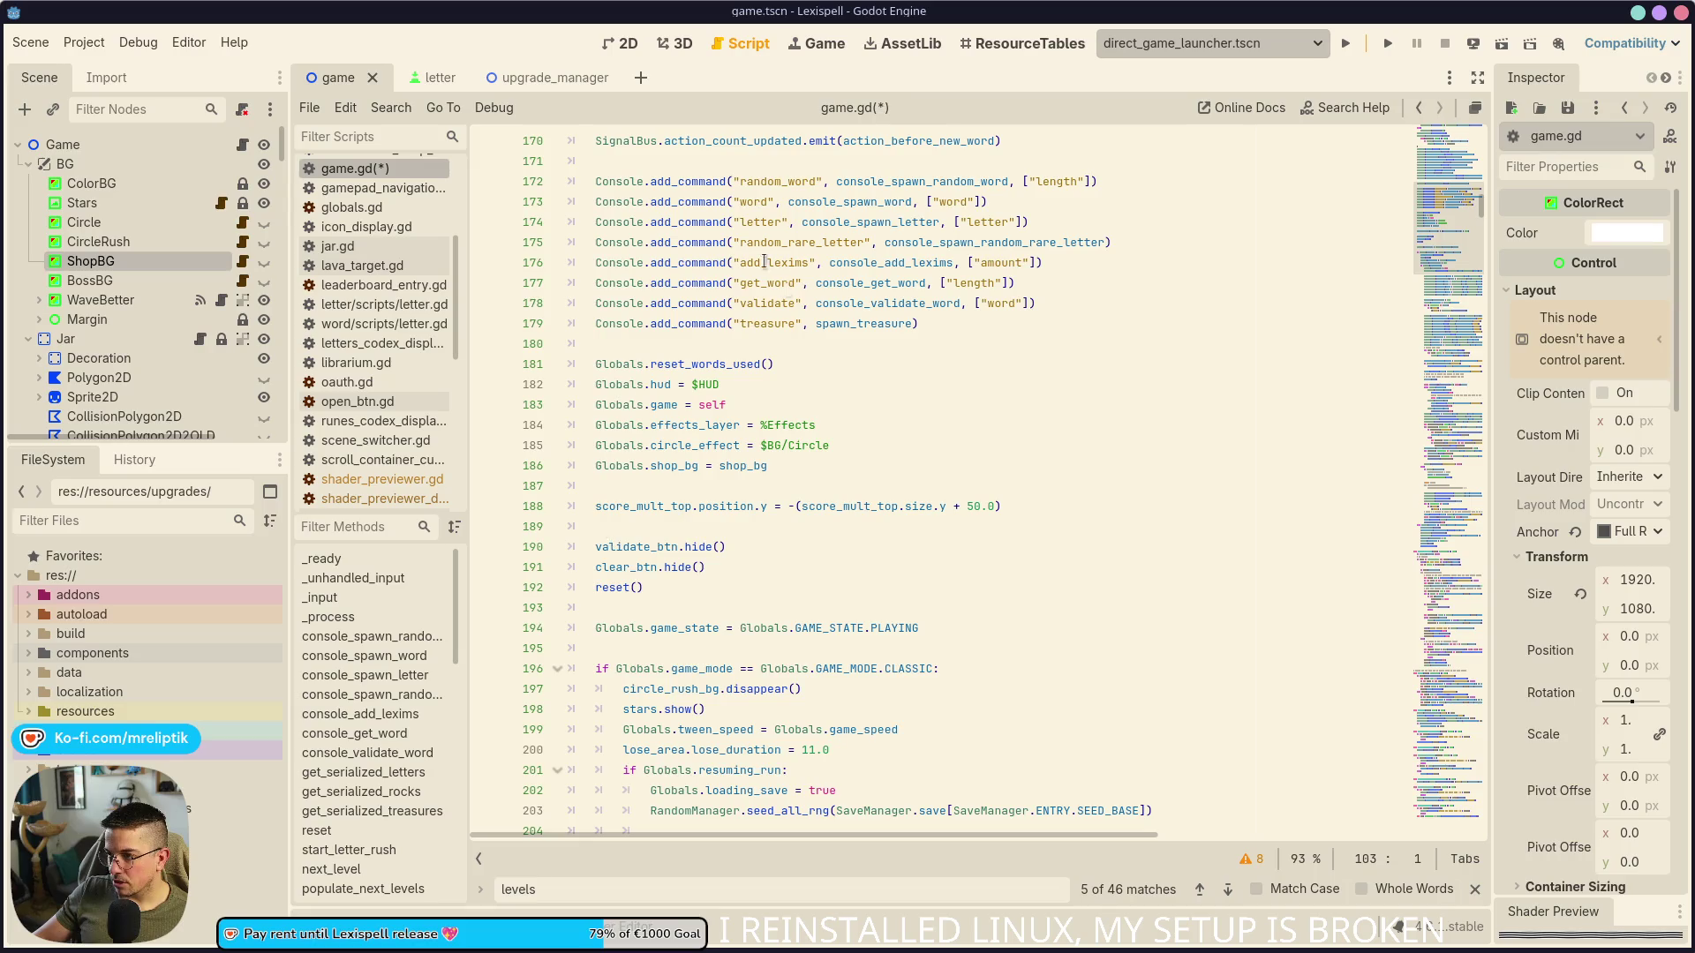
{"action": "left_click", "coordinate": [662, 365]}
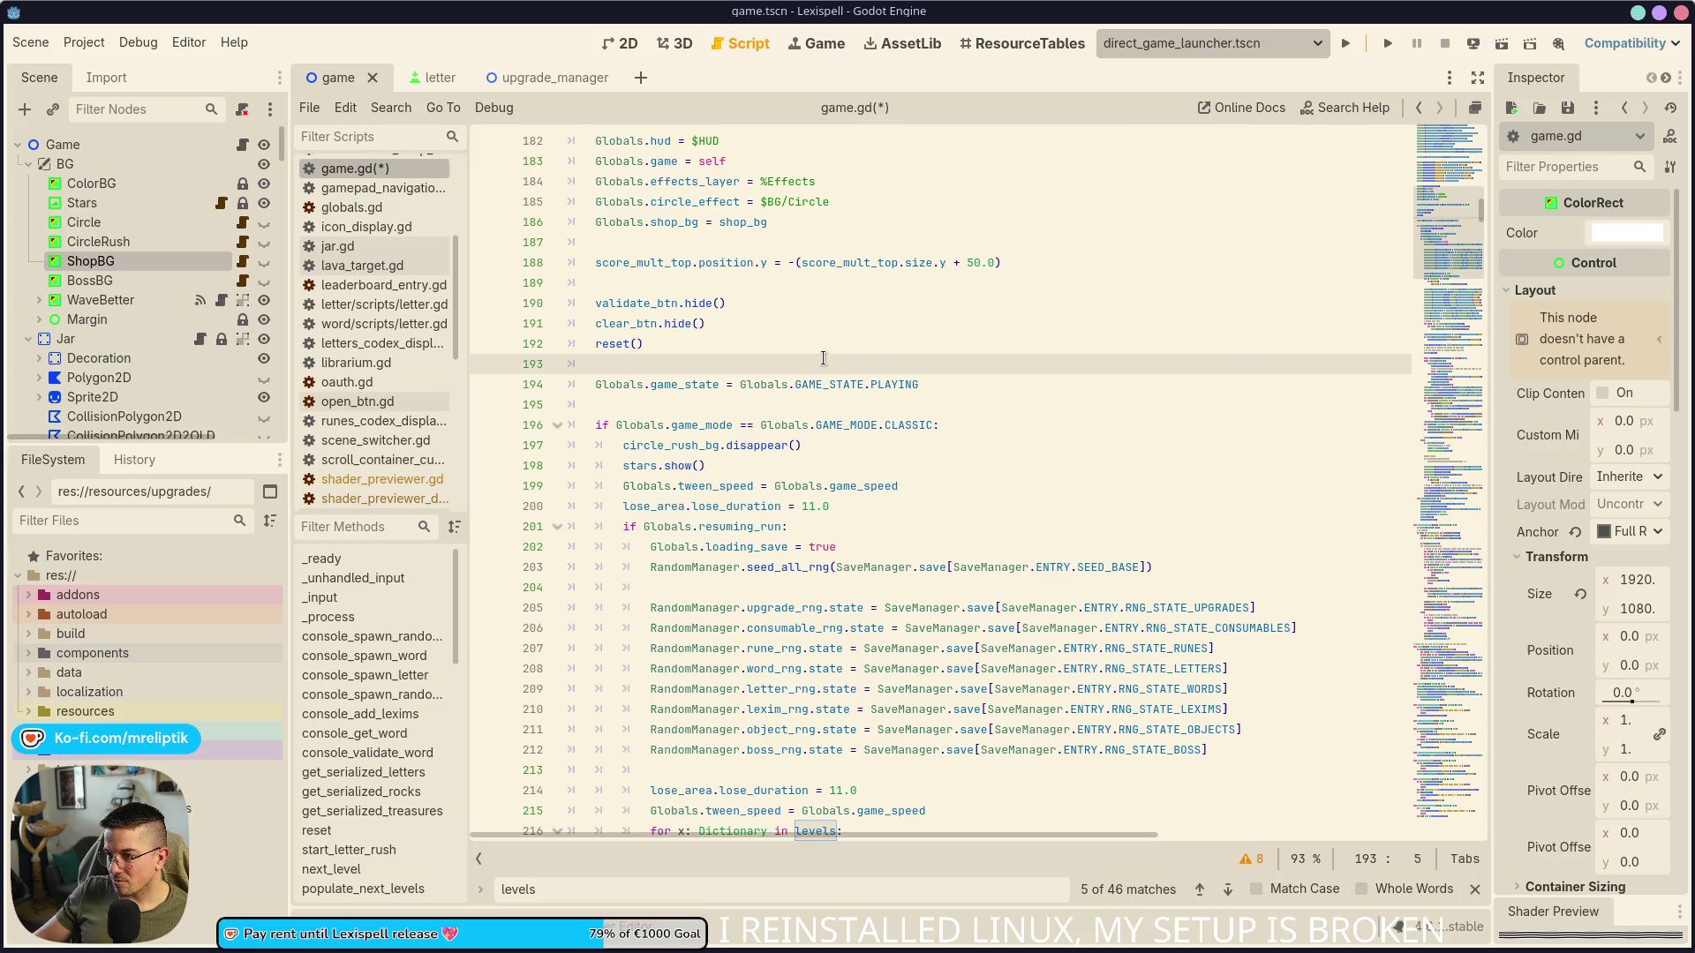
Below reset(), add 'if Globals.is_demo:' assigning levels = levels_demo.duplicate()
{"action": "key", "text": "Return"}
{"action": "key", "text": "Return"}
{"action": "key", "text": "Up"}
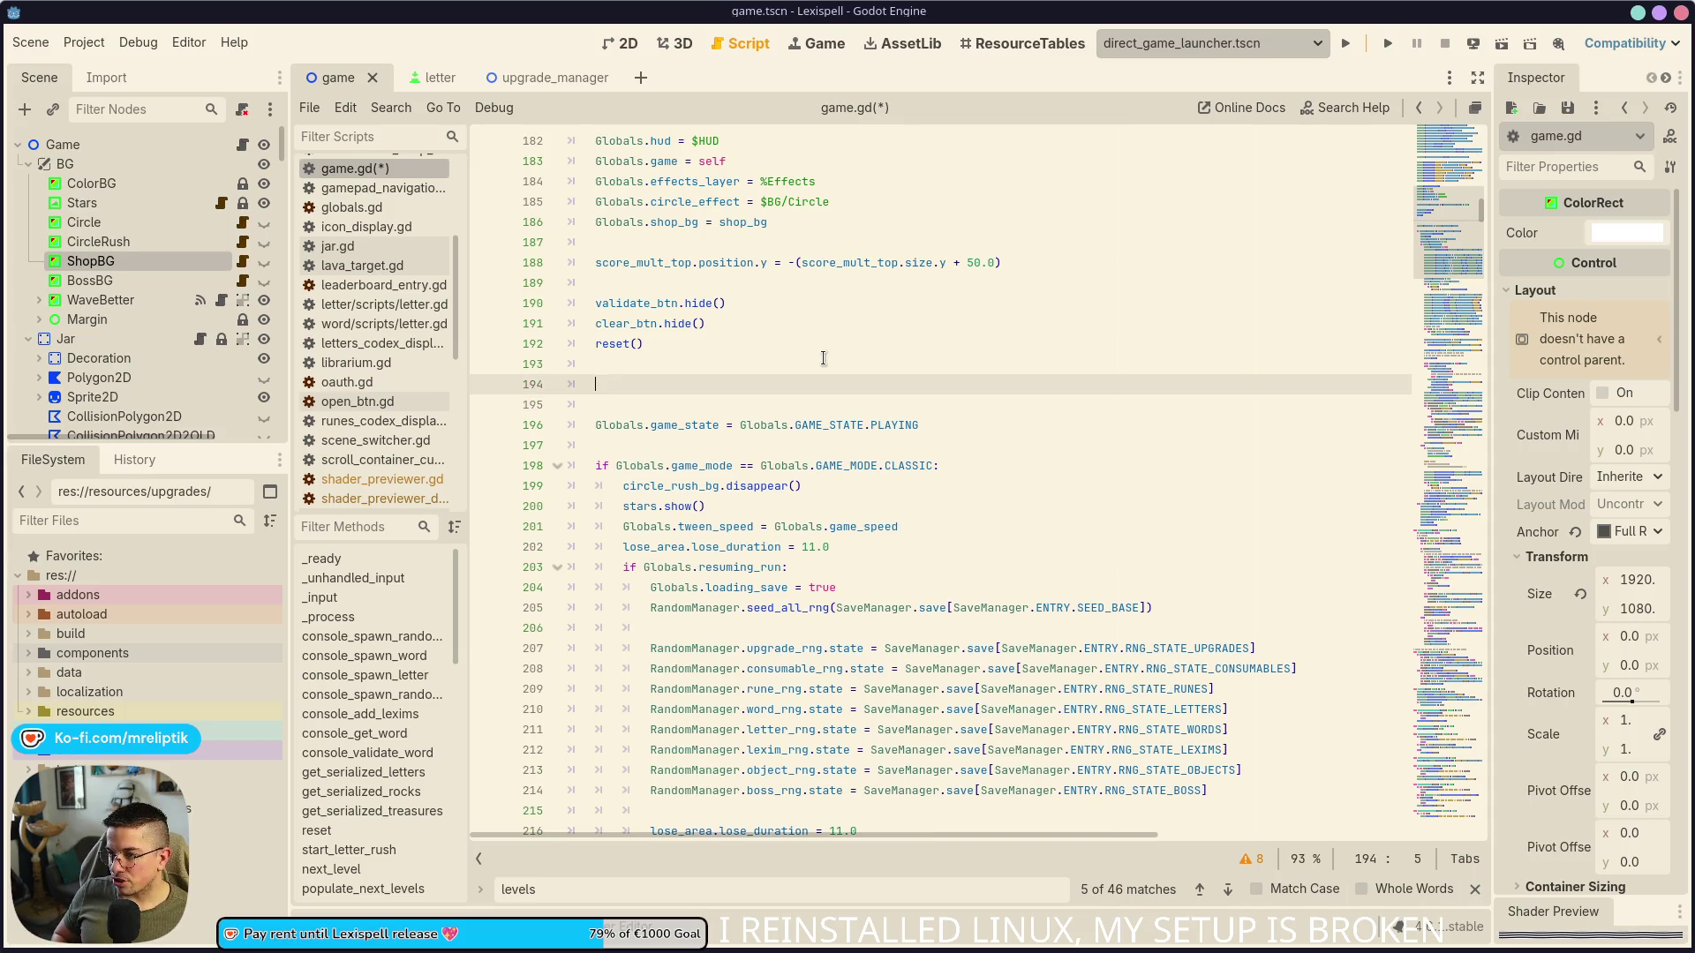
{"action": "type", "text": "if "}
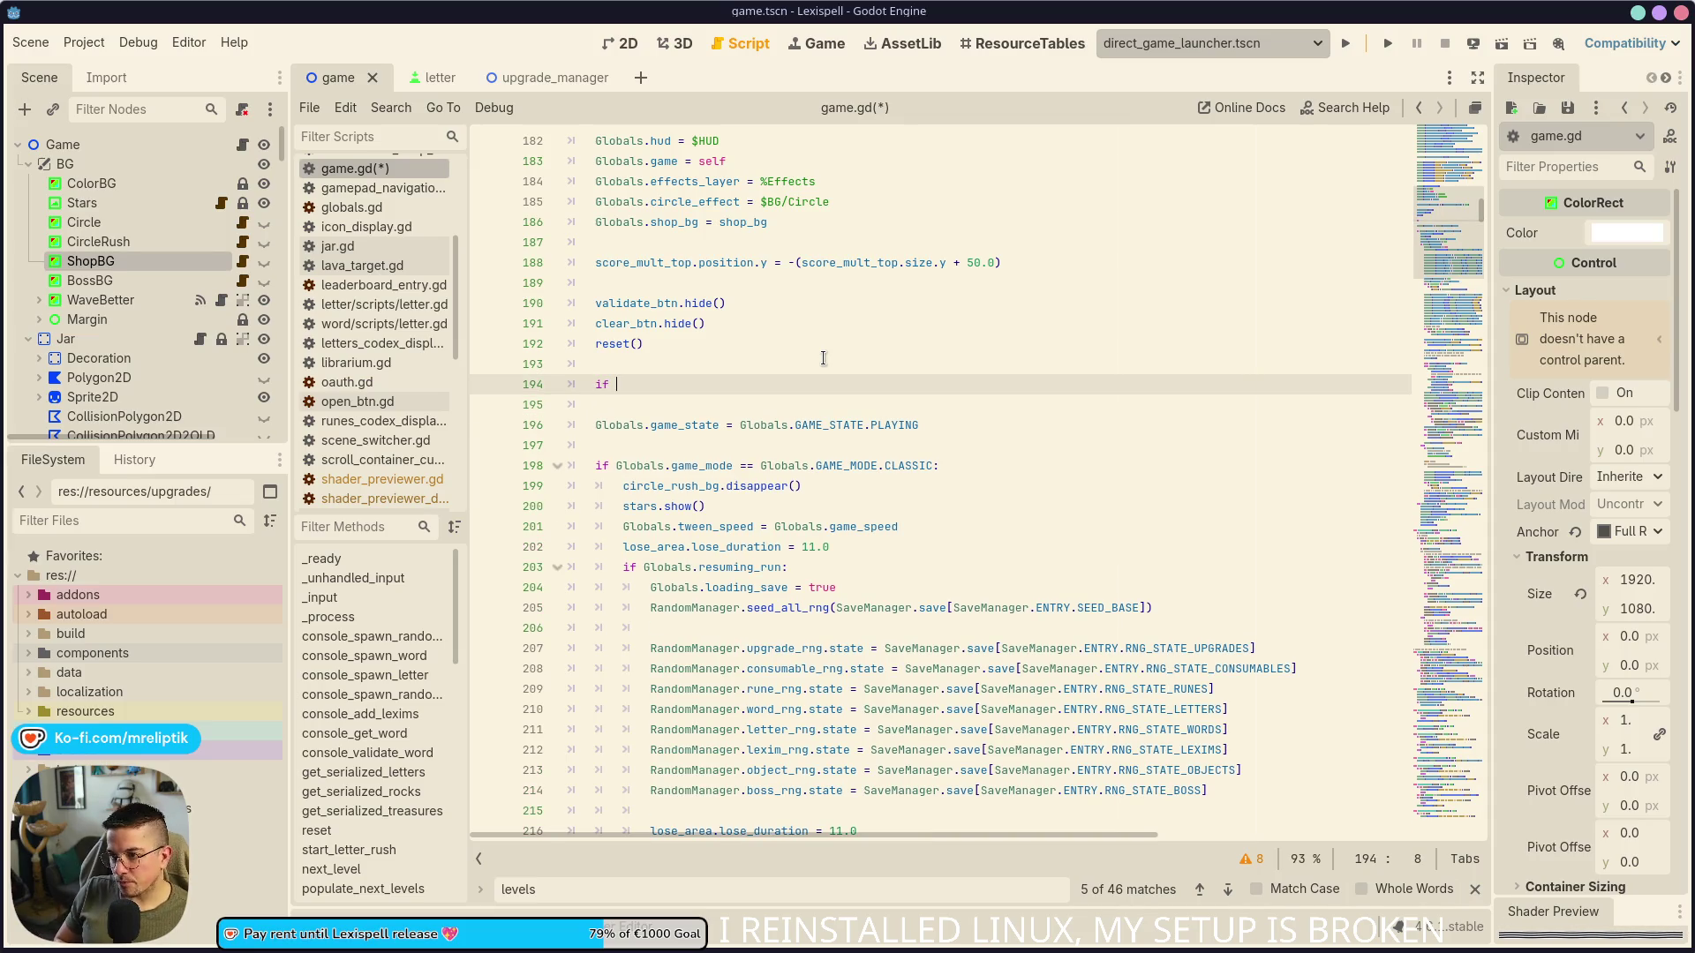
{"action": "type", "text": "Globa"}
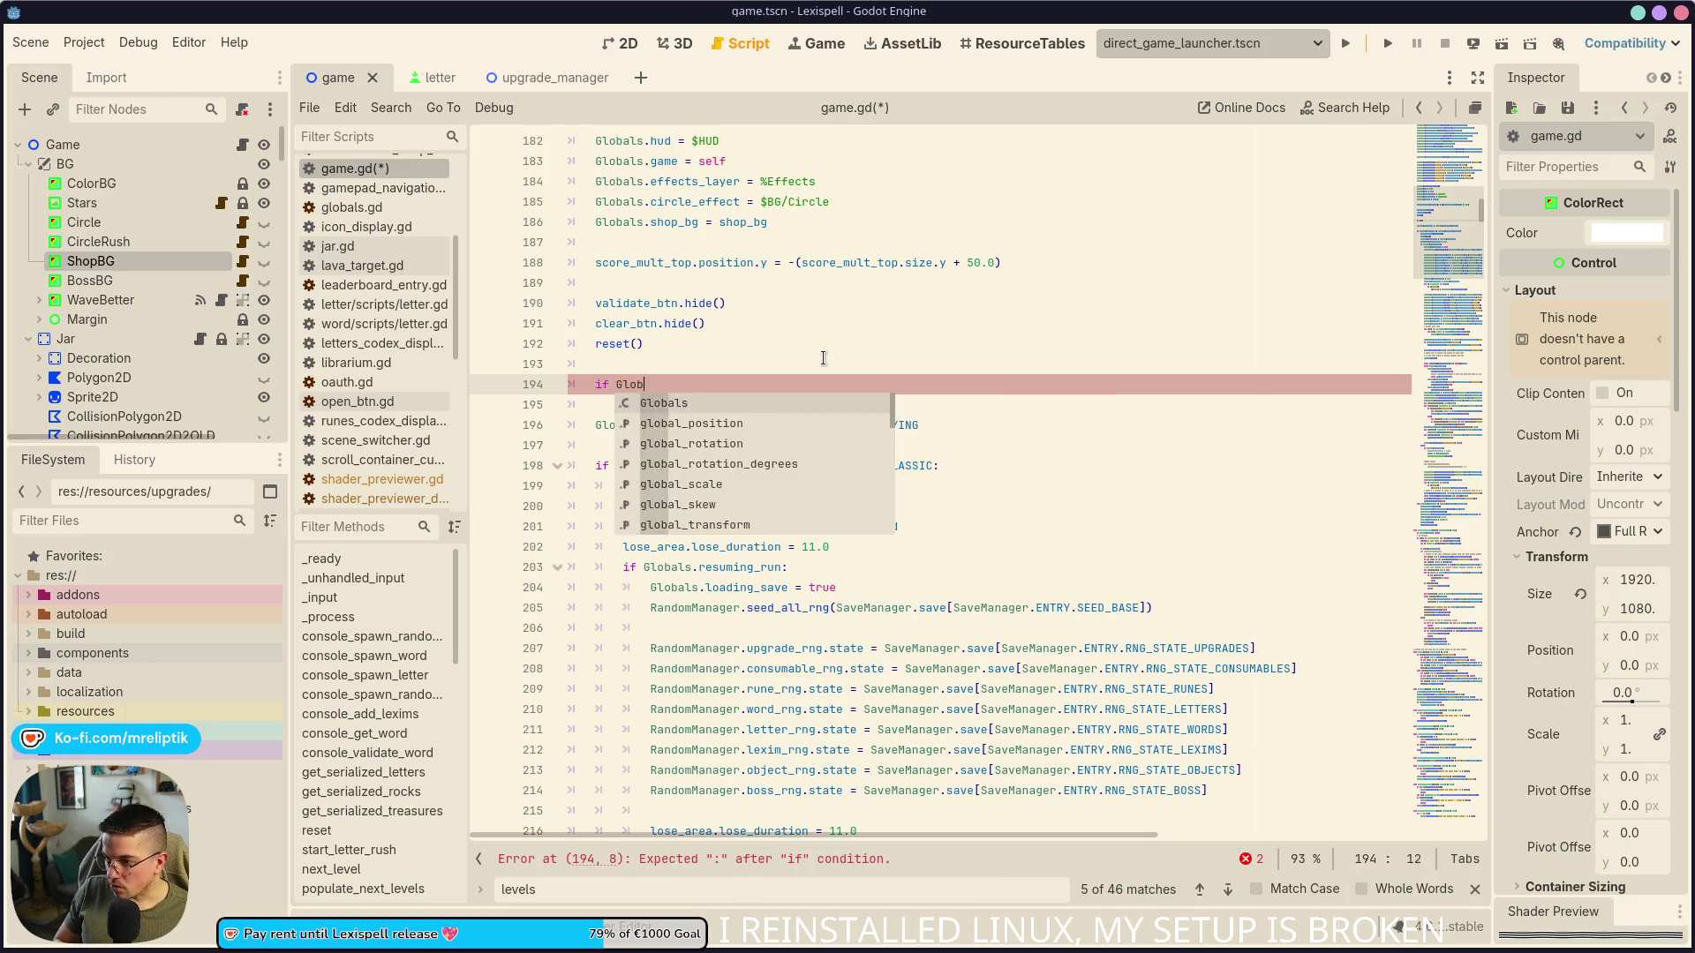
{"action": "type", "text": "ls.is_demo:"}
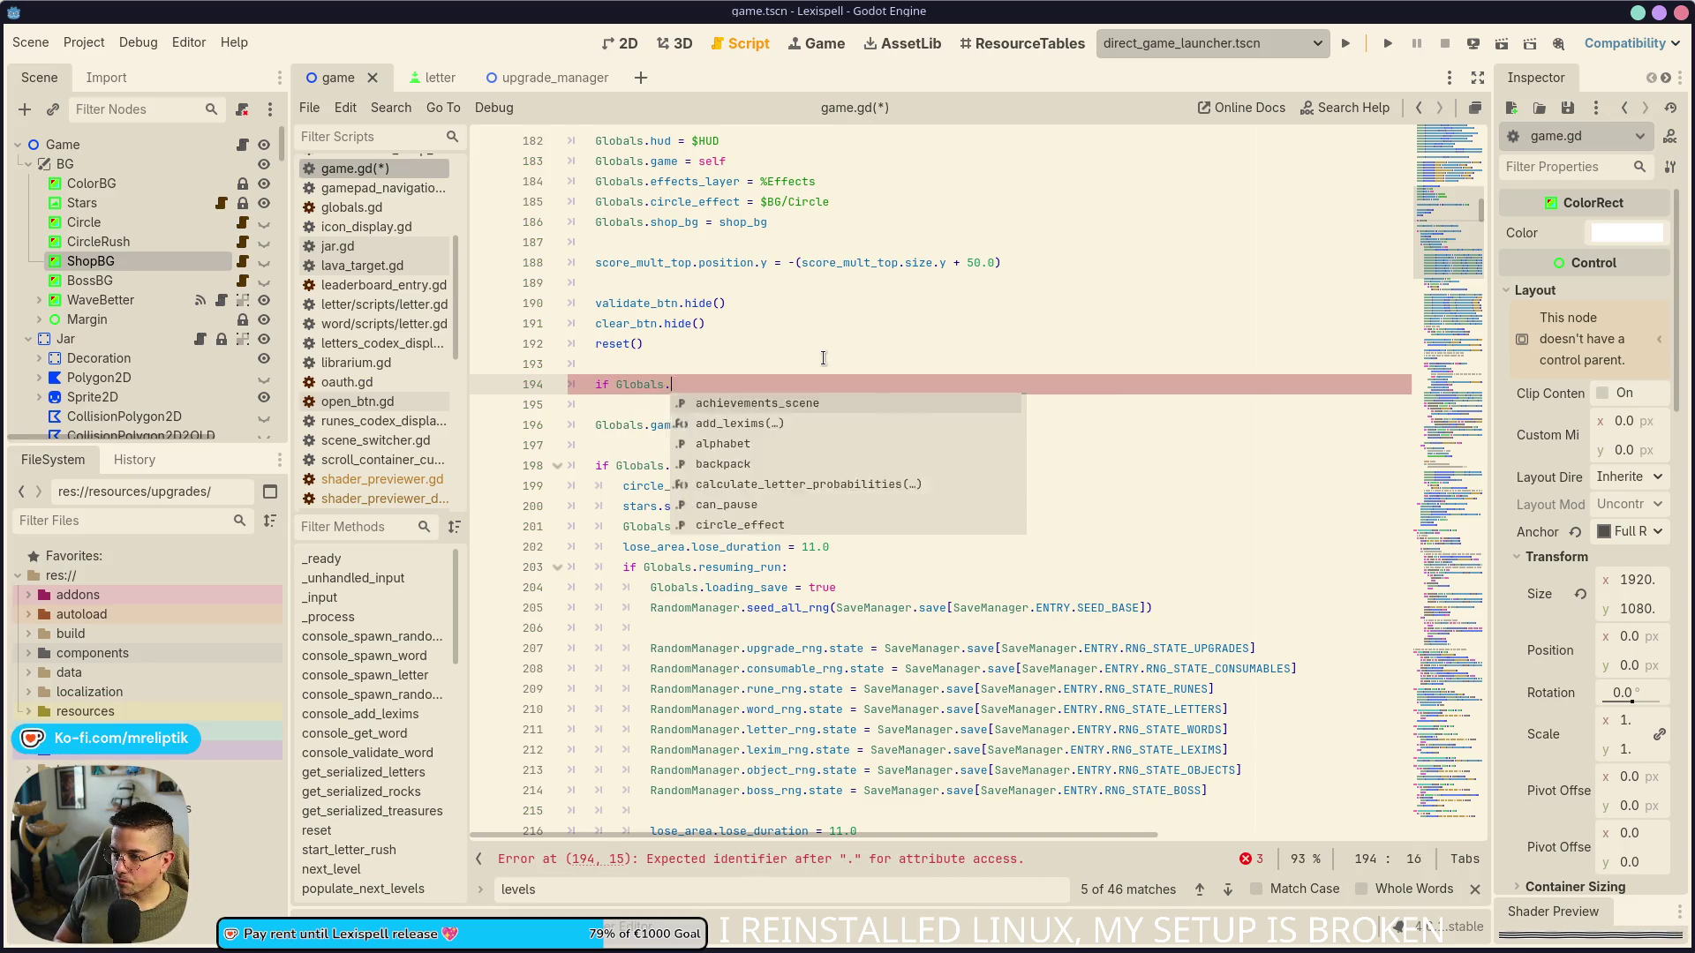
{"action": "key", "text": "Return"}
{"action": "type", "text": "levels = "}
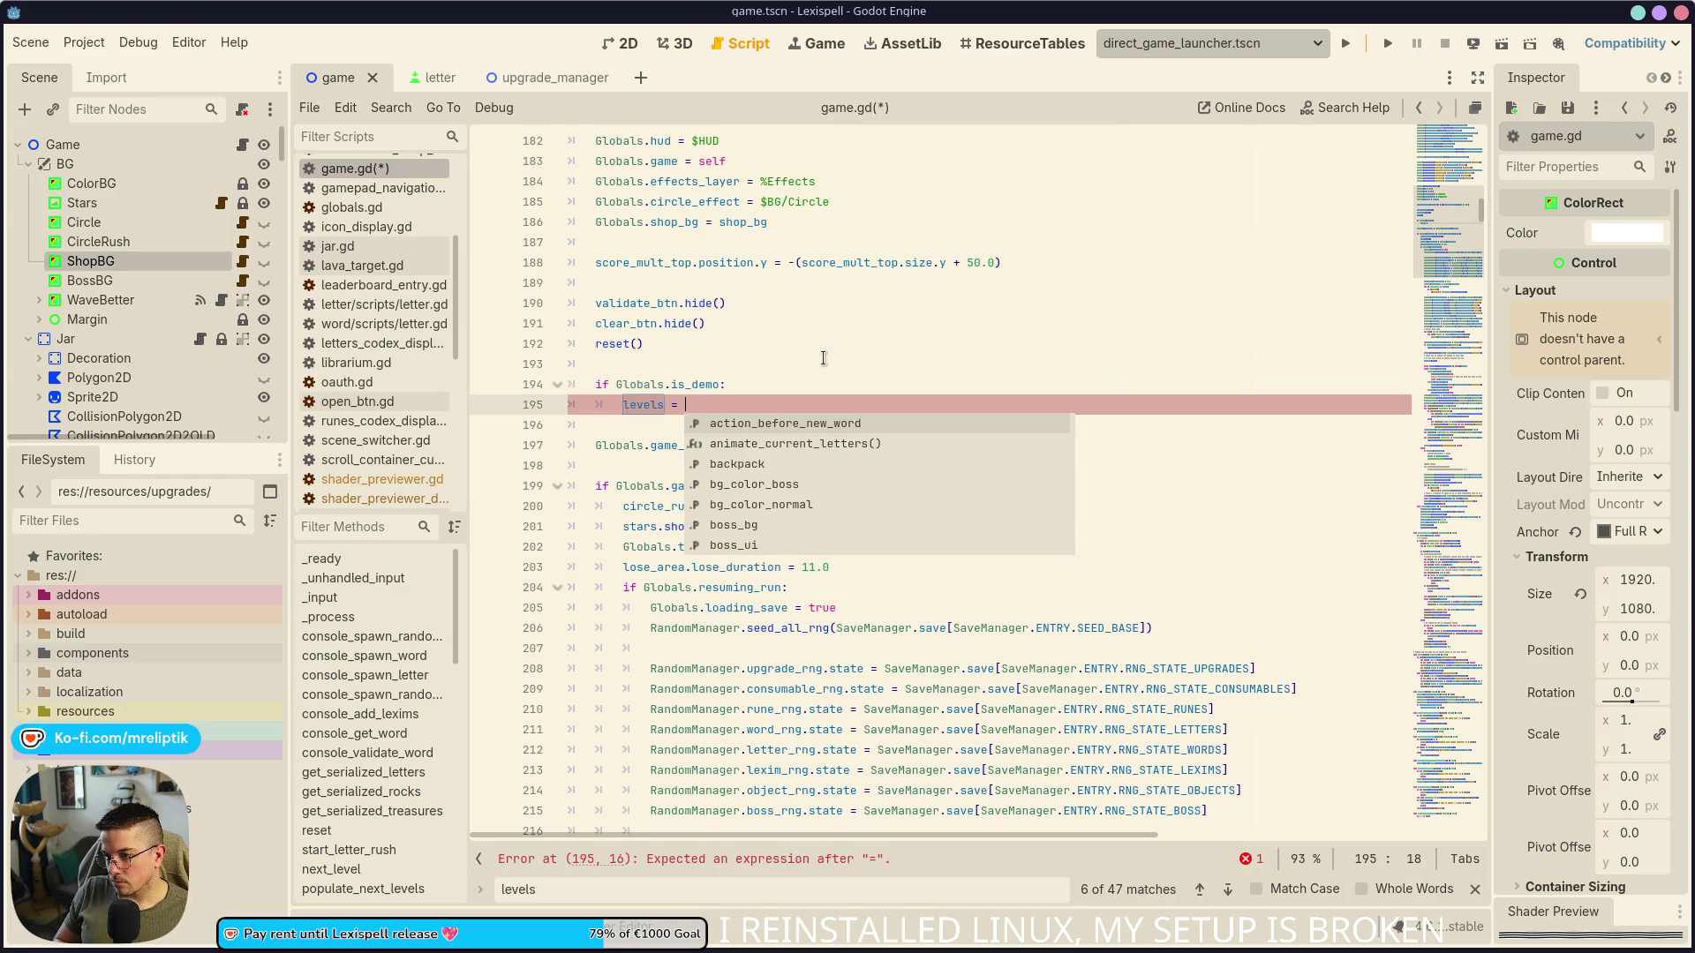
{"action": "type", "text": "levels_demo"}
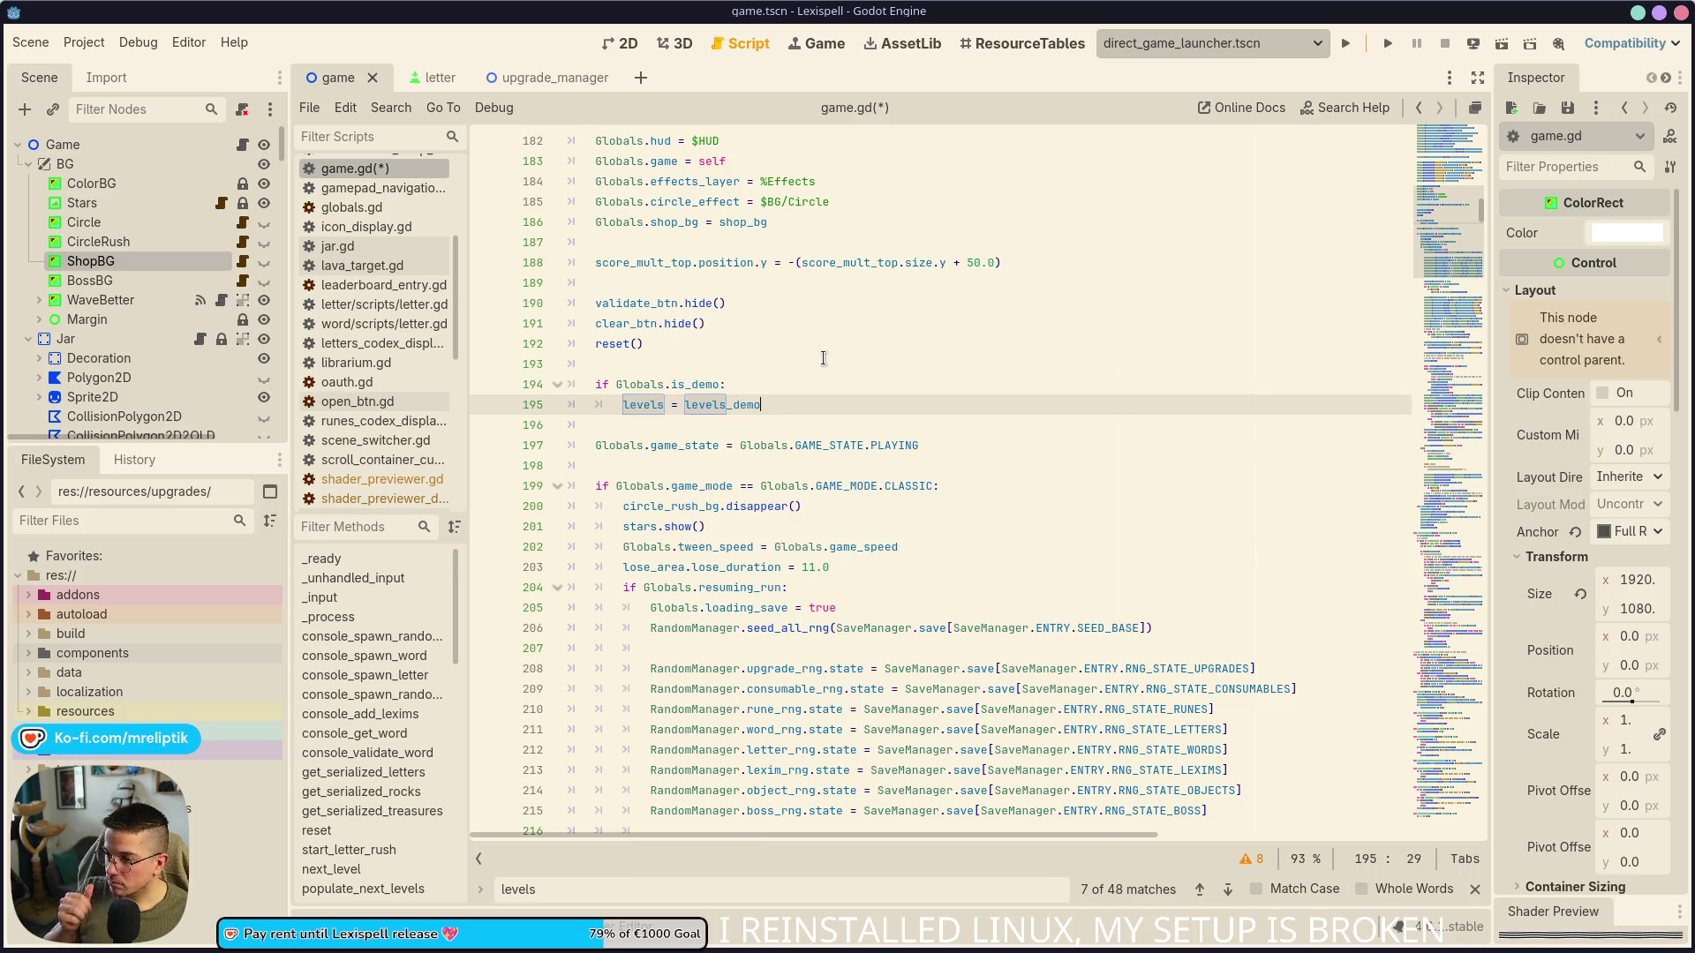
{"action": "type", "text": "."}
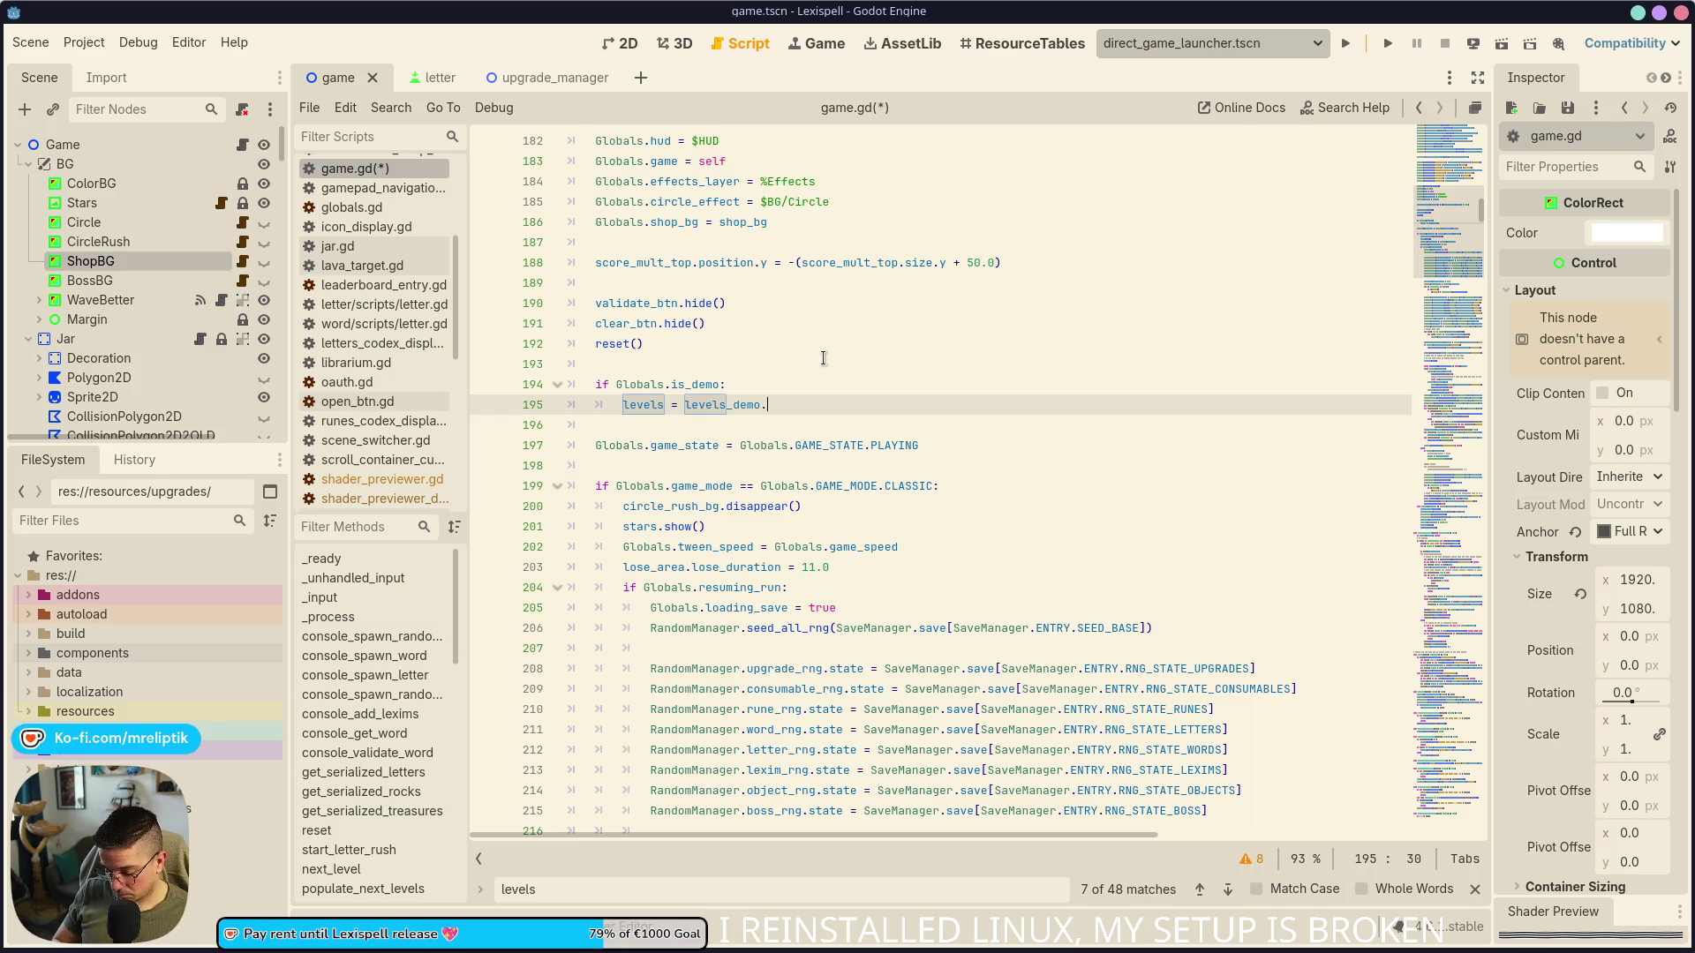
{"action": "type", "text": "dupl"}
{"action": "key", "text": "Return"}
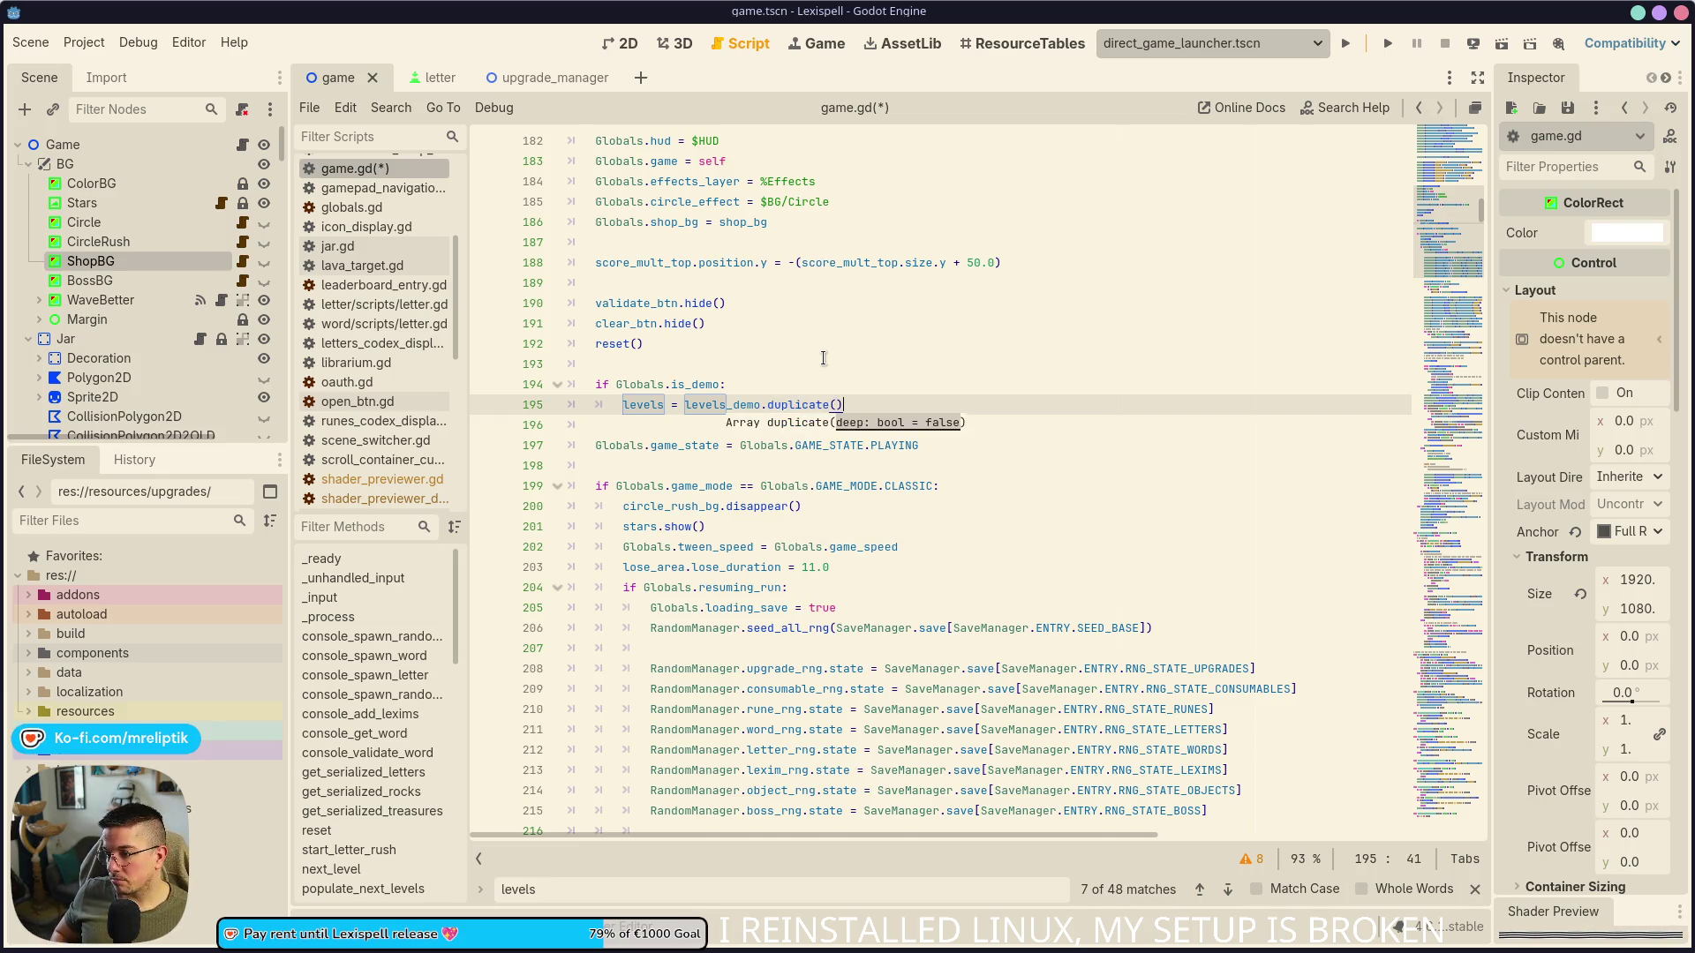
Add an else branch setting levels = levels_full.duplicate() and save game.gd
{"action": "key", "text": "ctrl+shift+d"}
{"action": "key", "text": "Up"}
{"action": "key", "text": "Return"}
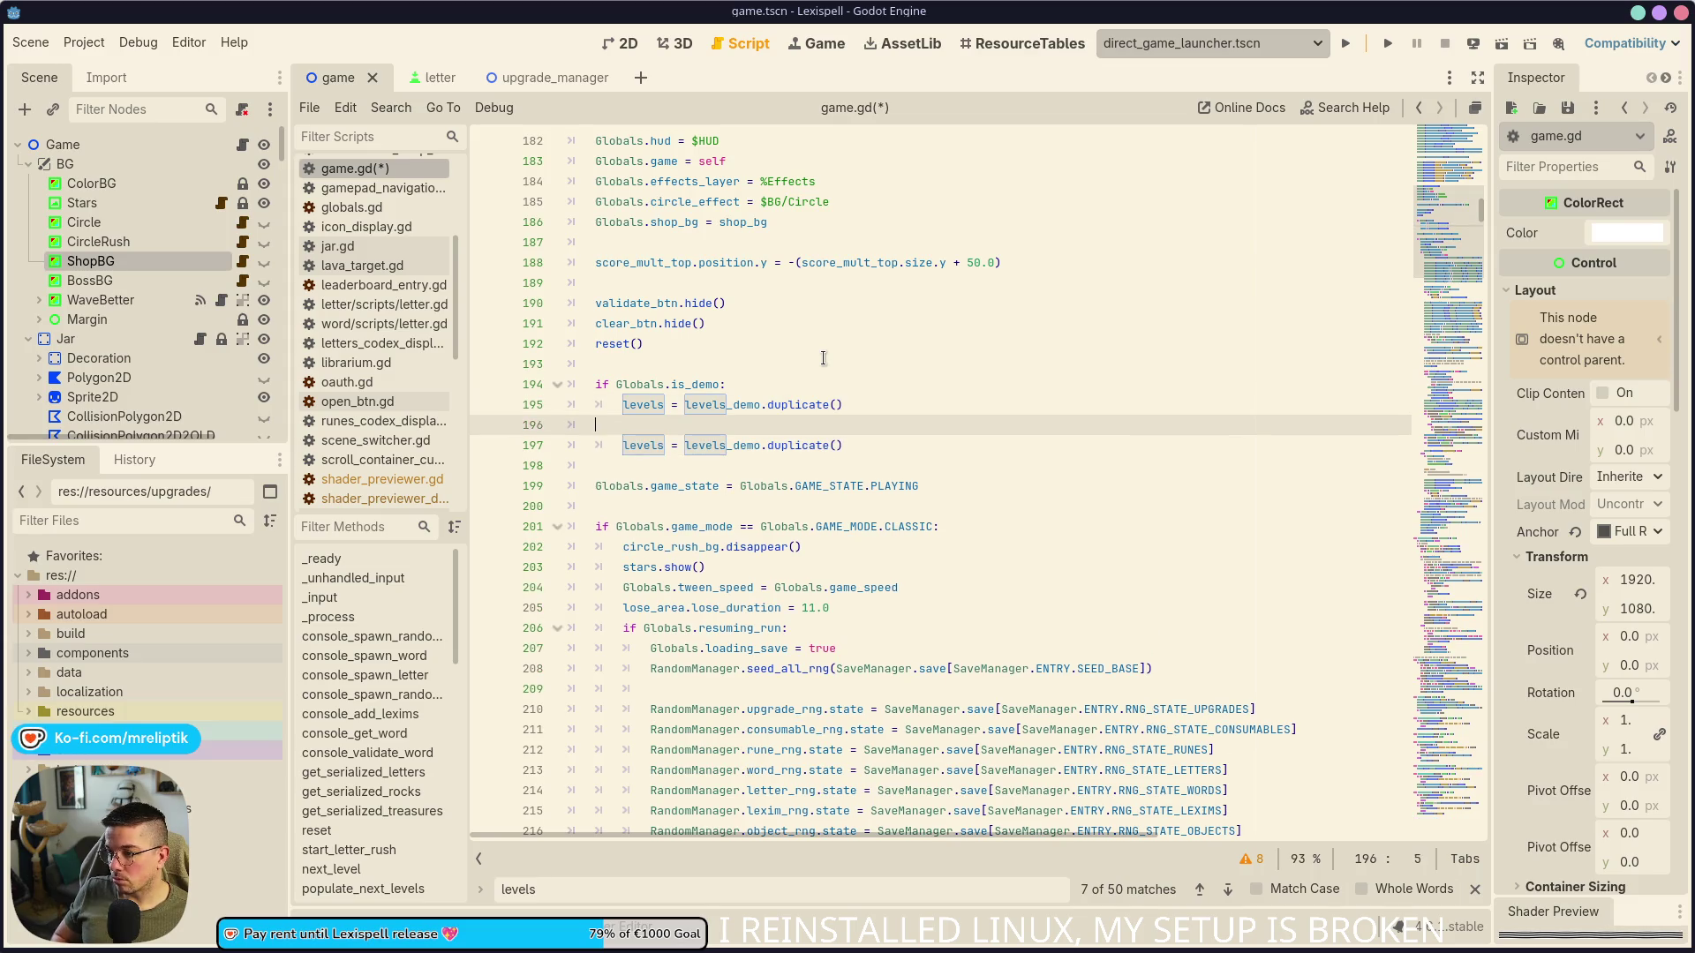
{"action": "type", "text": "eslse"}
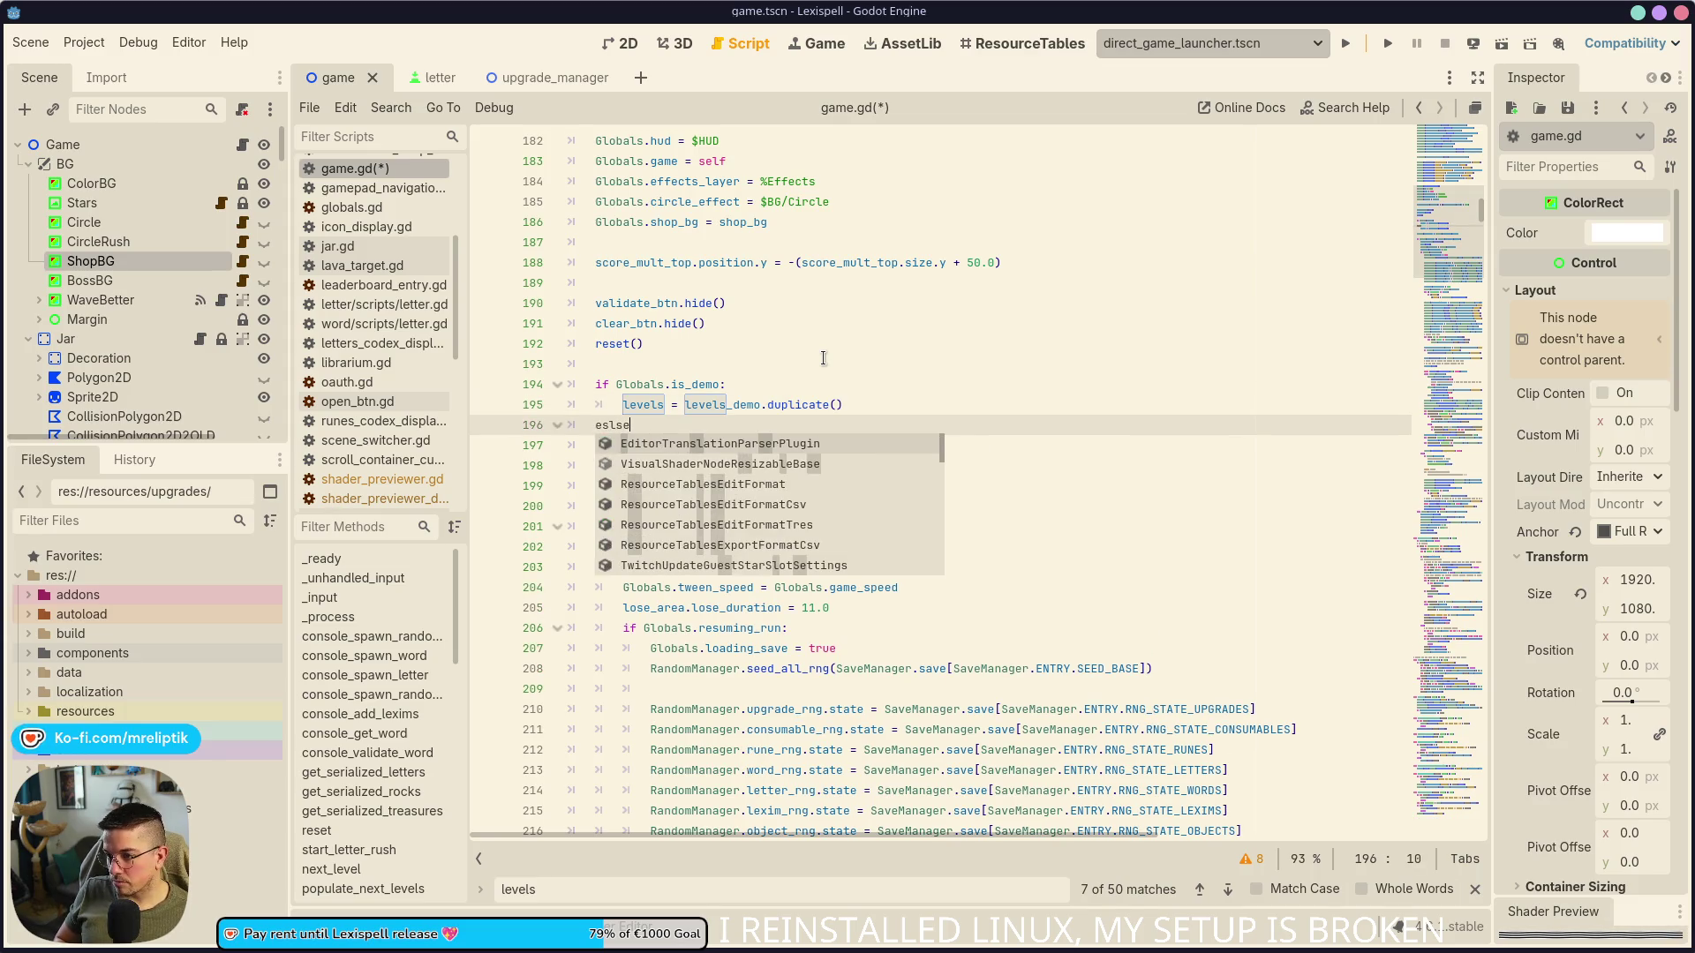
{"action": "key", "text": "BackSpace"}
{"action": "key", "text": "BackSpace"}
{"action": "key", "text": "BackSpace"}
{"action": "type", "text": "lse:"}
{"action": "key", "text": "Down"}
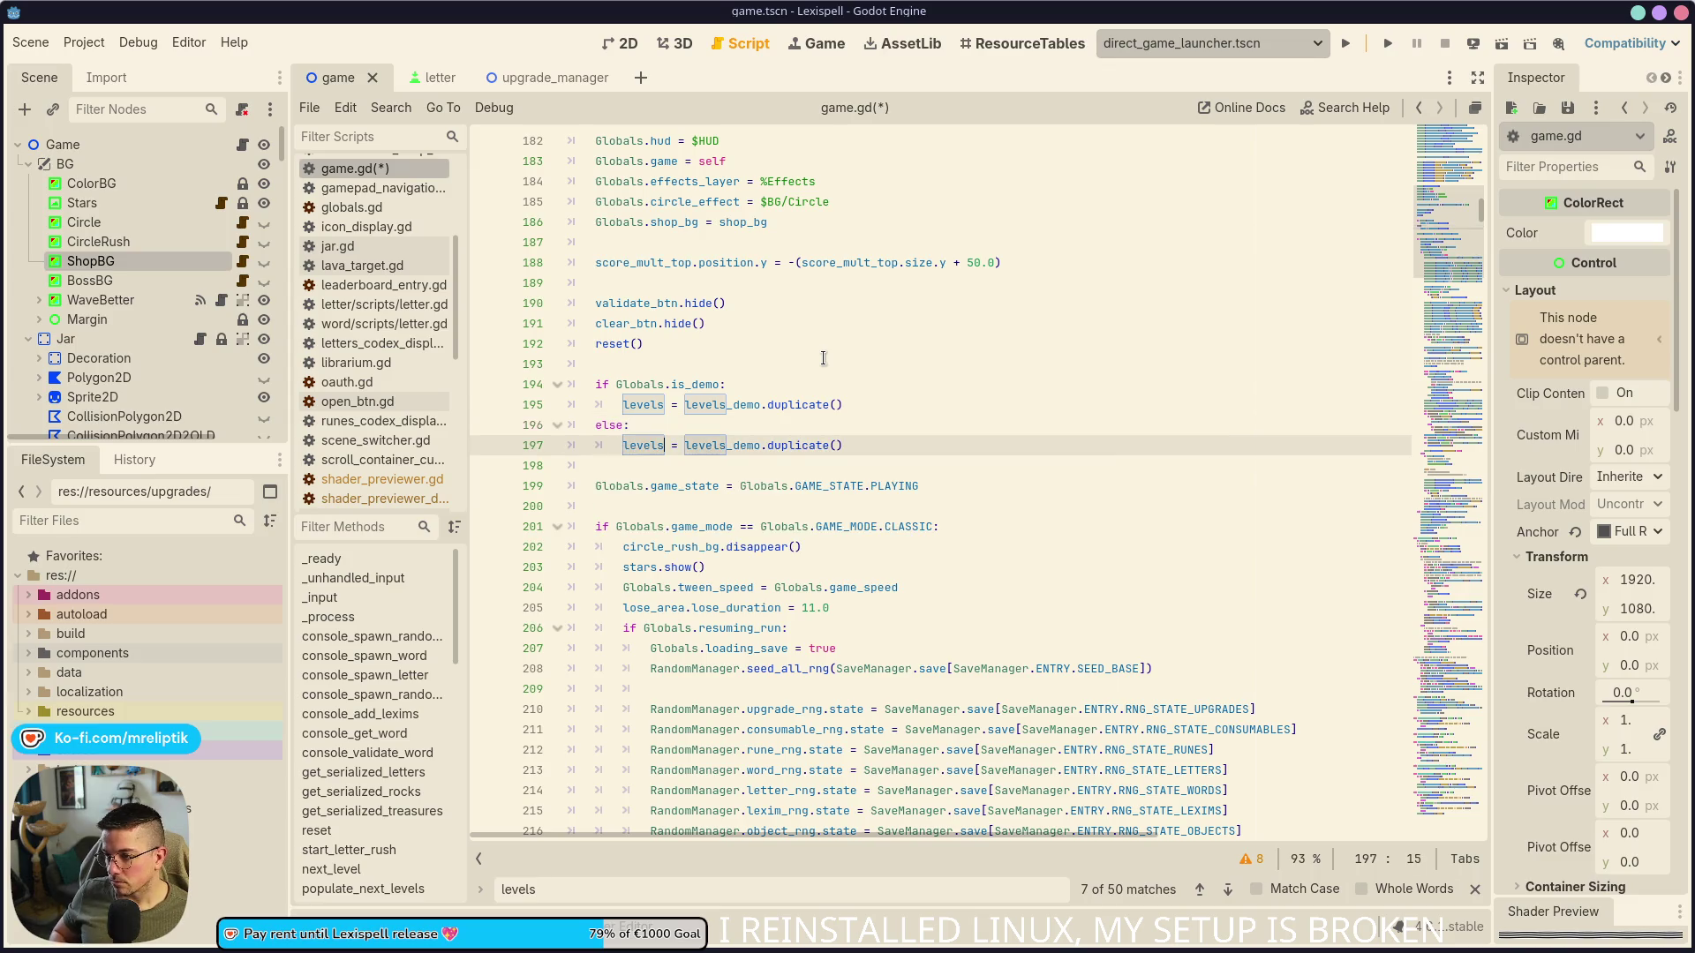
{"action": "key", "text": "Right"}
{"action": "key", "text": "Right"}
{"action": "key", "text": "Right"}
{"action": "key", "text": "Right"}
{"action": "key", "text": "Right"}
{"action": "key", "text": "Right"}
{"action": "key", "text": "Delete"}
{"action": "key", "text": "Delete"}
{"action": "key", "text": "Delete"}
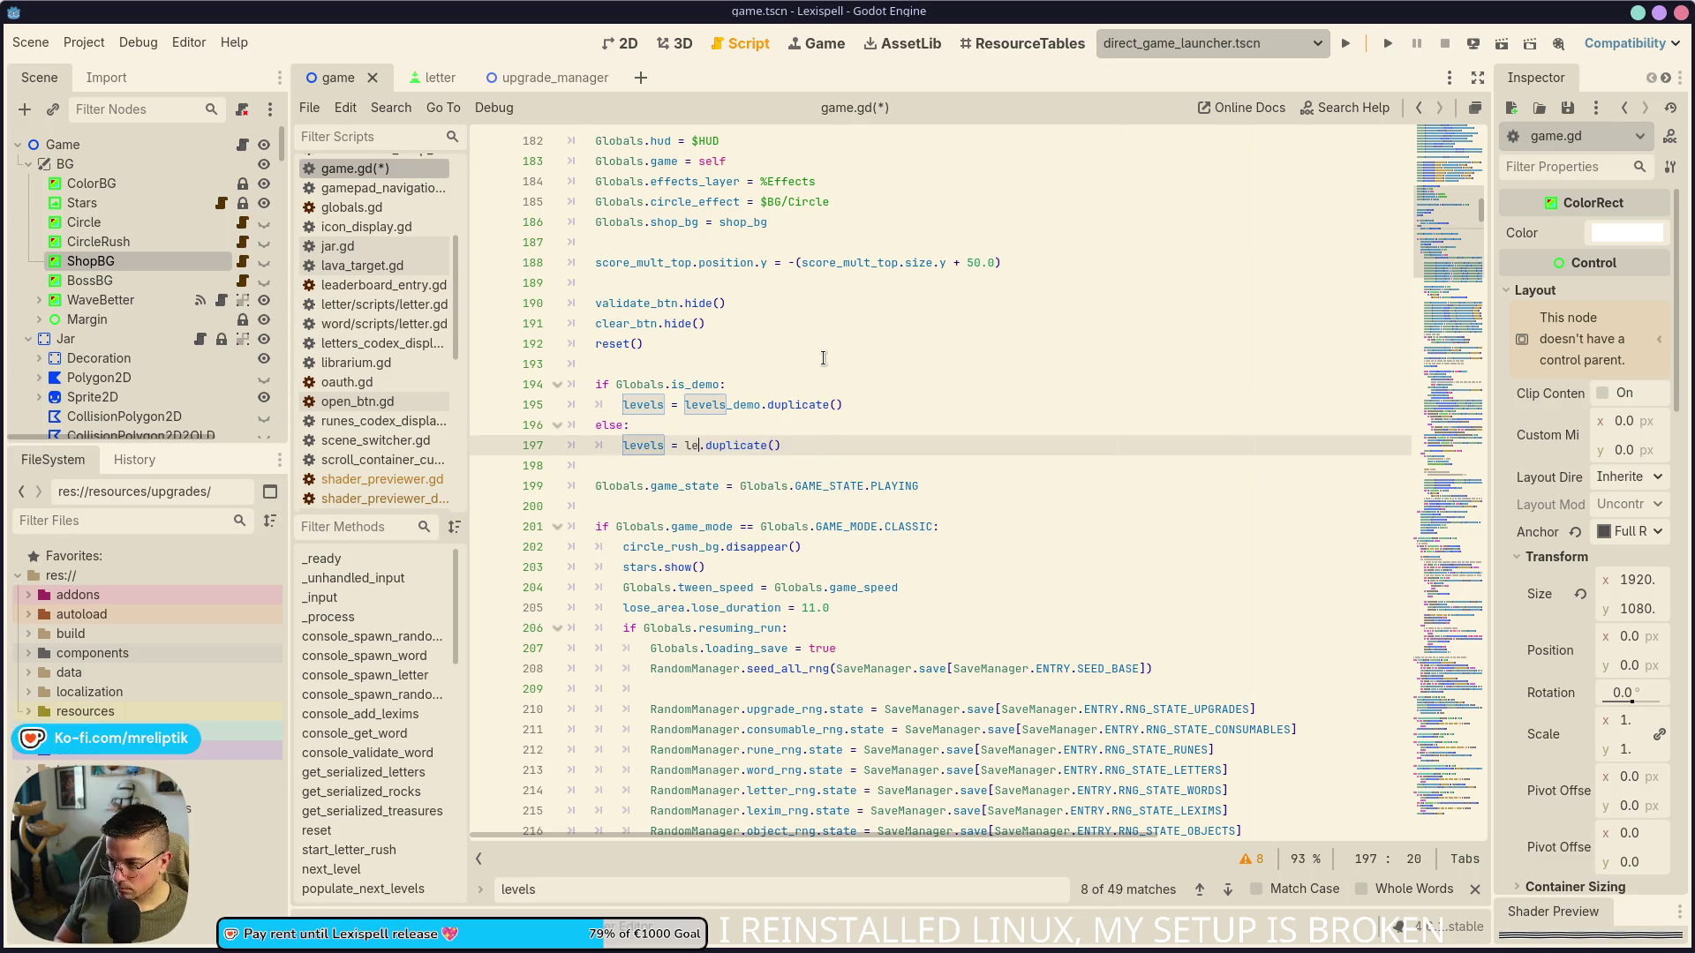
{"action": "key", "text": "Down"}
{"action": "key", "text": "Down"}
{"action": "key", "text": "Return"}
{"action": "key", "text": "ctrl+s"}
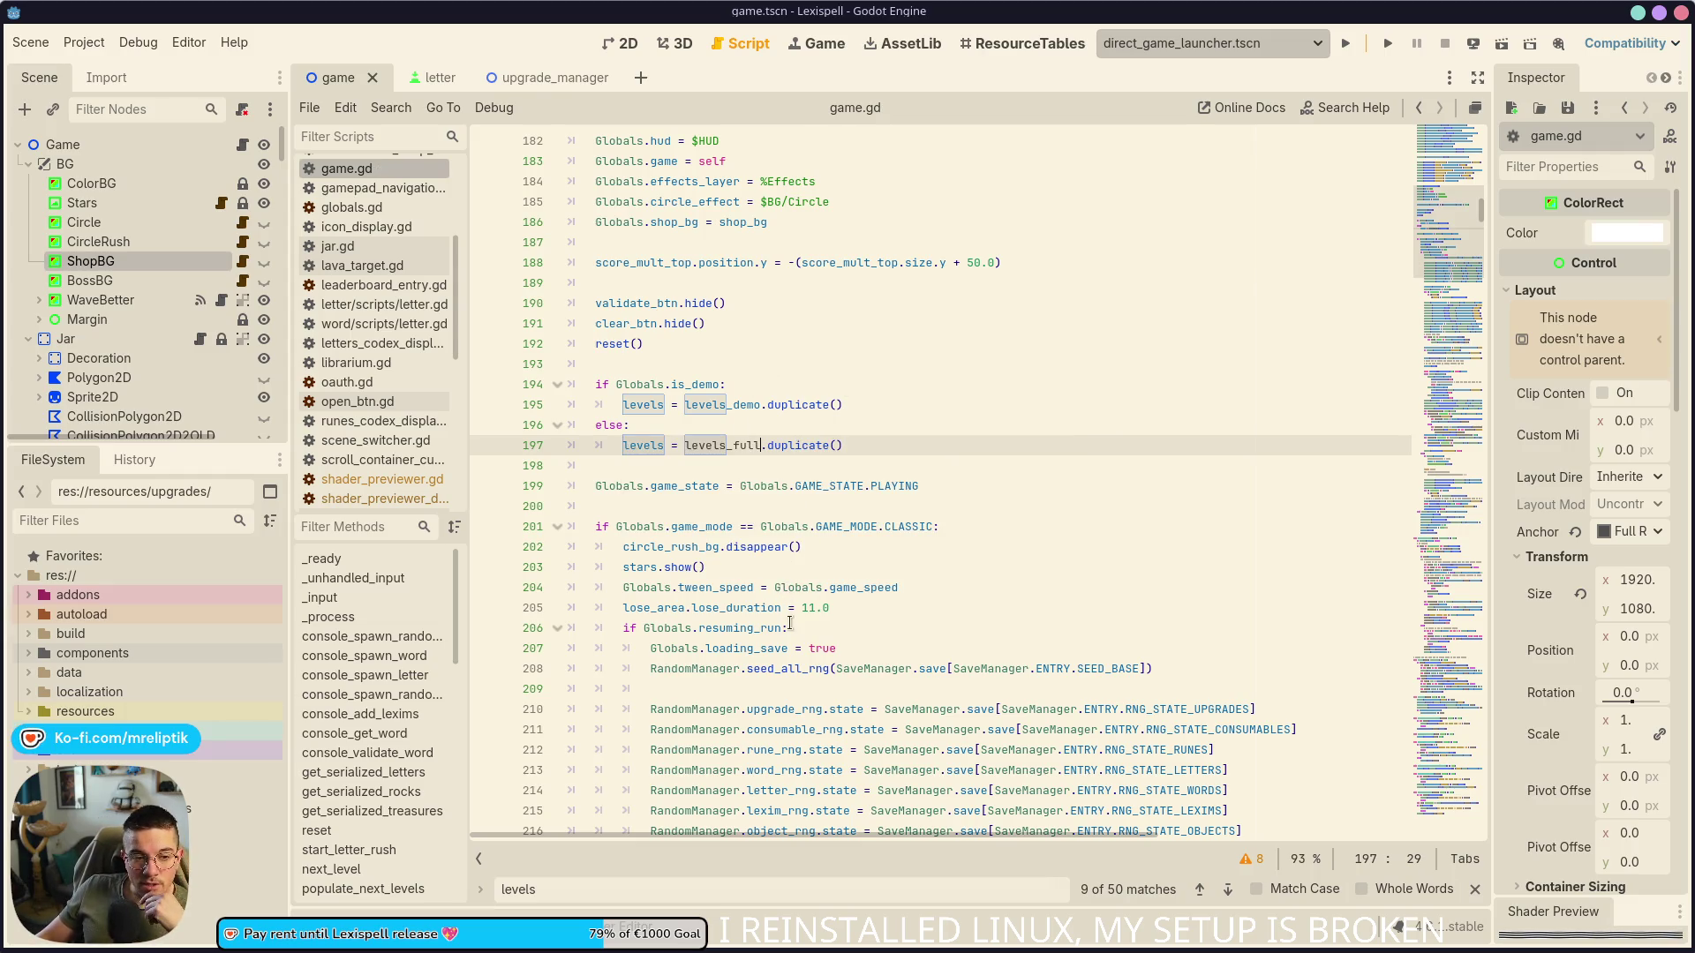
Close the 'levels' find bar with game.gd's _ready function in view
{"action": "scroll", "coordinate": [821, 653], "scroll_direction": "up", "scroll_amount": 3}
{"action": "scroll", "coordinate": [843, 653], "scroll_direction": "up", "scroll_amount": 10}
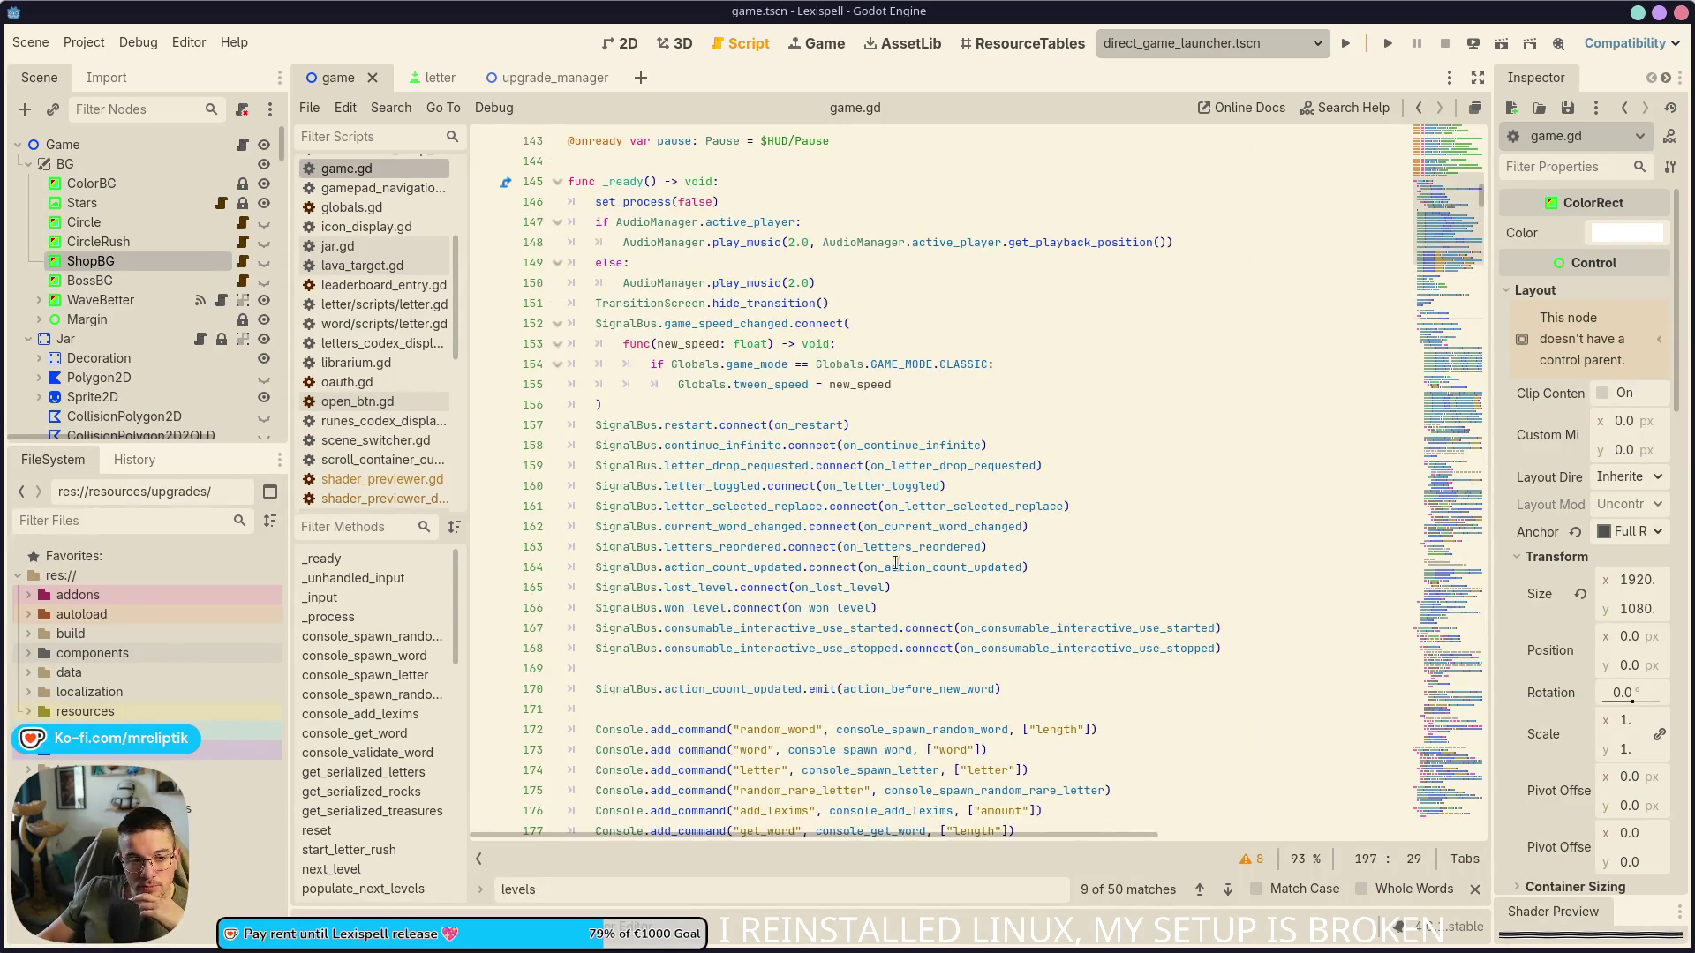
{"action": "scroll", "coordinate": [893, 535], "scroll_direction": "up", "scroll_amount": 12}
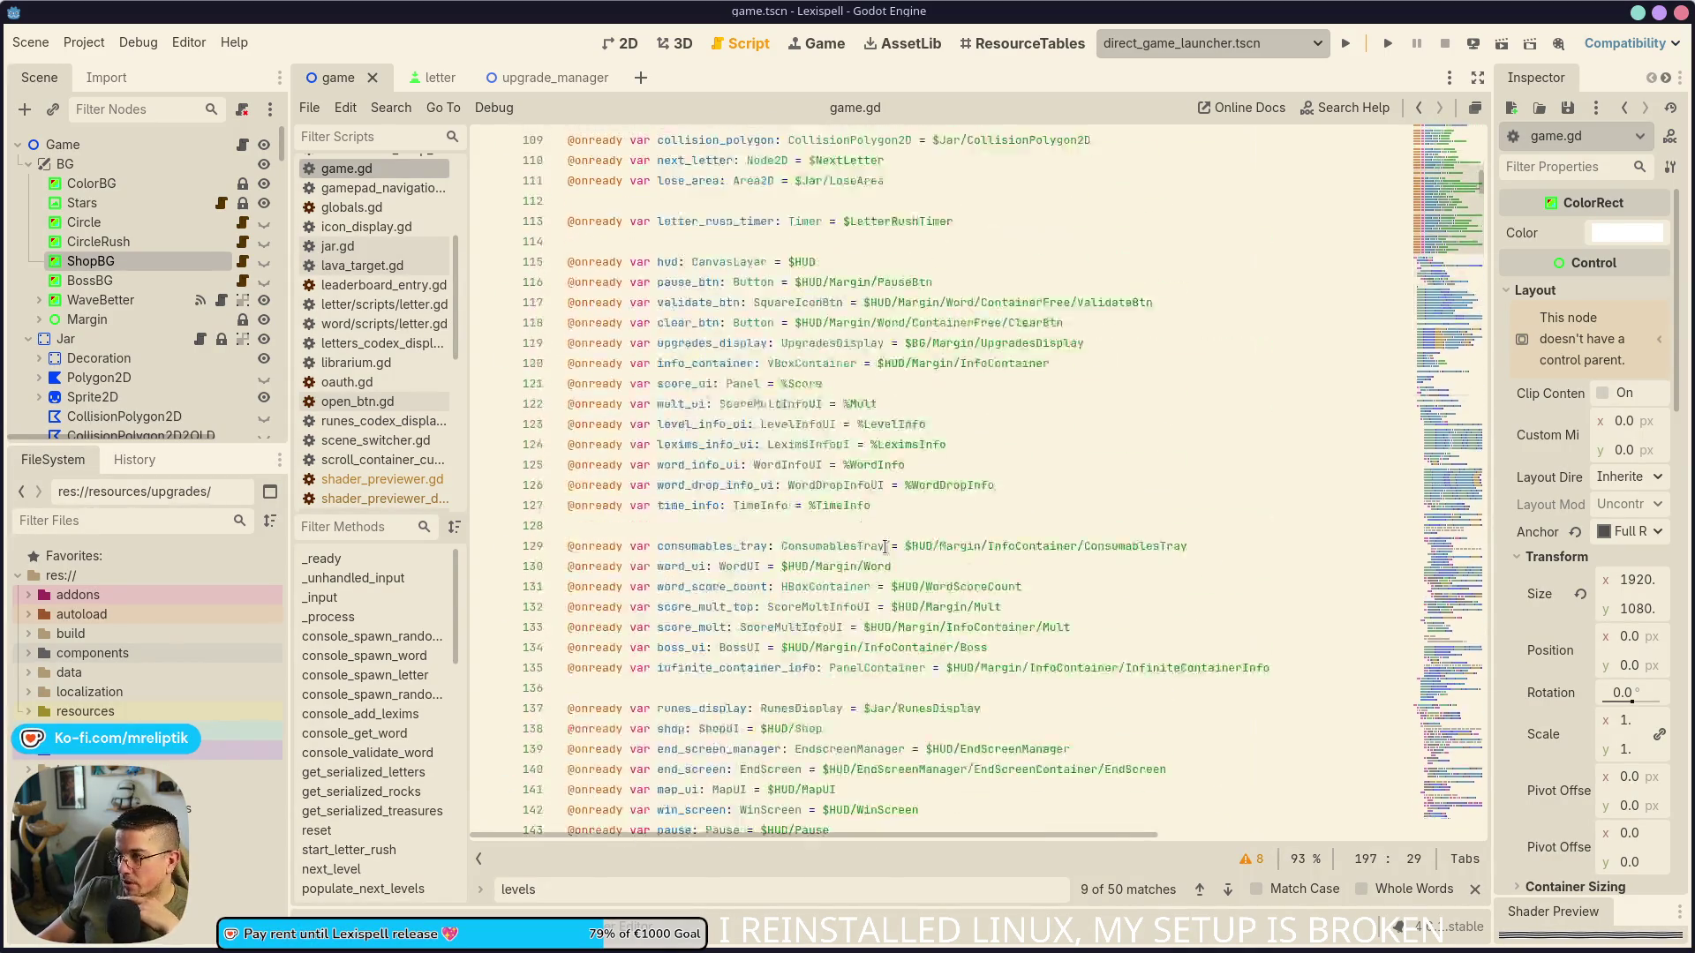
{"action": "scroll", "coordinate": [885, 549], "scroll_direction": "down", "scroll_amount": 11}
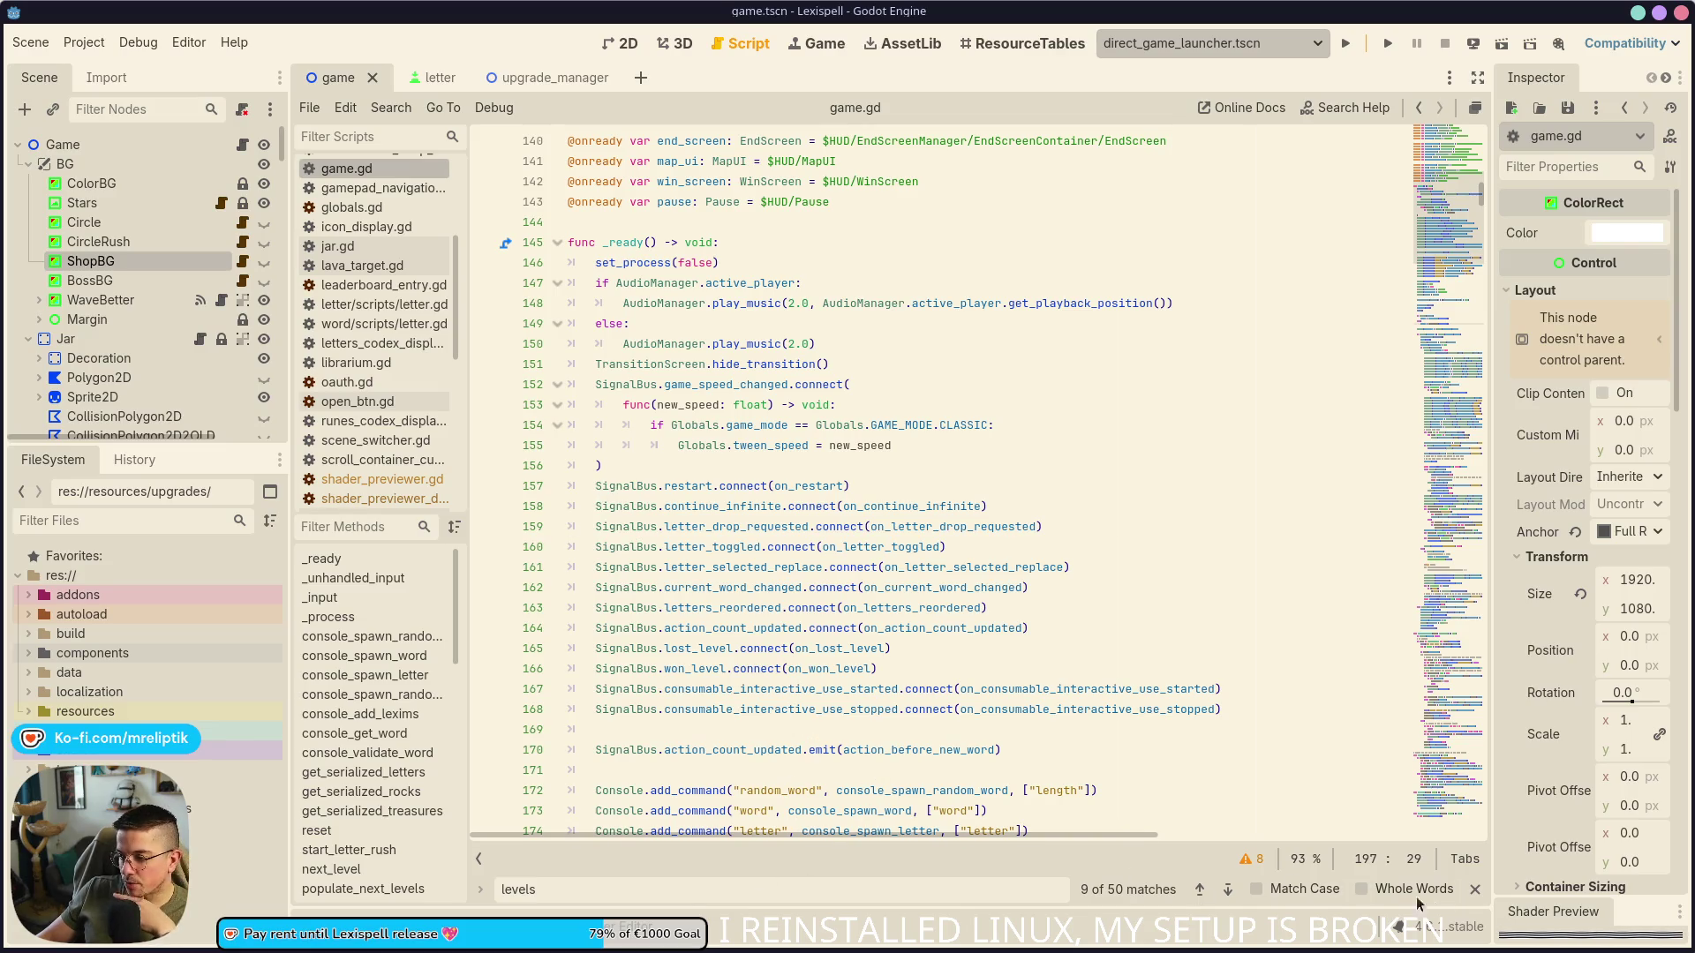
{"action": "left_click", "coordinate": [1474, 889]}
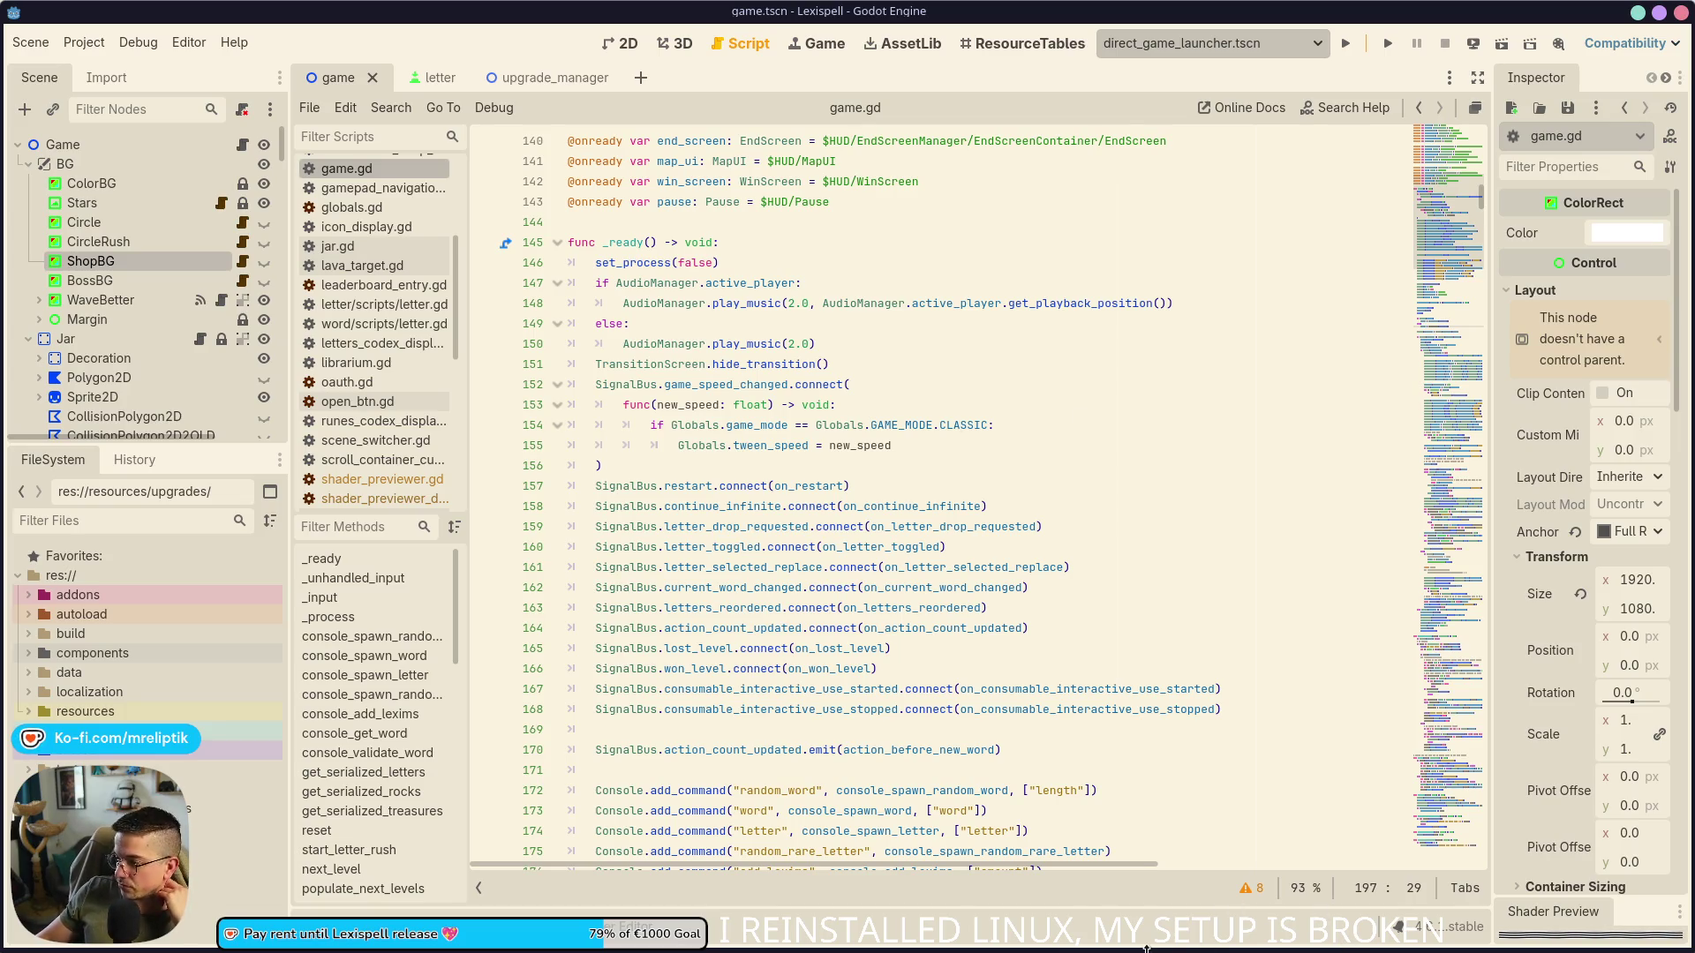
{"action": "mouse_move", "coordinate": [782, 511]}
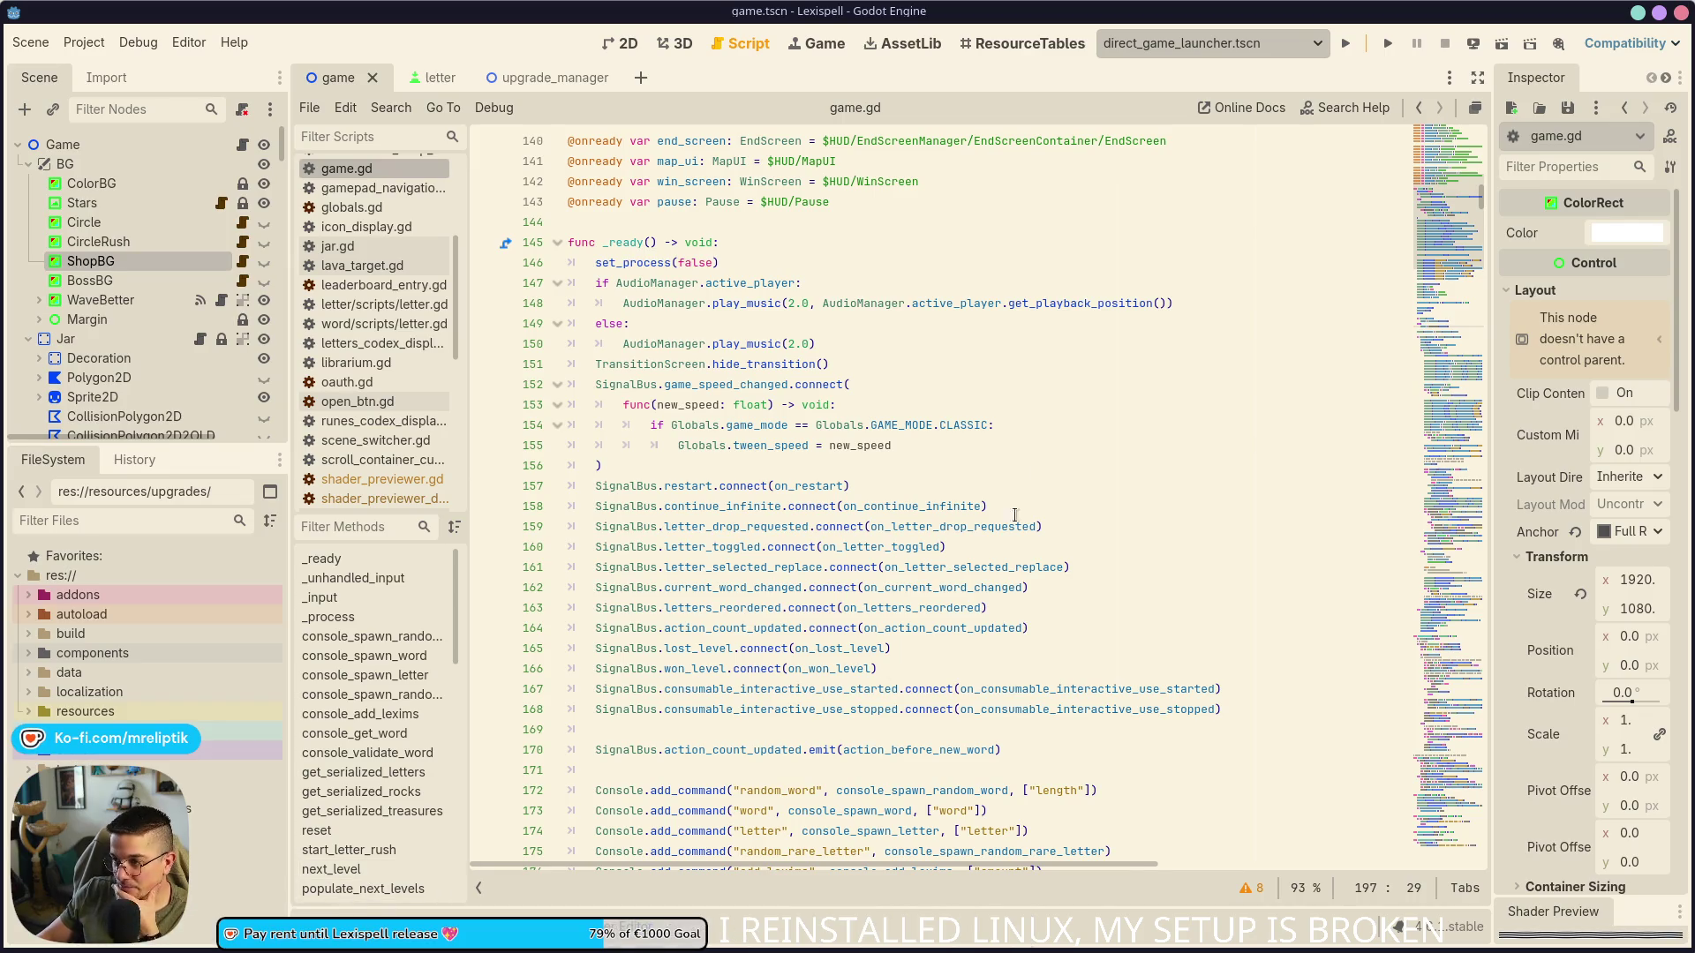
{"action": "left_click", "coordinate": [1024, 425]}
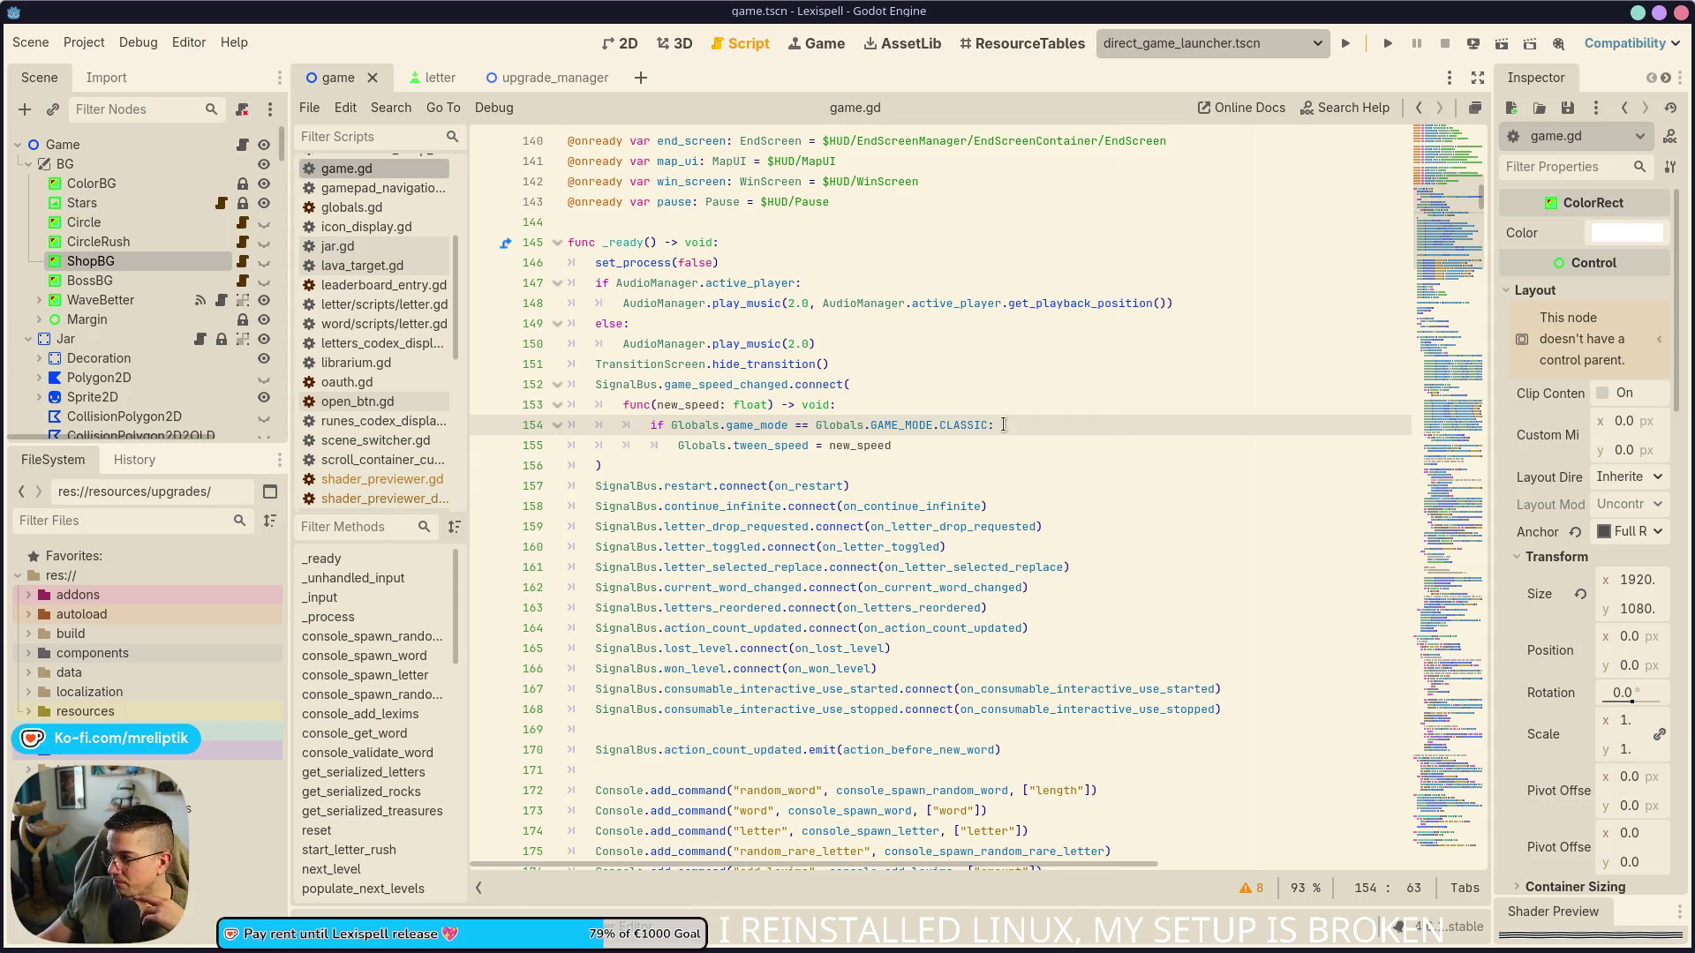
{"action": "mouse_move", "coordinate": [923, 951]}
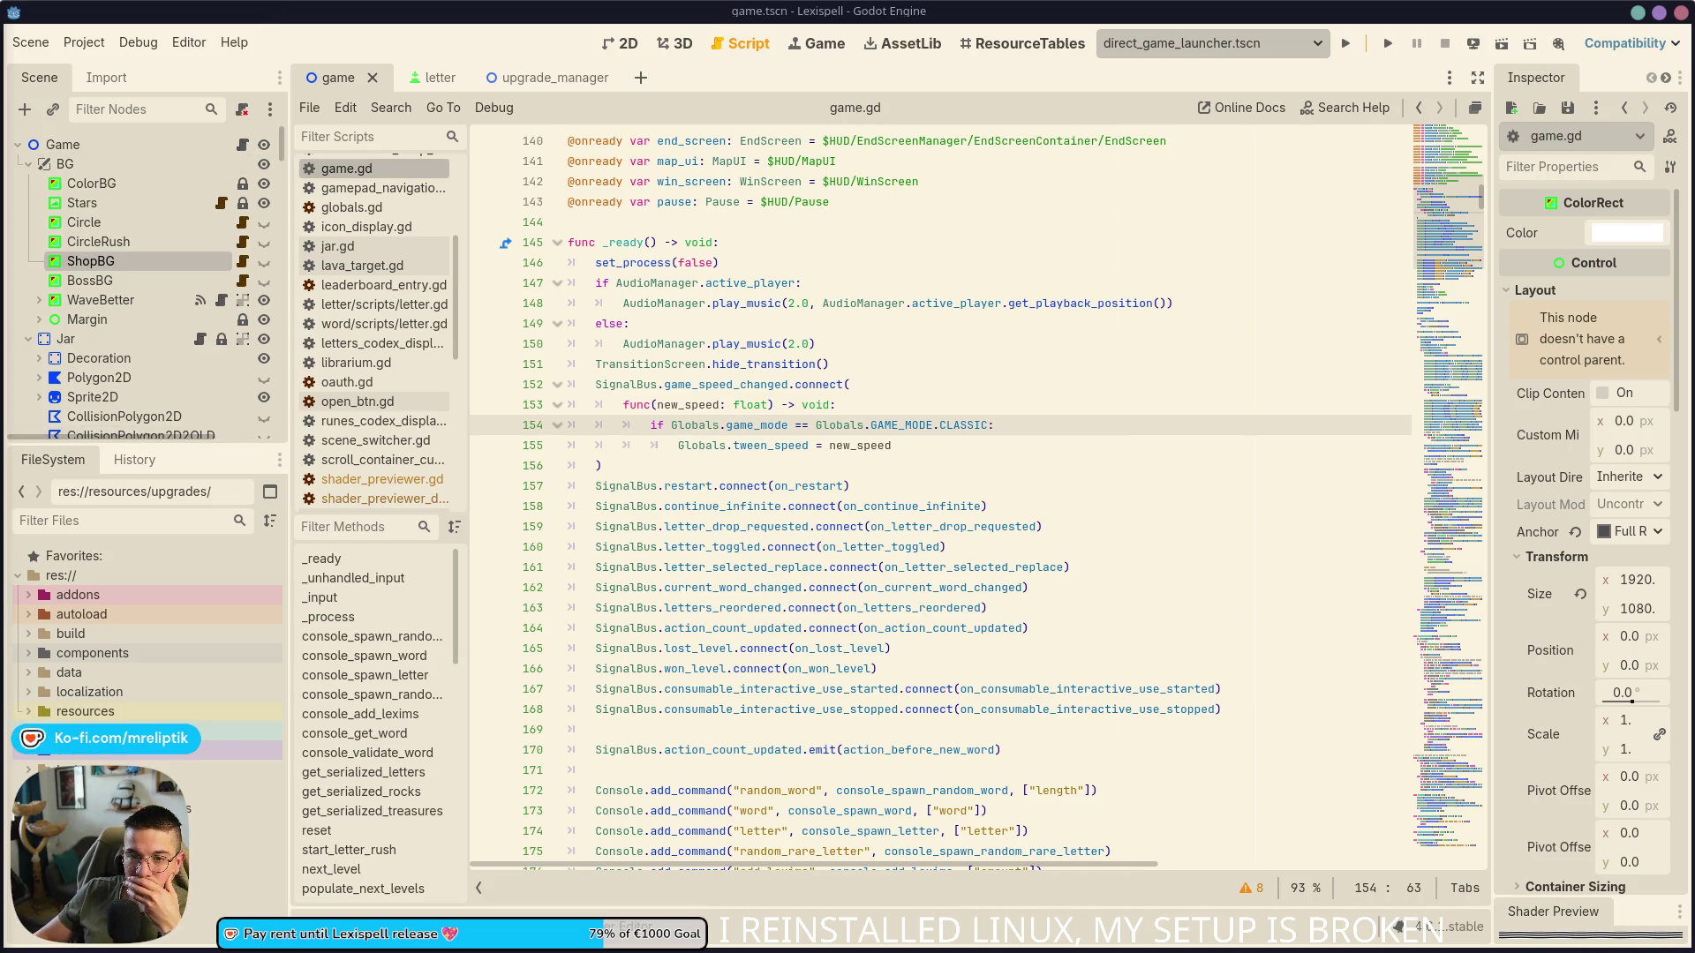
Reposition and maximize the Wikimedia Commons browser window, then return to the Godot editor
{"action": "mouse_move", "coordinate": [470, 248]}
{"action": "left_mouse_down"}
{"action": "mouse_move", "coordinate": [564, 111]}
{"action": "mouse_move", "coordinate": [878, 208]}
{"action": "left_mouse_up"}
{"action": "double_click", "coordinate": [878, 208]}
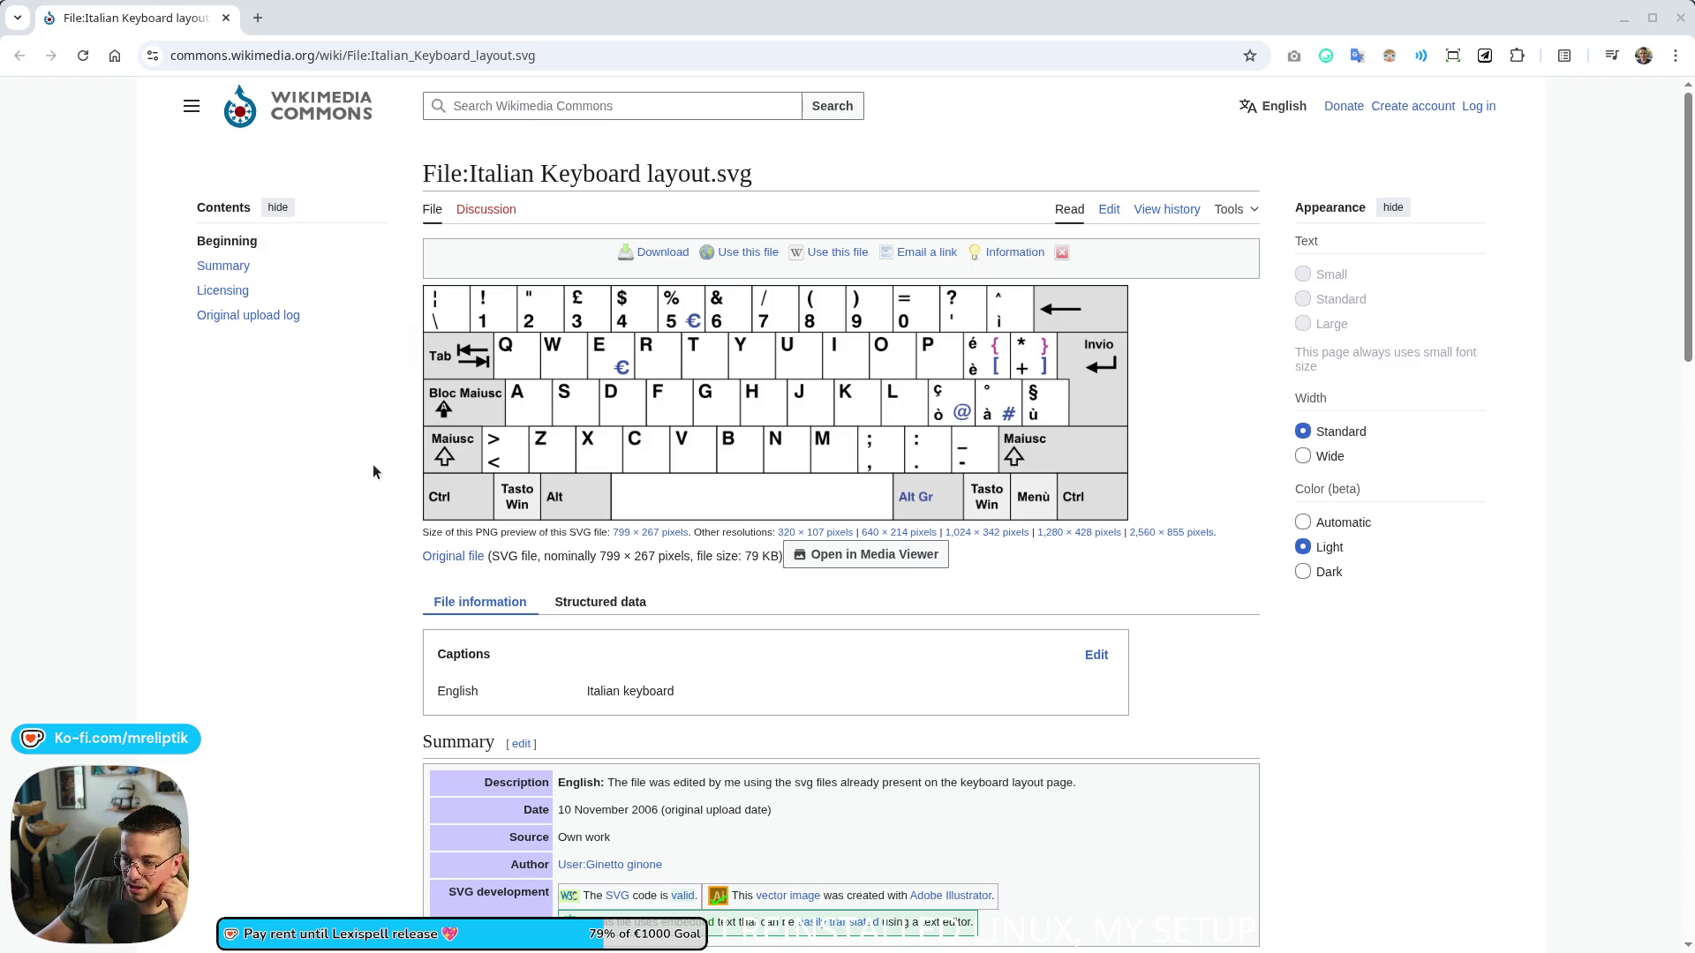
{"action": "scroll", "coordinate": [372, 471], "scroll_direction": "down", "scroll_amount": 5}
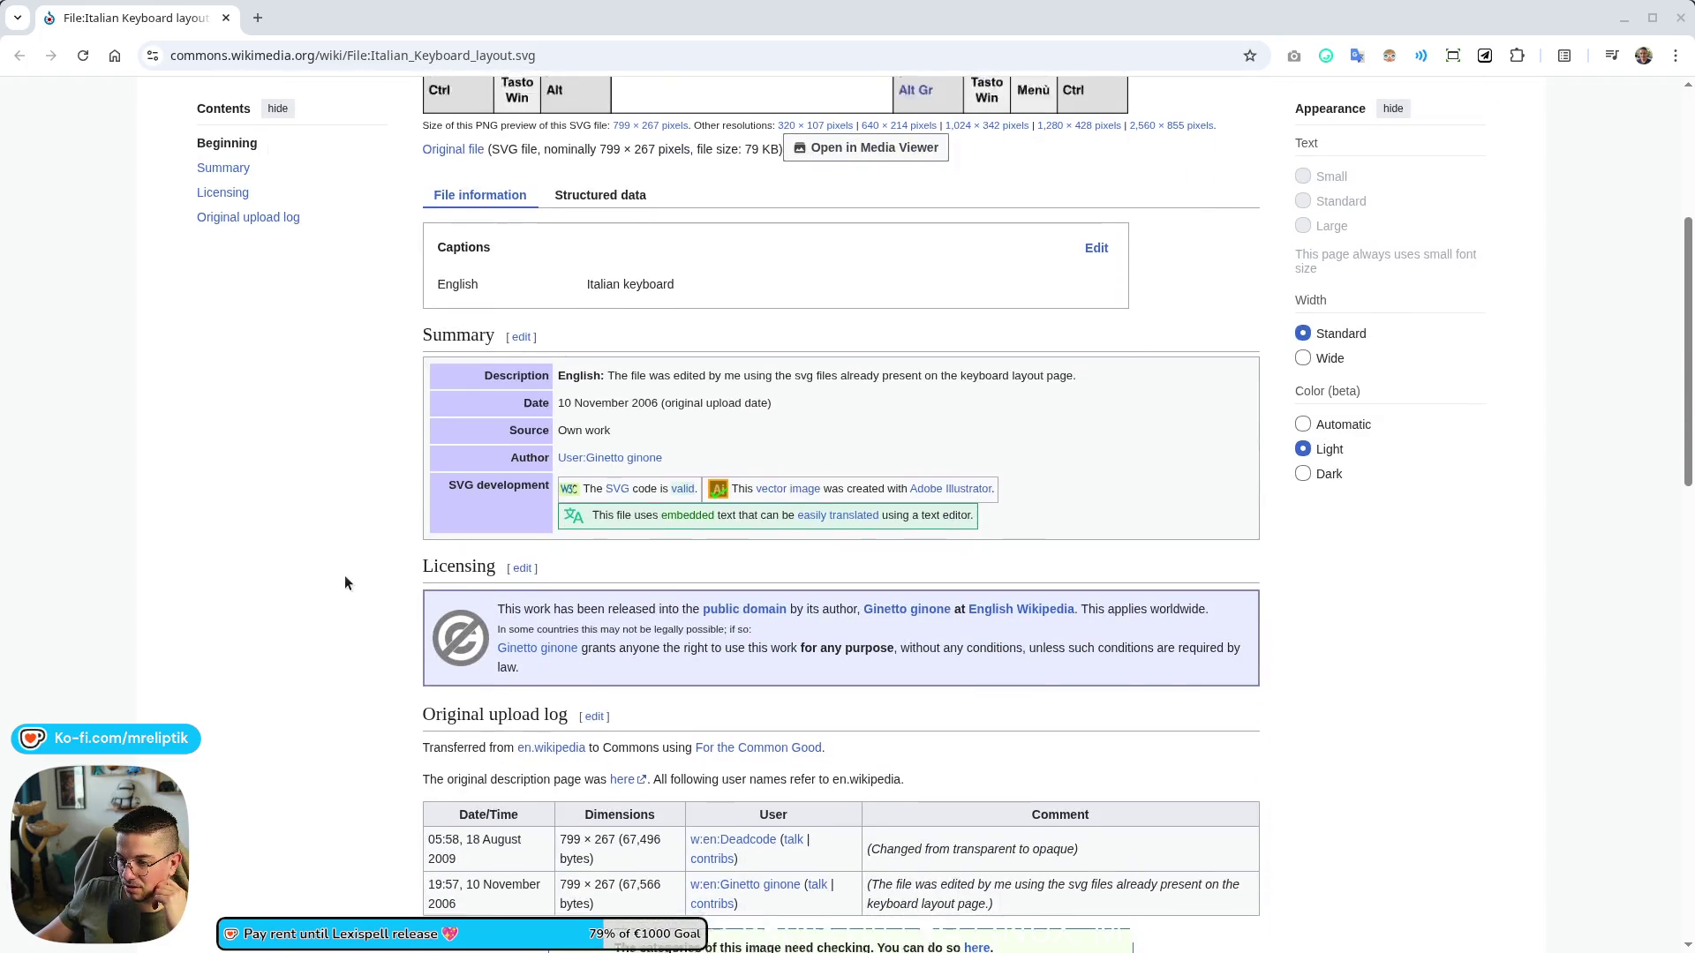
{"action": "scroll", "coordinate": [345, 576], "scroll_direction": "up", "scroll_amount": 5}
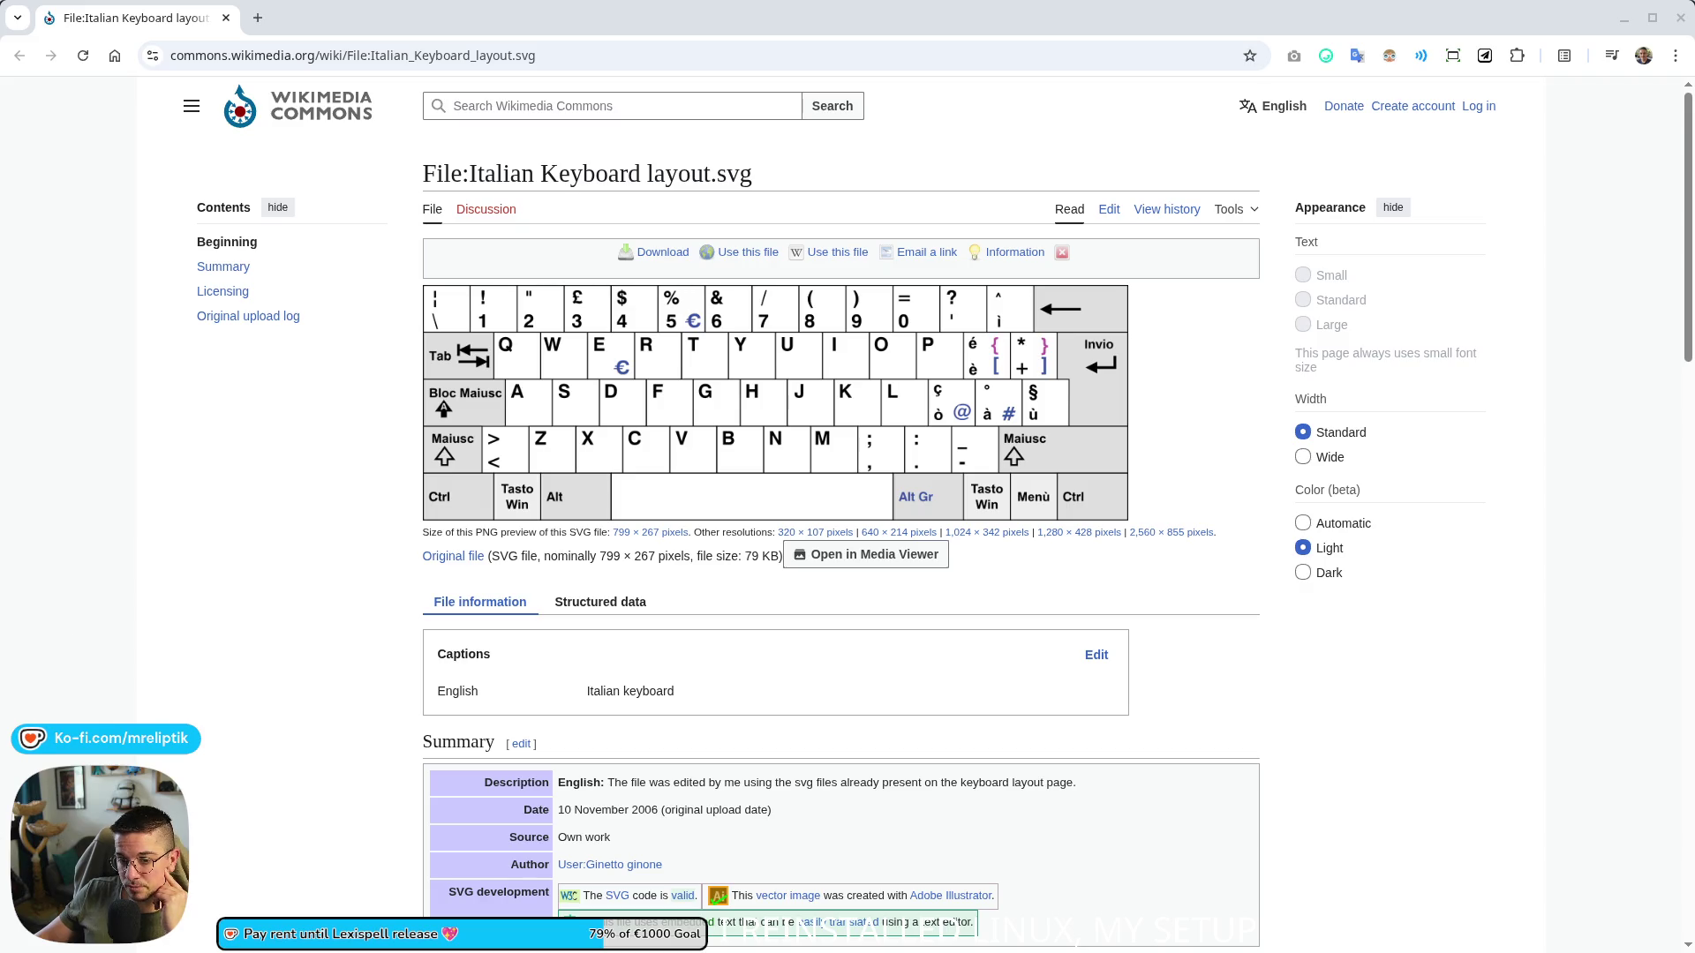
{"action": "left_click_drag", "start_coordinate": [0, 209], "coordinate": [14, 210]}
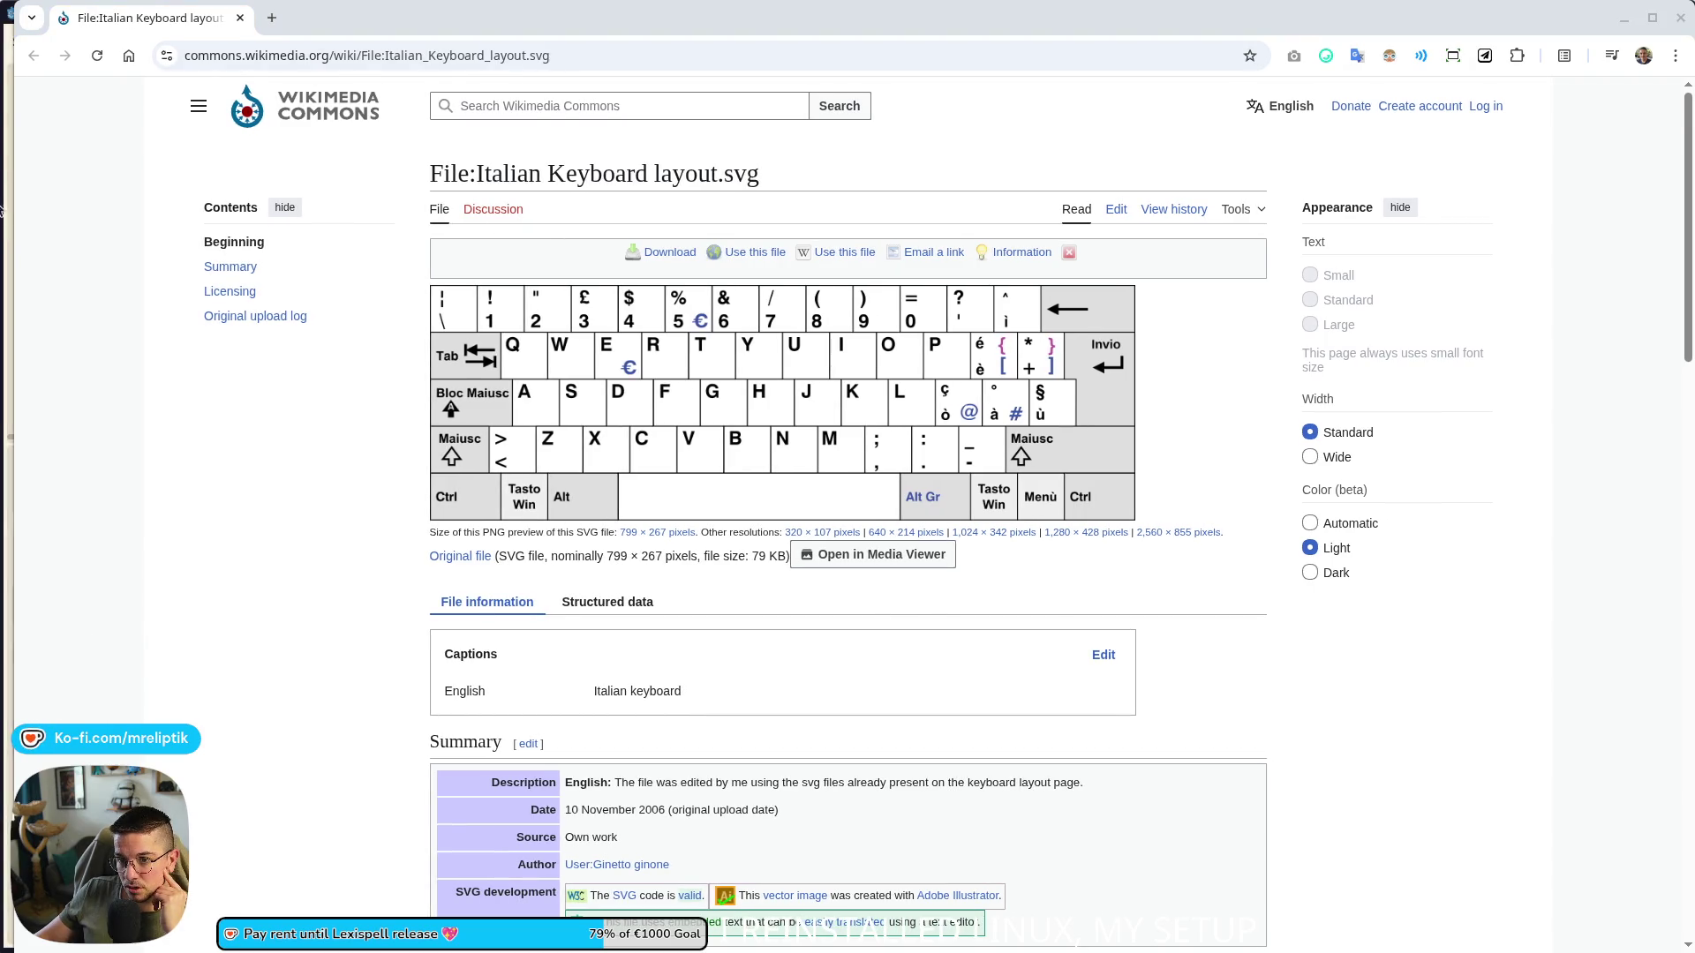
{"action": "double_click", "coordinate": [353, 13]}
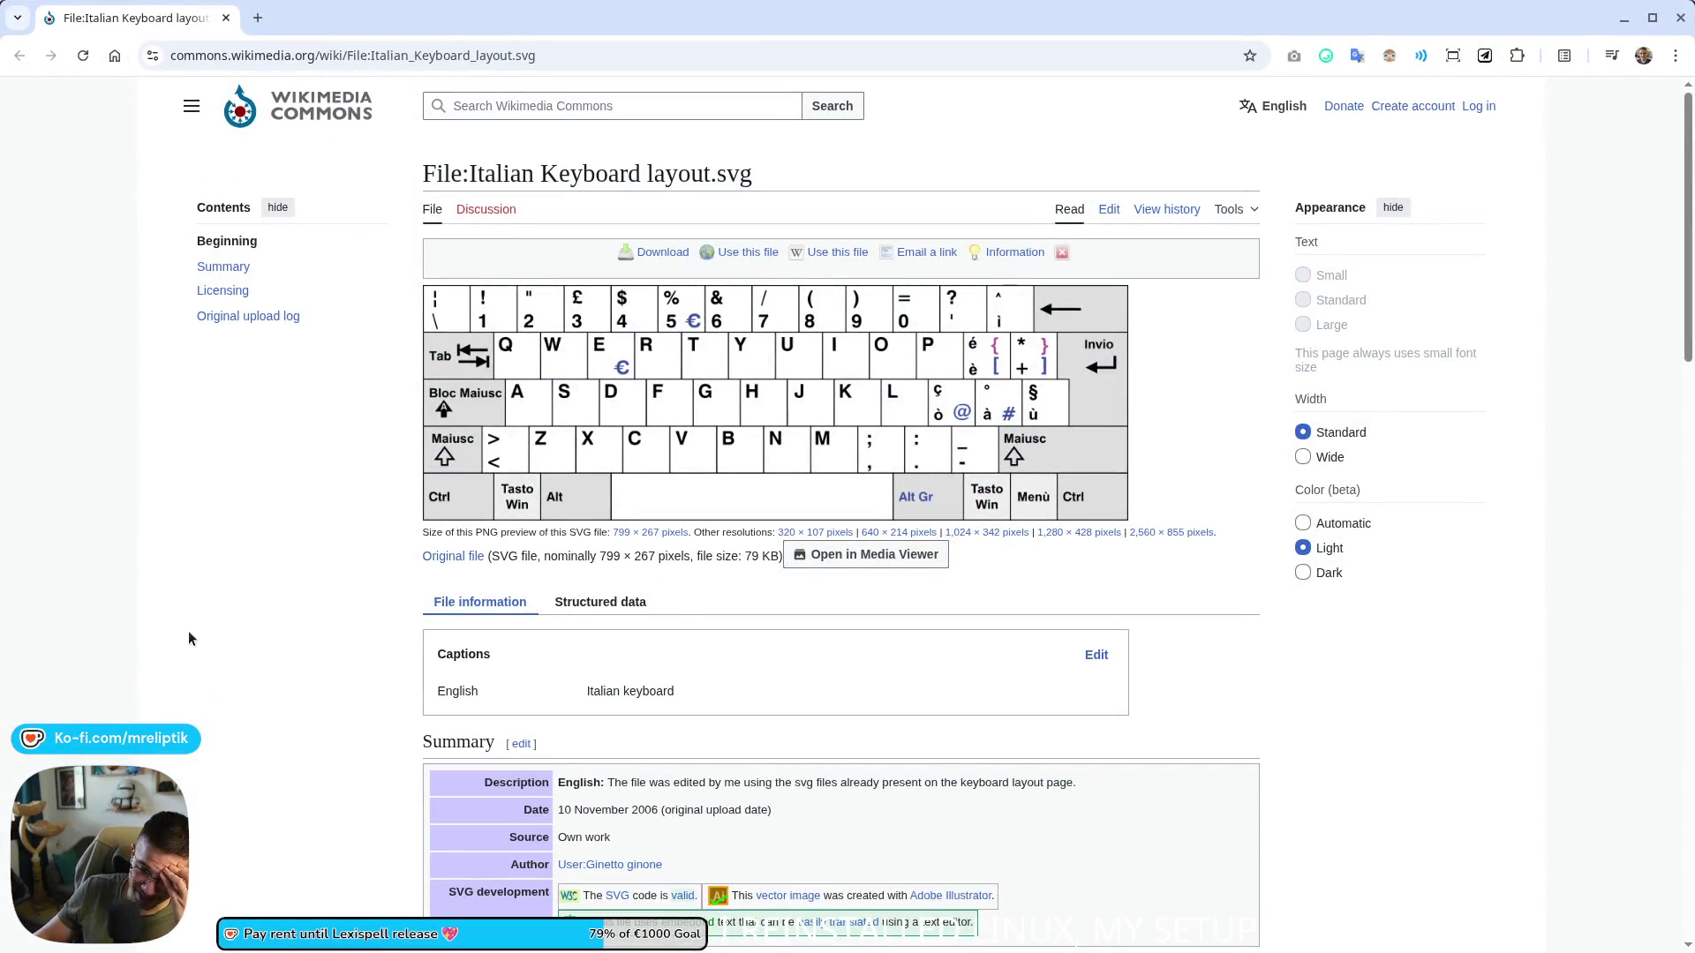
{"action": "mouse_move", "coordinate": [183, 950]}
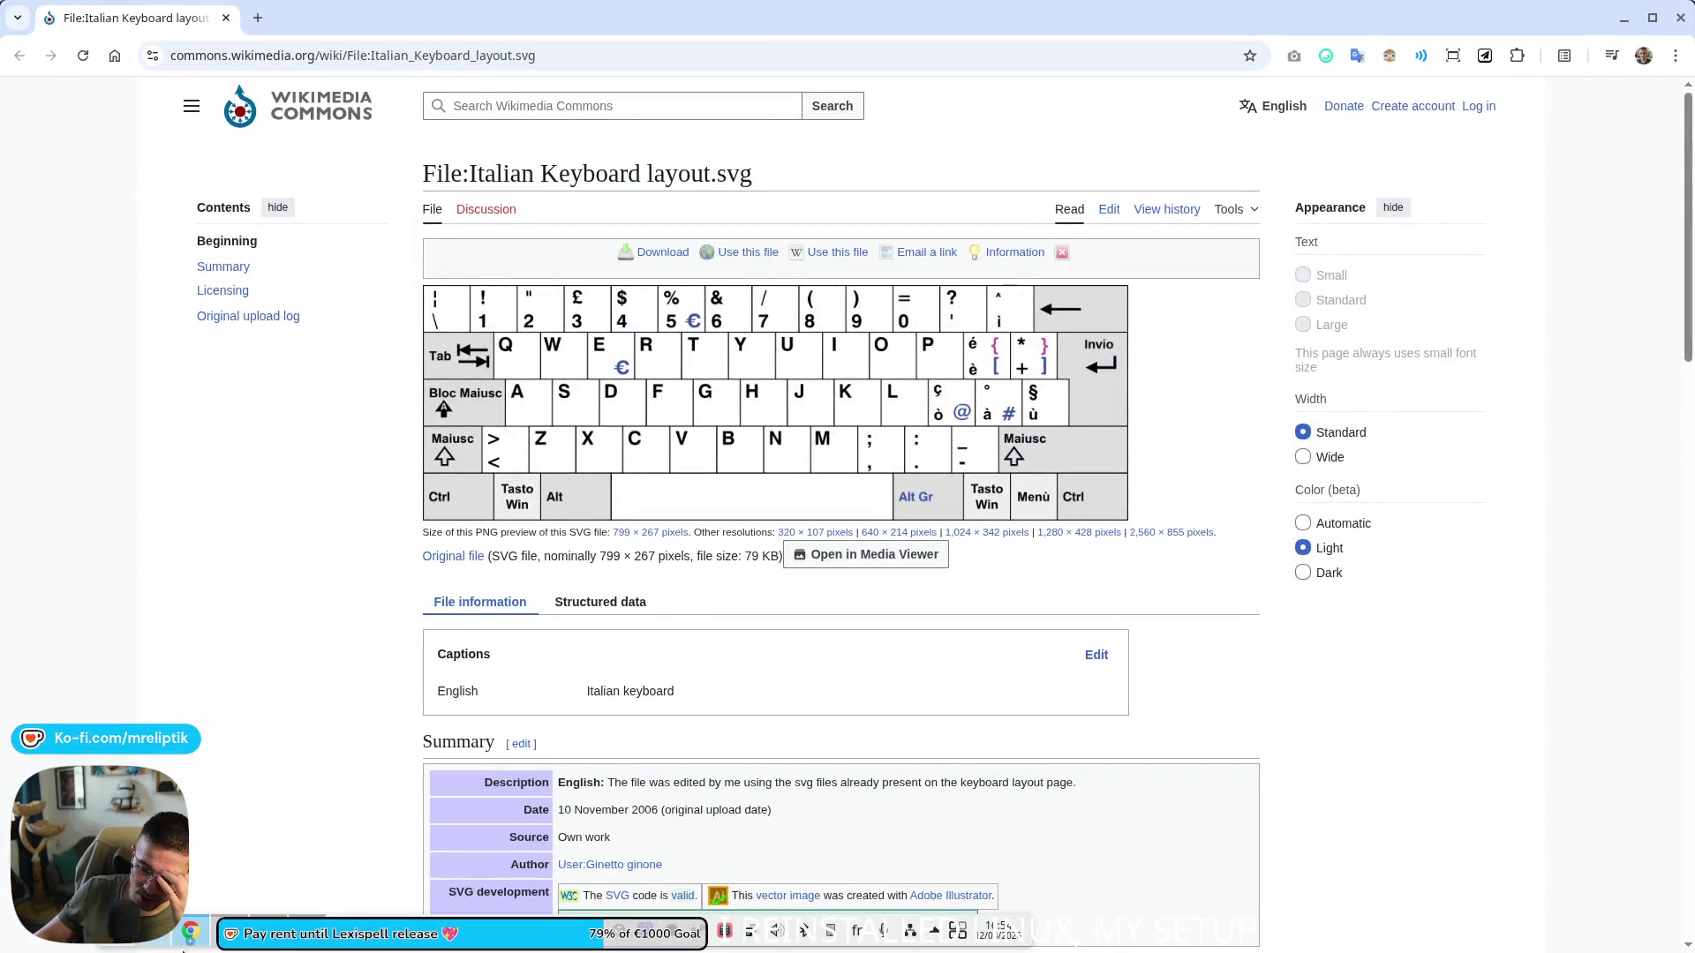
{"action": "left_click", "coordinate": [308, 946]}
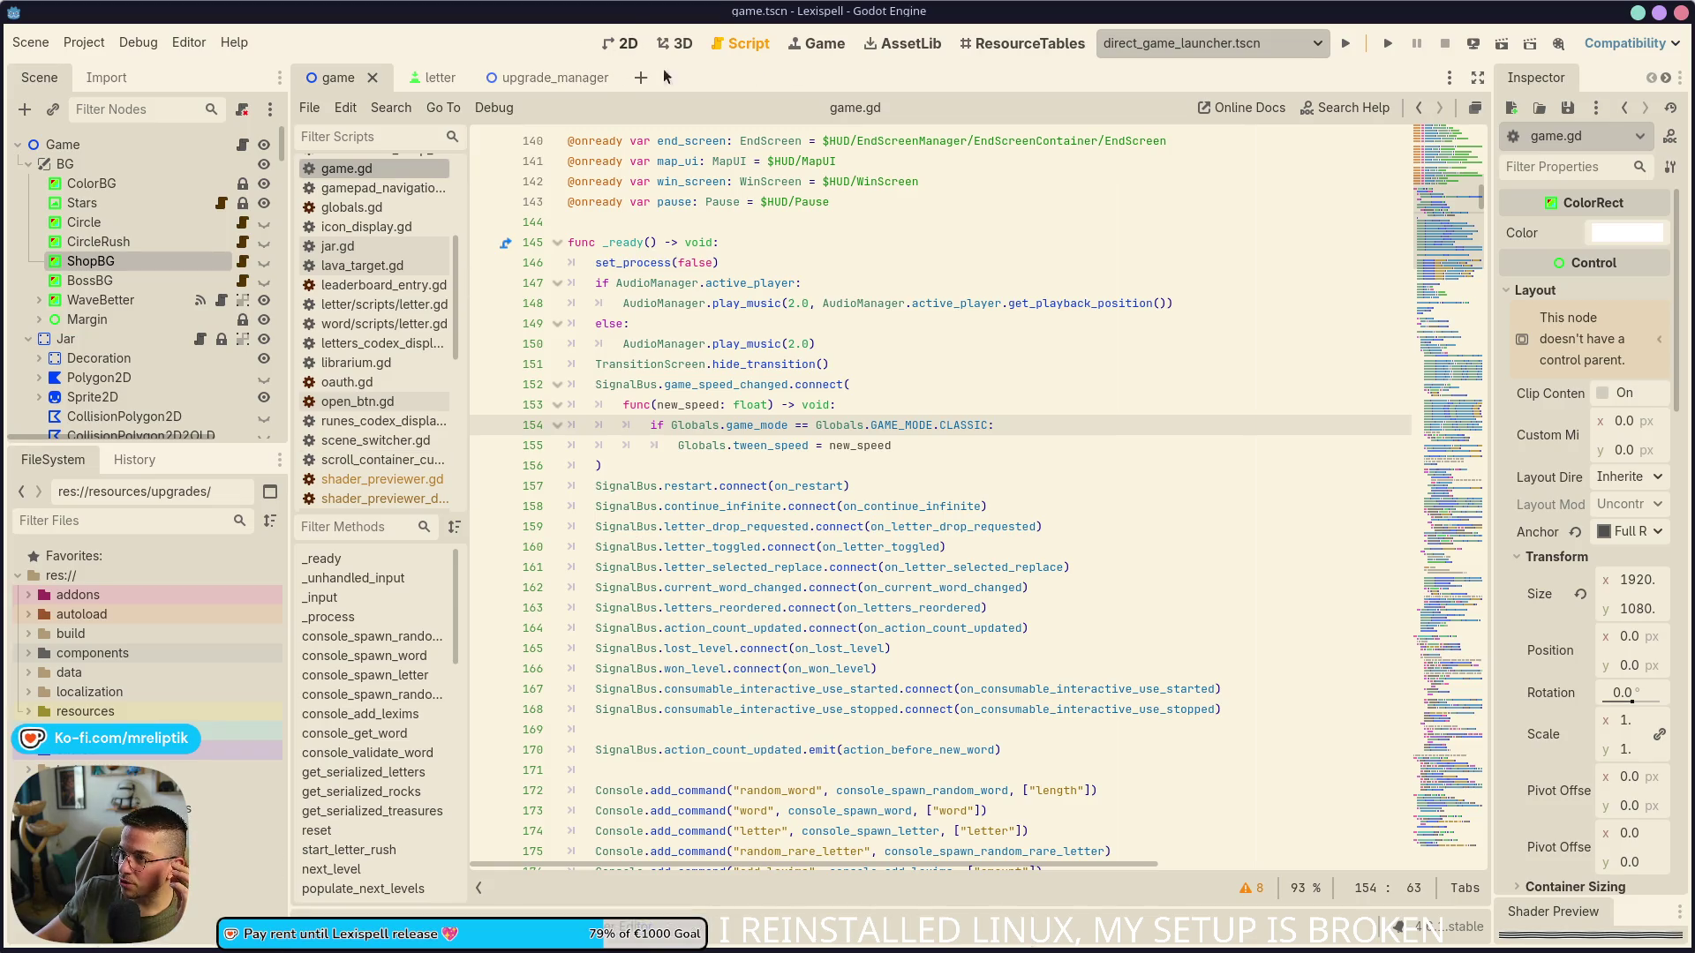
Run the Lexispell project and skip the splash into the Chapter 1 level
{"action": "left_click", "coordinate": [1345, 42]}
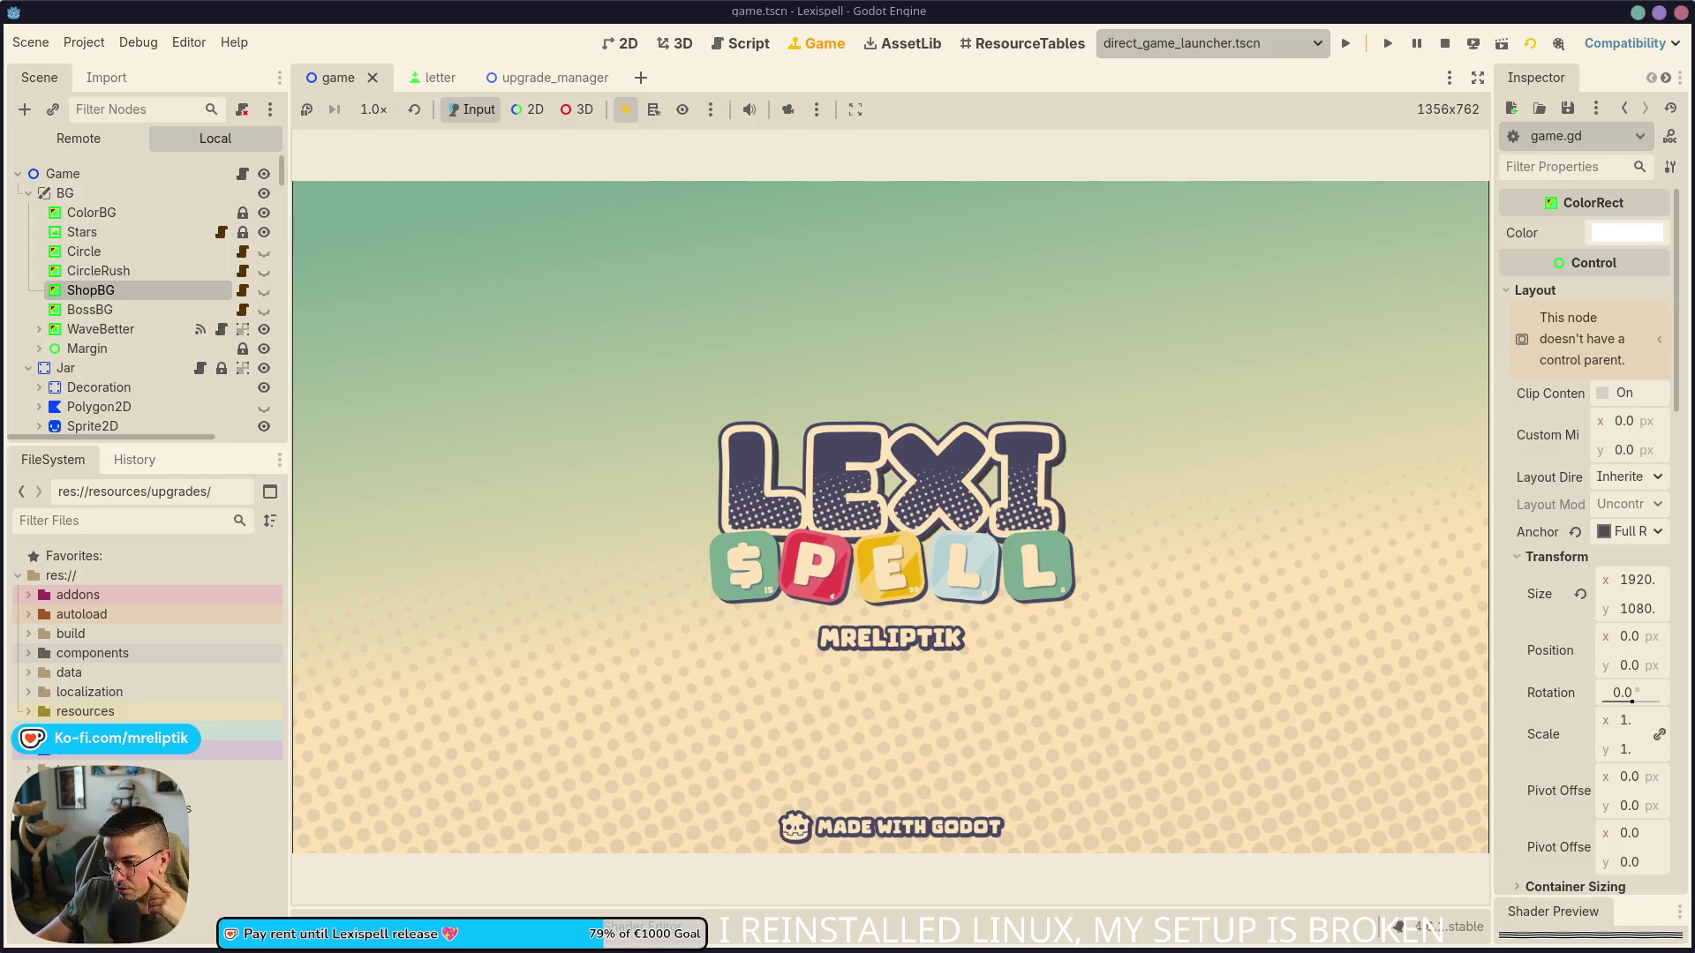
{"action": "key", "text": "Return"}
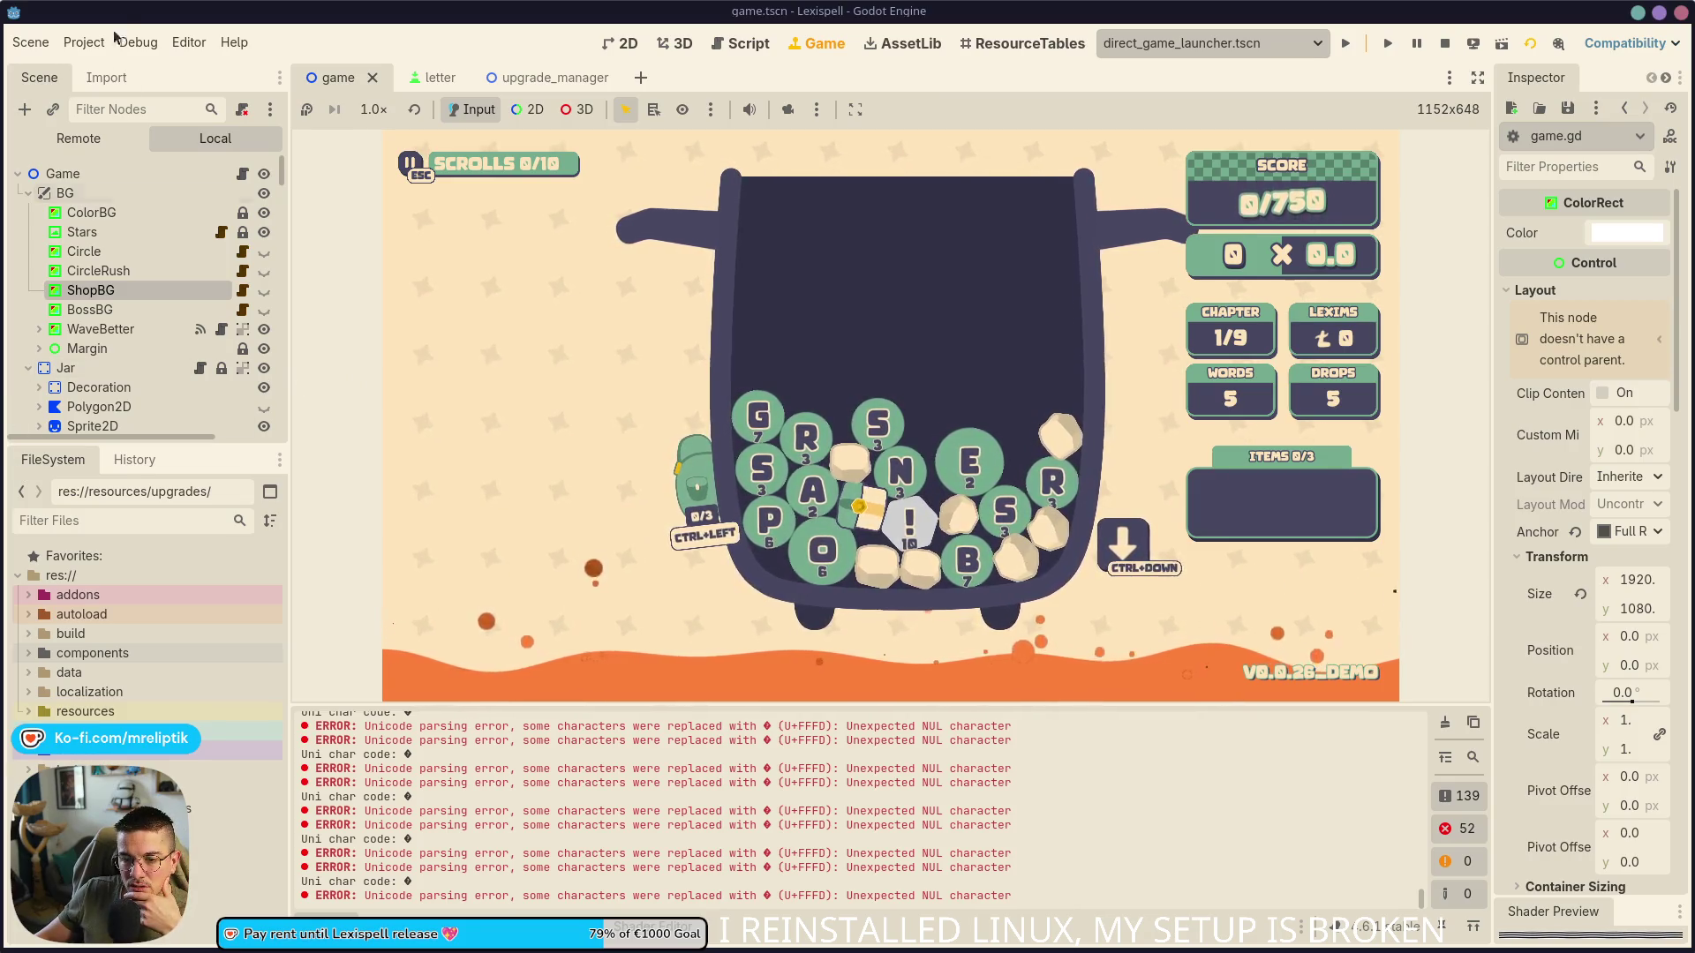
{"action": "mouse_move", "coordinate": [232, 950]}
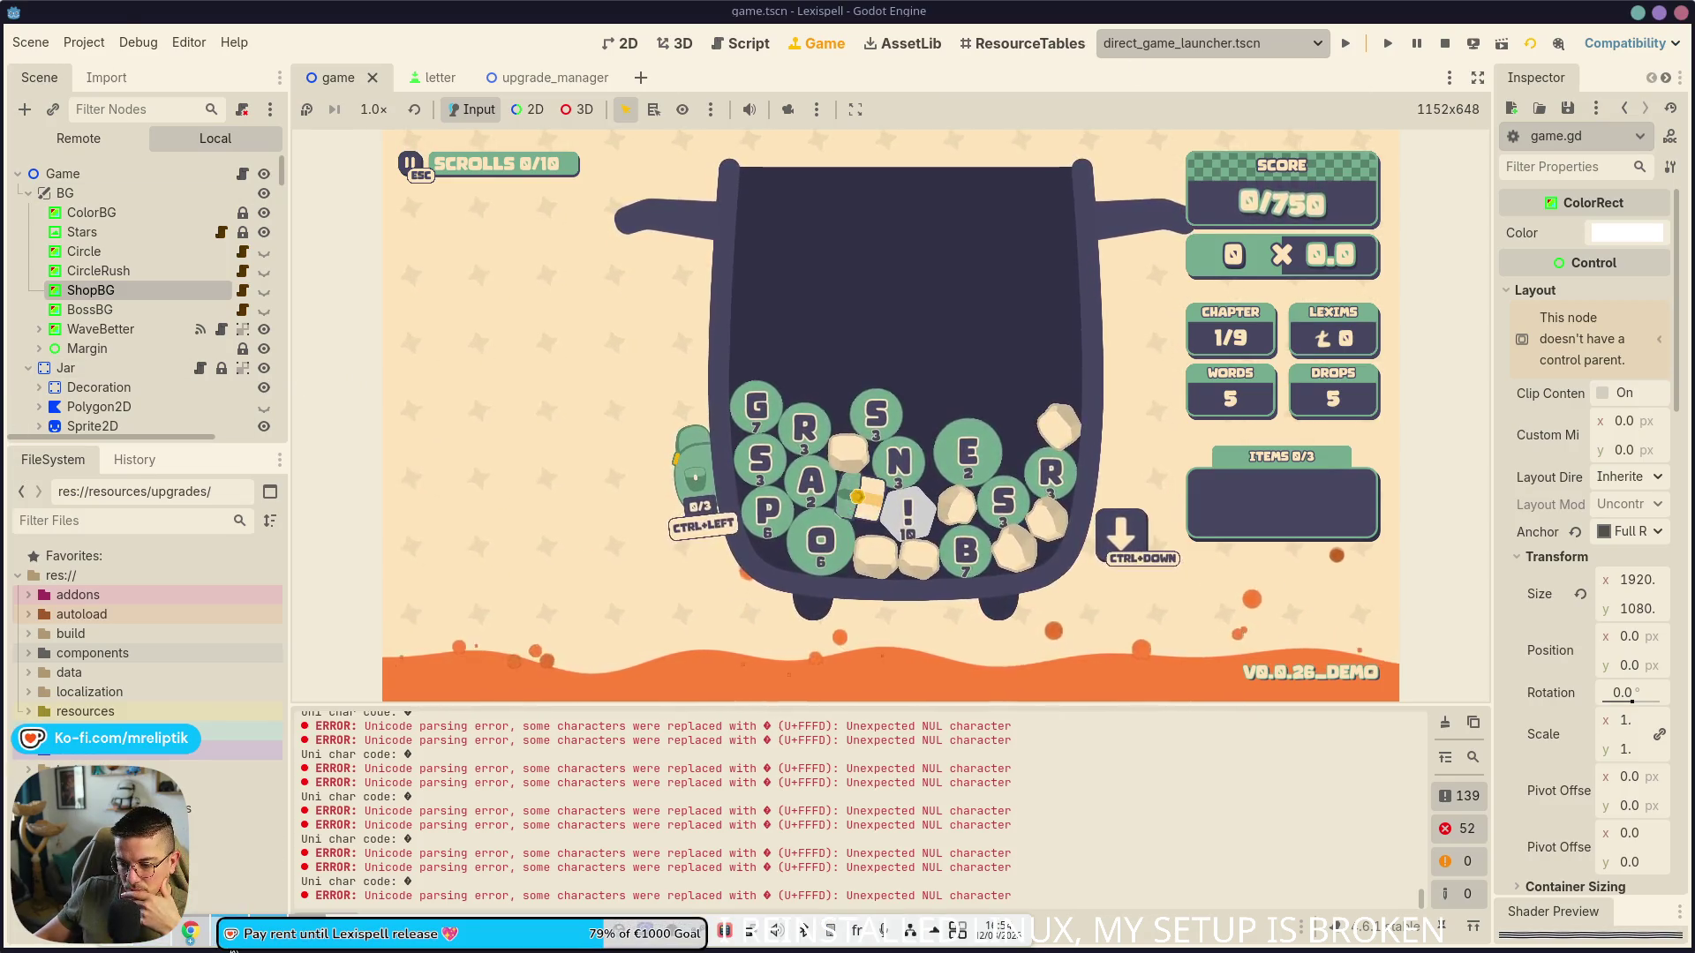
{"action": "left_click", "coordinate": [190, 931]}
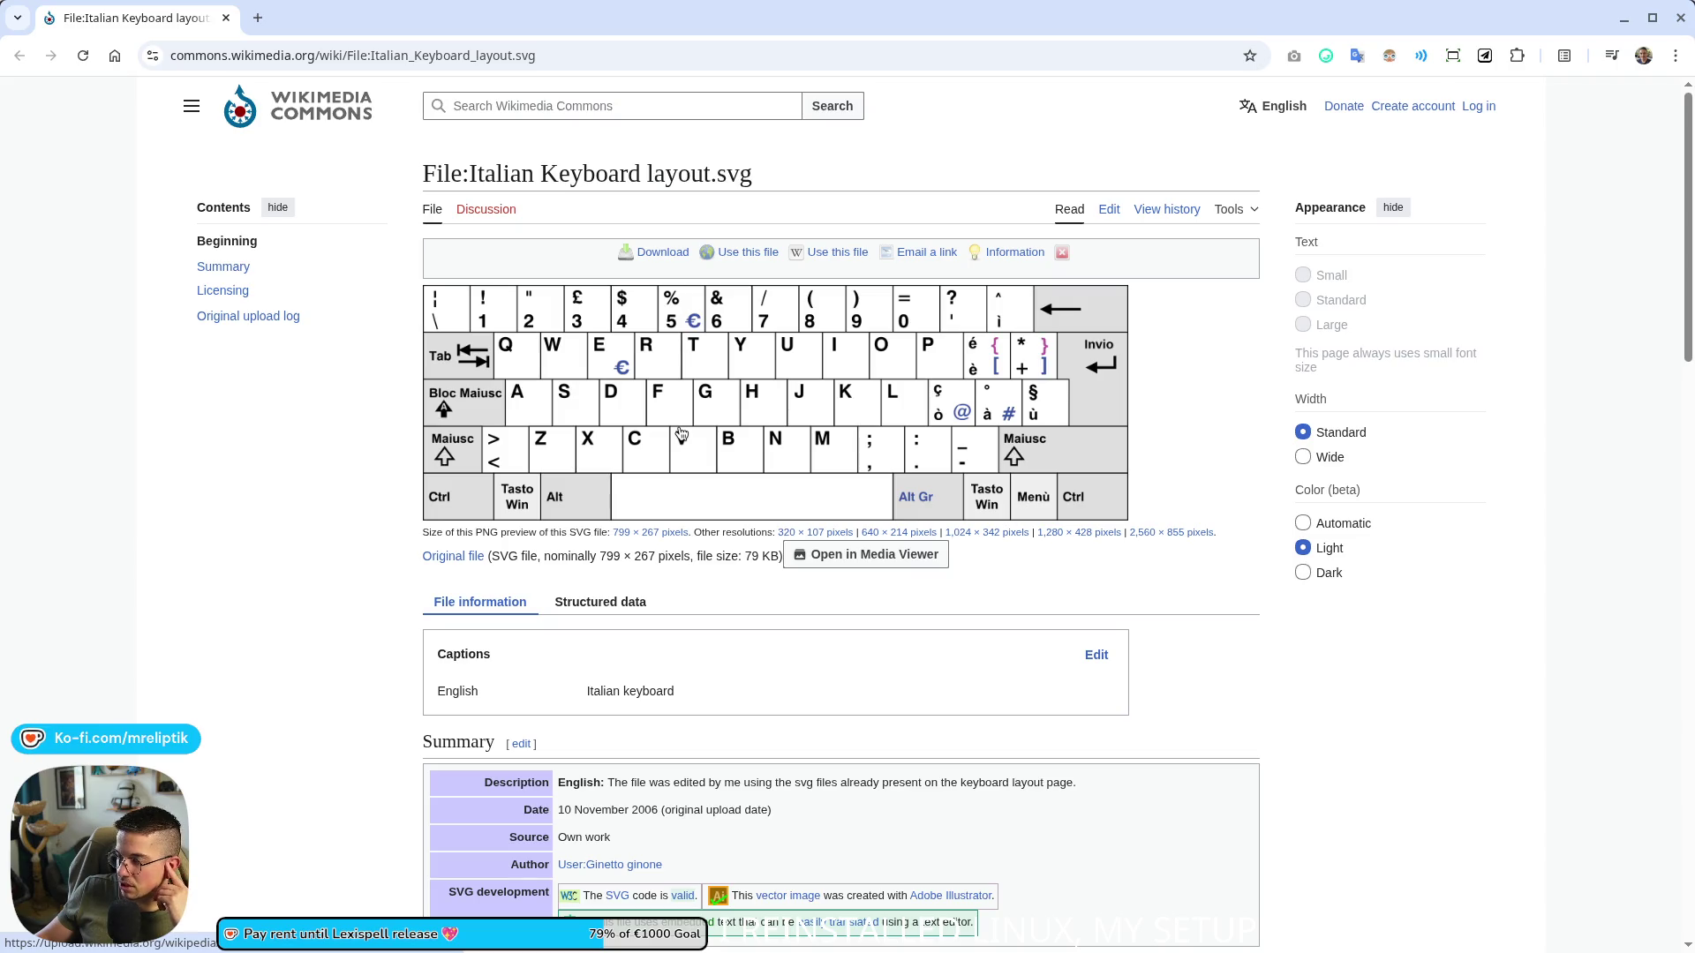
{"action": "scroll", "coordinate": [681, 432], "scroll_direction": "down", "scroll_amount": 6}
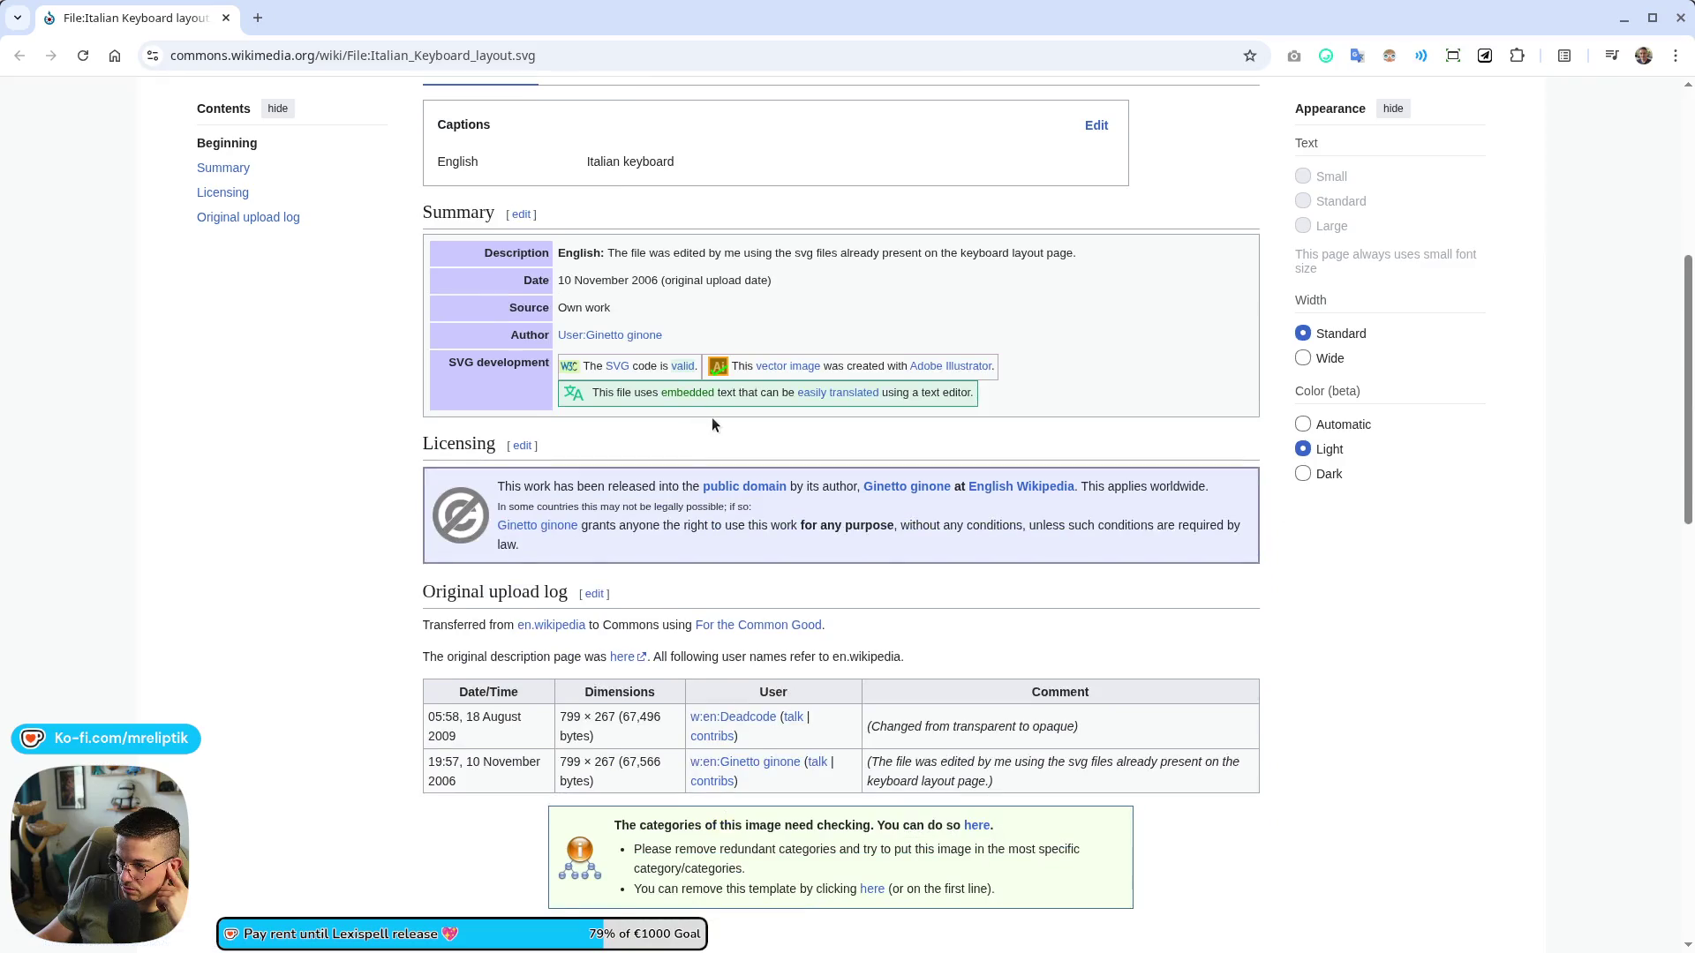
{"action": "scroll", "coordinate": [712, 419], "scroll_direction": "up", "scroll_amount": 6}
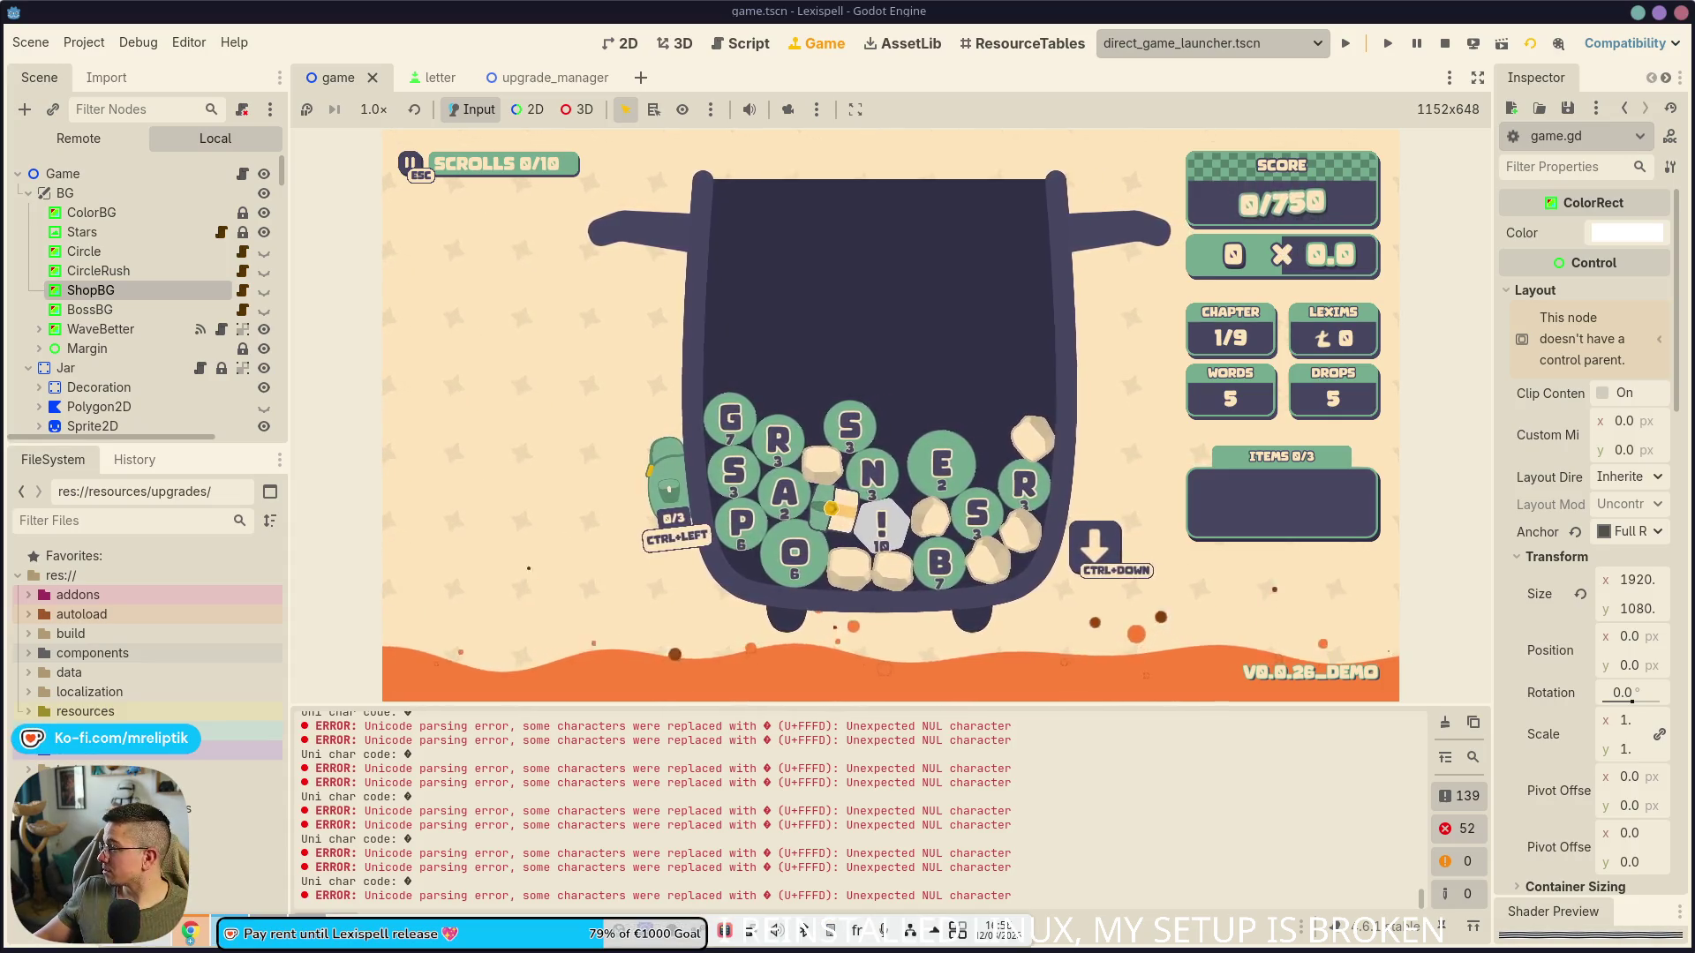
Switch with Alt+Tab to the Chrome window showing the EurKEY European keyboard layout site
{"action": "key", "text": "alt+Tab"}
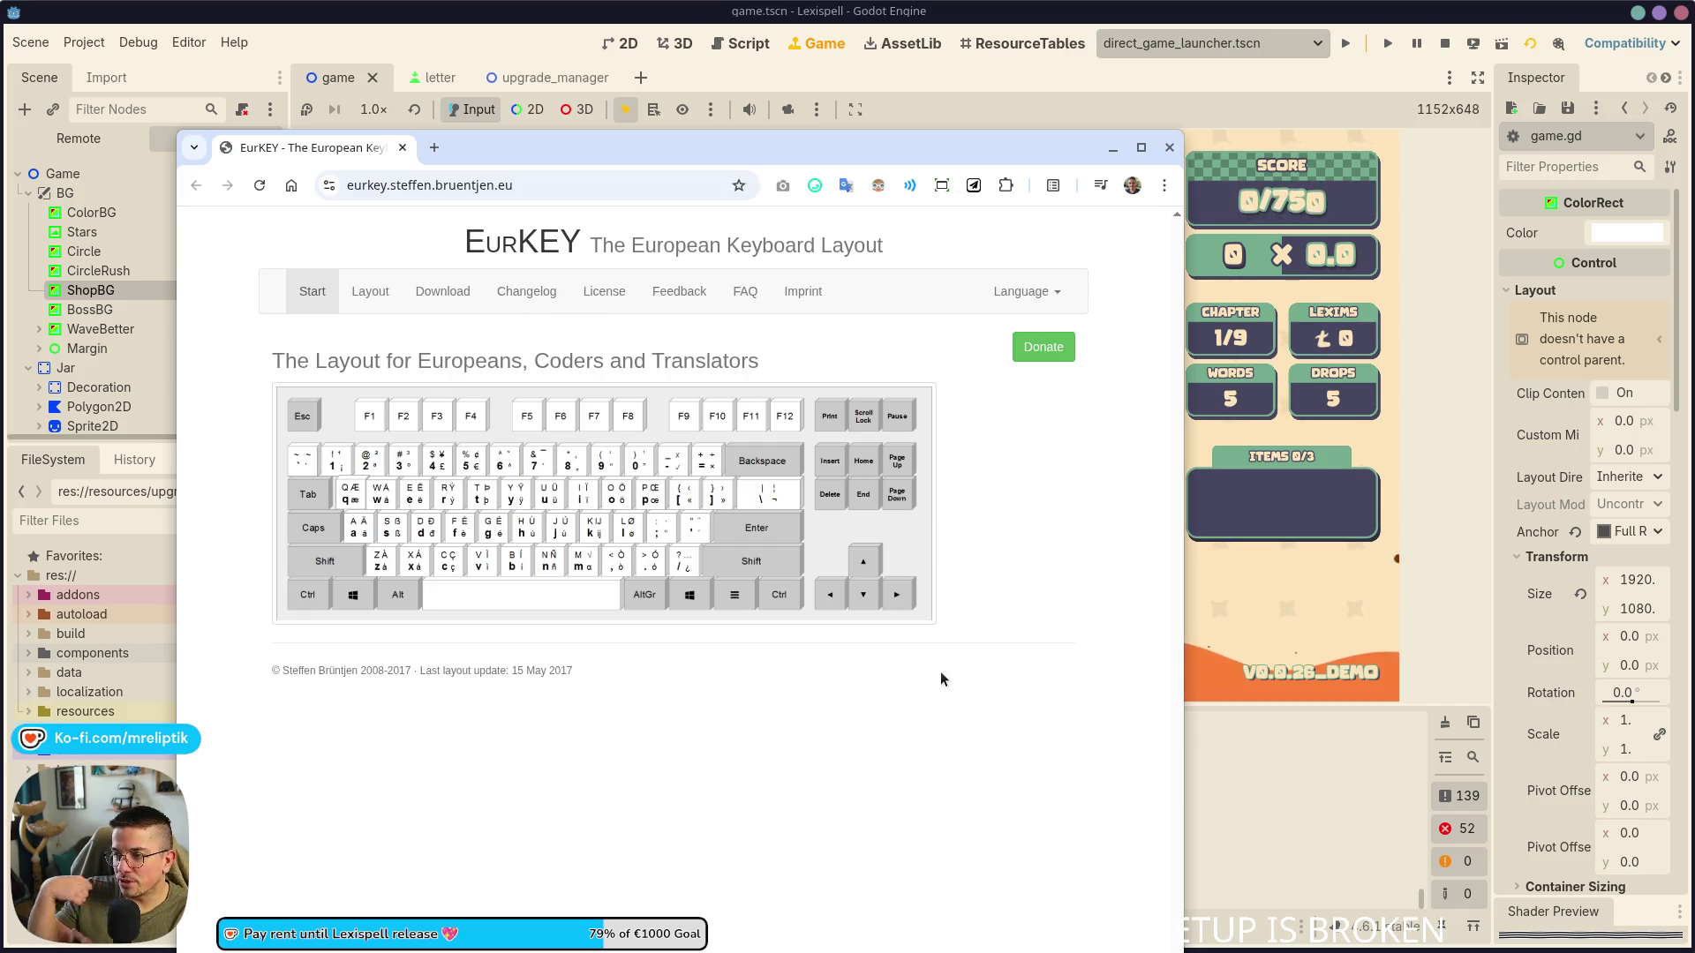
Open the full-size EurKEY layout.png keyboard diagram (1448×518)
{"action": "left_click", "coordinate": [541, 484]}
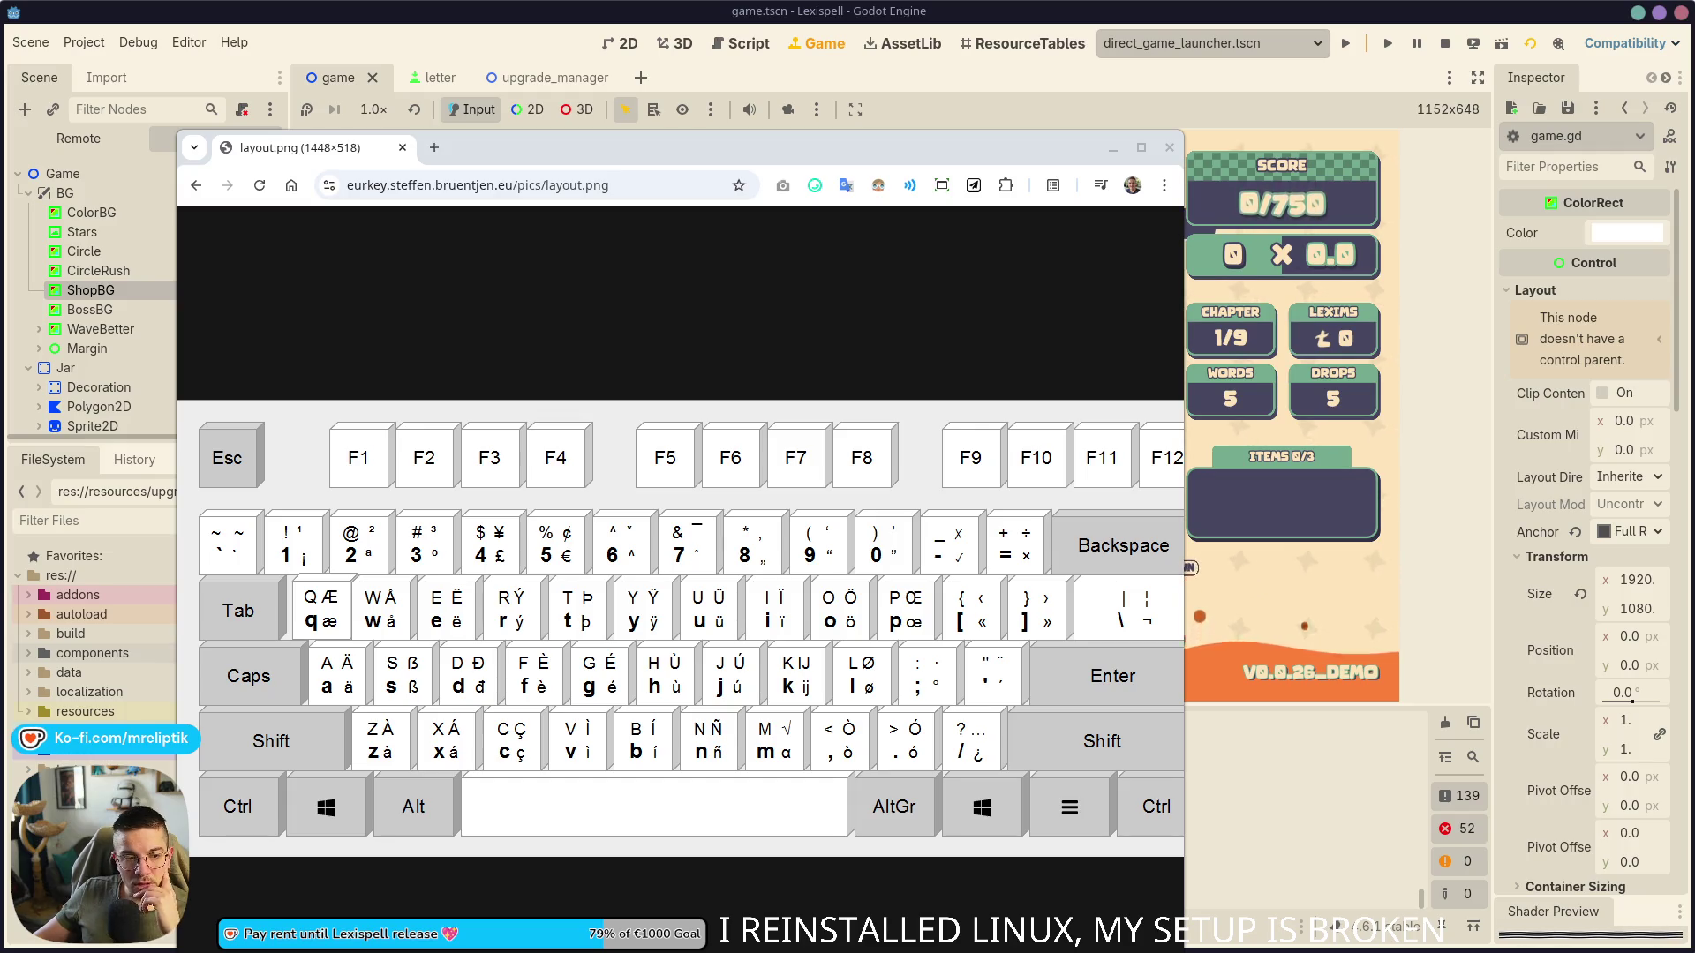
Close the browser tab and hide the Output panel so the game view grows to 1356x762
{"action": "key", "text": "ctrl+w"}
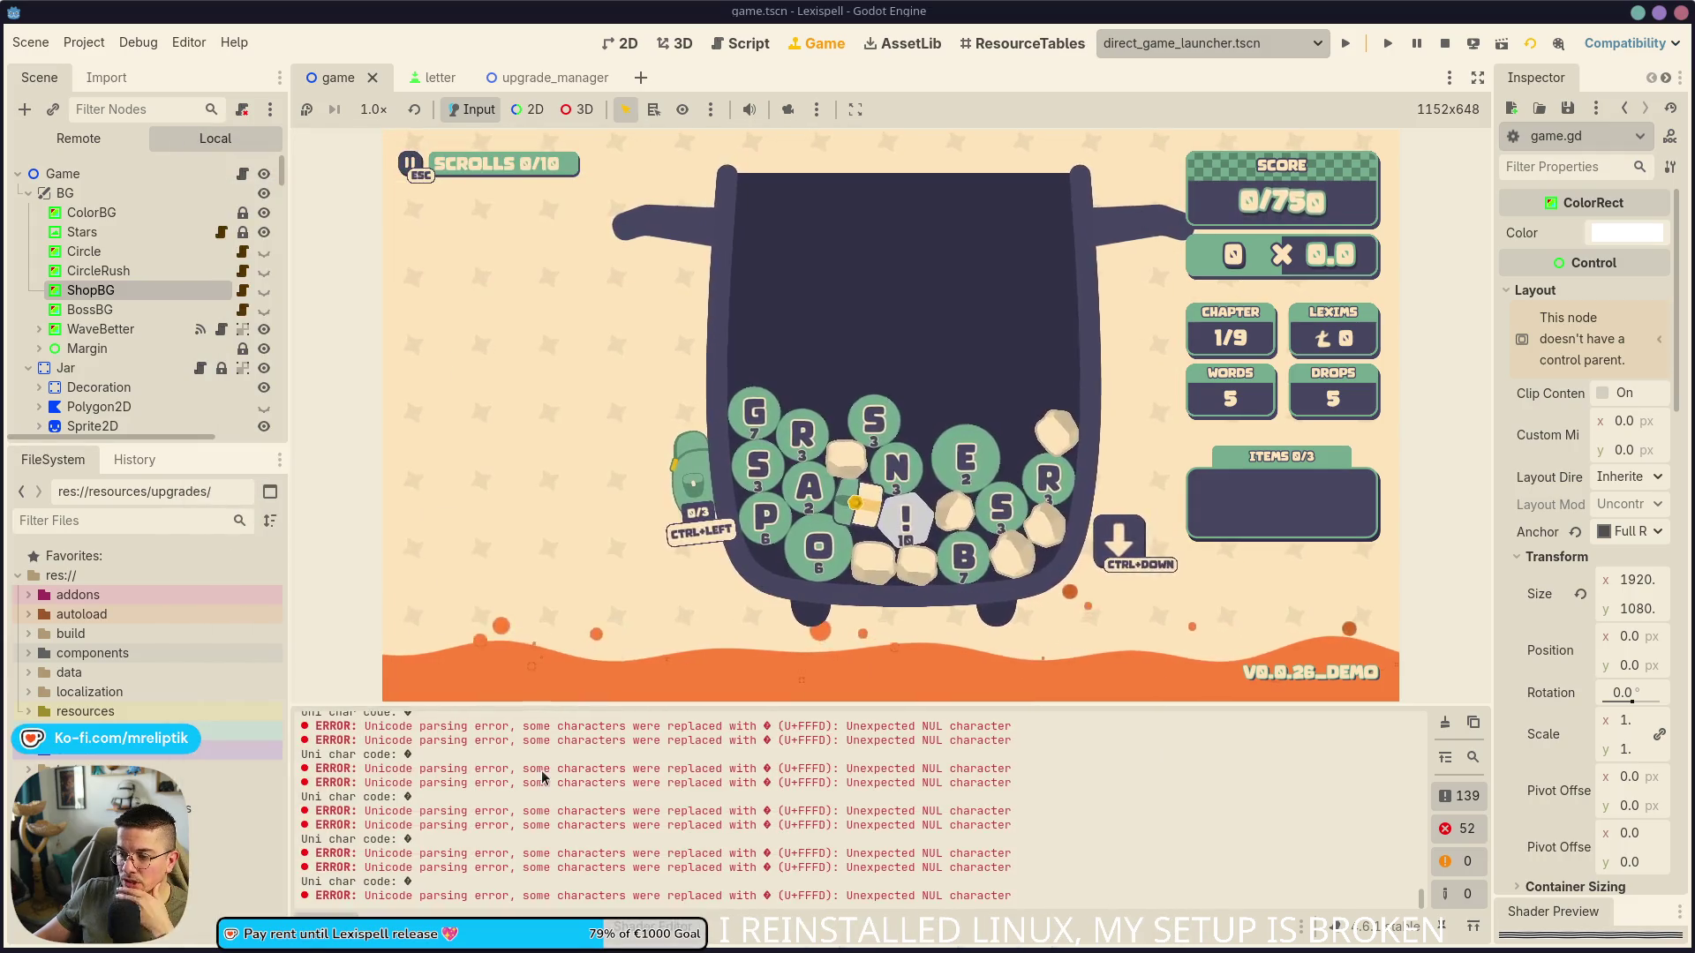
{"action": "key", "text": "ctrl+j"}
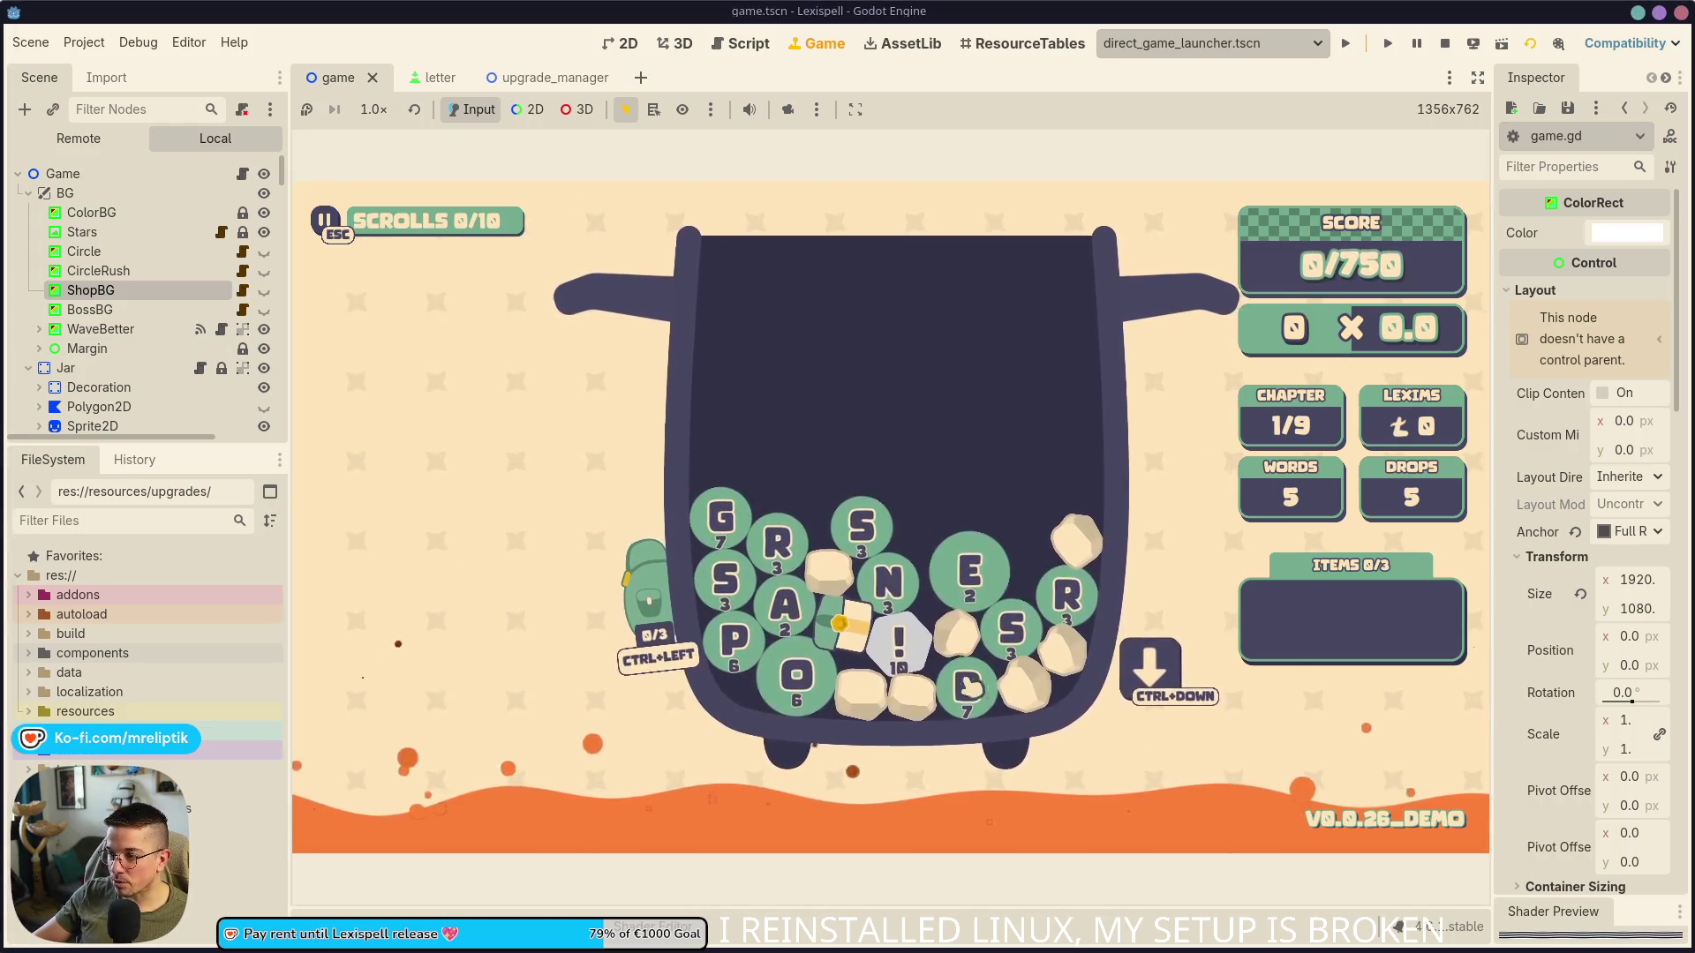
{"action": "mouse_move", "coordinate": [899, 652]}
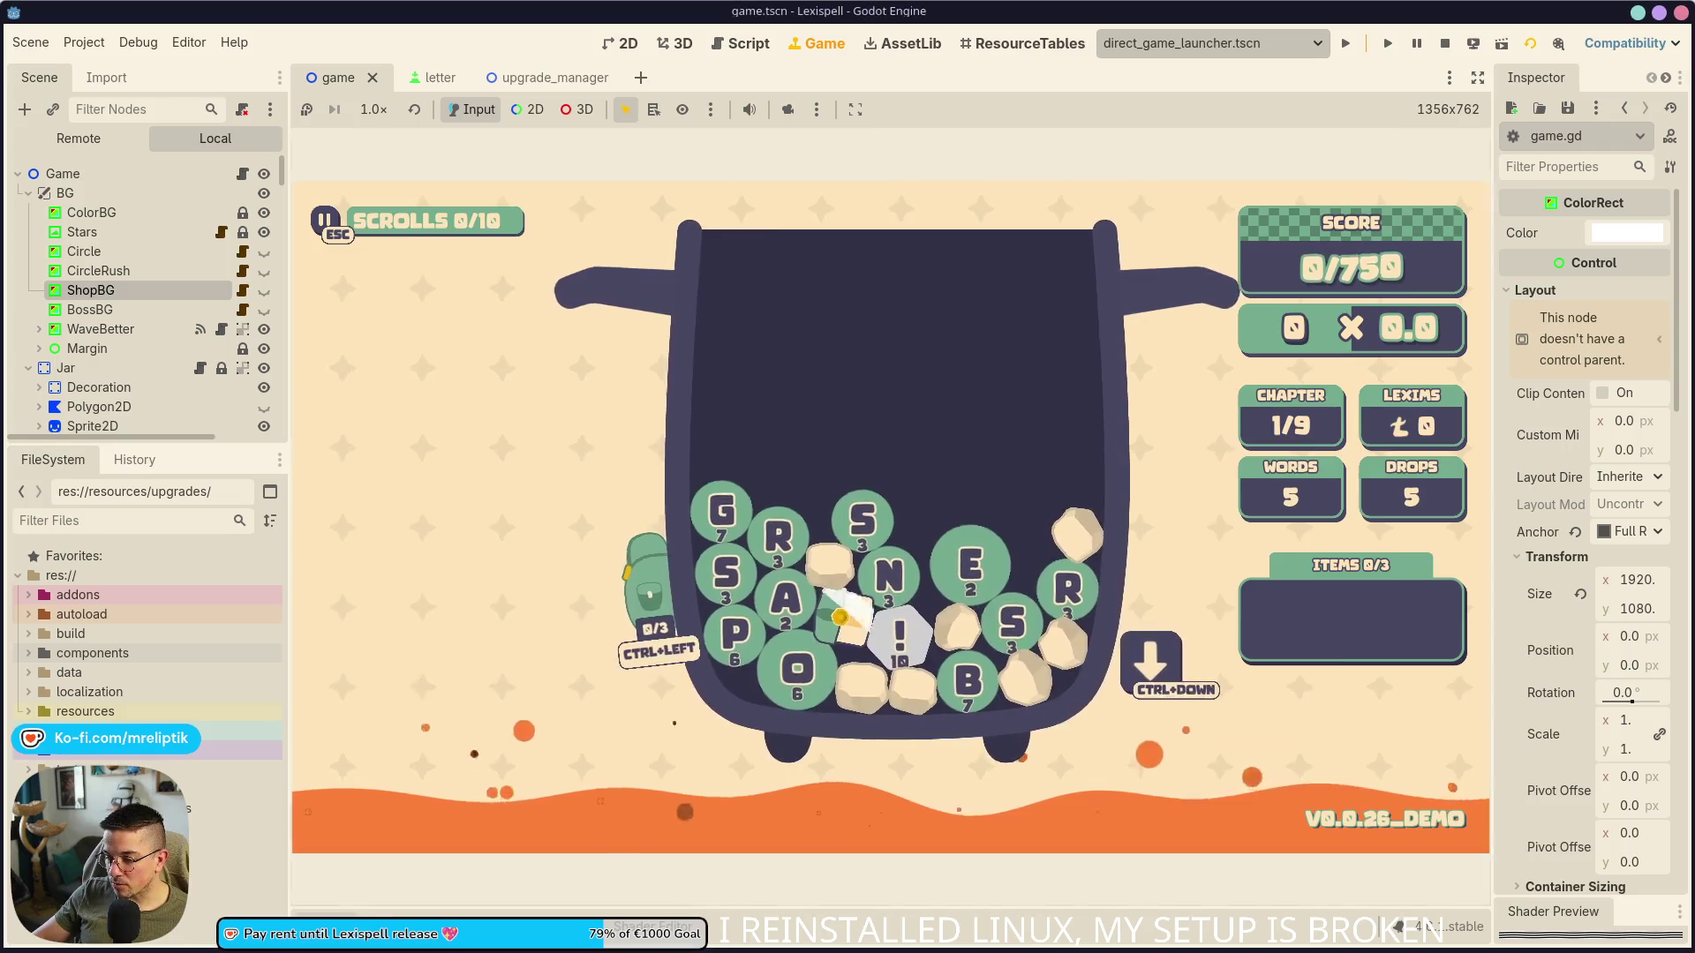
Stop the running game and show the game.tscn scene in the 2D editor
{"action": "key", "text": "F8"}
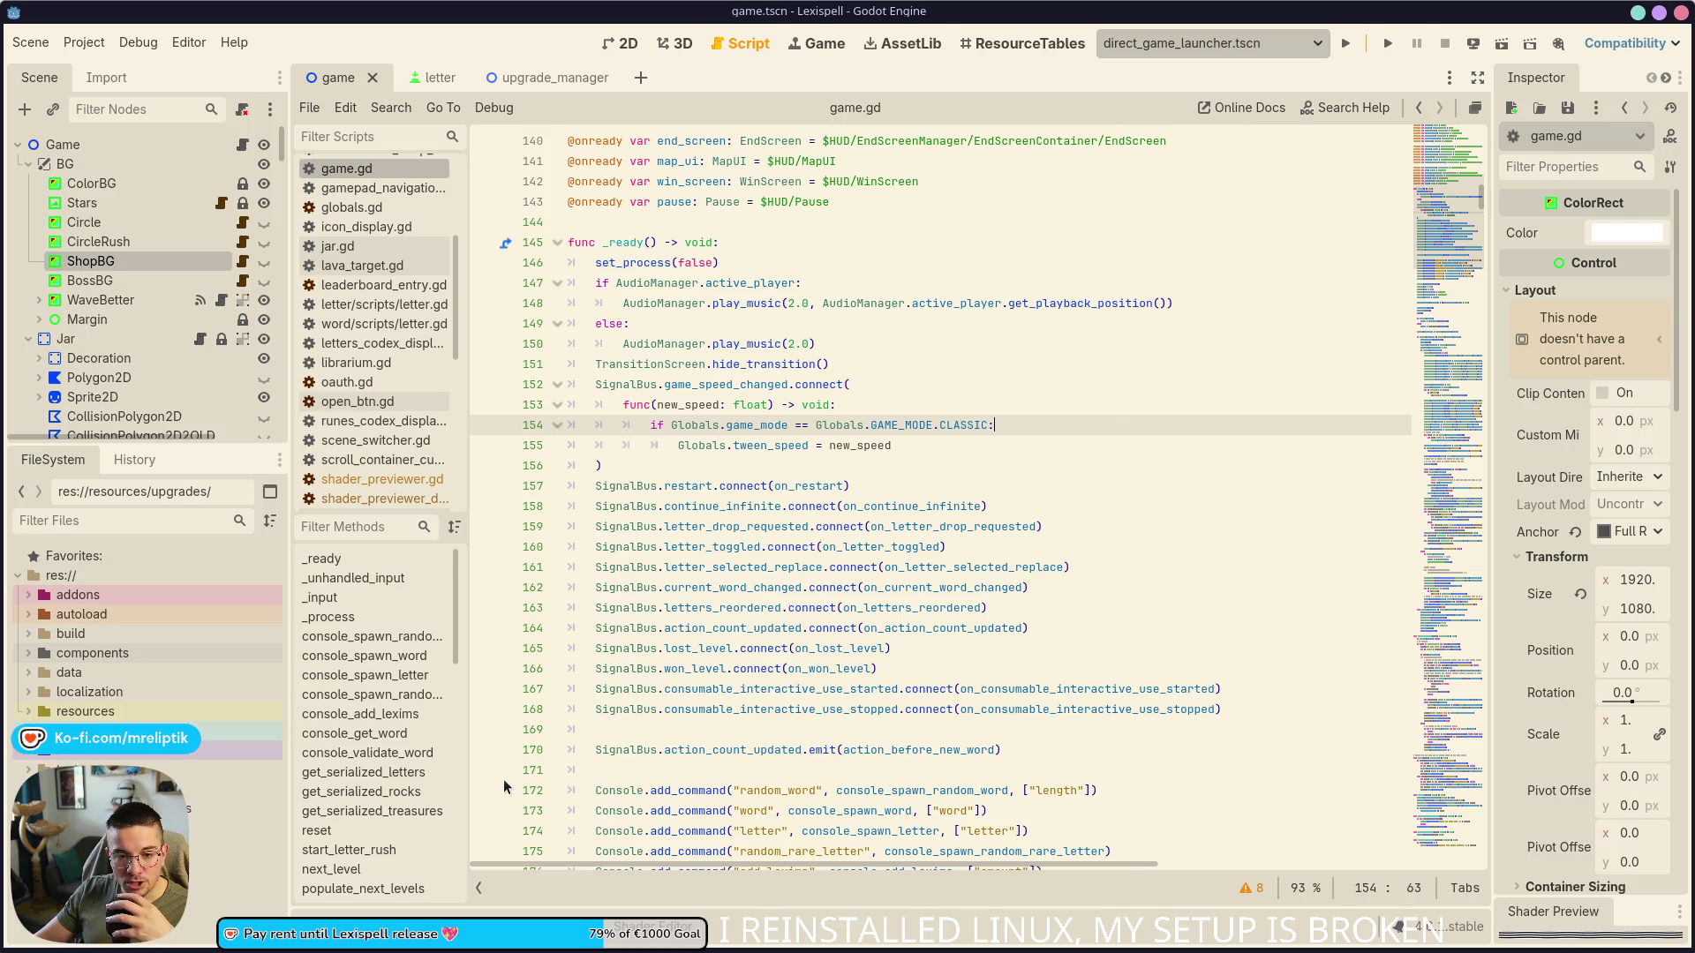
{"action": "scroll", "coordinate": [830, 500], "scroll_direction": "up", "scroll_amount": 10}
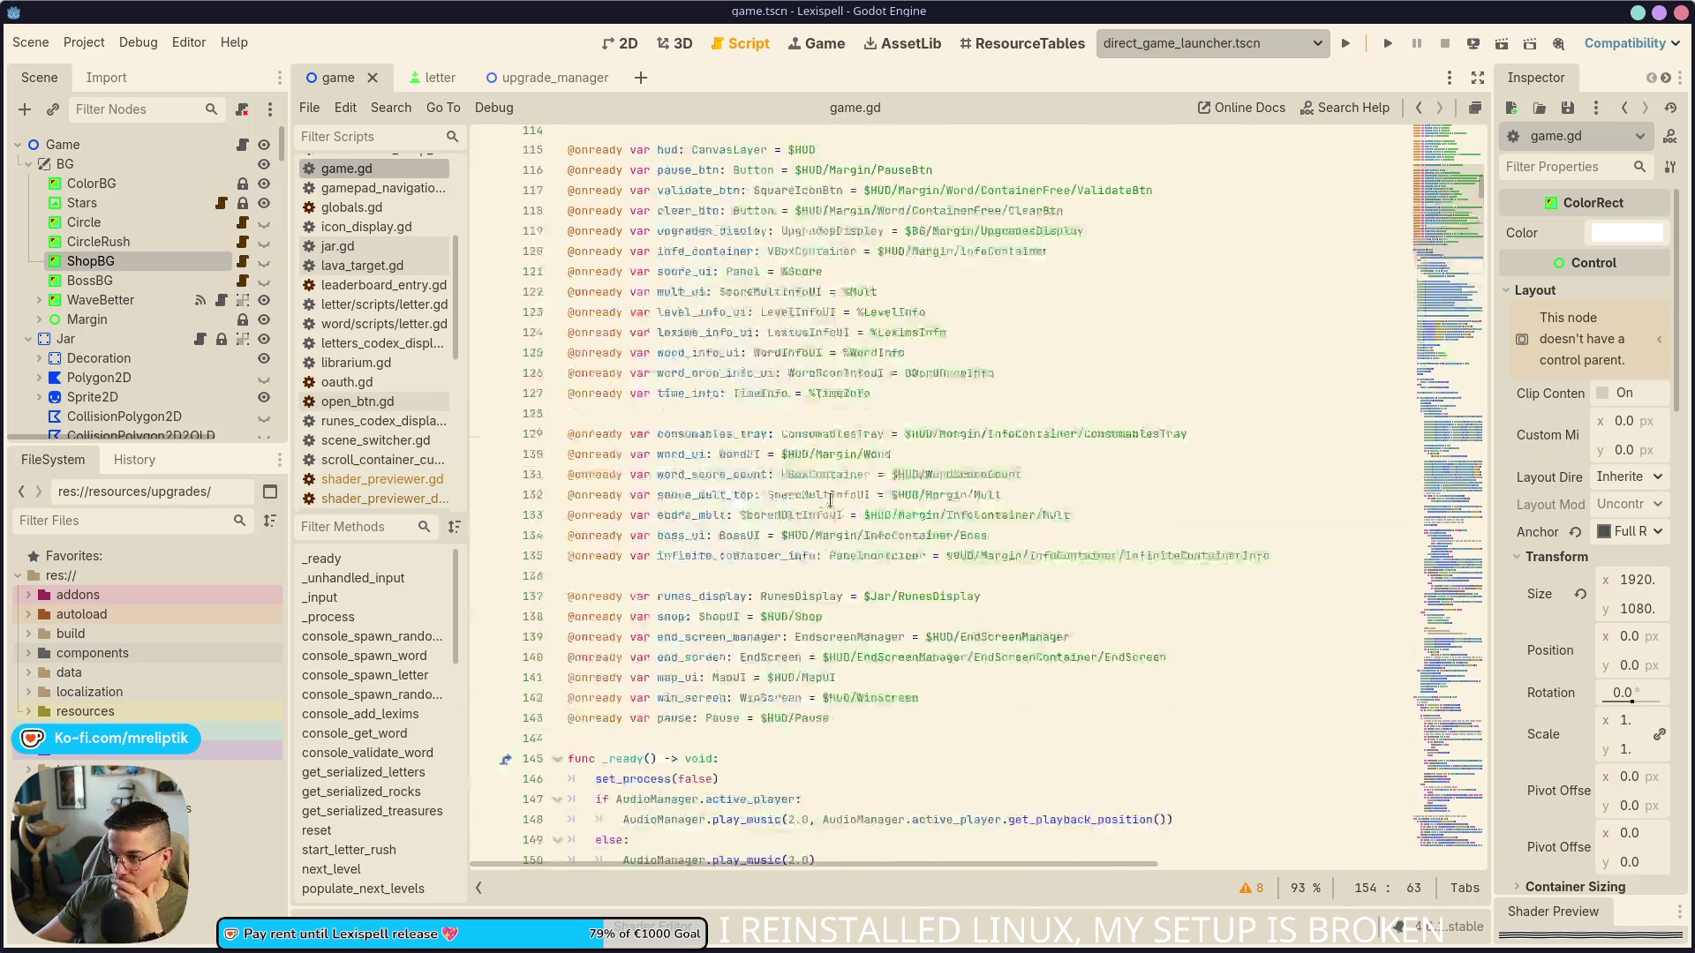
{"action": "scroll", "coordinate": [830, 499], "scroll_direction": "down", "scroll_amount": 12}
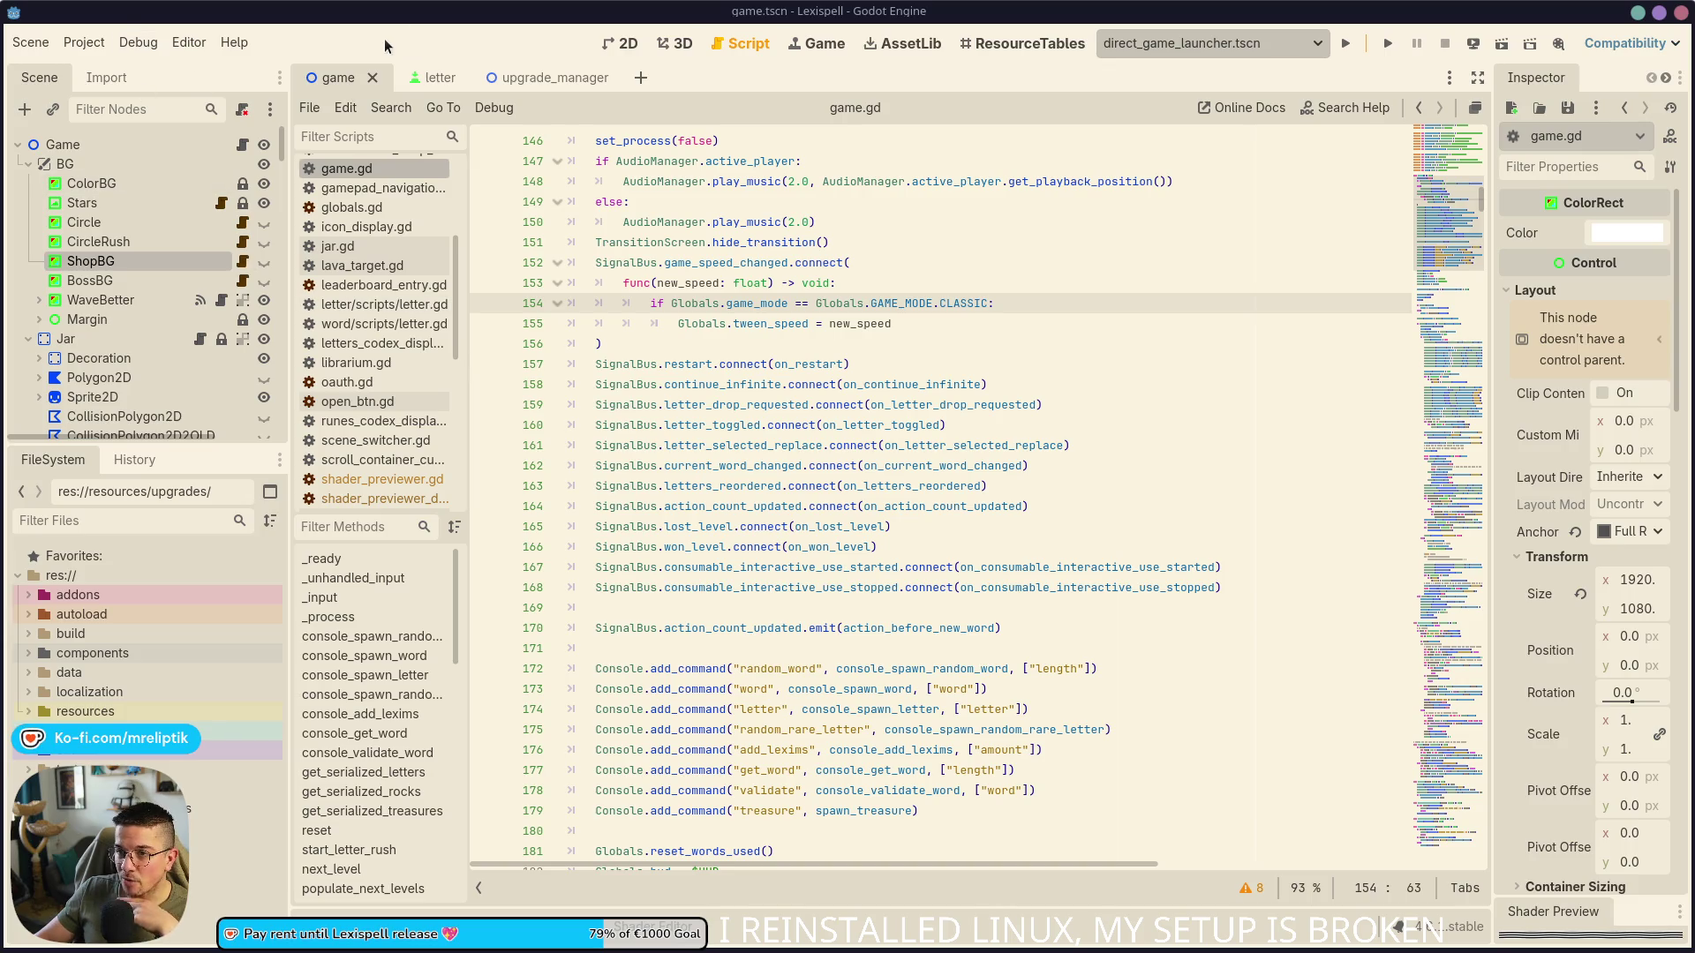
{"action": "mouse_move", "coordinate": [618, 952]}
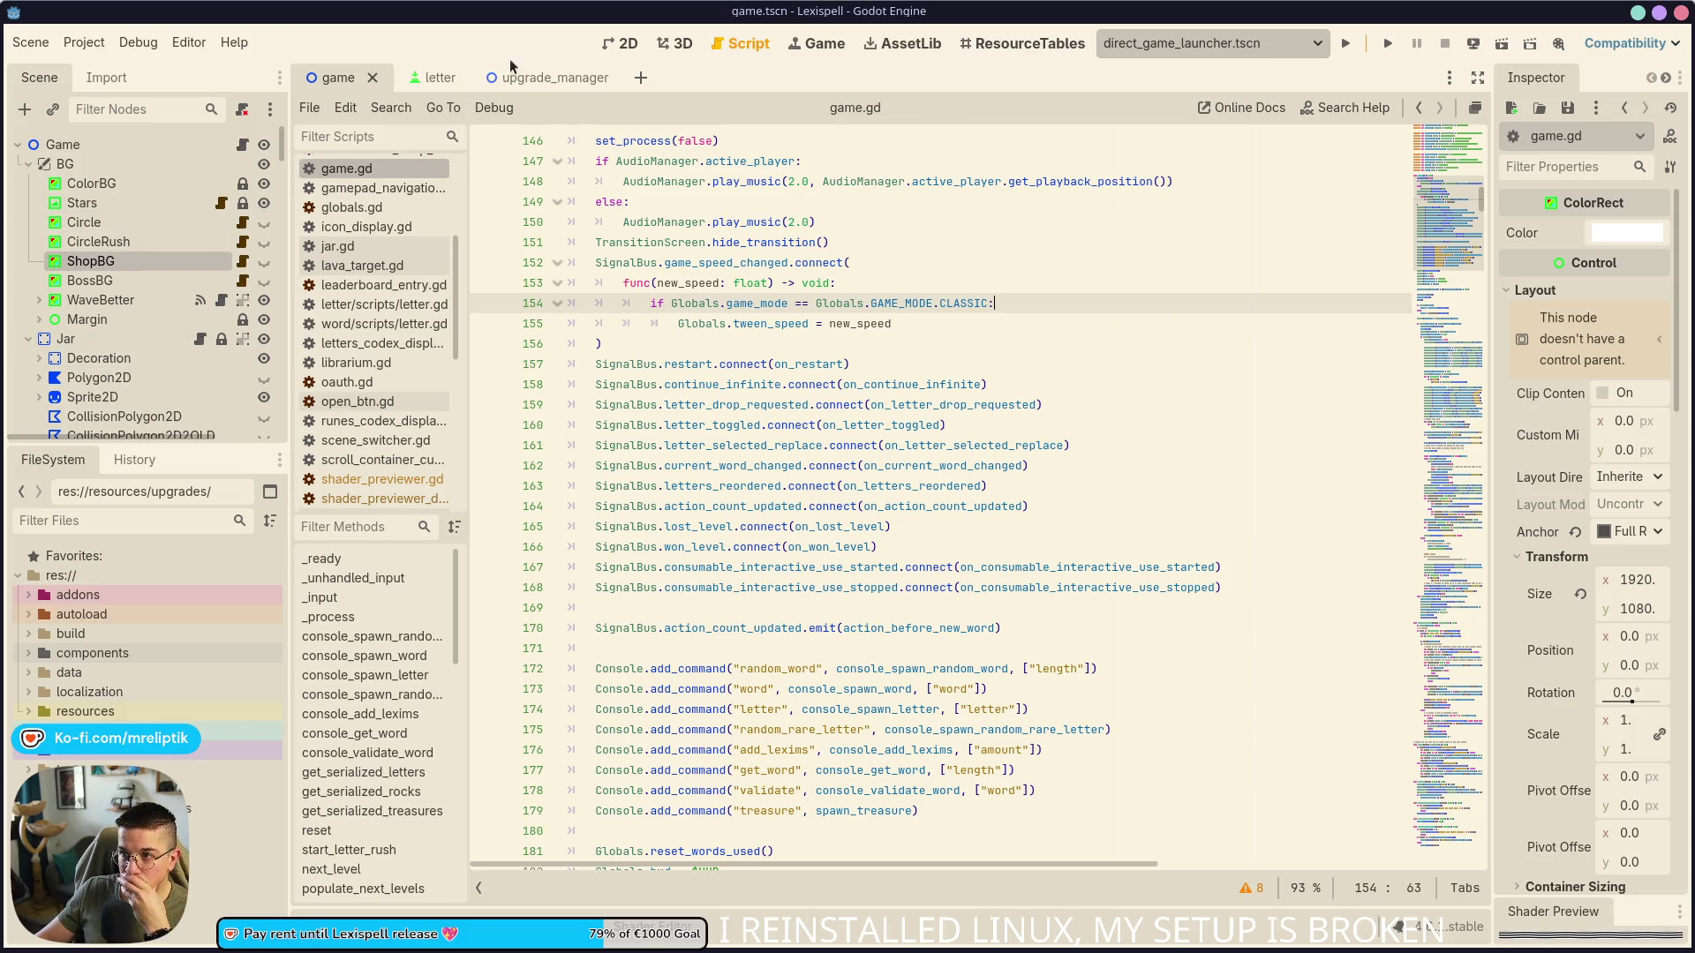
{"action": "left_click", "coordinate": [623, 45]}
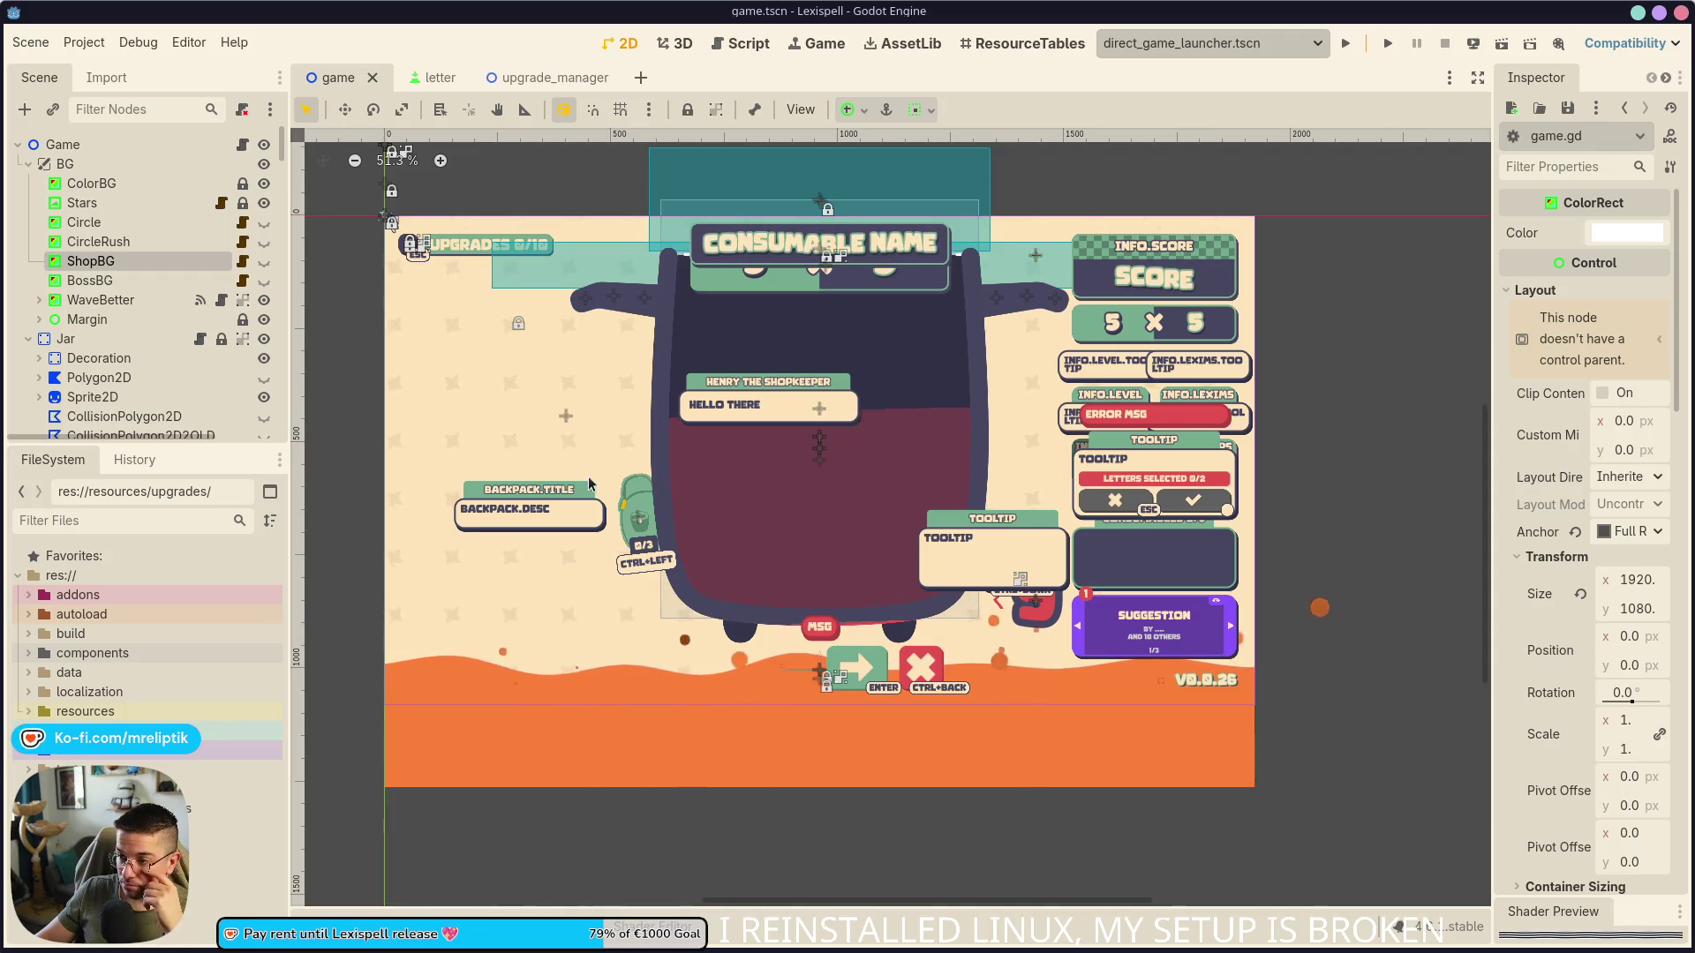
Pan the 2D canvas and nudge the dock splitter right to widen the Scene and FileSystem docks
{"action": "scroll", "coordinate": [609, 455], "scroll_direction": "up", "scroll_amount": 2}
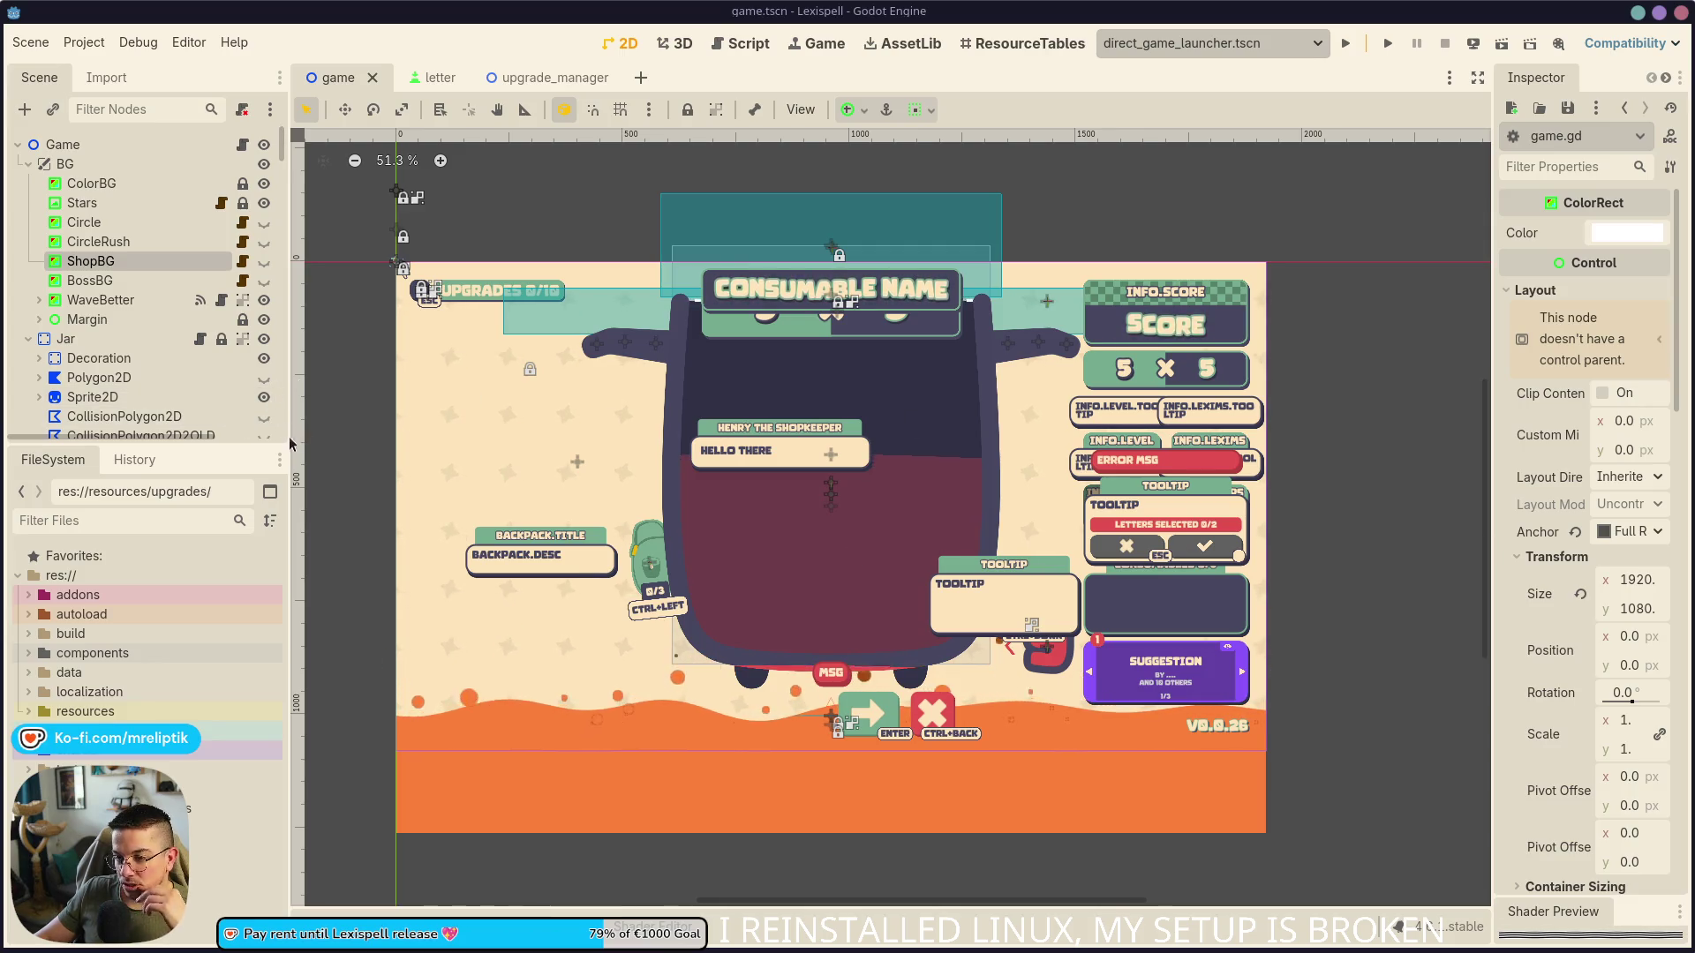
{"action": "left_click_drag", "start_coordinate": [297, 436], "coordinate": [306, 431]}
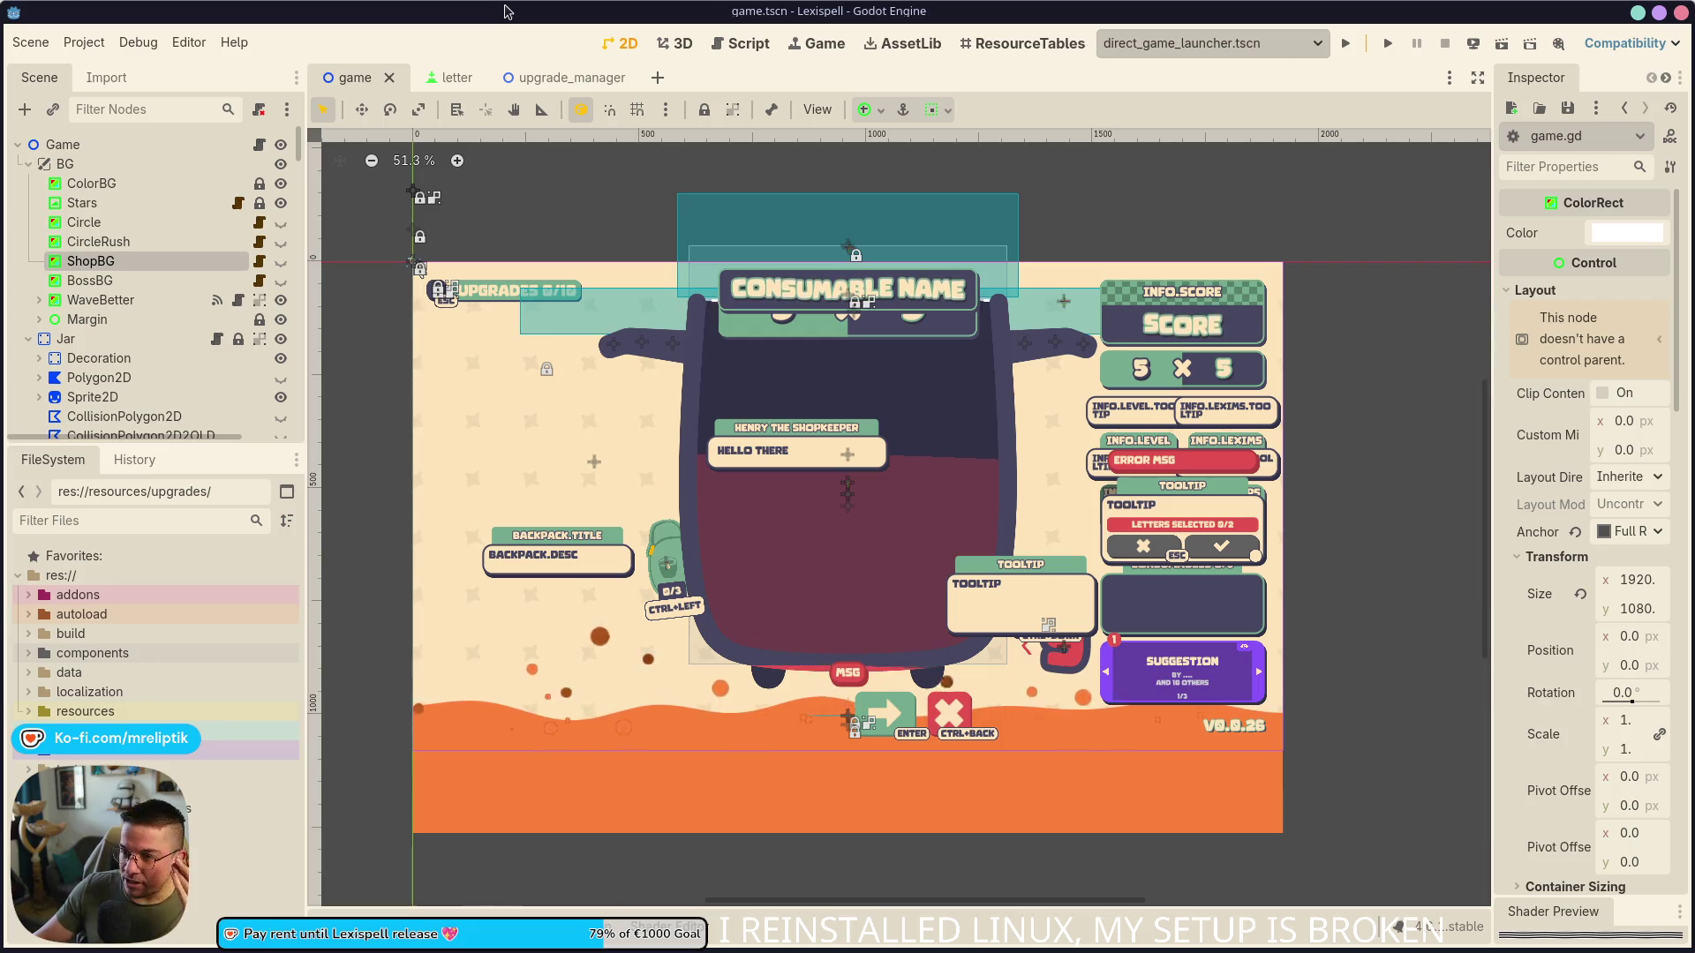
{"action": "left_click", "coordinate": [83, 43]}
{"action": "left_click", "coordinate": [203, 67]}
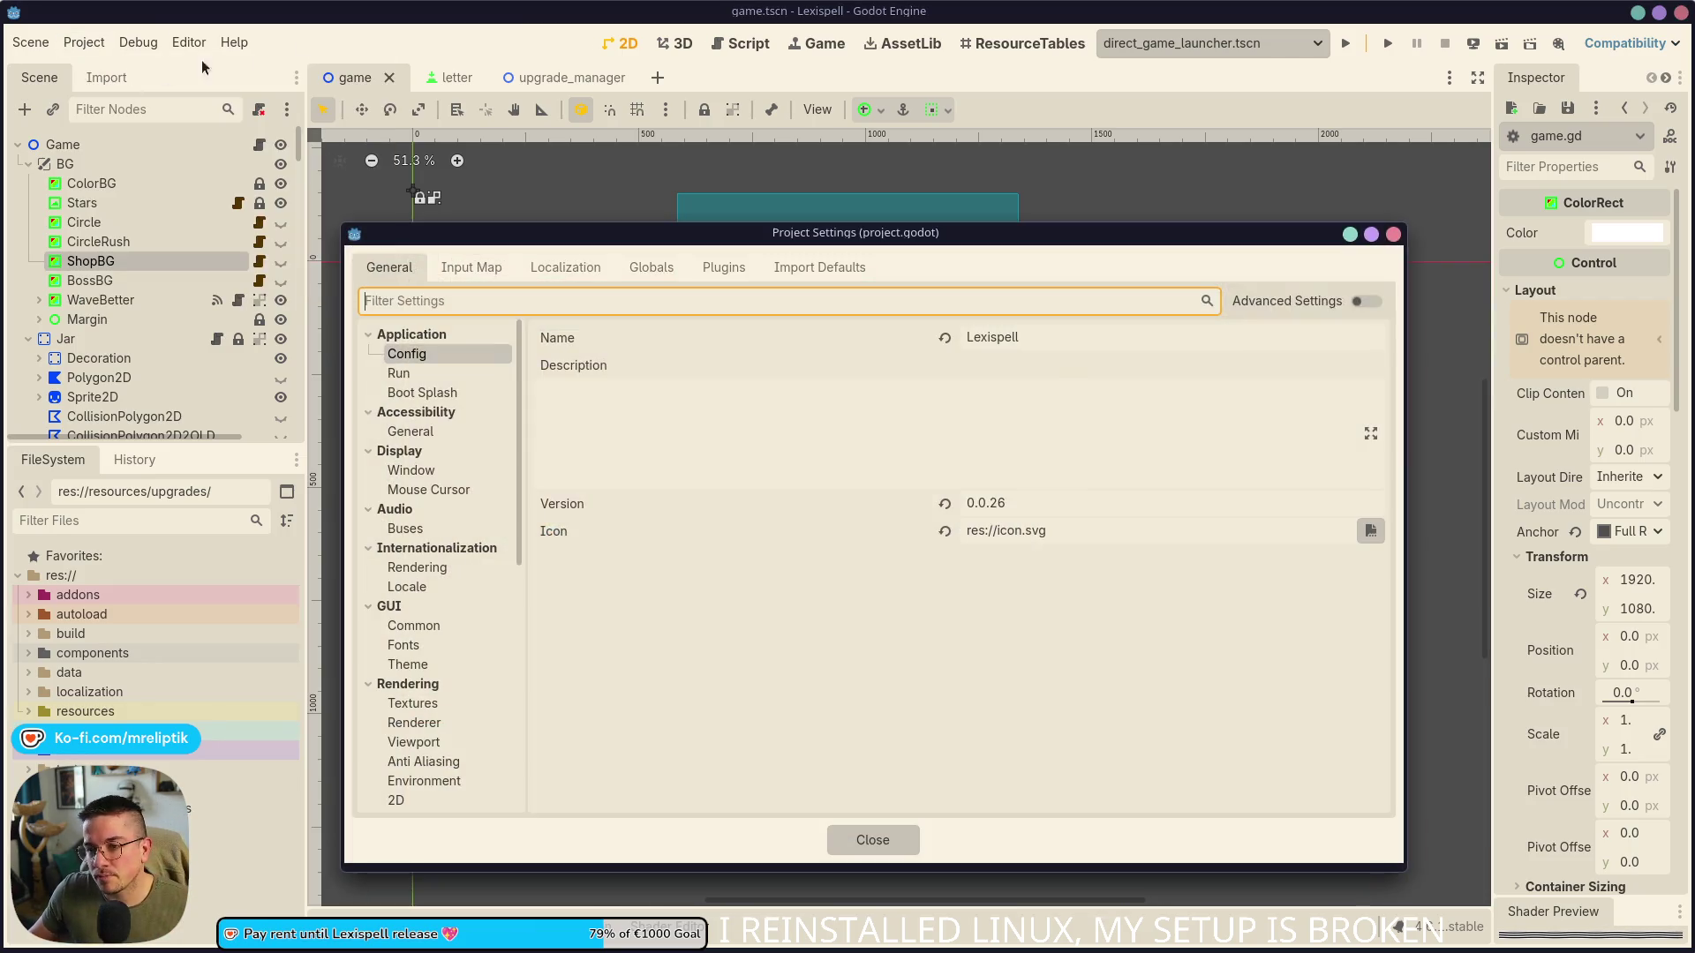
{"action": "key", "text": "Escape"}
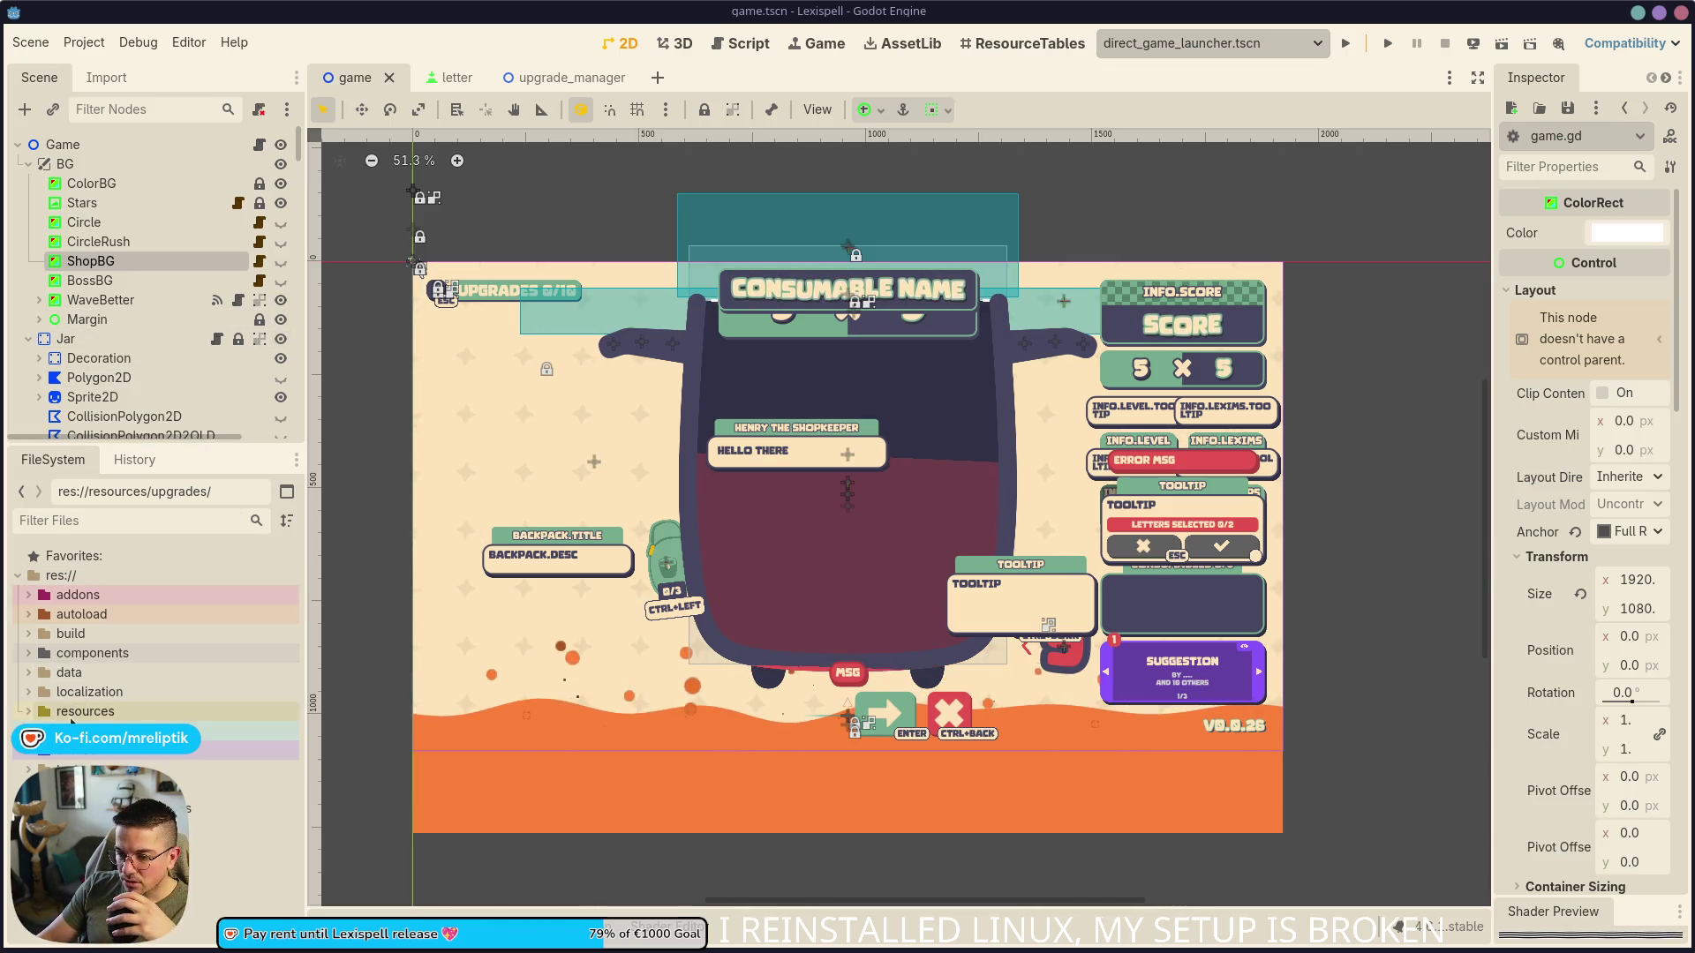
Expand the resources folder and its upgrades subfolder in the FileSystem dock
{"action": "left_click", "coordinate": [25, 711]}
{"action": "left_click", "coordinate": [25, 711]}
{"action": "scroll", "coordinate": [25, 710], "scroll_direction": "down", "scroll_amount": 2}
{"action": "right_click", "coordinate": [74, 710]}
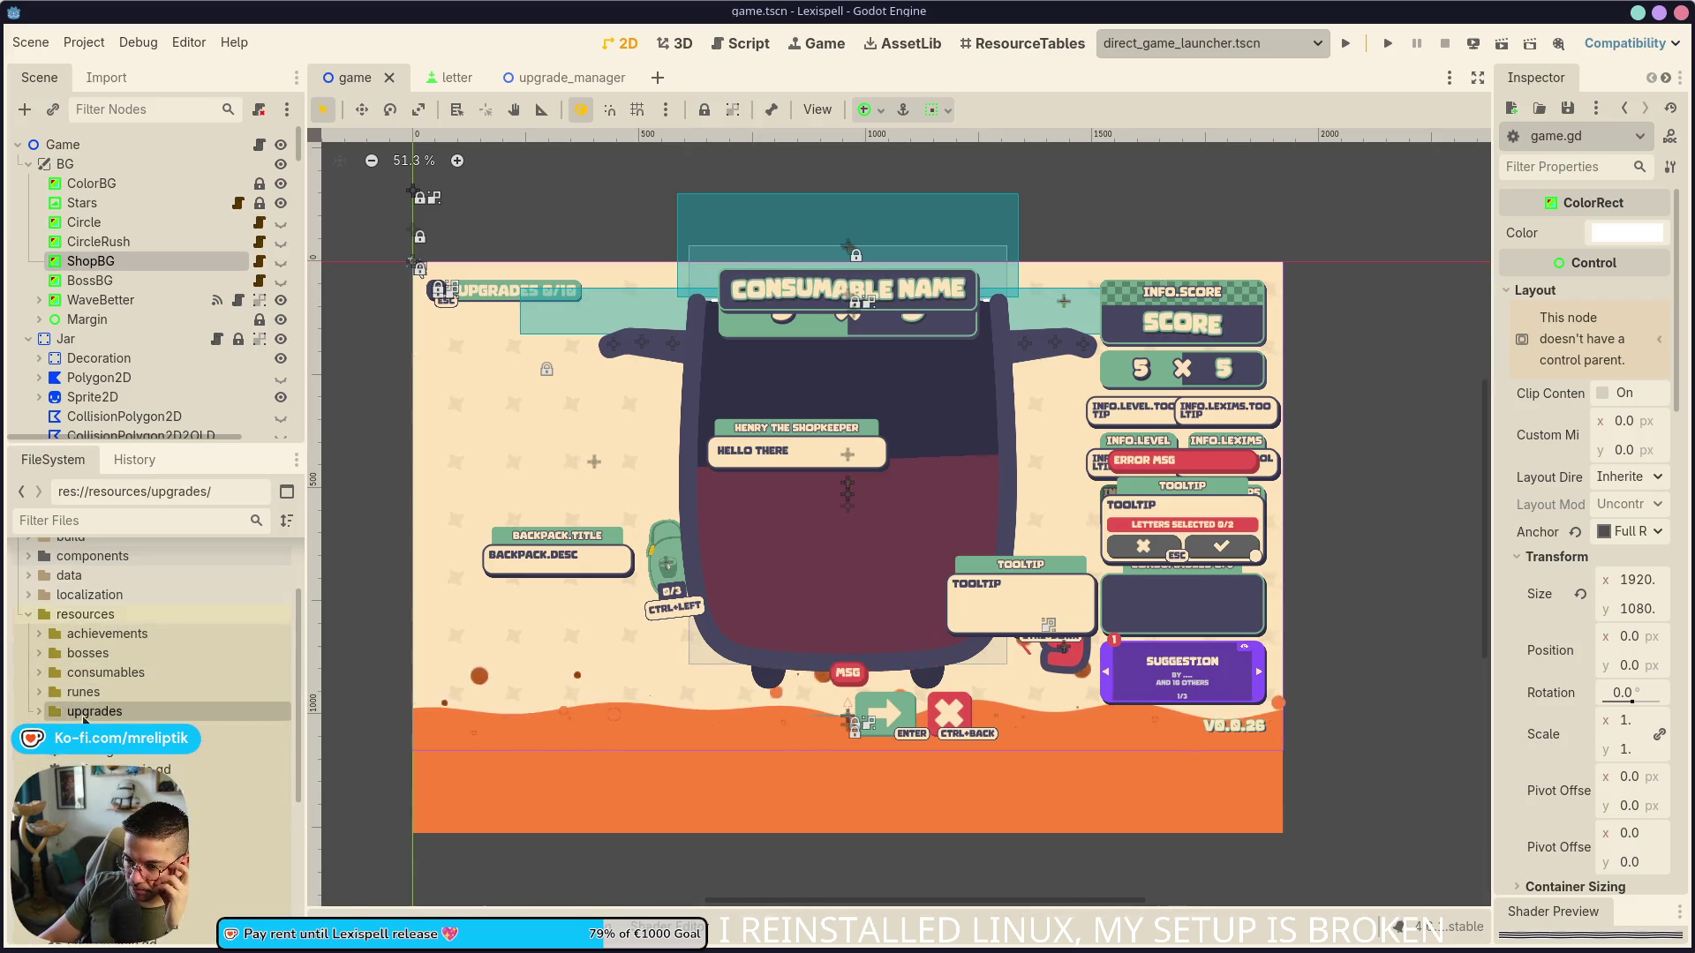
{"action": "left_click", "coordinate": [159, 667]}
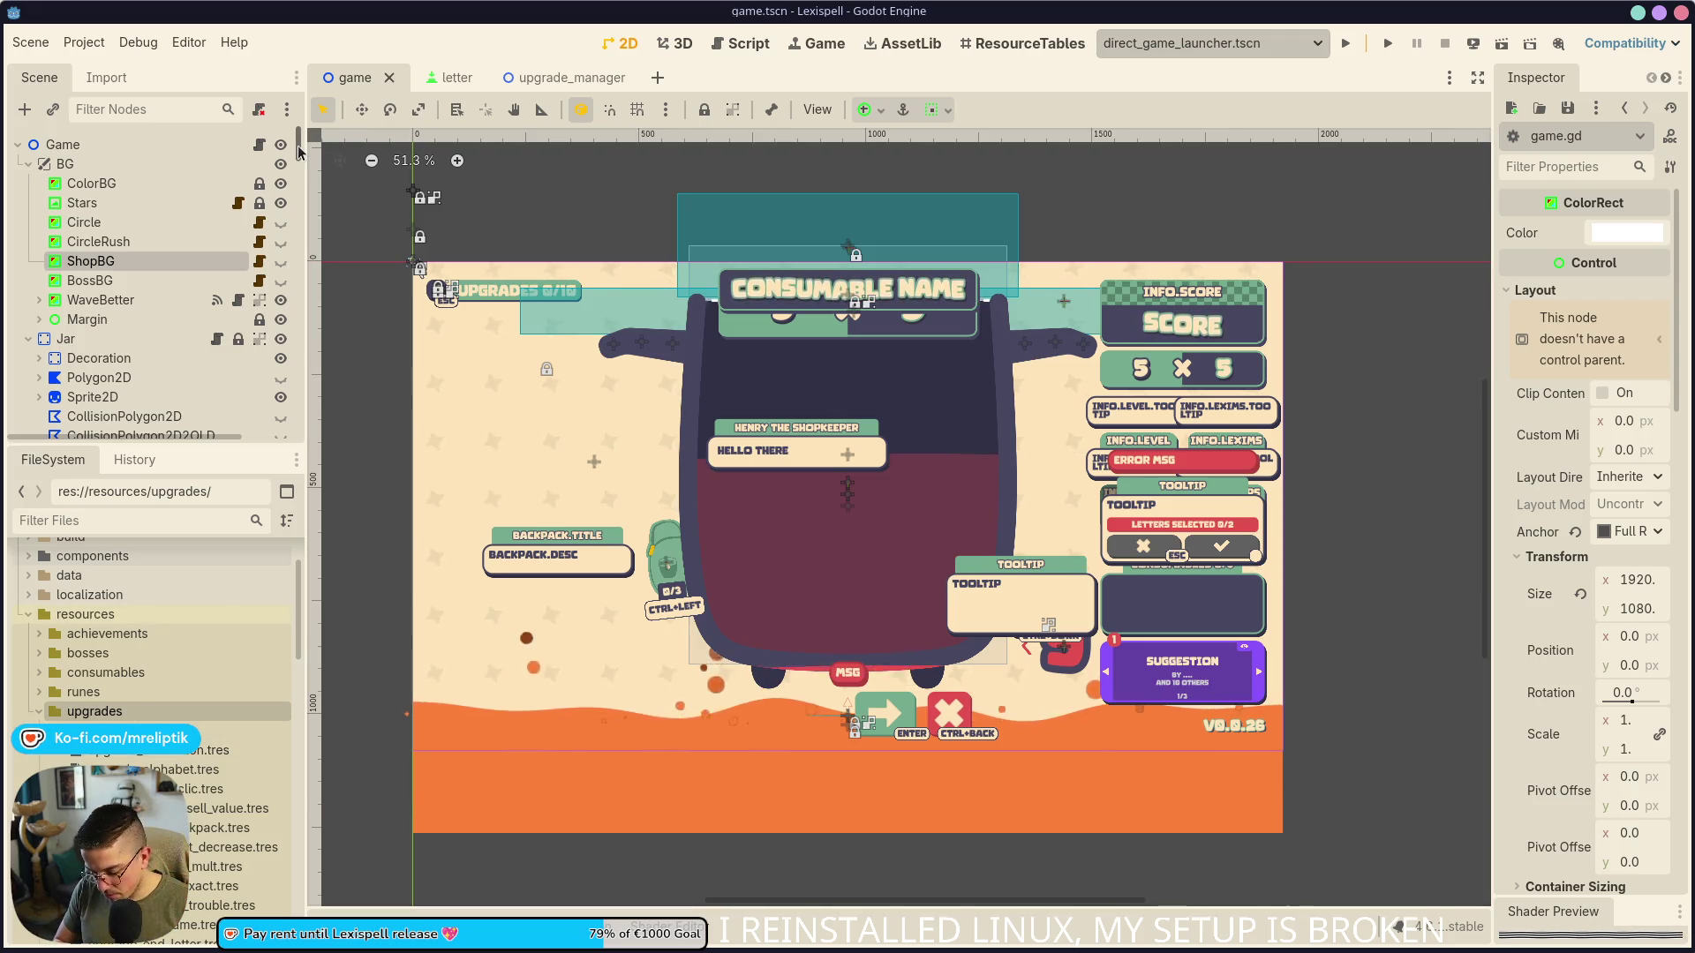
Open the upgrade_enum.gd script with Quick Open Script
{"action": "key", "text": "ctrl+alt+o"}
{"action": "type", "text": "upgrade_enum"}
{"action": "key", "text": "Return"}
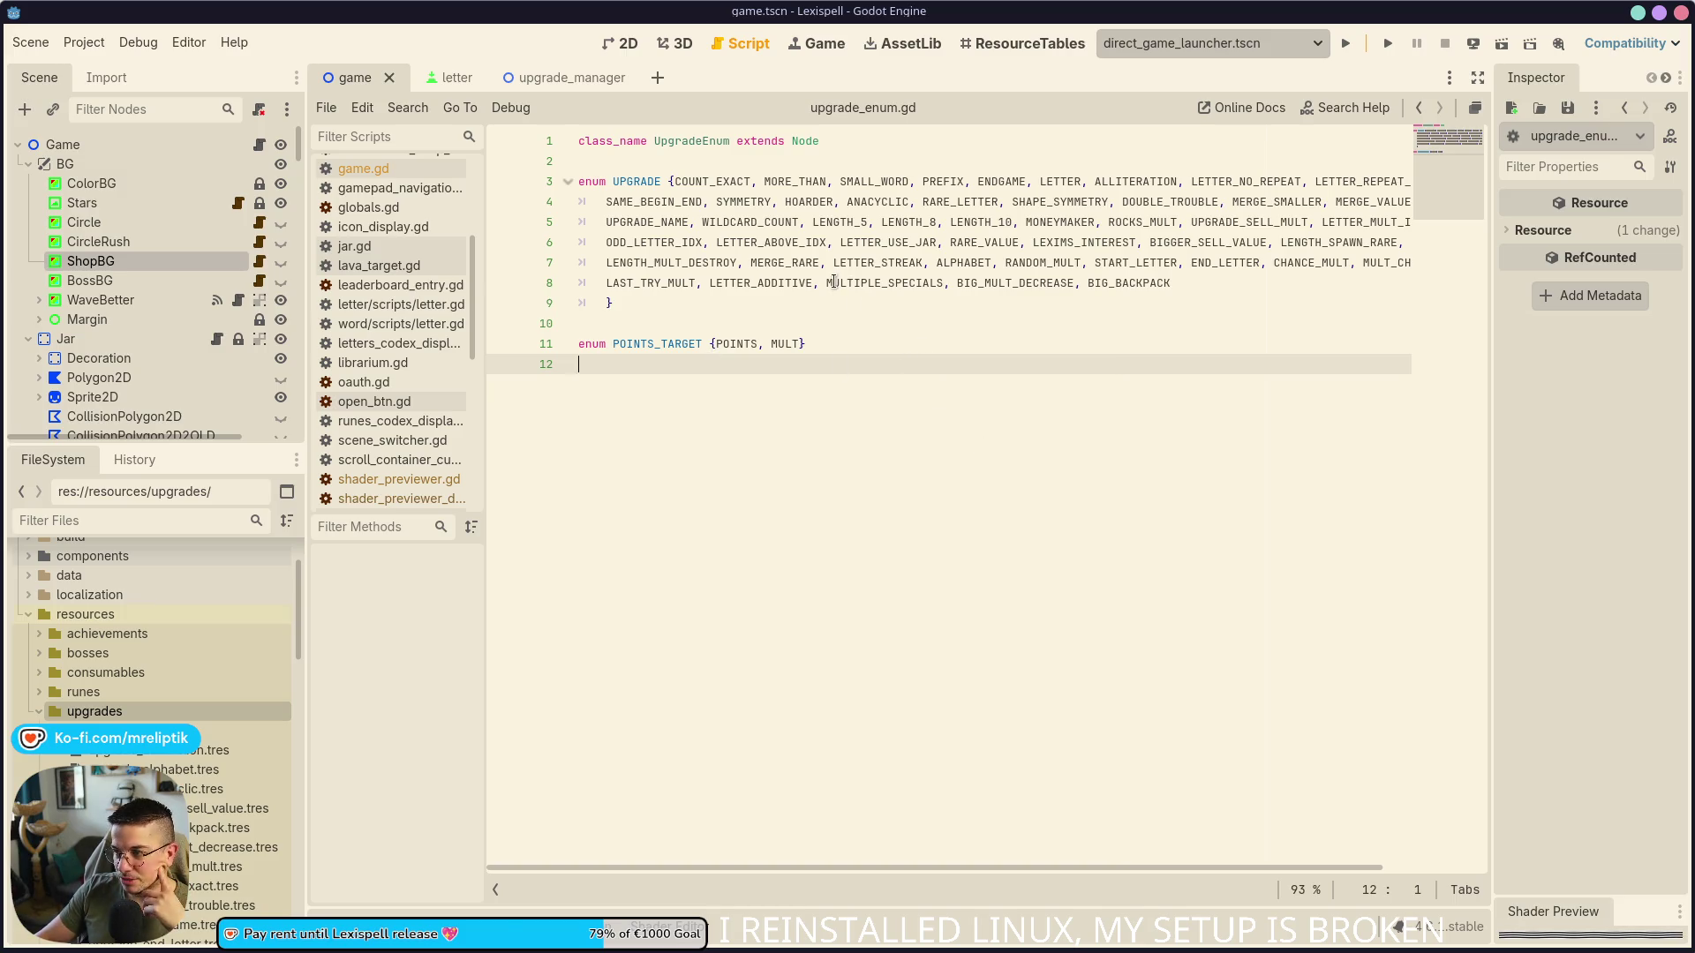
Append 'SPECIALS_COUNT_MULT,' after BIG_BACKPACK at the end of enum line 8
{"action": "left_click", "coordinate": [1191, 284]}
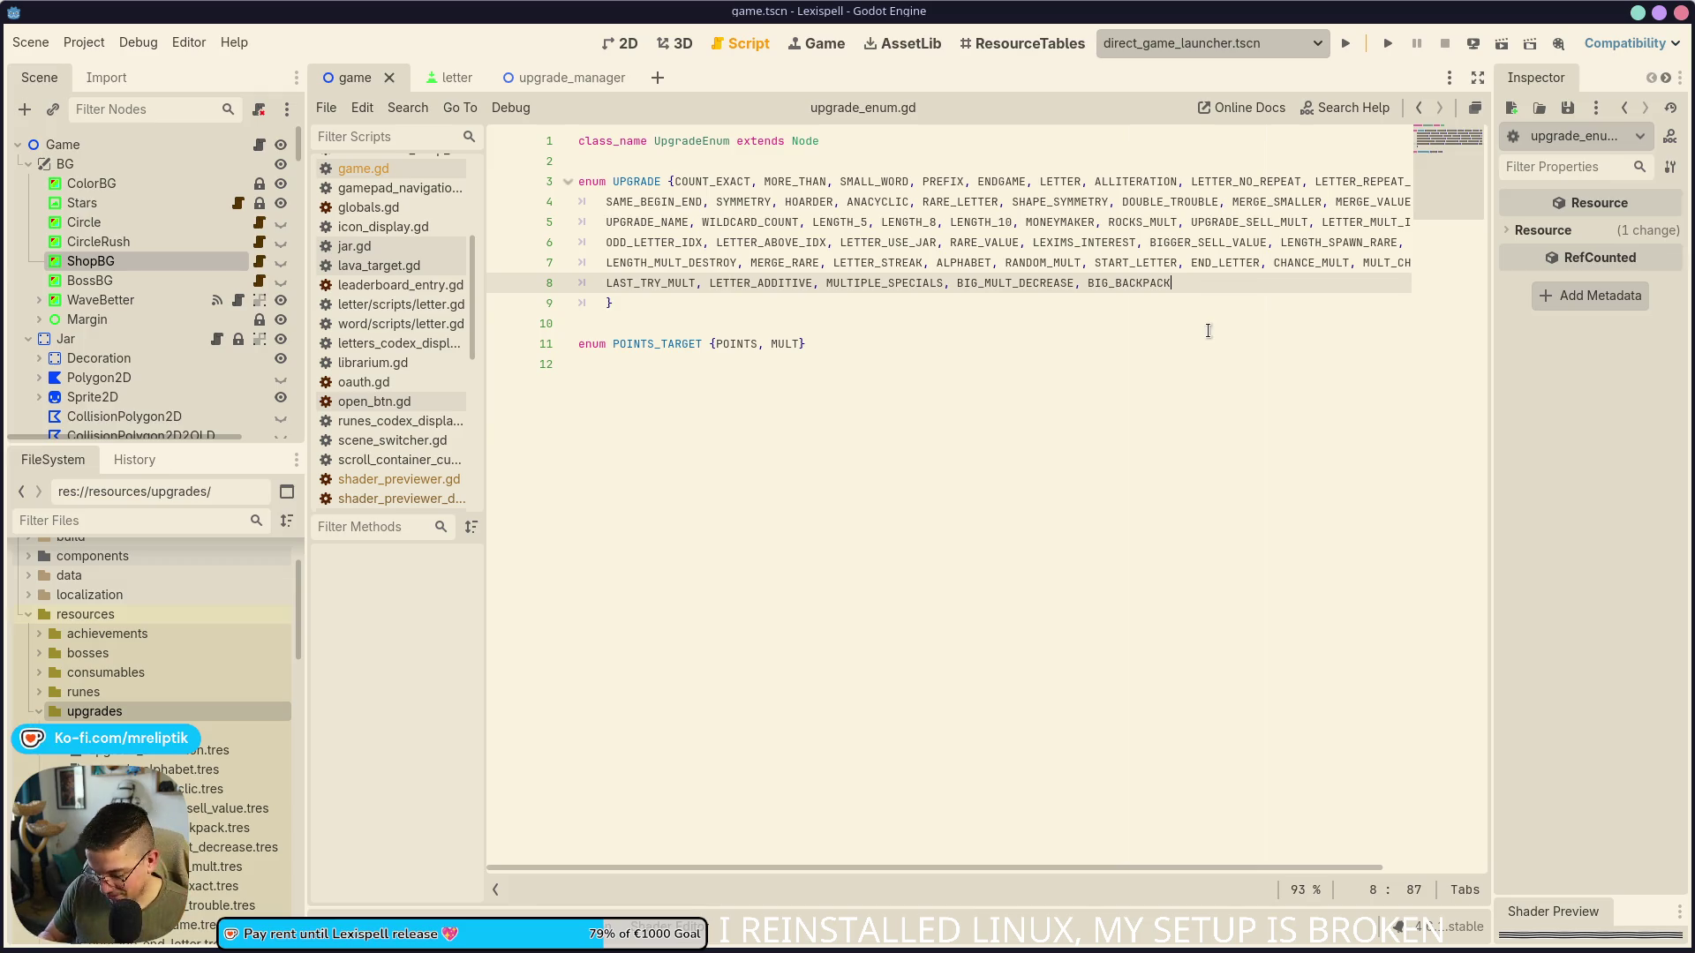
{"action": "type", "text": ","}
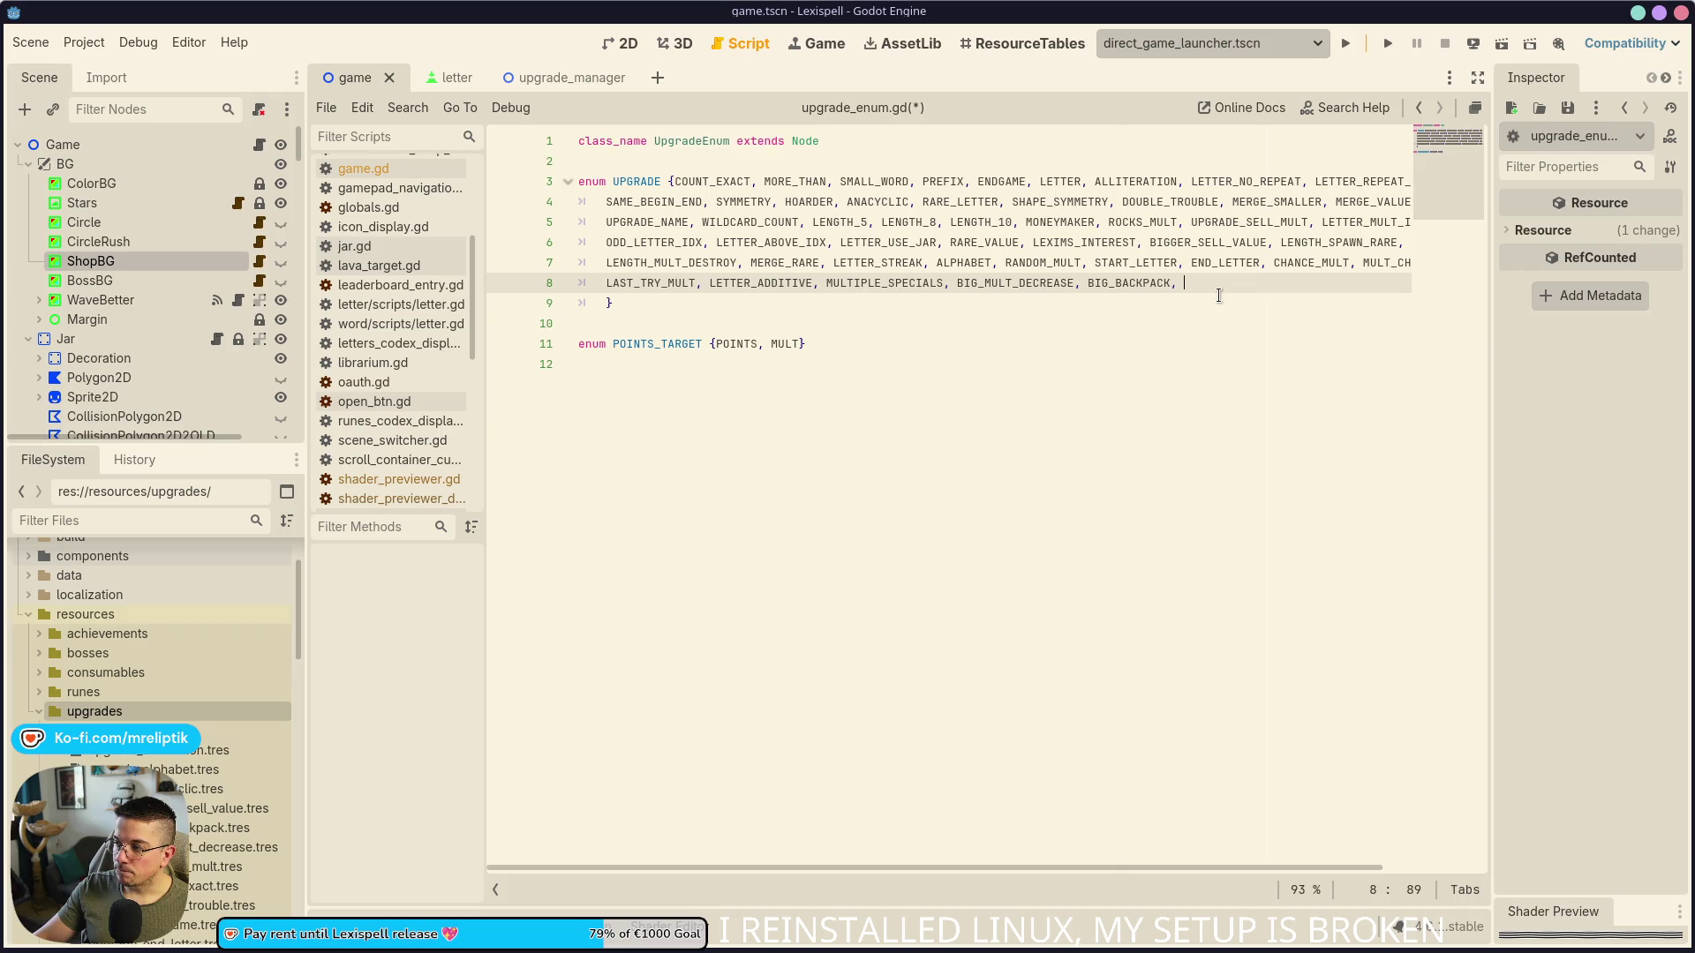
{"action": "type", "text": "SPECIAL"}
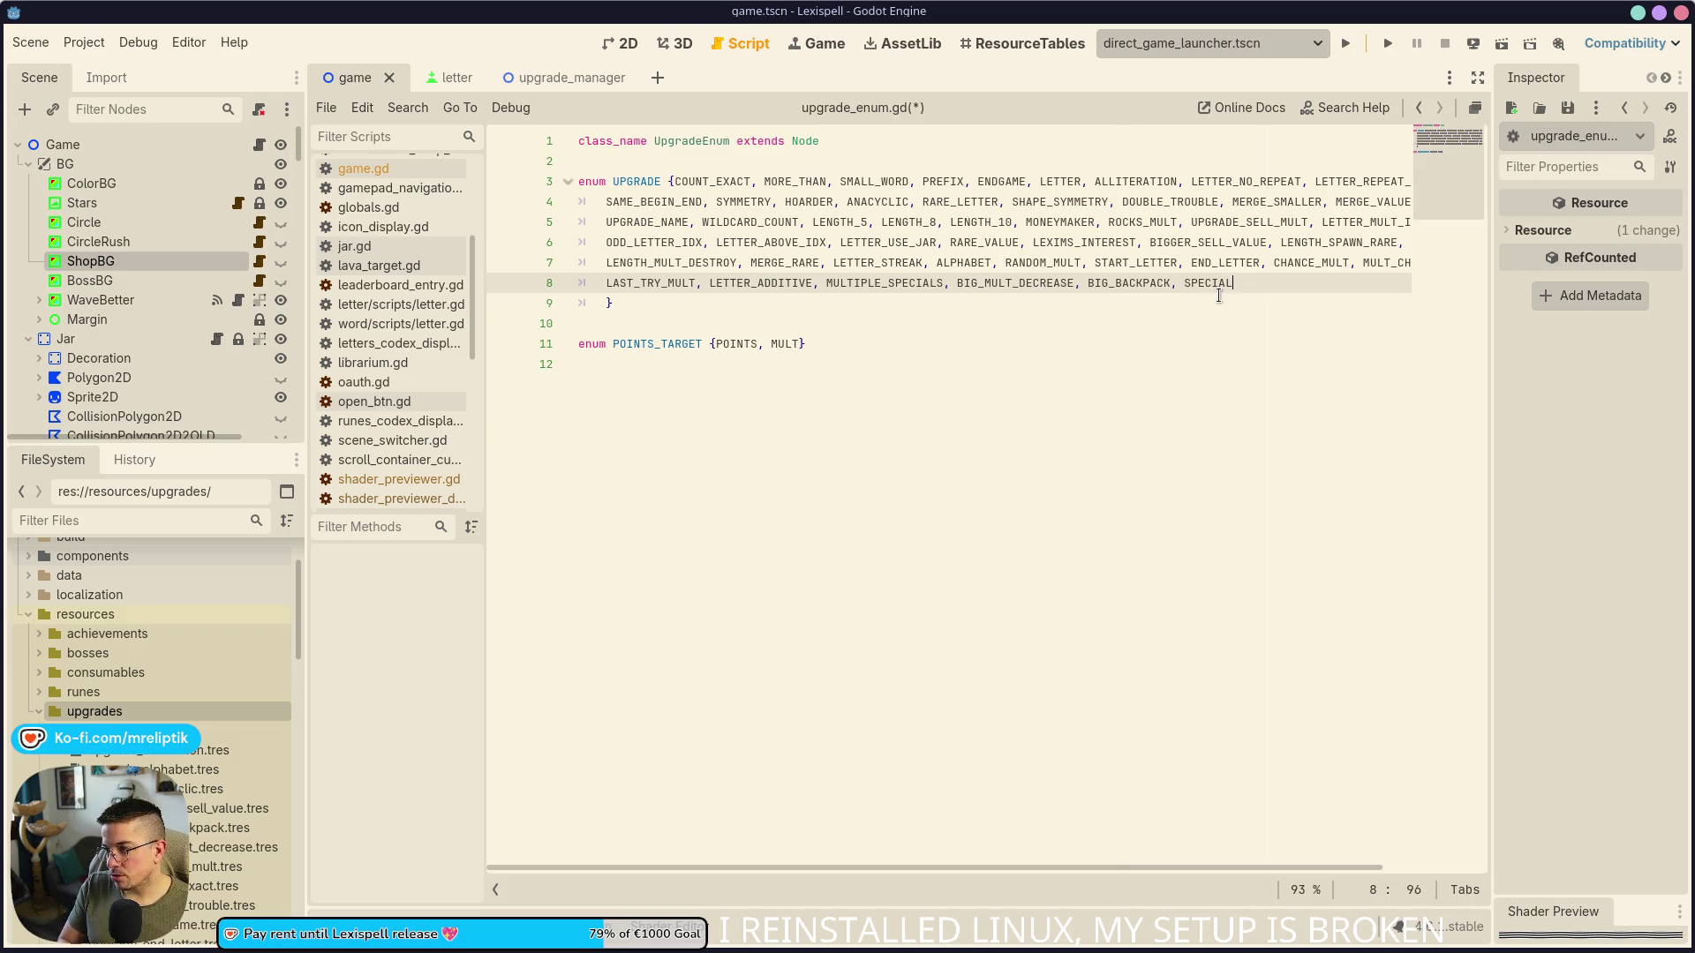
{"action": "type", "text": "_"}
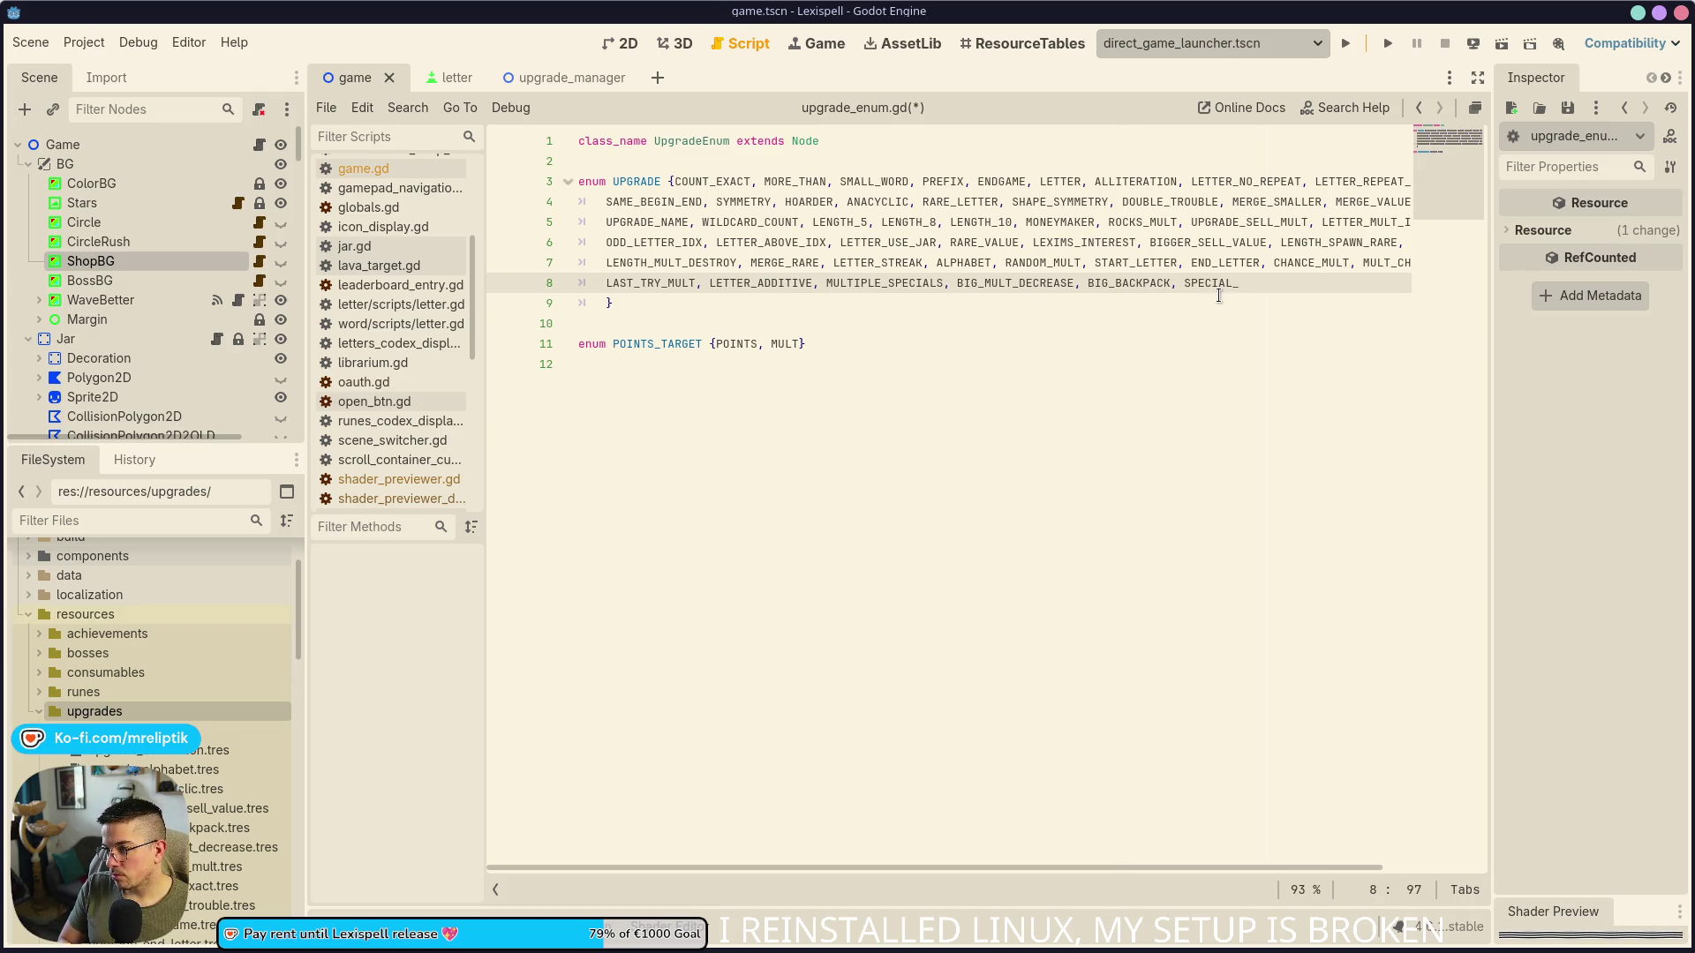
{"action": "key", "text": "BackSpace"}
{"action": "type", "text": "S"}
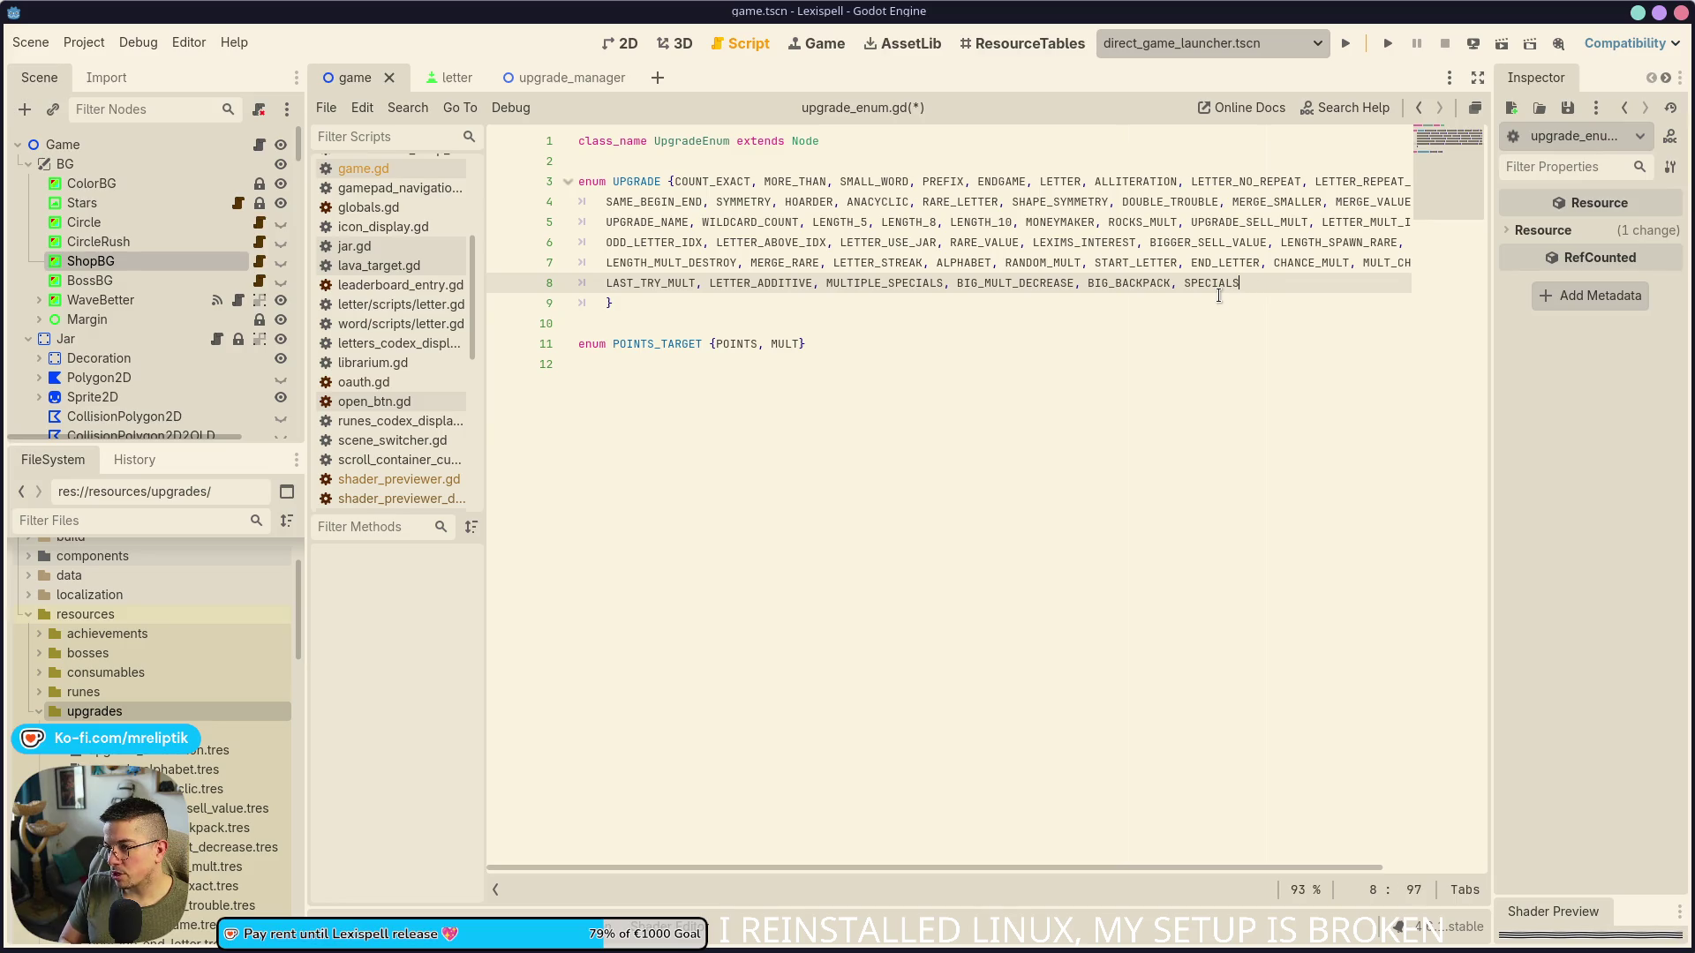
{"action": "type", "text": "_COUNT"}
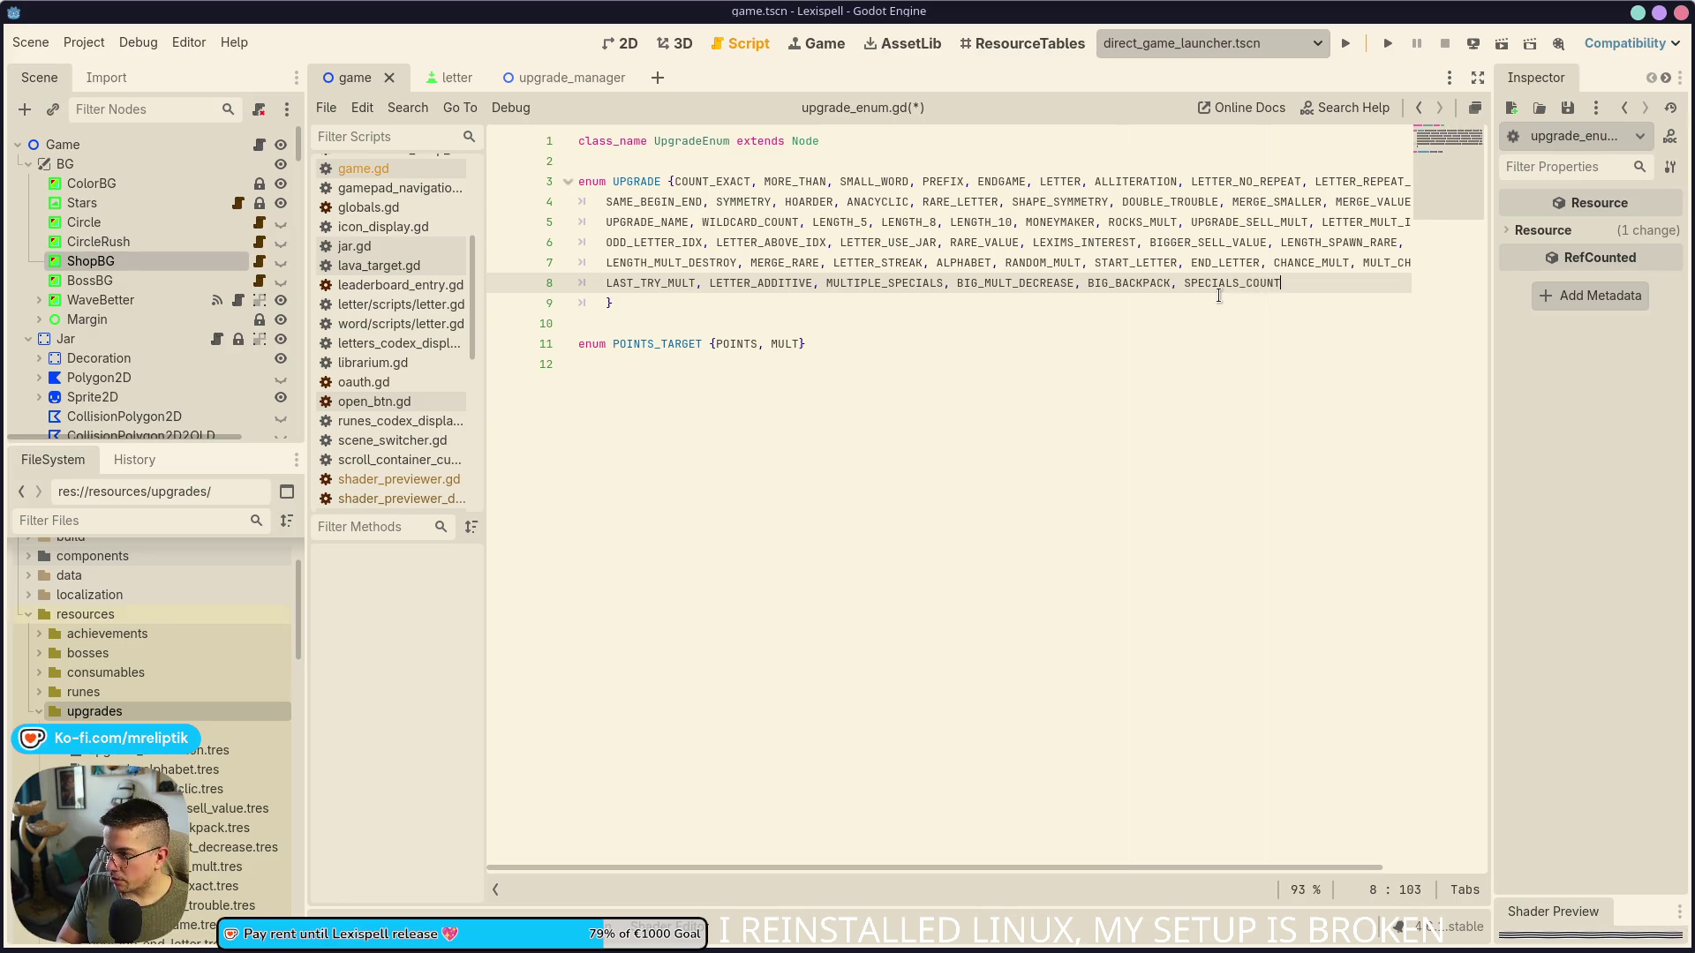
{"action": "type", "text": "_M"}
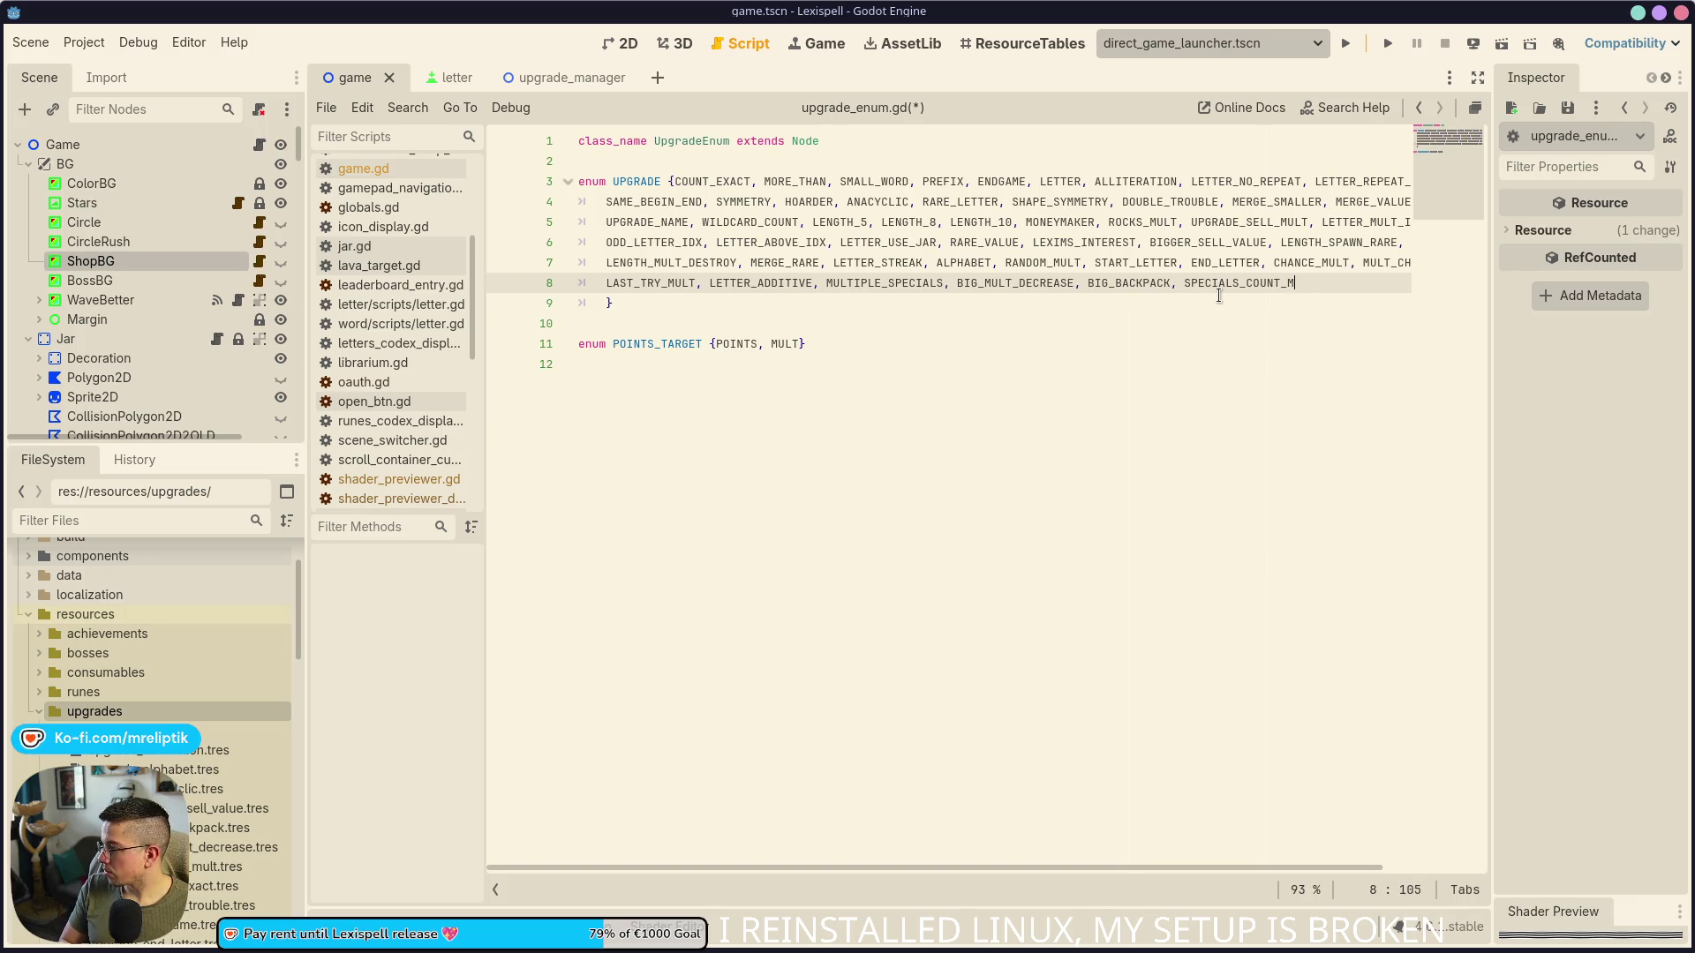
{"action": "type", "text": "ULT,"}
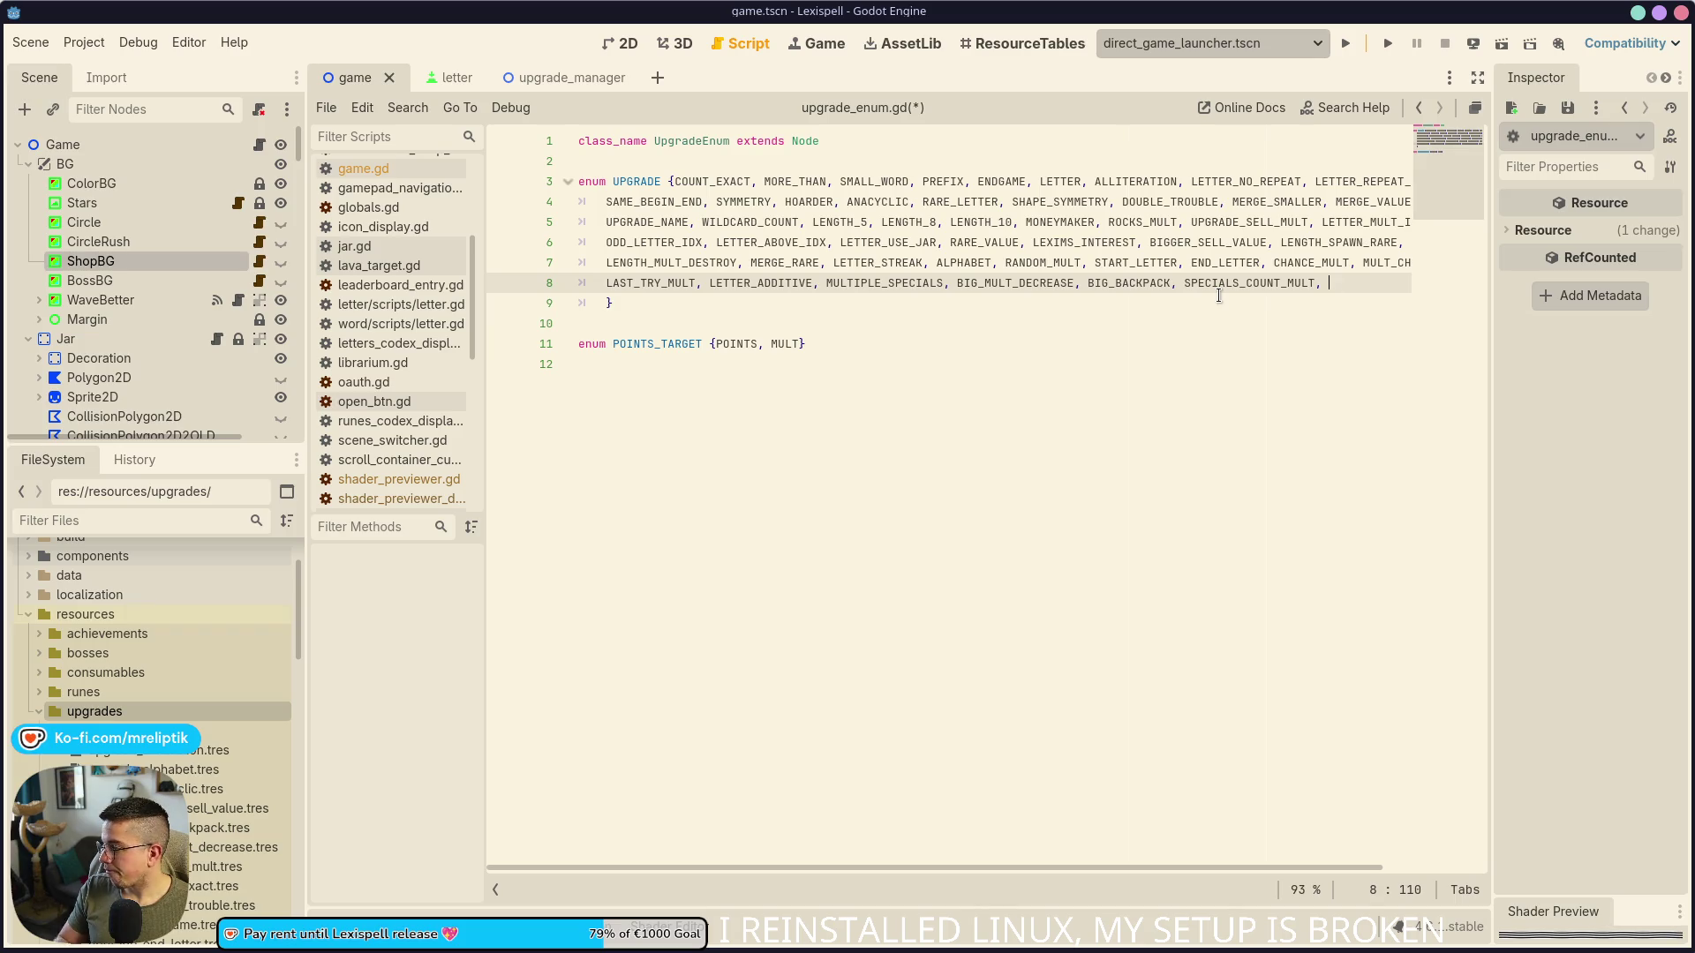
{"action": "double_click", "coordinate": [1235, 283]}
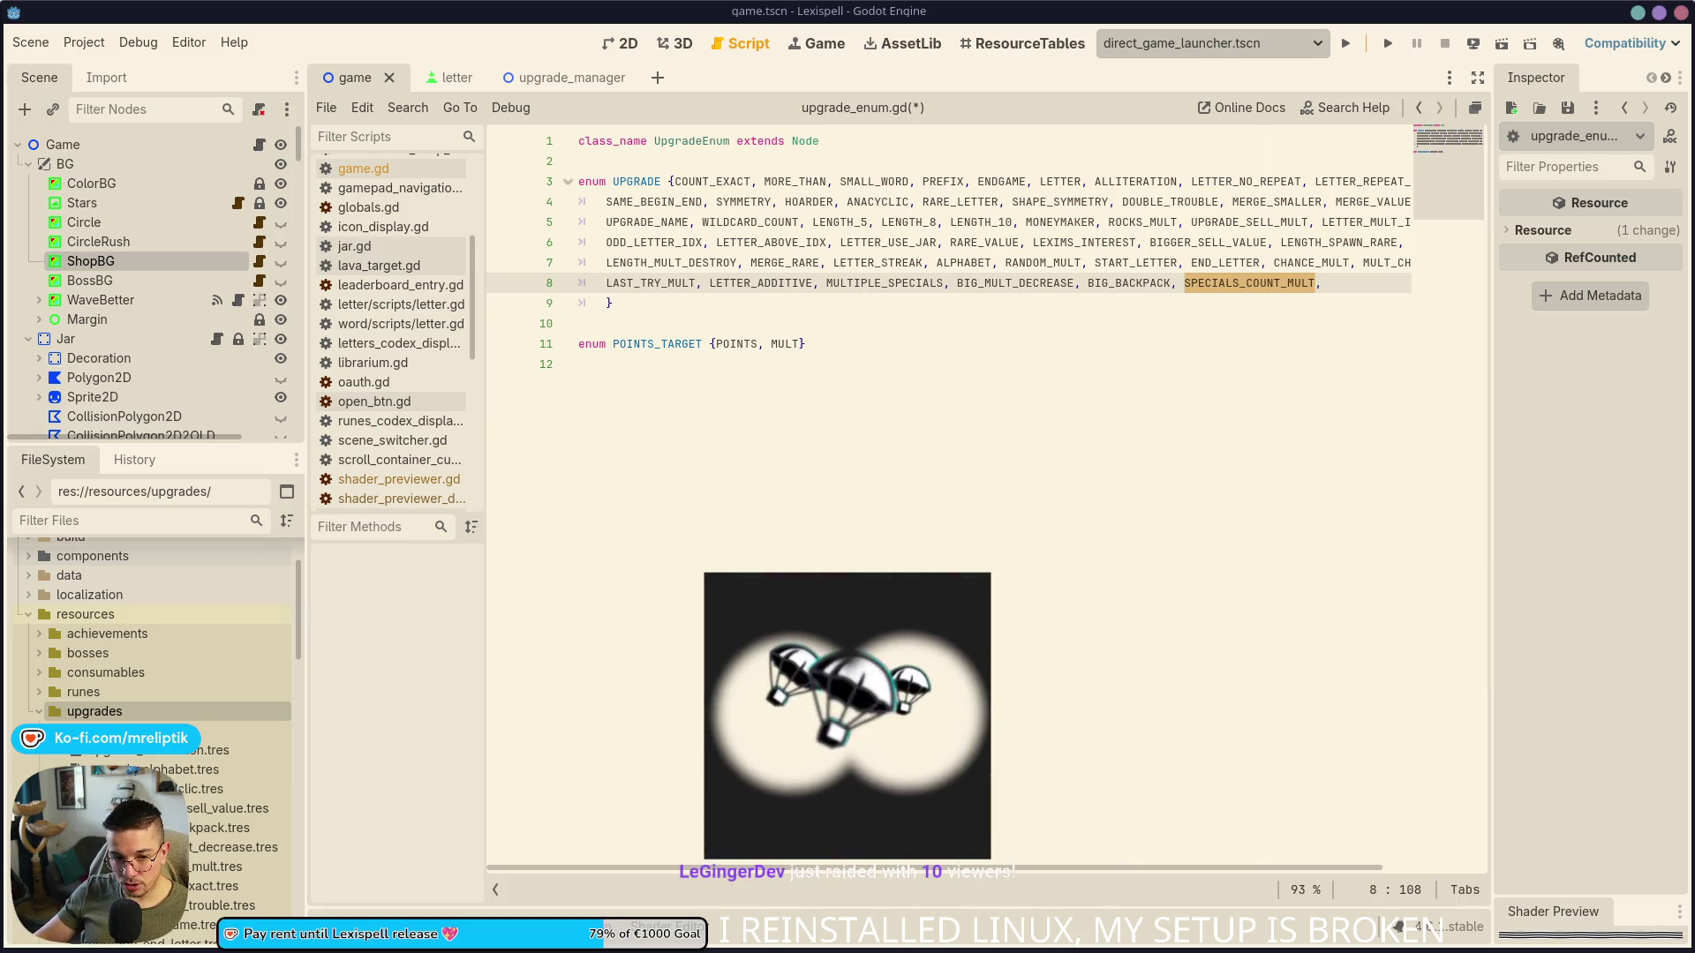
{"action": "left_click", "coordinate": [872, 363]}
{"action": "left_click", "coordinate": [1377, 283]}
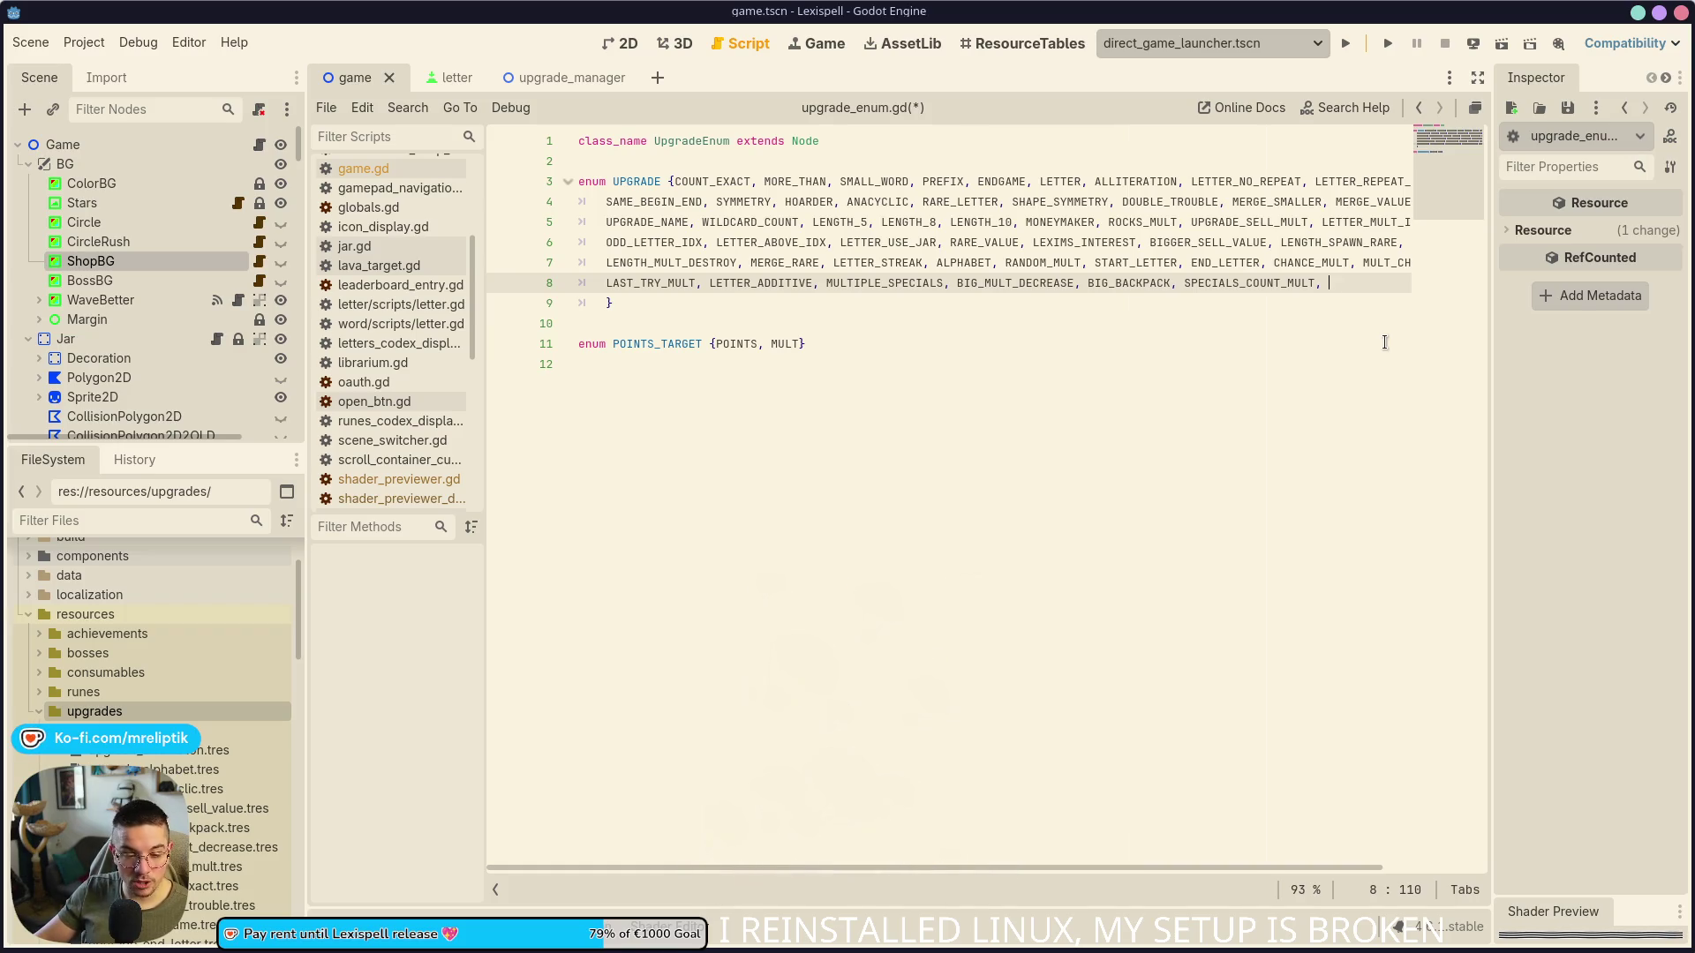
Duplicate SPECIALS_COUNT_MULT, rename the copy EVEN_SPECIALS_MULT, and start a new line in the enum
{"action": "double_click", "coordinate": [1253, 282]}
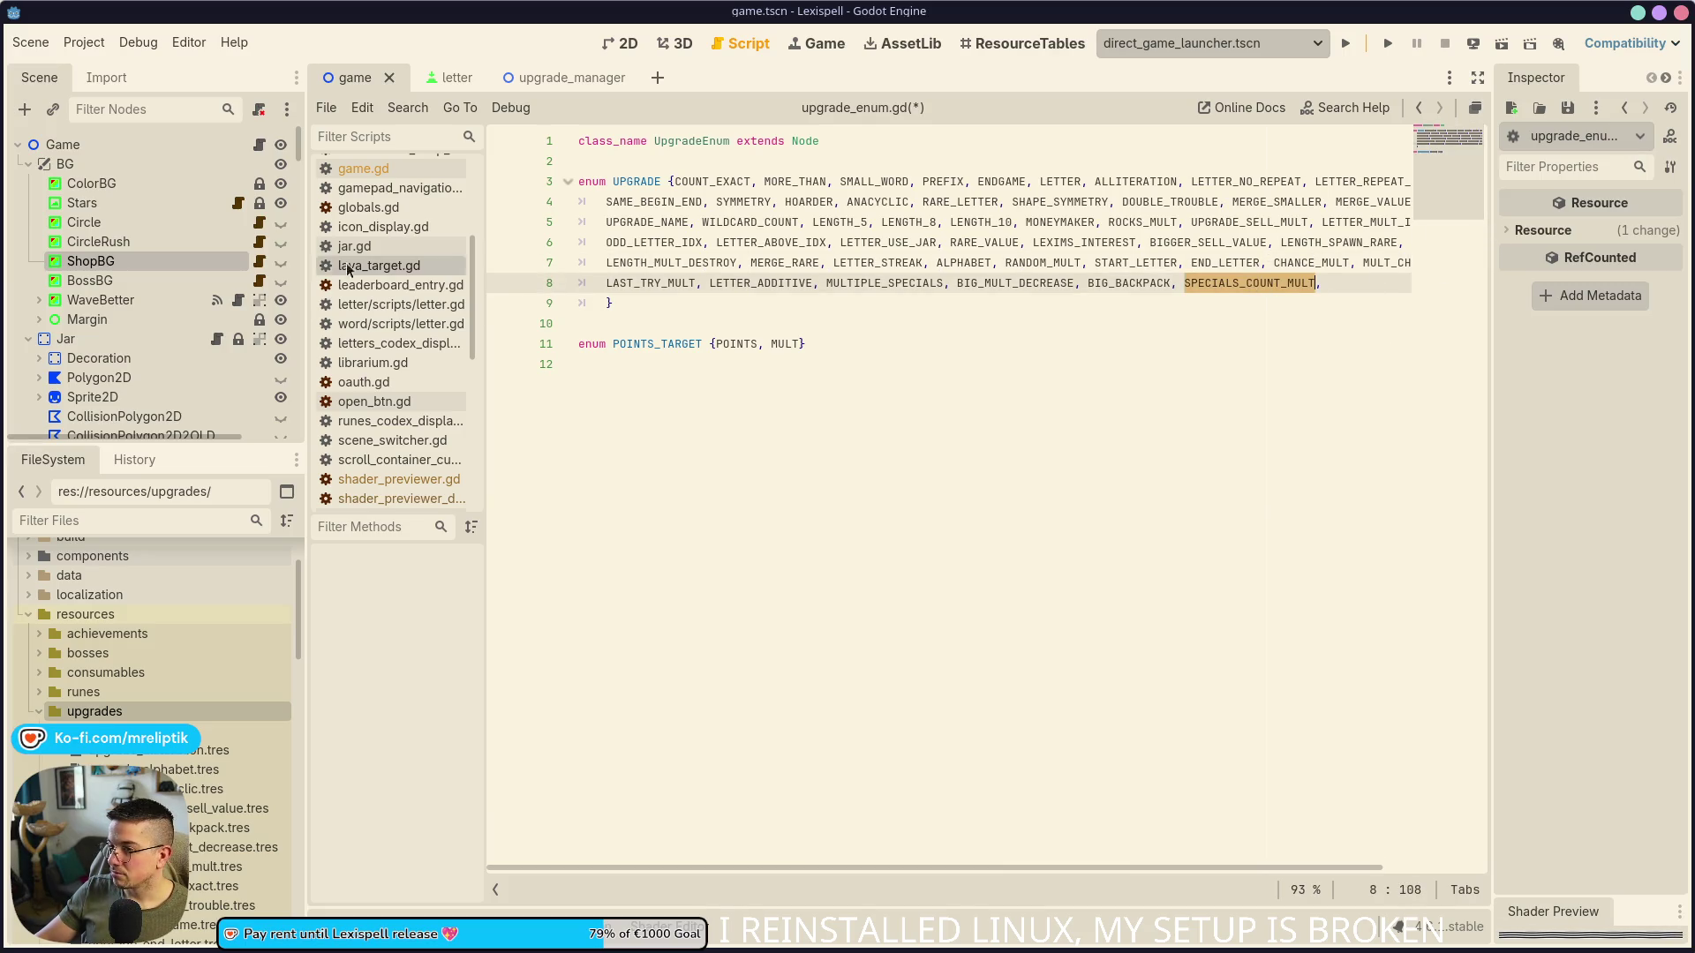
{"action": "left_click_drag", "start_coordinate": [488, 291], "coordinate": [419, 295]}
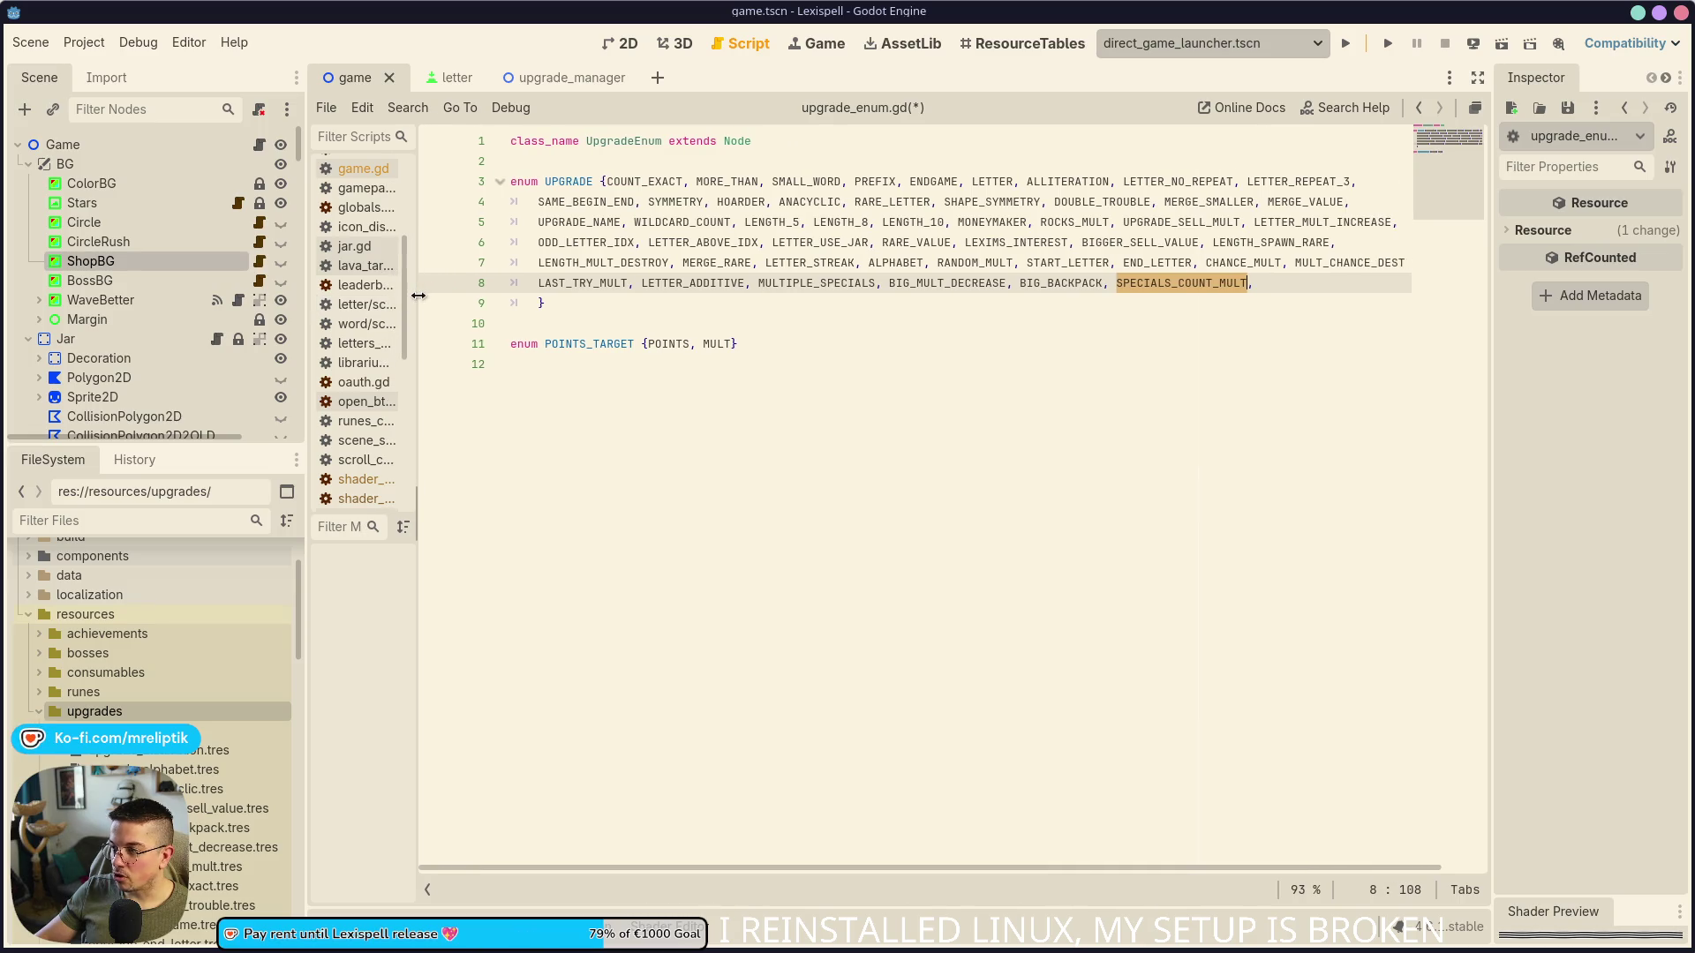
{"action": "key", "text": "ctrl+c"}
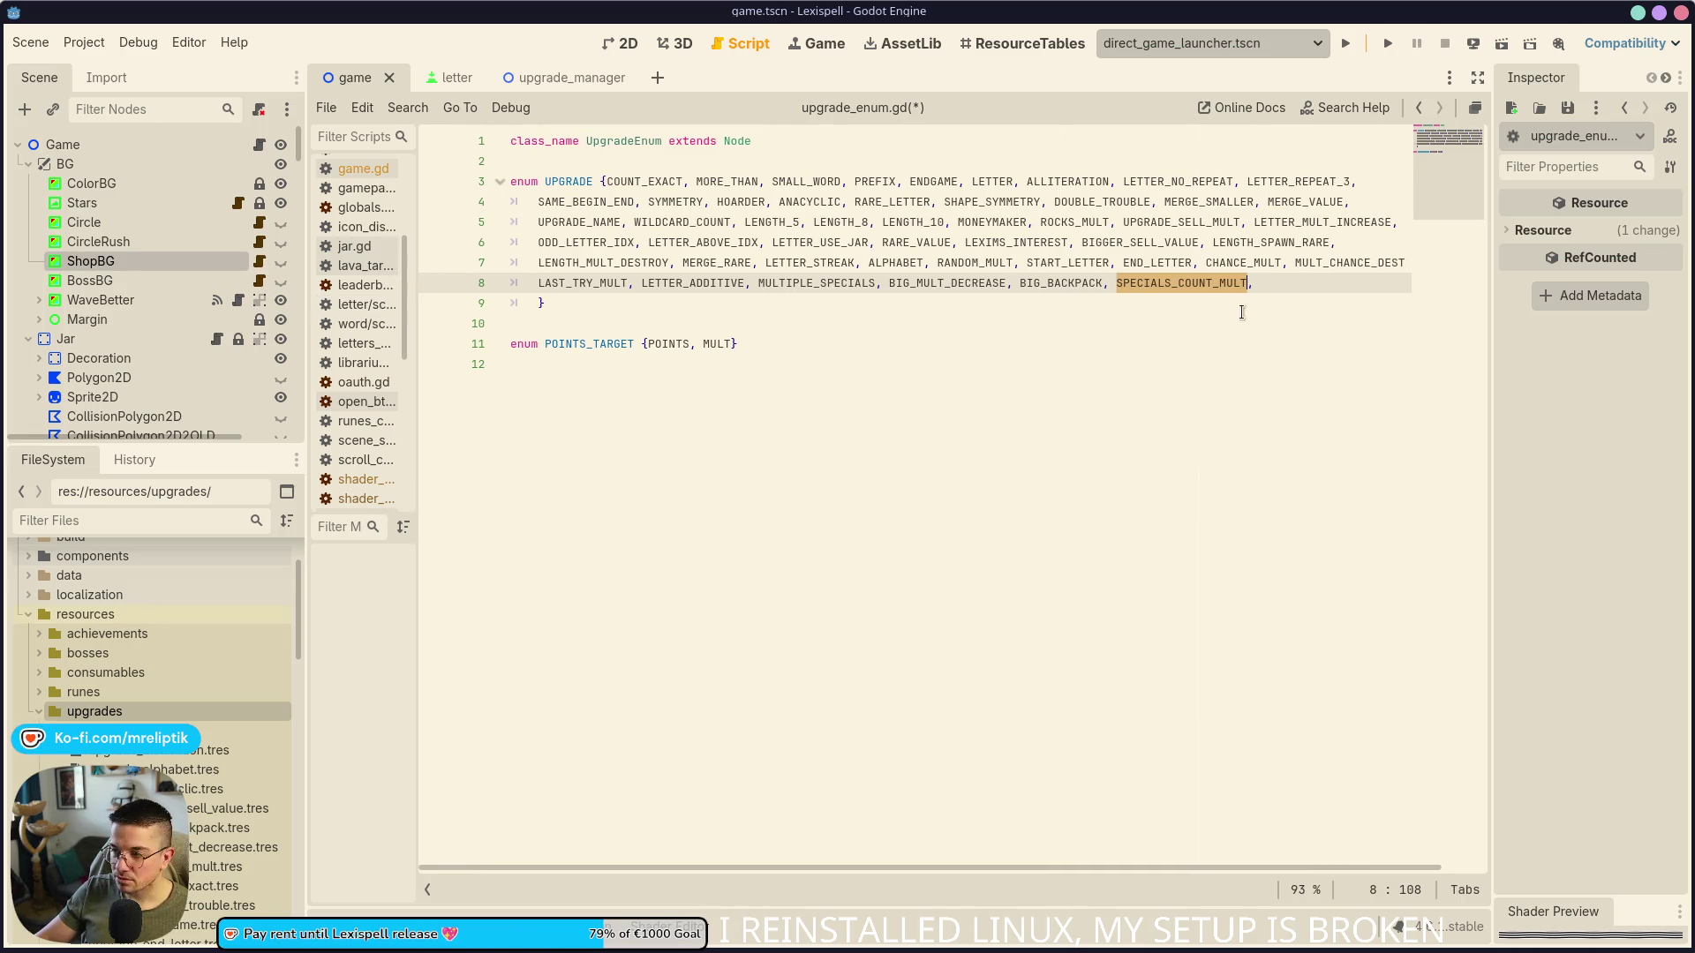
{"action": "left_click", "coordinate": [1285, 282]}
{"action": "key", "text": "ctrl+v"}
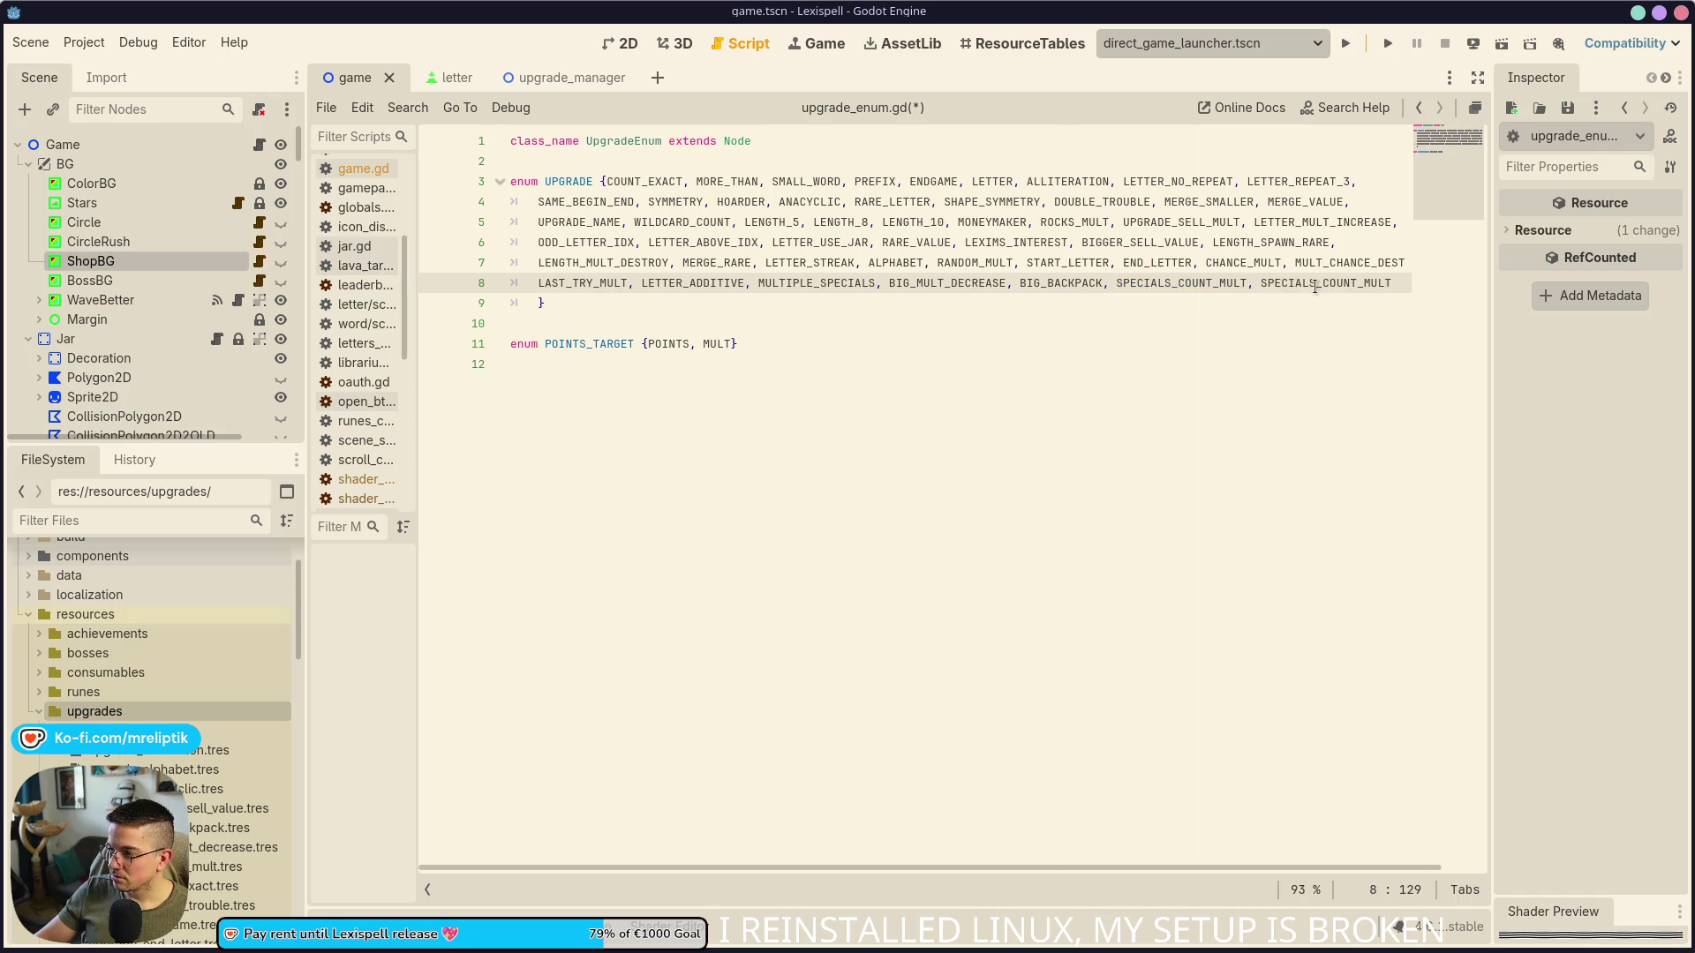
{"action": "double_click", "coordinate": [1309, 282]}
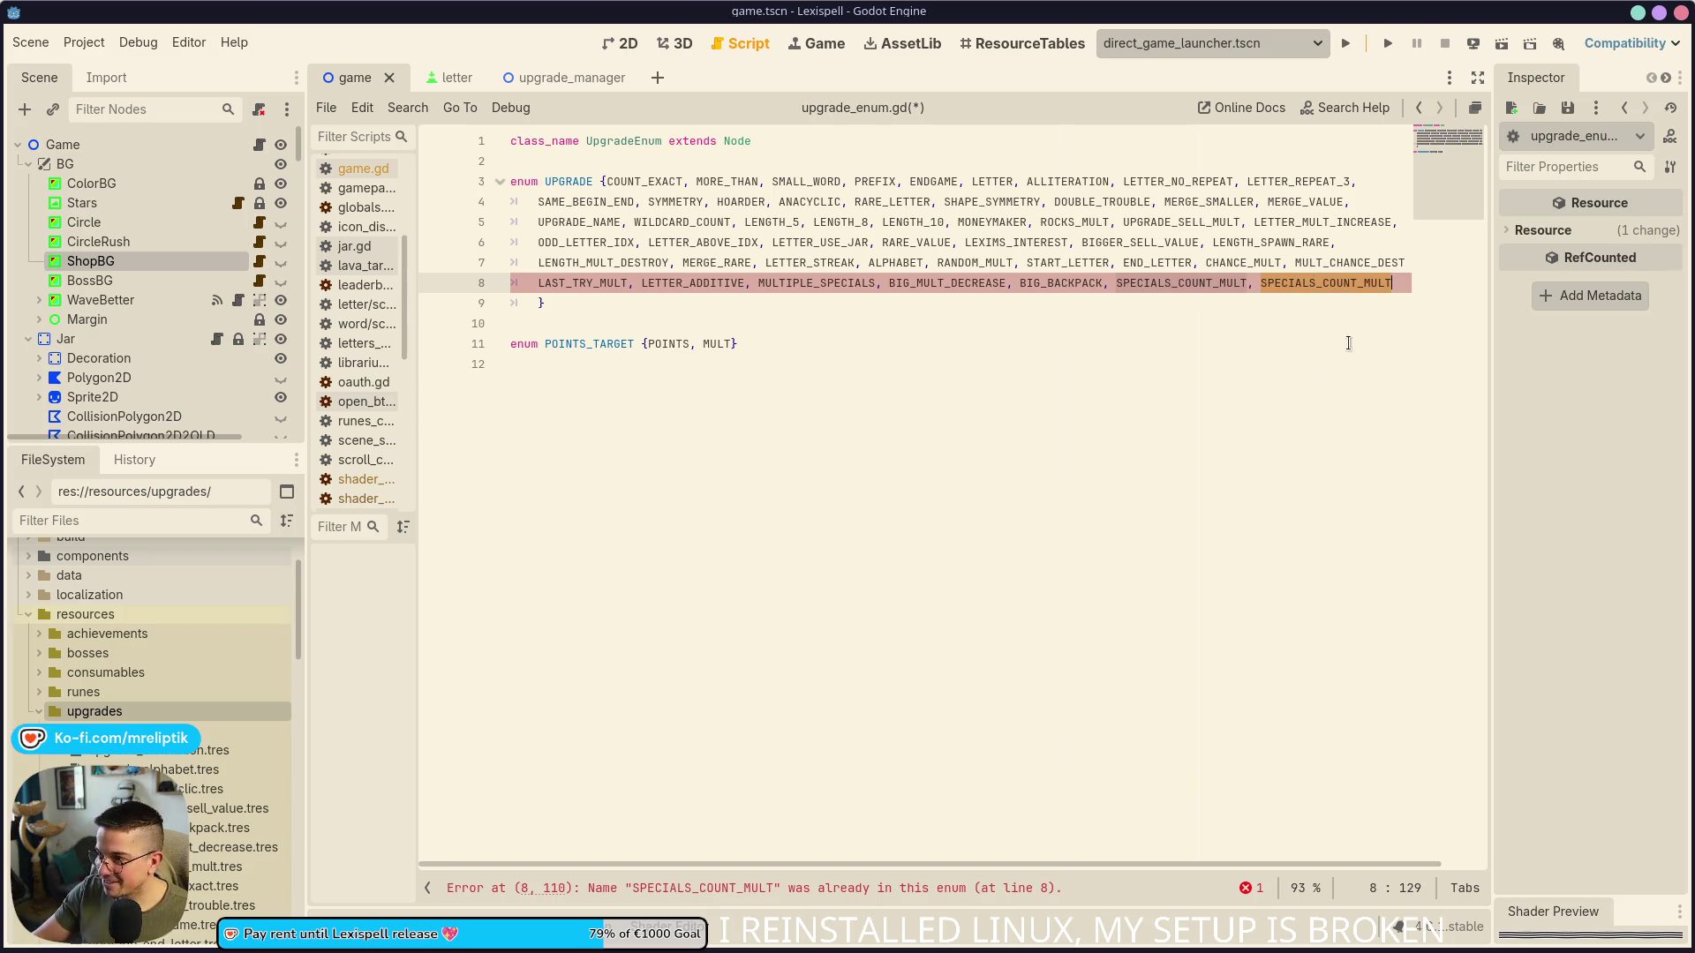
{"action": "left_click", "coordinate": [1302, 294]}
{"action": "double_click", "coordinate": [1304, 284]}
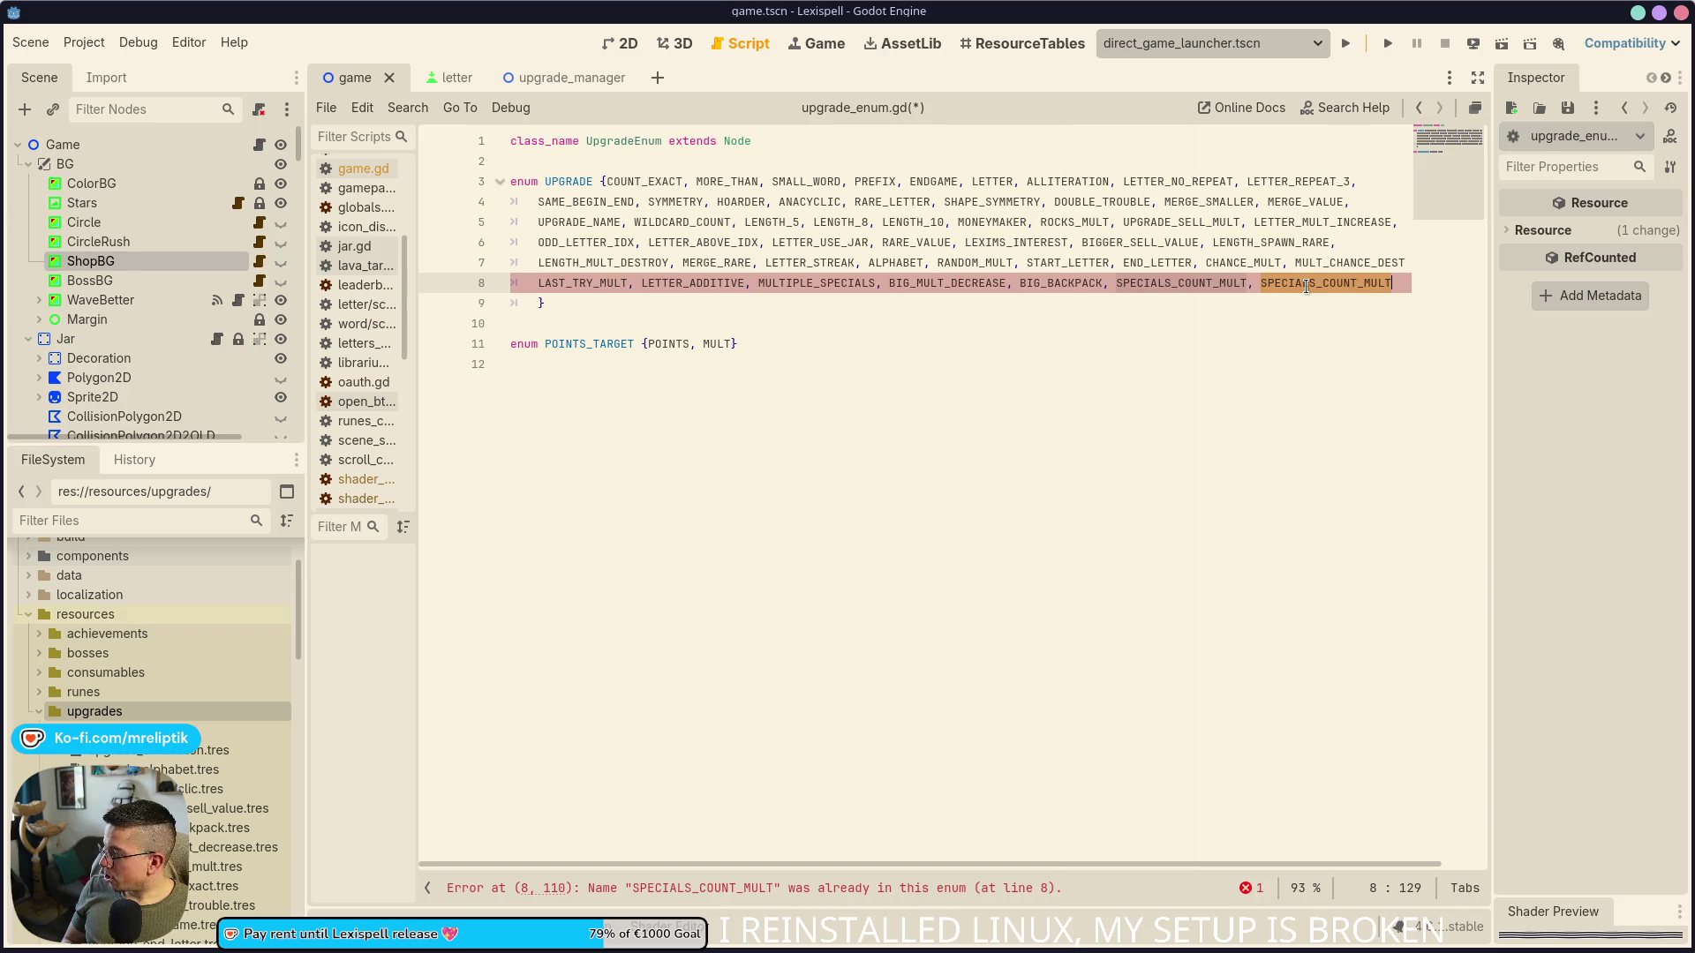
{"action": "type", "text": "EVEN_SIZ"}
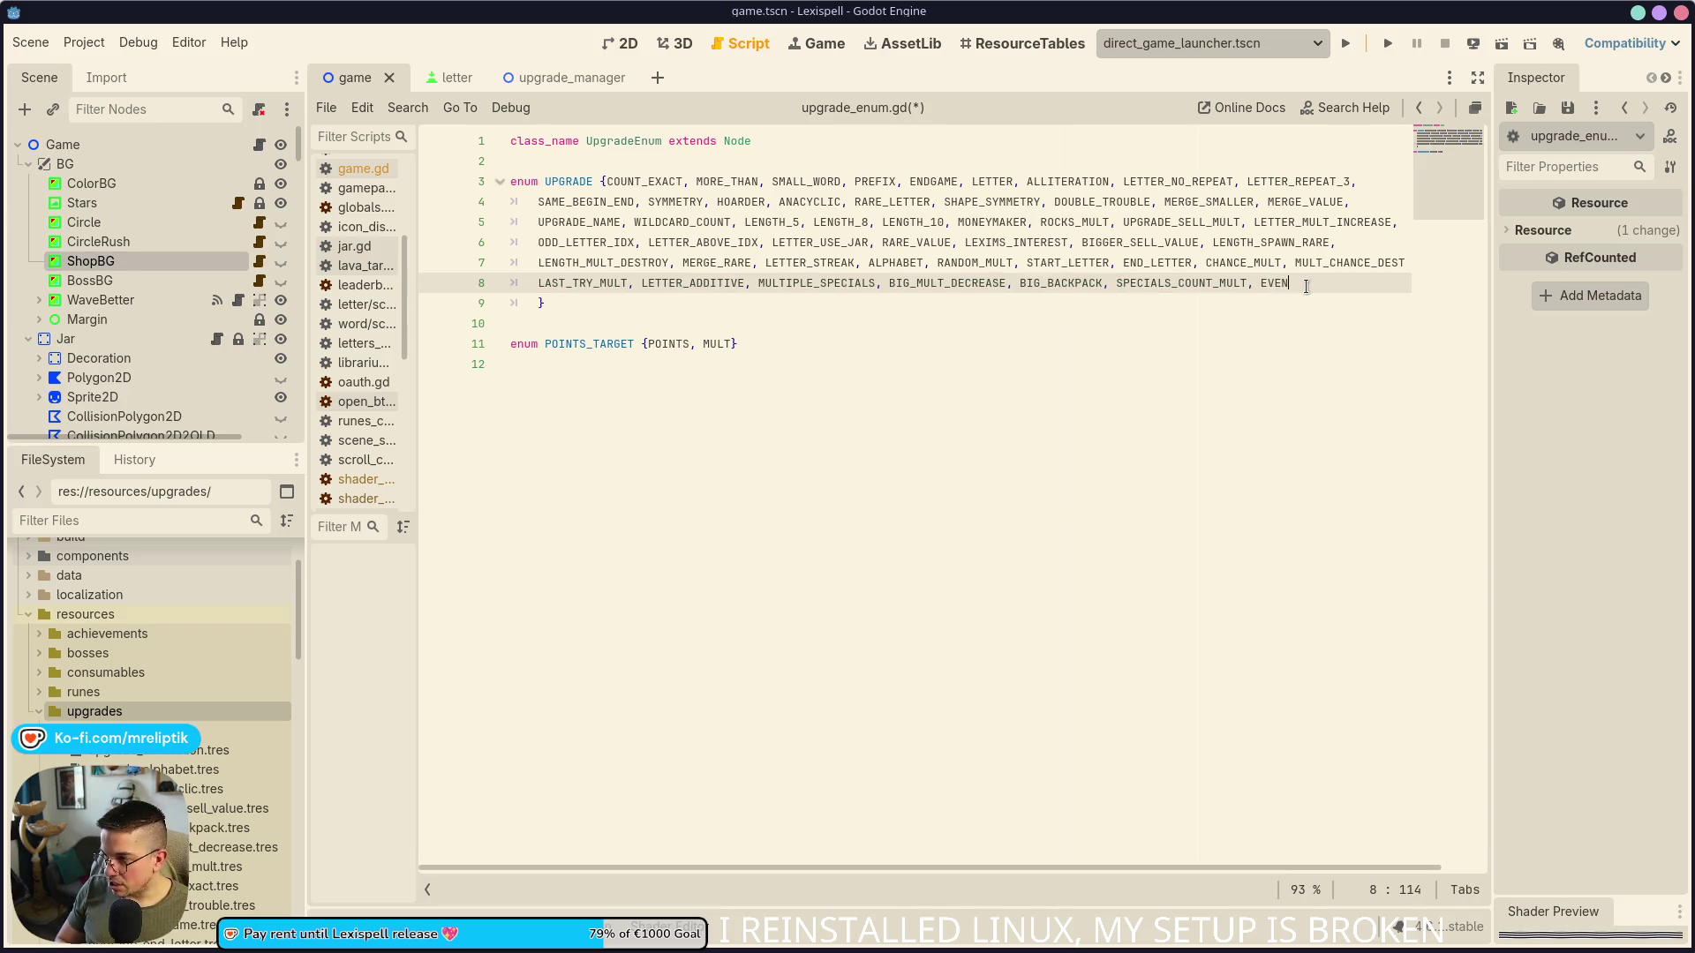
{"action": "key", "text": "BackSpace"}
{"action": "key", "text": "BackSpace"}
{"action": "type", "text": "PECIALS_"}
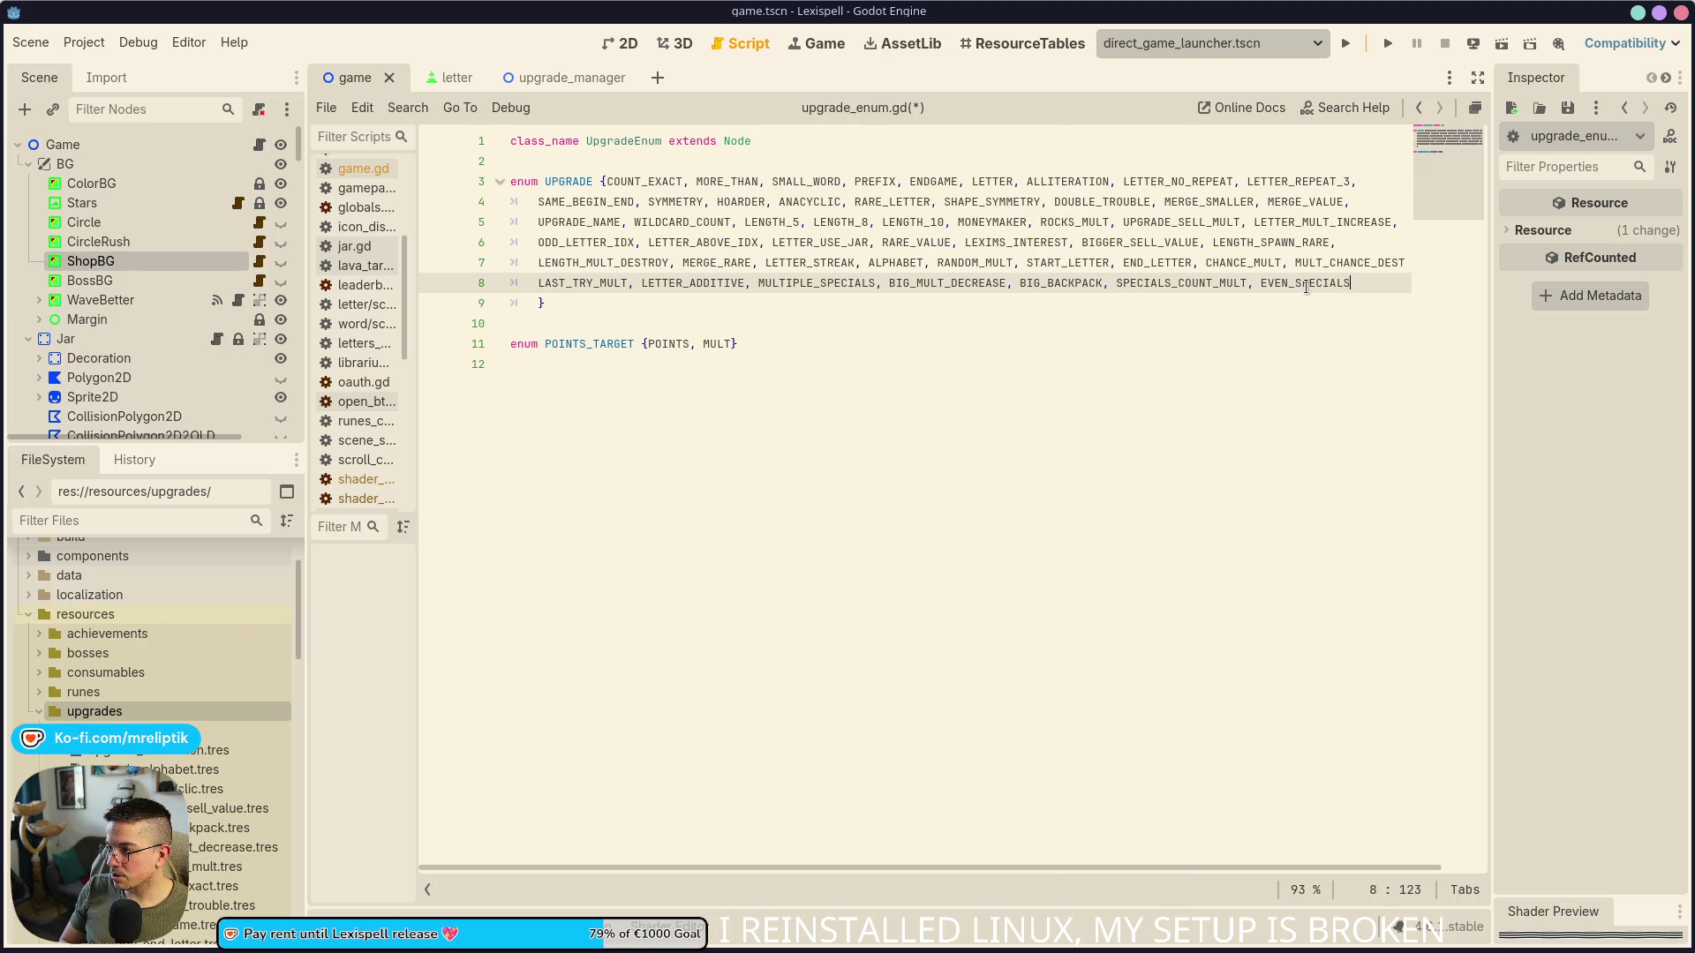
{"action": "type", "text": "MULT,"}
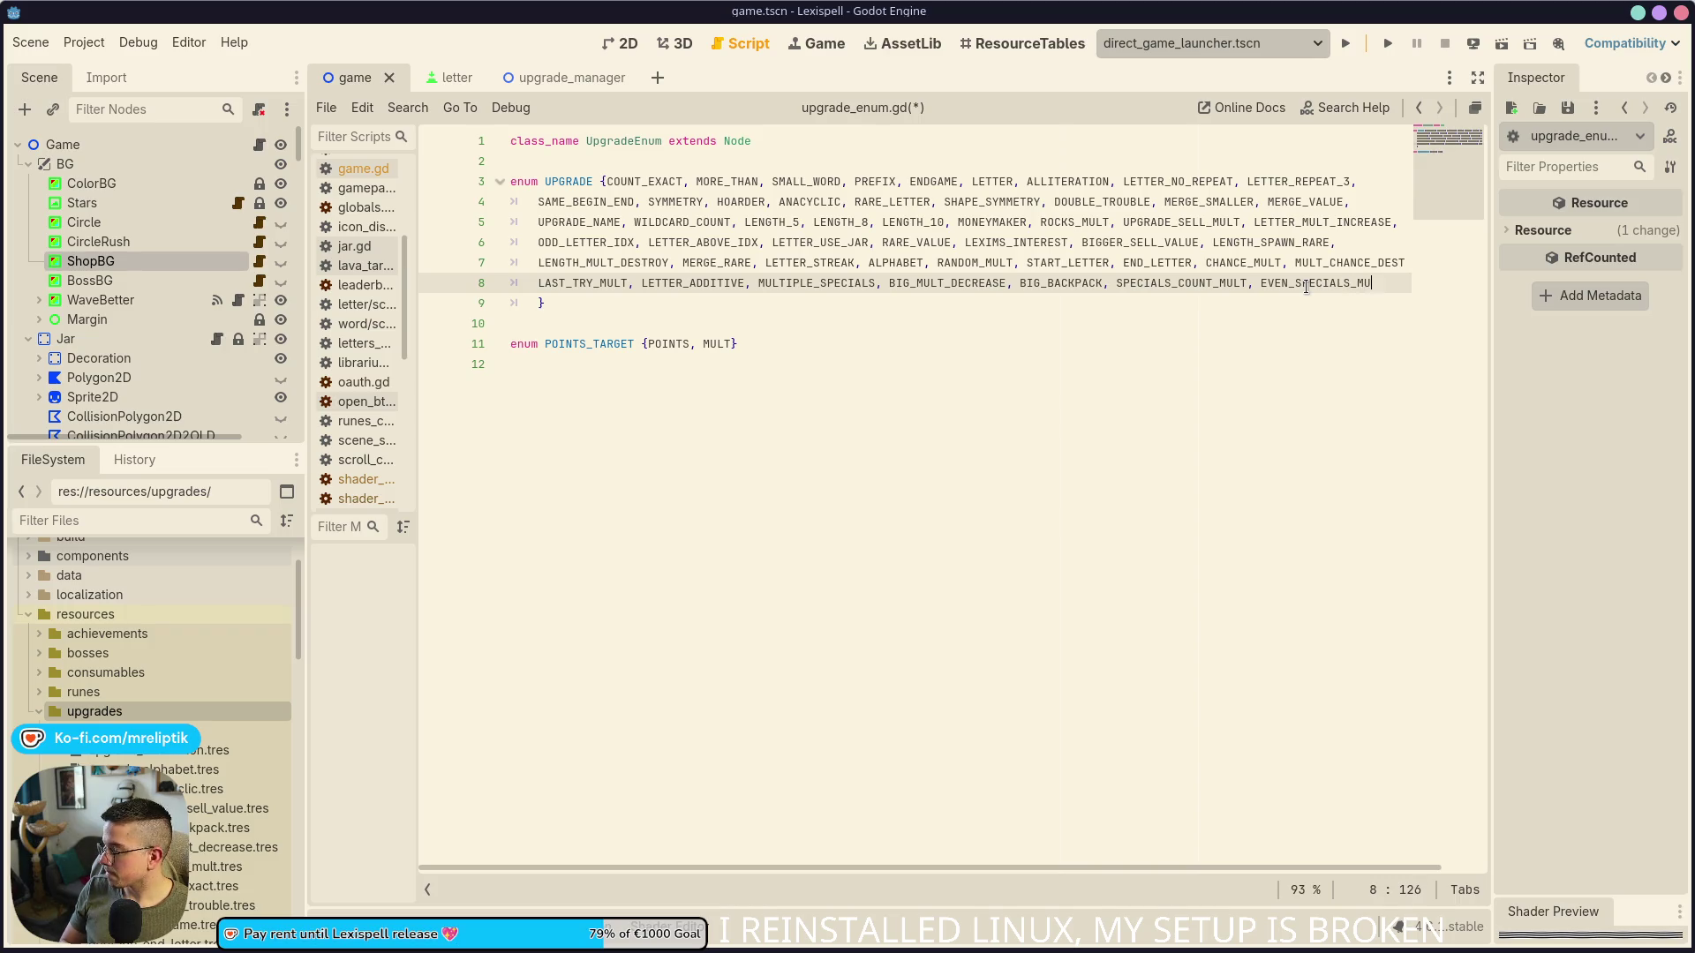
{"action": "key", "text": "Return"}
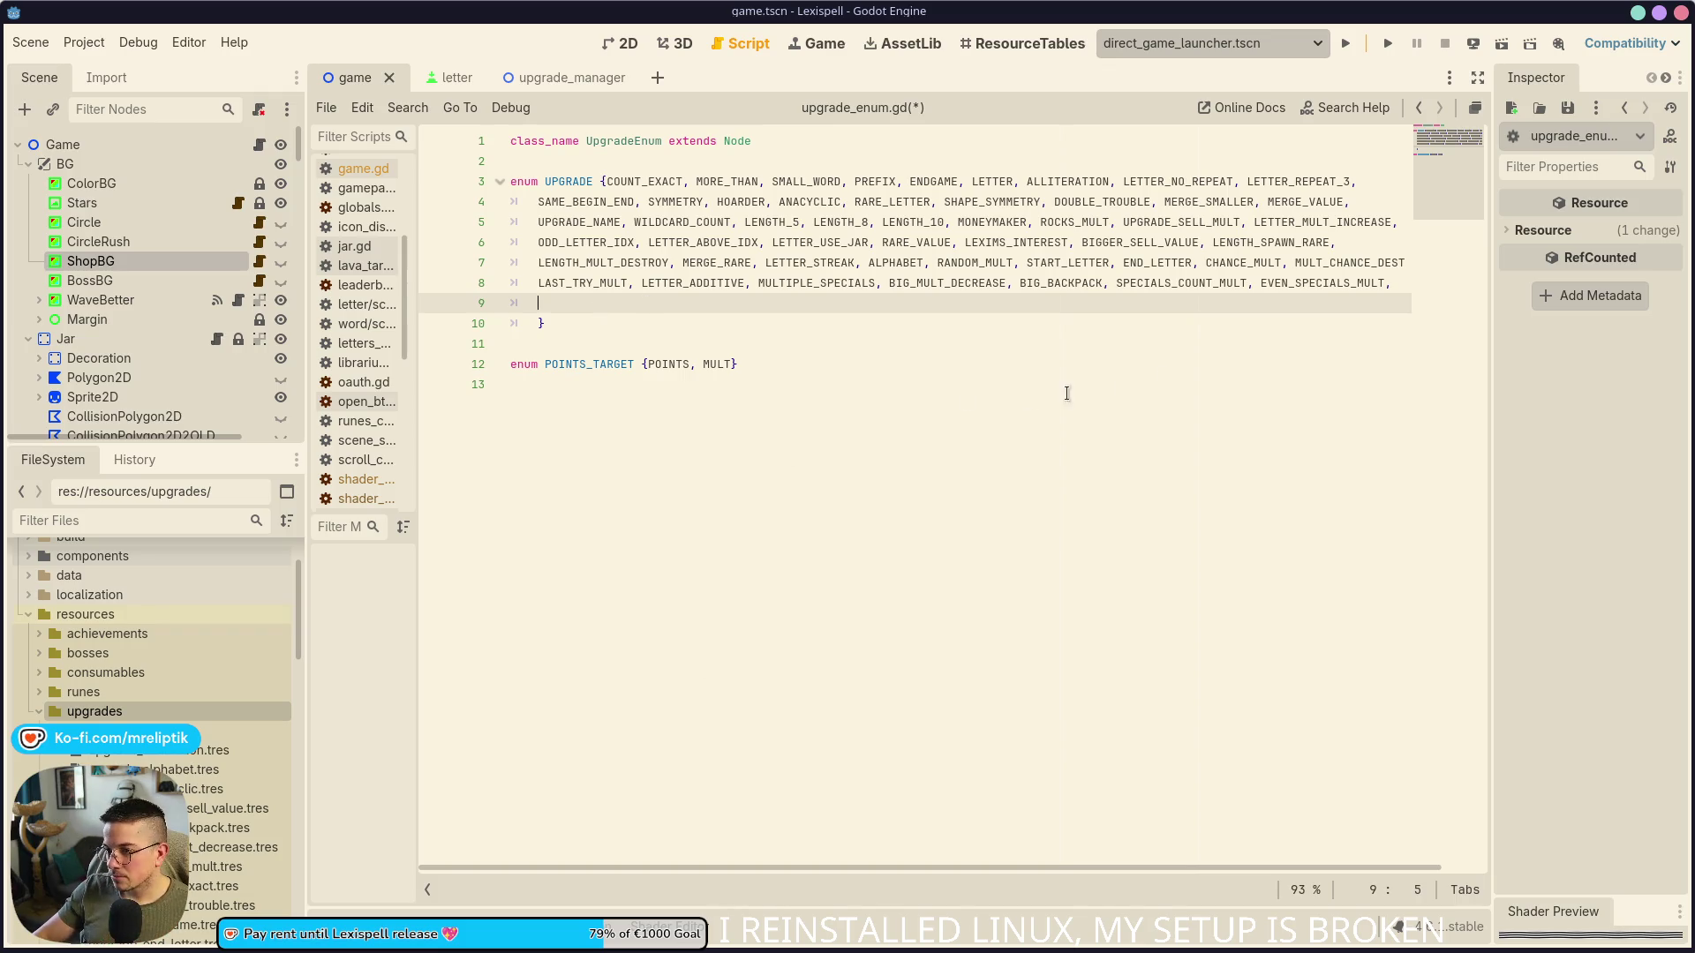
Write START_GEM_LETTER, END_GEM_LETTER, GEM_BACKPACK on line 9 of the UPGRADE enum
{"action": "double_click", "coordinate": [1322, 283]}
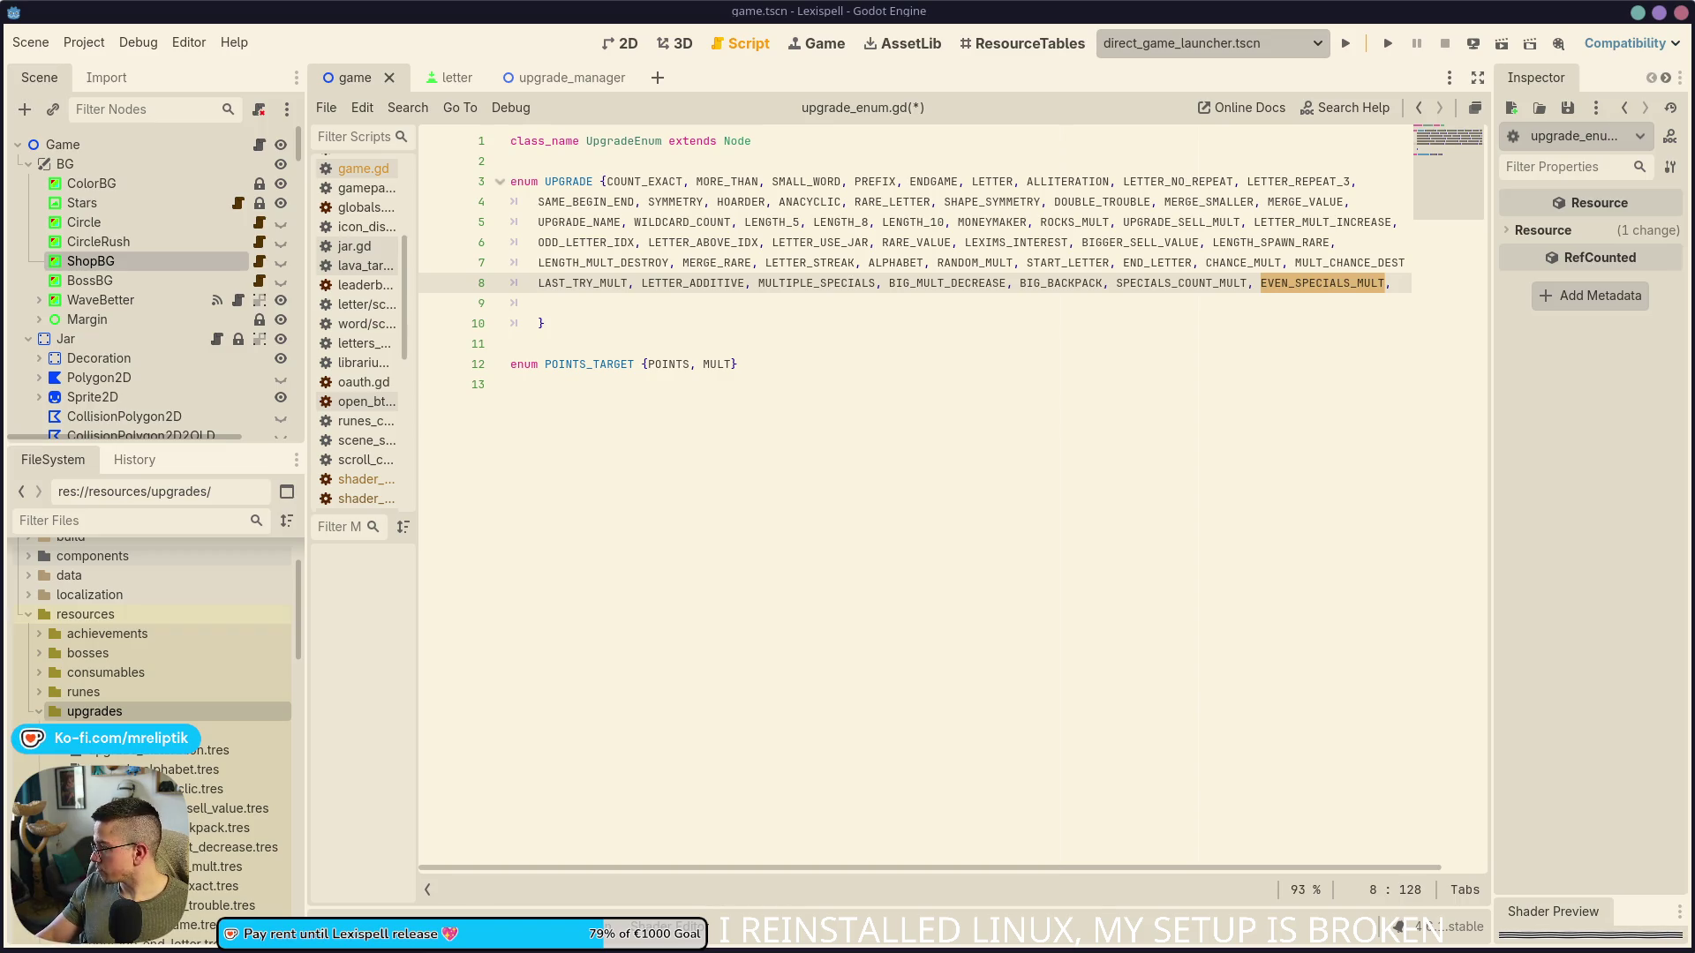
{"action": "left_click", "coordinate": [707, 306]}
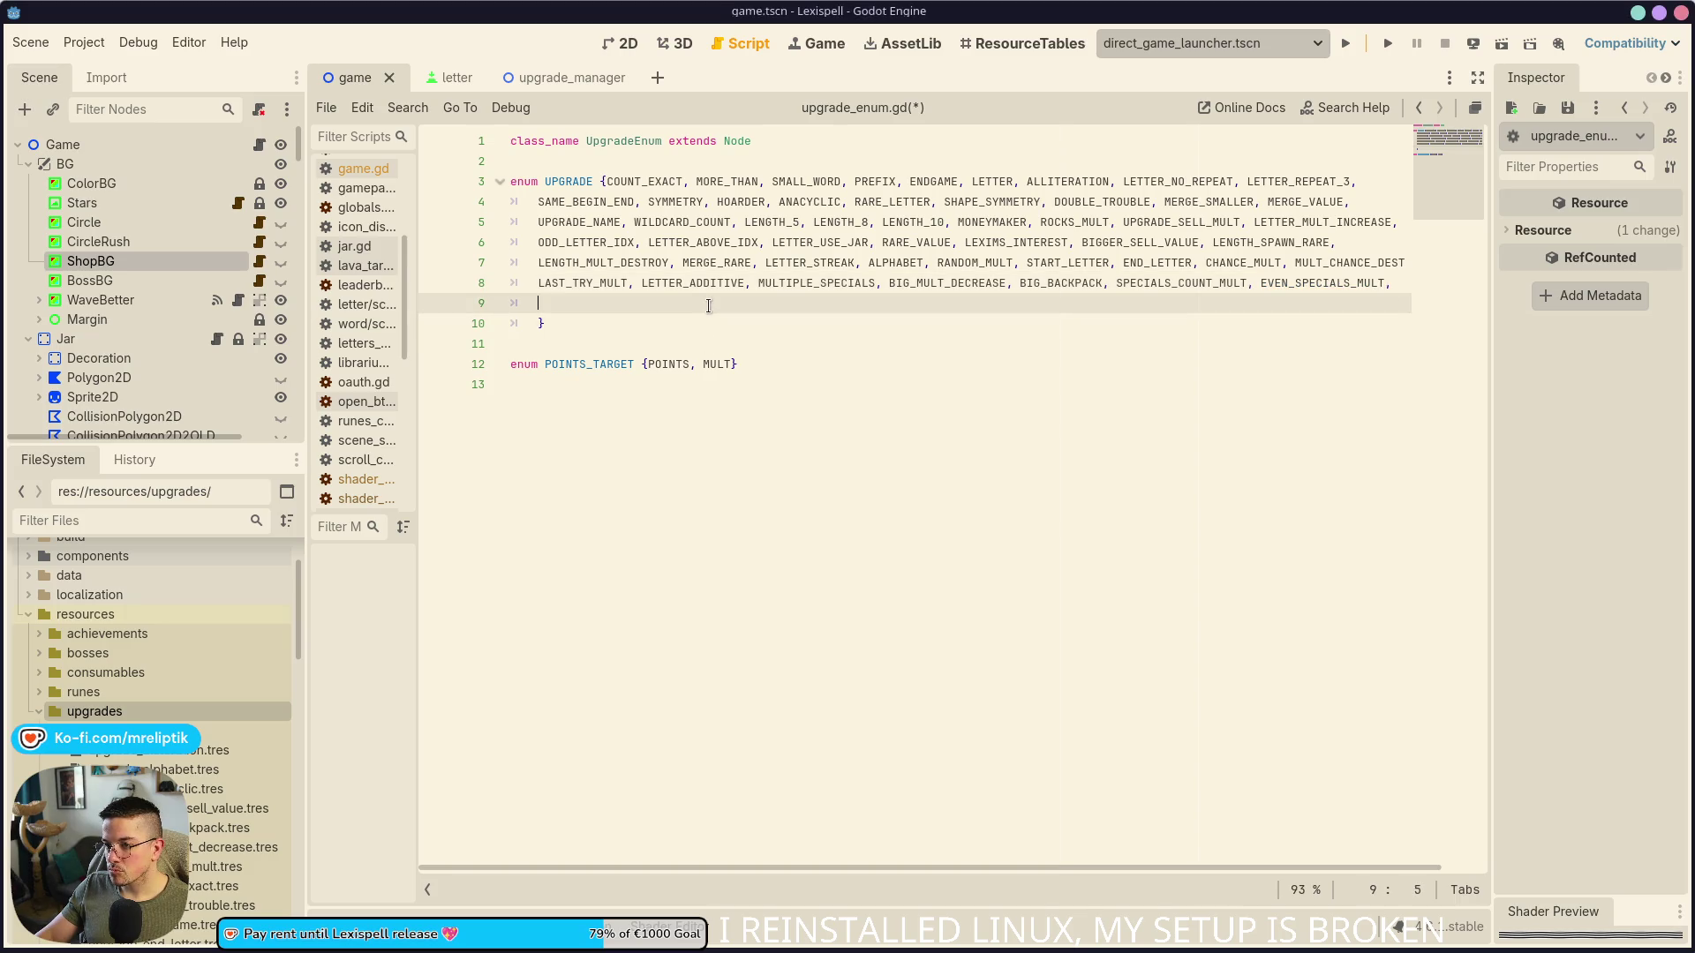
{"action": "type", "text": "START_GEM_LETTER,"}
{"action": "type", "text": "START_GEM_LETTER"}
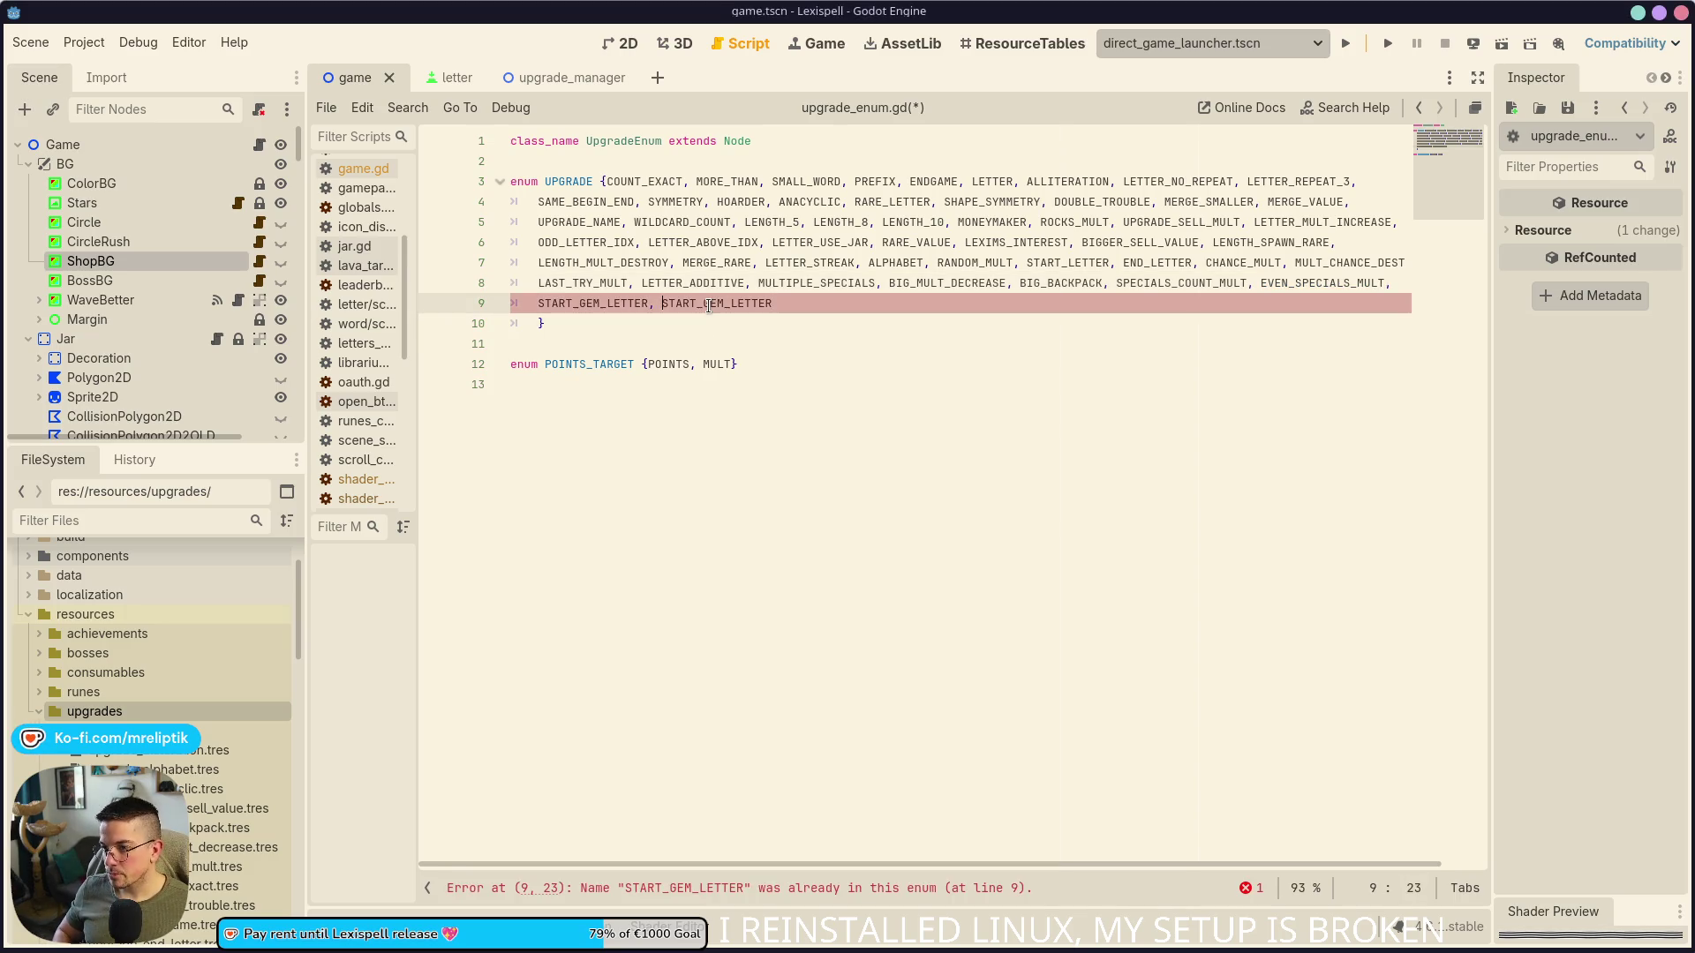
{"action": "key", "text": "BackSpace"}
{"action": "key", "text": "BackSpace"}
{"action": "key", "text": "BackSpace"}
{"action": "type", "text": "END"}
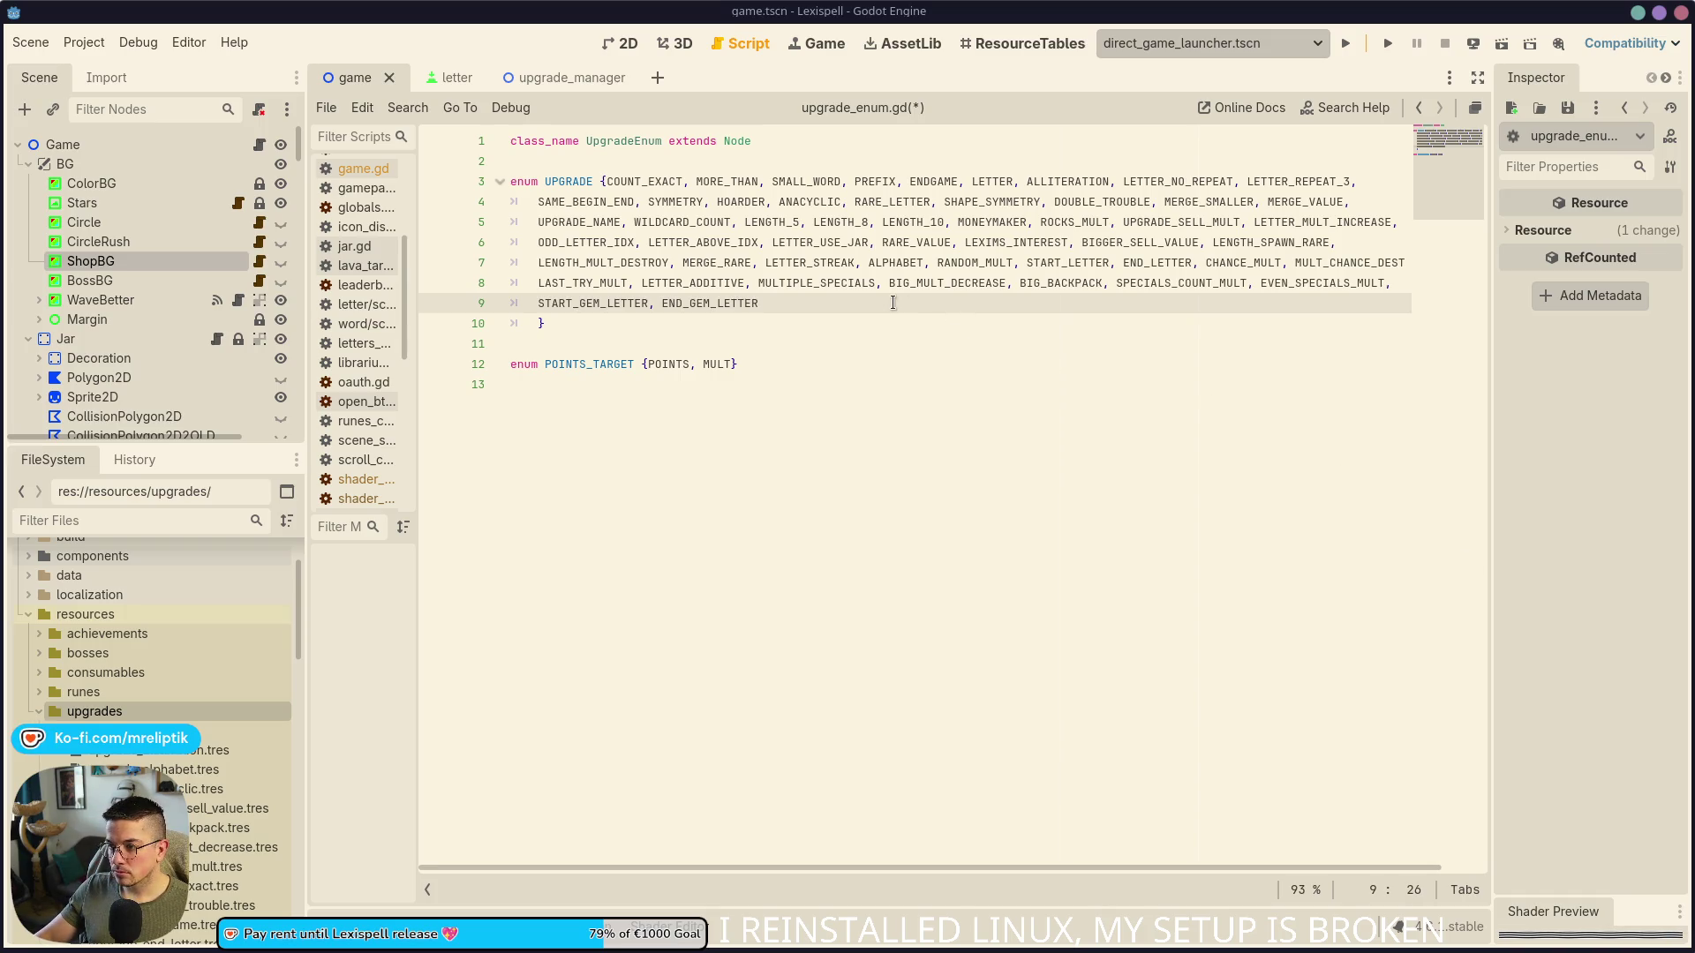
{"action": "type", "text": ", GEM_BACKPACK"}
Save the upgrade_enum.gd script
{"action": "key", "text": "ctrl+s"}
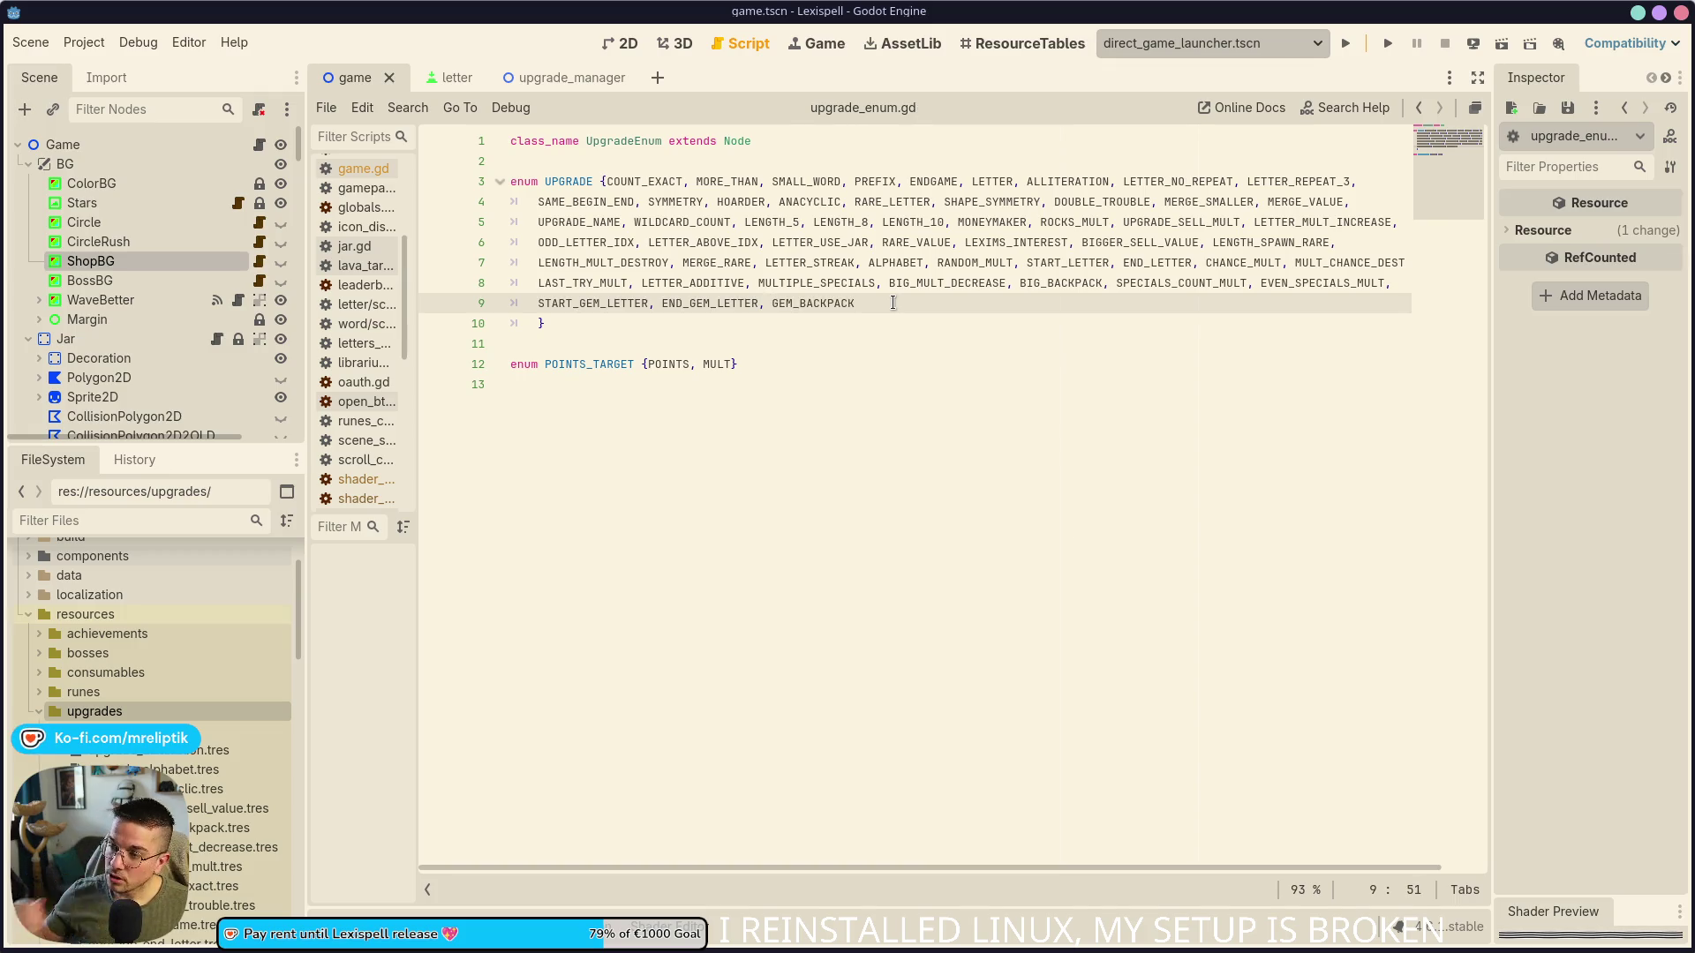
{"action": "triple_click", "coordinate": [838, 301]}
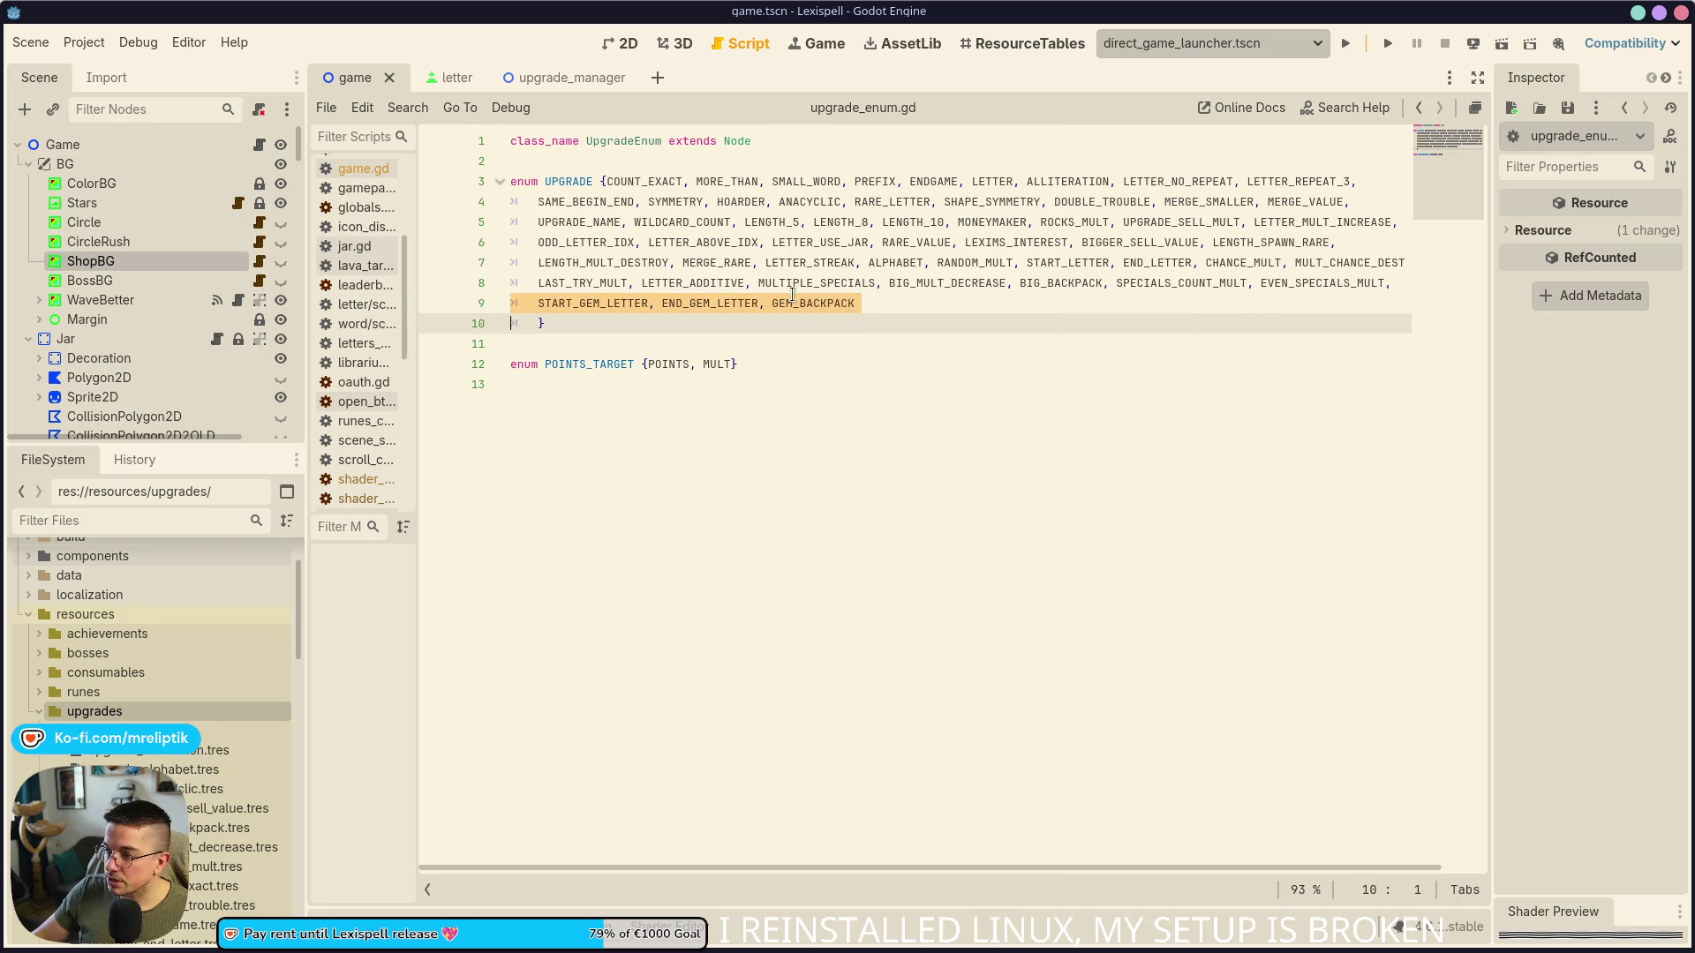
{"action": "left_click", "coordinate": [853, 303]}
Create a new UpgradeResource in the res://resources/upgrades/full folder
{"action": "right_click", "coordinate": [136, 710]}
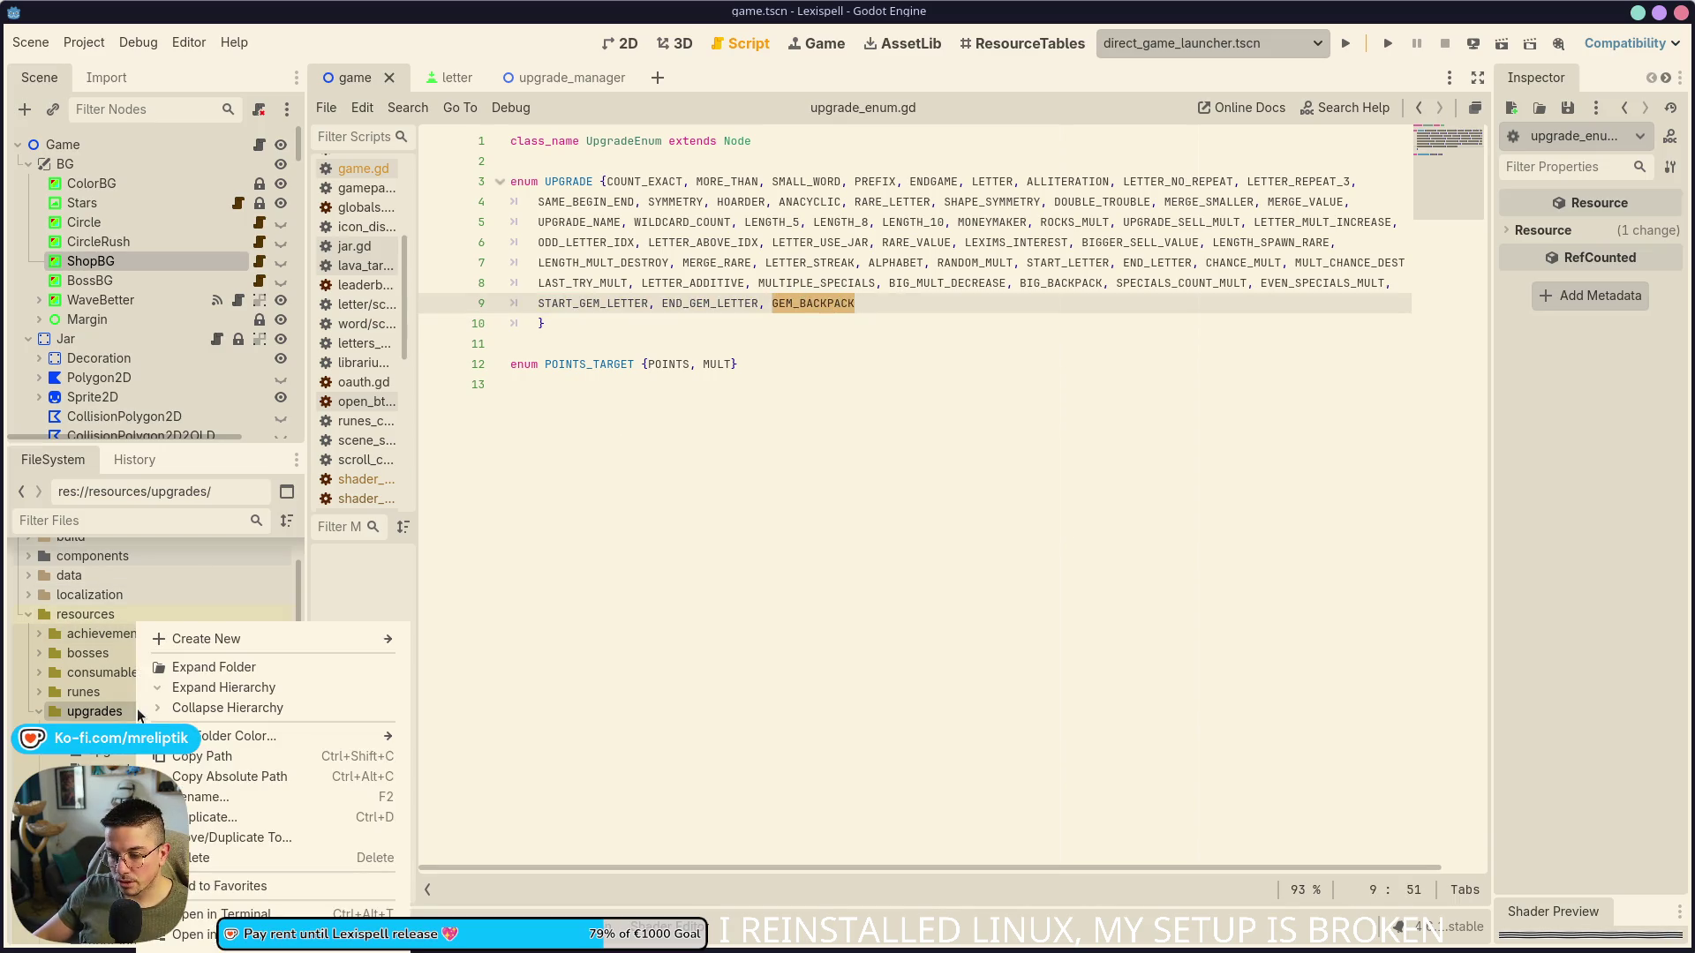
{"action": "left_click", "coordinate": [88, 756]}
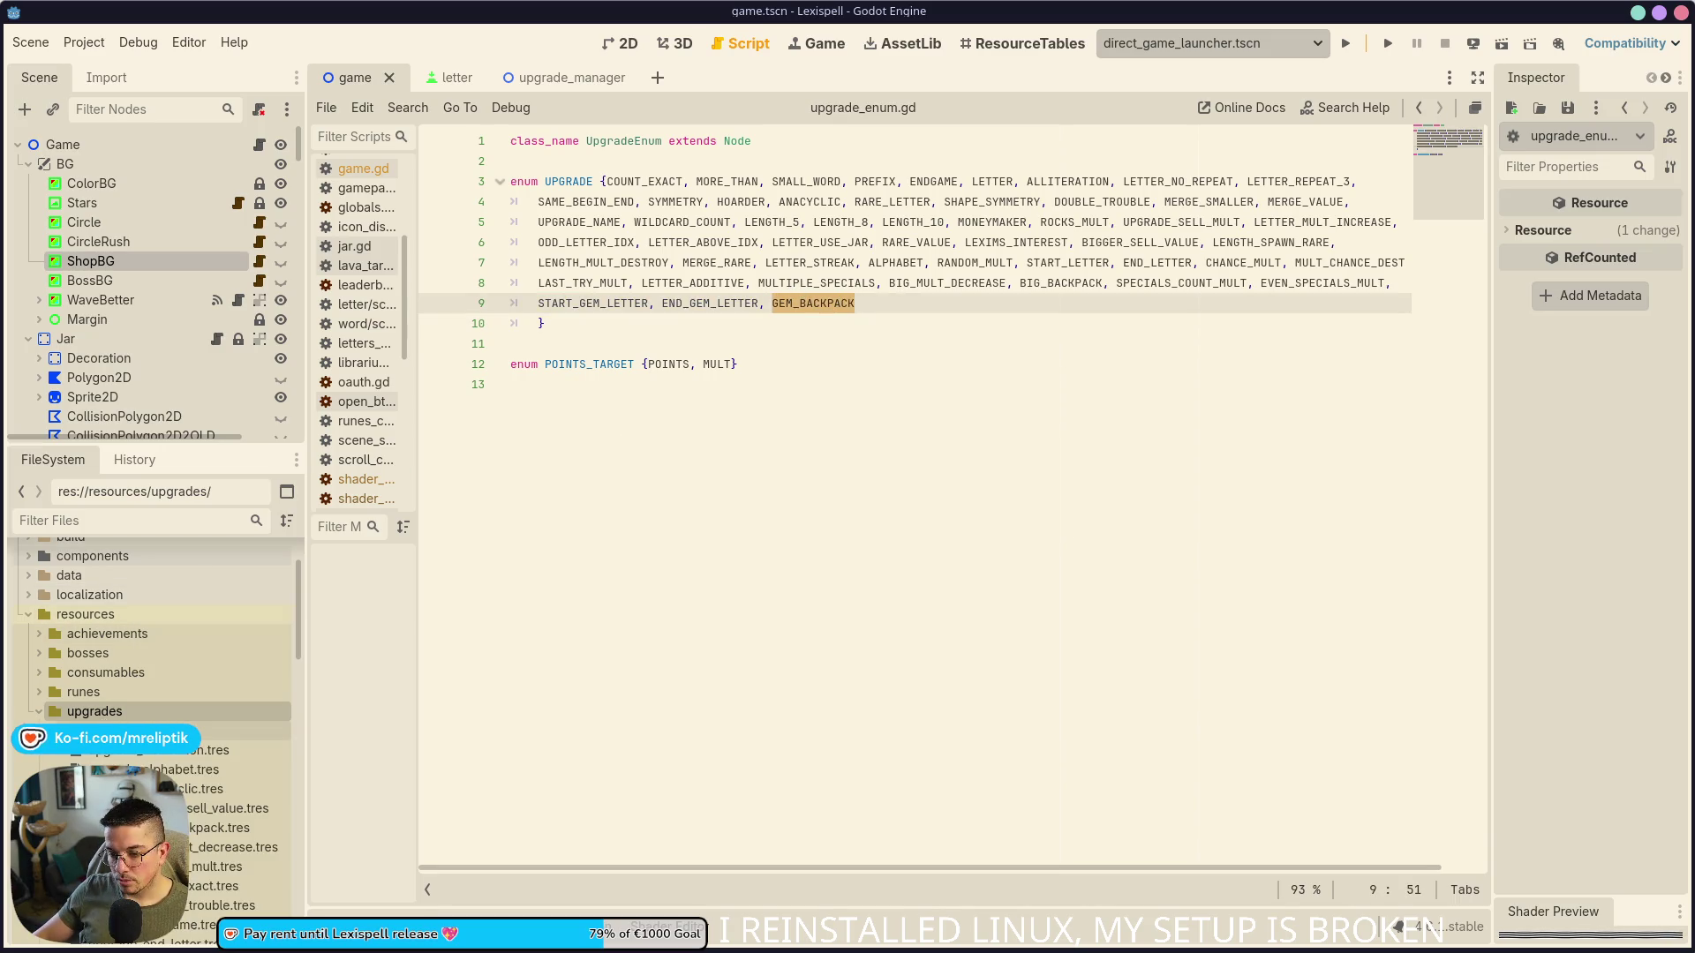
{"action": "right_click", "coordinate": [89, 756]}
{"action": "mouse_move", "coordinate": [272, 644]}
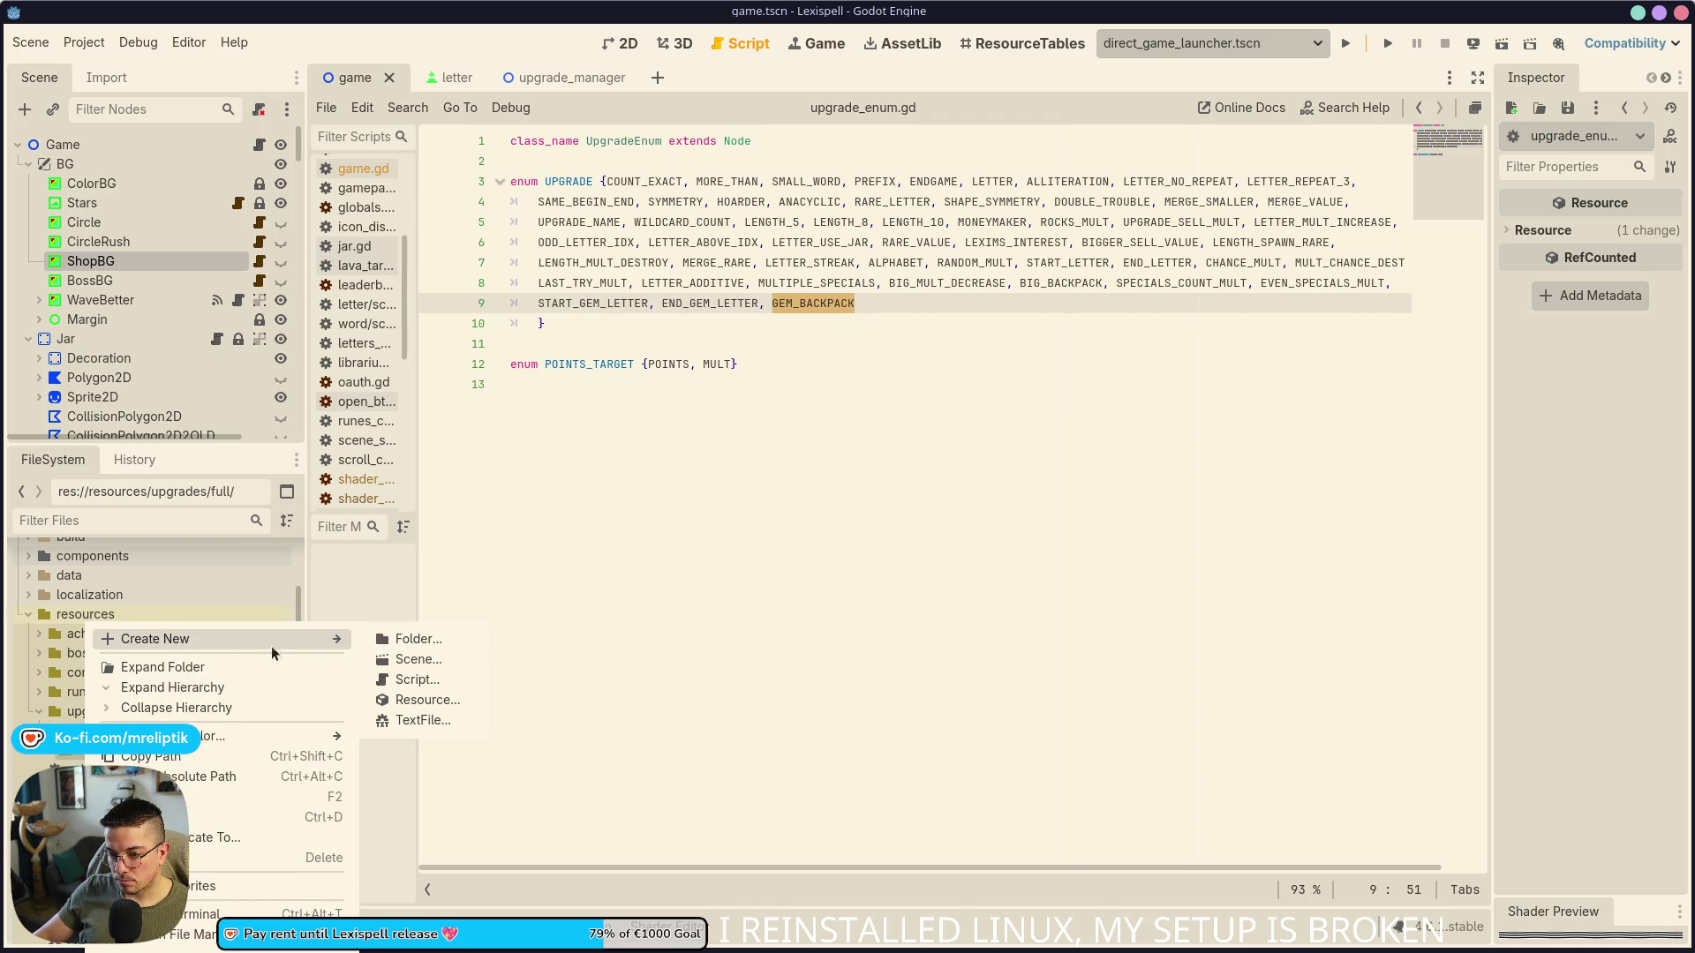
{"action": "left_click", "coordinate": [420, 699]}
{"action": "double_click", "coordinate": [276, 501]}
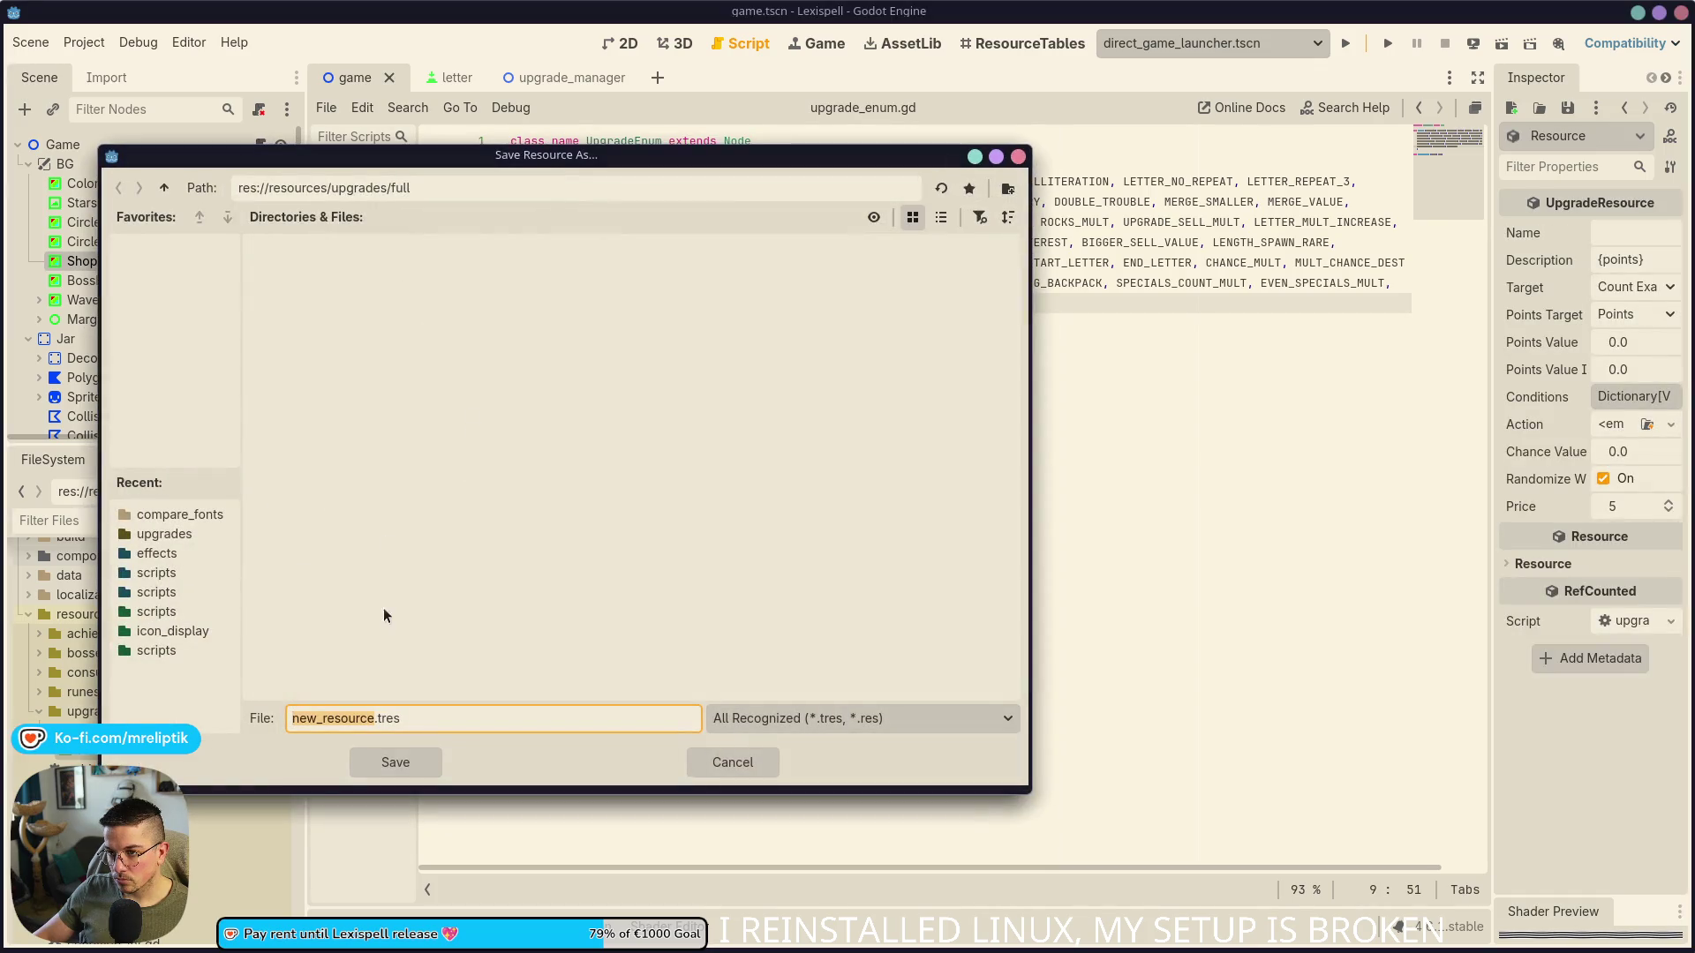
Save the new resource as upgrade_gem_backpack.tres
{"action": "type", "text": "upgrade_"}
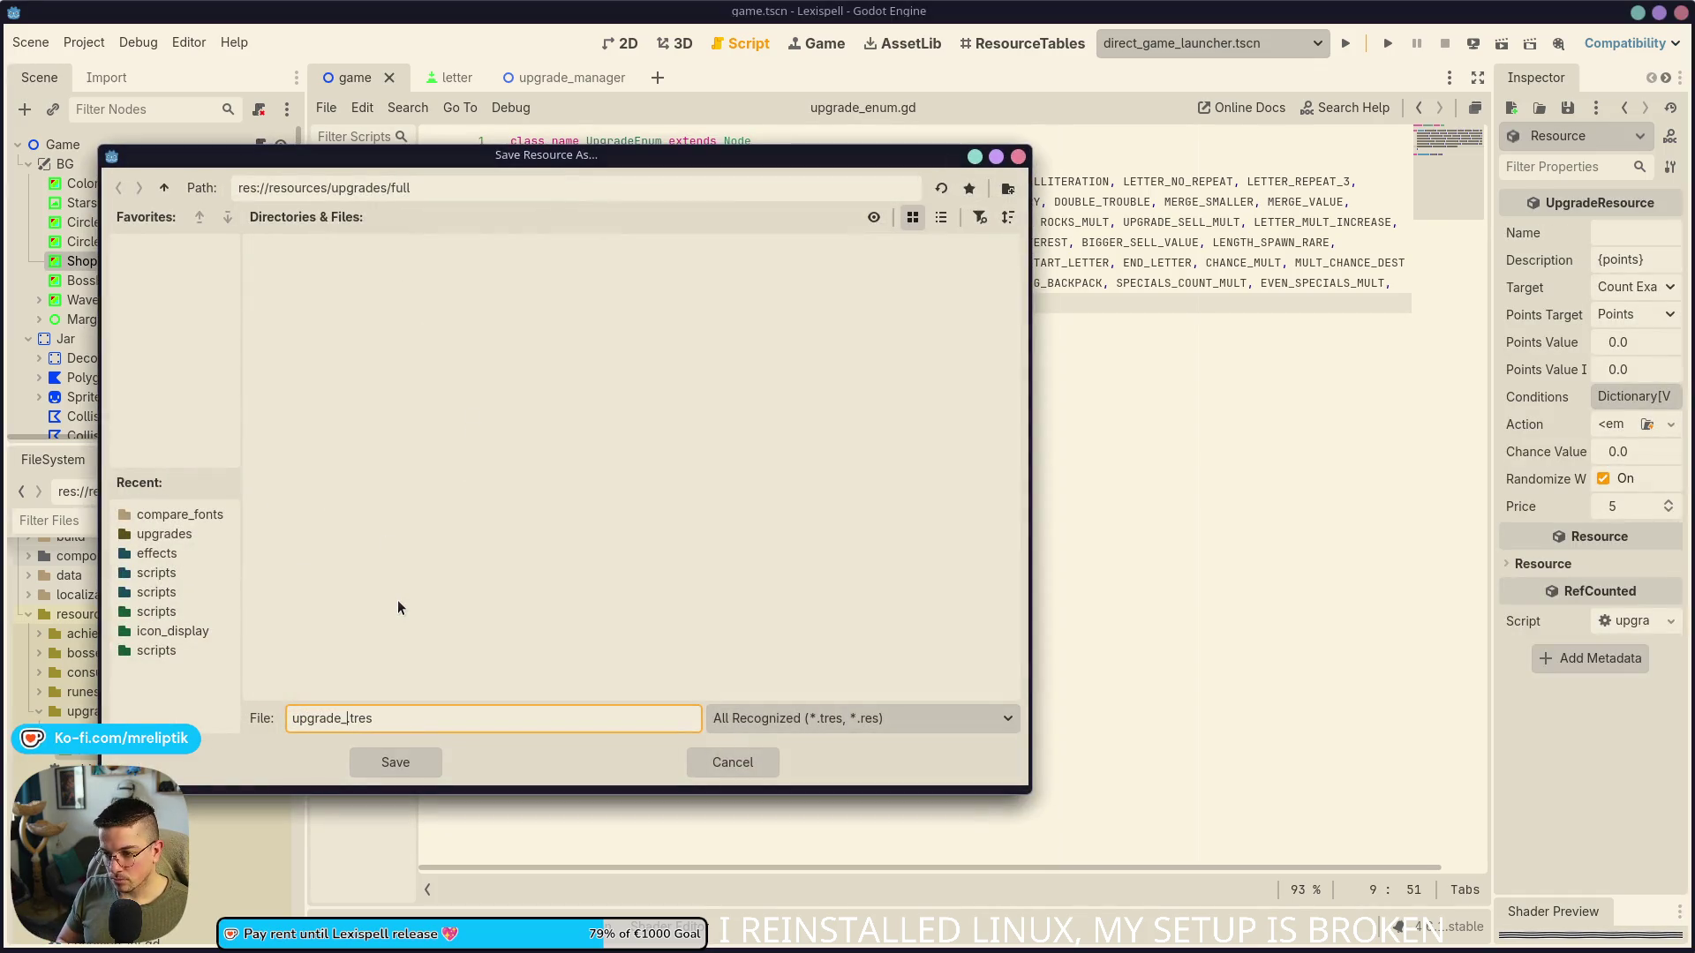
{"action": "type", "text": "GEM_BACKPACK"}
{"action": "key", "text": "shift+Home"}
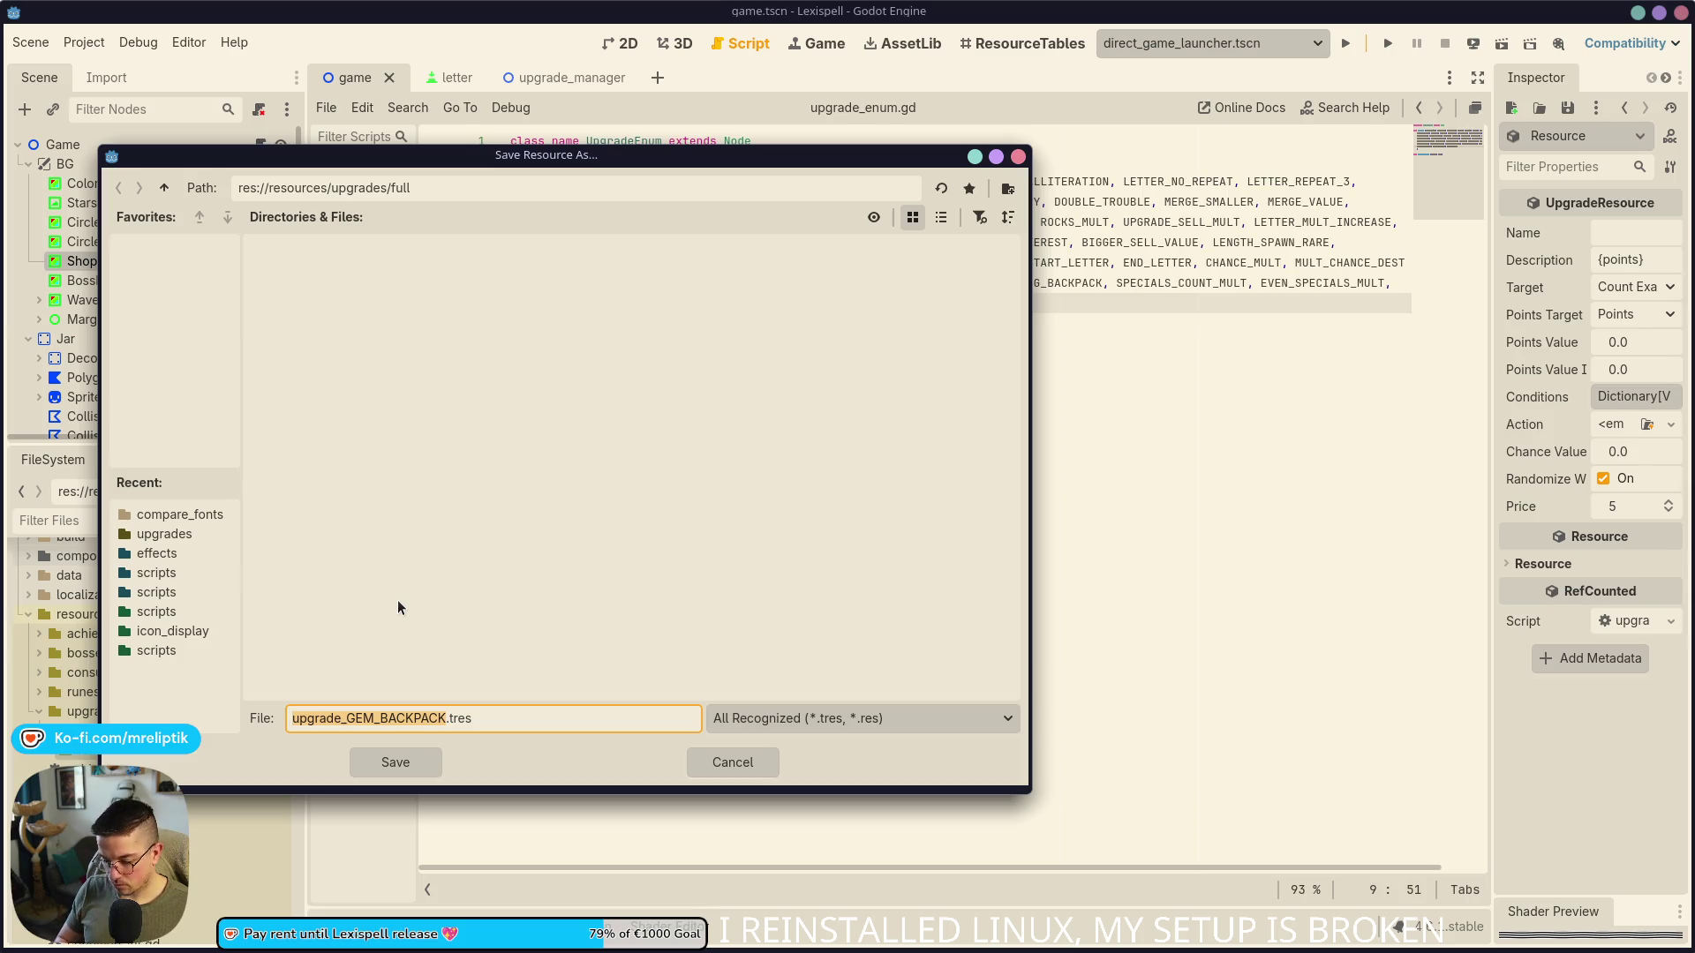
{"action": "type", "text": "upgrade_gem_b"}
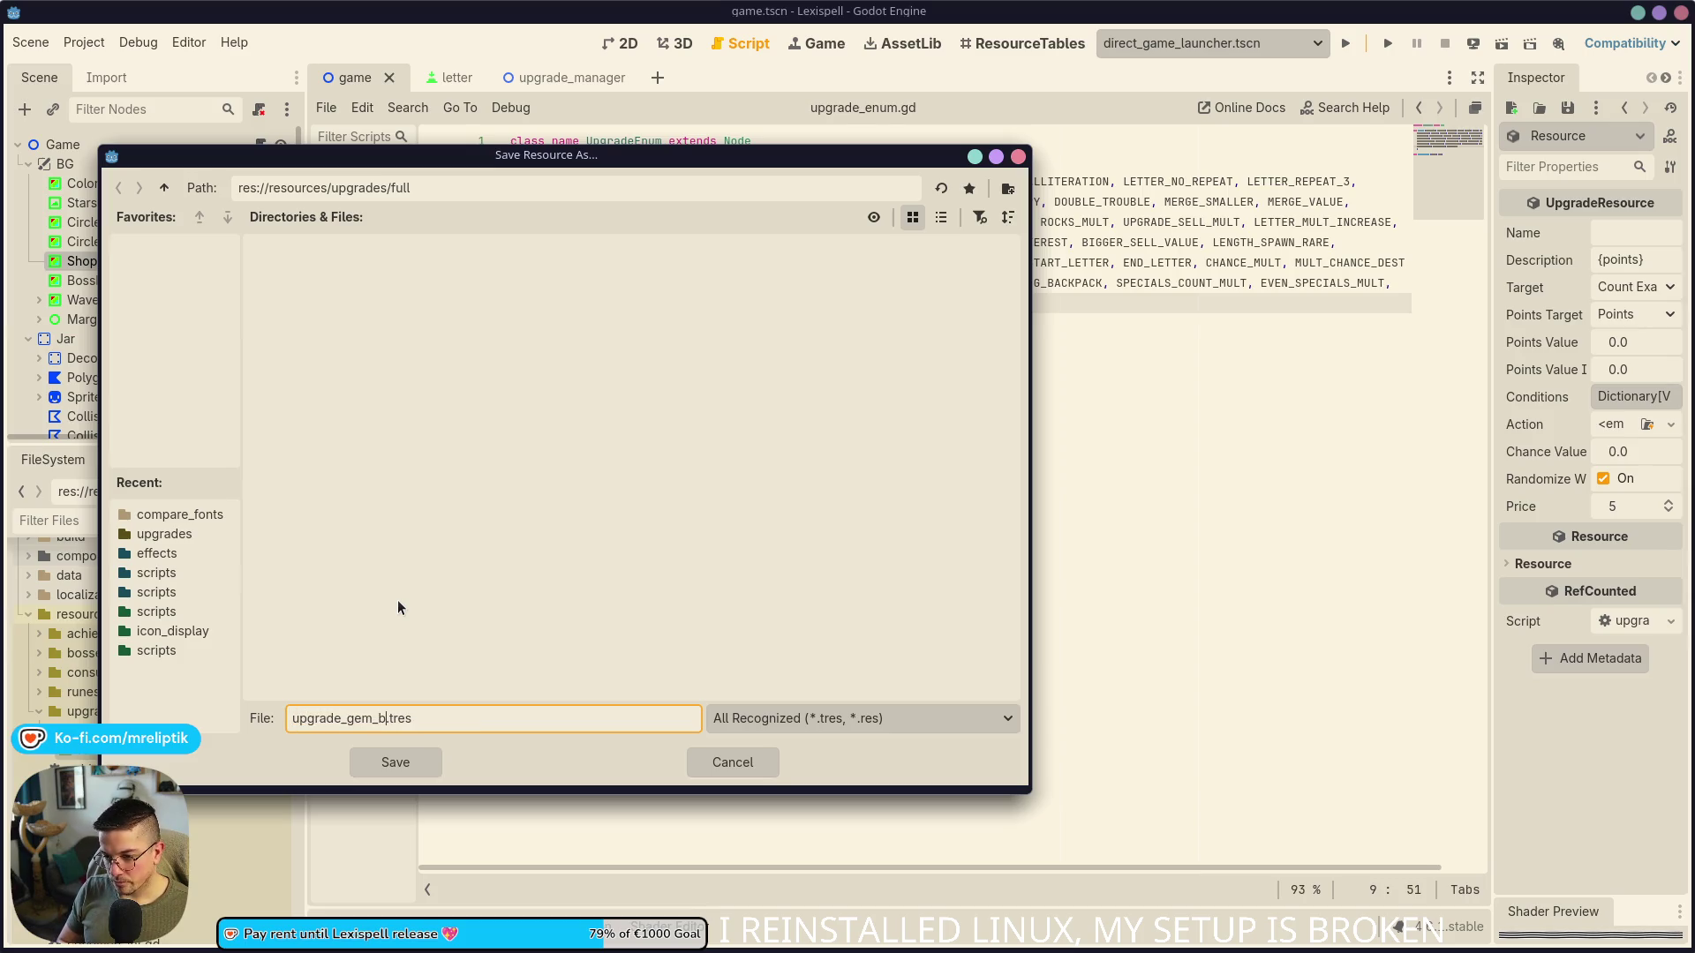
{"action": "type", "text": "ackpack"}
{"action": "key", "text": "Return"}
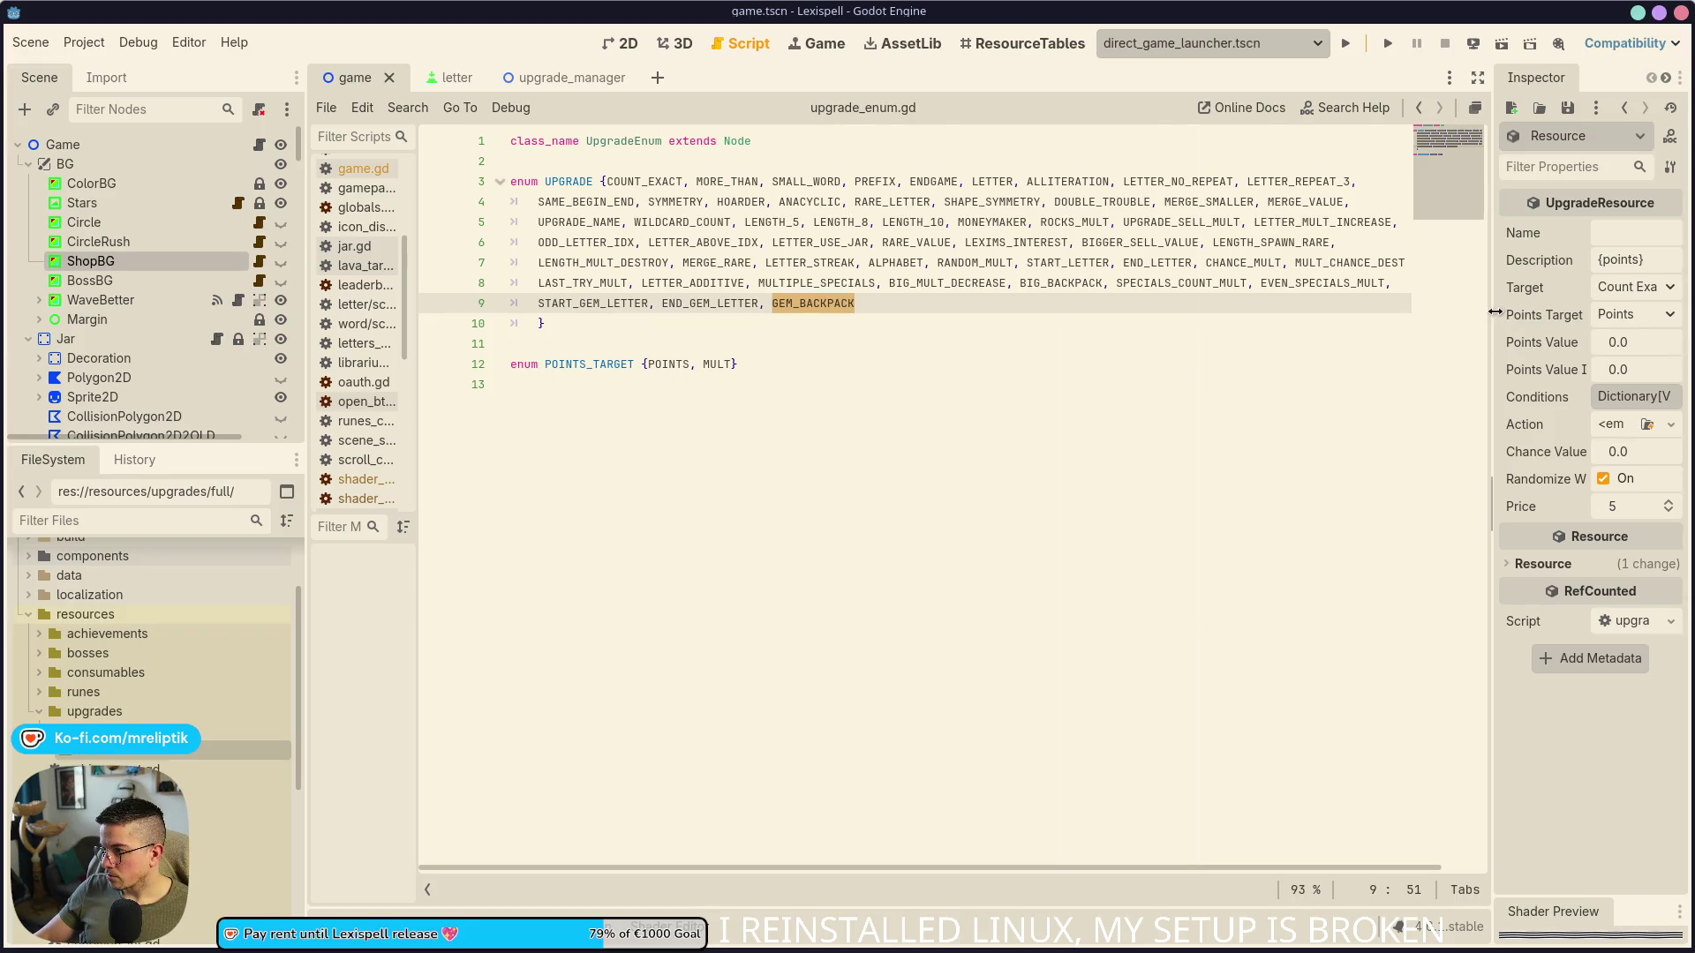
Name the resource UPGRADE.GEM_BACKPACK, target Big Backpack, and set its Price to 4
{"action": "left_click_drag", "start_coordinate": [1494, 312], "coordinate": [1232, 309]}
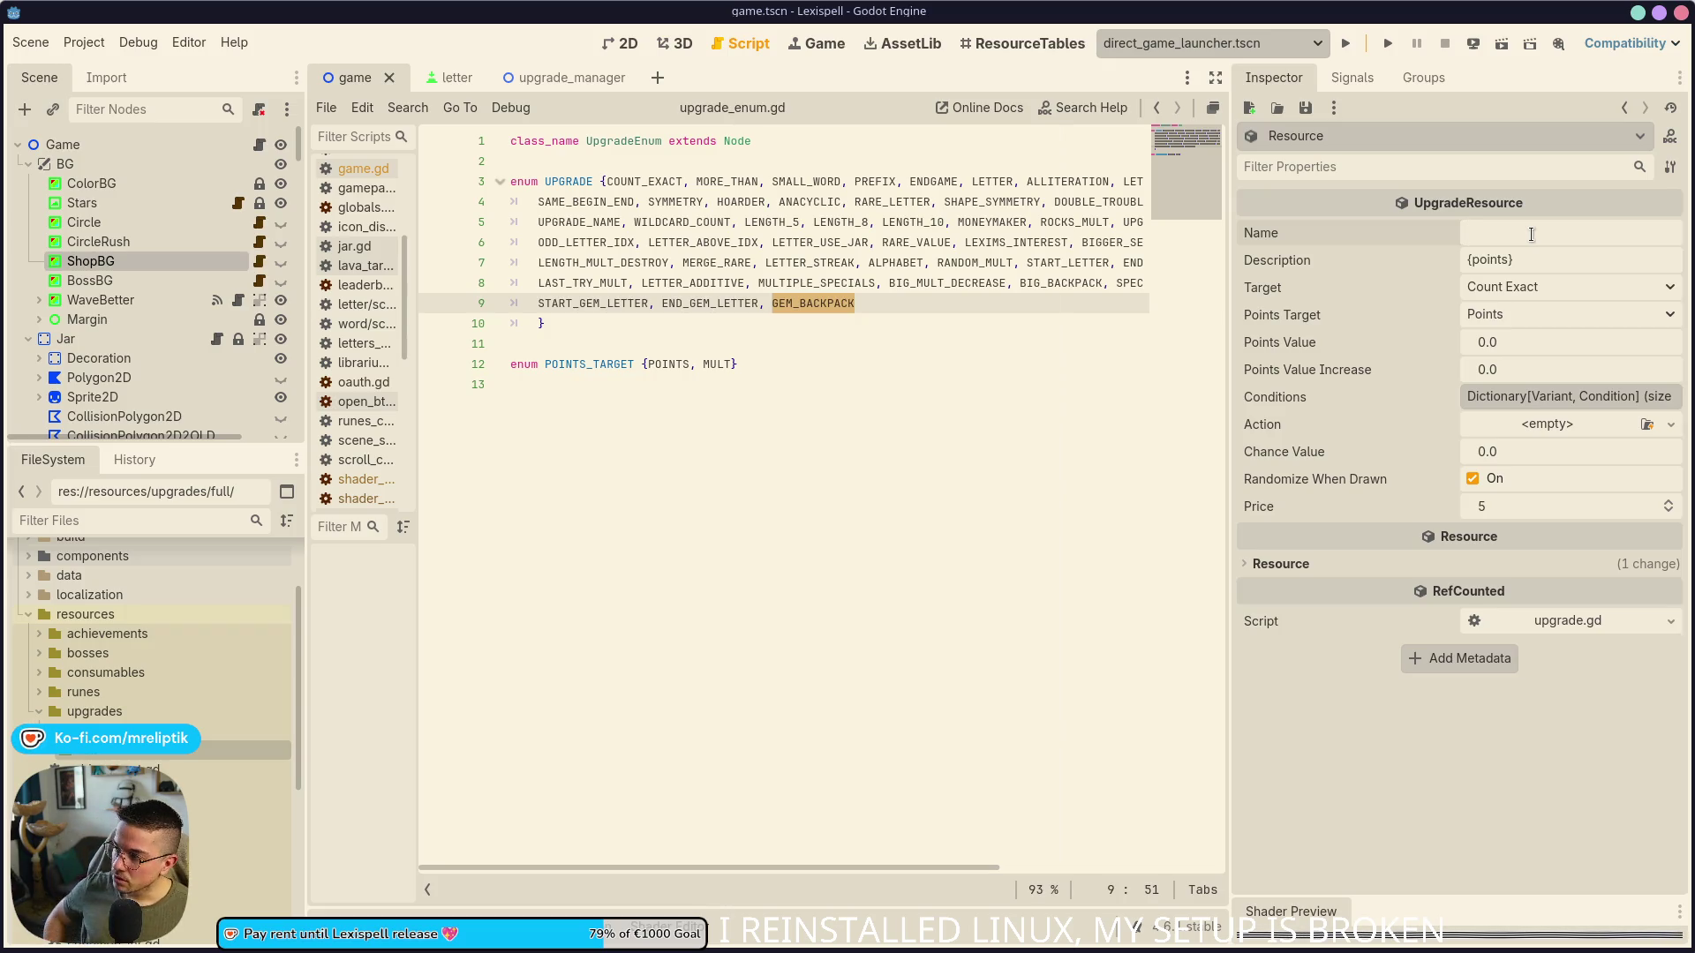
{"action": "type", "text": "UP"}
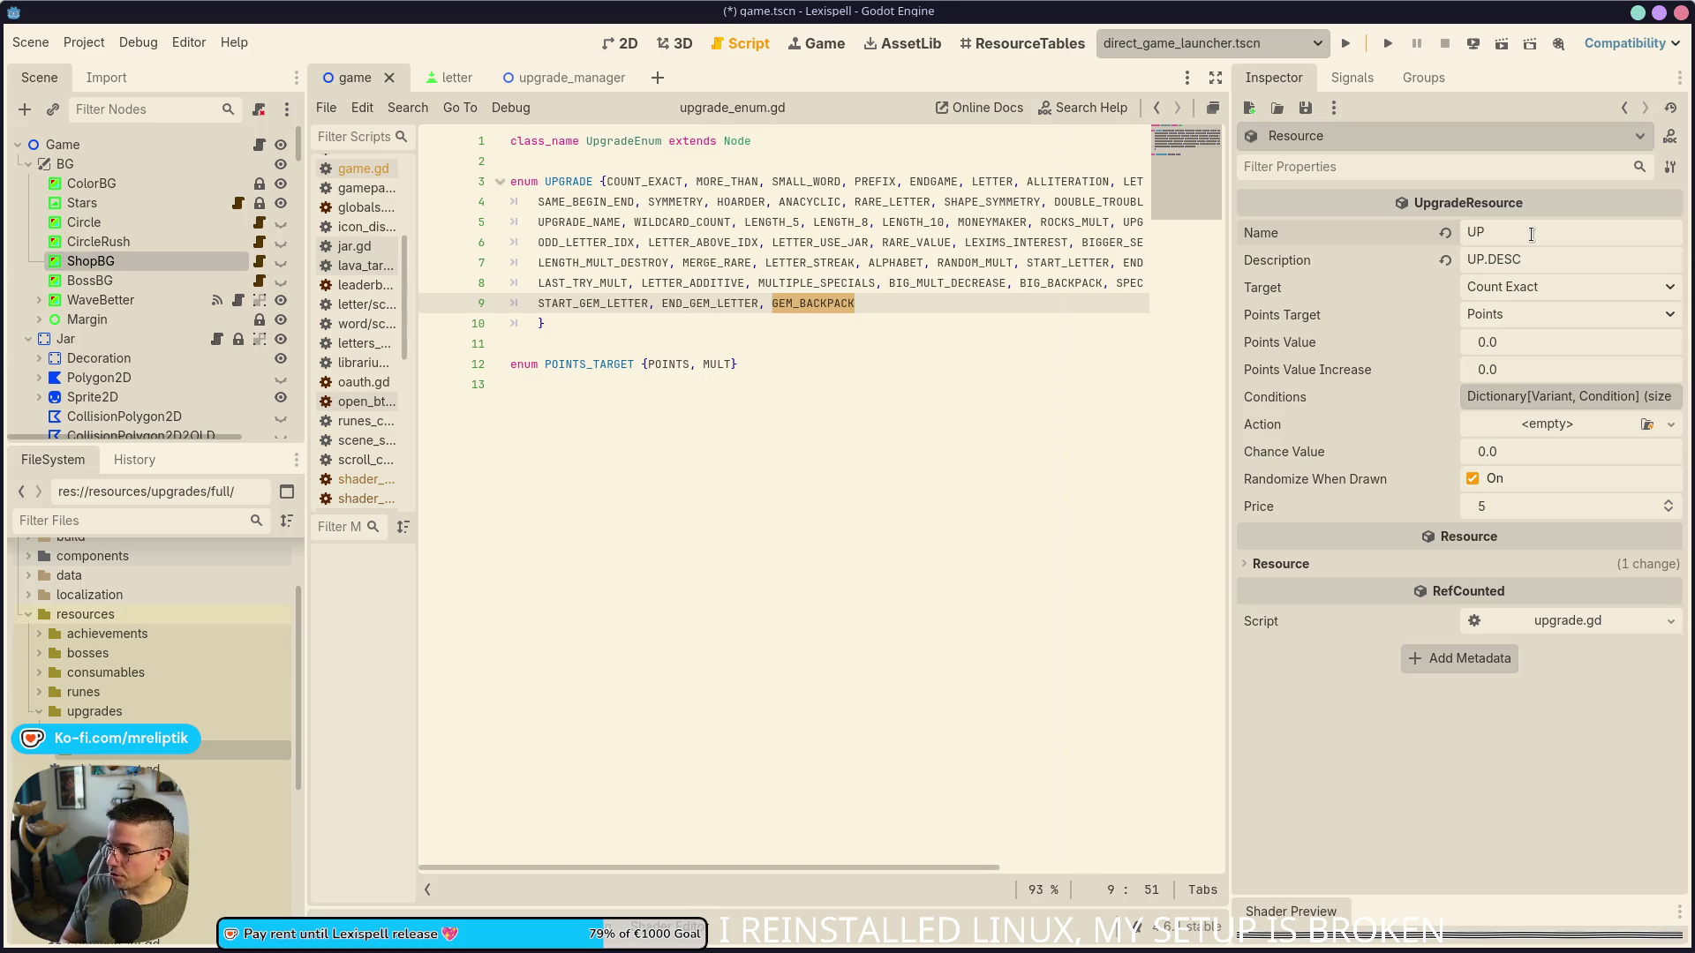
{"action": "type", "text": "GRADE.GEM_BACKPACK"}
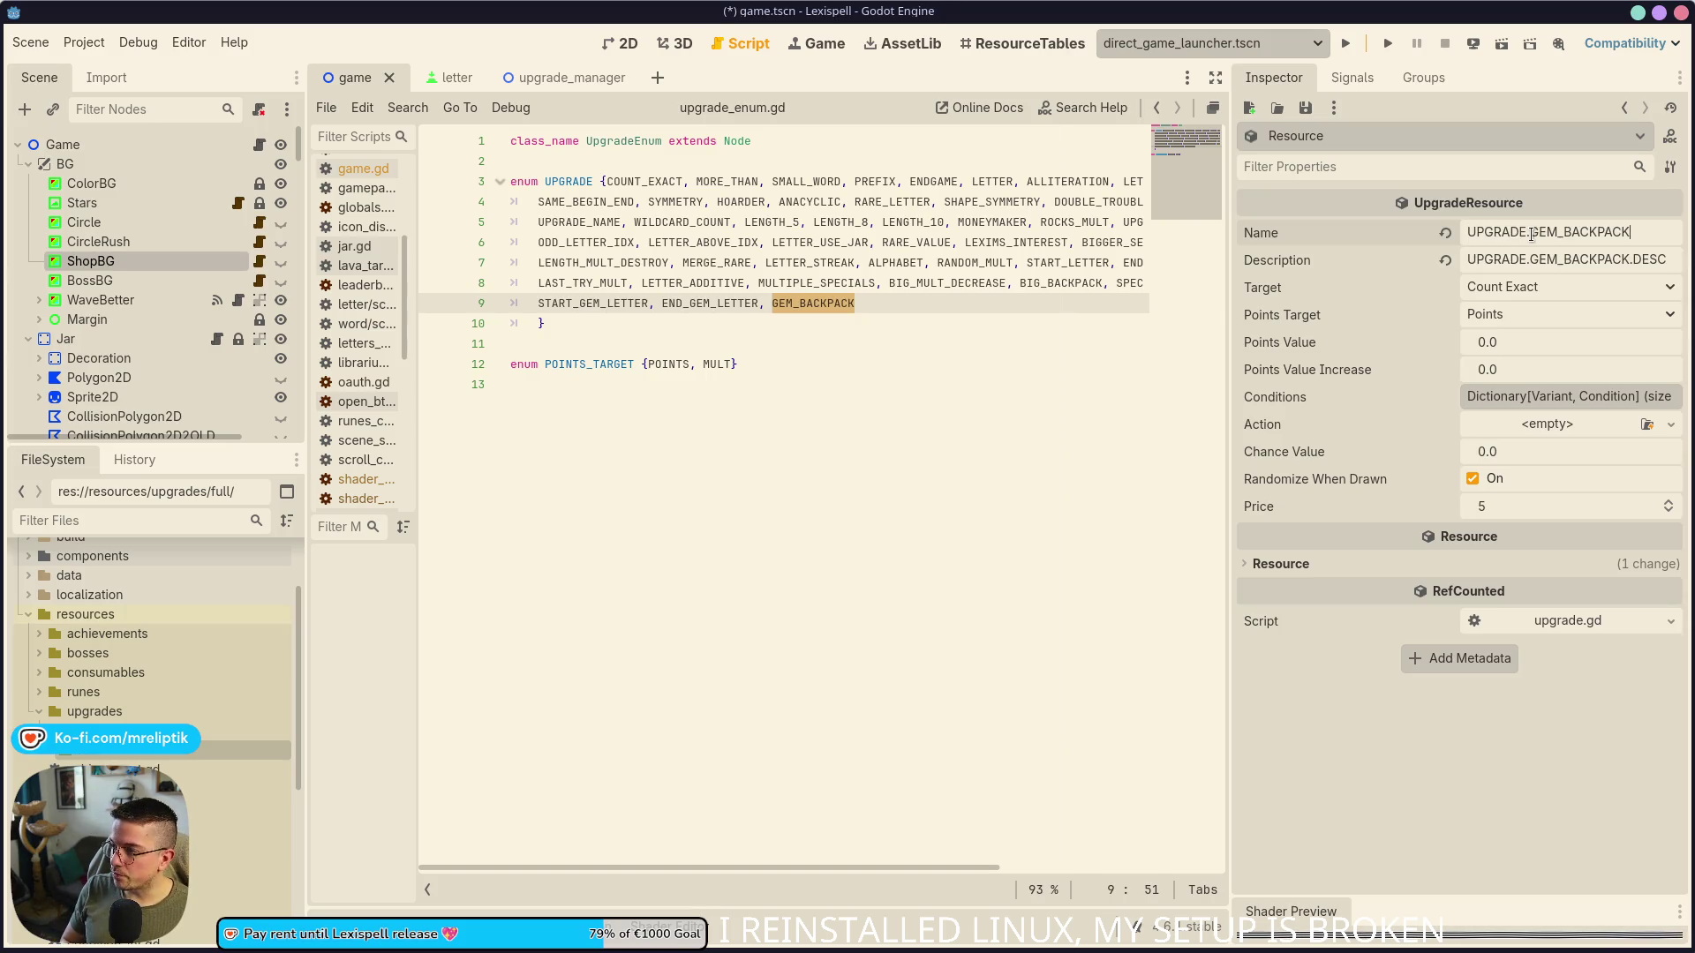
{"action": "left_click", "coordinate": [1555, 285]}
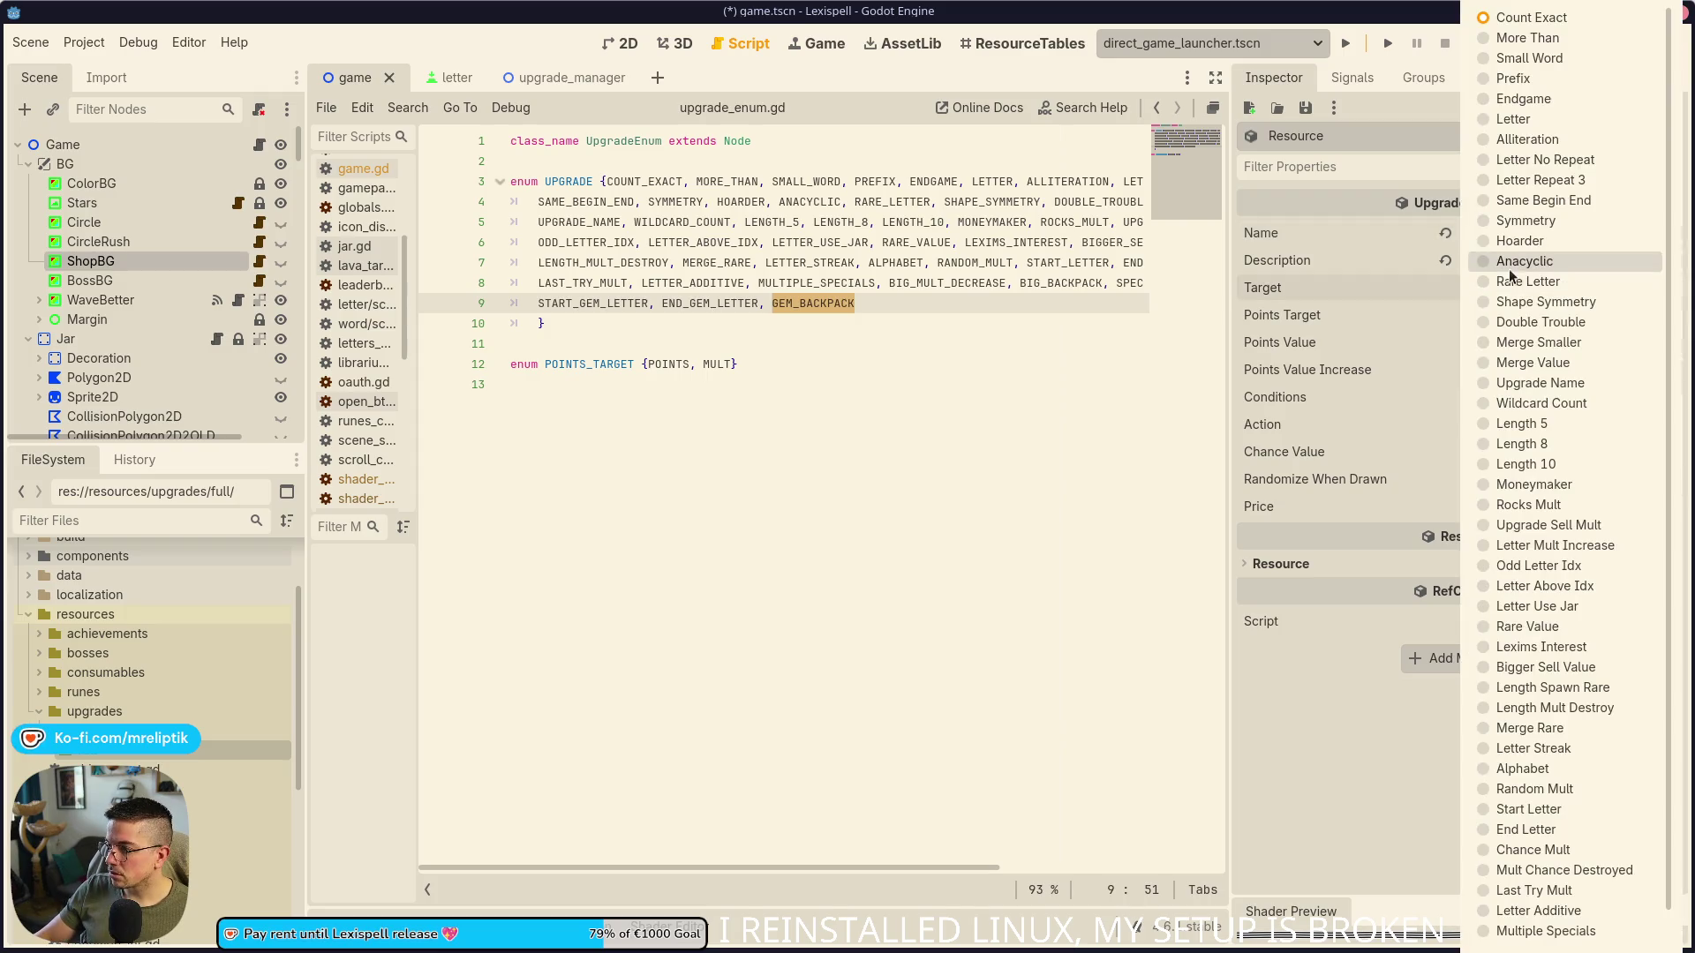
{"action": "scroll", "coordinate": [1551, 908], "scroll_direction": "down", "scroll_amount": 2}
{"action": "left_click", "coordinate": [1551, 918]}
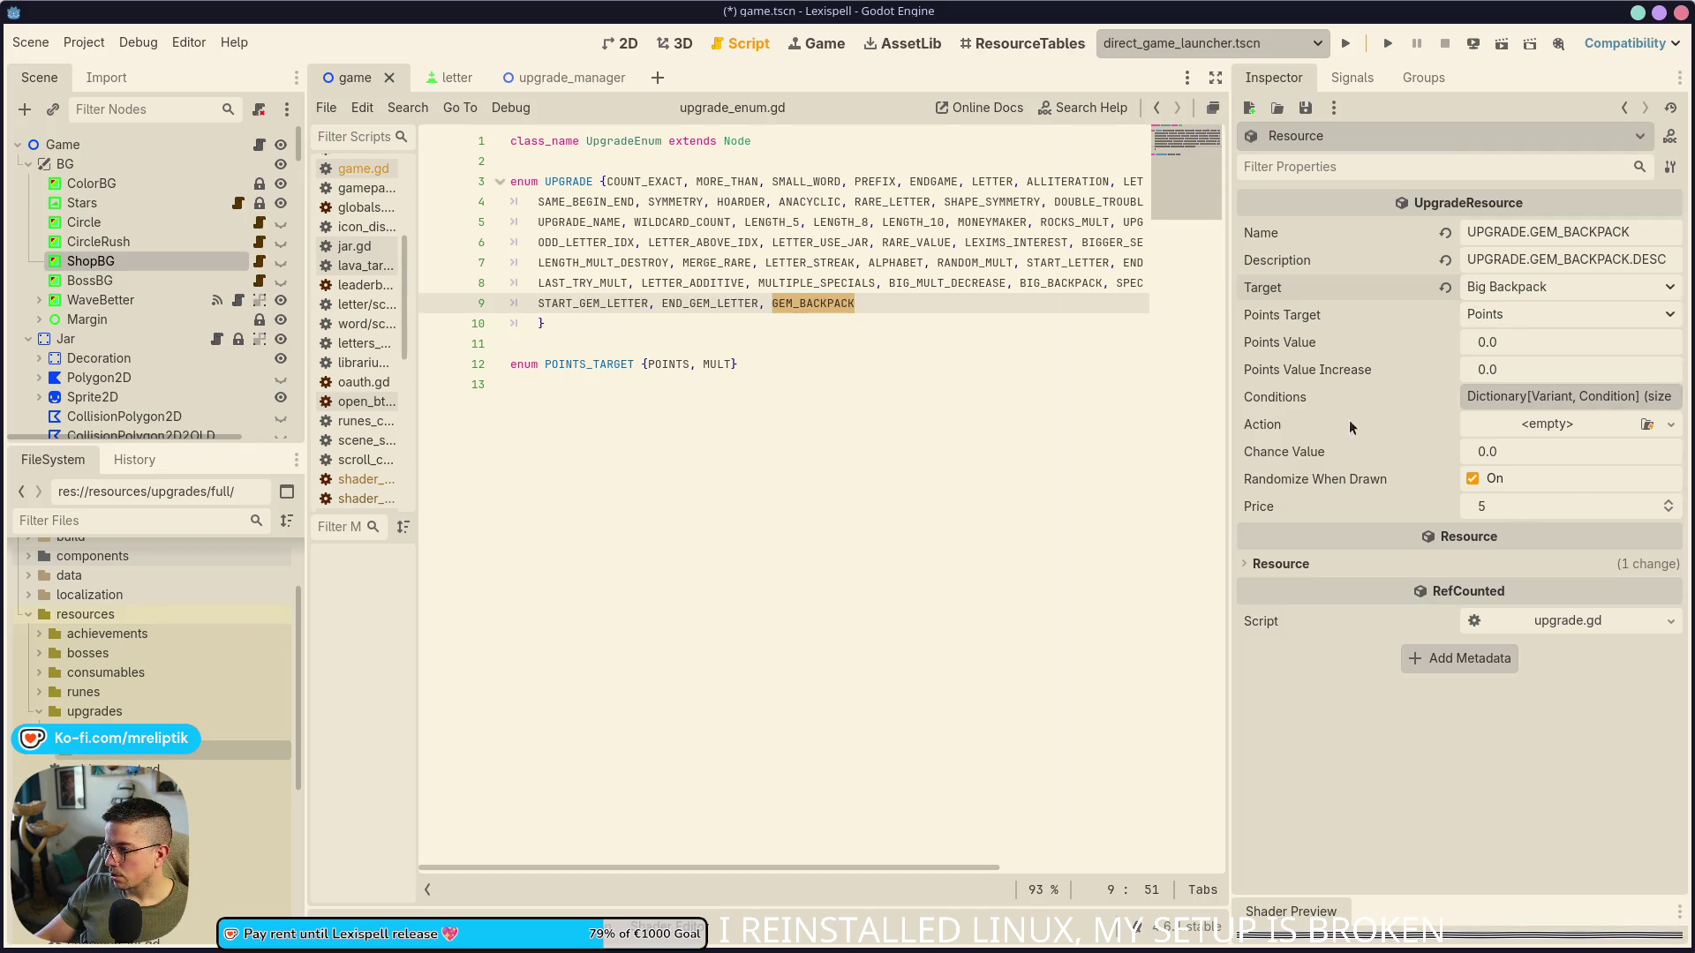
{"action": "left_click", "coordinate": [1506, 501]}
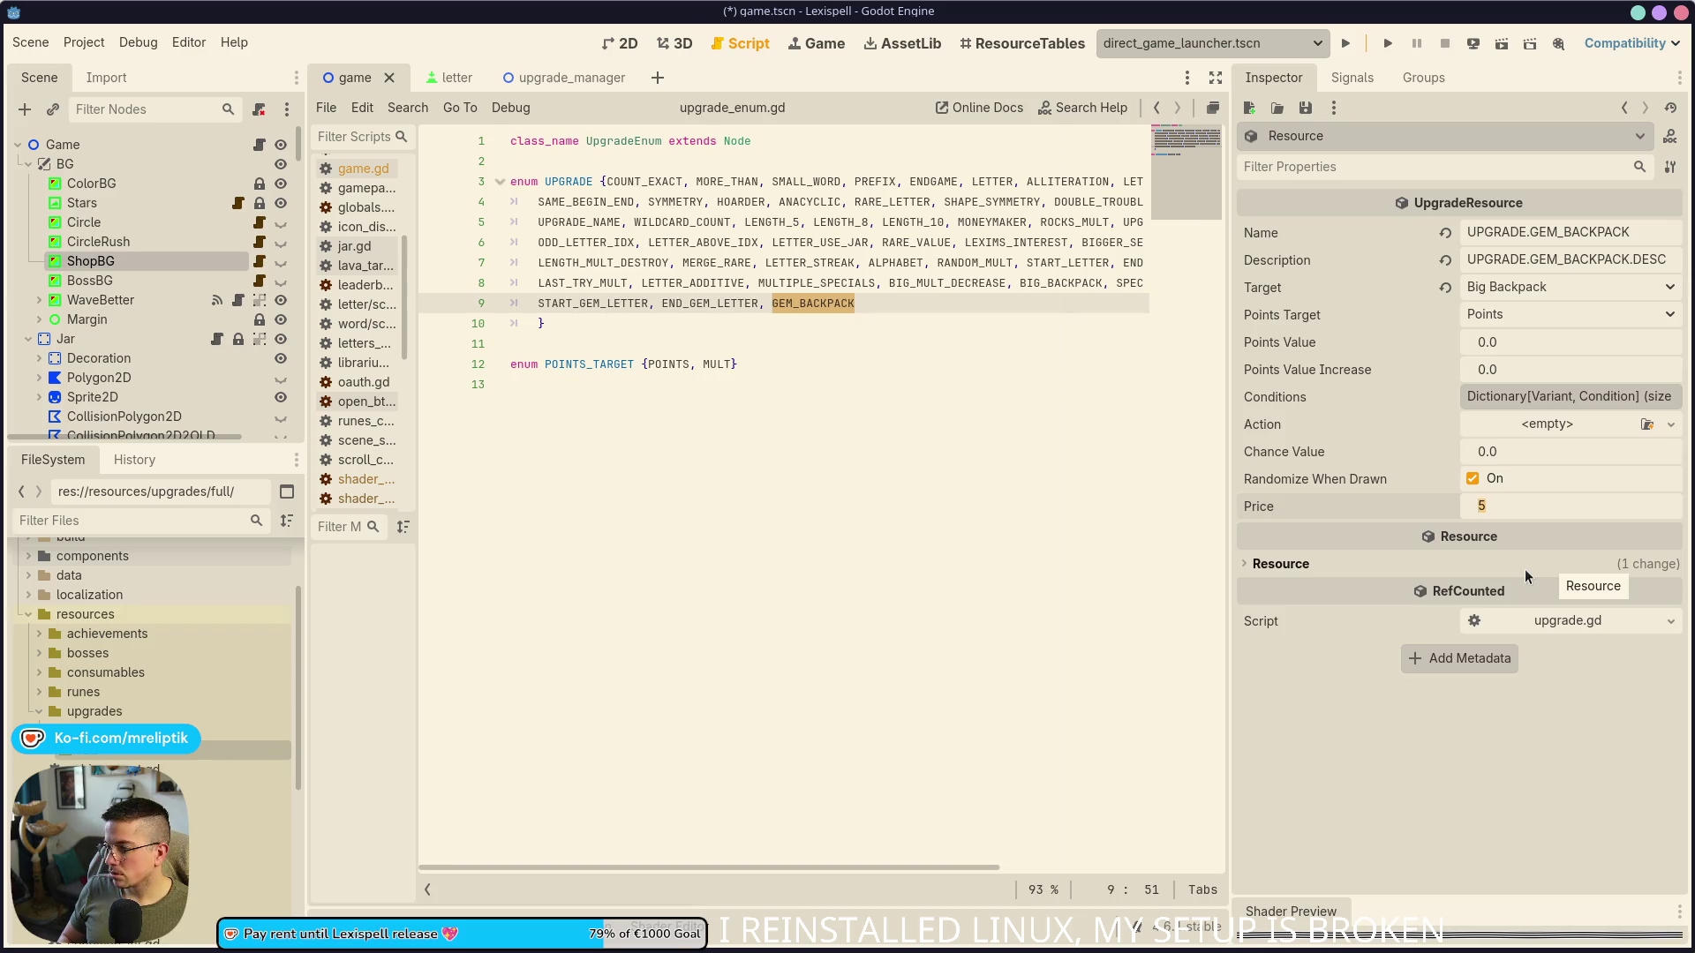
{"action": "type", "text": "4"}
{"action": "key", "text": "Return"}
{"action": "key", "text": "ctrl+s"}
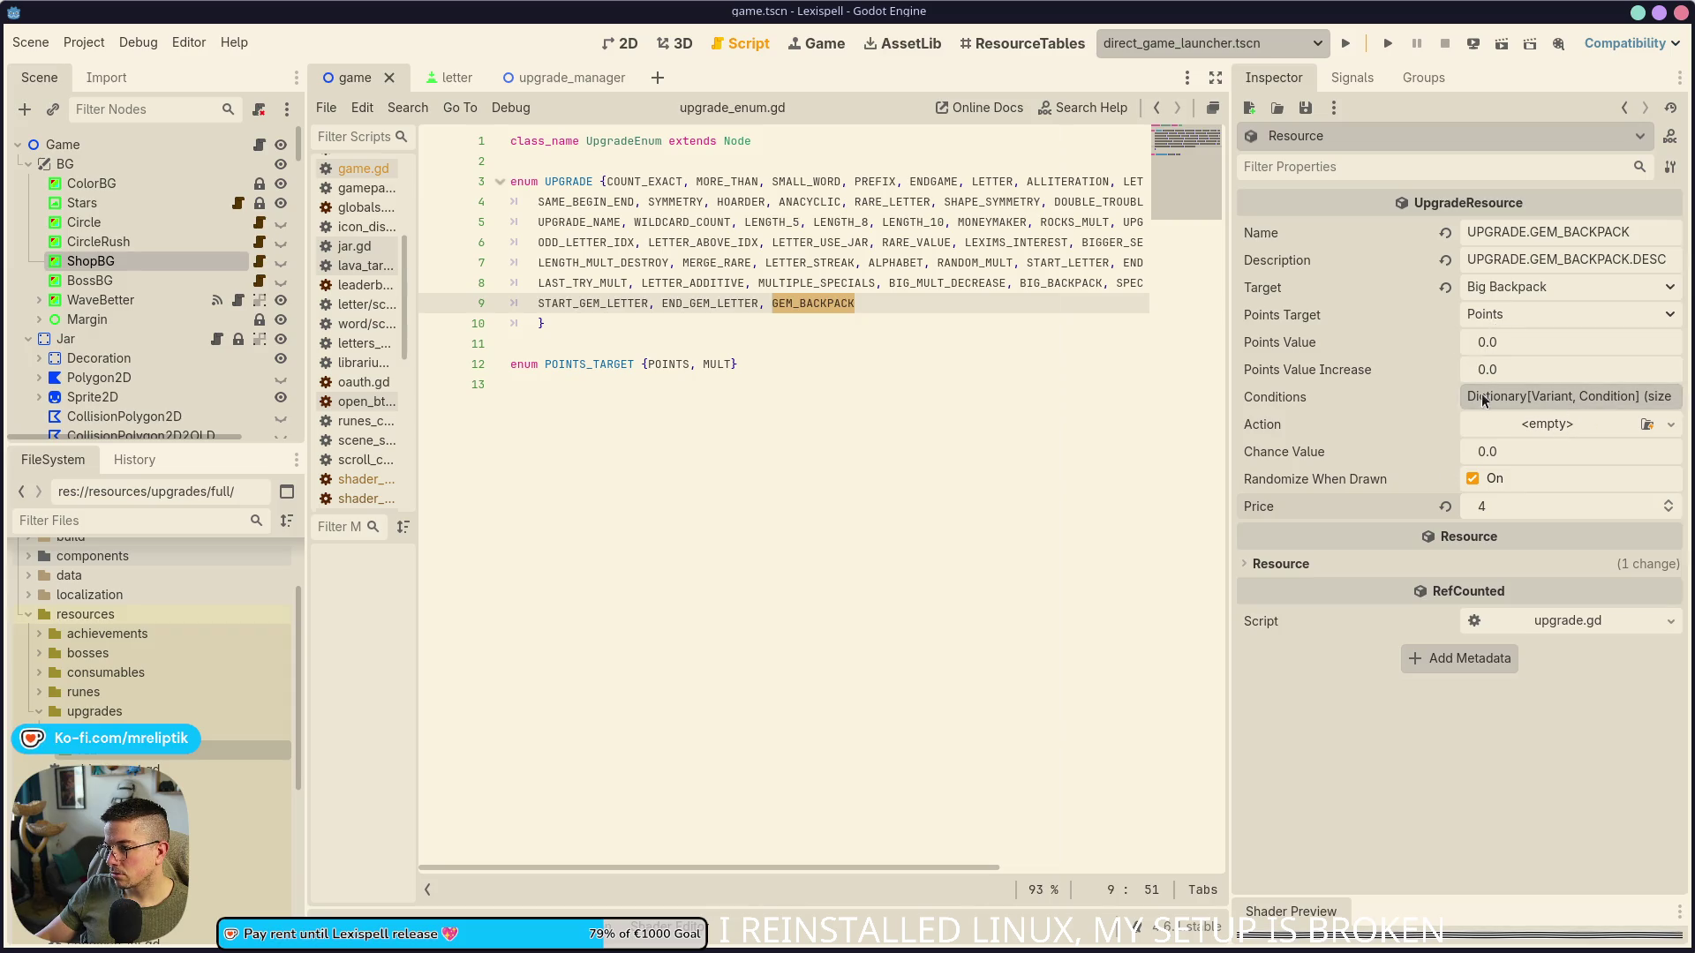
Give the resource a new ActionGeneric action with Amount 1.0 and save
{"action": "left_click", "coordinate": [1541, 423]}
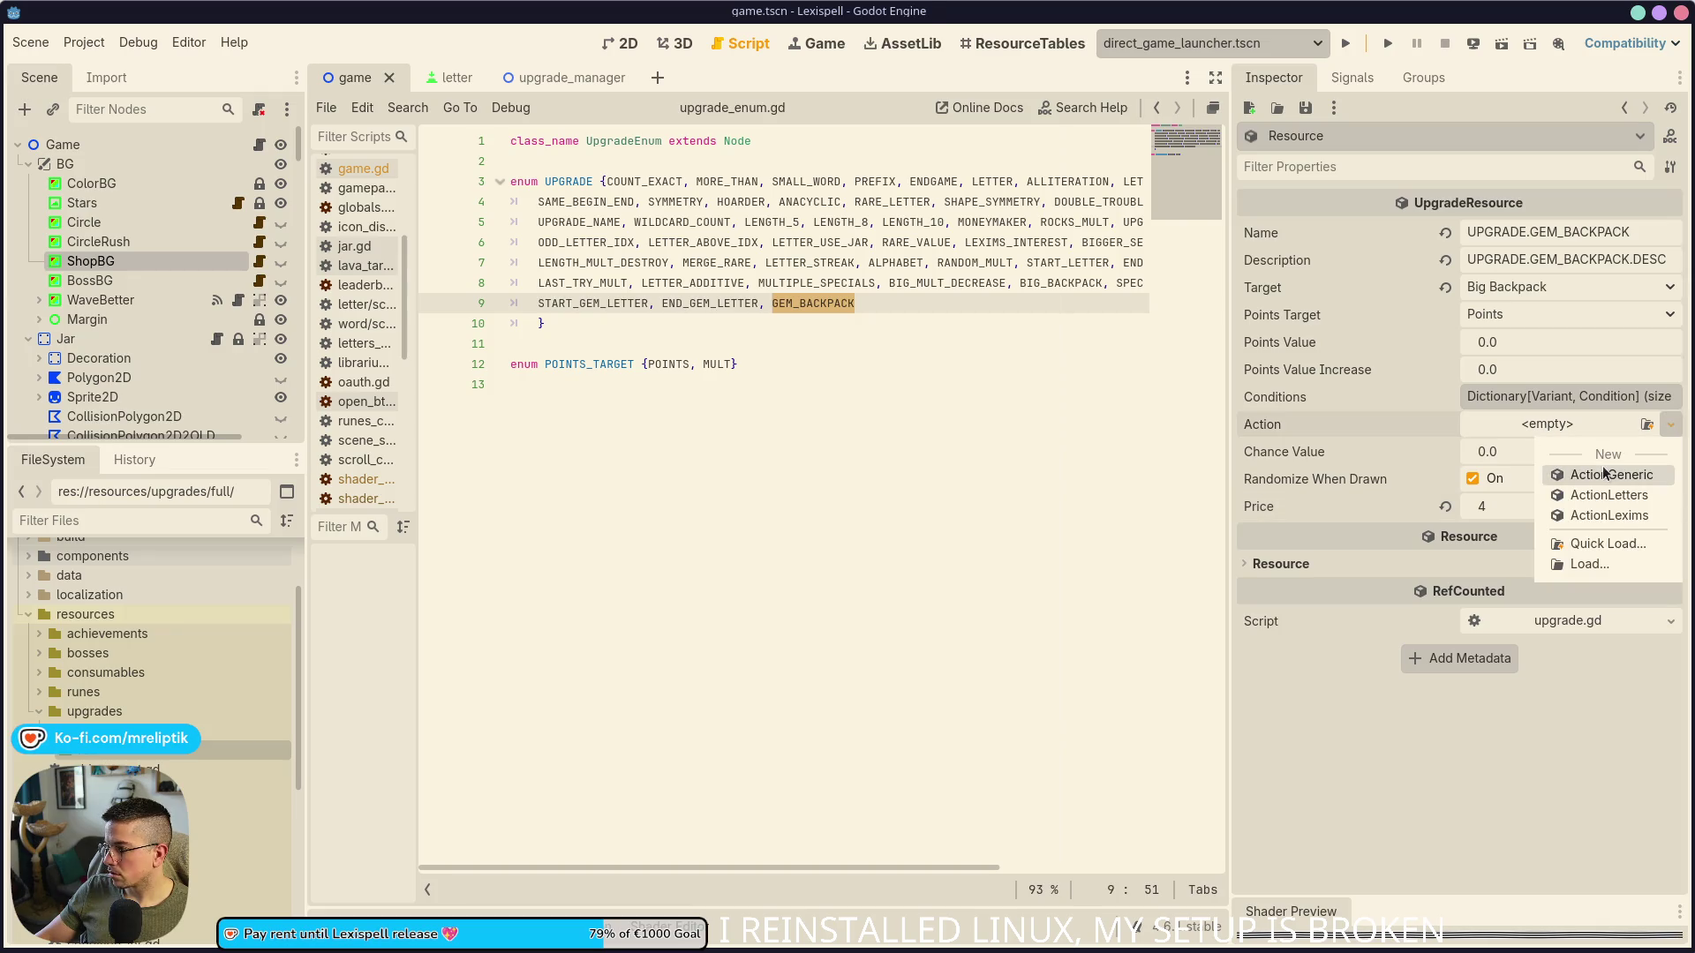
{"action": "left_click", "coordinate": [1569, 462]}
{"action": "left_click", "coordinate": [1563, 424]}
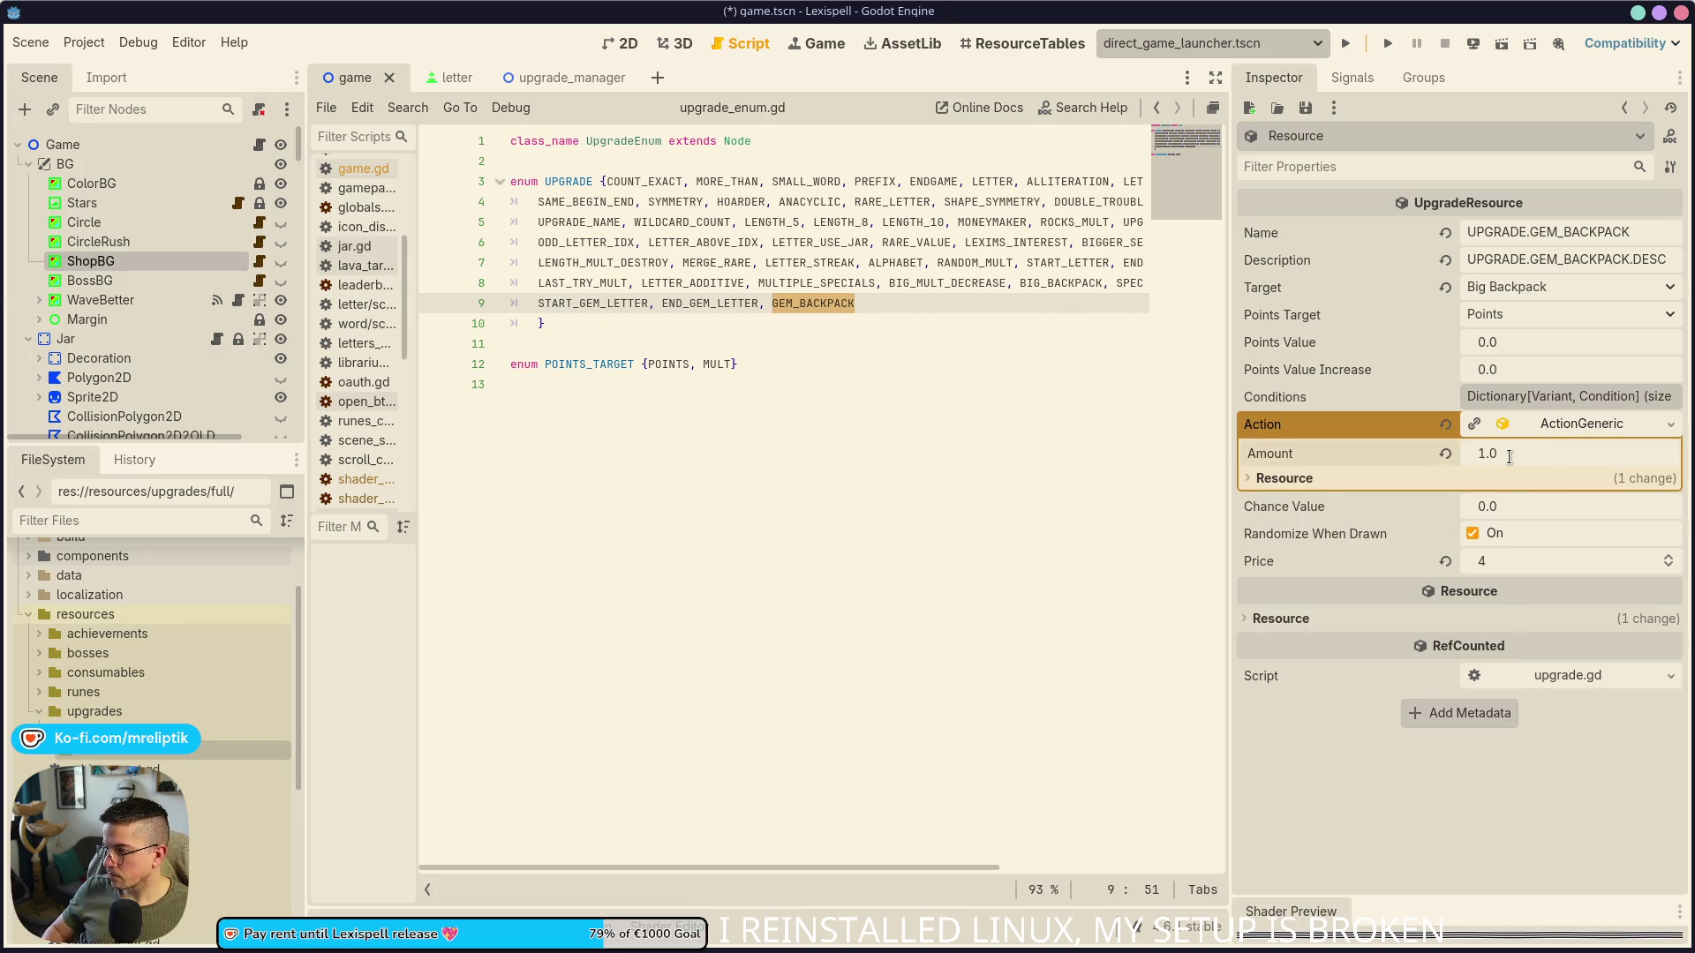
{"action": "key", "text": "ctrl+s"}
{"action": "left_click", "coordinate": [1549, 399]}
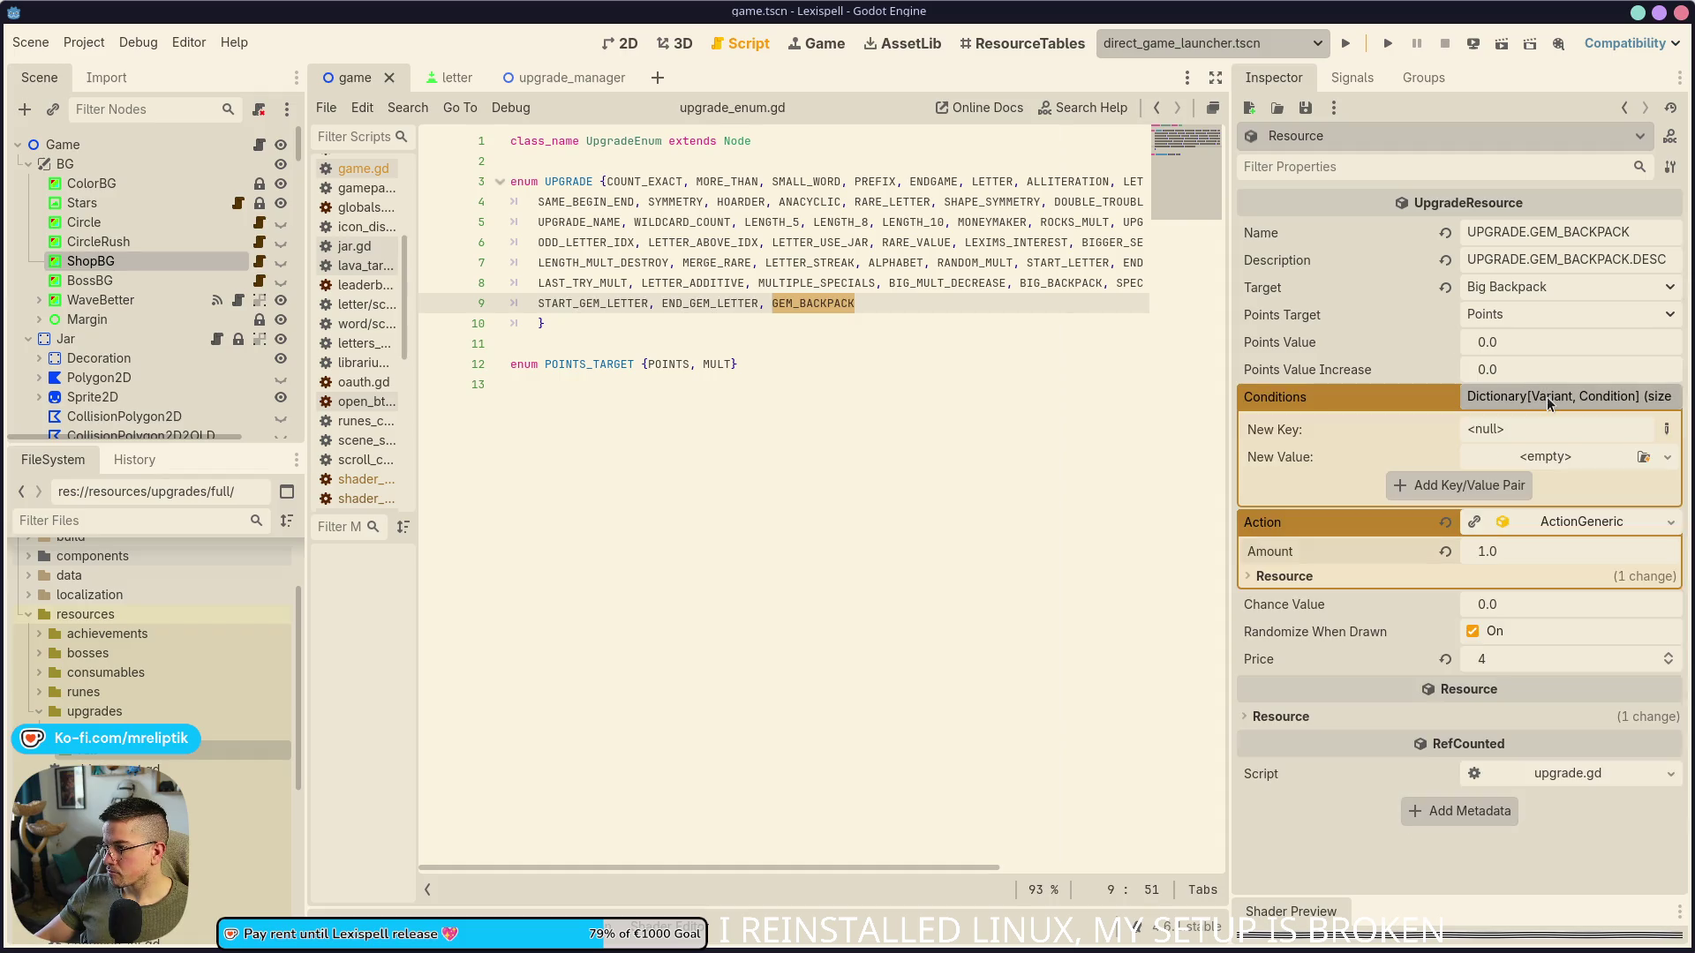
{"action": "left_click", "coordinate": [1549, 399]}
{"action": "left_click", "coordinate": [1553, 232]}
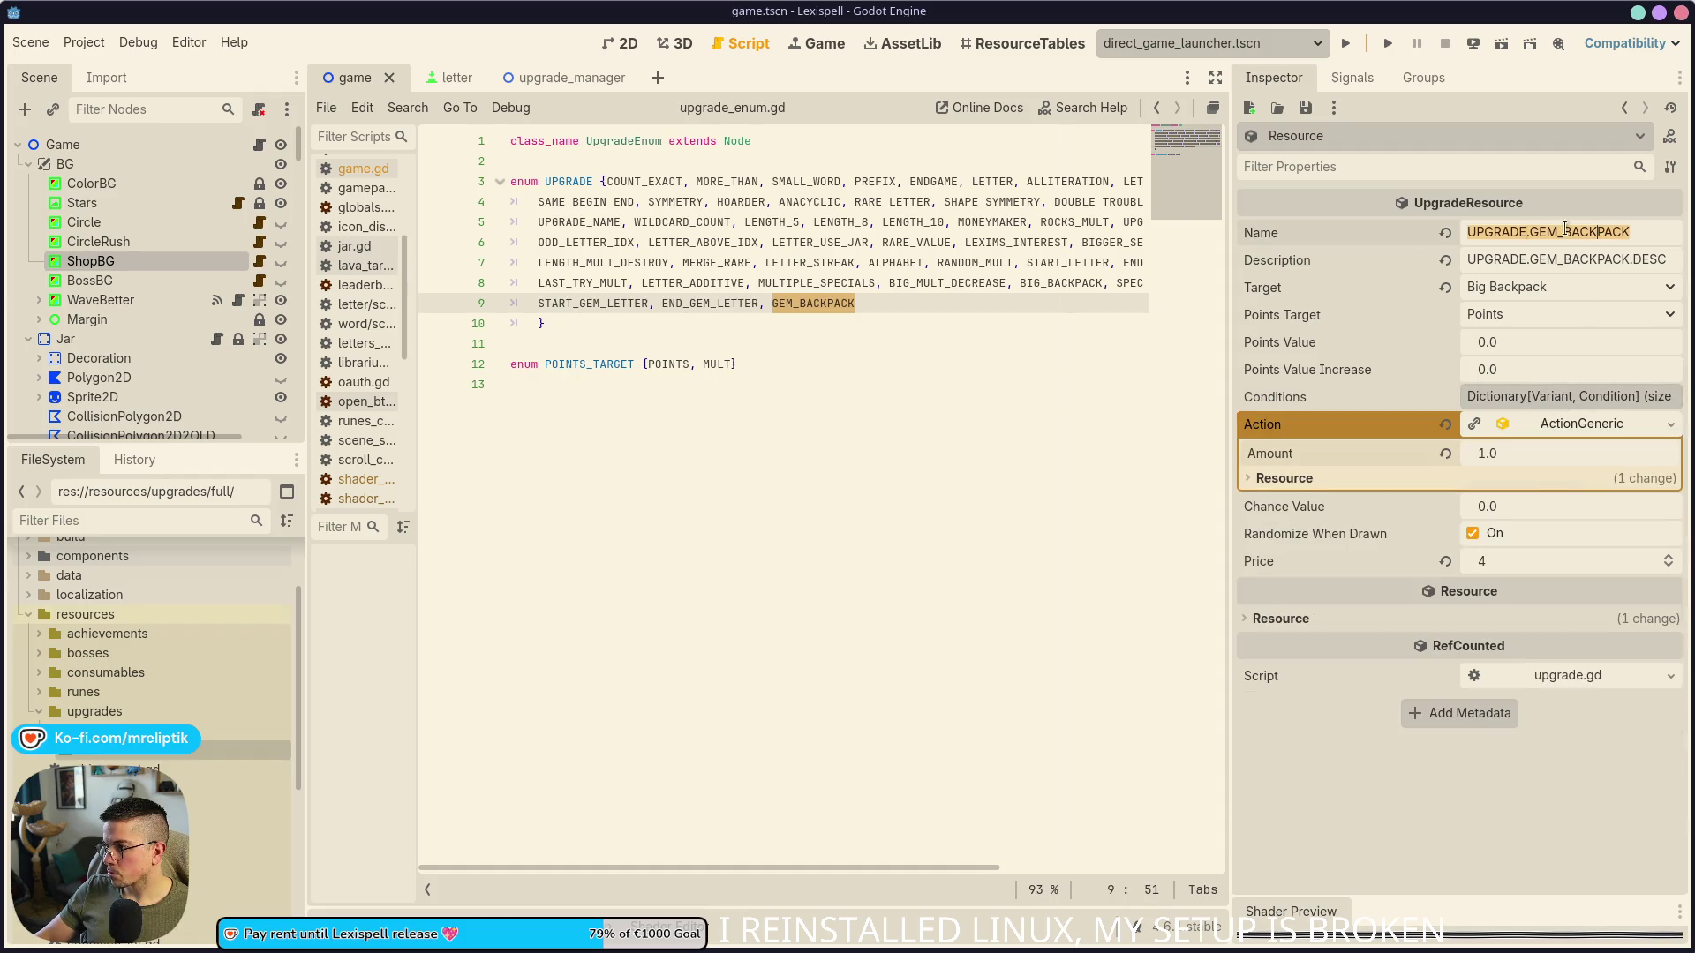
Launch Zen Browser, switch to the Lexispell_localization sheet, and close the YouTube tab
{"action": "key", "text": "super"}
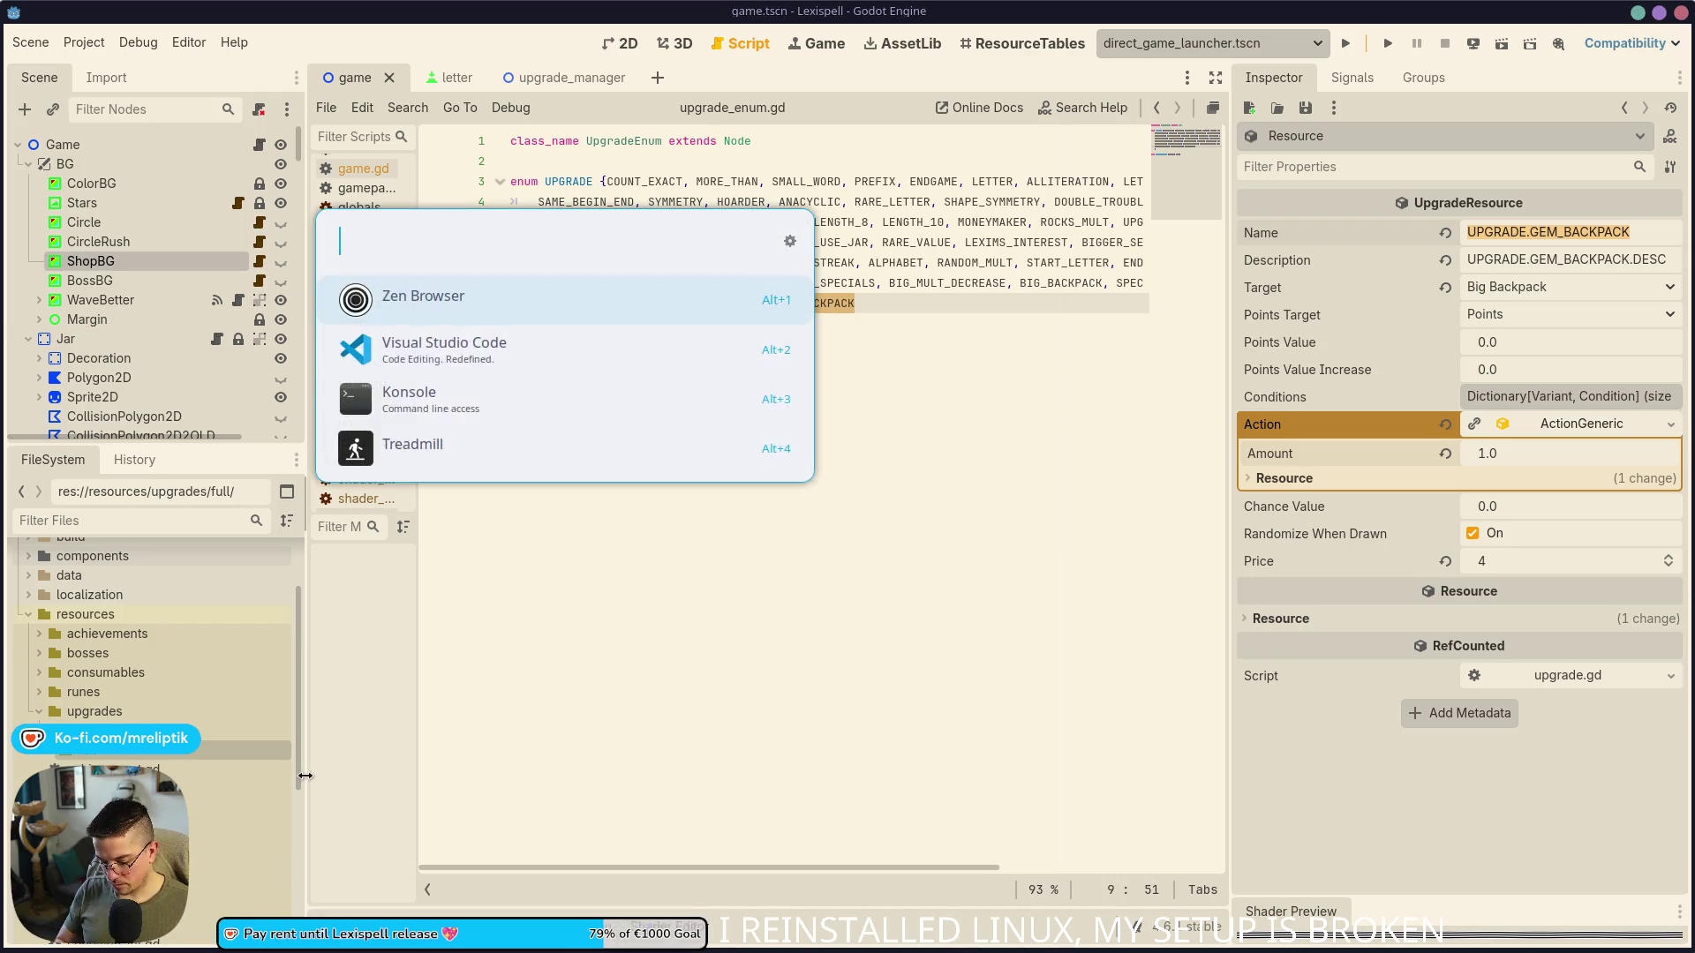
{"action": "type", "text": "zen"}
{"action": "key", "text": "Return"}
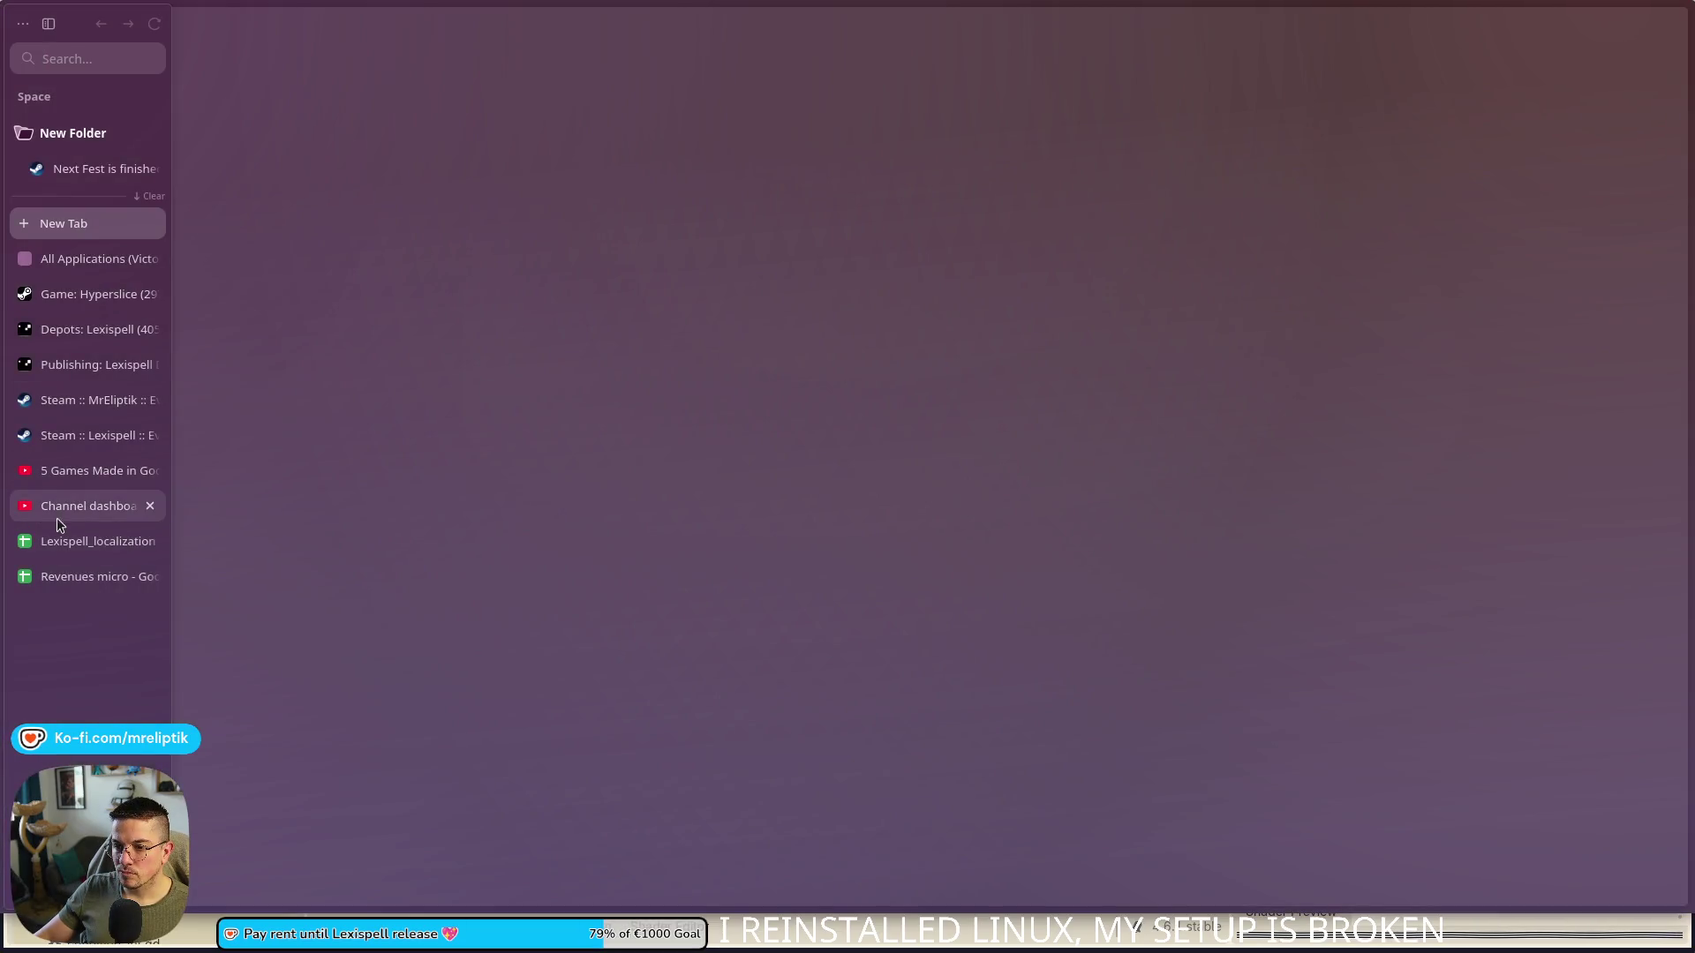
{"action": "left_click", "coordinate": [58, 541]}
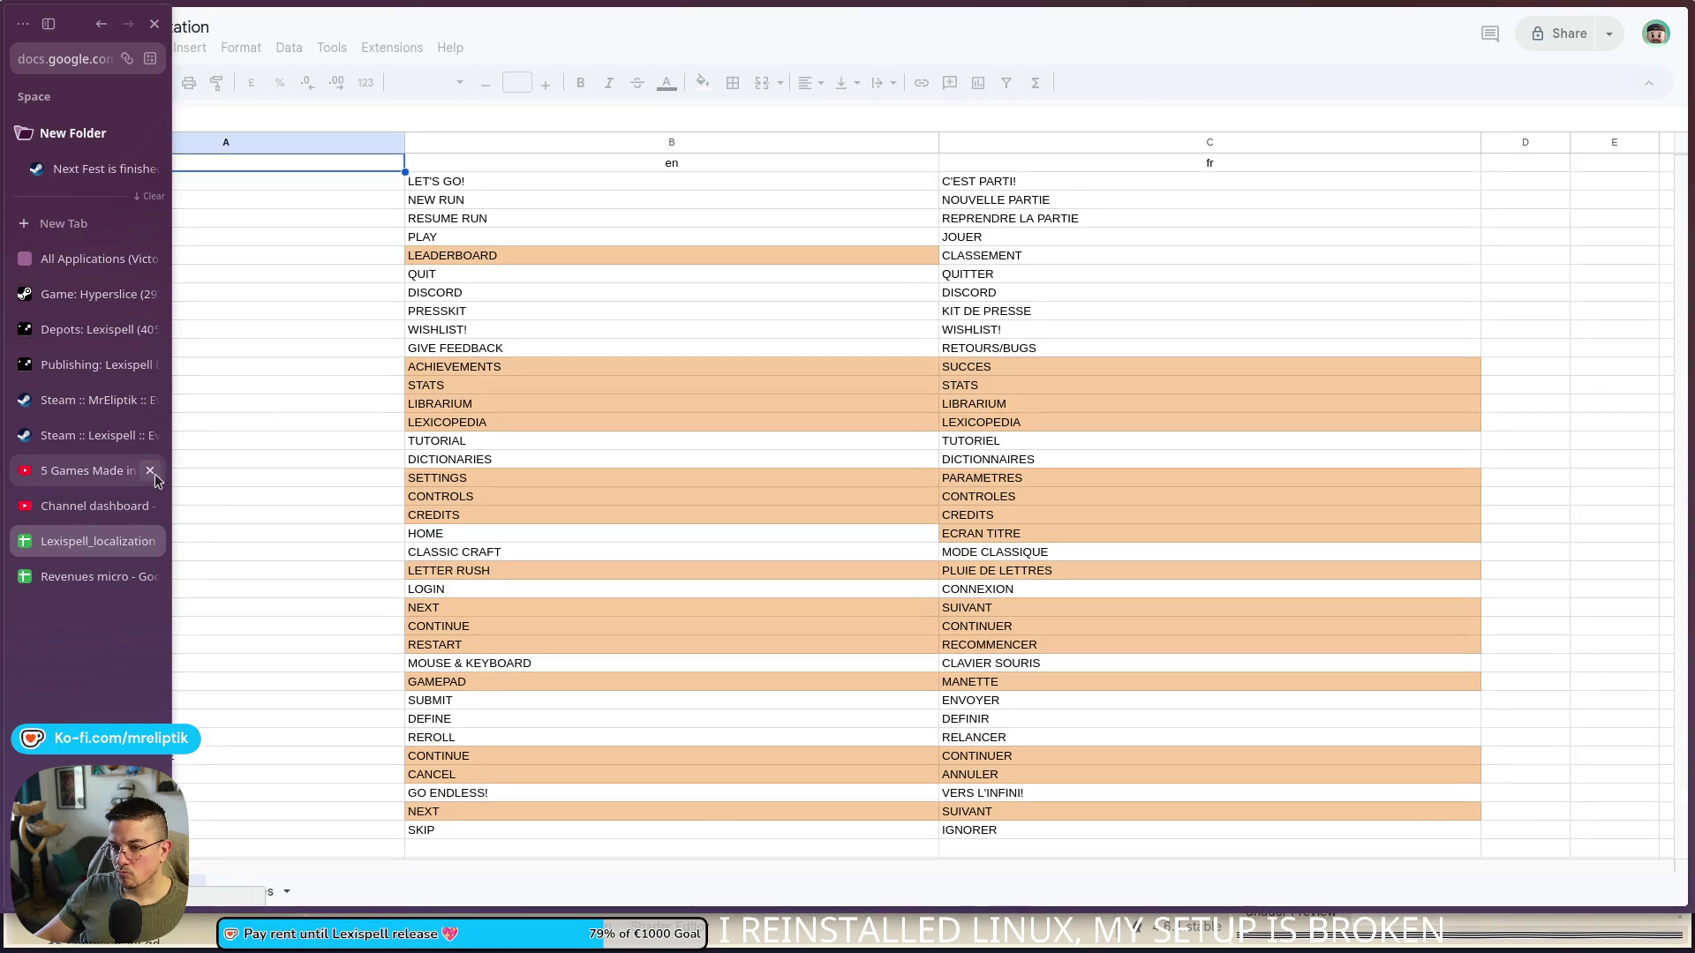
{"action": "left_click", "coordinate": [148, 471]}
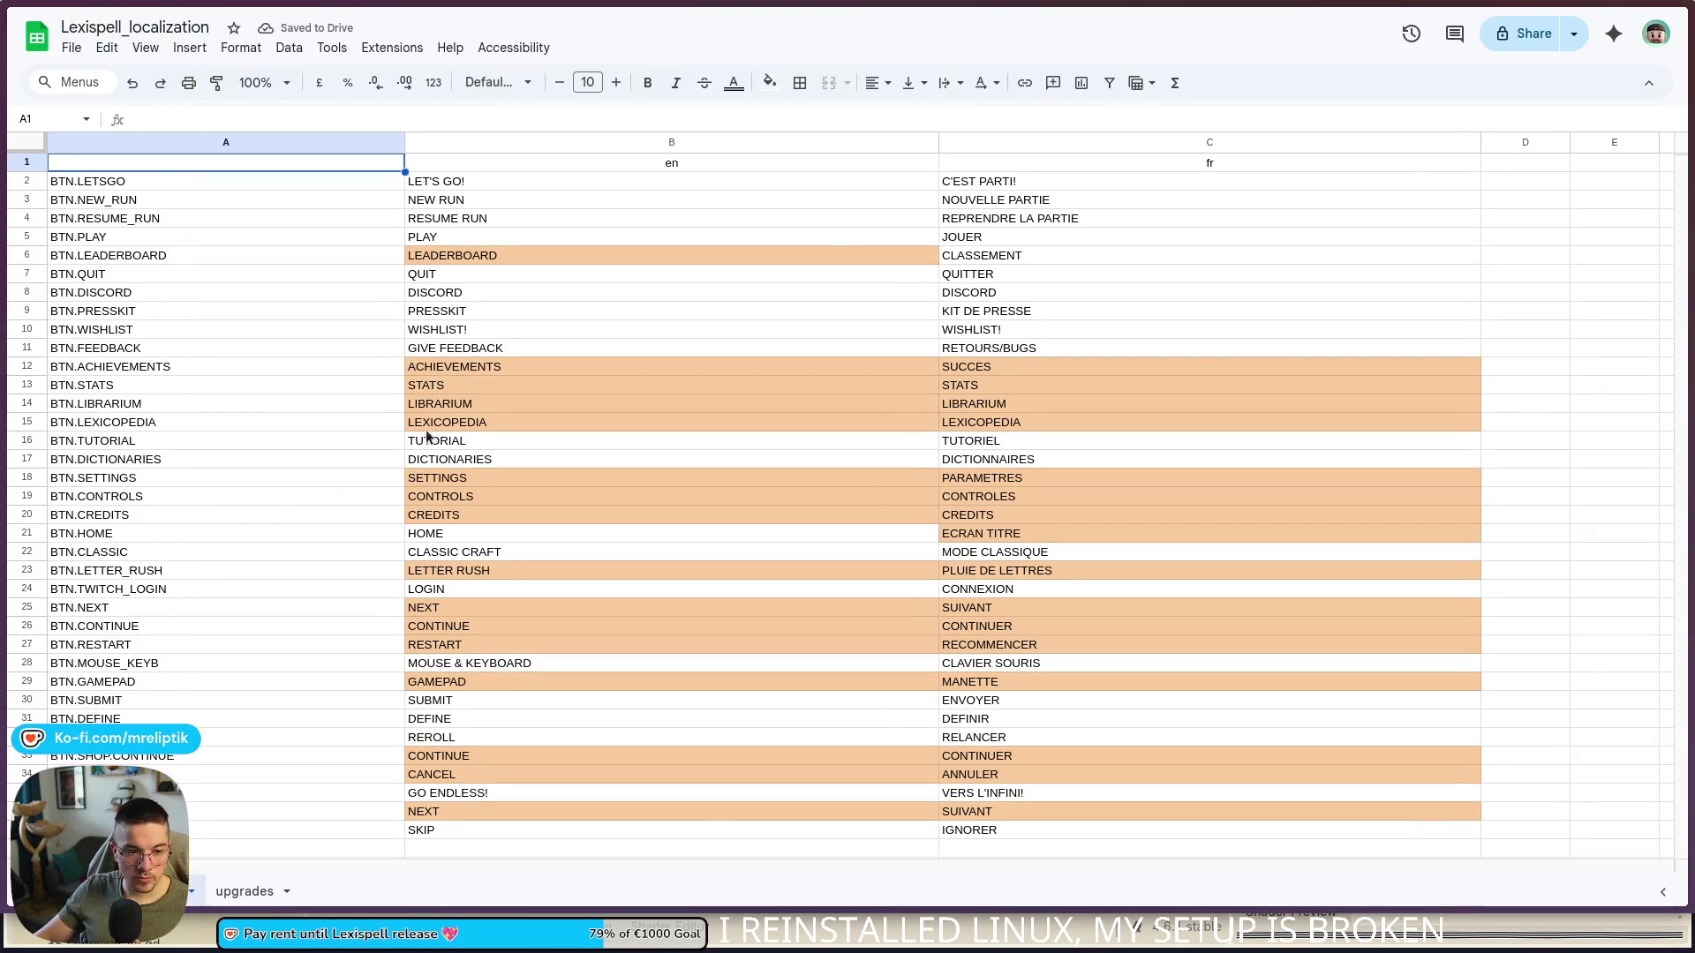
Scroll down the sheet to the upgrade rows such as UPGRADE.BIG_BACKPACK
{"action": "scroll", "coordinate": [422, 433], "scroll_direction": "down", "scroll_amount": 15}
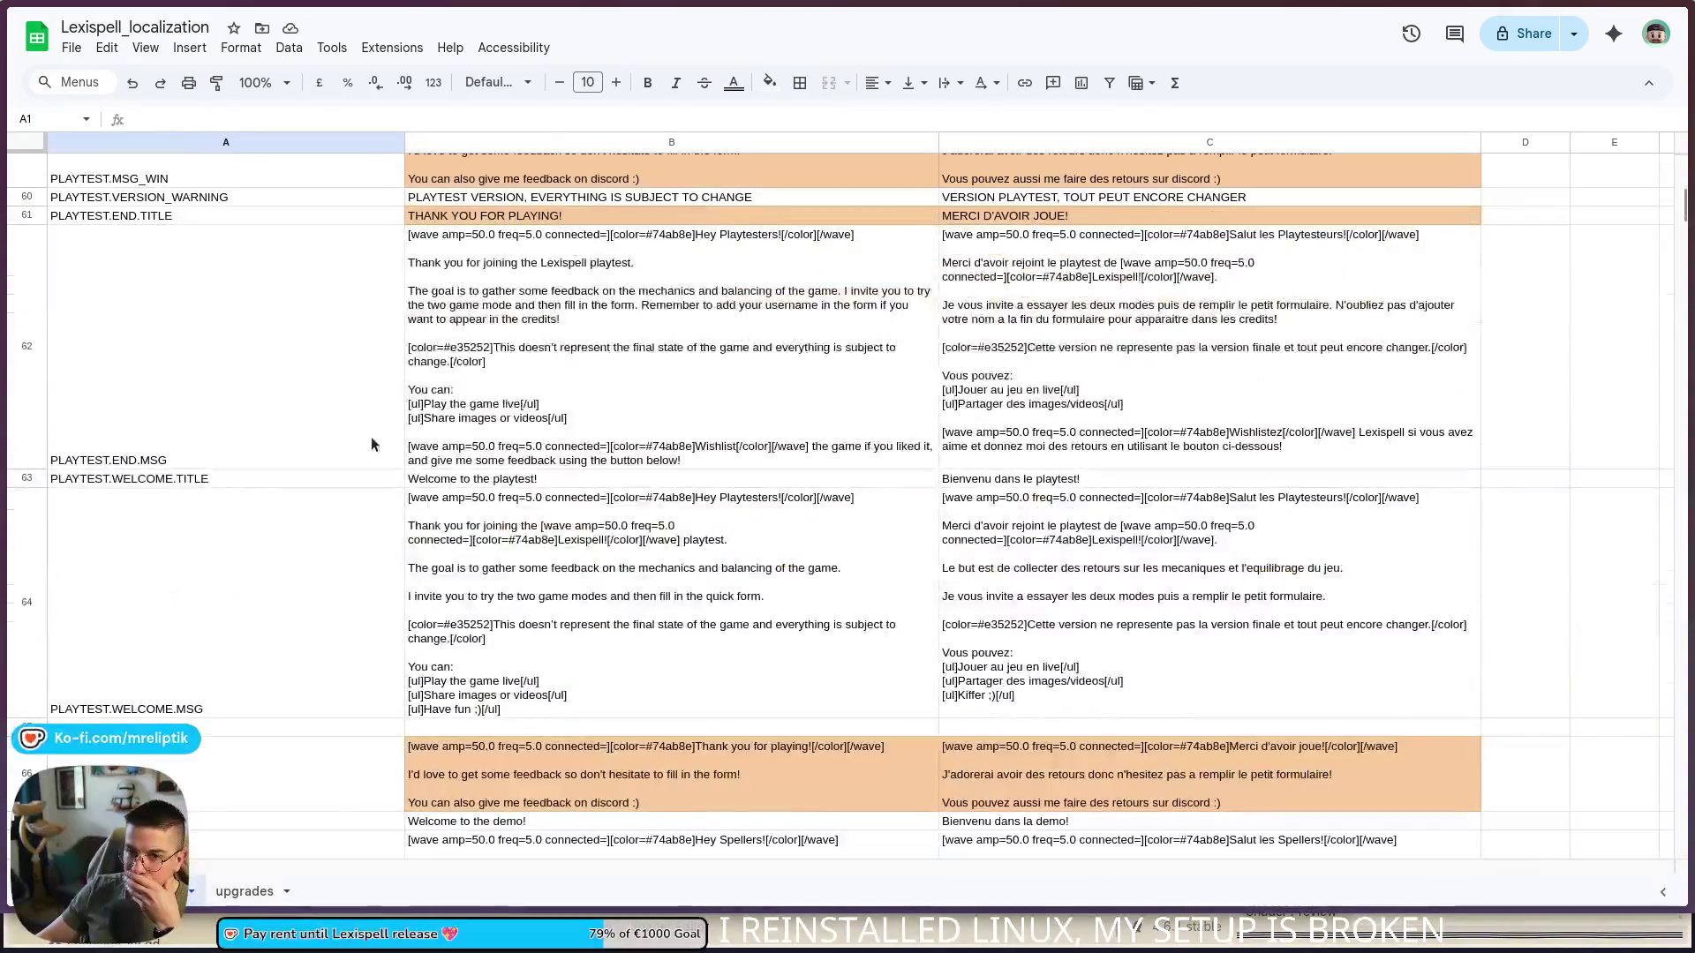
{"action": "scroll", "coordinate": [369, 442], "scroll_direction": "down", "scroll_amount": 20}
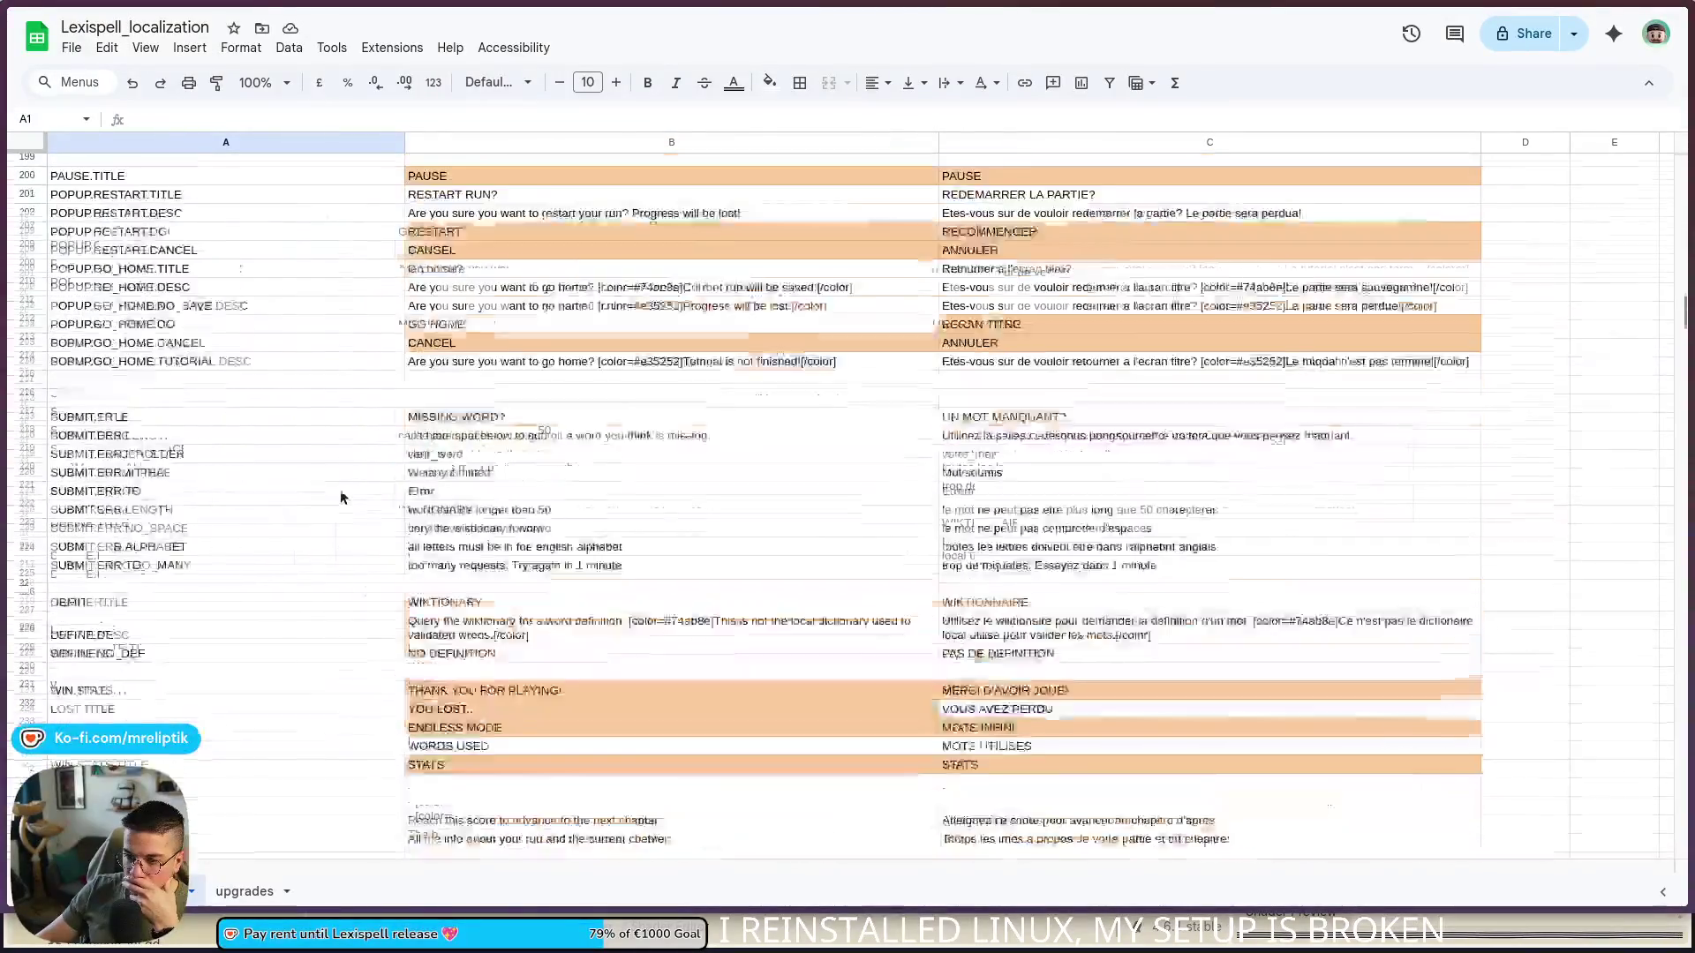
{"action": "scroll", "coordinate": [341, 485], "scroll_direction": "down", "scroll_amount": 5}
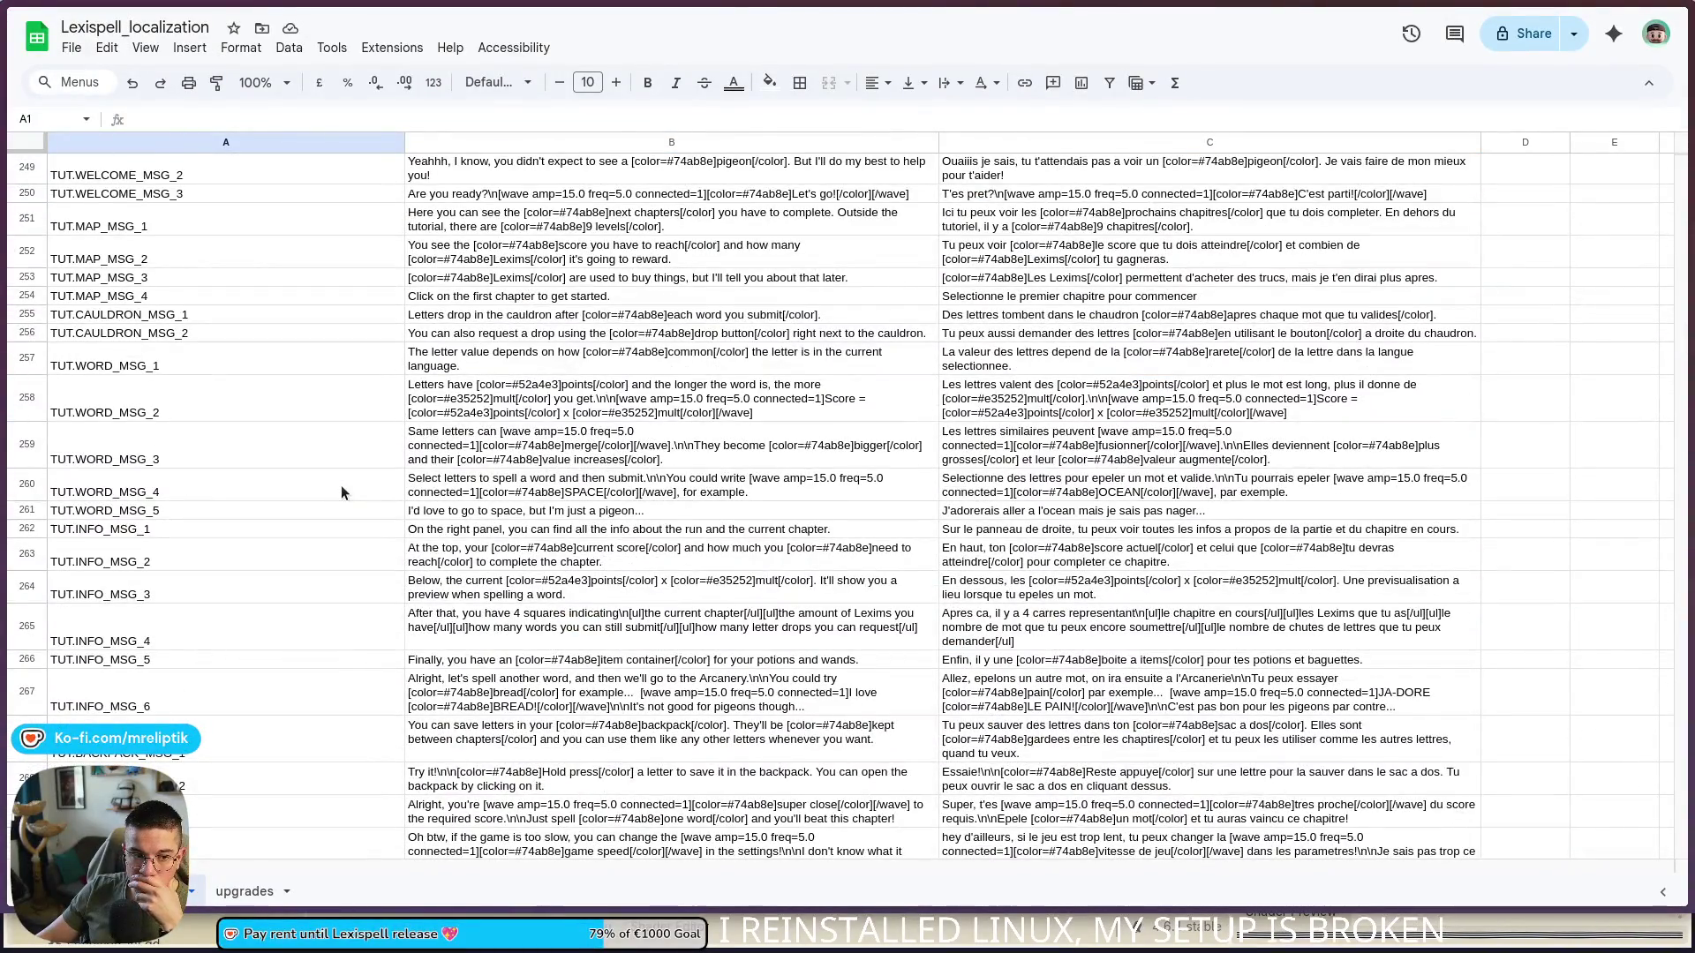
{"action": "mouse_move", "coordinate": [22, 294]}
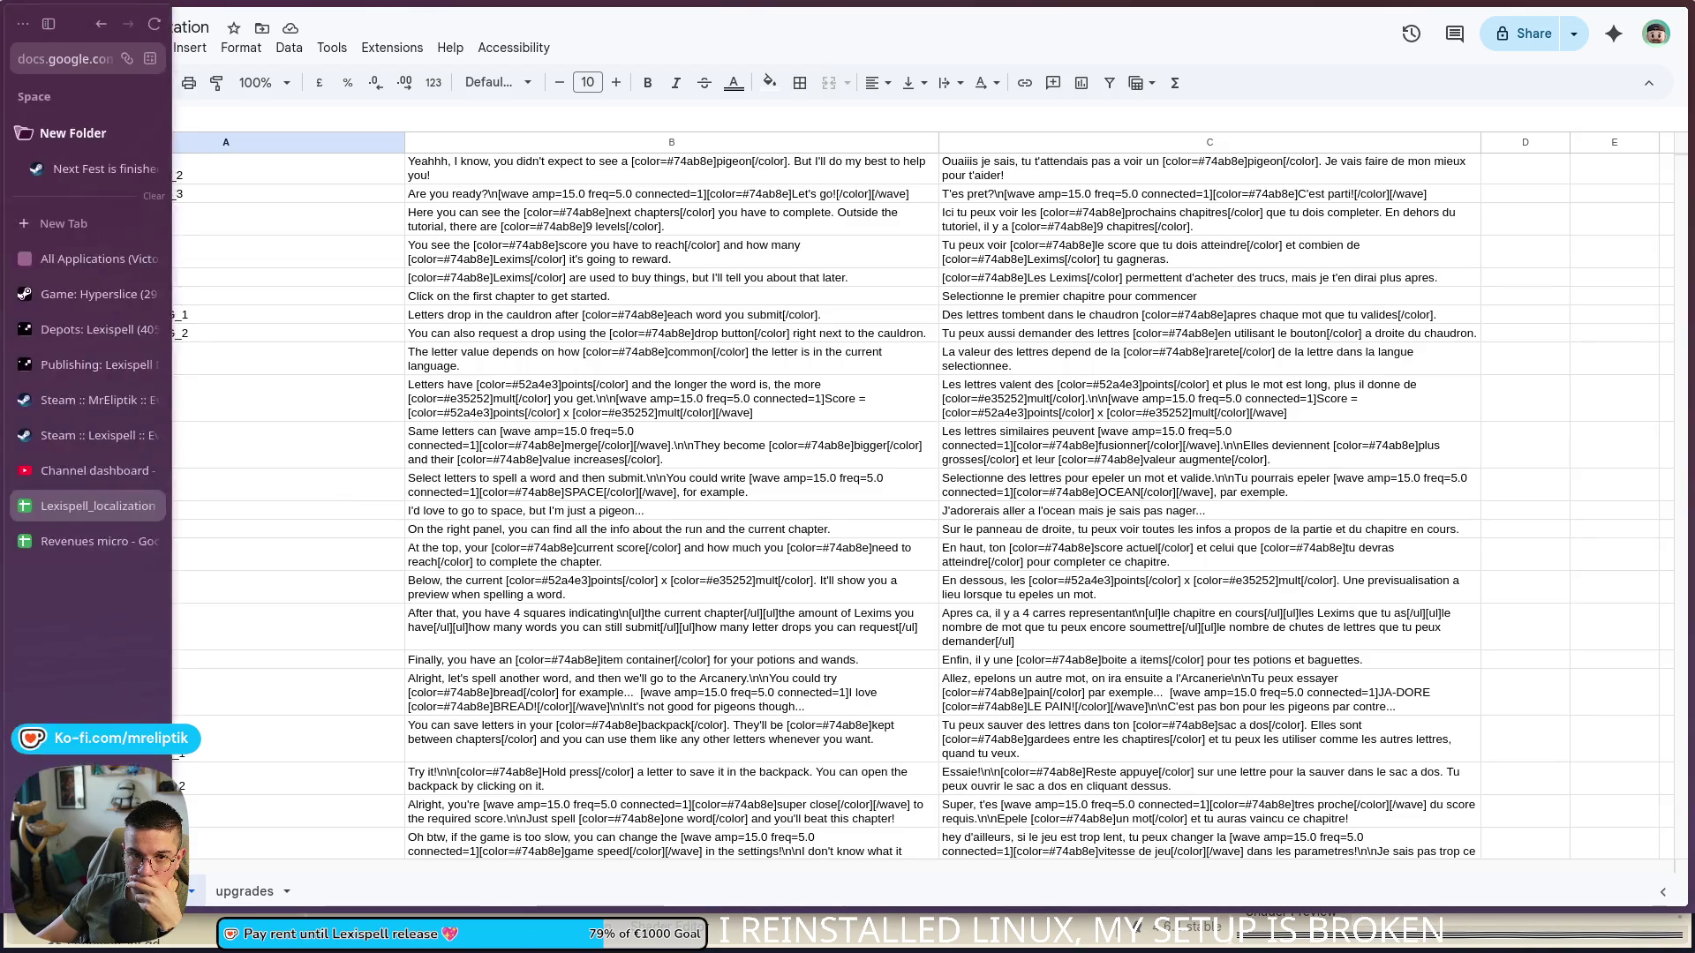
{"action": "scroll", "coordinate": [177, 494], "scroll_direction": "down", "scroll_amount": 10}
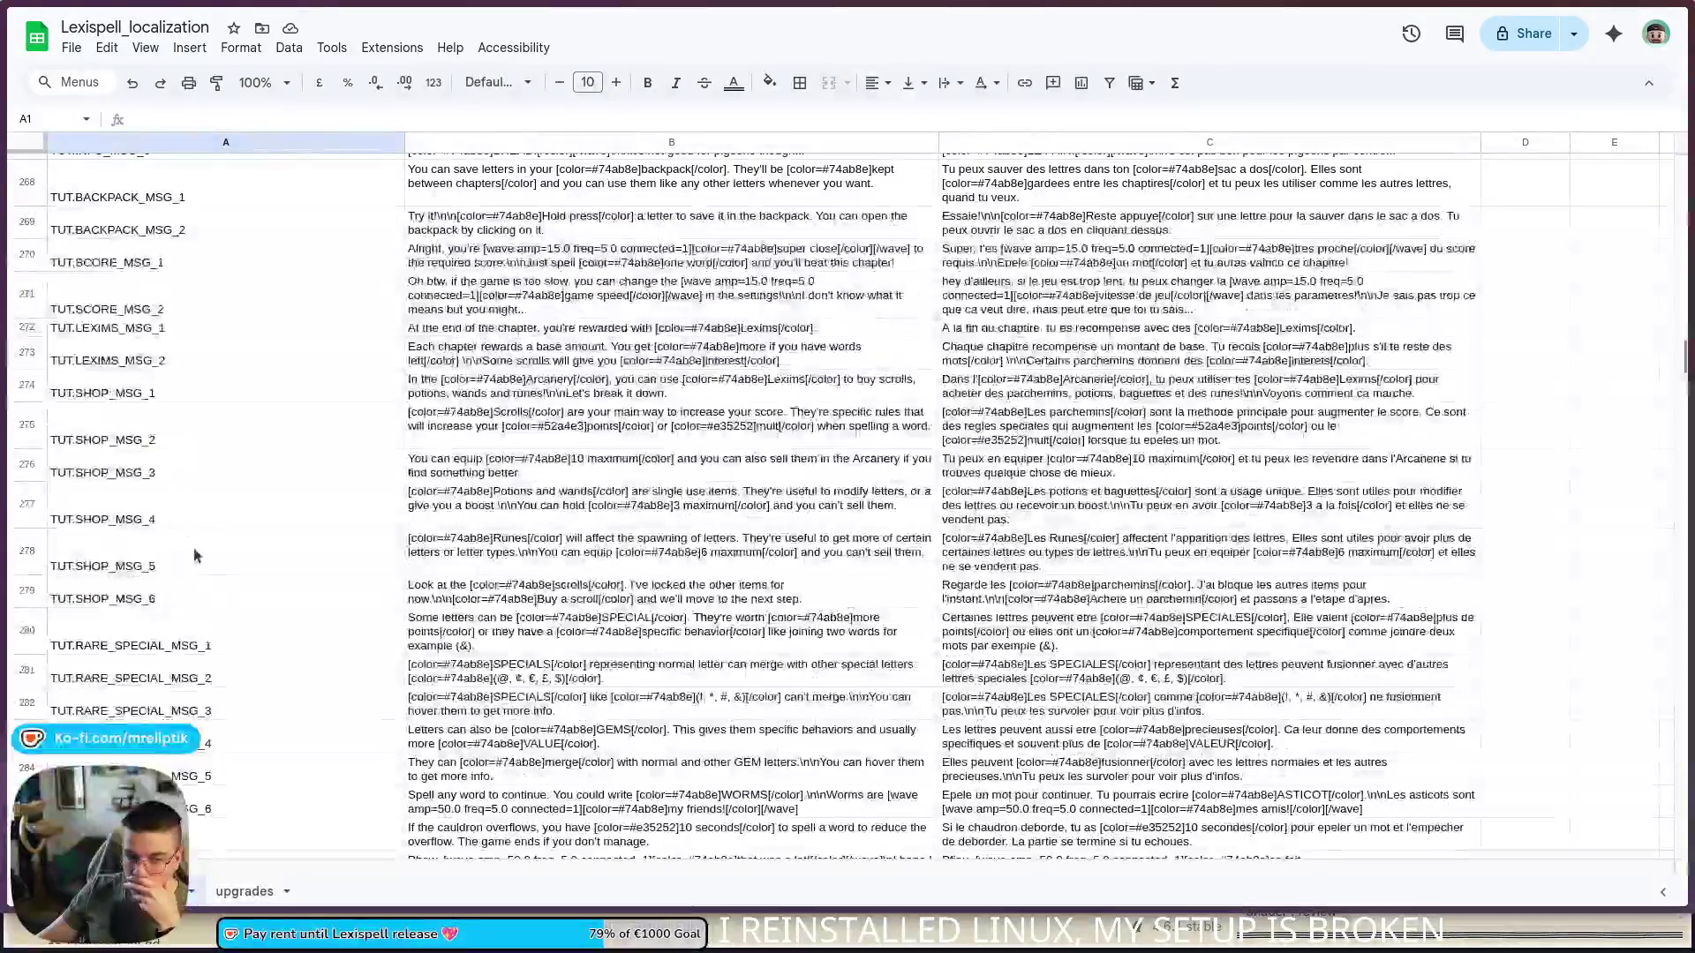
{"action": "scroll", "coordinate": [253, 595], "scroll_direction": "down", "scroll_amount": 20}
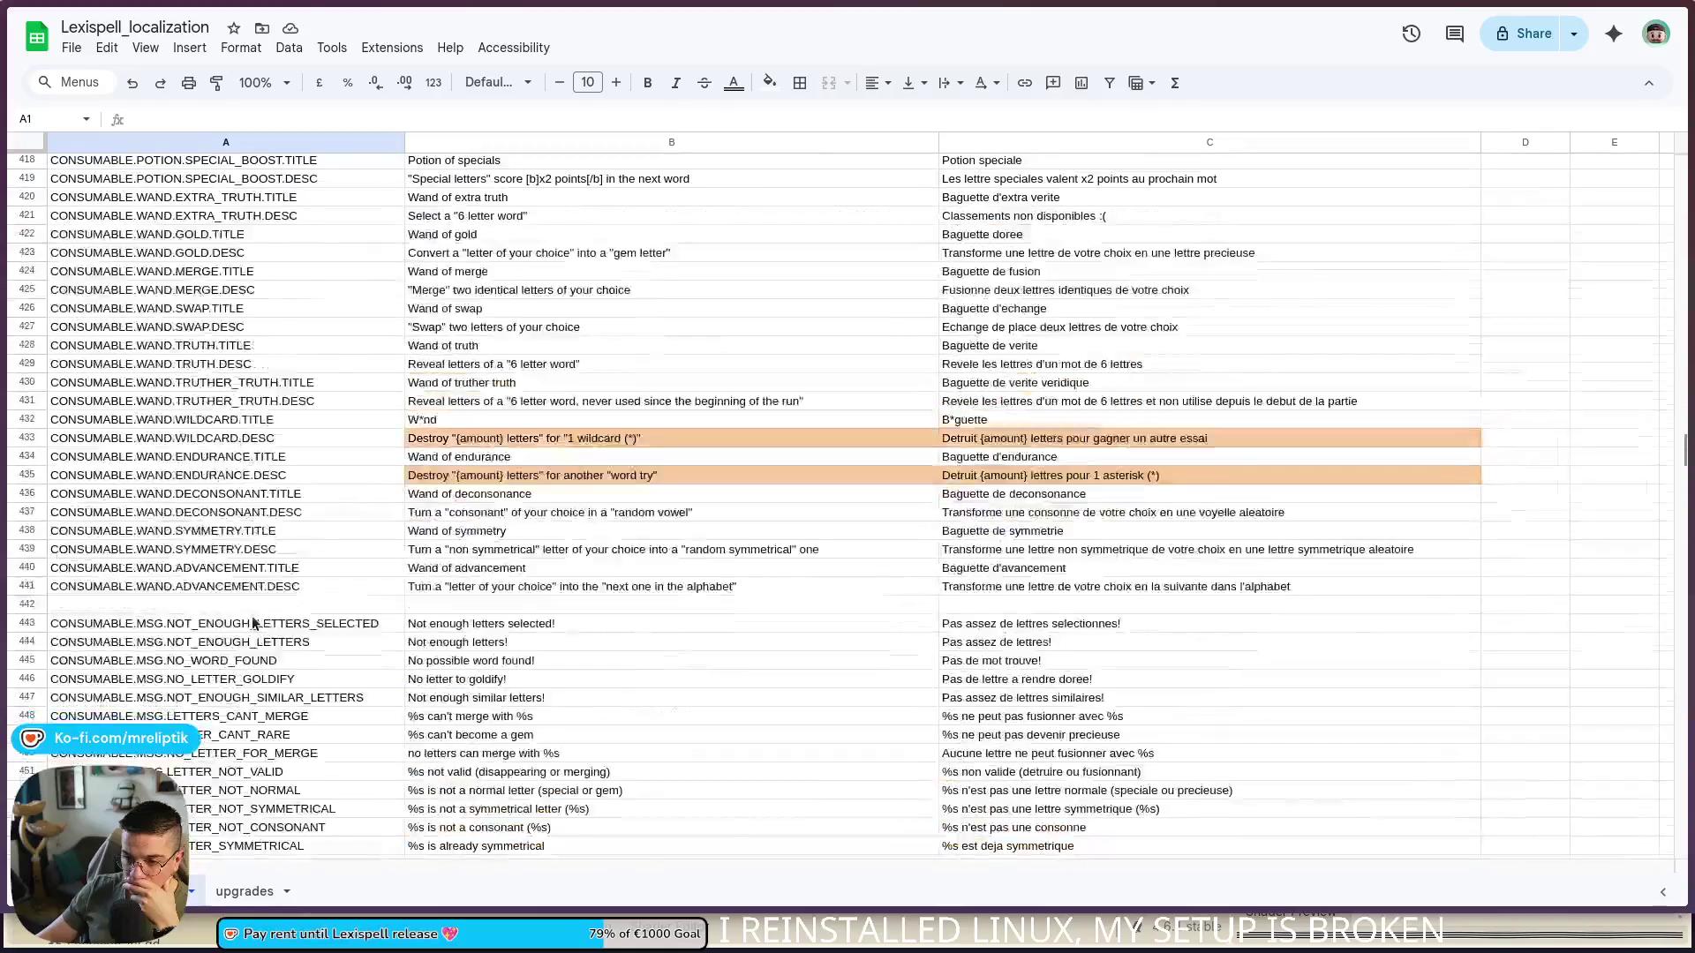
{"action": "scroll", "coordinate": [252, 617], "scroll_direction": "down", "scroll_amount": 20}
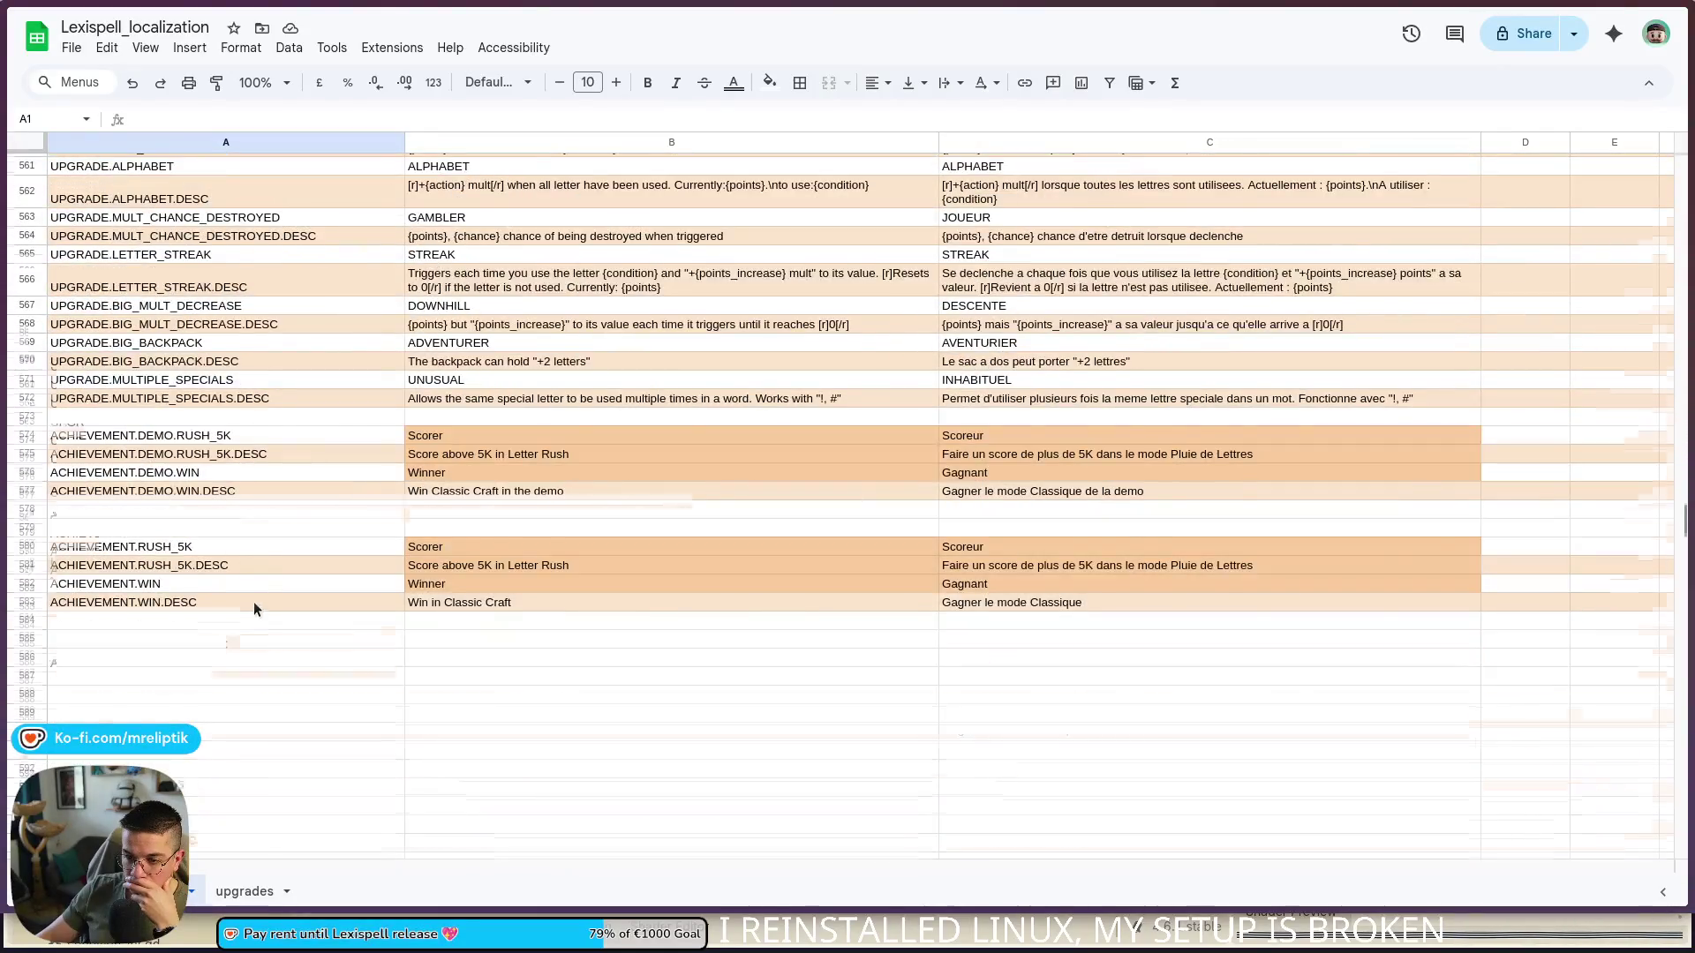
{"action": "scroll", "coordinate": [253, 612], "scroll_direction": "down", "scroll_amount": 2}
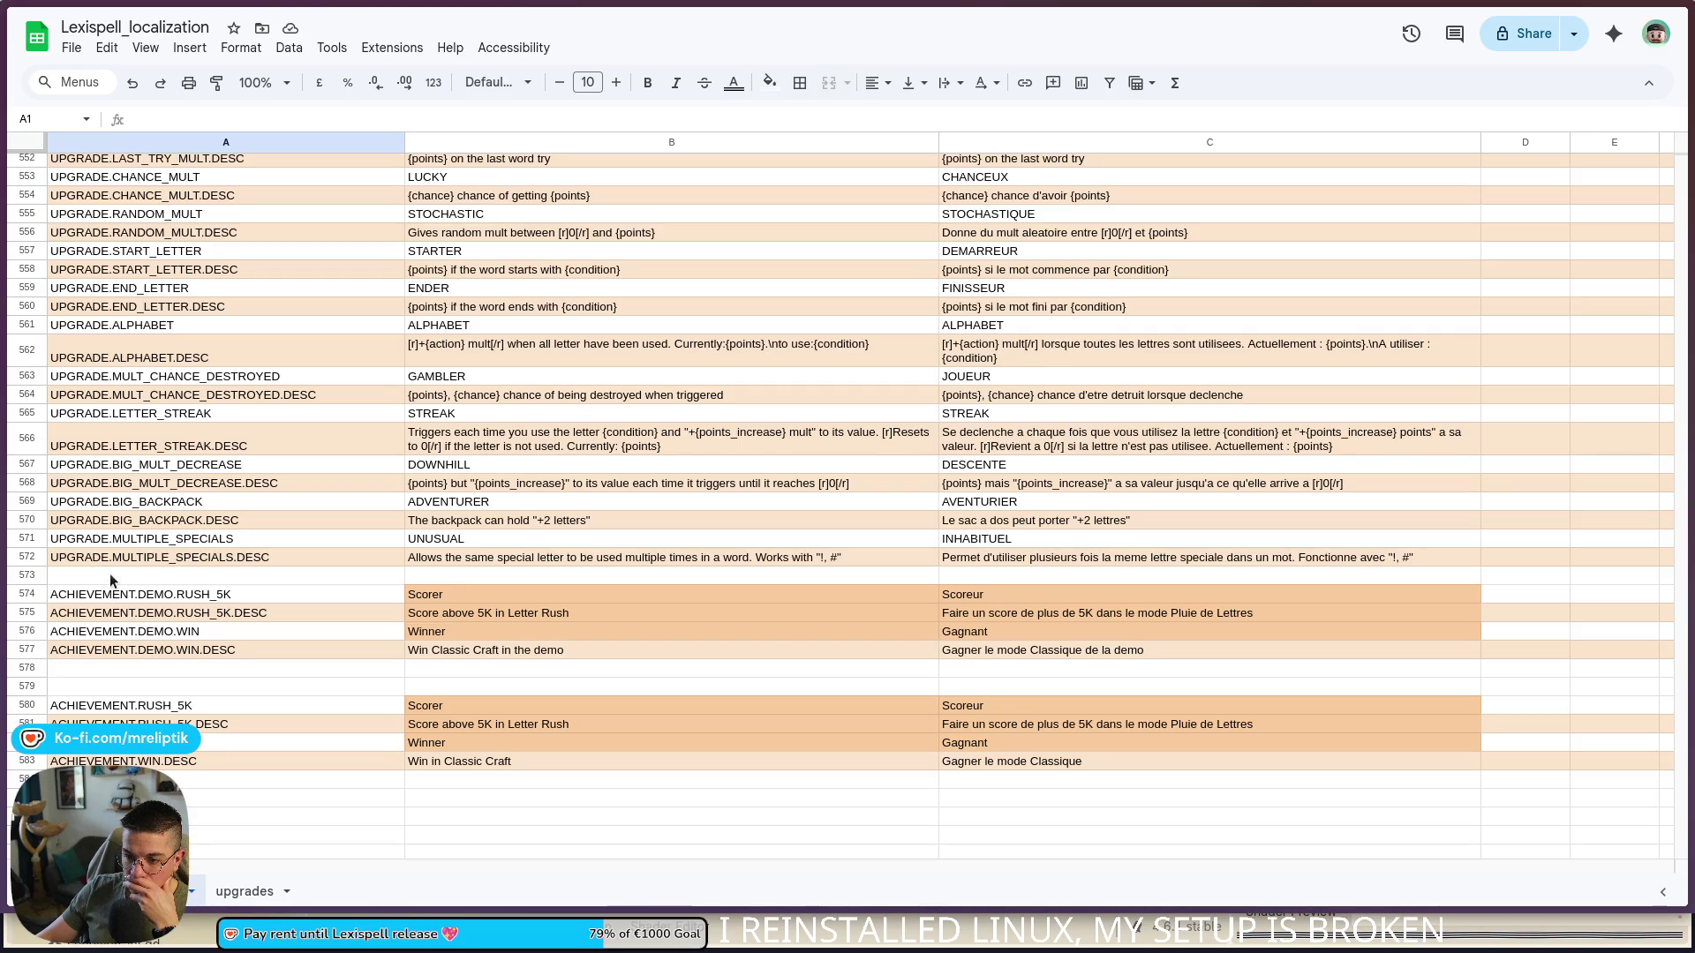
Insert several blank rows above row 573, after the MULTIPLE_SPECIALS entries
{"action": "right_click", "coordinate": [59, 580]}
{"action": "left_click", "coordinate": [188, 390]}
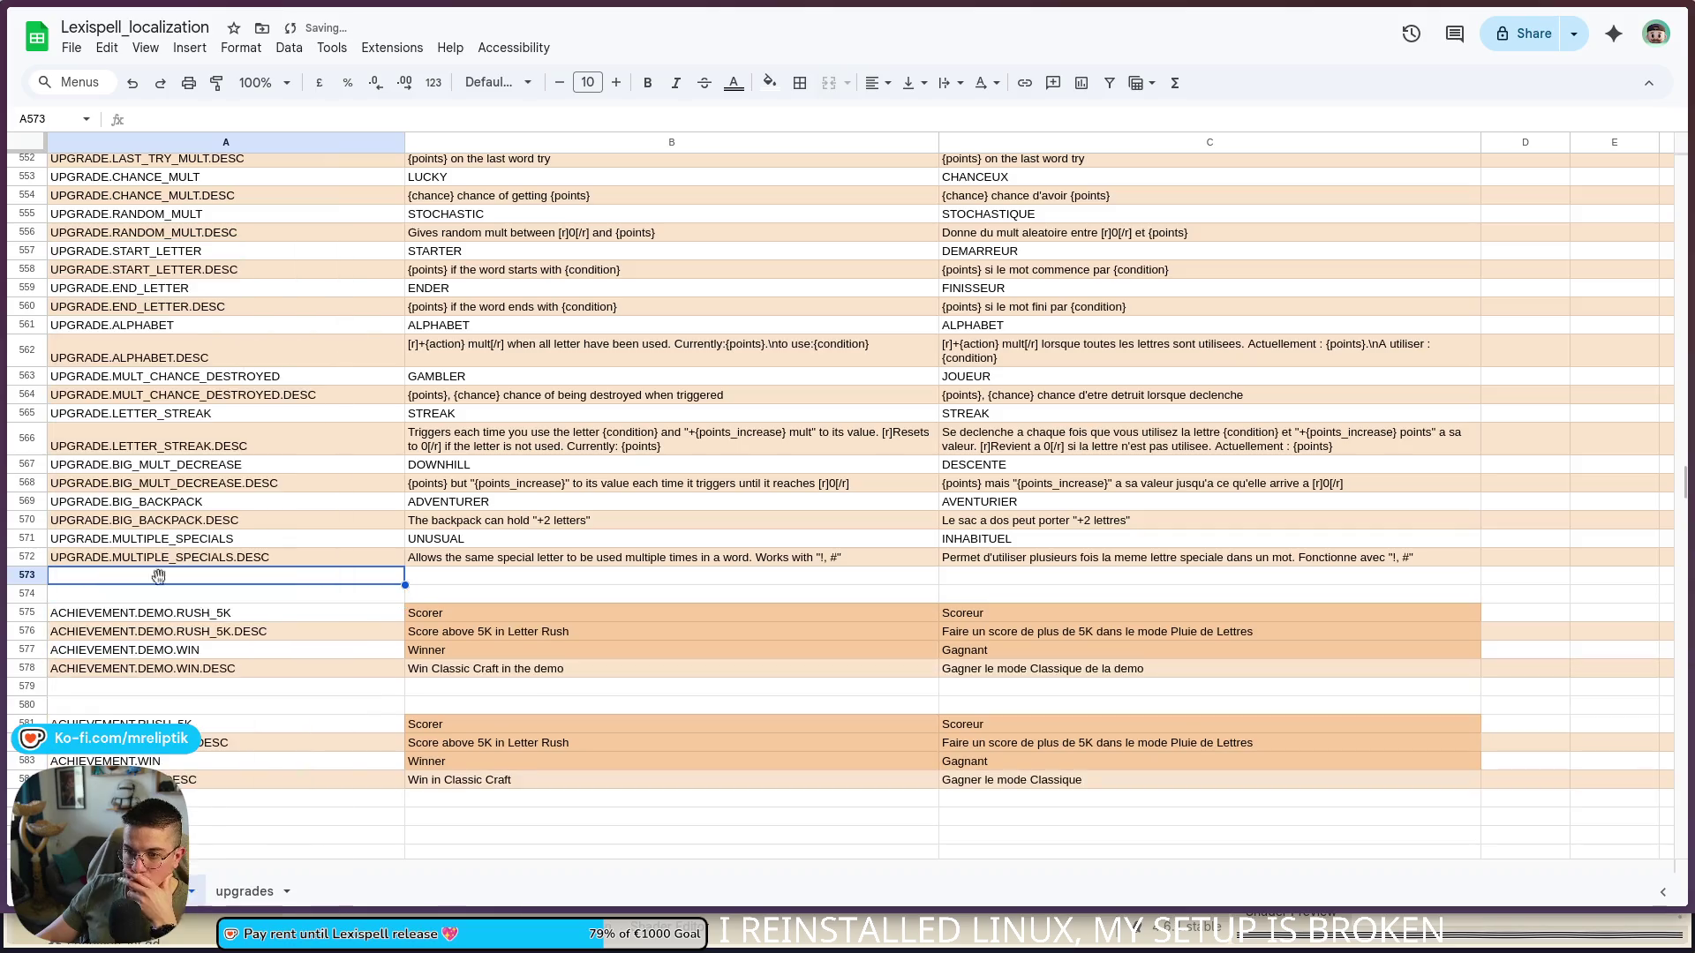
{"action": "right_click", "coordinate": [101, 575]}
{"action": "left_click", "coordinate": [168, 389]}
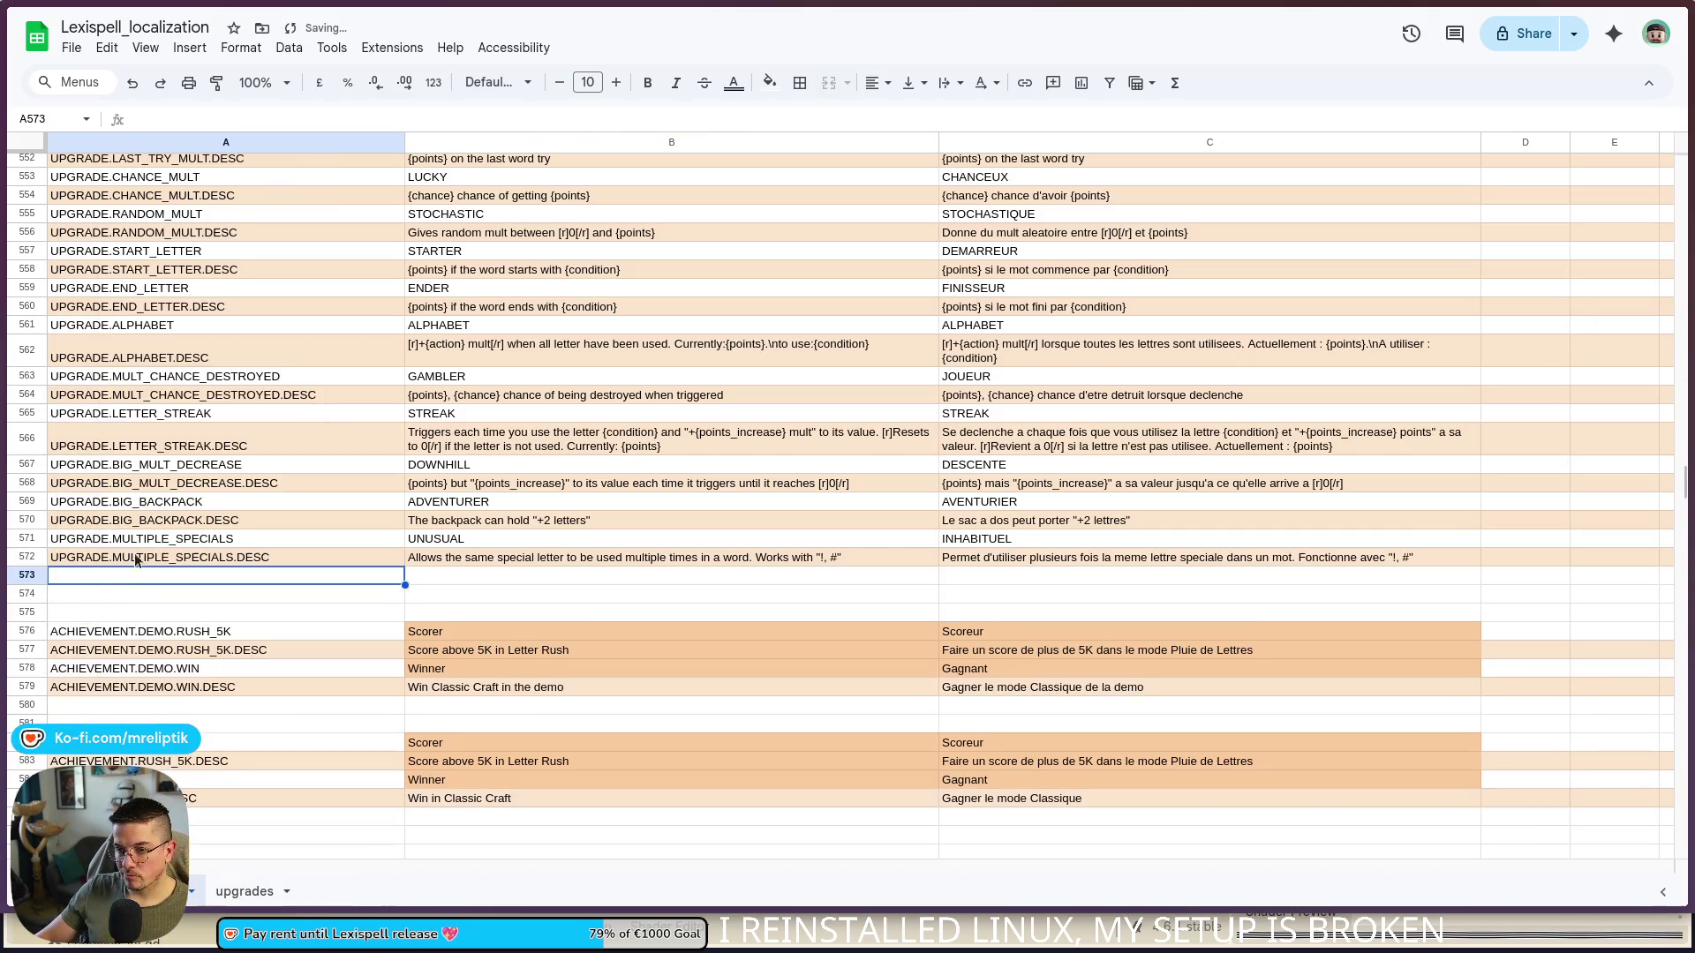
{"action": "left_click_drag", "start_coordinate": [123, 593], "coordinate": [119, 580]}
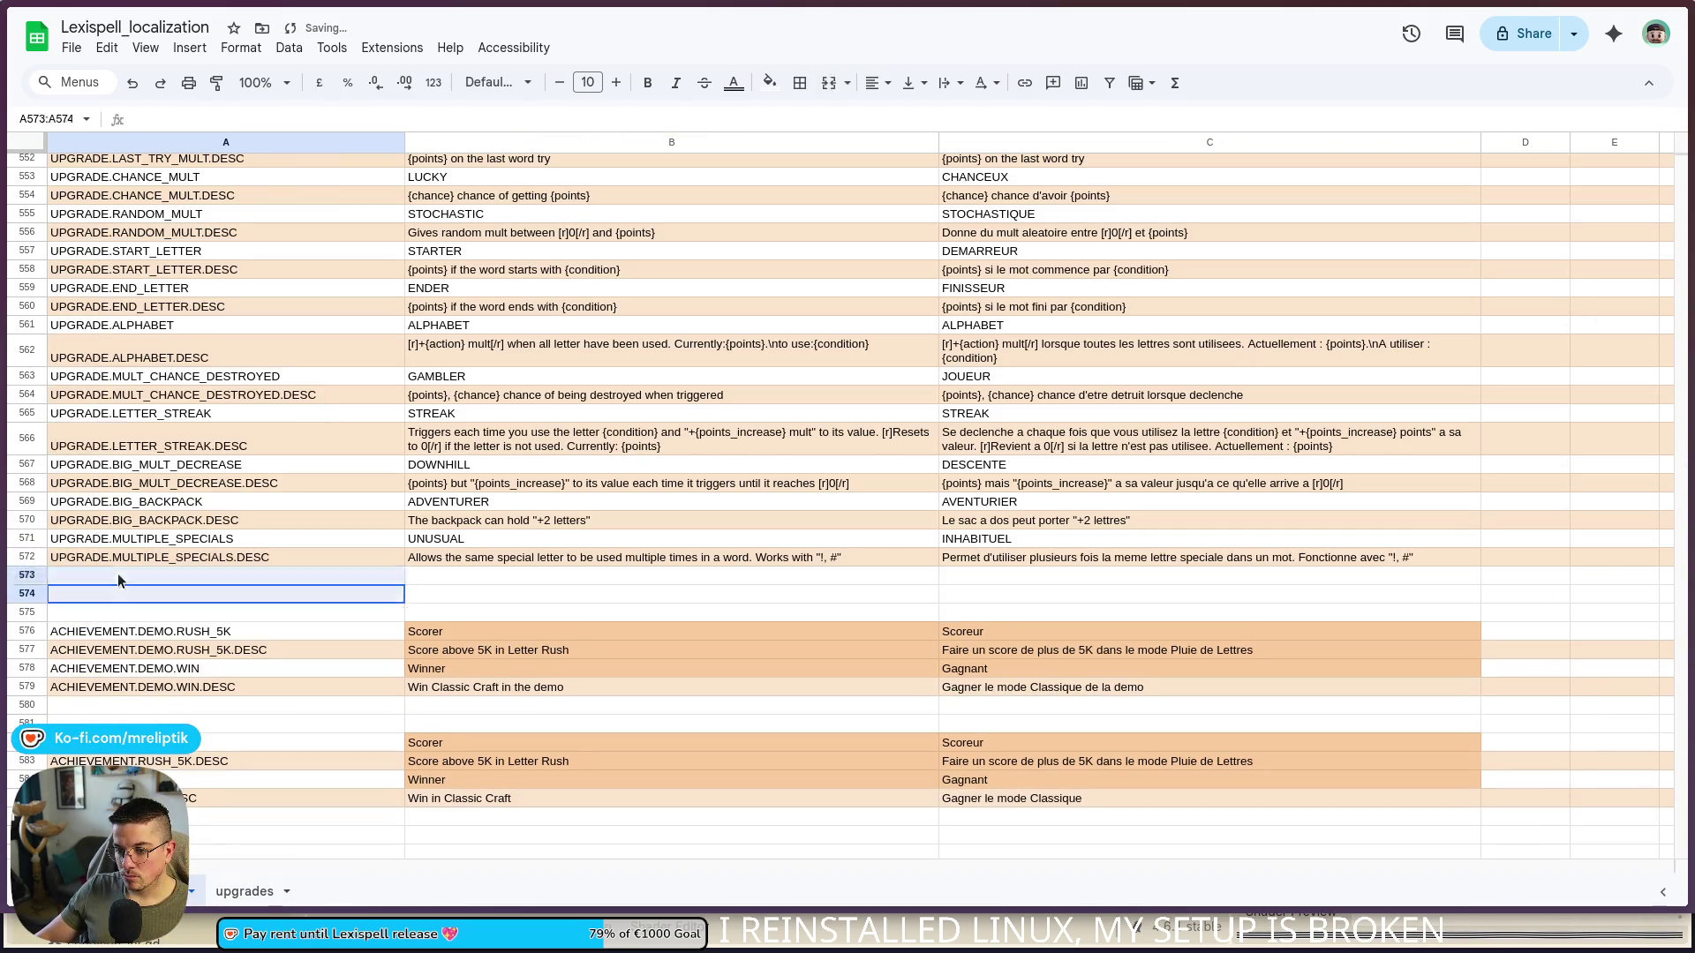
{"action": "right_click", "coordinate": [119, 580]}
{"action": "left_click", "coordinate": [186, 432]}
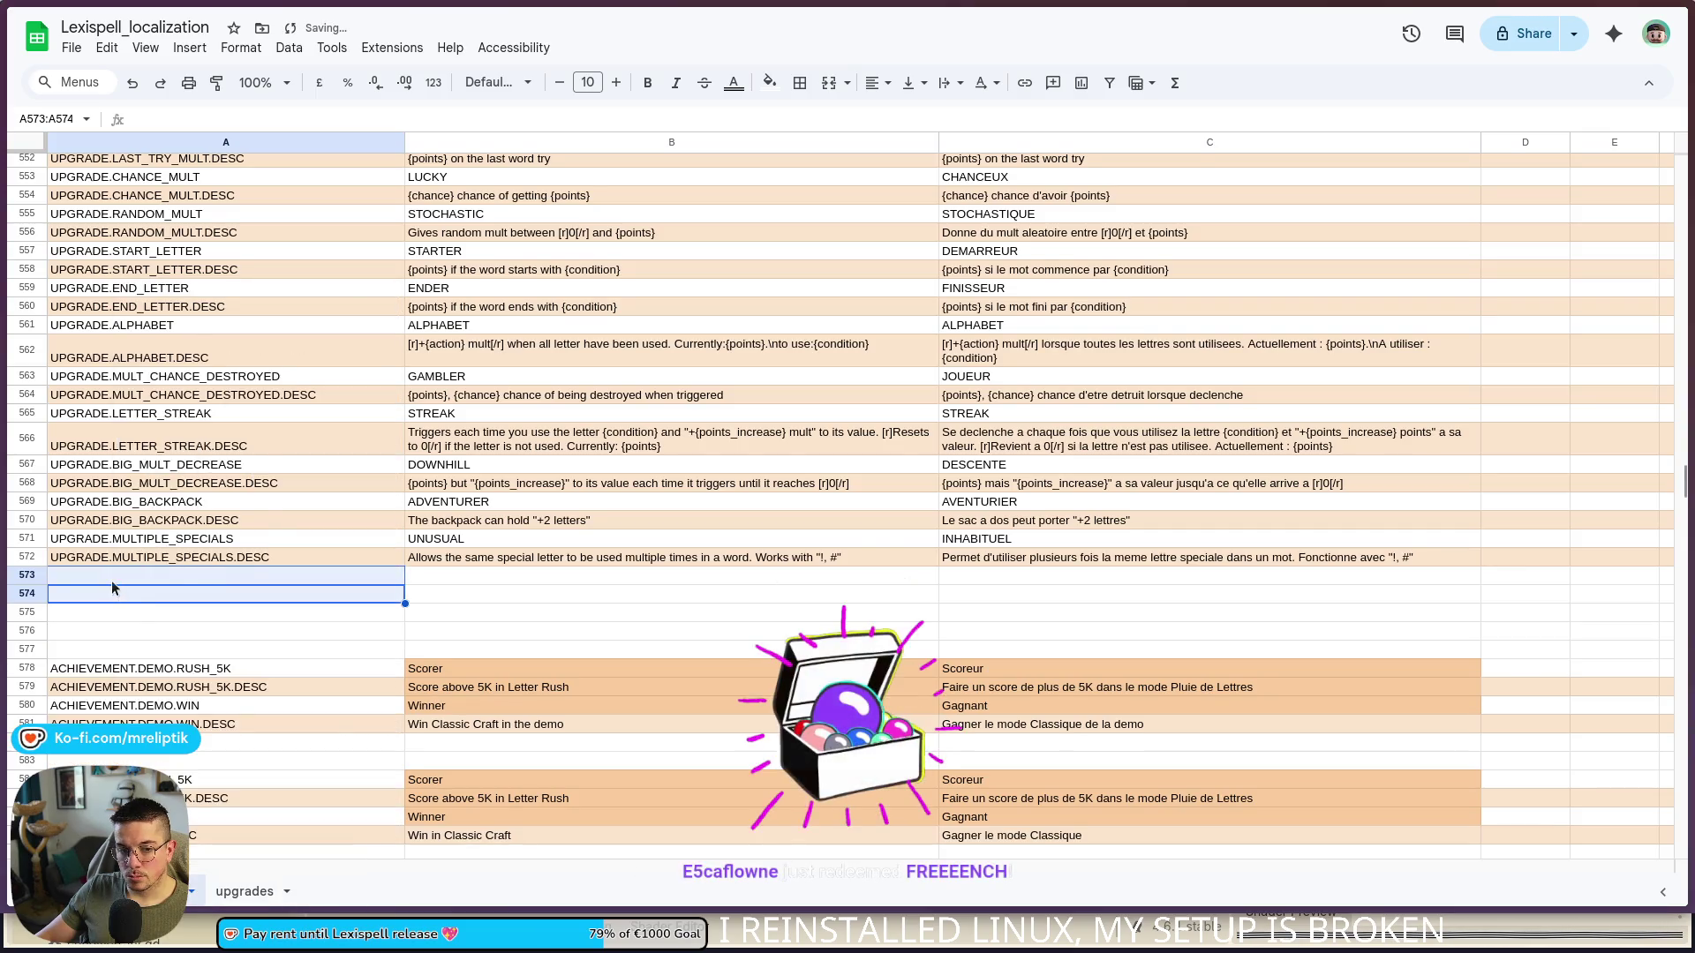
{"action": "right_click", "coordinate": [112, 587]}
{"action": "left_click", "coordinate": [168, 433]}
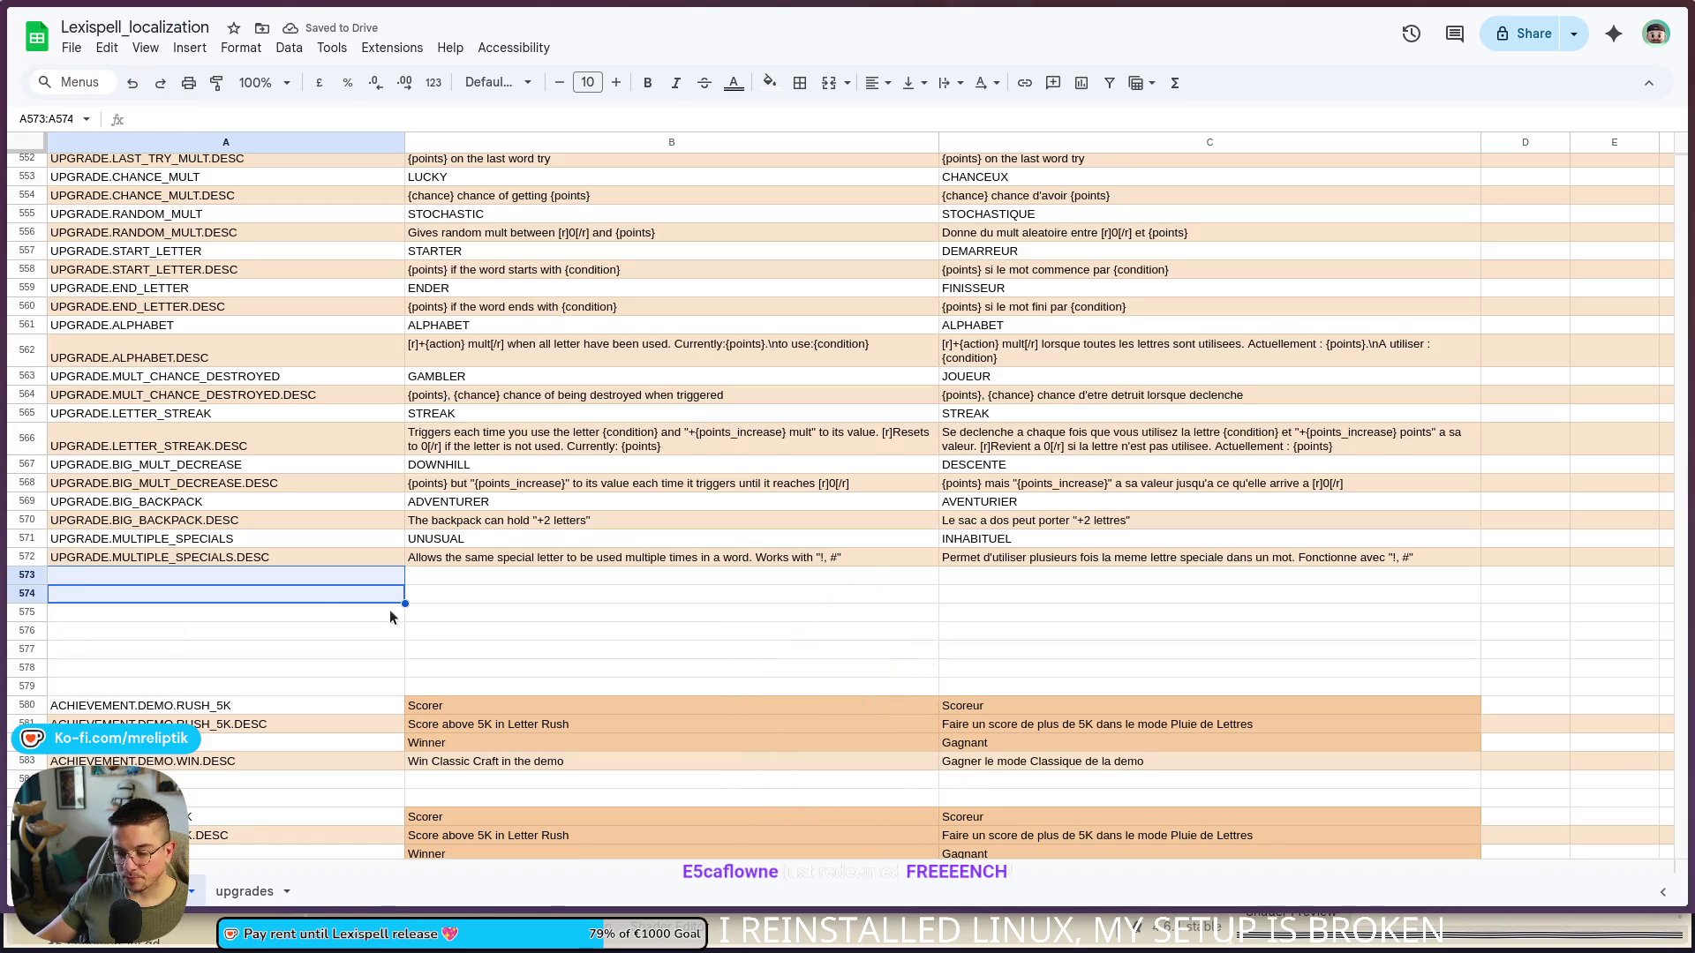
Enter UPGRADE.GEM_BACKPACK in A573 and UPGRADE.GEM_BACKPACK.DESC in A574
{"action": "left_click", "coordinate": [299, 576]}
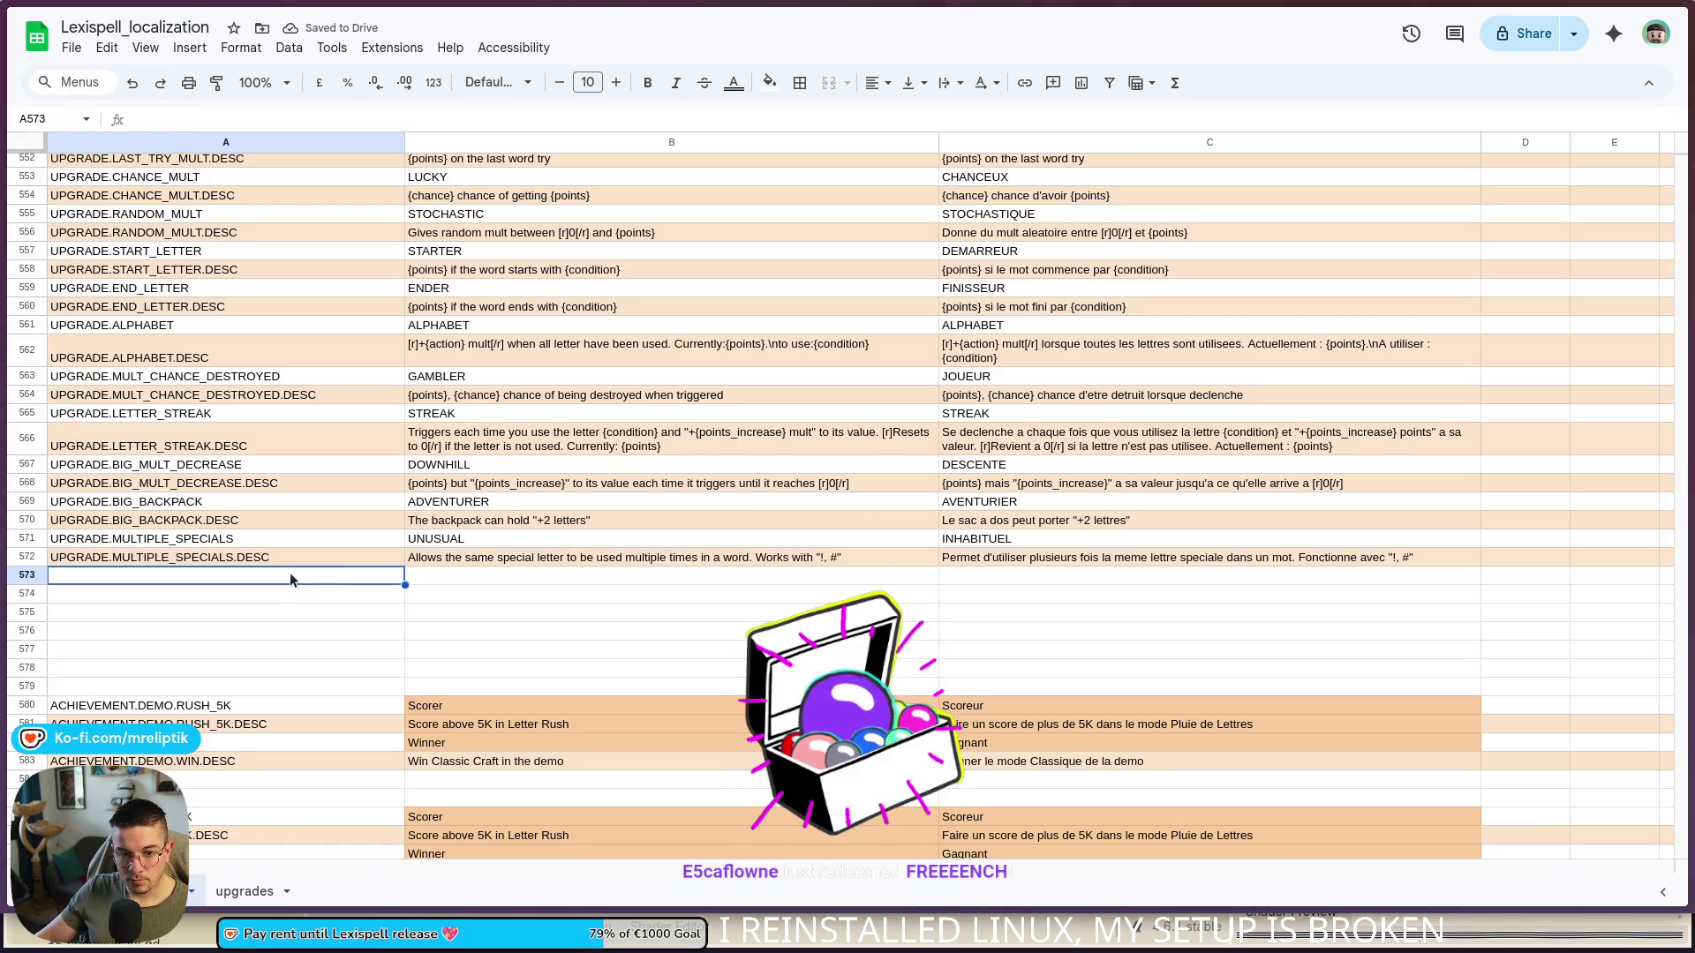
{"action": "key", "text": "ctrl+v"}
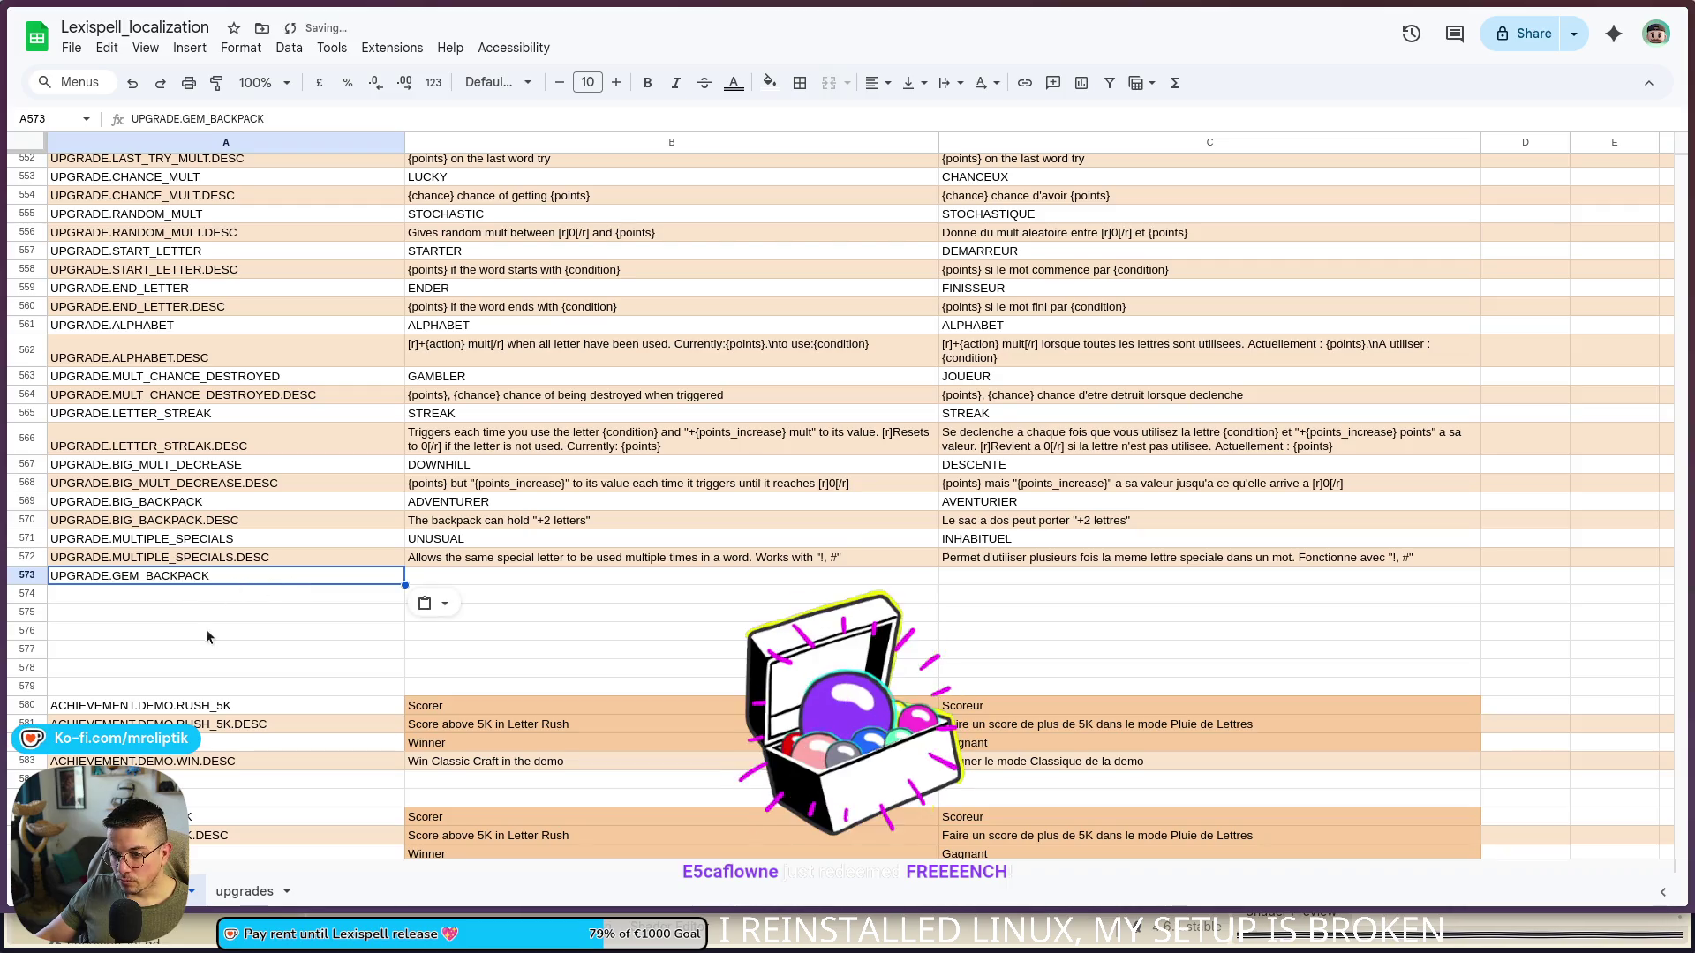
{"action": "left_click", "coordinate": [210, 597]}
{"action": "key", "text": "ctrl+v"}
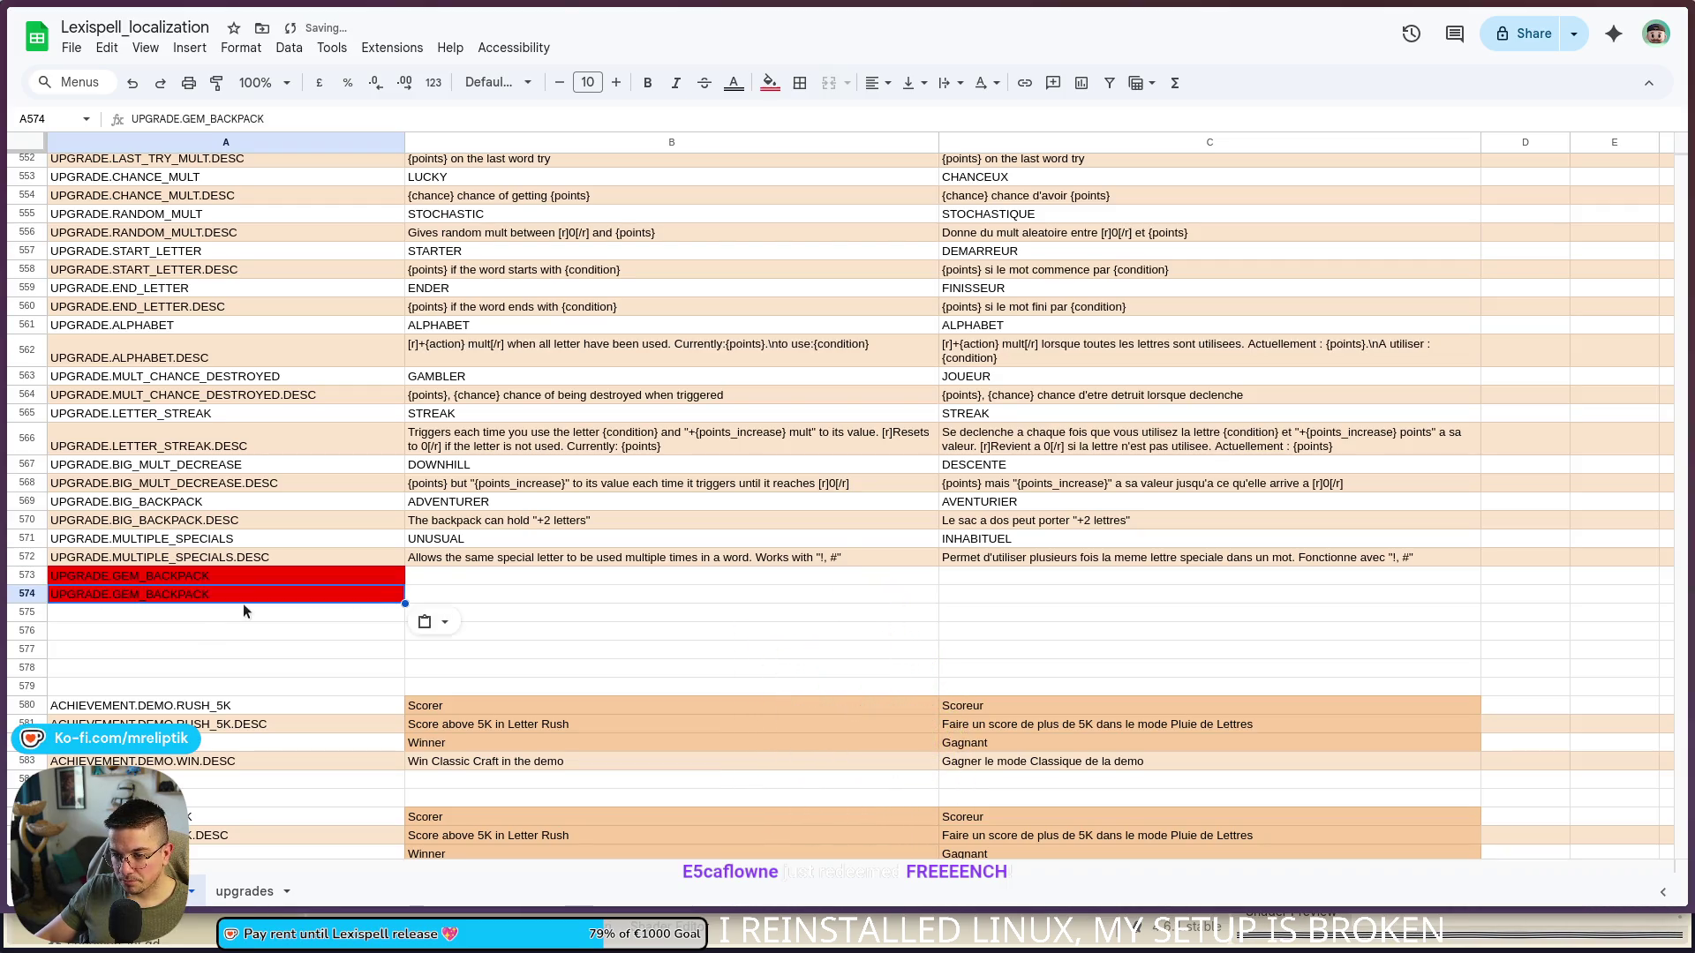
{"action": "double_click", "coordinate": [245, 597]}
{"action": "type", "text": ".DESC"}
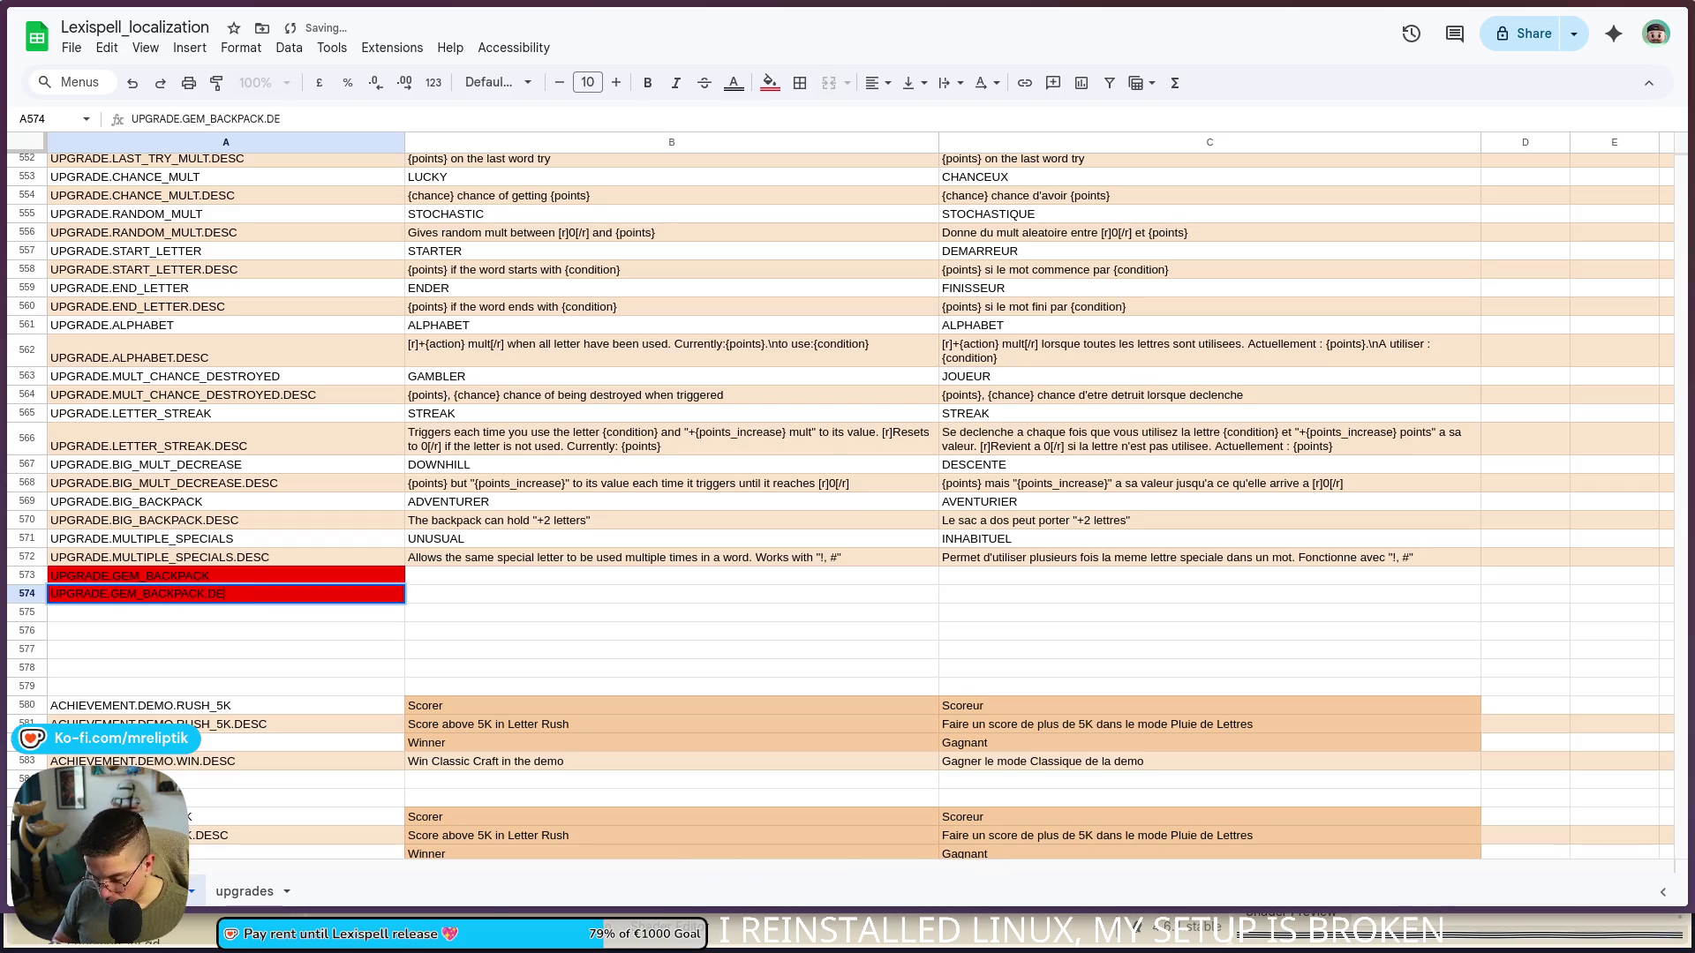
{"action": "key", "text": "Return"}
Enter MAGIPACK as the English name in B573
{"action": "left_click", "coordinate": [495, 576]}
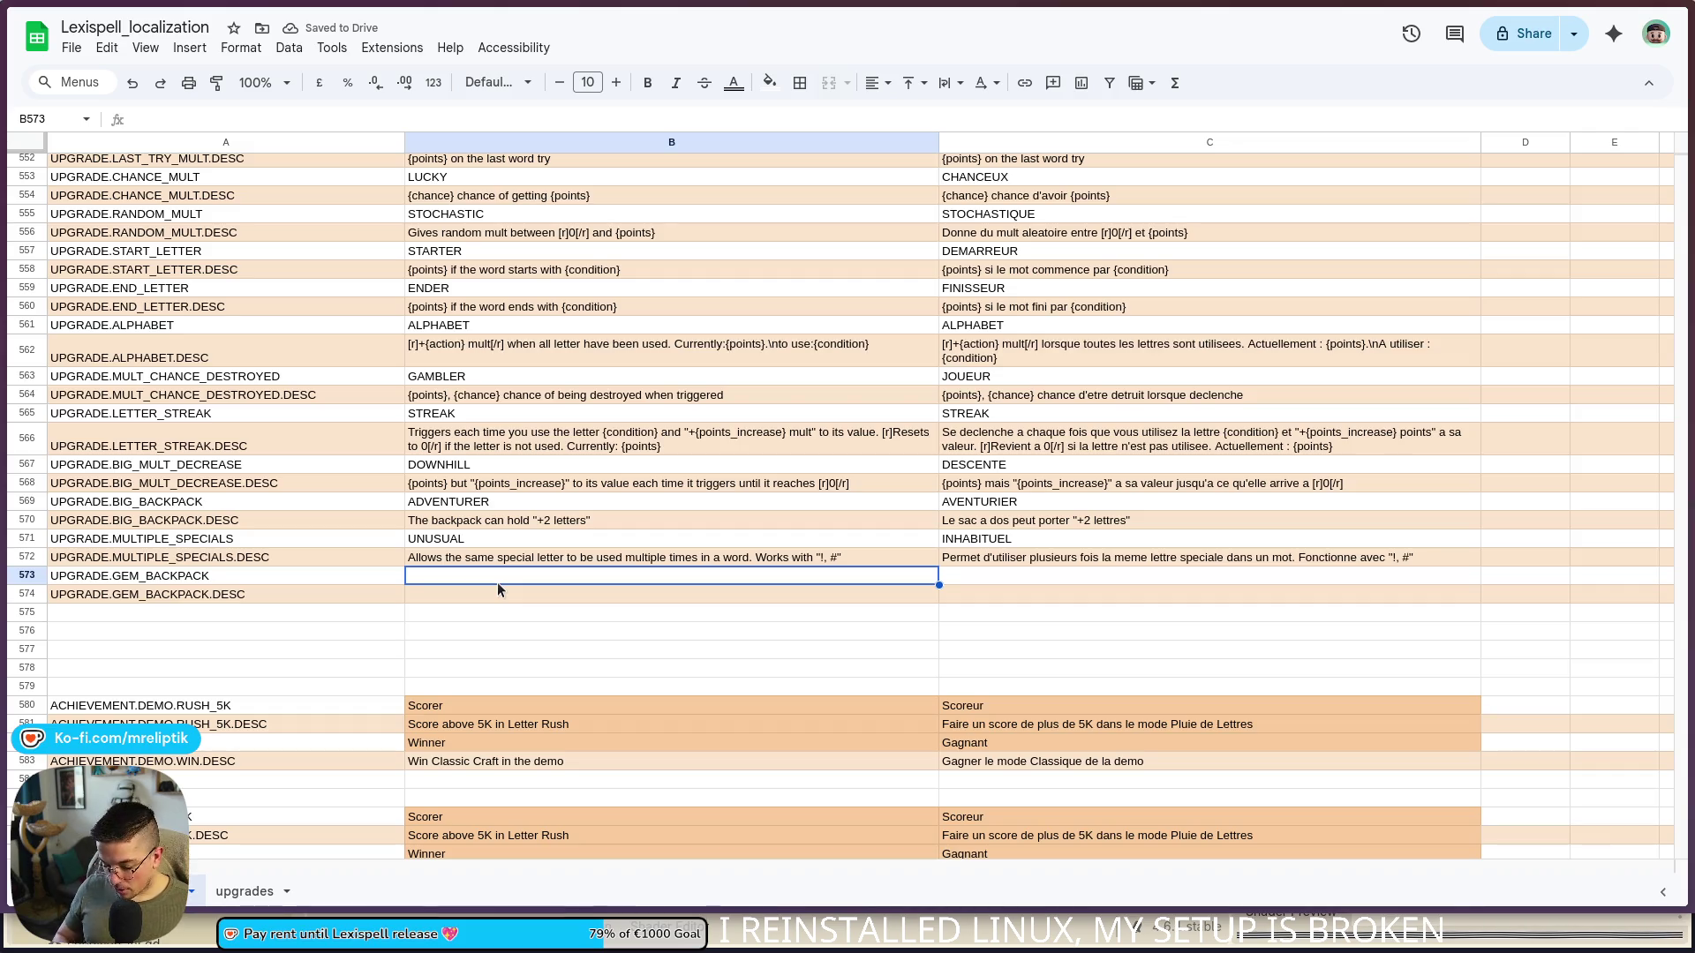
{"action": "type", "text": "MAGI"}
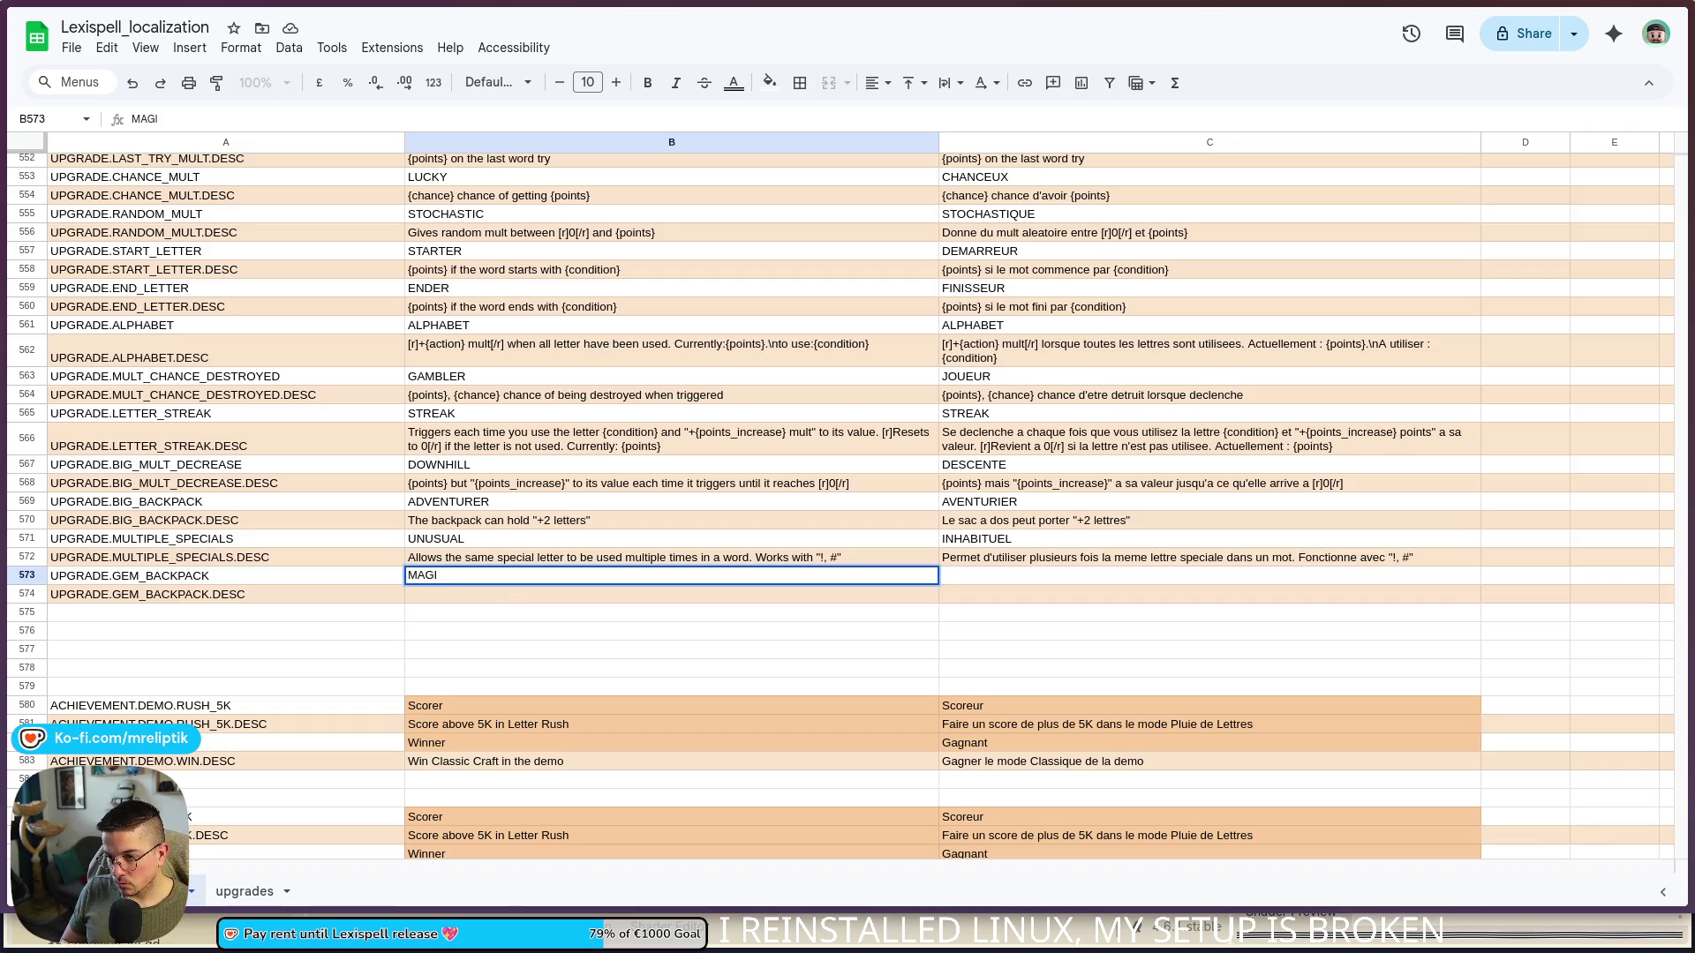
{"action": "key", "text": "BackSpace"}
{"action": "key", "text": "BackSpace"}
{"action": "key", "text": "BackSpace"}
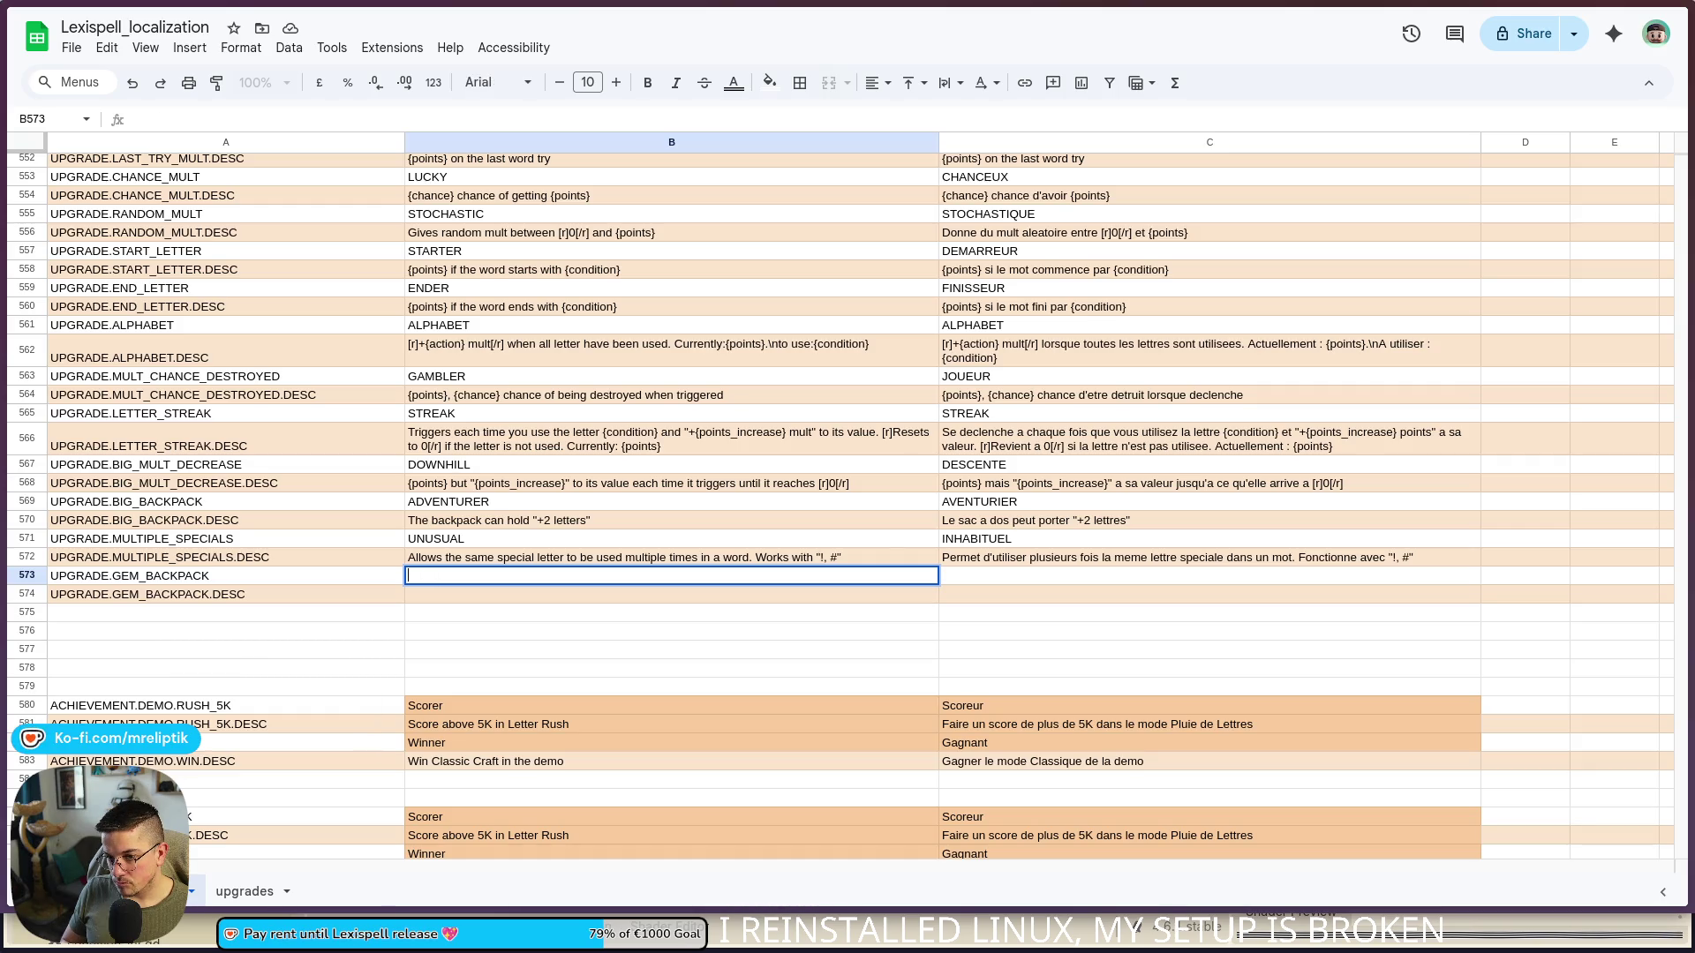
{"action": "type", "text": "MAGIPACK"}
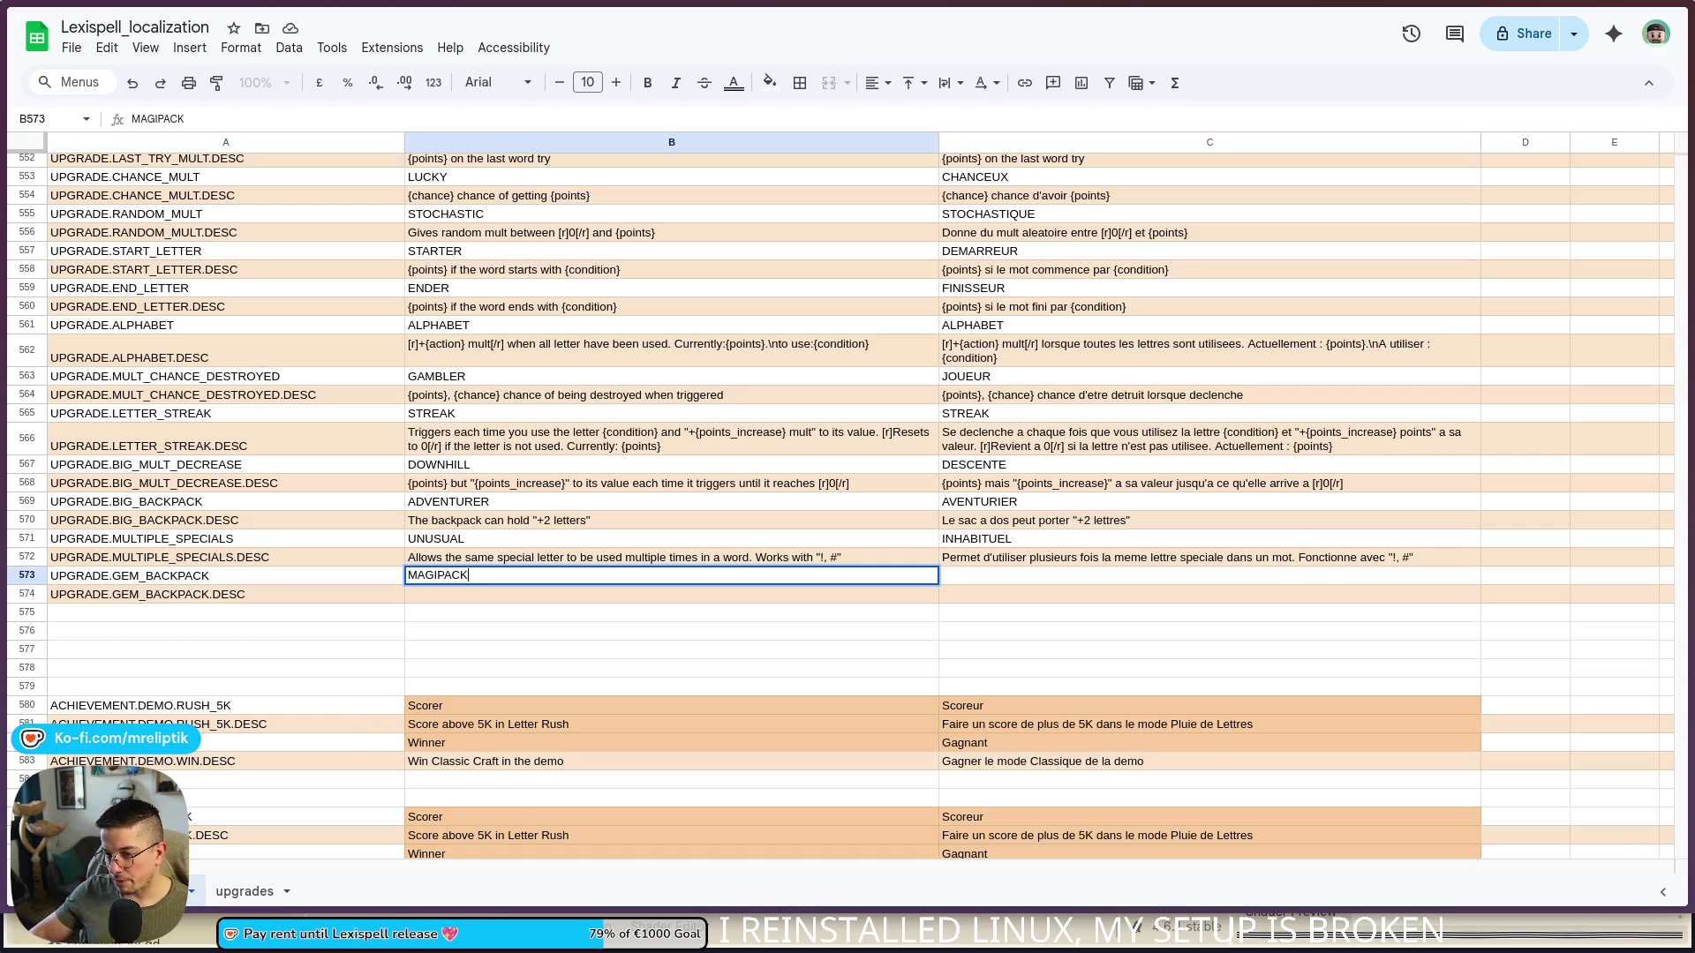
{"action": "double_click", "coordinate": [1001, 575]}
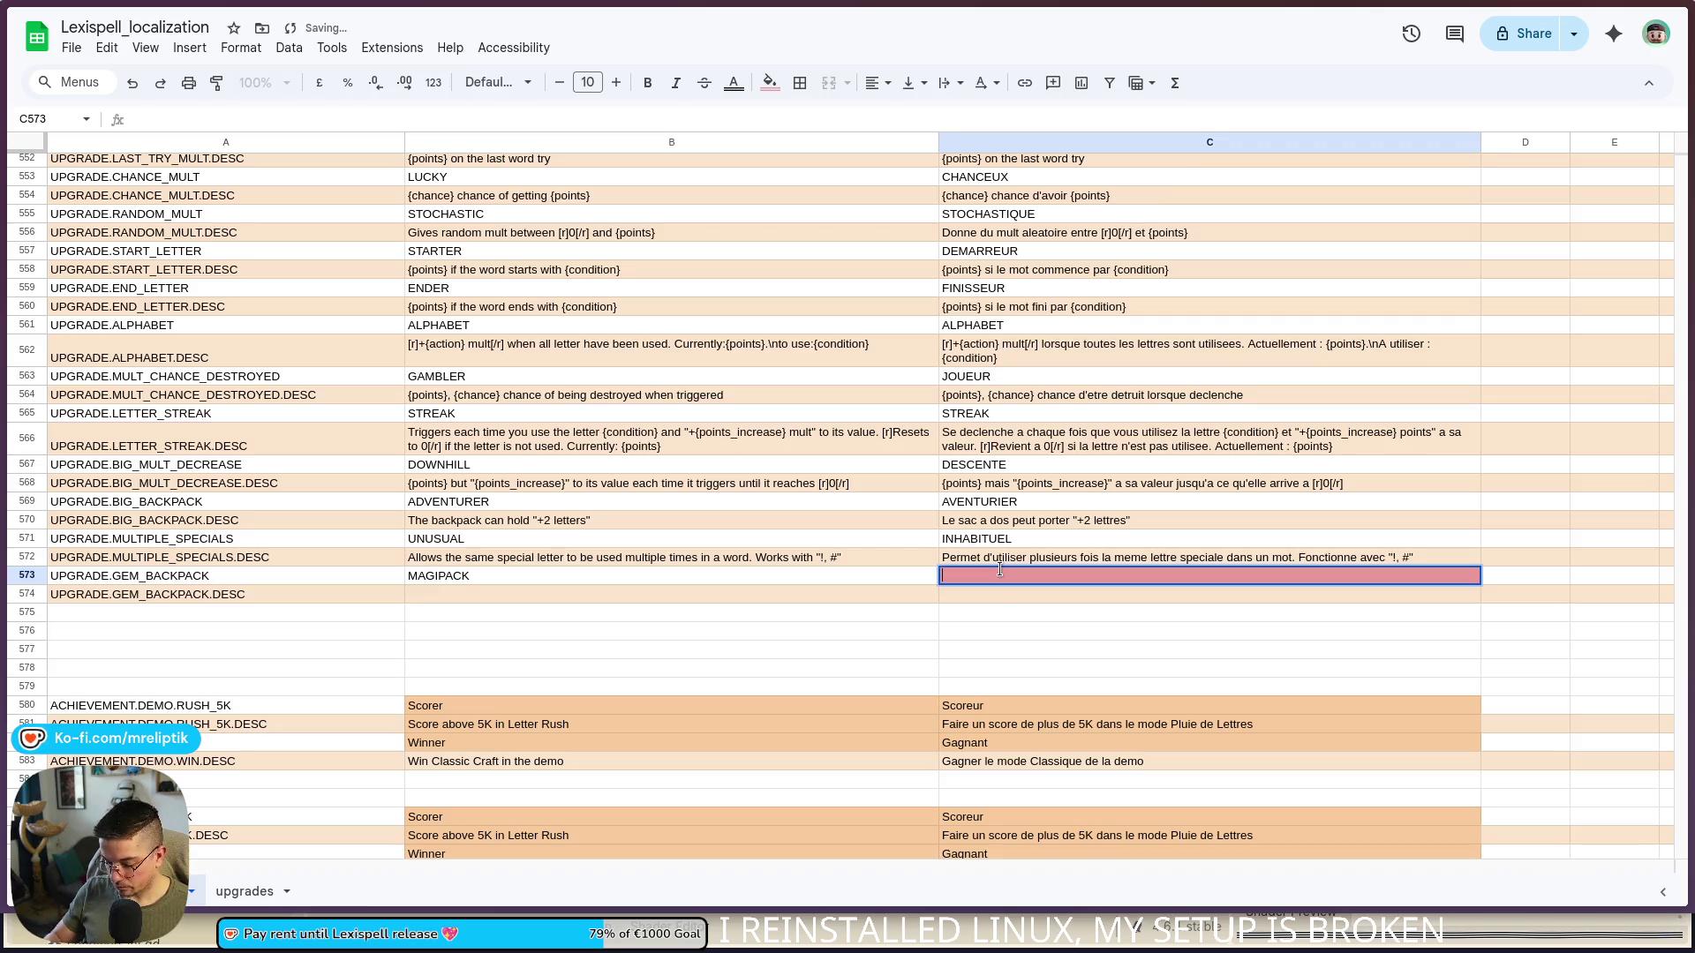
Enter SACAGIQUE as the French name in C573
{"action": "type", "text": "MAGI"}
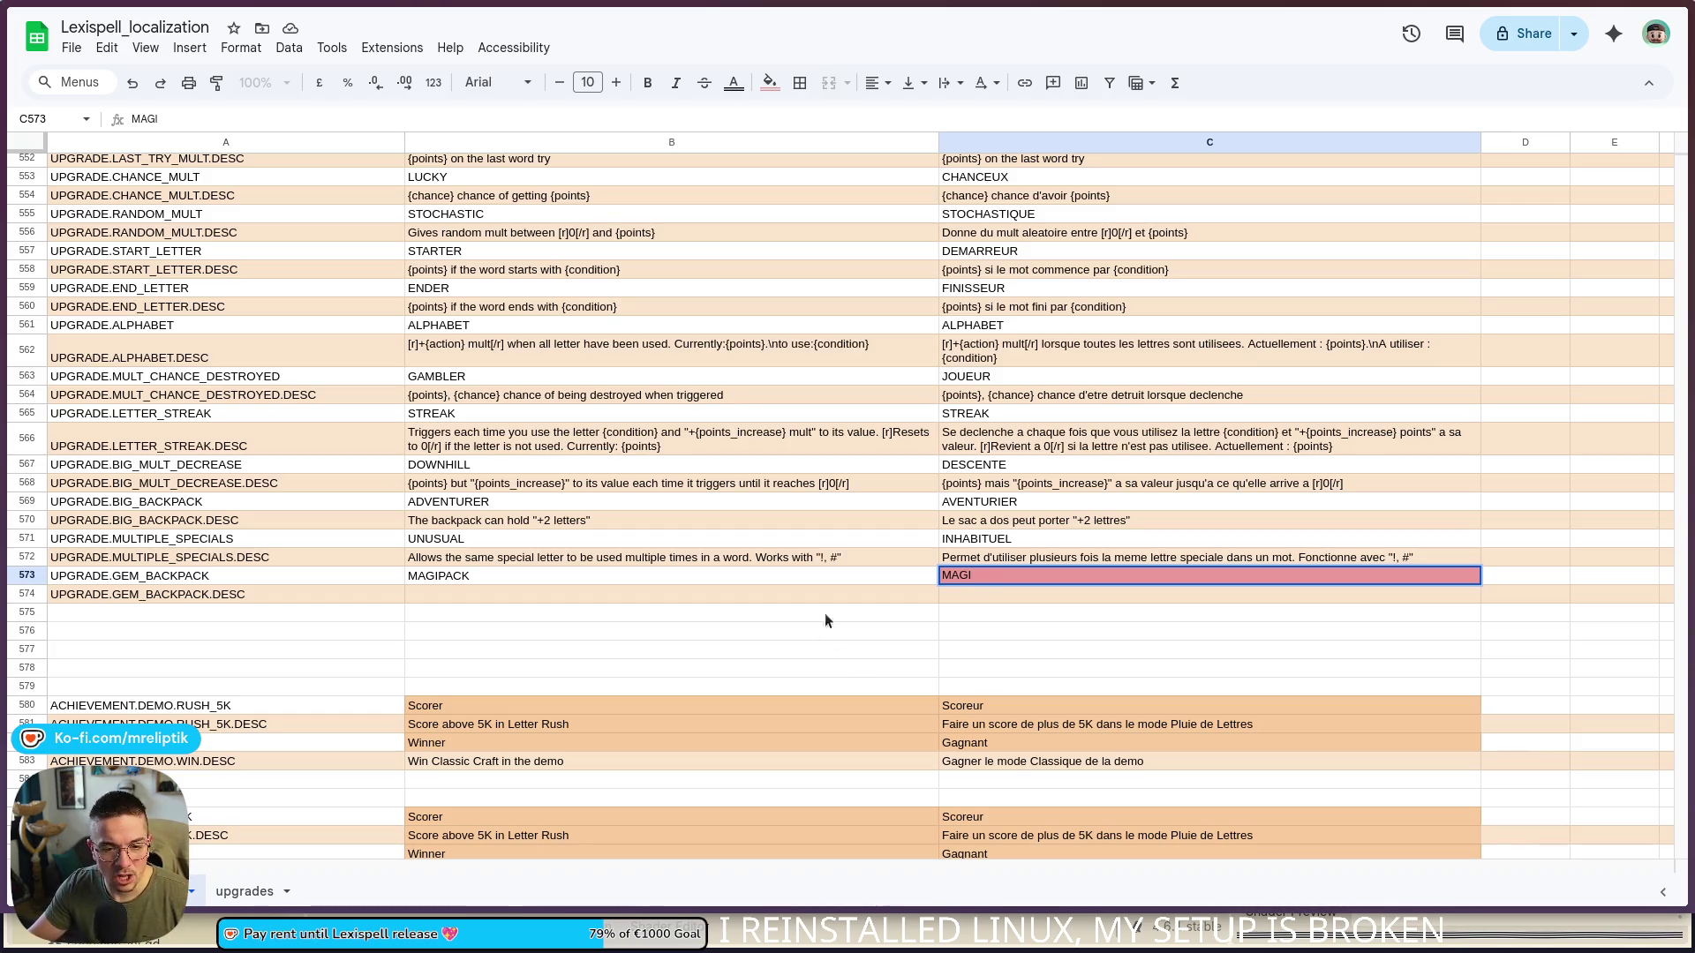
{"action": "key", "text": "Return"}
{"action": "left_click", "coordinate": [1022, 582]}
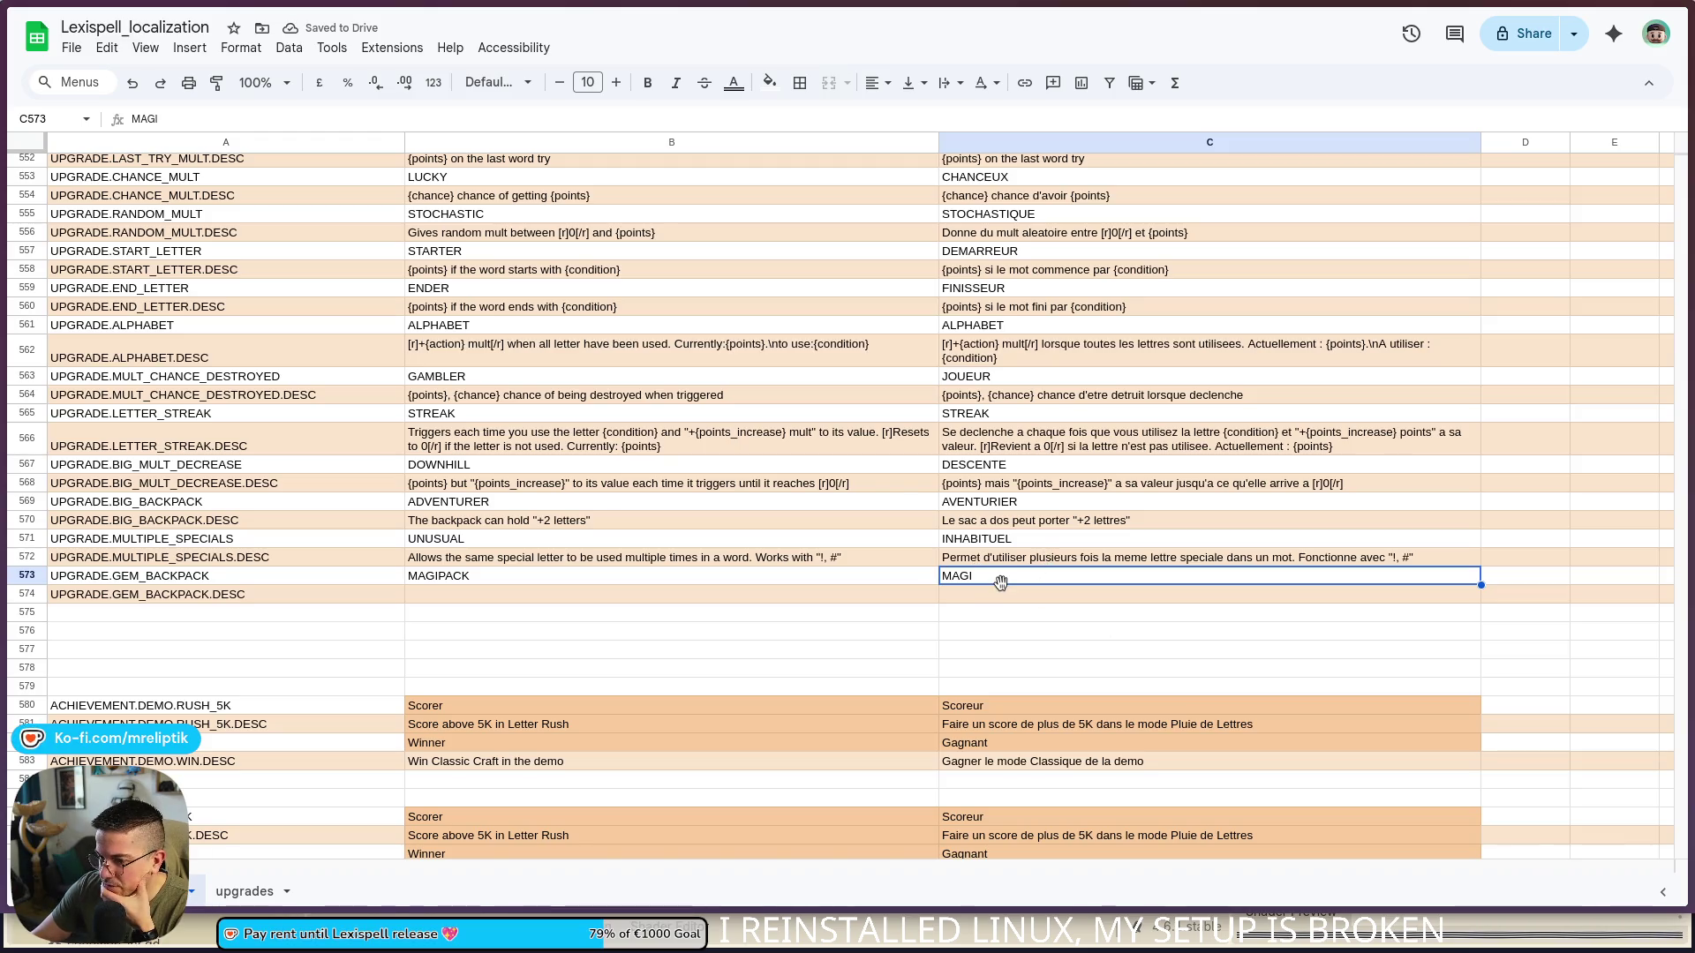
{"action": "double_click", "coordinate": [1003, 575]}
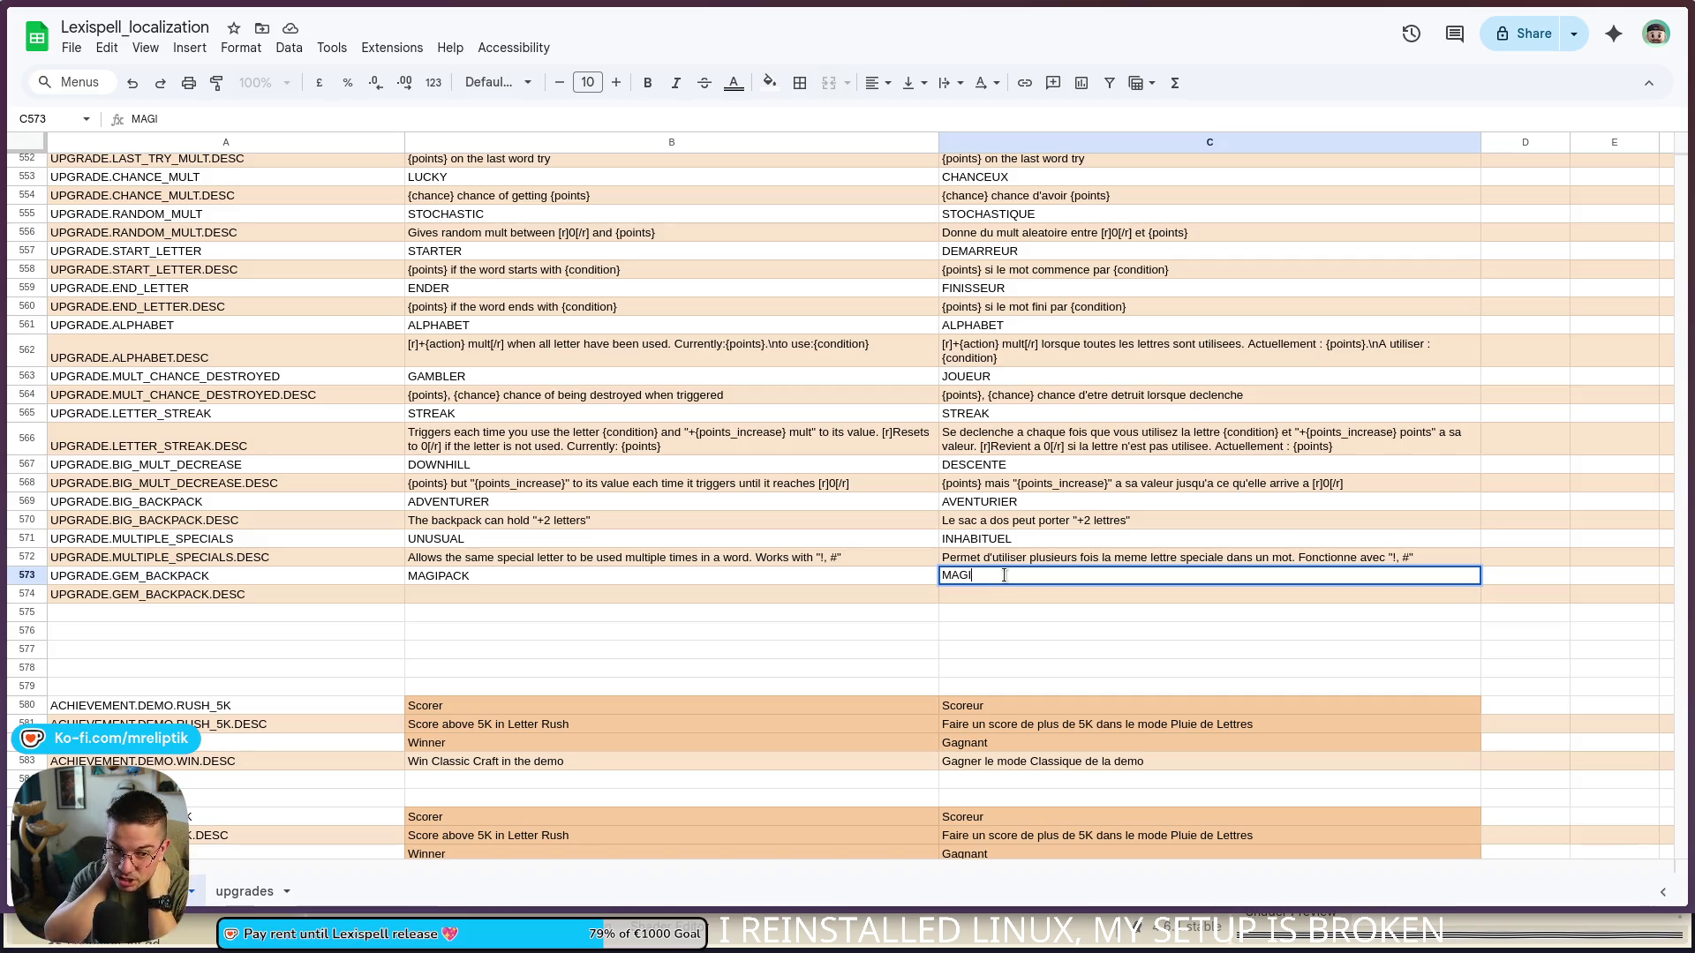
{"action": "key", "text": "BackSpace"}
{"action": "key", "text": "BackSpace"}
{"action": "key", "text": "BackSpace"}
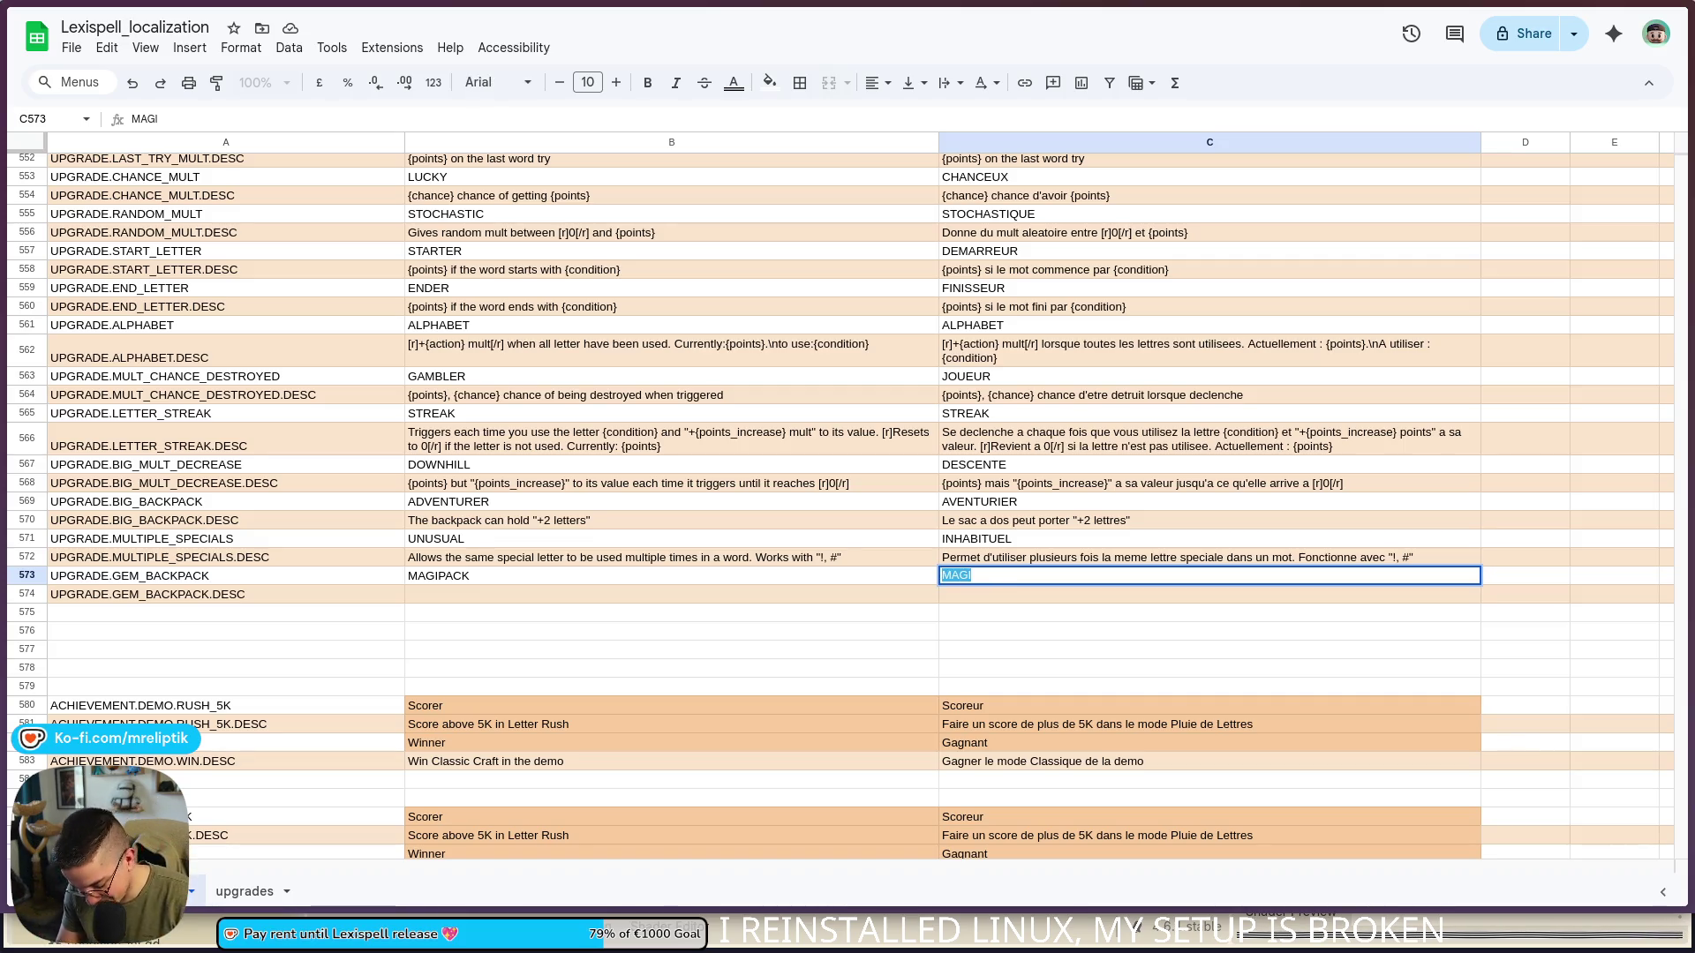
{"action": "type", "text": "SACAGIC"}
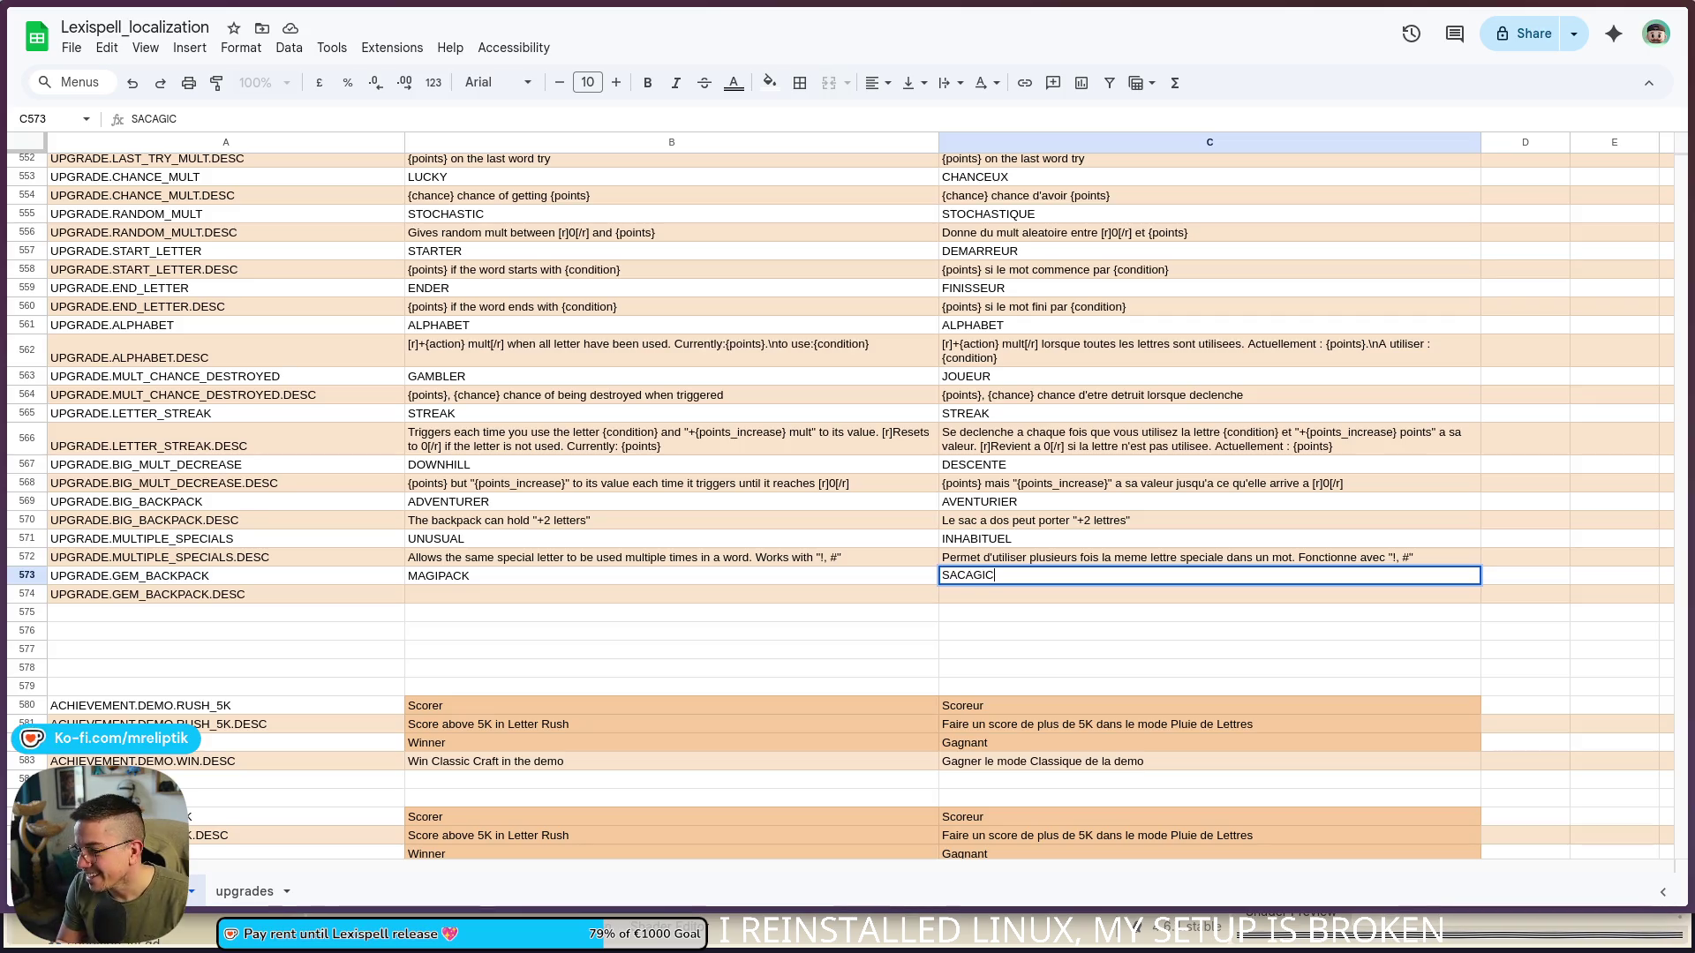
{"action": "key", "text": "Return"}
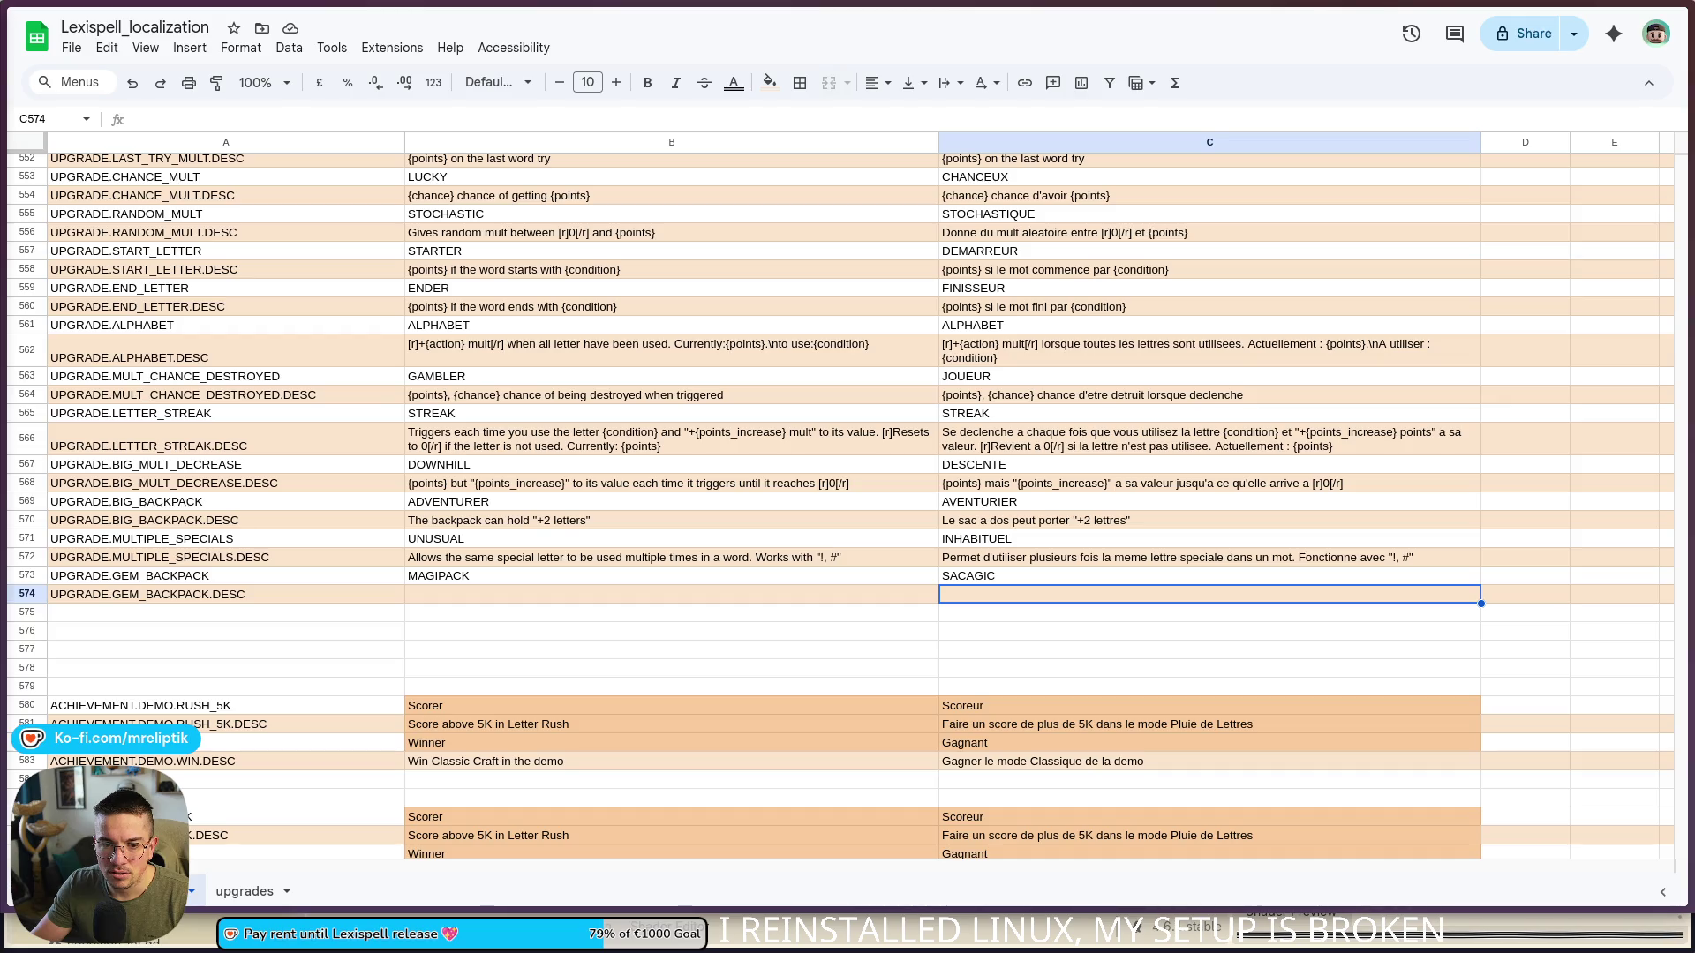
{"action": "double_click", "coordinate": [1035, 576]}
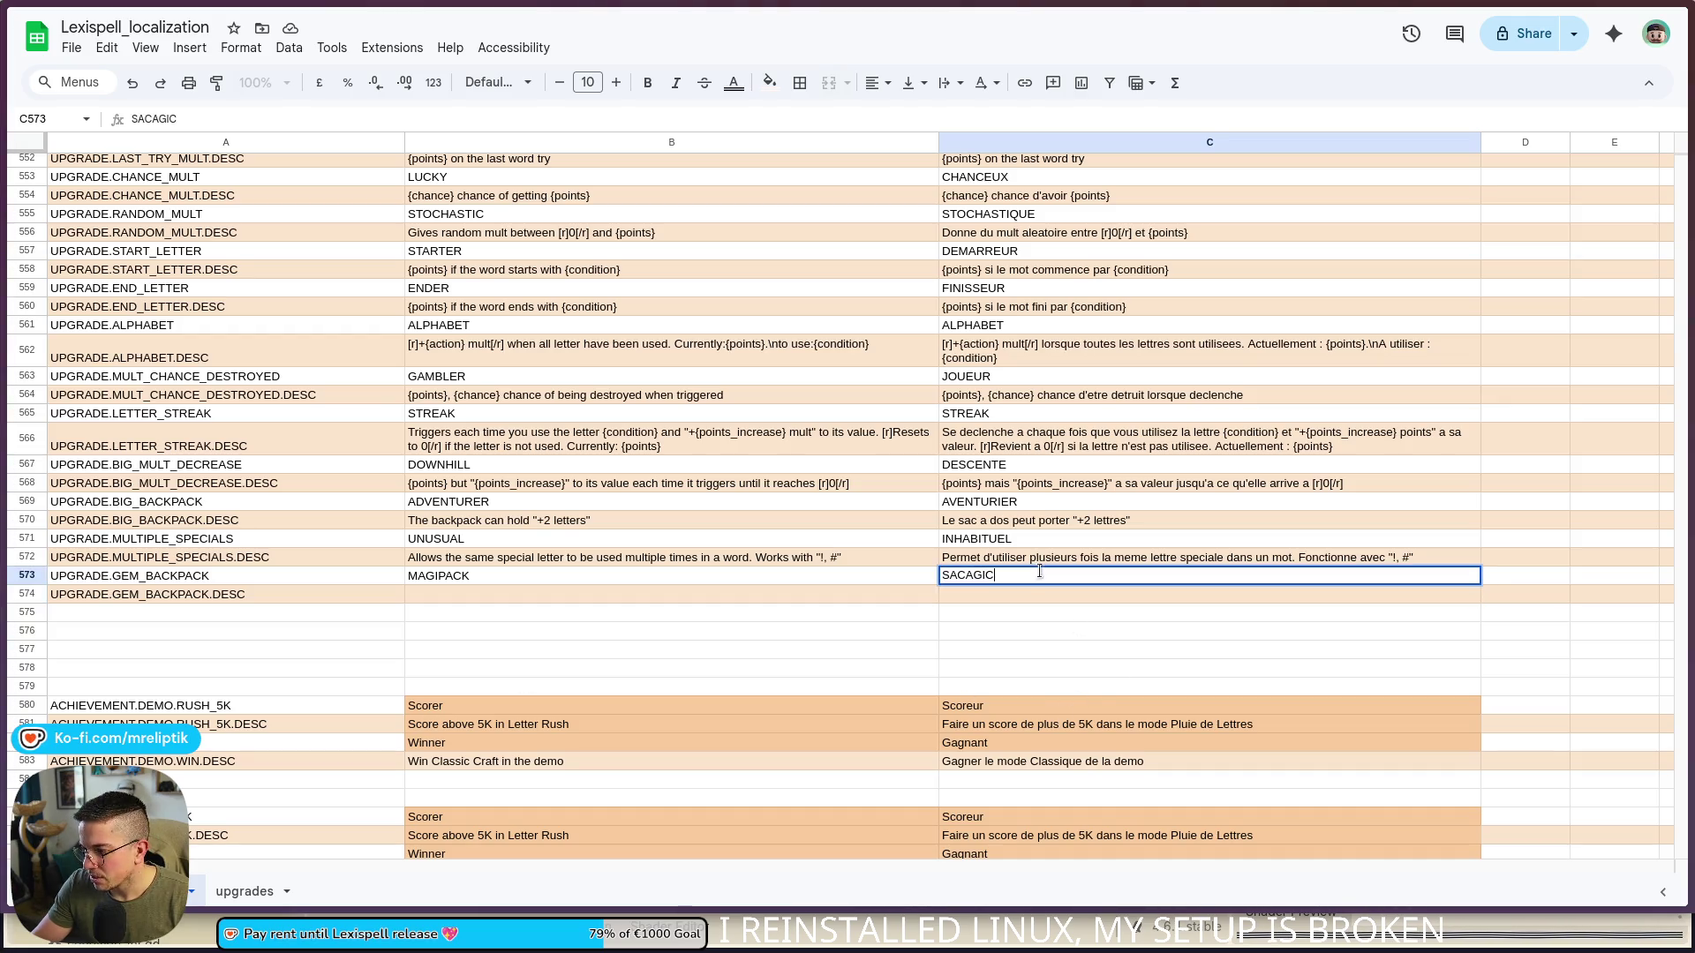
{"action": "key", "text": "BackSpace"}
{"action": "type", "text": "QUE"}
{"action": "key", "text": "Return"}
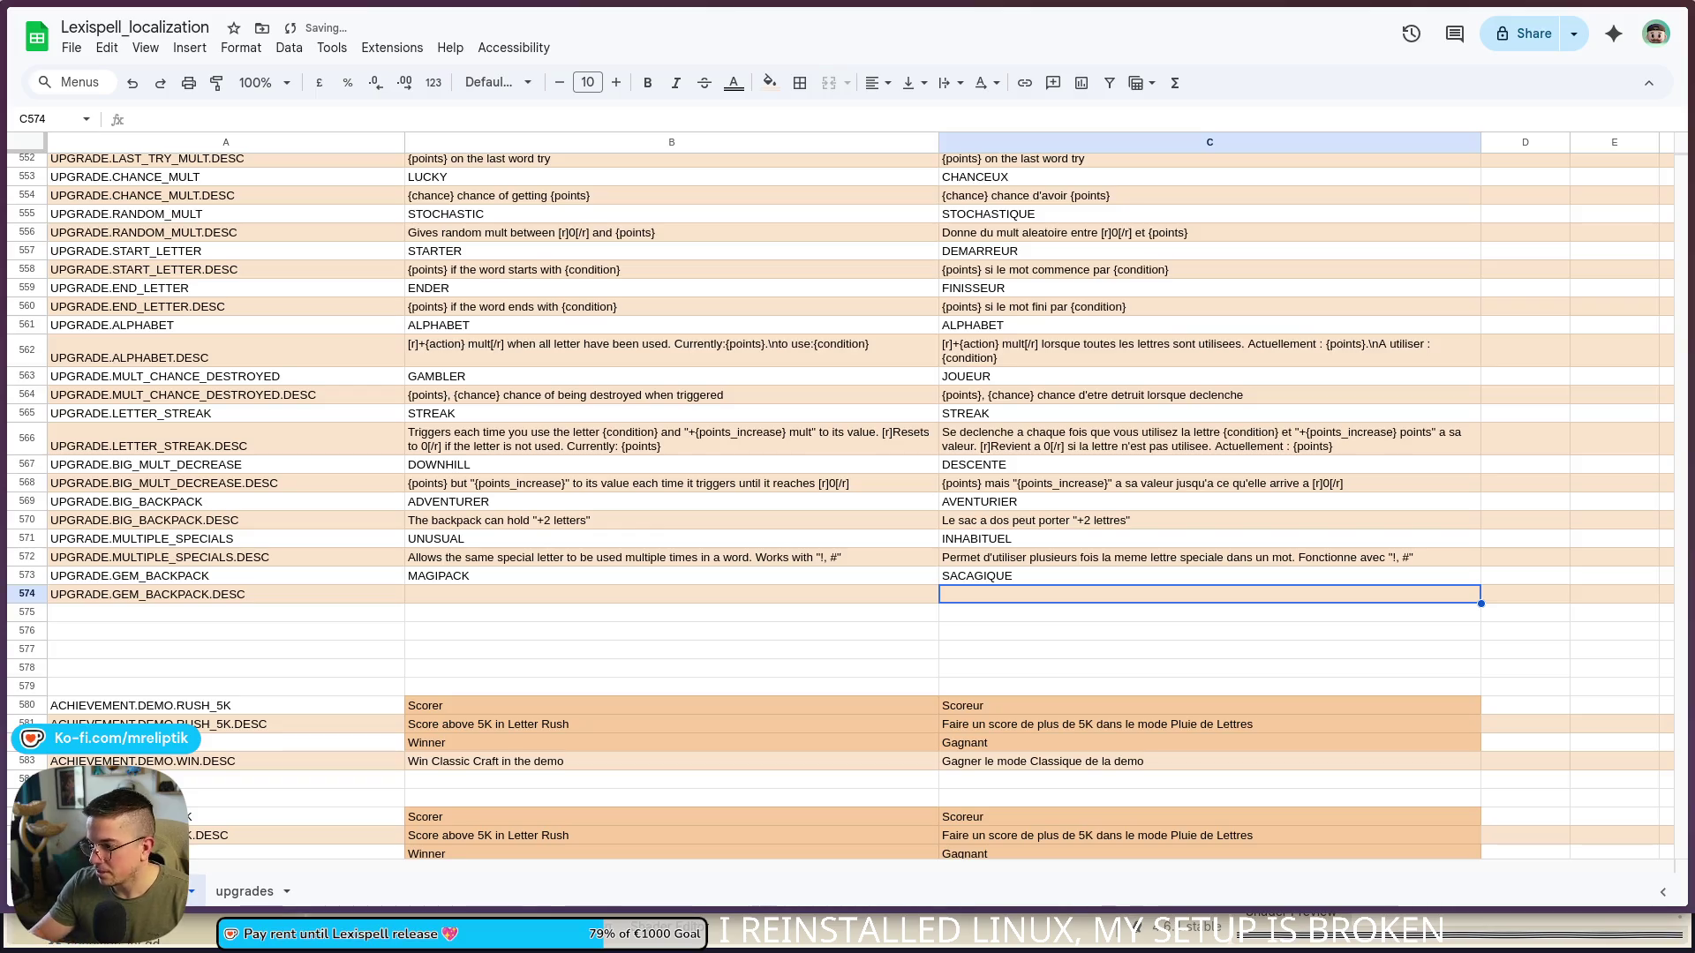
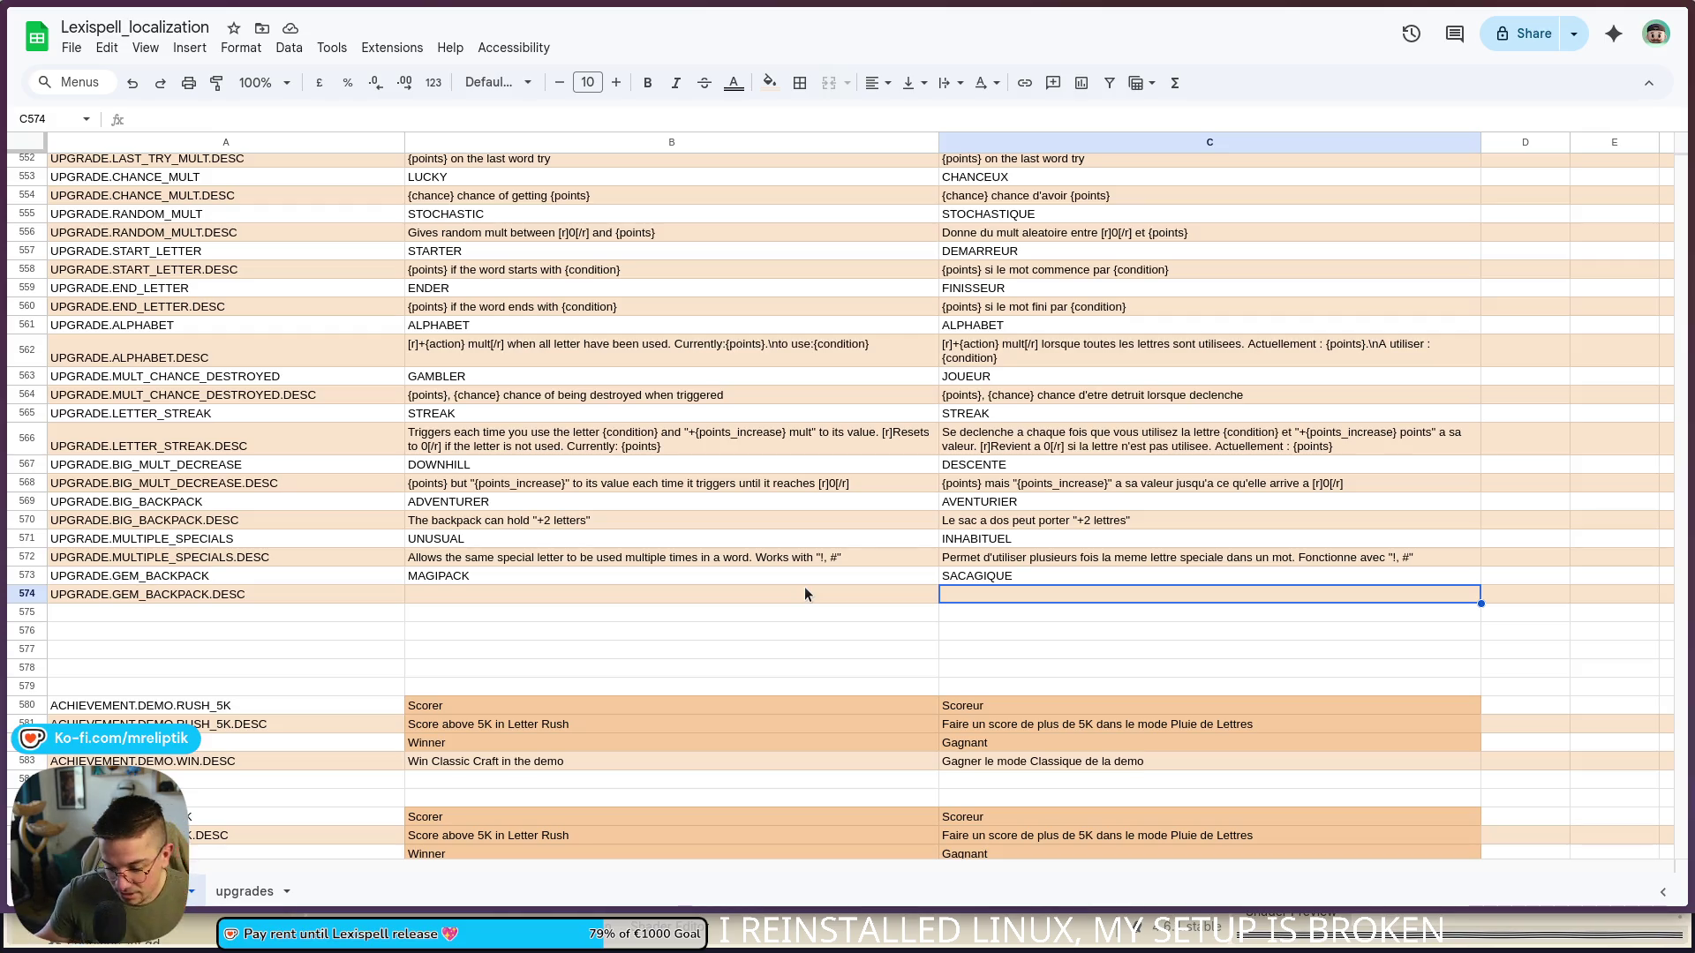
Enter 'Turns one normal letter from the backpack into a gem at the end of the chapter' in B574
{"action": "mouse_move", "coordinate": [3, 441]}
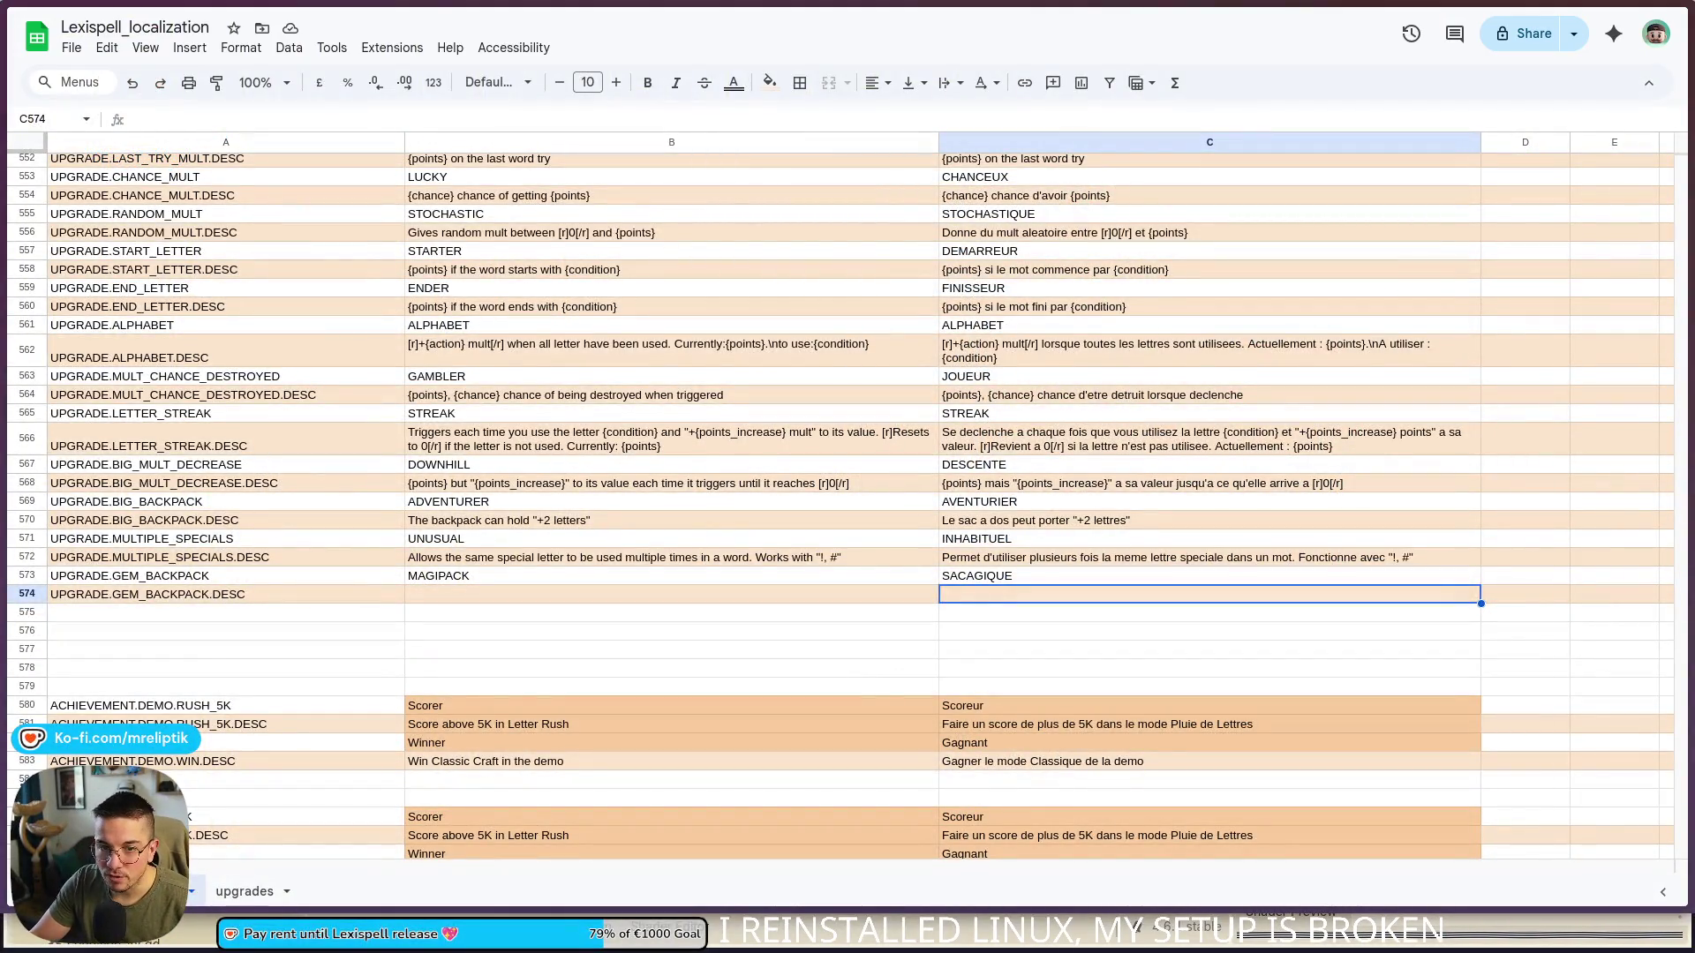
{"action": "left_click", "coordinate": [469, 595]}
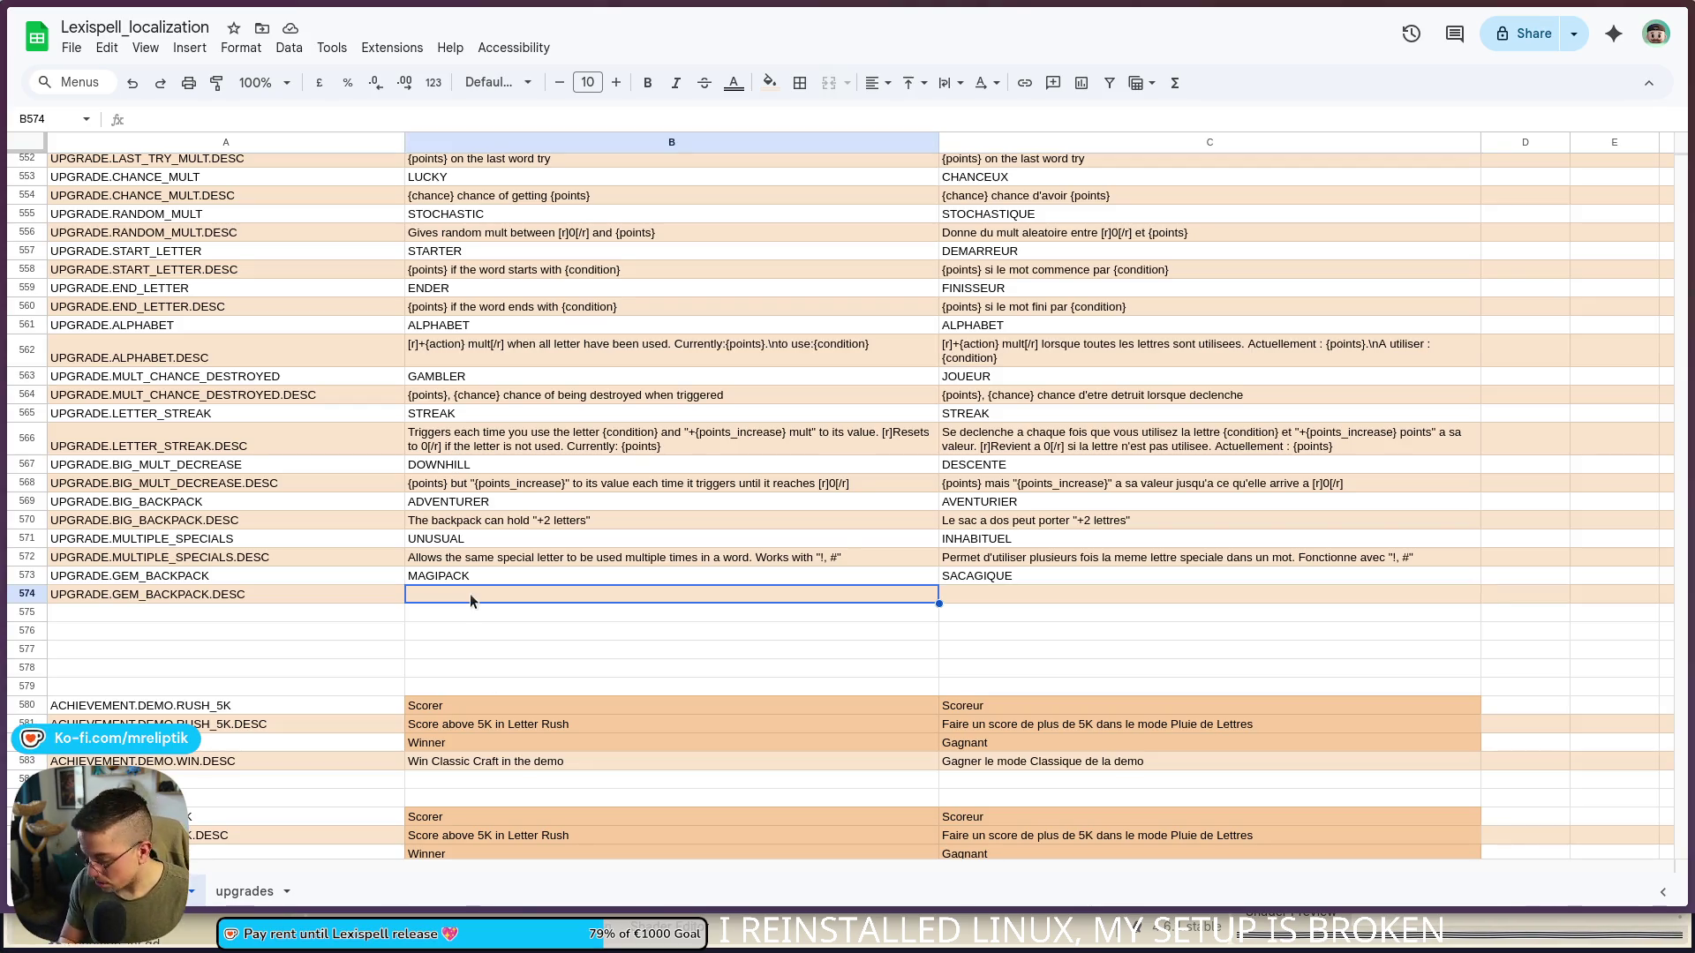
{"action": "type", "text": "Turns one "}
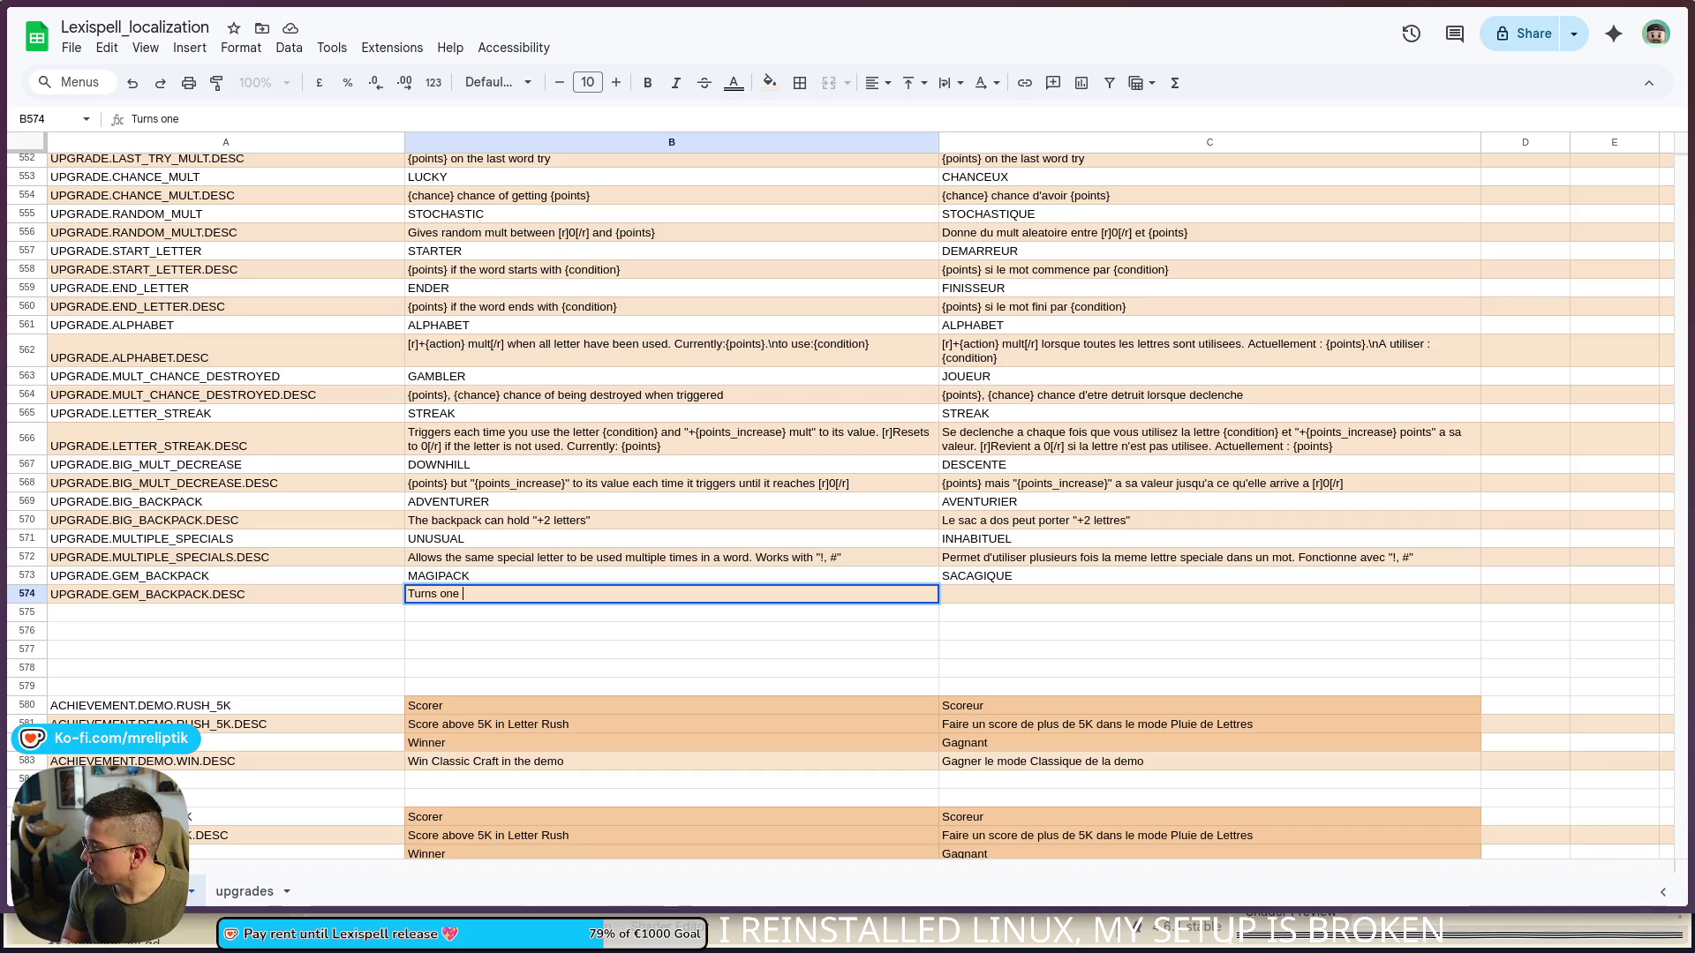
{"action": "type", "text": "normal "}
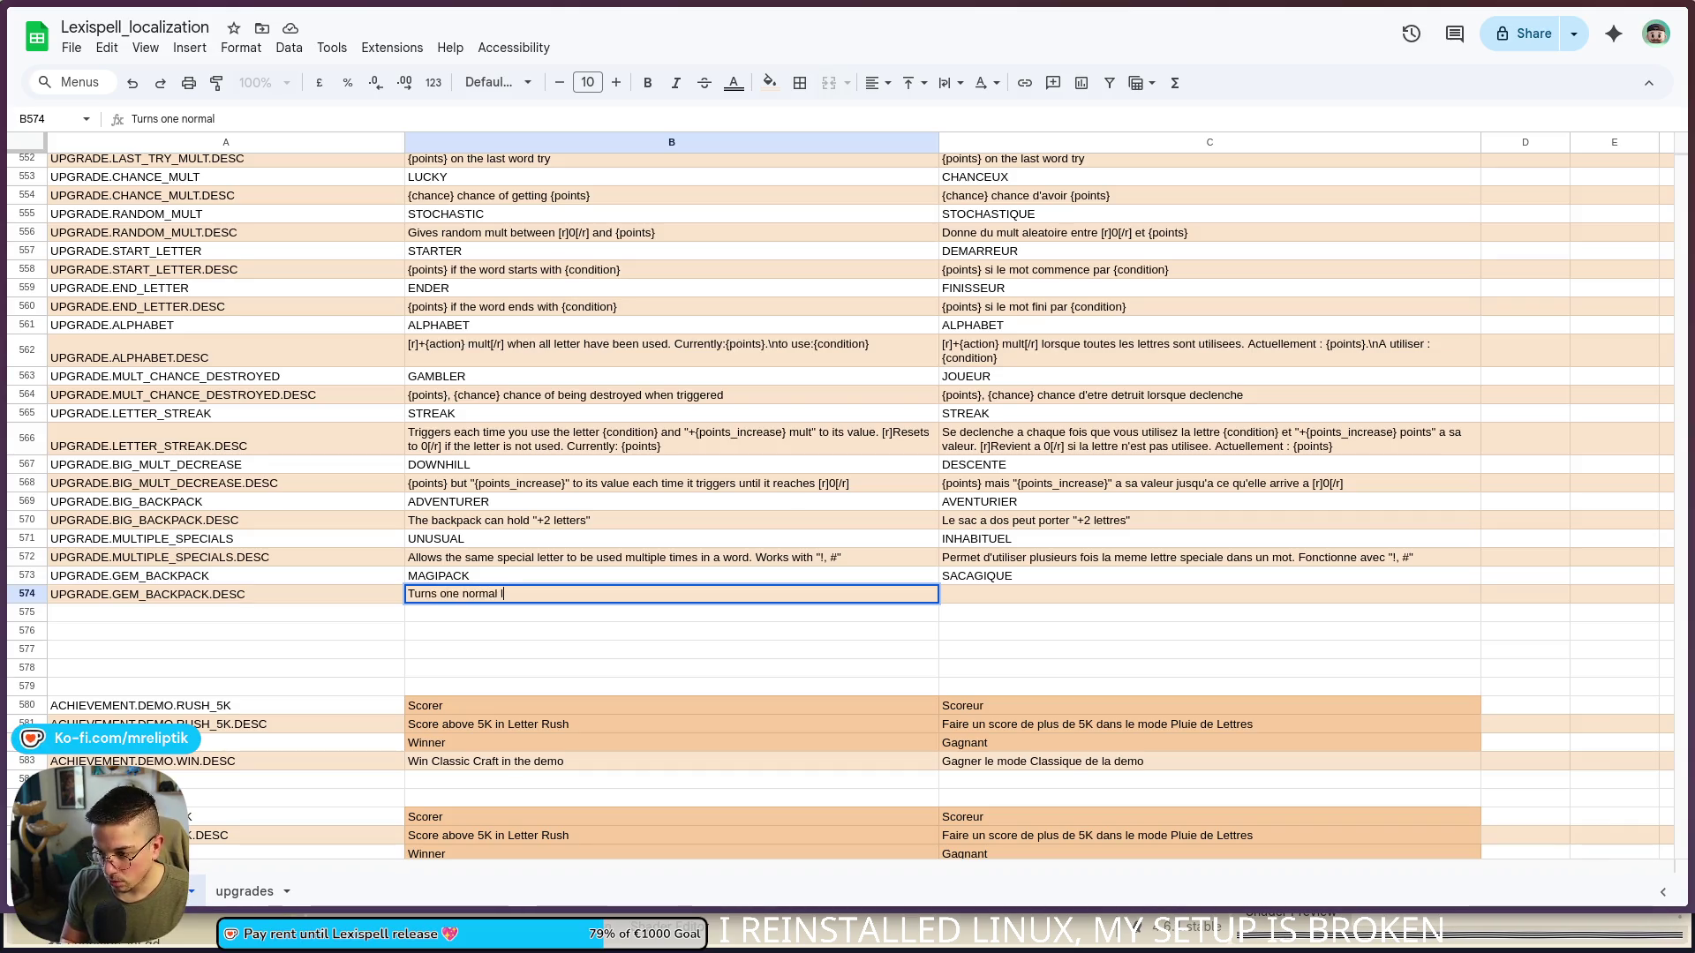
{"action": "type", "text": "letter from the backpa"}
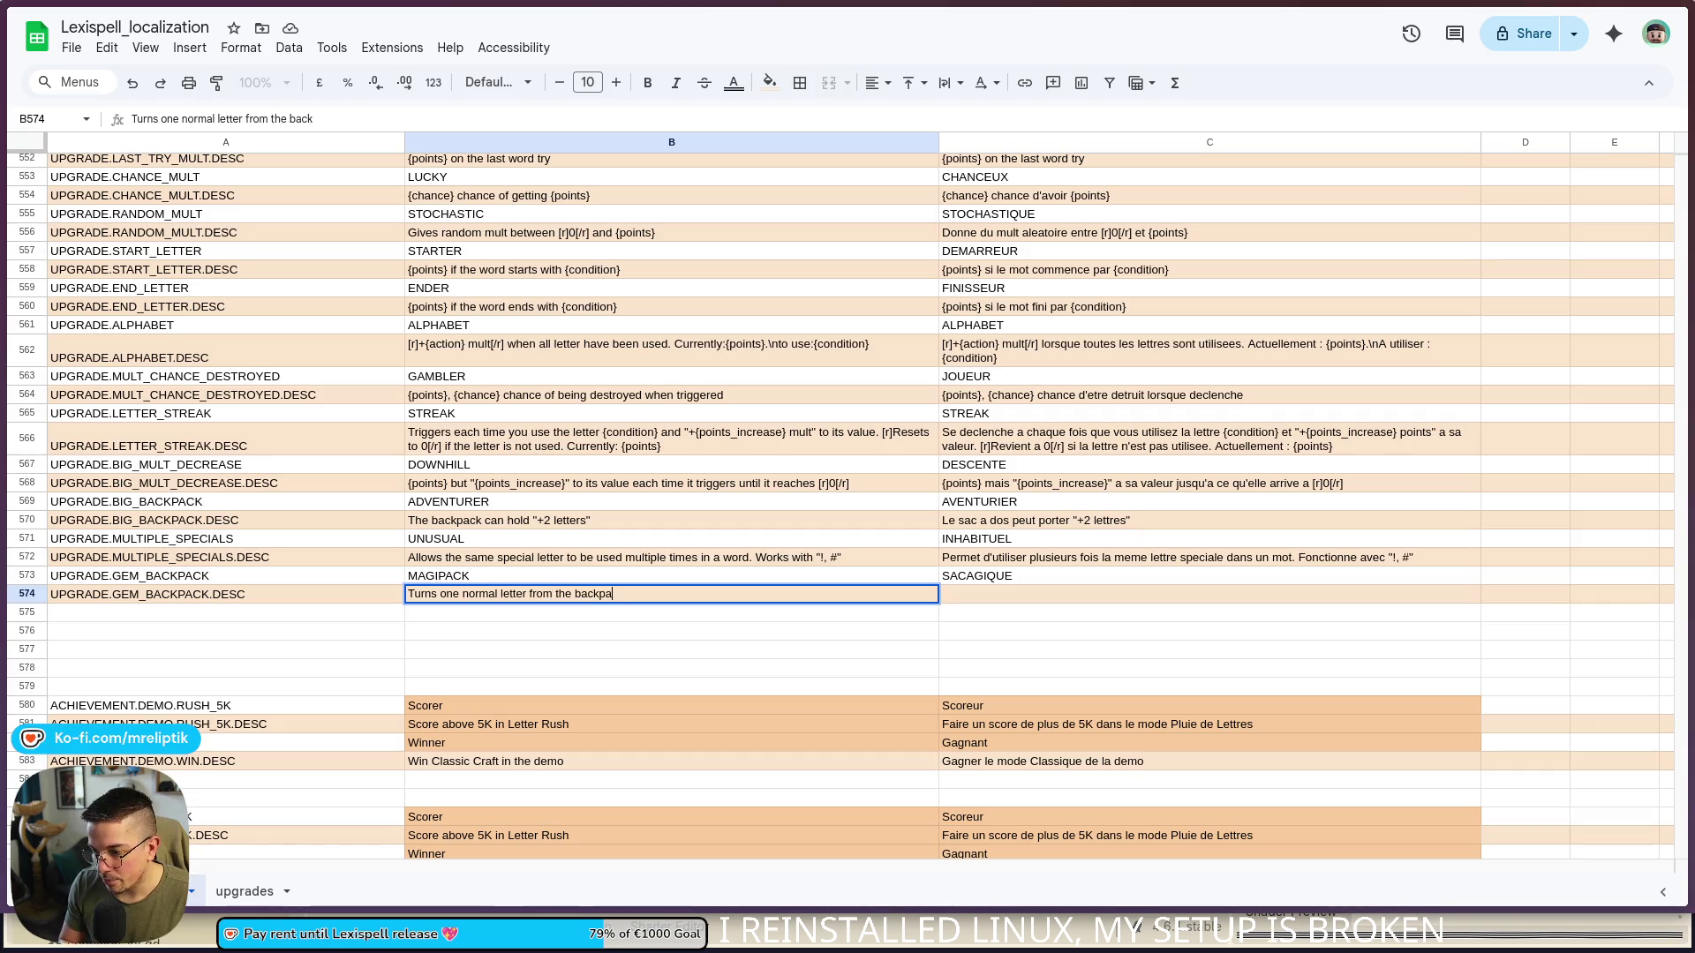
{"action": "type", "text": "ck into "}
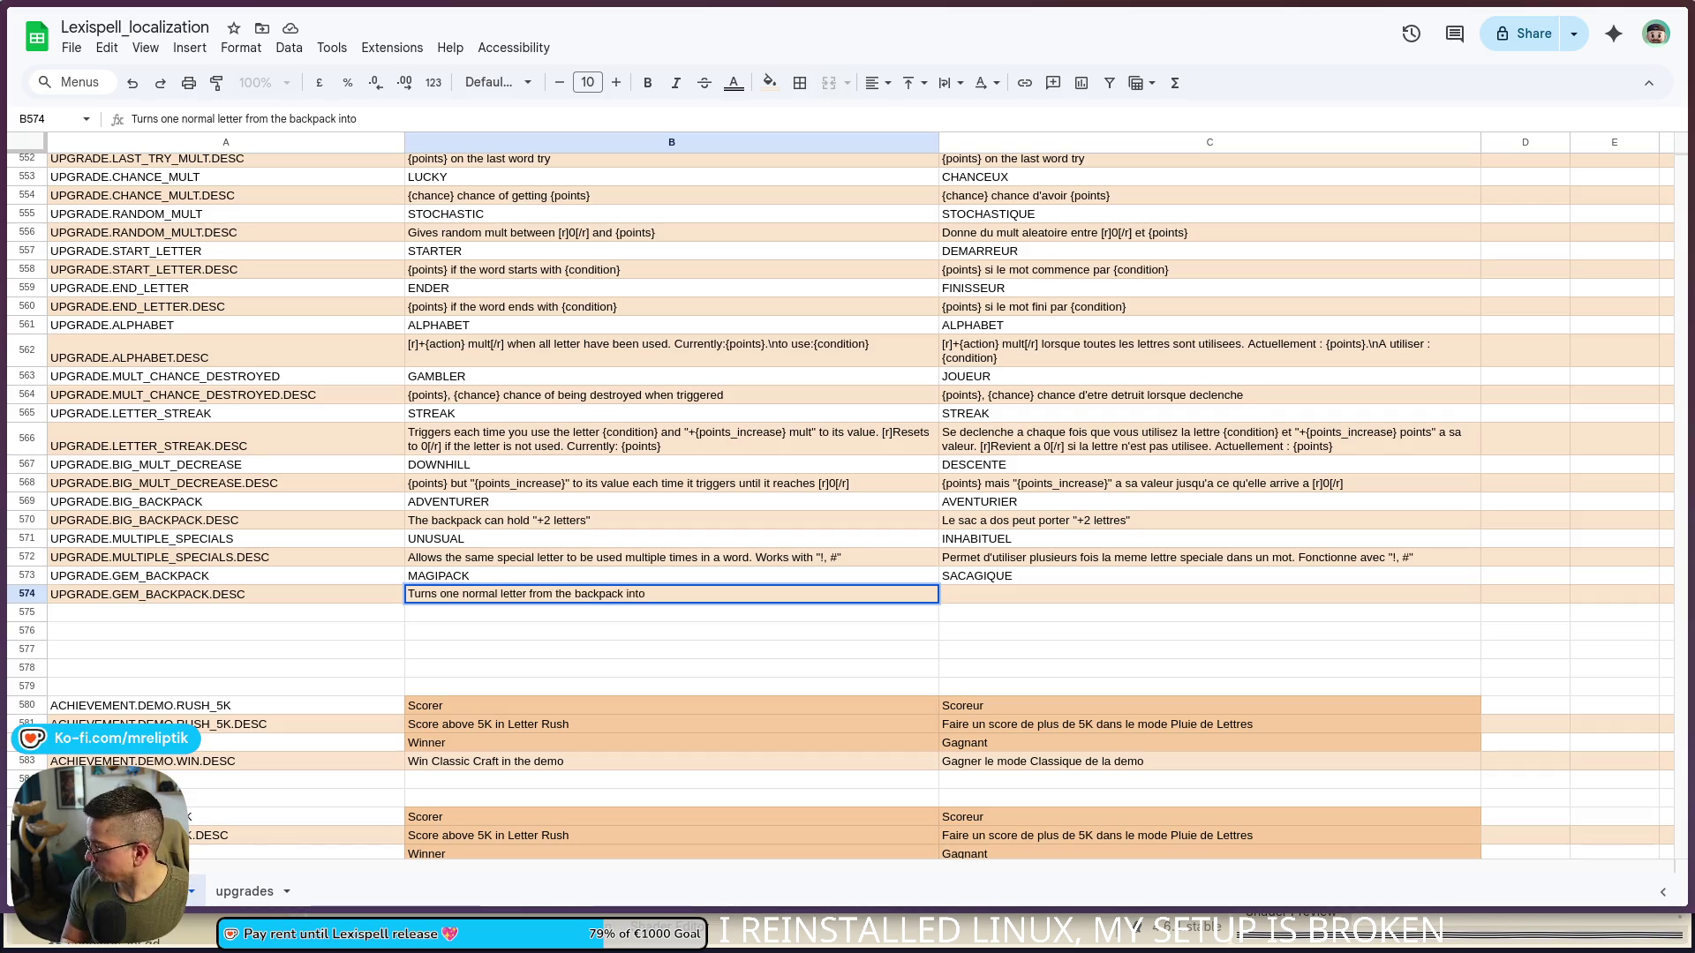
{"action": "type", "text": "a gem at the"}
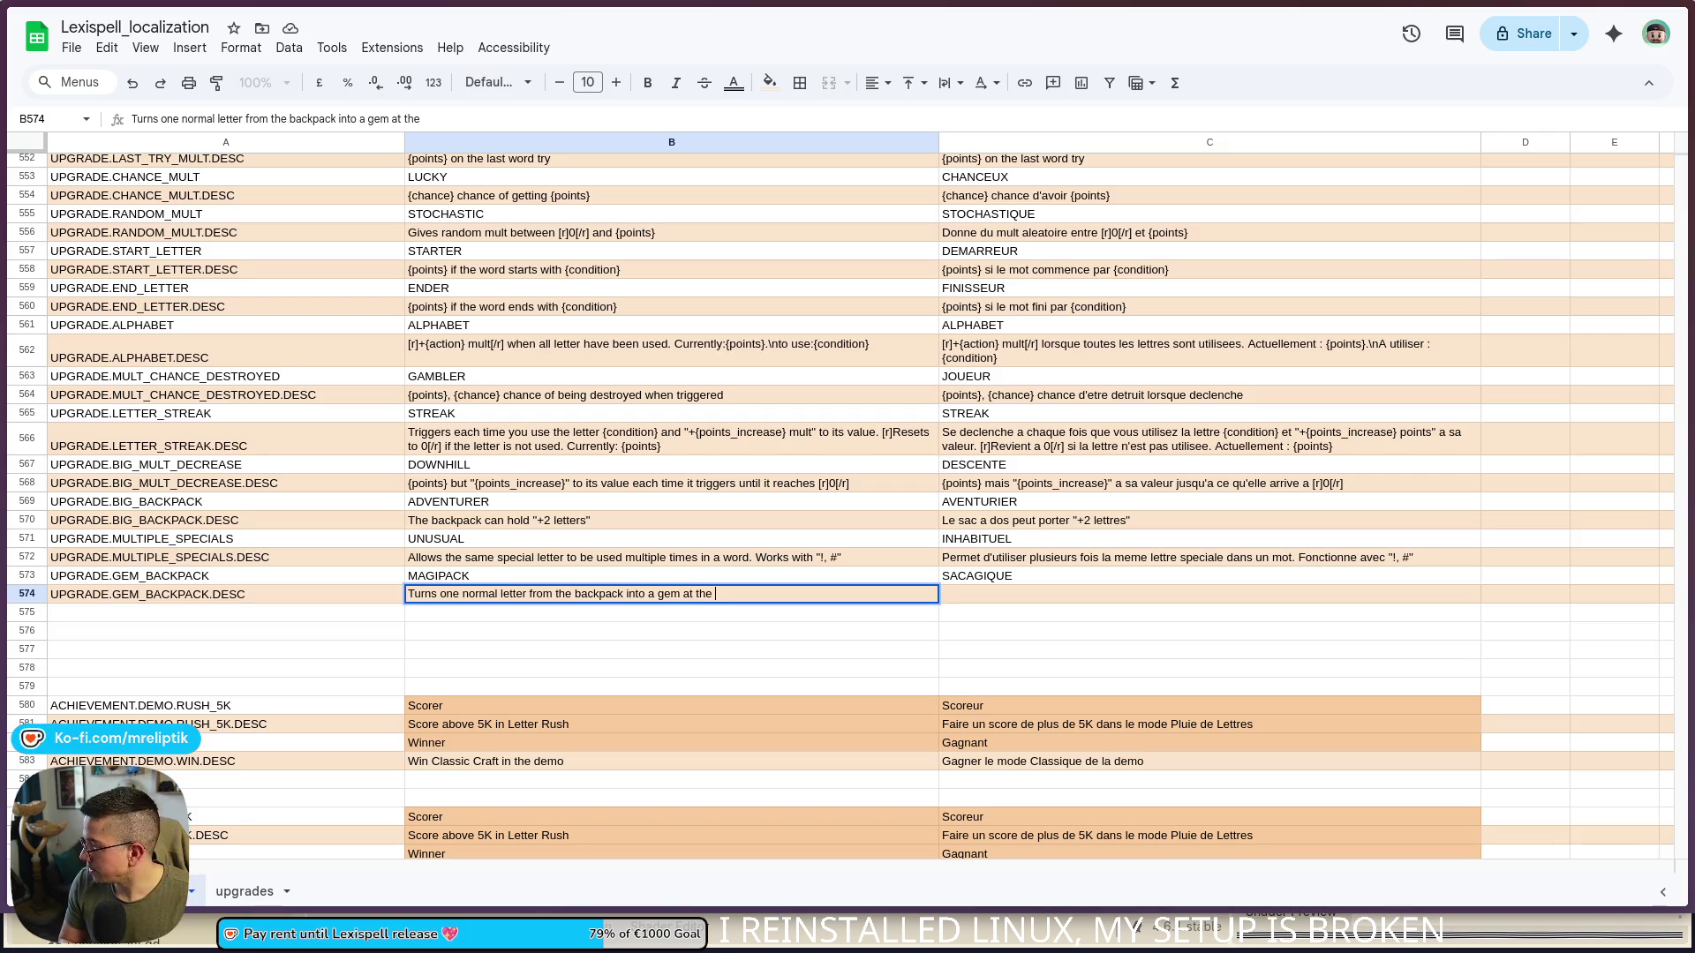
{"action": "type", "text": " end of the ch"}
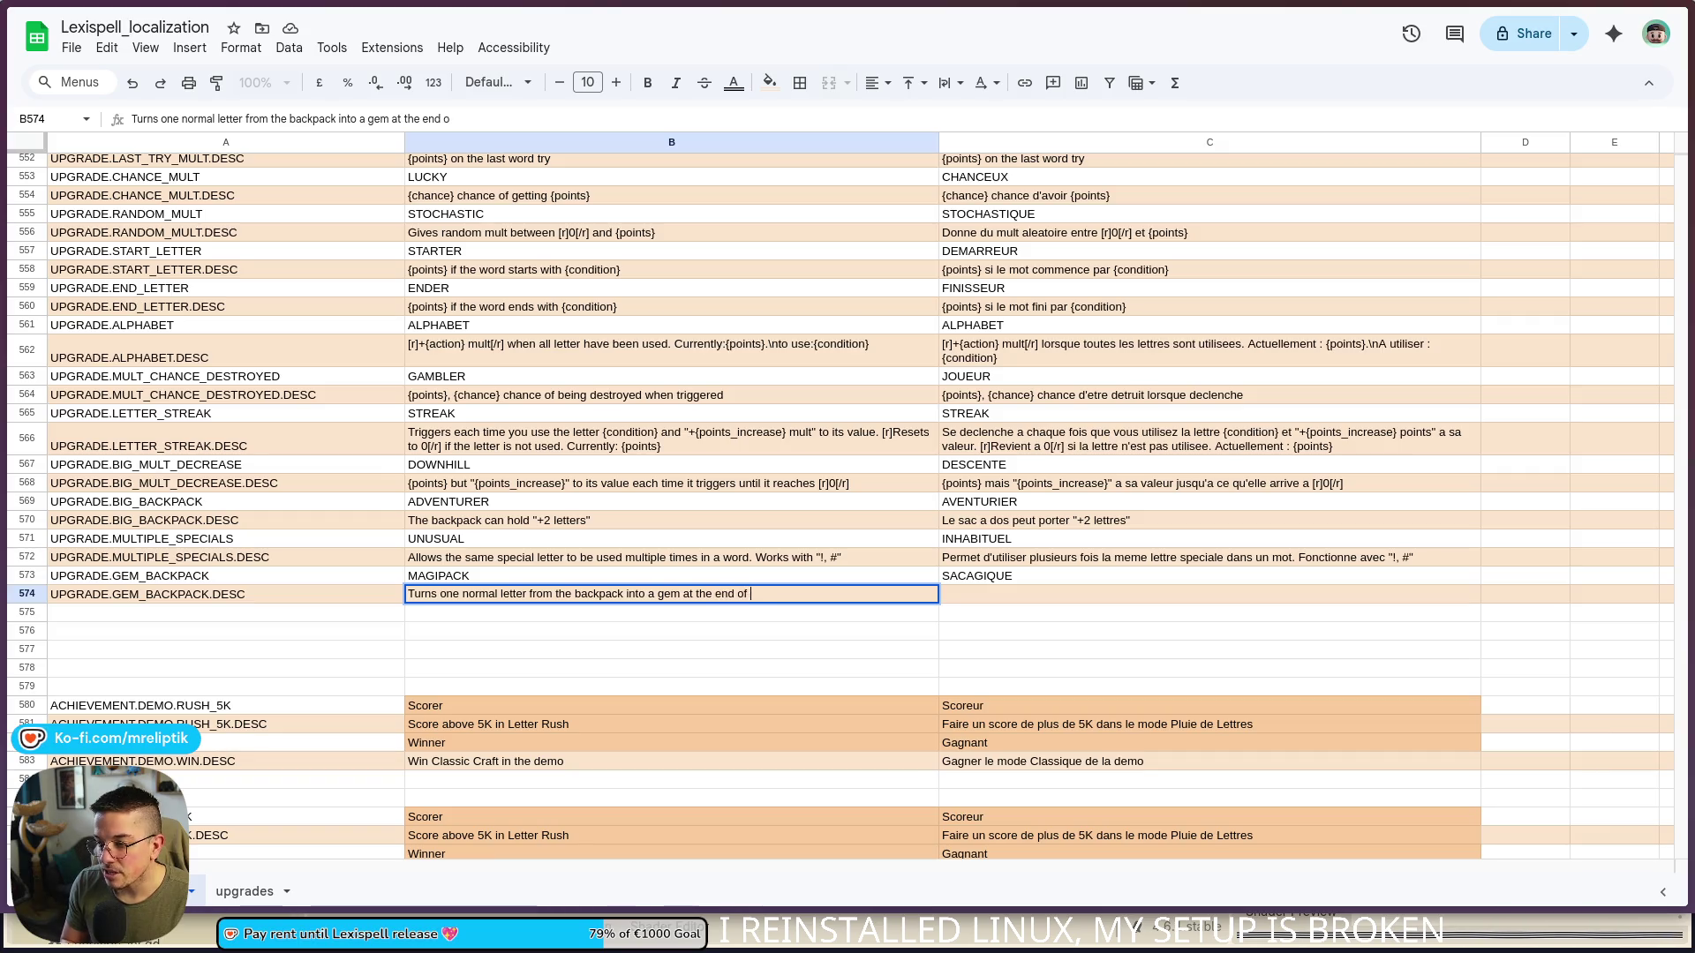
{"action": "type", "text": "apter"}
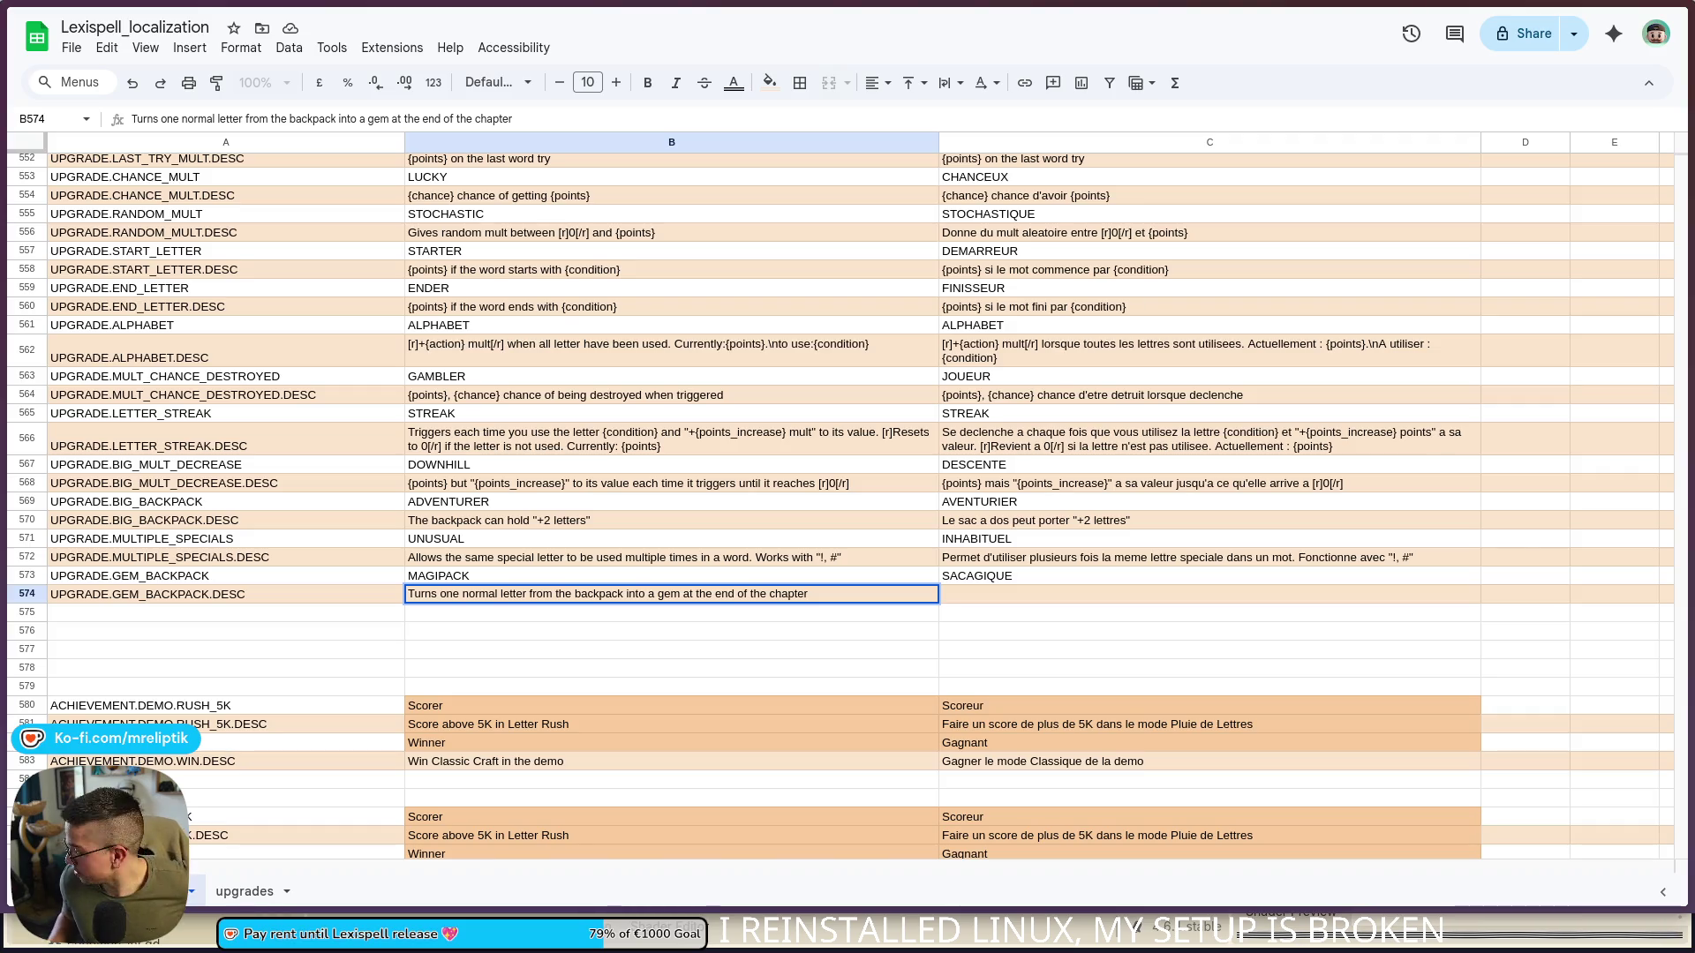
{"action": "key", "text": "Return"}
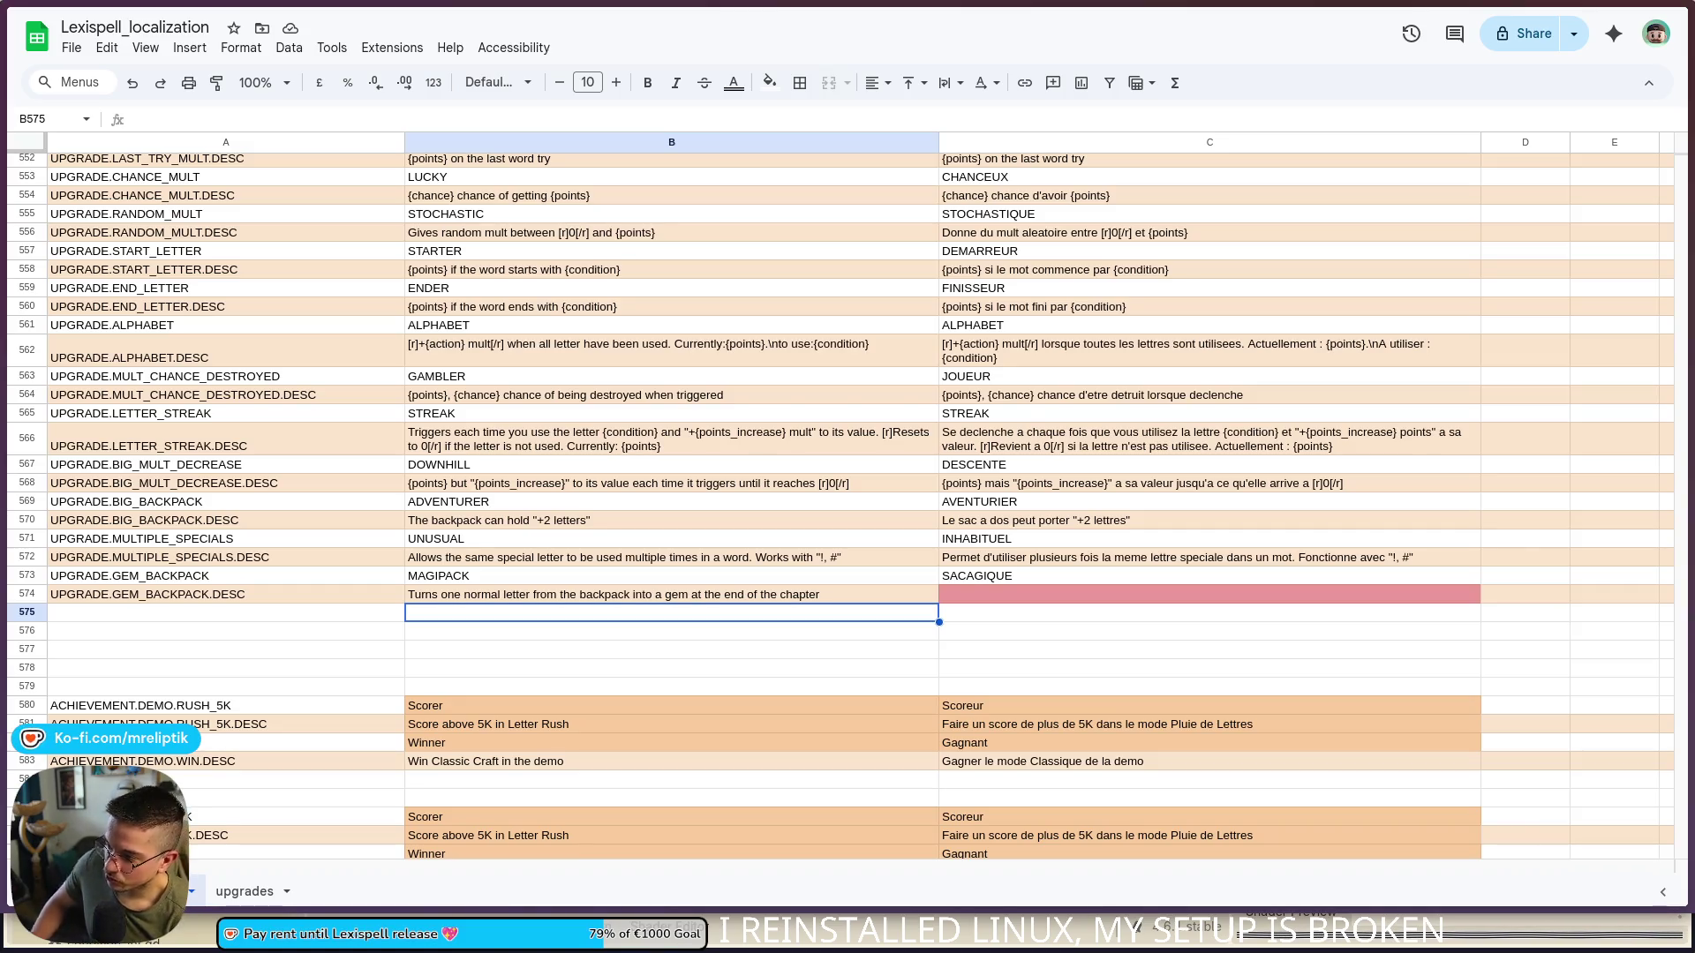
Type the opening French text in C574: 'Transforme une lettre normale ... à ...'
{"action": "left_click", "coordinate": [969, 597]}
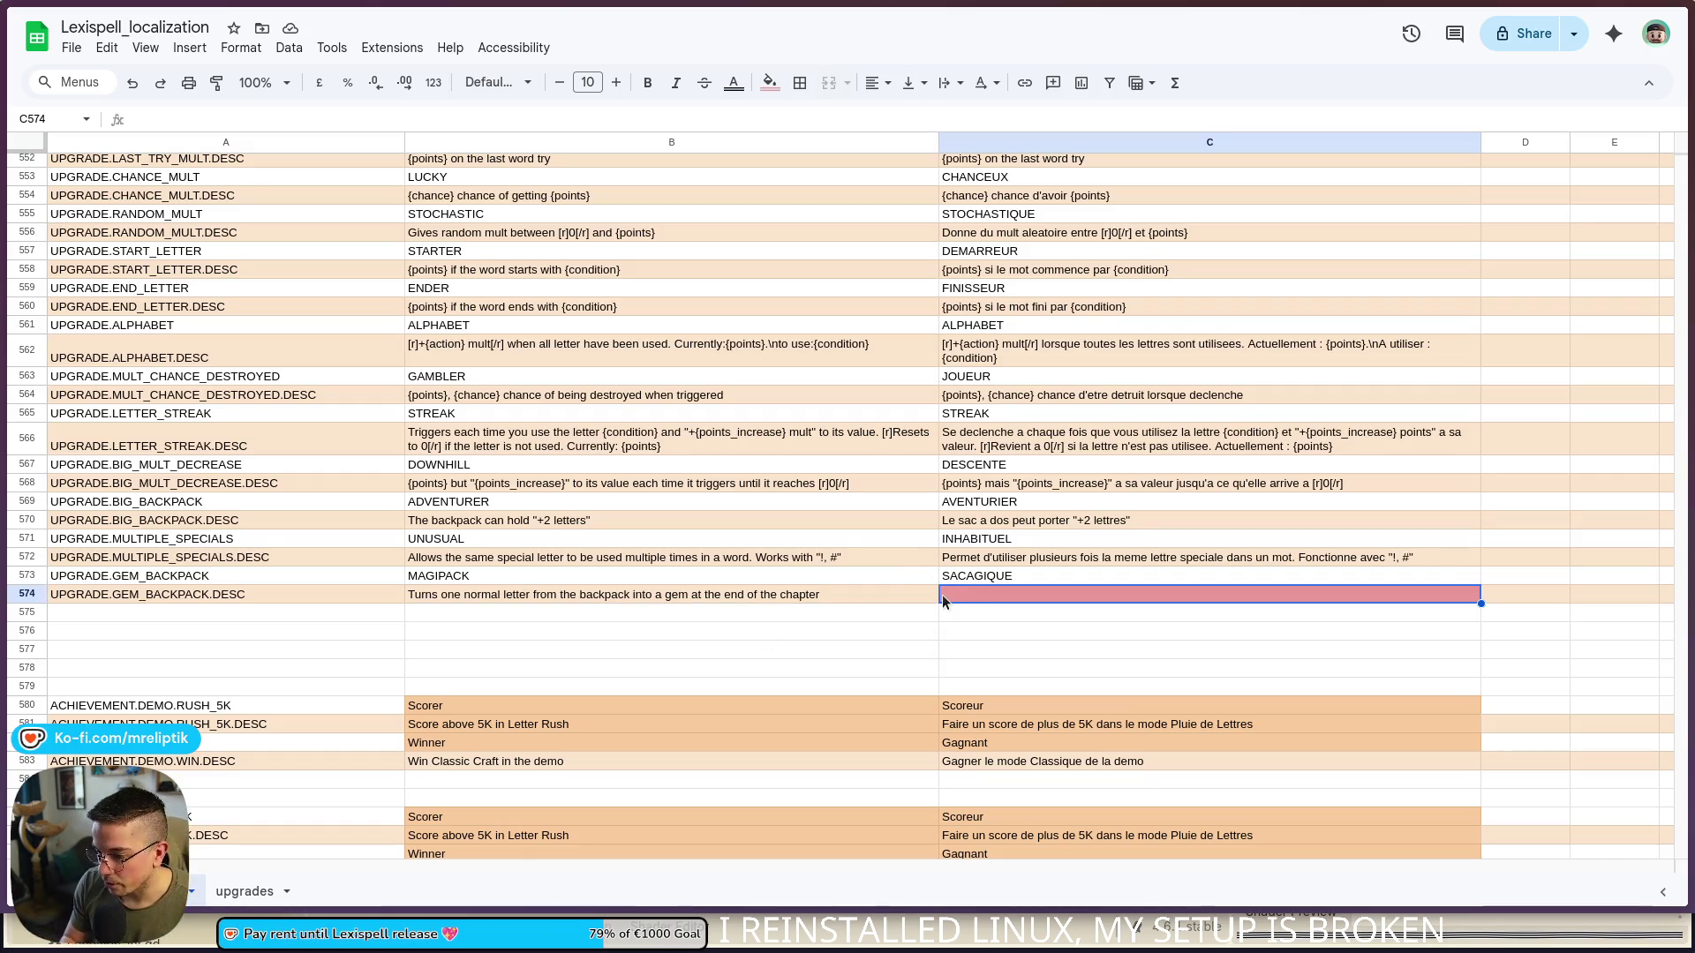
{"action": "type", "text": "TRansfo"}
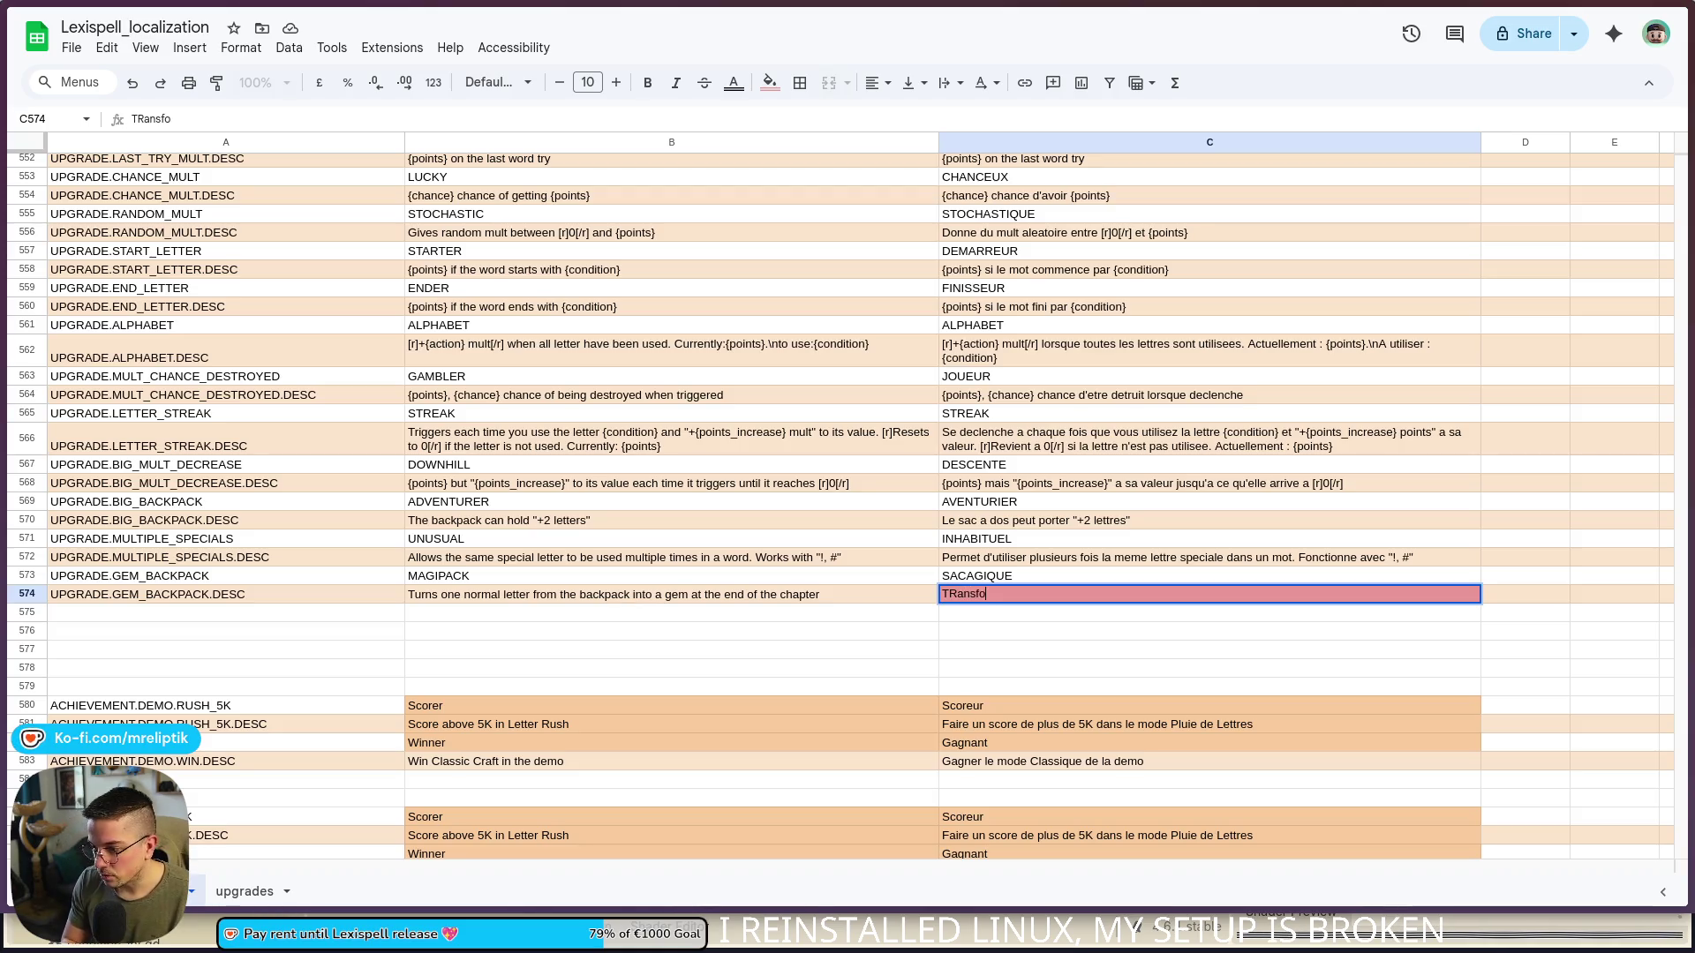
{"action": "key", "text": "BackSpace"}
{"action": "key", "text": "BackSpace"}
{"action": "key", "text": "BackSpace"}
{"action": "type", "text": "ransforme"}
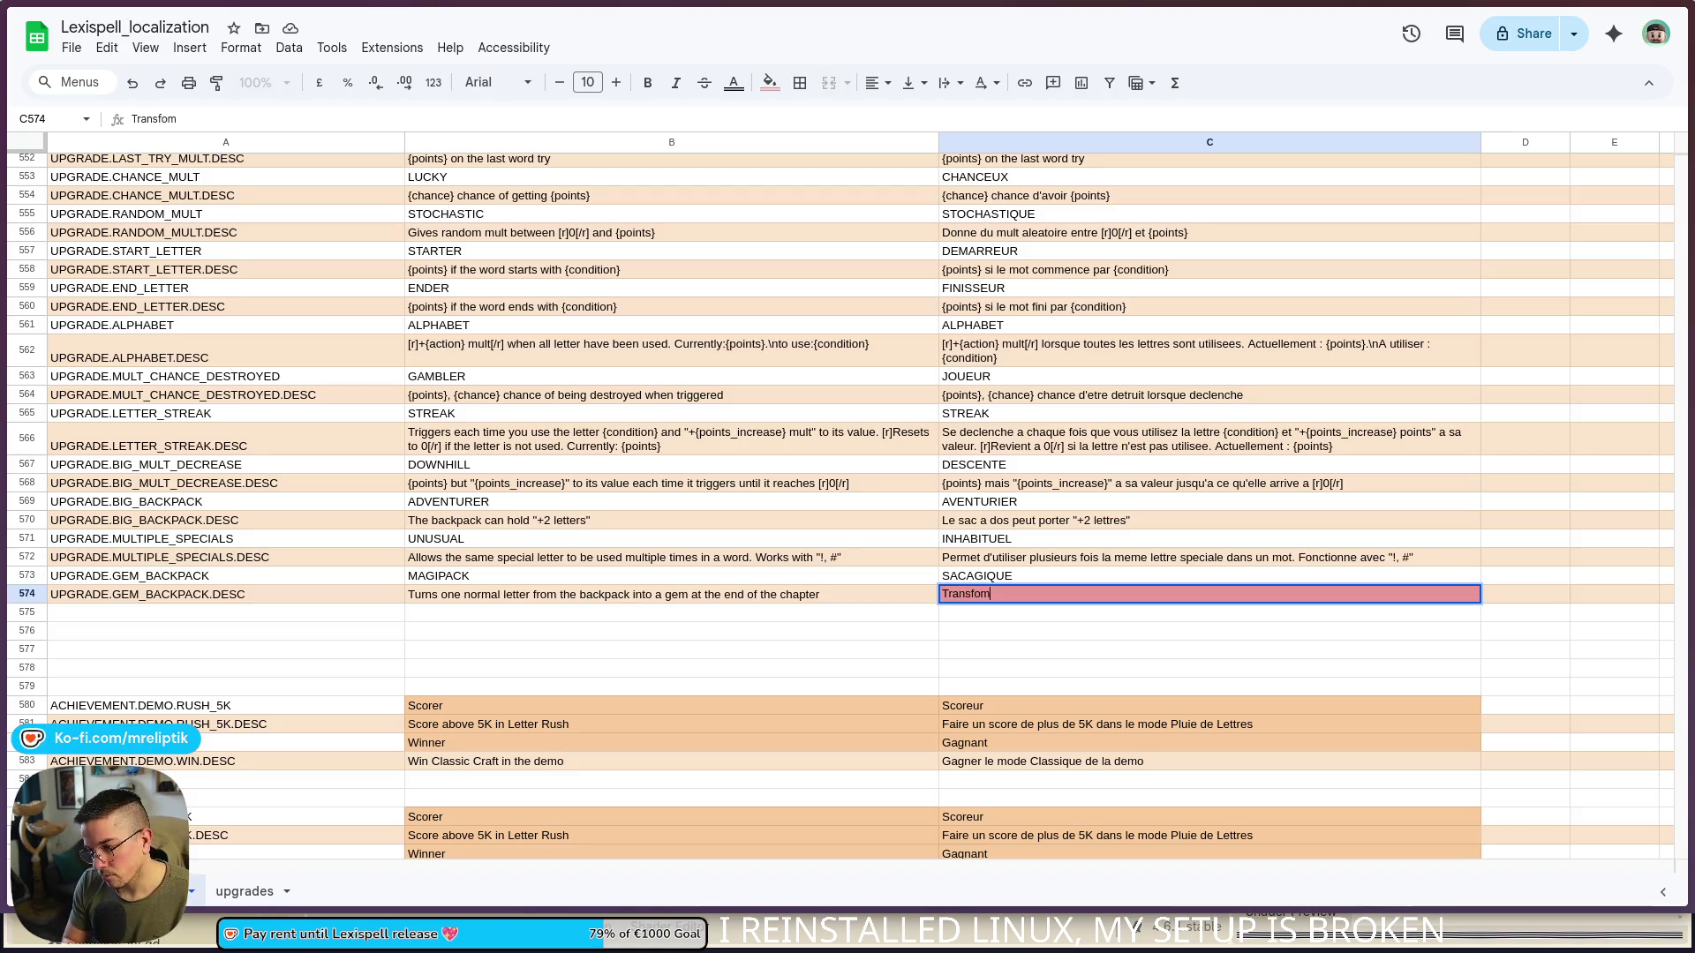
{"action": "type", "text": " une lettre n"}
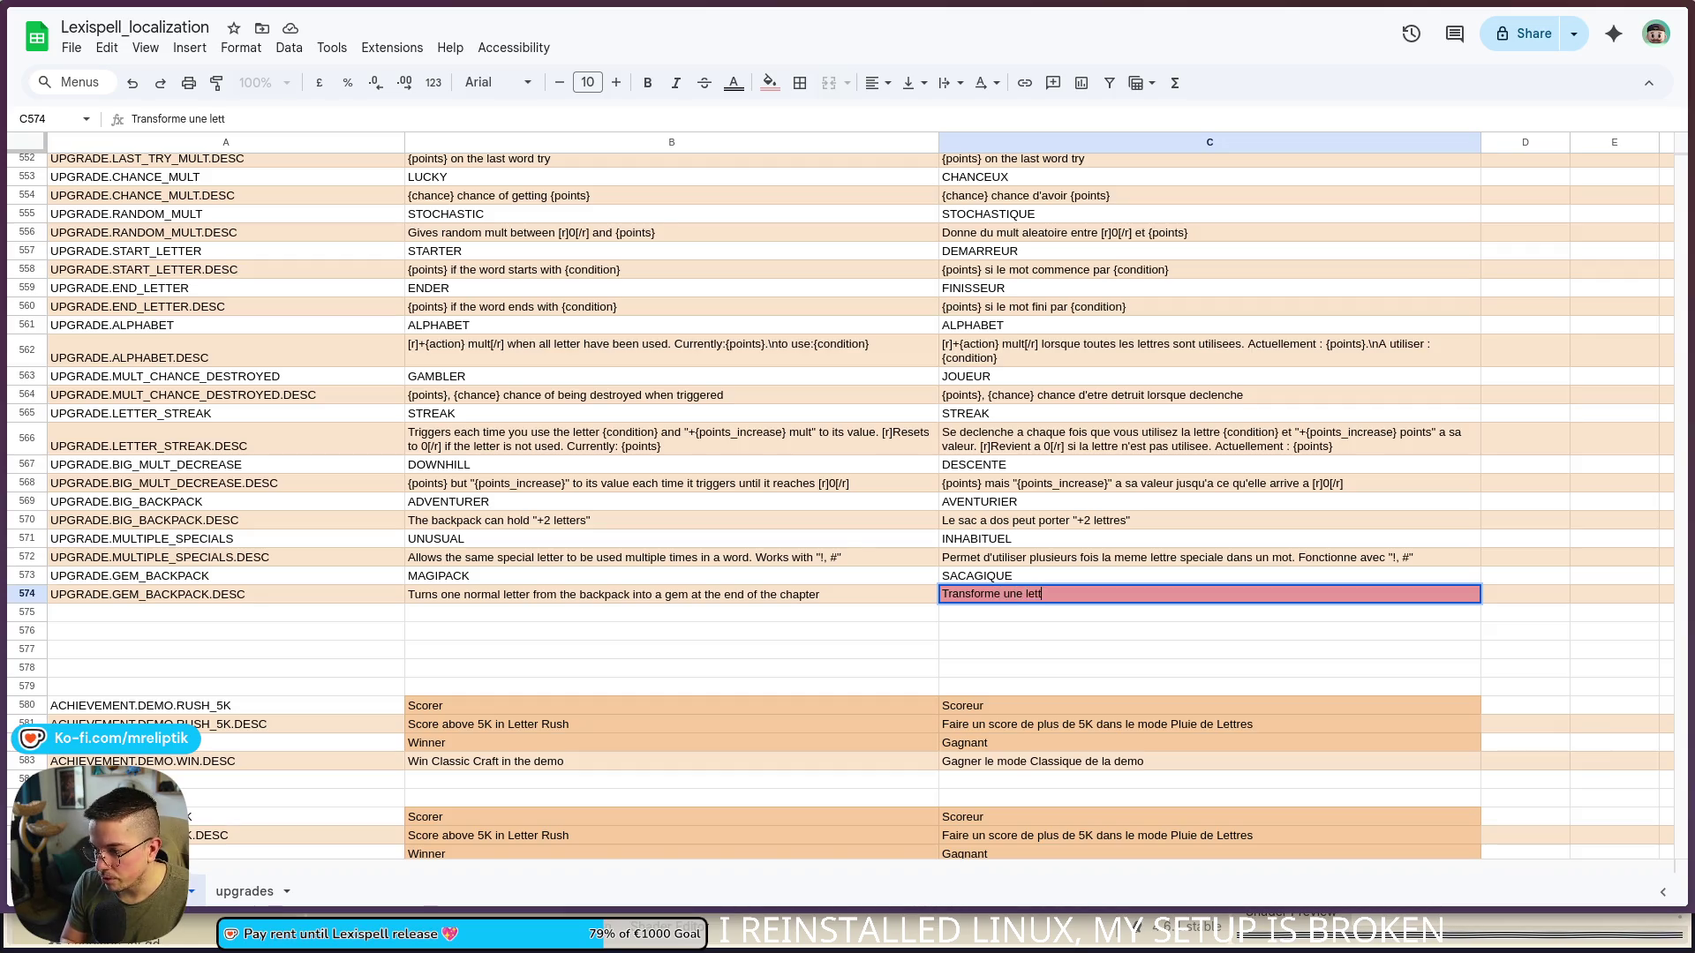
{"action": "type", "text": "ormale du sac"}
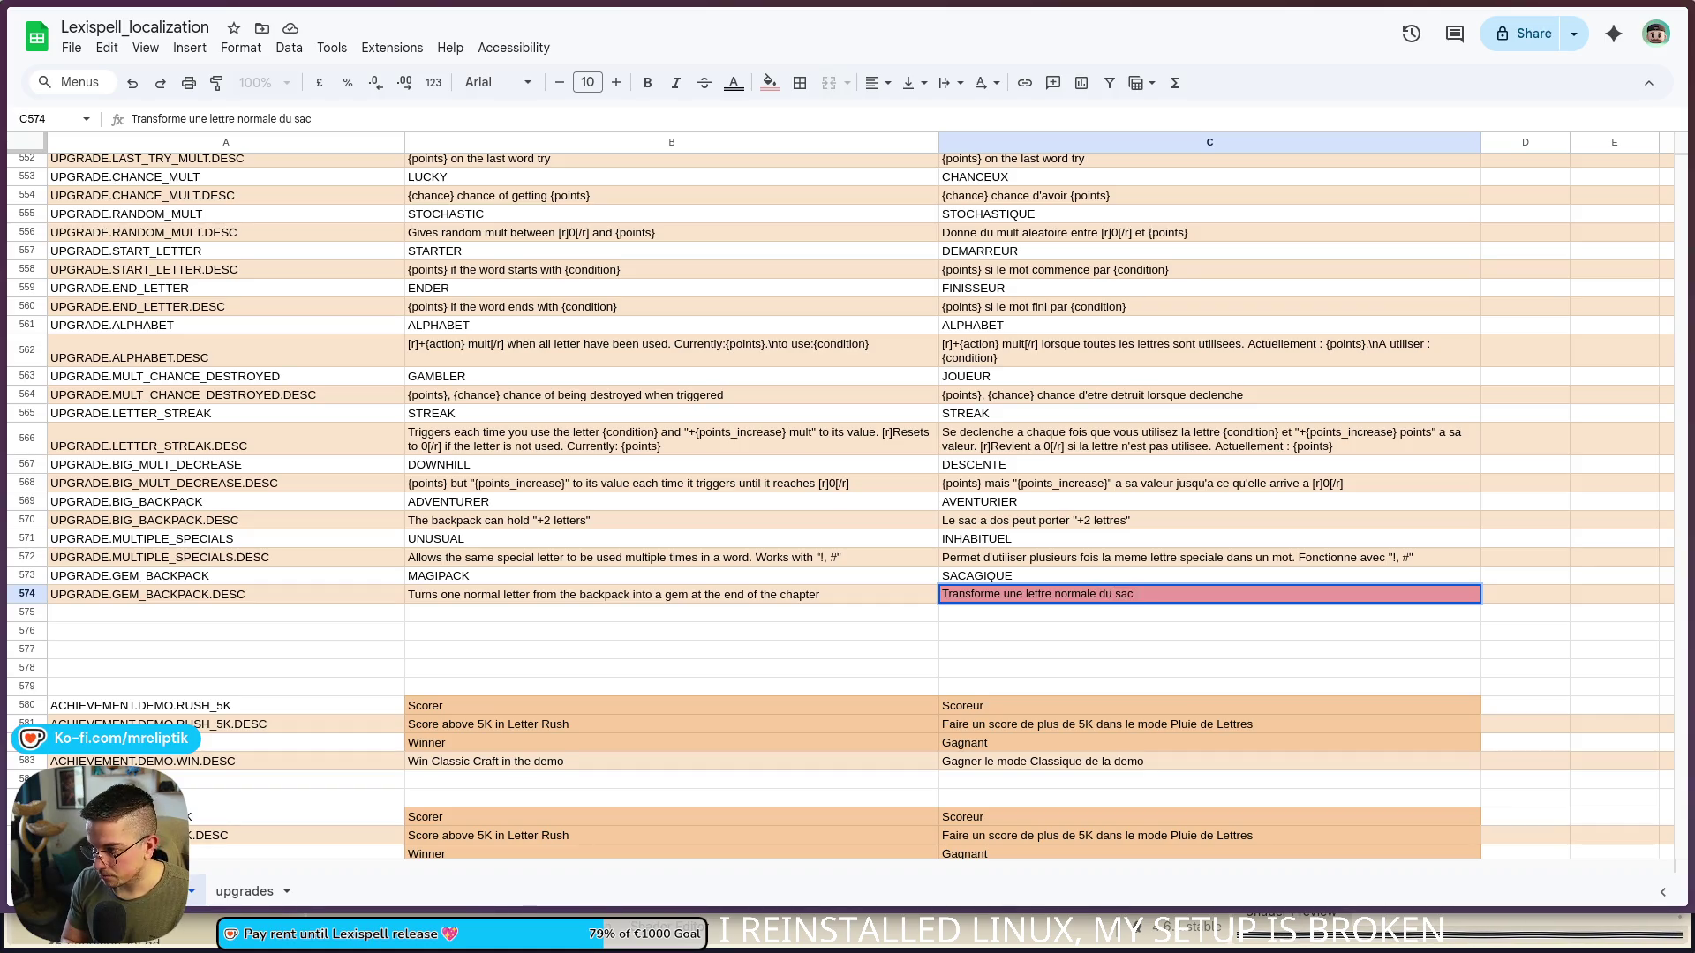
{"action": "type", "text": "a dos"}
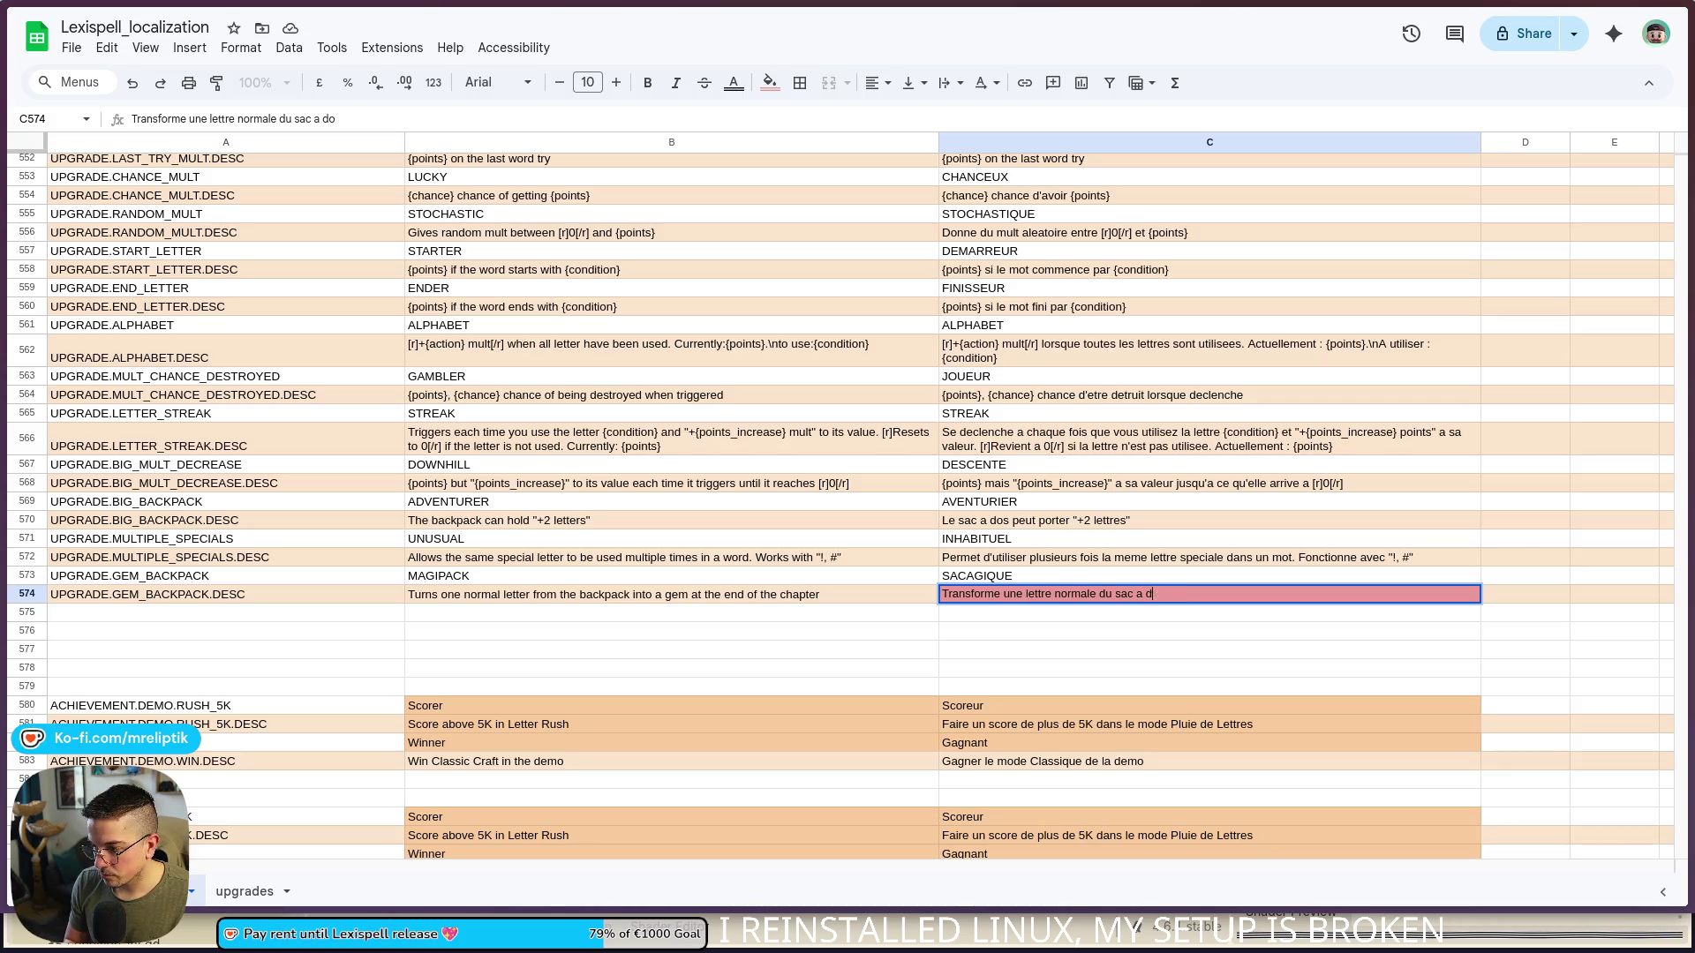
{"action": "key", "text": "BackSpace"}
{"action": "key", "text": "BackSpace"}
{"action": "type", "text": "à"}
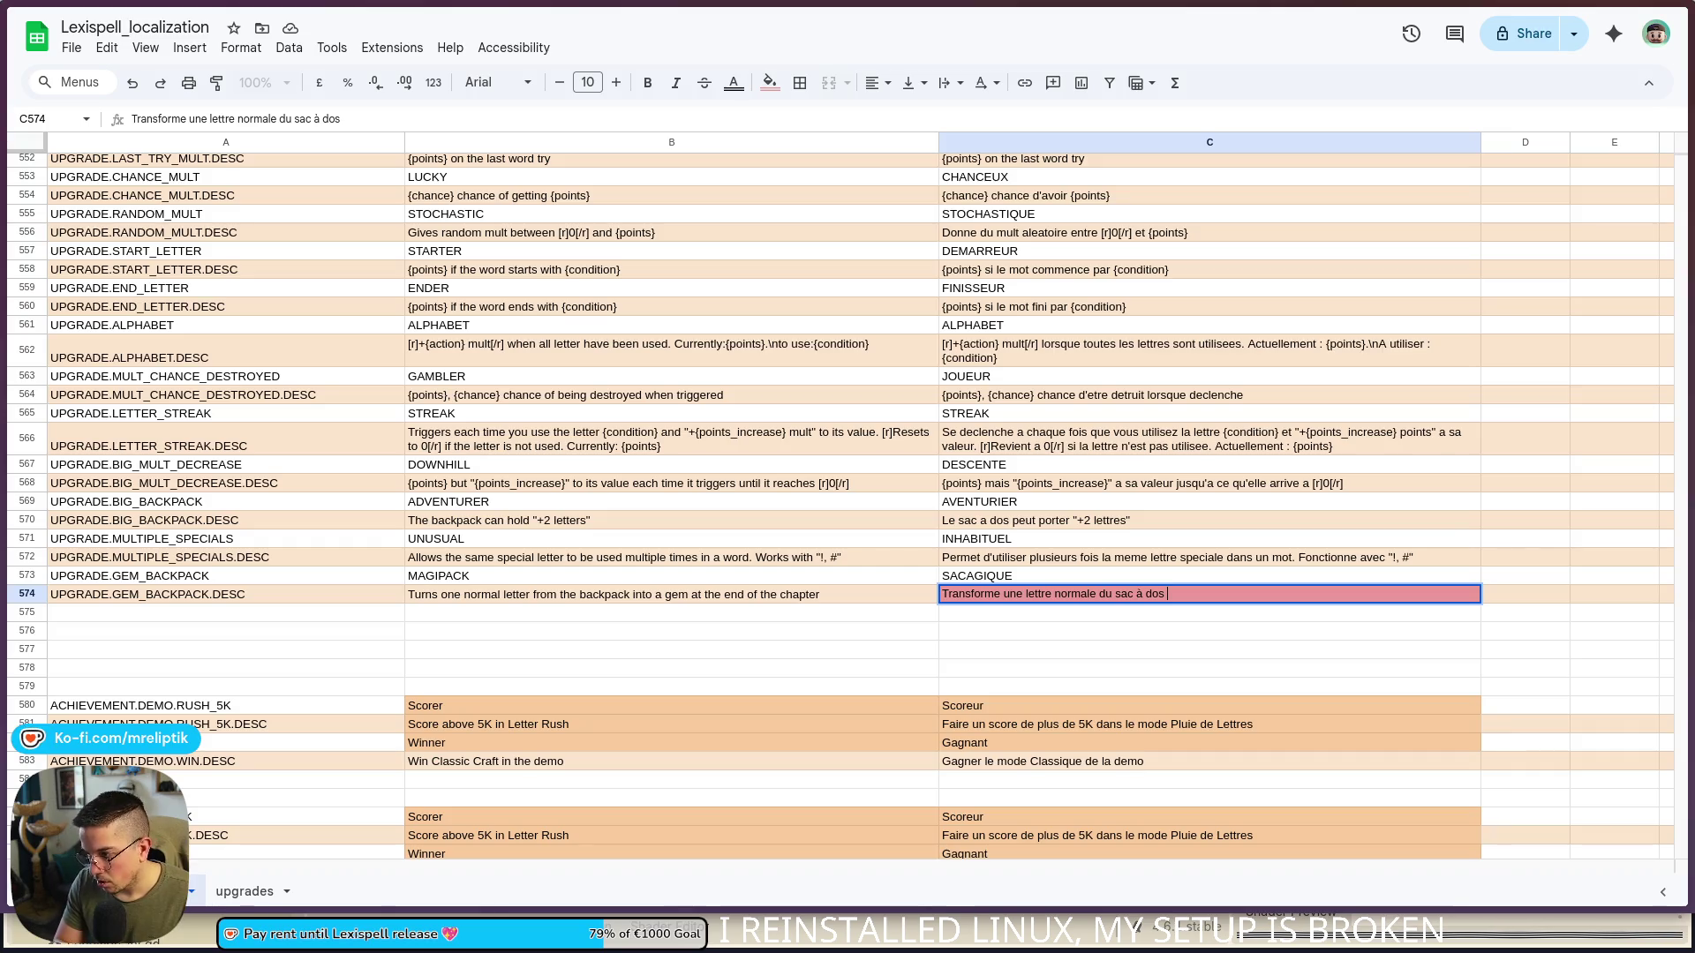
{"action": "type", "text": "en un"}
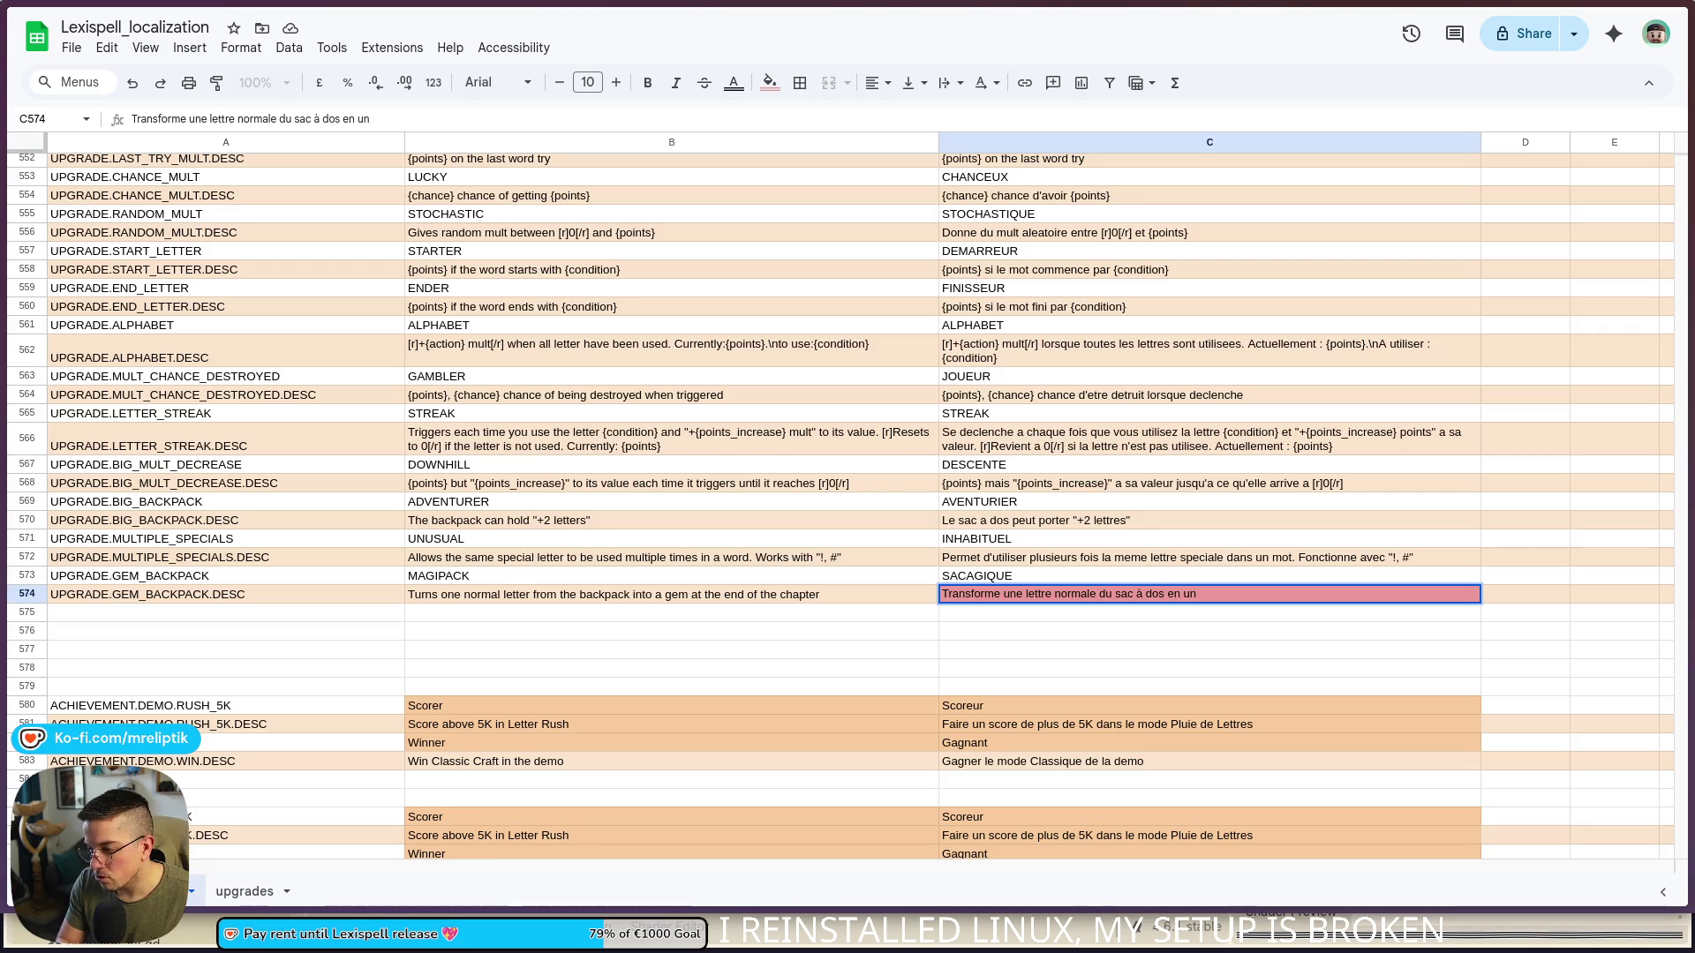
{"action": "left_click", "coordinate": [226, 594]}
Correct the French text and finish it with 'en une précieuse à la fin du chapitre'
{"action": "double_click", "coordinate": [1163, 599]}
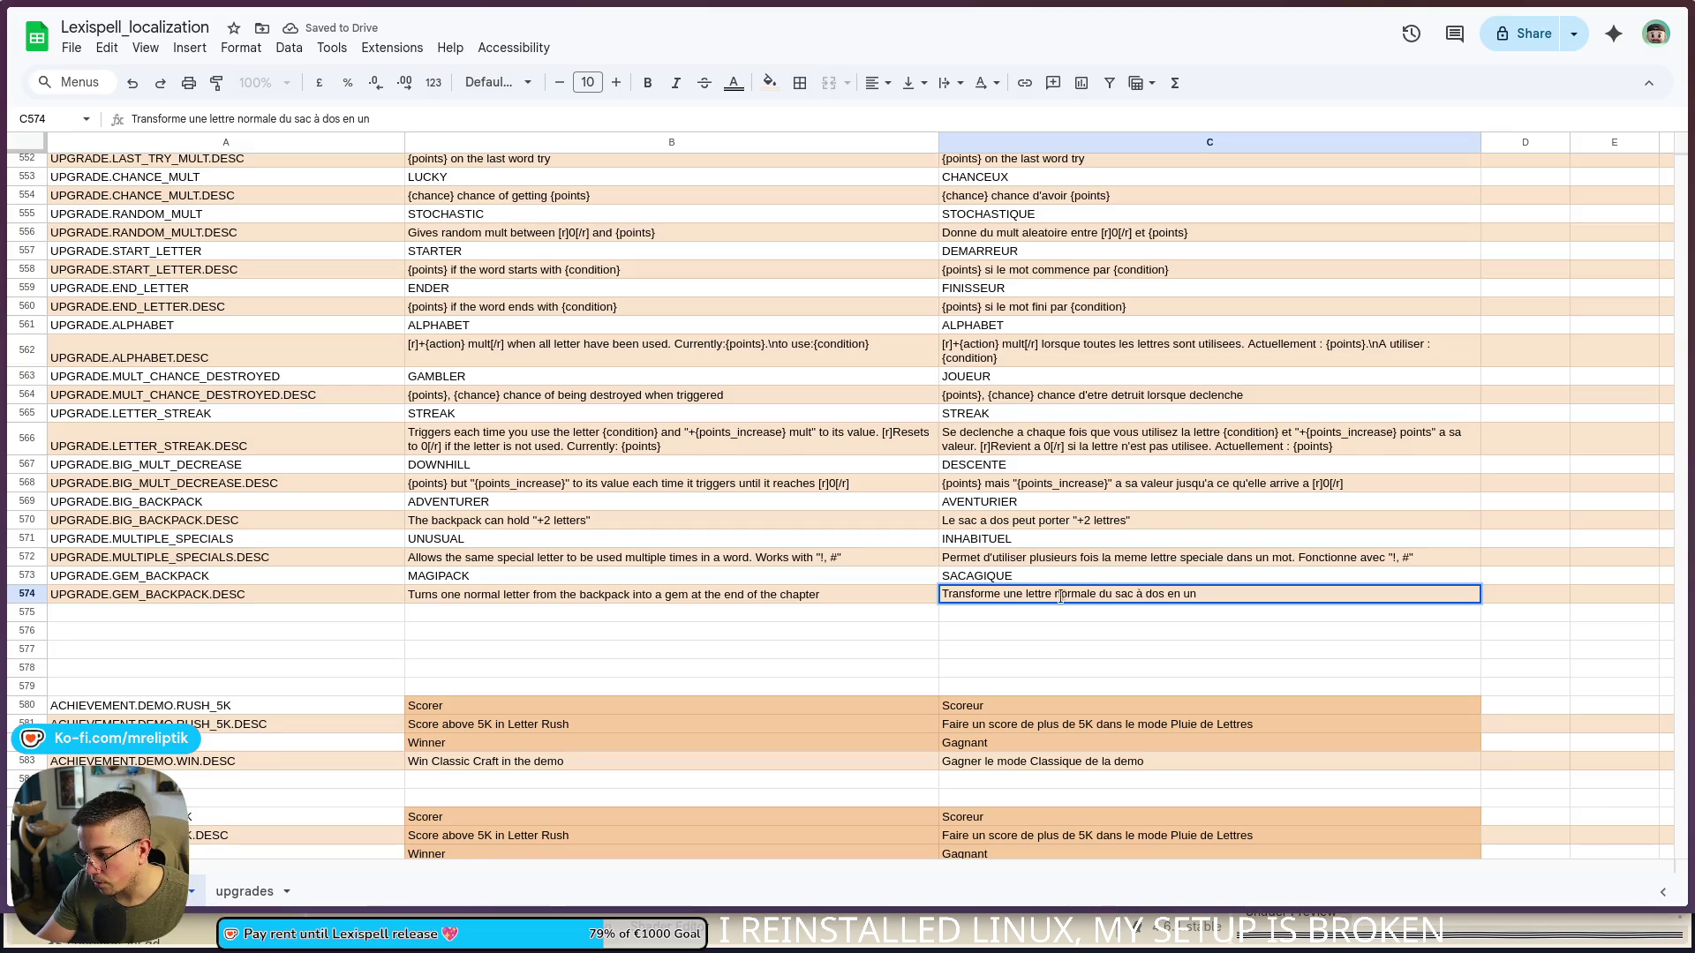
{"action": "left_click", "coordinate": [1097, 594]}
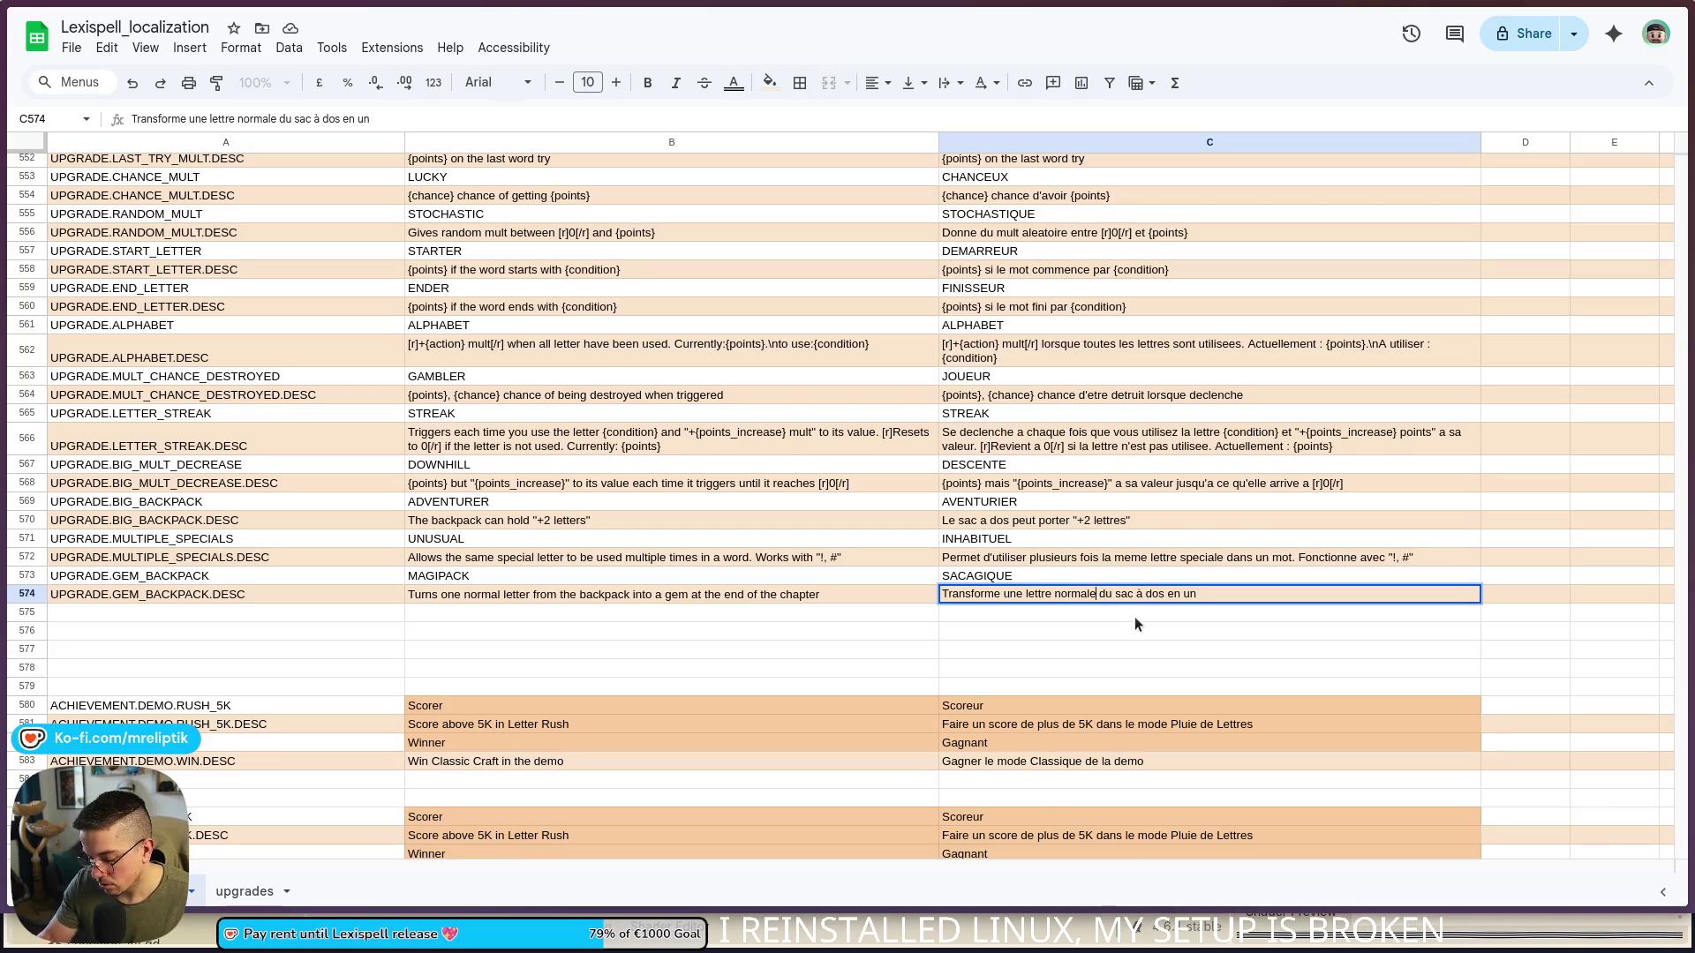
{"action": "type", "text": "en précieuse"}
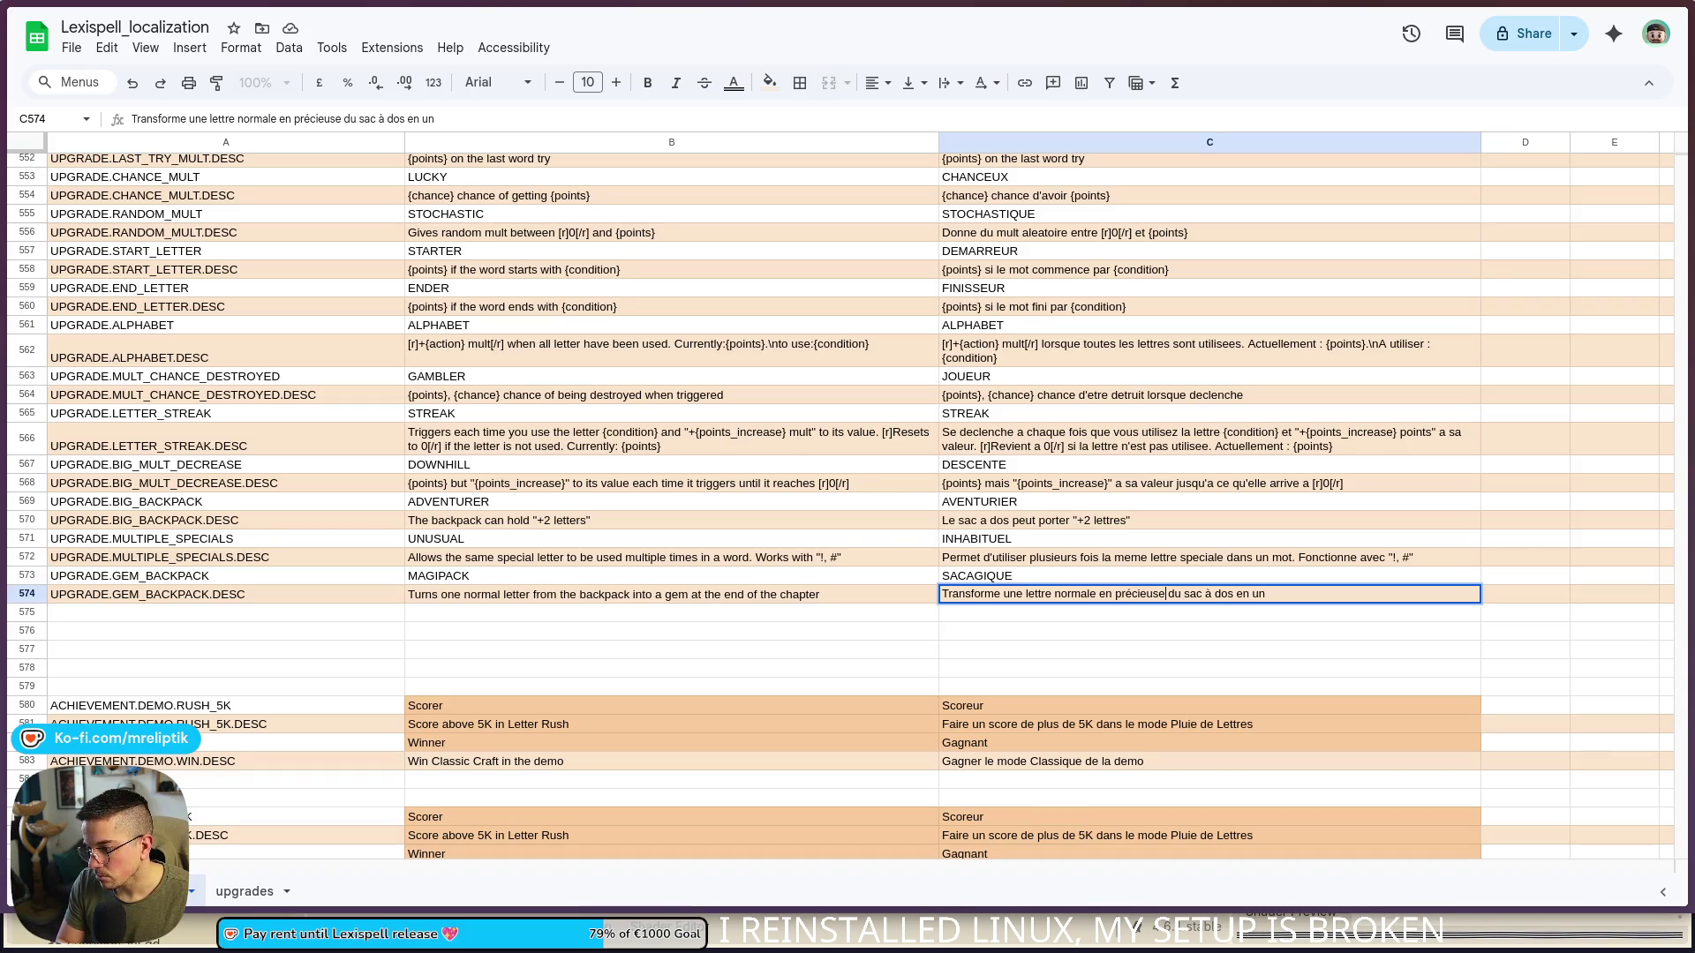
{"action": "key", "text": "ctrl+BackSpace"}
{"action": "key", "text": "ctrl+BackSpace"}
{"action": "key", "text": "End"}
{"action": "type", "text": "e"}
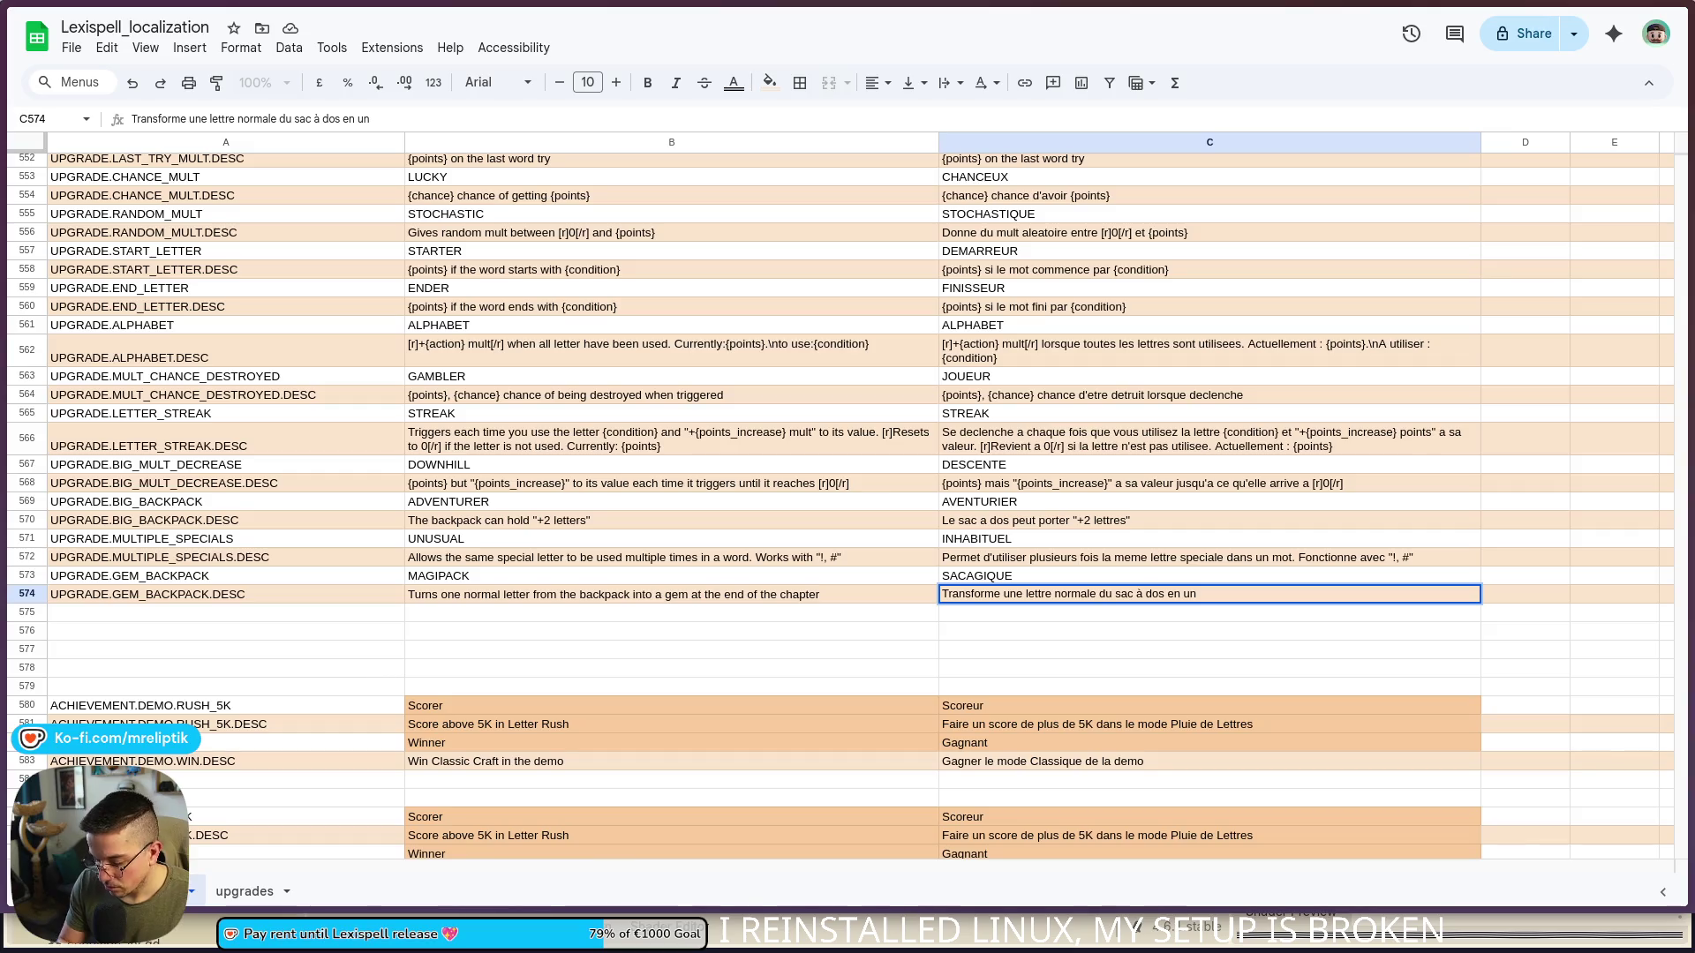
{"action": "type", "text": " précieuse à la fiçn"}
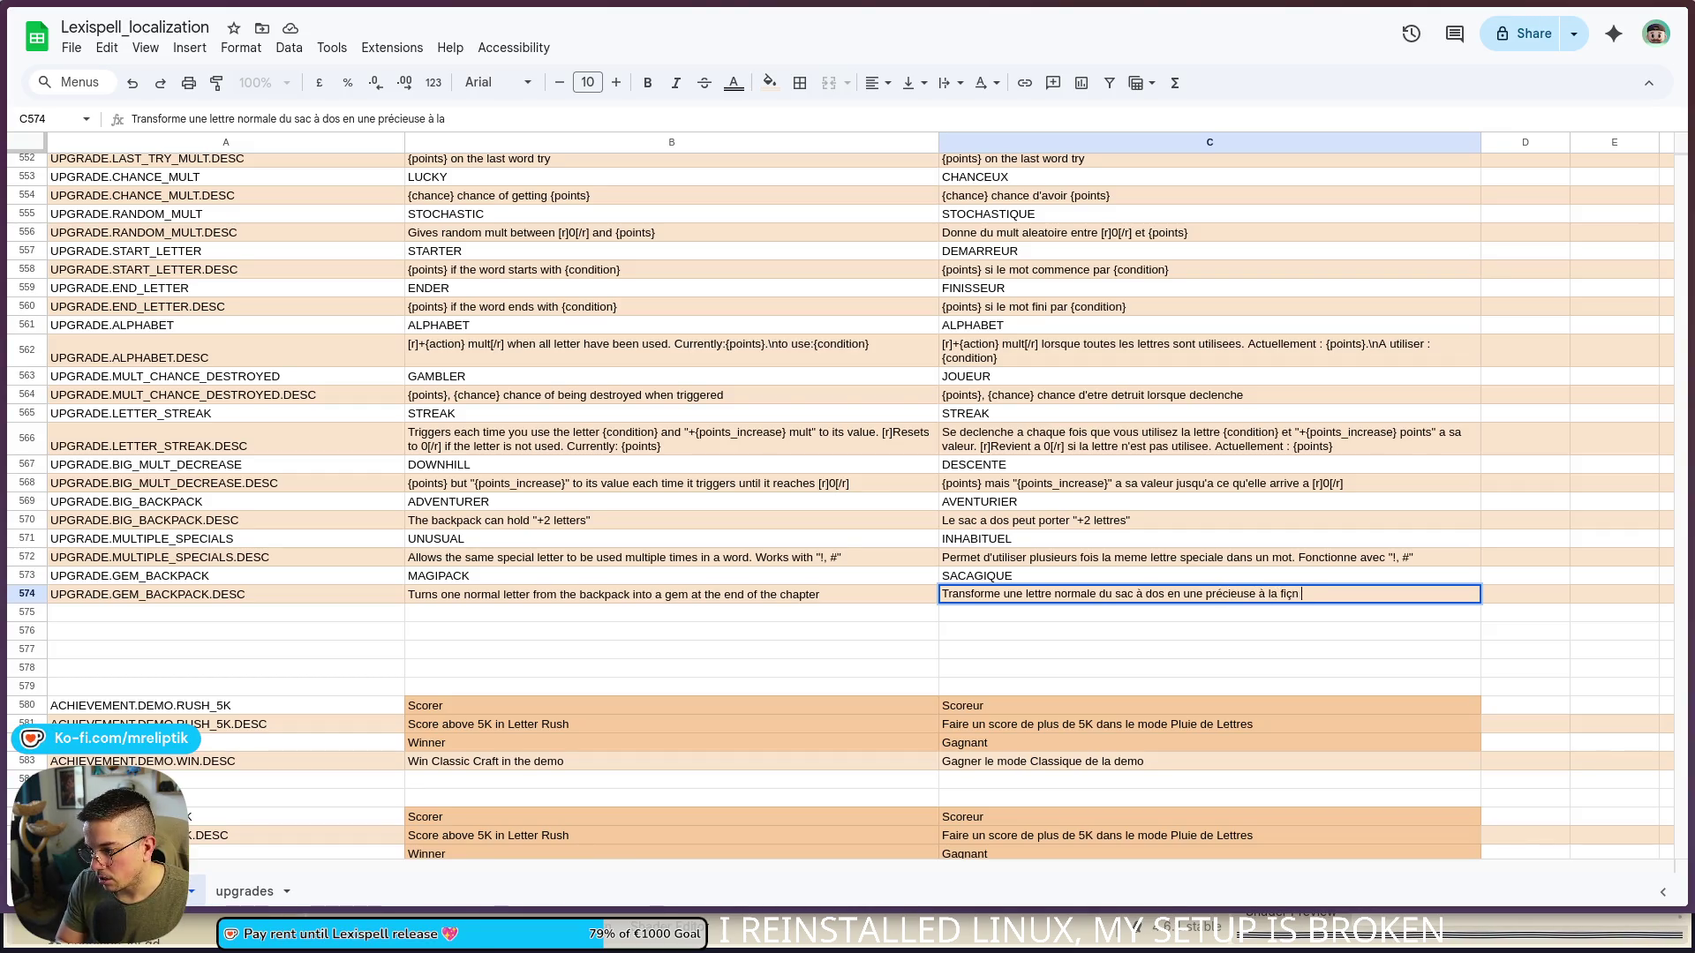
{"action": "key", "text": "BackSpace"}
{"action": "key", "text": "BackSpace"}
{"action": "key", "text": "BackSpace"}
{"action": "type", "text": "n du chapitre"}
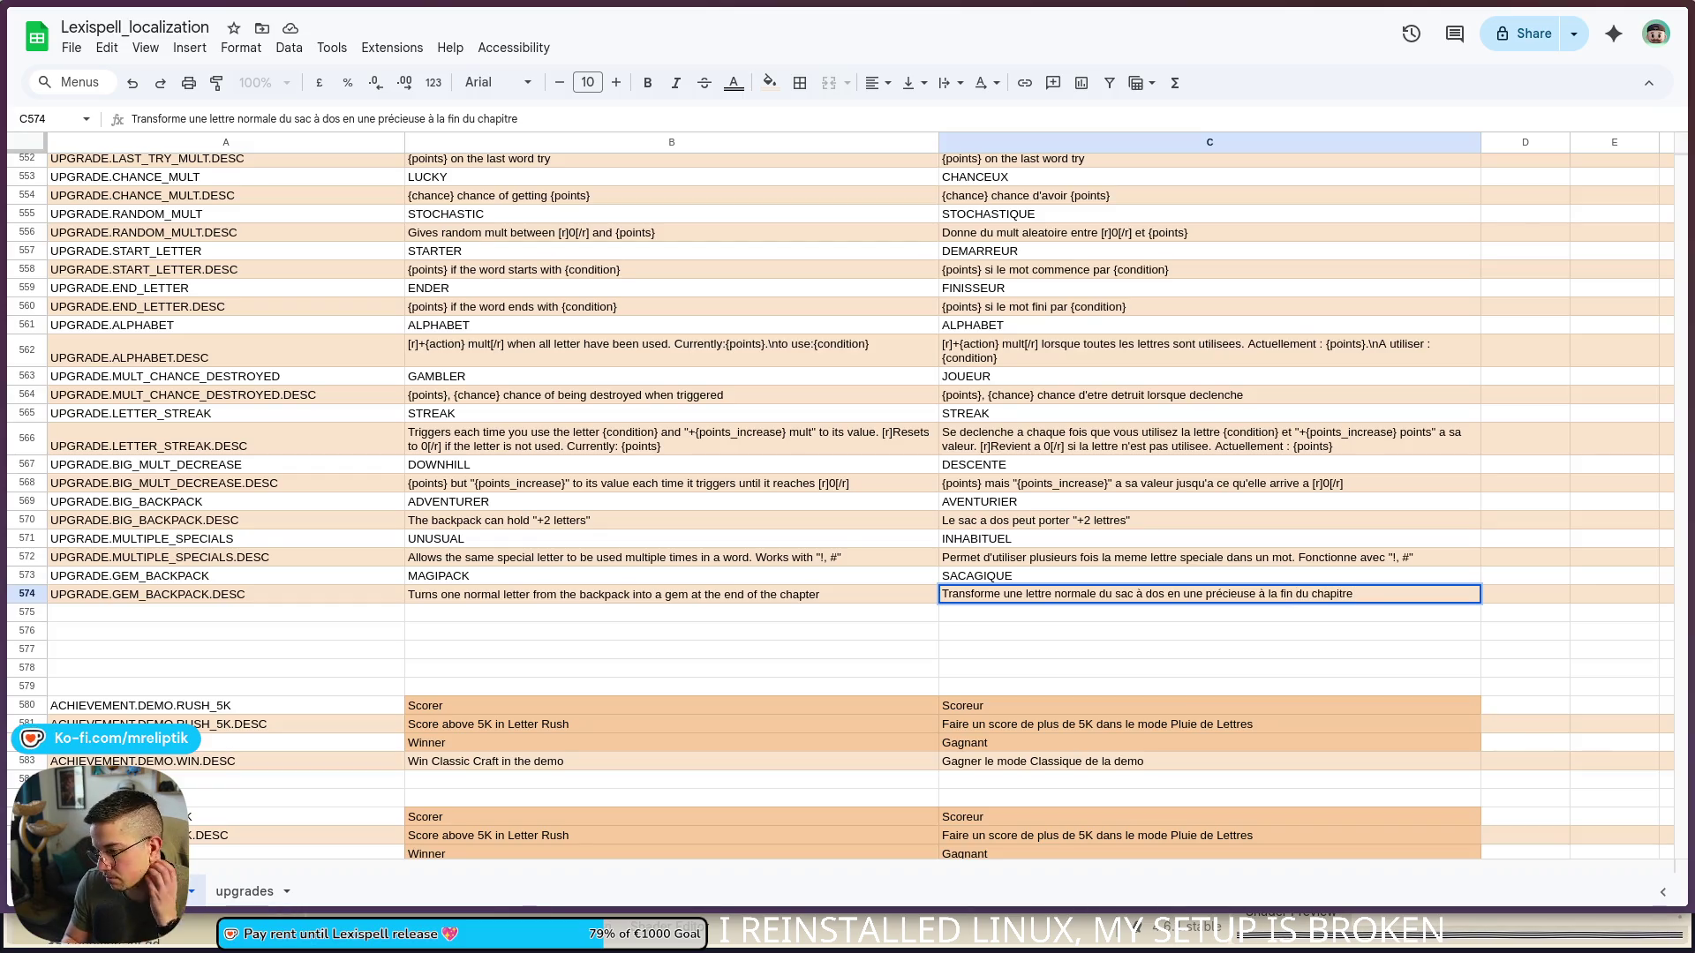
{"action": "key", "text": "Return"}
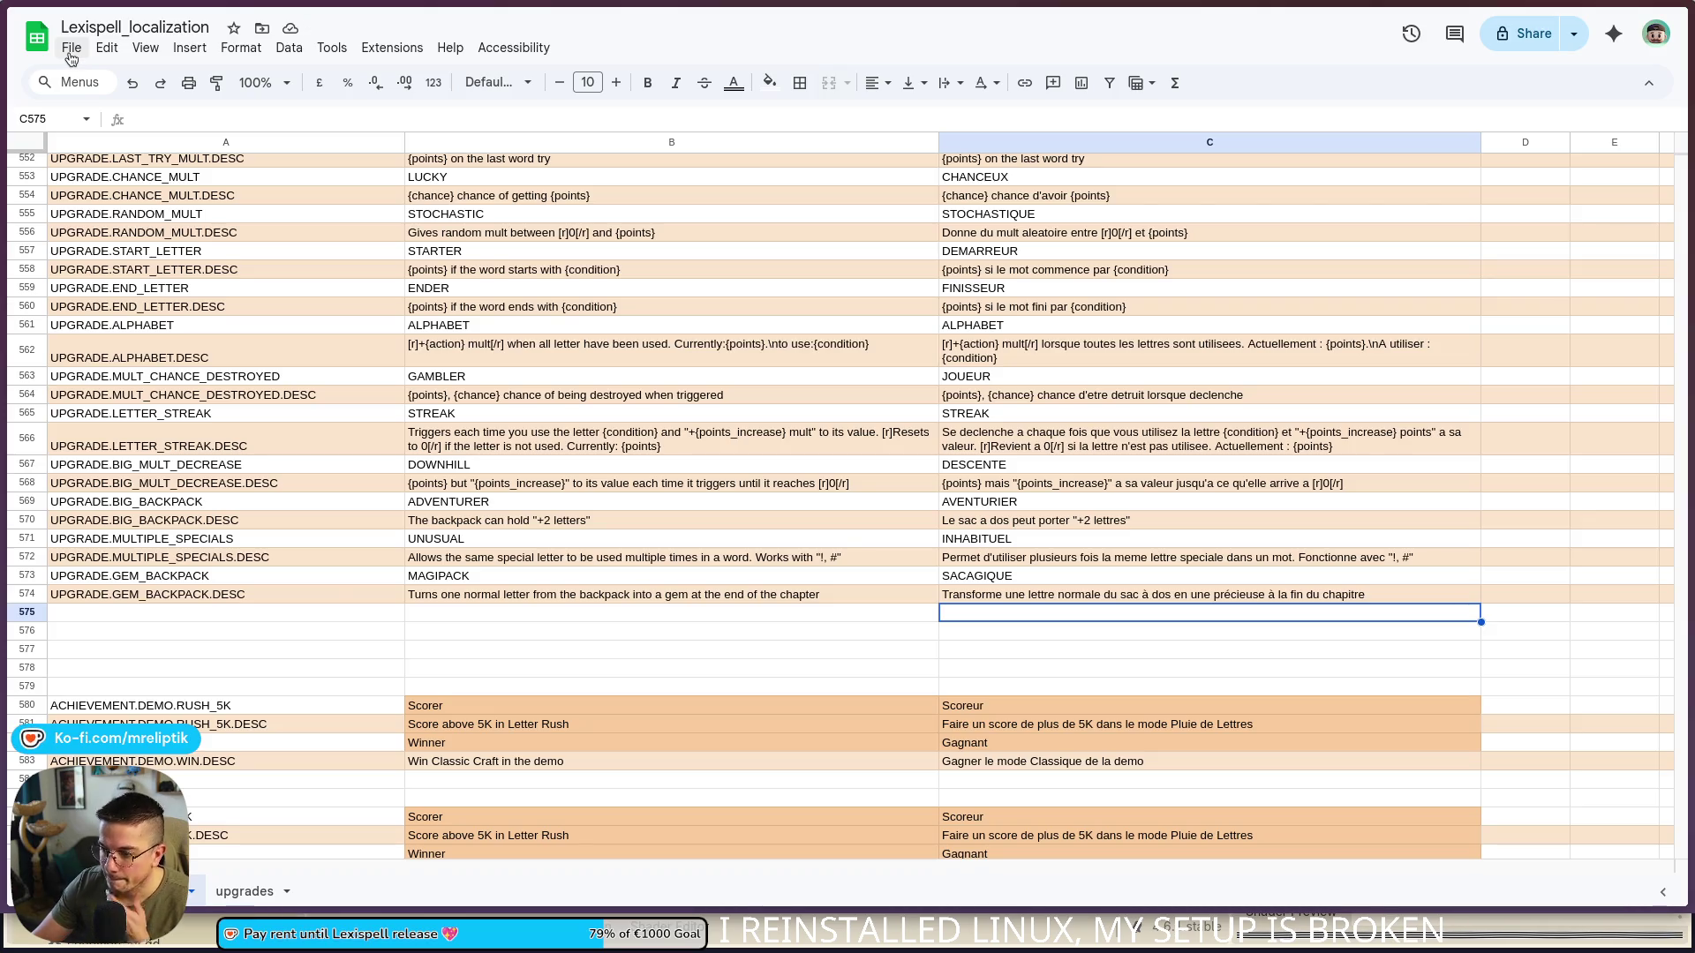
Download the sheet as a Comma-separated values (.csv) file
{"action": "left_click", "coordinate": [71, 49]}
{"action": "mouse_move", "coordinate": [212, 267]}
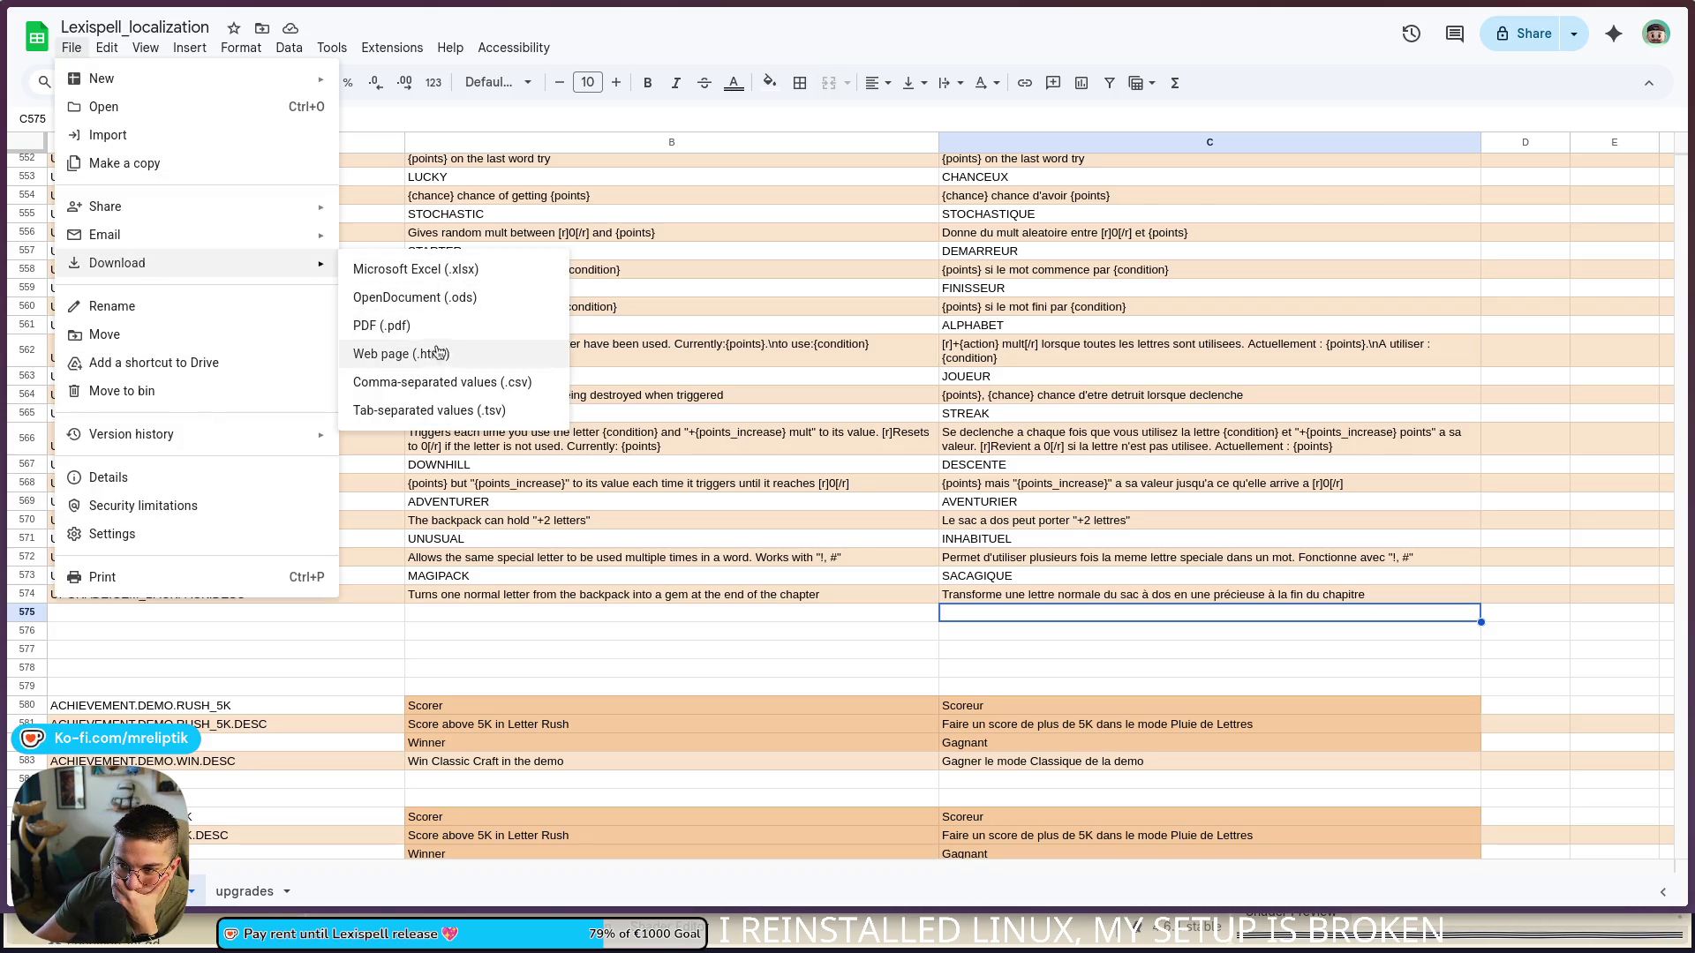
{"action": "left_click", "coordinate": [424, 381]}
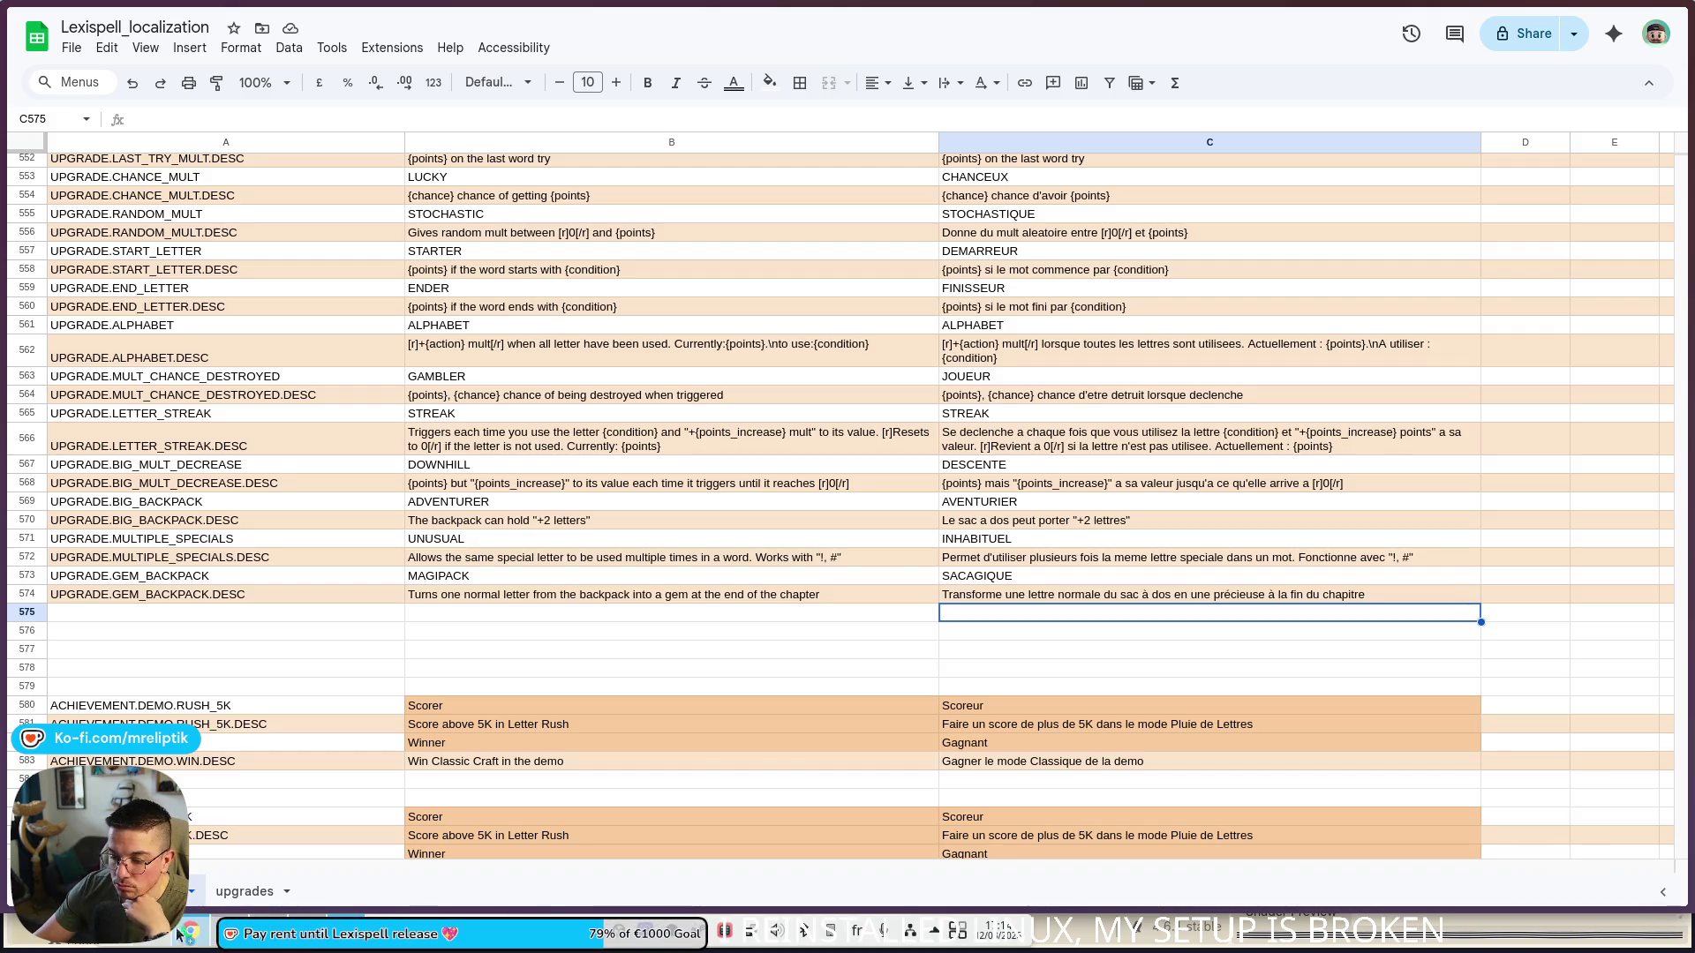
Move the downloaded CSV into word_game/localization and return to the Godot editor
{"action": "left_click", "coordinate": [179, 934]}
{"action": "mouse_move", "coordinate": [446, 172]}
{"action": "left_mouse_down"}
{"action": "mouse_move", "coordinate": [574, 238]}
{"action": "mouse_move", "coordinate": [1694, 265]}
{"action": "left_mouse_up"}
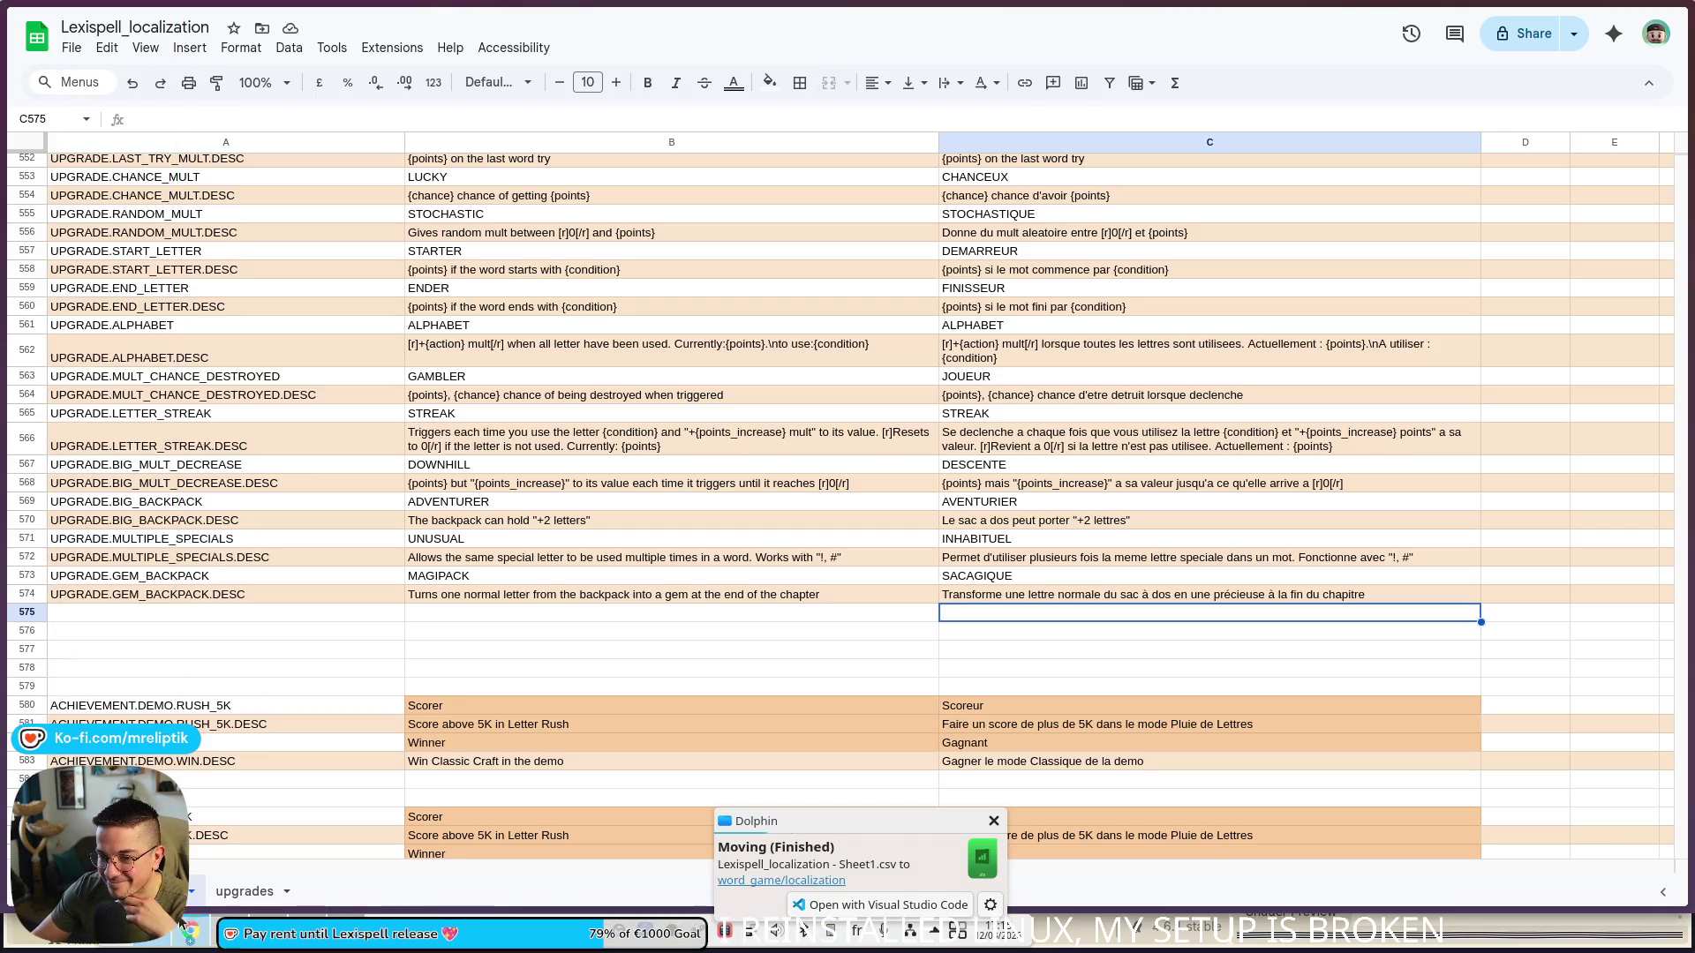
{"action": "key", "text": "alt+Tab"}
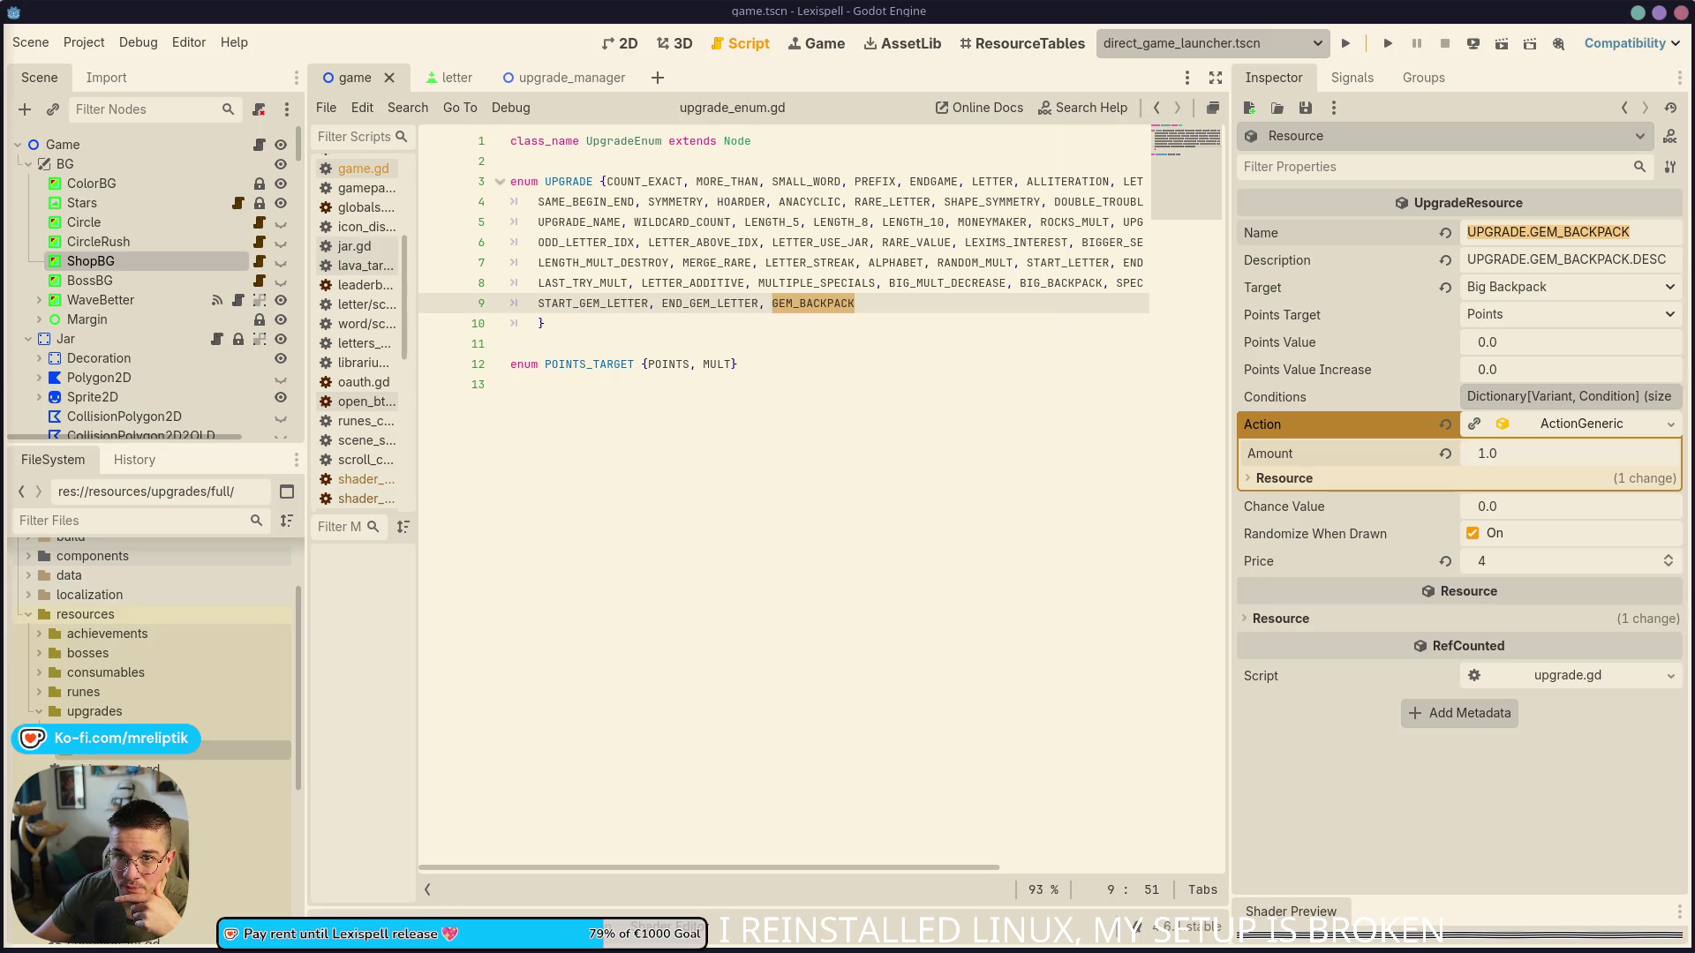
Maximize the Sealed Bite: Extended Steam page in the browser and scroll through it
{"action": "key", "text": "alt+Tab"}
{"action": "left_click_drag", "start_coordinate": [602, 125], "coordinate": [819, 132]}
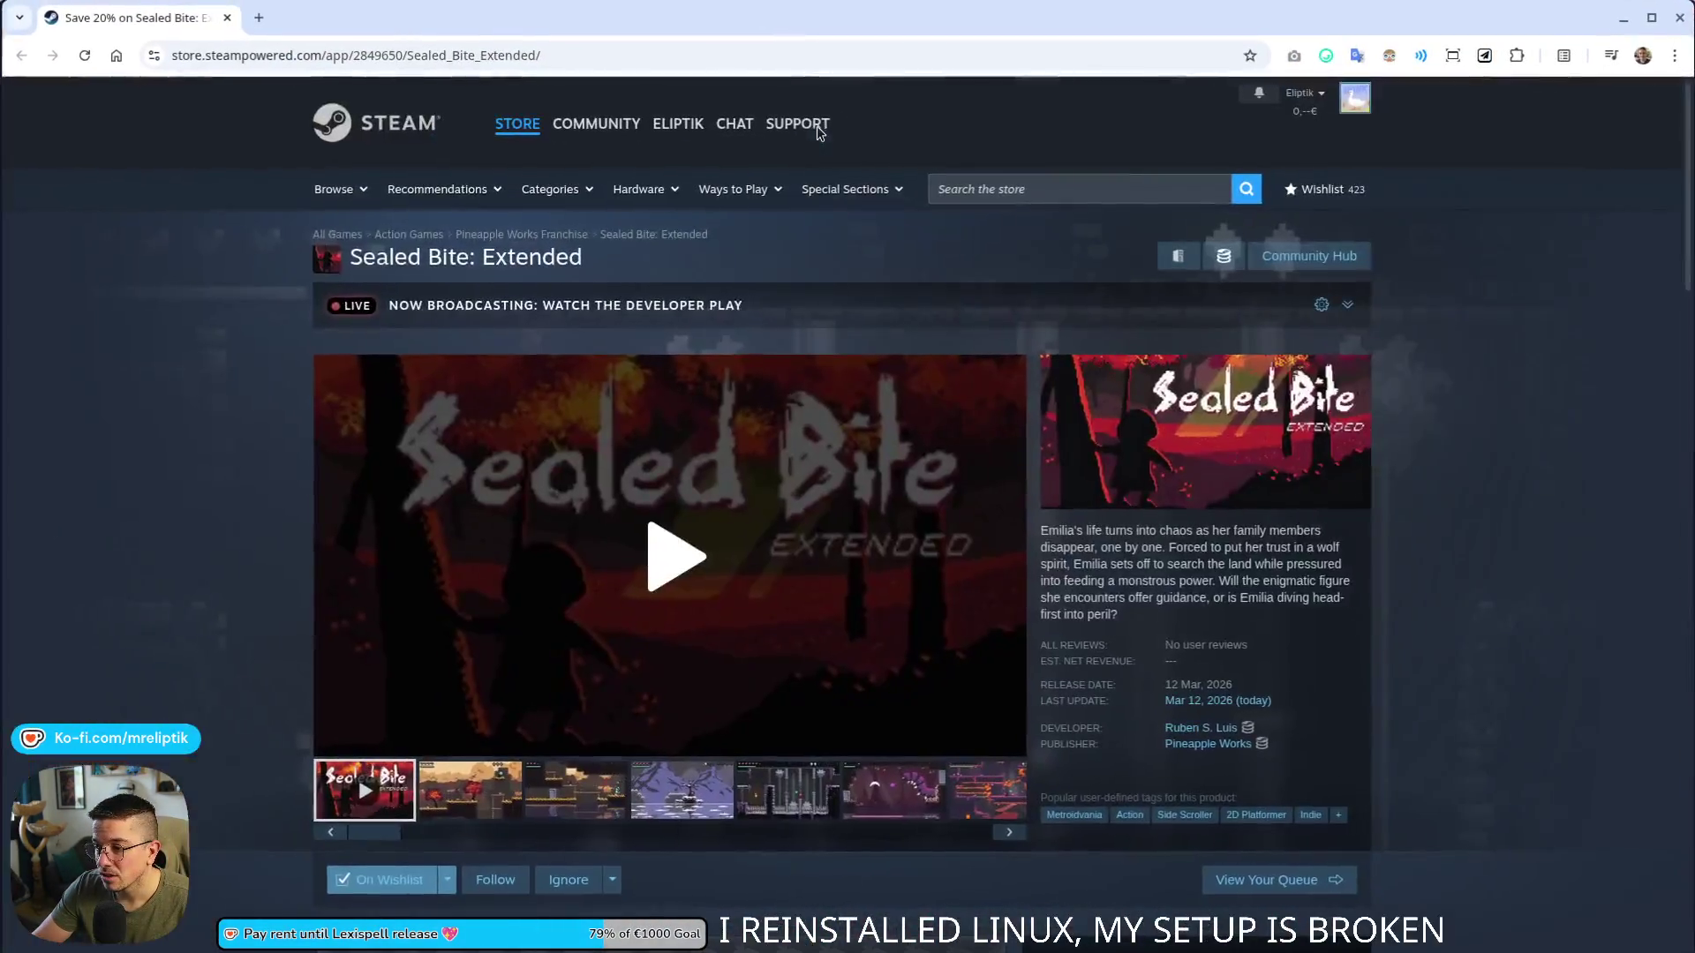
{"action": "scroll", "coordinate": [271, 413], "scroll_direction": "down", "scroll_amount": 7}
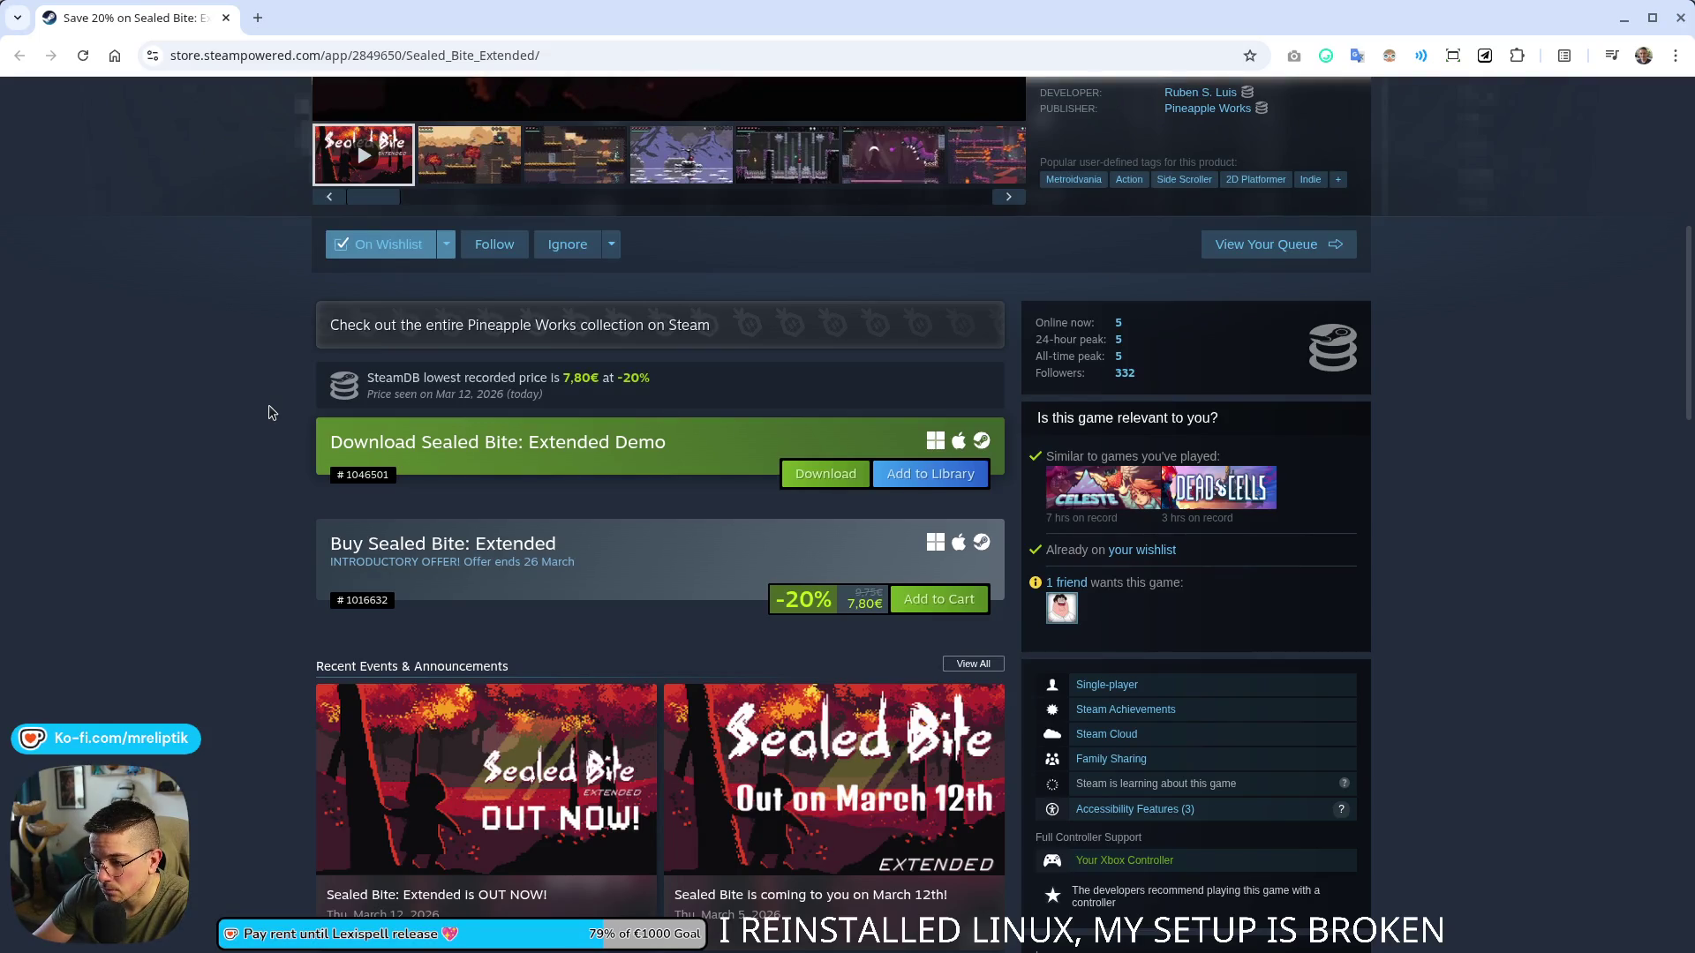
{"action": "scroll", "coordinate": [271, 412], "scroll_direction": "down", "scroll_amount": 4}
{"action": "scroll", "coordinate": [271, 412], "scroll_direction": "down", "scroll_amount": 5}
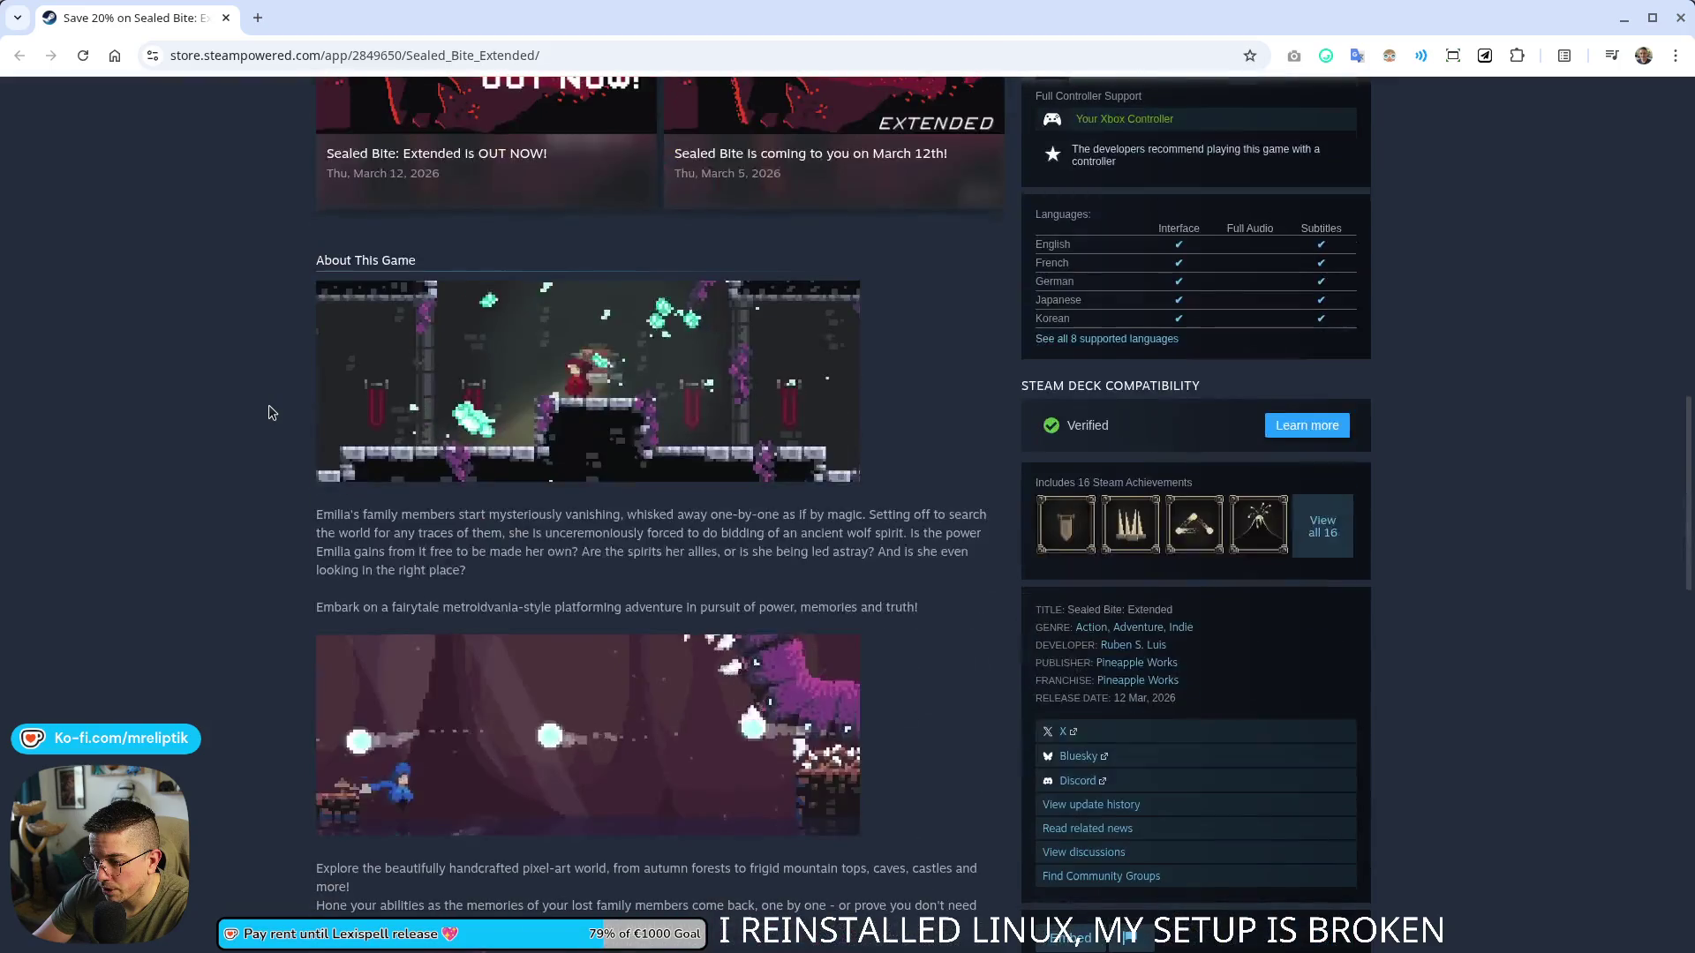
{"action": "scroll", "coordinate": [271, 412], "scroll_direction": "down", "scroll_amount": 15}
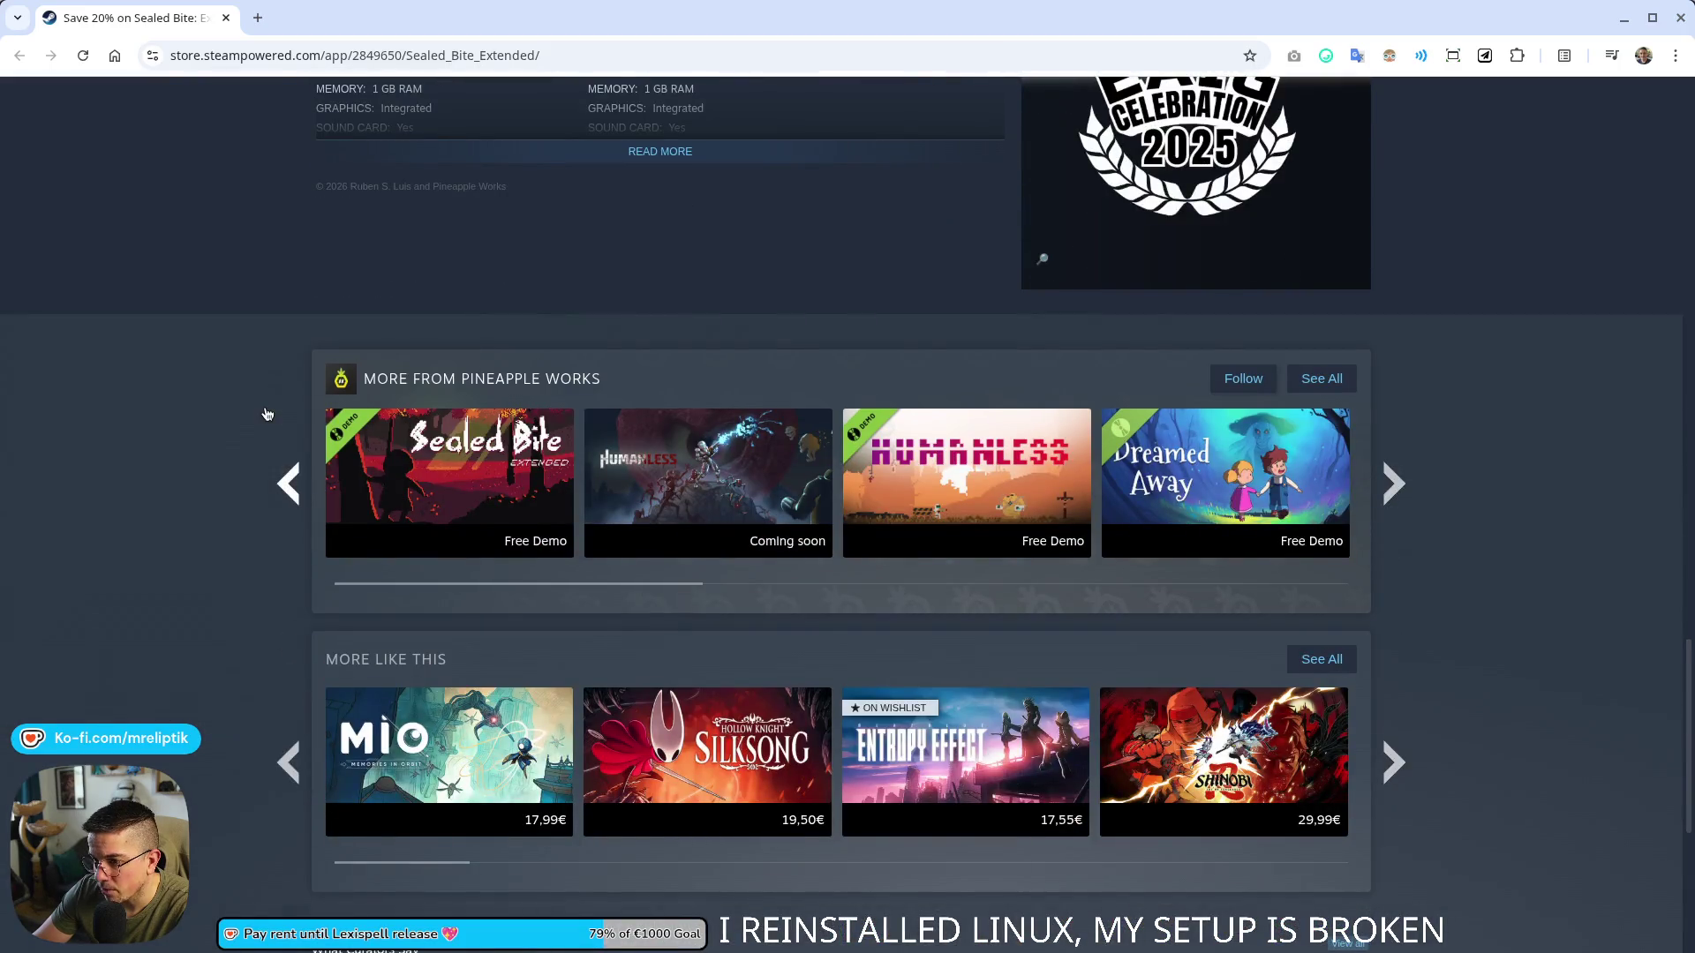
{"action": "scroll", "coordinate": [167, 402], "scroll_direction": "up", "scroll_amount": 20}
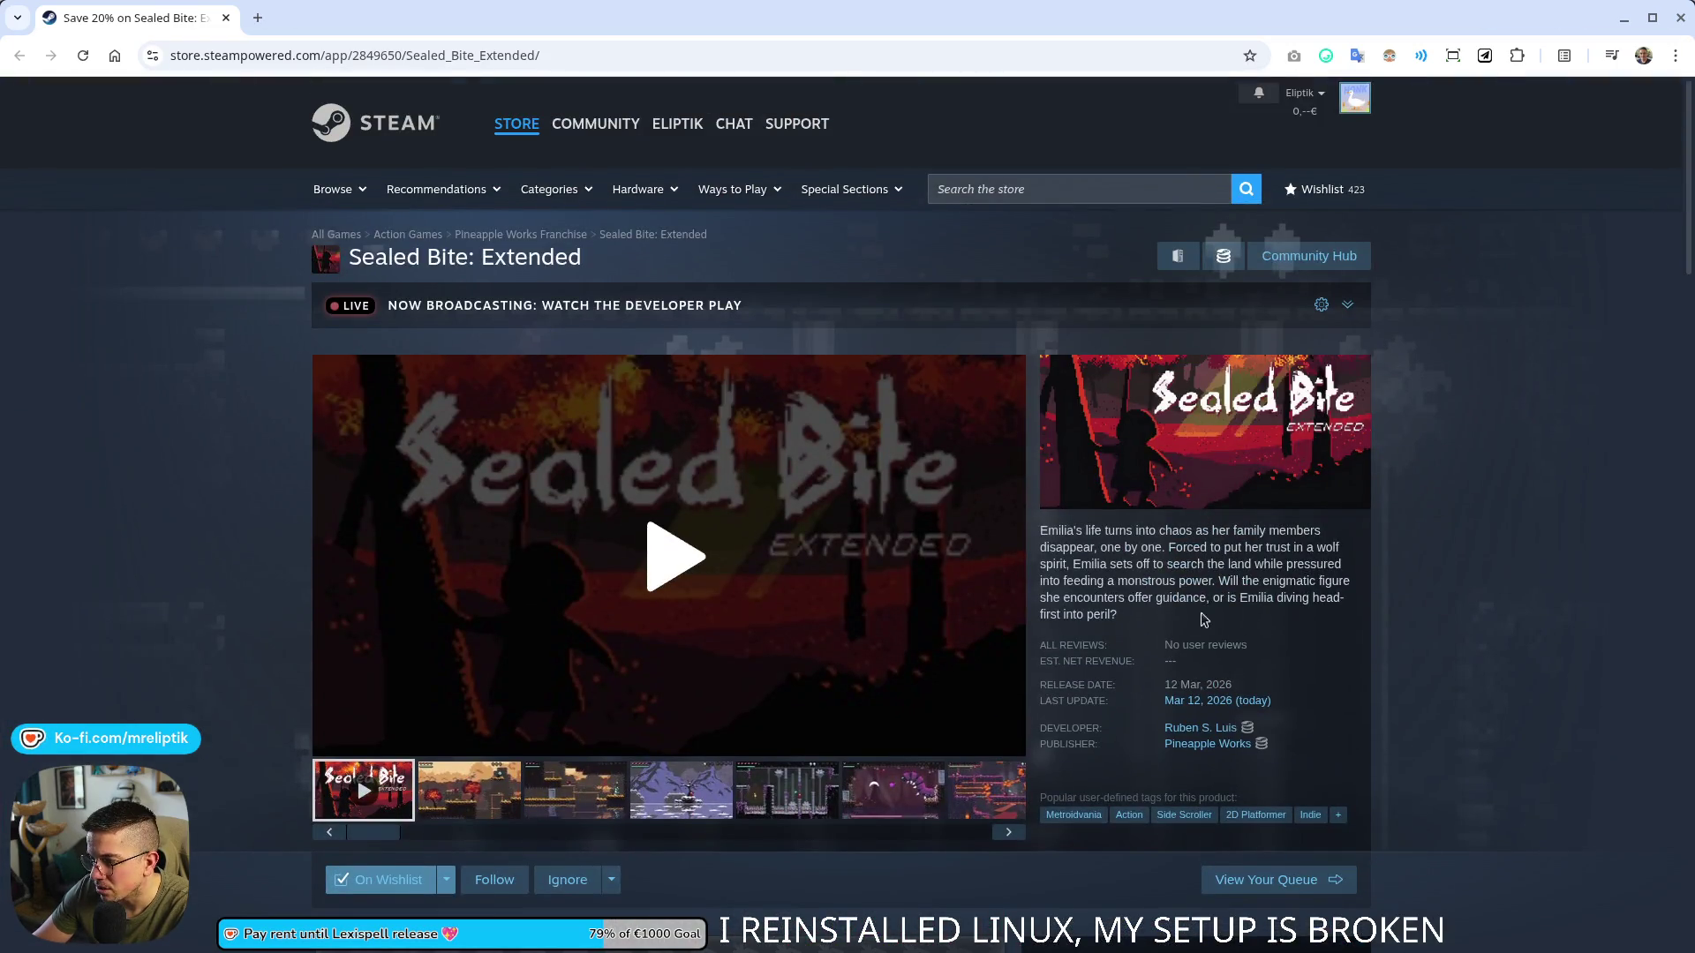
{"action": "scroll", "coordinate": [1197, 609], "scroll_direction": "down", "scroll_amount": 5}
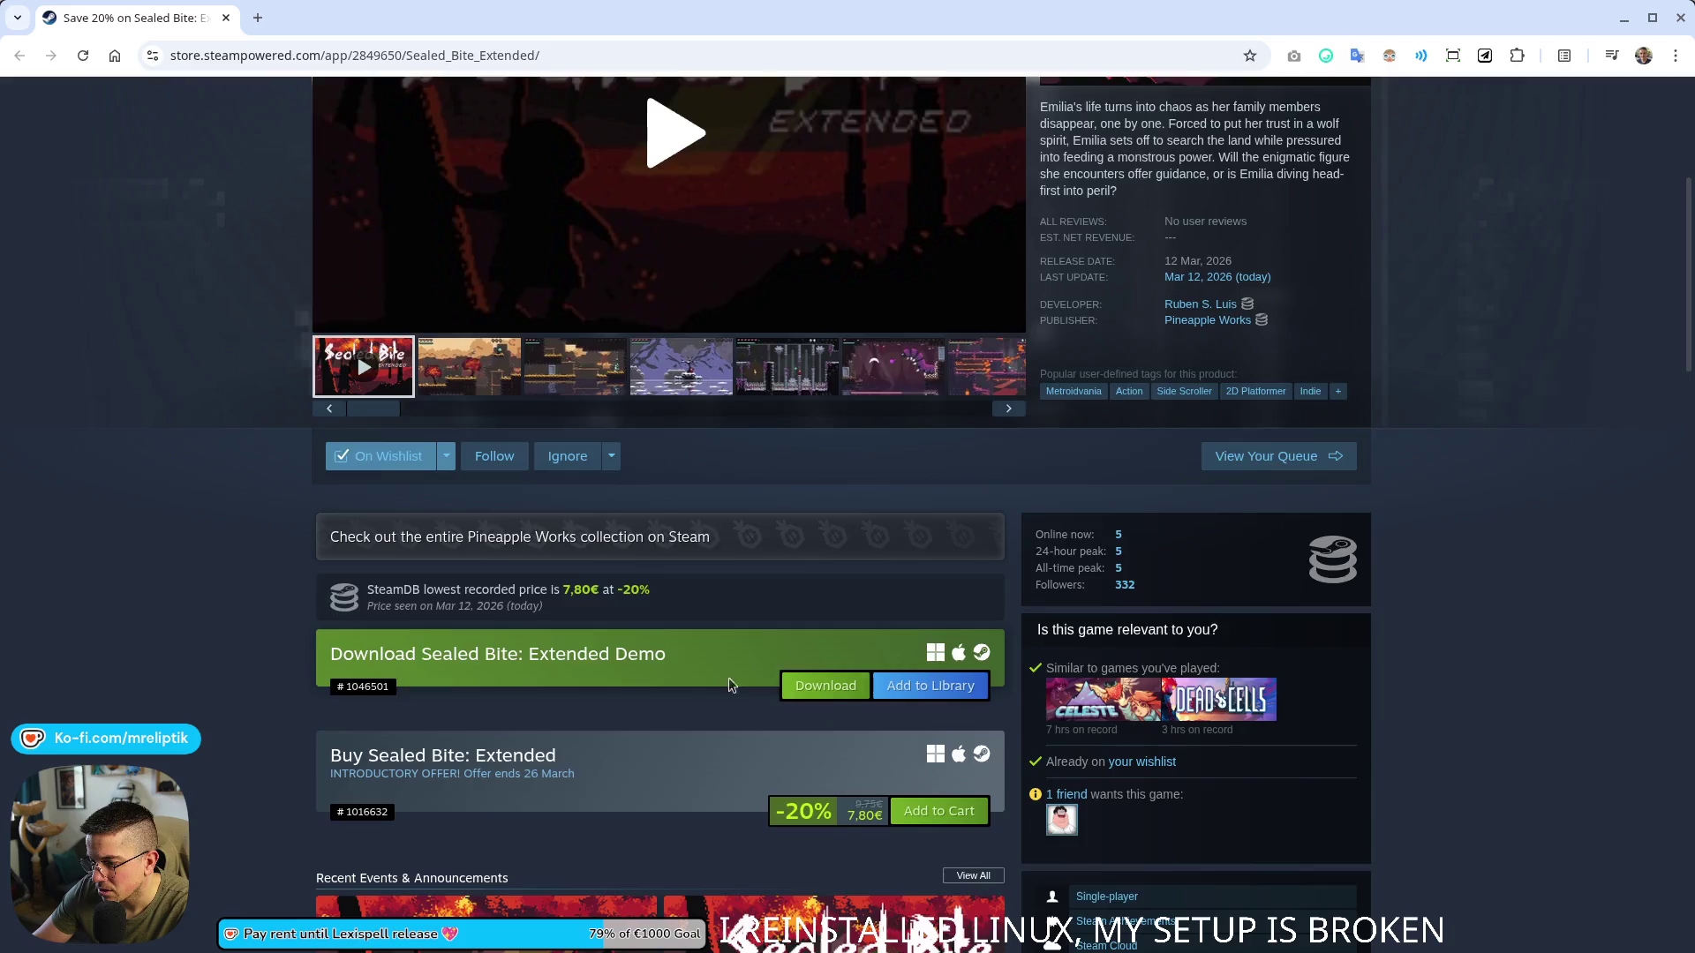
{"action": "scroll", "coordinate": [573, 574], "scroll_direction": "up", "scroll_amount": 5}
View each gameplay screenshot, including the snowy, worm boss and lava levels, then replay the trailer
{"action": "left_click", "coordinate": [476, 799]}
{"action": "left_click", "coordinate": [574, 794]}
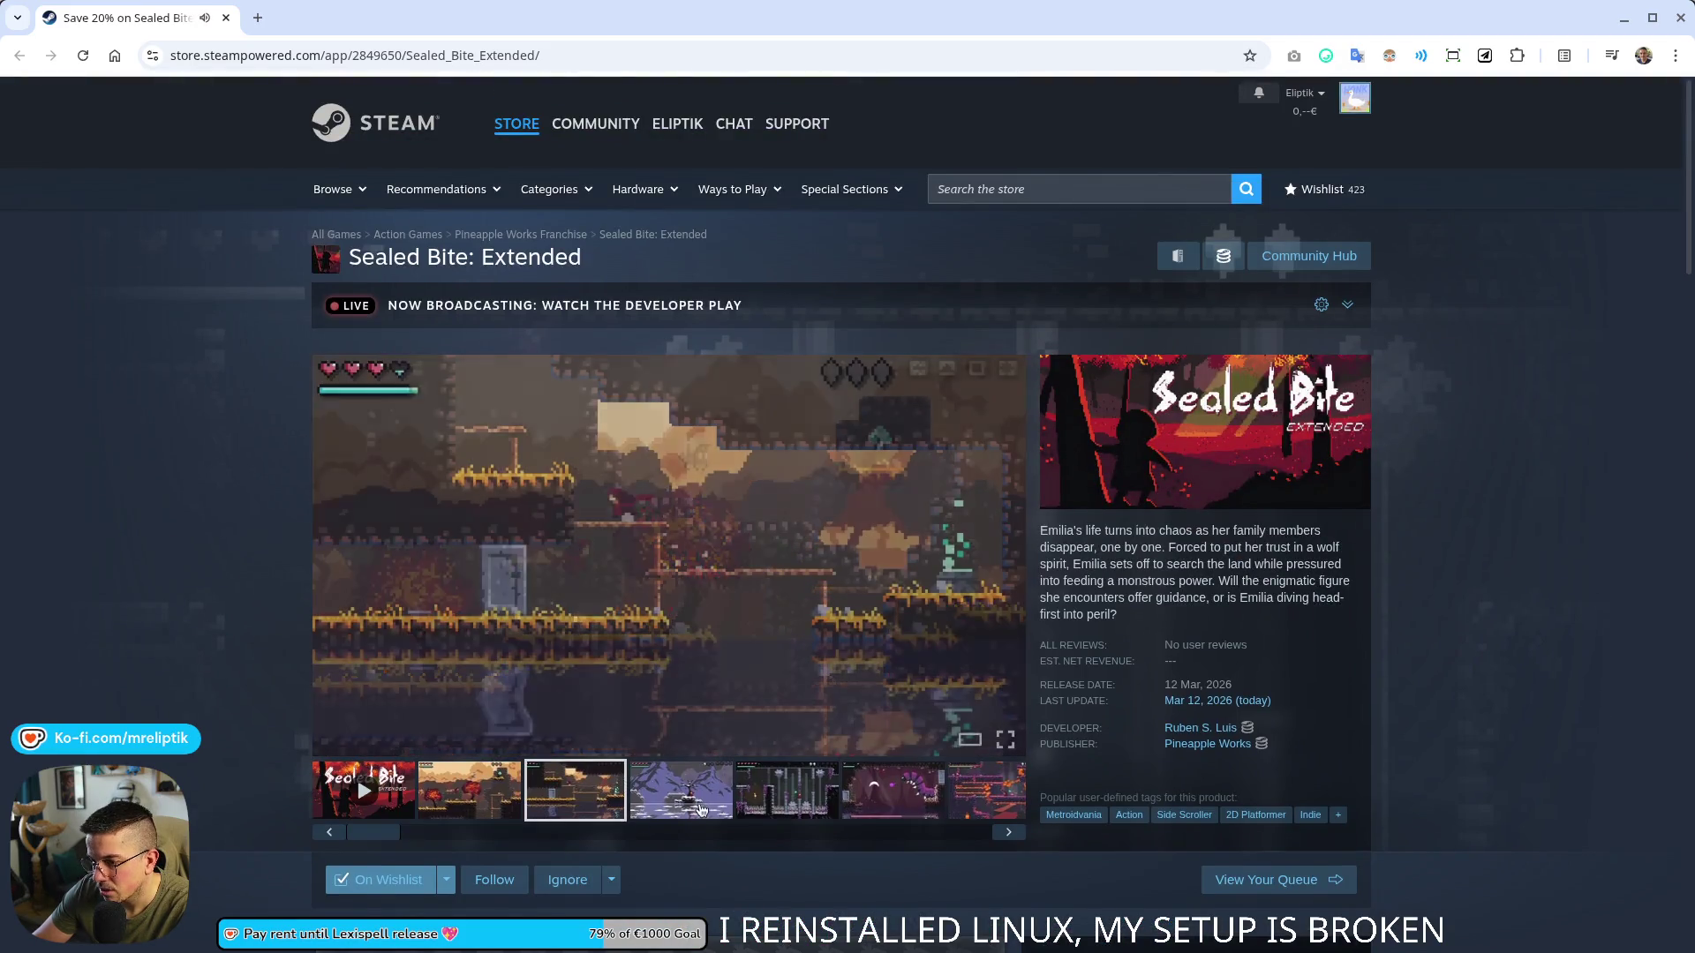
{"action": "left_click", "coordinate": [680, 794]}
{"action": "left_click", "coordinate": [785, 803]}
{"action": "left_click", "coordinate": [891, 794]}
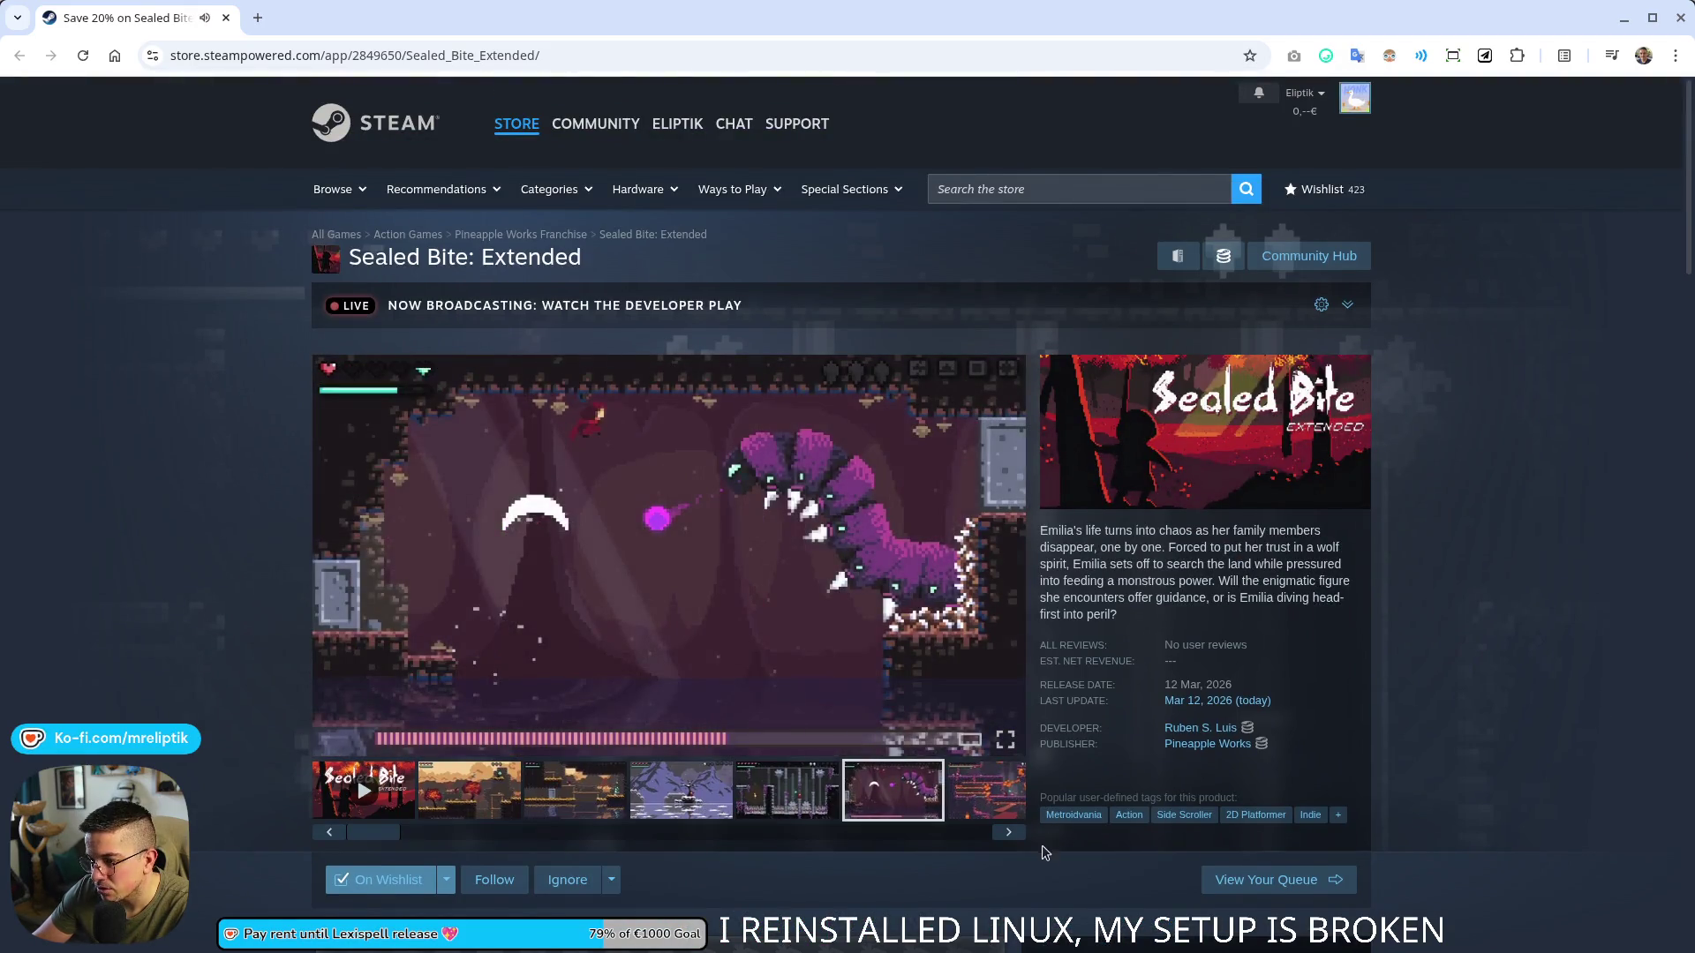
{"action": "left_click", "coordinate": [986, 788]}
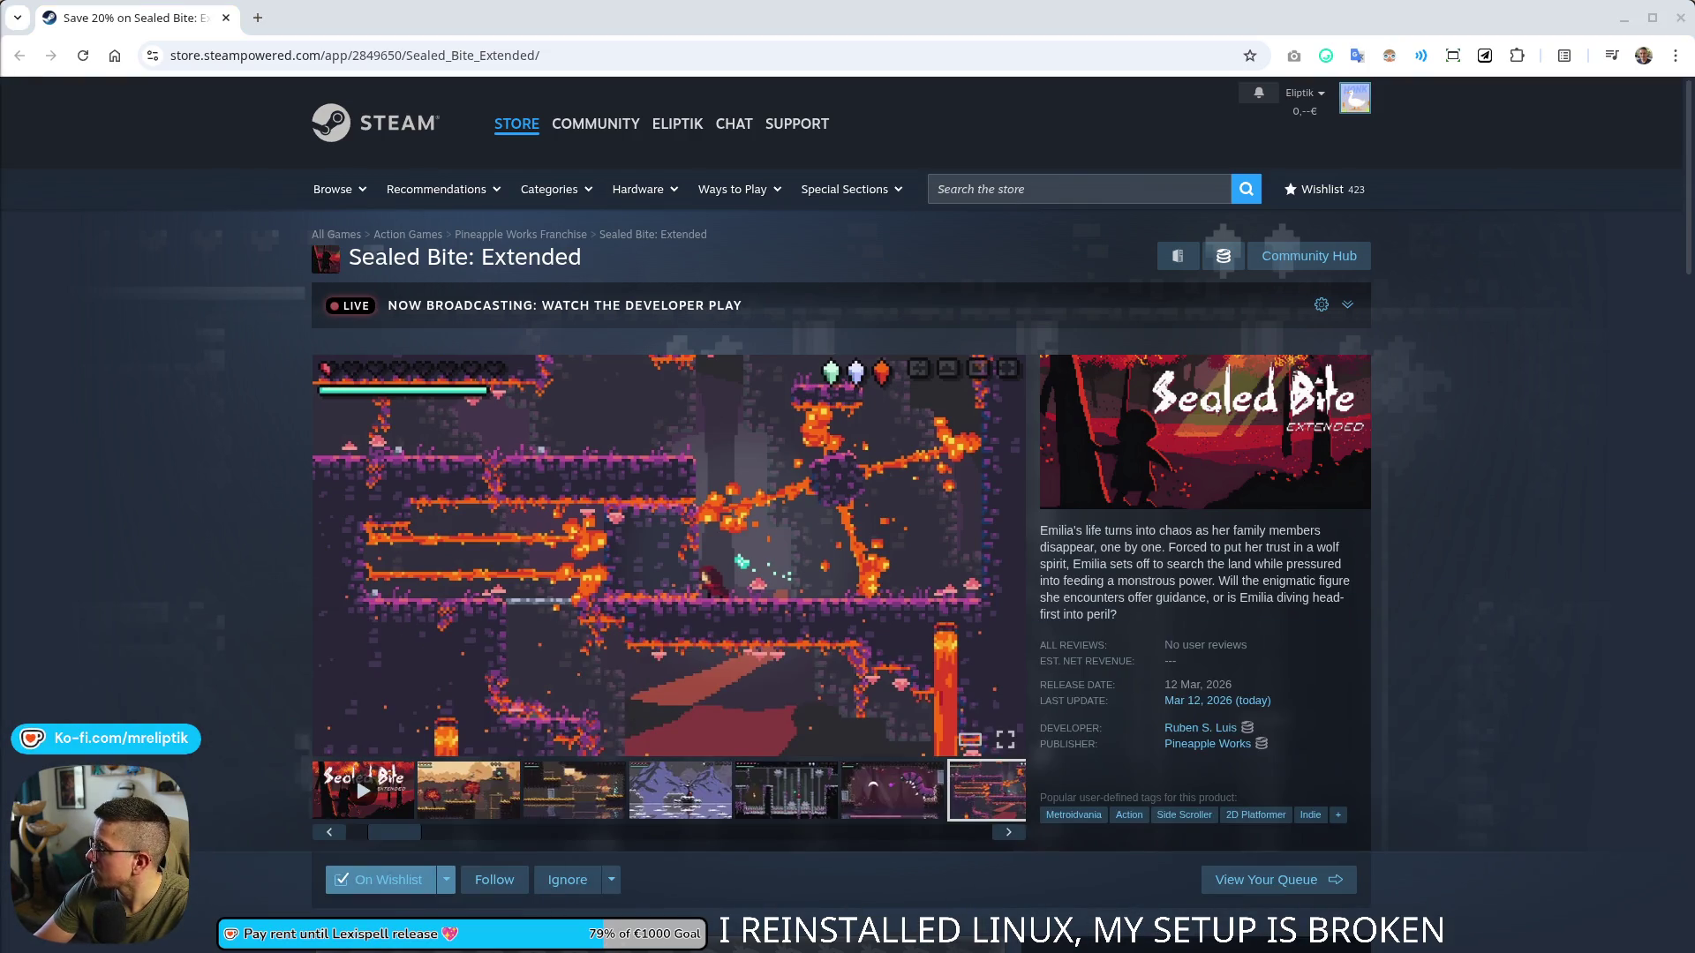
{"action": "left_click", "coordinate": [357, 775]}
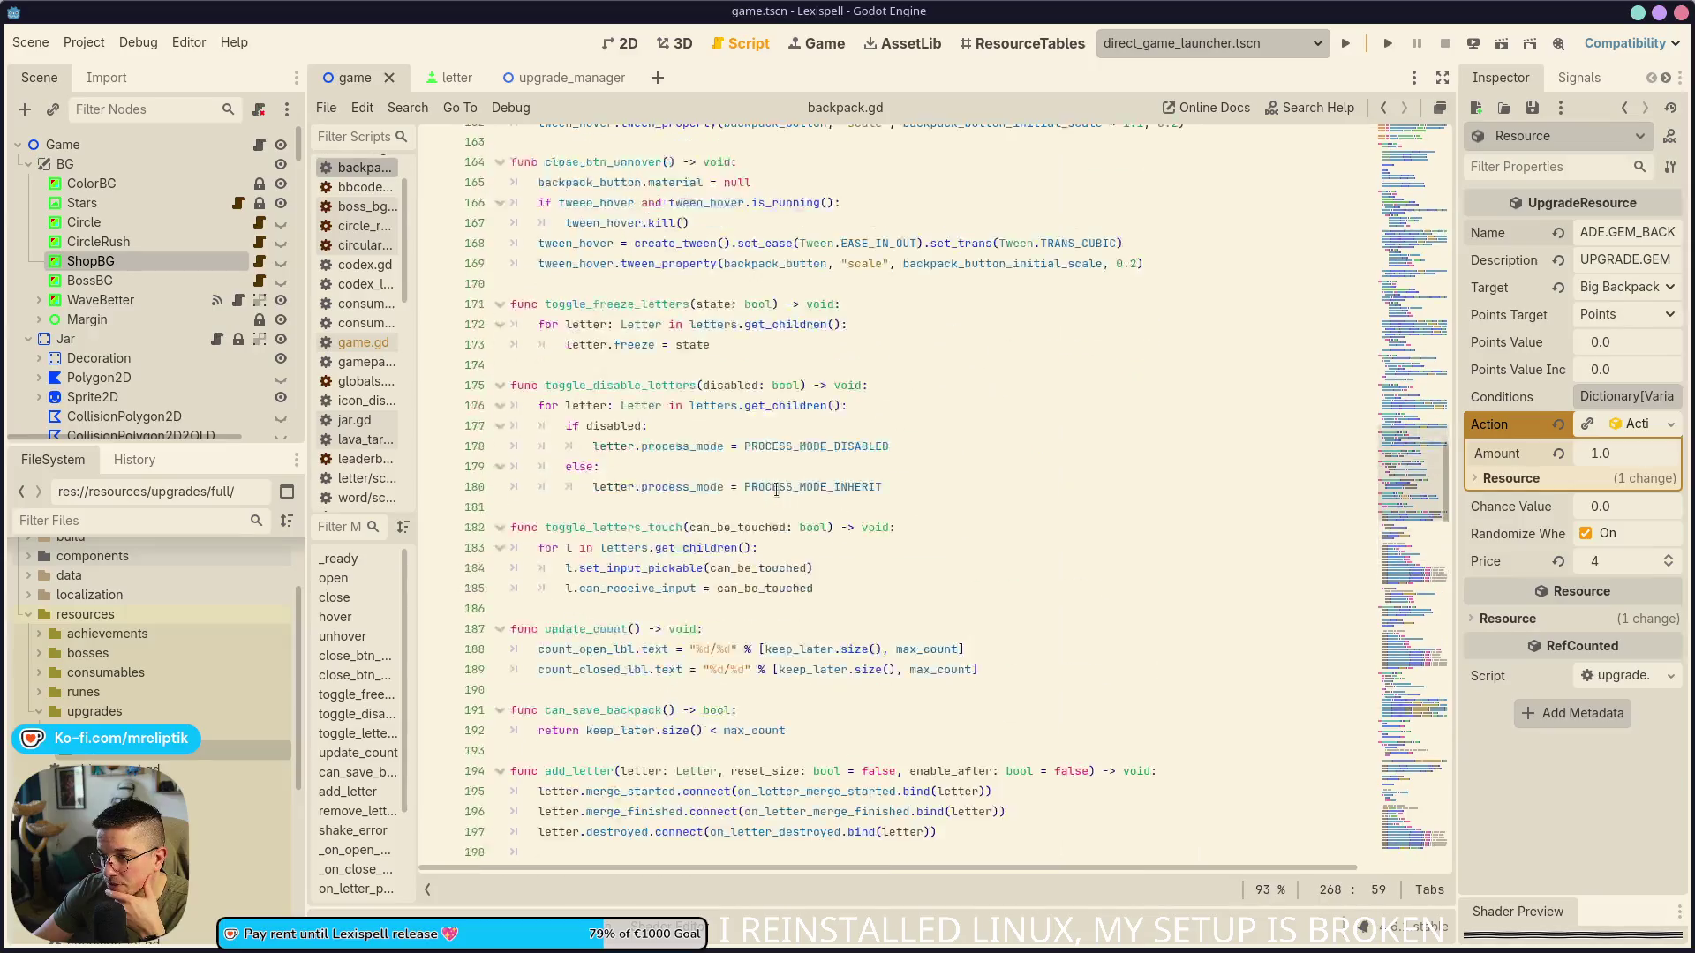
Add a SignalBus.won_level line after the upgrade_removed connect in _ready, then open the Game node's game.gd
{"action": "scroll", "coordinate": [1438, 119], "scroll_direction": "up", "scroll_amount": 20}
{"action": "scroll", "coordinate": [556, 450], "scroll_direction": "down", "scroll_amount": 19}
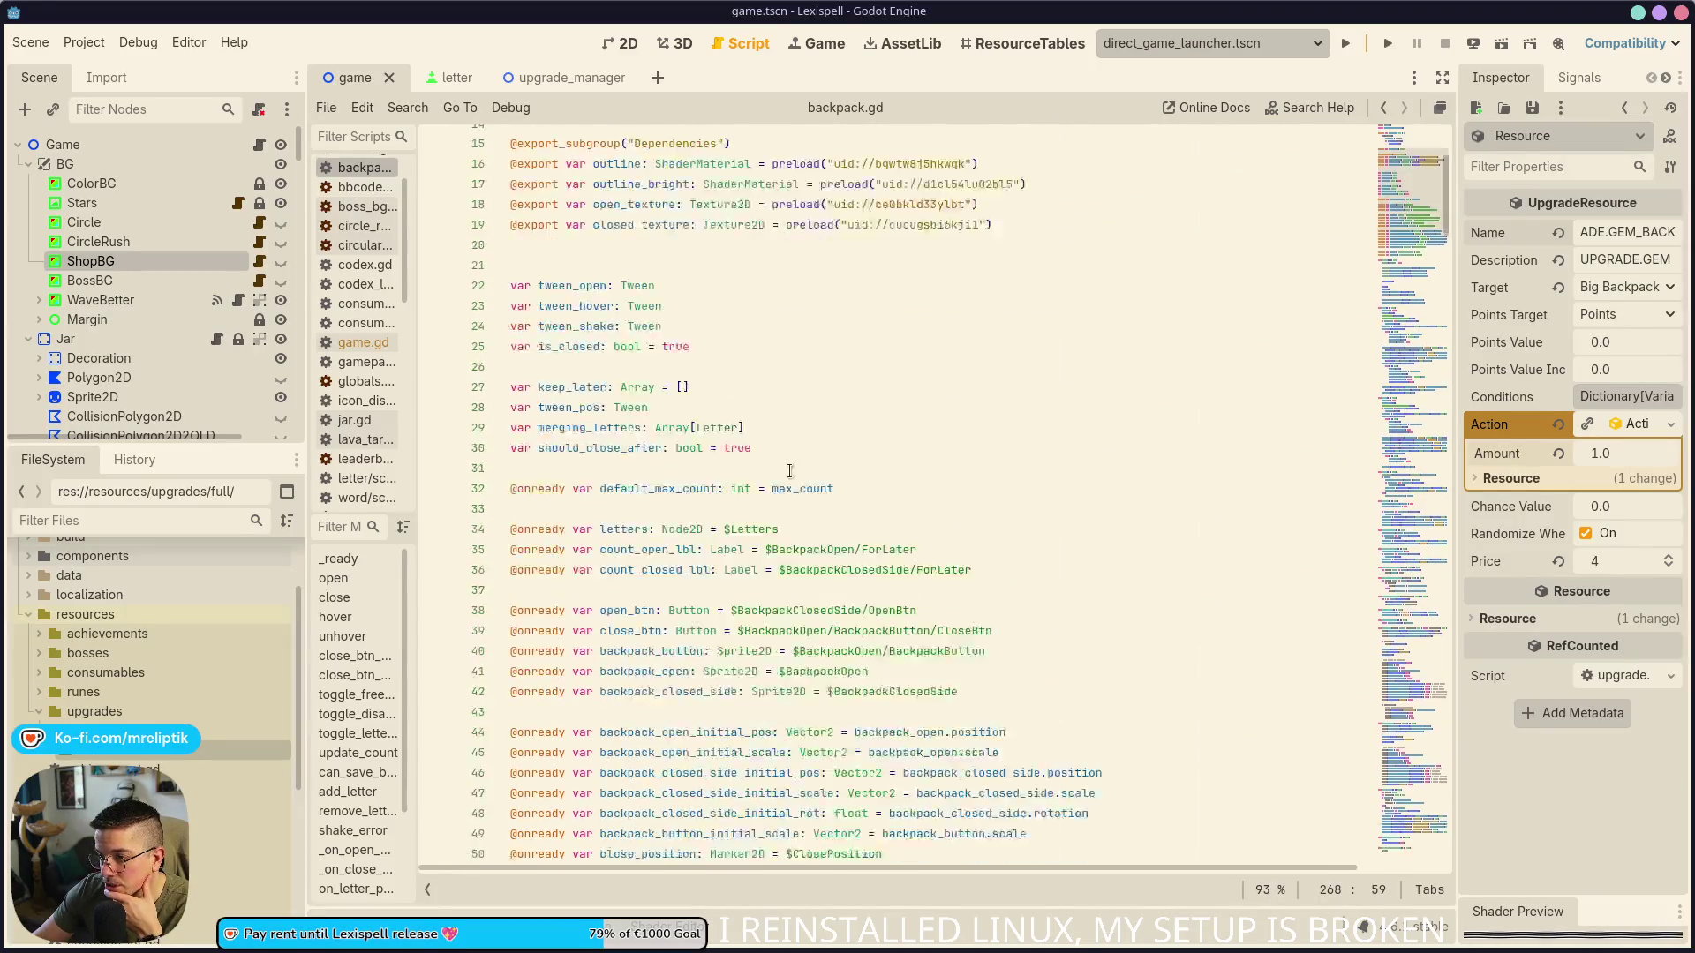
{"action": "scroll", "coordinate": [556, 450], "scroll_direction": "up", "scroll_amount": 5}
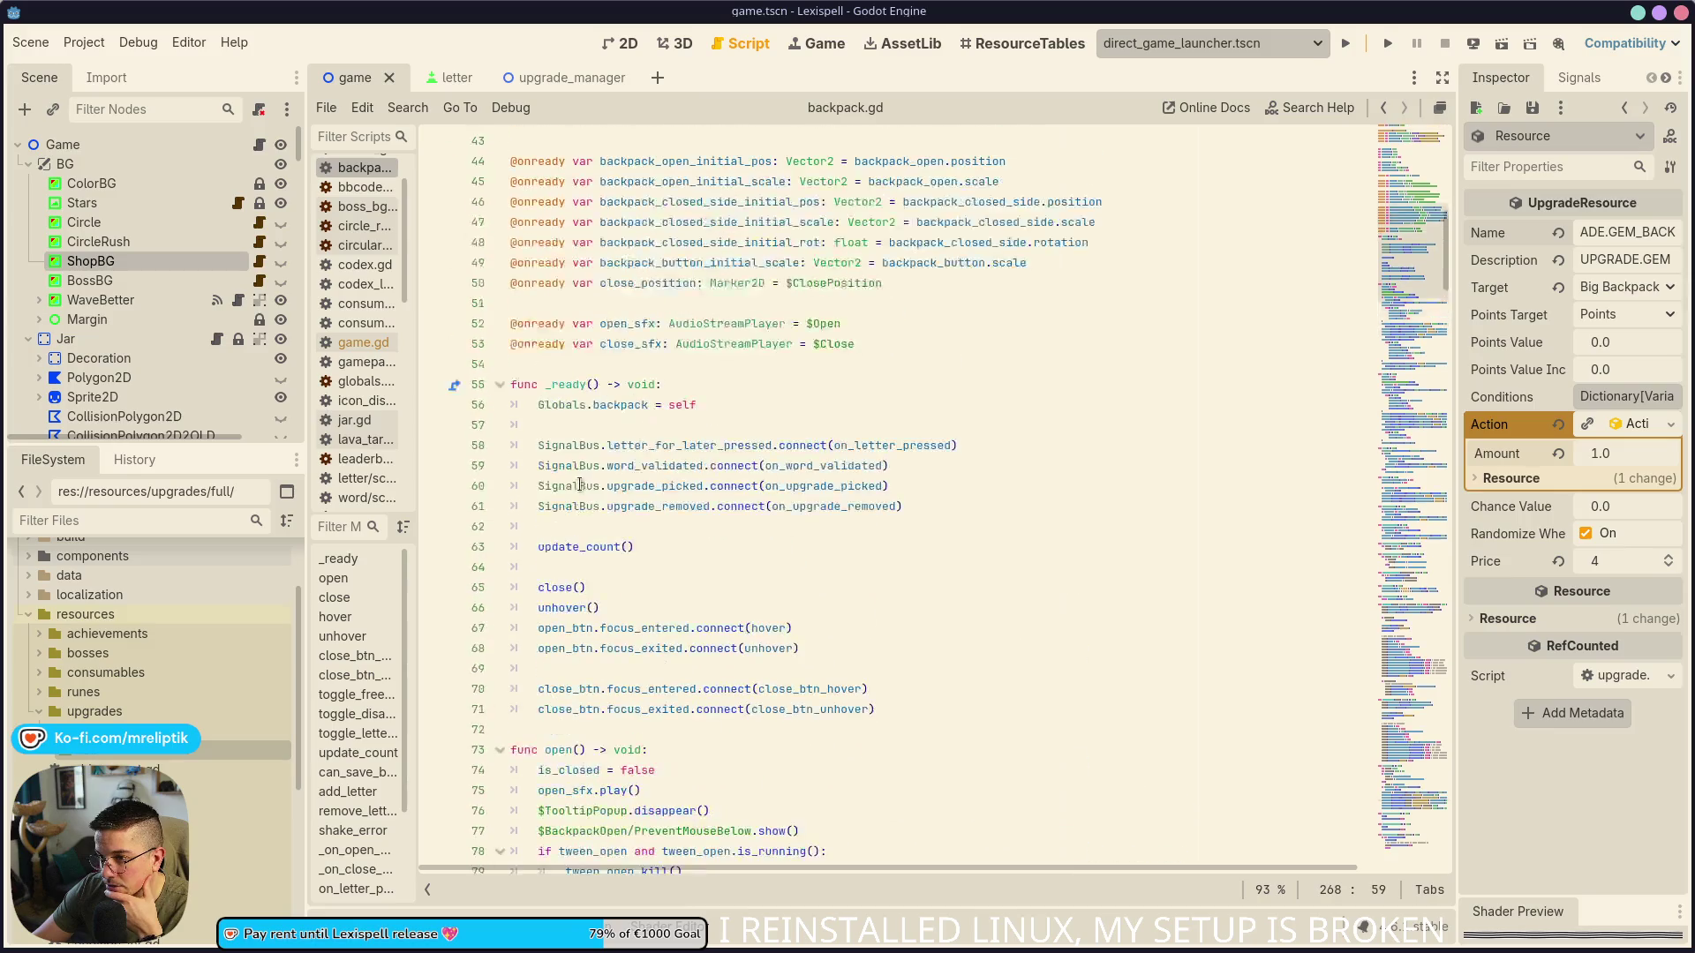
{"action": "double_click", "coordinate": [629, 465]}
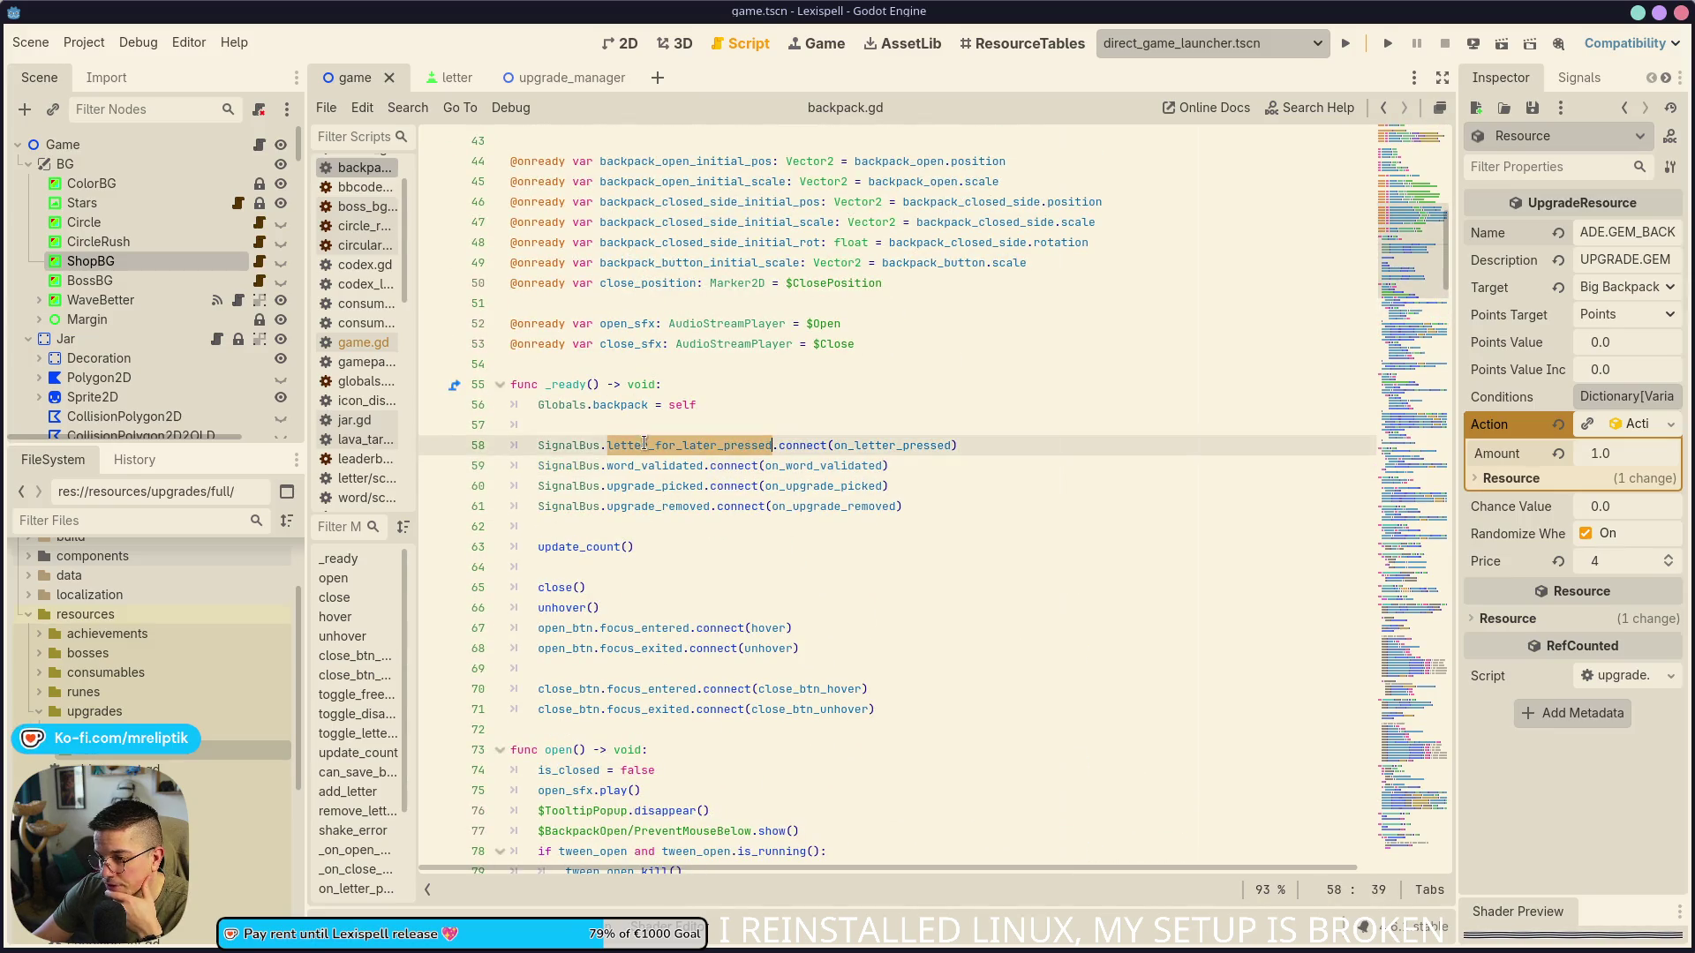
{"action": "left_click", "coordinate": [590, 508]}
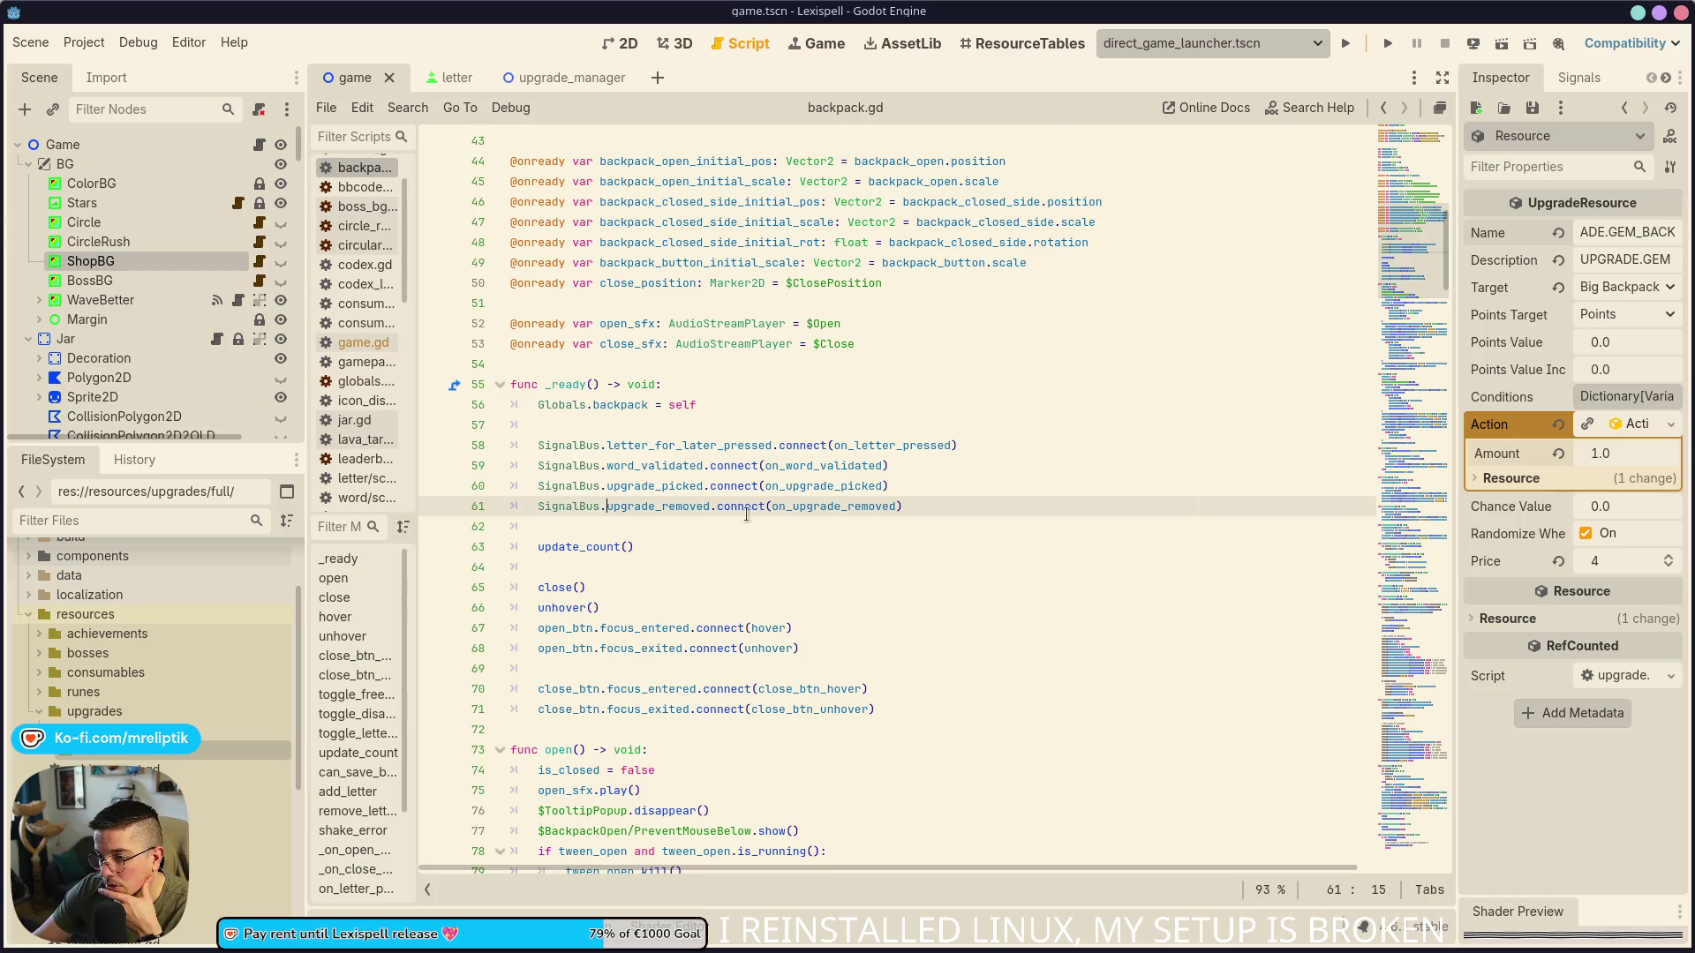
{"action": "left_click", "coordinate": [948, 504]}
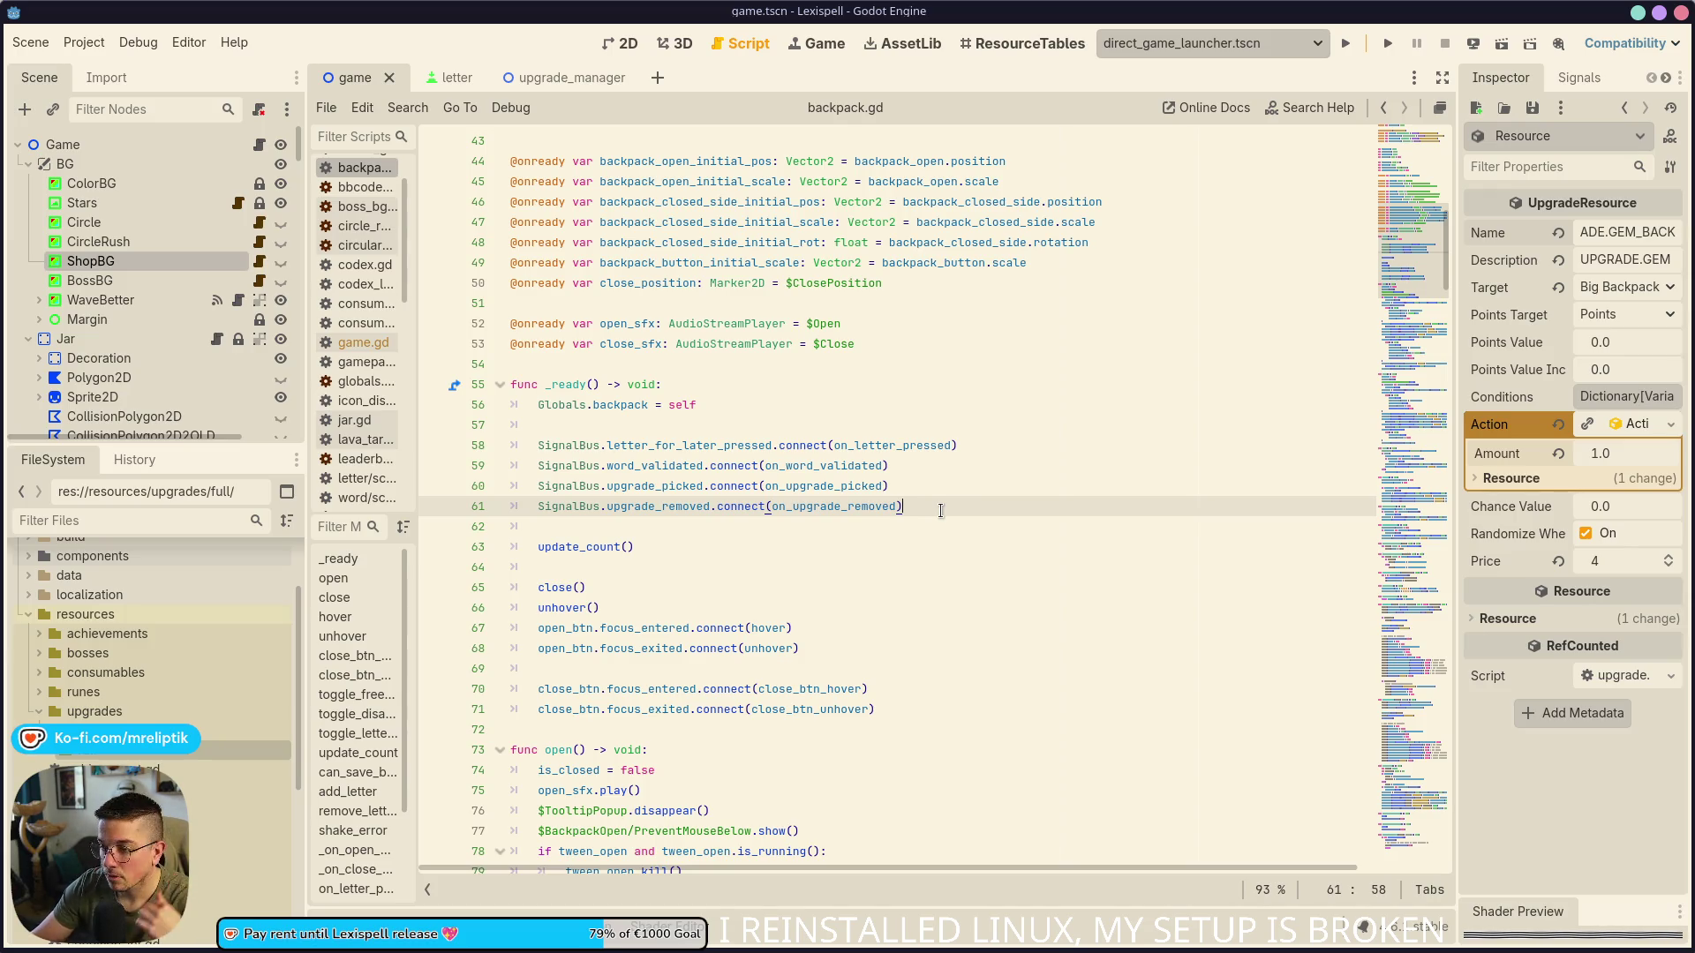
{"action": "key", "text": "Return"}
{"action": "type", "text": "Signal"}
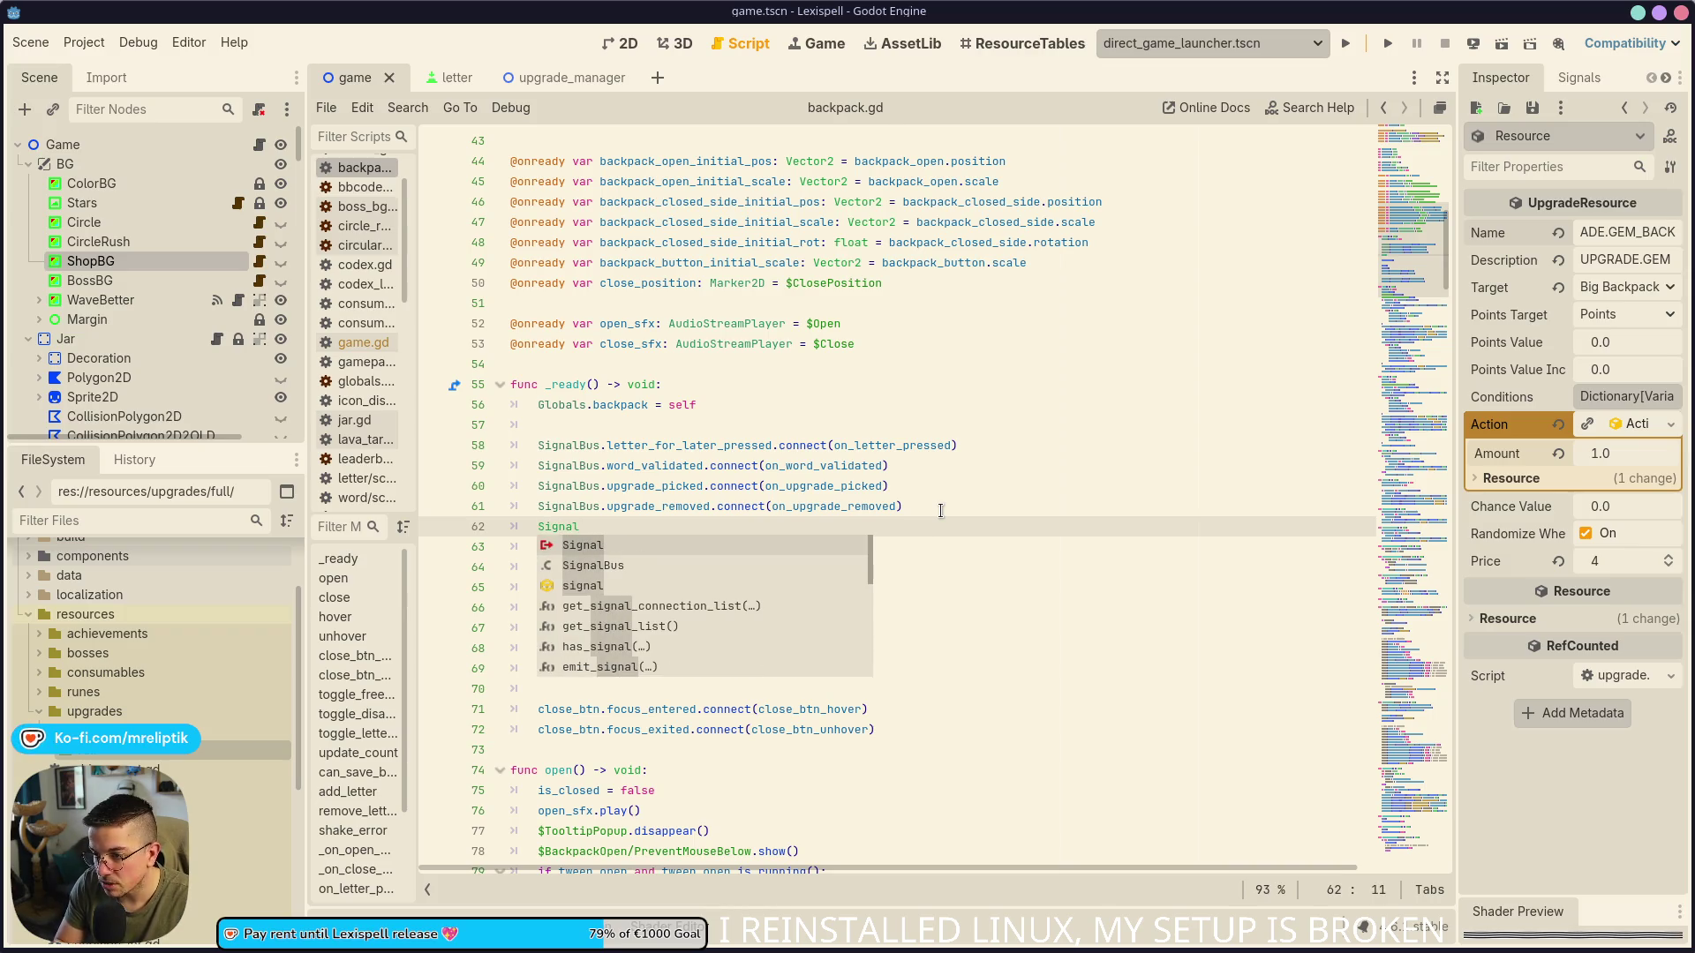
{"action": "type", "text": "Bus."}
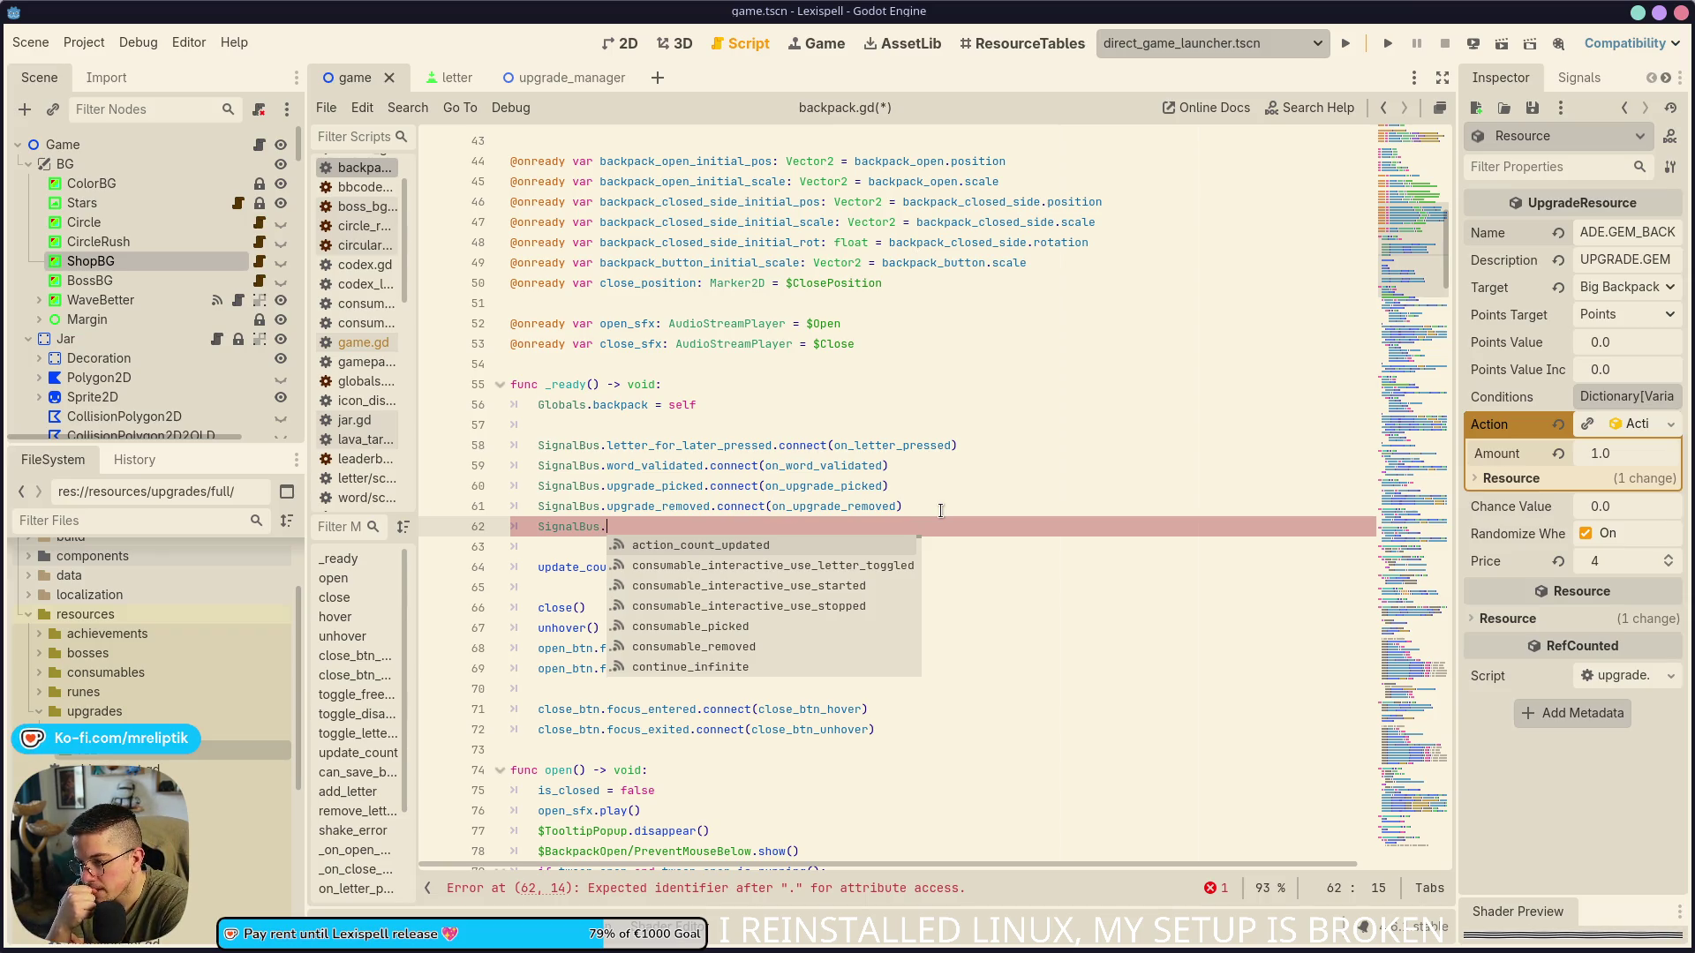
{"action": "type", "text": "level"}
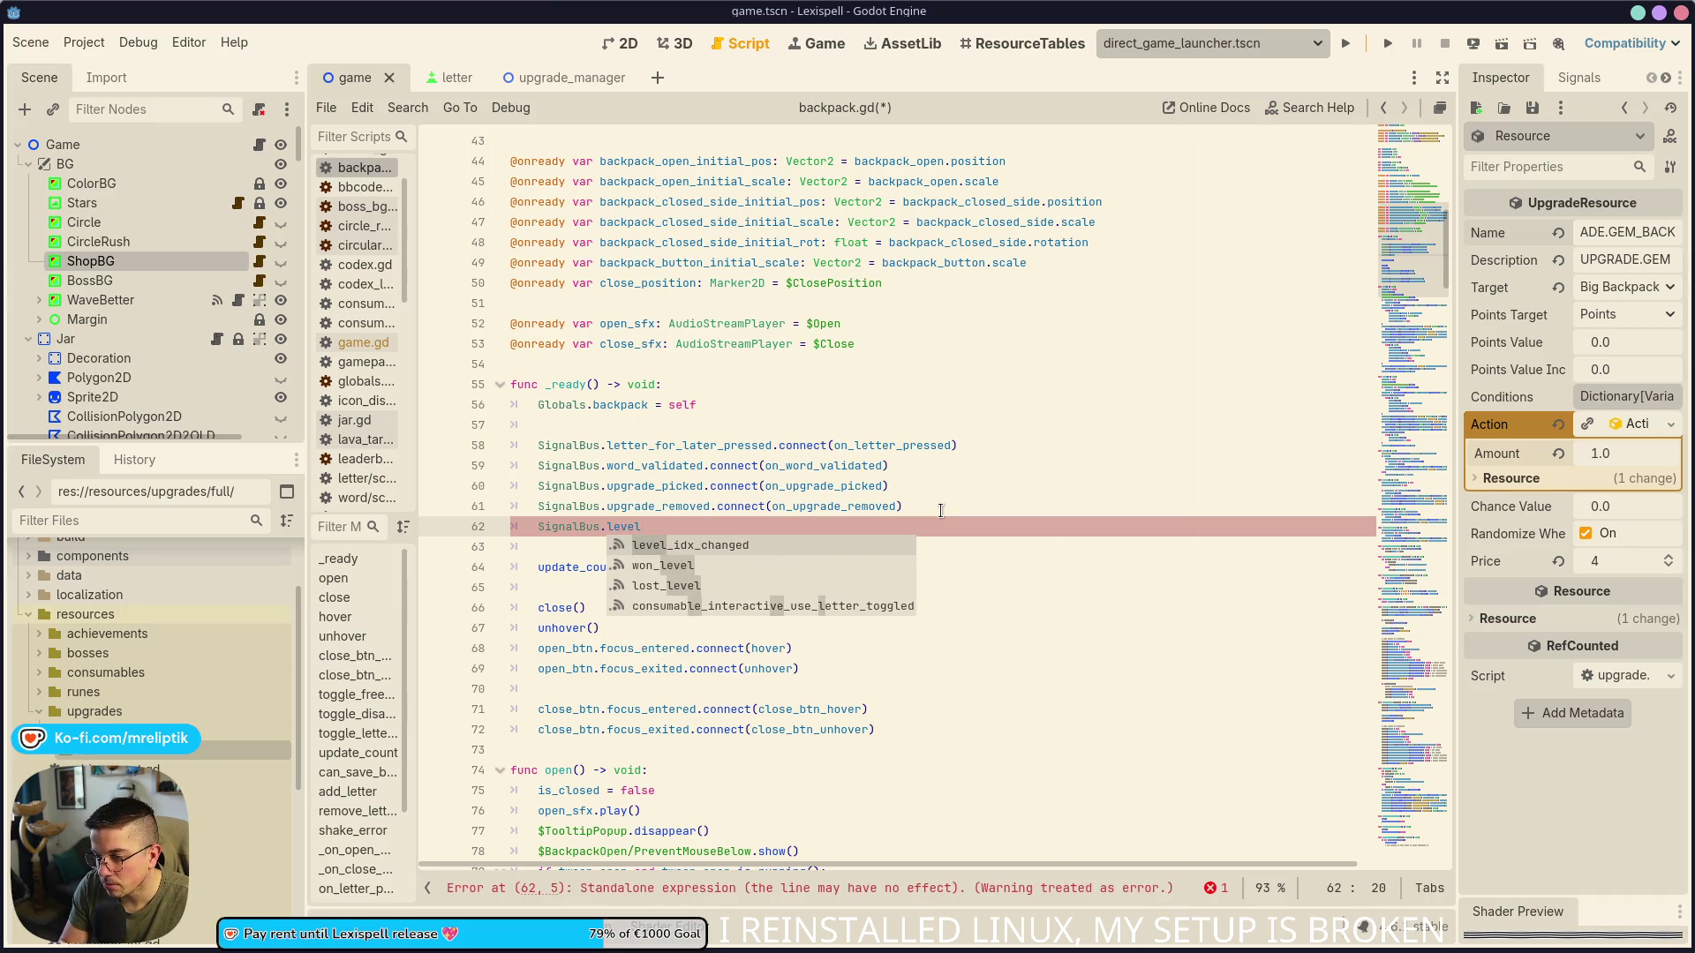
{"action": "key", "text": "Down"}
{"action": "key", "text": "Return"}
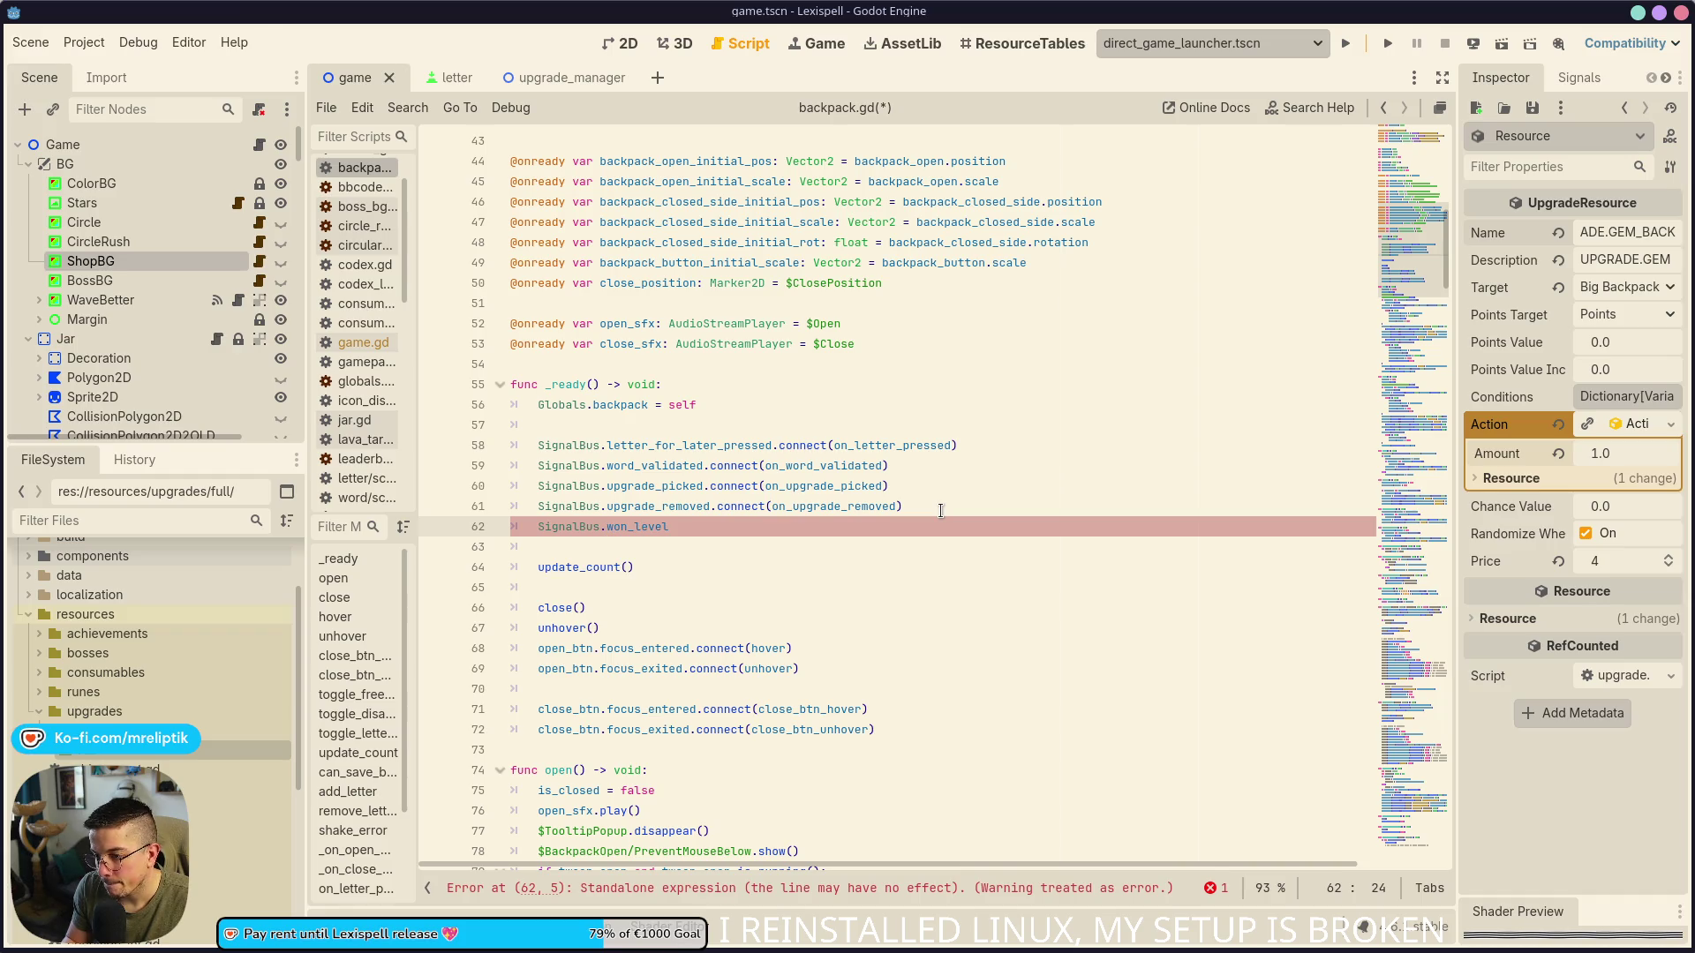
{"action": "left_click", "coordinate": [267, 146]}
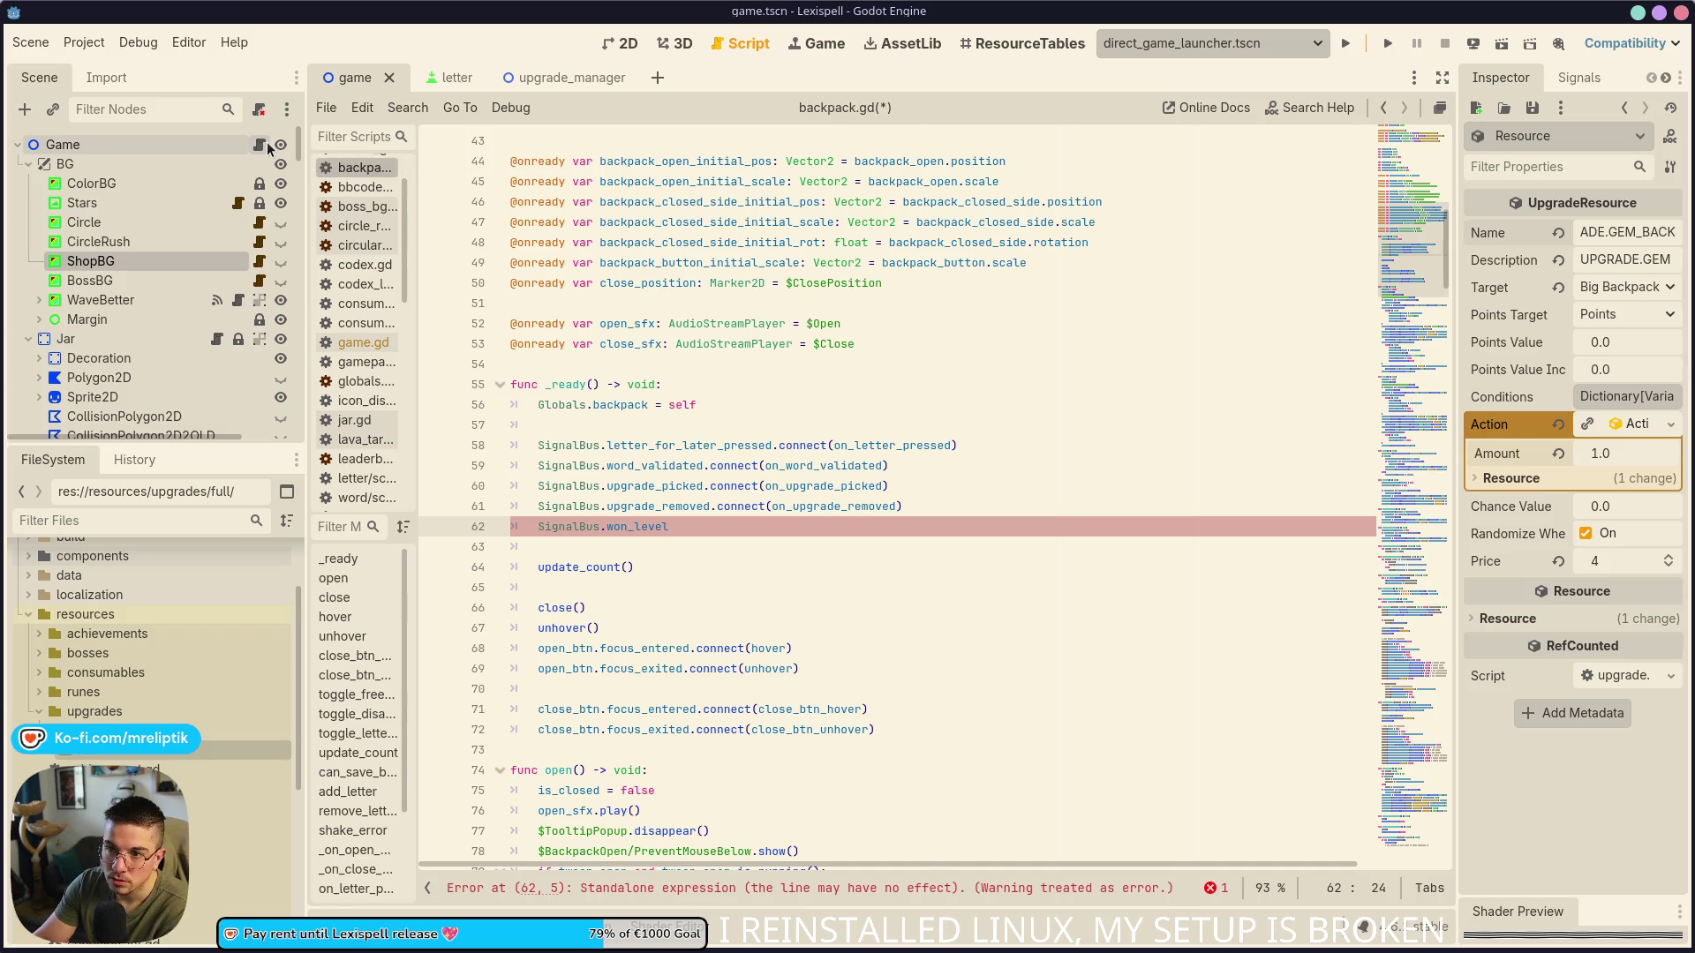
{"action": "left_click", "coordinate": [640, 381]}
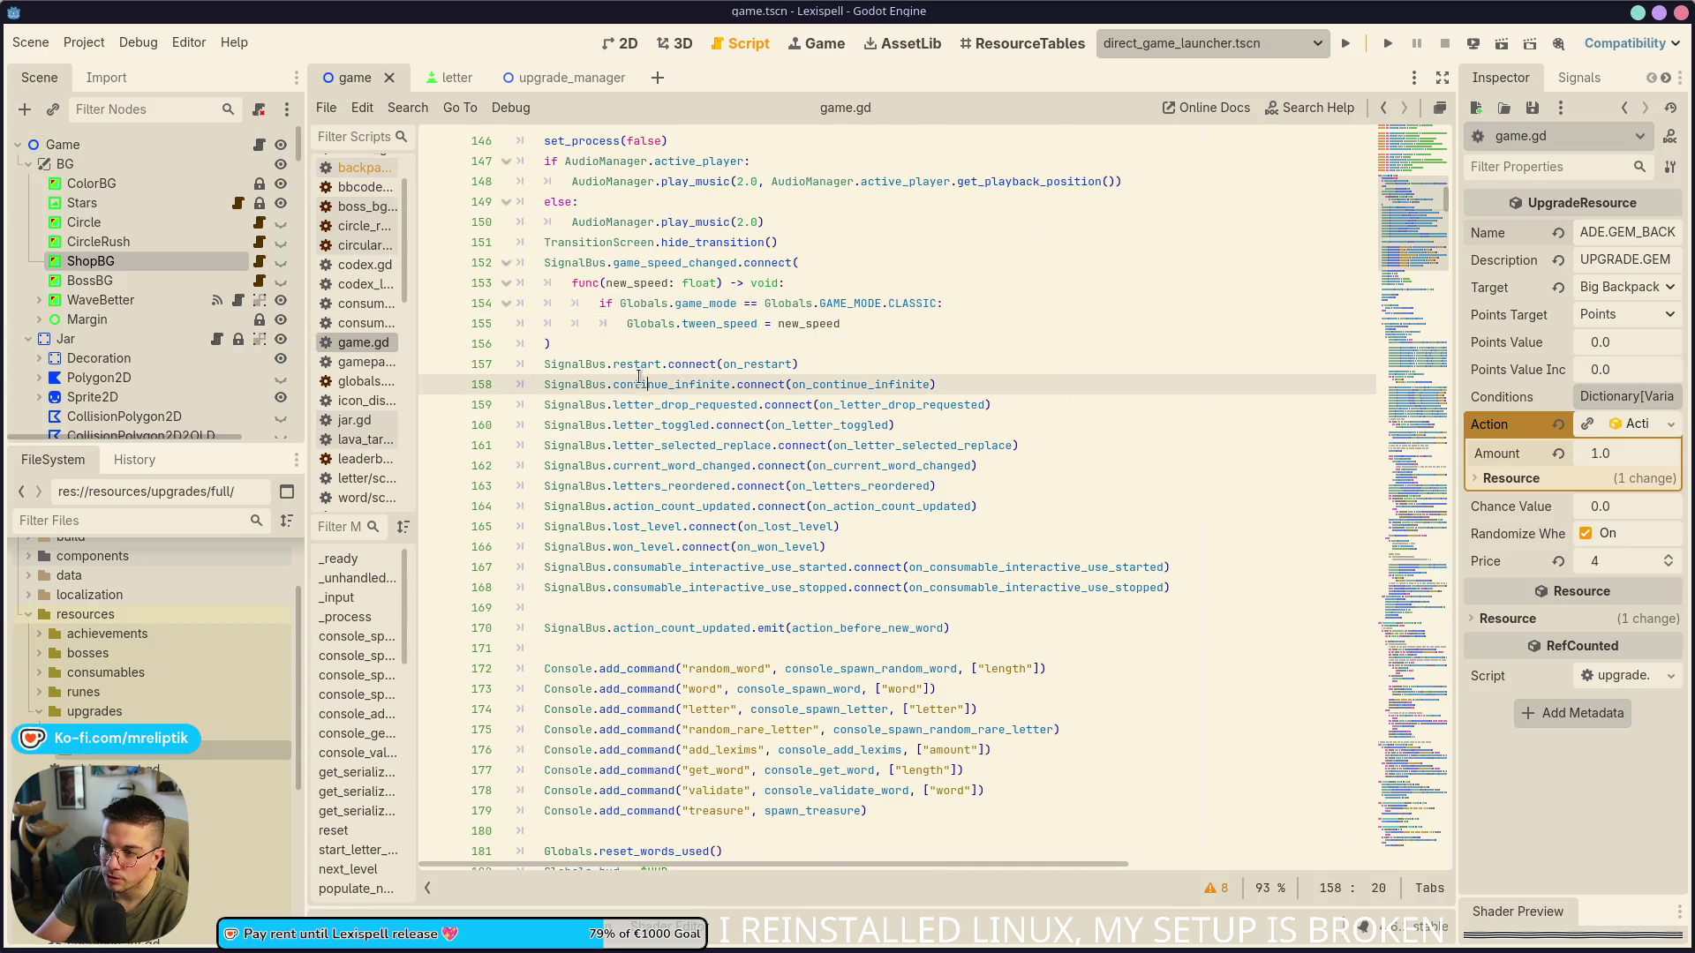
Find where game.gd connects and emits won_level, then go back to backpack.gd
{"action": "double_click", "coordinate": [632, 546]}
{"action": "key", "text": "ctrl+f"}
{"action": "left_click", "coordinate": [1191, 889]}
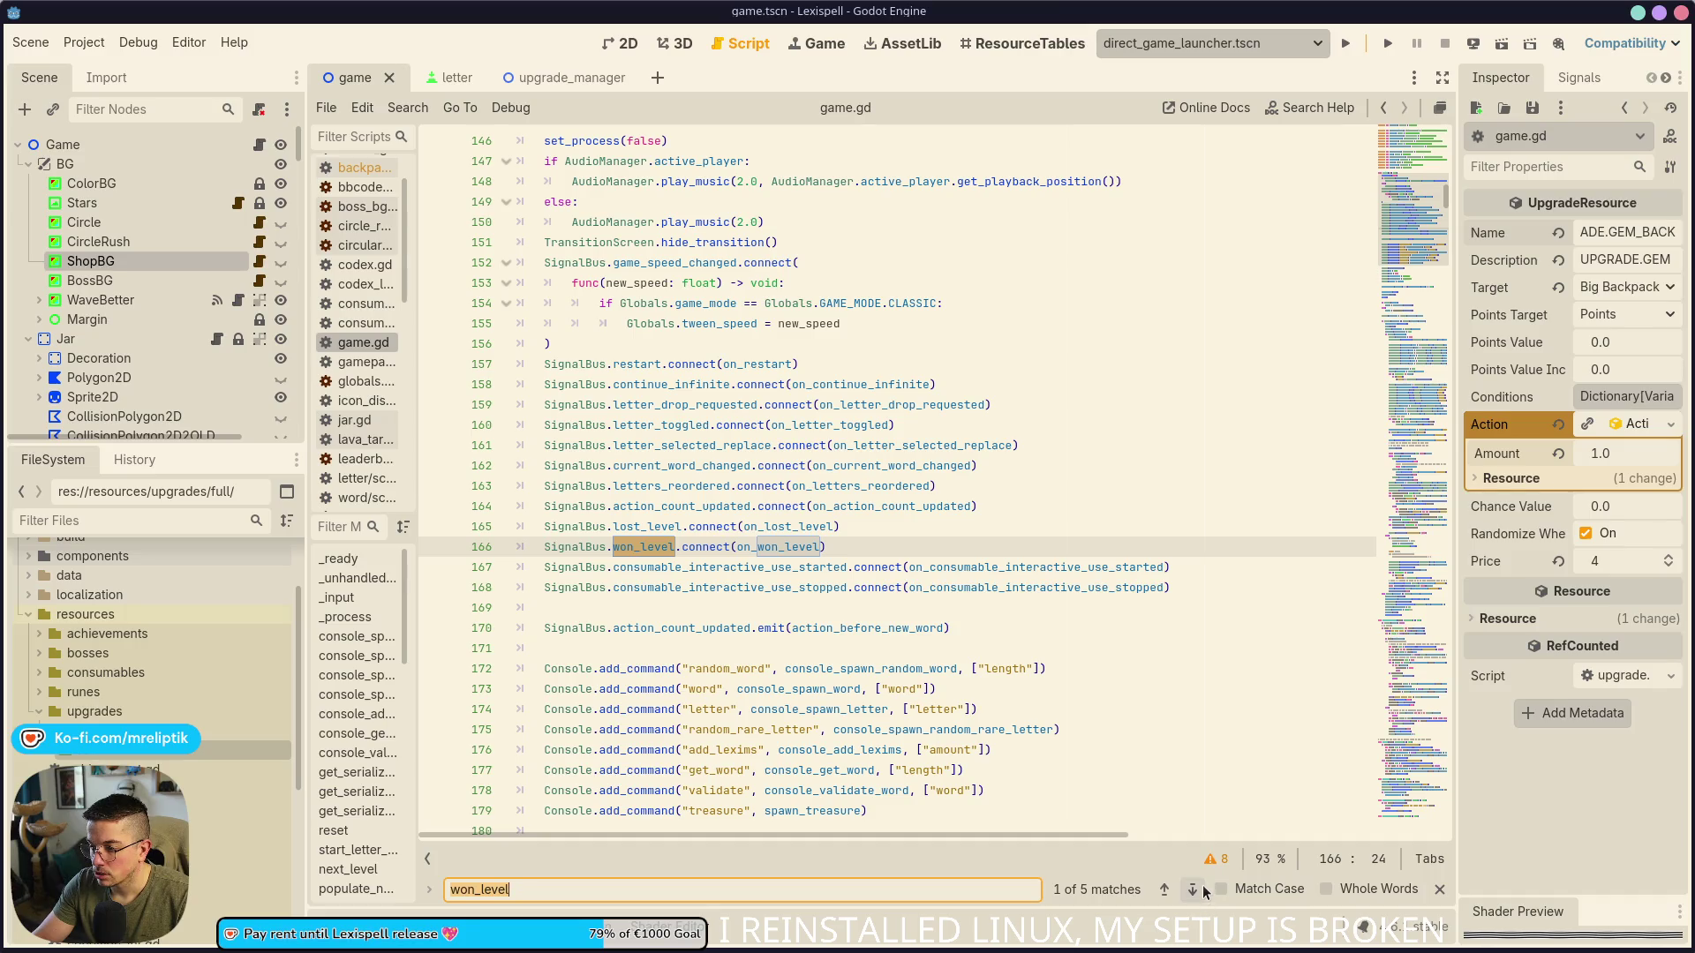
{"action": "left_click", "coordinate": [1192, 890]}
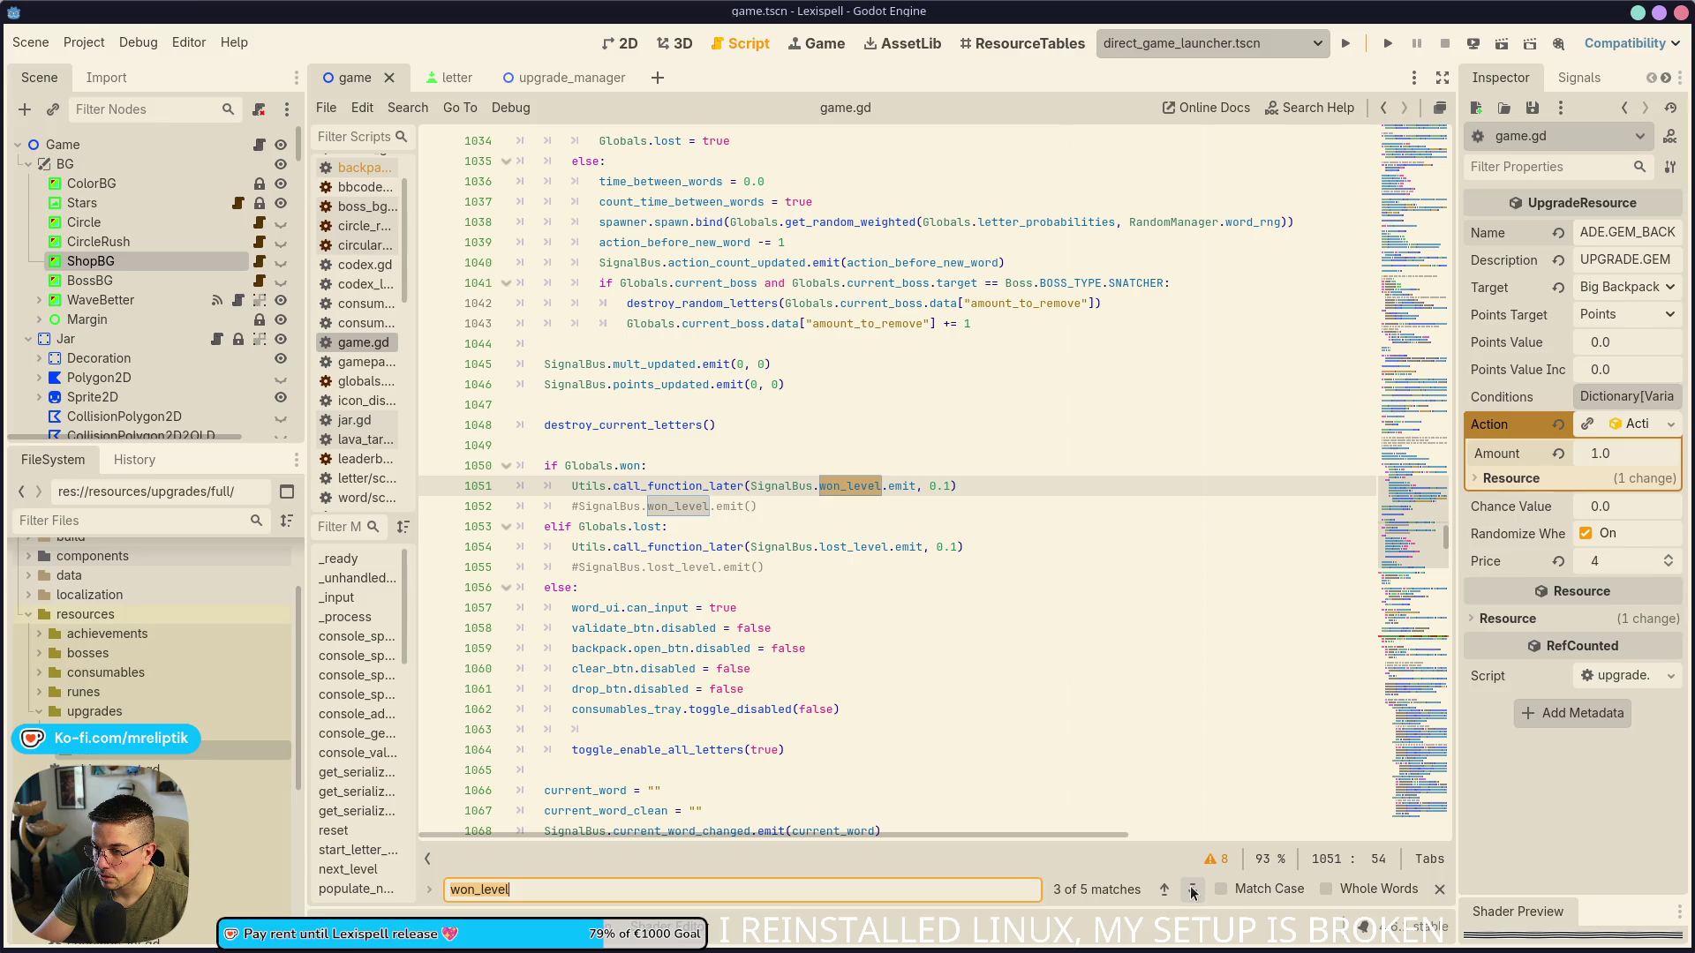
{"action": "scroll", "coordinate": [1050, 697], "scroll_direction": "up", "scroll_amount": 12}
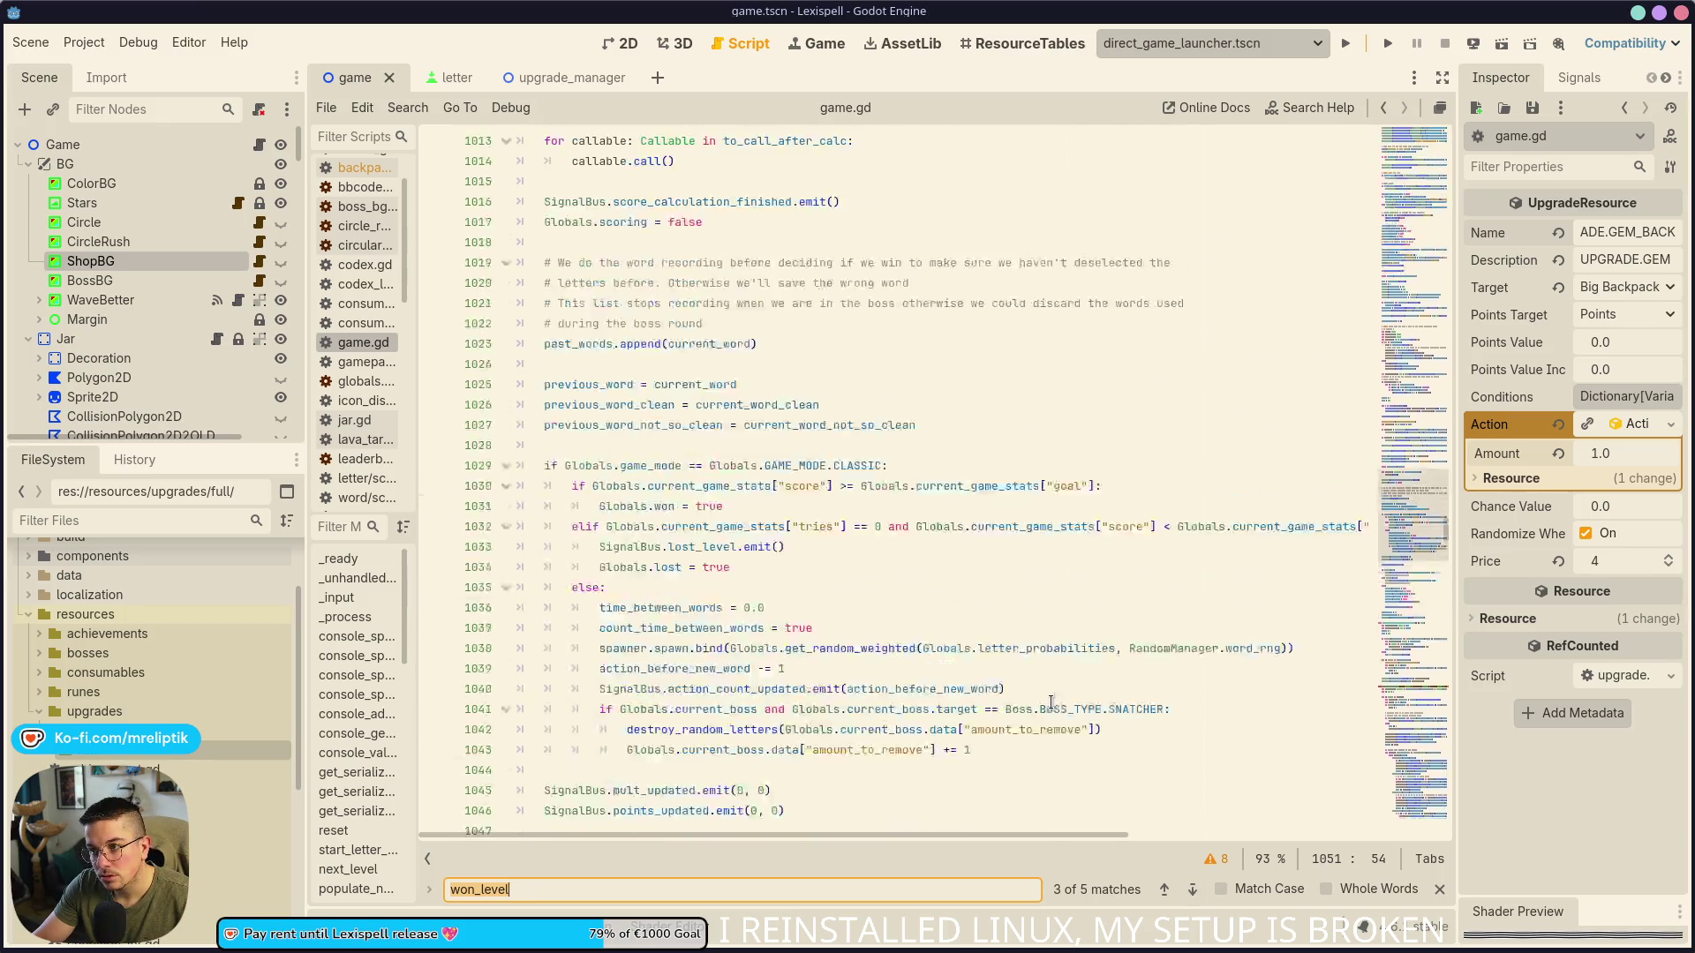
{"action": "scroll", "coordinate": [1050, 701], "scroll_direction": "down", "scroll_amount": 14}
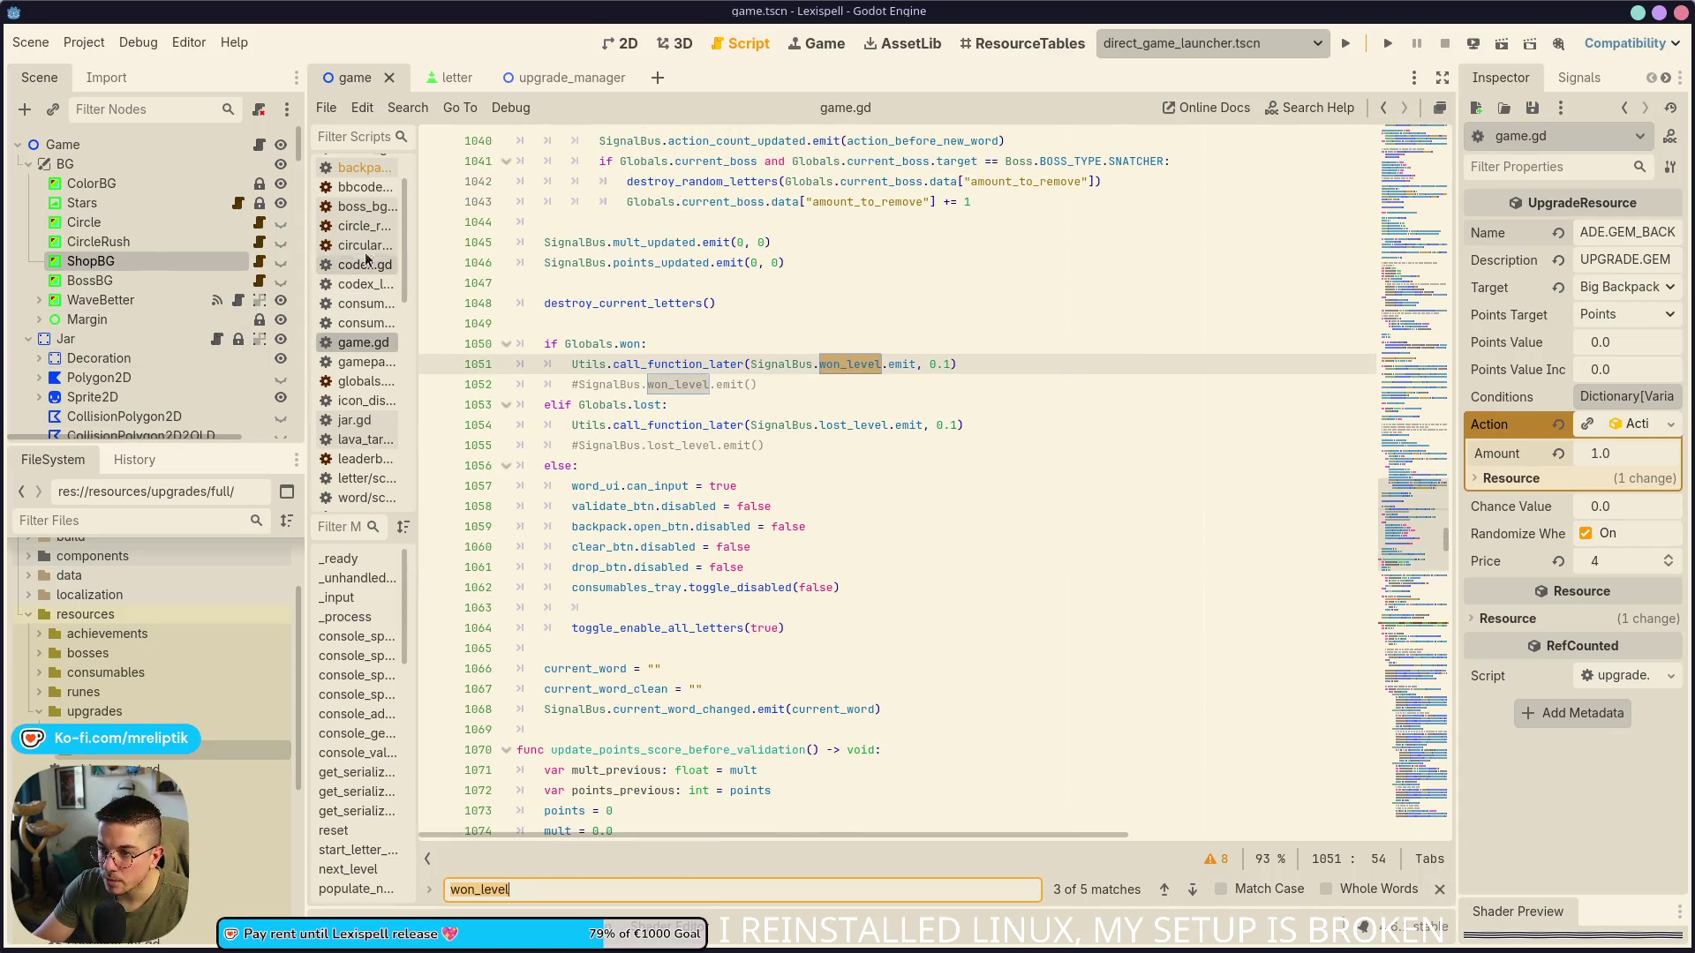
{"action": "left_click", "coordinate": [375, 169]}
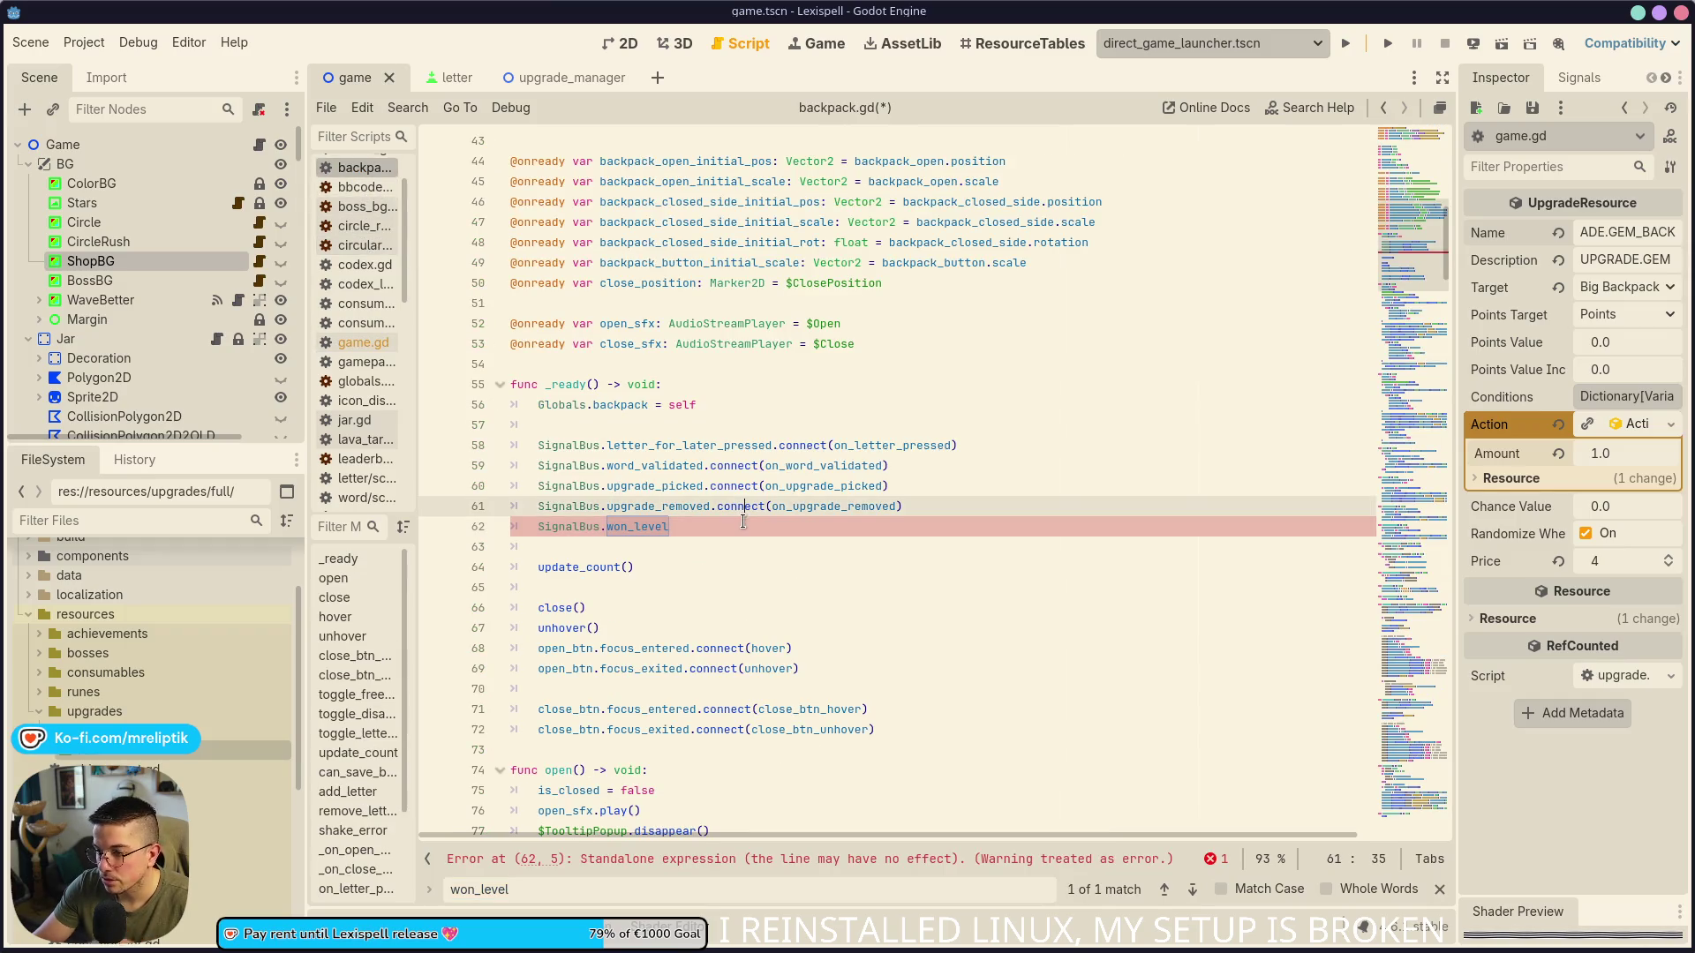
Connect won_level to on_won_level and add an on_won_level() -> void stub containing pass
{"action": "type", "text": ".conenct(on"}
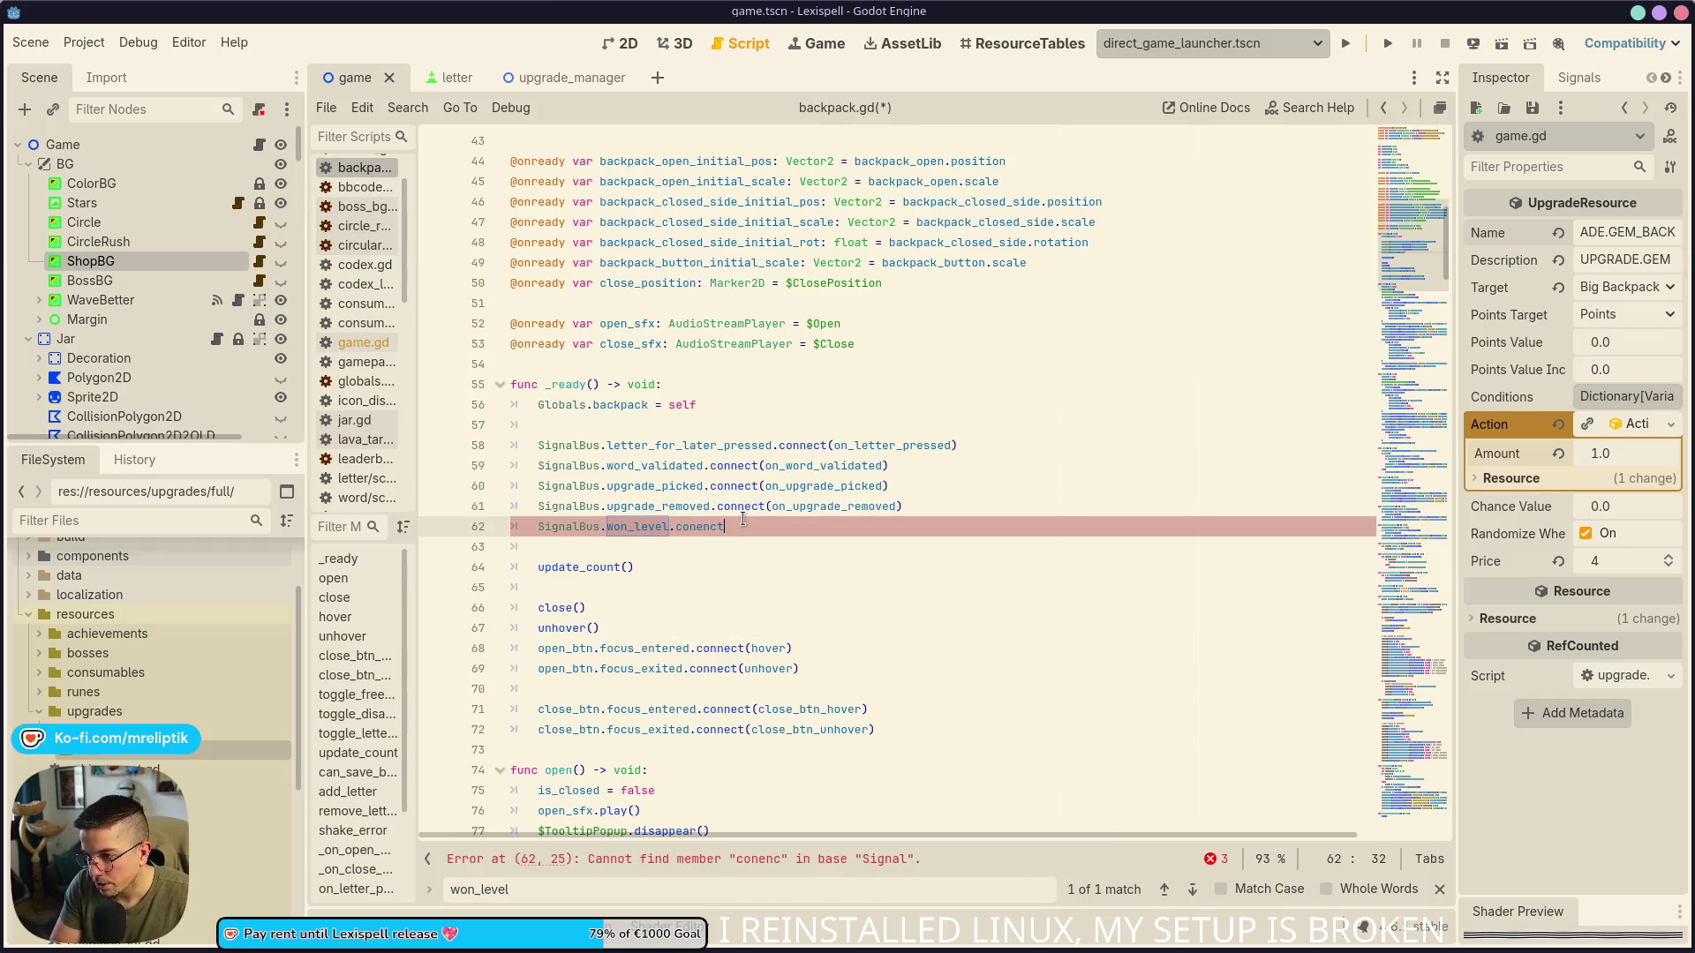
{"action": "type", "text": "_won_level"}
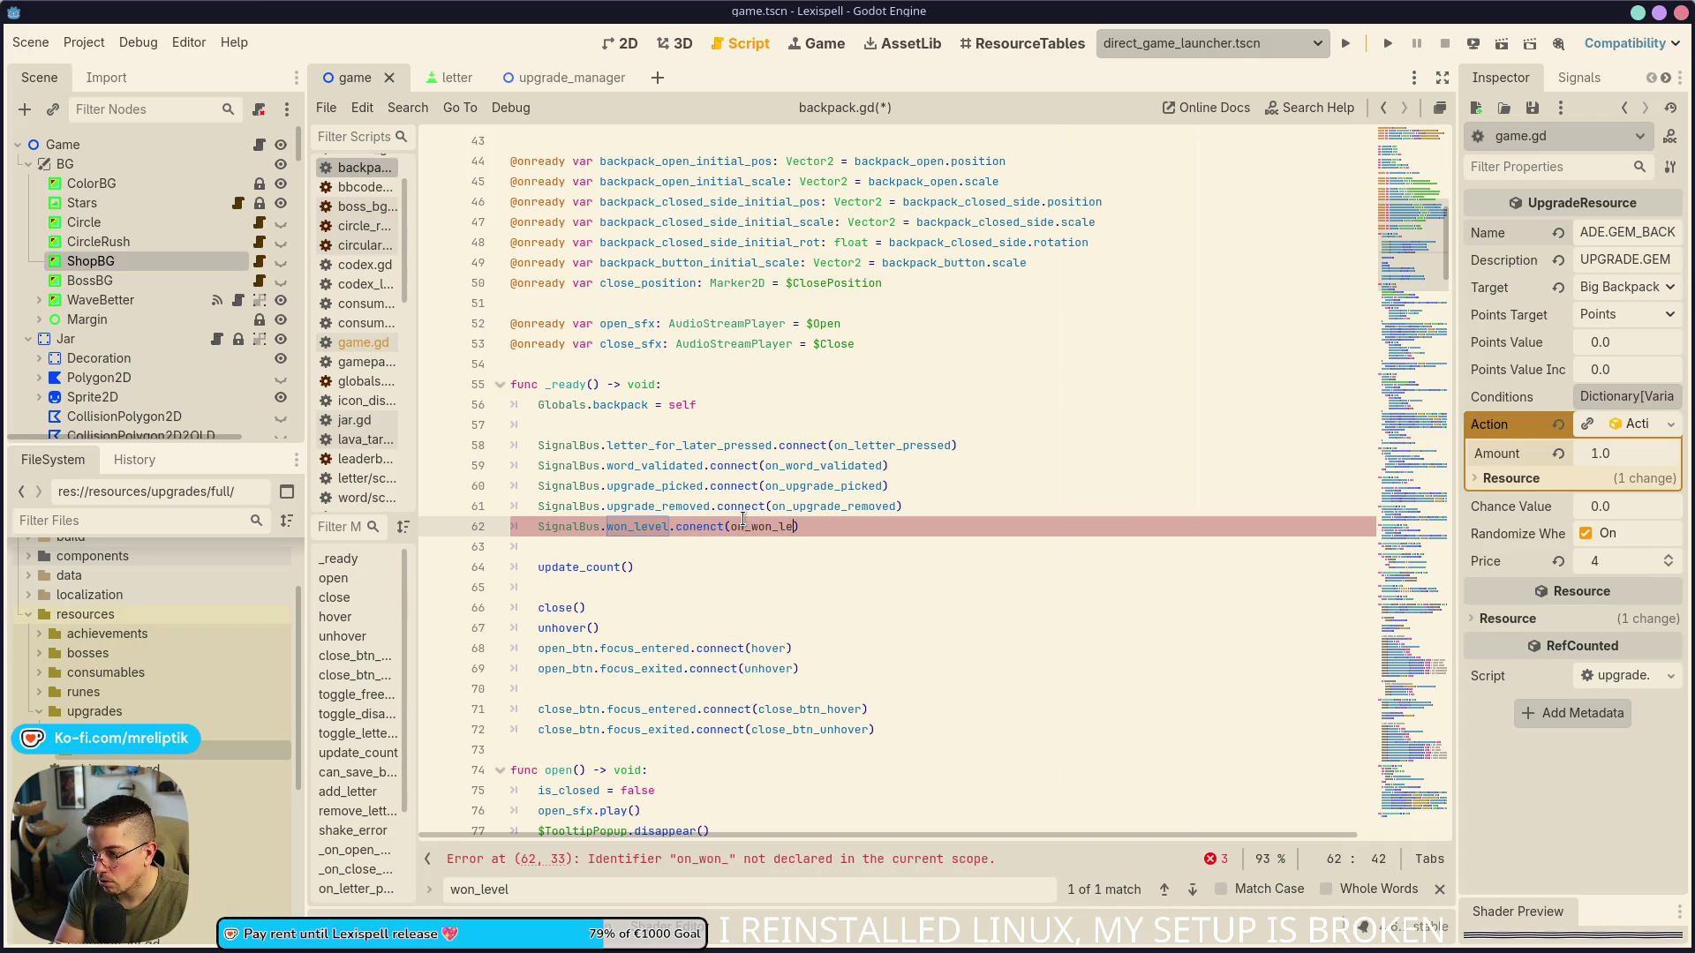
{"action": "key", "text": "ctrl+shift+Left"}
{"action": "left_click_drag", "start_coordinate": [1444, 224], "coordinate": [1400, 867]}
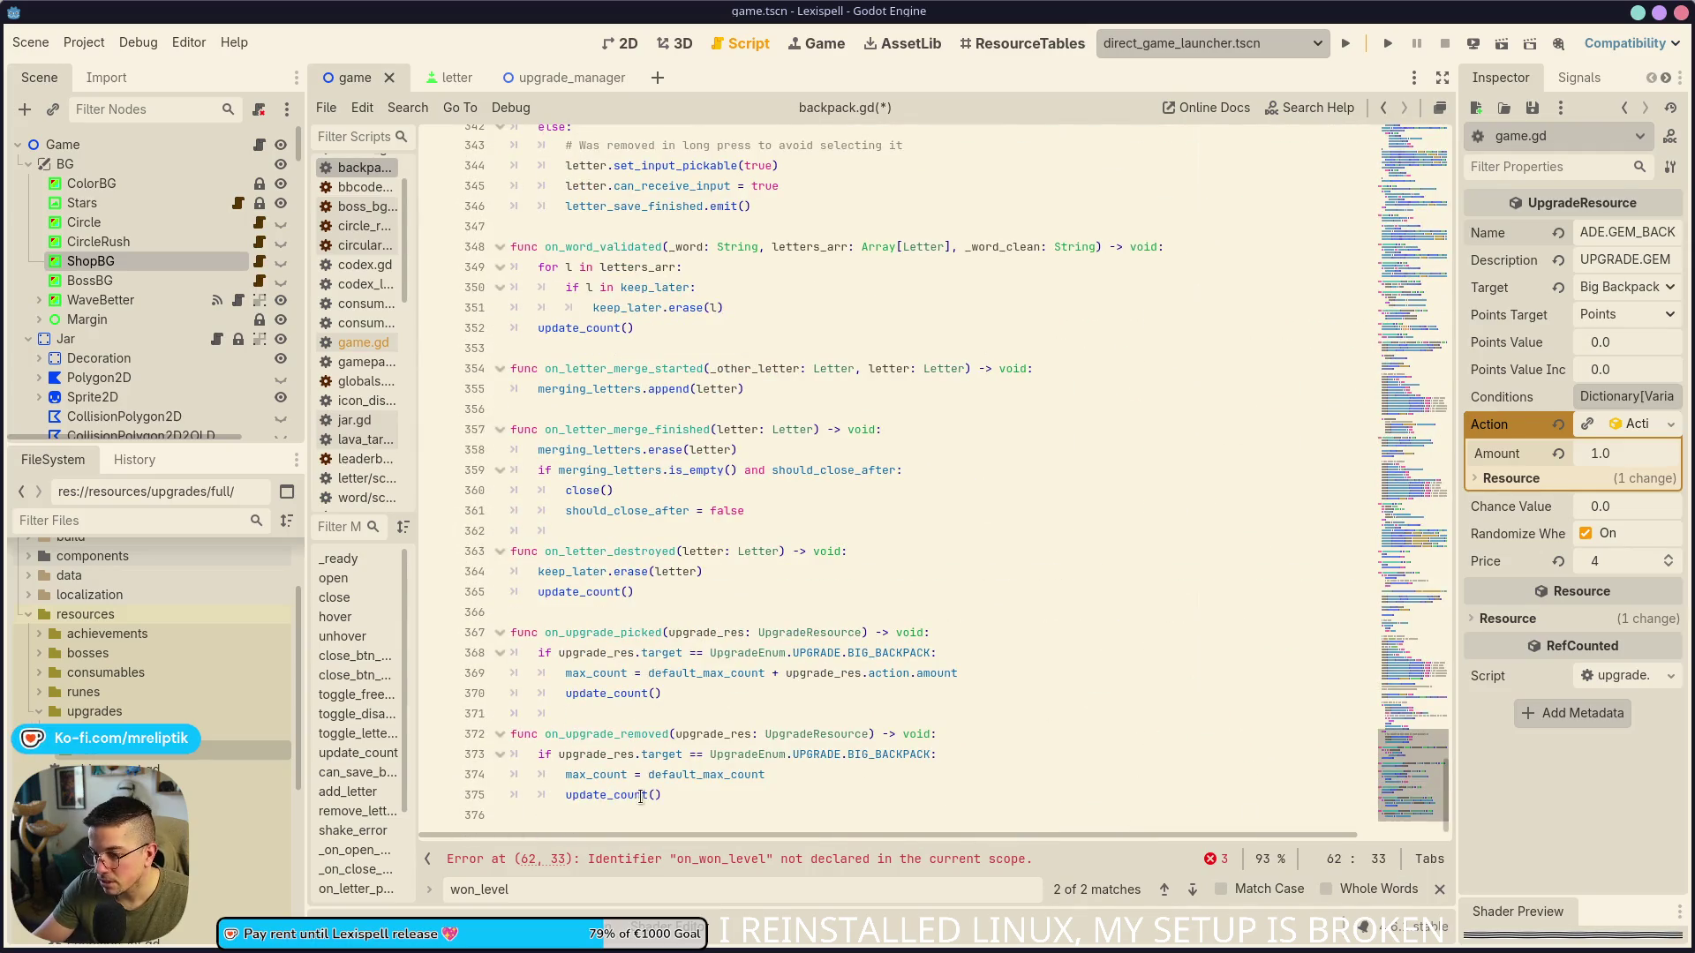
{"action": "left_click", "coordinate": [601, 794]}
{"action": "key", "text": "ctrl+End"}
{"action": "key", "text": "Return"}
{"action": "type", "text": "func on_won_level()"}
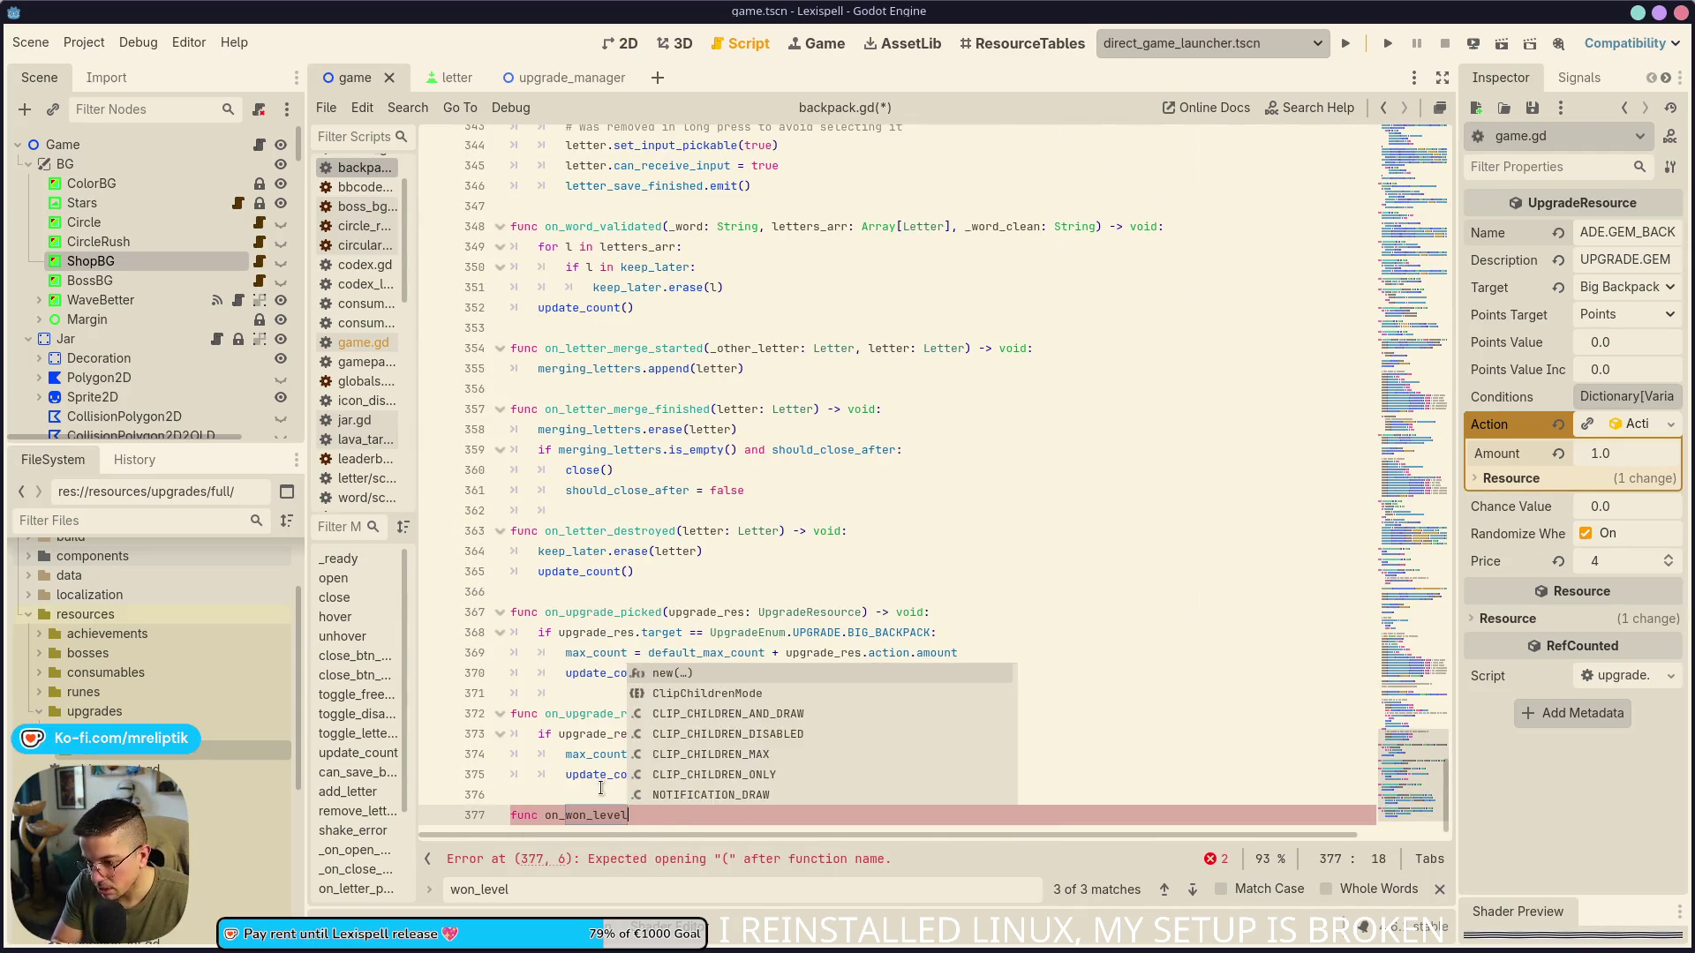
{"action": "type", "text": " -> void:"}
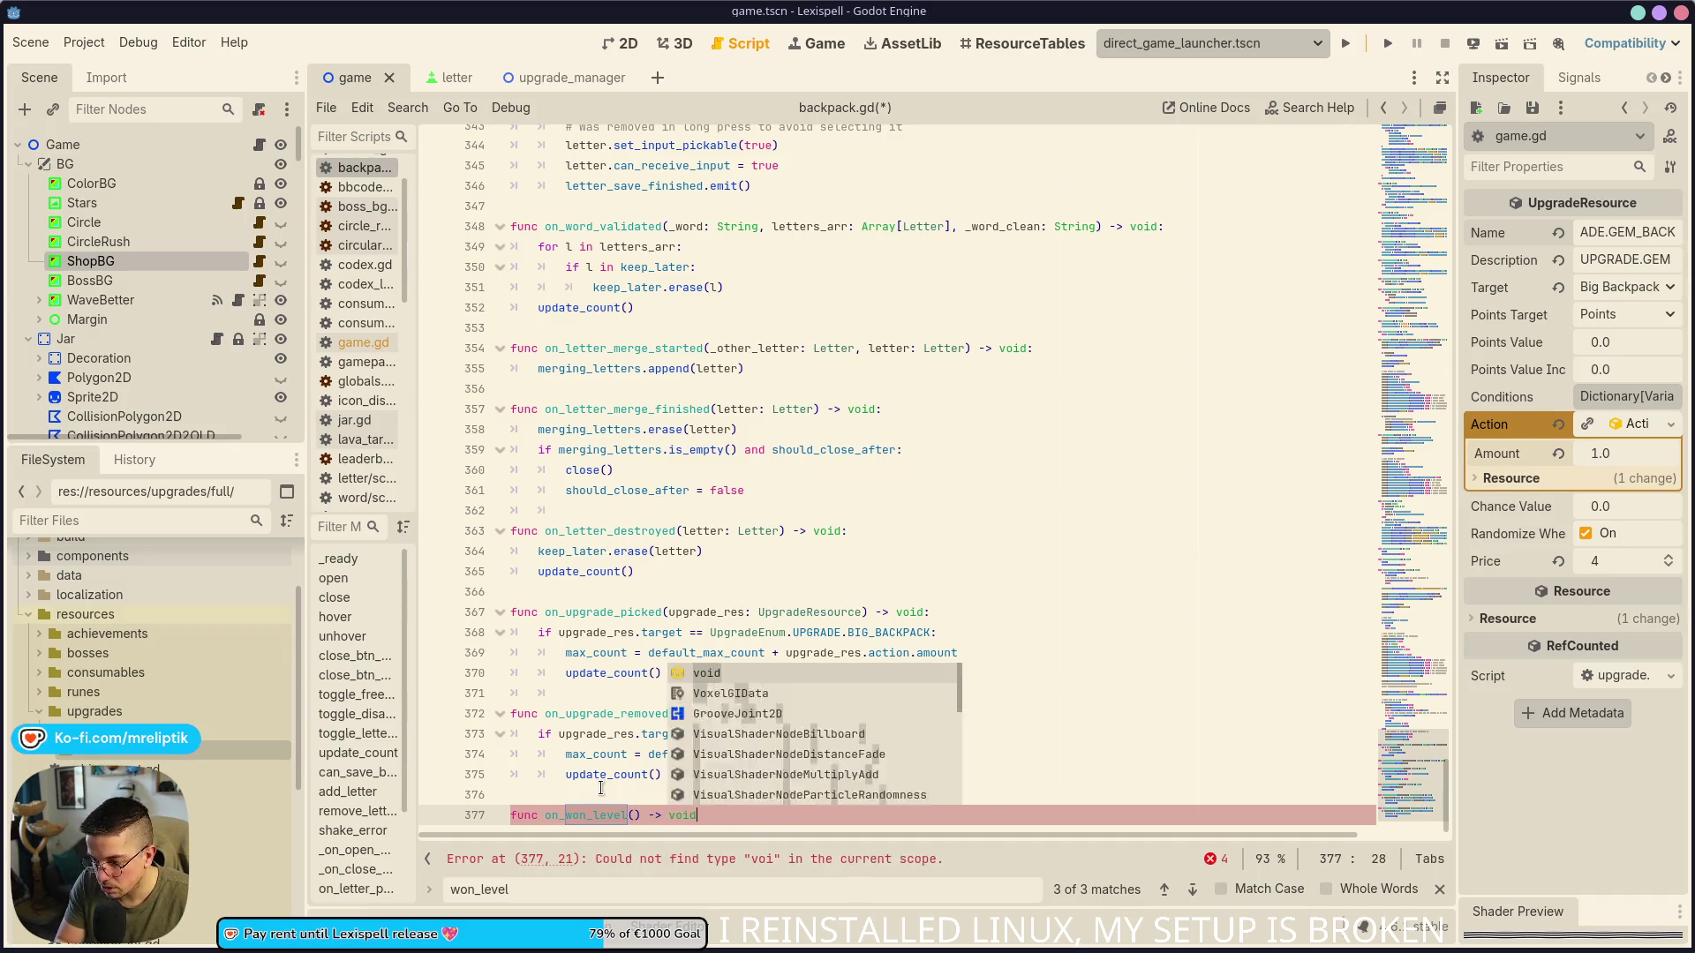
{"action": "key", "text": "Return"}
{"action": "type", "text": "pass"}
{"action": "key", "text": "ctrl+s"}
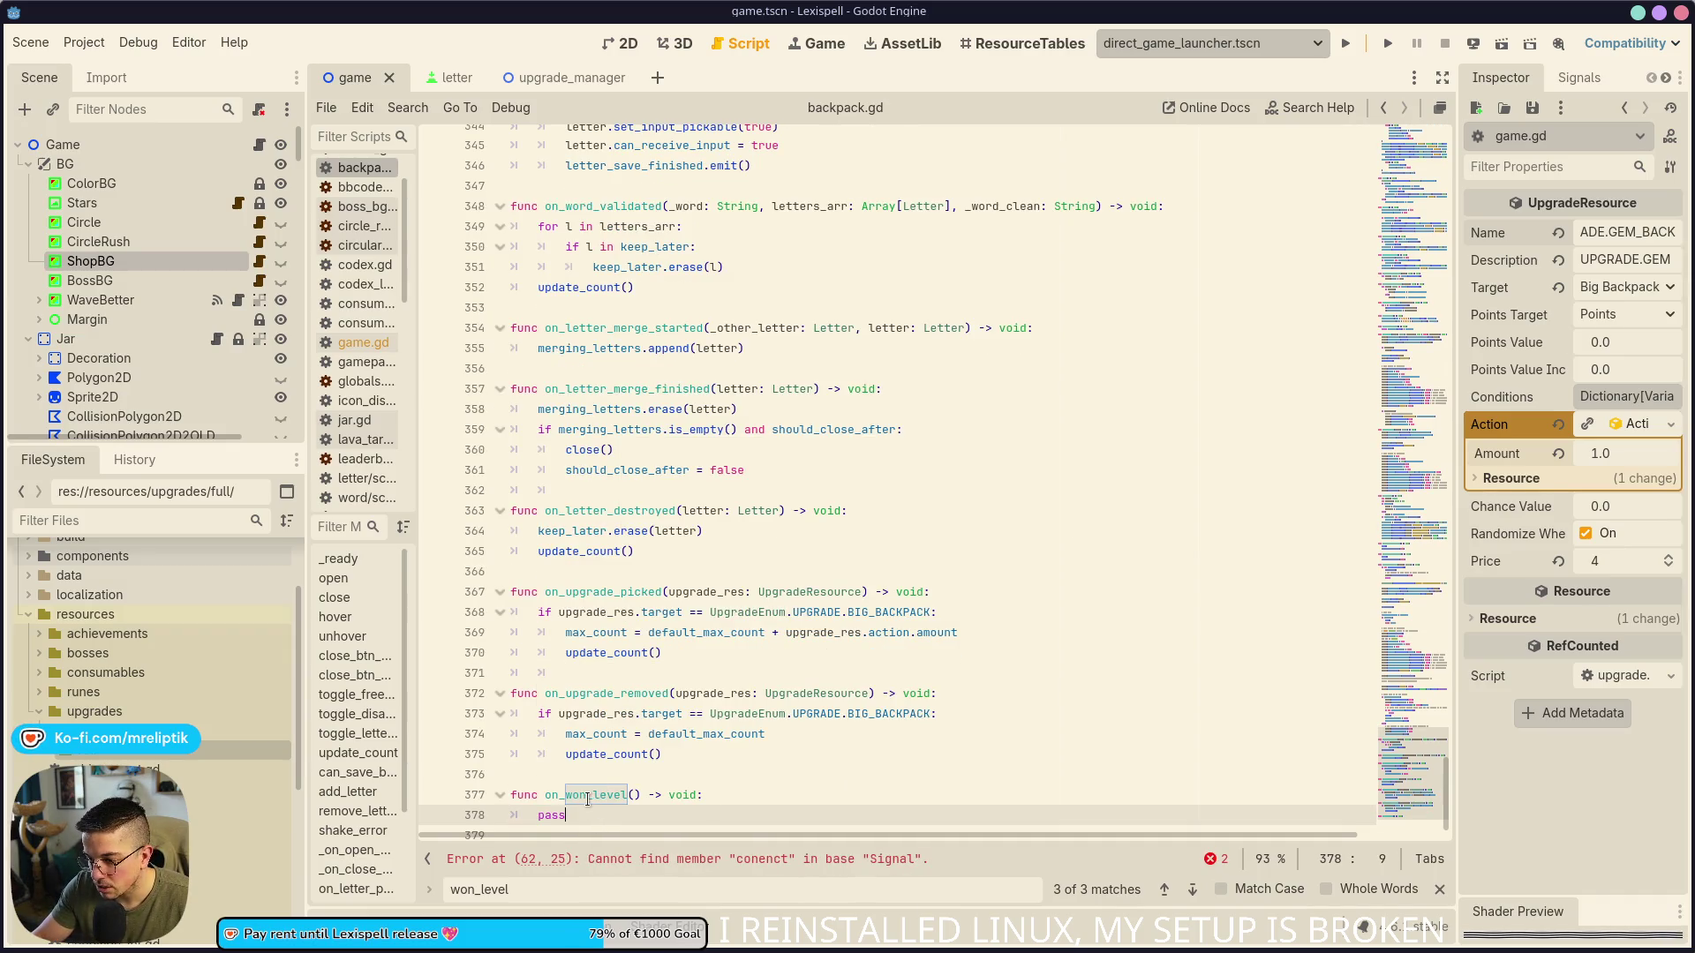
Check where won_level is declared, then fix the 'conenct' typo to 'connect' and save
{"action": "left_click", "coordinate": [600, 794]}
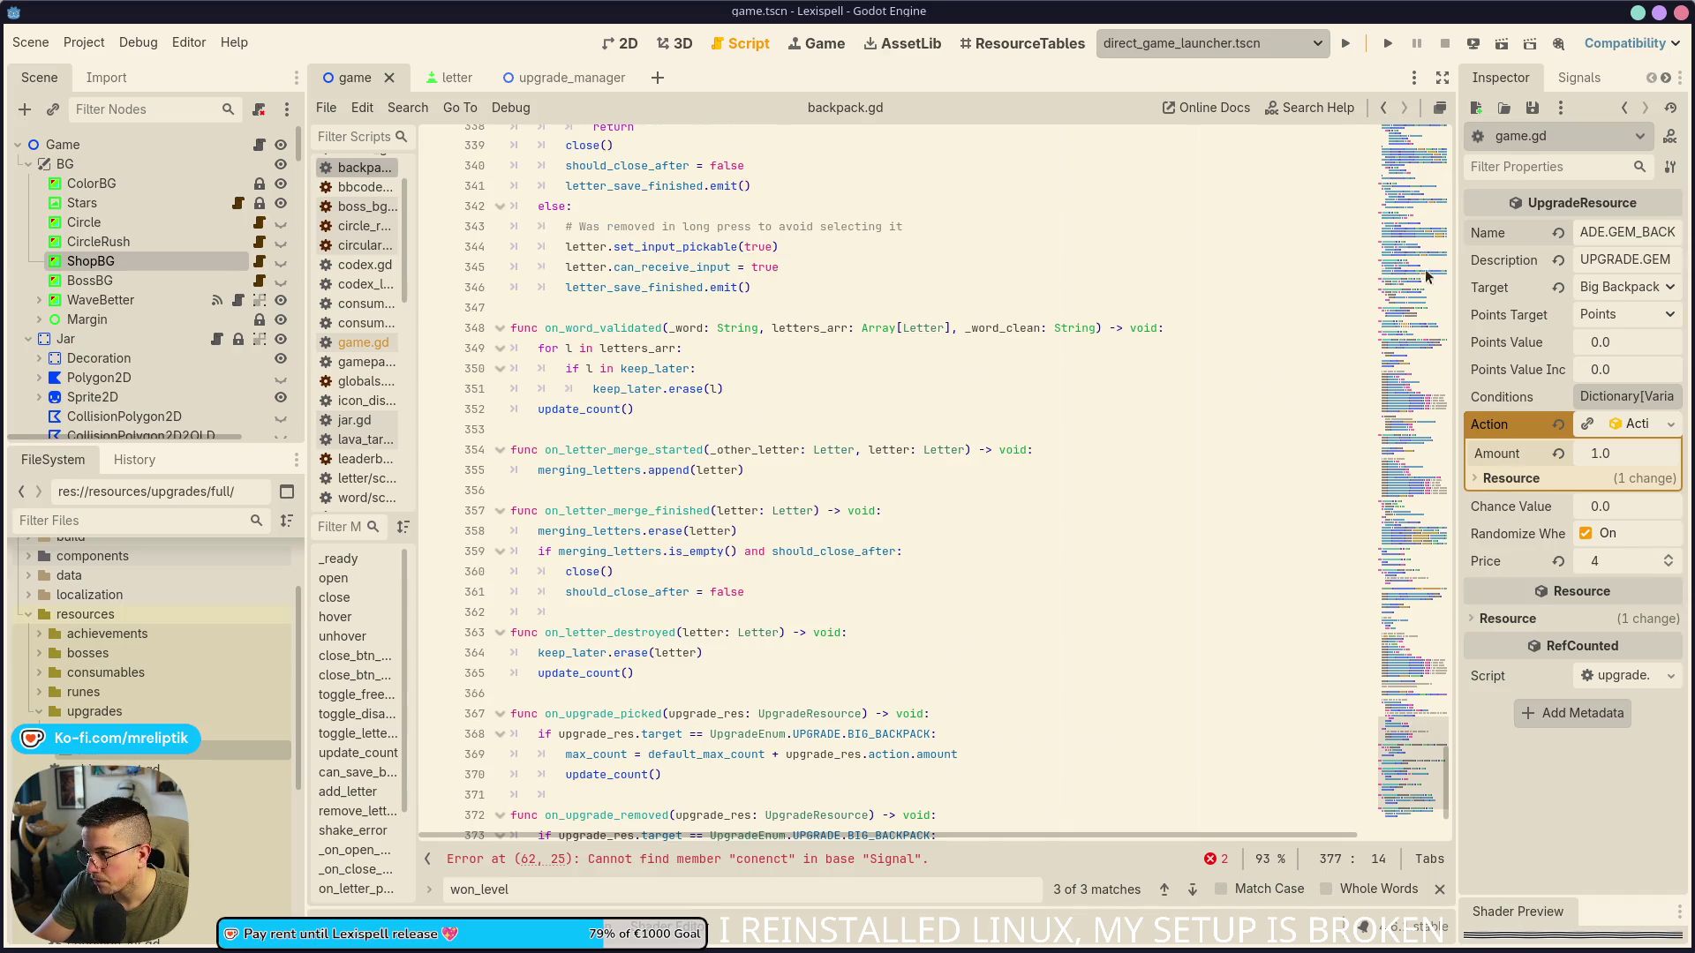
{"action": "left_click_drag", "start_coordinate": [1397, 292], "coordinate": [1395, 142]}
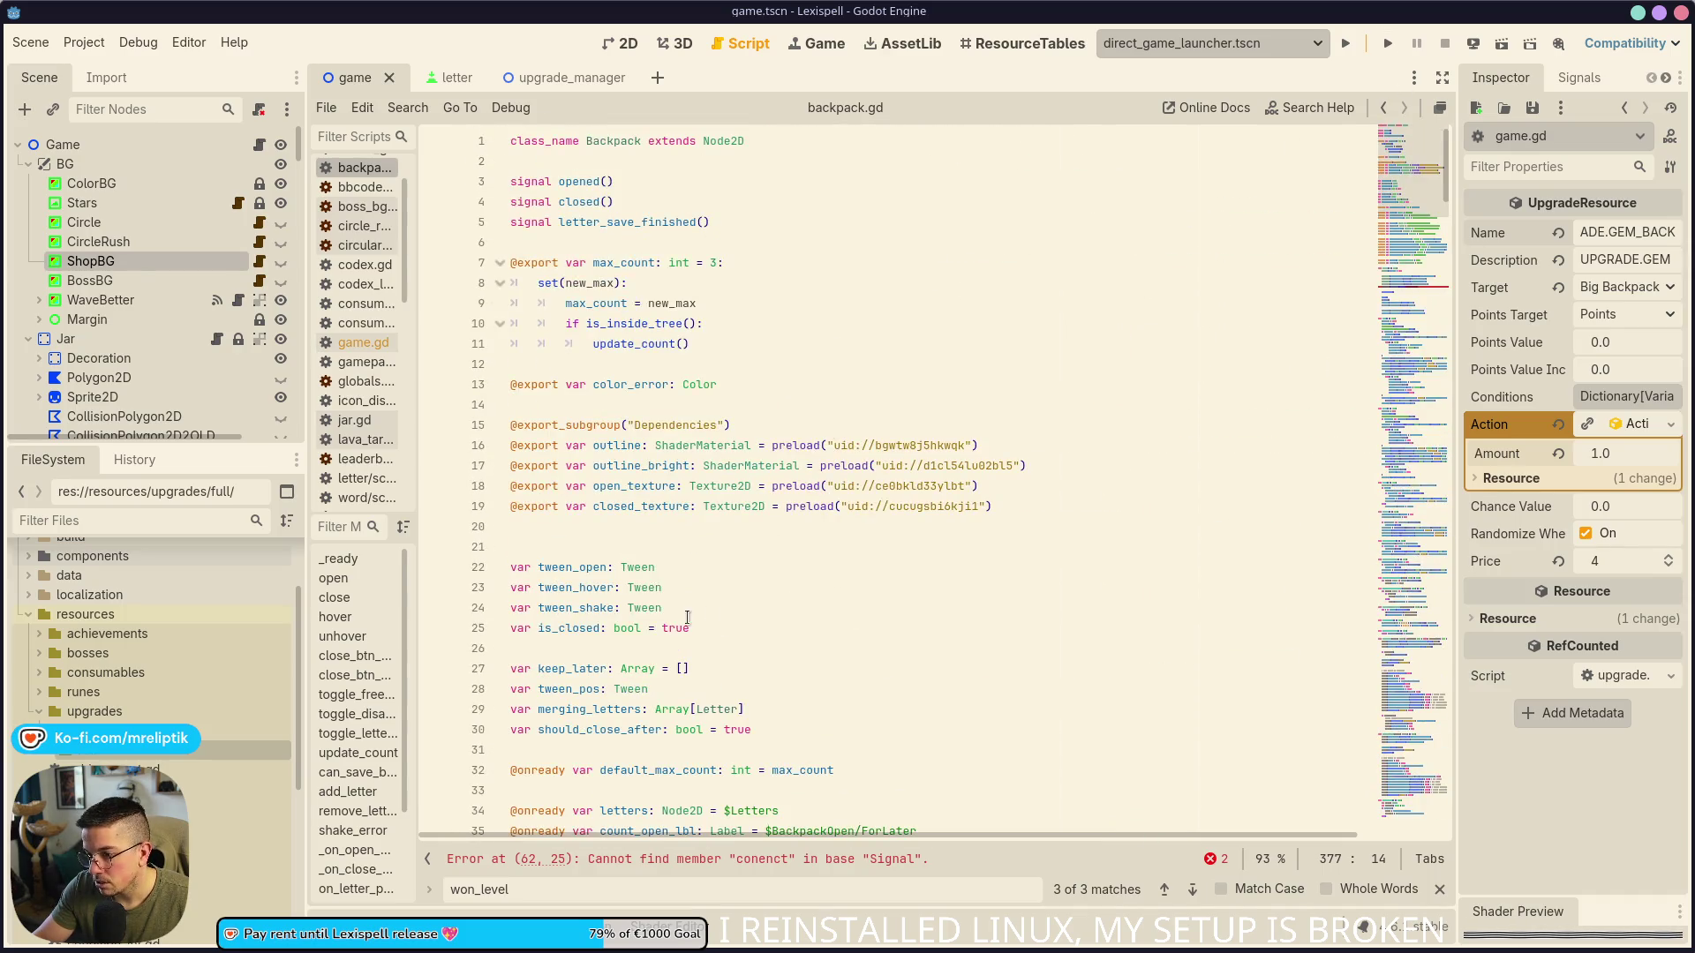
{"action": "scroll", "coordinate": [702, 593], "scroll_direction": "down", "scroll_amount": 10}
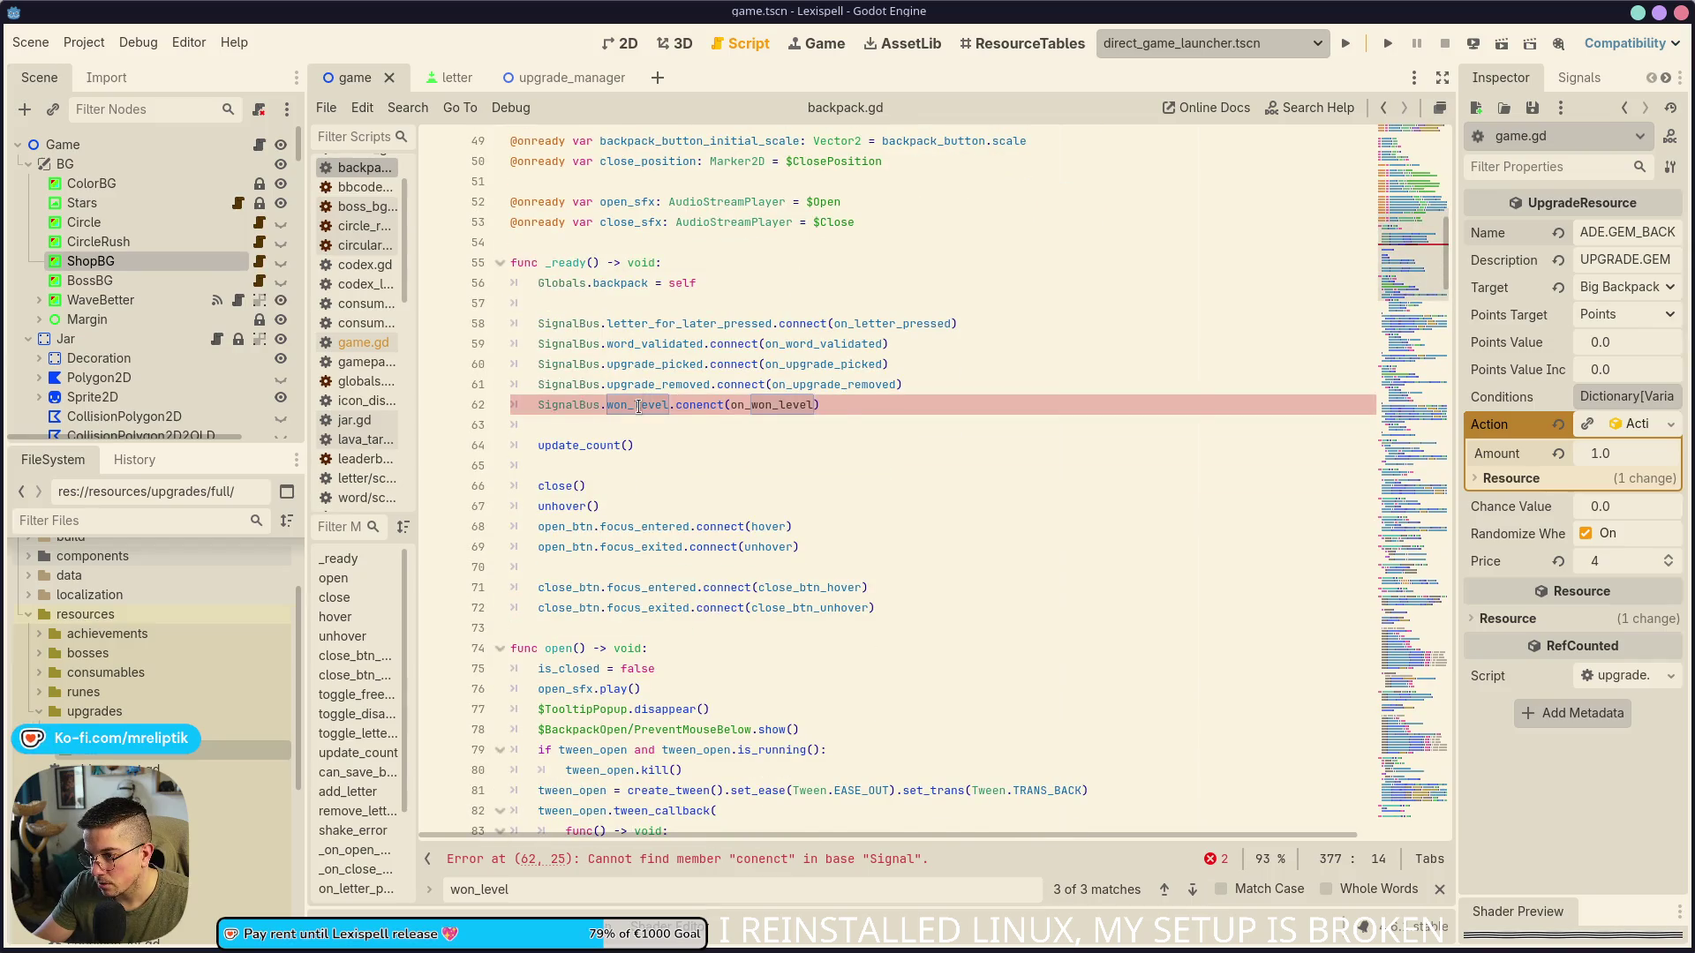
{"action": "left_click", "coordinate": [638, 407], "text": "ctrl"}
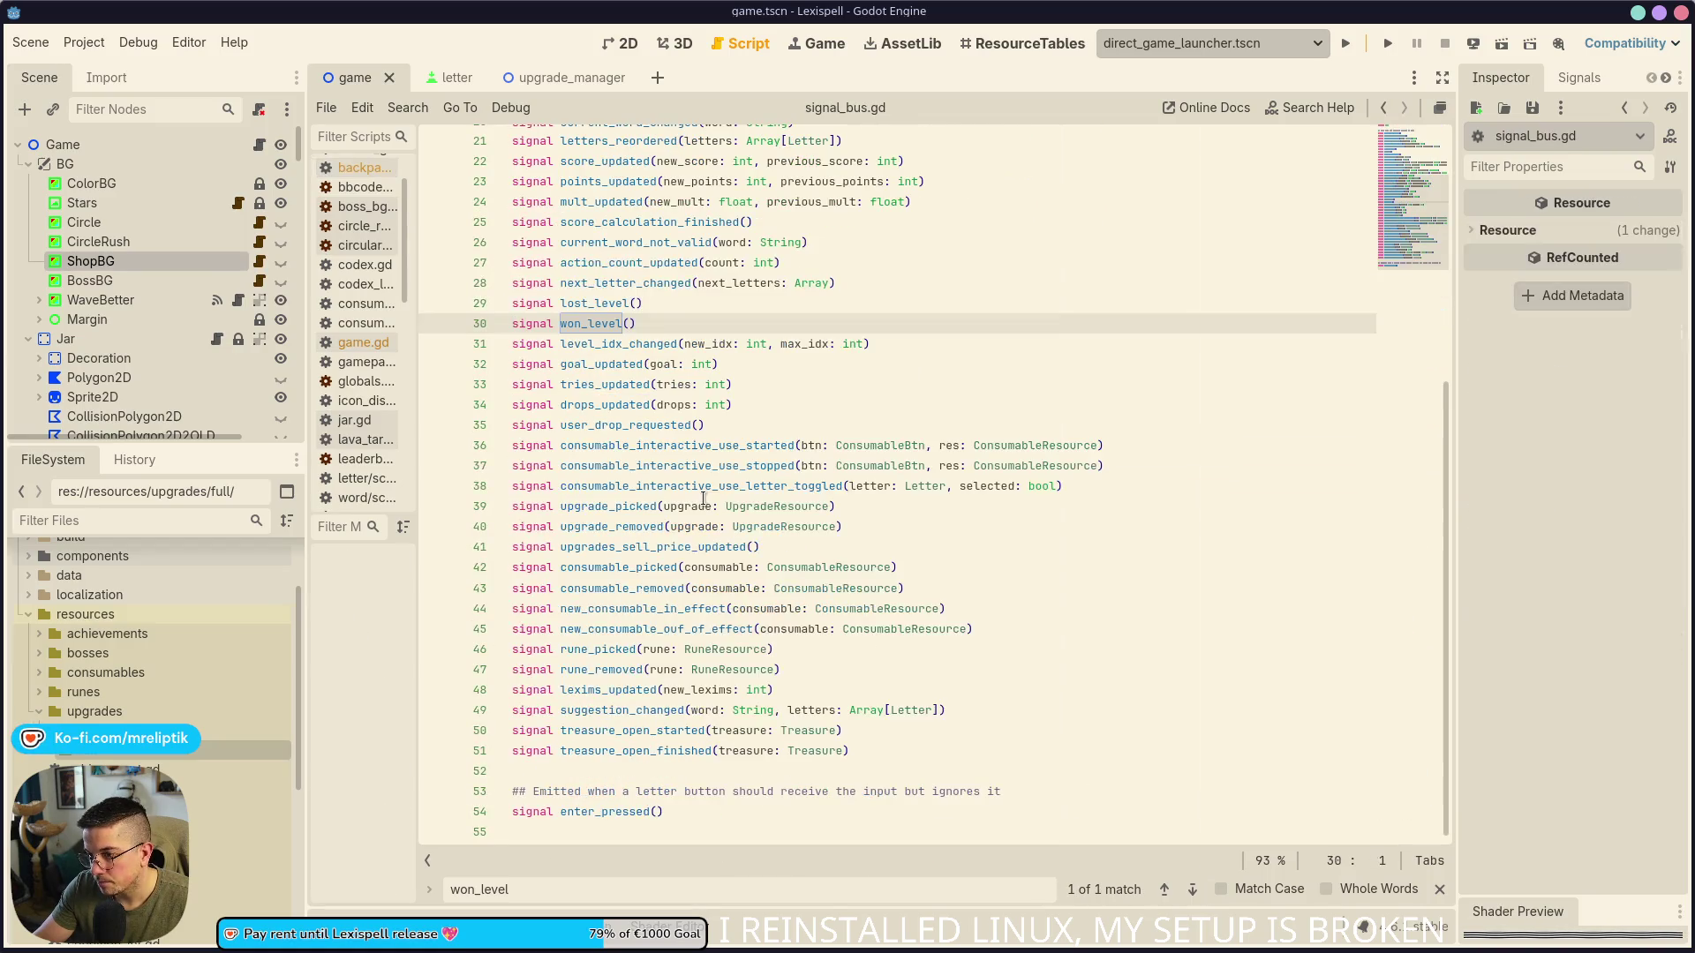
{"action": "left_click", "coordinate": [365, 168]}
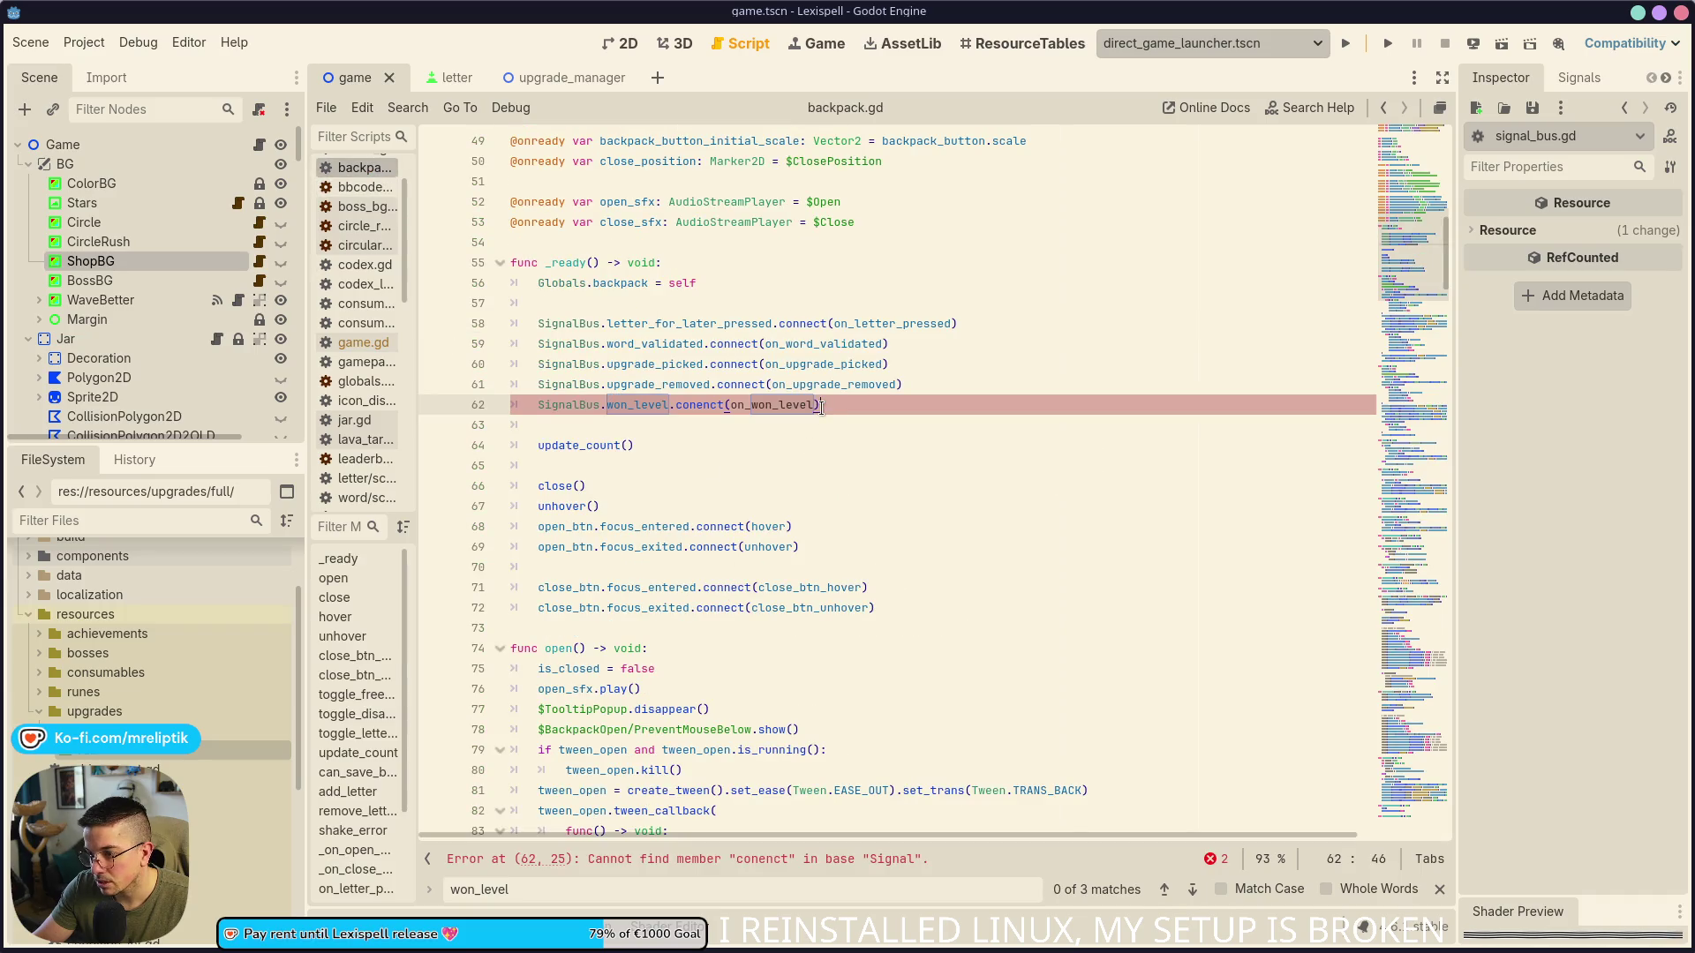
{"action": "double_click", "coordinate": [691, 405]}
{"action": "type", "text": "connect"}
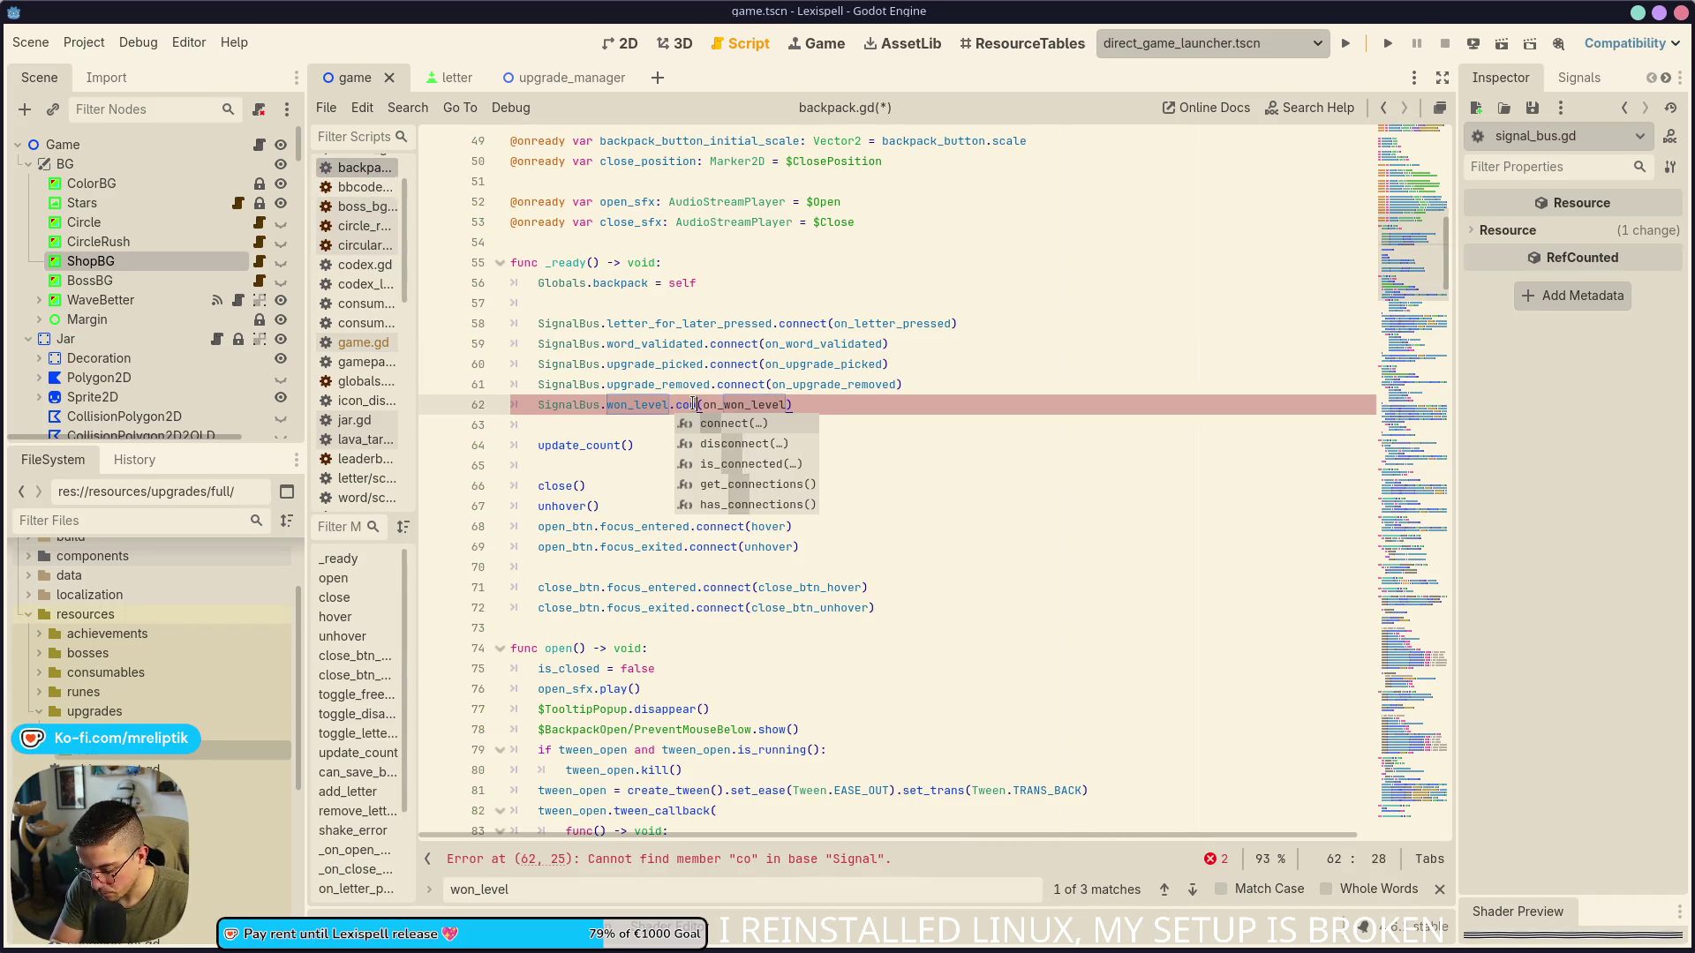
{"action": "key", "text": "ctrl+s"}
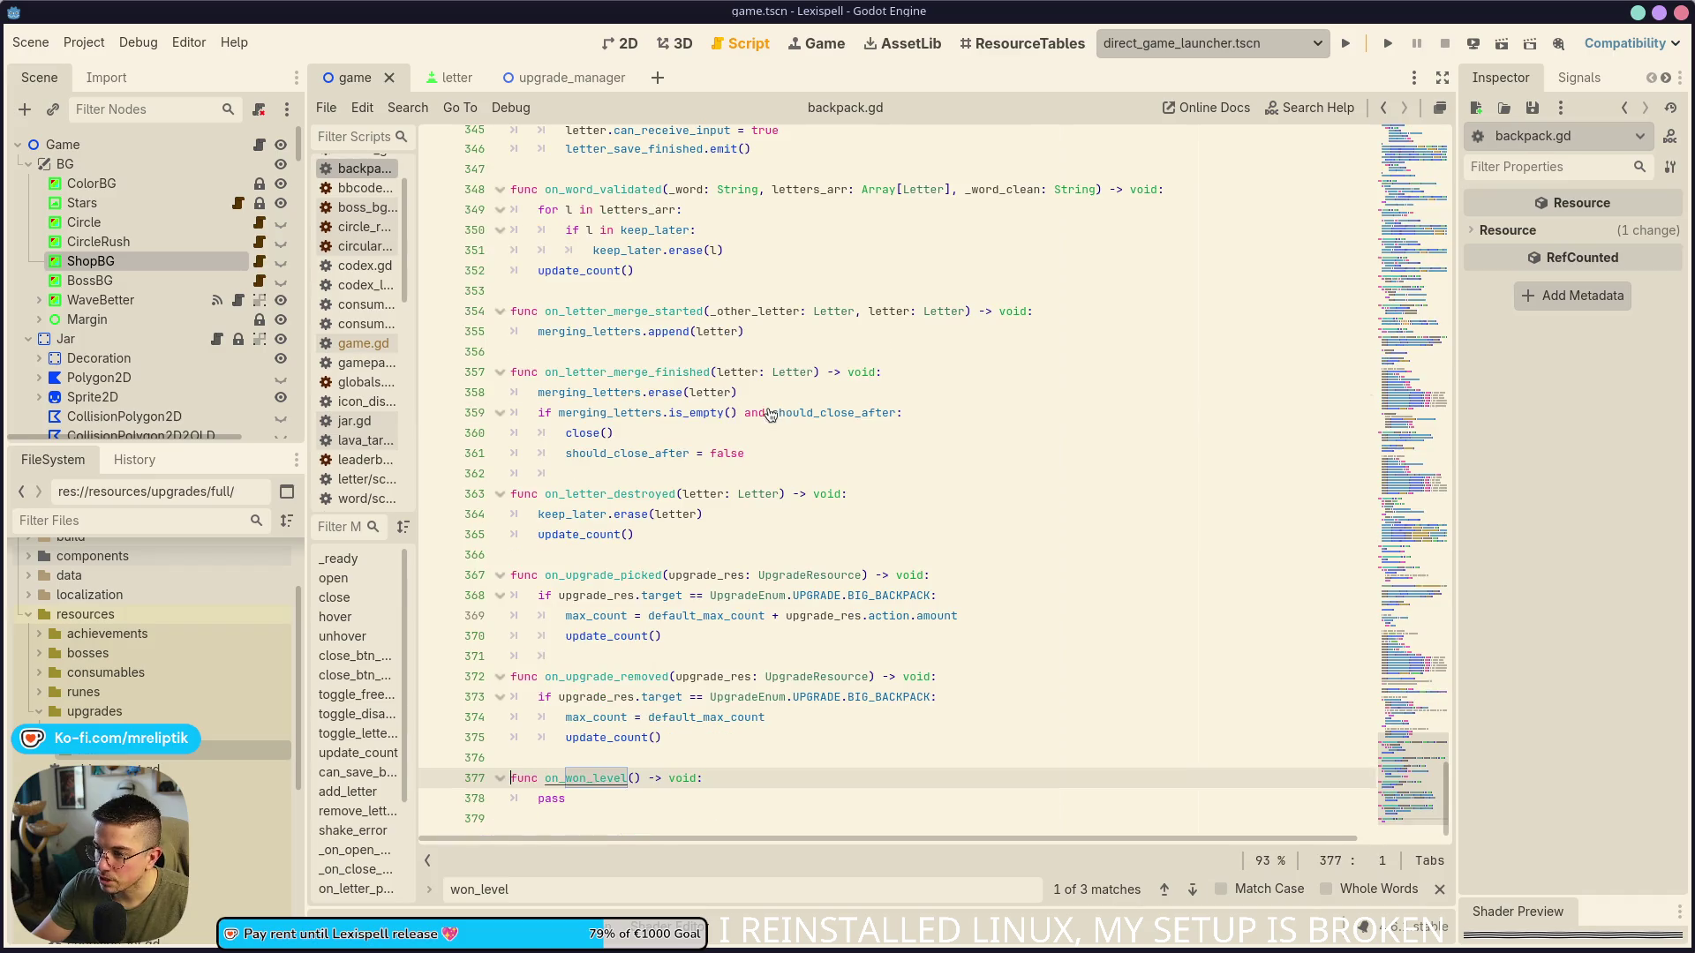
Replace pass in on_won_level with UpgradeManager.get_upgrade_player_by_enum(UpgradeEnum.UPGRADE.GEM_BACKPACK)
{"action": "left_click", "coordinate": [768, 405], "text": "ctrl"}
{"action": "left_click", "coordinate": [598, 784]}
{"action": "left_click", "coordinate": [648, 800]}
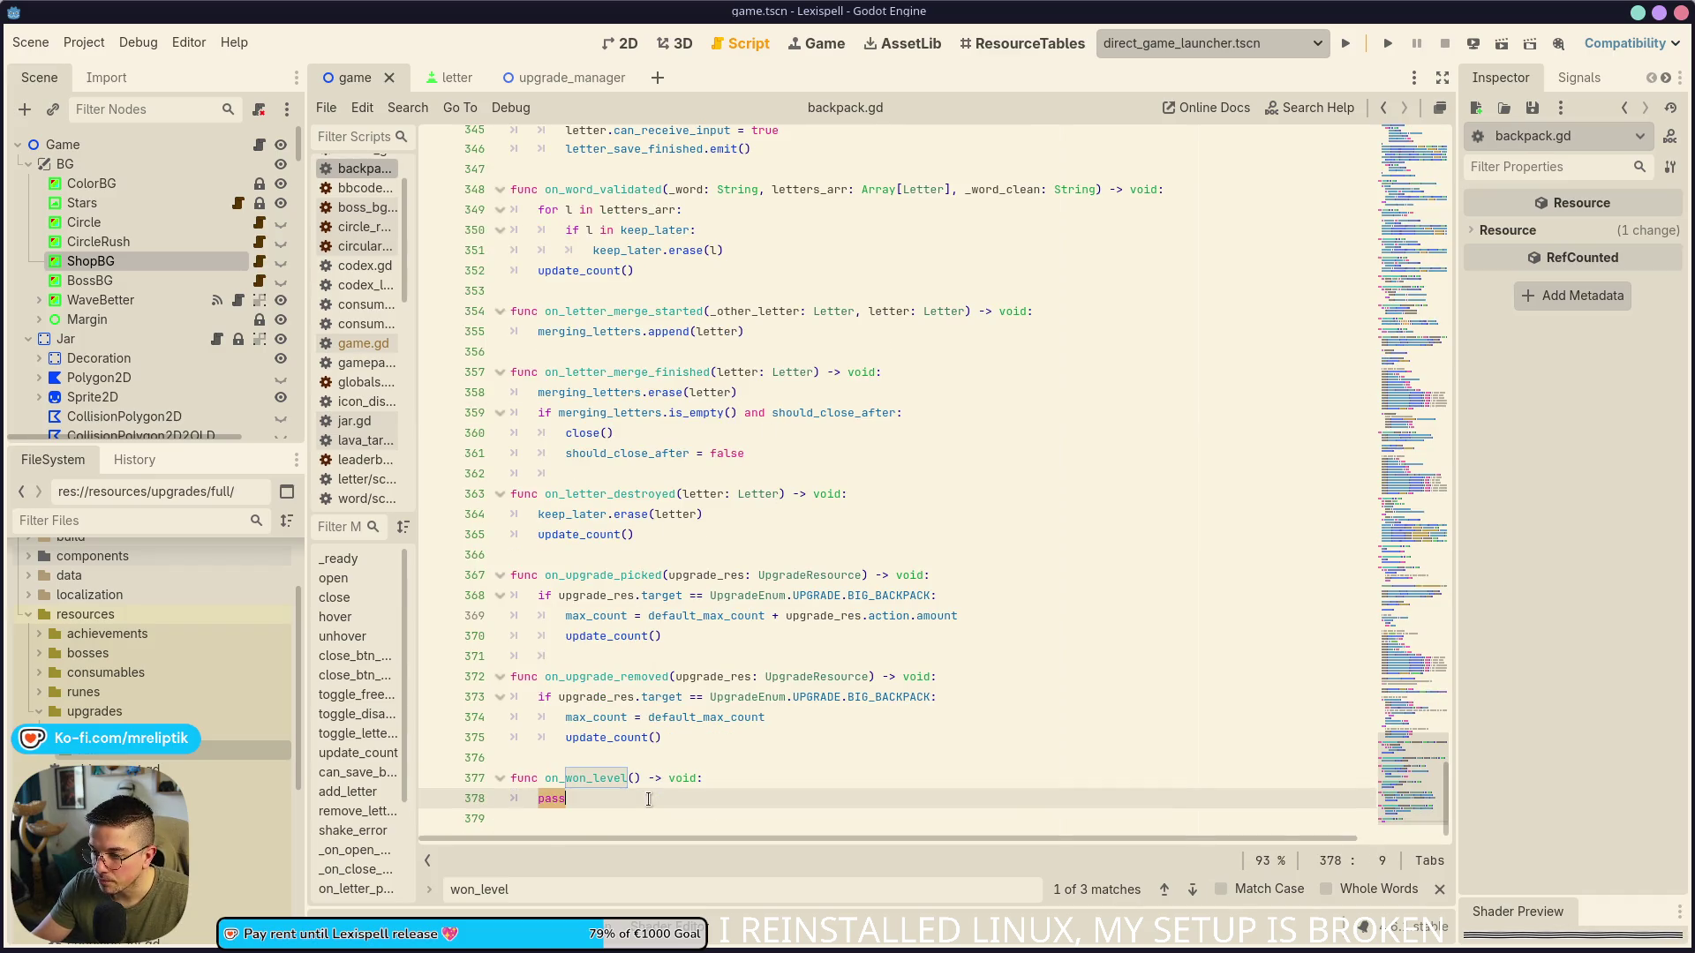
{"action": "key", "text": "ctrl+BackSpace"}
{"action": "type", "text": "if "}
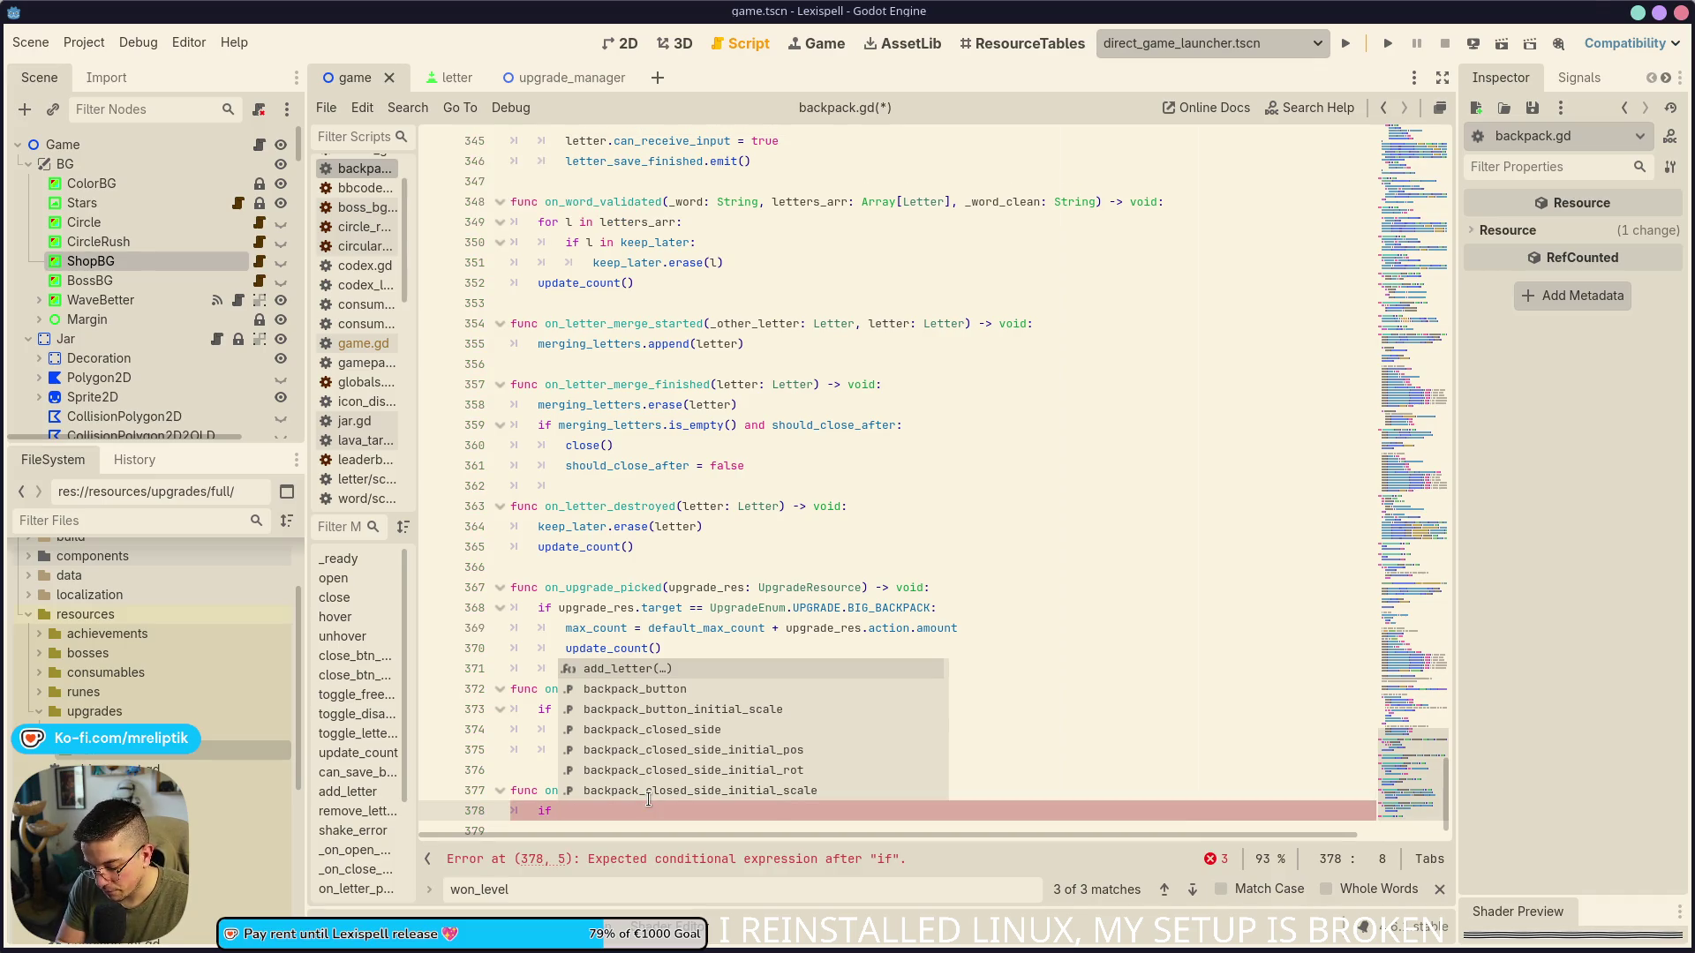
{"action": "type", "text": "UpgradeManager"}
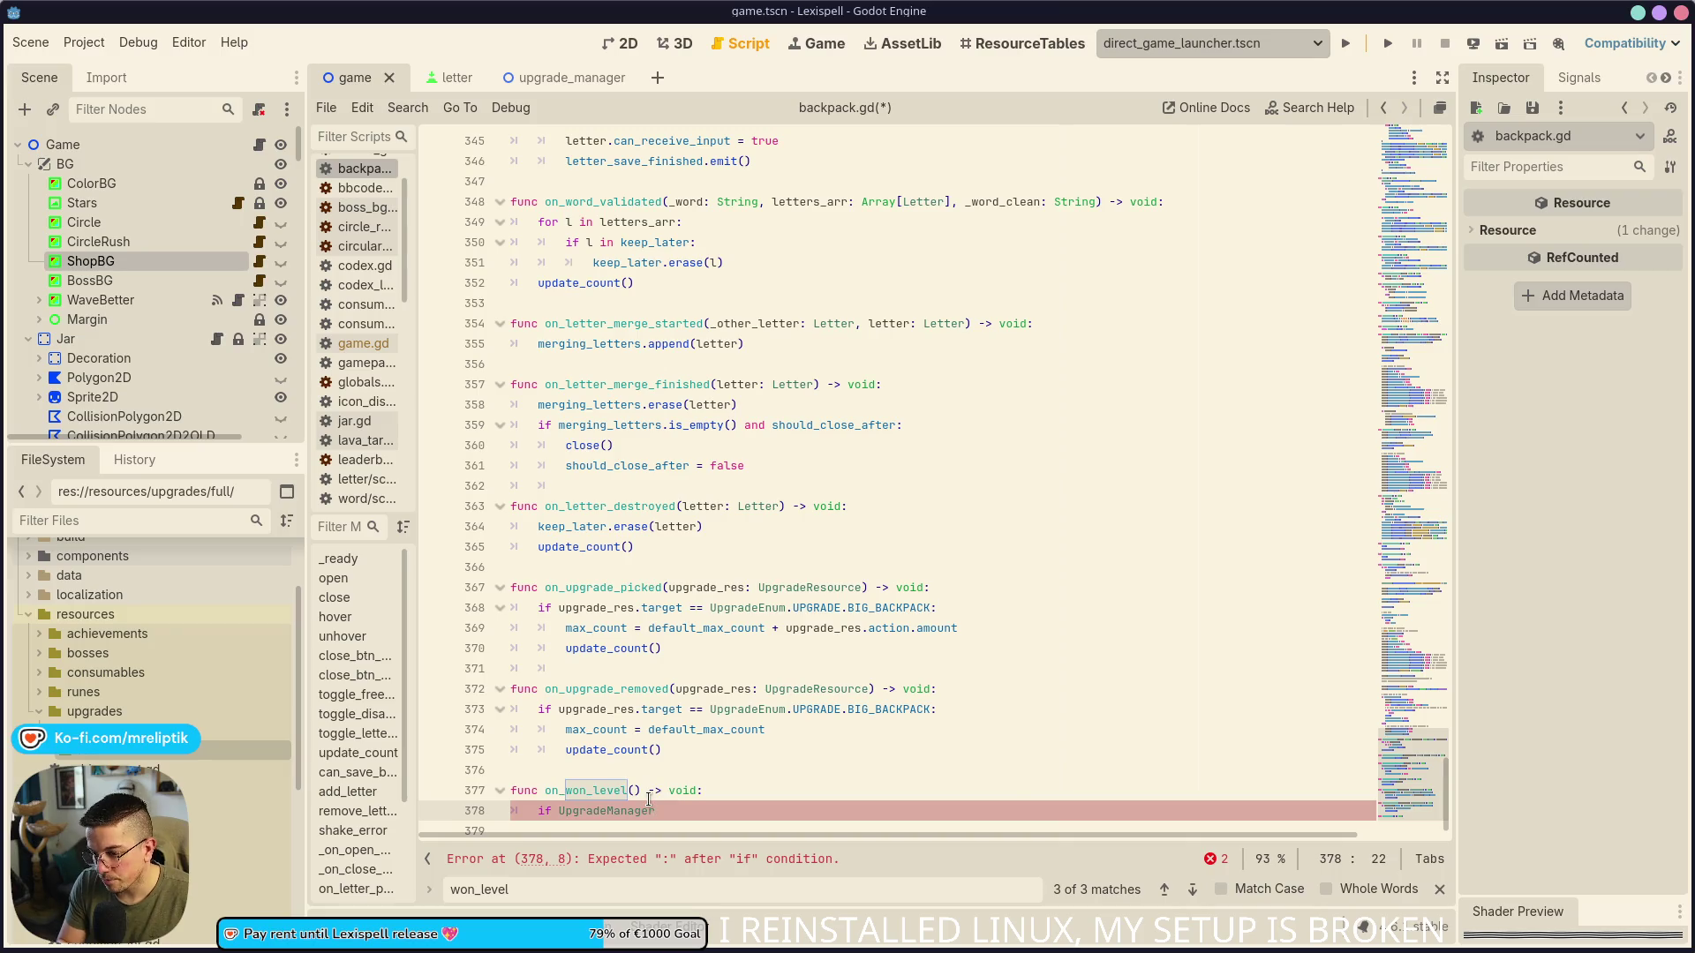
{"action": "type", "text": ".player"}
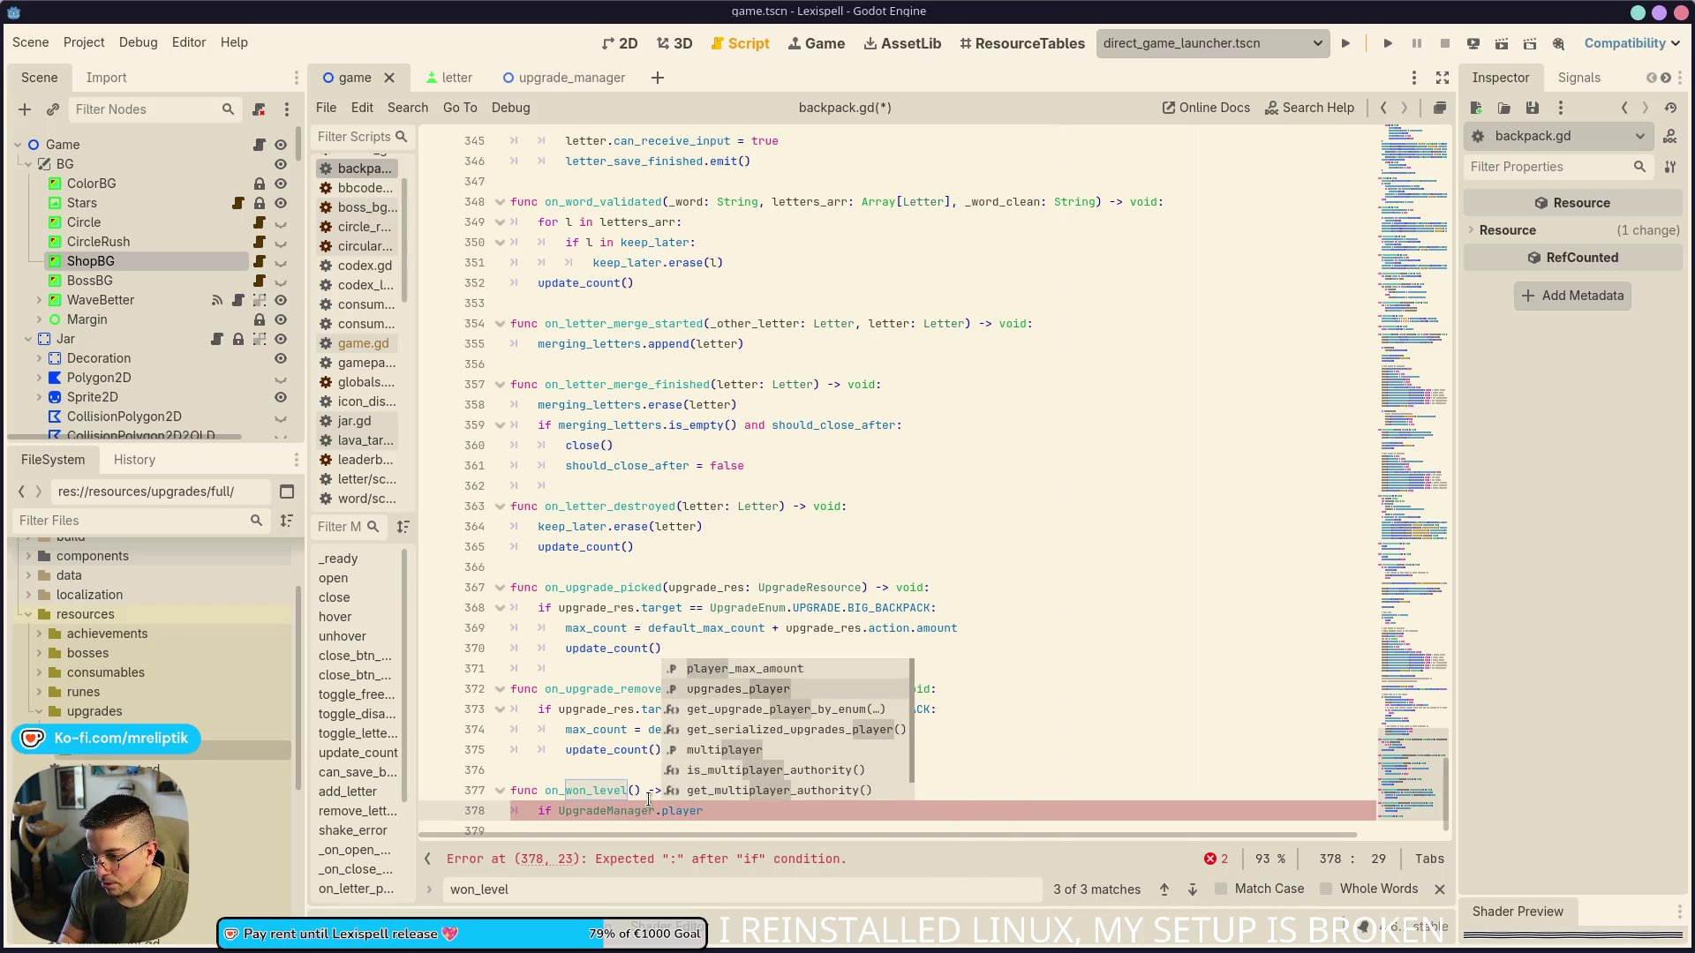
{"action": "key", "text": "Down"}
{"action": "key", "text": "Return"}
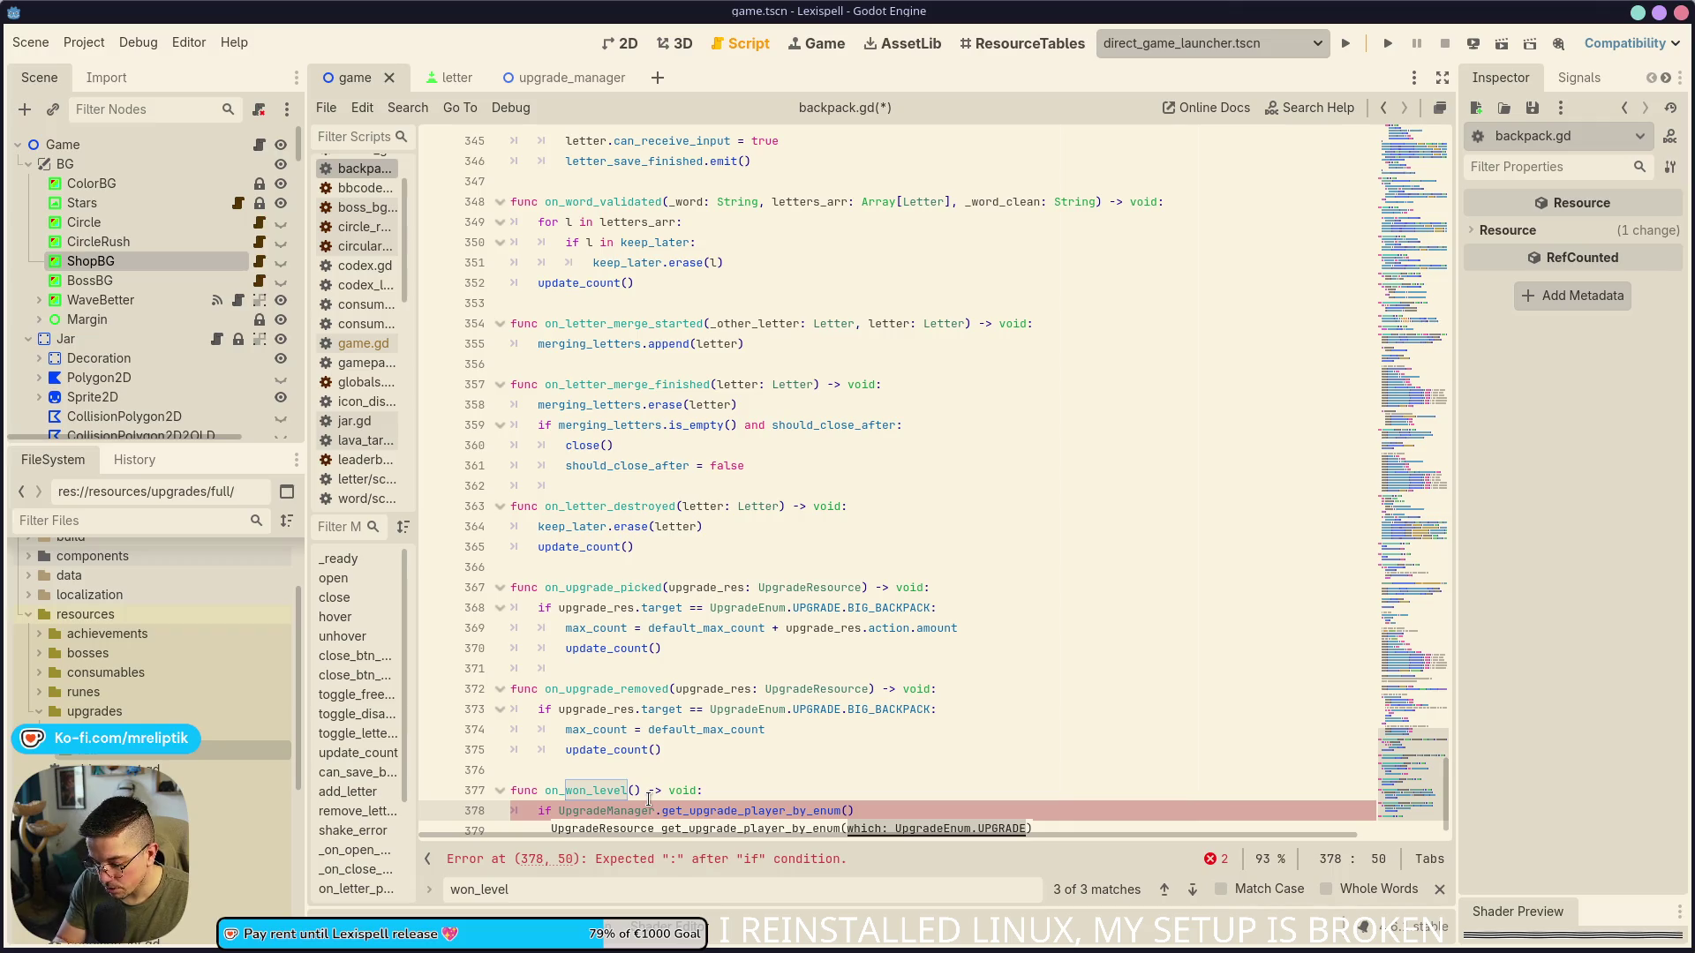
{"action": "type", "text": "UpgradeE"}
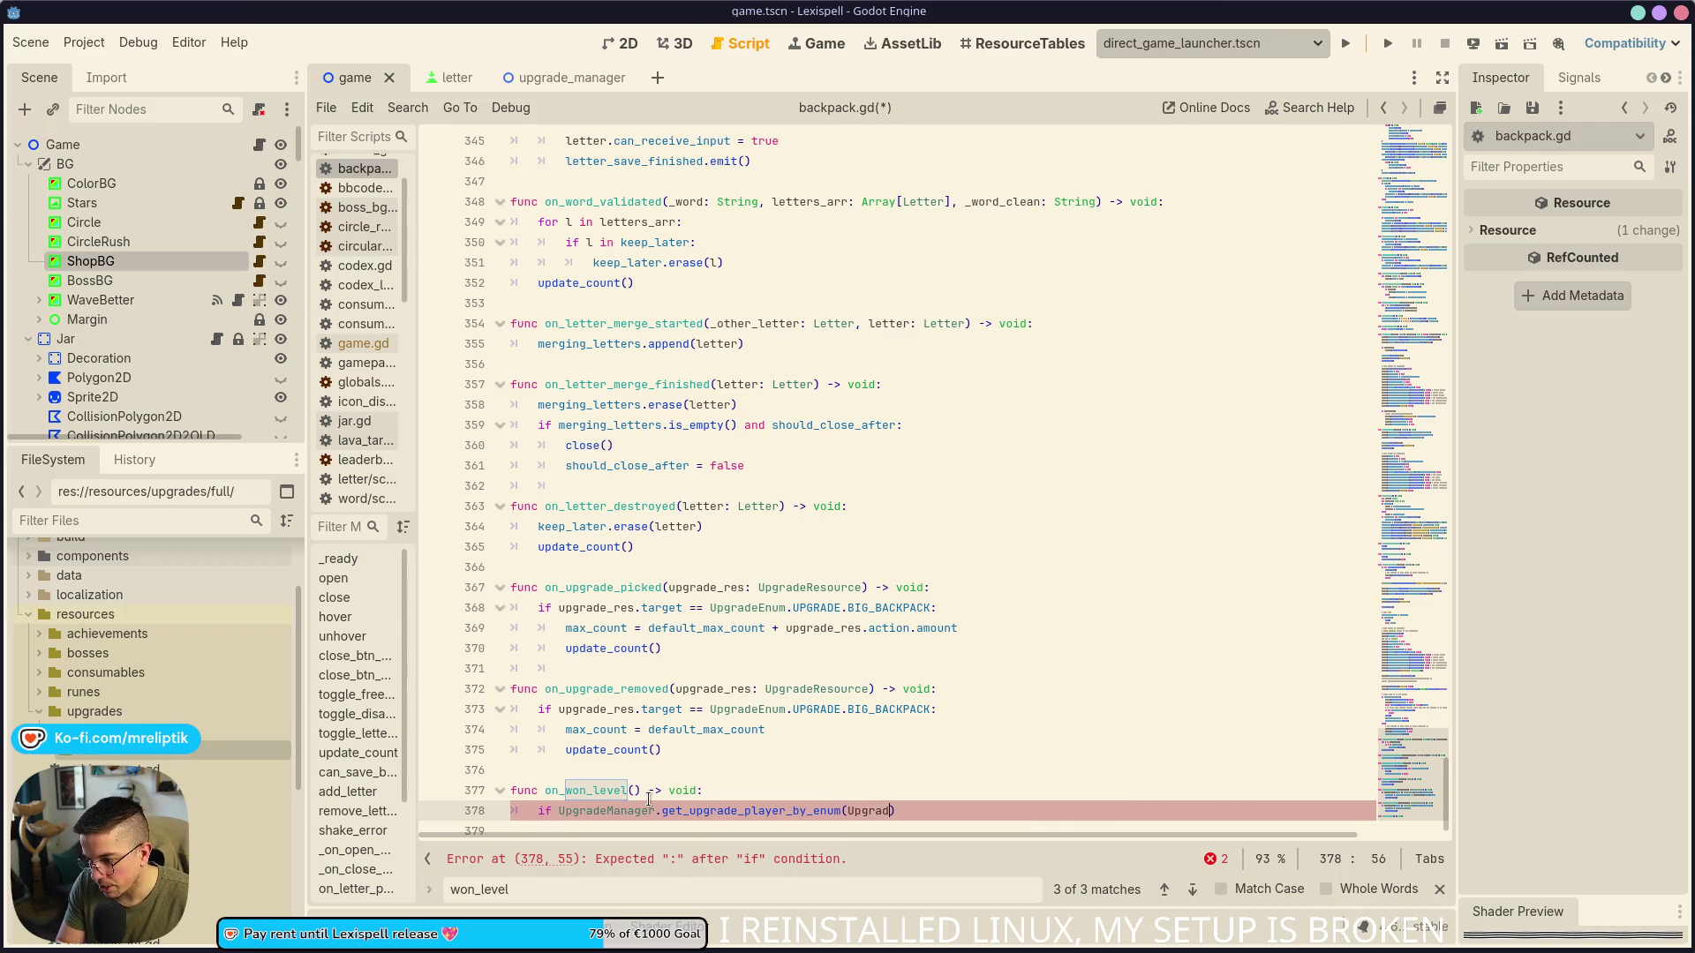
{"action": "key", "text": "Return"}
{"action": "type", "text": ".UP"}
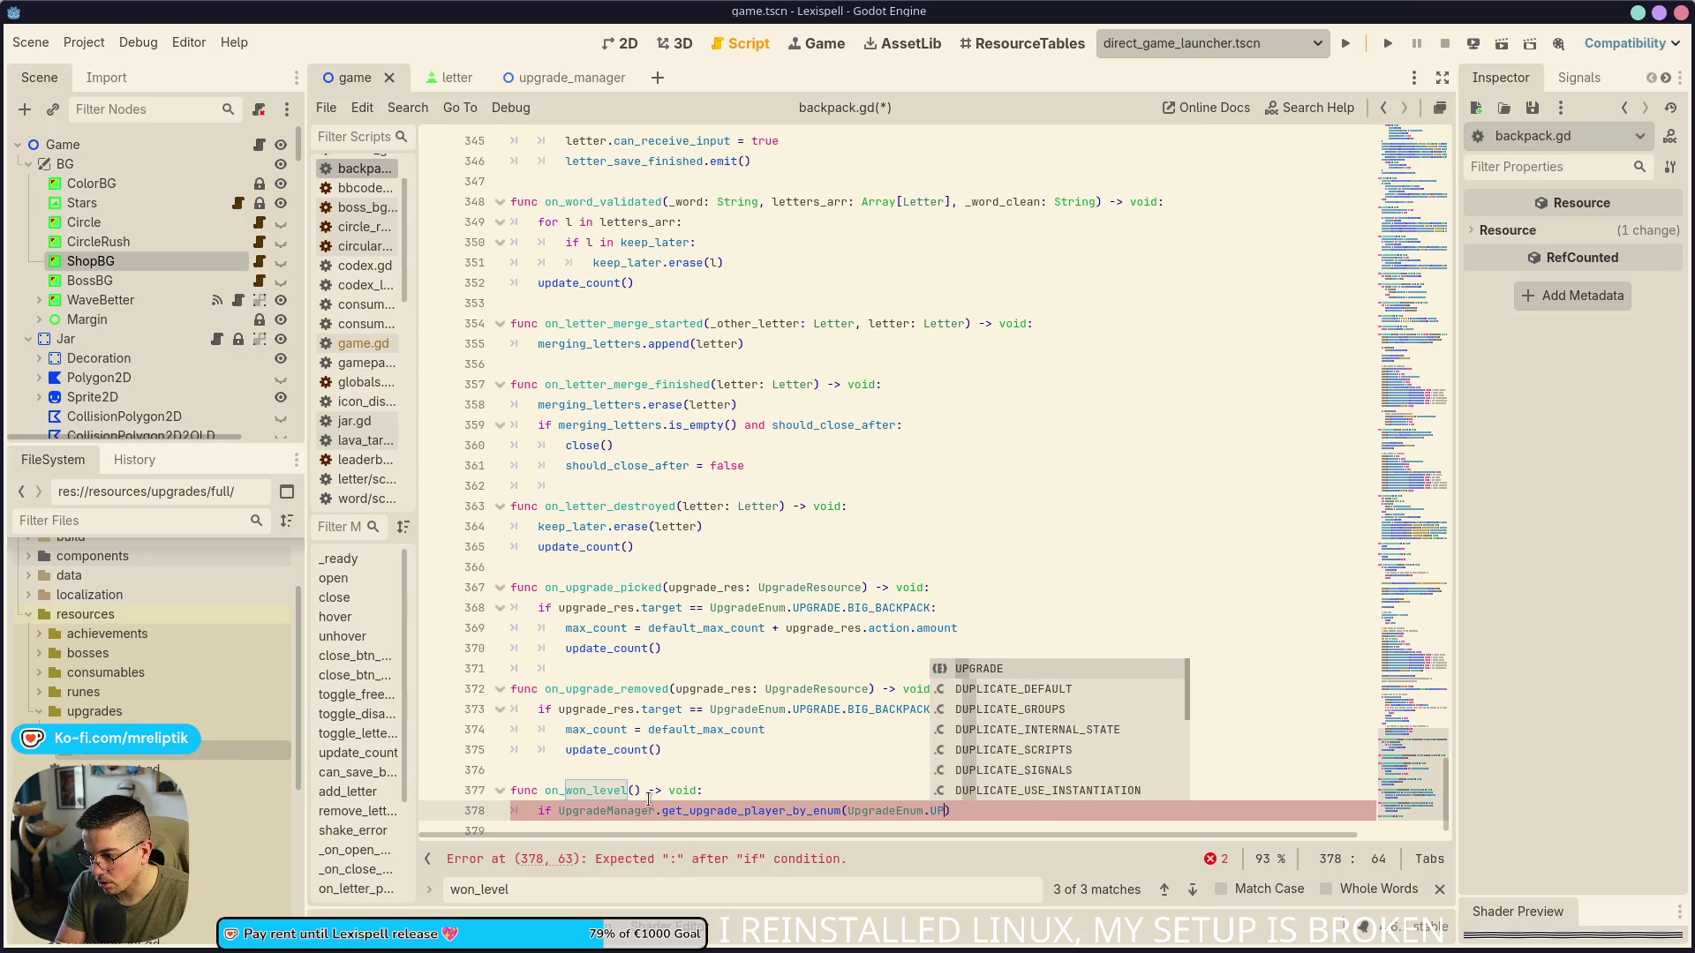
{"action": "key", "text": "Return"}
{"action": "type", "text": "."}
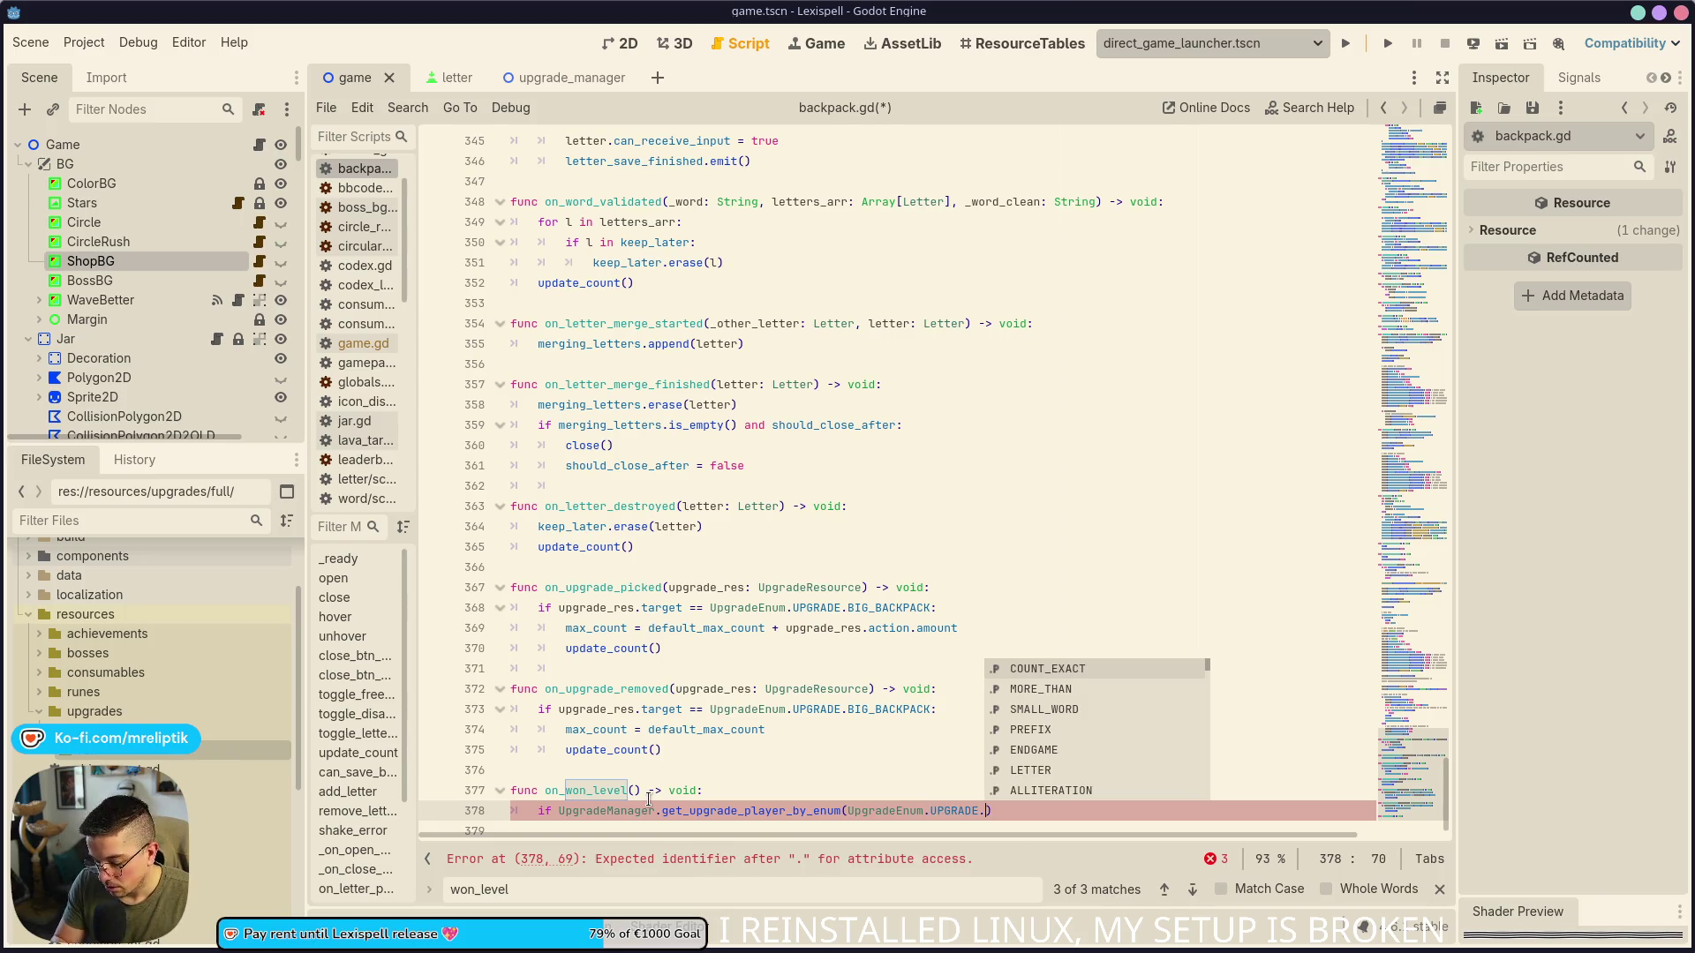
{"action": "type", "text": "back"}
{"action": "key", "text": "Down"}
{"action": "key", "text": "Return"}
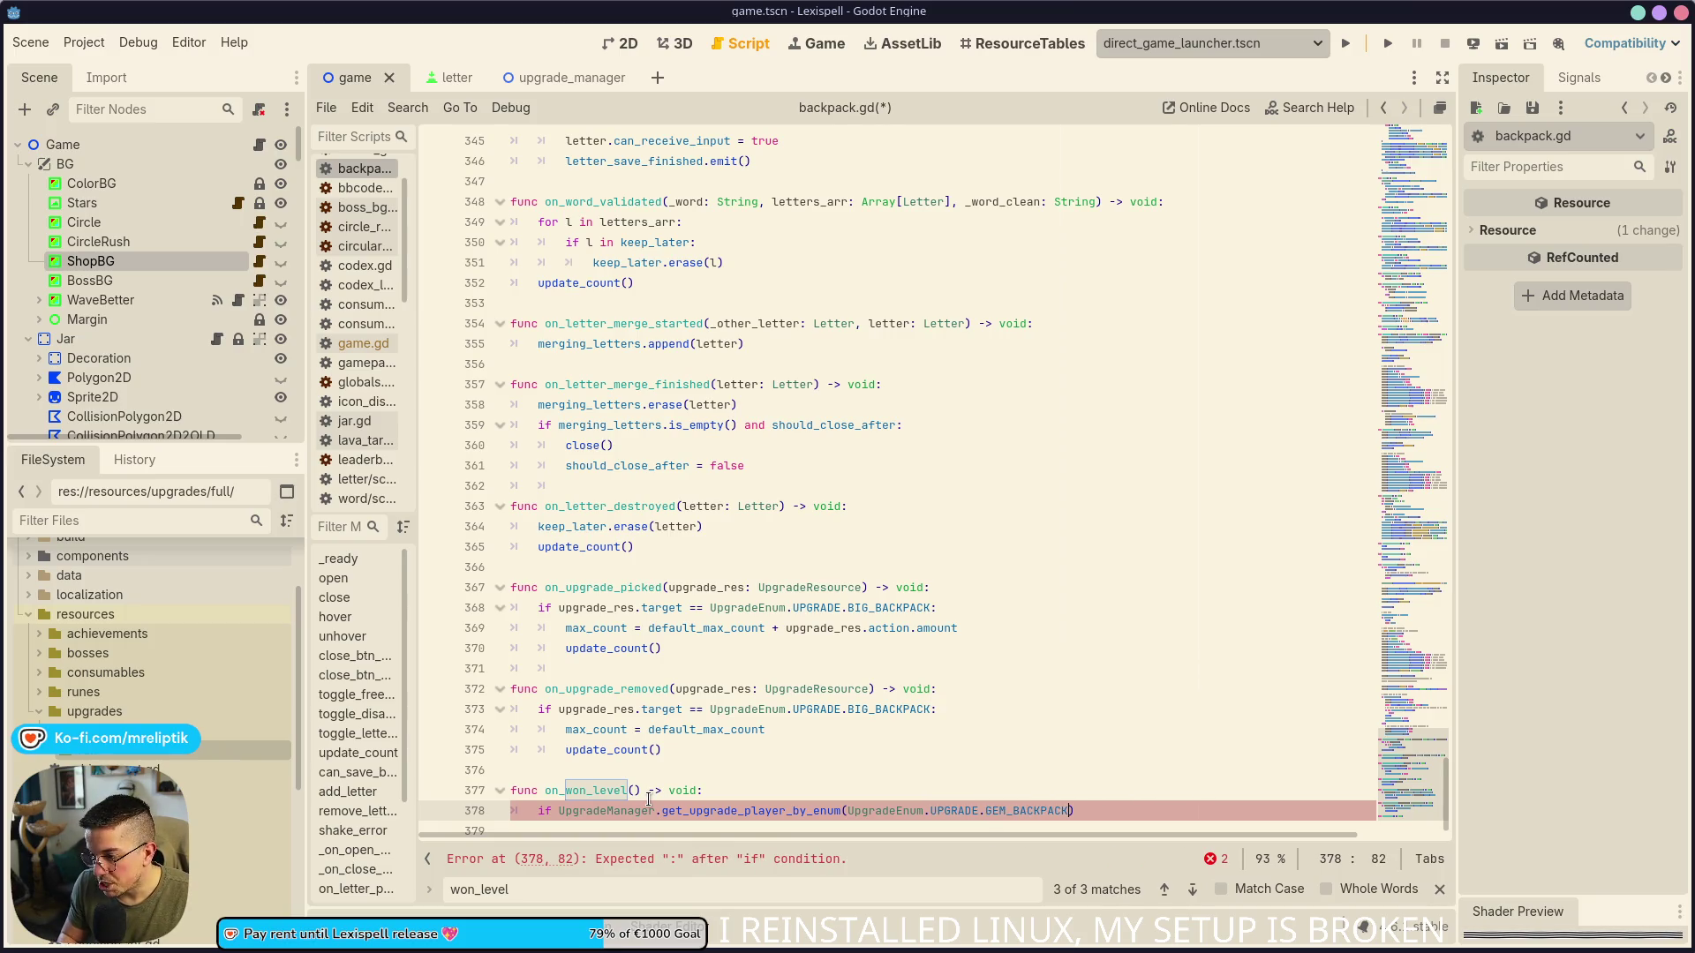
Assign that call to 'var res: UpgradeResource', add a new line below, and save
{"action": "key", "text": "ctrl+Right"}
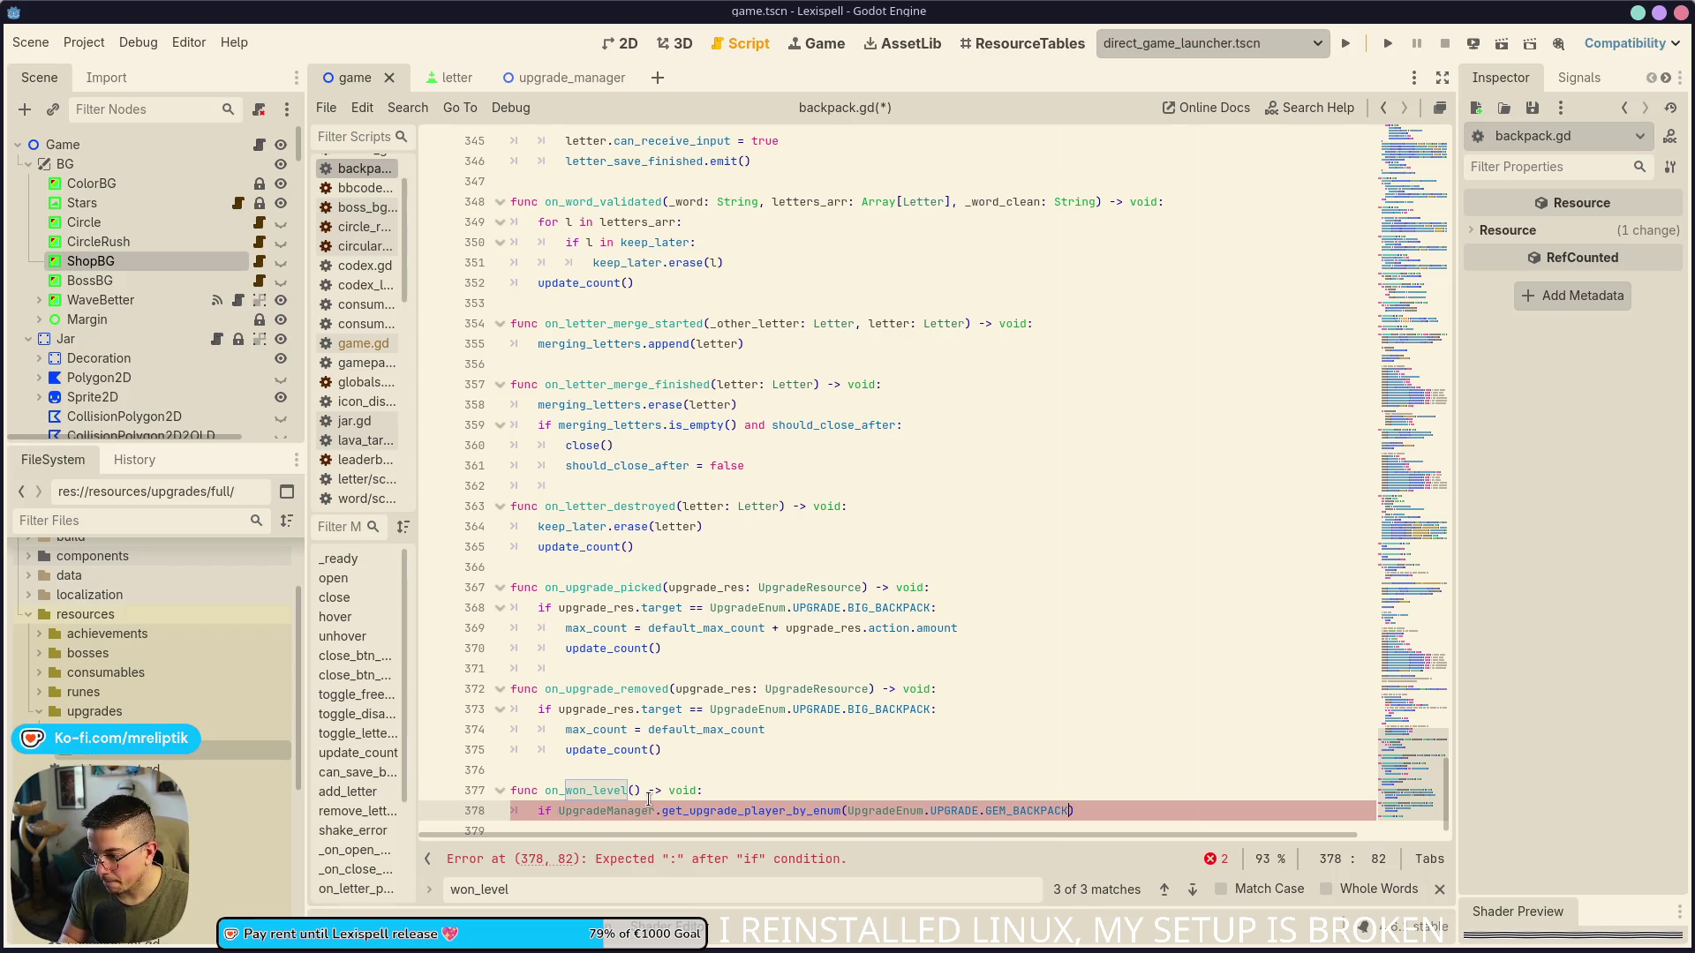
{"action": "type", "text": ")"}
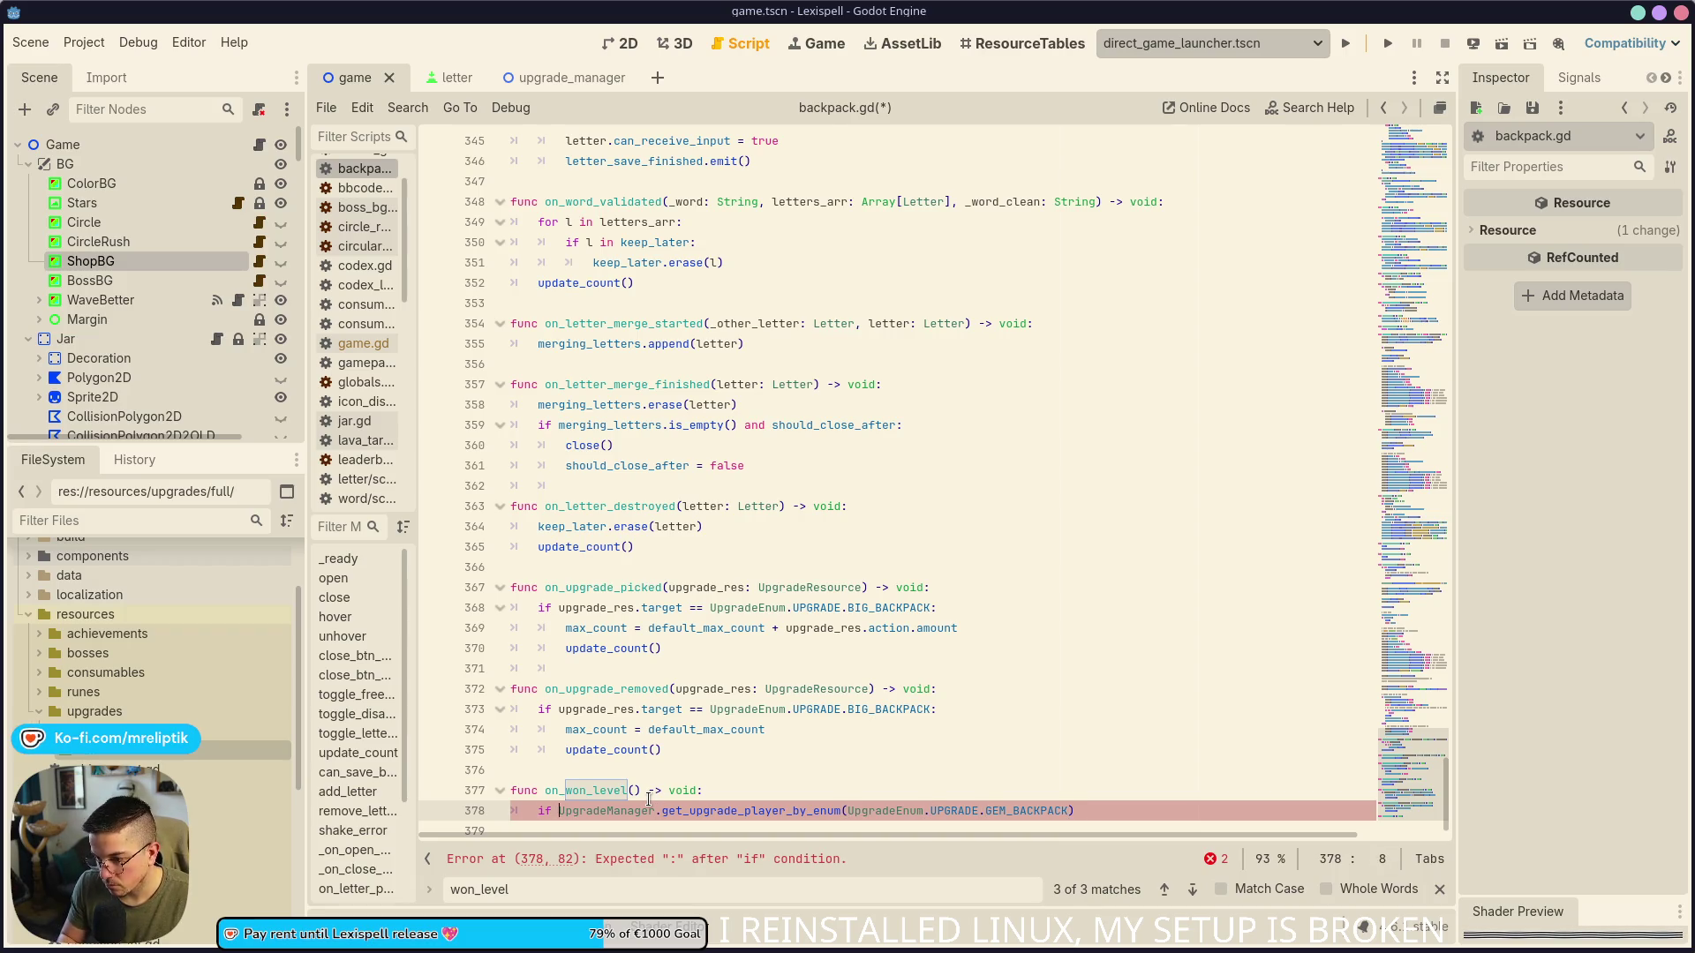
{"action": "key", "text": "BackSpace"}
{"action": "key", "text": "BackSpace"}
{"action": "key", "text": "BackSpace"}
{"action": "type", "text": "var res:"}
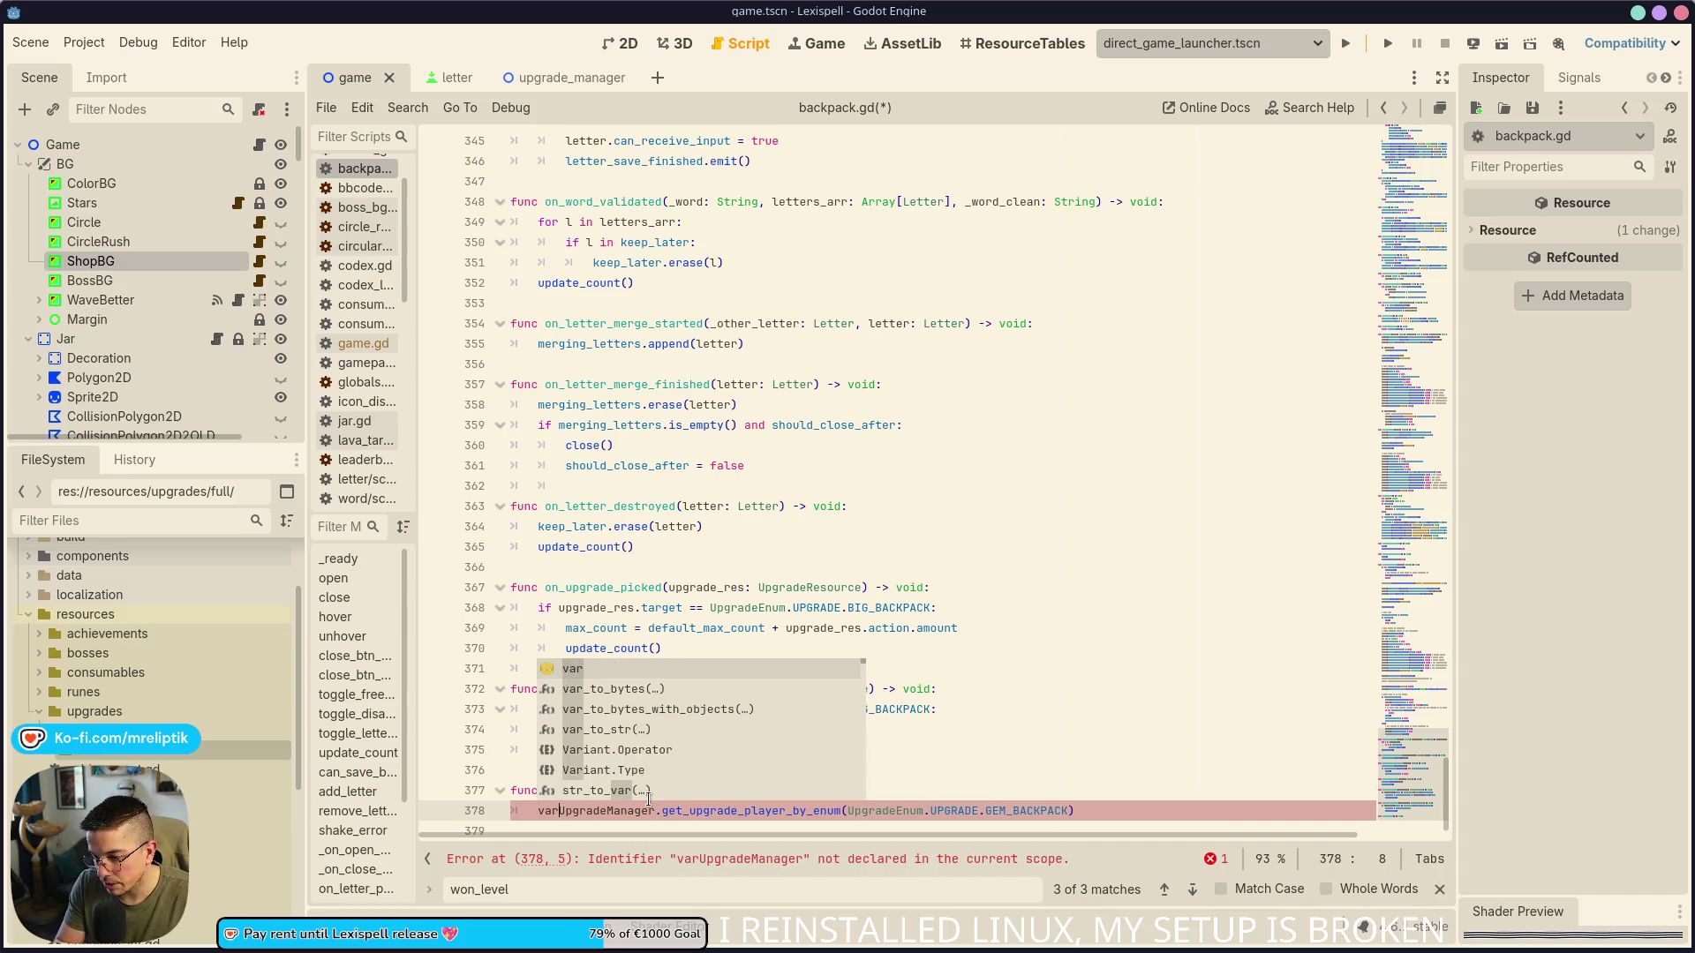
{"action": "type", "text": " UpgradeRes"}
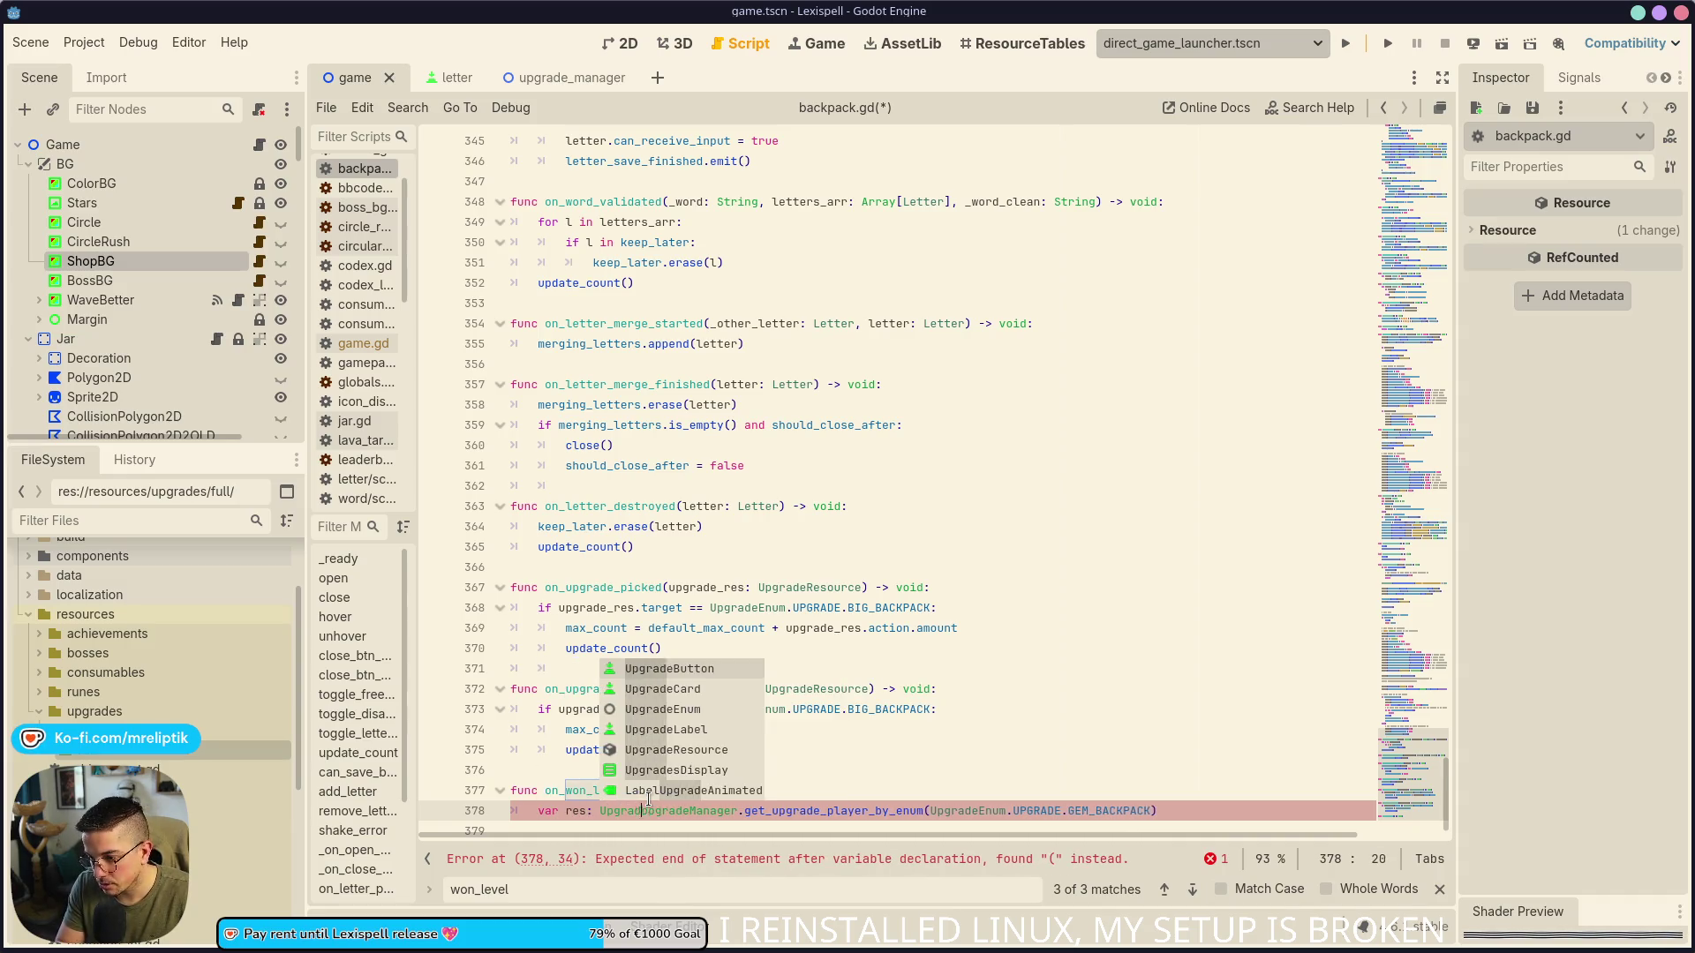
{"action": "key", "text": "Tab"}
{"action": "type", "text": ")"}
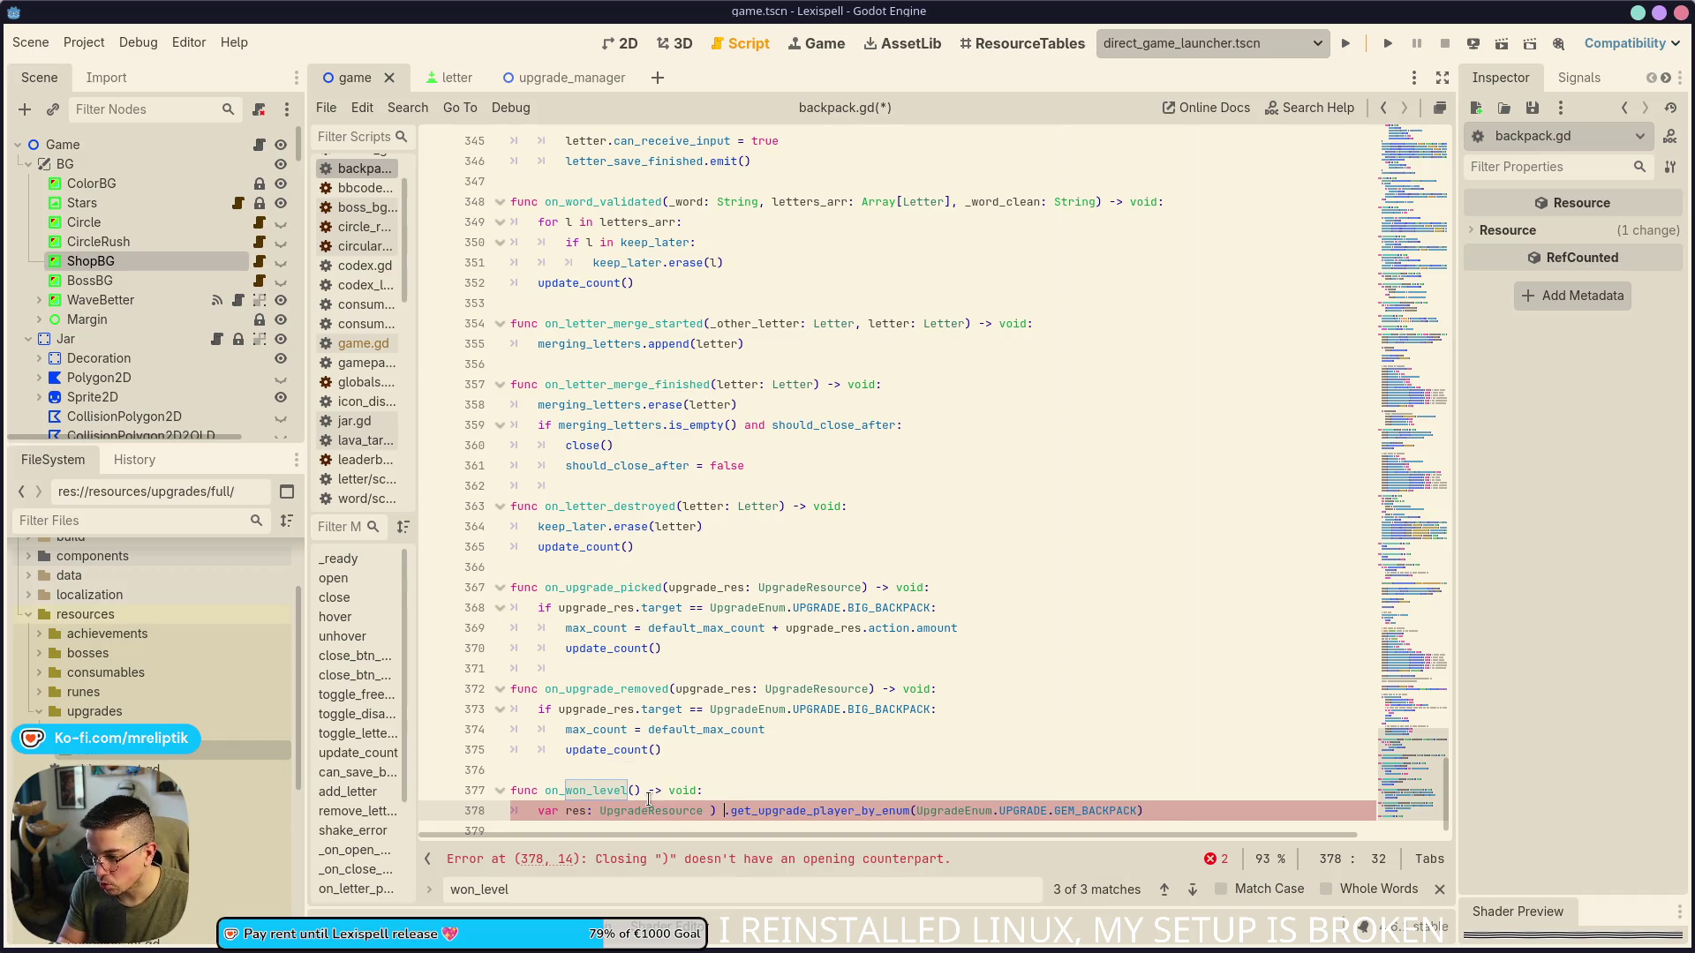
{"action": "key", "text": "BackSpace"}
{"action": "key", "text": "BackSpace"}
{"action": "type", "text": "= "}
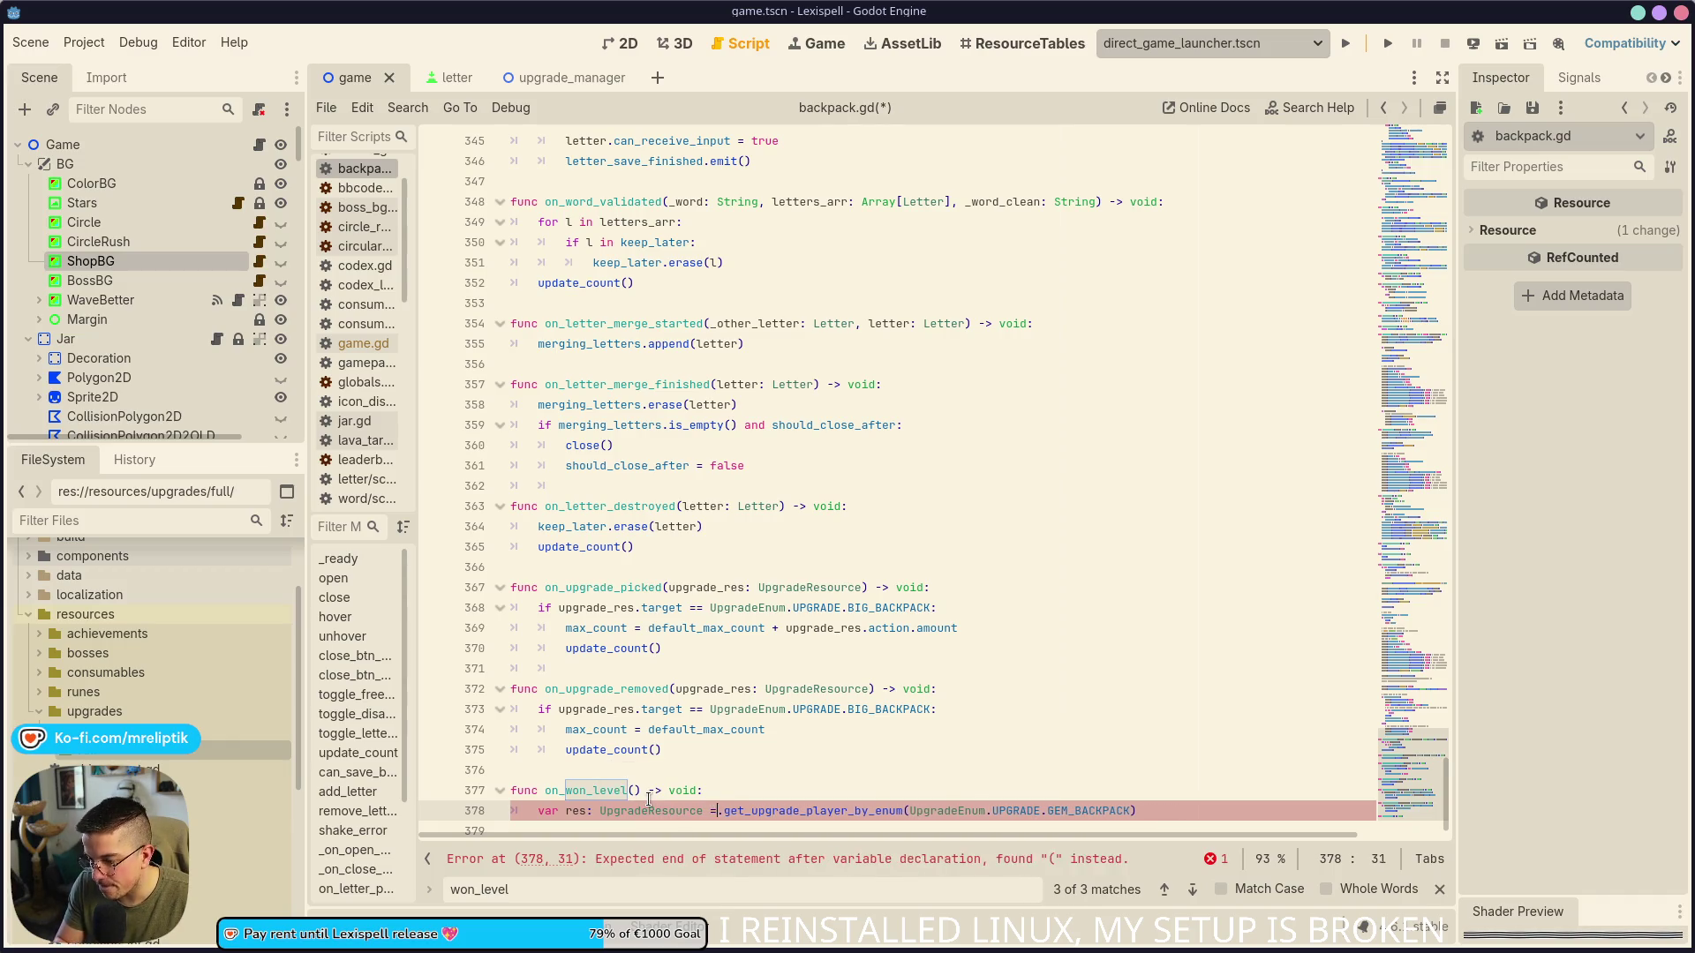
{"action": "type", "text": "Upgra"}
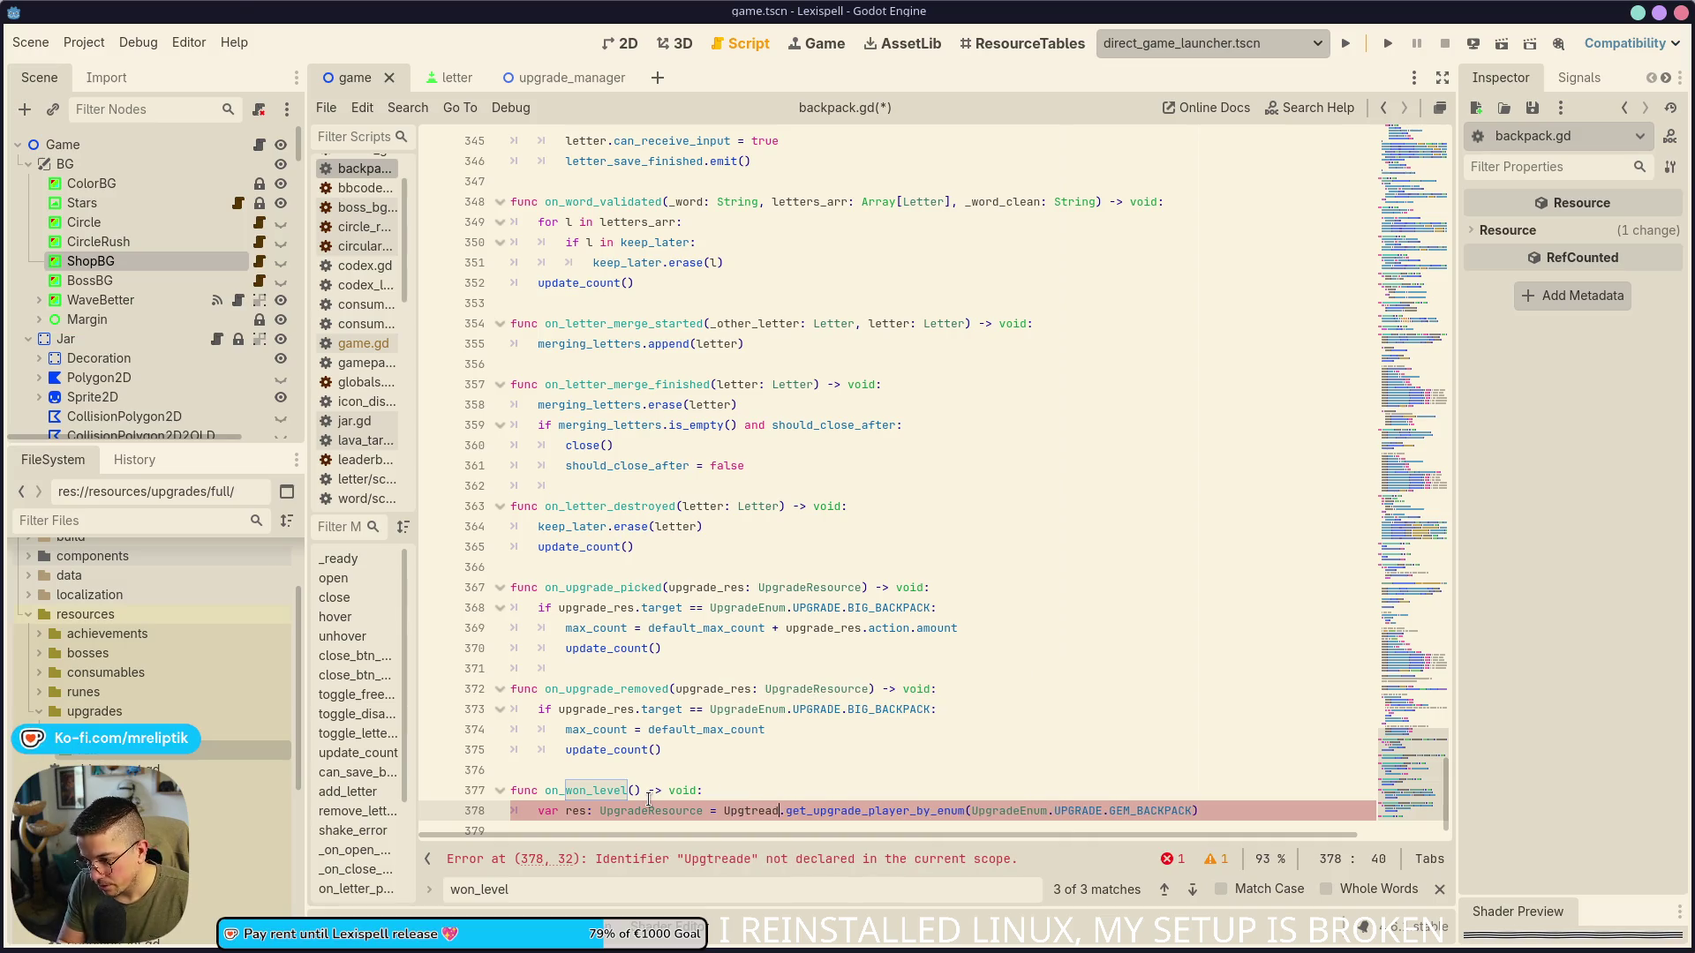
{"action": "type", "text": "deManager"}
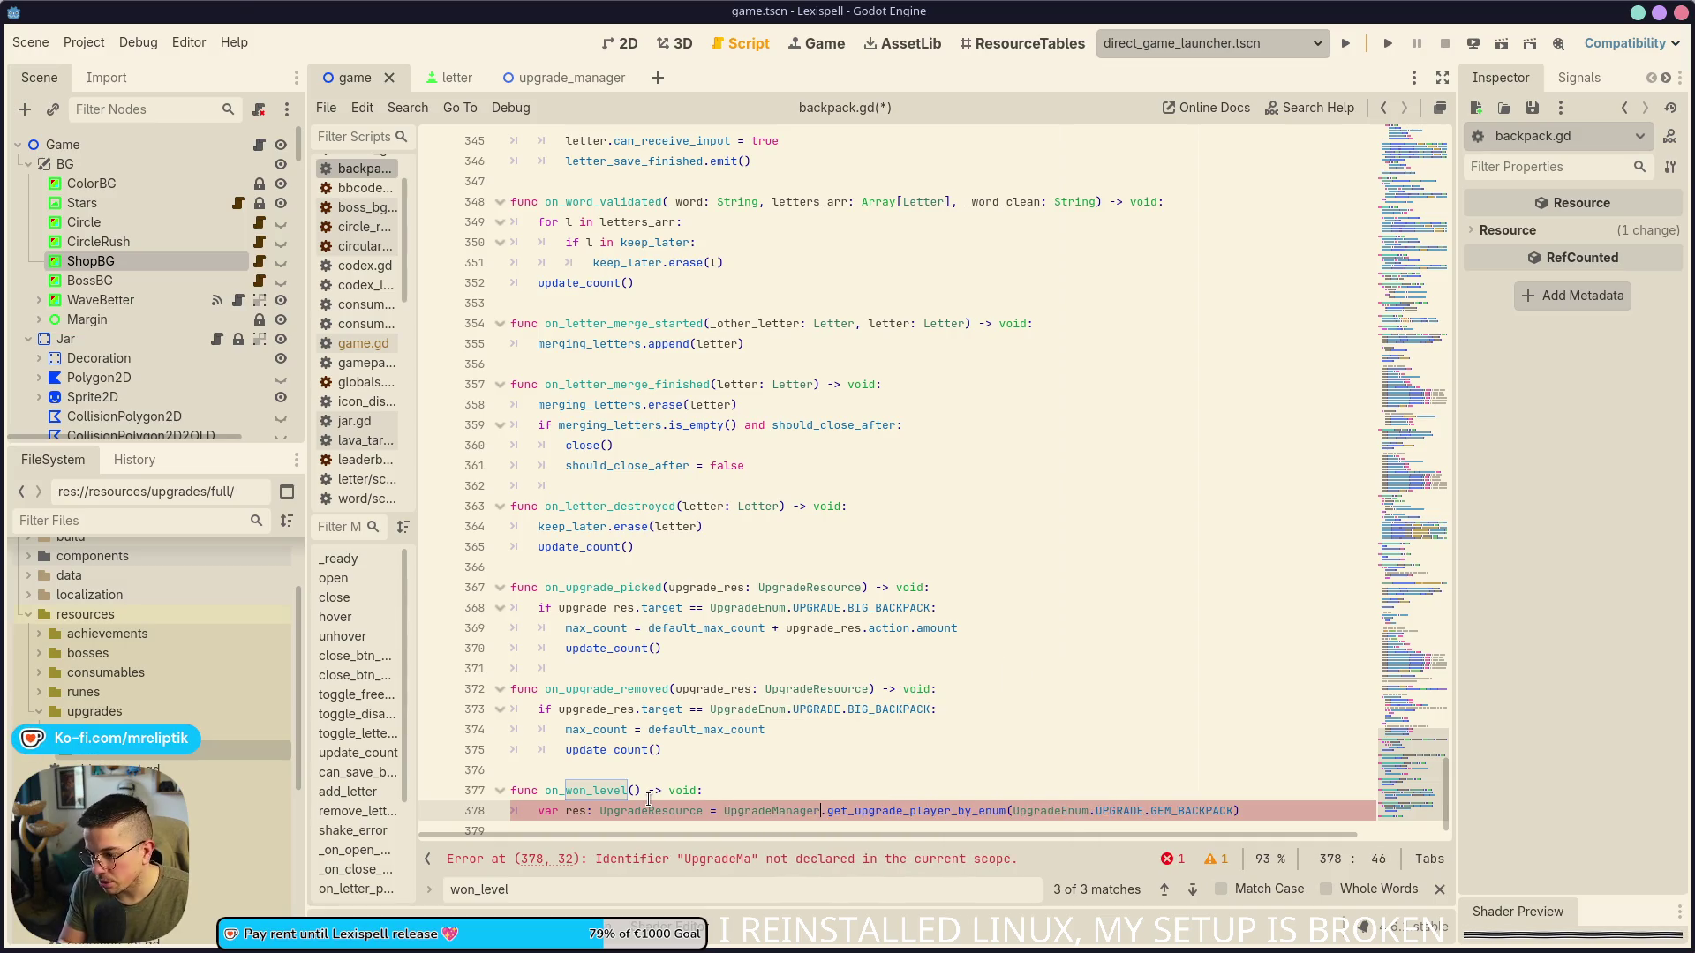
{"action": "key", "text": "Tab"}
{"action": "left_click", "coordinate": [1292, 801]}
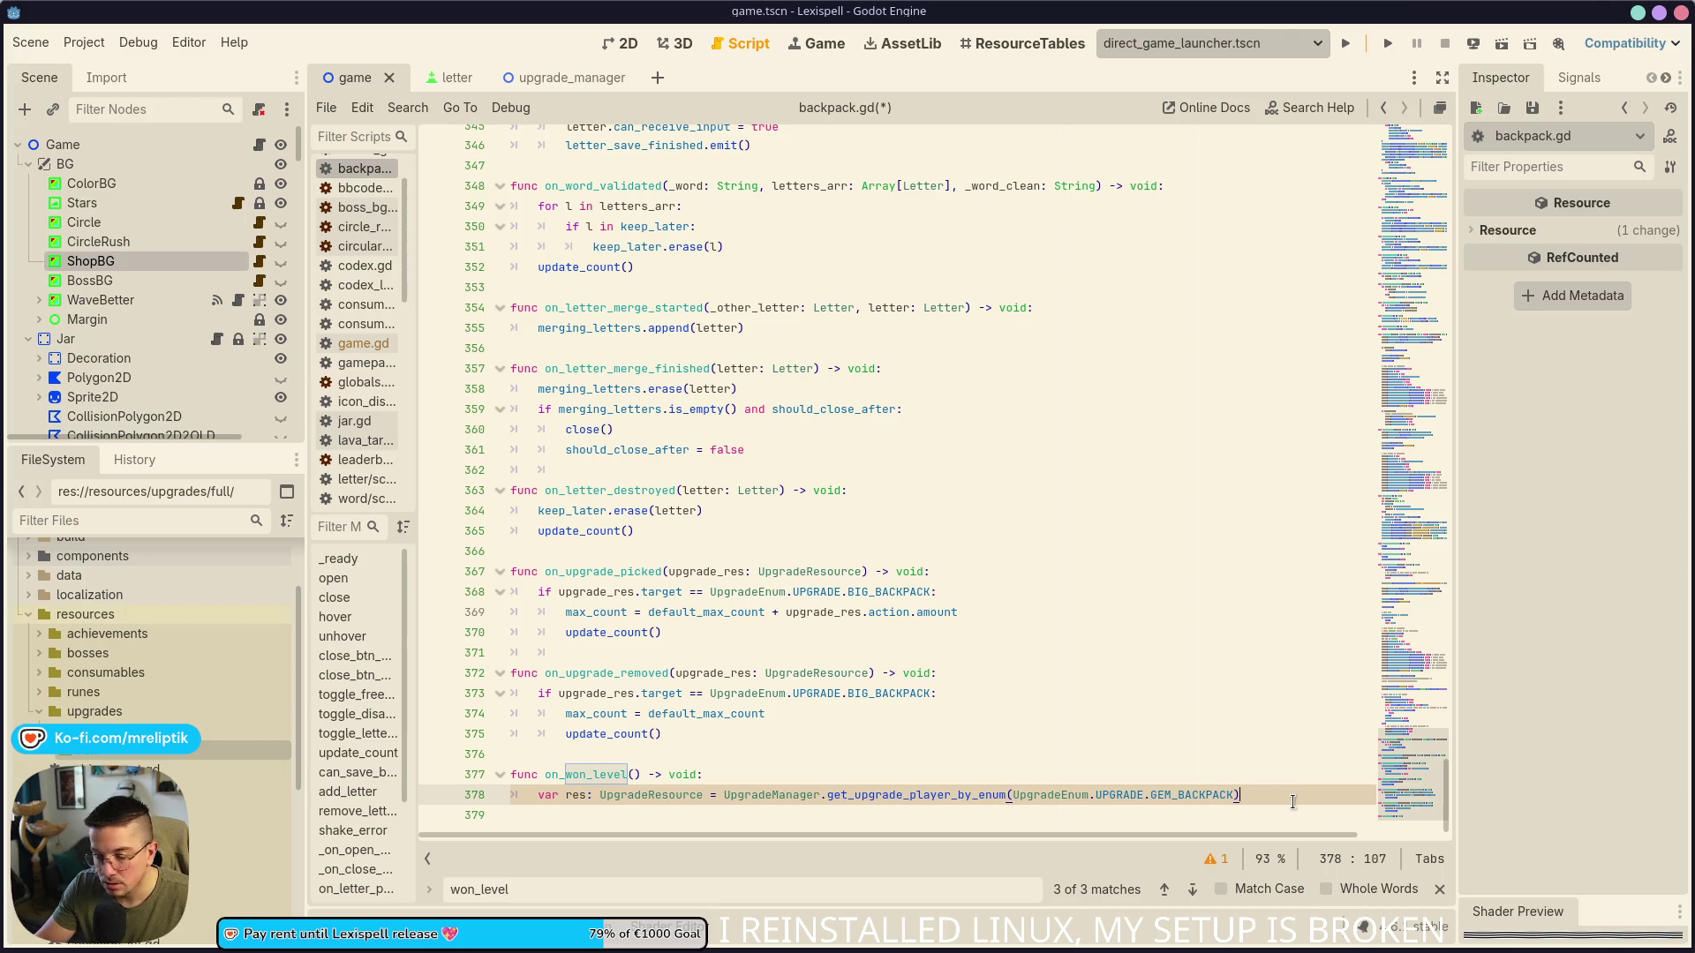
{"action": "key", "text": "Return"}
{"action": "key", "text": "ctrl+s"}
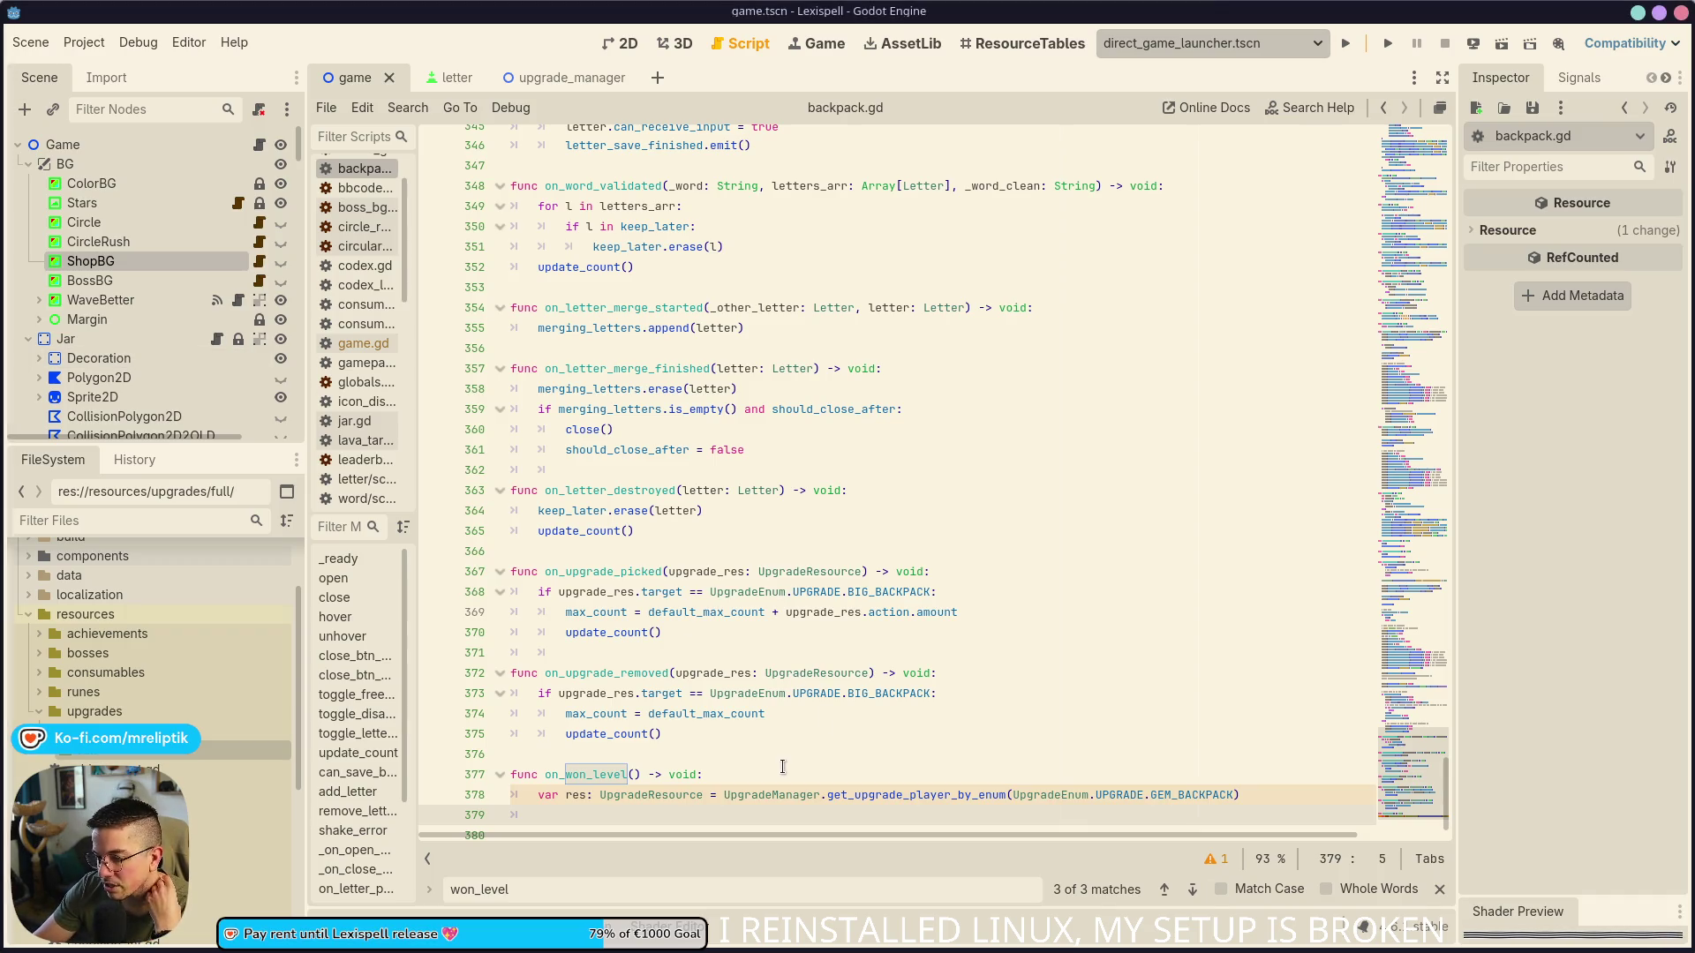
{"action": "left_click", "coordinate": [697, 774]}
{"action": "scroll", "coordinate": [697, 774], "scroll_direction": "down", "scroll_amount": 1}
{"action": "left_click", "coordinate": [604, 793]}
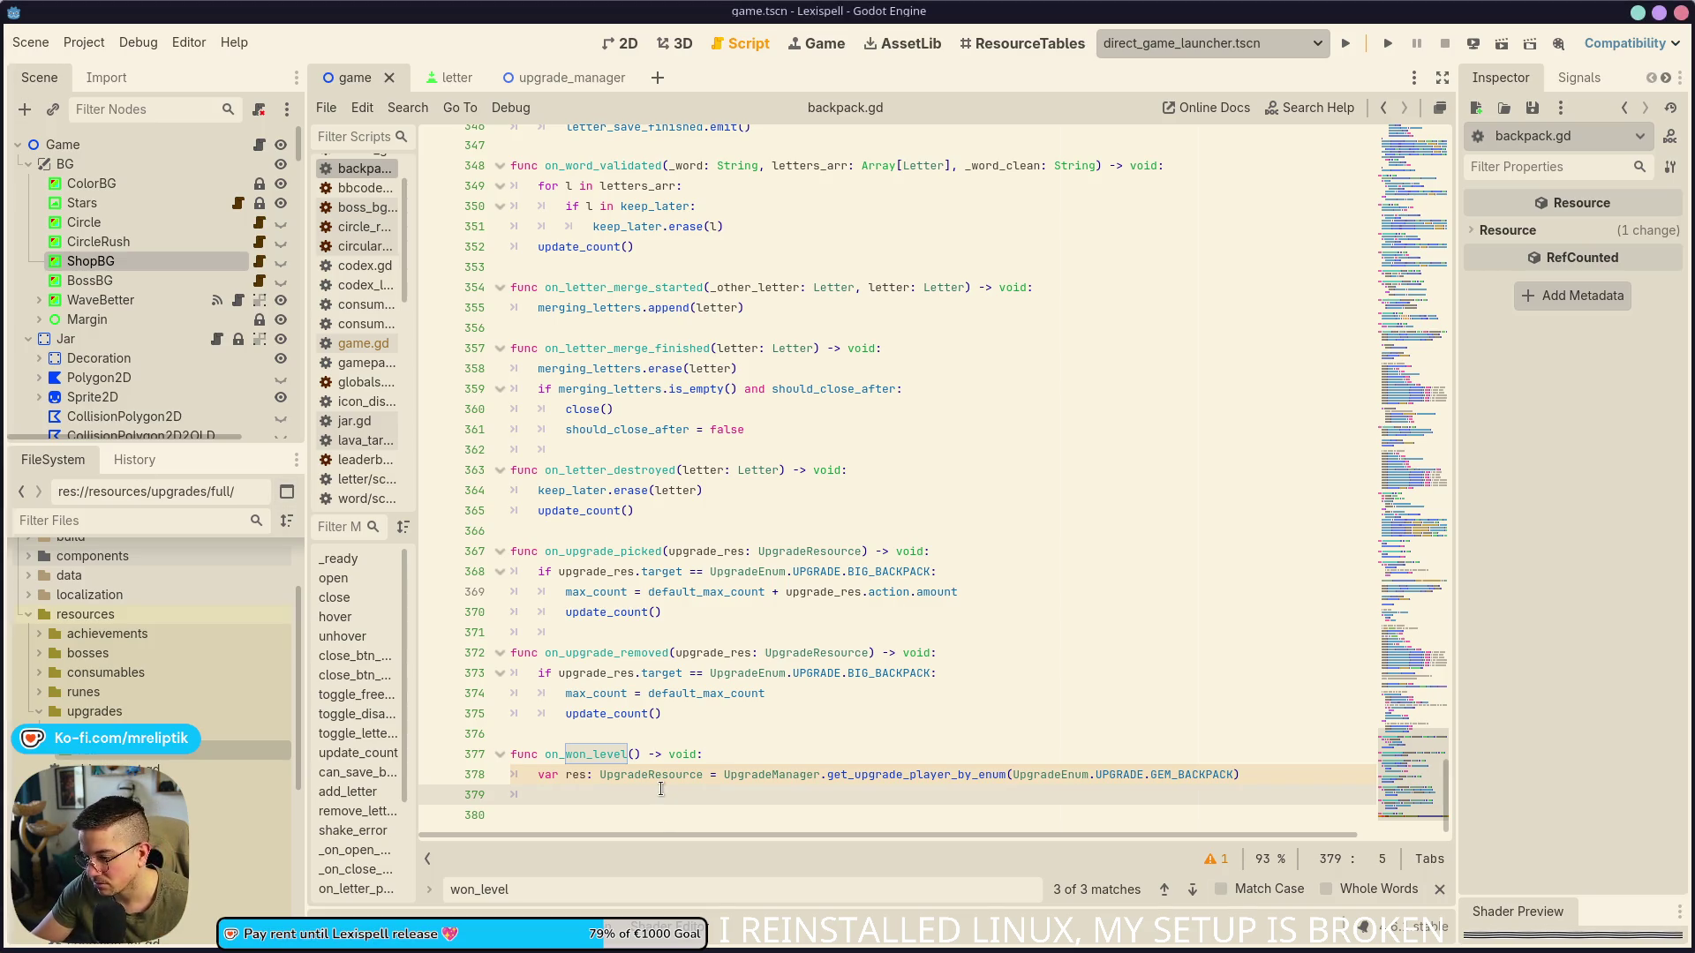
Add an 'if res:' check on line 379 and begin its indented block
{"action": "type", "text": "f res:"}
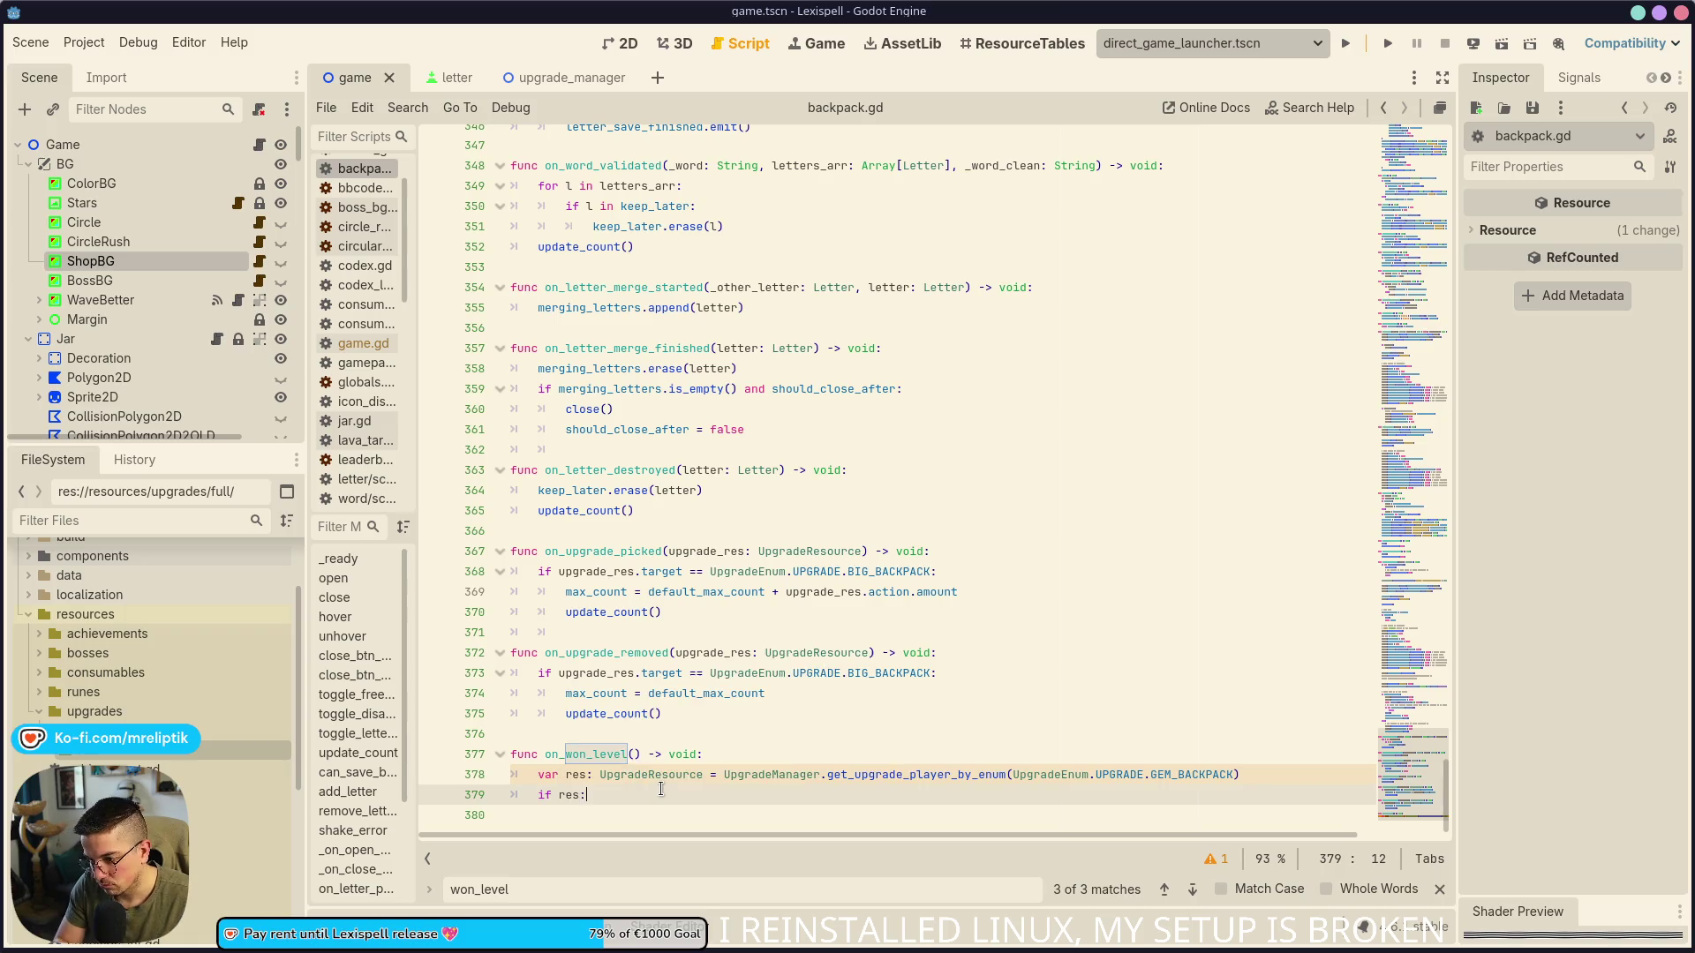
{"action": "key", "text": "Return"}
{"action": "scroll", "coordinate": [688, 784], "scroll_direction": "down", "scroll_amount": 1}
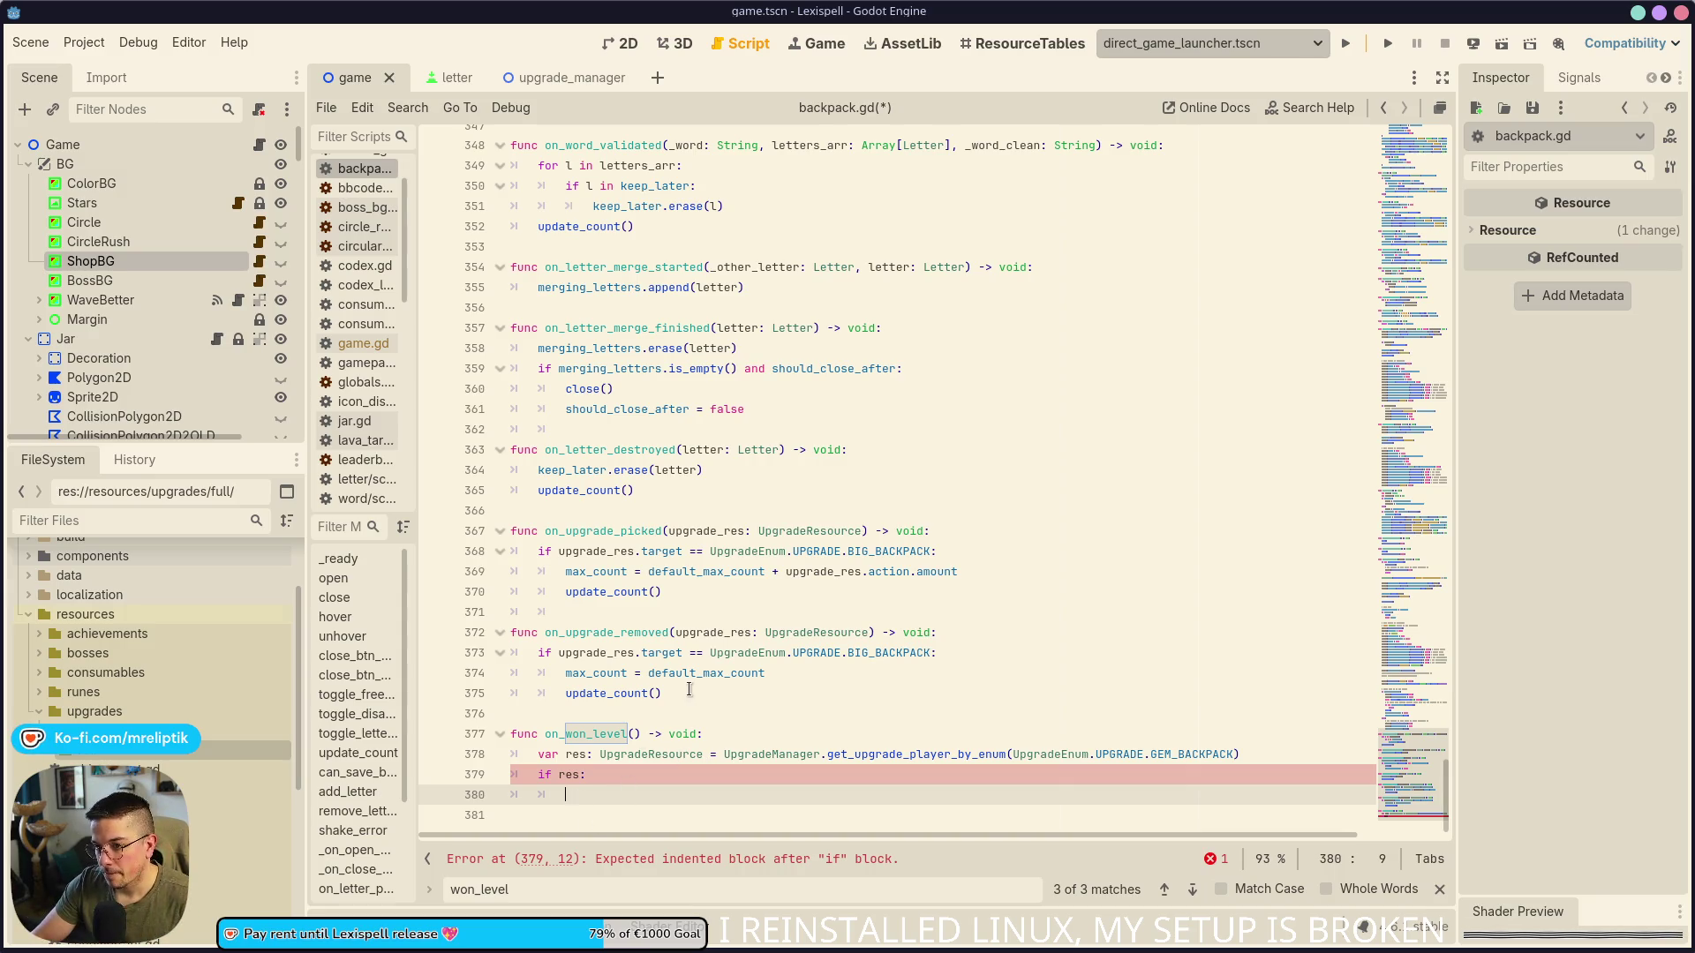
Widen the script list panel so the full file names show
{"action": "left_click_drag", "start_coordinate": [416, 512], "coordinate": [491, 512]}
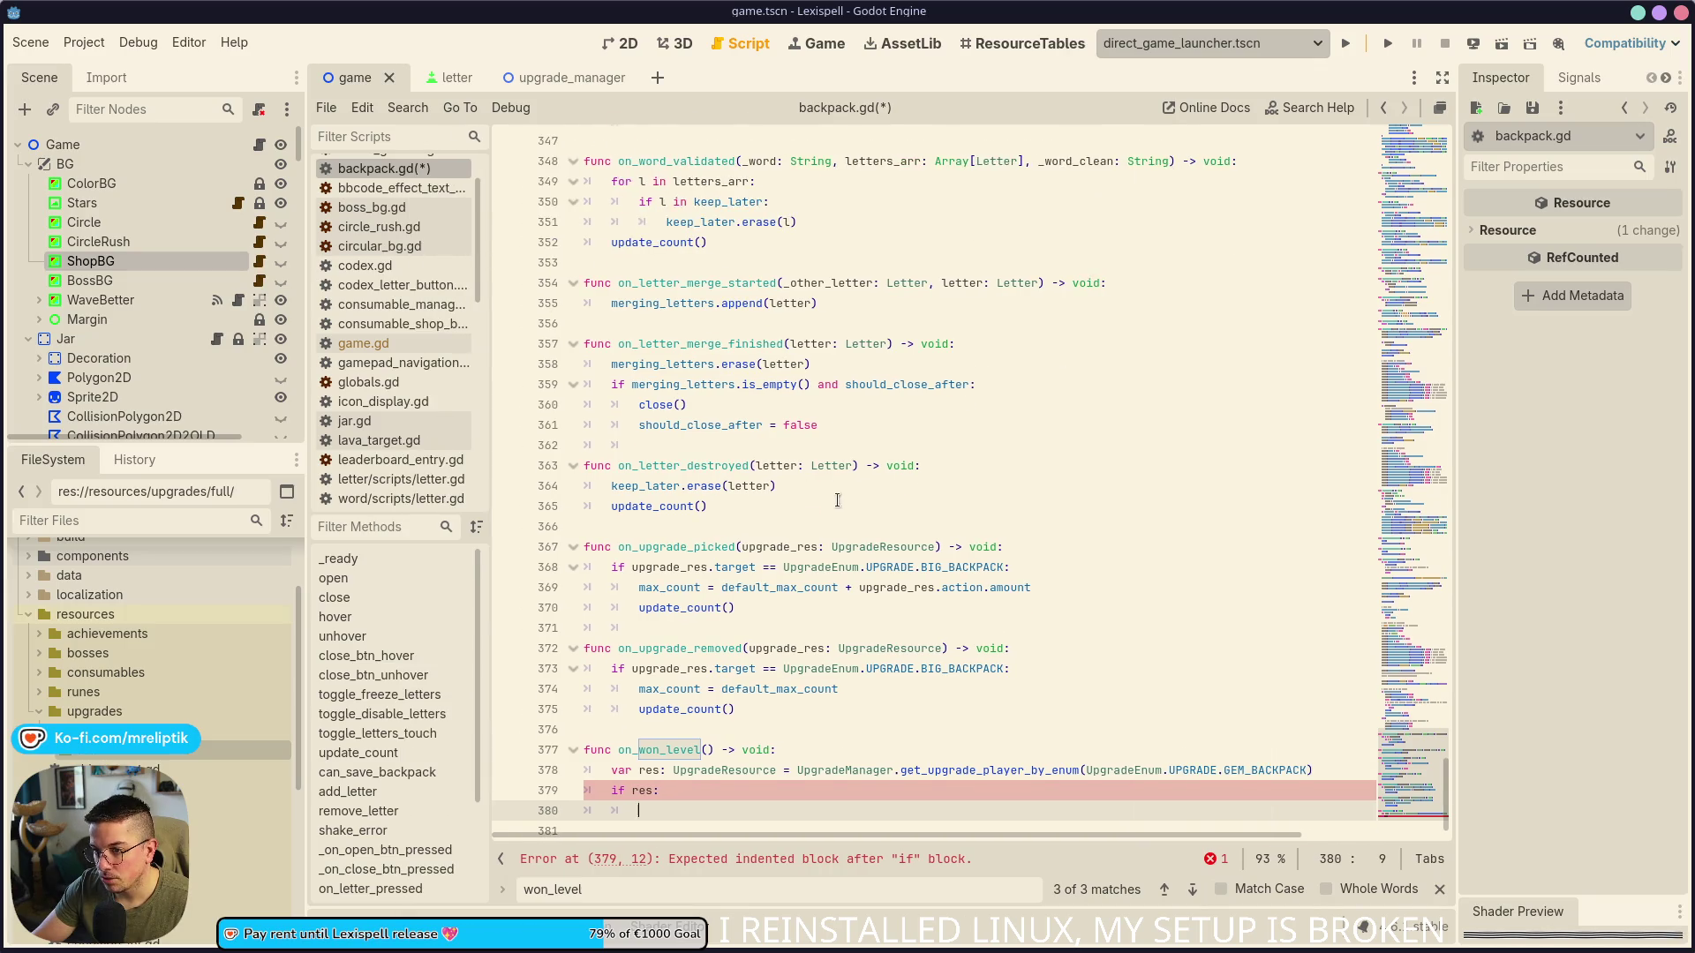
{"action": "scroll", "coordinate": [838, 500], "scroll_direction": "up", "scroll_amount": 10}
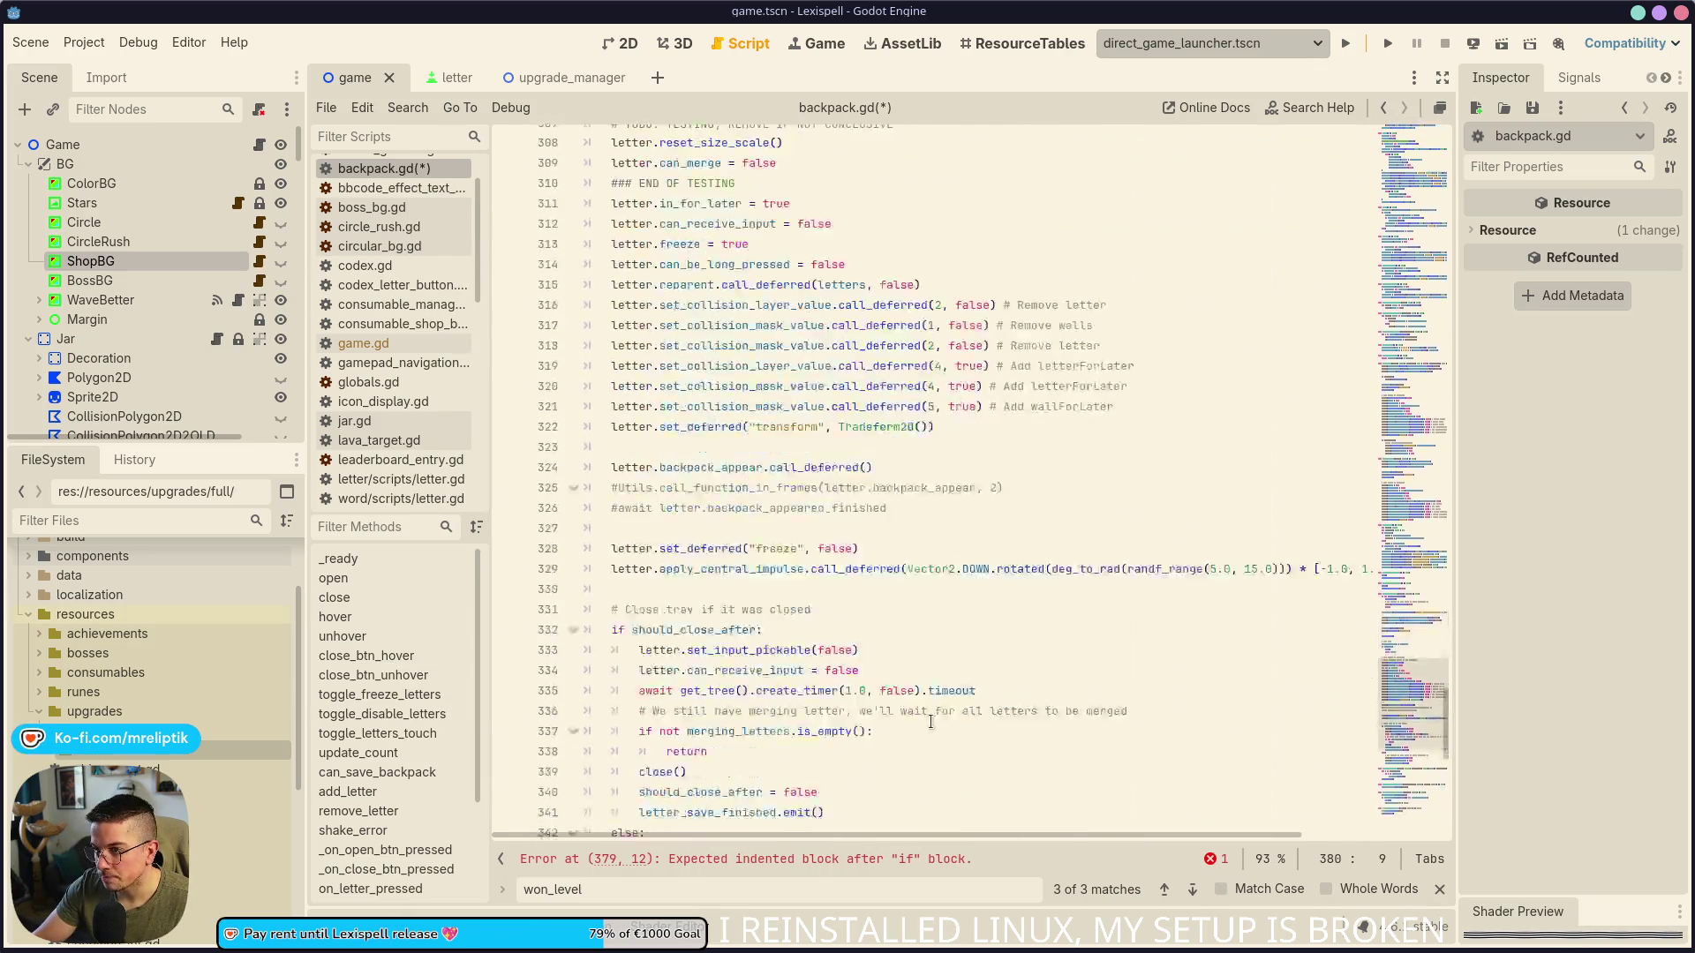
{"action": "scroll", "coordinate": [930, 721], "scroll_direction": "down", "scroll_amount": 10}
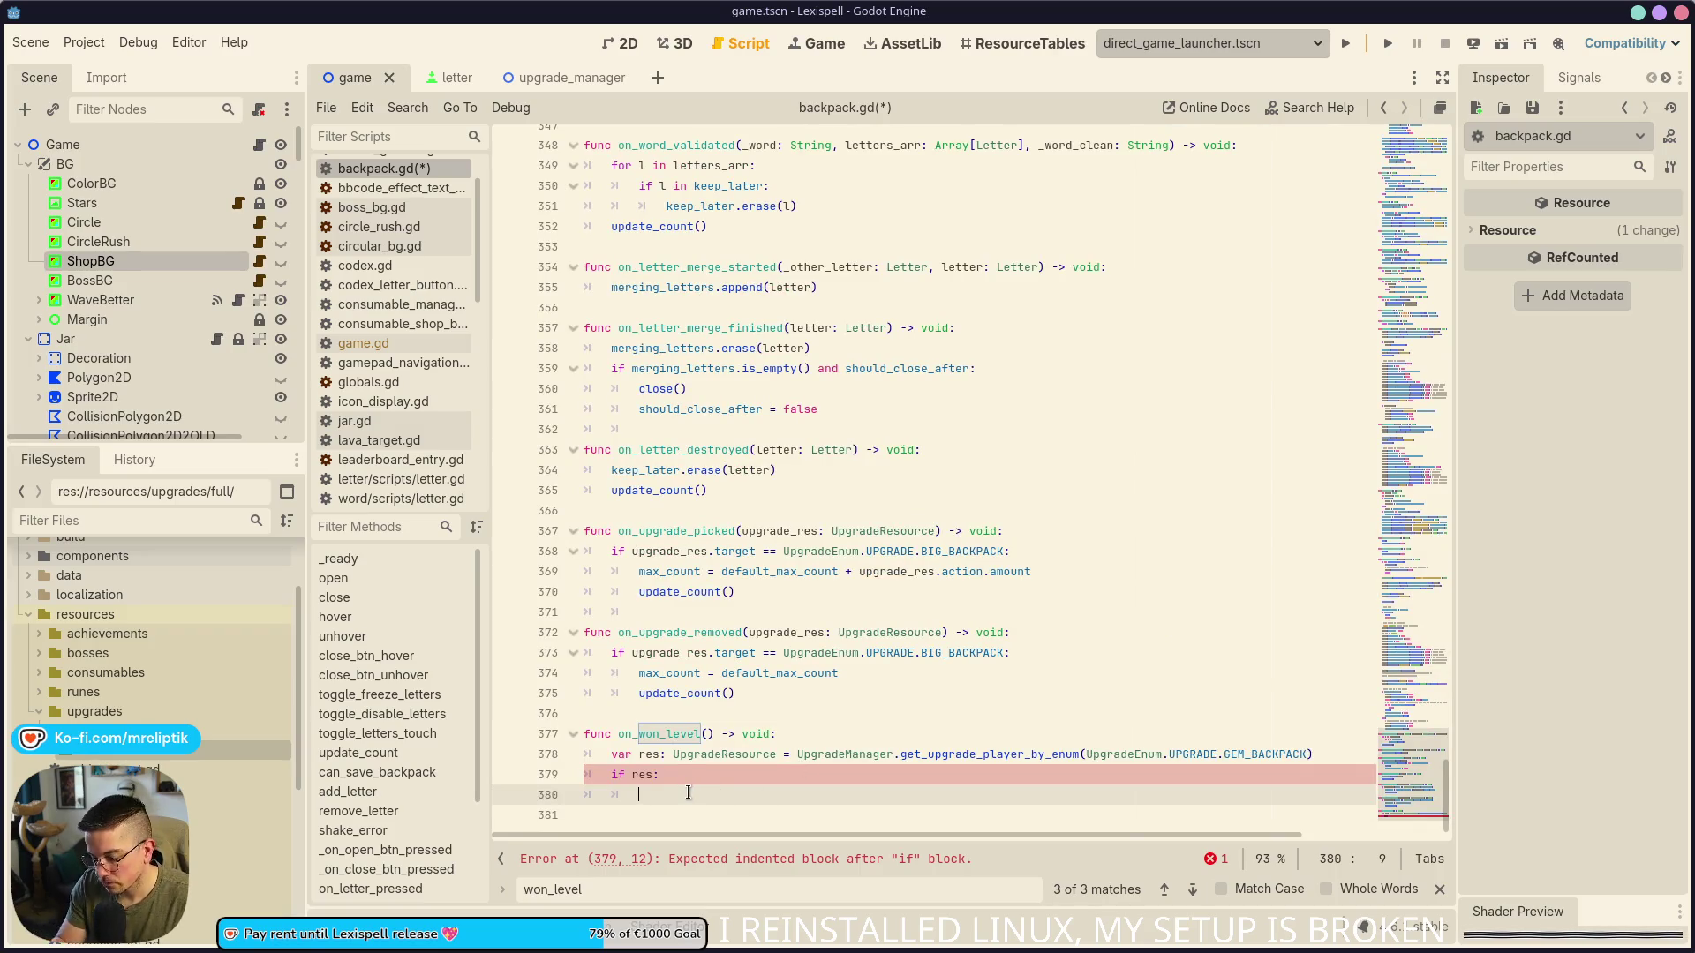
Write letters.get_children() on line 380, checking how the letters node is declared
{"action": "type", "text": "letter"}
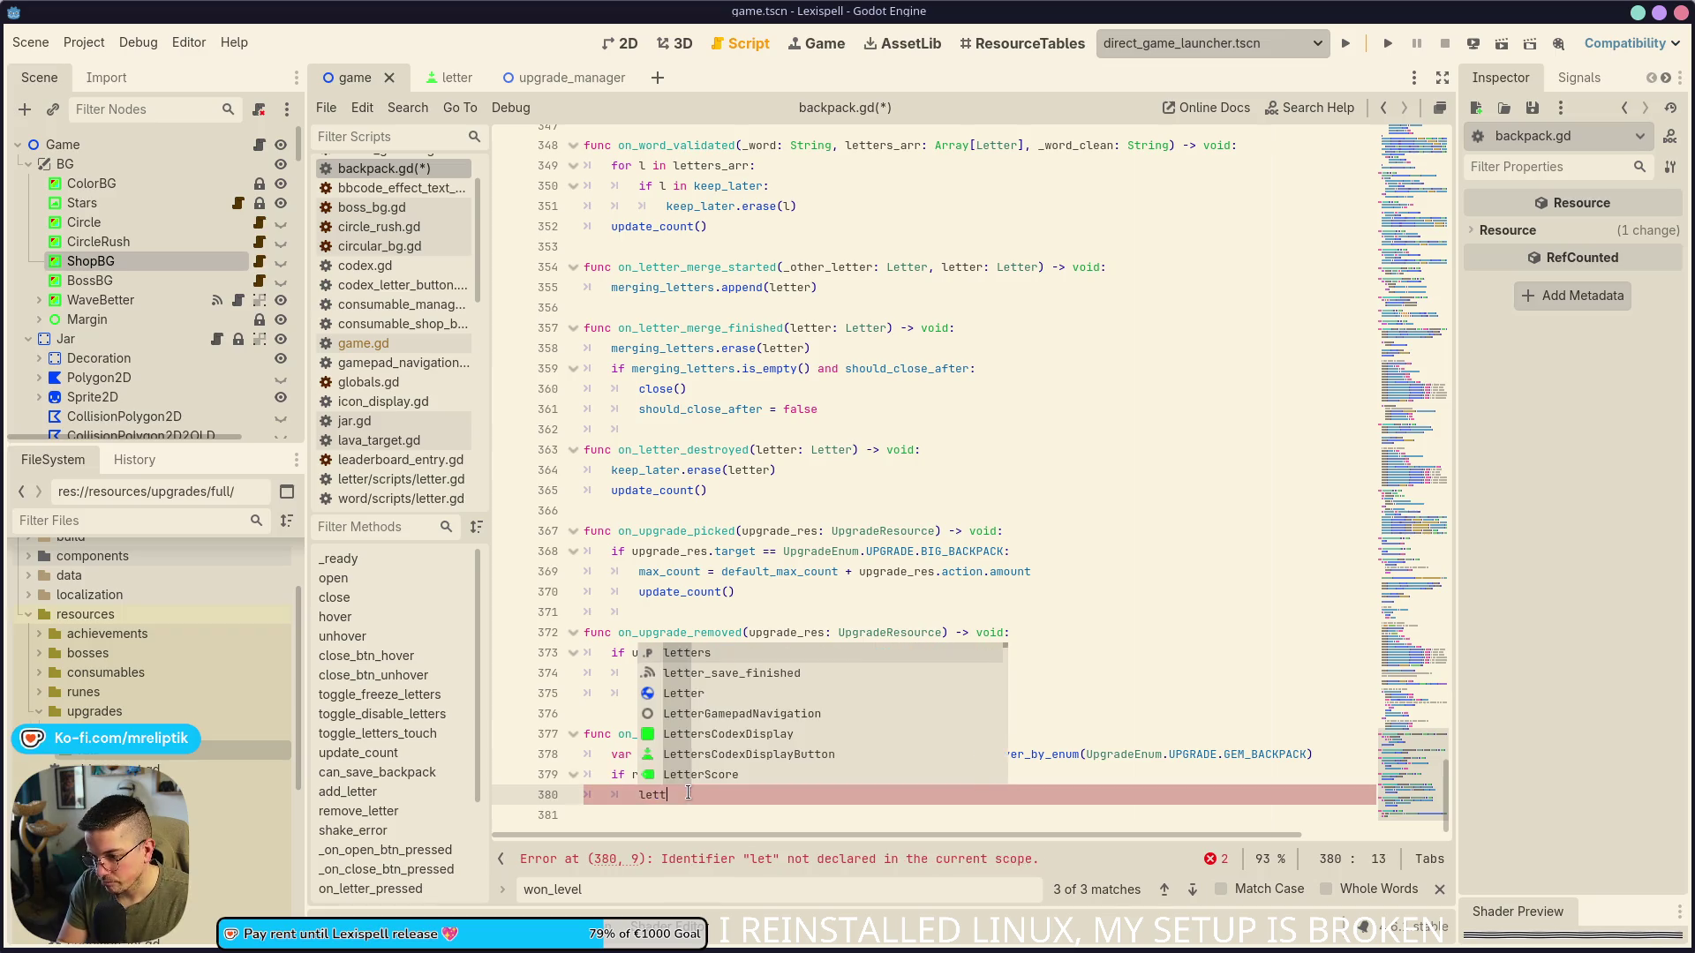
{"action": "key", "text": "Return"}
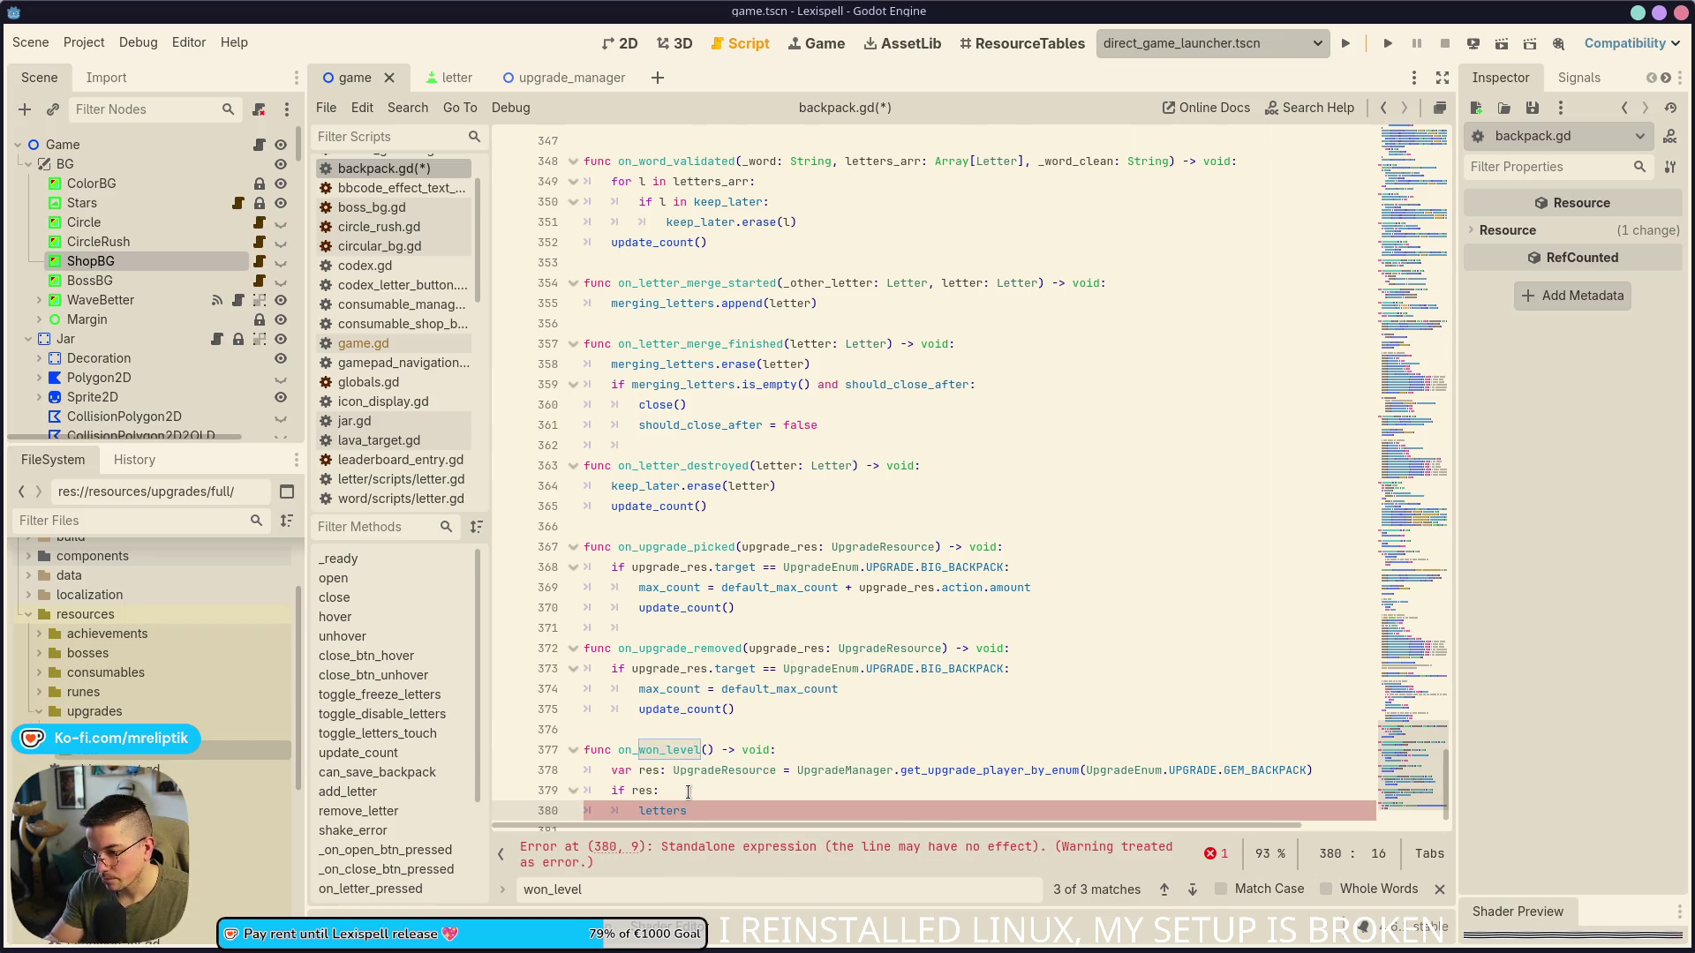
{"action": "key", "text": "Down"}
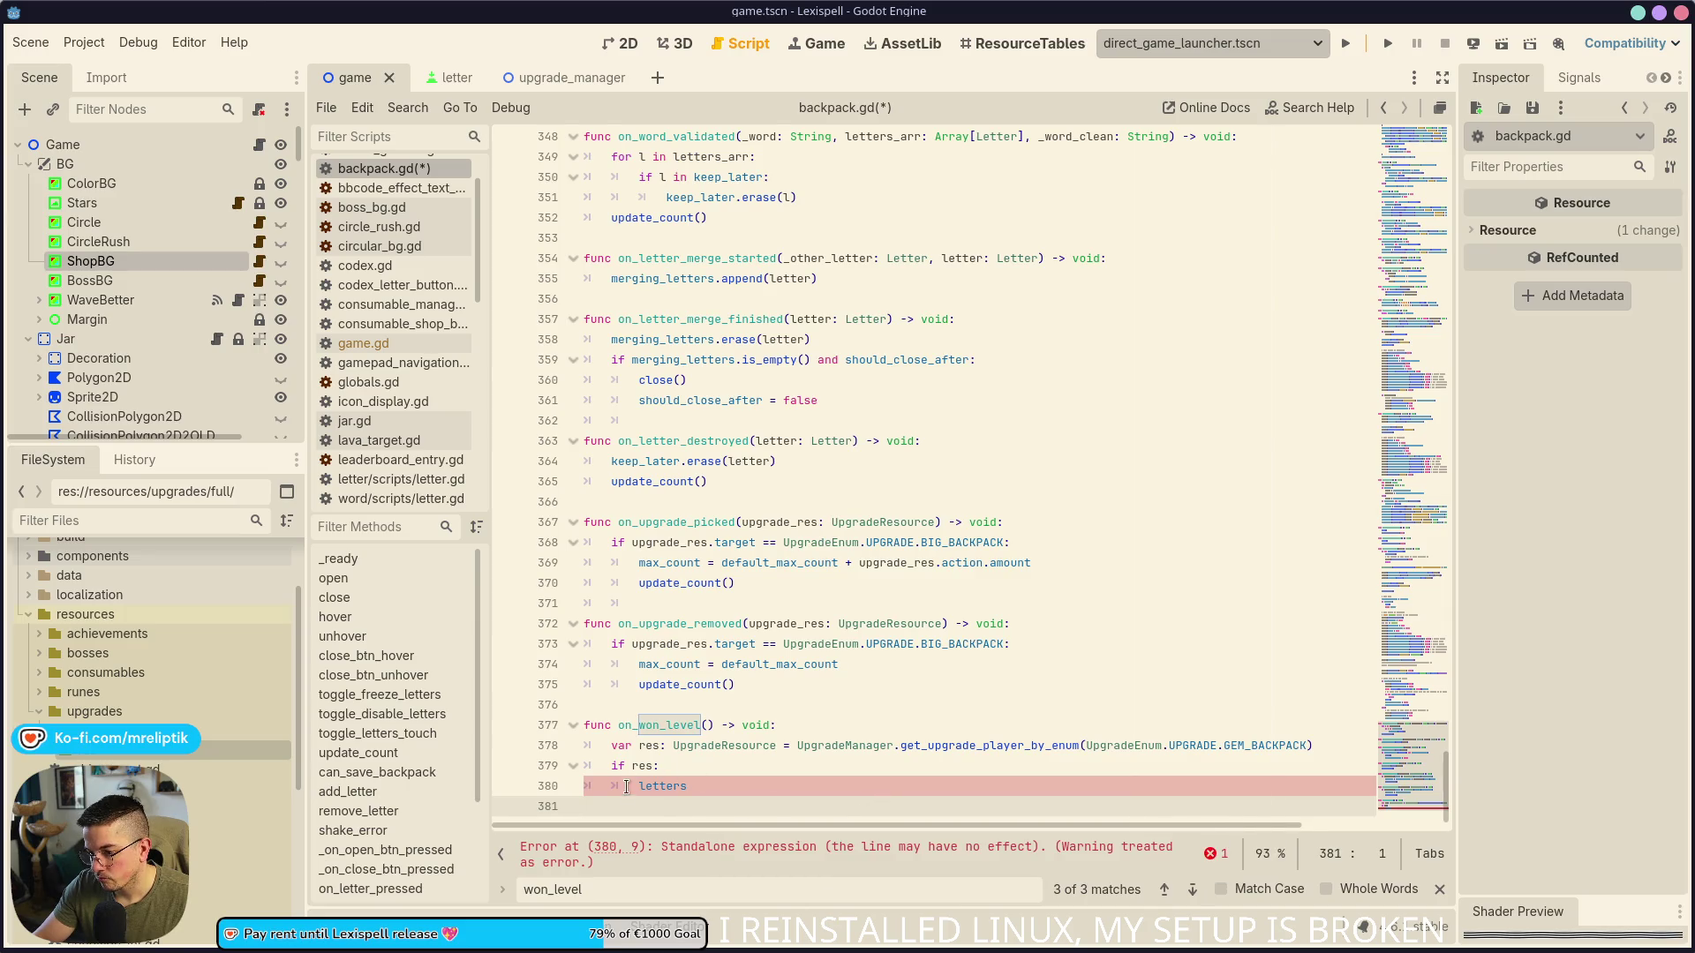
{"action": "left_click", "coordinate": [653, 787], "text": "ctrl"}
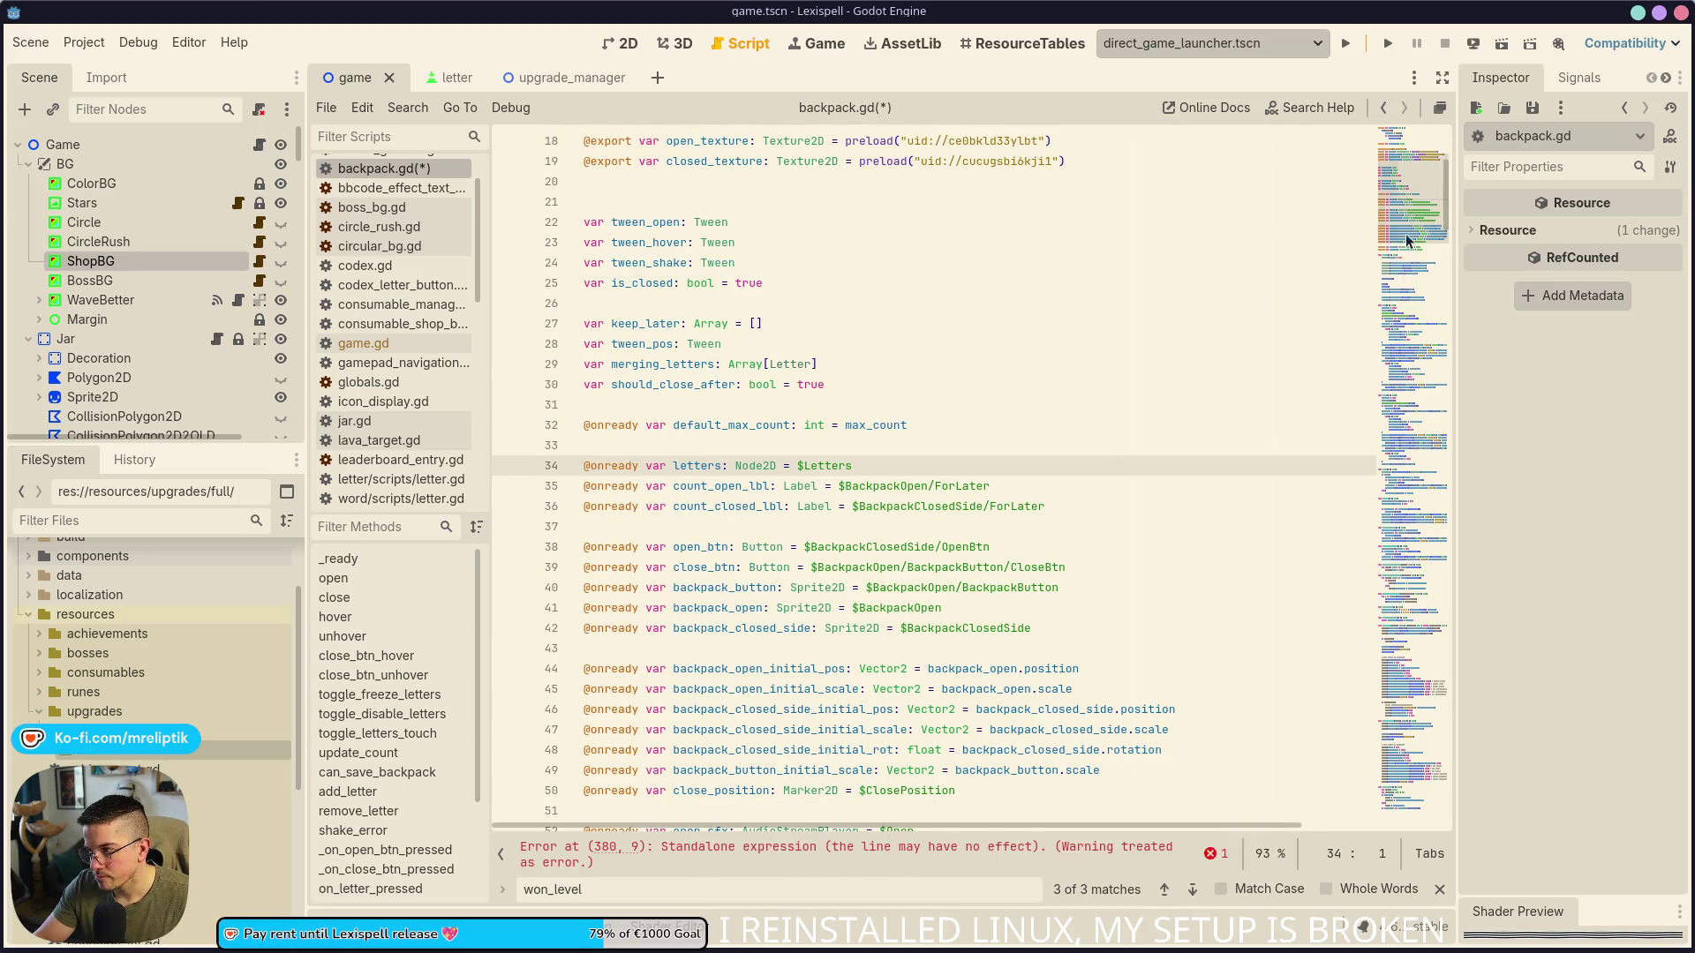
{"action": "key", "text": "alt+Left"}
{"action": "type", "text": ".g"}
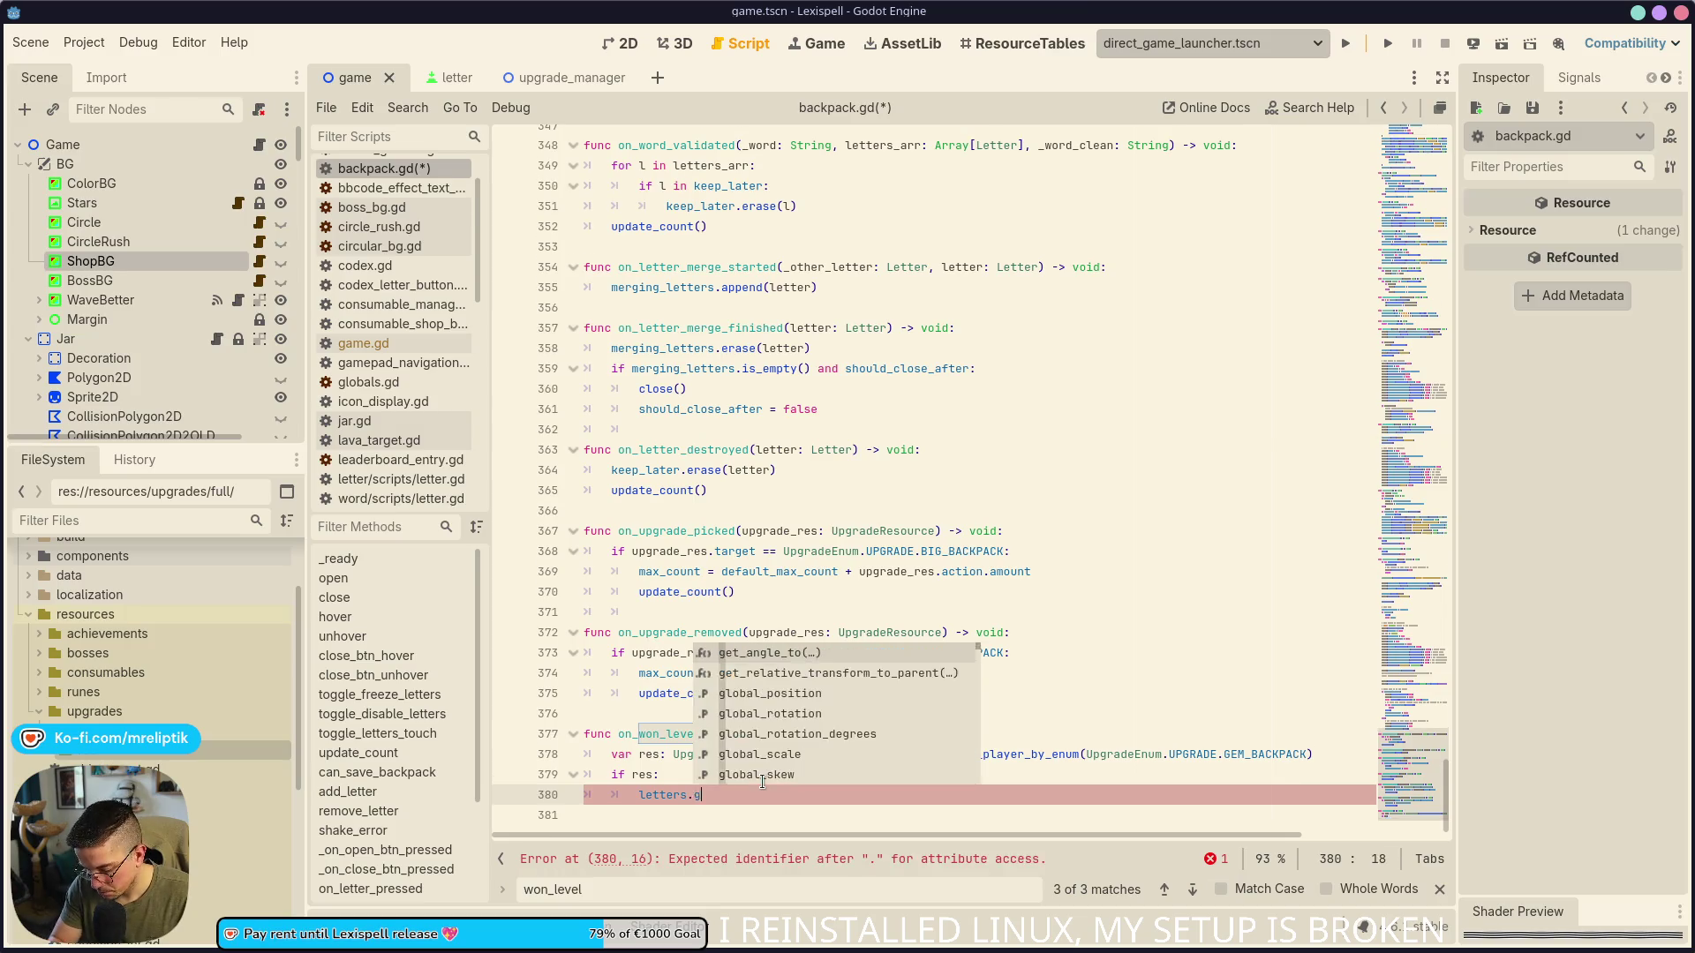
{"action": "type", "text": "et_child"}
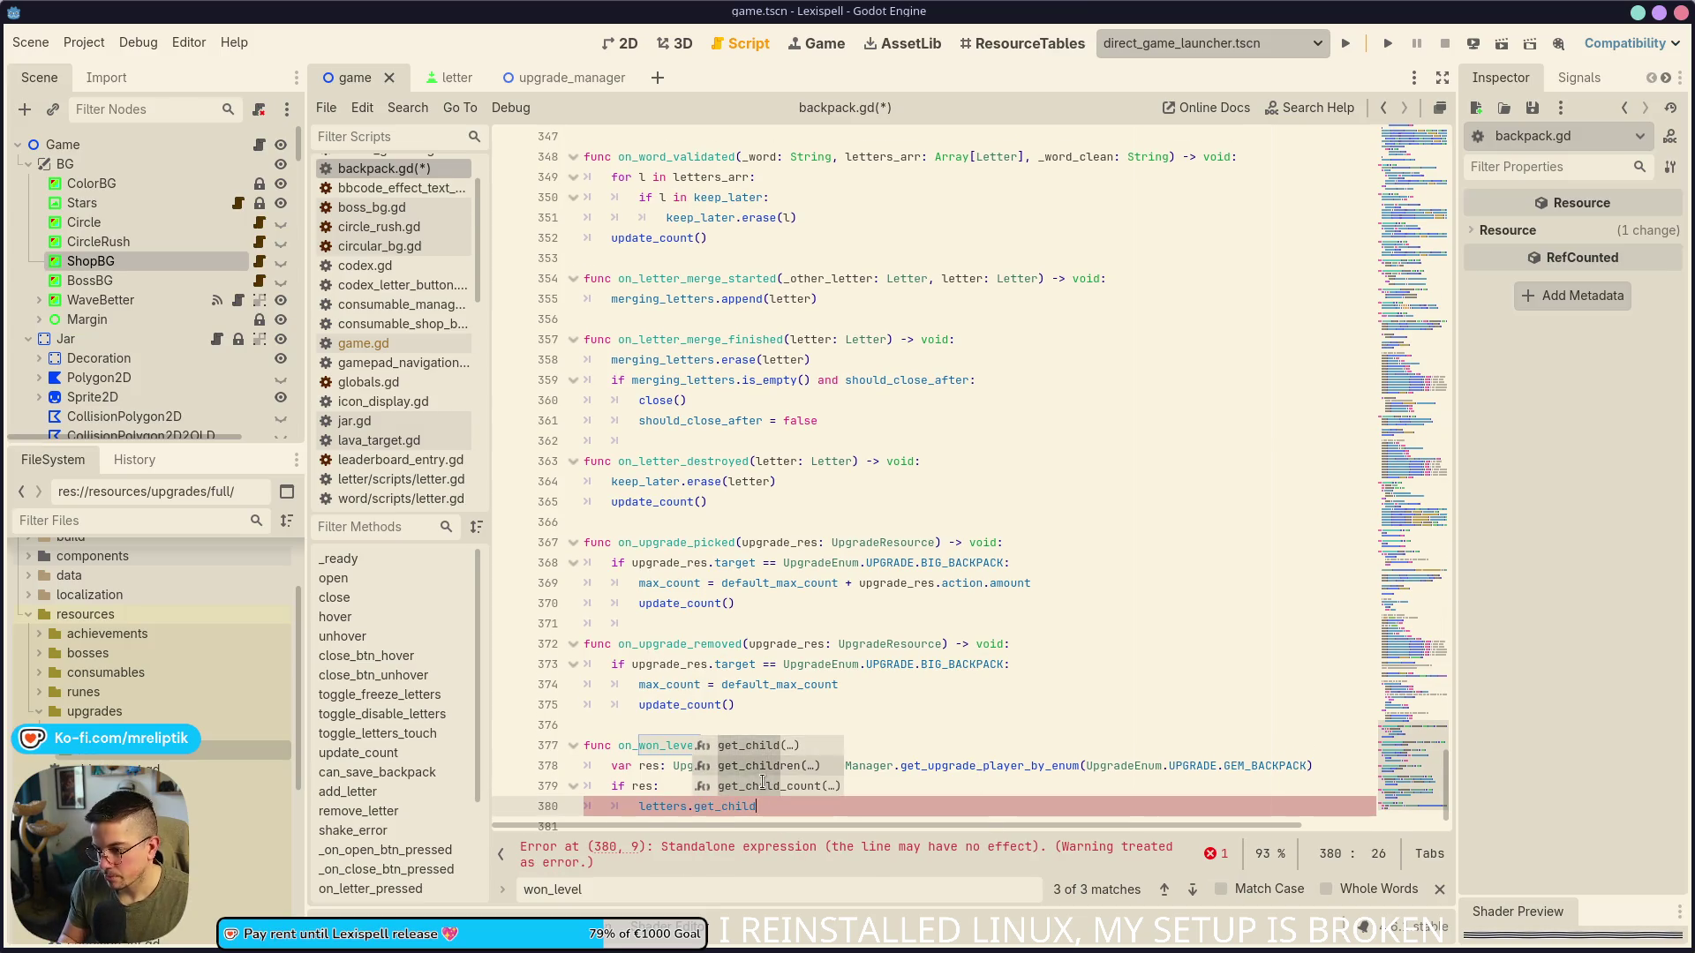
{"action": "key", "text": "Down"}
{"action": "key", "text": "Return"}
{"action": "type", "text": "."}
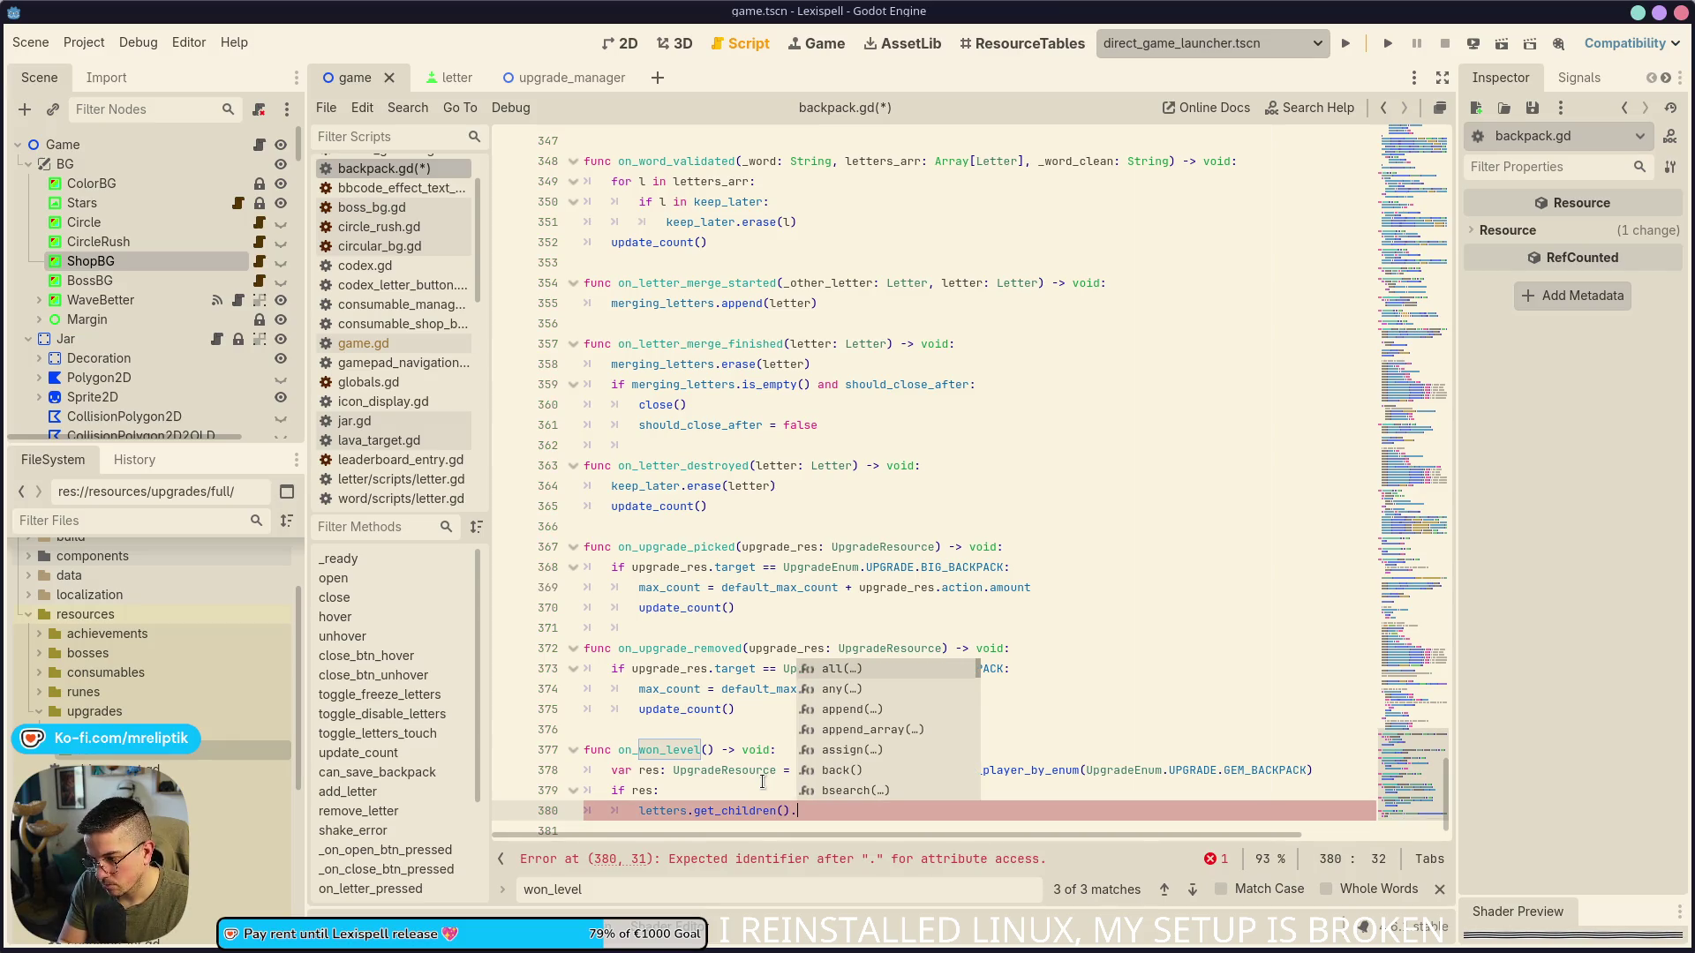
{"action": "key", "text": "BackSpace"}
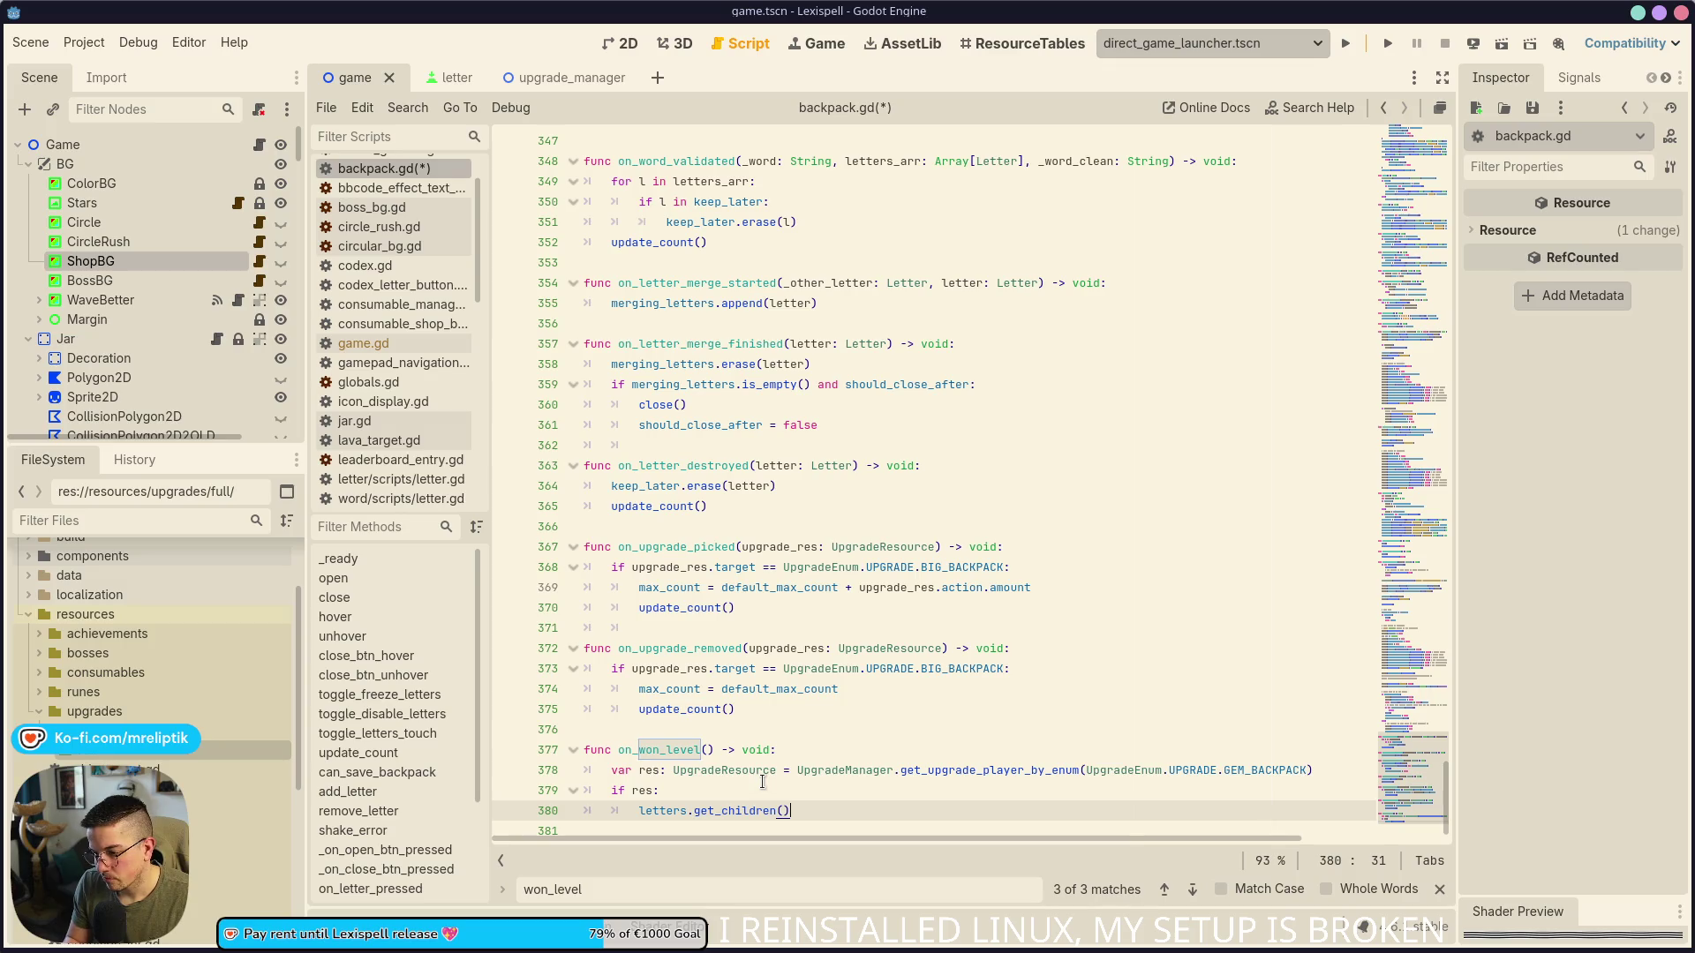
Turn it into 'var children: Array = letters.get_children()' and save backpack.gd
{"action": "key", "text": "Up"}
{"action": "key", "text": "Home"}
{"action": "key", "text": "Down"}
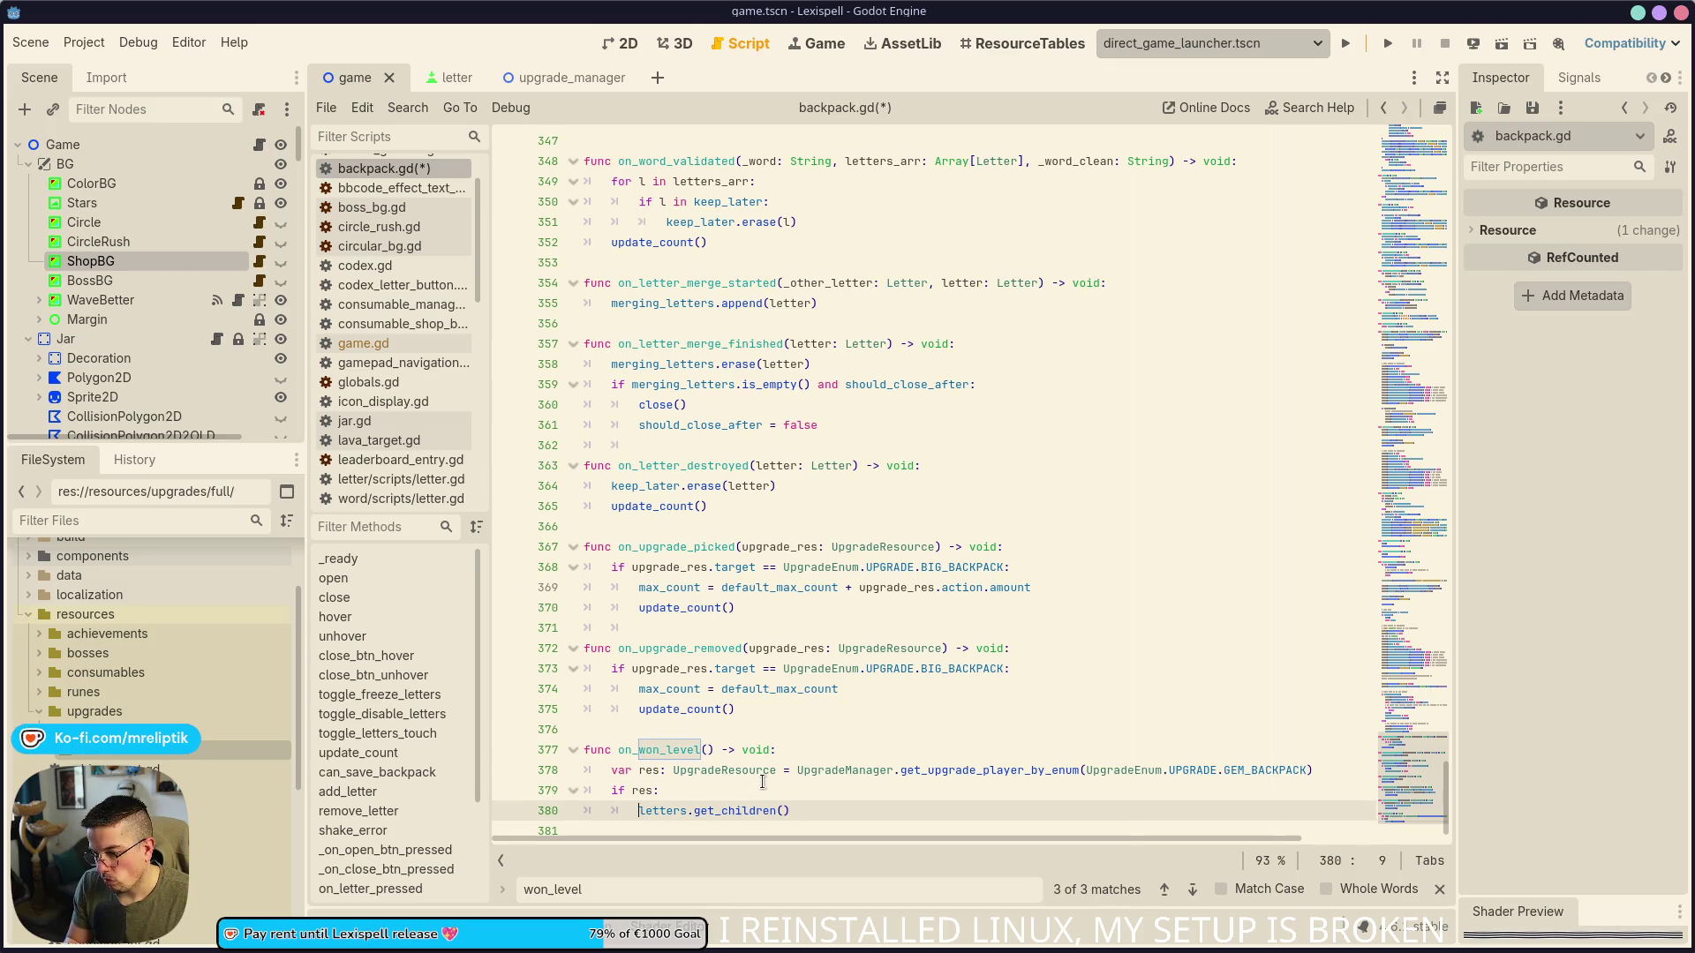
{"action": "type", "text": "var "}
{"action": "type", "text": "children: "}
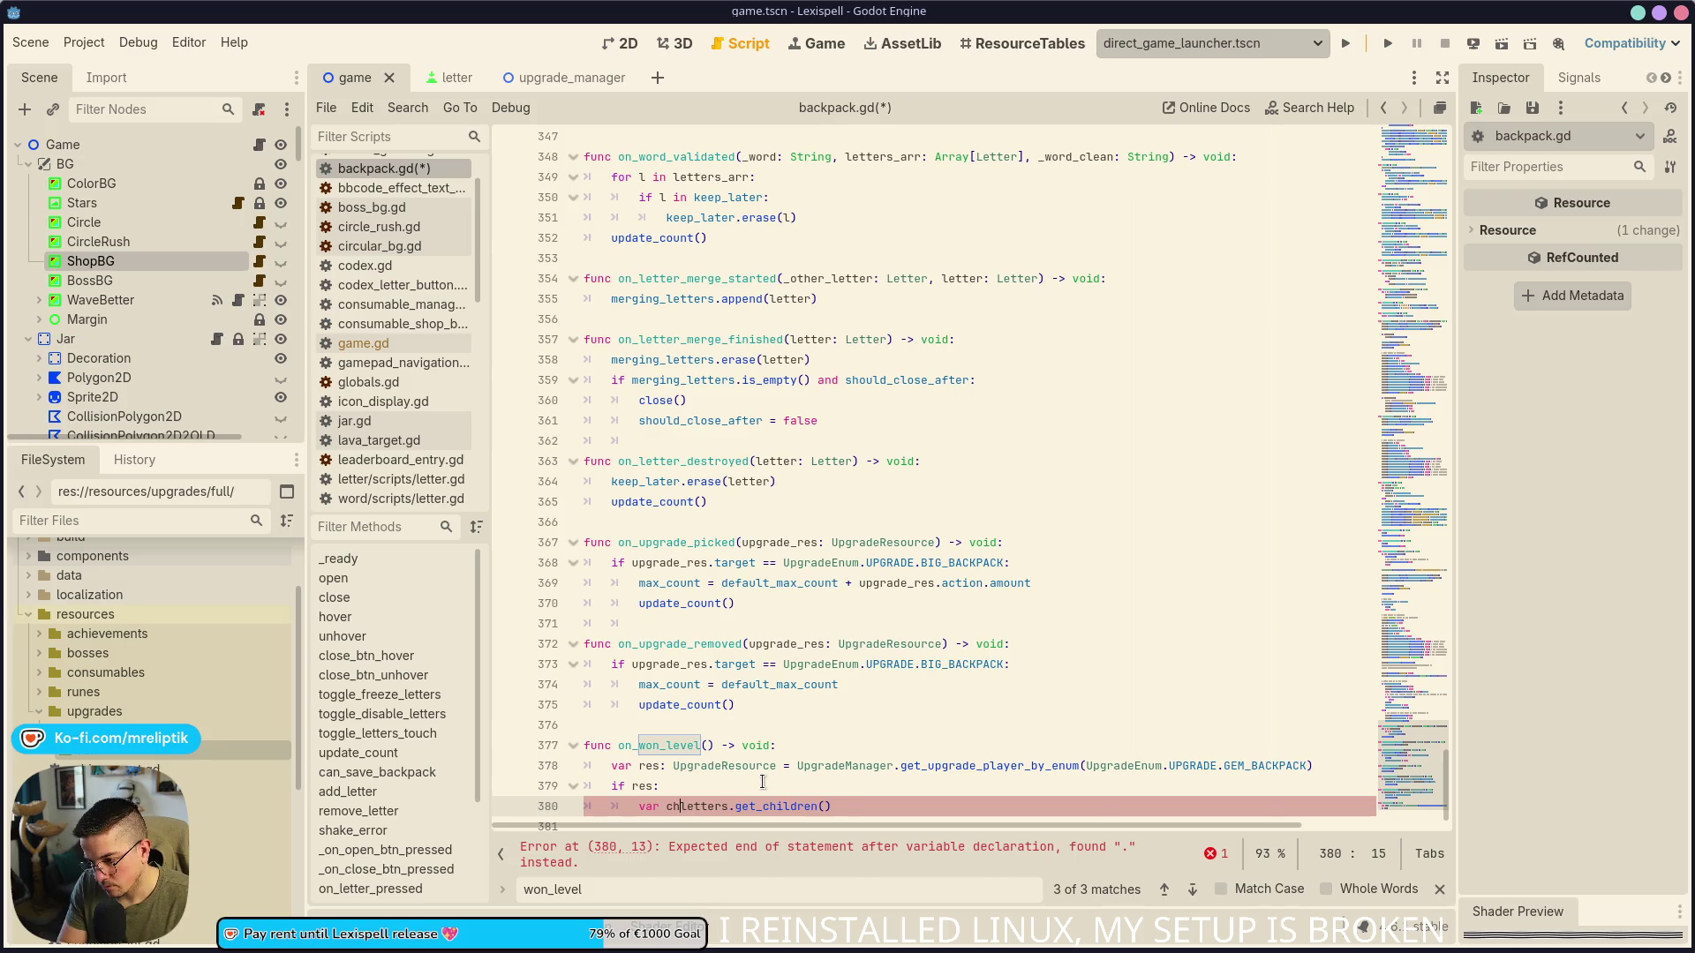
{"action": "type", "text": "Array ="}
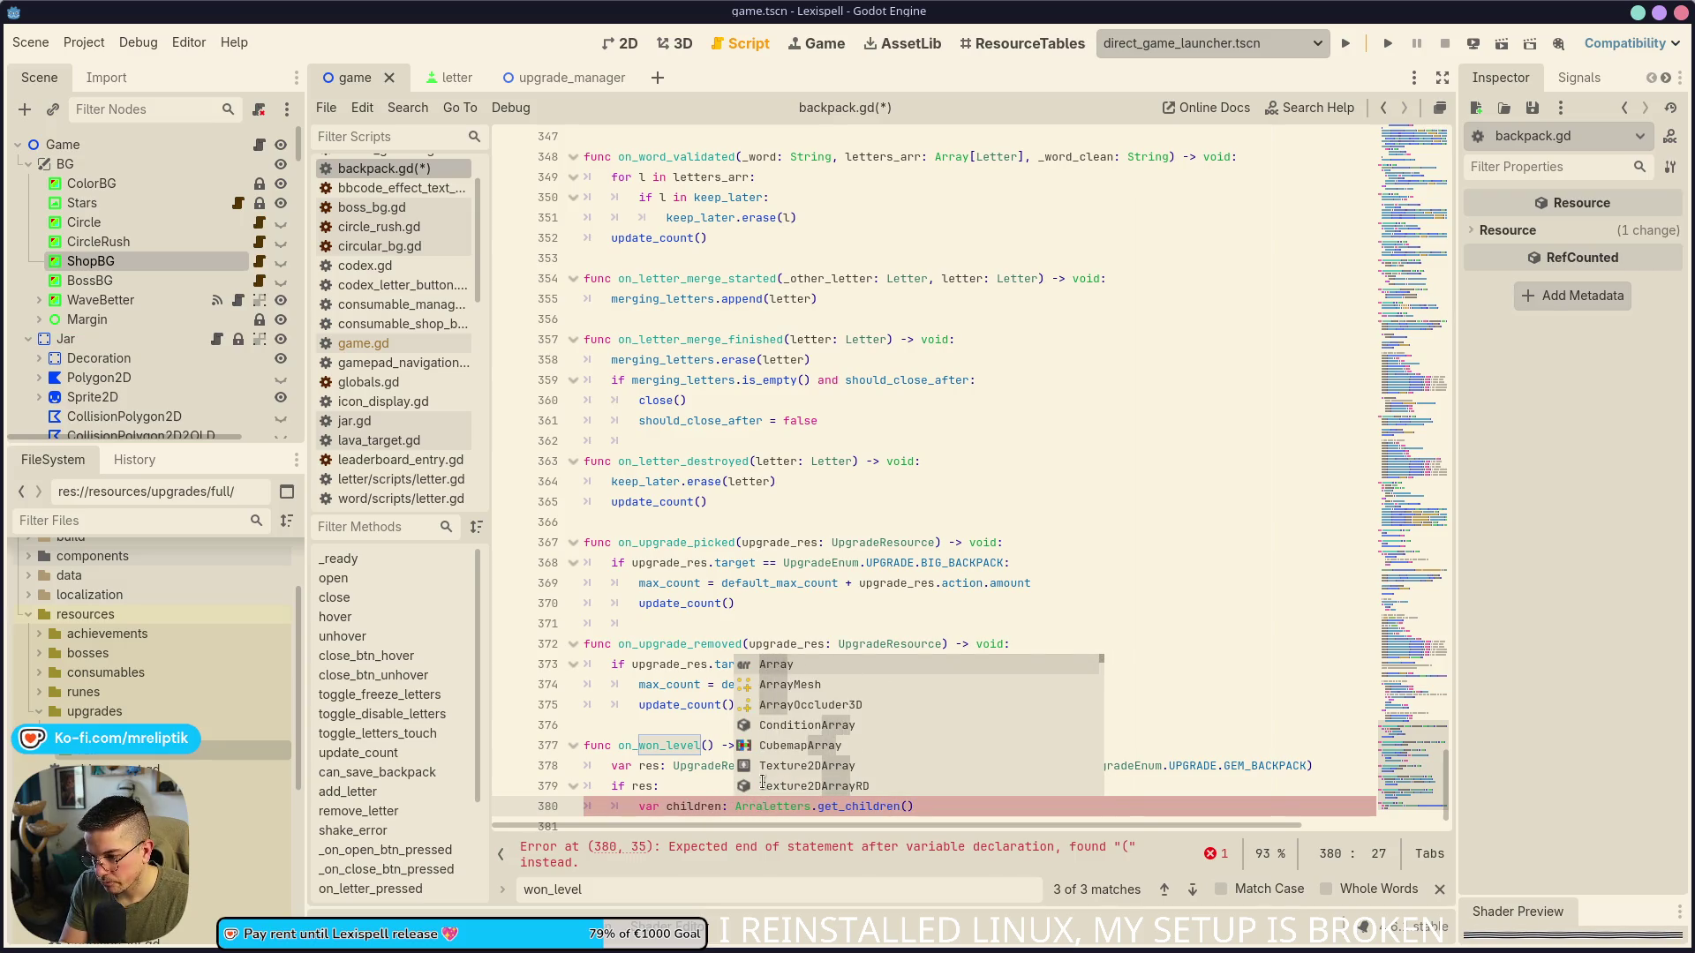
{"action": "key", "text": "ctrl+Delete"}
{"action": "key", "text": "ctrl+s"}
{"action": "key", "text": "ctrl+z"}
{"action": "key", "text": "ctrl+z"}
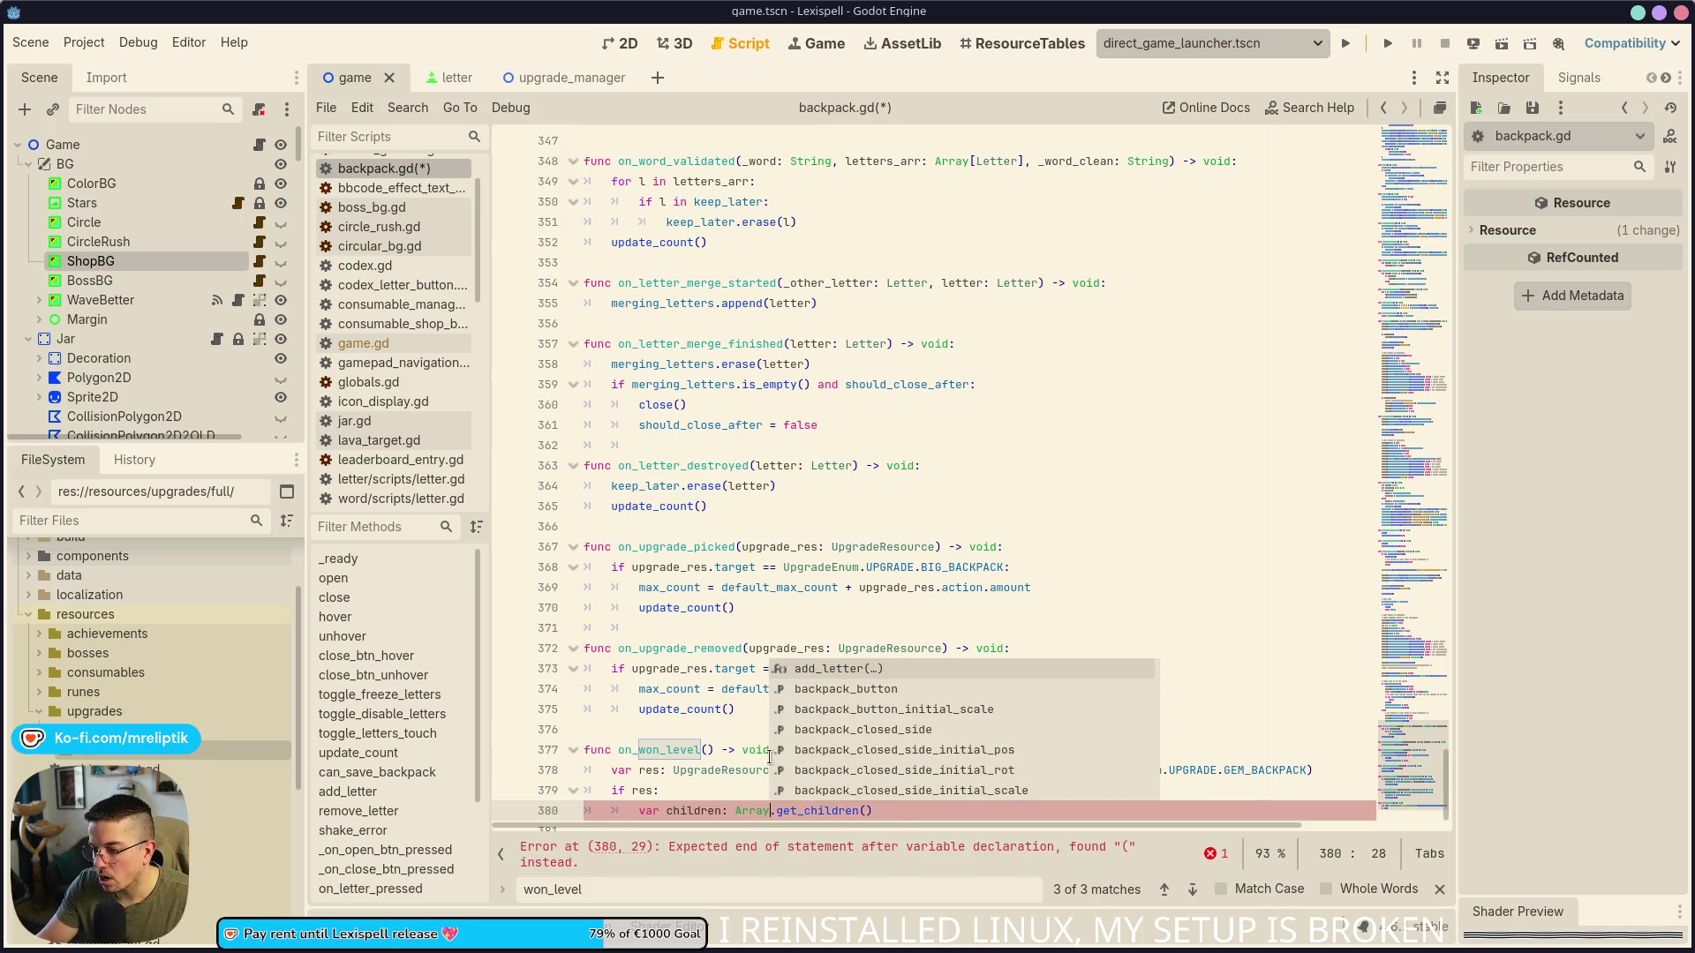
{"action": "type", "text": "Arra"}
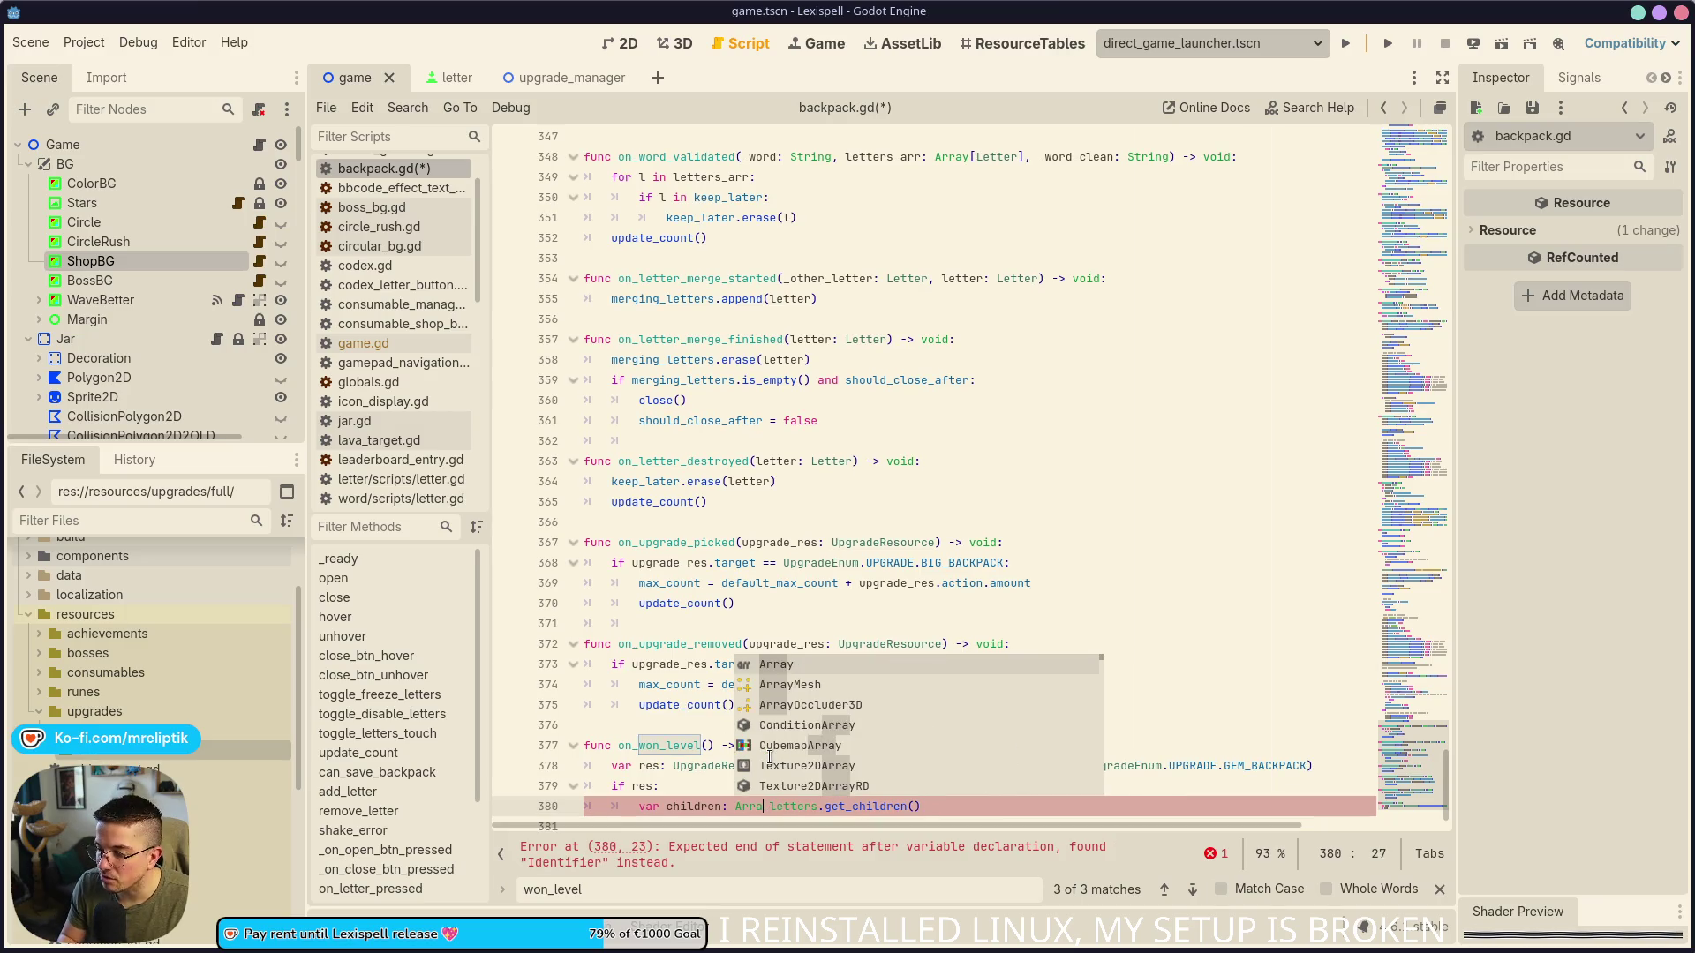
{"action": "type", "text": "y ="}
{"action": "key", "text": "ctrl+s"}
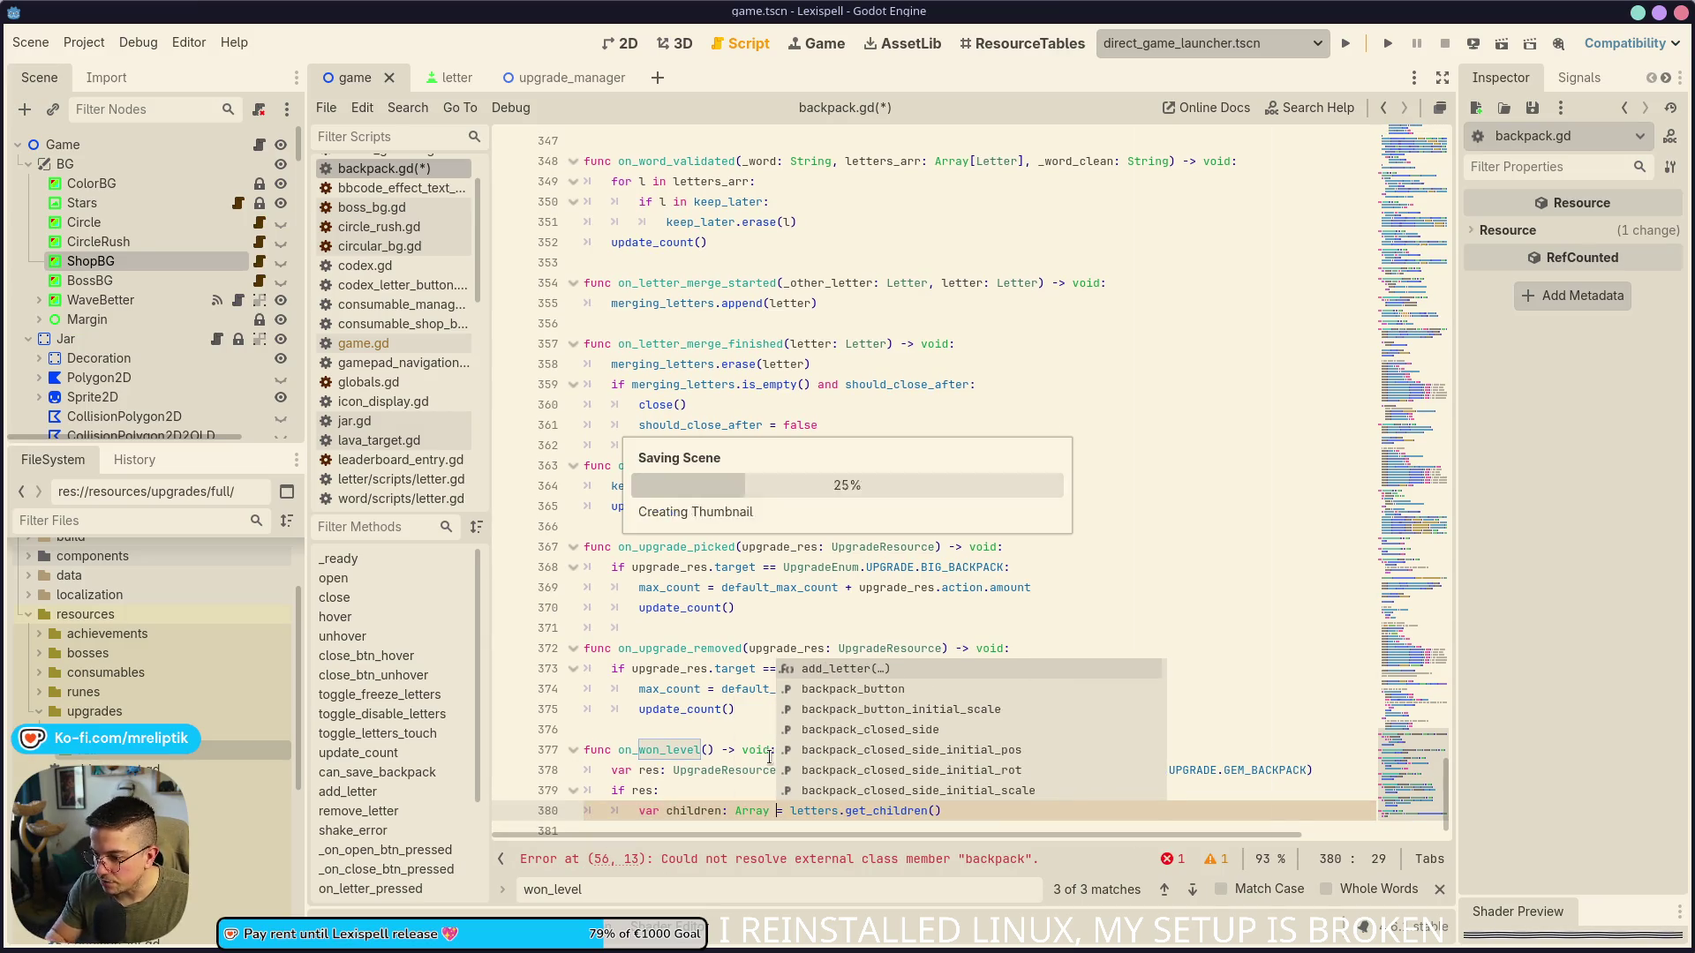
{"action": "key", "text": "Escape"}
{"action": "key", "text": "Return"}
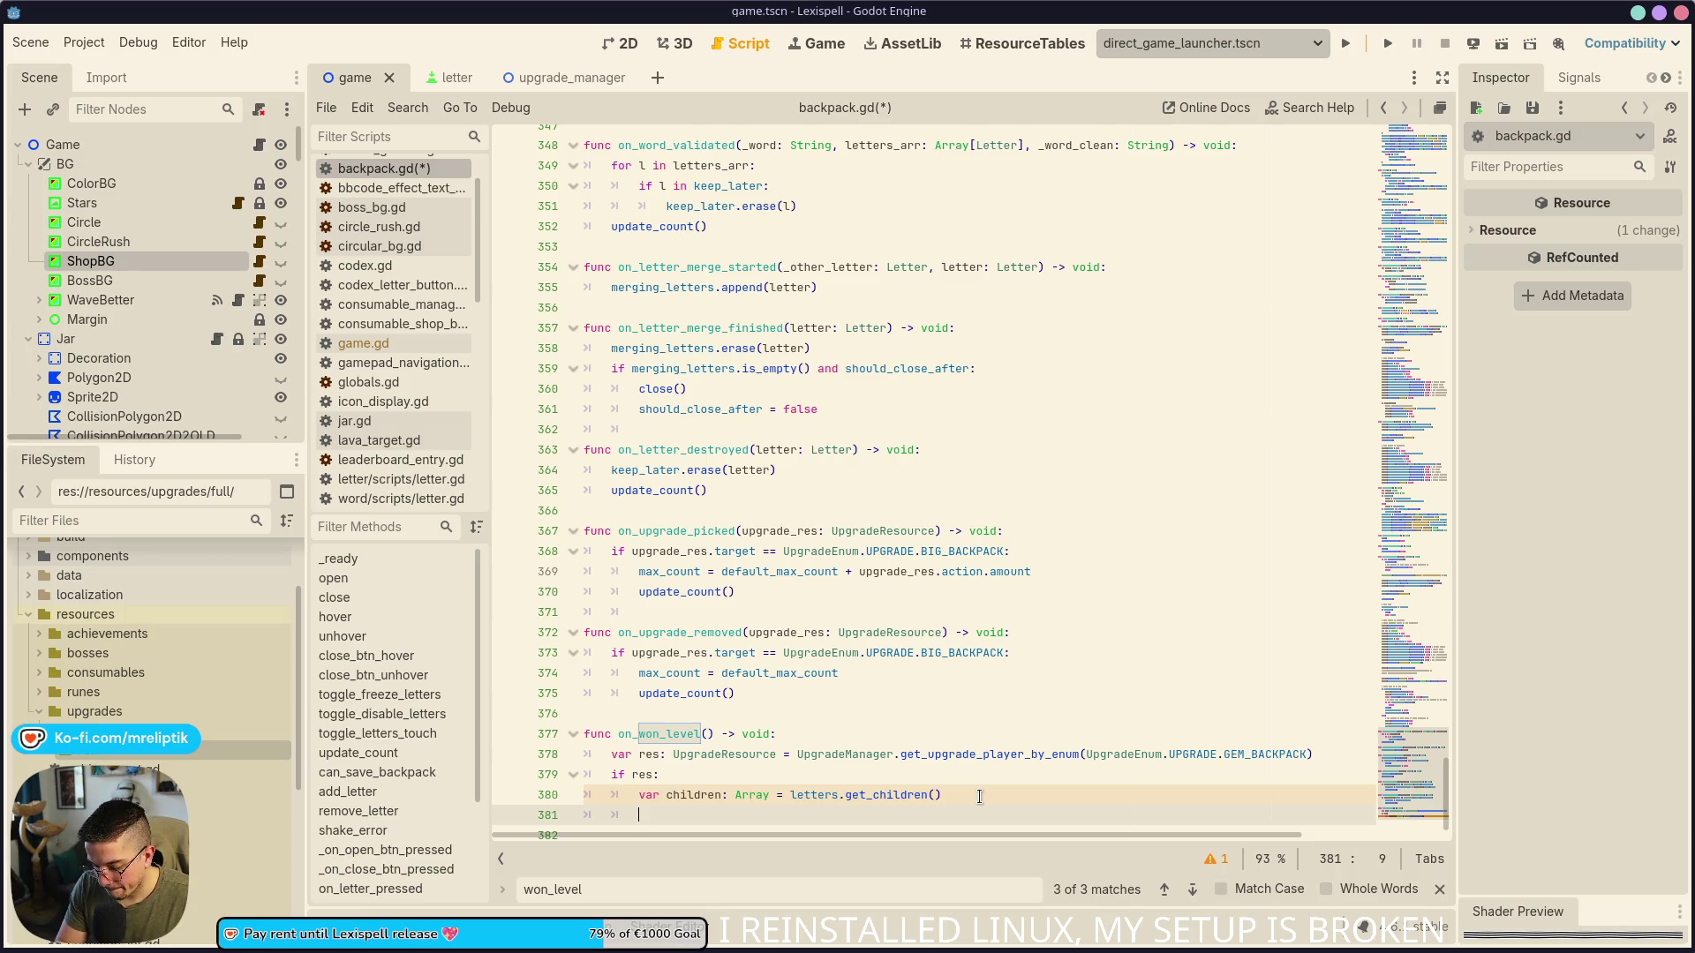
Add a children.shuffle() call below line 380 using autocomplete
{"action": "key", "text": "ctrl+space"}
{"action": "key", "text": "Escape"}
{"action": "type", "text": "chi"}
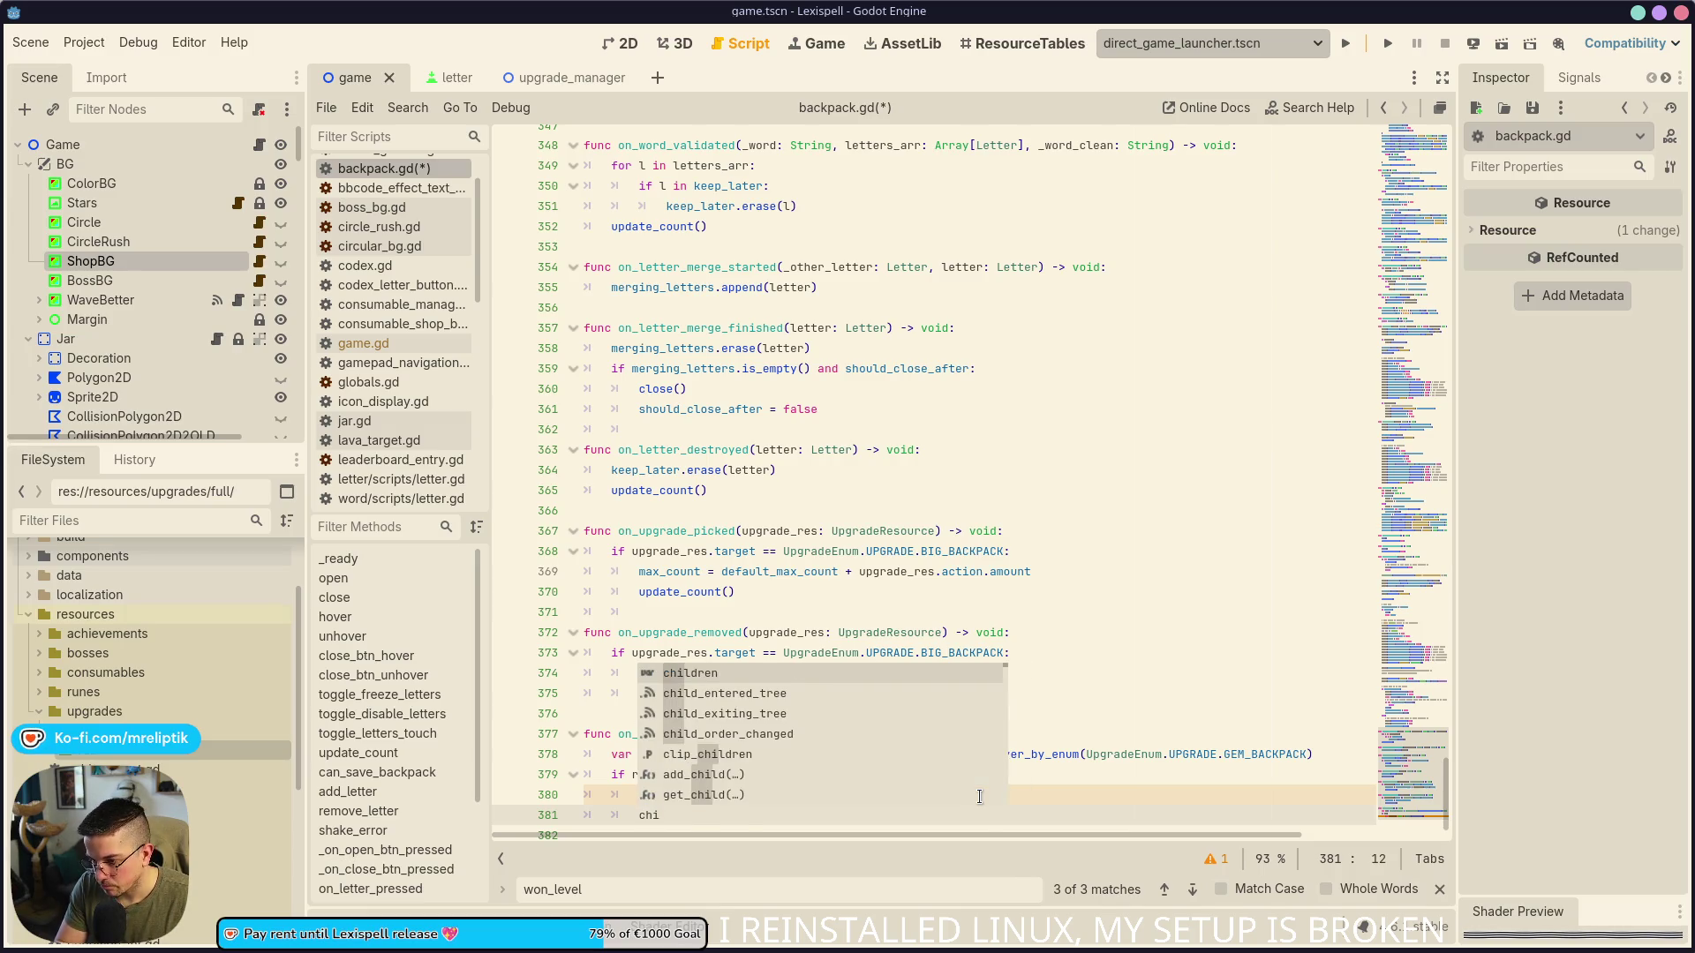
{"action": "key", "text": "Return"}
{"action": "type", "text": ".sh"}
{"action": "key", "text": "Return"}
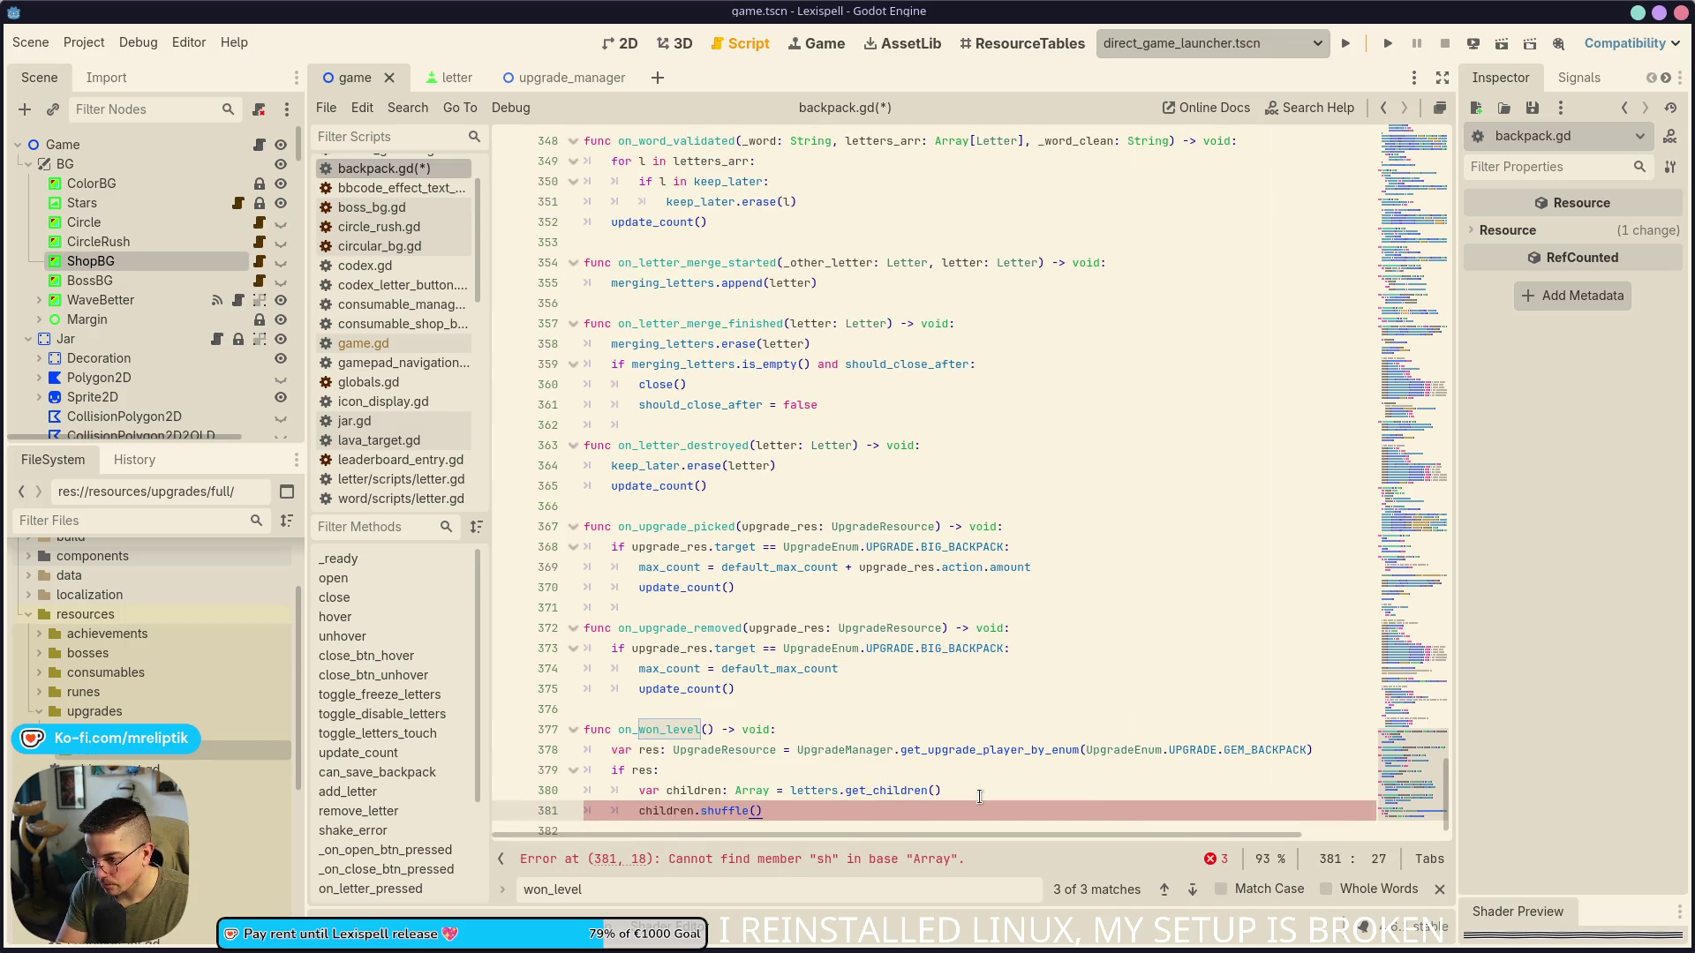
{"action": "key", "text": "Return"}
Write the loop header 'for c in children:' on the next line
{"action": "type", "text": "for"}
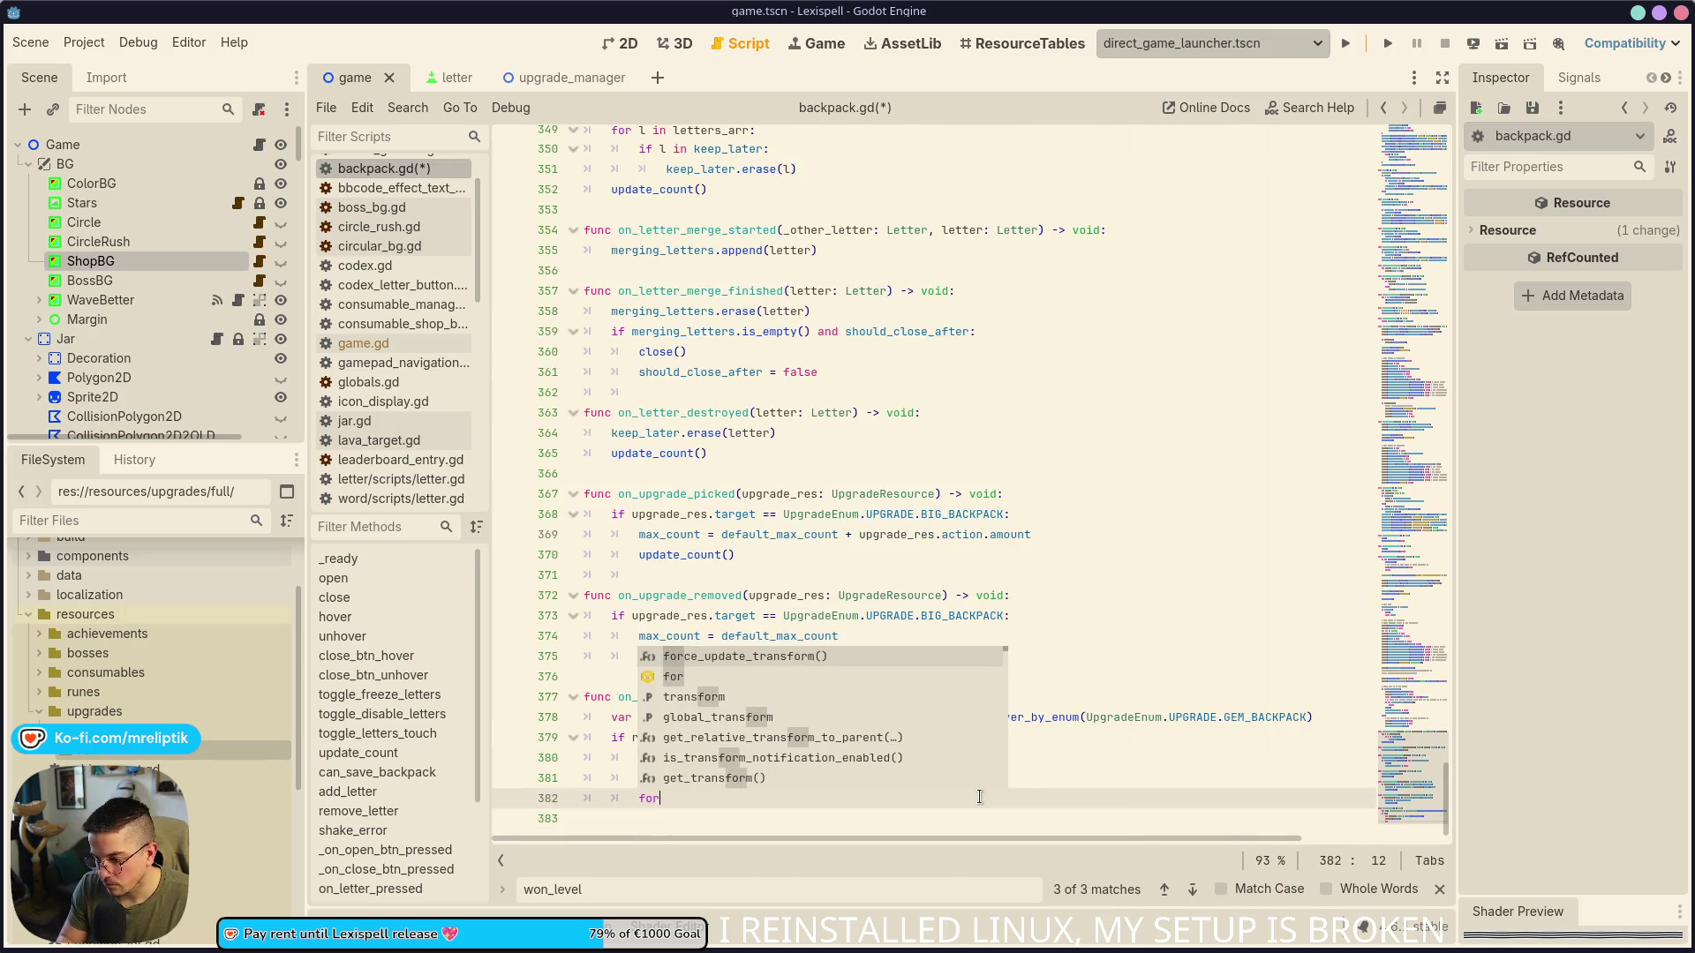
{"action": "key", "text": "Up"}
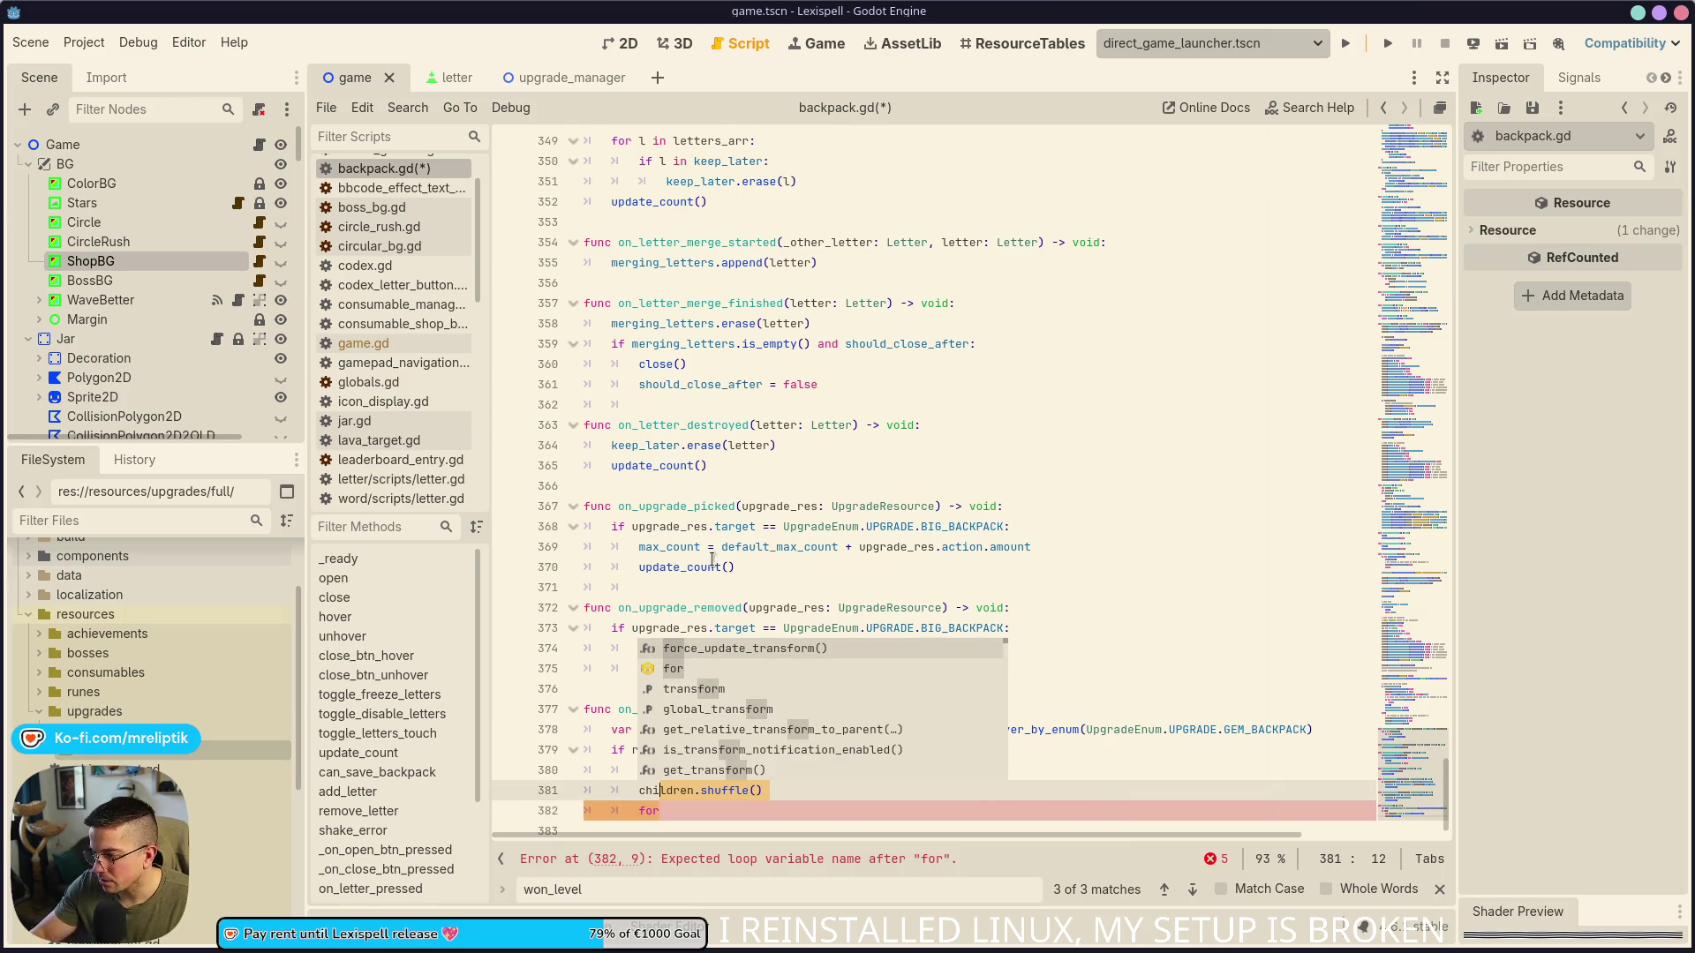
{"action": "key", "text": "Escape"}
{"action": "key", "text": "Down"}
{"action": "key", "text": "Down"}
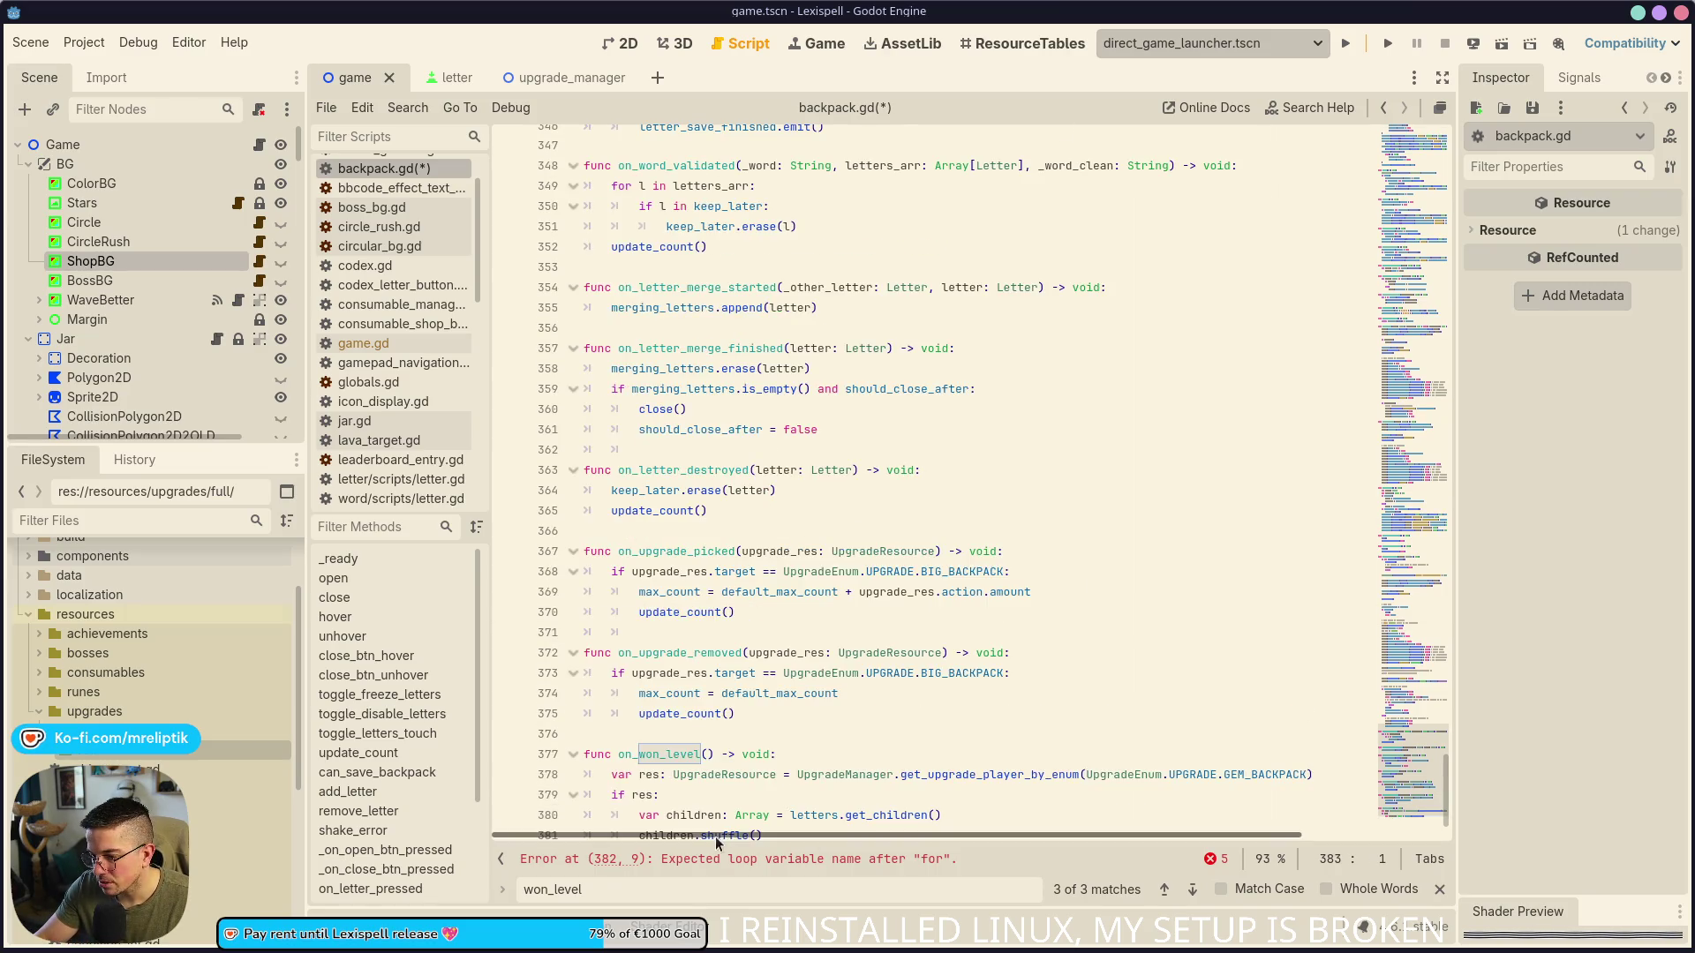
{"action": "key", "text": "BackSpace"}
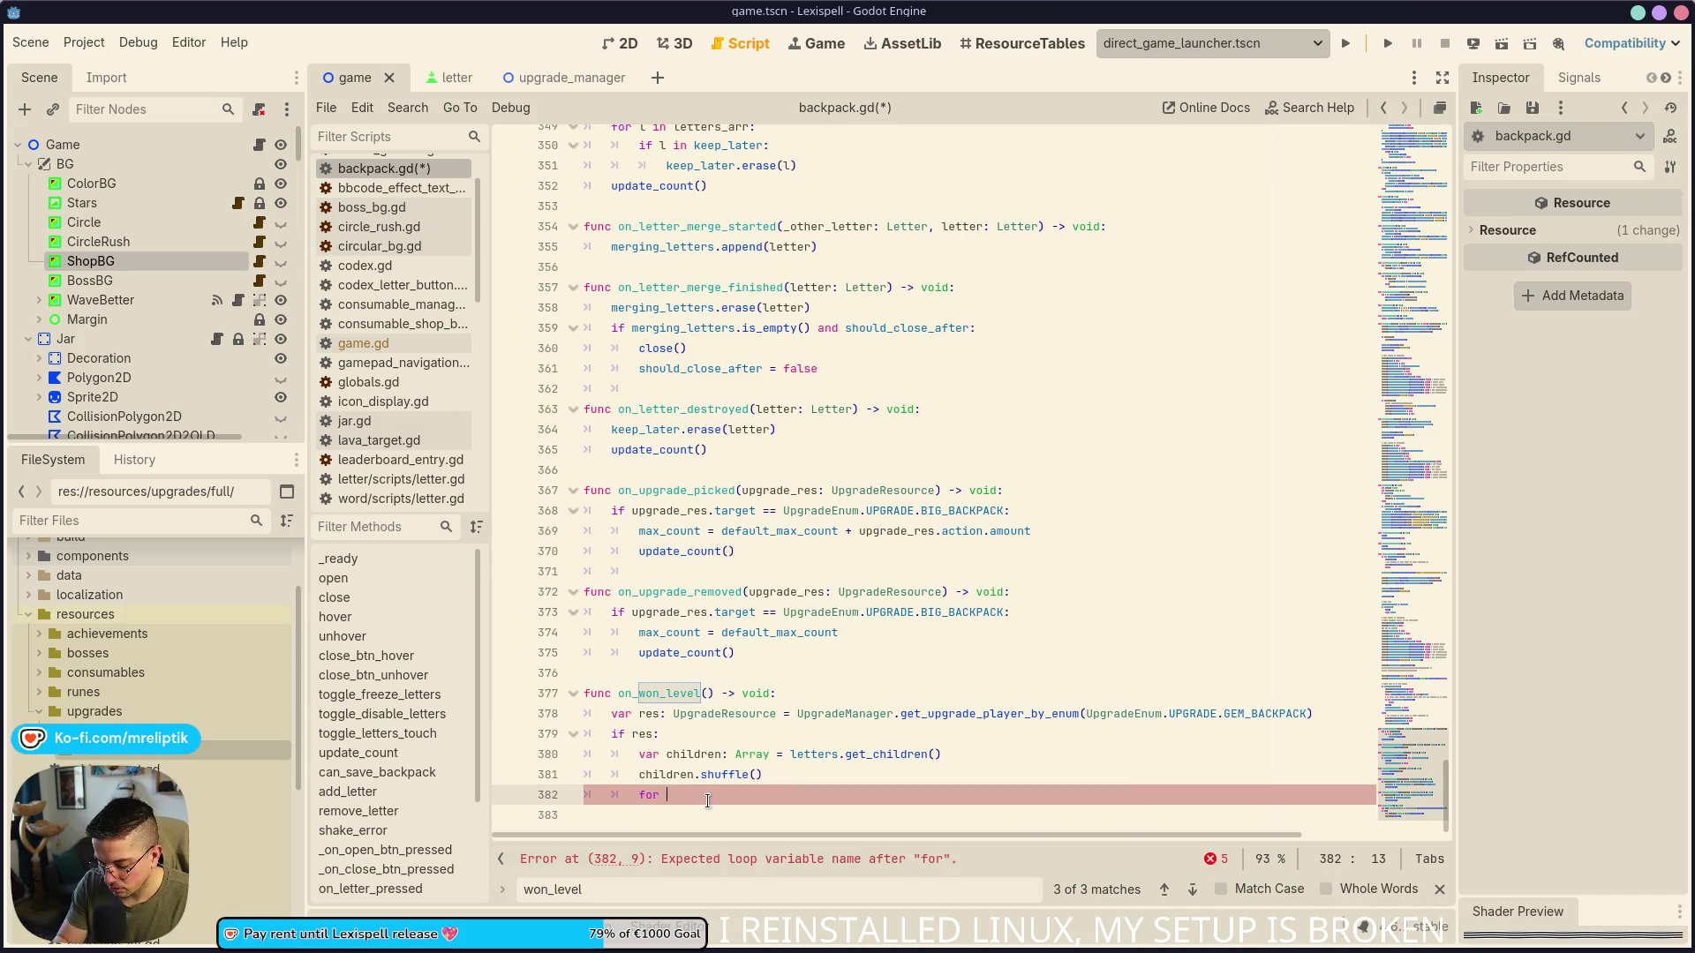
{"action": "type", "text": "c in chi"}
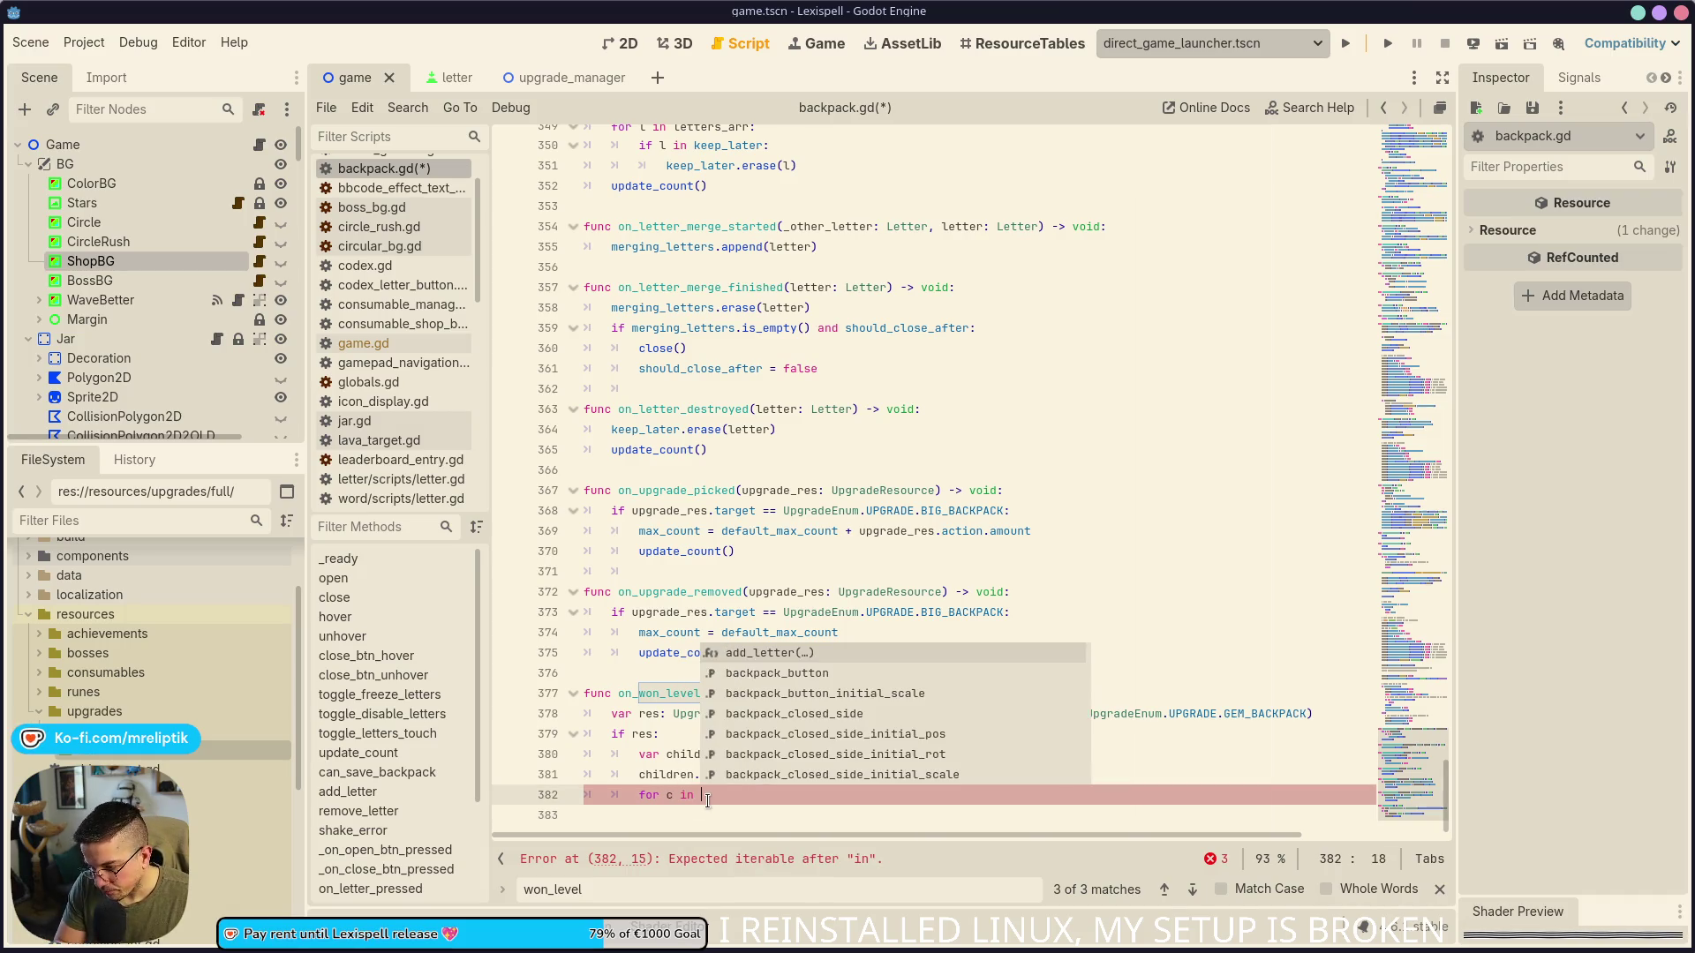
{"action": "type", "text": "ldren:"}
{"action": "key", "text": "Return"}
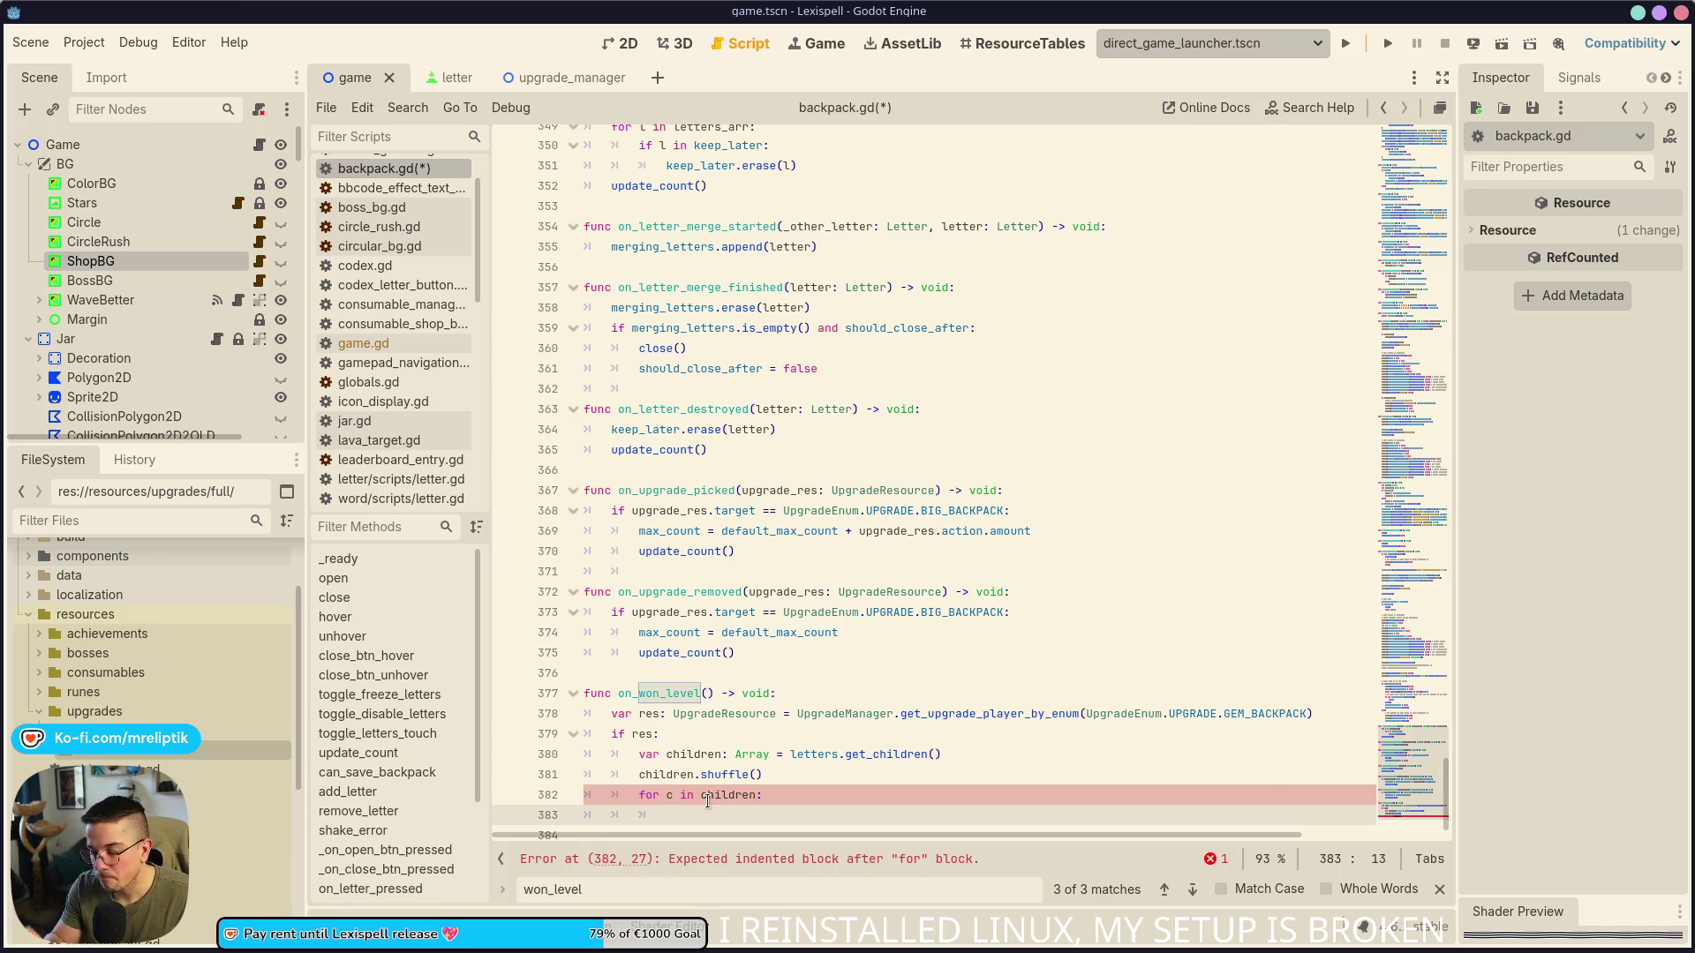
Annotate the loop variable c with the Letter type
{"action": "key", "text": "Up"}
{"action": "type", "text": ": Letter"}
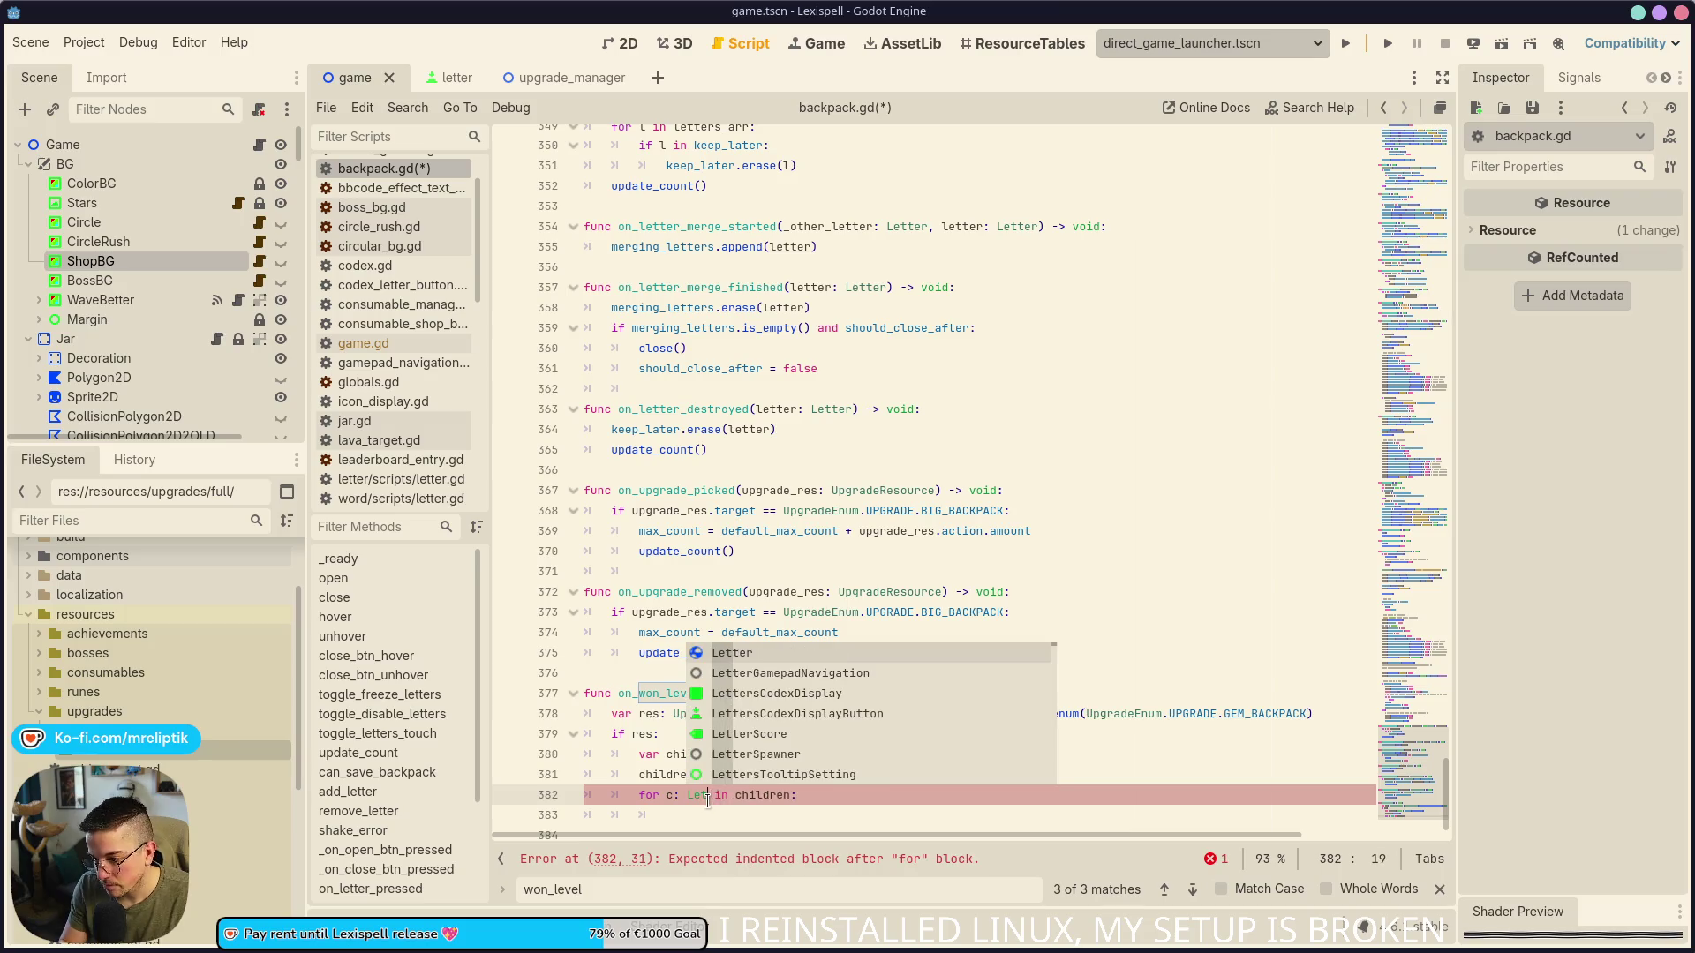
{"action": "key", "text": "Down"}
{"action": "key", "text": "Down"}
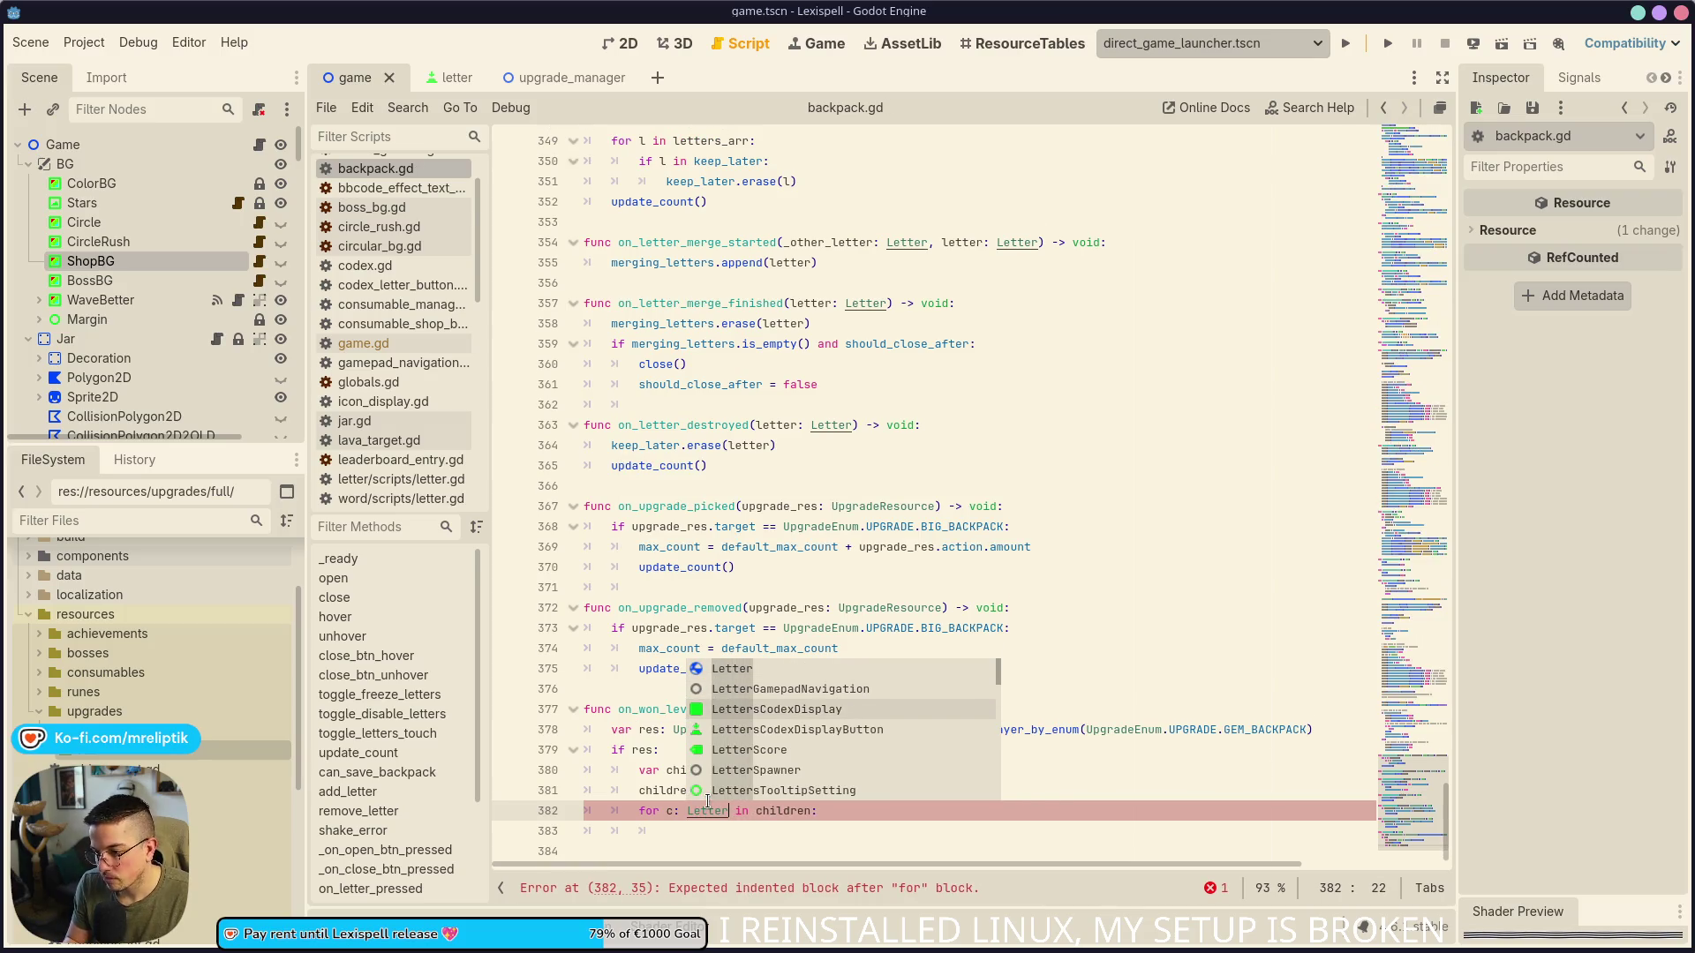
{"action": "key", "text": "Escape"}
{"action": "key", "text": "Down"}
Add the condition 'if c.type == Letter.LETTER_TYPE.NORMAL:' inside the loop
{"action": "type", "text": "if c.ty"}
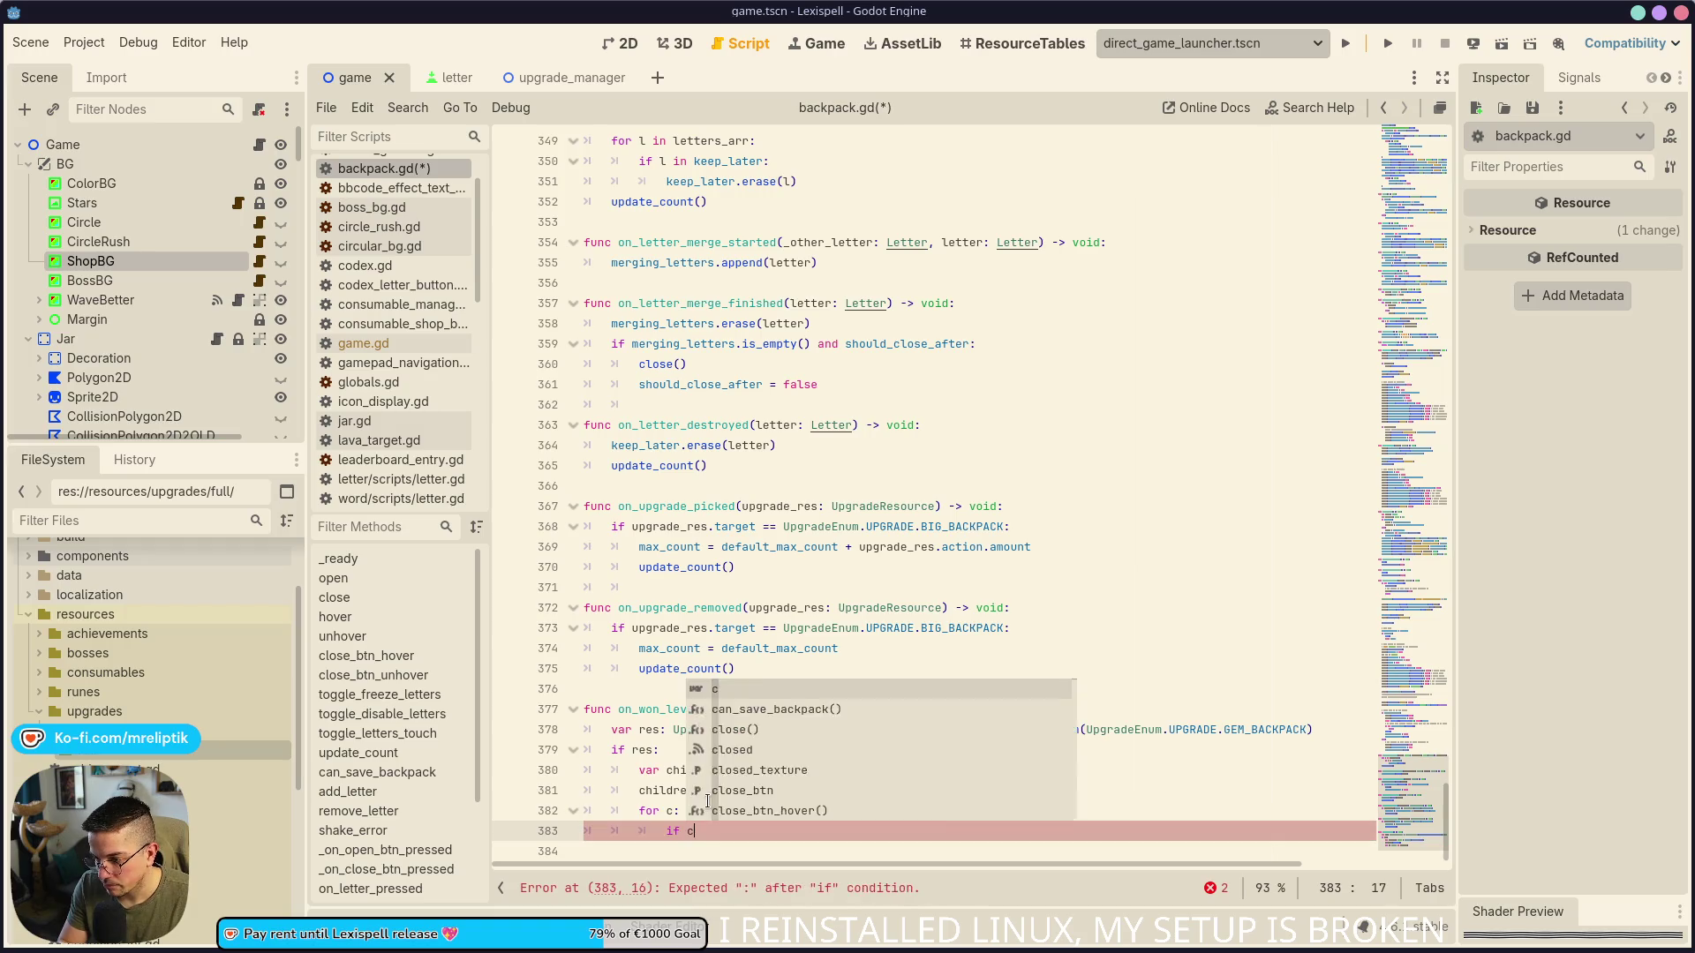
{"action": "type", "text": "pe ="}
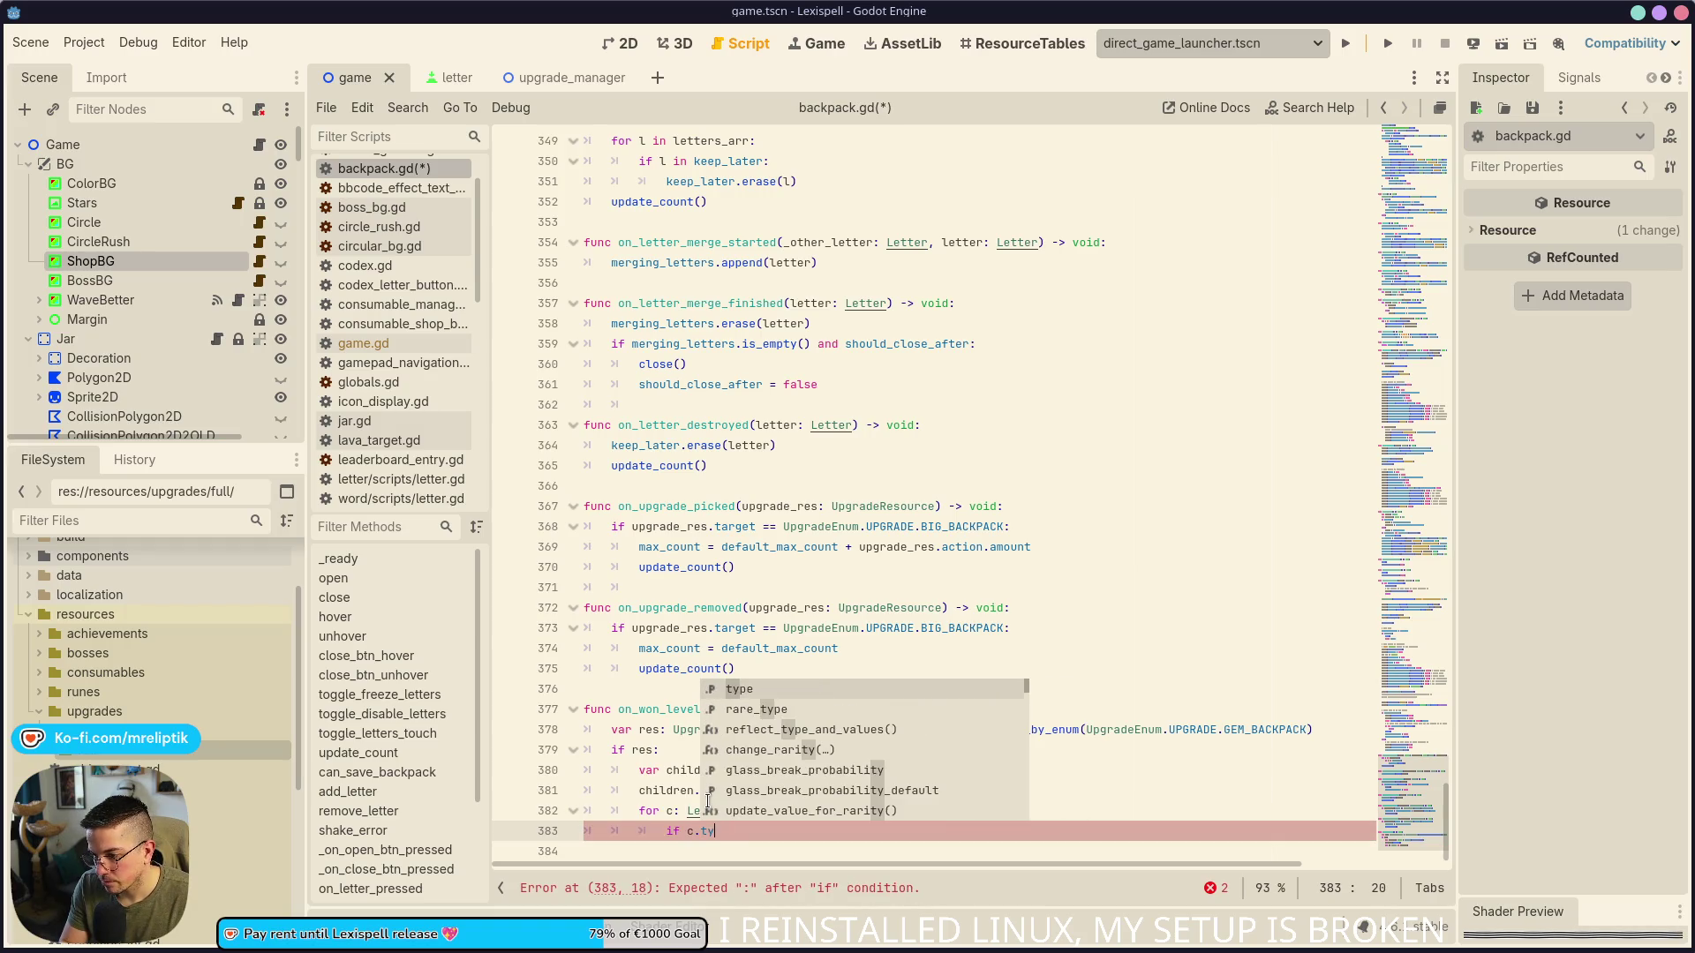
{"action": "type", "text": "= Letter."}
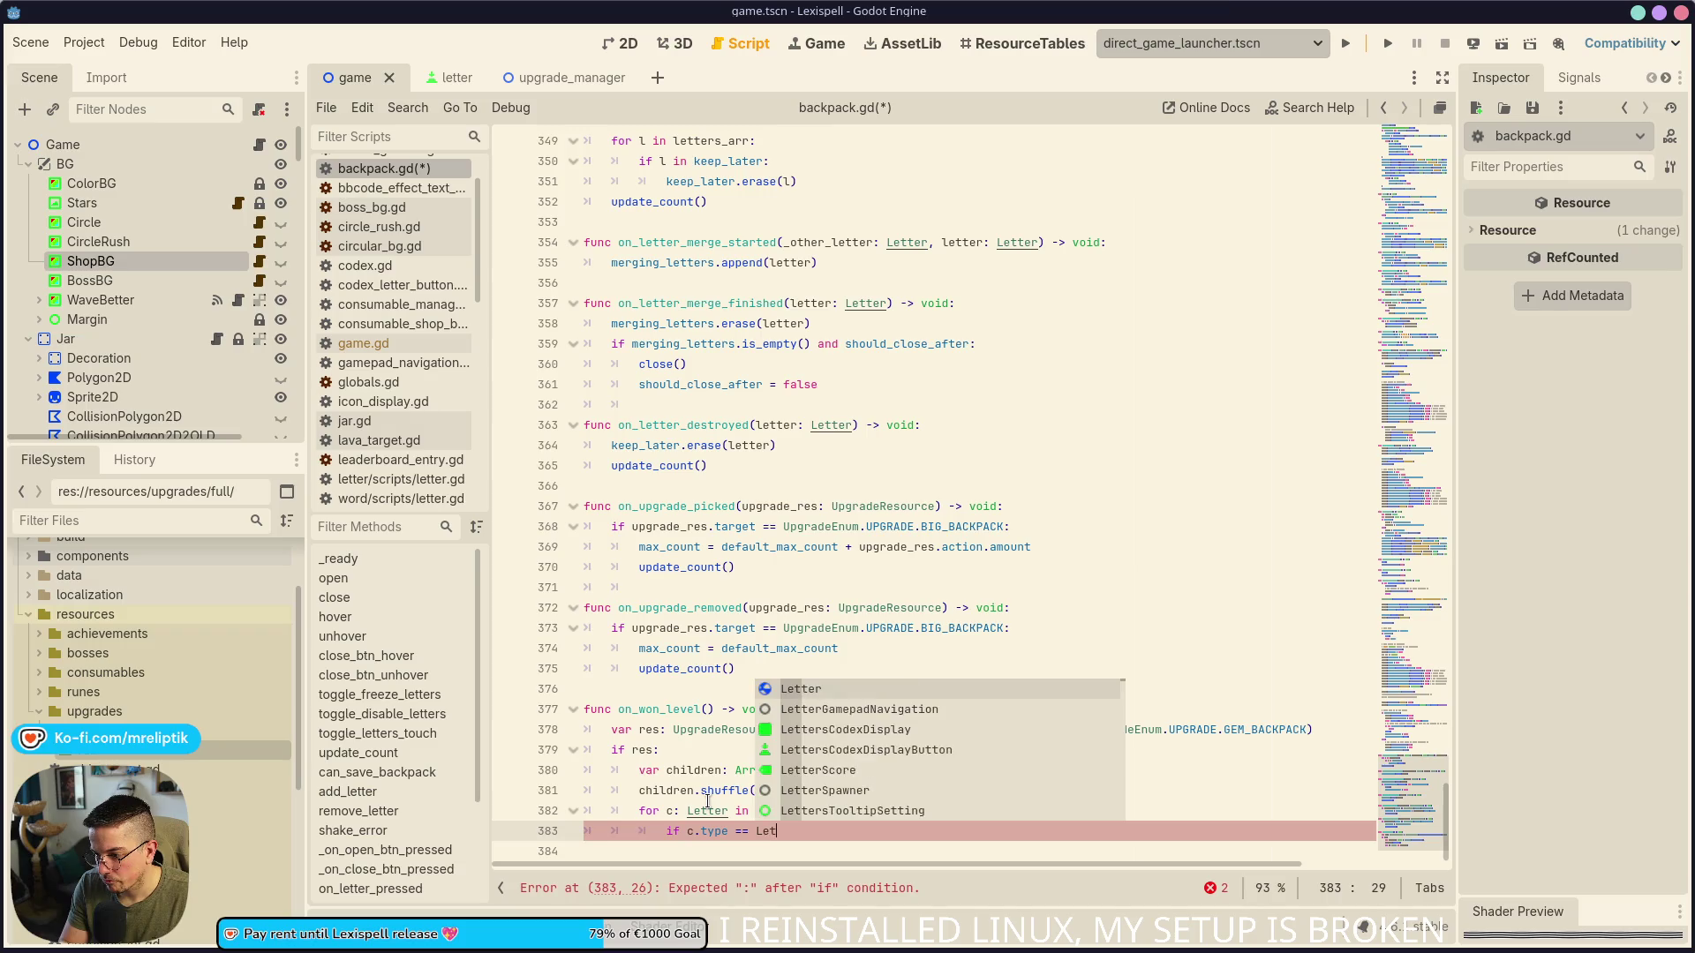
{"action": "key", "text": "Return"}
{"action": "type", "text": ".R"}
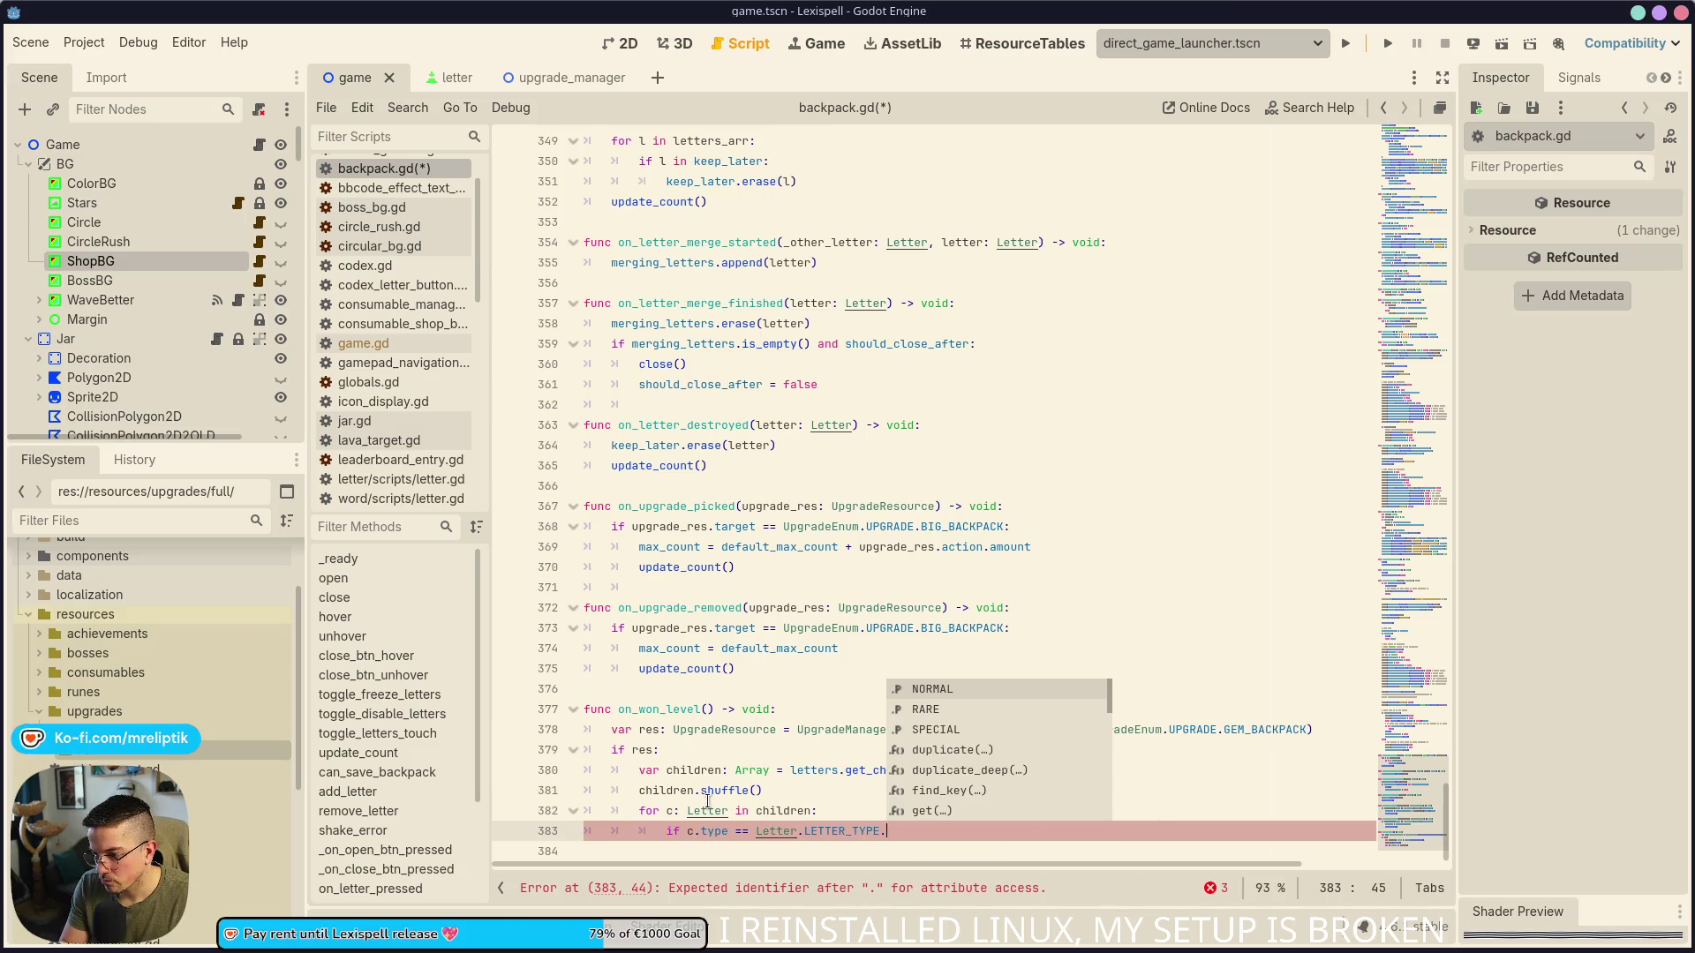
{"action": "key", "text": "Return"}
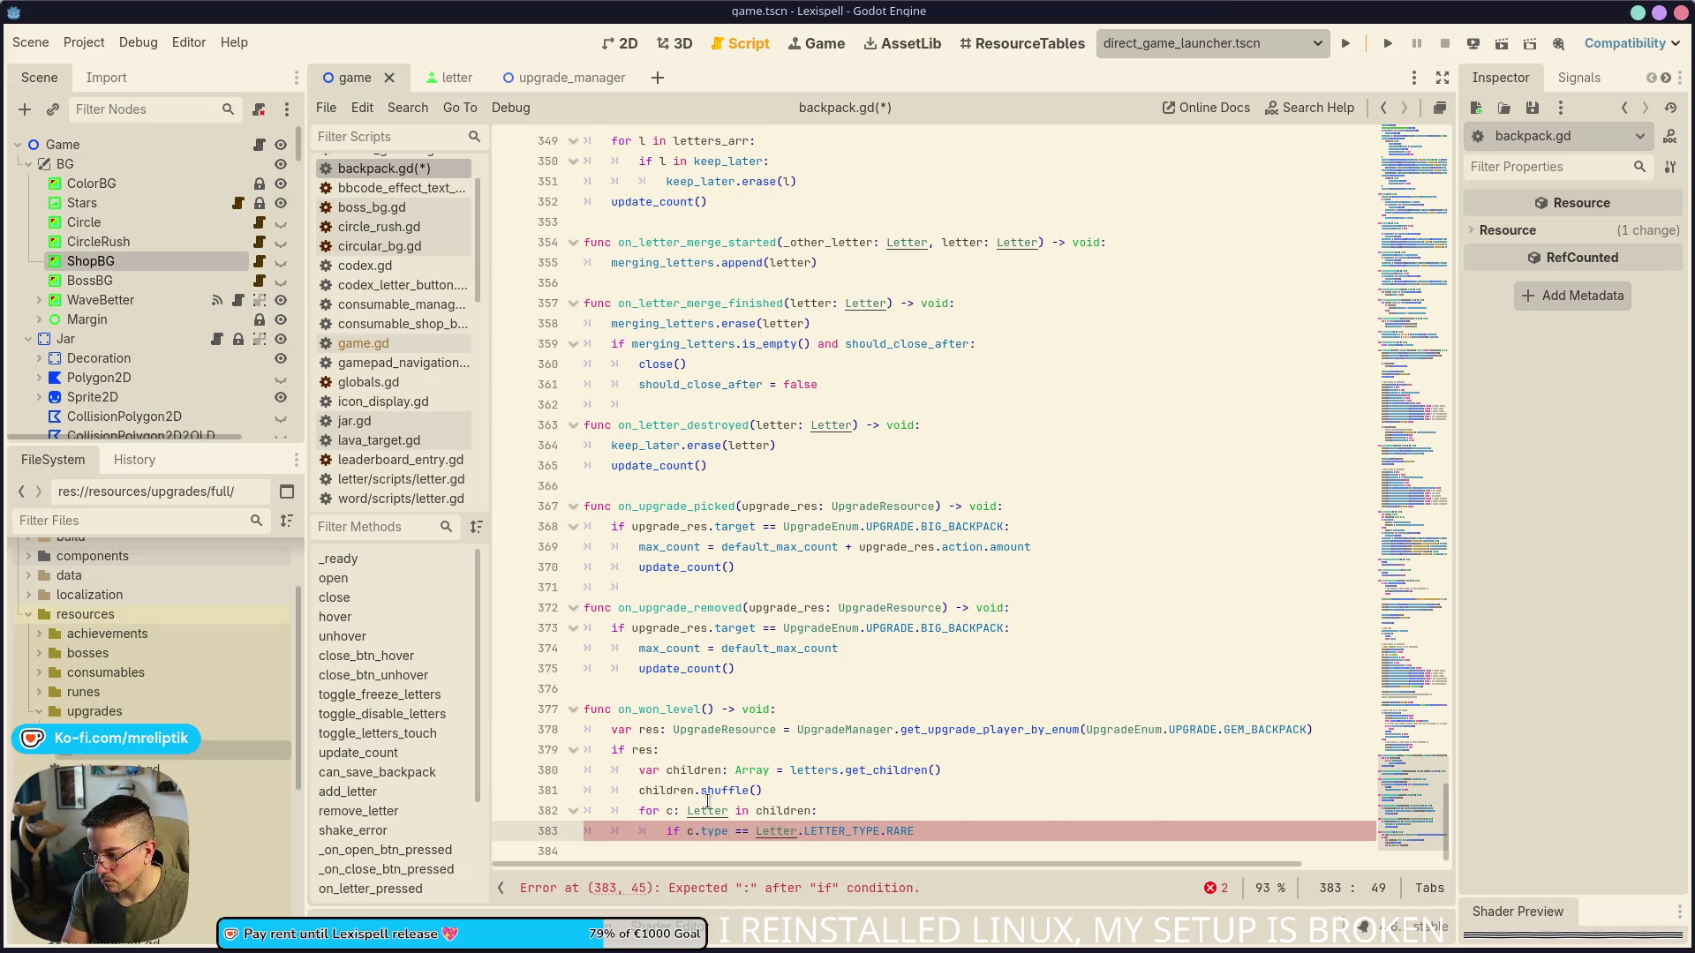
{"action": "key", "text": "Left"}
{"action": "key", "text": "Left"}
{"action": "key", "text": "Left"}
{"action": "key", "text": "Right"}
{"action": "key", "text": "Right"}
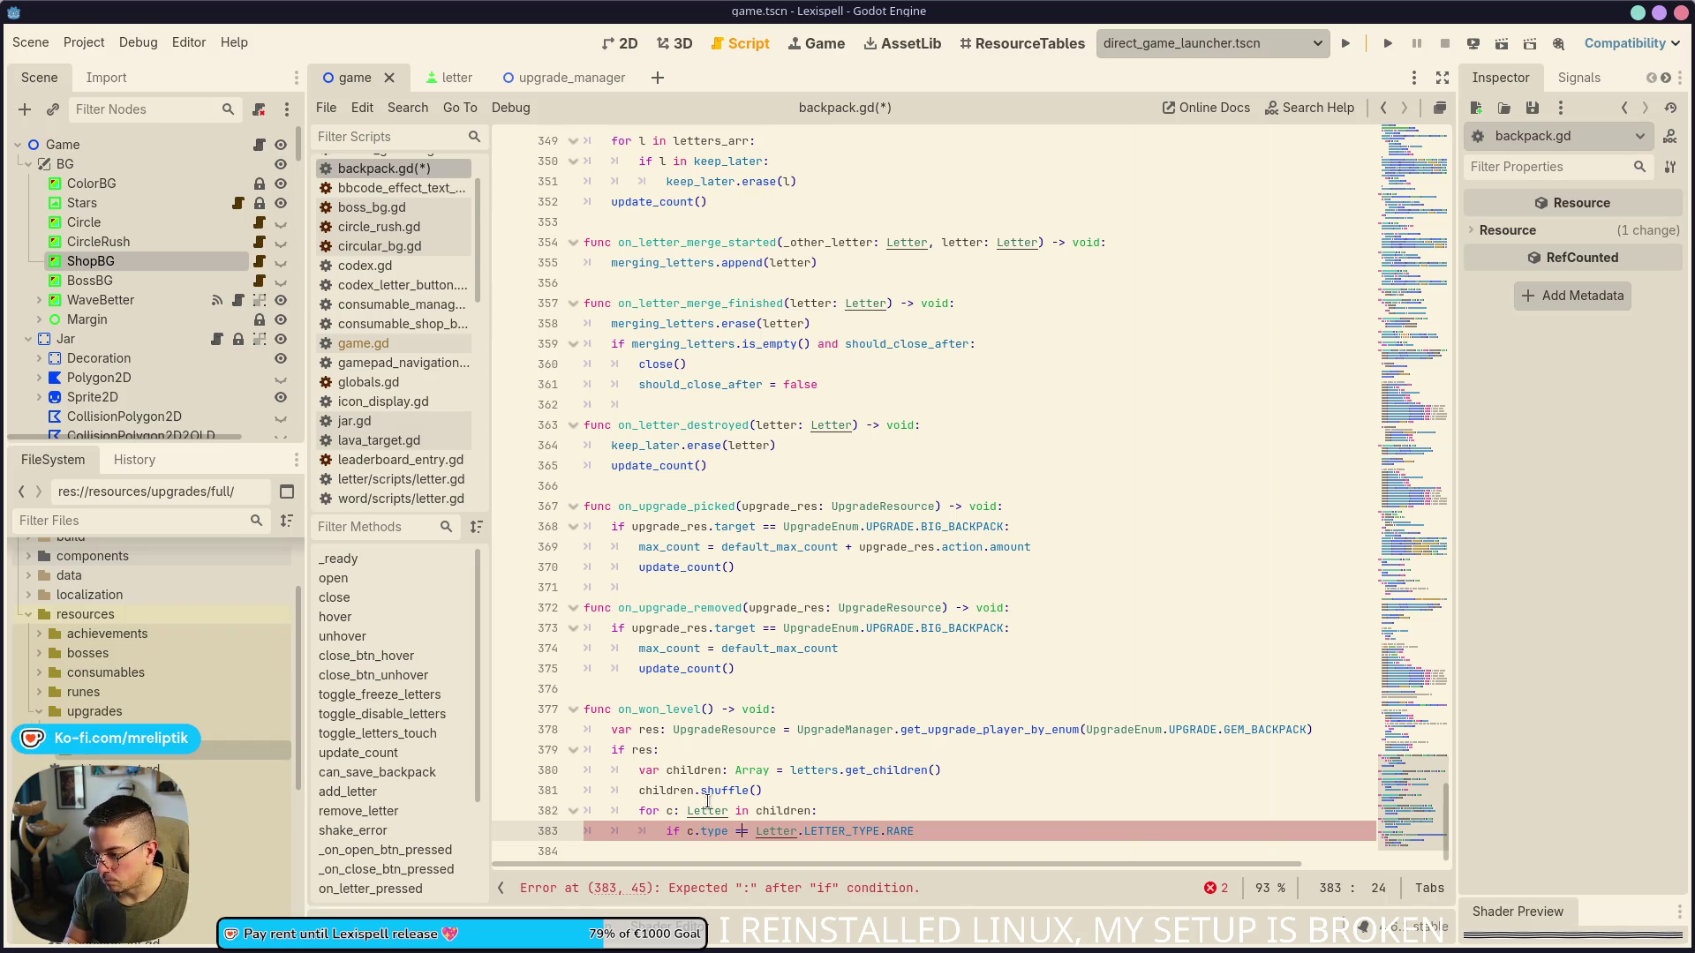
{"action": "key", "text": "End"}
{"action": "key", "text": "BackSpace"}
{"action": "key", "text": "BackSpace"}
{"action": "key", "text": "BackSpace"}
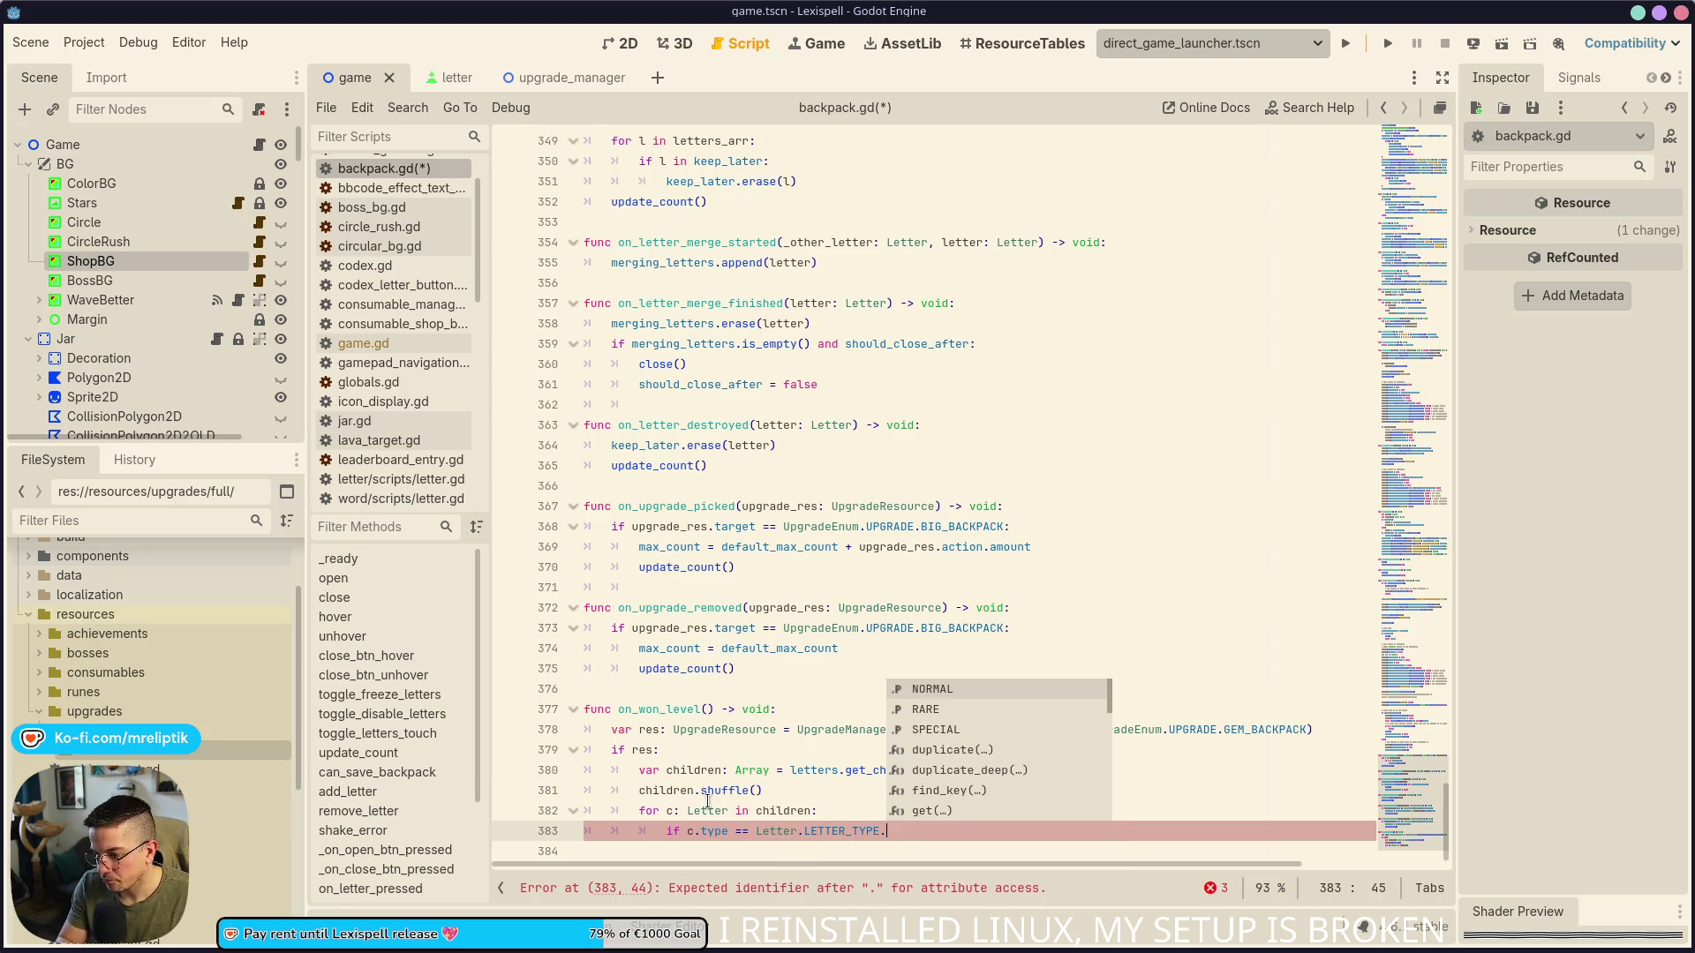
{"action": "key", "text": "Return"}
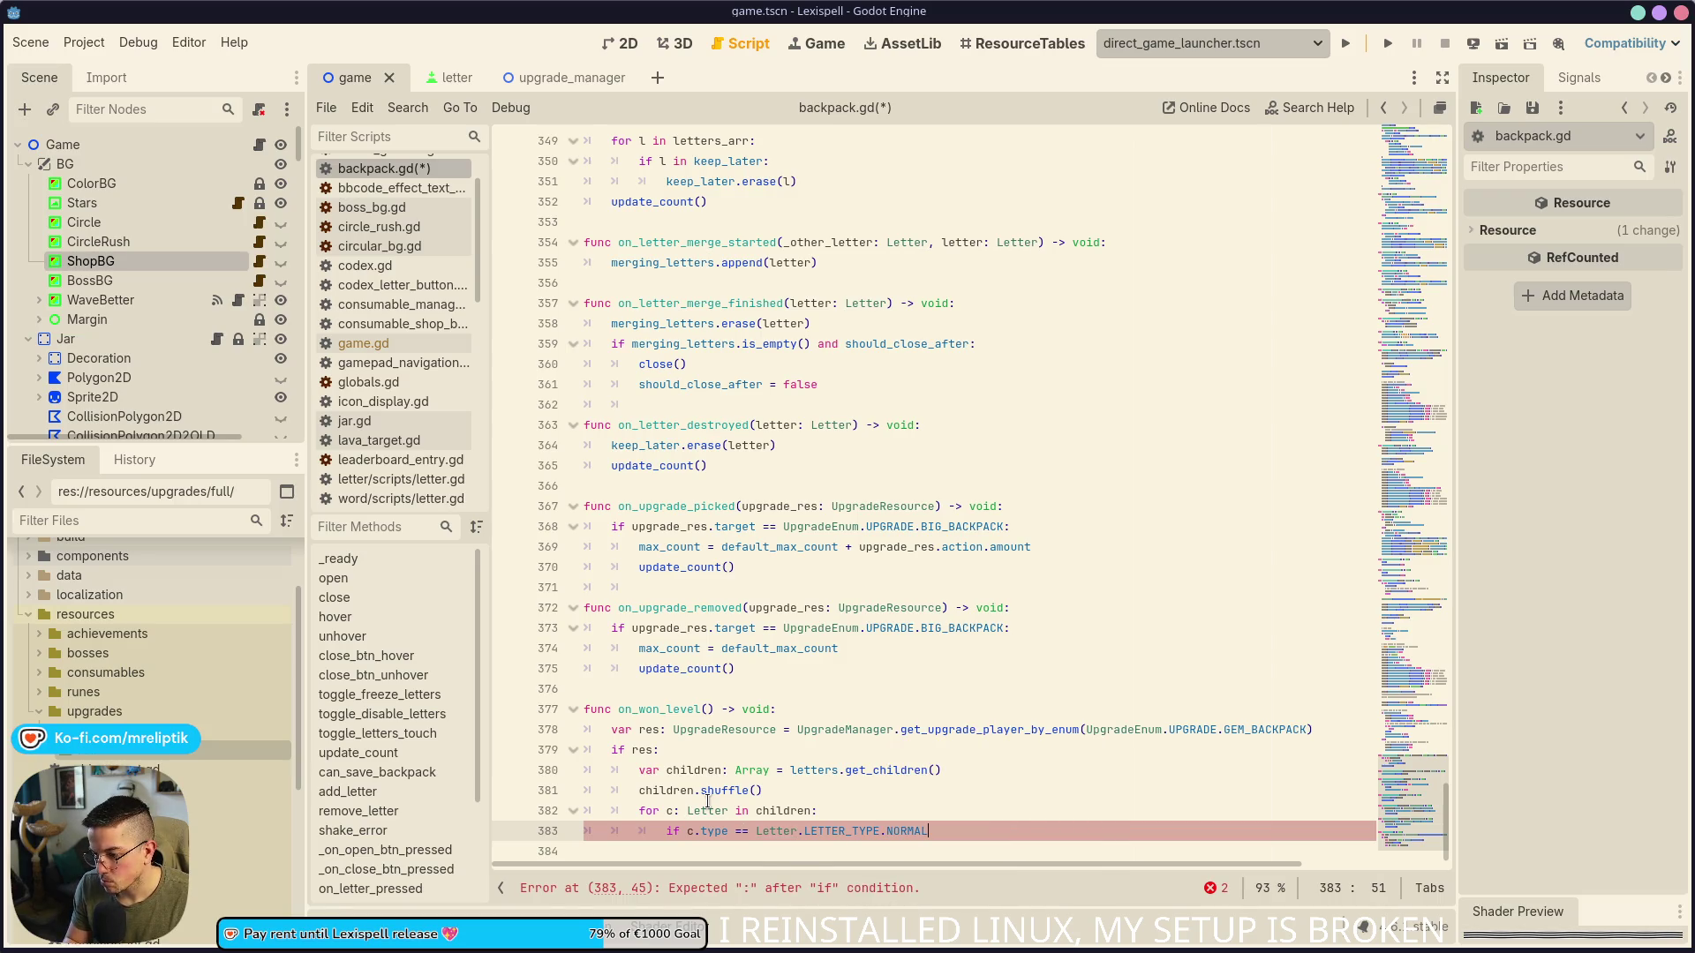
{"action": "type", "text": ":"}
{"action": "key", "text": "Return"}
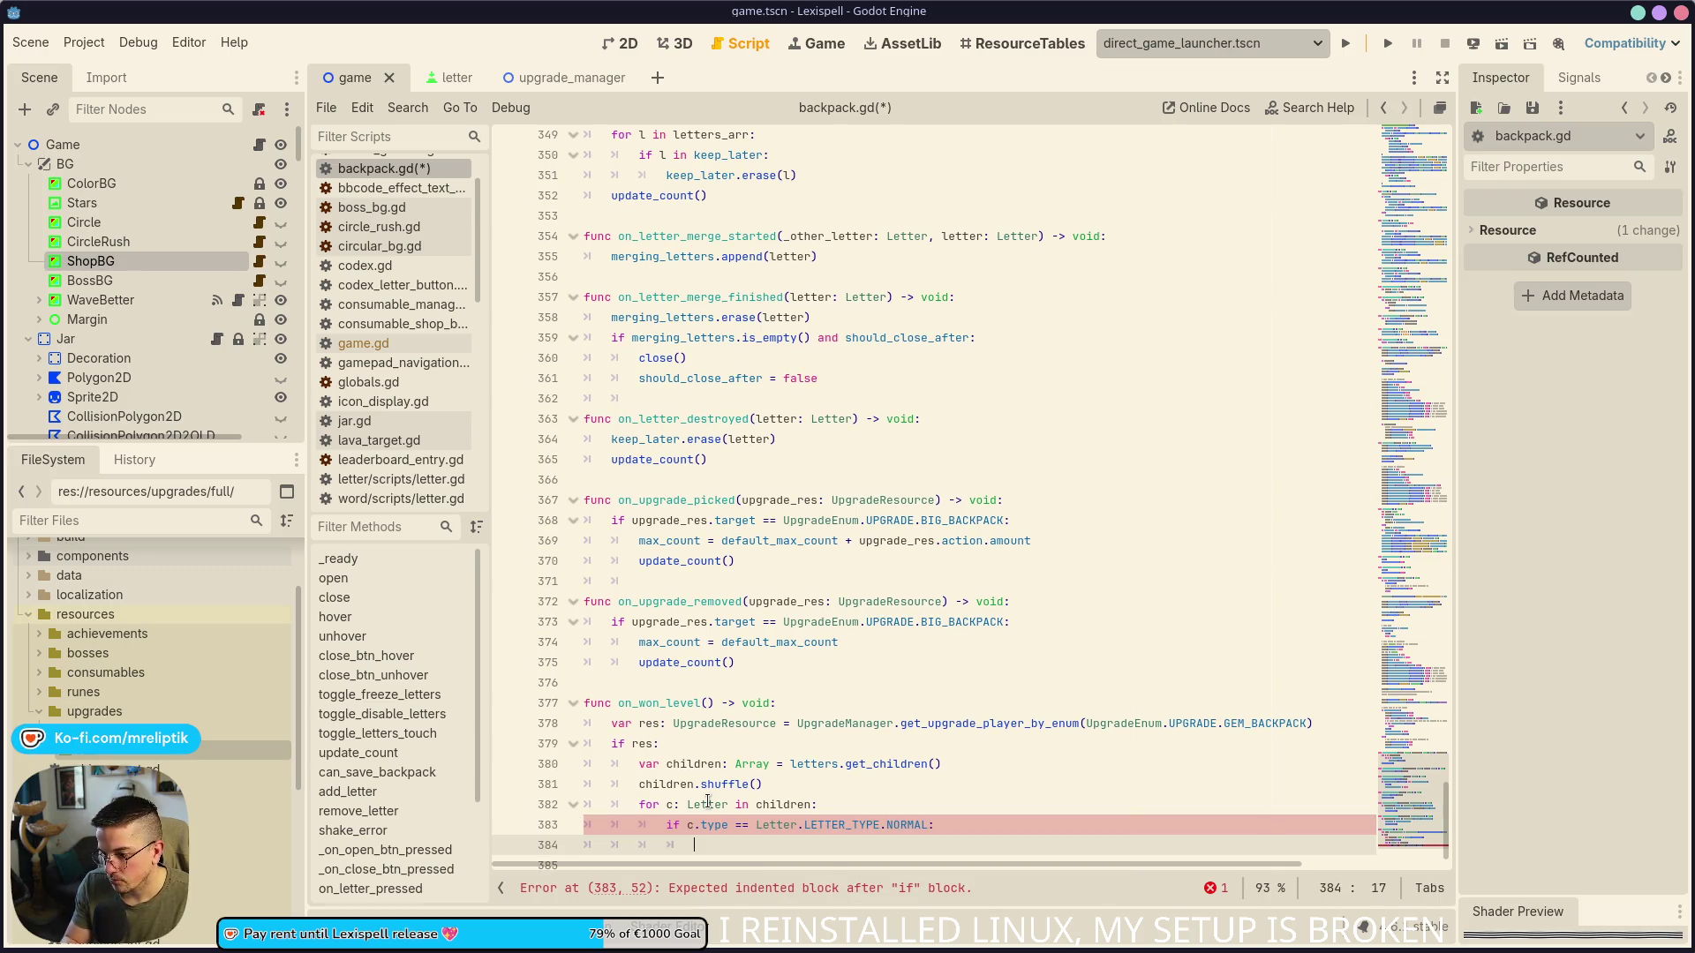
Change the comparison to != and add continue after it, then save
{"action": "key", "text": "Up"}
{"action": "key", "text": "ctrl+Right"}
{"action": "key", "text": "ctrl+Right"}
{"action": "key", "text": "ctrl+Right"}
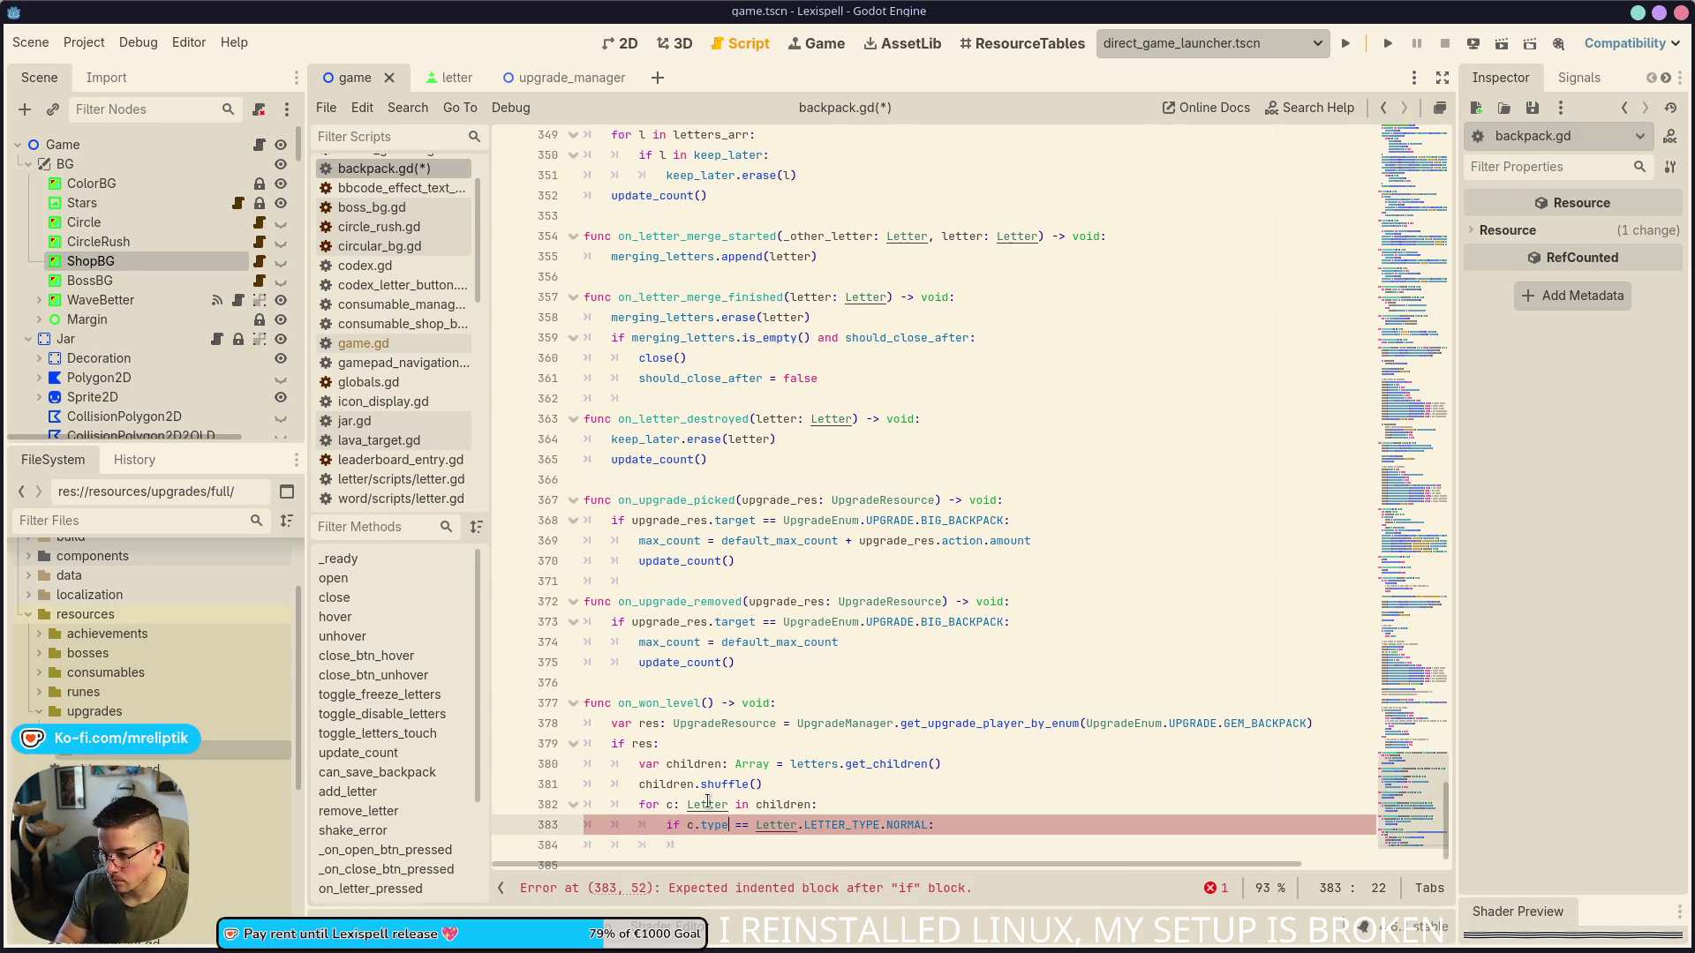
{"action": "key", "text": "ctrl+Left"}
{"action": "key", "text": "ctrl+Left"}
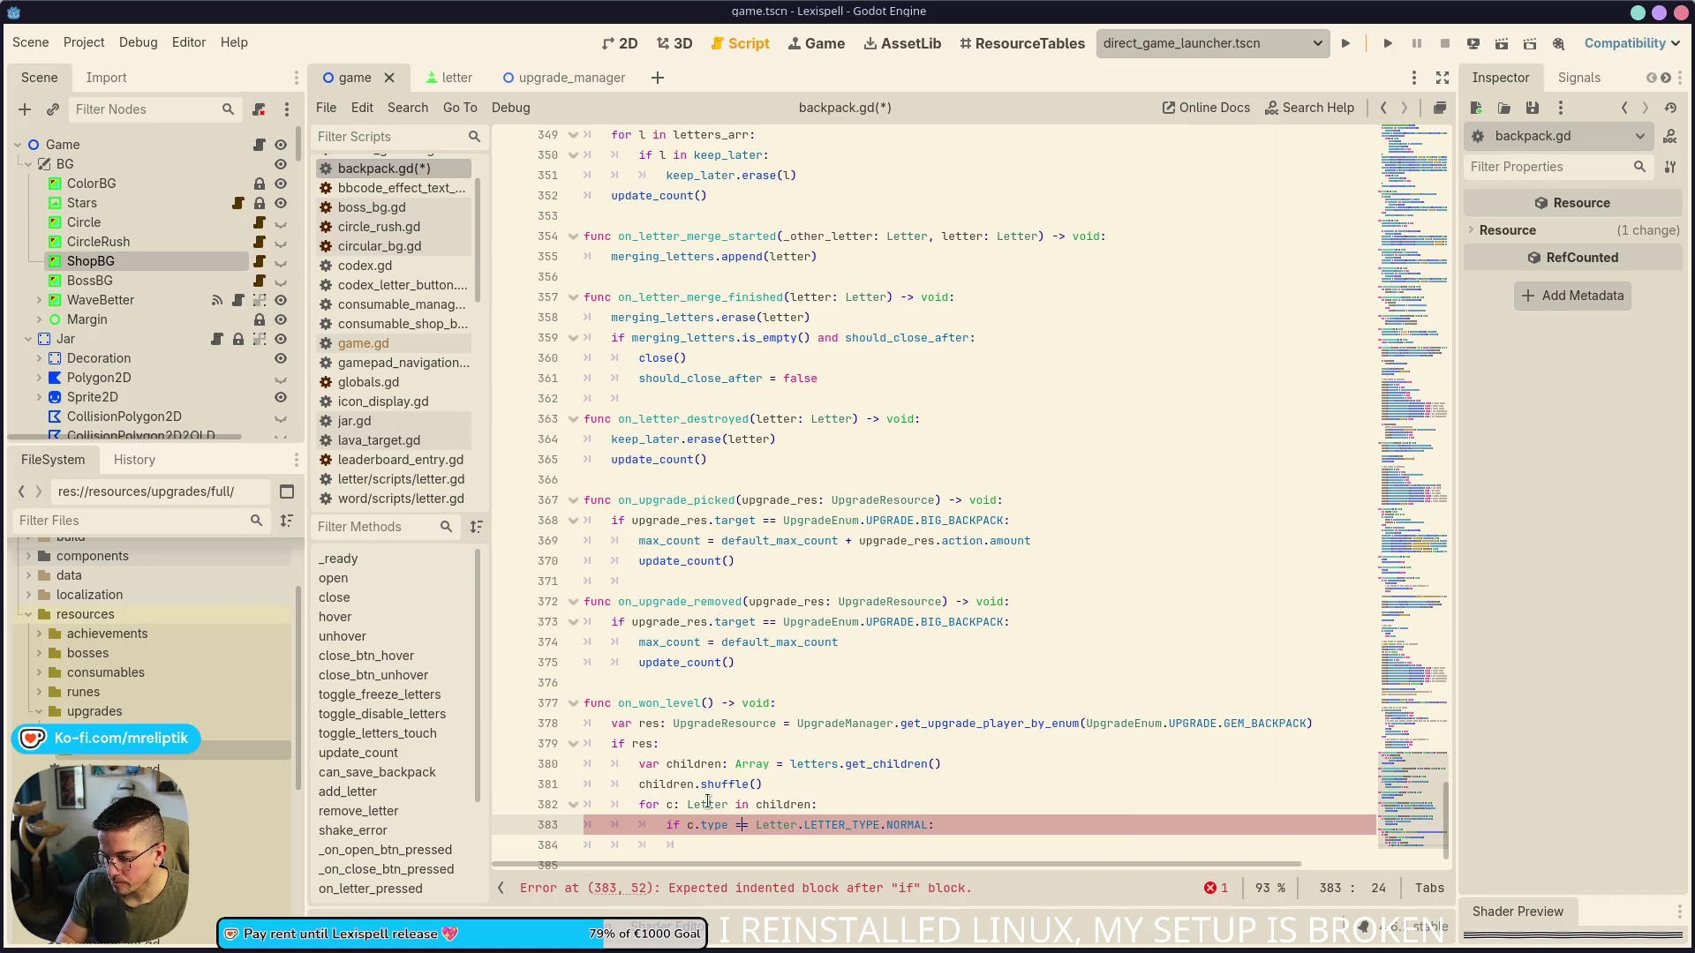
{"action": "key", "text": "Delete"}
{"action": "type", "text": "!"}
{"action": "key", "text": "ctrl+Right"}
{"action": "key", "text": "ctrl+Right"}
{"action": "key", "text": "ctrl+Right"}
{"action": "key", "text": "End"}
{"action": "type", "text": "cojtin"}
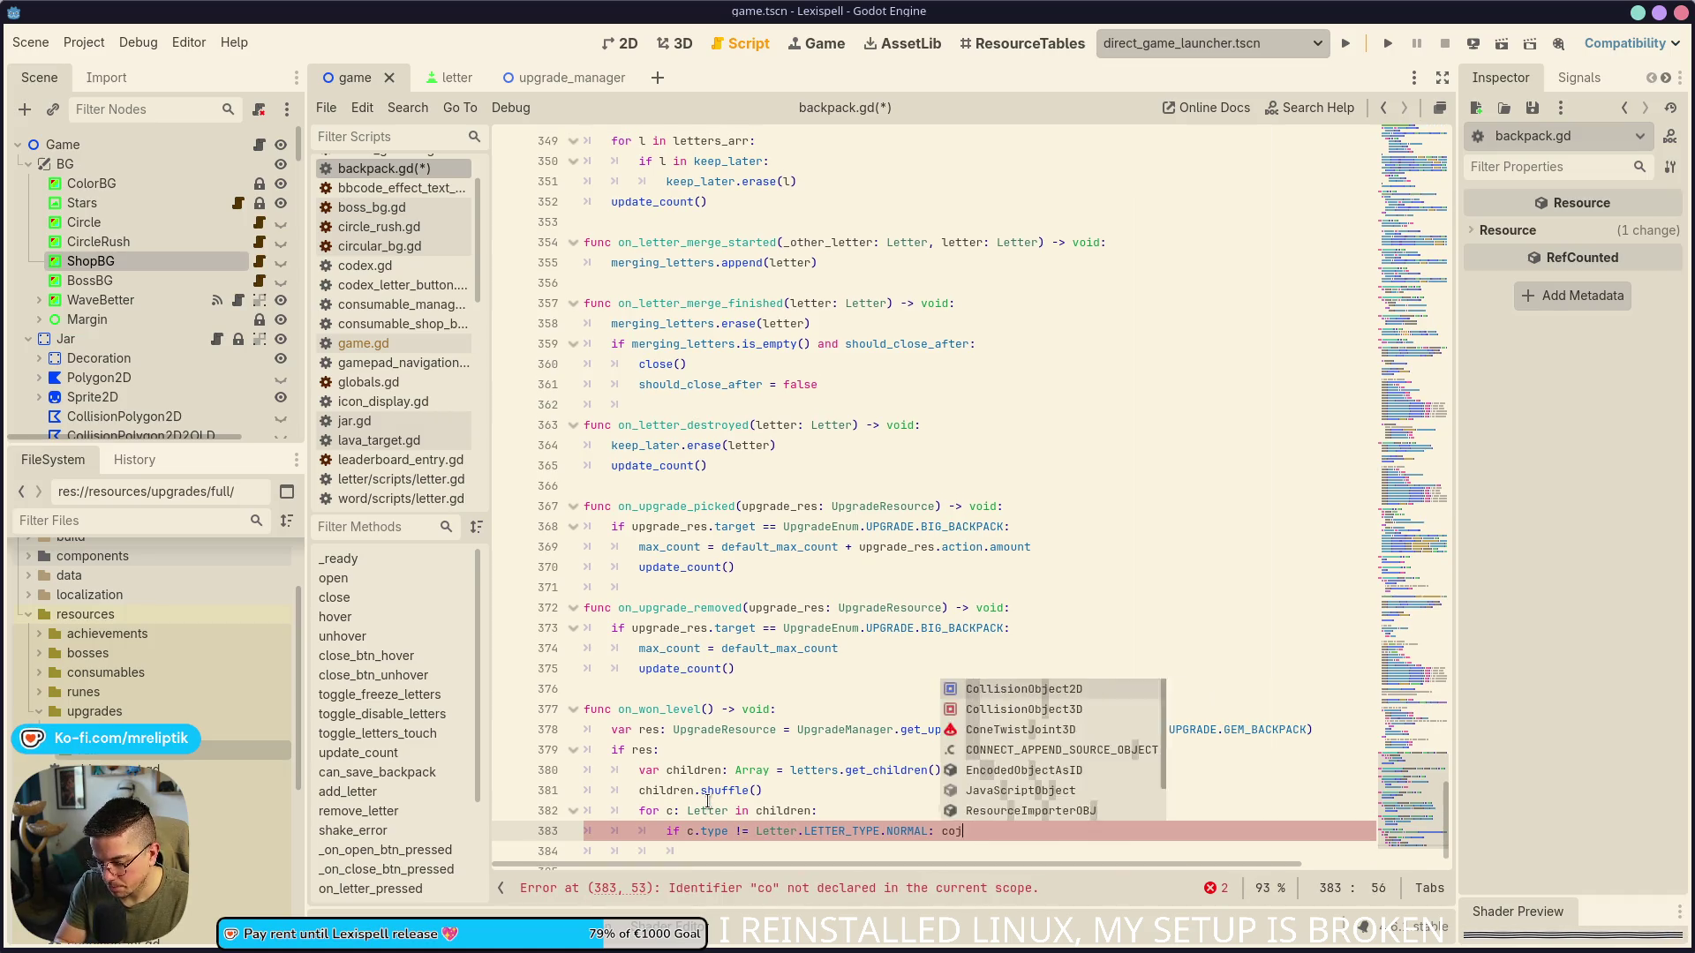
{"action": "key", "text": "Left"}
{"action": "key", "text": "Left"}
{"action": "key", "text": "Left"}
{"action": "key", "text": "BackSpace"}
{"action": "type", "text": "n"}
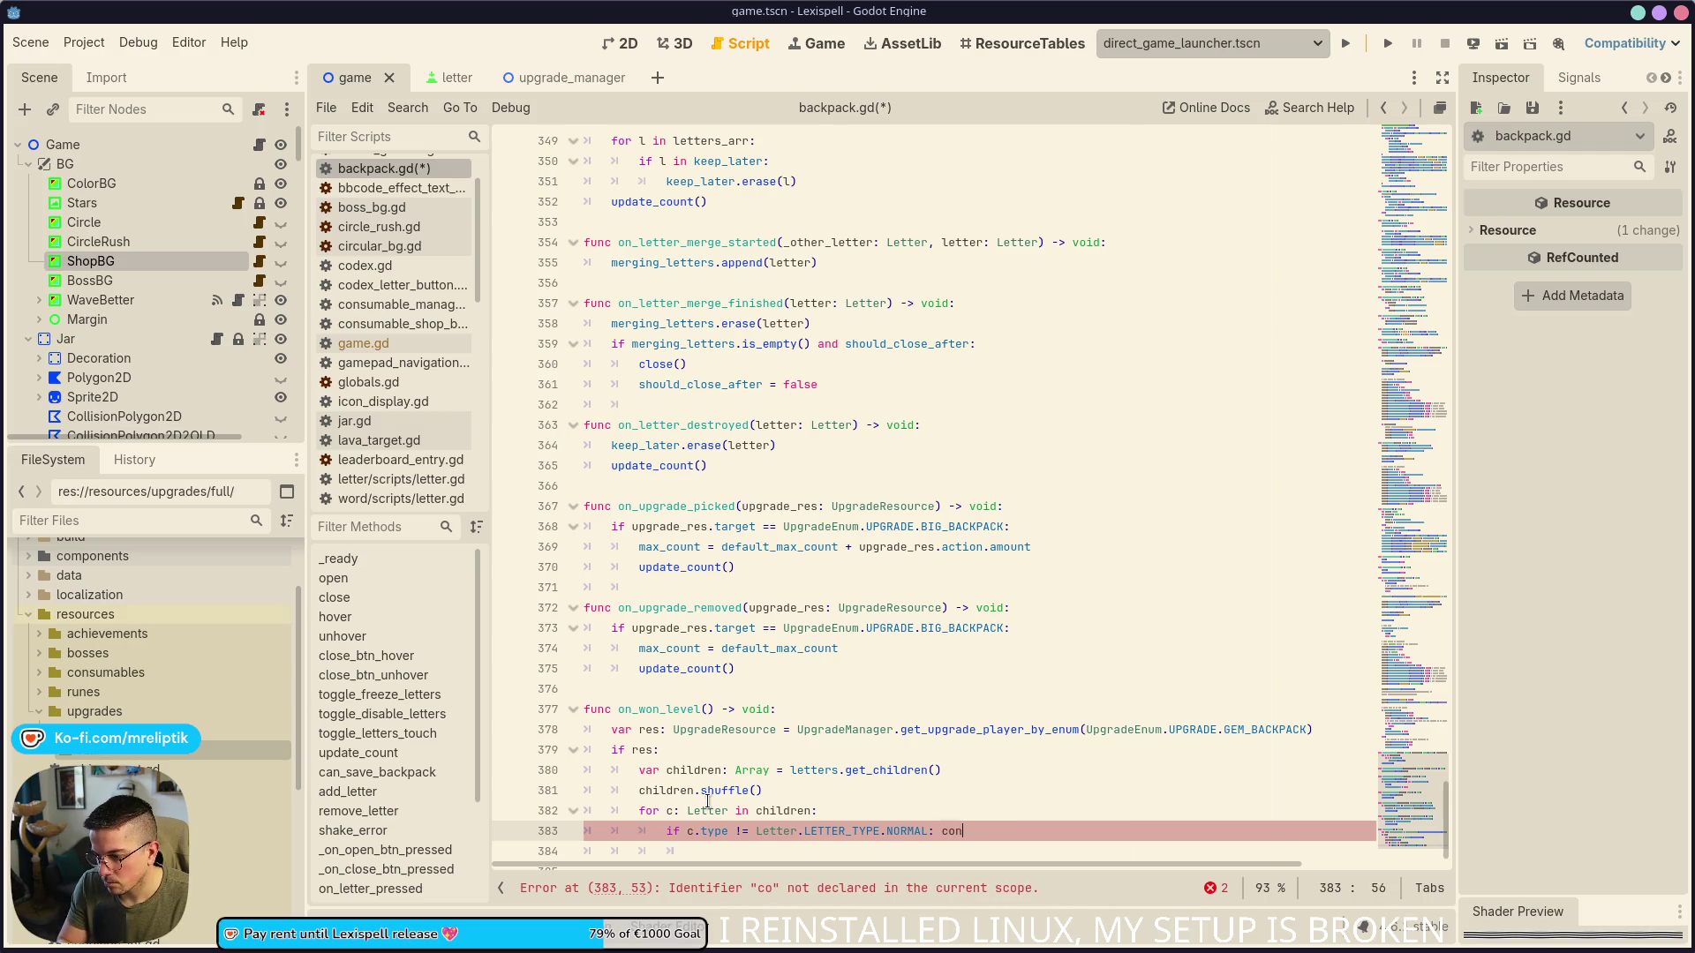
{"action": "key", "text": "Return"}
{"action": "key", "text": "ctrl+s"}
Add a break statement at the end of the loop body and save
{"action": "key", "text": "Return"}
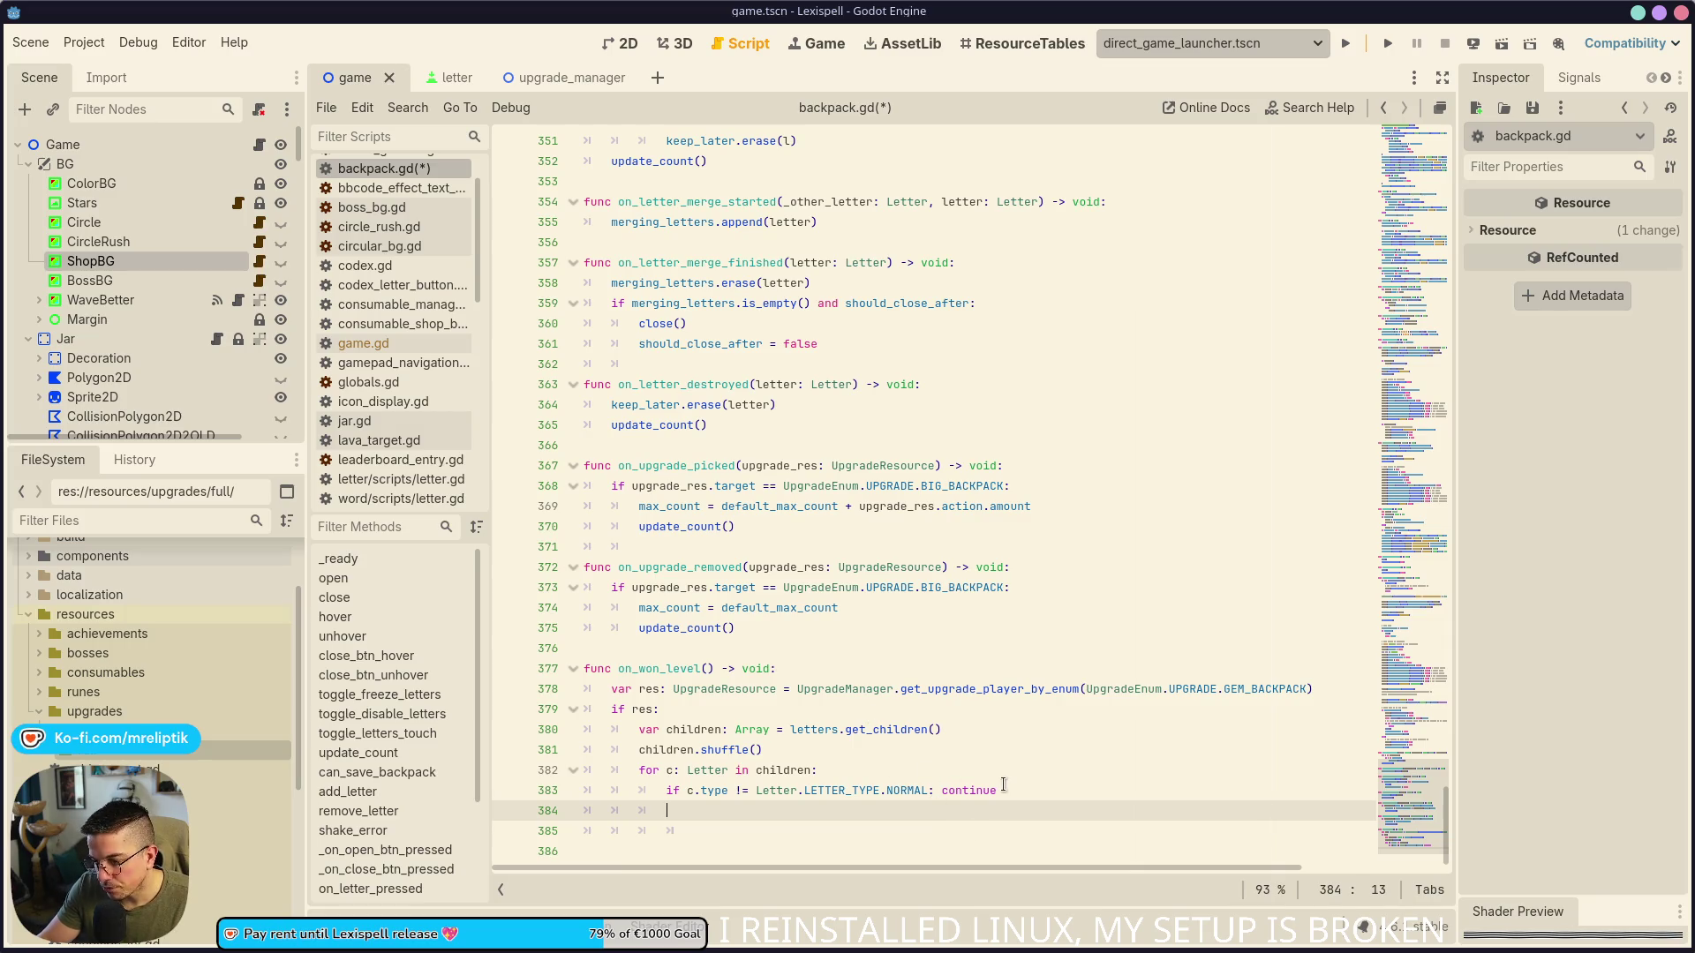
{"action": "key", "text": "Return"}
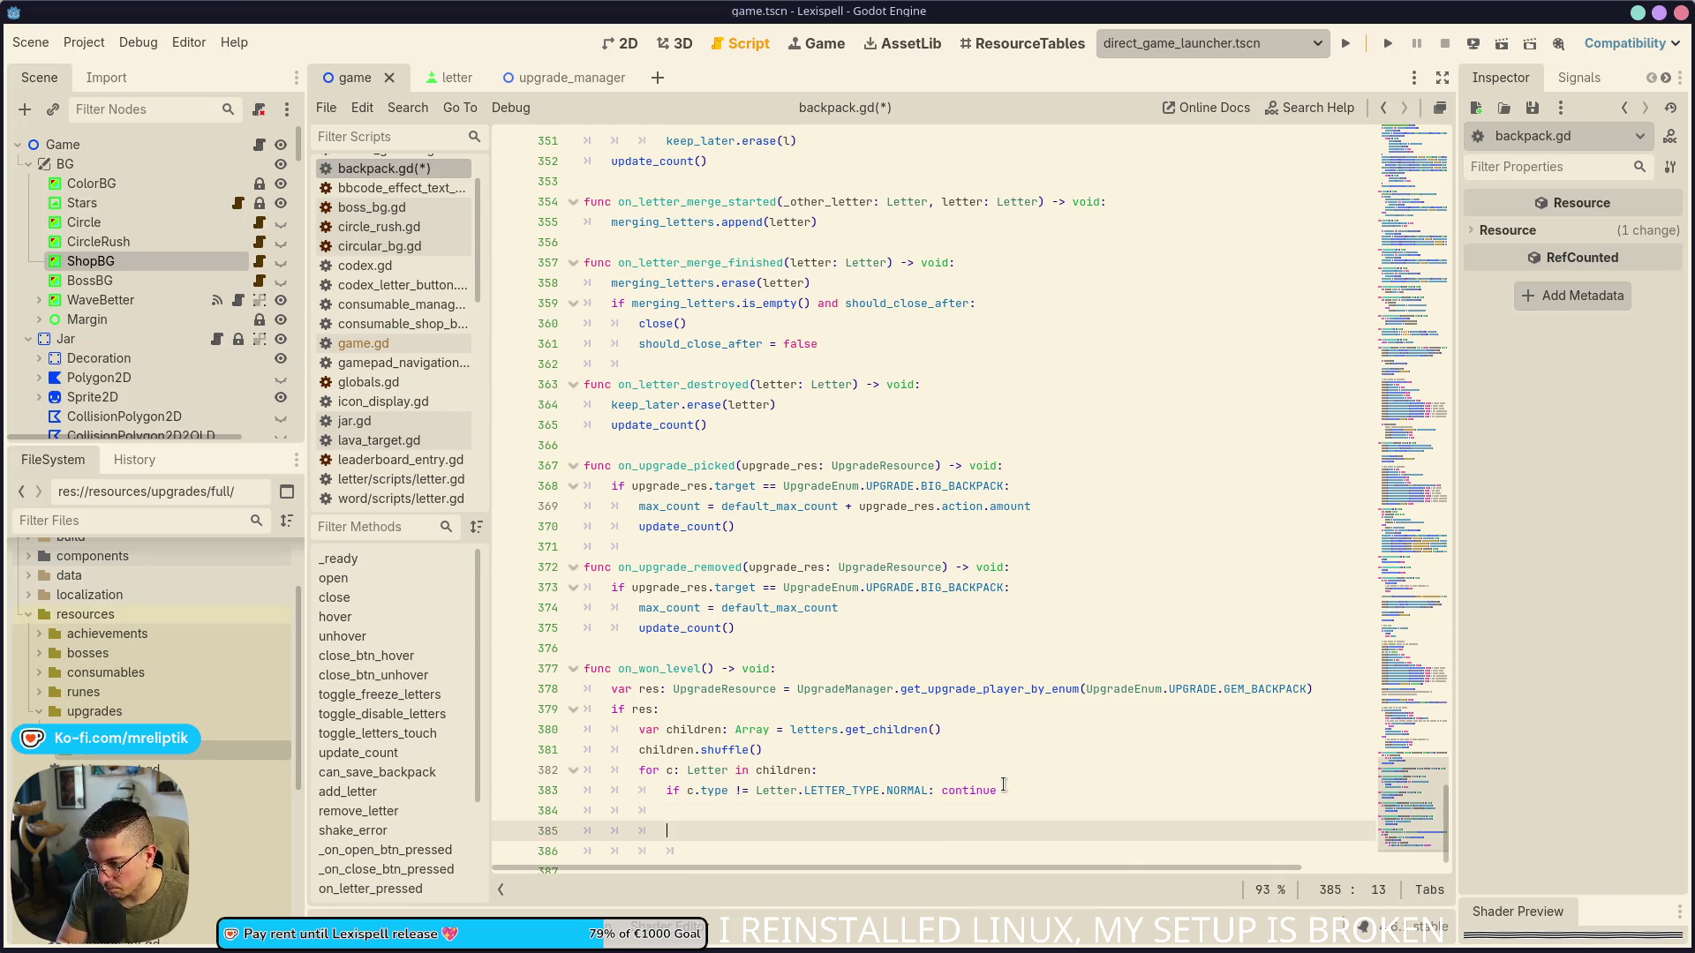
{"action": "type", "text": "break"}
{"action": "key", "text": "ctrl+s"}
Insert c.change_rarity(true) before the break and save the script
{"action": "key", "text": "Up"}
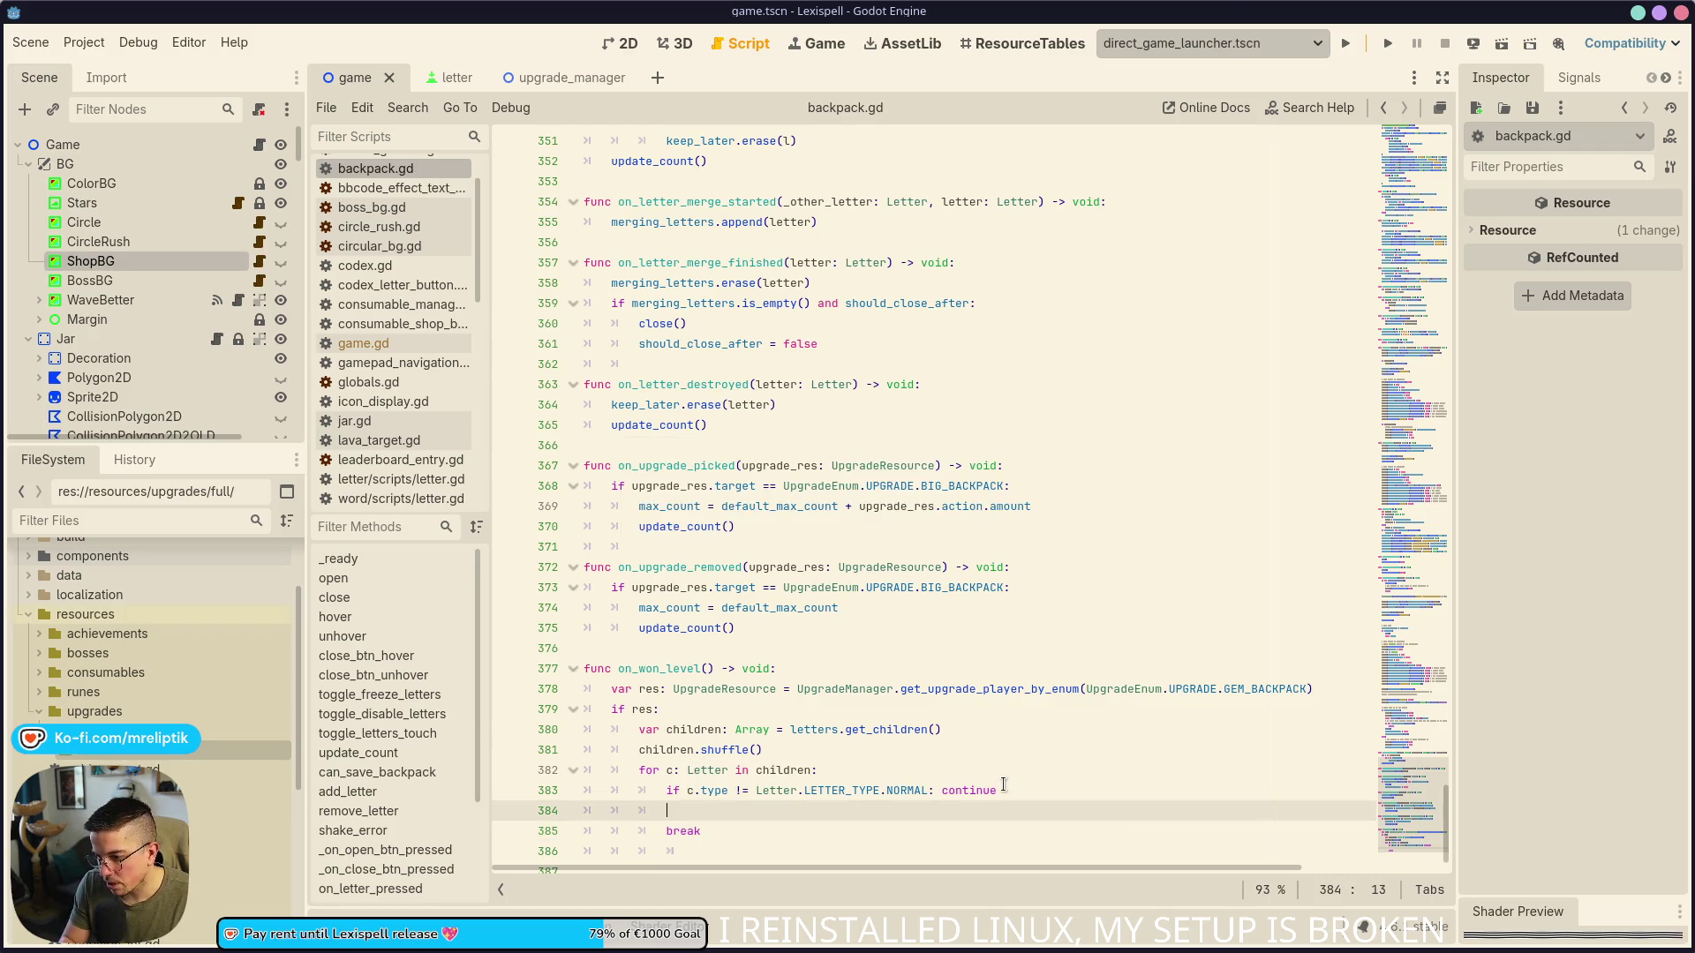
{"action": "type", "text": "c."}
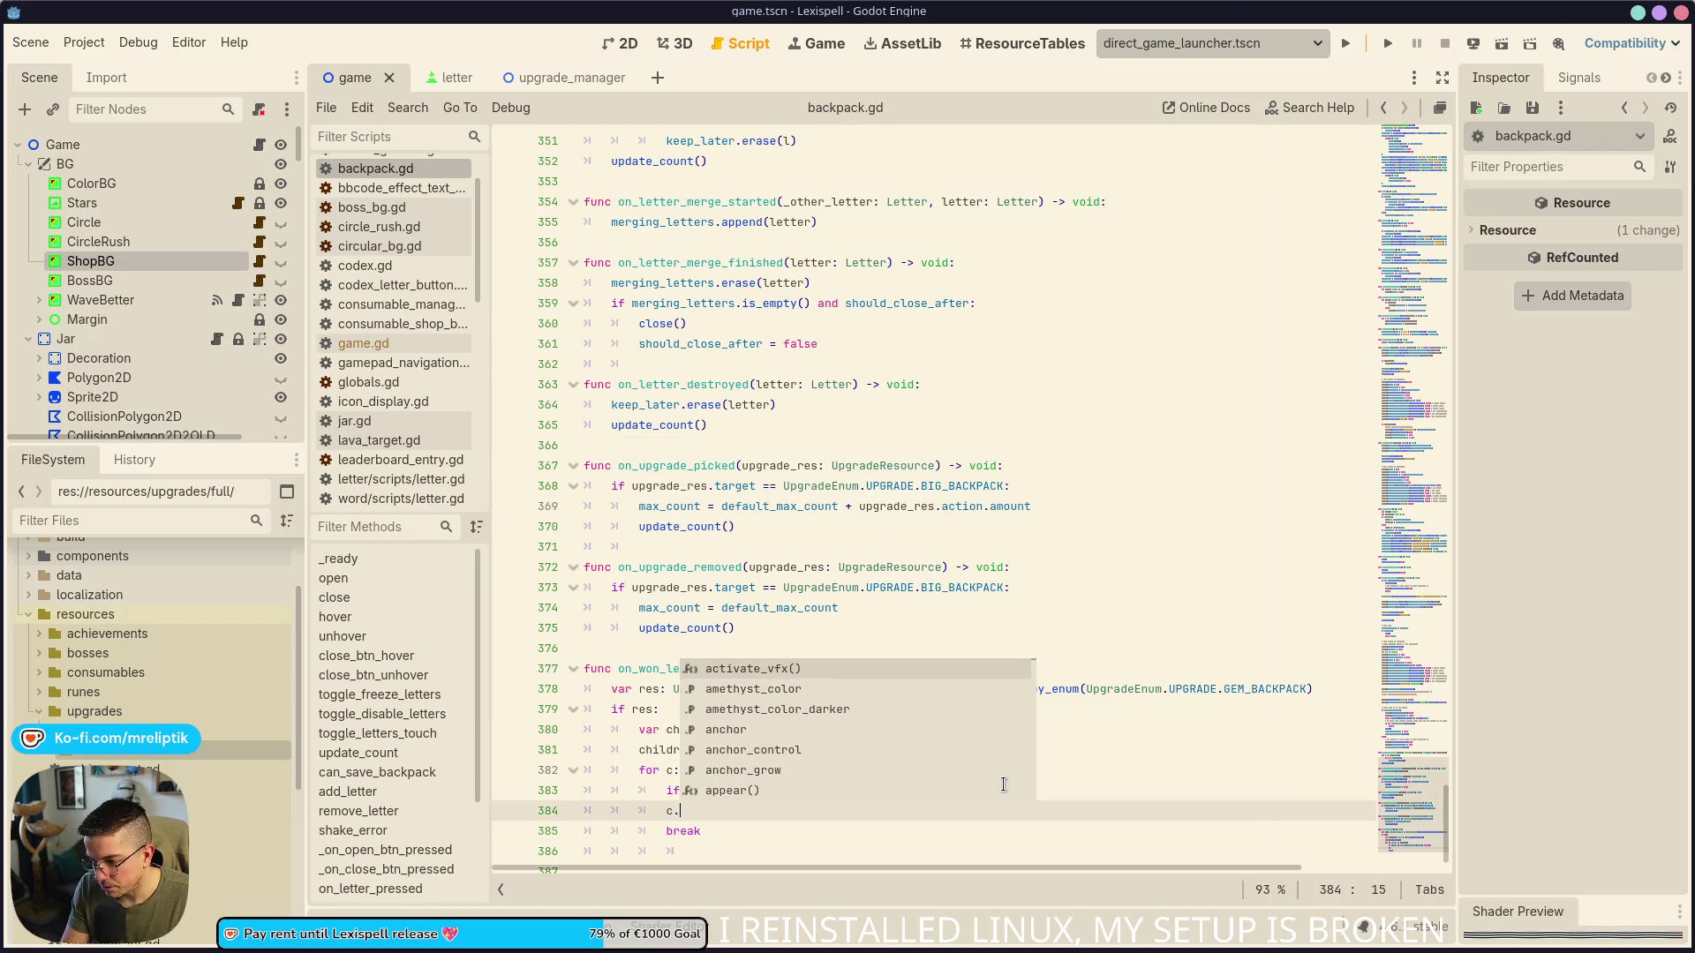
{"action": "key", "text": "Down"}
{"action": "key", "text": "Down"}
{"action": "key", "text": "Down"}
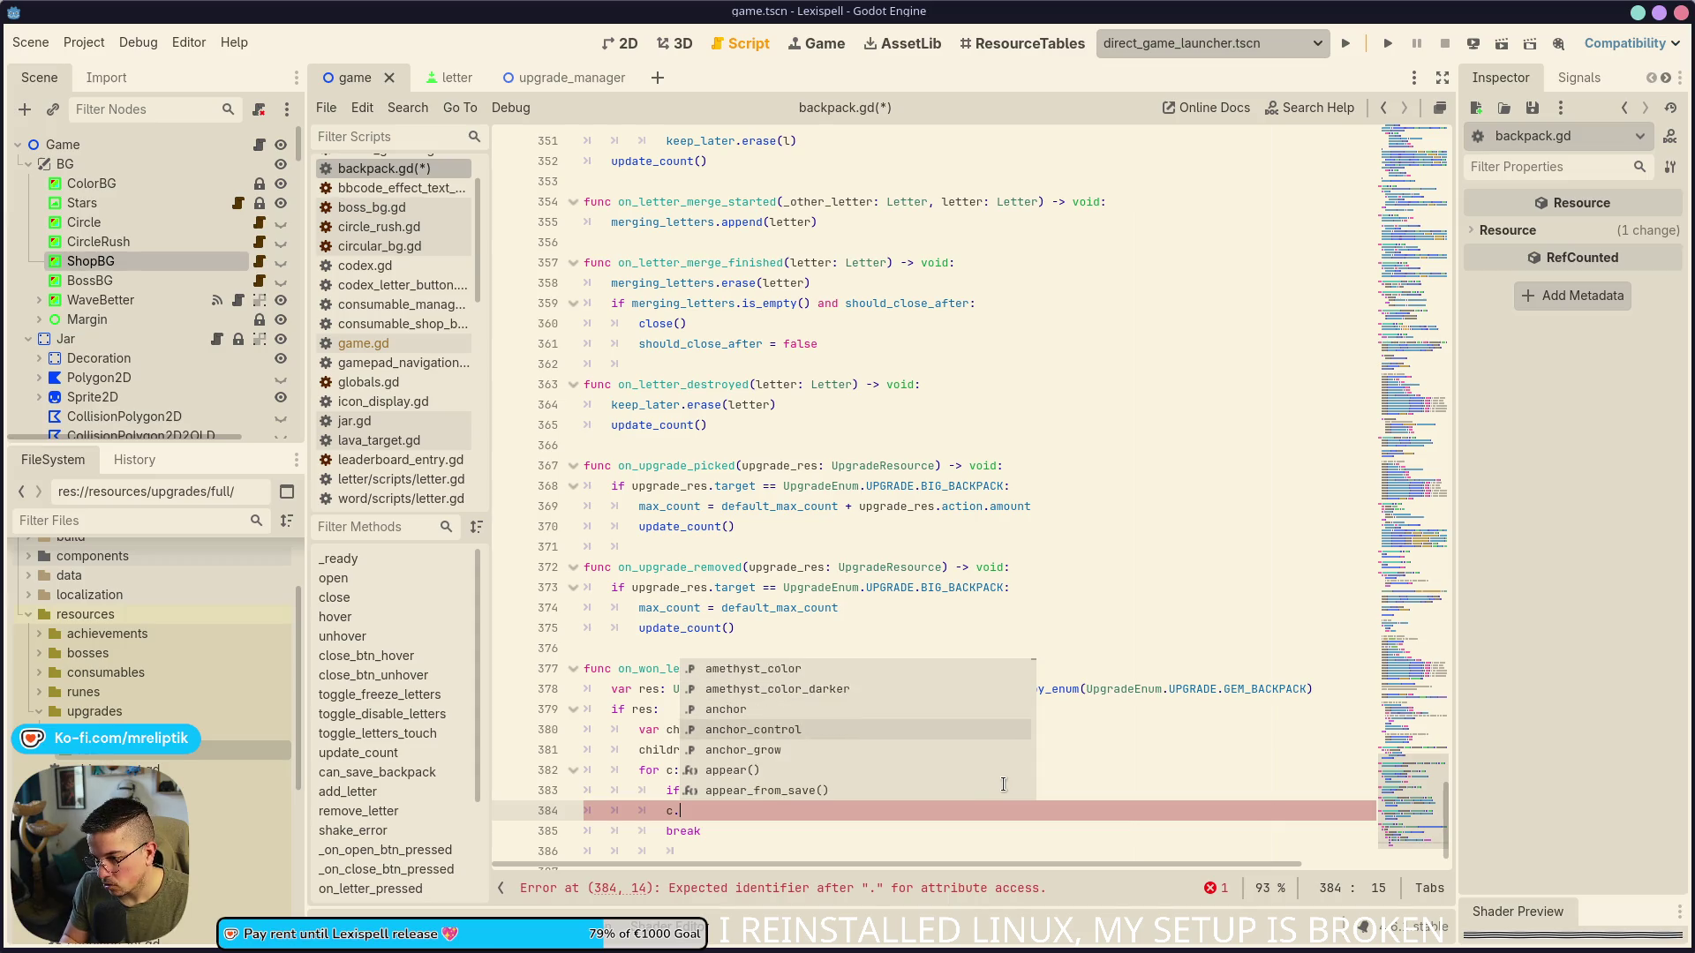
{"action": "key", "text": "Down"}
{"action": "key", "text": "Down"}
{"action": "key", "text": "Down"}
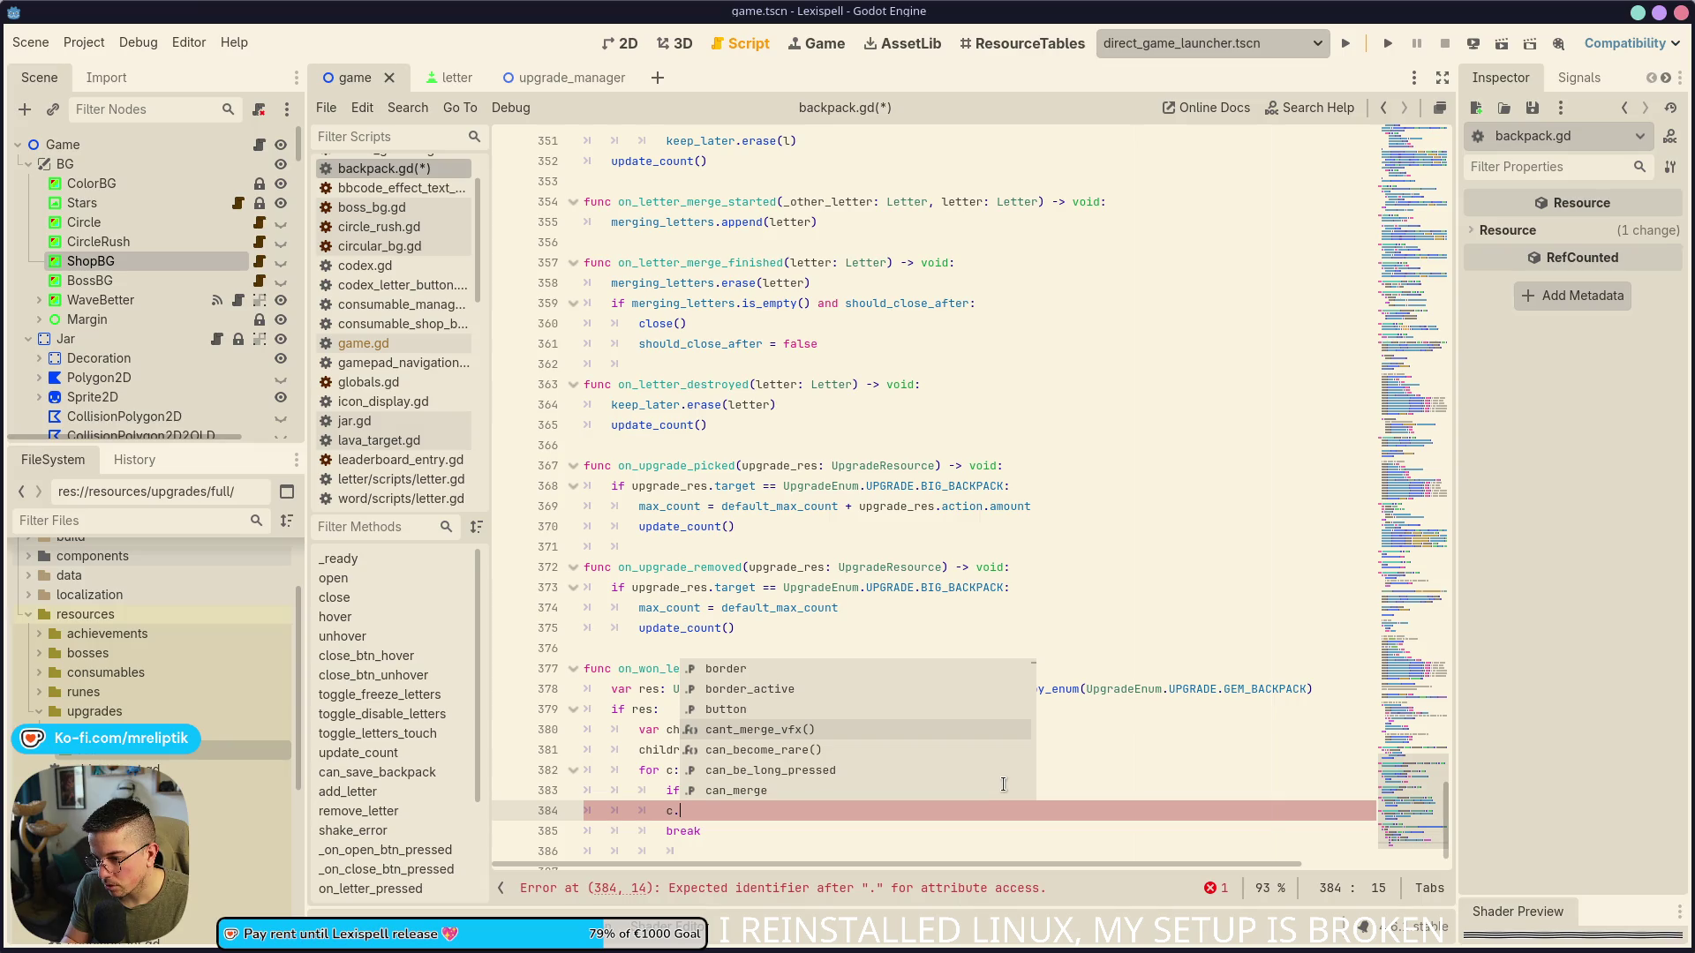
{"action": "type", "text": "rare"}
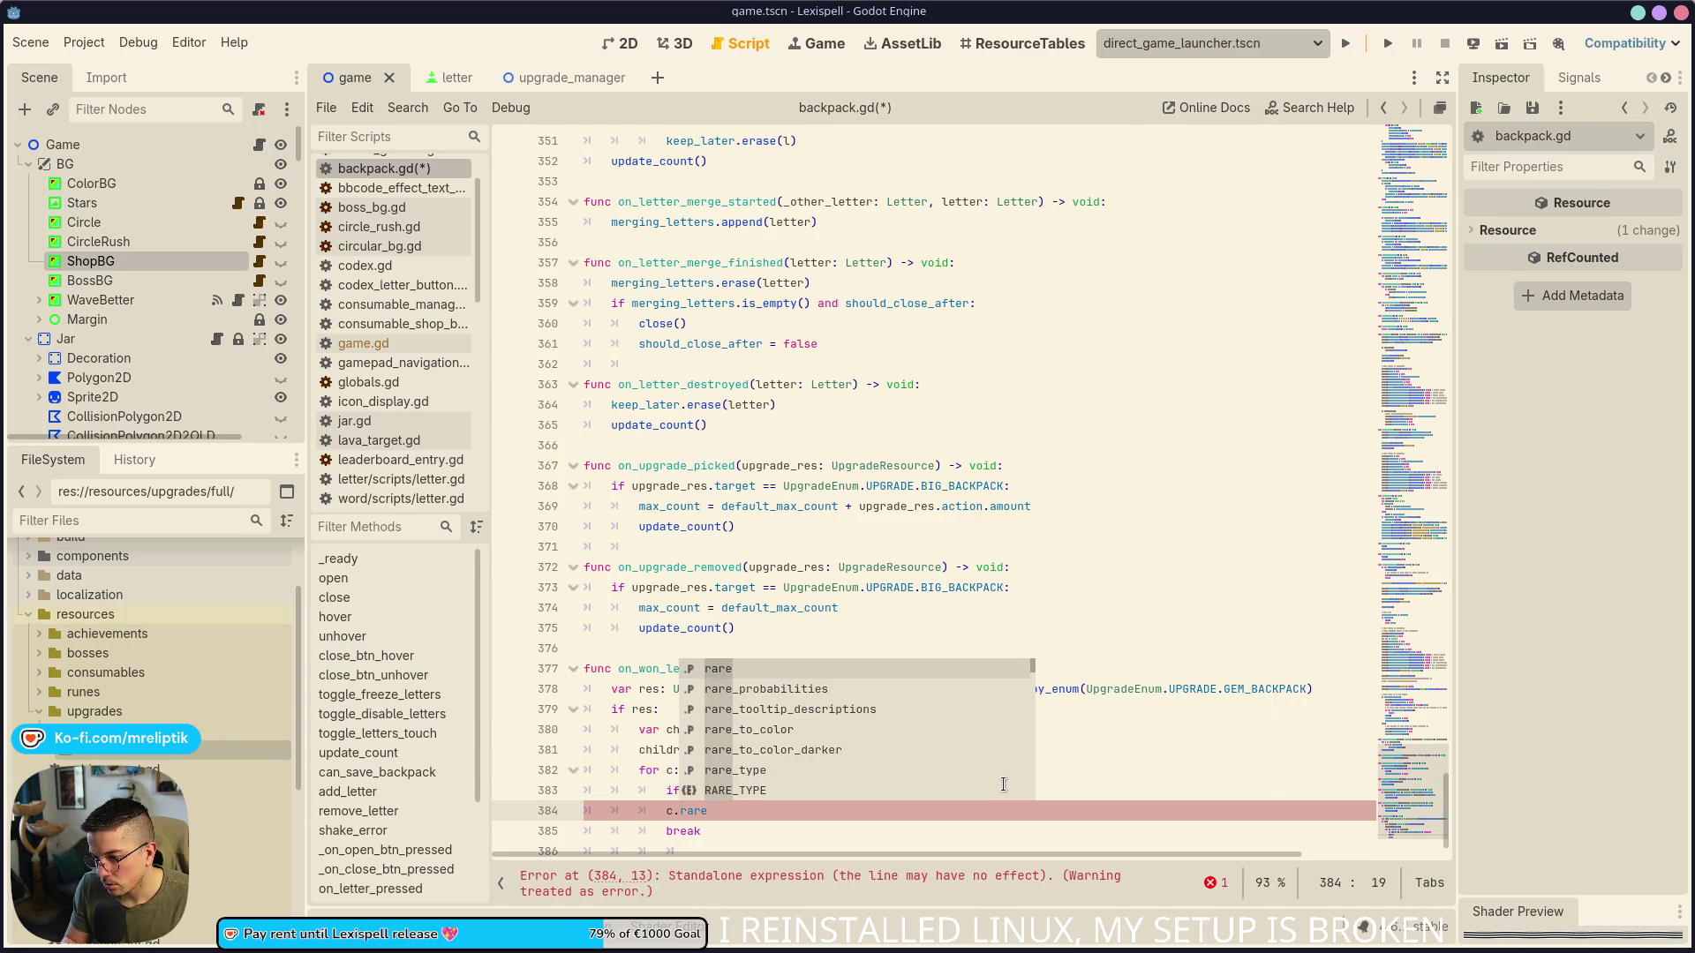
{"action": "key", "text": "BackSpace"}
{"action": "key", "text": "BackSpace"}
{"action": "key", "text": "BackSpace"}
{"action": "type", "text": "hange"}
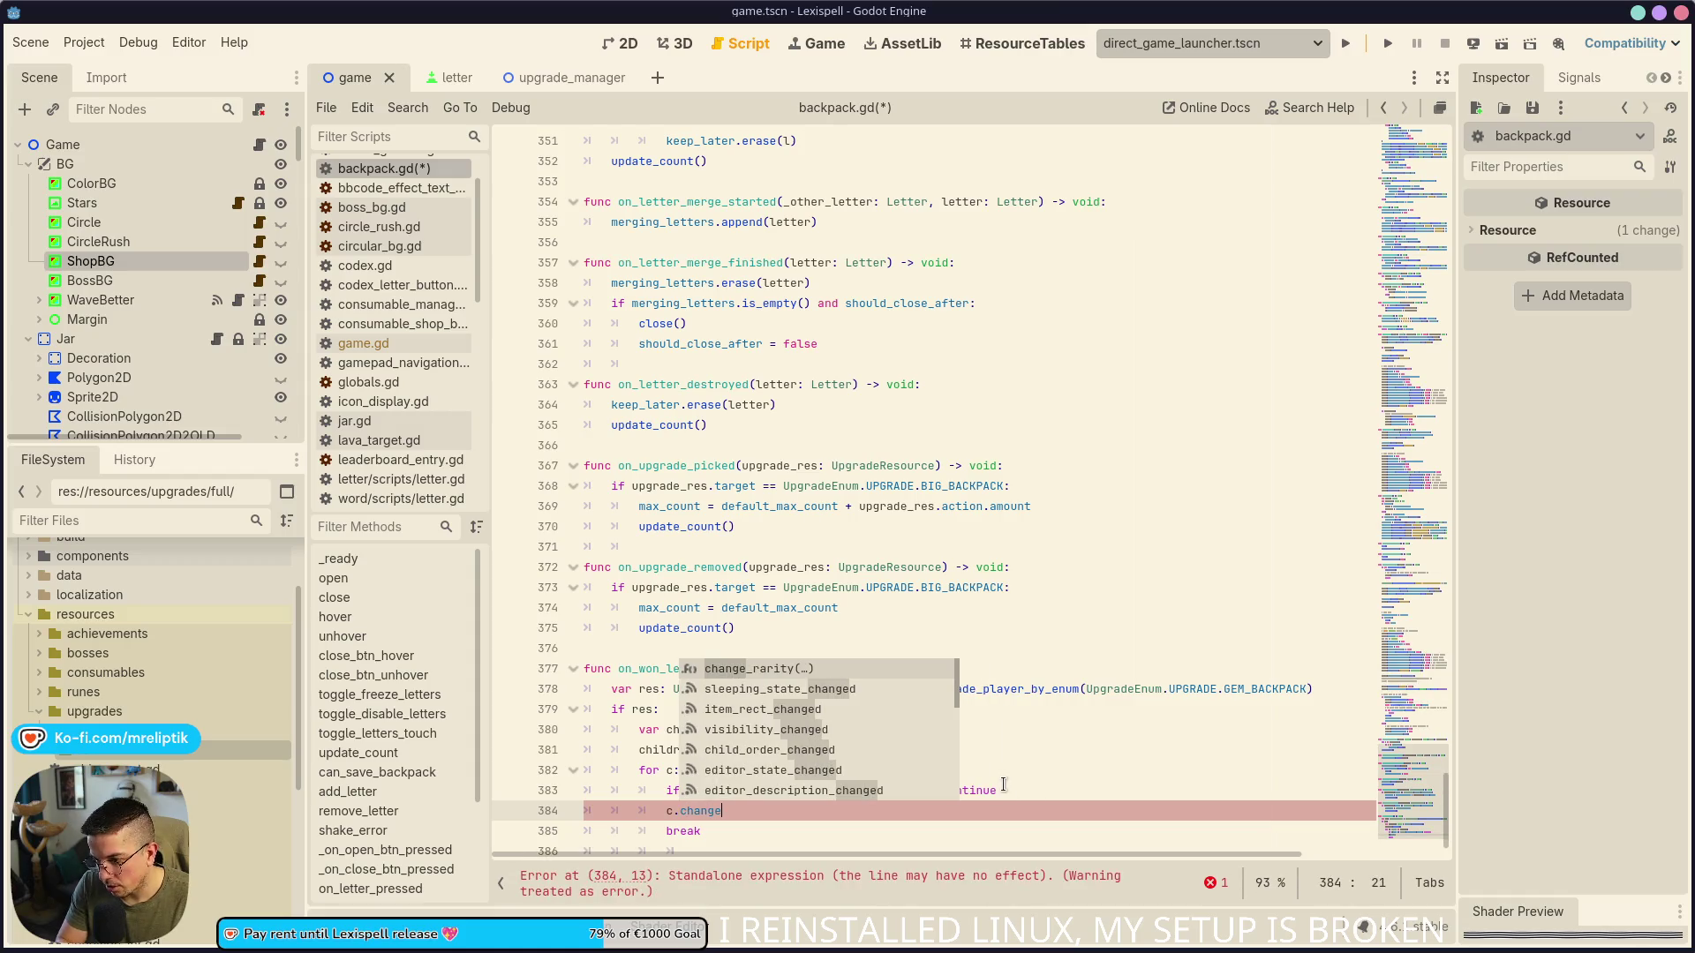
{"action": "key", "text": "Return"}
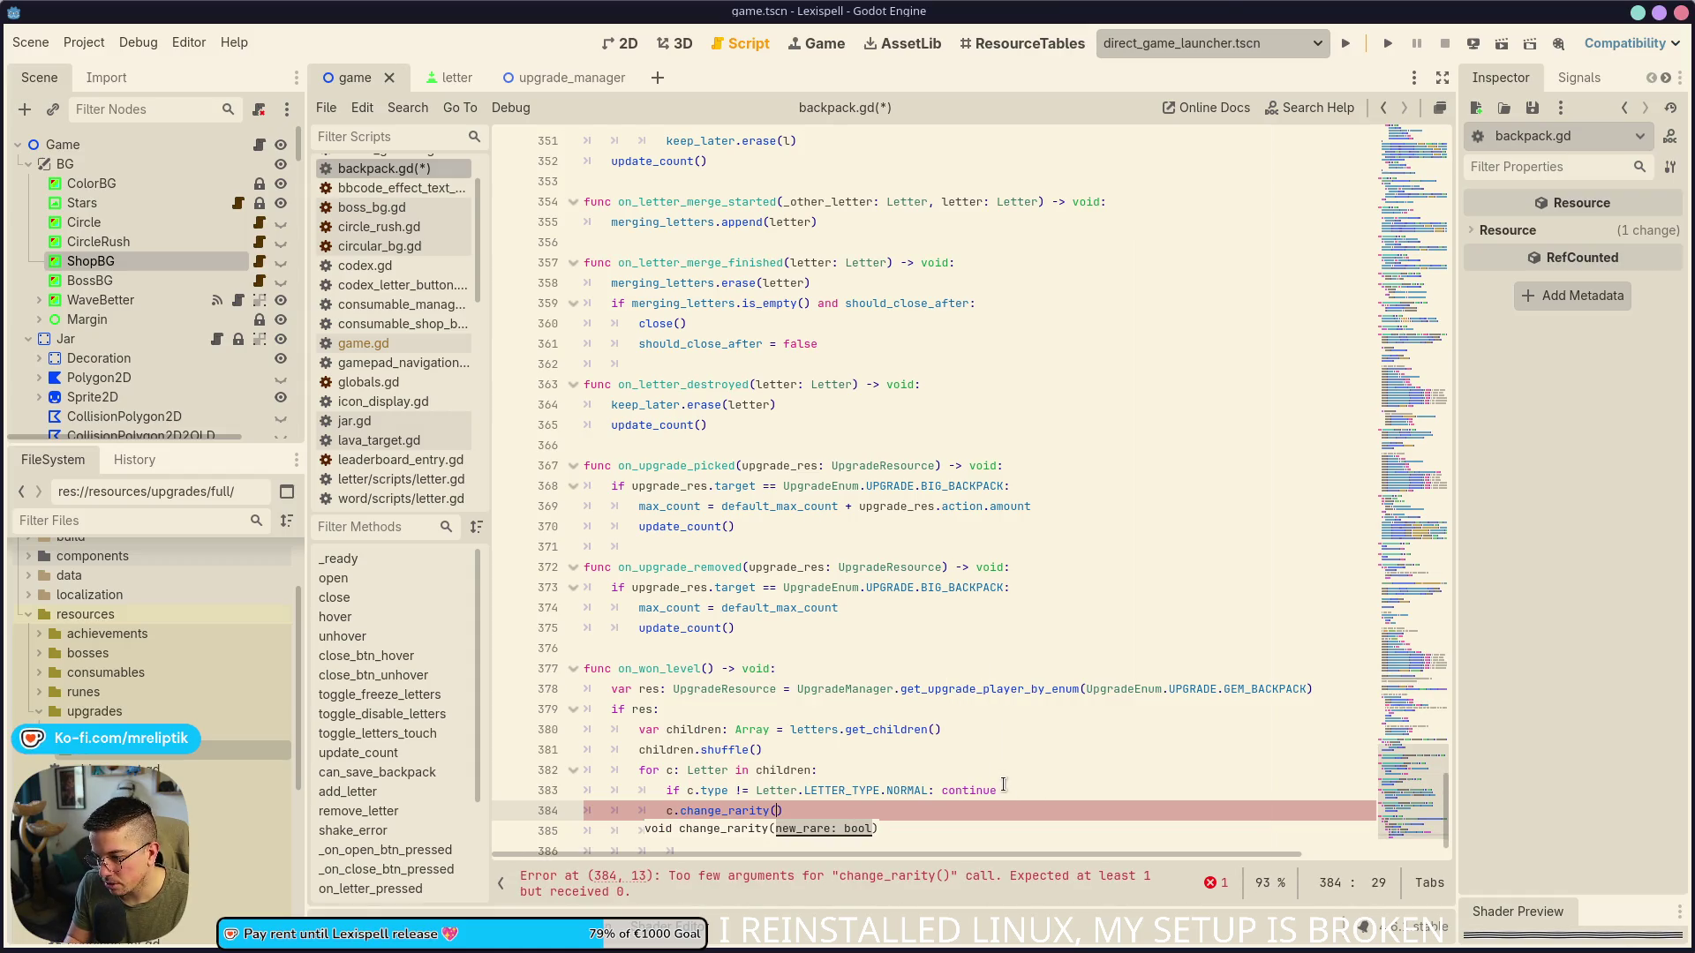
{"action": "type", "text": "true"}
{"action": "key", "text": "ctrl+s"}
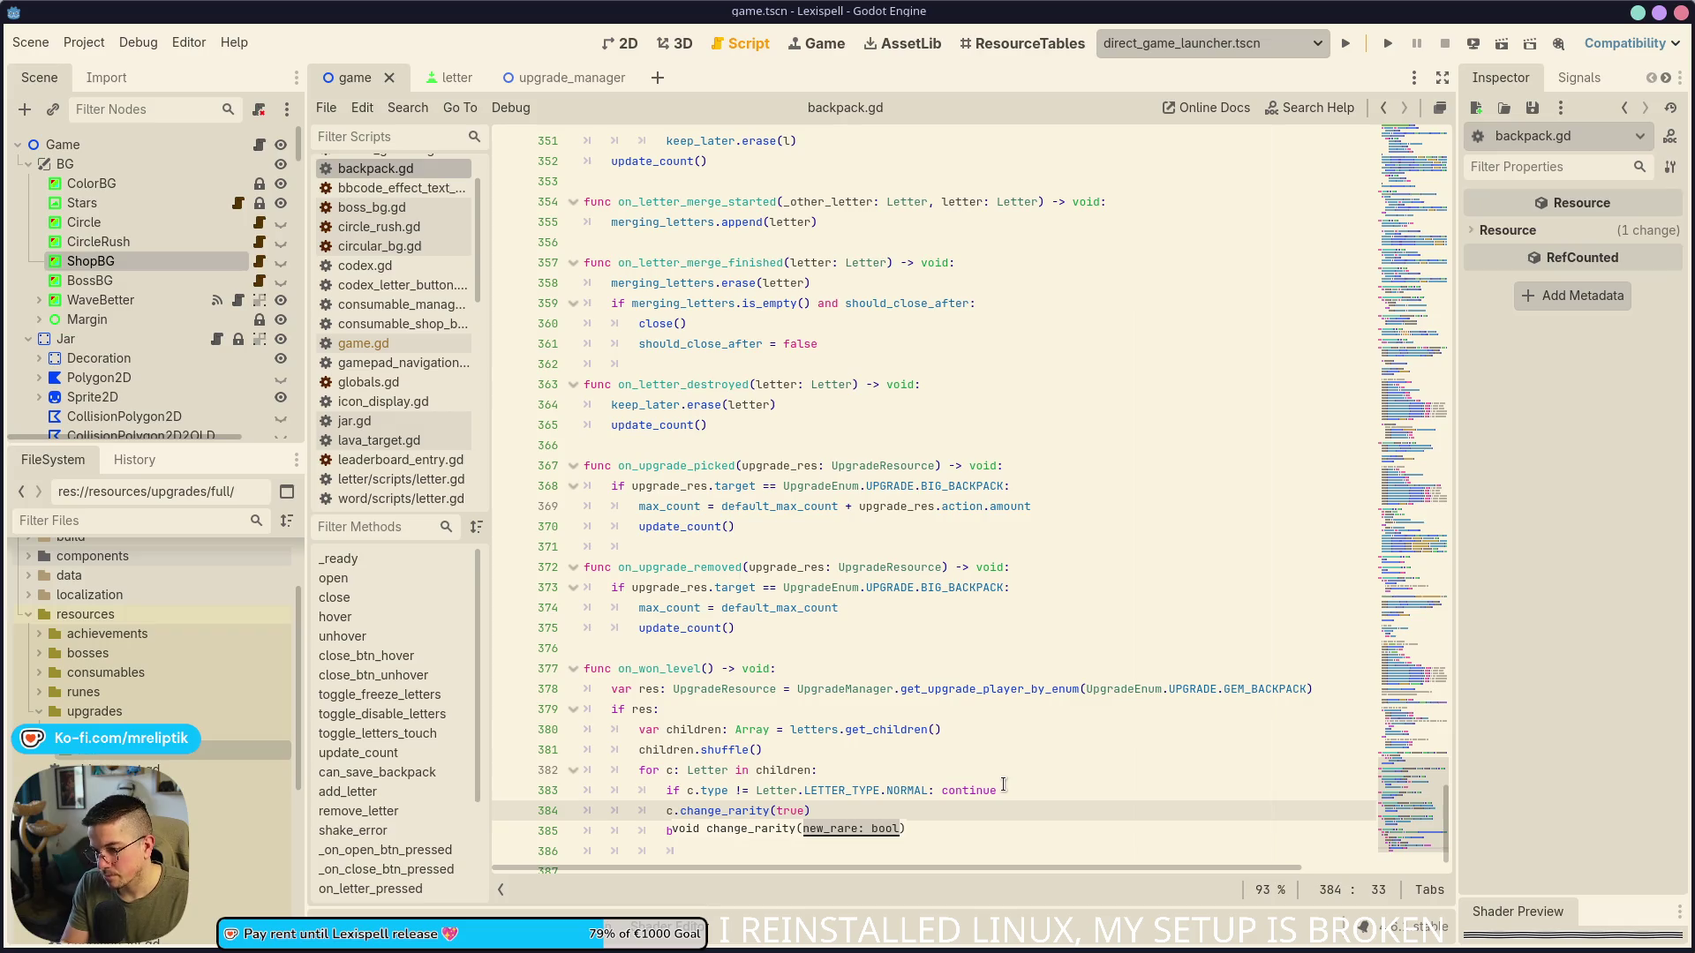
{"action": "left_click", "coordinate": [1004, 785]}
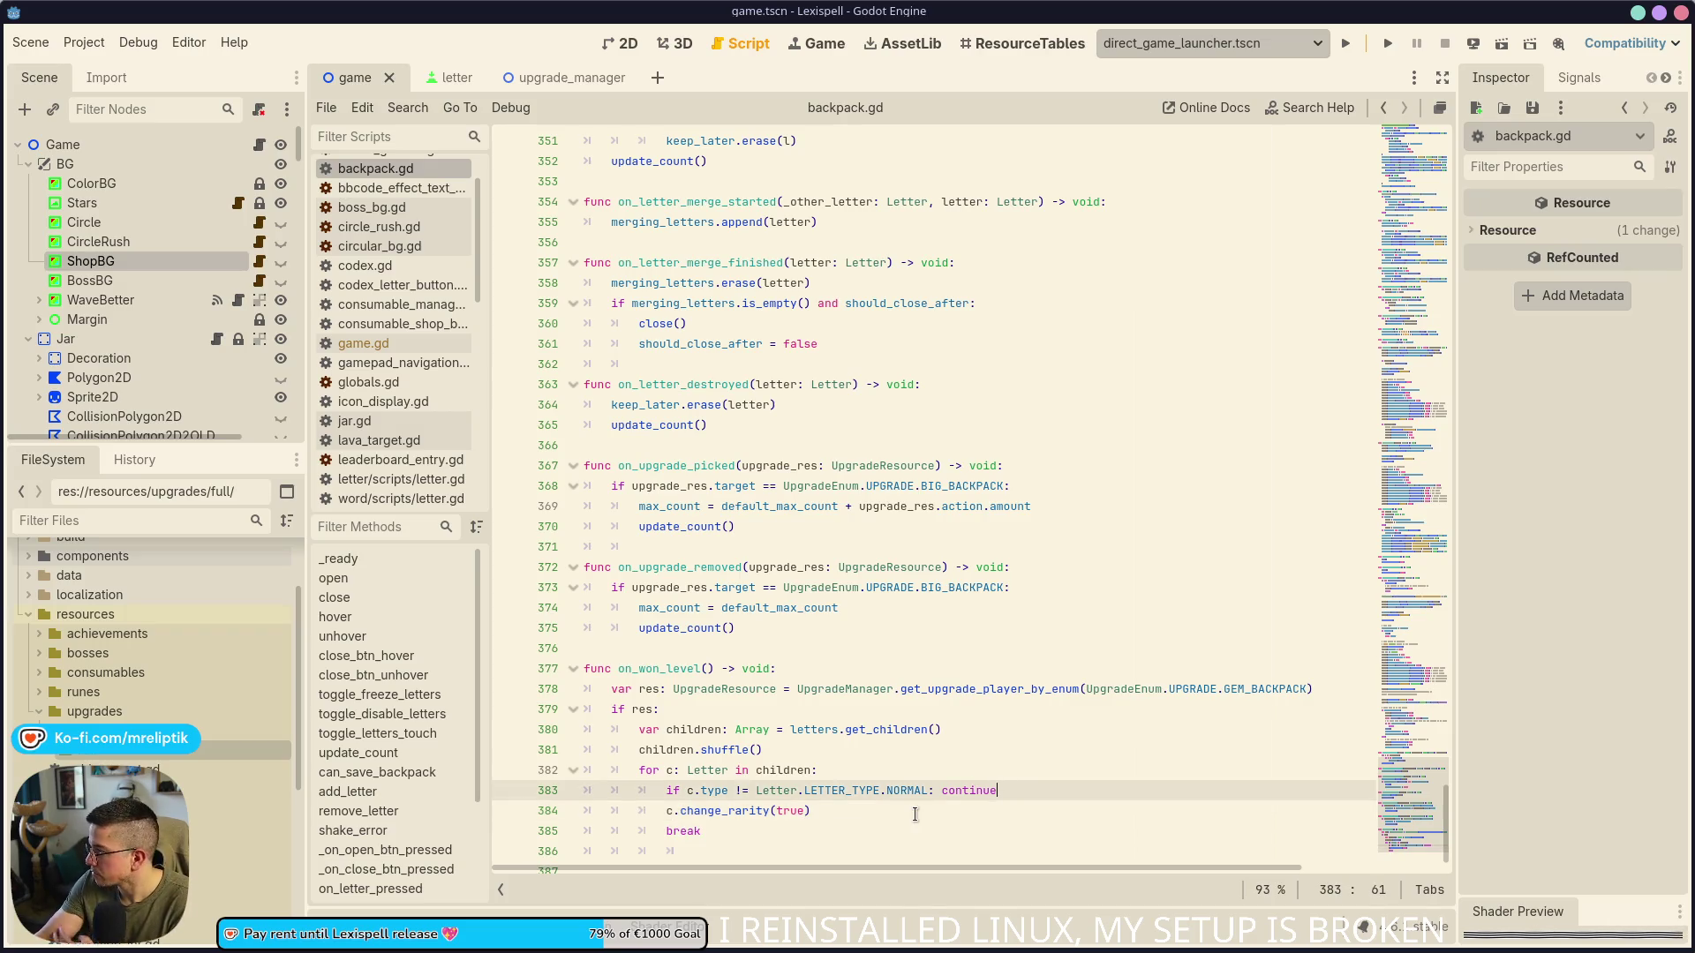
{"action": "scroll", "coordinate": [837, 651], "scroll_direction": "down", "scroll_amount": 1}
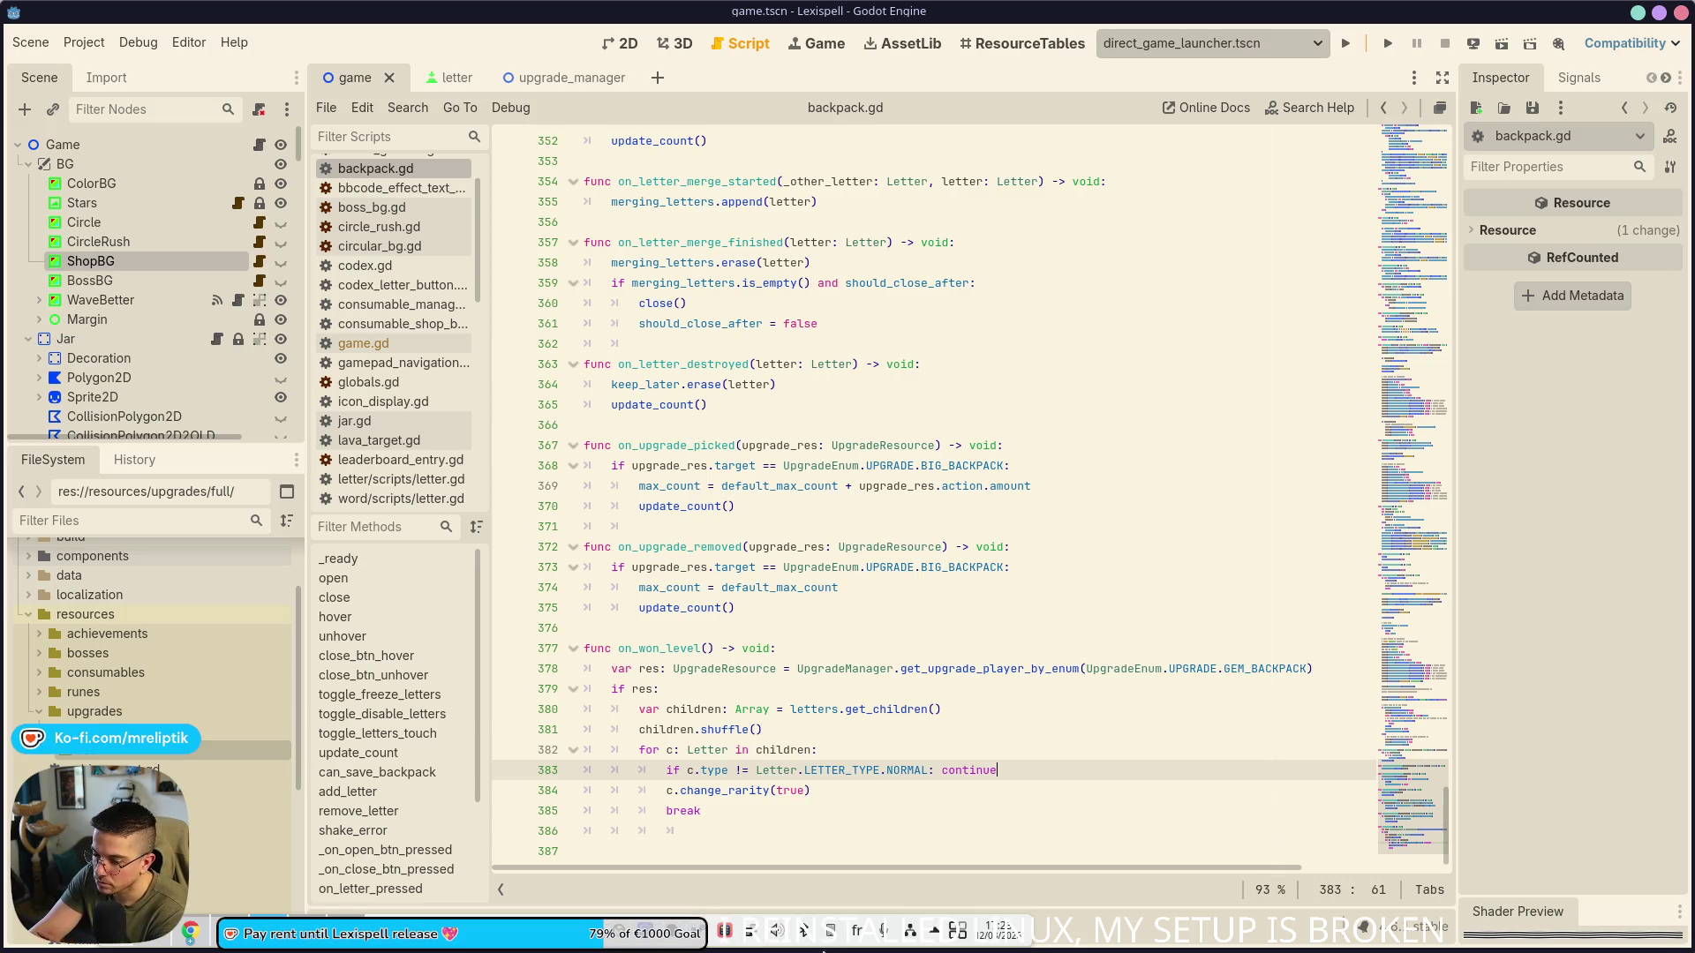
{"action": "mouse_move", "coordinate": [798, 926]}
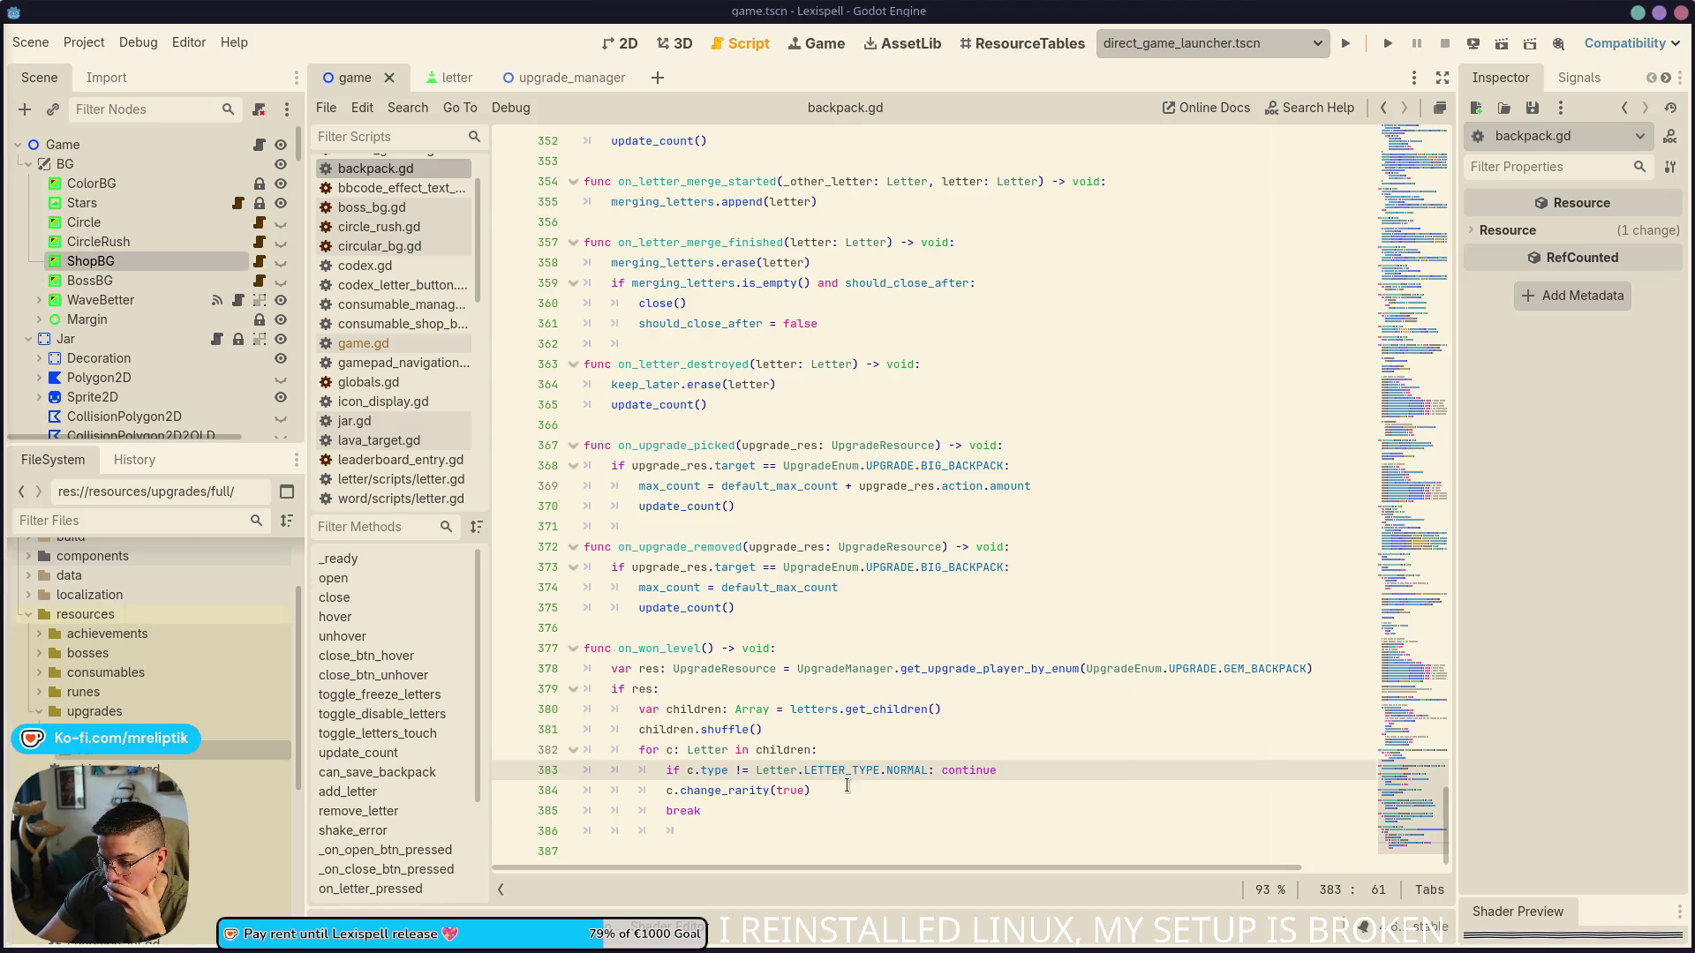
{"action": "left_click", "coordinate": [814, 801]}
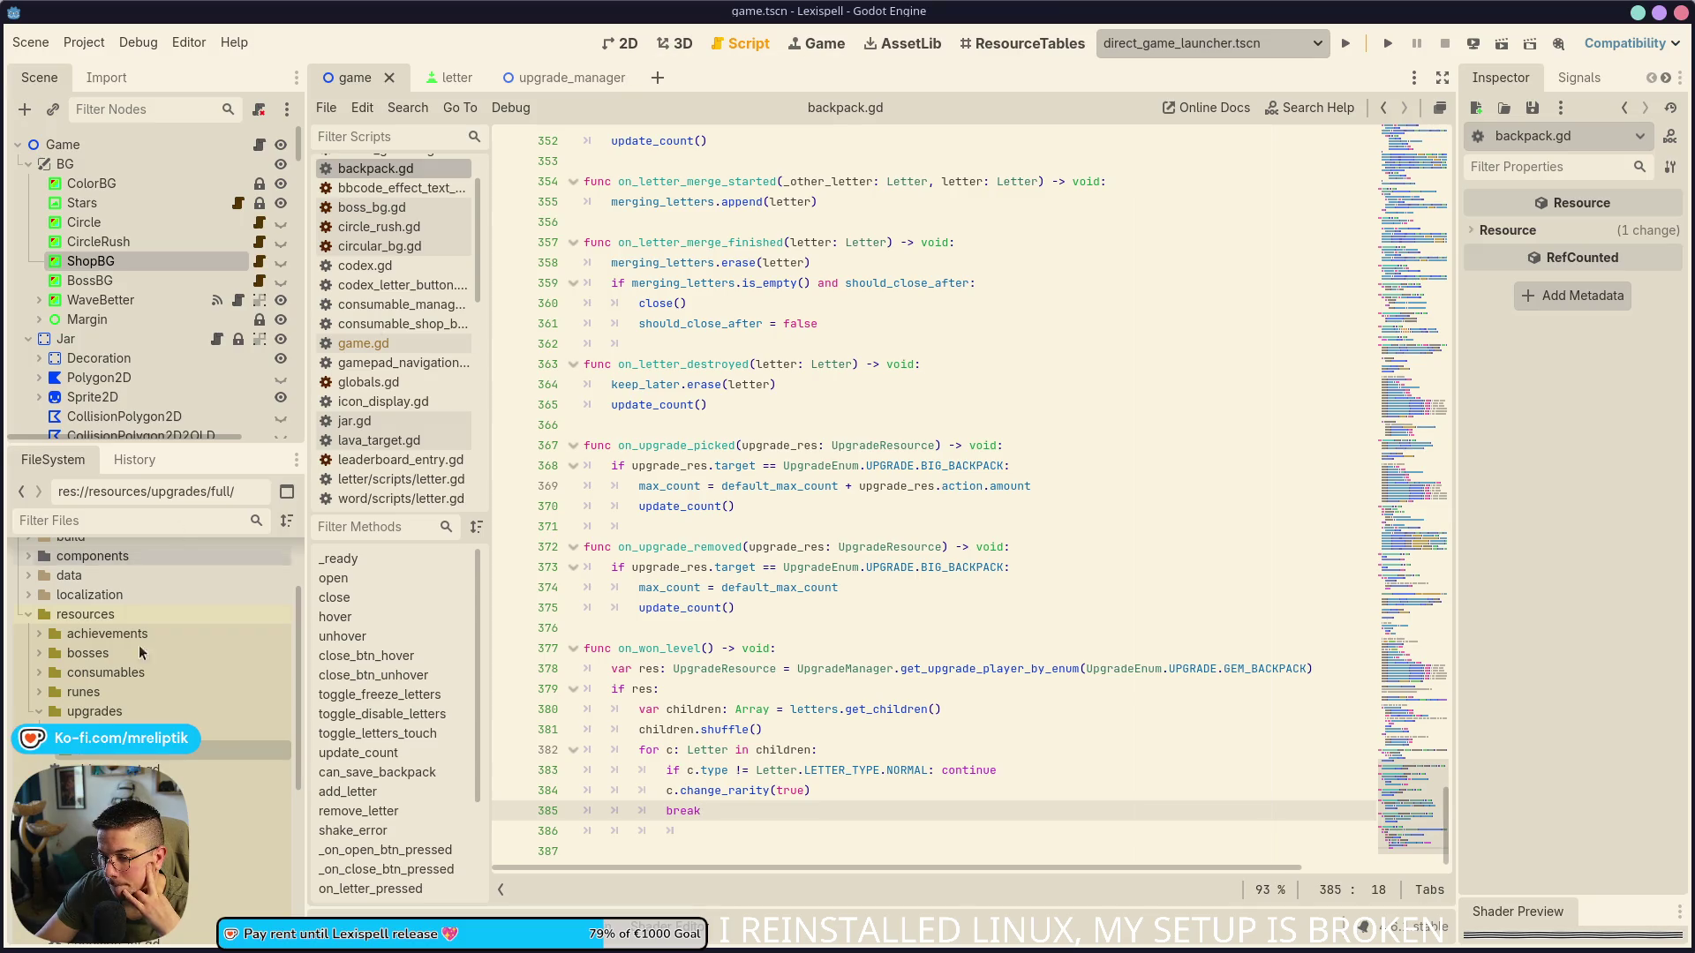
Run the game with gem_backpack.tres selected, start Chapter 1, and drop letters into the jar
{"action": "left_click", "coordinate": [88, 770]}
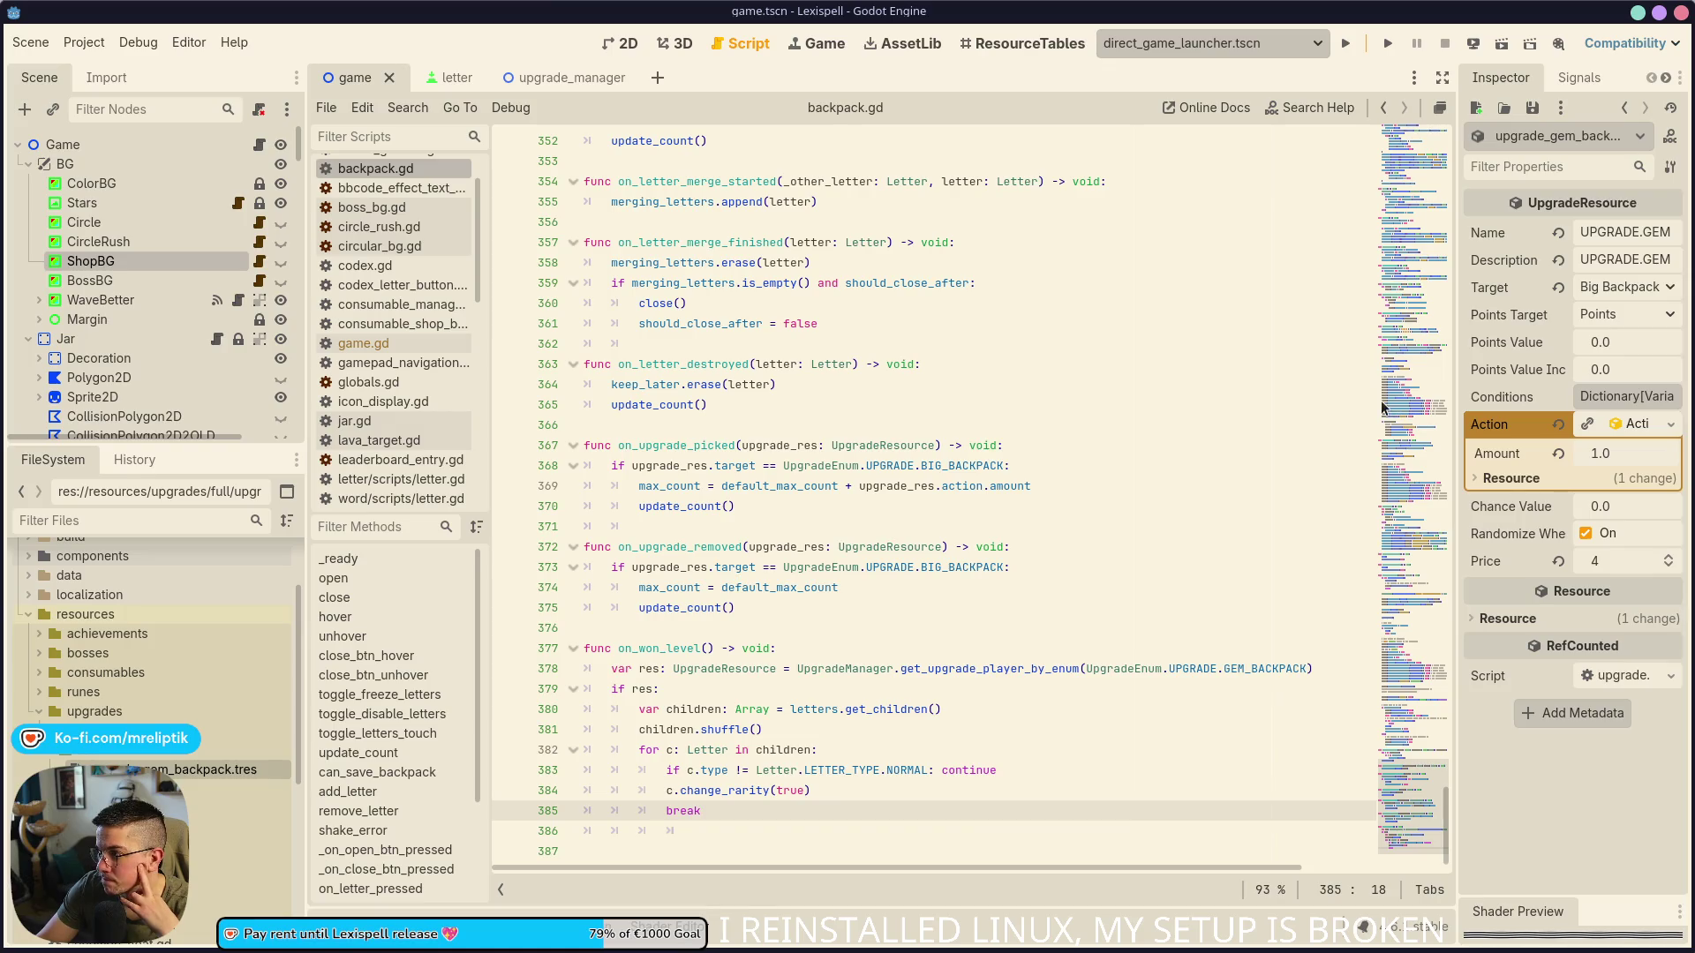
{"action": "left_click", "coordinate": [1346, 44]}
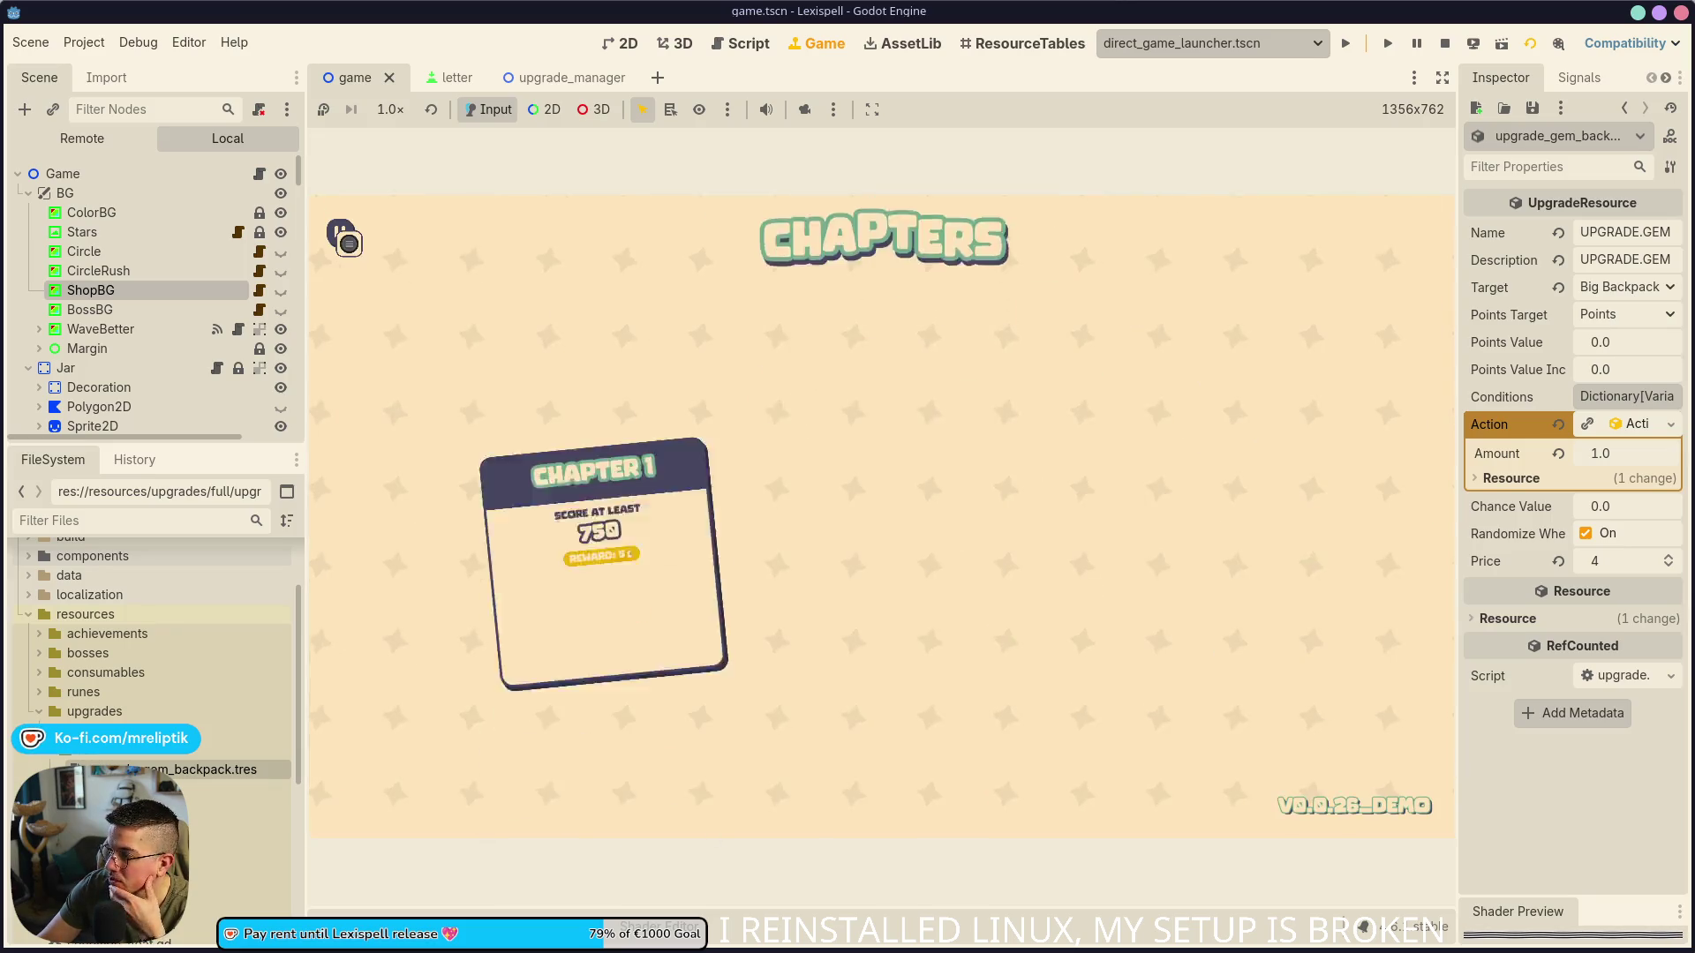
{"action": "left_click", "coordinate": [582, 609]}
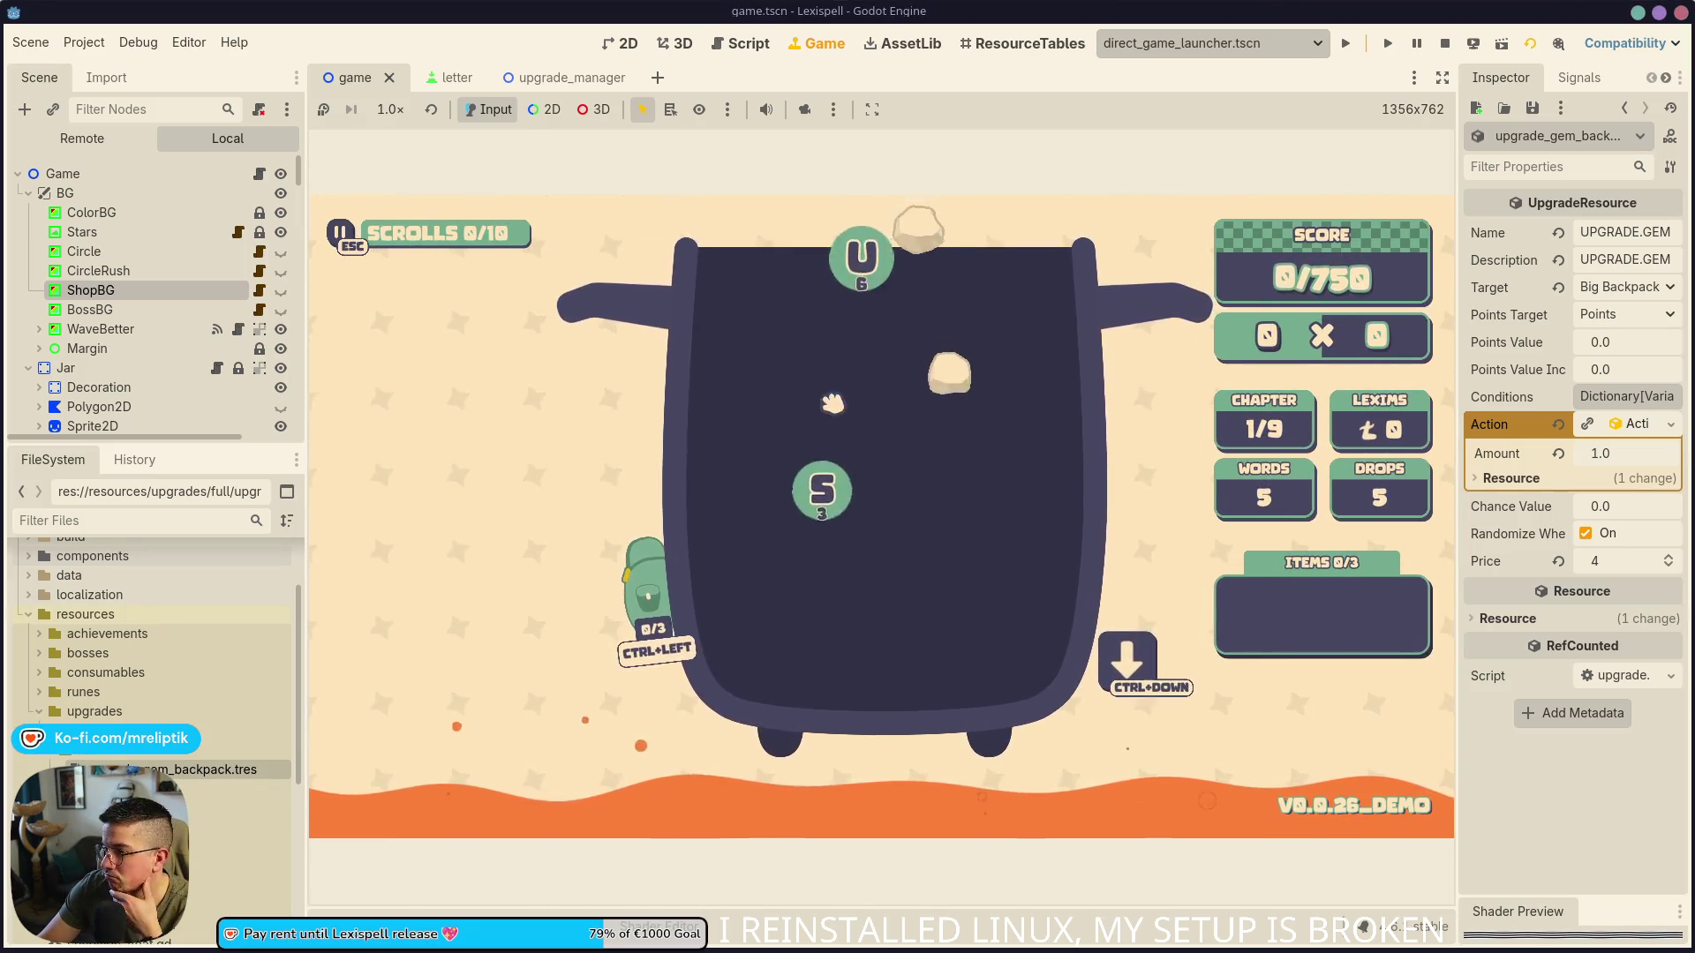
{"action": "left_click", "coordinate": [1118, 653]}
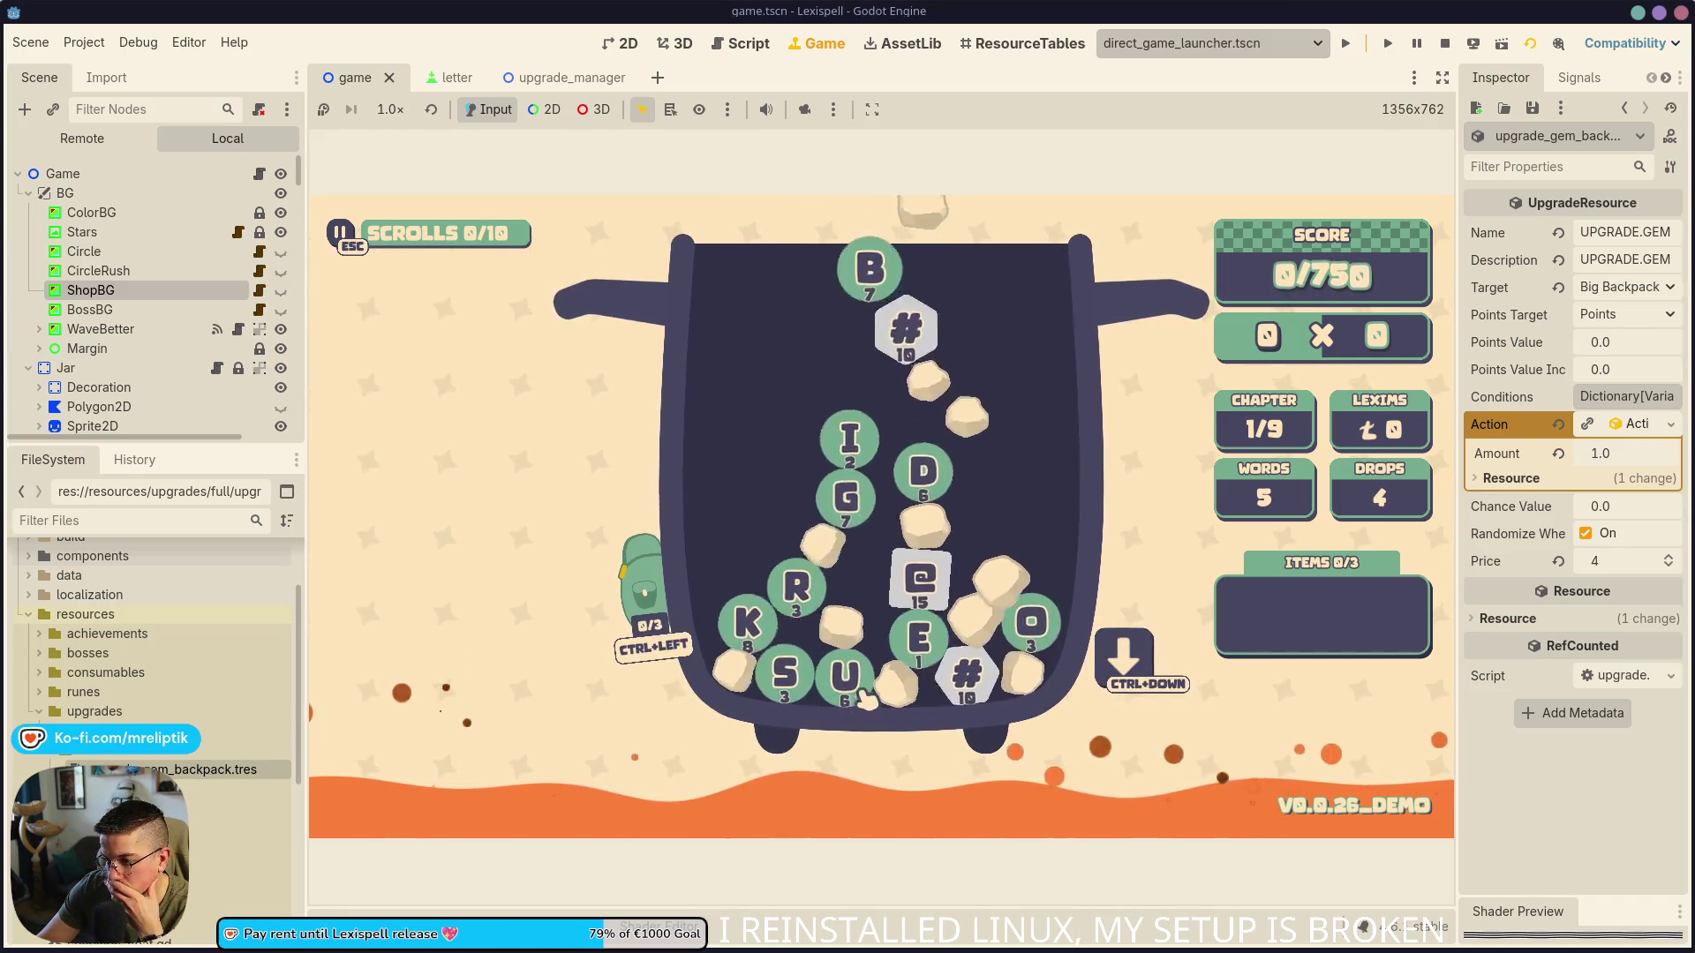
{"action": "mouse_move", "coordinate": [927, 591]}
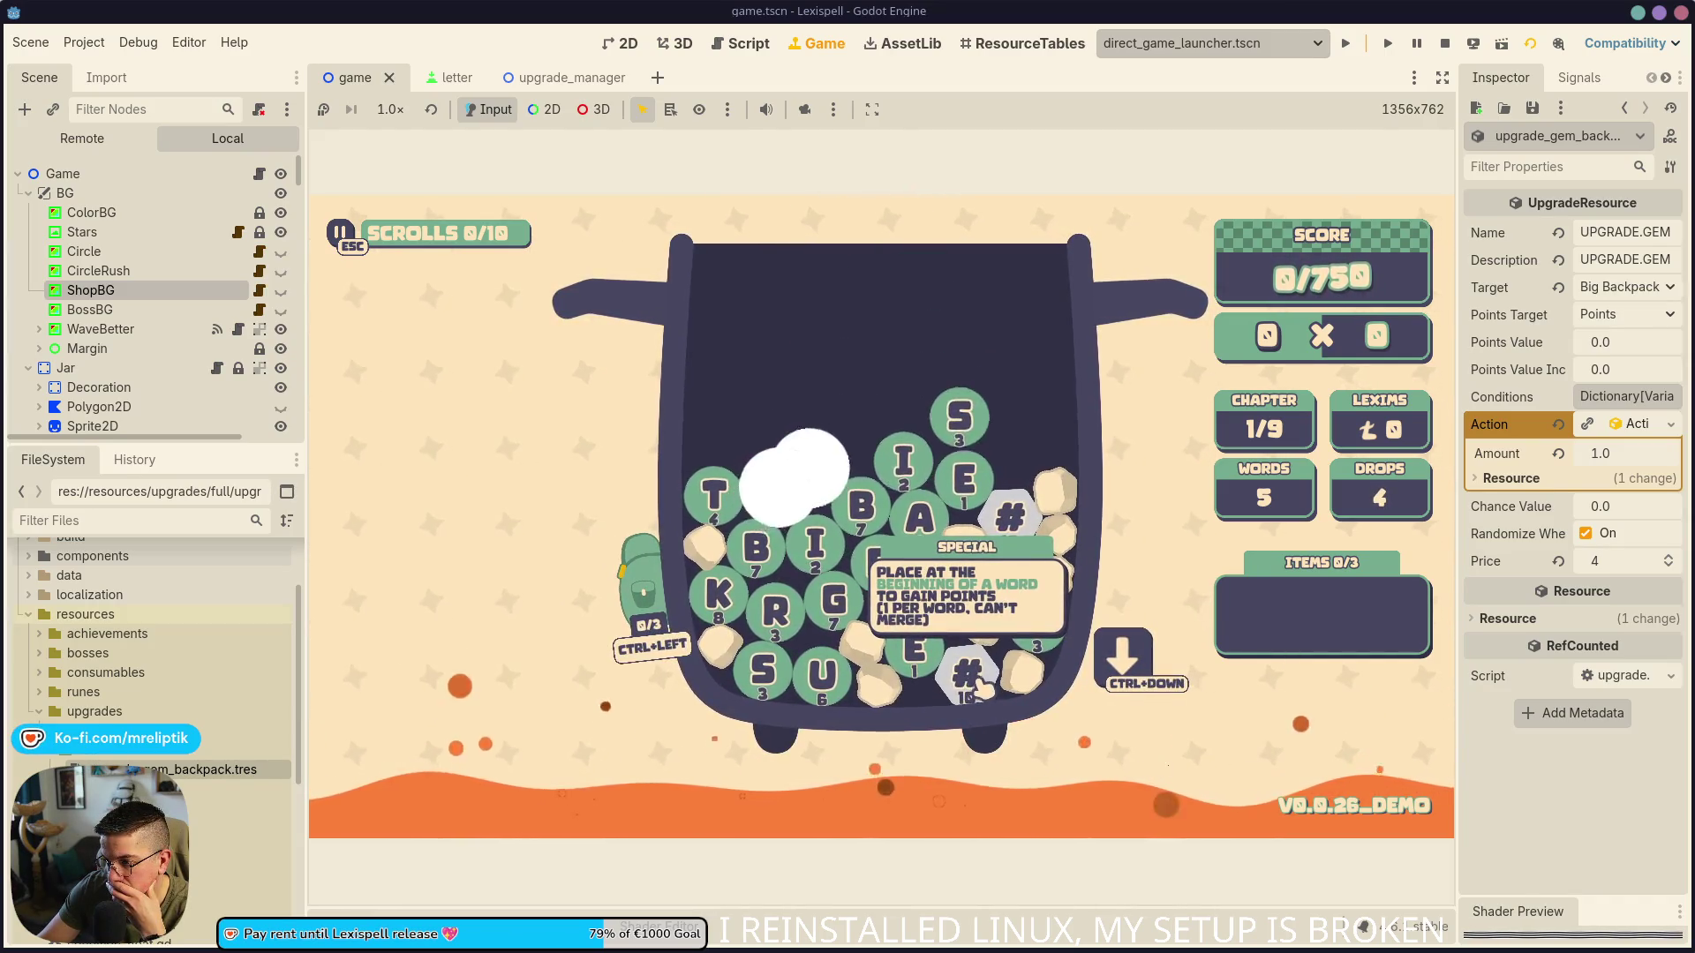
Grant the UNUSUAL upgrade from the F1 debug upgrade panel
{"action": "key", "text": "F1"}
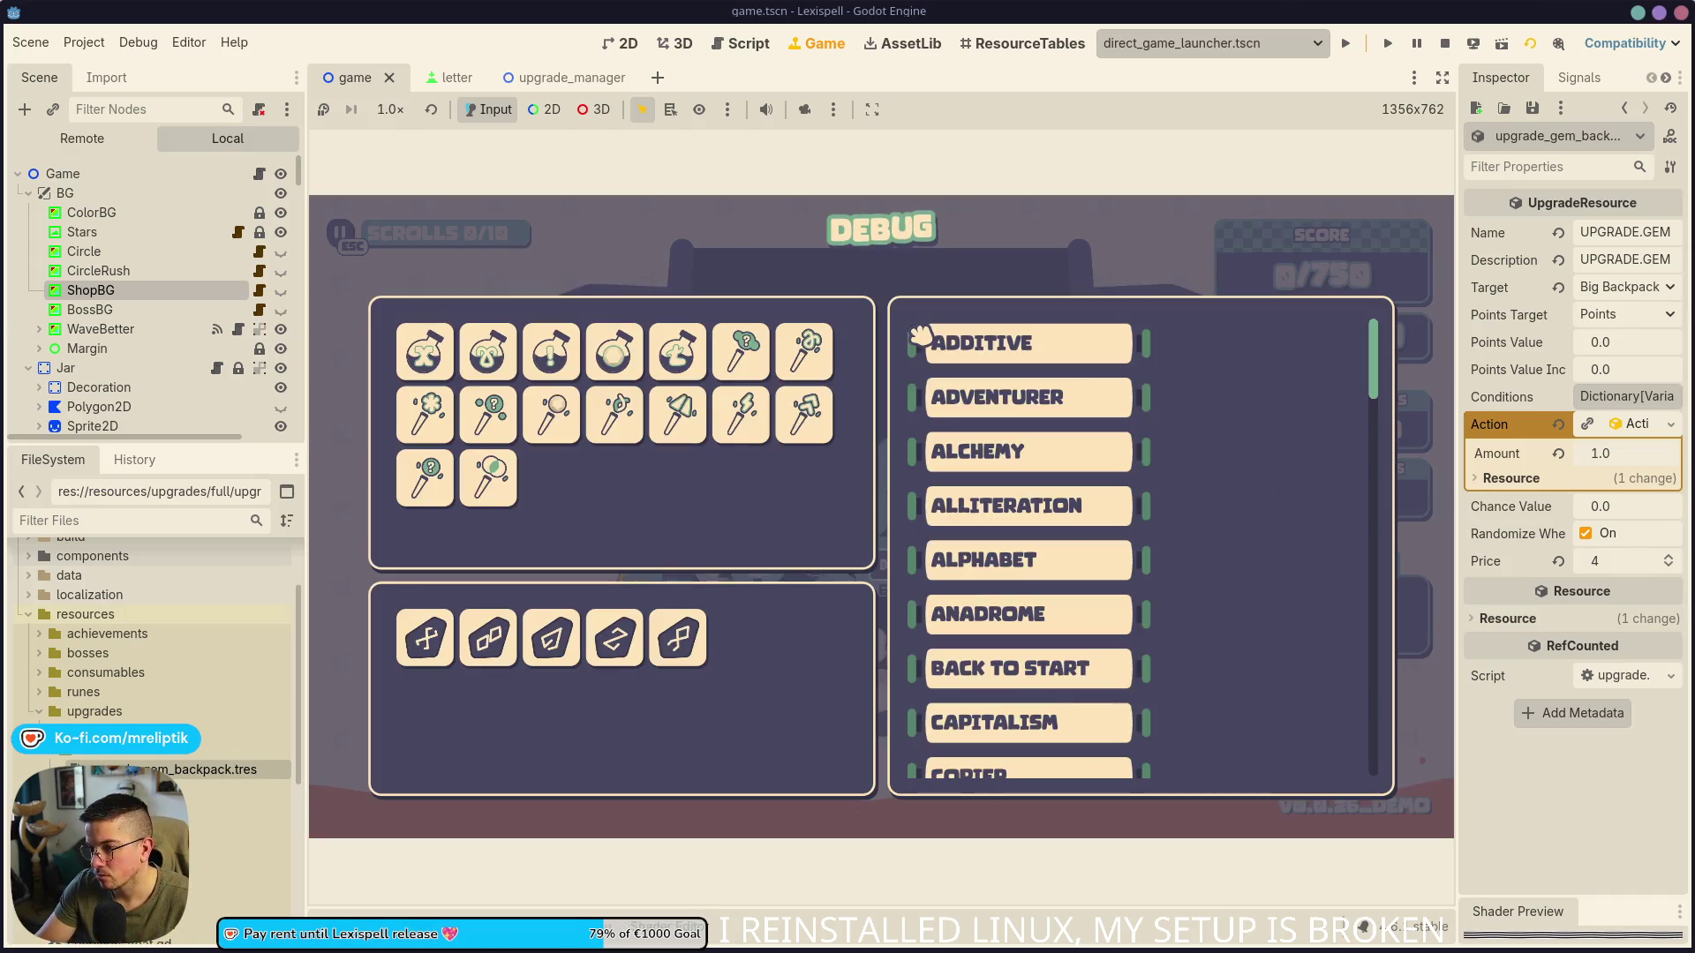
{"action": "mouse_move", "coordinate": [1024, 408]}
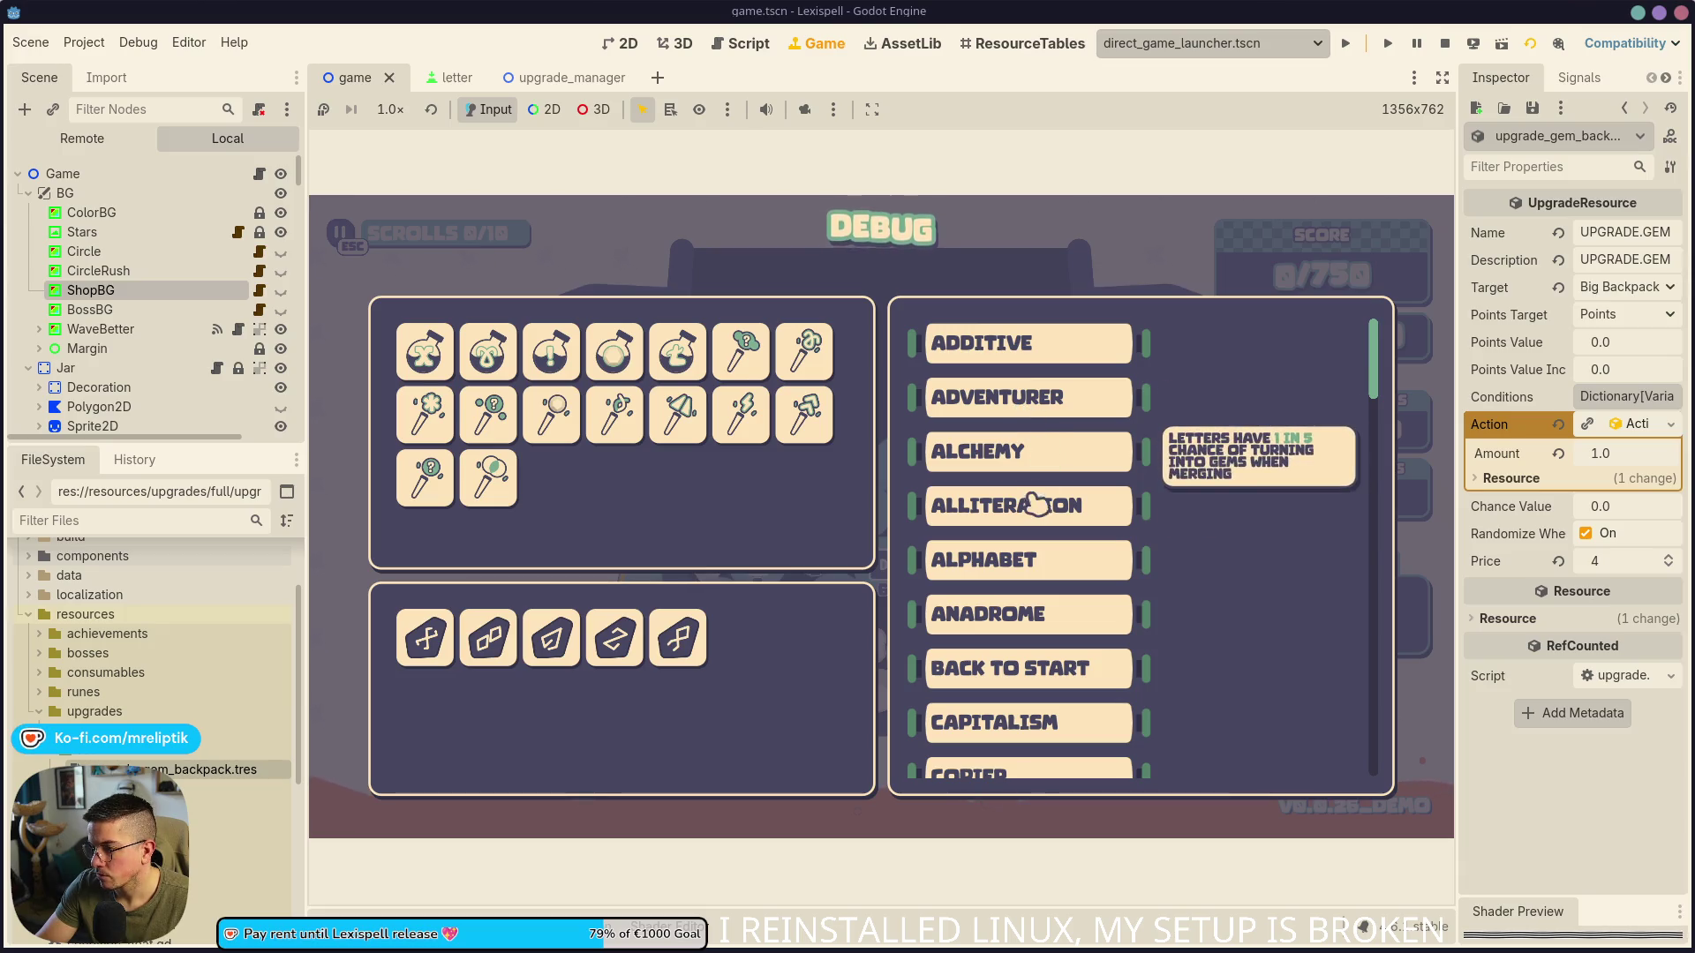
{"action": "mouse_move", "coordinate": [1037, 507]}
{"action": "scroll", "coordinate": [1037, 508], "scroll_direction": "down", "scroll_amount": 15}
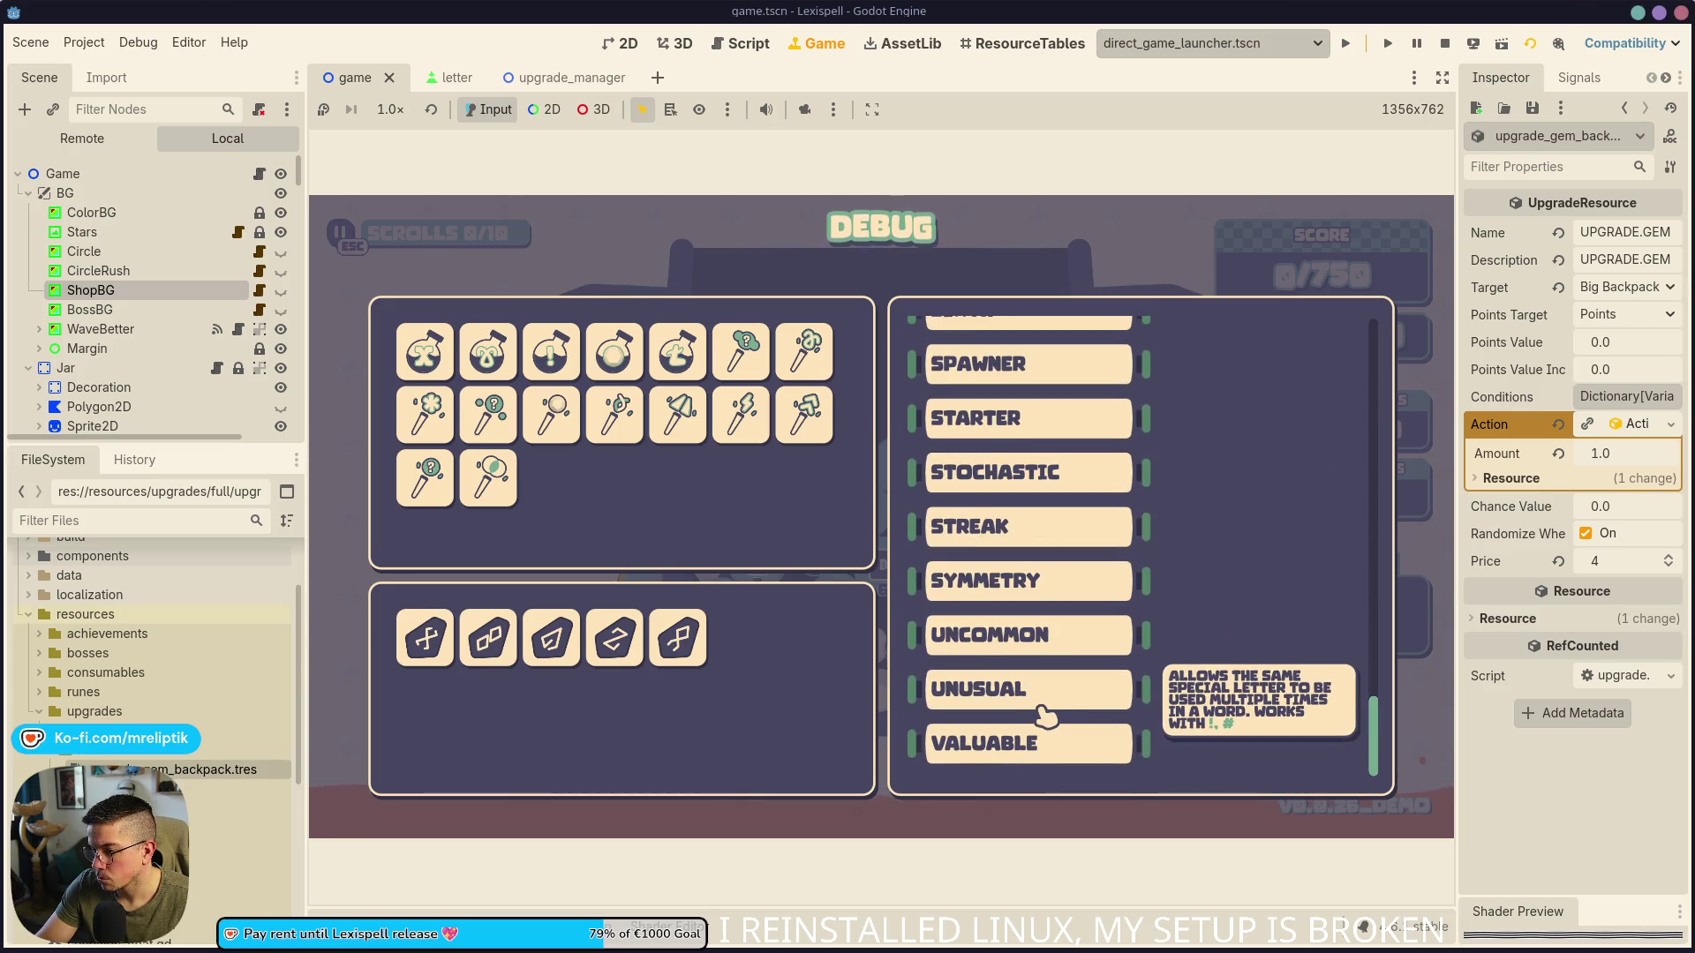
{"action": "left_click", "coordinate": [1044, 716]}
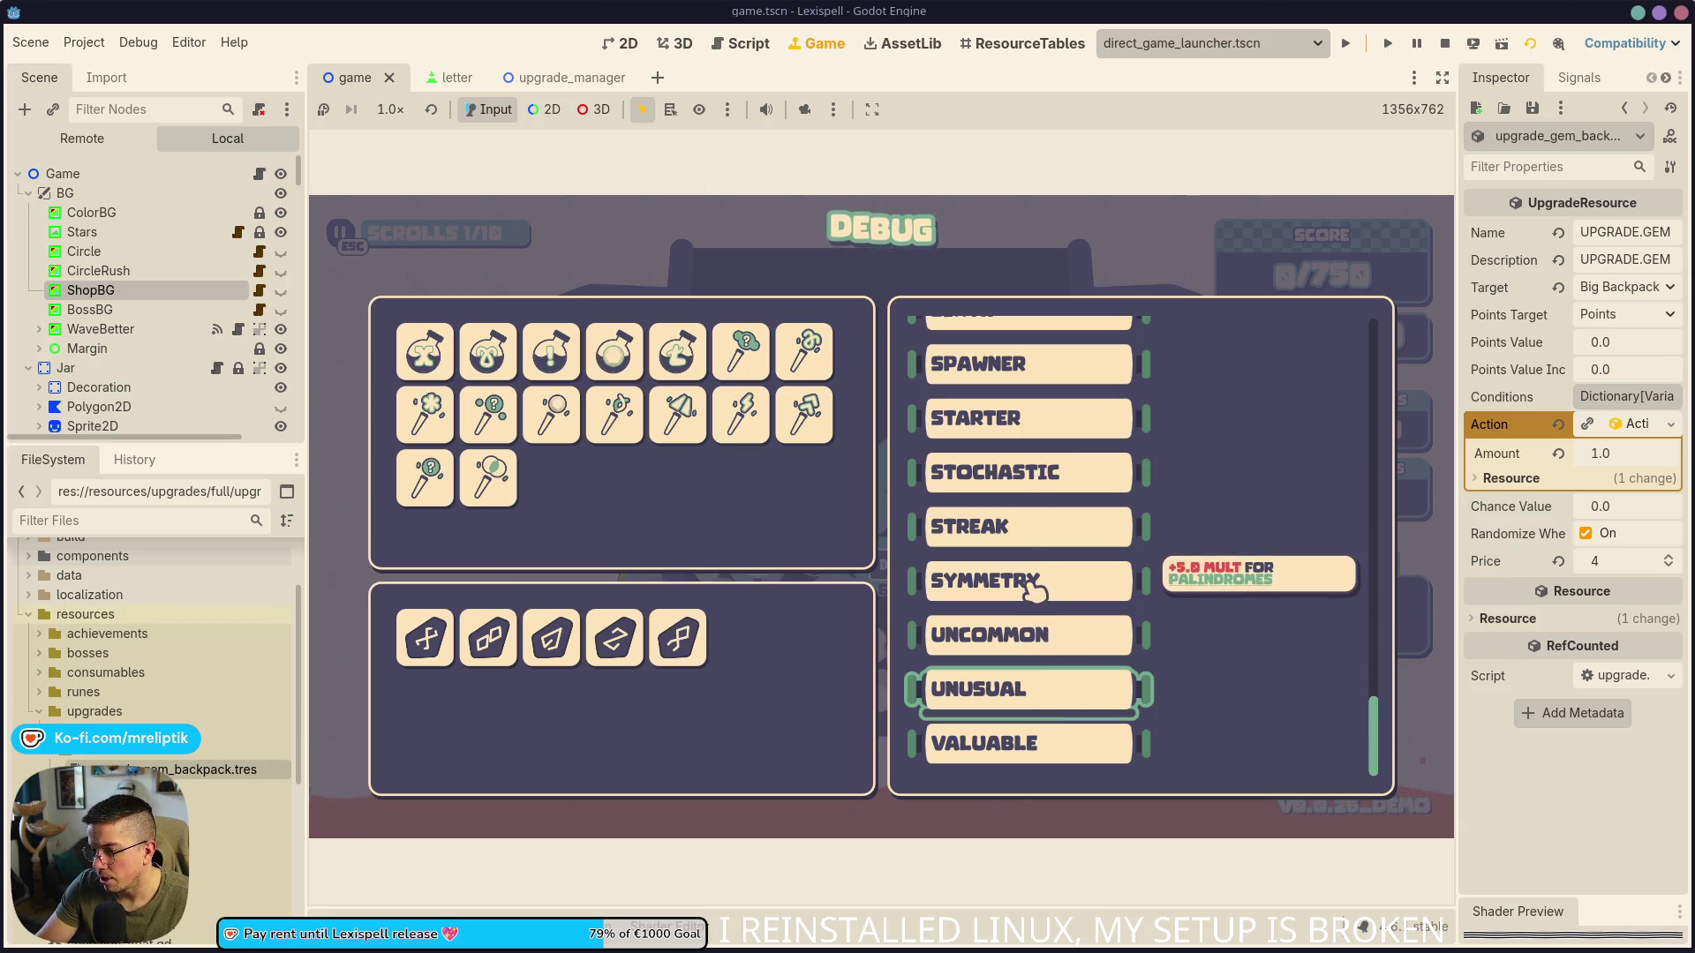
{"action": "scroll", "coordinate": [1161, 499], "scroll_direction": "up", "scroll_amount": 3}
{"action": "scroll", "coordinate": [1147, 583], "scroll_direction": "up", "scroll_amount": 5}
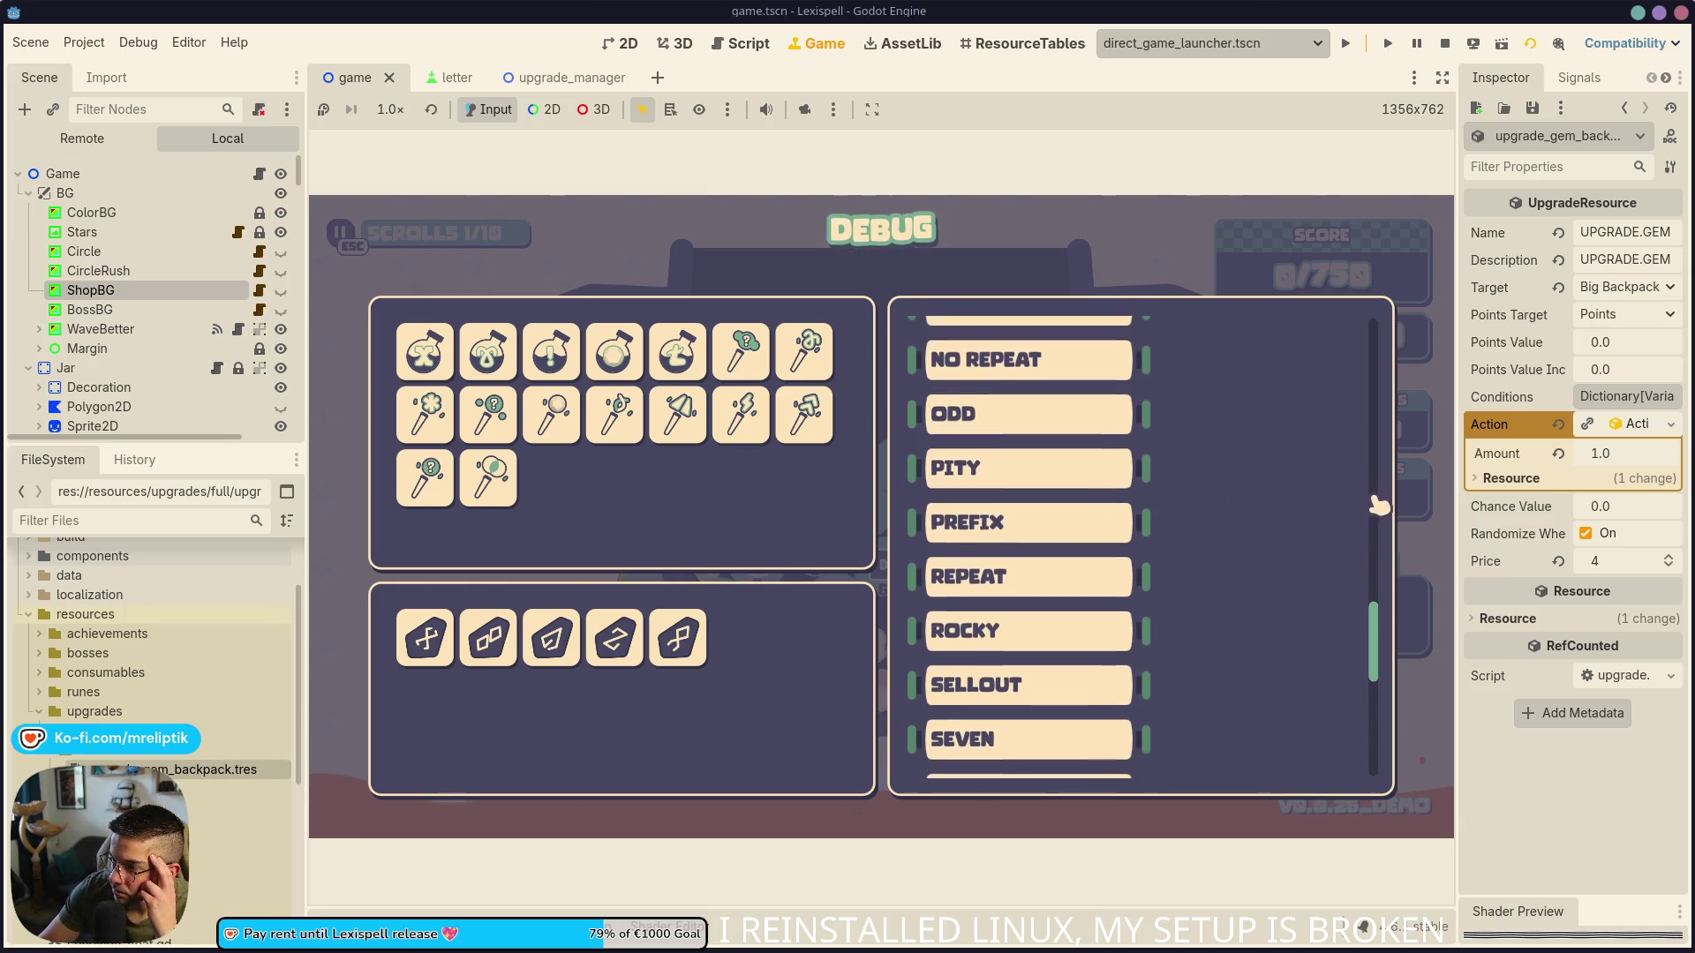
{"action": "scroll", "coordinate": [1254, 556], "scroll_direction": "up", "scroll_amount": 10}
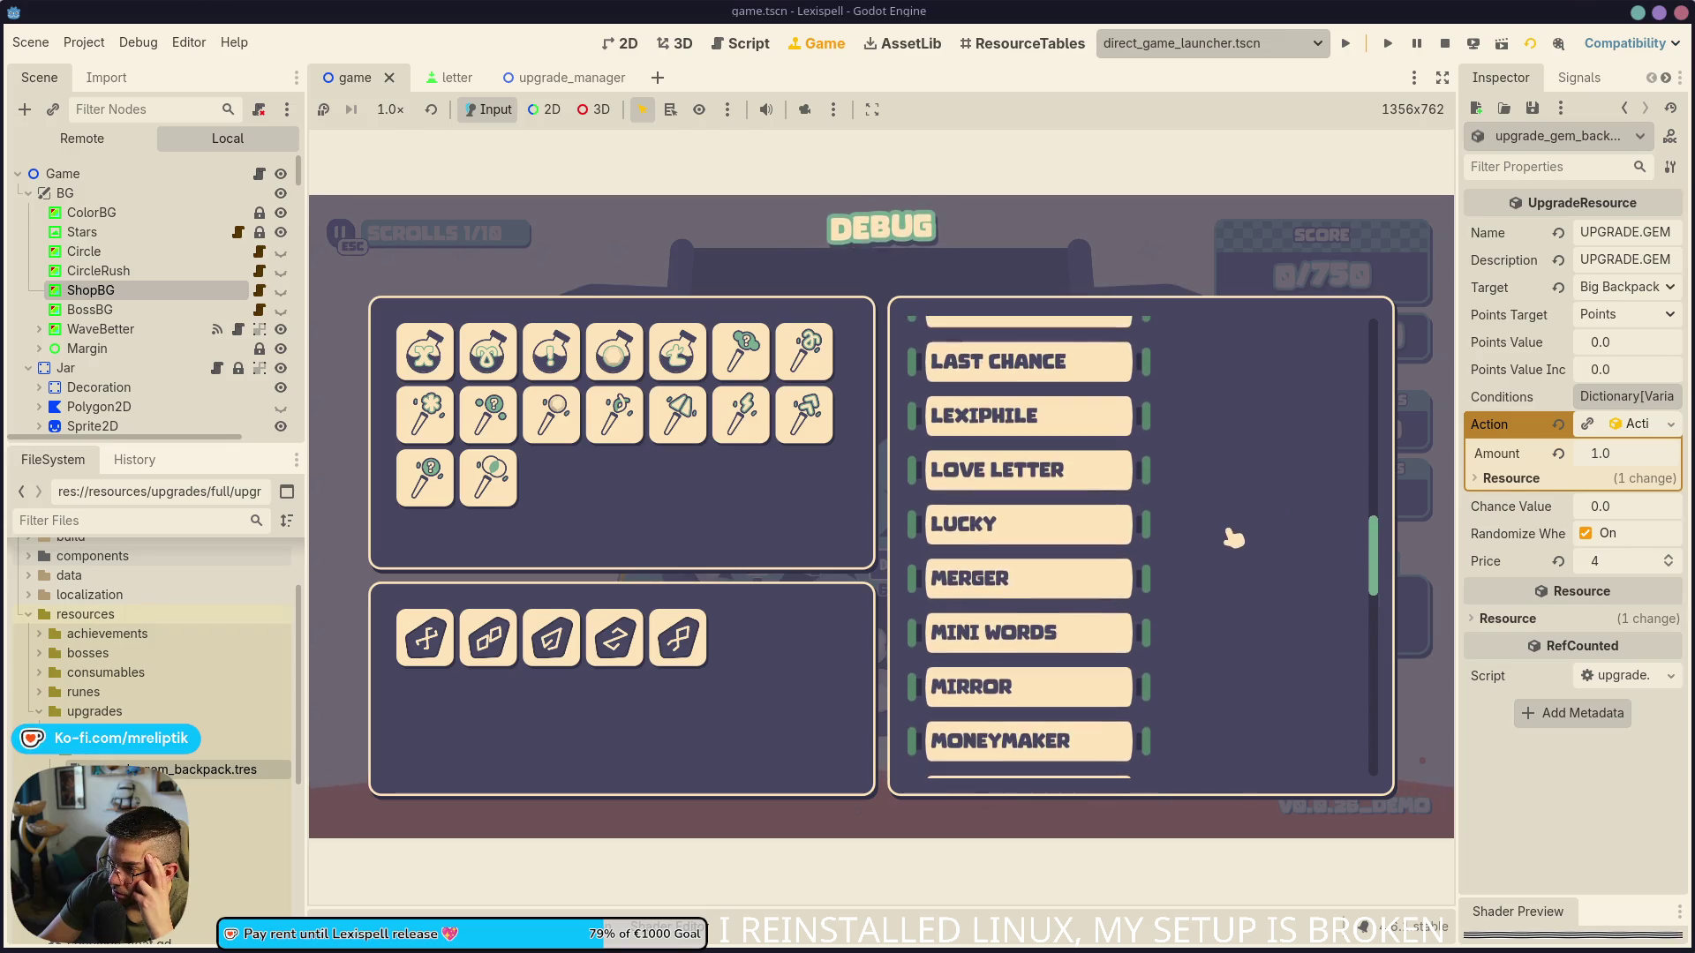
{"action": "scroll", "coordinate": [1235, 540], "scroll_direction": "up", "scroll_amount": 15}
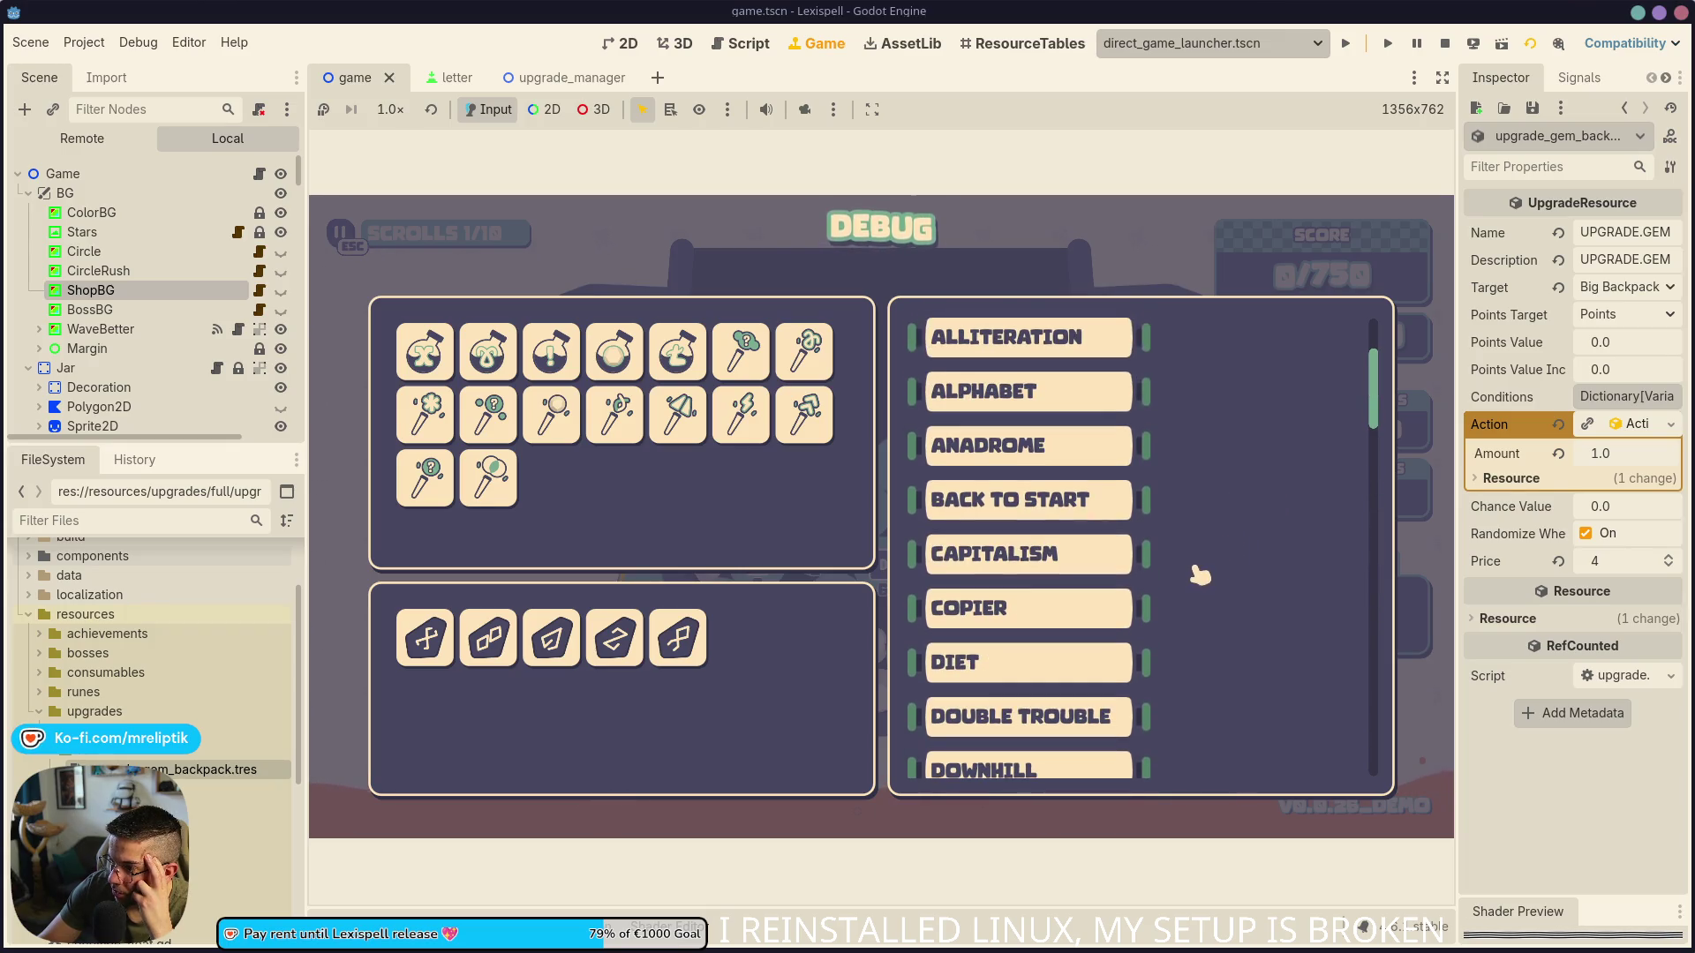
{"action": "scroll", "coordinate": [1199, 585], "scroll_direction": "down", "scroll_amount": 4}
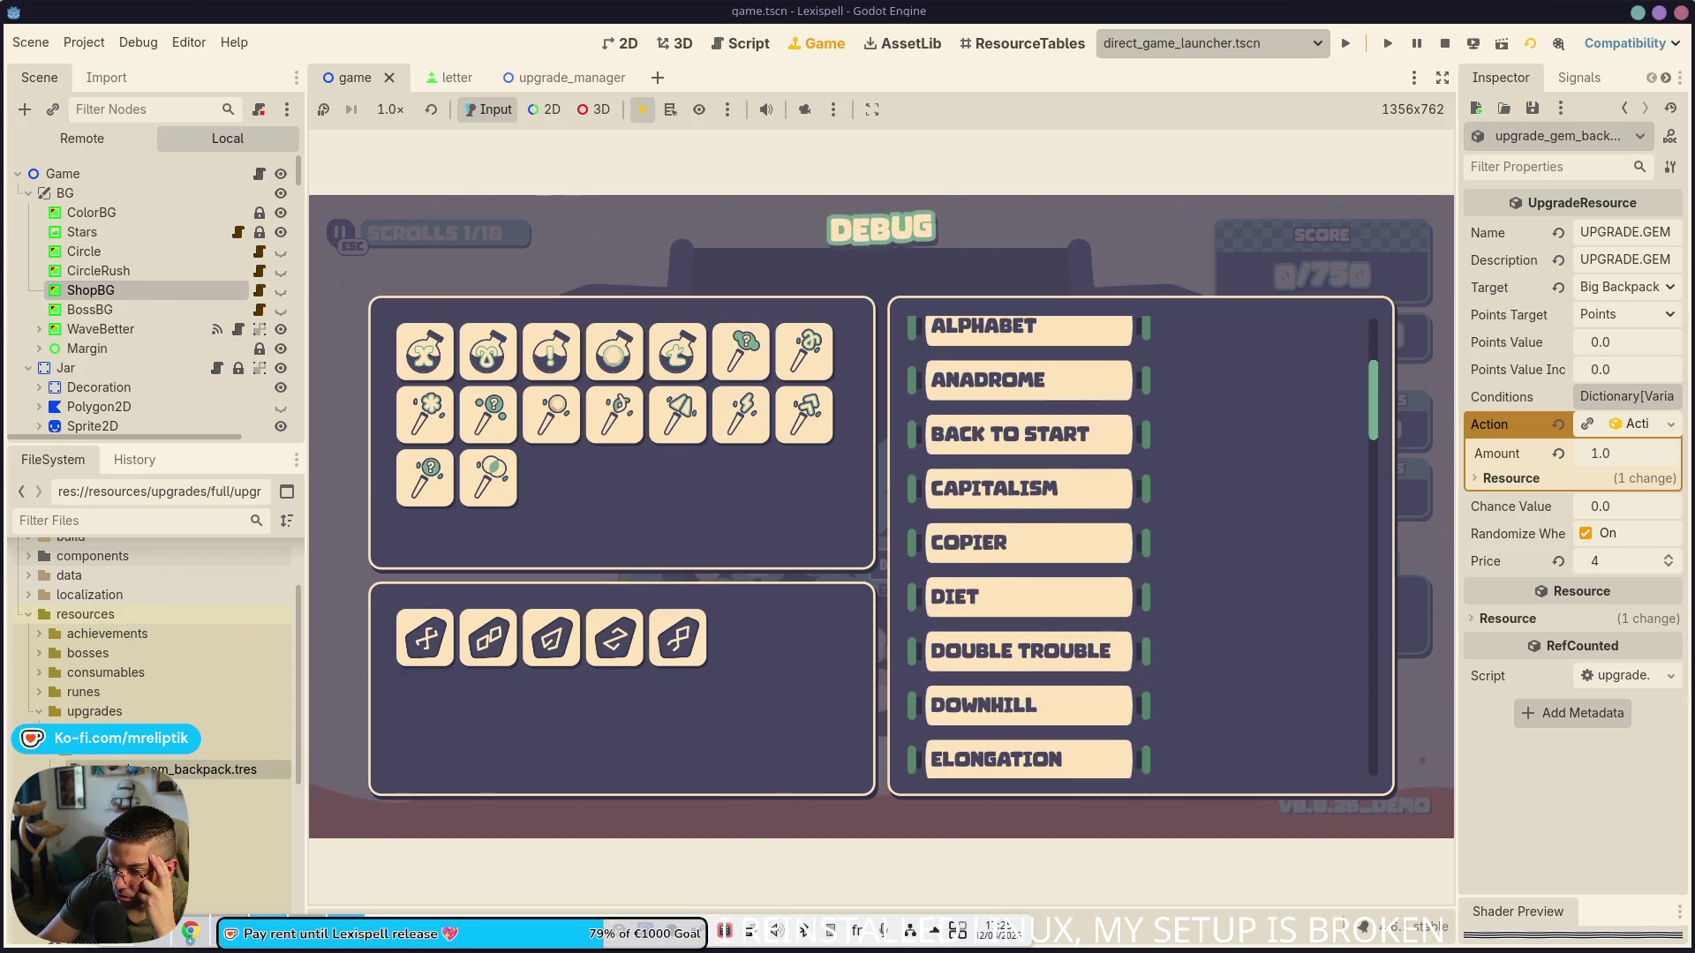
Look through the localization spreadsheet, then stop the running game
{"action": "key", "text": "alt+Tab"}
{"action": "key", "text": "alt+Tab"}
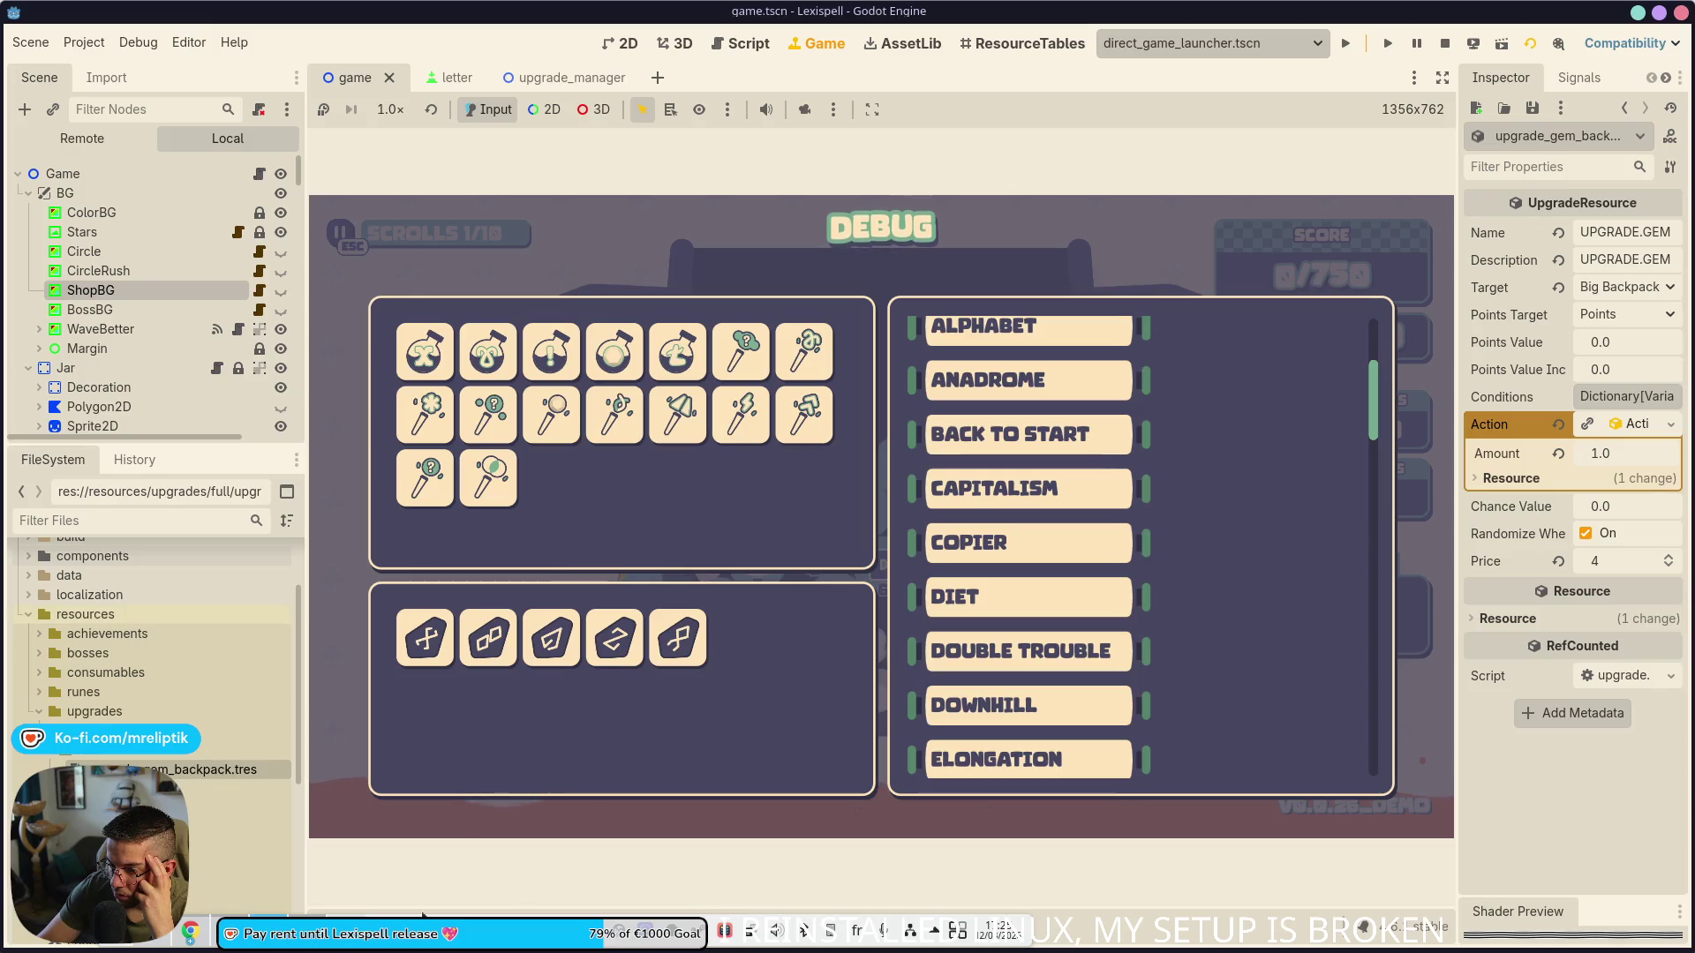
{"action": "scroll", "coordinate": [1075, 681], "scroll_direction": "down", "scroll_amount": 20}
{"action": "scroll", "coordinate": [1230, 524], "scroll_direction": "up", "scroll_amount": 1}
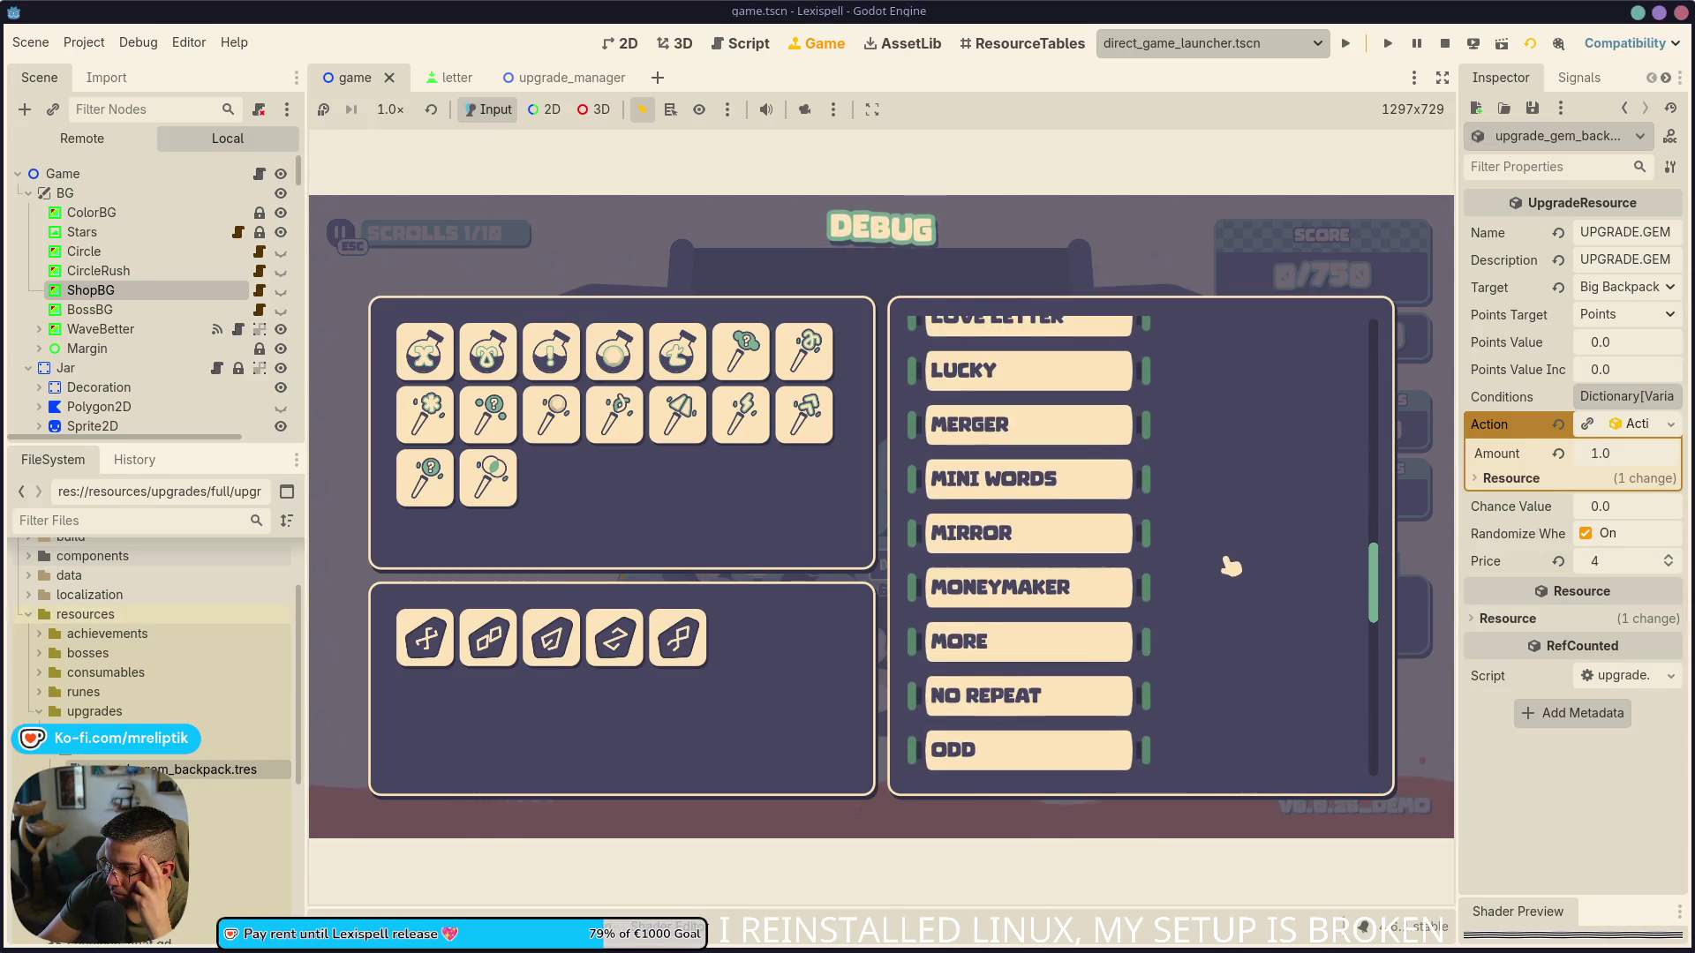
{"action": "scroll", "coordinate": [1024, 600], "scroll_direction": "up", "scroll_amount": 2}
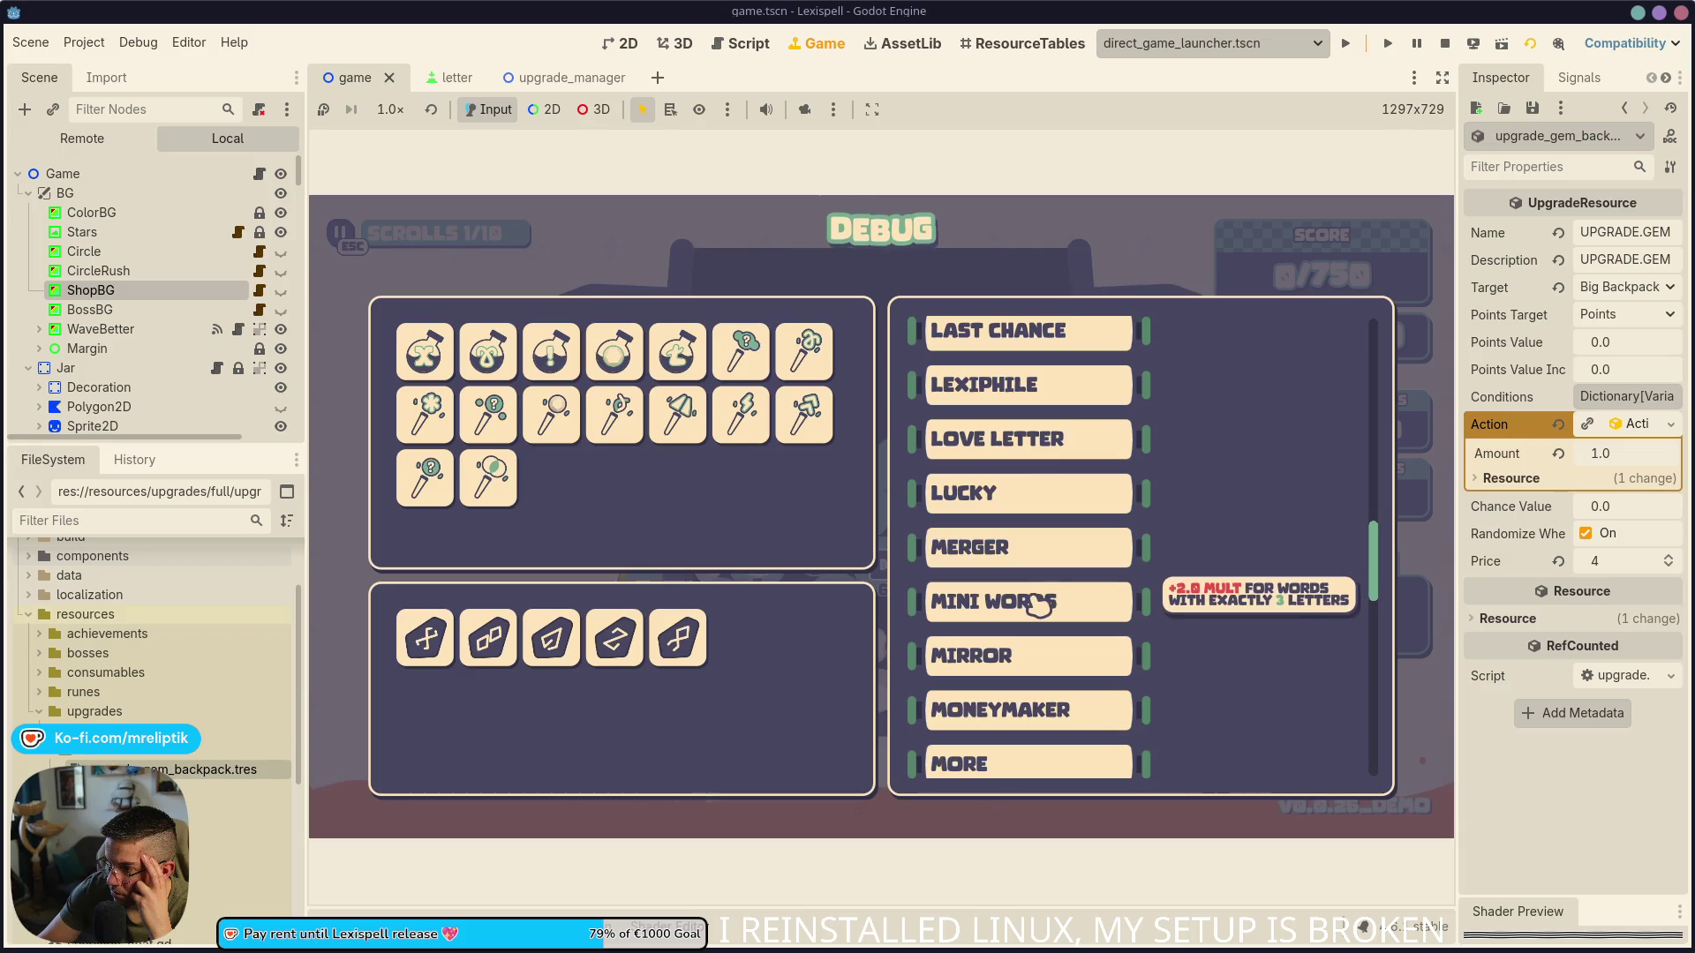
{"action": "scroll", "coordinate": [1241, 575], "scroll_direction": "down", "scroll_amount": 17}
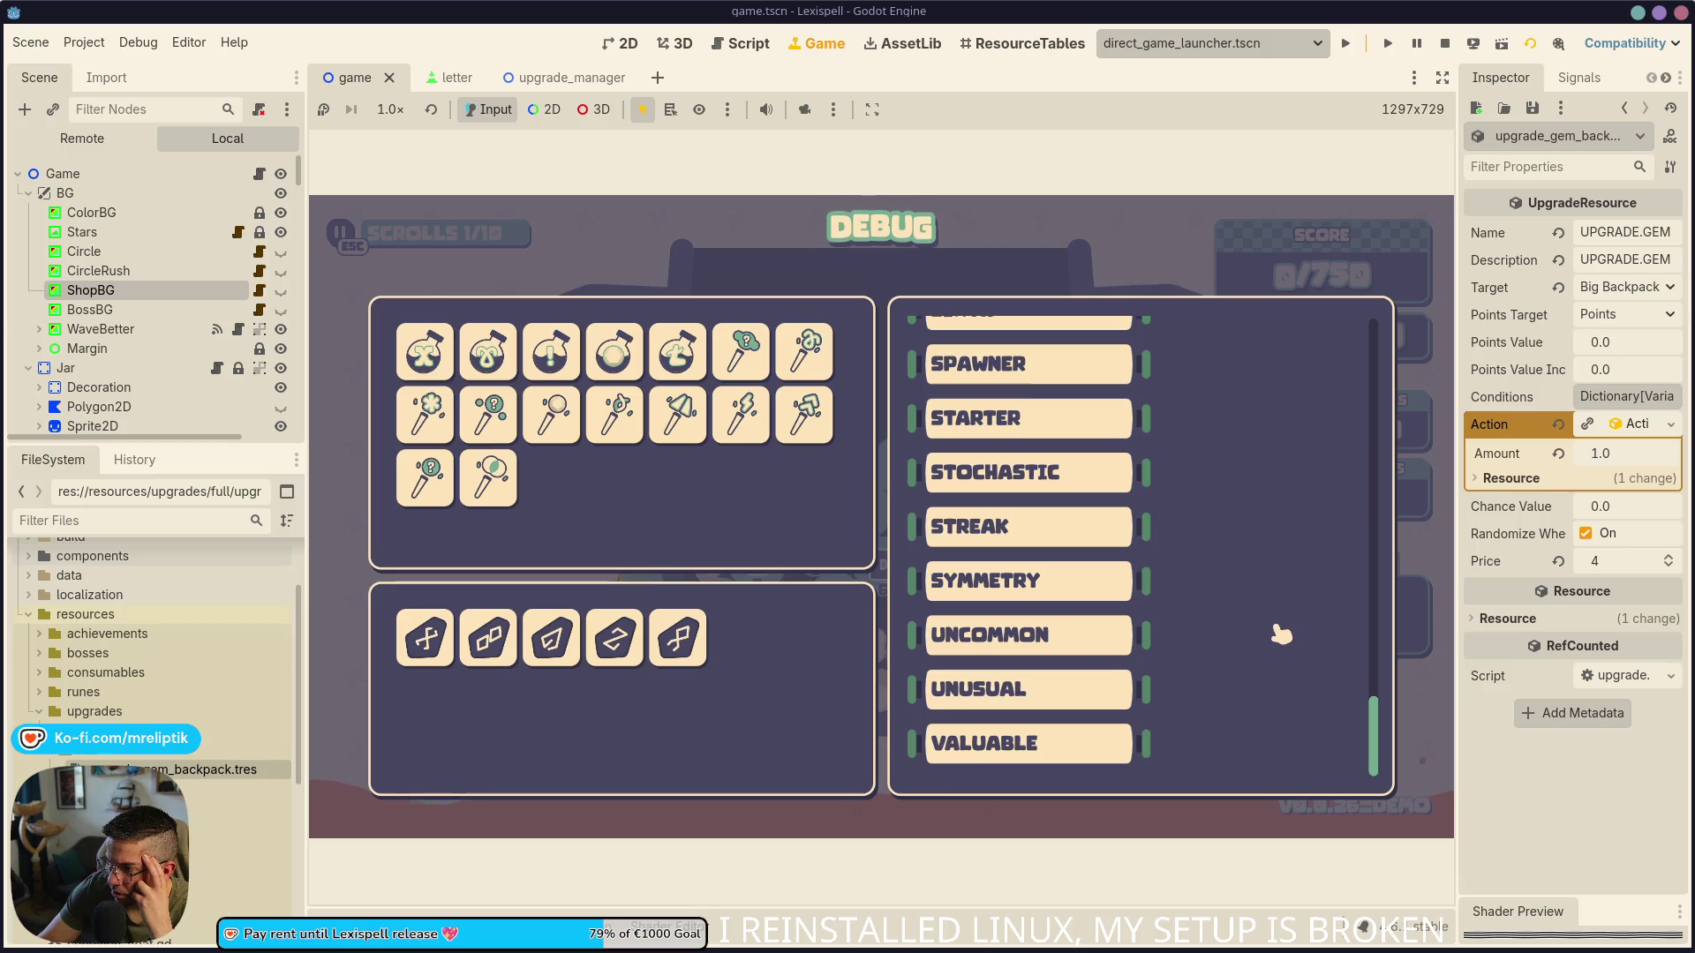
{"action": "scroll", "coordinate": [1272, 634], "scroll_direction": "up", "scroll_amount": 15}
{"action": "scroll", "coordinate": [1264, 679], "scroll_direction": "up", "scroll_amount": 5}
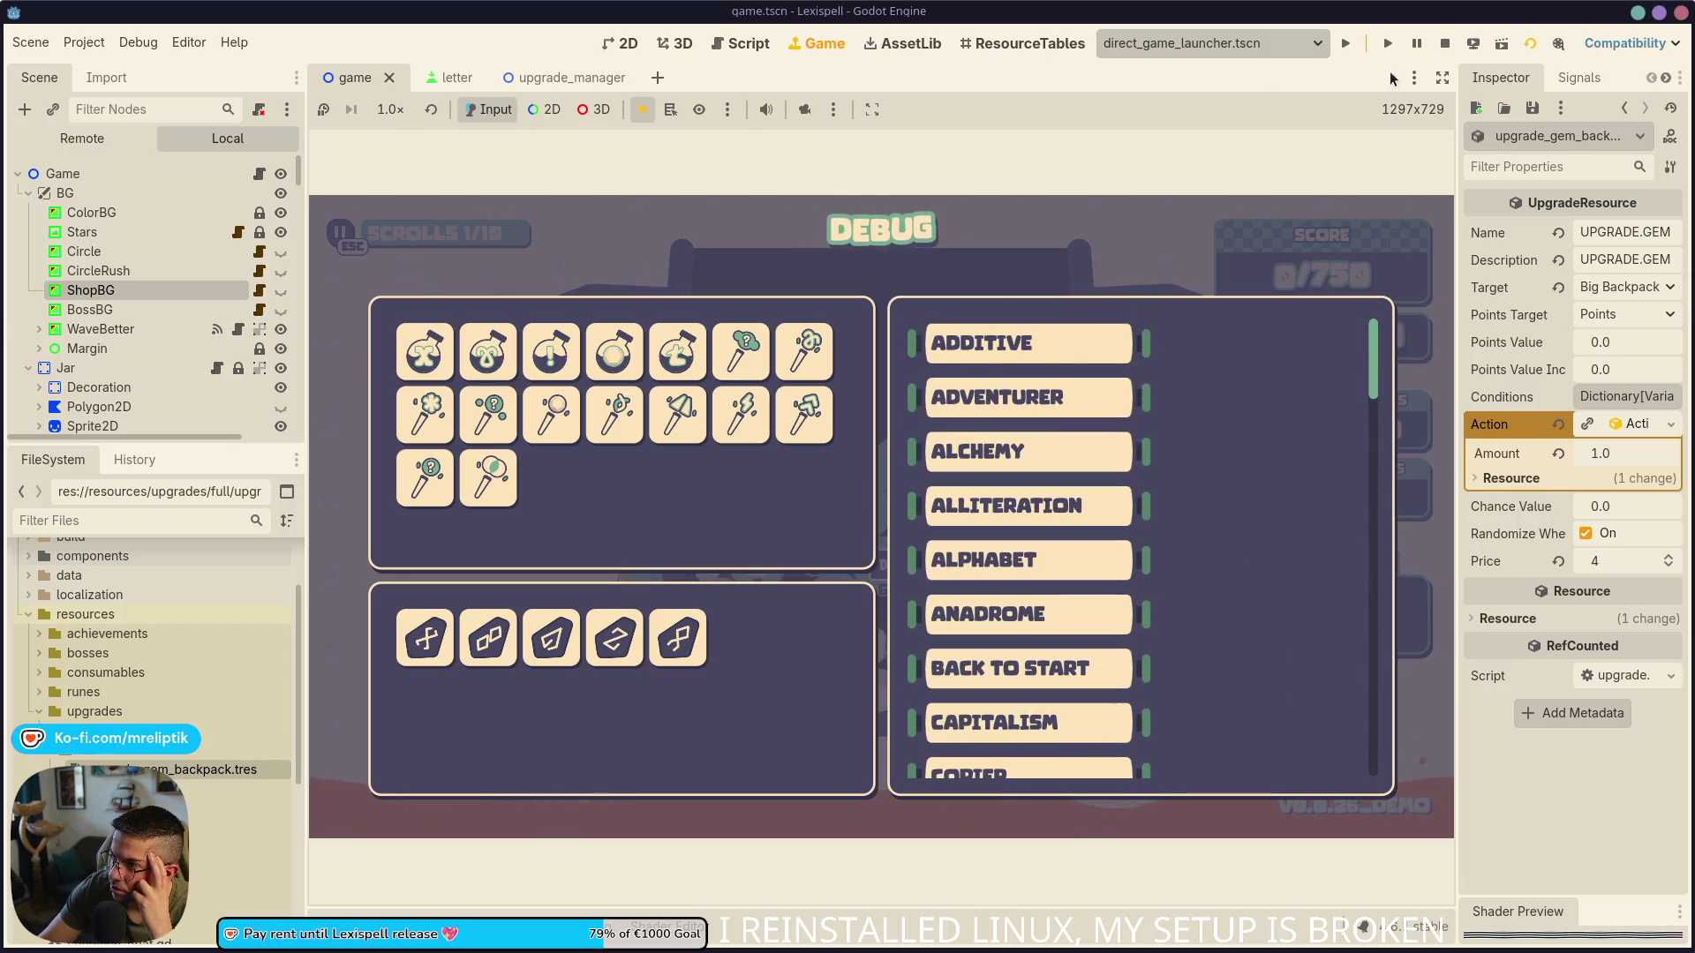
{"action": "left_click", "coordinate": [1444, 46]}
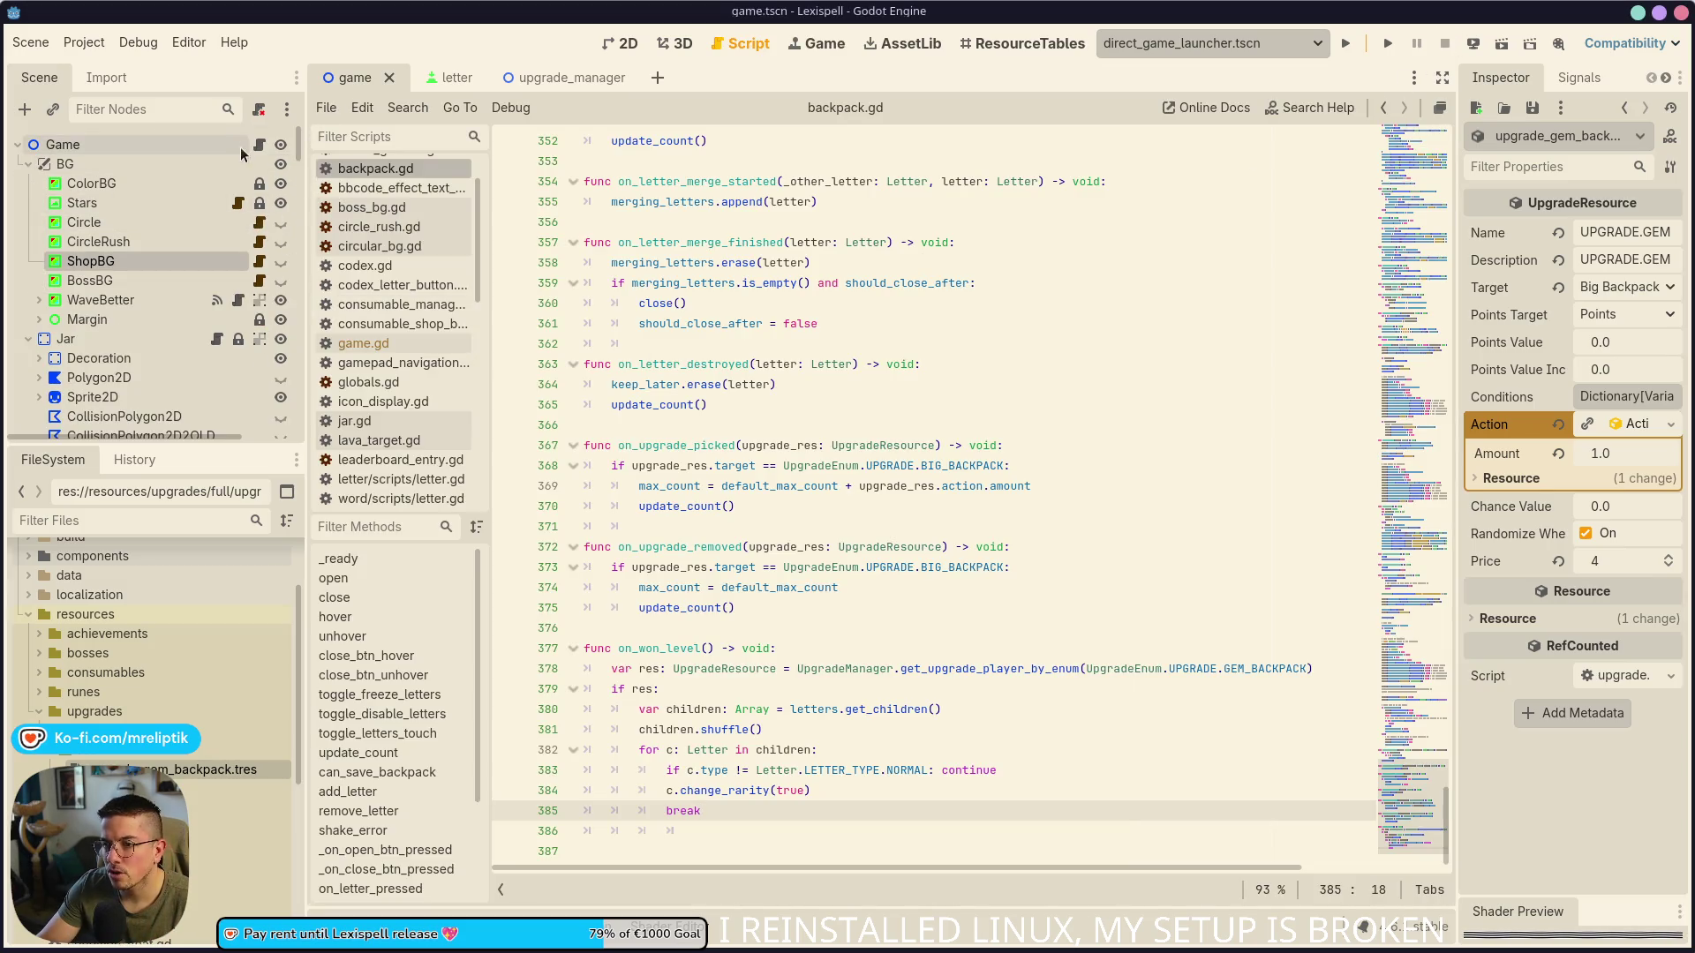
Open the globals scene via Quick Open and show its globals.gd script
{"action": "left_click", "coordinate": [258, 144]}
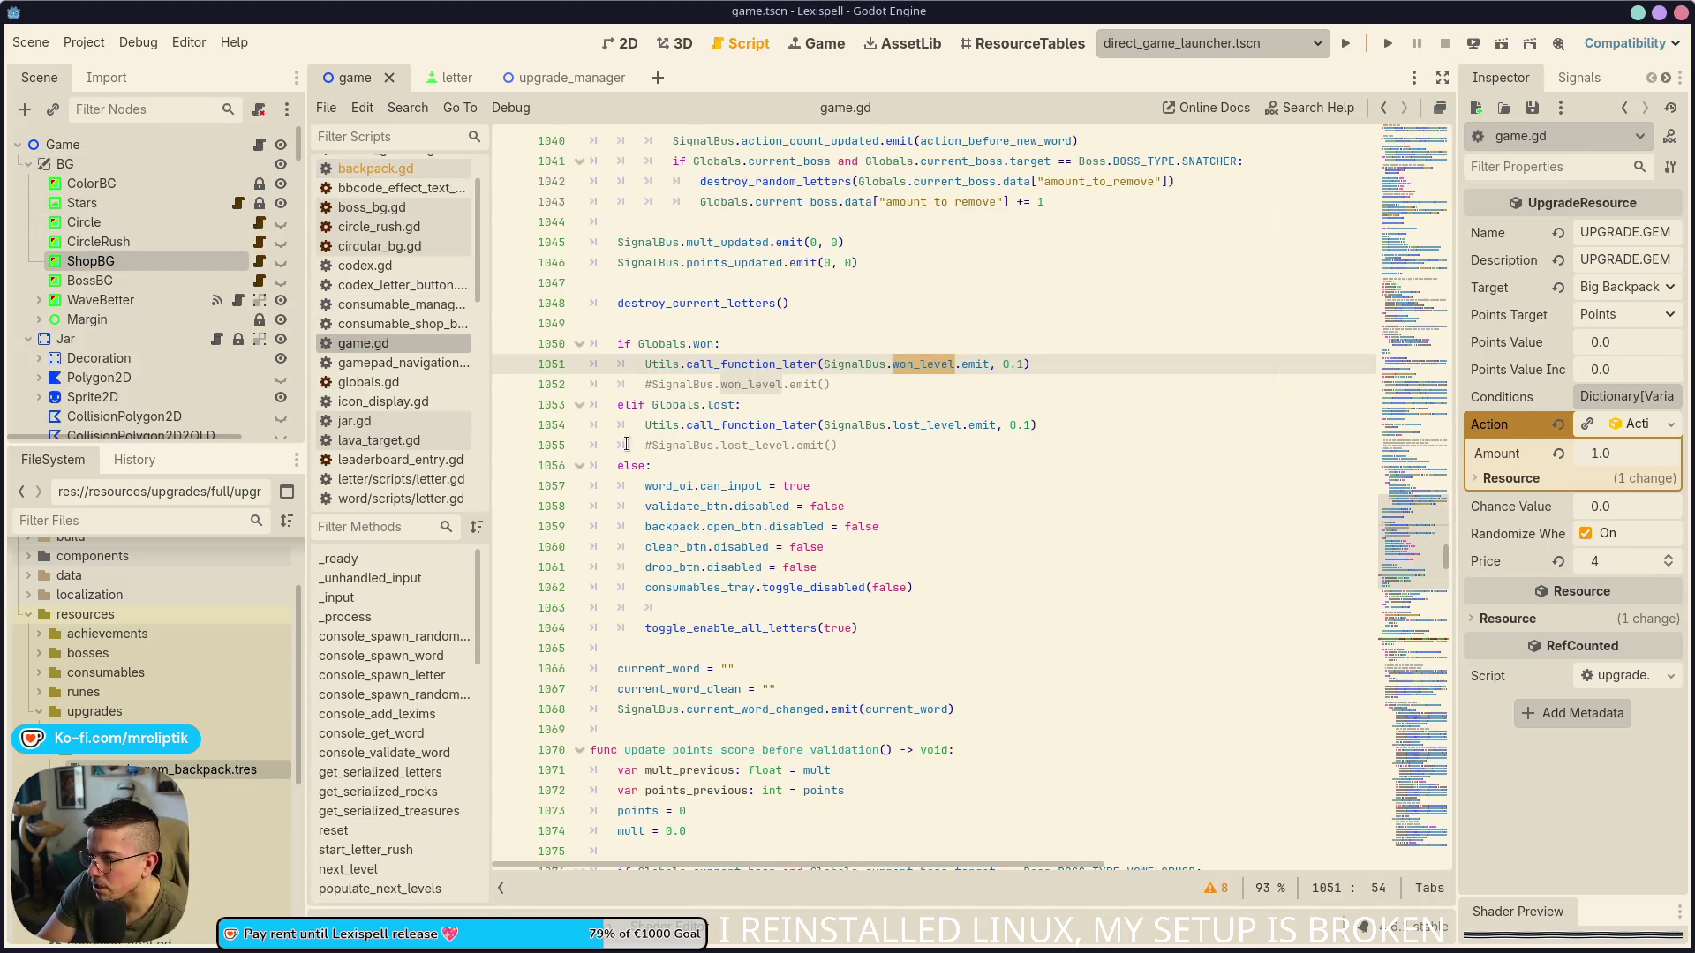
{"action": "scroll", "coordinate": [888, 465], "scroll_direction": "up", "scroll_amount": 15}
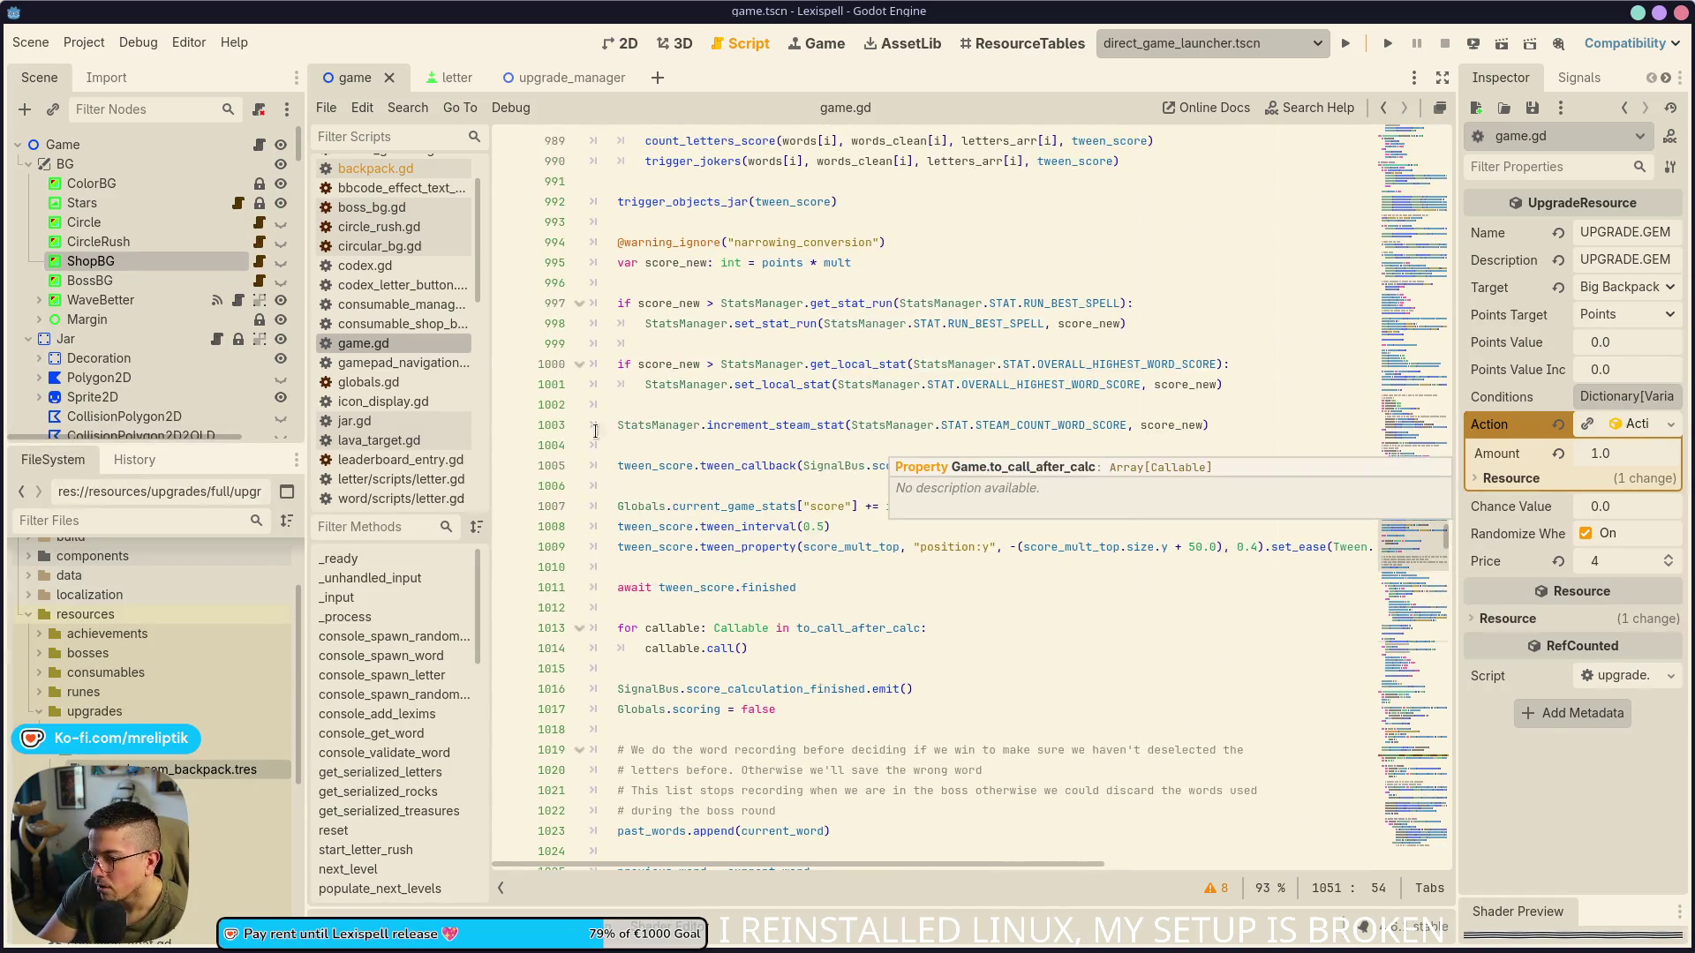
{"action": "key", "text": "ctrl+shift+o"}
{"action": "type", "text": "glob"}
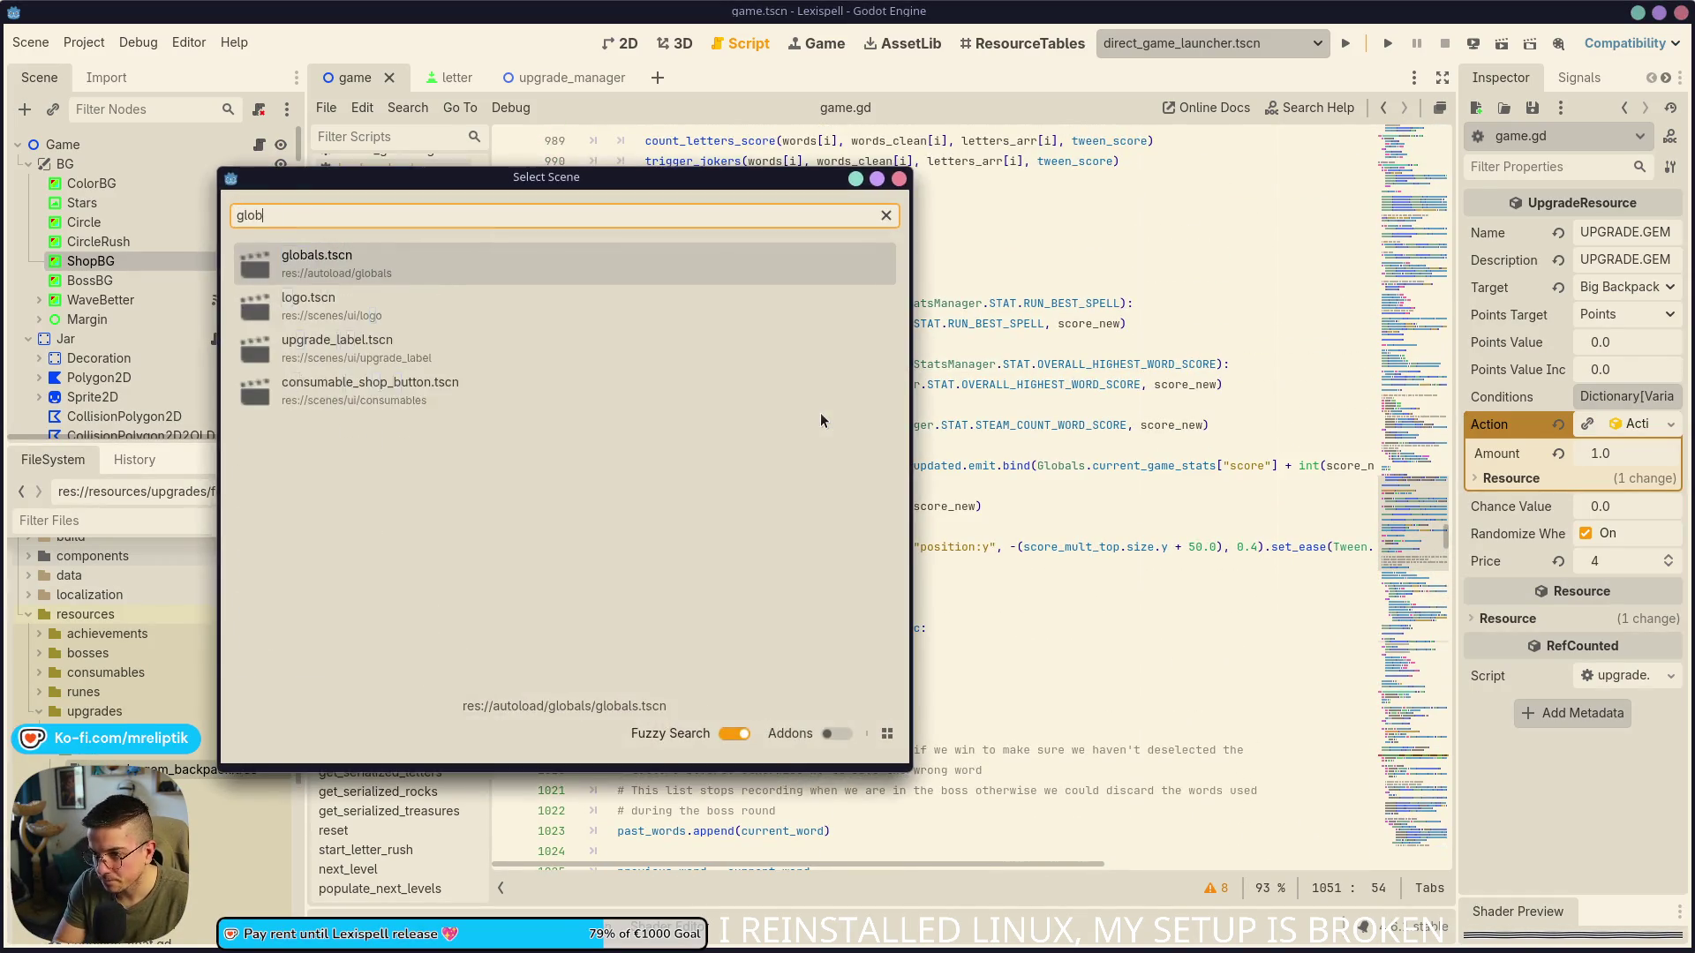
{"action": "key", "text": "Return"}
{"action": "left_click", "coordinate": [265, 145]}
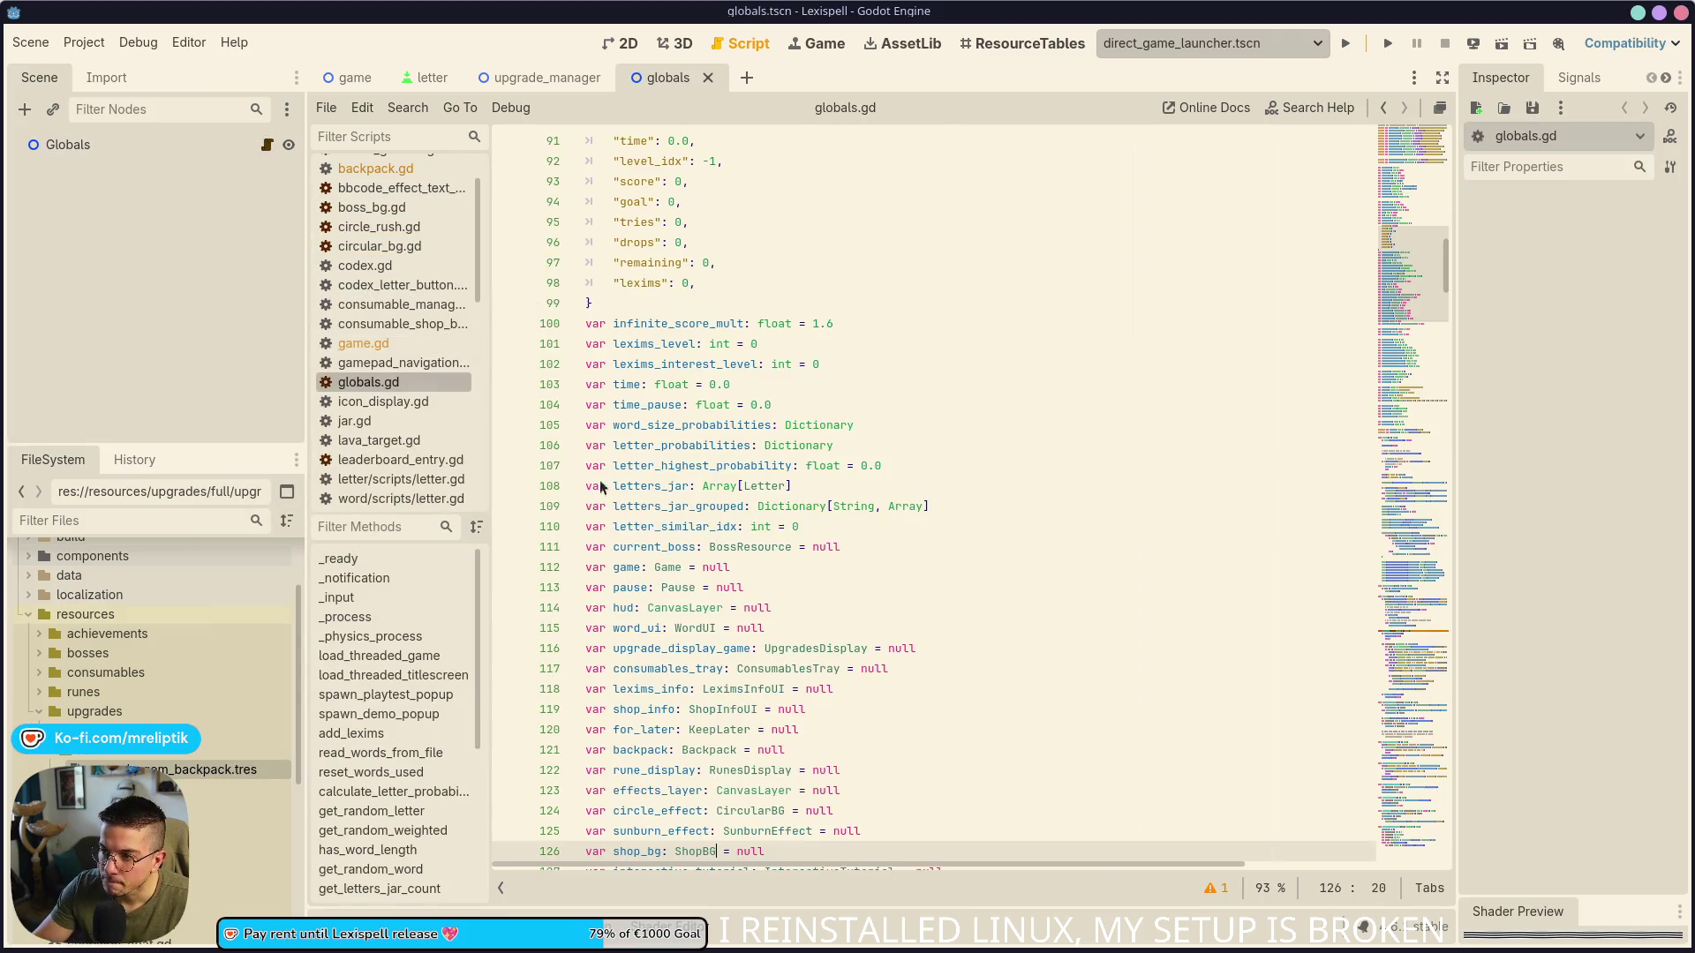
{"action": "scroll", "coordinate": [906, 603], "scroll_direction": "down", "scroll_amount": 16}
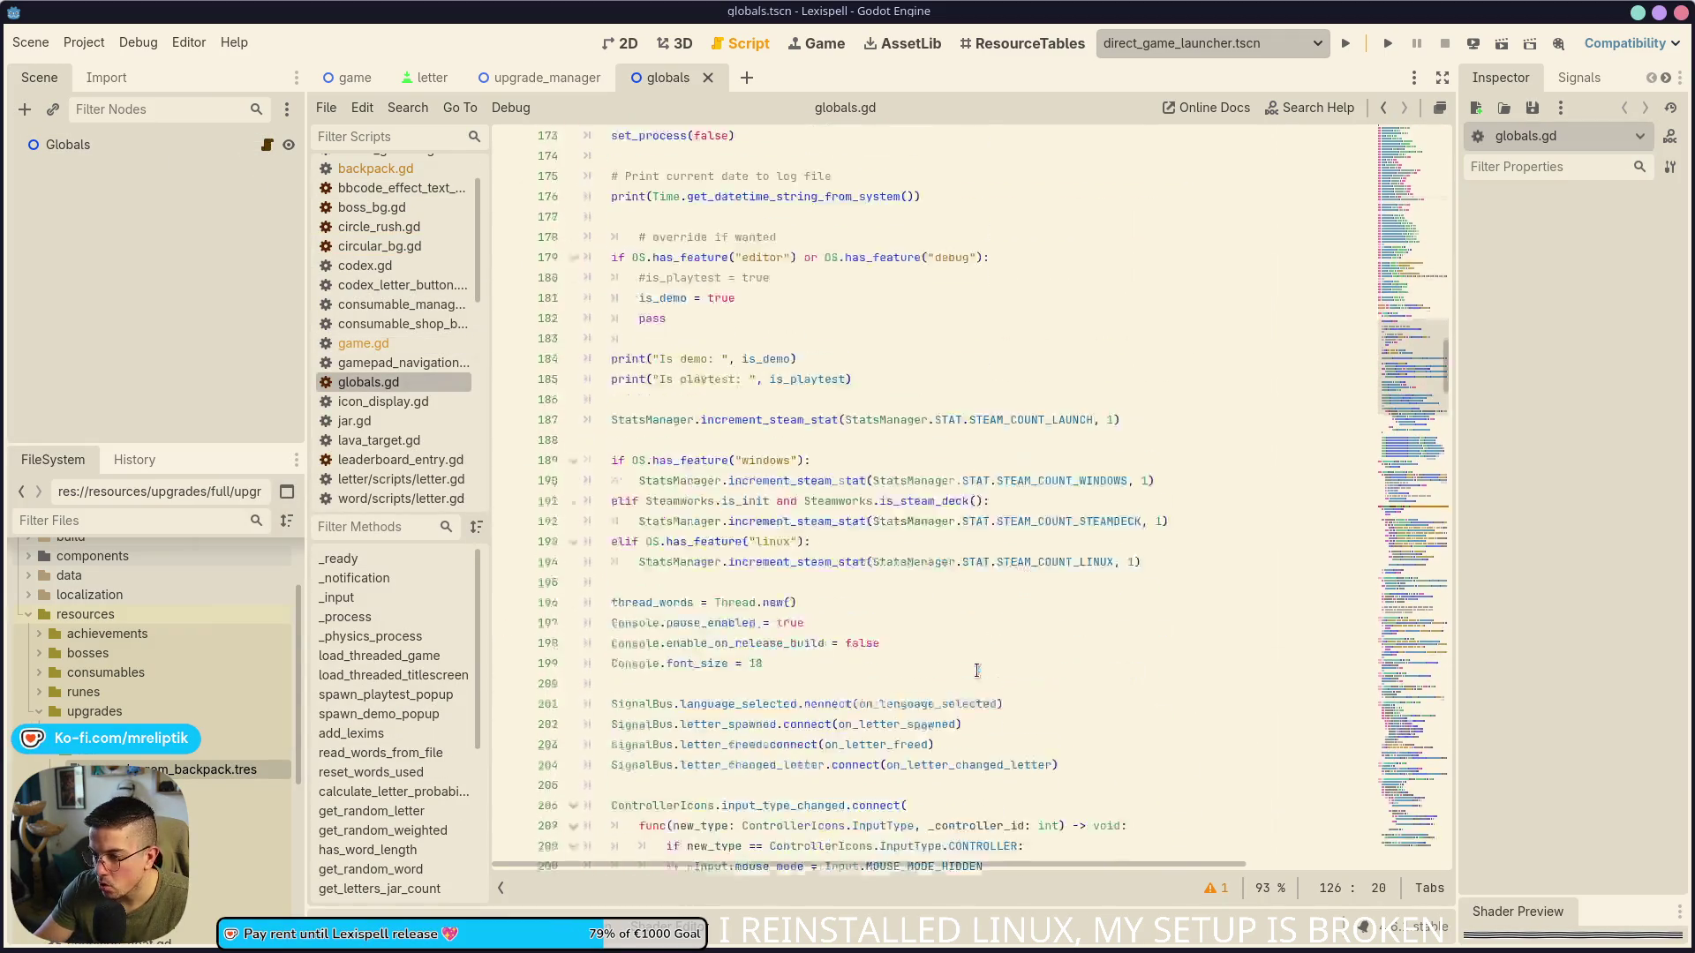
{"action": "scroll", "coordinate": [819, 384], "scroll_direction": "up", "scroll_amount": 1}
Comment out 'is_demo = true' on line 181 and rerun the game into Chapter 1
{"action": "left_click", "coordinate": [819, 386]}
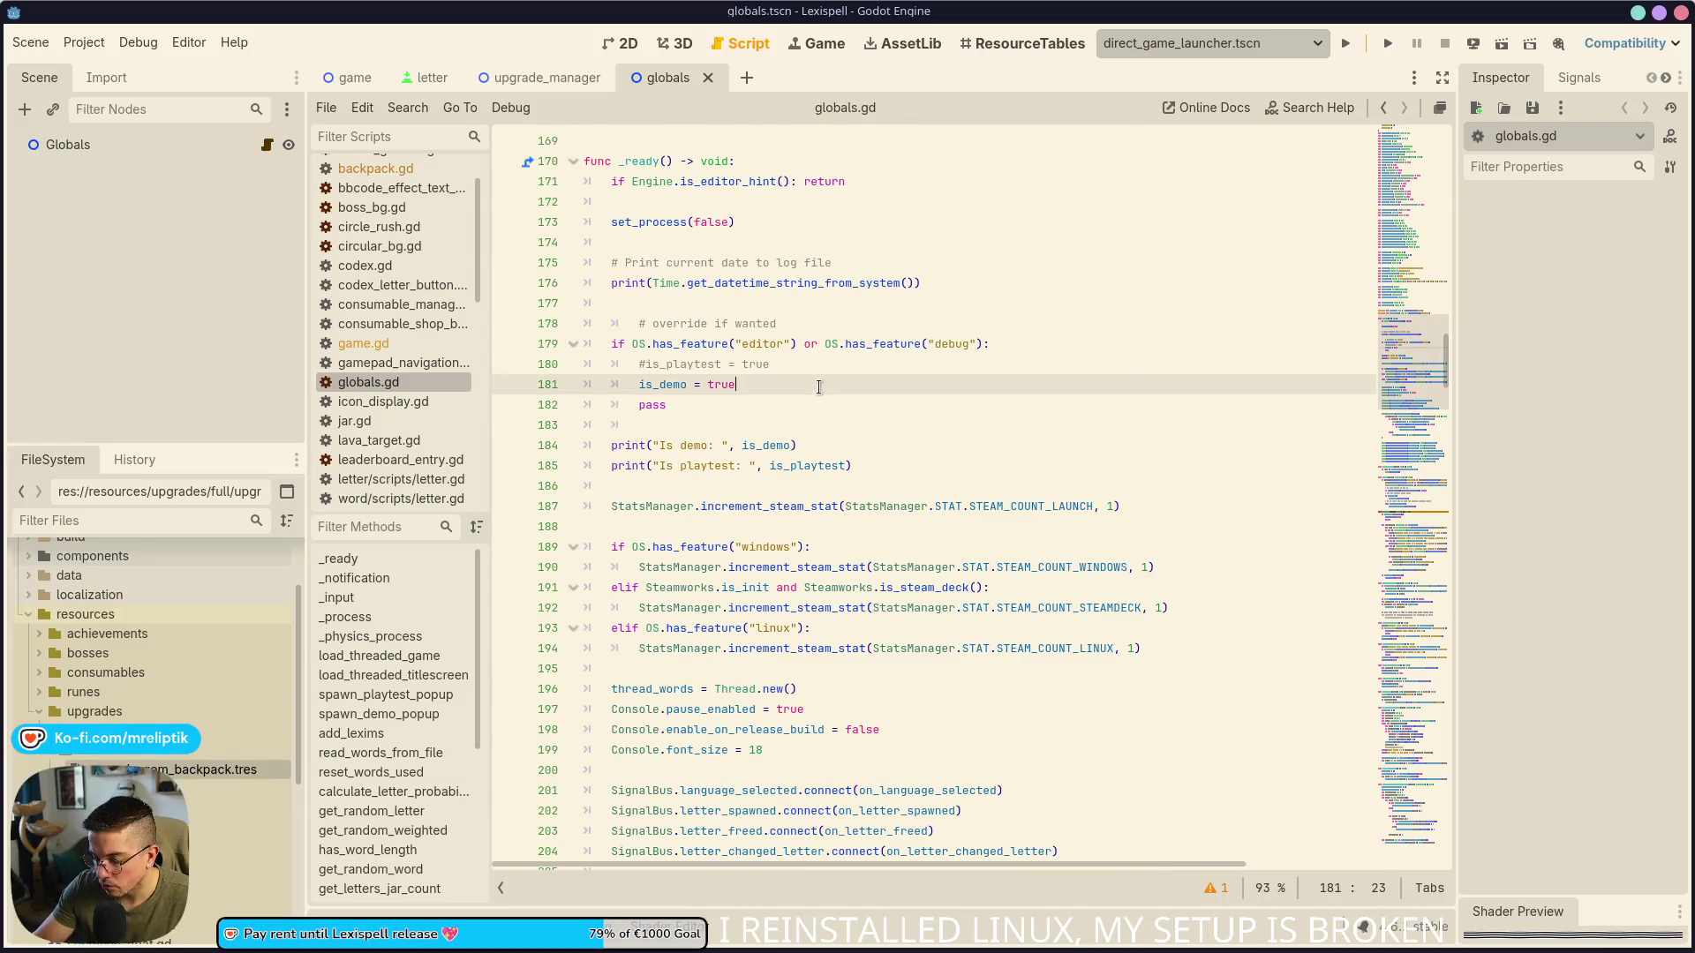
{"action": "key", "text": "ctrl+k"}
{"action": "key", "text": "F5"}
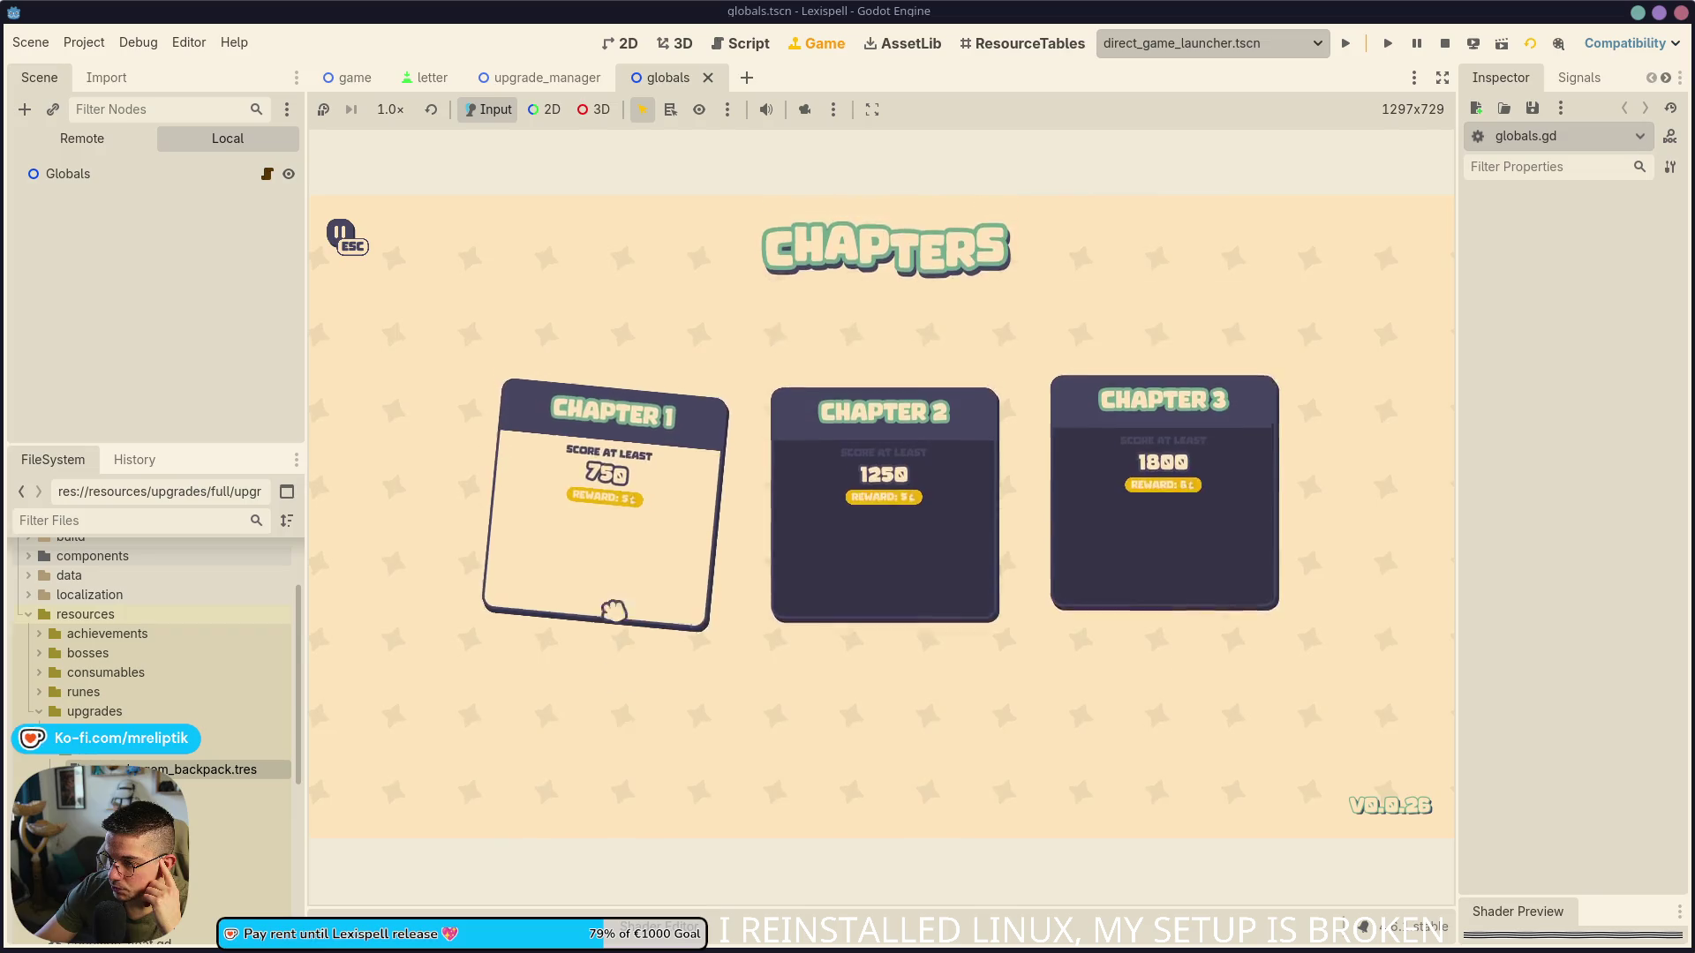
{"action": "left_click", "coordinate": [617, 606]}
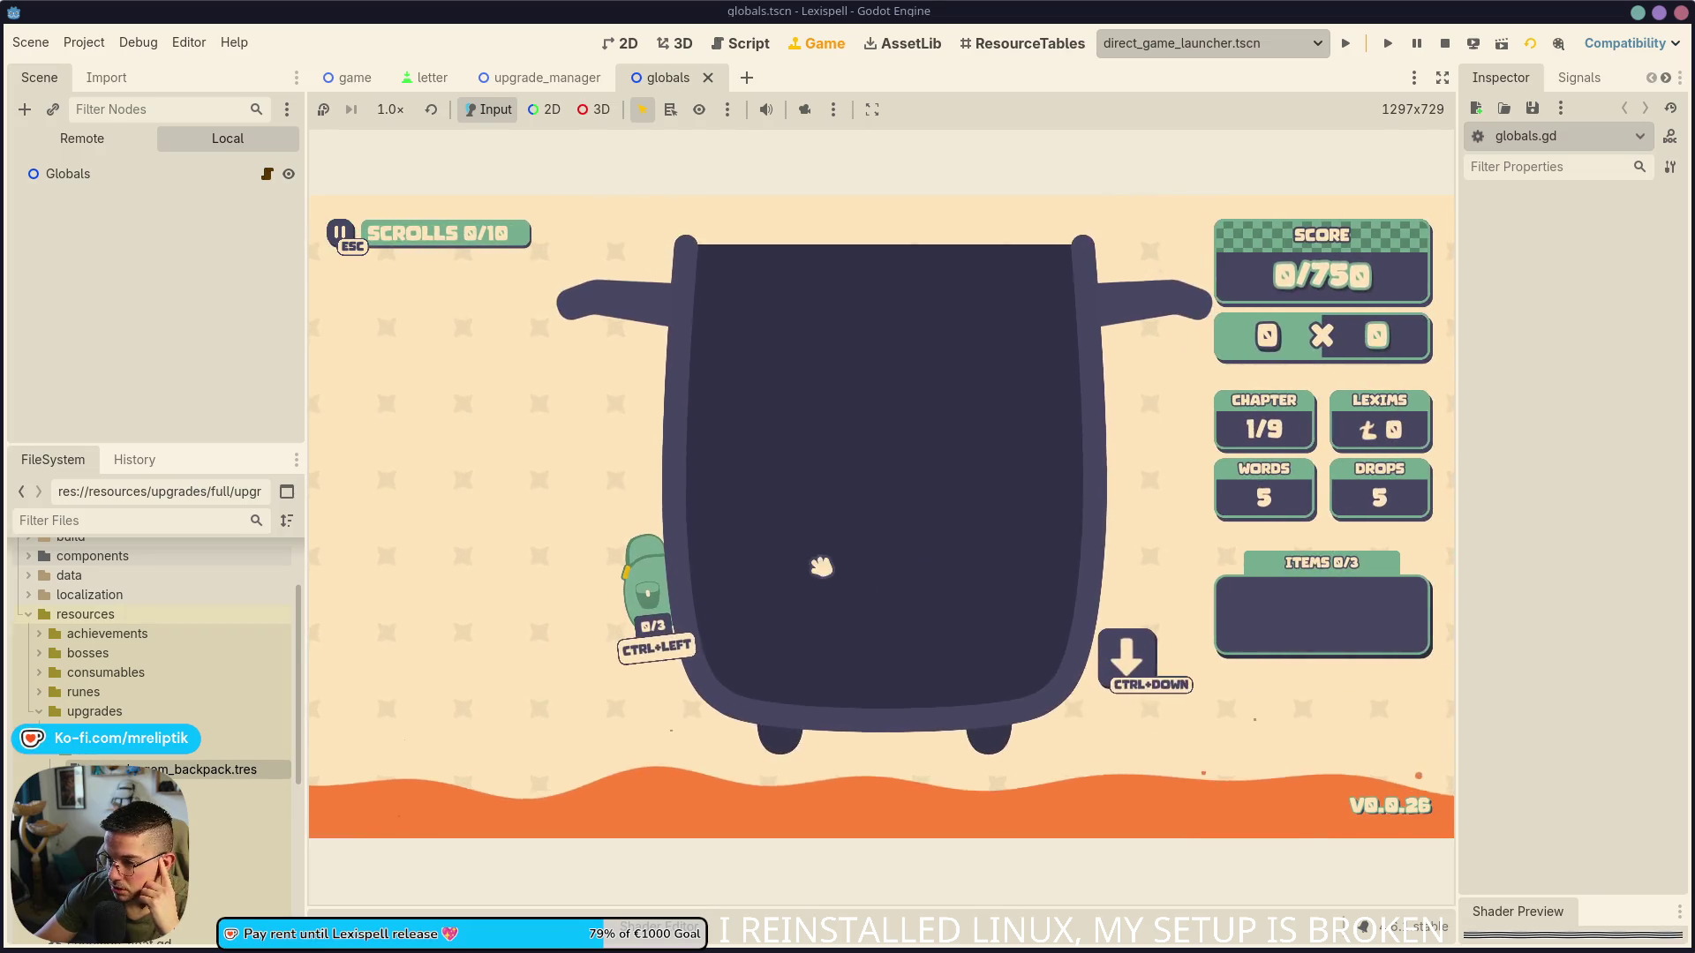
Open the in-game development console, then close it
{"action": "key", "text": "grave"}
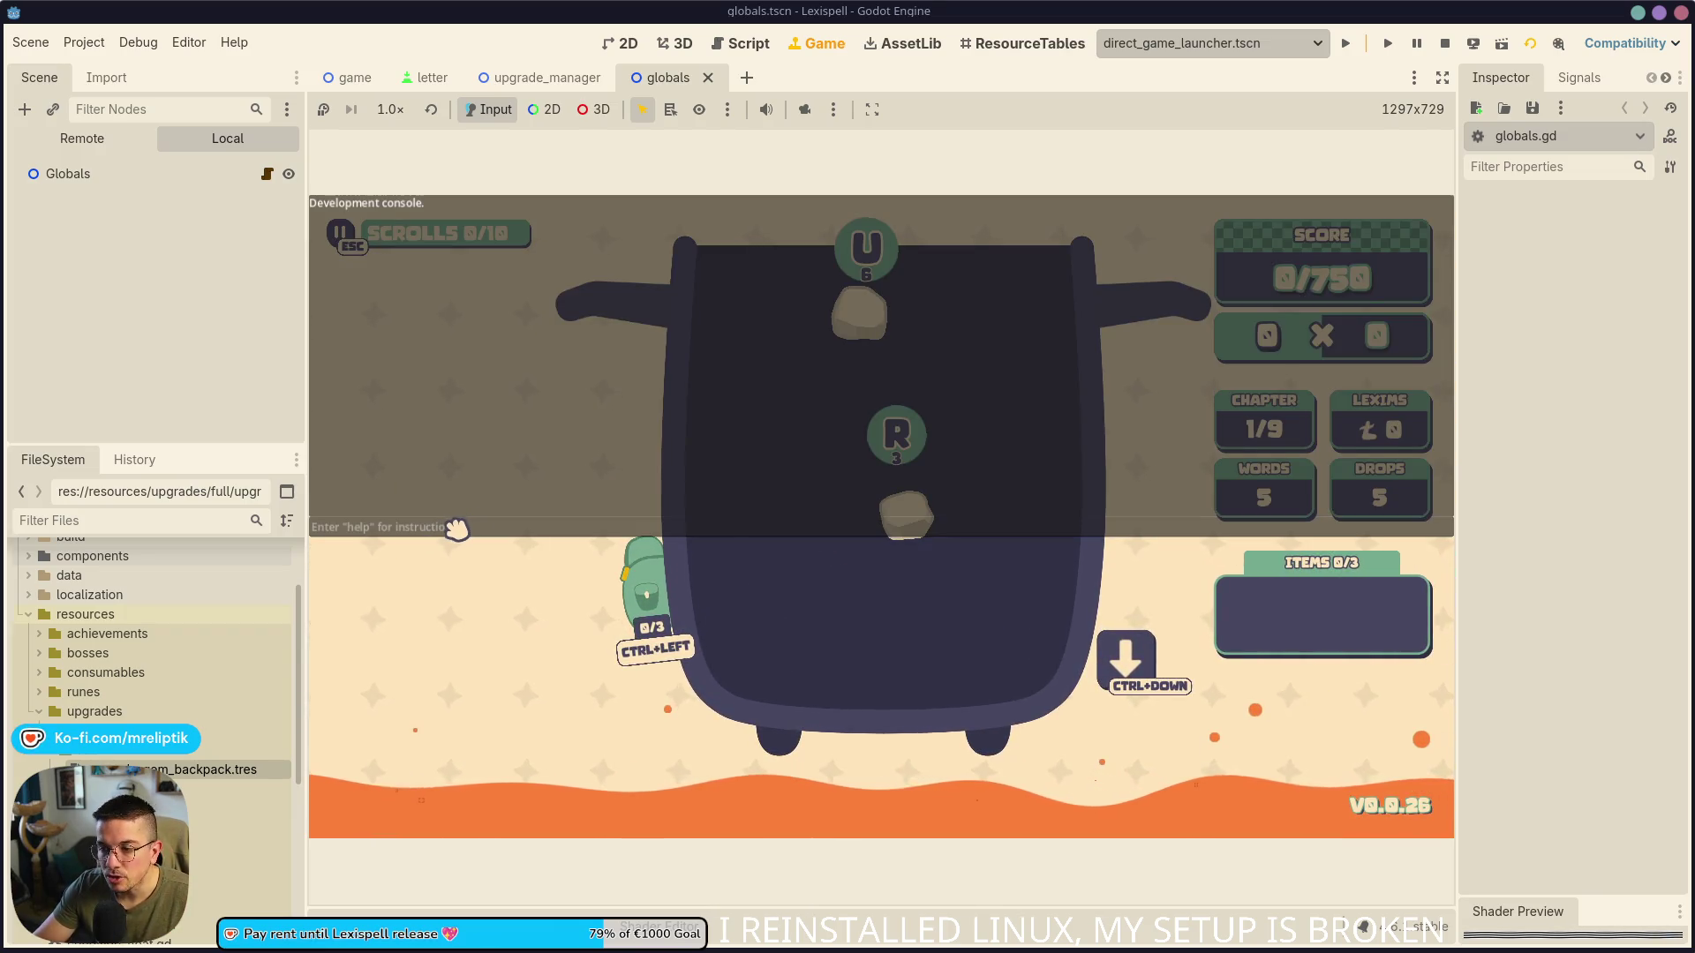
{"action": "left_click", "coordinate": [455, 530]}
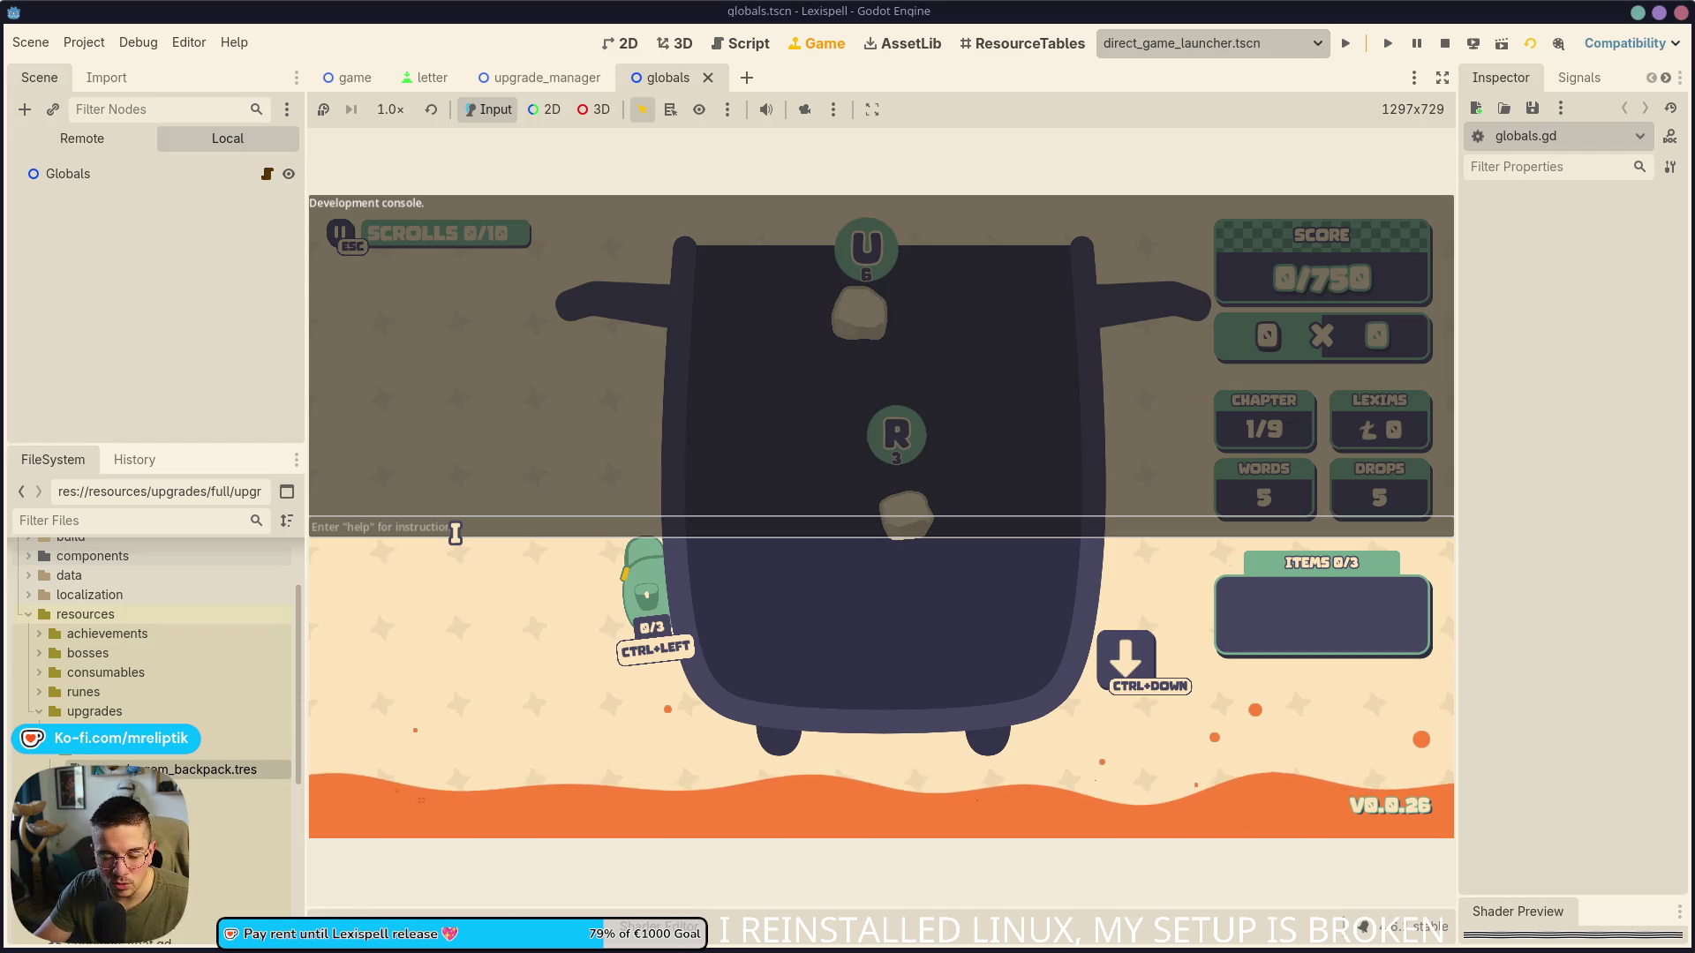
{"action": "key", "text": "quoteleft"}
Take the MAGIPACK upgrade from the F1 debug list and store the glowing A letter in the backpack
{"action": "key", "text": "F1"}
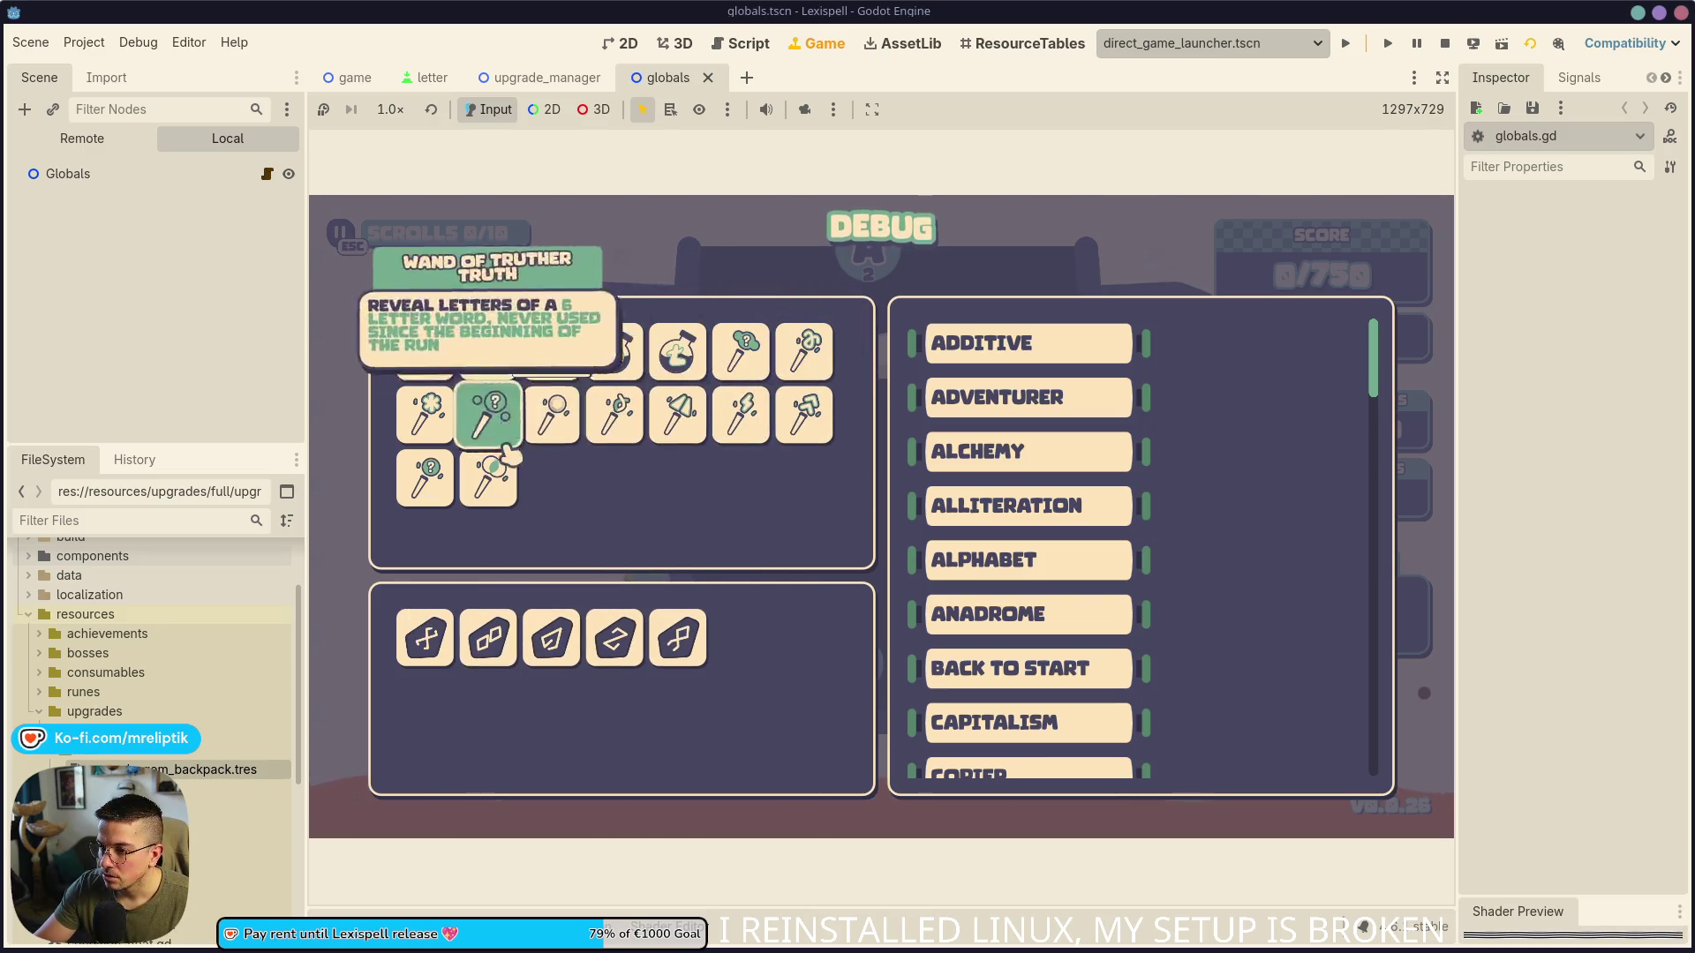
{"action": "scroll", "coordinate": [1285, 662], "scroll_direction": "down", "scroll_amount": 2}
{"action": "scroll", "coordinate": [1174, 694], "scroll_direction": "down", "scroll_amount": 15}
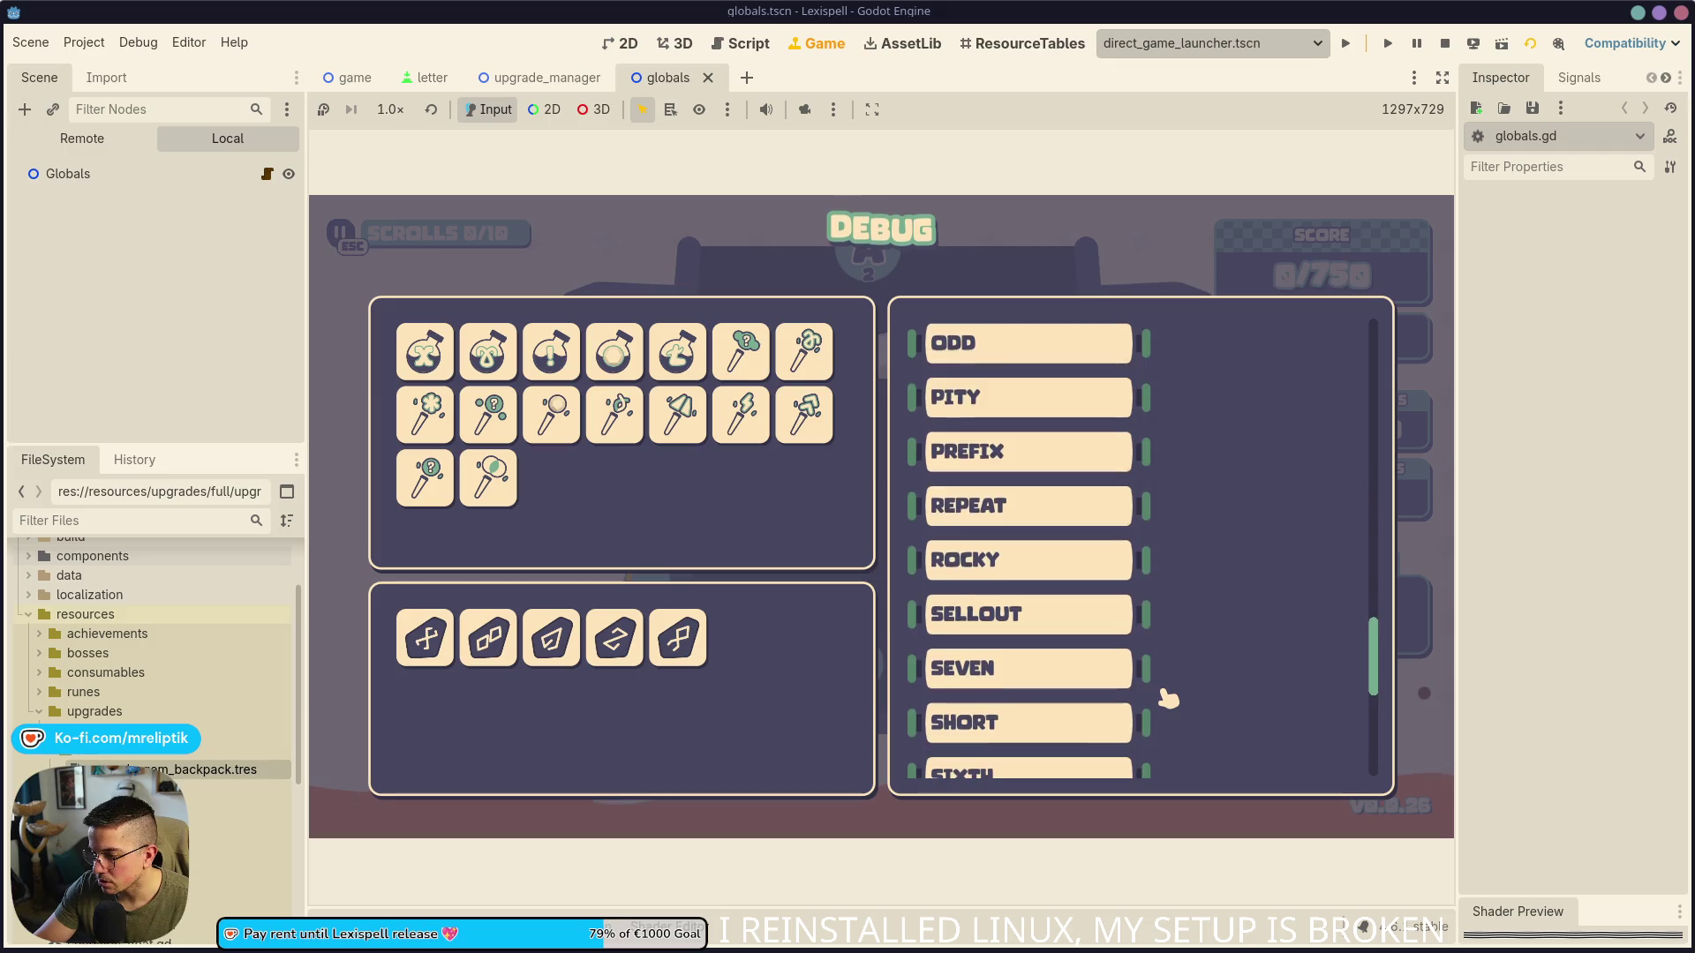
{"action": "scroll", "coordinate": [1147, 684], "scroll_direction": "up", "scroll_amount": 5}
{"action": "scroll", "coordinate": [1095, 649], "scroll_direction": "up", "scroll_amount": 5}
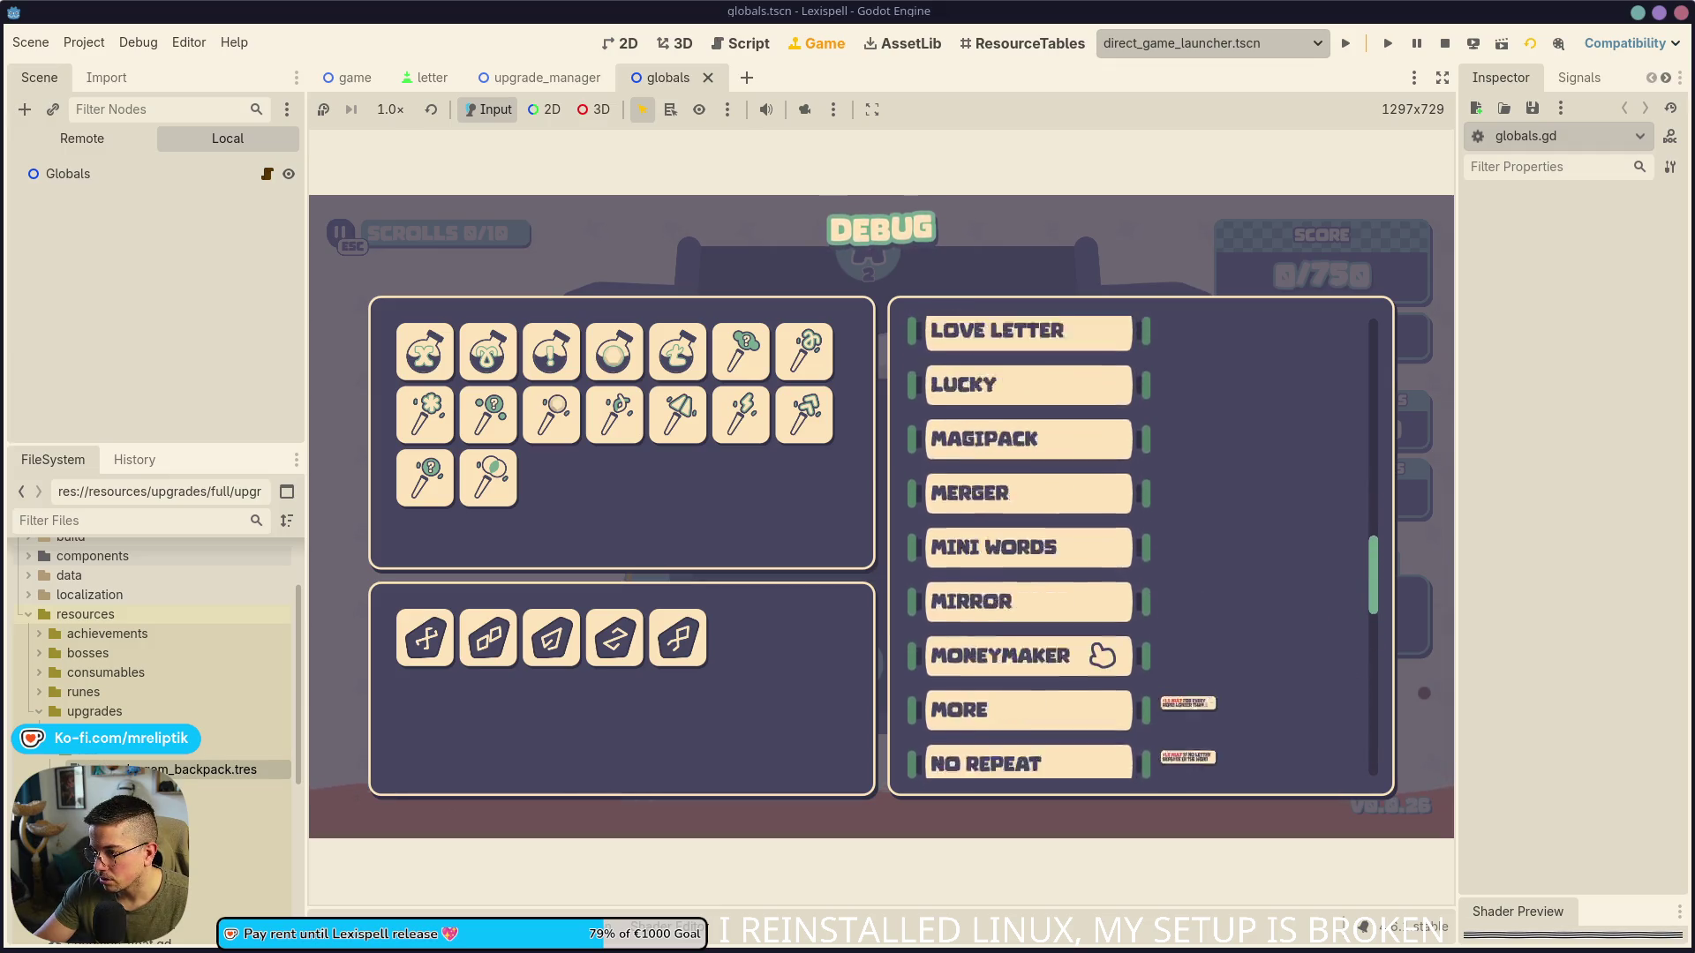
{"action": "scroll", "coordinate": [1112, 644], "scroll_direction": "down", "scroll_amount": 1}
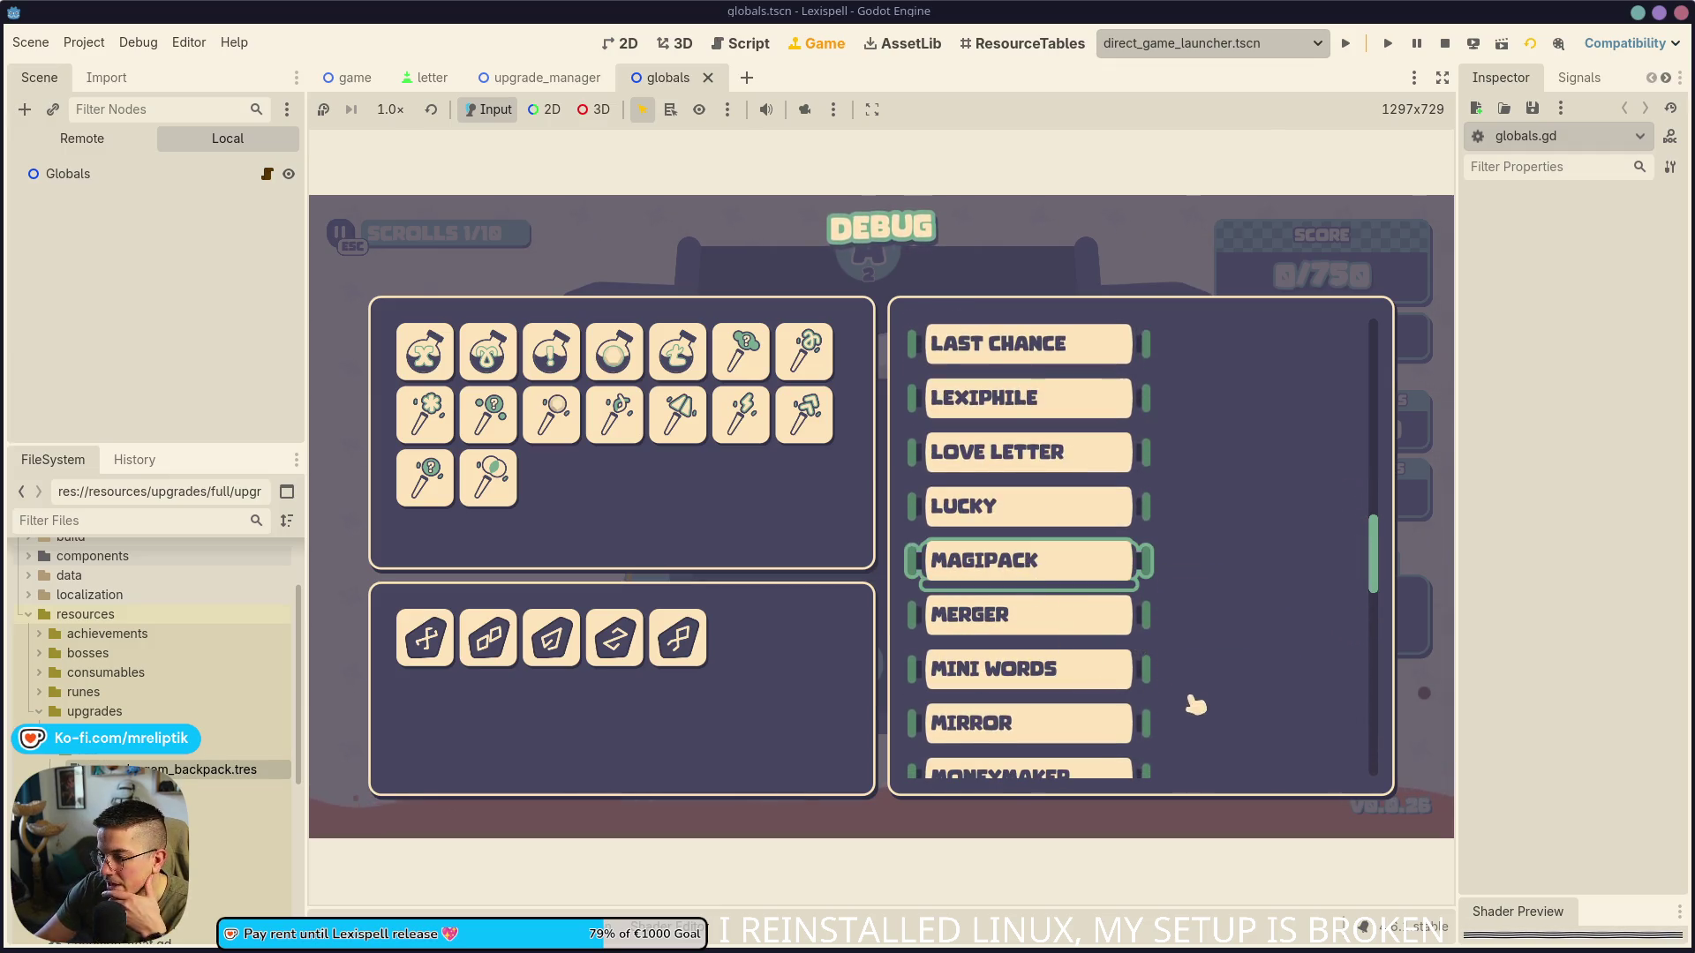
{"action": "scroll", "coordinate": [1209, 664], "scroll_direction": "down", "scroll_amount": 3}
{"action": "key", "text": "Escape"}
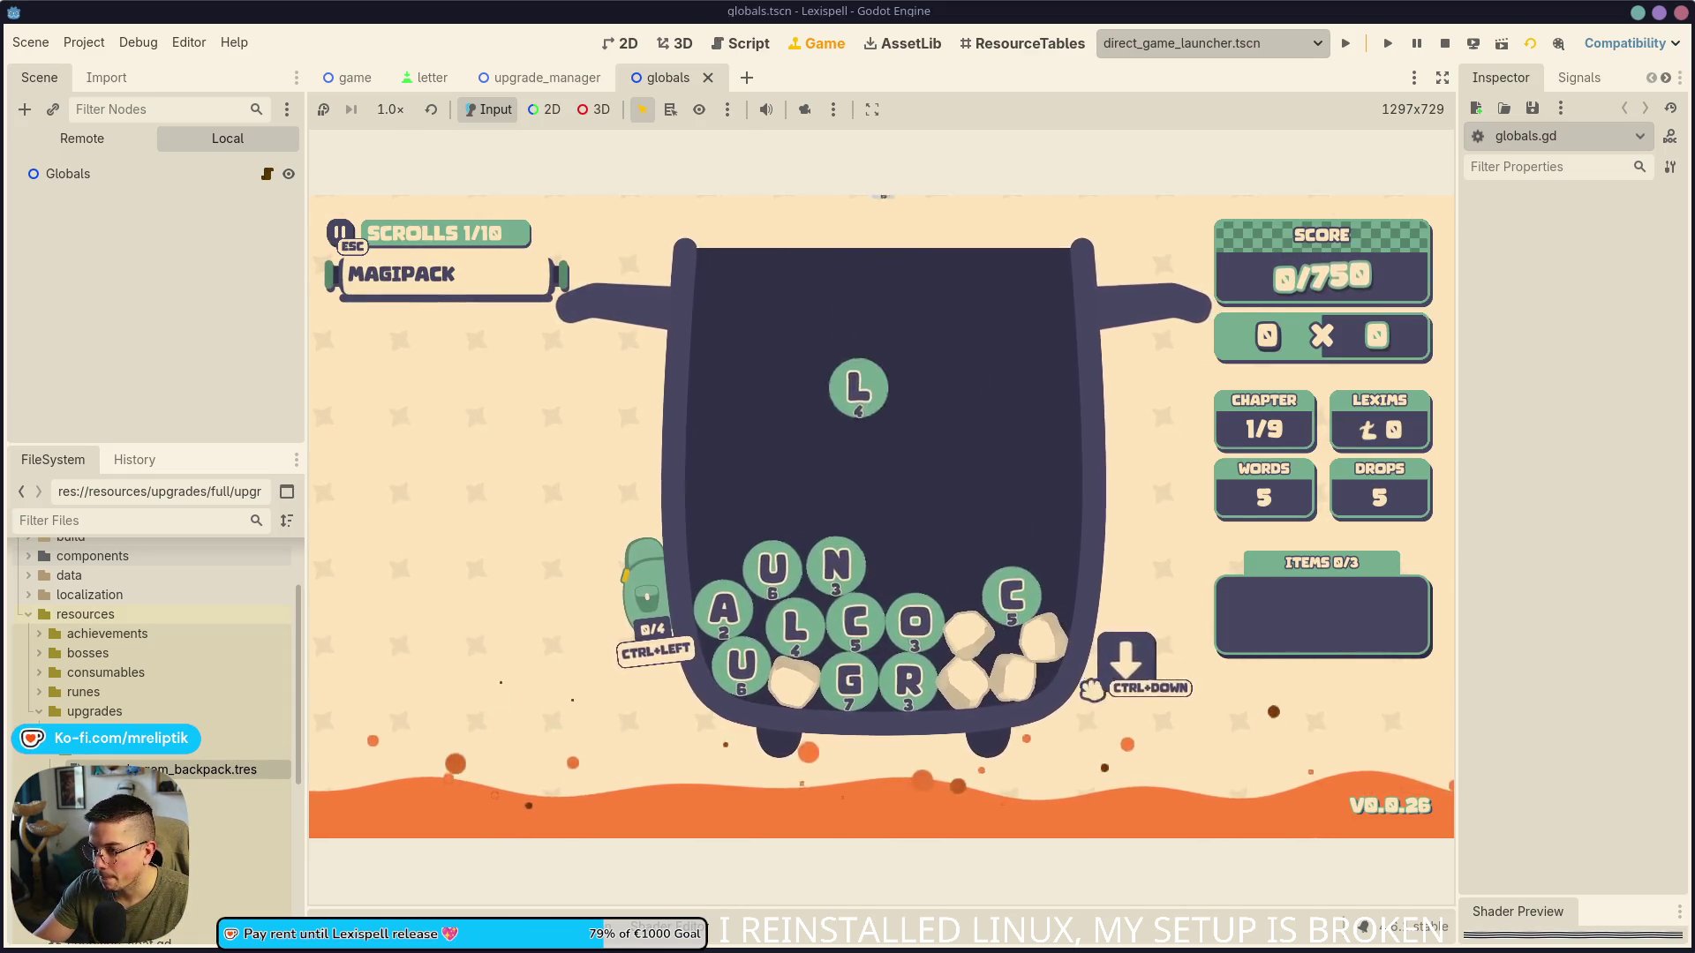
{"action": "left_click", "coordinate": [724, 624], "text": "ctrl"}
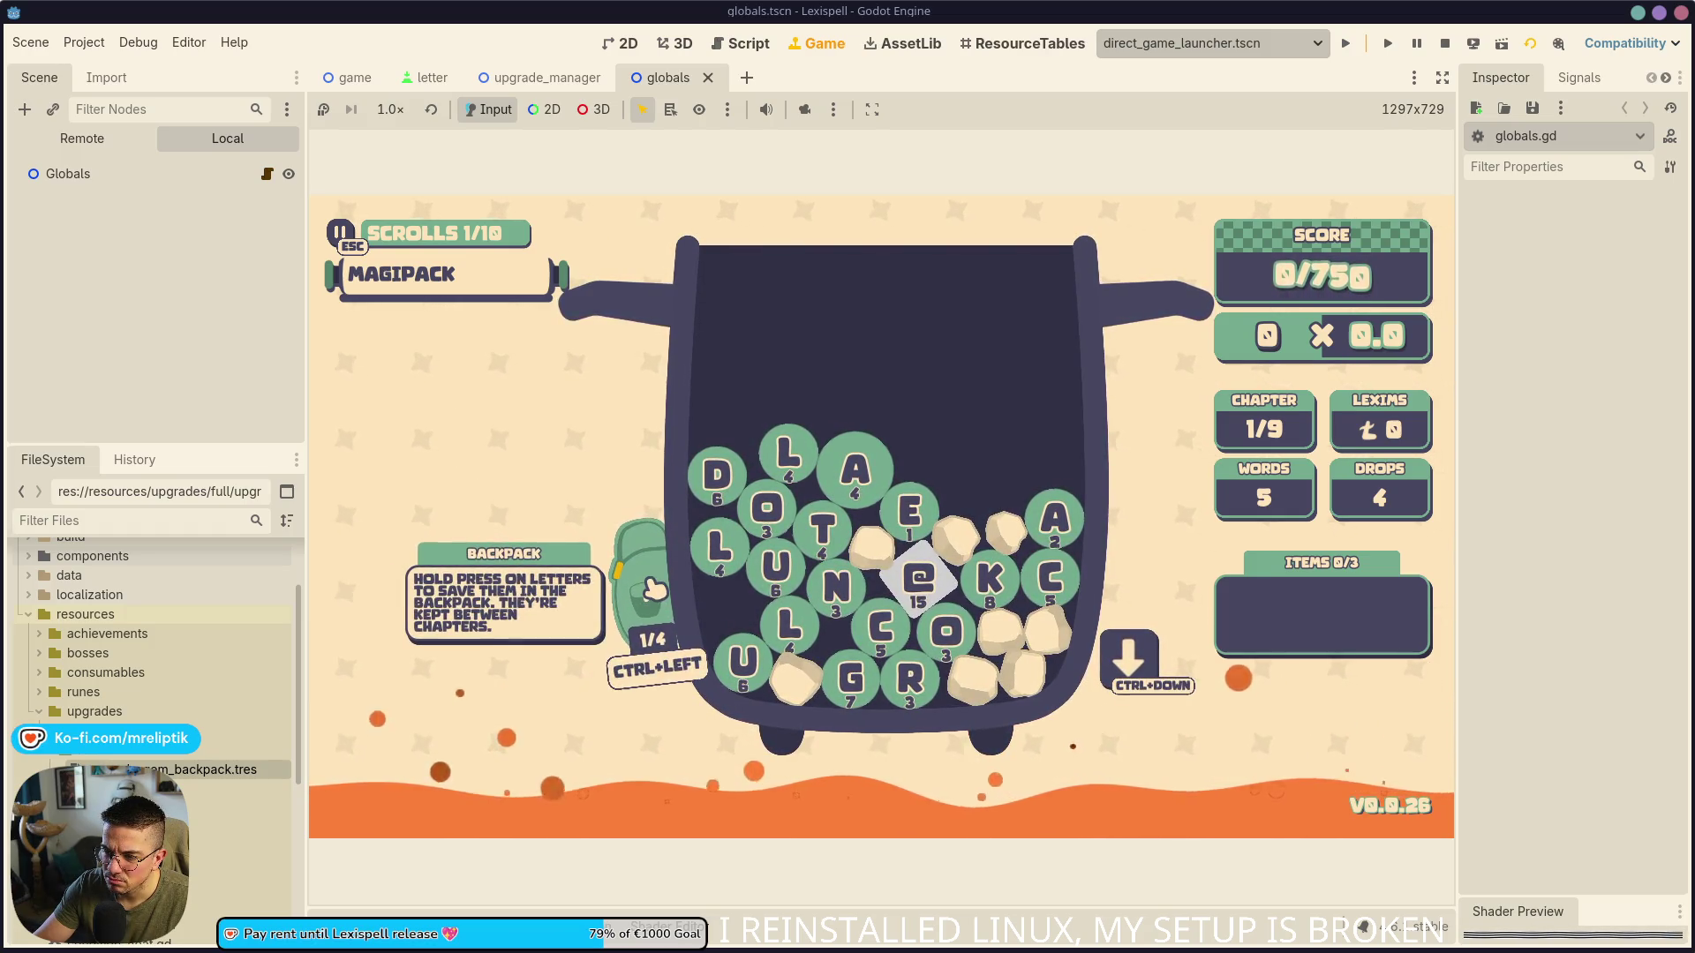
{"action": "mouse_move", "coordinate": [655, 570]}
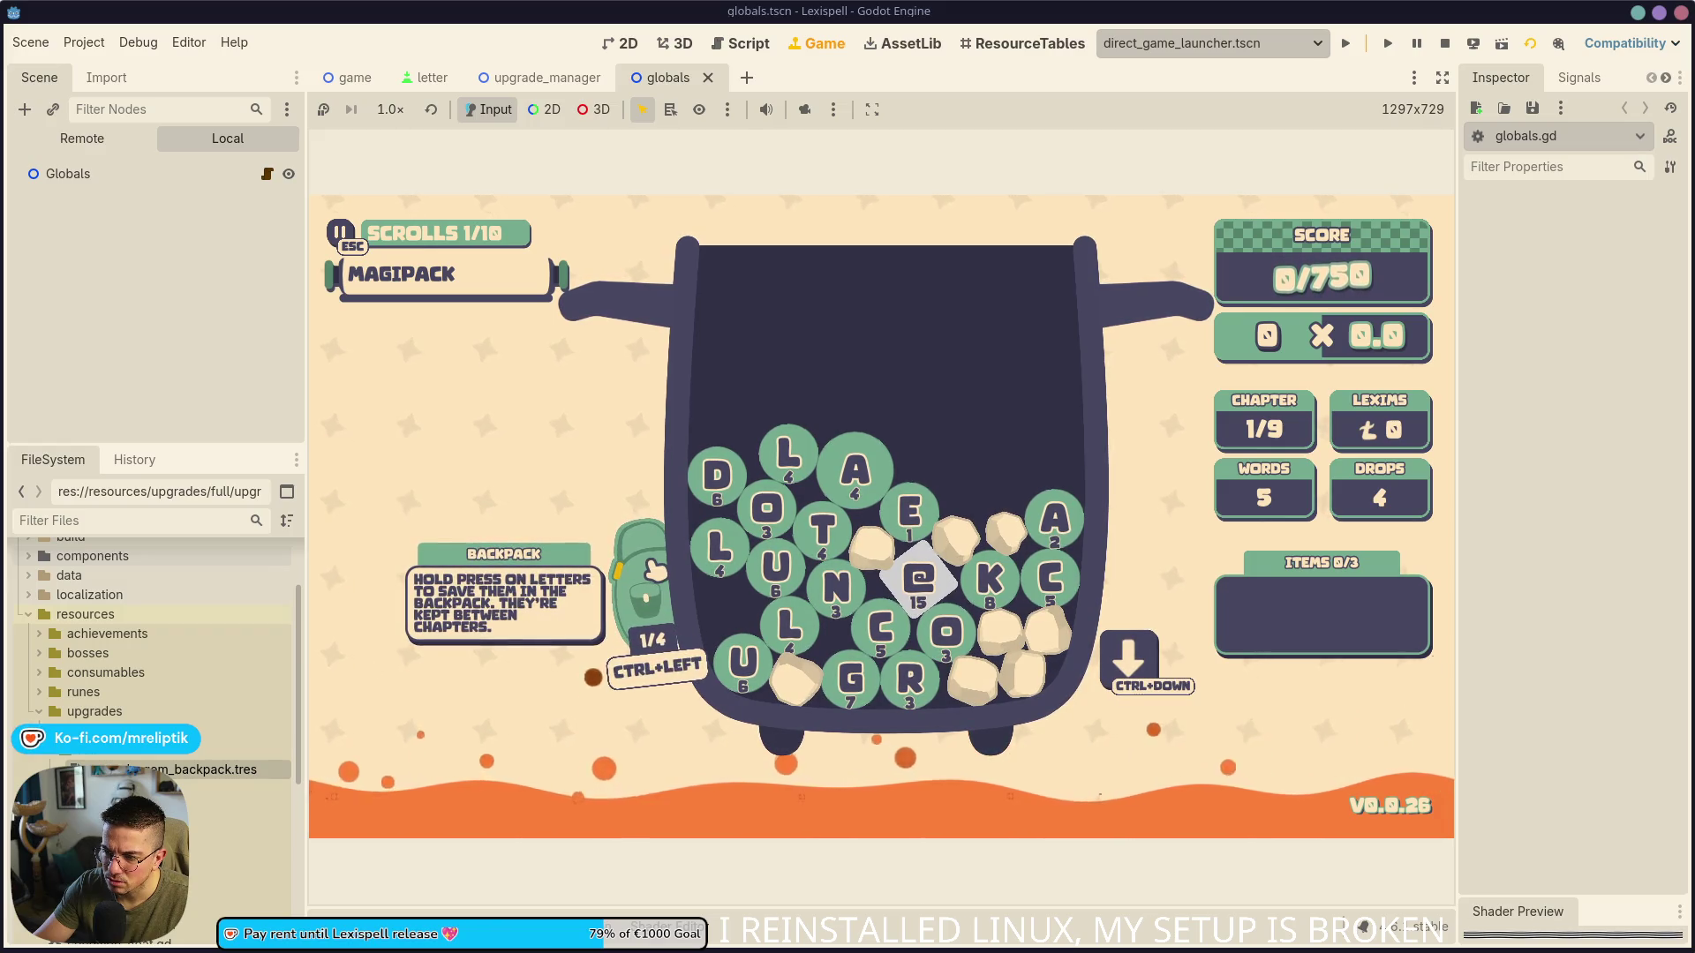
Select the Backpack node in the game scene and open its script
{"action": "left_click", "coordinate": [267, 174]}
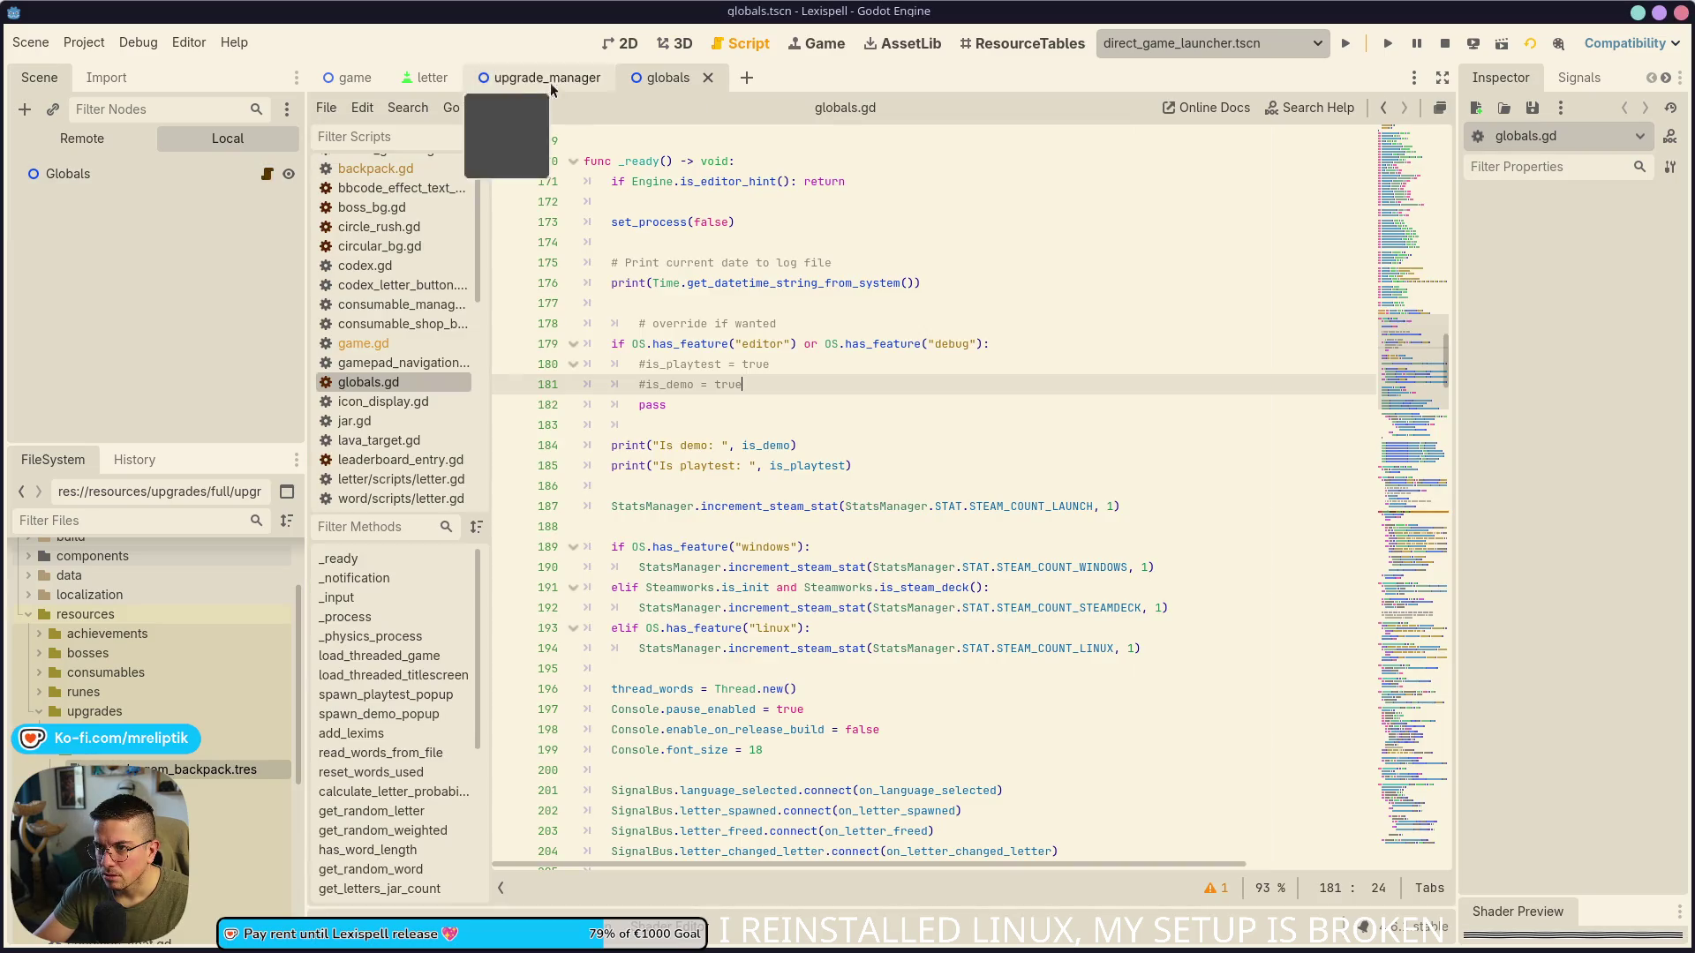
{"action": "left_click", "coordinate": [351, 78]}
{"action": "left_click", "coordinate": [624, 45]}
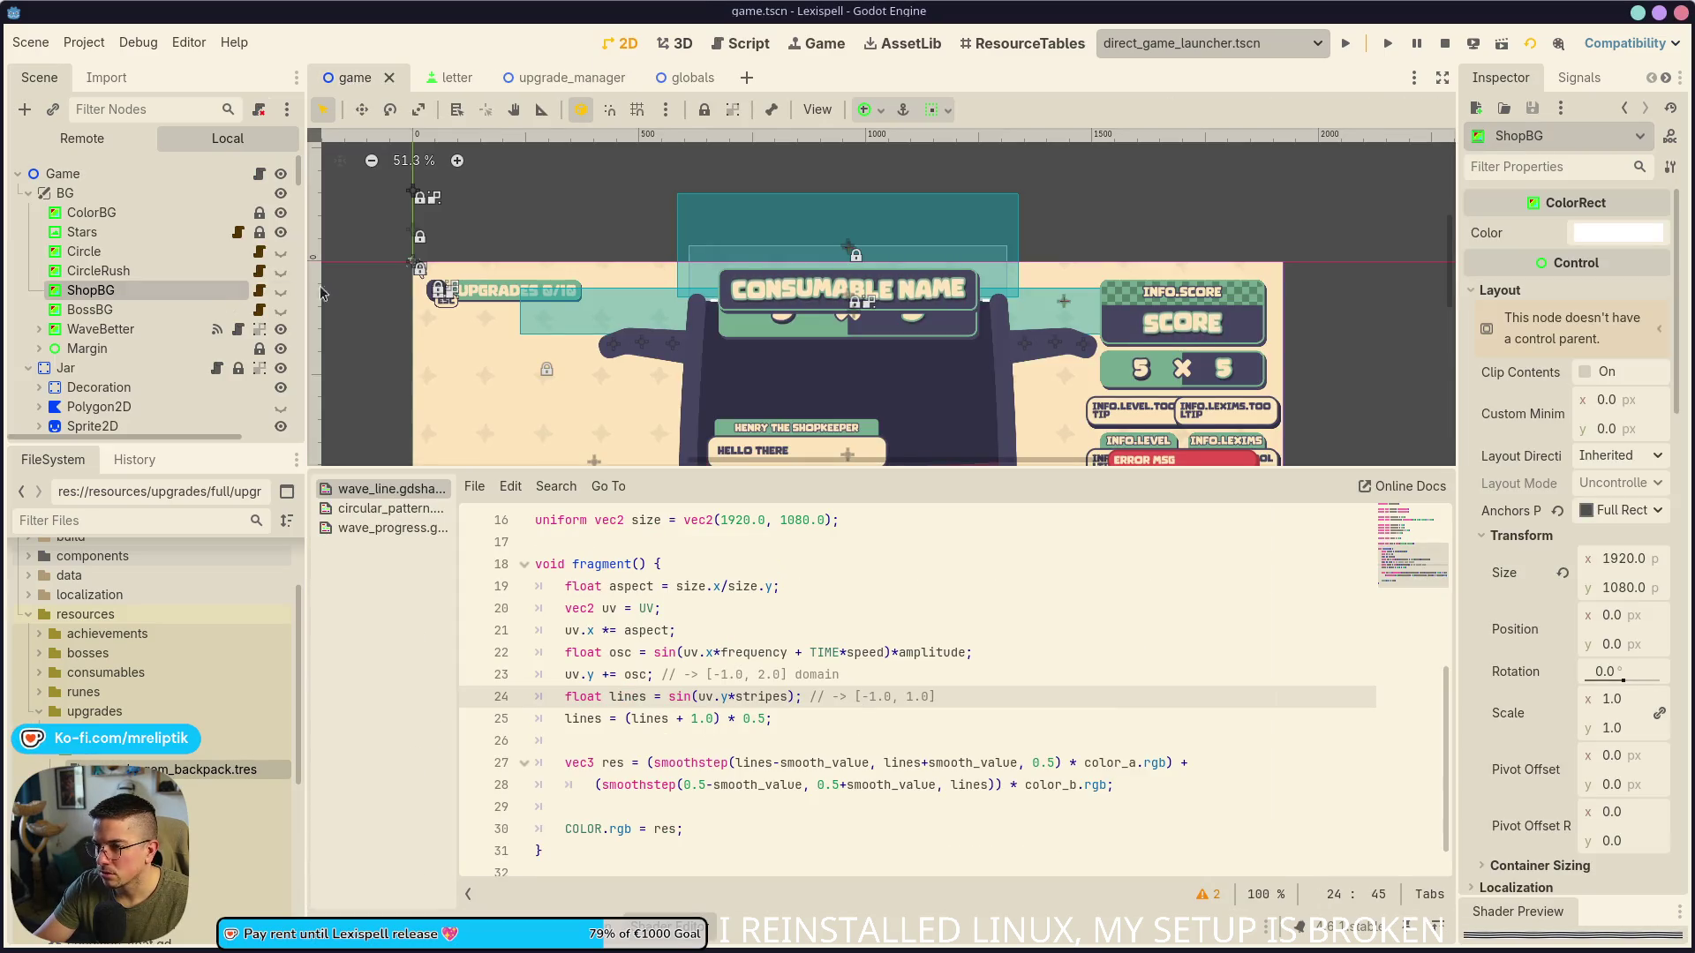
{"action": "scroll", "coordinate": [137, 315], "scroll_direction": "down", "scroll_amount": 3}
{"action": "scroll", "coordinate": [136, 315], "scroll_direction": "down", "scroll_amount": 4}
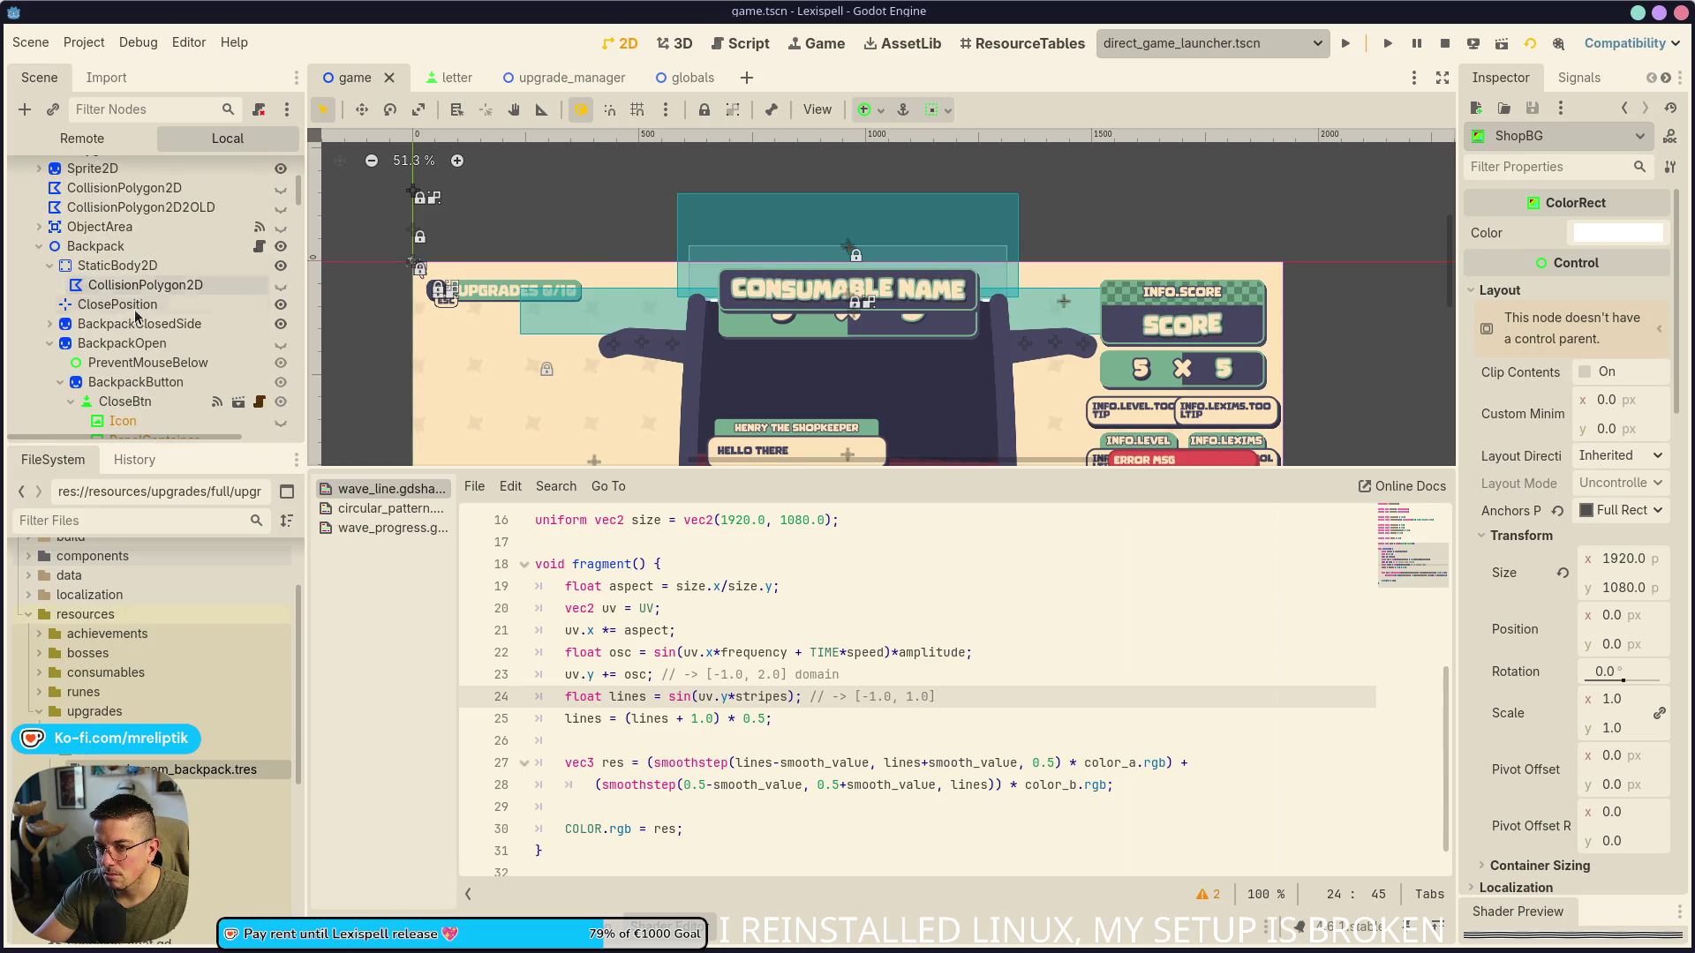
{"action": "left_click", "coordinate": [97, 245]}
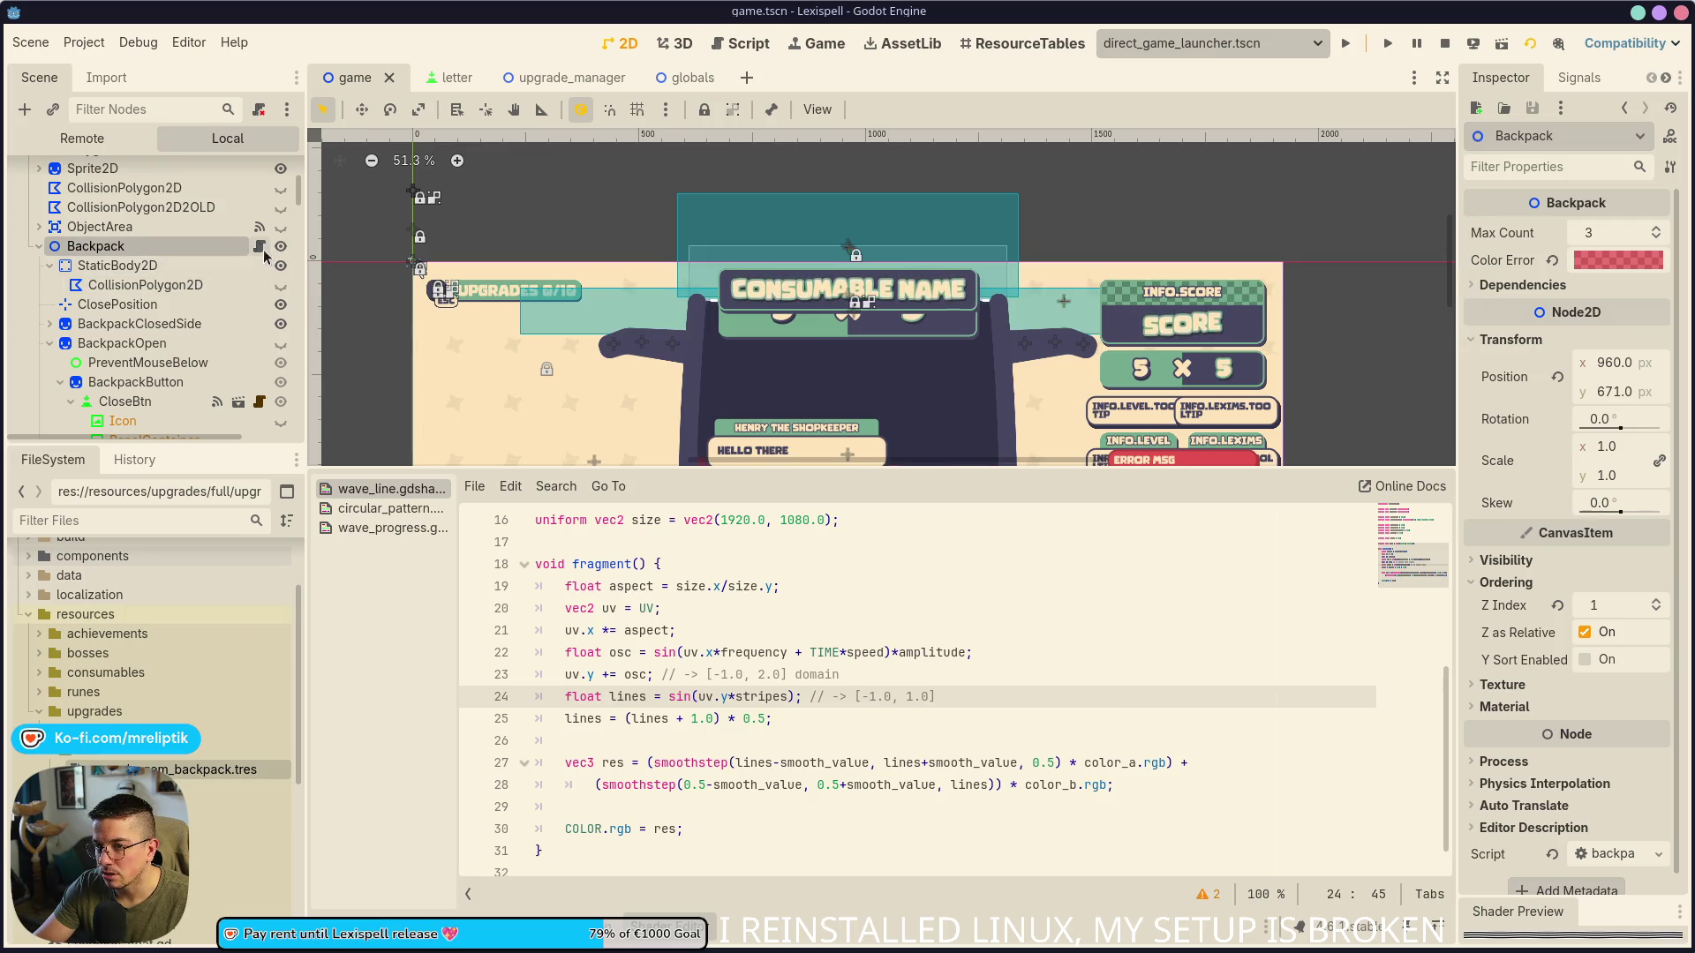
{"action": "left_click", "coordinate": [258, 245]}
Close the bottom panel and search for default_max_count, jumping to its next usage at line 369
{"action": "left_click", "coordinate": [564, 925]}
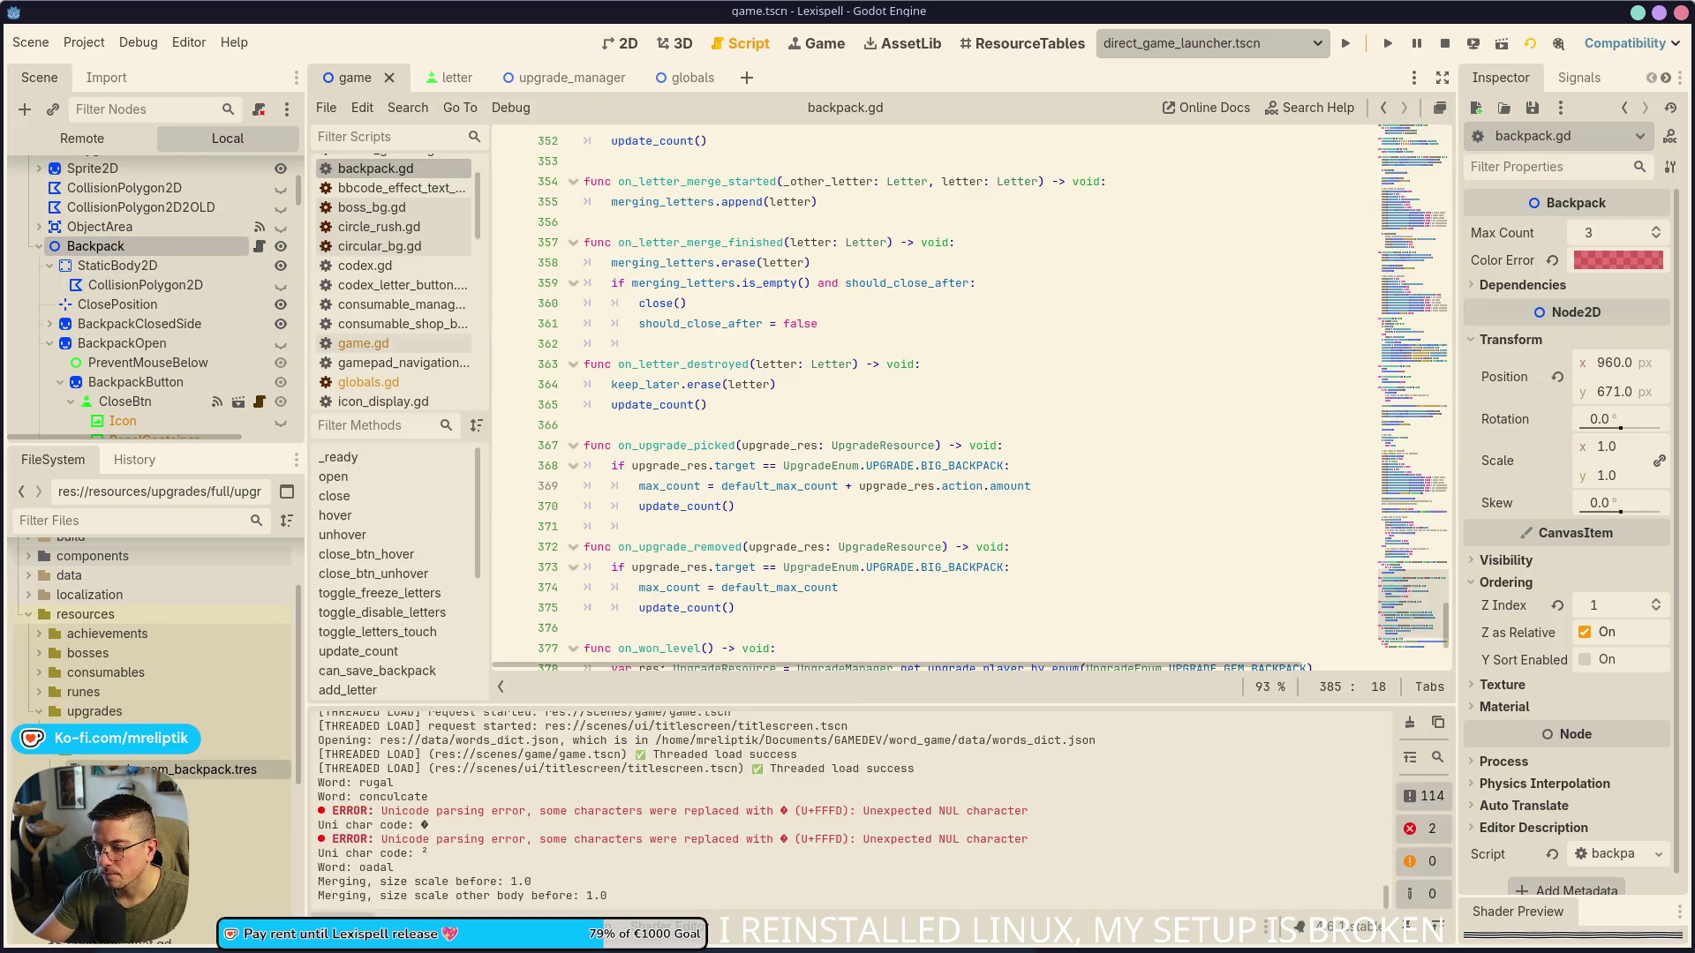
{"action": "left_click", "coordinate": [565, 925]}
{"action": "scroll", "coordinate": [1412, 530], "scroll_direction": "up", "scroll_amount": 15}
{"action": "scroll", "coordinate": [1436, 752], "scroll_direction": "up", "scroll_amount": 20}
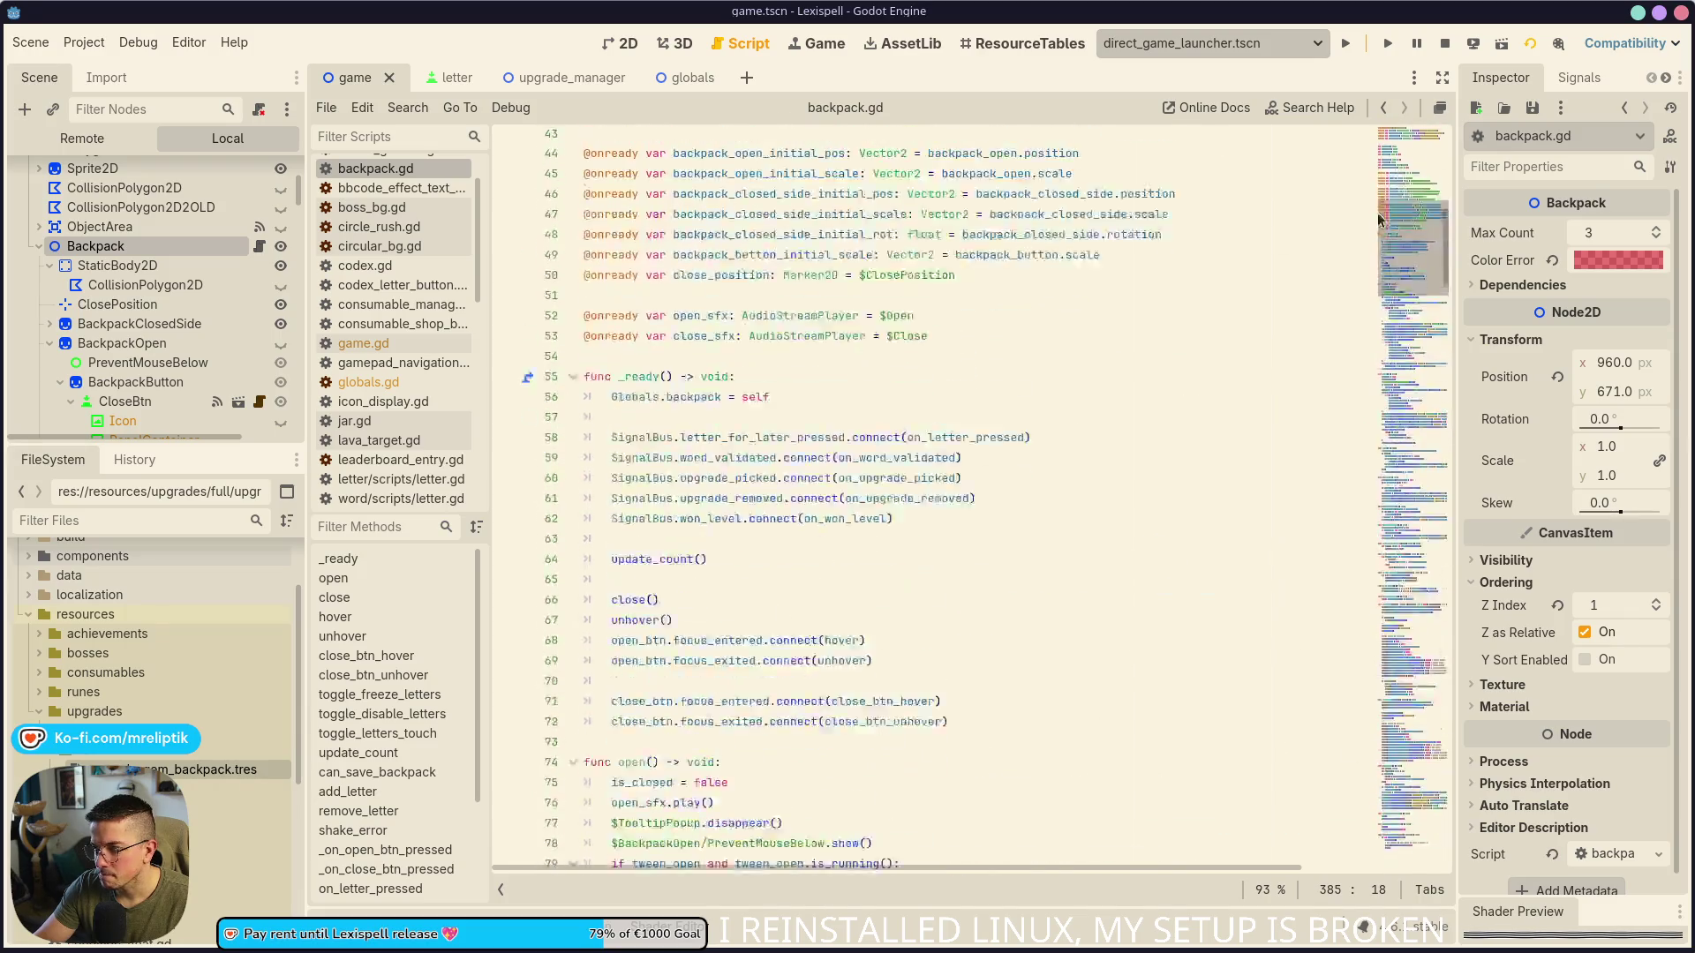
{"action": "scroll", "coordinate": [709, 510], "scroll_direction": "down", "scroll_amount": 5}
{"action": "scroll", "coordinate": [709, 510], "scroll_direction": "up", "scroll_amount": 3}
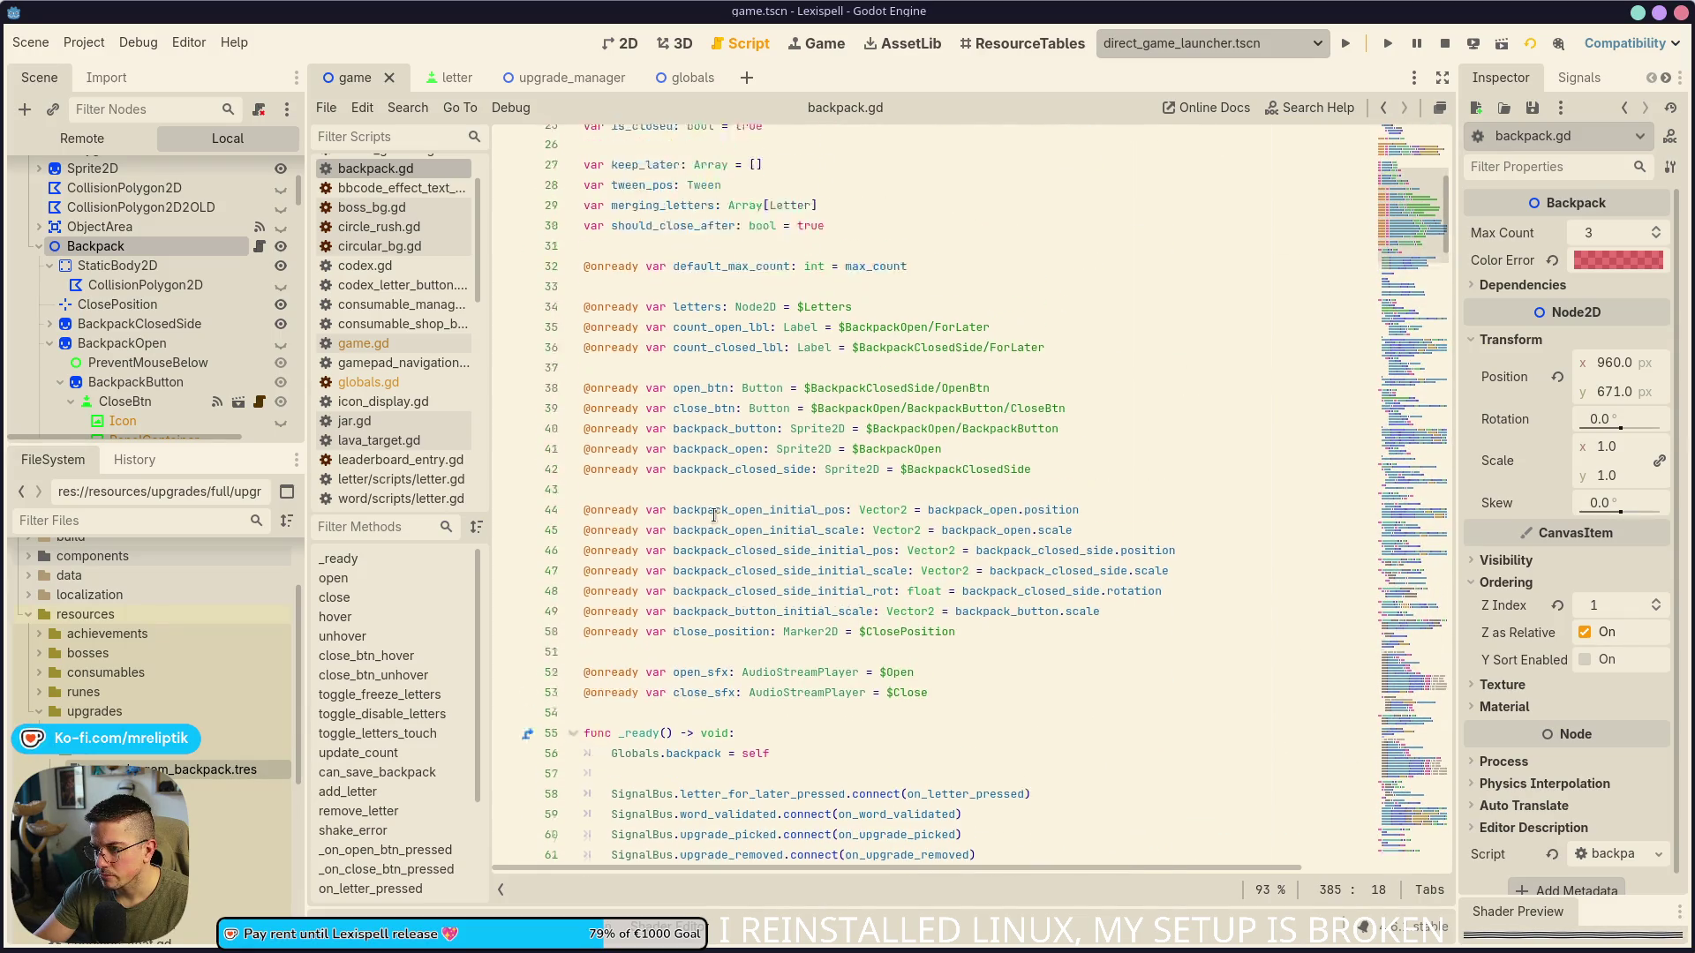
{"action": "double_click", "coordinate": [729, 383]}
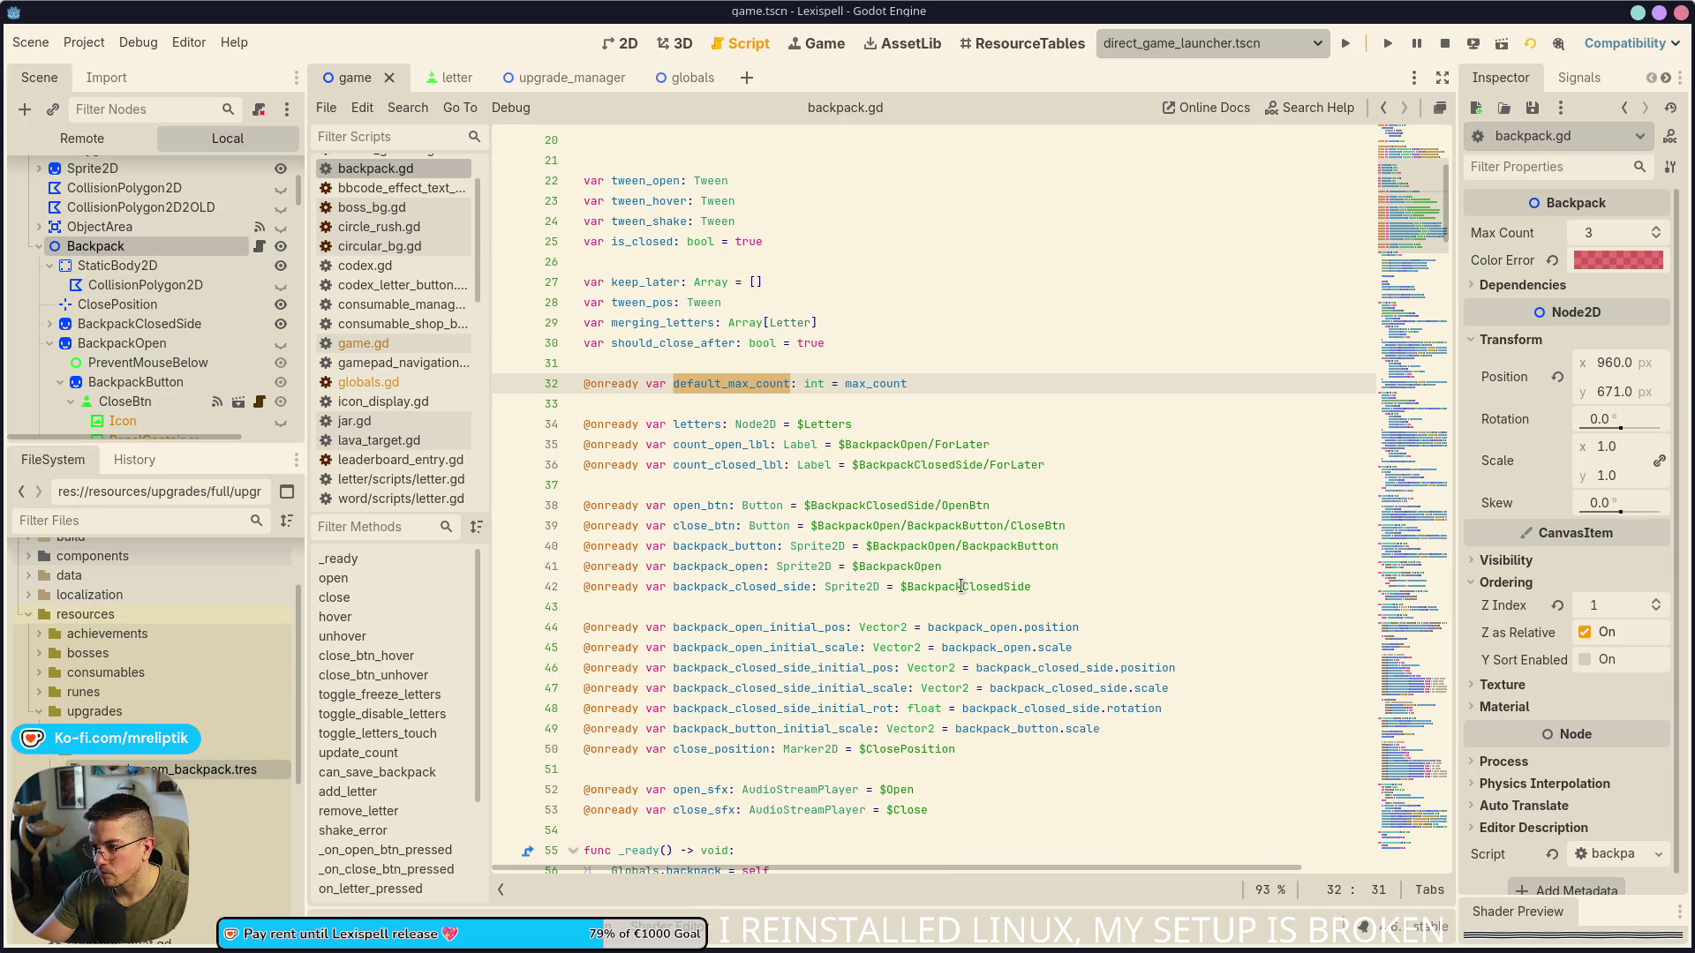
{"action": "key", "text": "ctrl+f"}
{"action": "left_click", "coordinate": [1193, 889]}
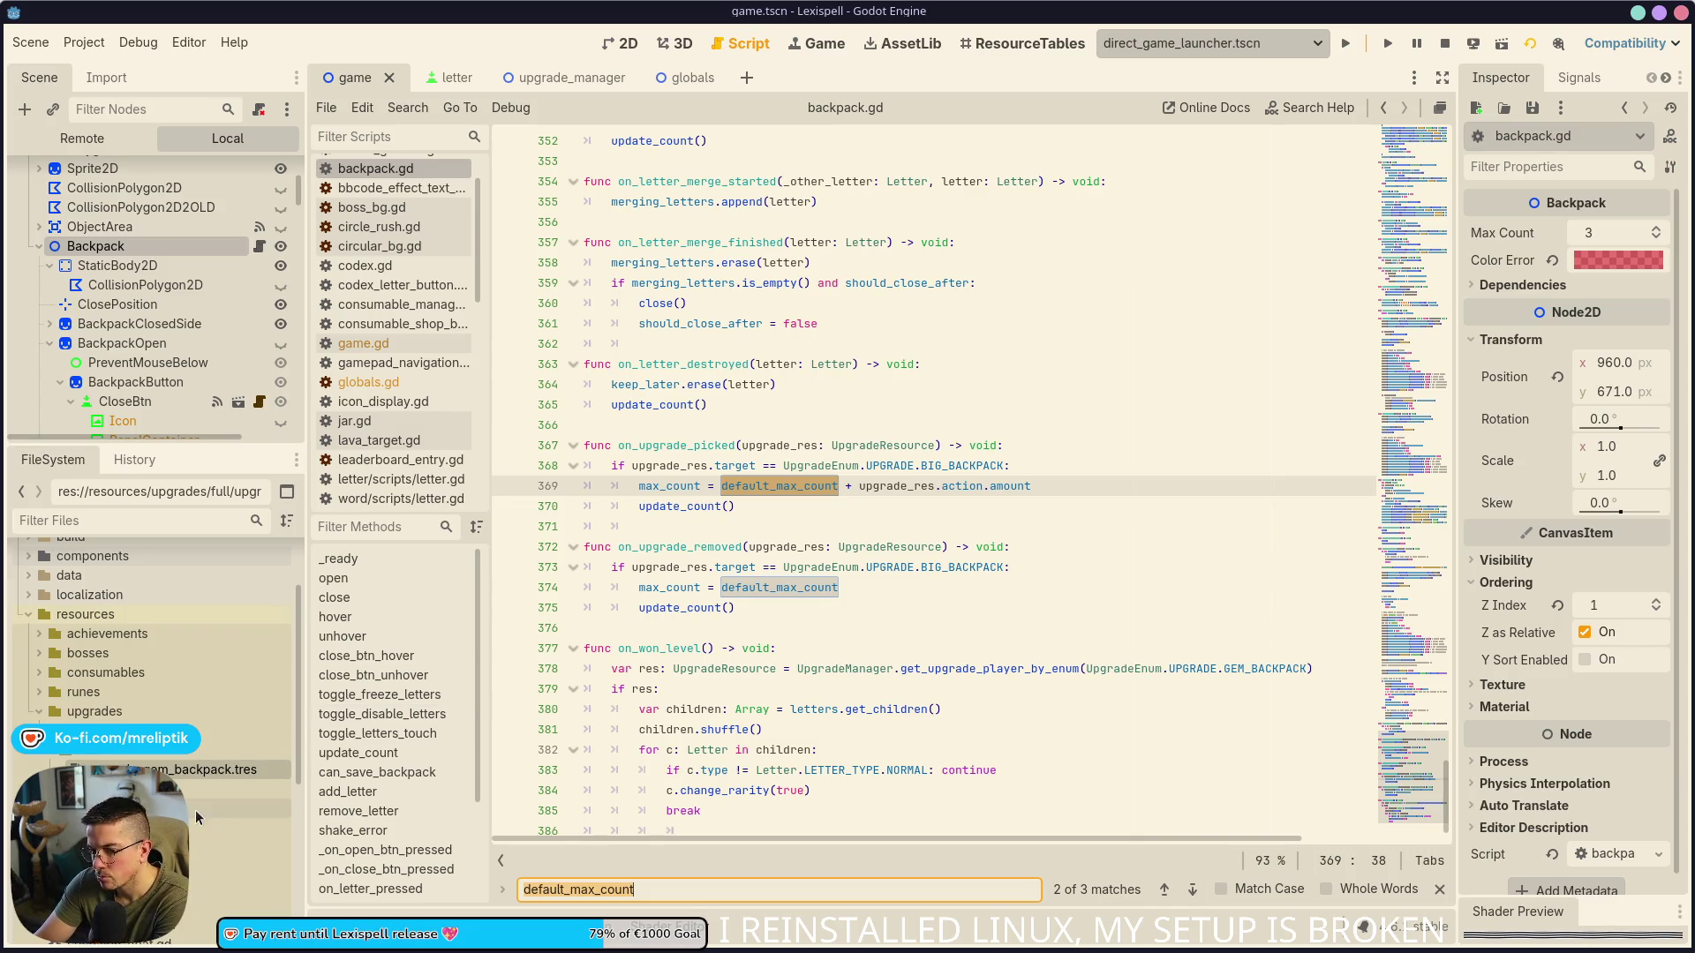
Set the gem backpack upgrade's Target to Big Backpack
{"action": "left_click", "coordinate": [216, 769]}
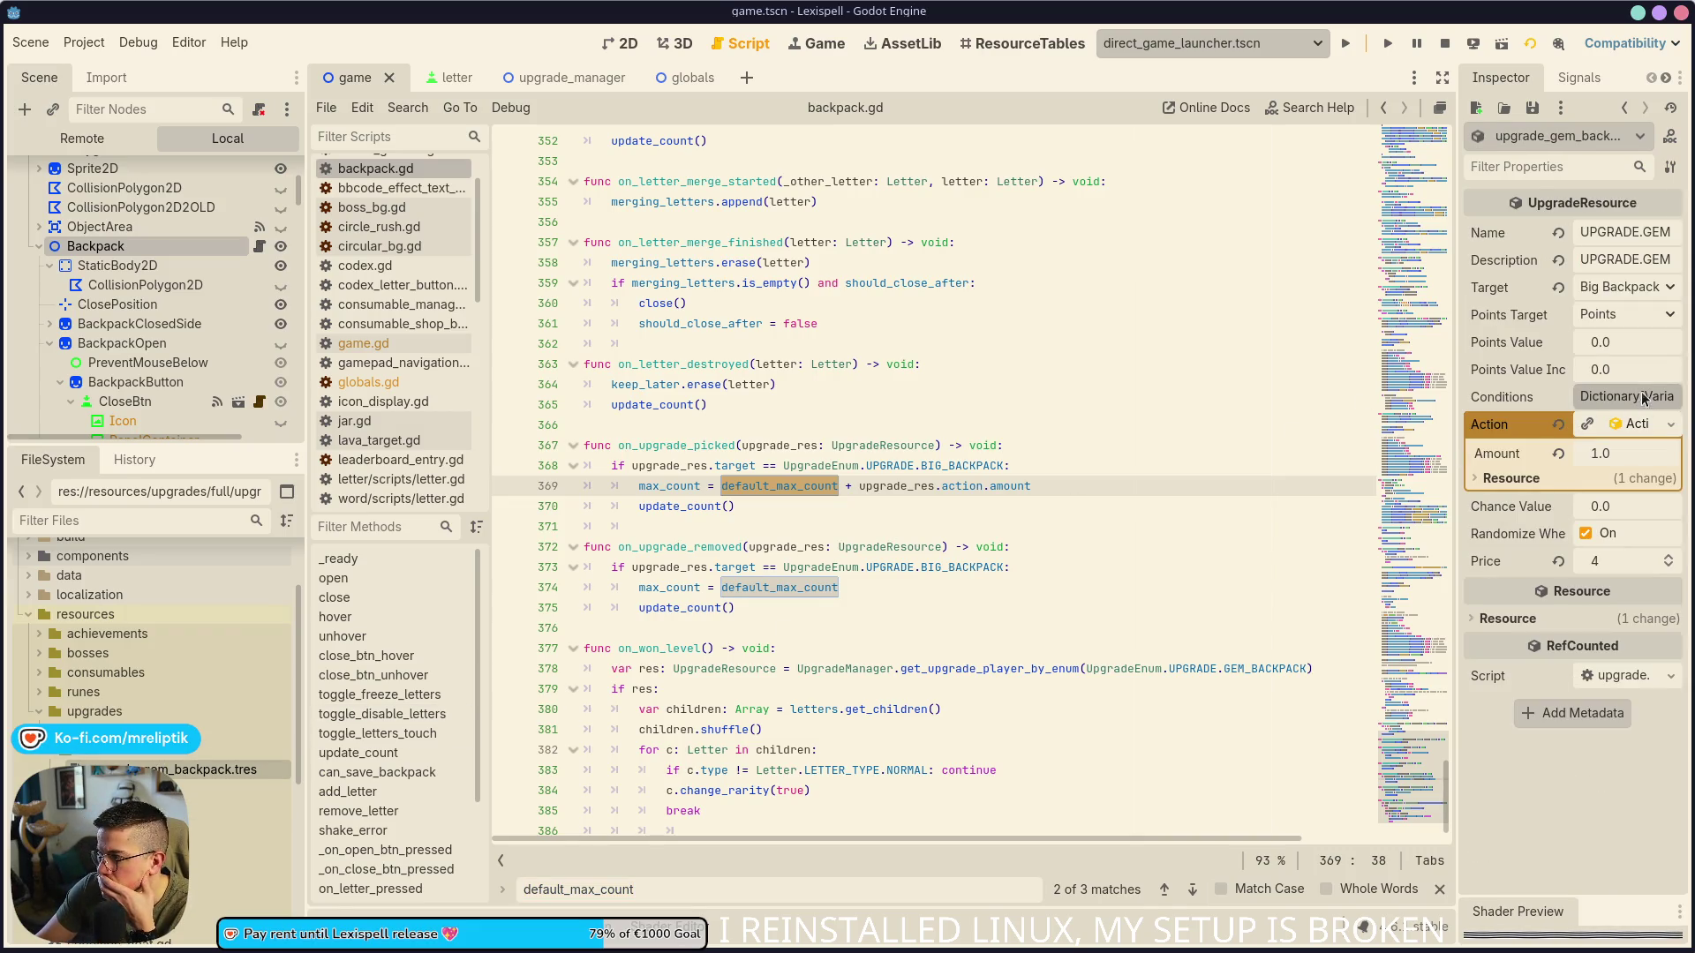
{"action": "left_click_drag", "start_coordinate": [1453, 288], "coordinate": [1075, 288]}
{"action": "left_click", "coordinate": [1500, 287]}
{"action": "scroll", "coordinate": [1545, 897], "scroll_direction": "down", "scroll_amount": 1}
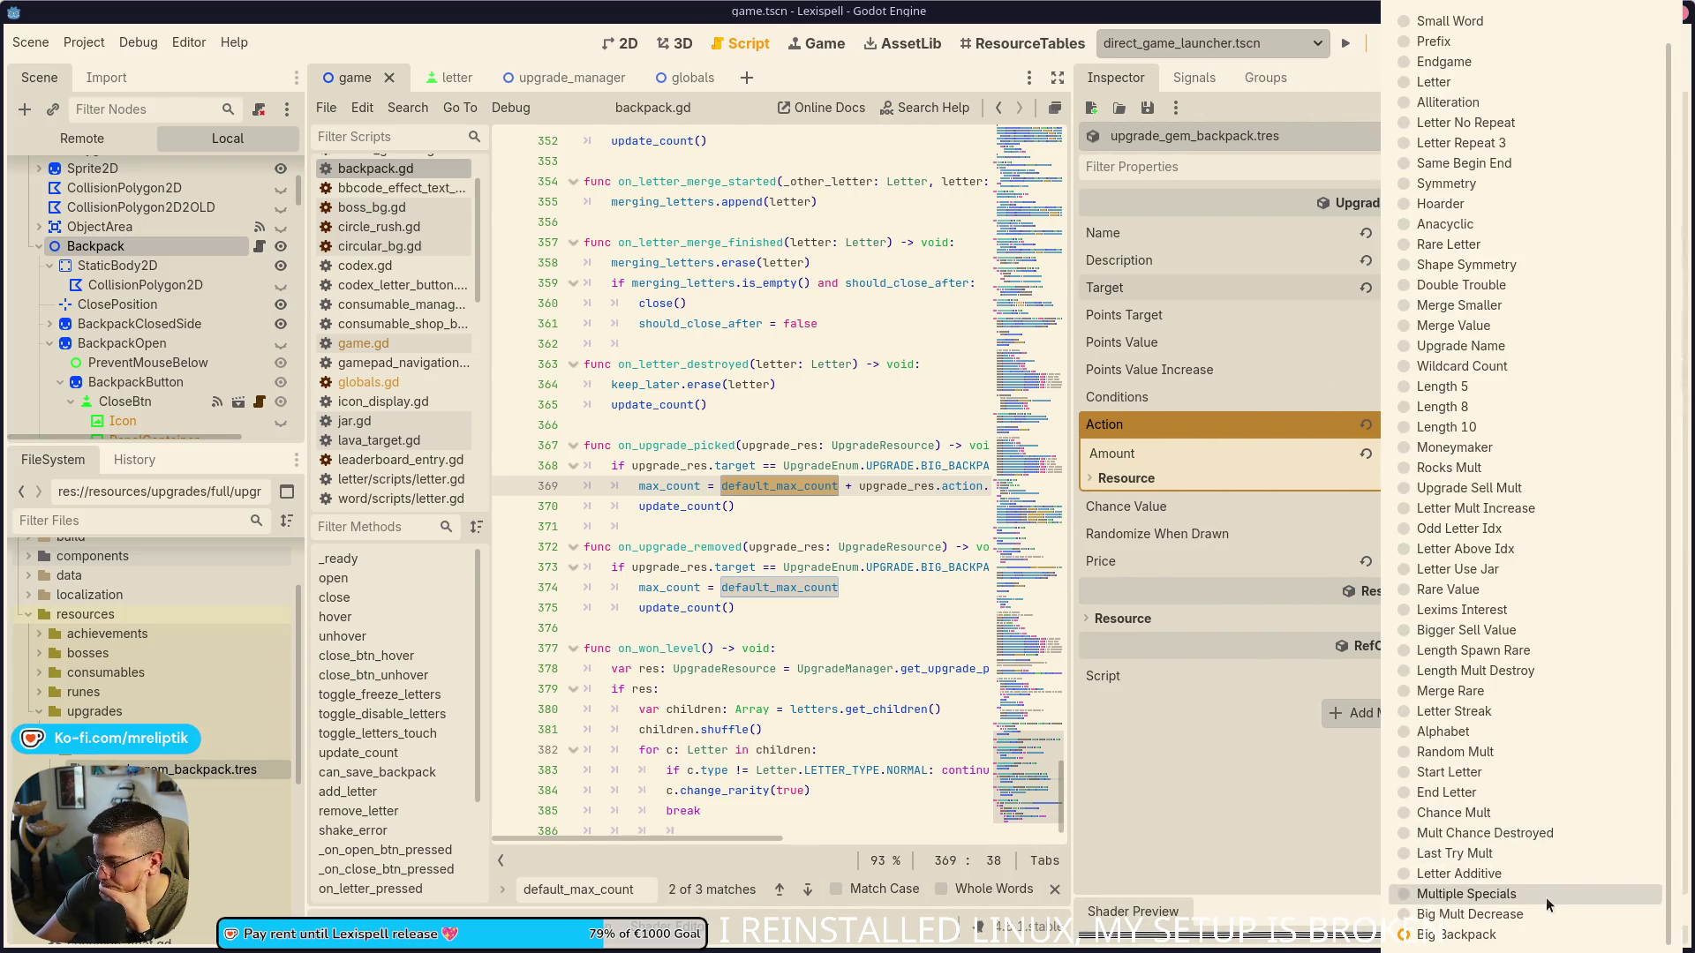
{"action": "left_click", "coordinate": [1515, 934]}
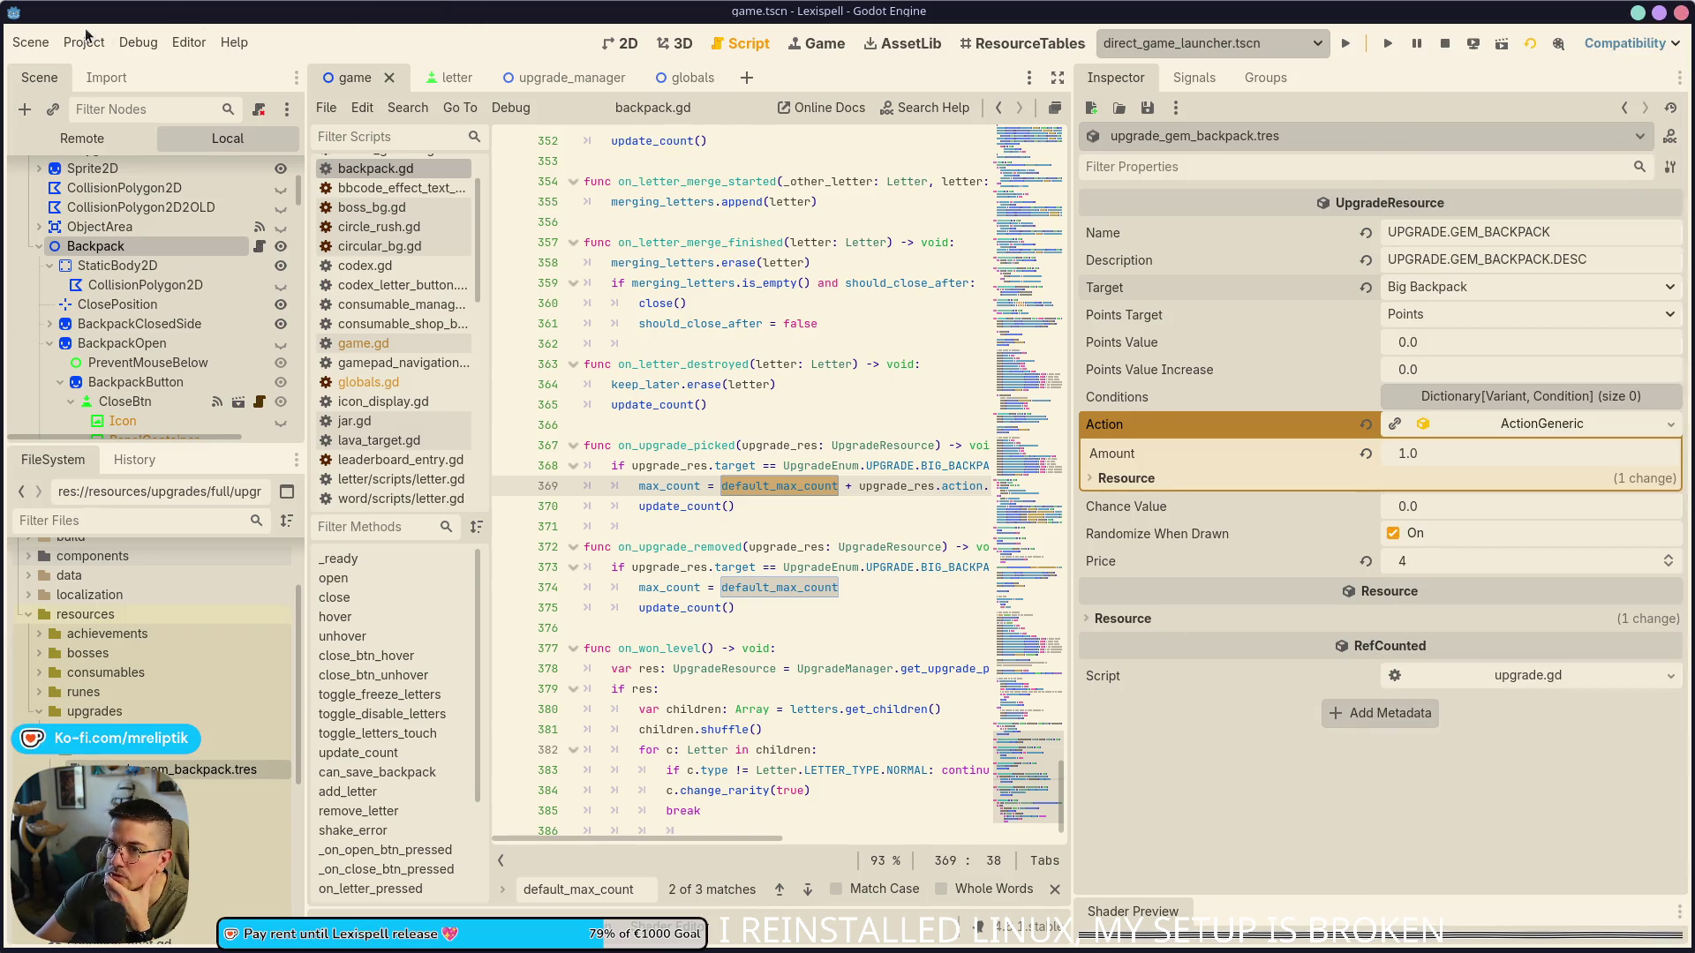
Stop the running game and reload the current project
{"action": "left_click", "coordinate": [86, 41]}
{"action": "left_click", "coordinate": [1420, 66]}
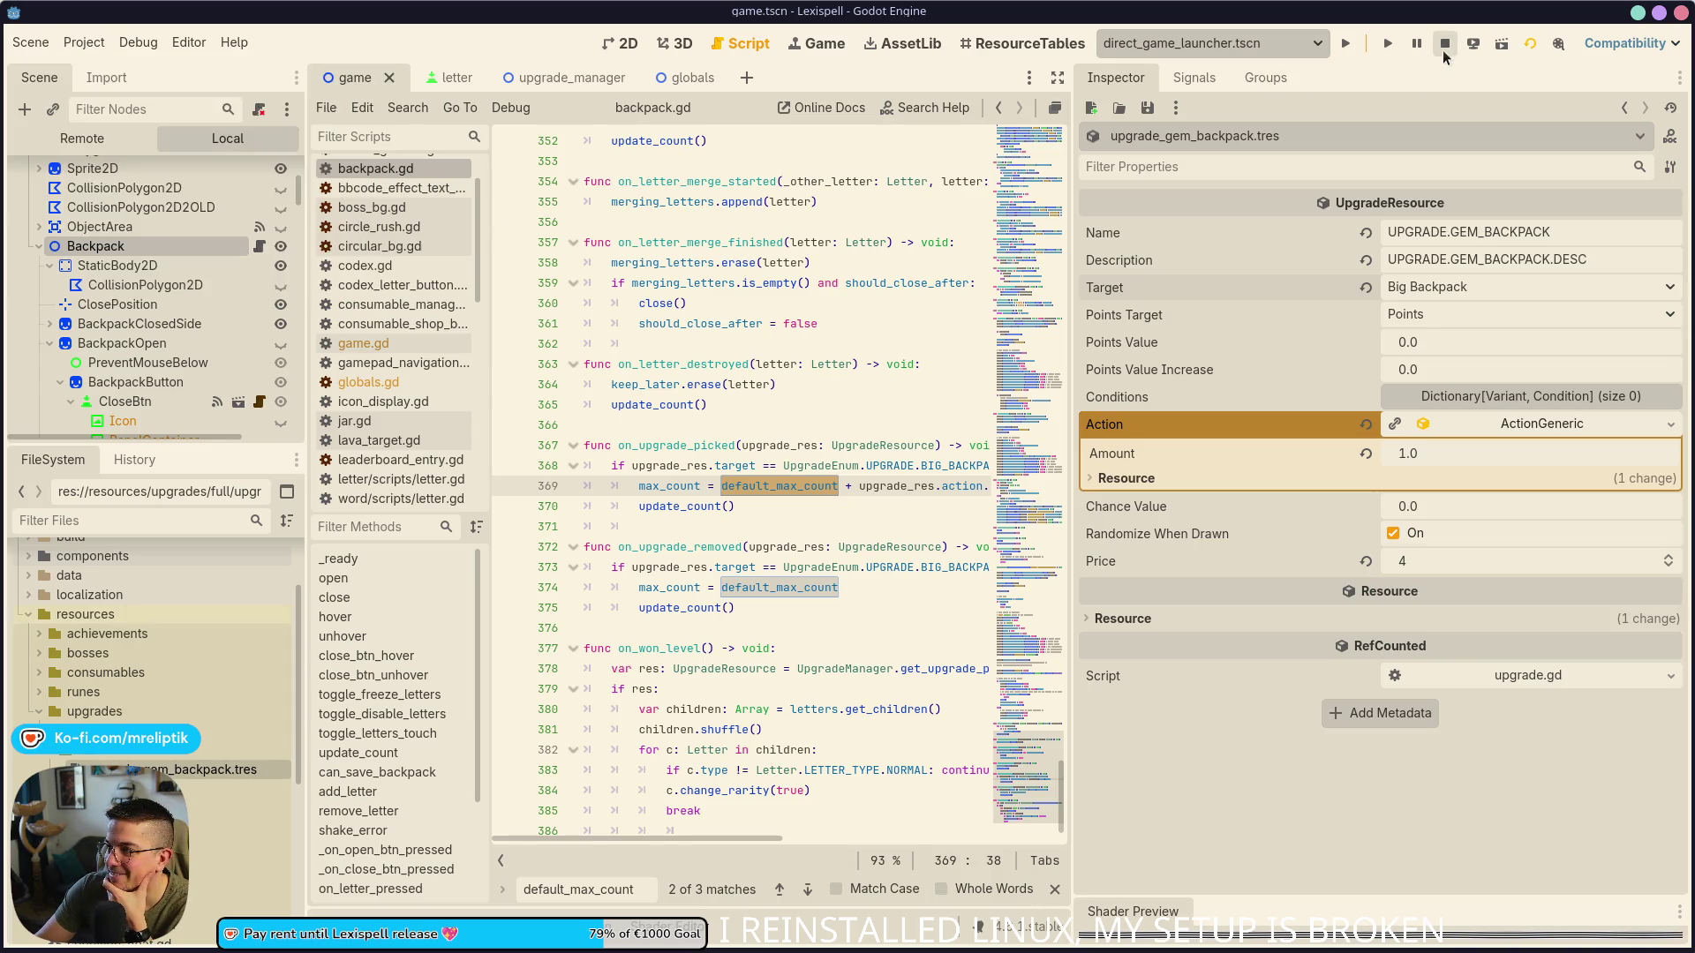
{"action": "left_click", "coordinate": [1444, 51]}
{"action": "left_click", "coordinate": [84, 42]}
{"action": "left_click", "coordinate": [174, 256]}
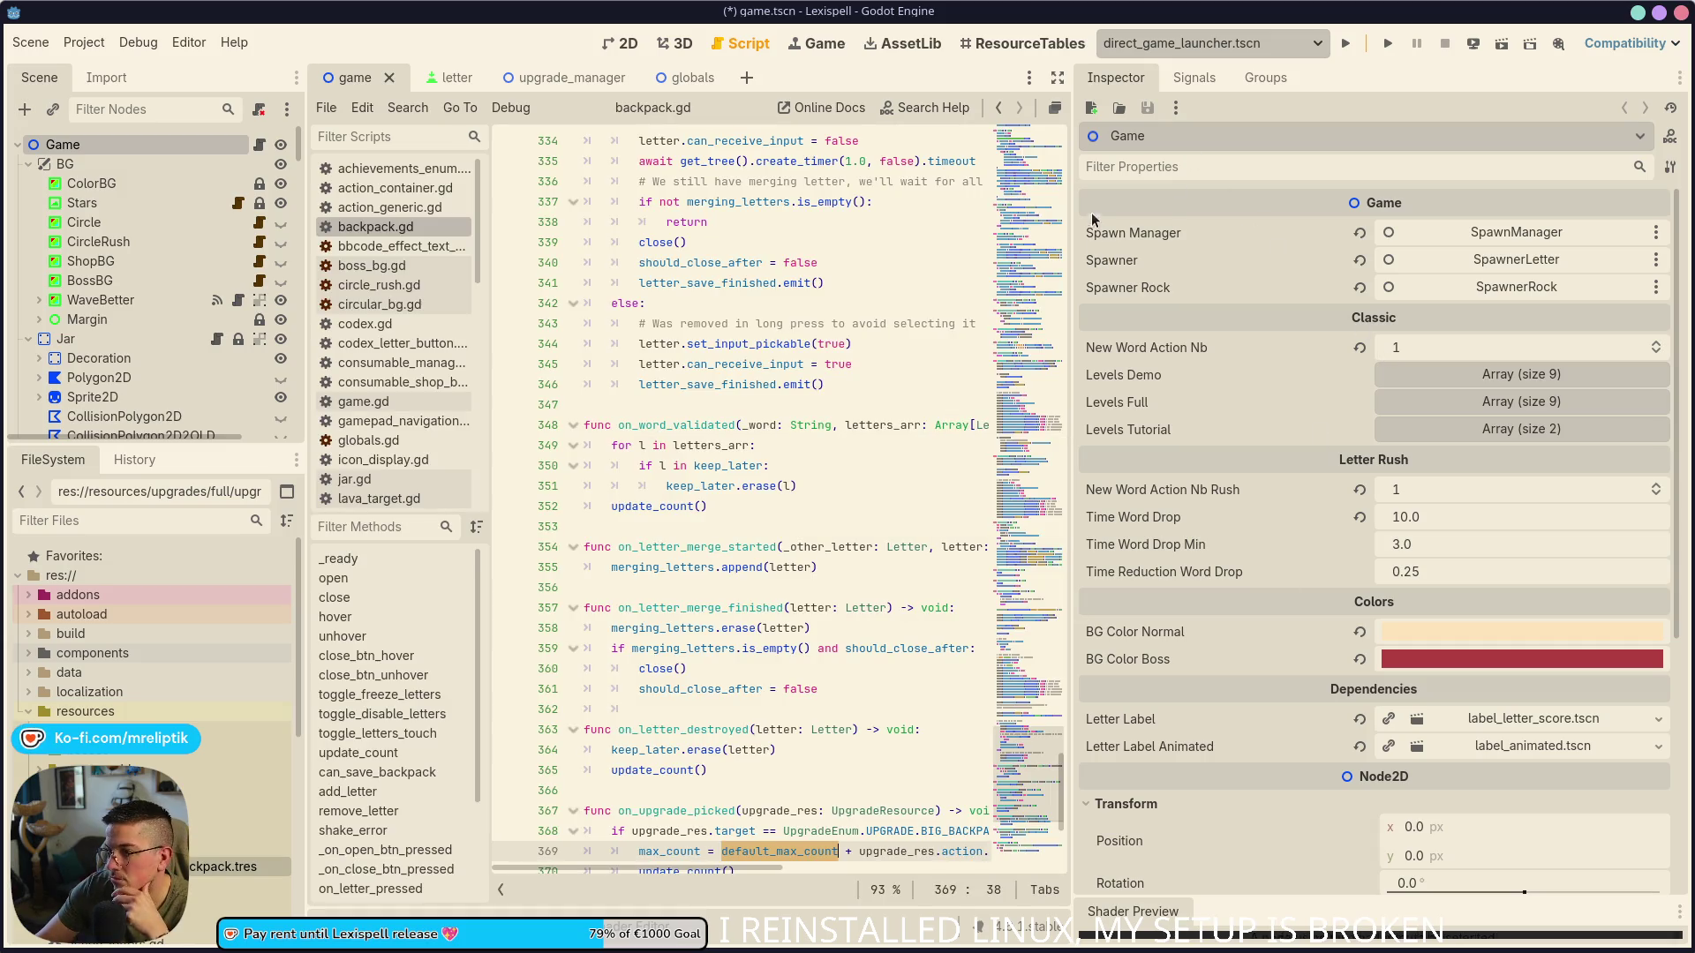
Widen the code editor and change the gem backpack upgrade's Target to Gem Backpack
{"action": "left_click_drag", "start_coordinate": [1073, 195], "coordinate": [1302, 195]}
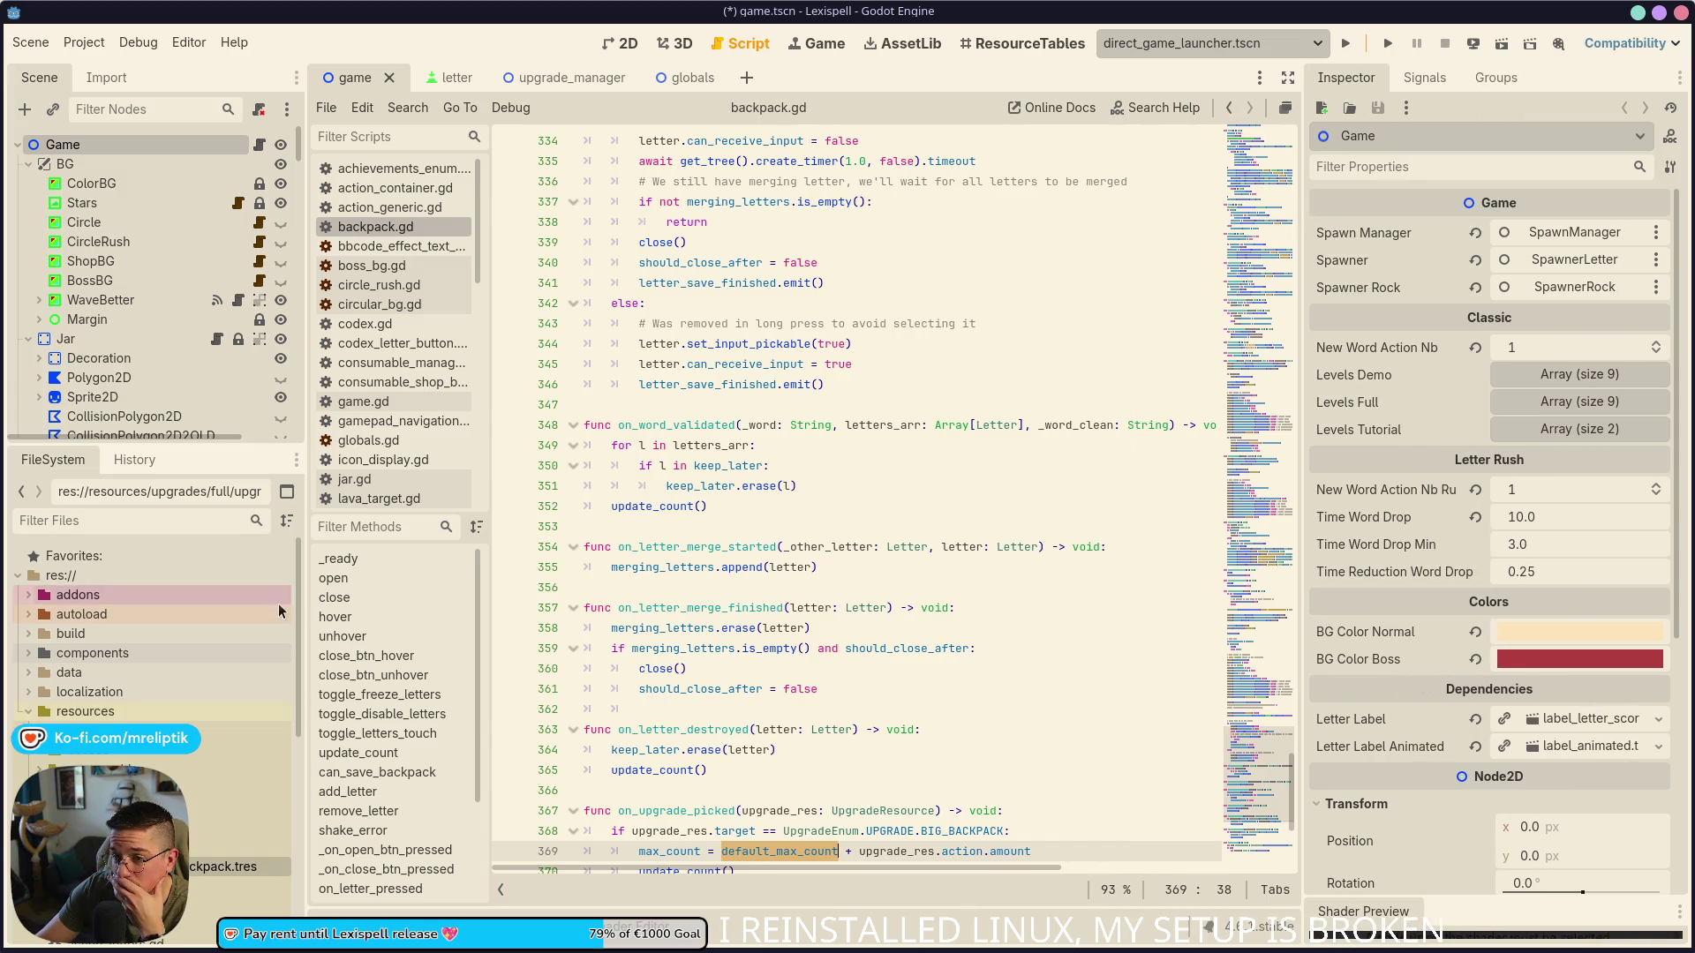
{"action": "left_click", "coordinate": [196, 866]}
{"action": "left_click", "coordinate": [1552, 284]}
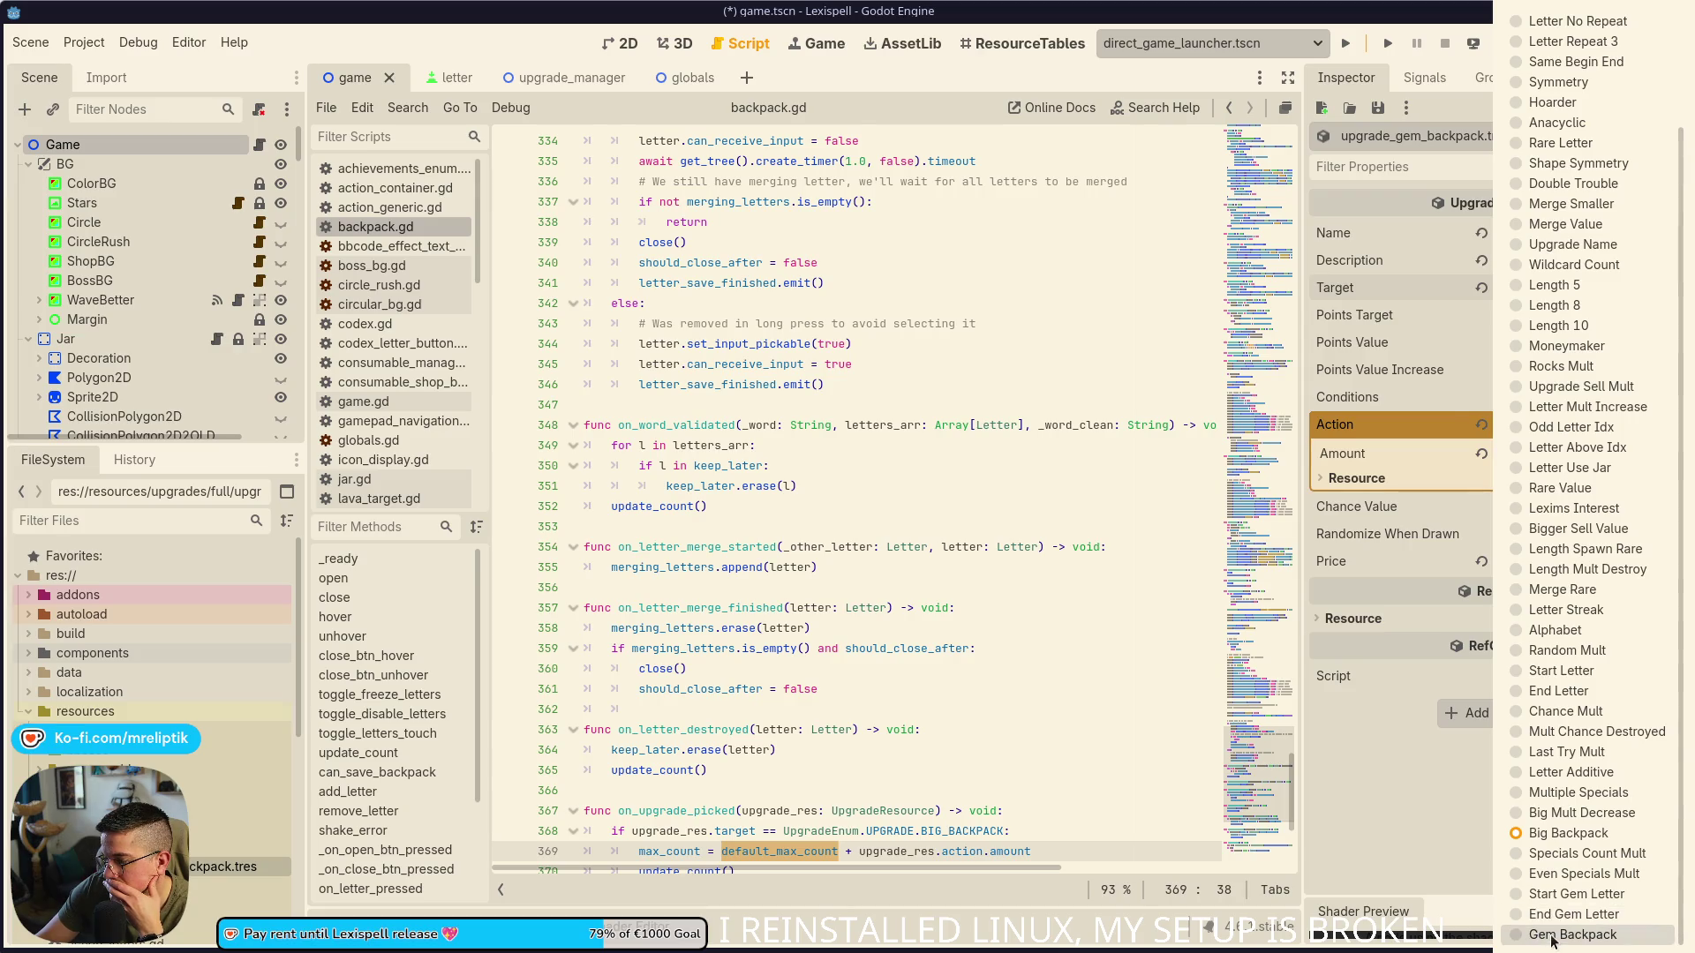
{"action": "left_click", "coordinate": [1554, 935]}
Run the game, start Chapter 1 and add the Magipack backpack upgrade from the debug panel
{"action": "key", "text": "F5"}
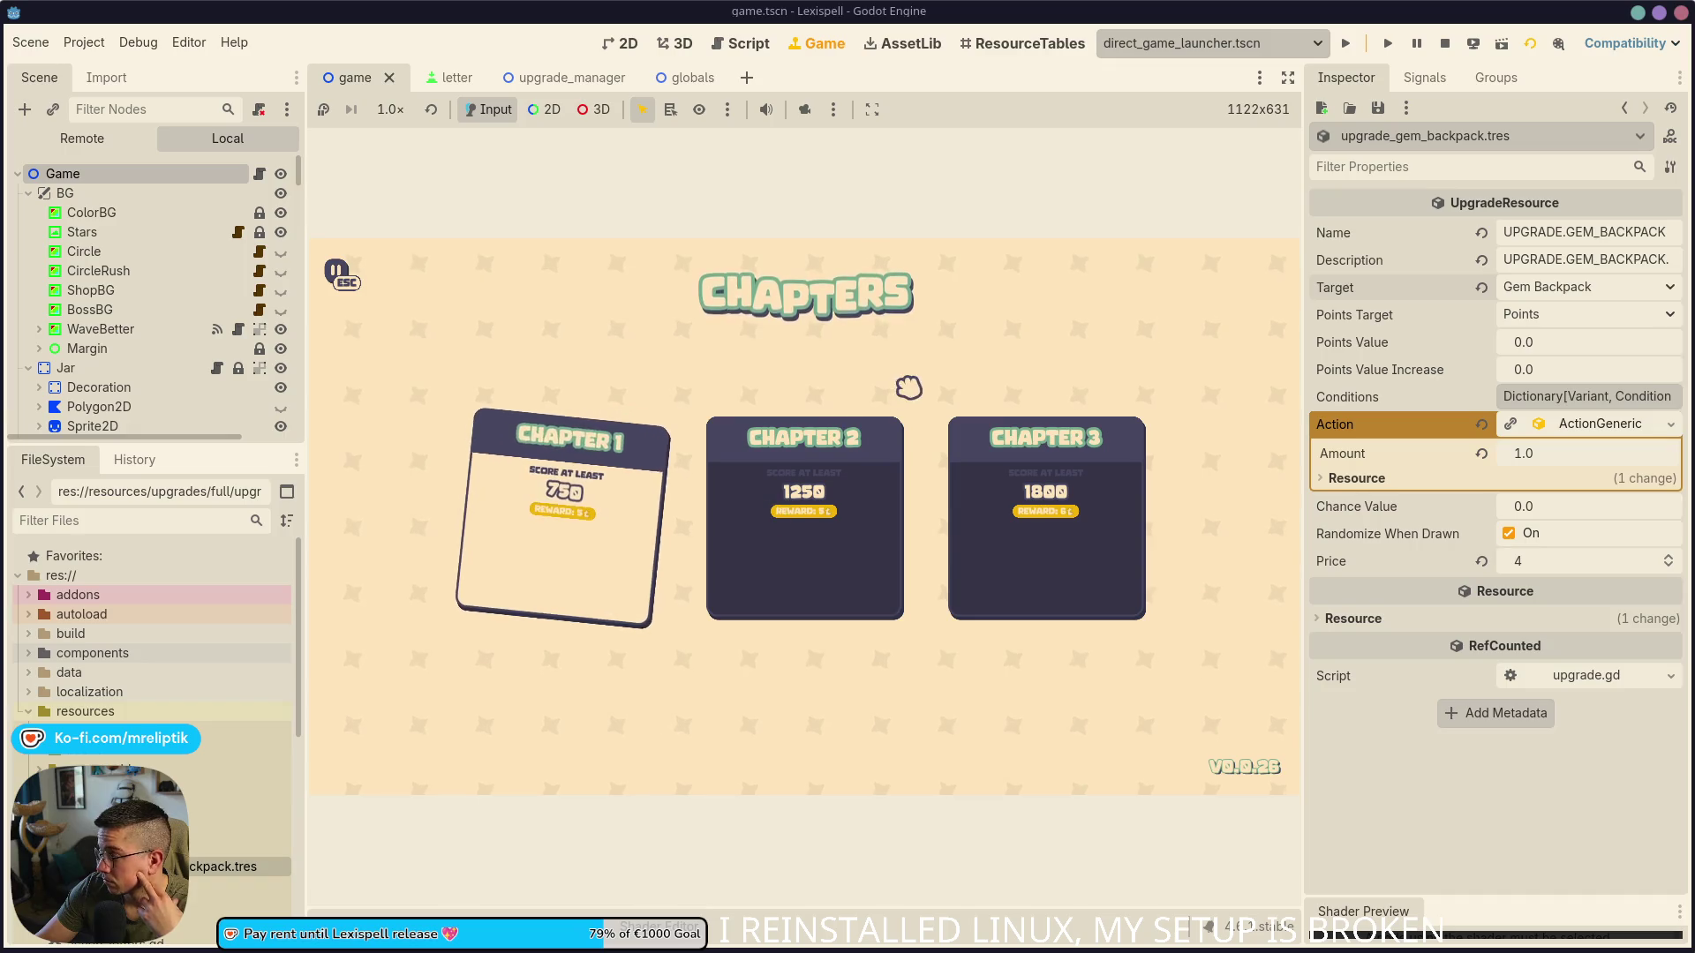
{"action": "key", "text": "Return"}
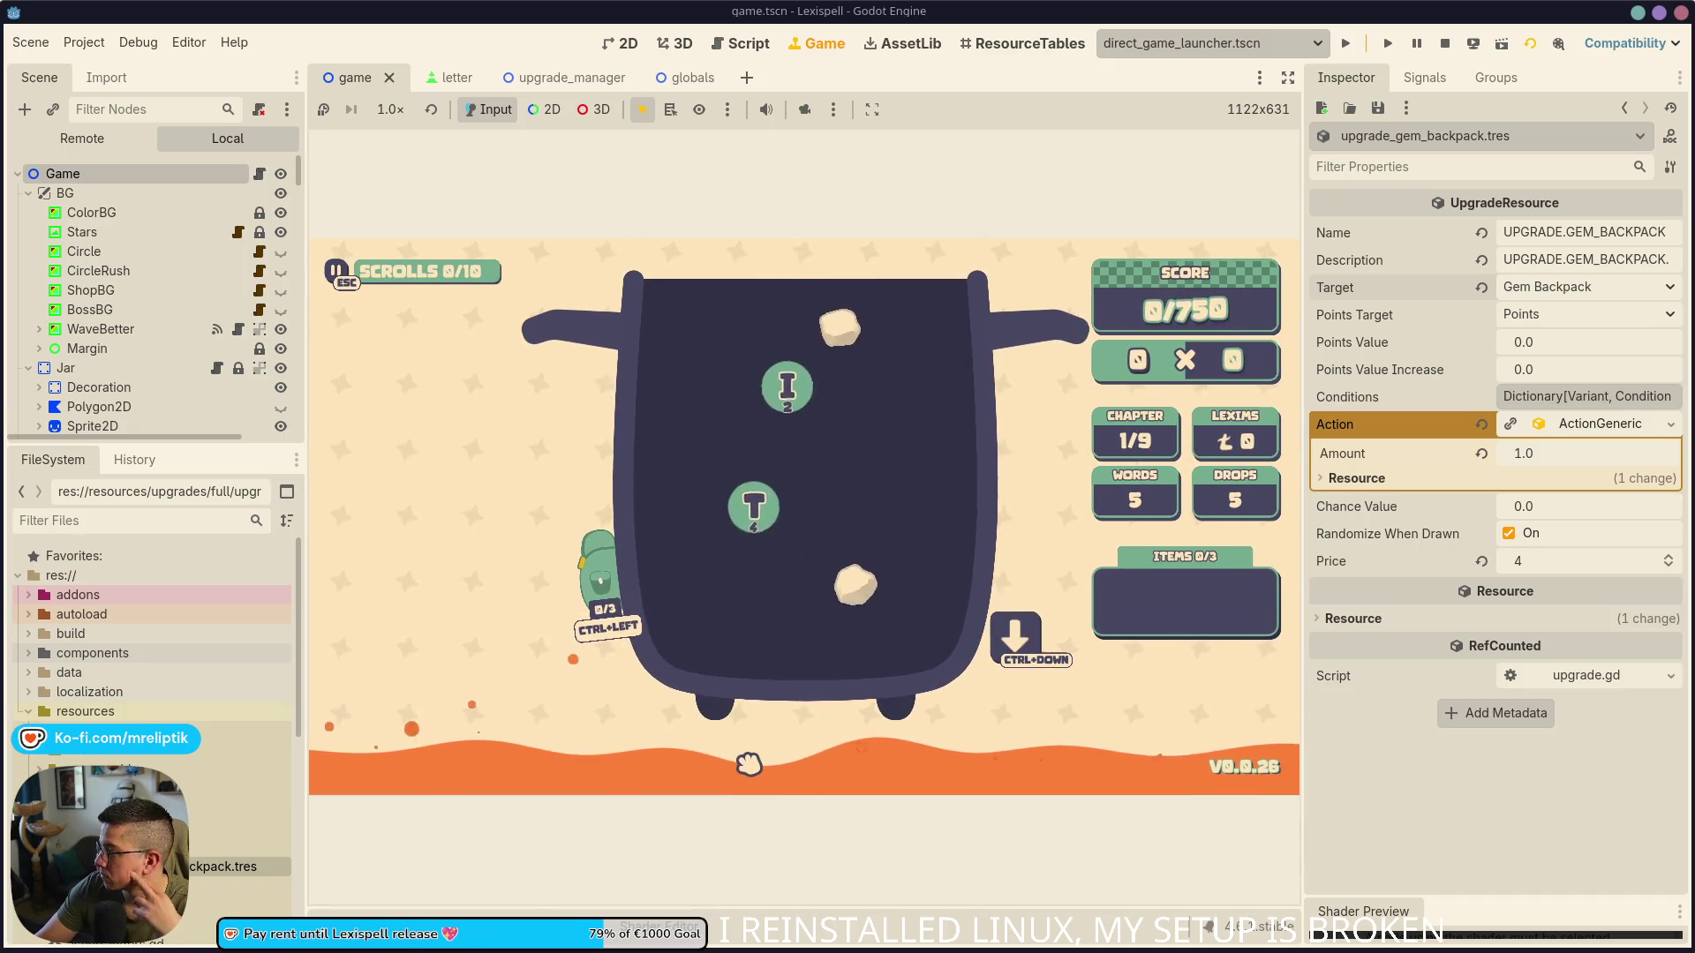
{"action": "key", "text": "grave"}
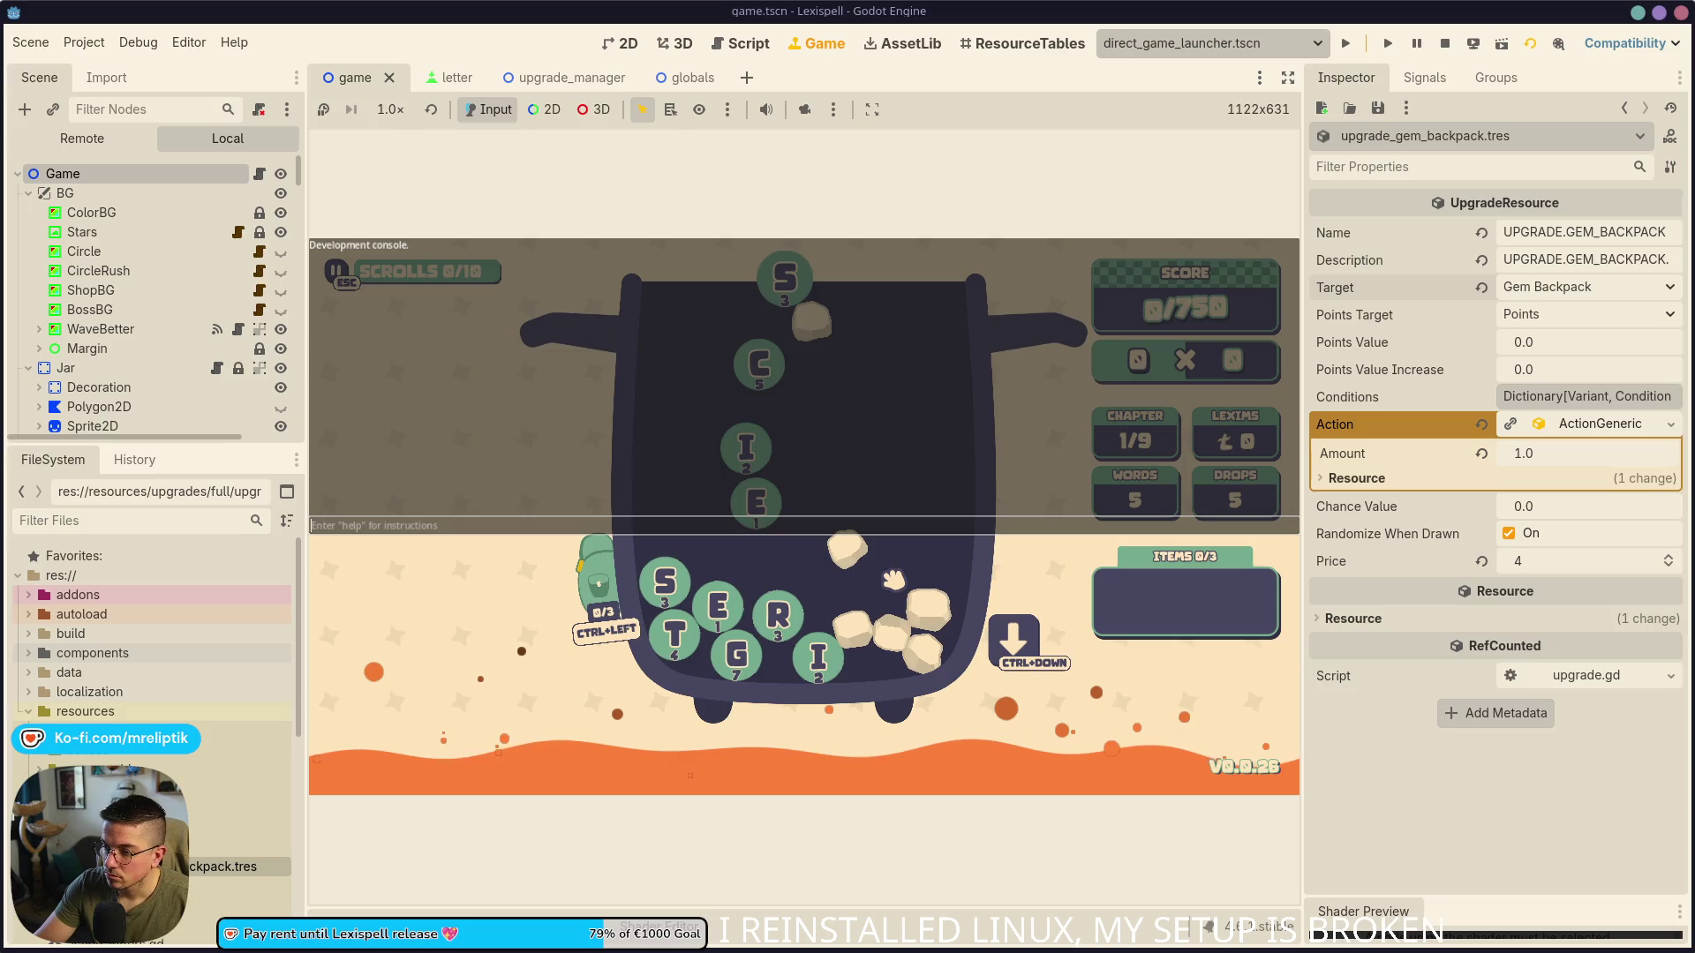
{"action": "key", "text": "grave"}
{"action": "key", "text": "F1"}
{"action": "scroll", "coordinate": [992, 613], "scroll_direction": "down", "scroll_amount": 15}
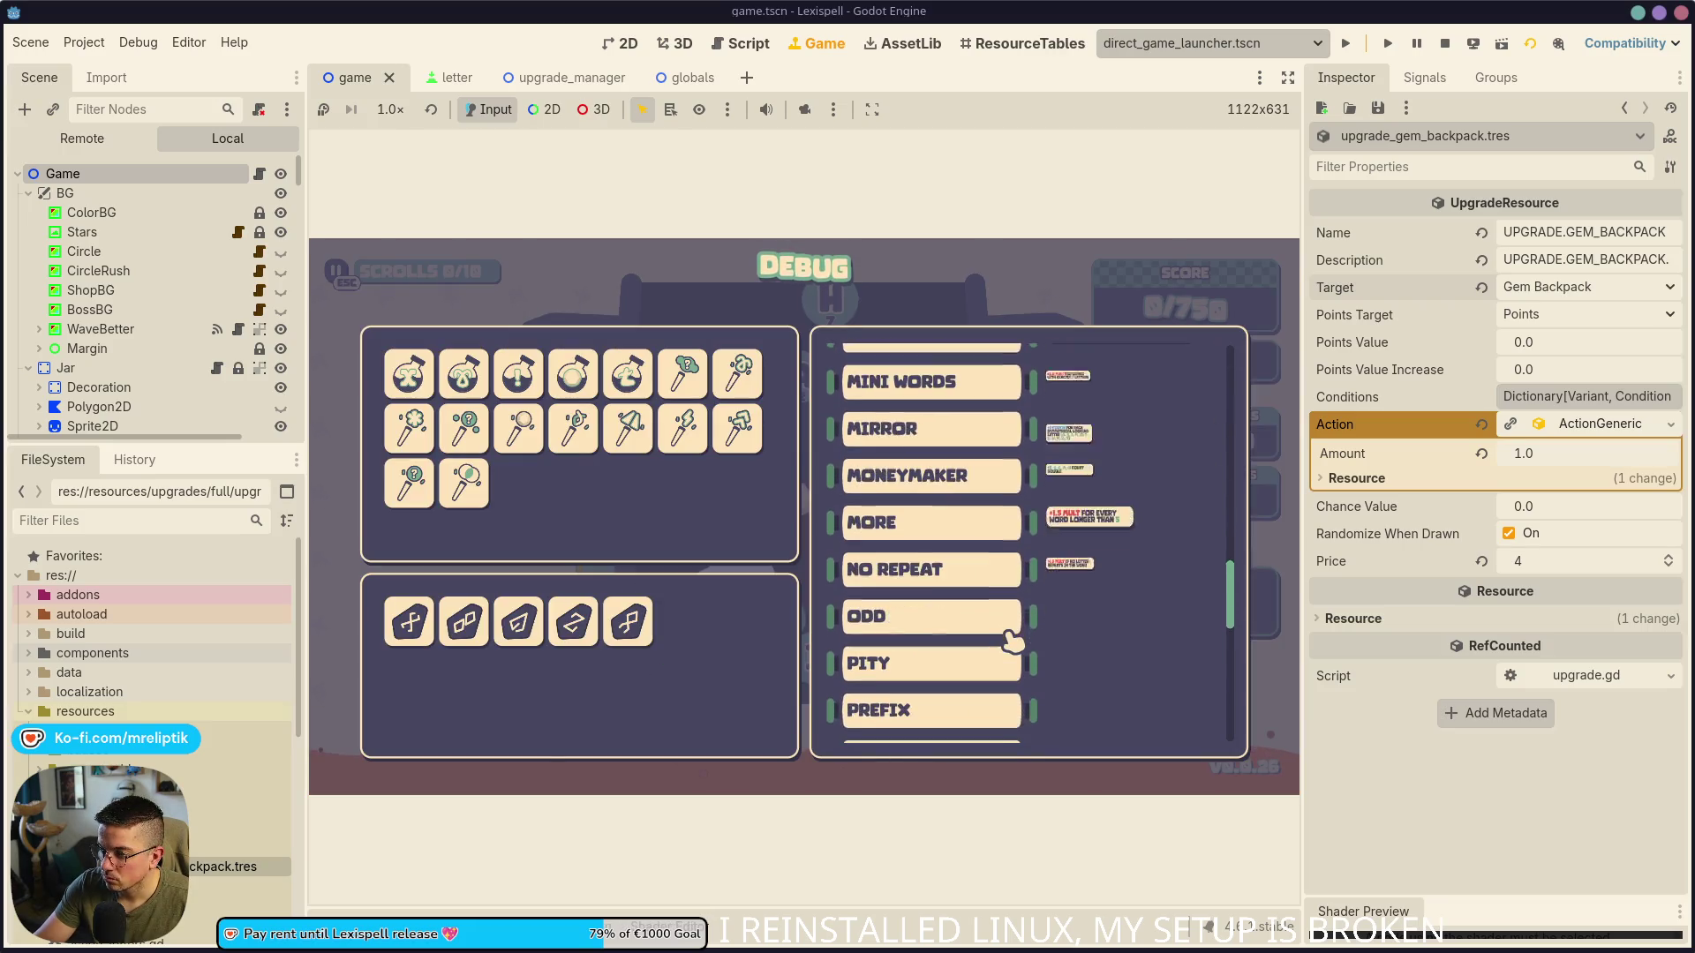
{"action": "scroll", "coordinate": [1013, 642], "scroll_direction": "up", "scroll_amount": 3}
{"action": "key", "text": "F1"}
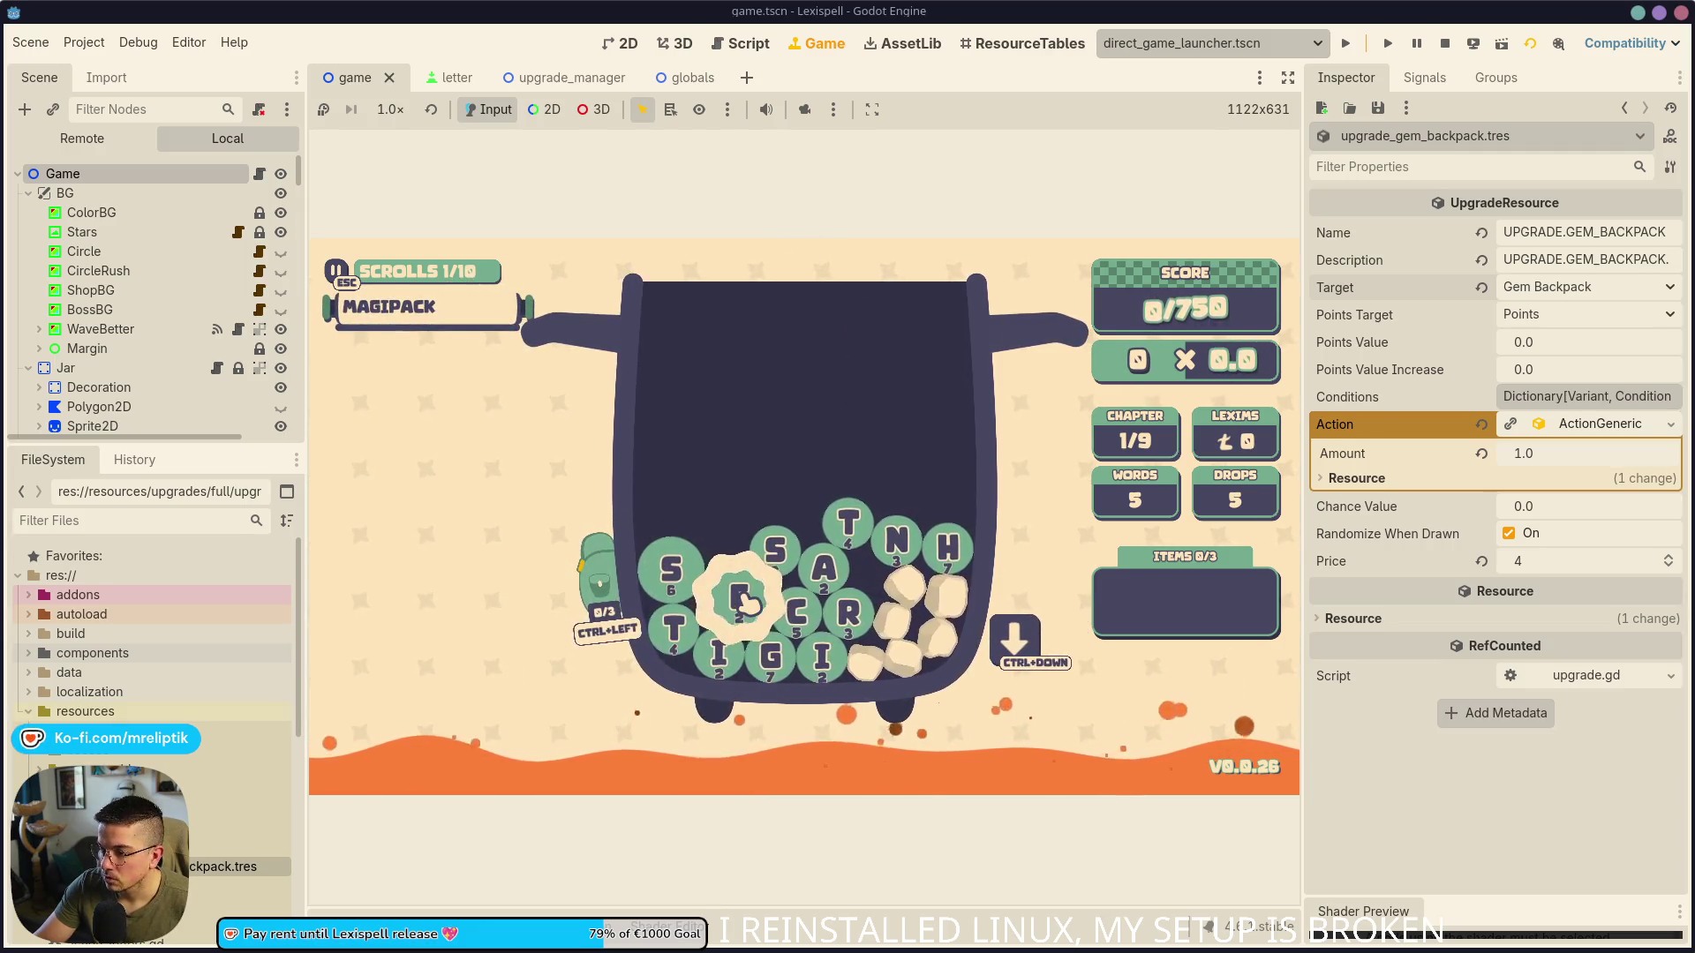
Store E in the backpack, refill the jar and try SANCTI, which is rejected
{"action": "key", "text": "ctrl+Left"}
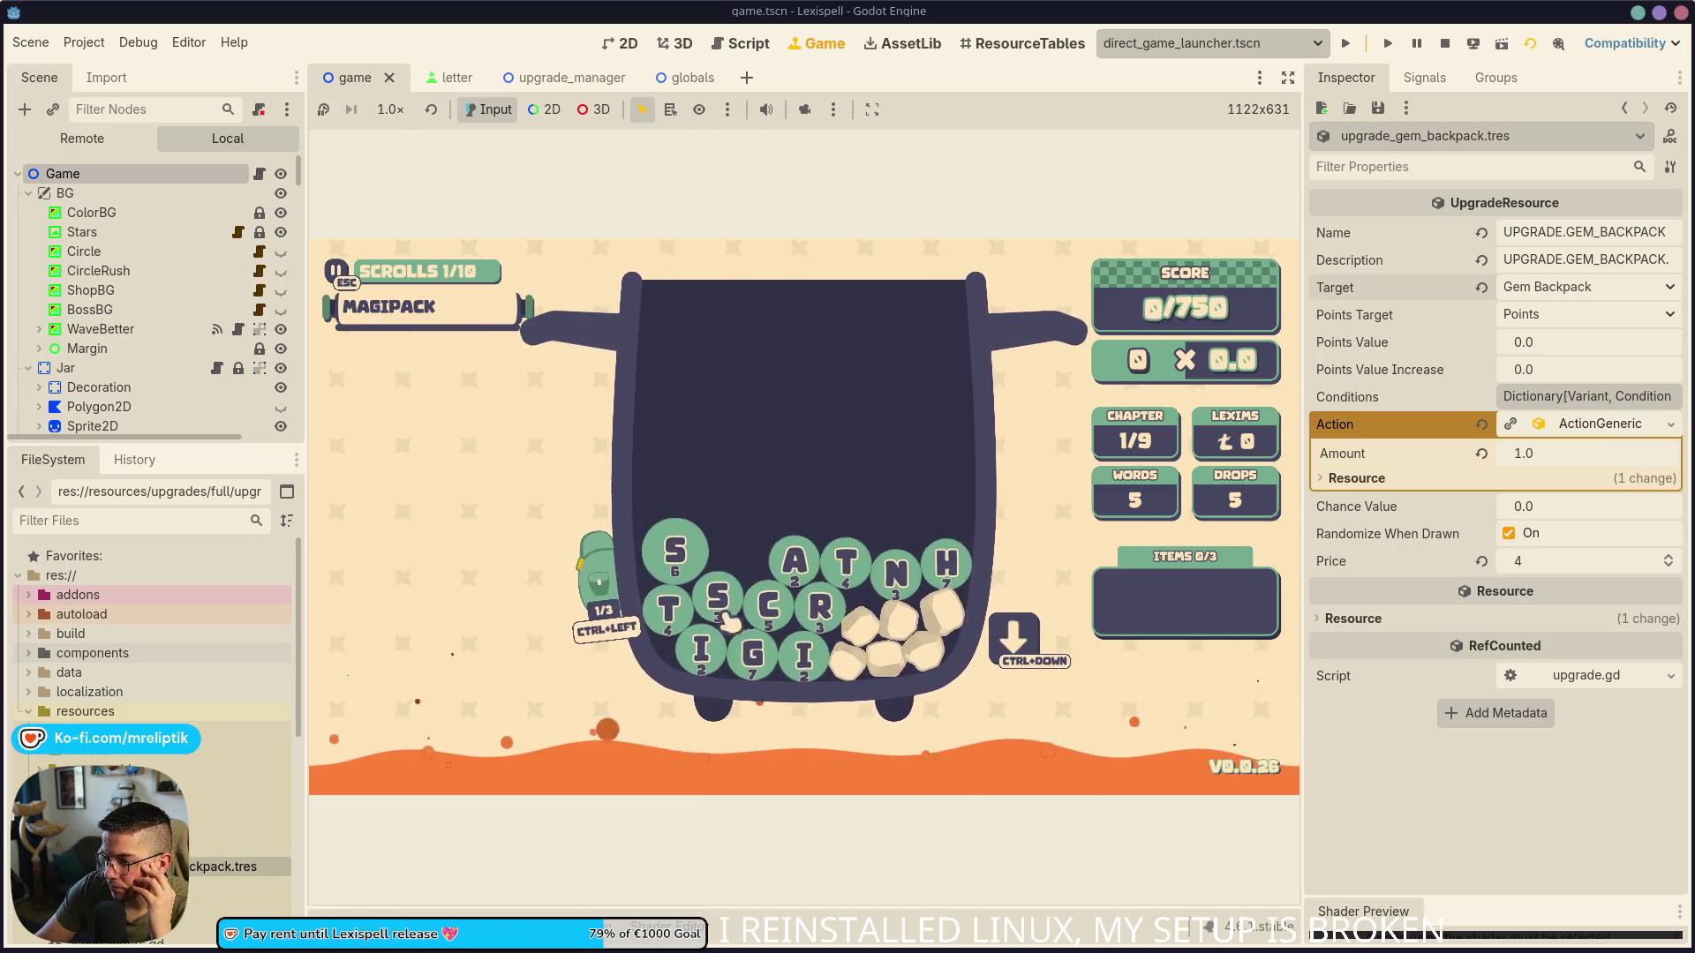
{"action": "key", "text": "ctrl+Left"}
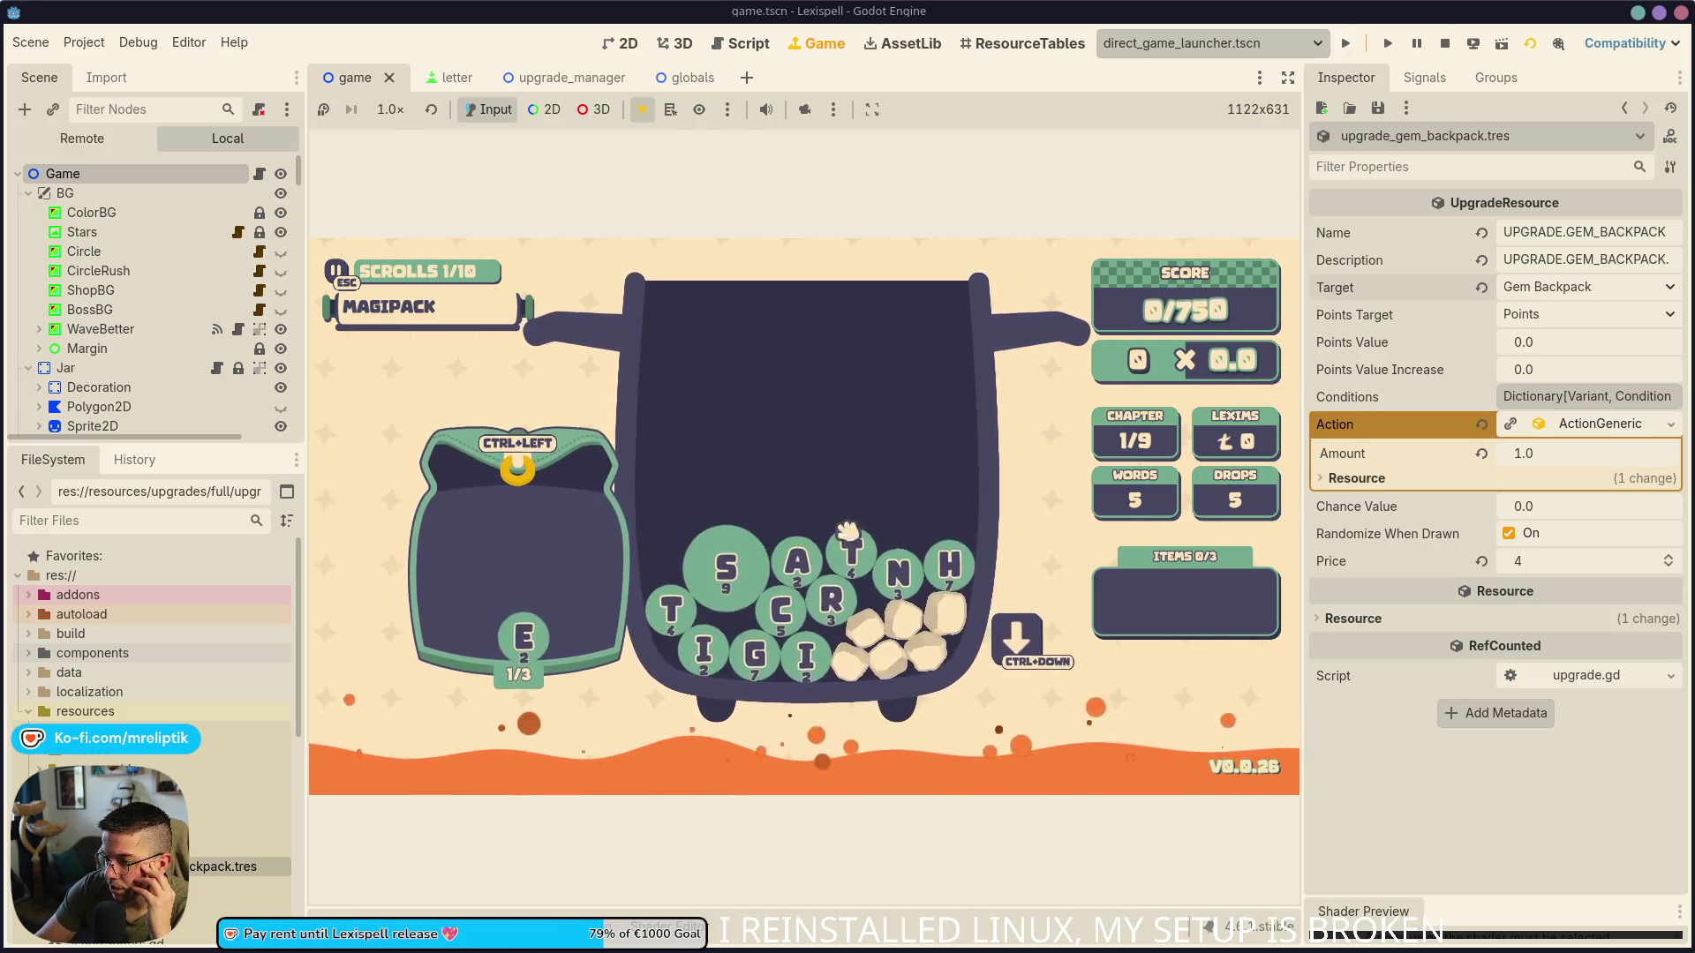
{"action": "key", "text": "ctrl+Down"}
{"action": "type", "text": "sa"}
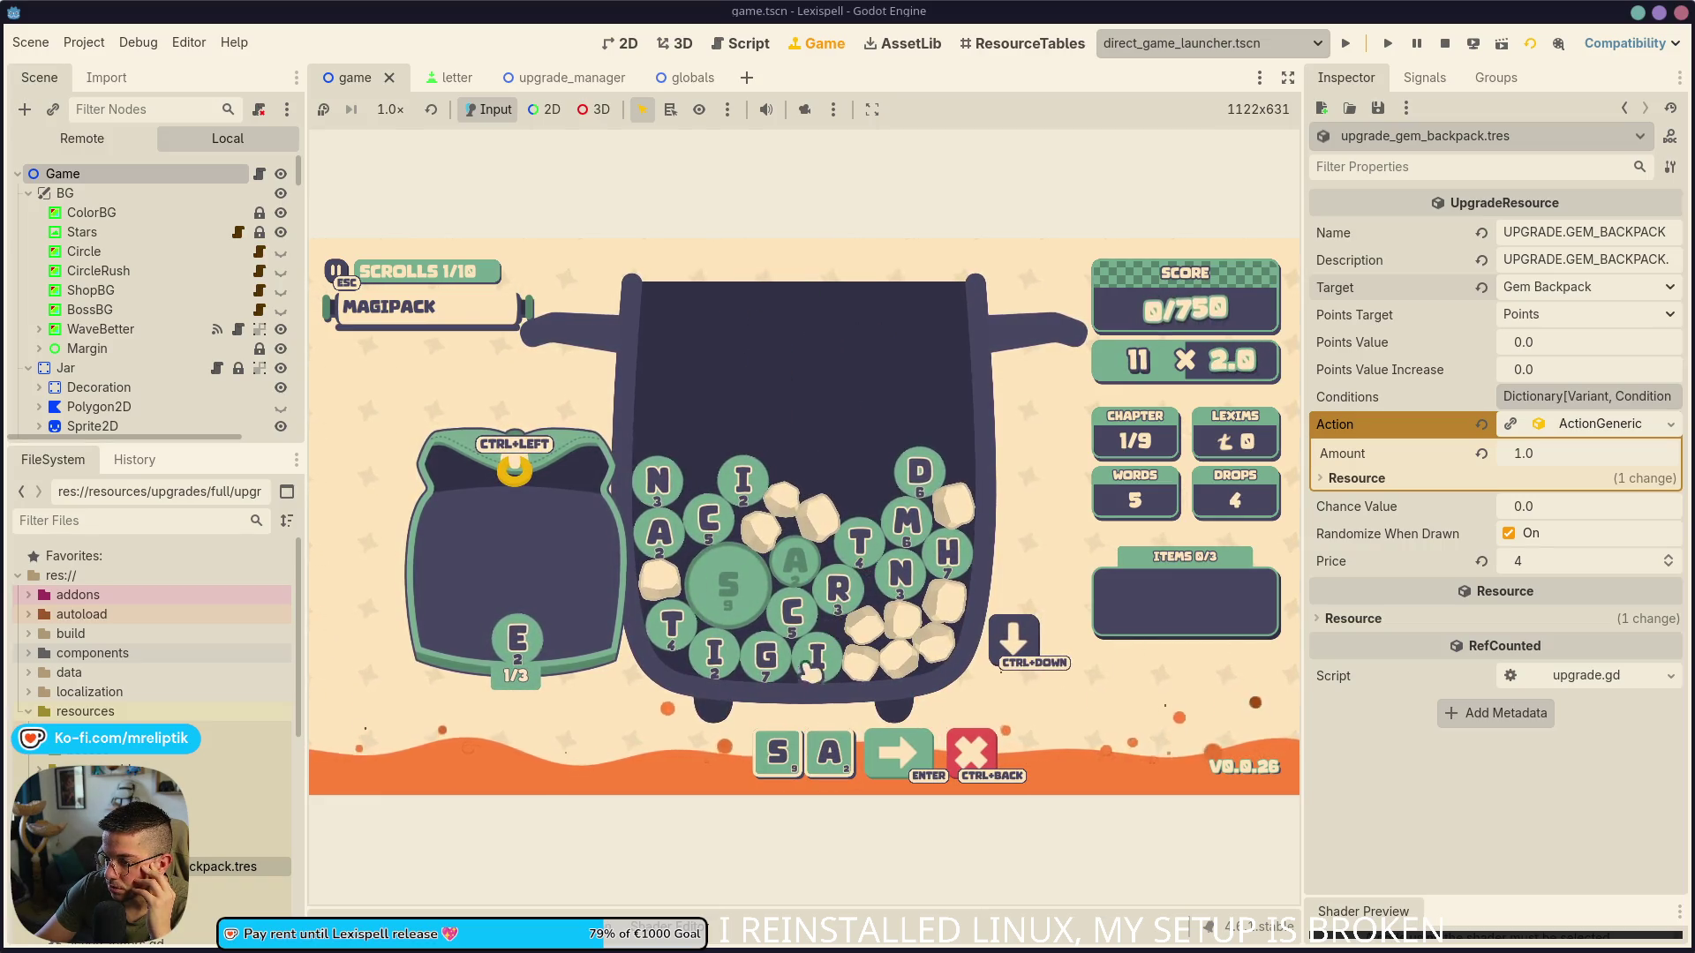
{"action": "left_click", "coordinate": [902, 573]}
{"action": "type", "text": "c"}
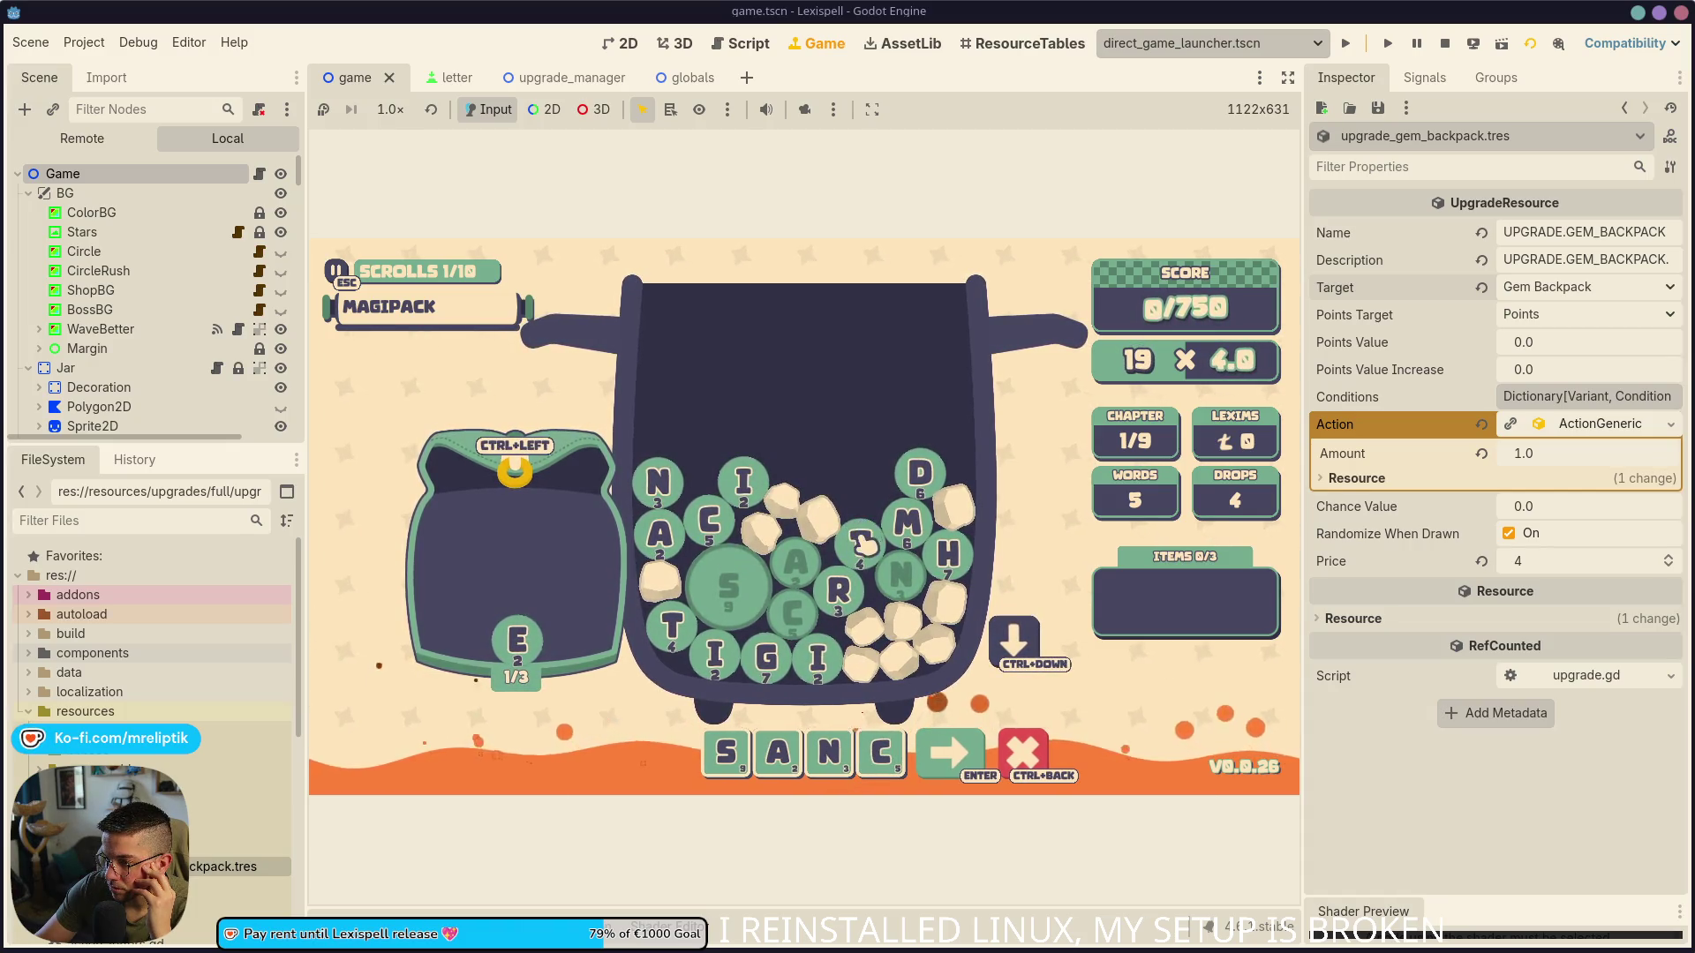
{"action": "left_click", "coordinate": [863, 543]}
{"action": "type", "text": "i"}
{"action": "key", "text": "ctrl+Down"}
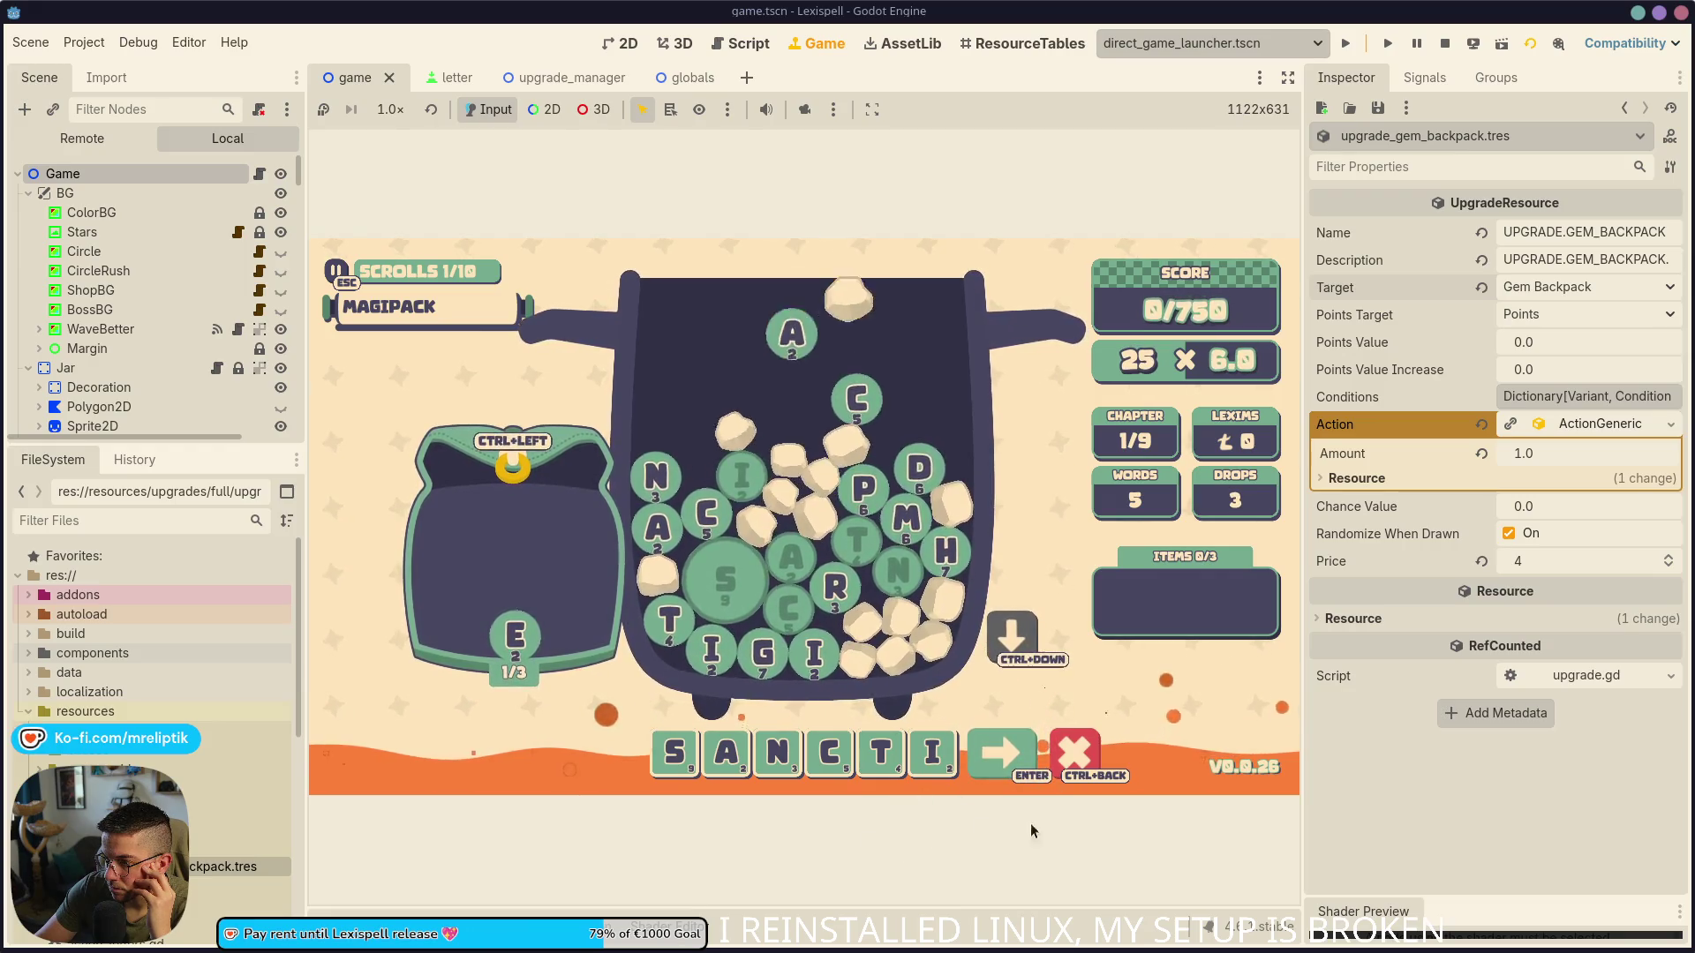
{"action": "key", "text": "Return"}
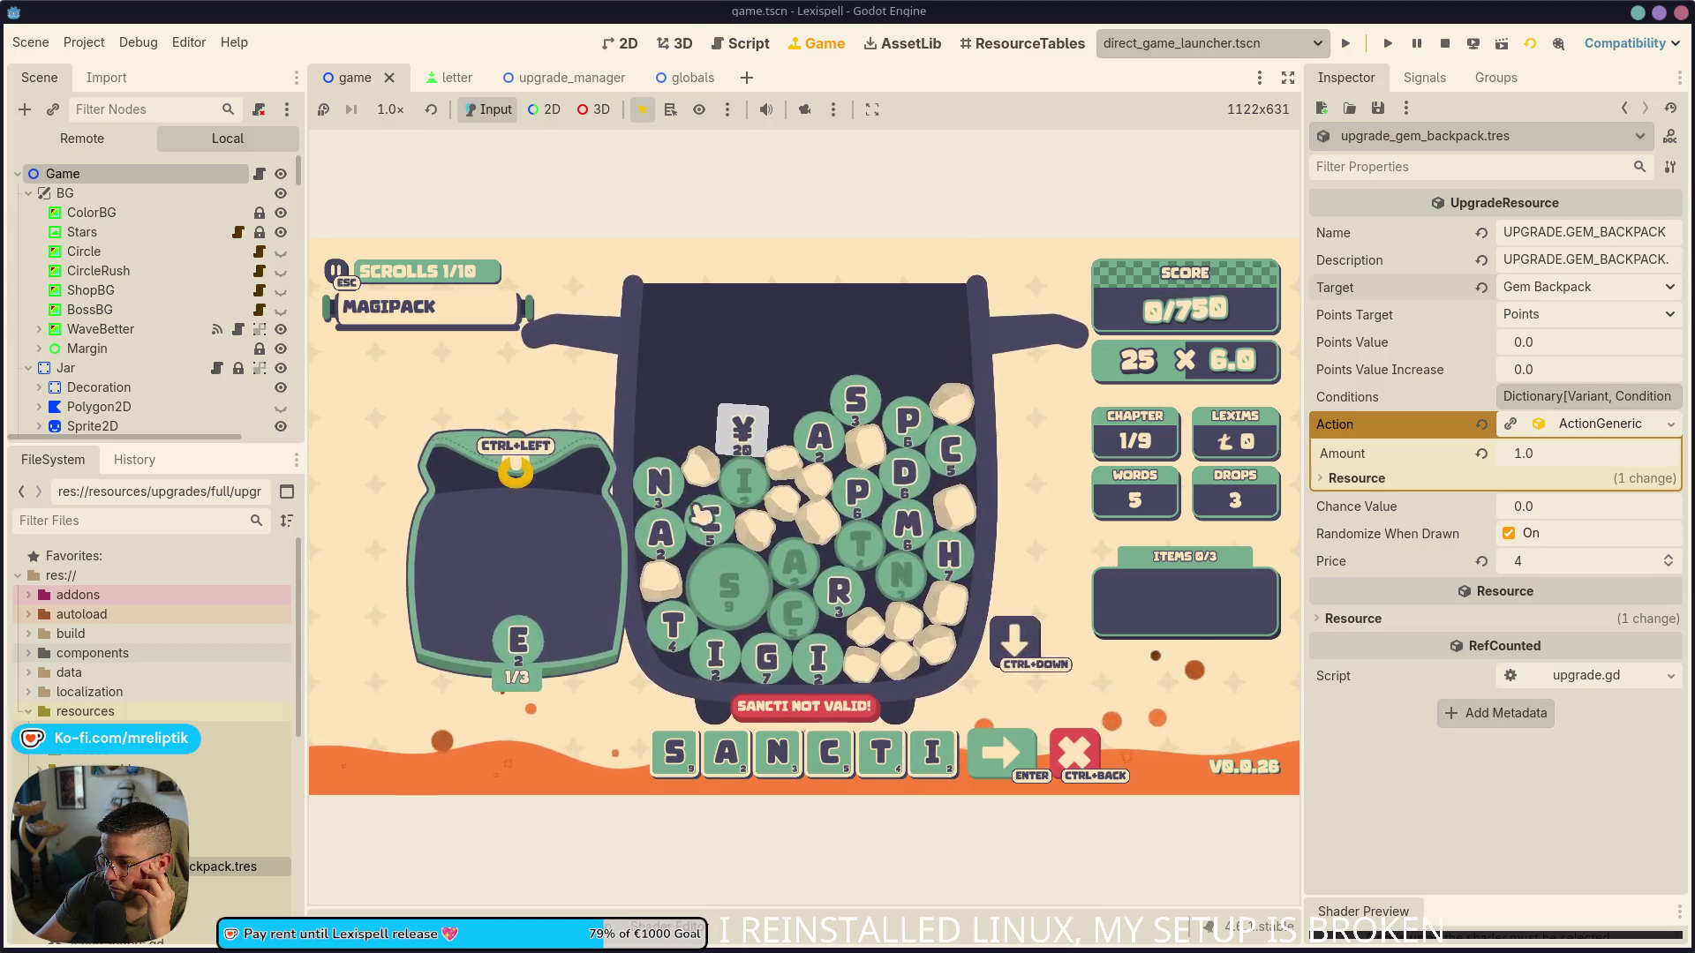
{"action": "key", "text": "ctrl+BackSpace"}
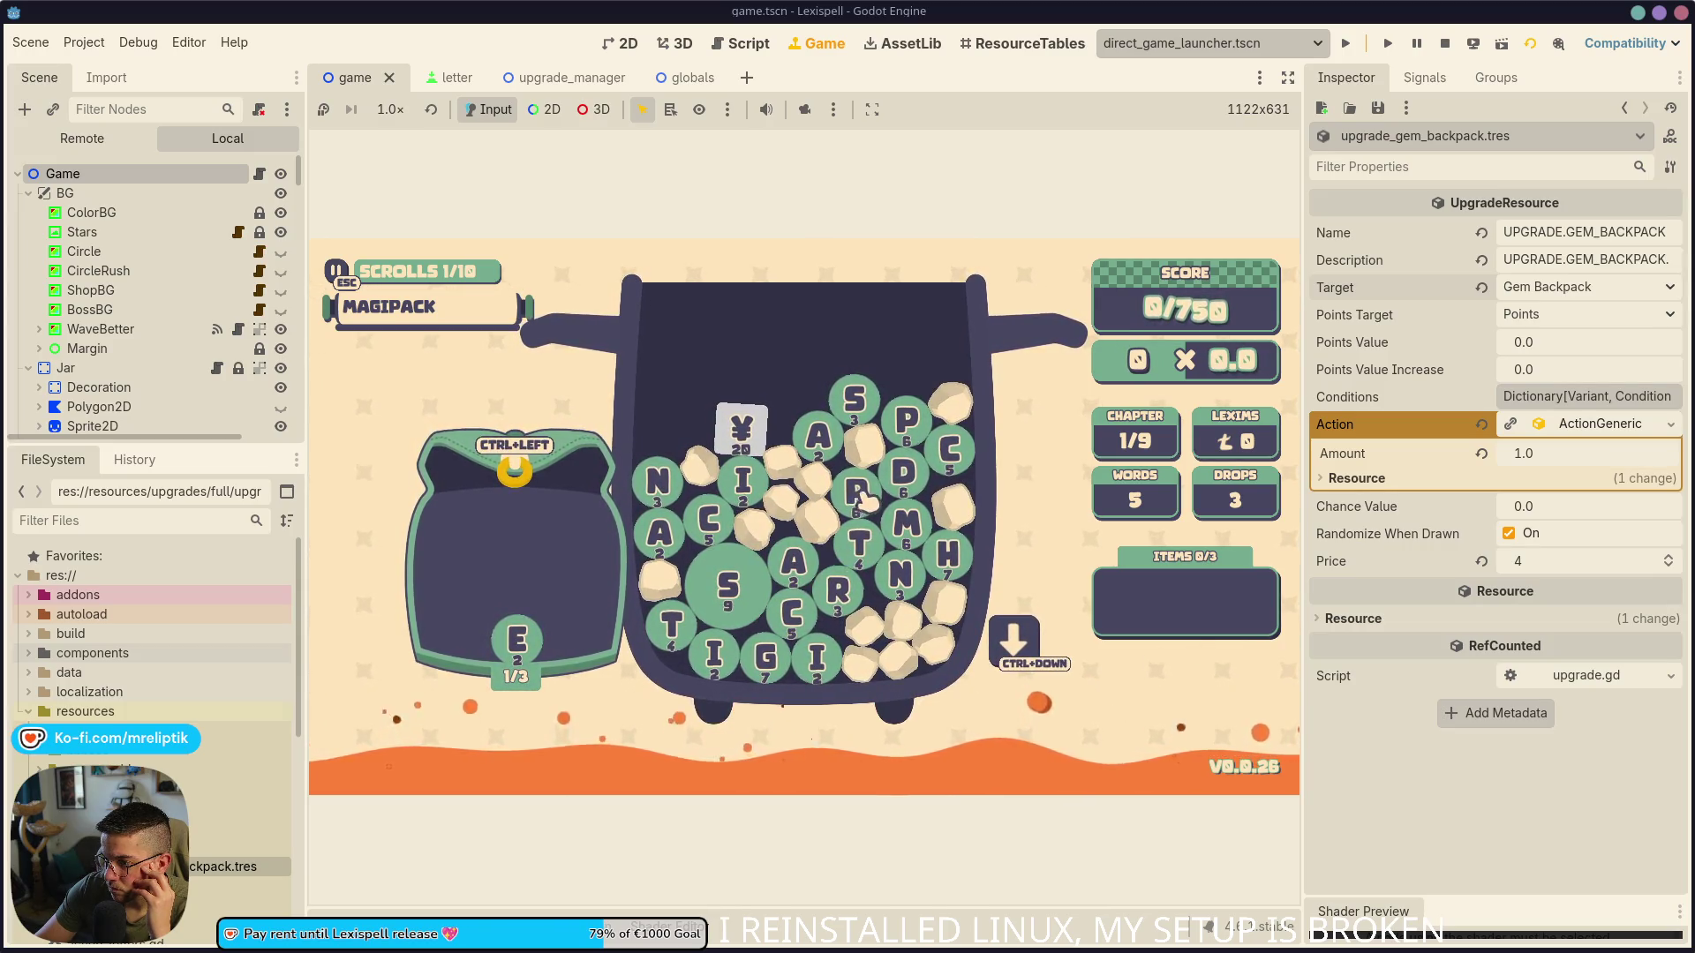
Play SPATIAL, COMPARISONS and SHIN to bring the score to 728/750
{"action": "type", "text": "sp"}
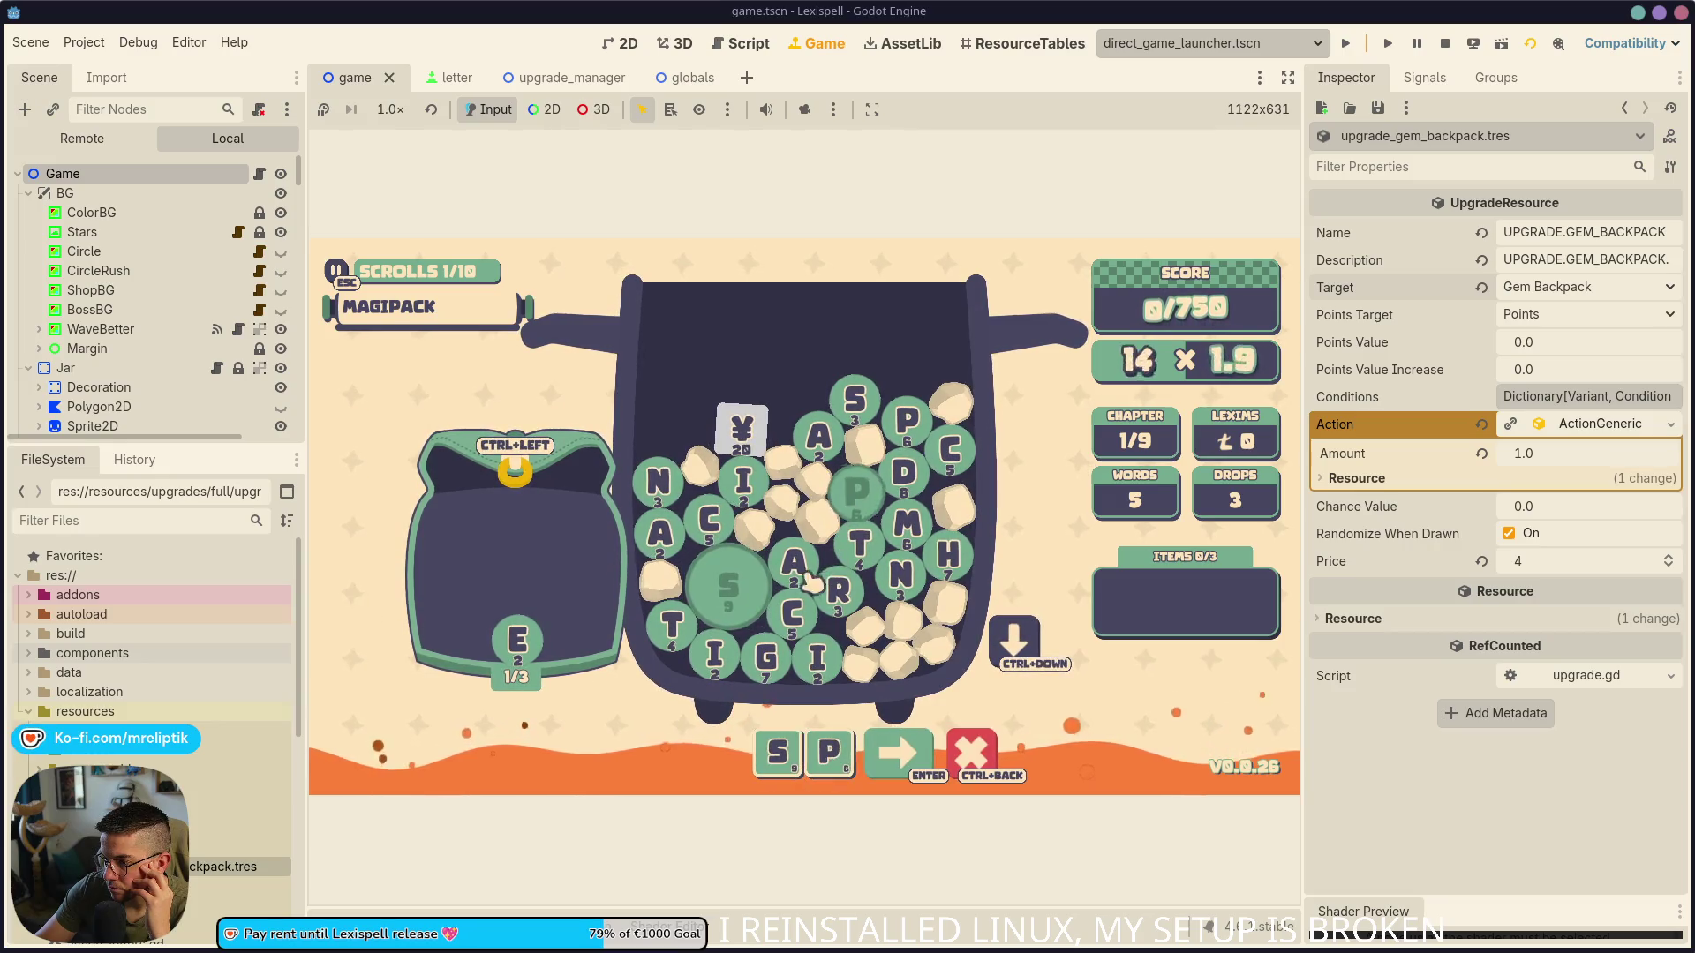
{"action": "type", "text": "at"}
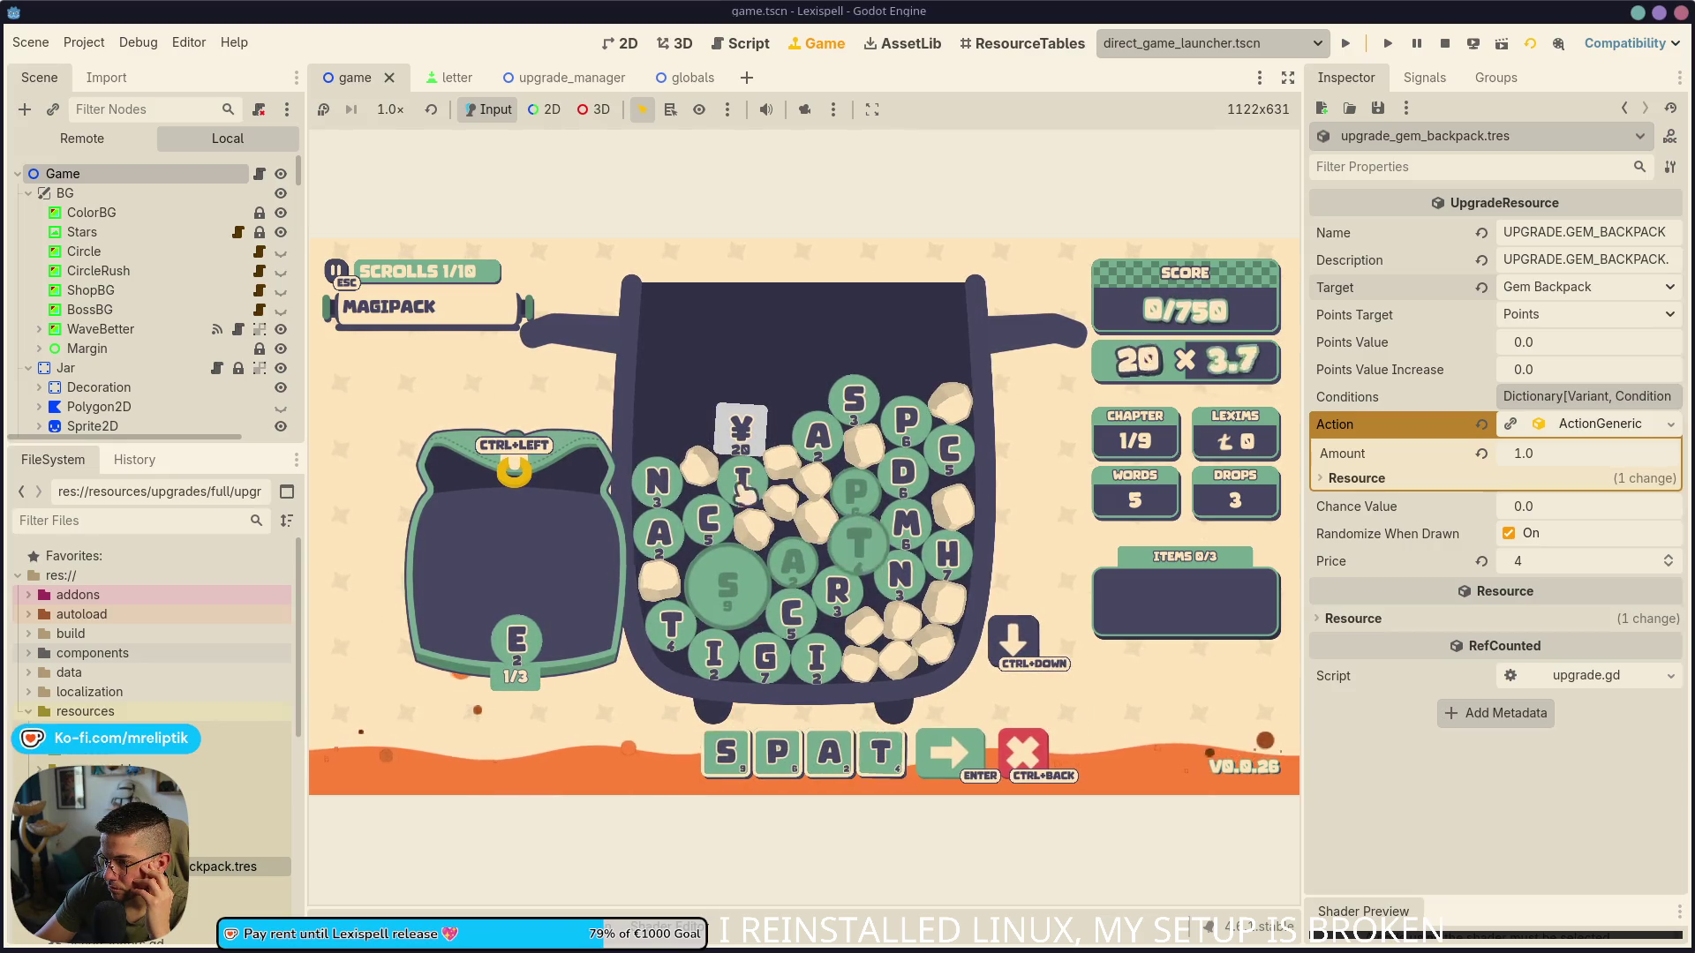
{"action": "type", "text": "ia"}
{"action": "left_click", "coordinate": [1013, 643]}
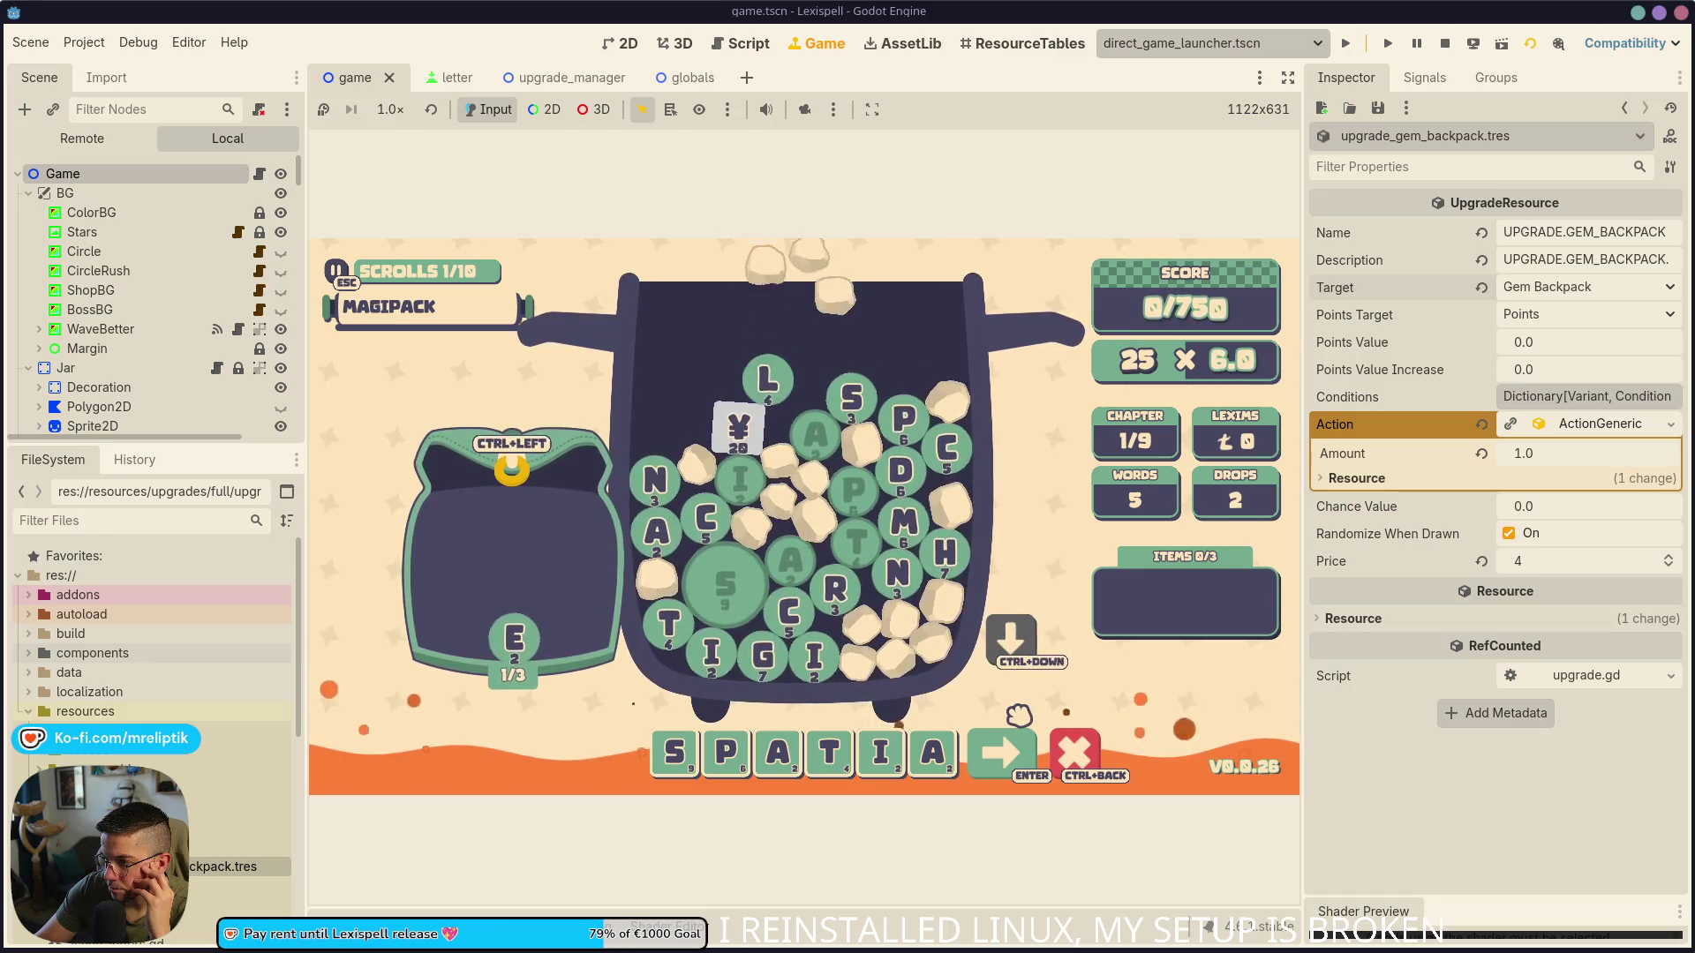
{"action": "type", "text": "l"}
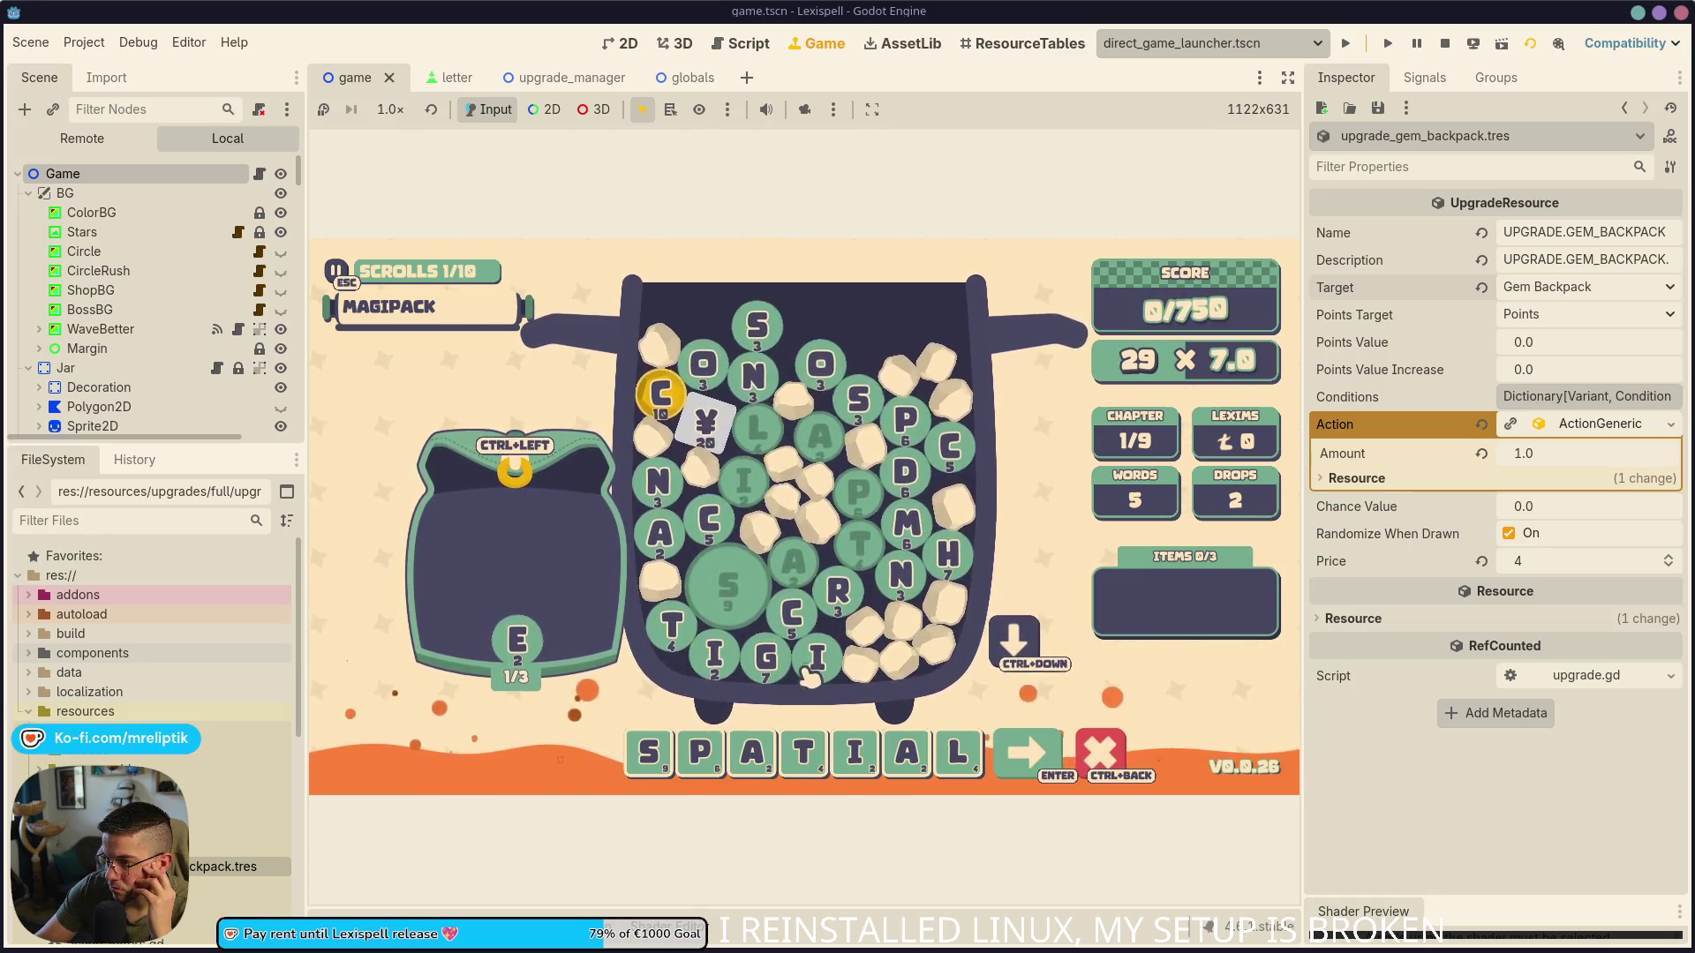
{"action": "type", "text": "s"}
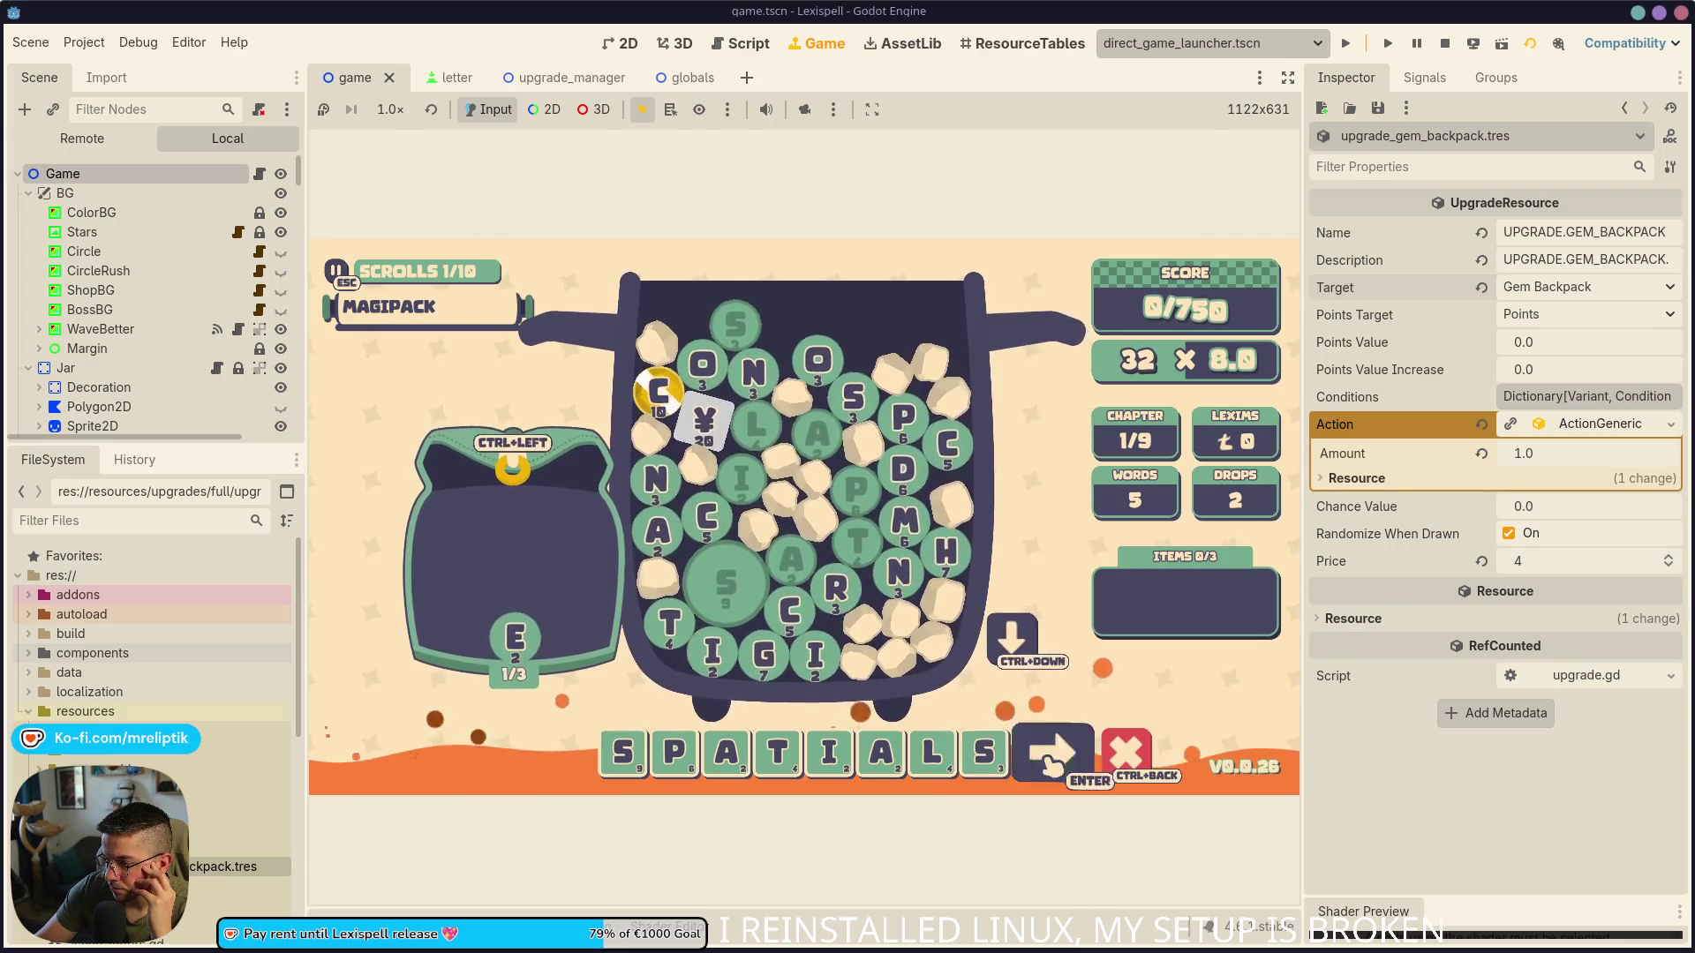
{"action": "left_click", "coordinate": [1050, 756]}
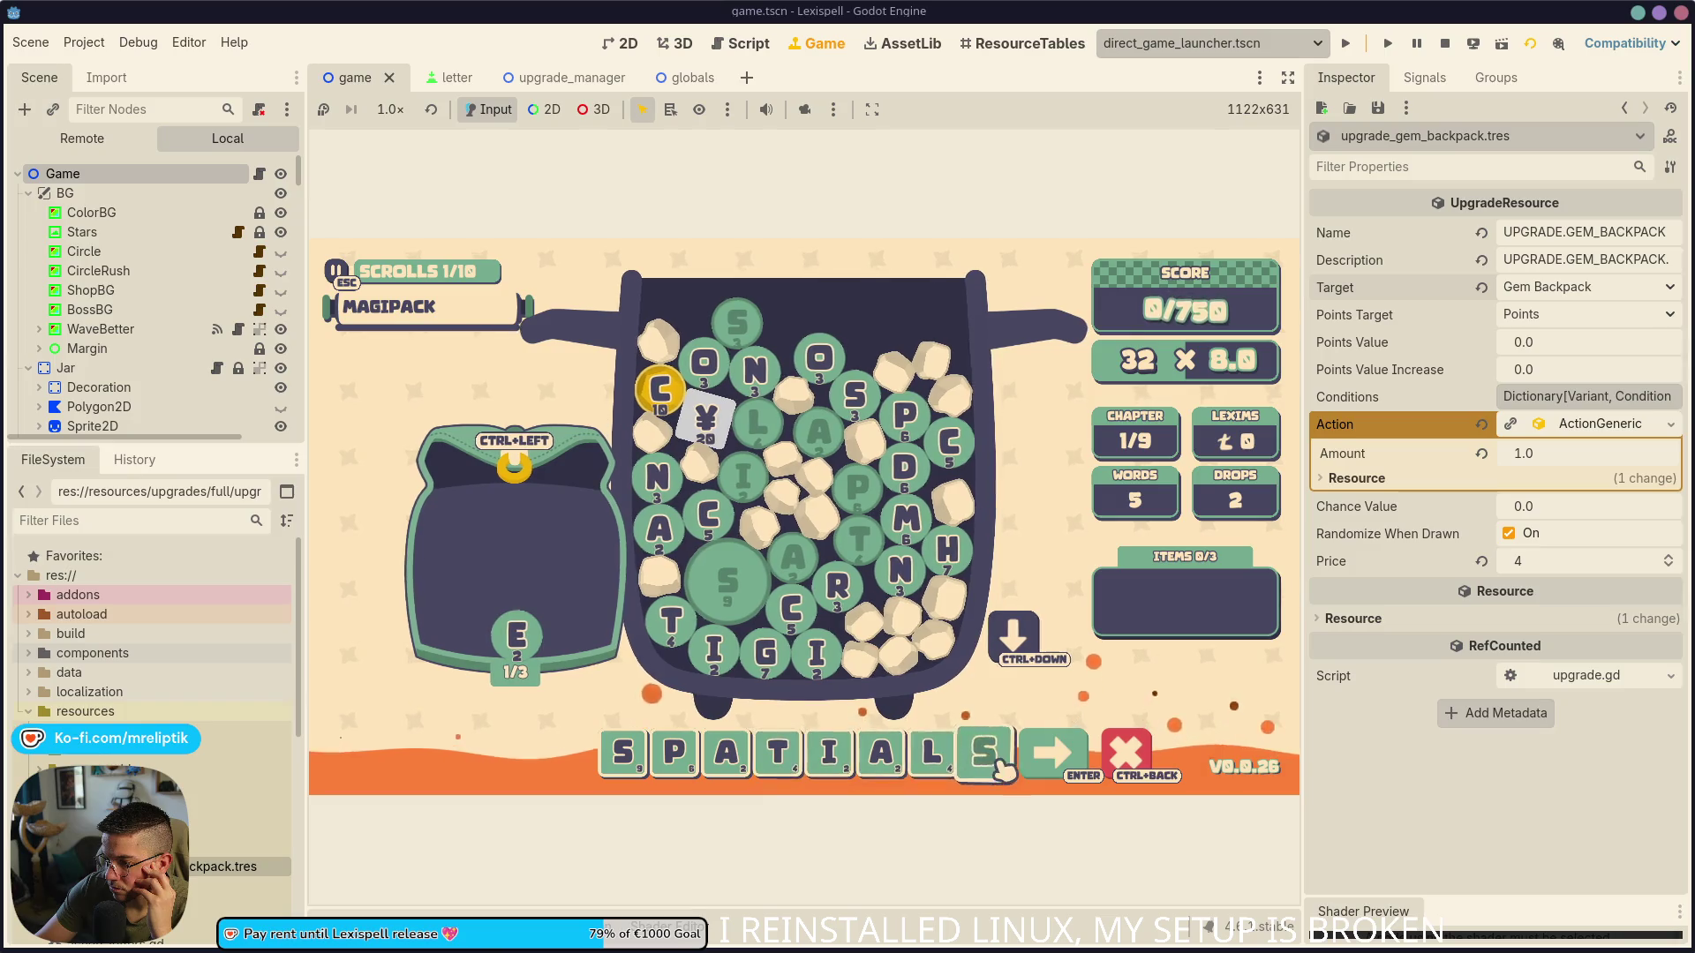
{"action": "key", "text": "Return"}
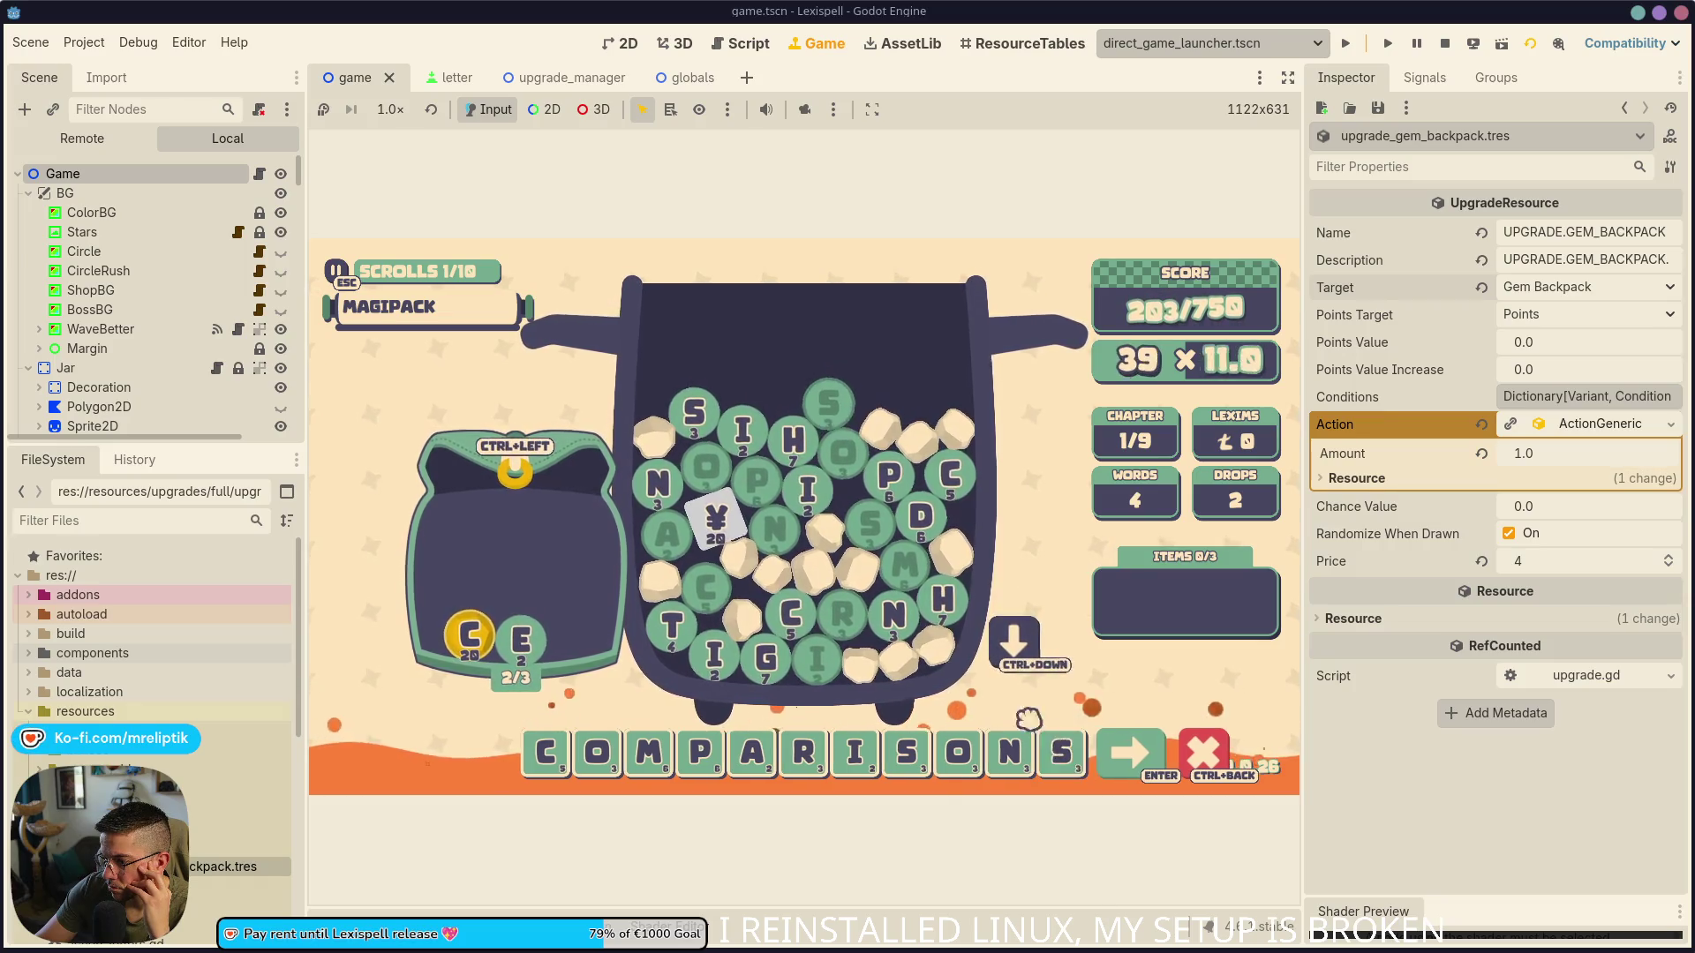
{"action": "key", "text": "Return"}
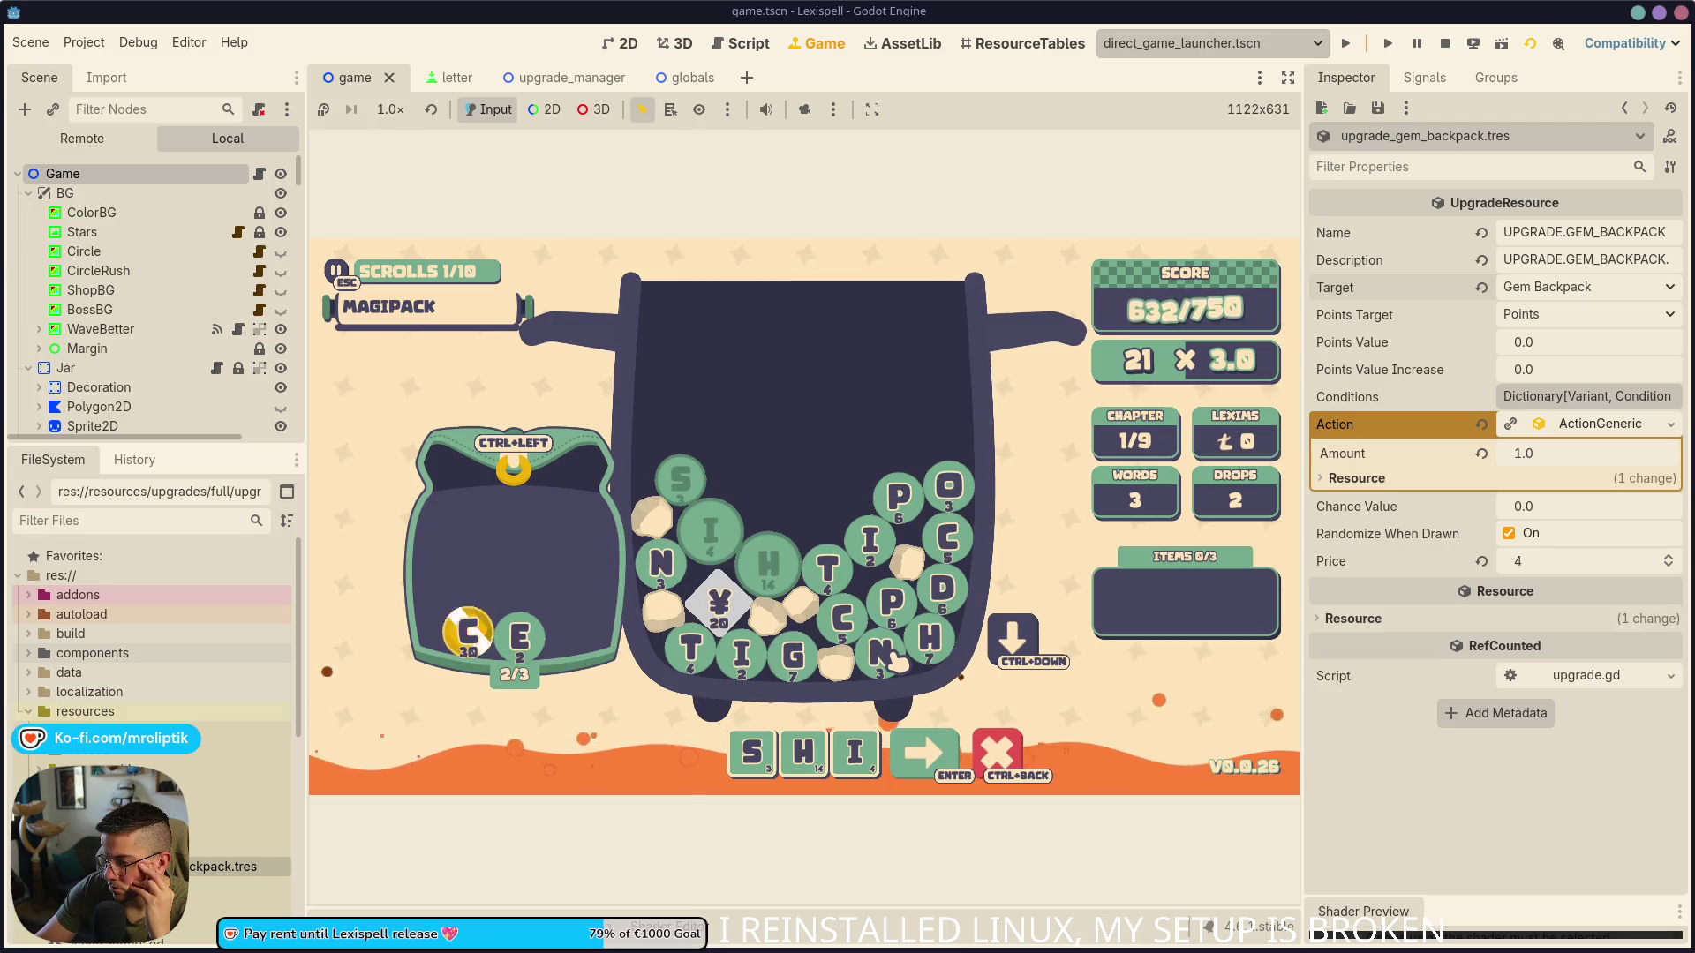
{"action": "key", "text": "Return"}
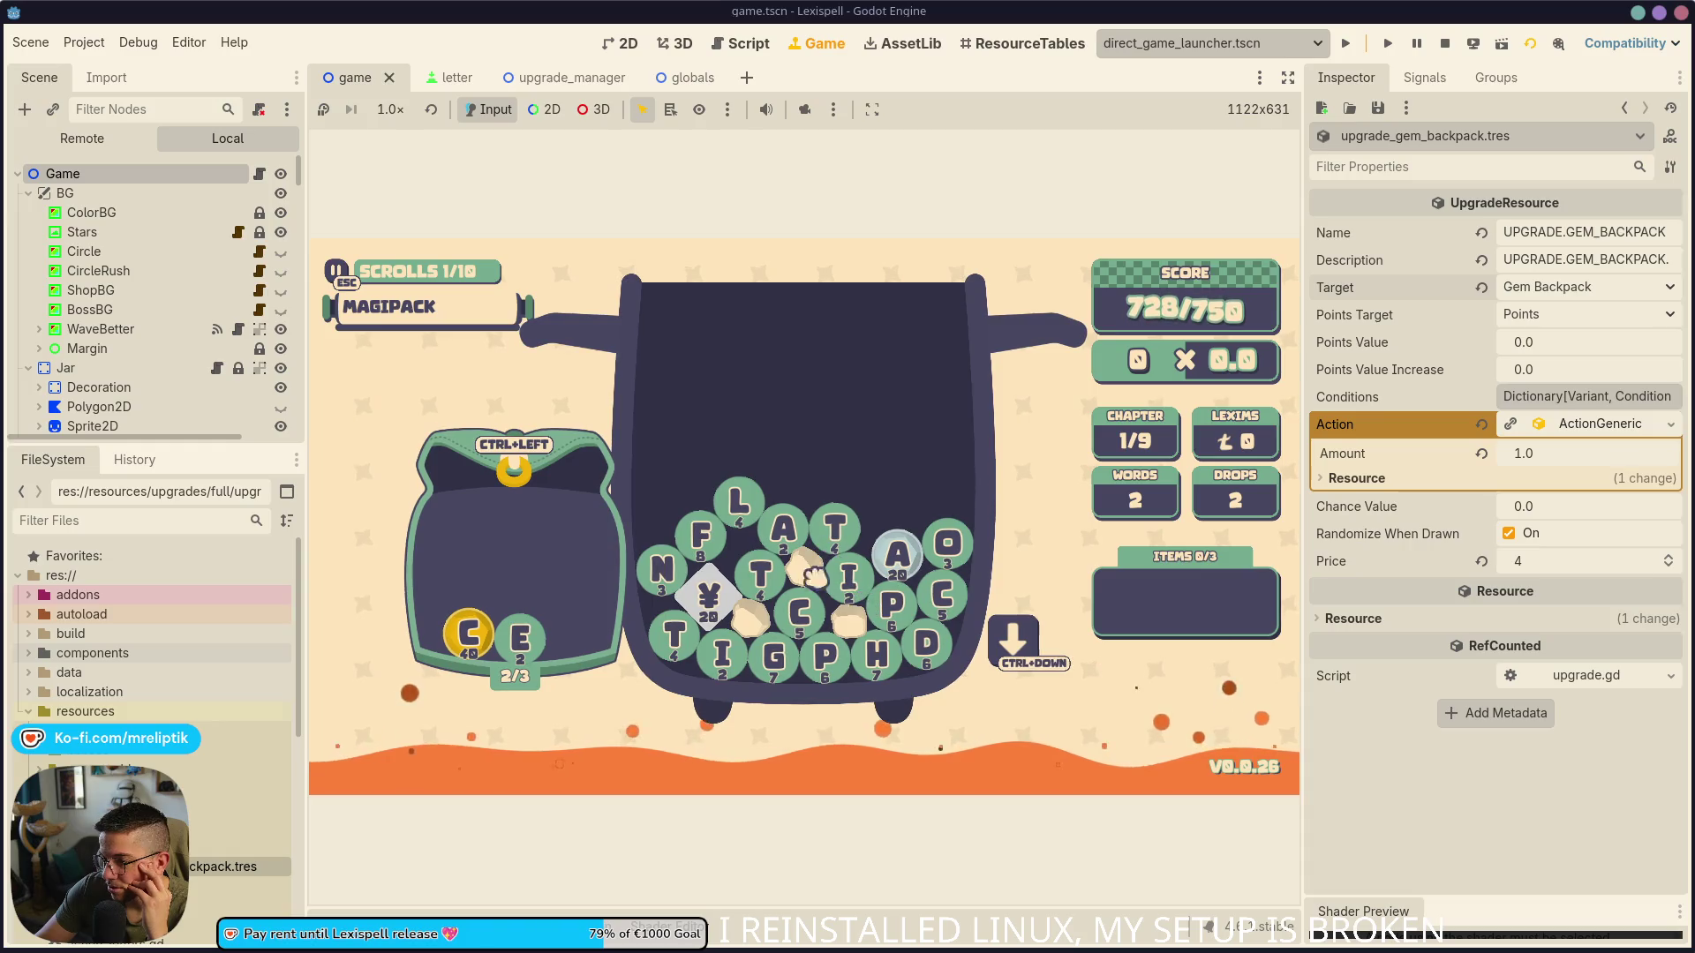
Spell and submit FLAN, clearing Chapter 1 at 868/750
{"action": "left_click", "coordinate": [918, 607]}
{"action": "left_click", "coordinate": [916, 554]}
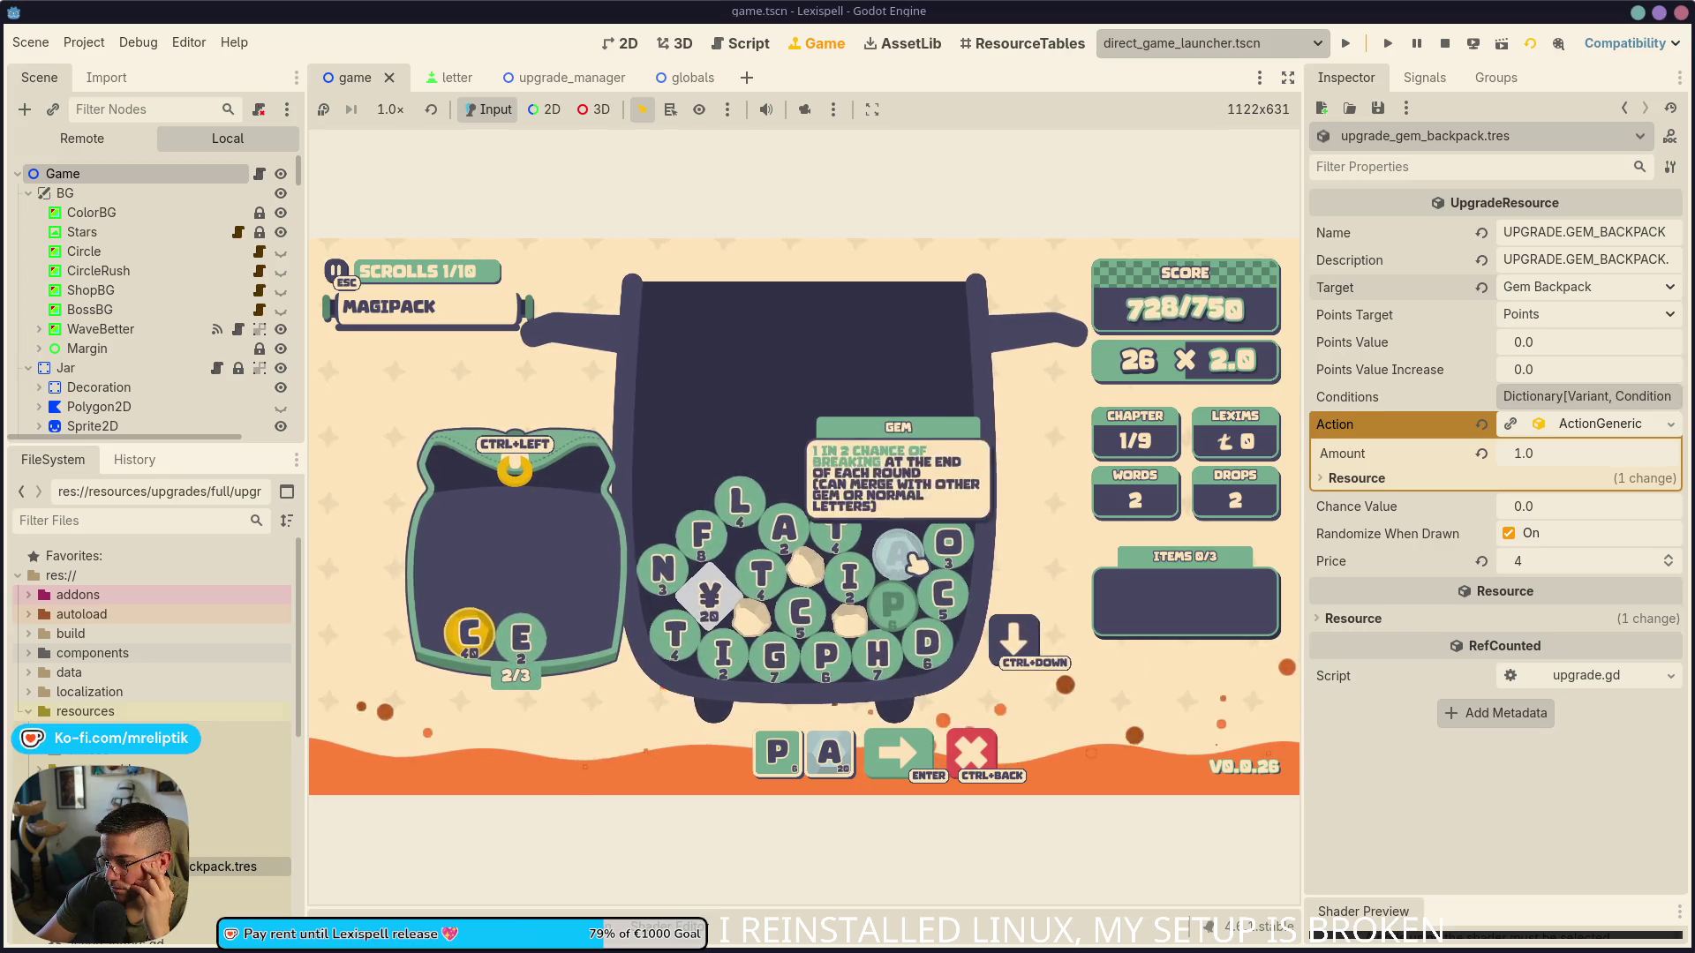
{"action": "left_click", "coordinate": [894, 604]}
{"action": "left_click", "coordinate": [917, 563]}
{"action": "left_click", "coordinate": [702, 534]}
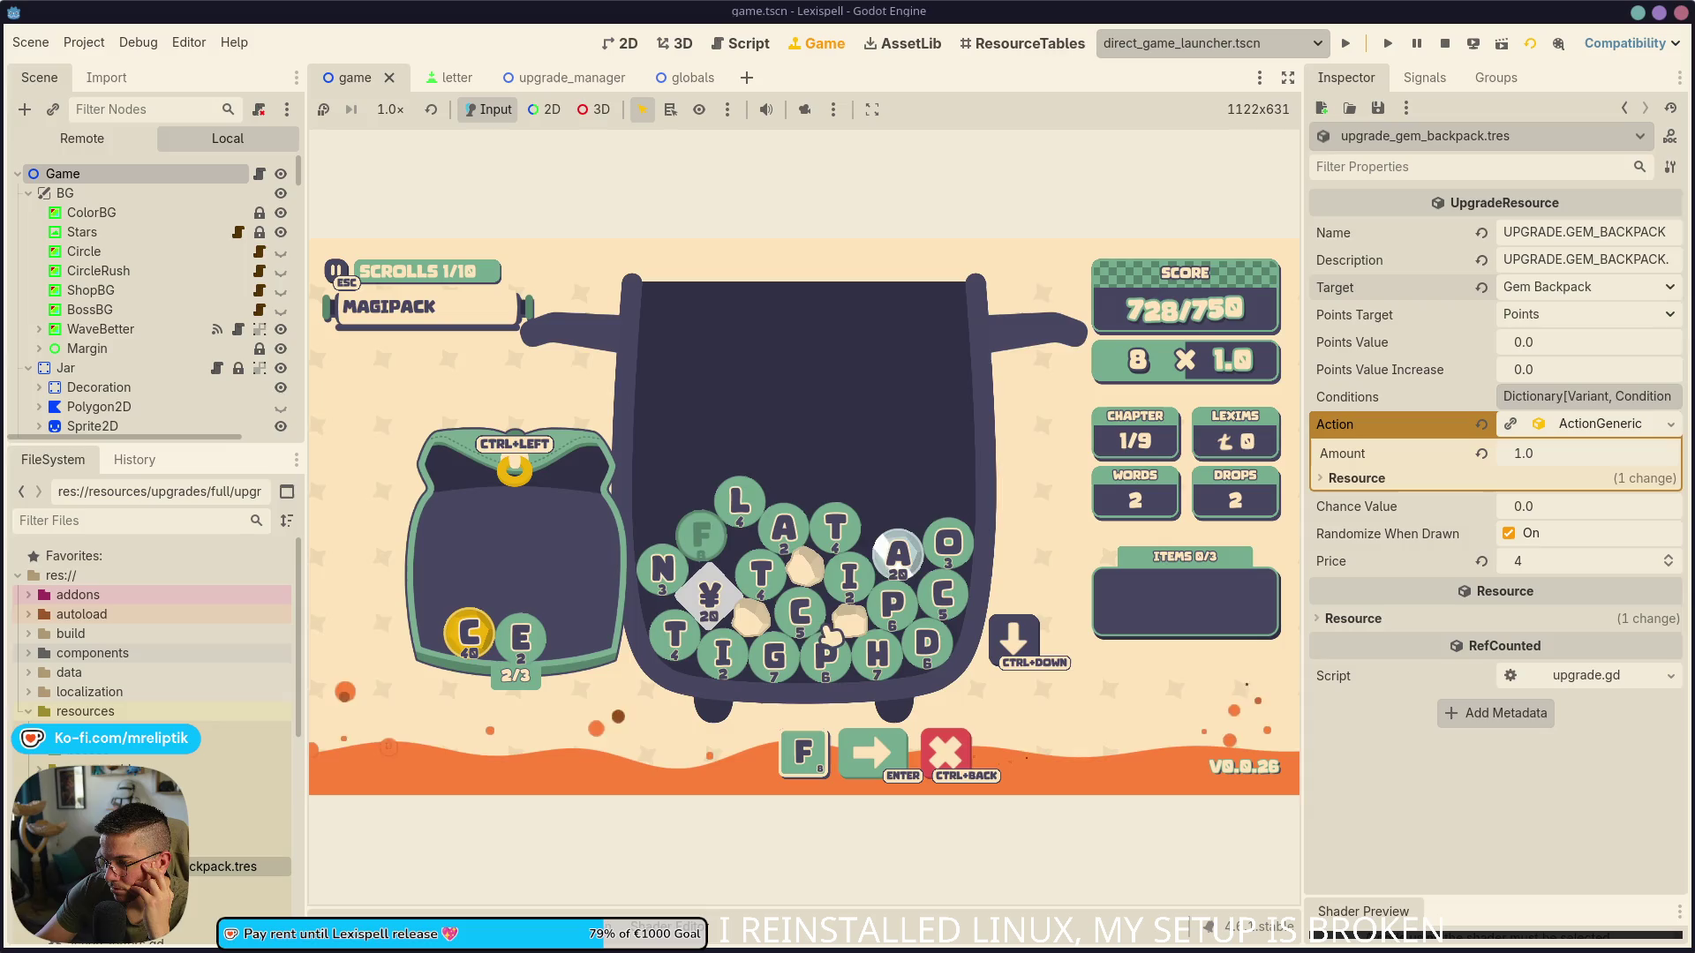
{"action": "left_click", "coordinate": [740, 501]}
{"action": "left_click", "coordinate": [898, 554]}
{"action": "left_click", "coordinate": [663, 568]}
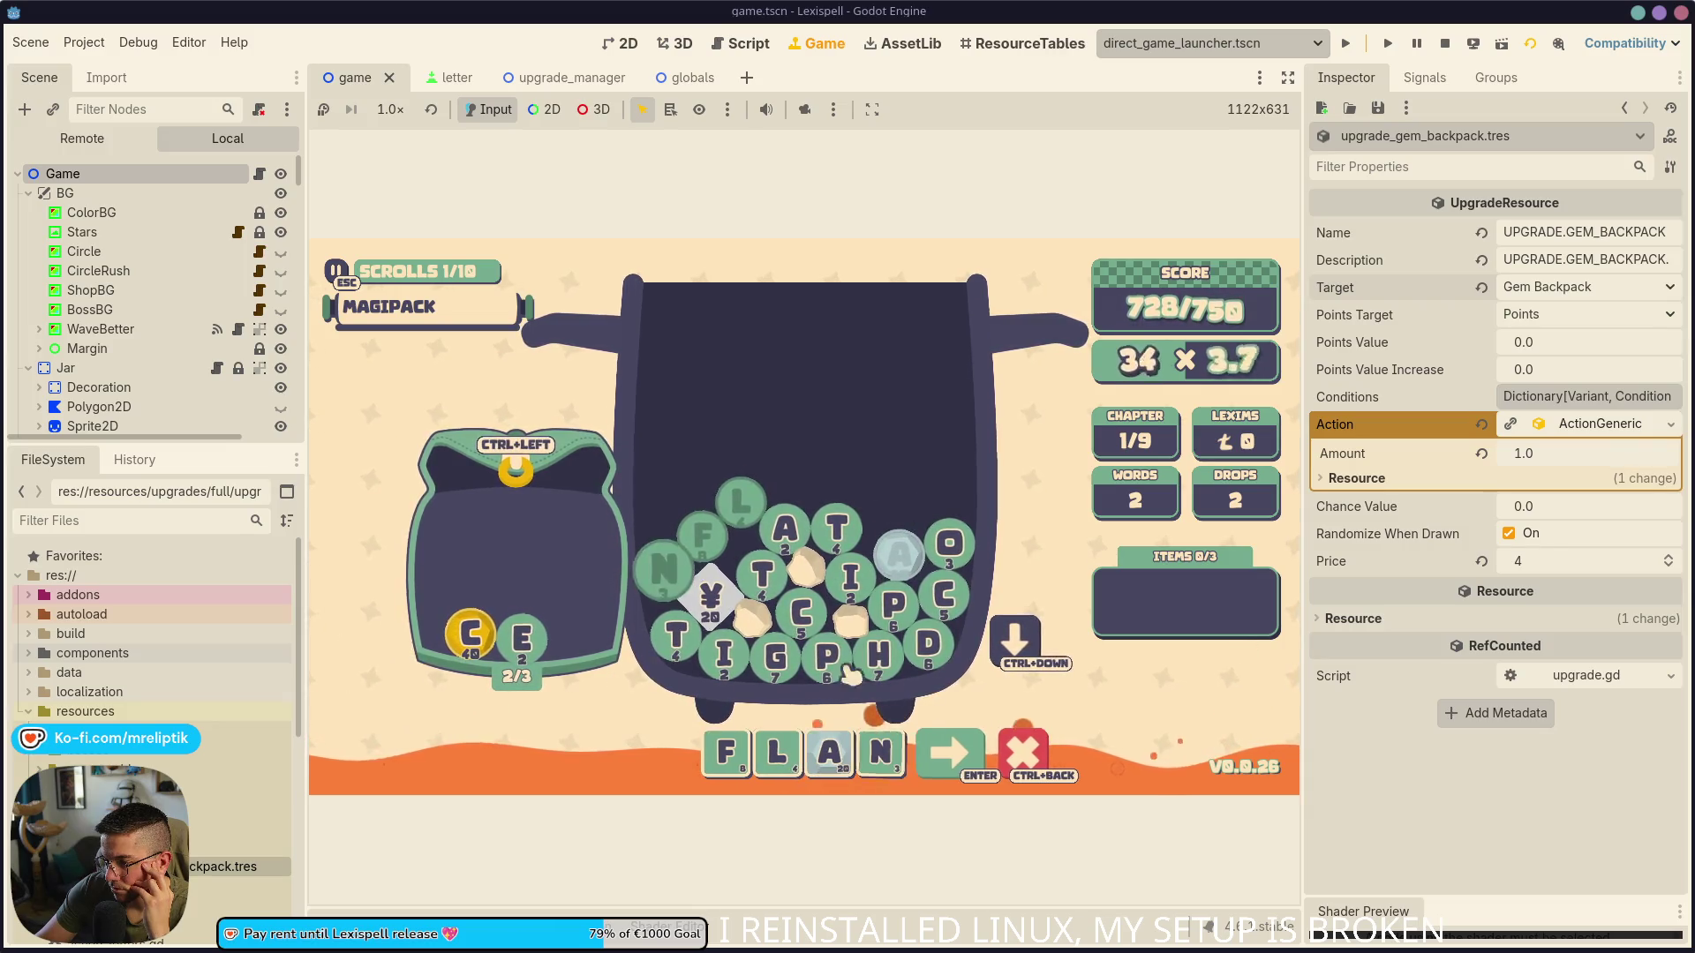
{"action": "key", "text": "Return"}
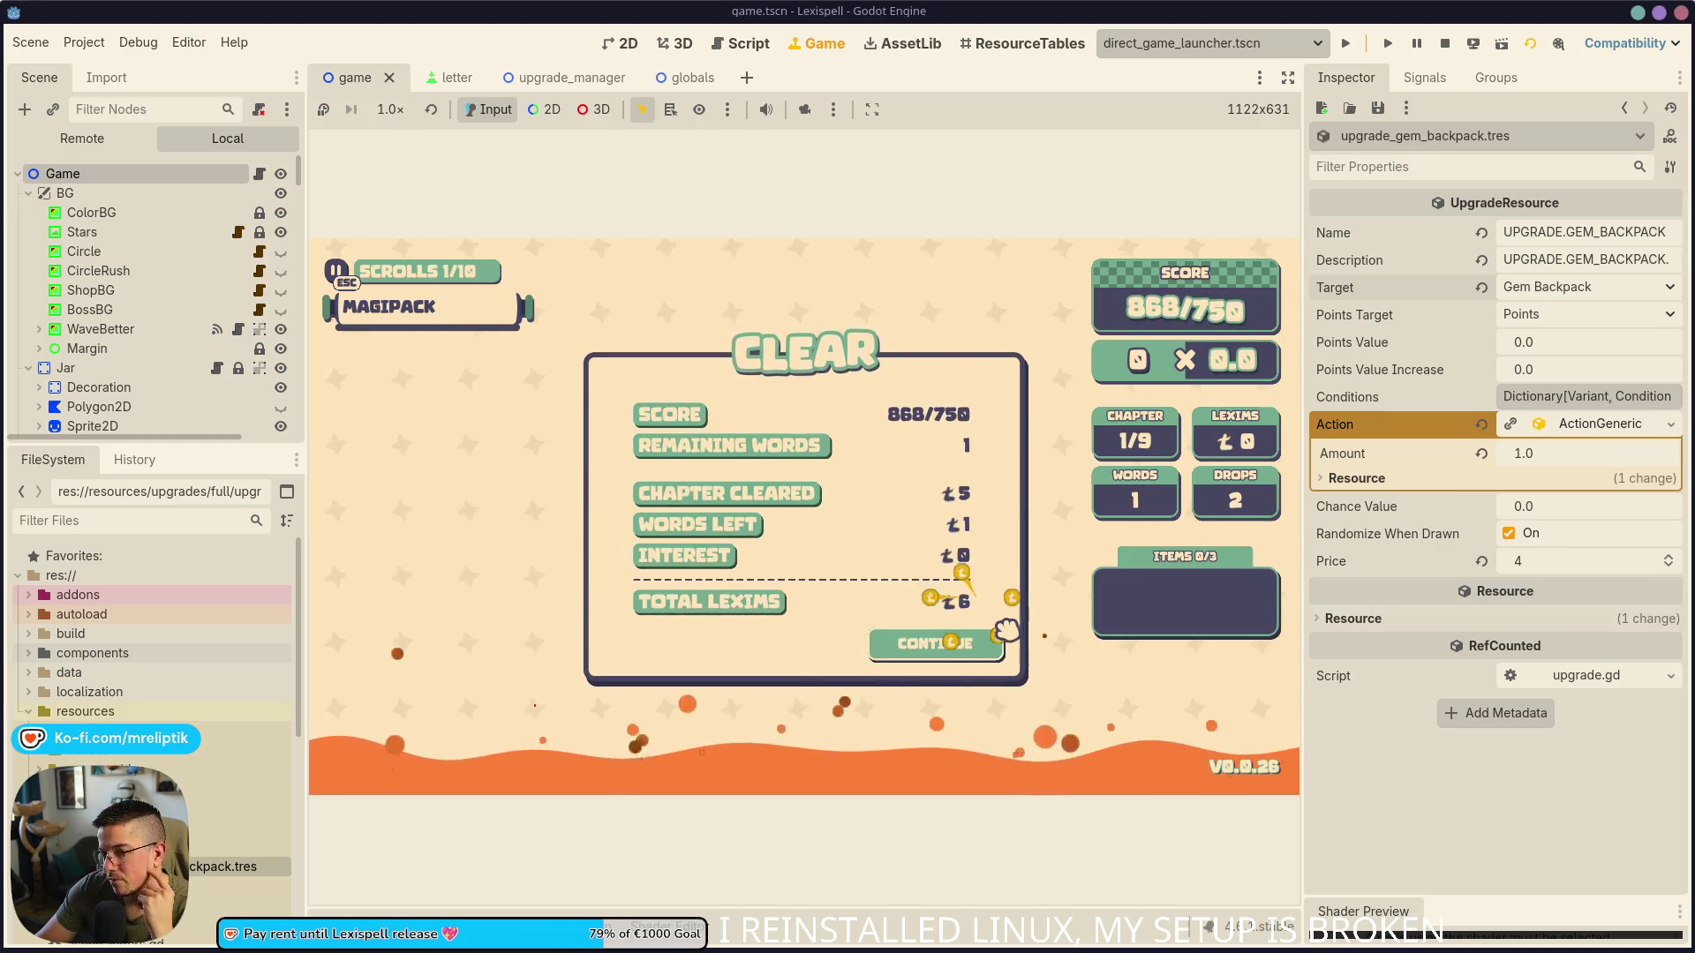
Leave the level results, then stop the test run to return to backpack.gd
{"action": "left_click", "coordinate": [957, 643]}
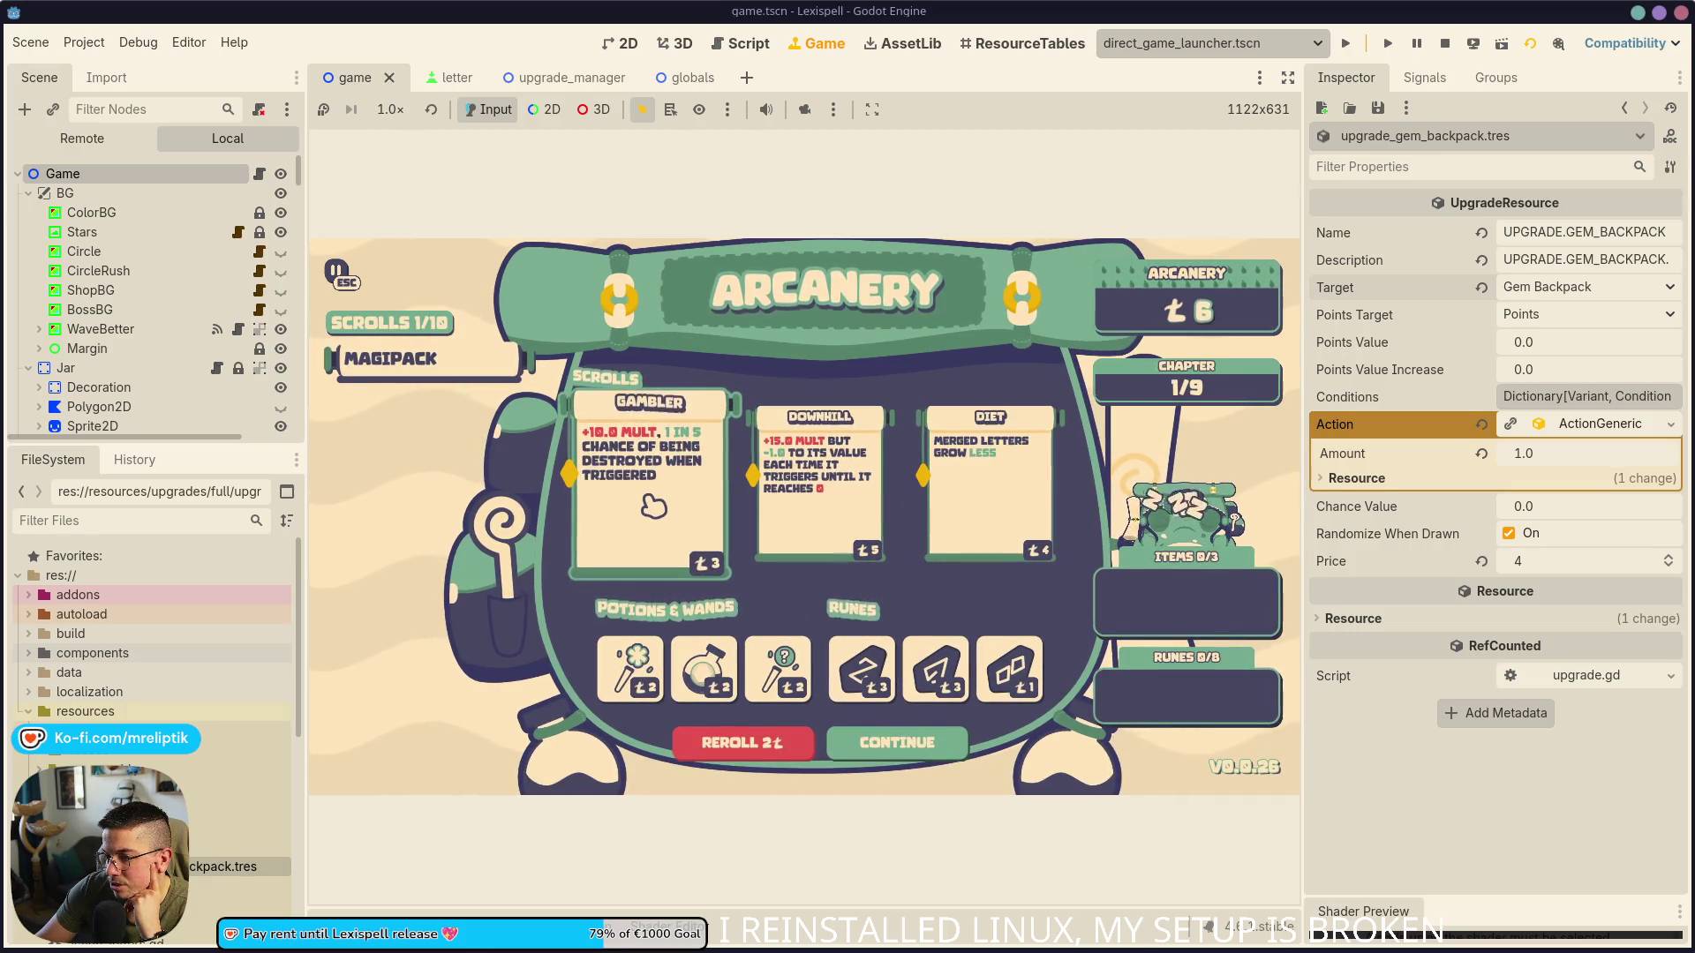
{"action": "mouse_move", "coordinate": [941, 680]}
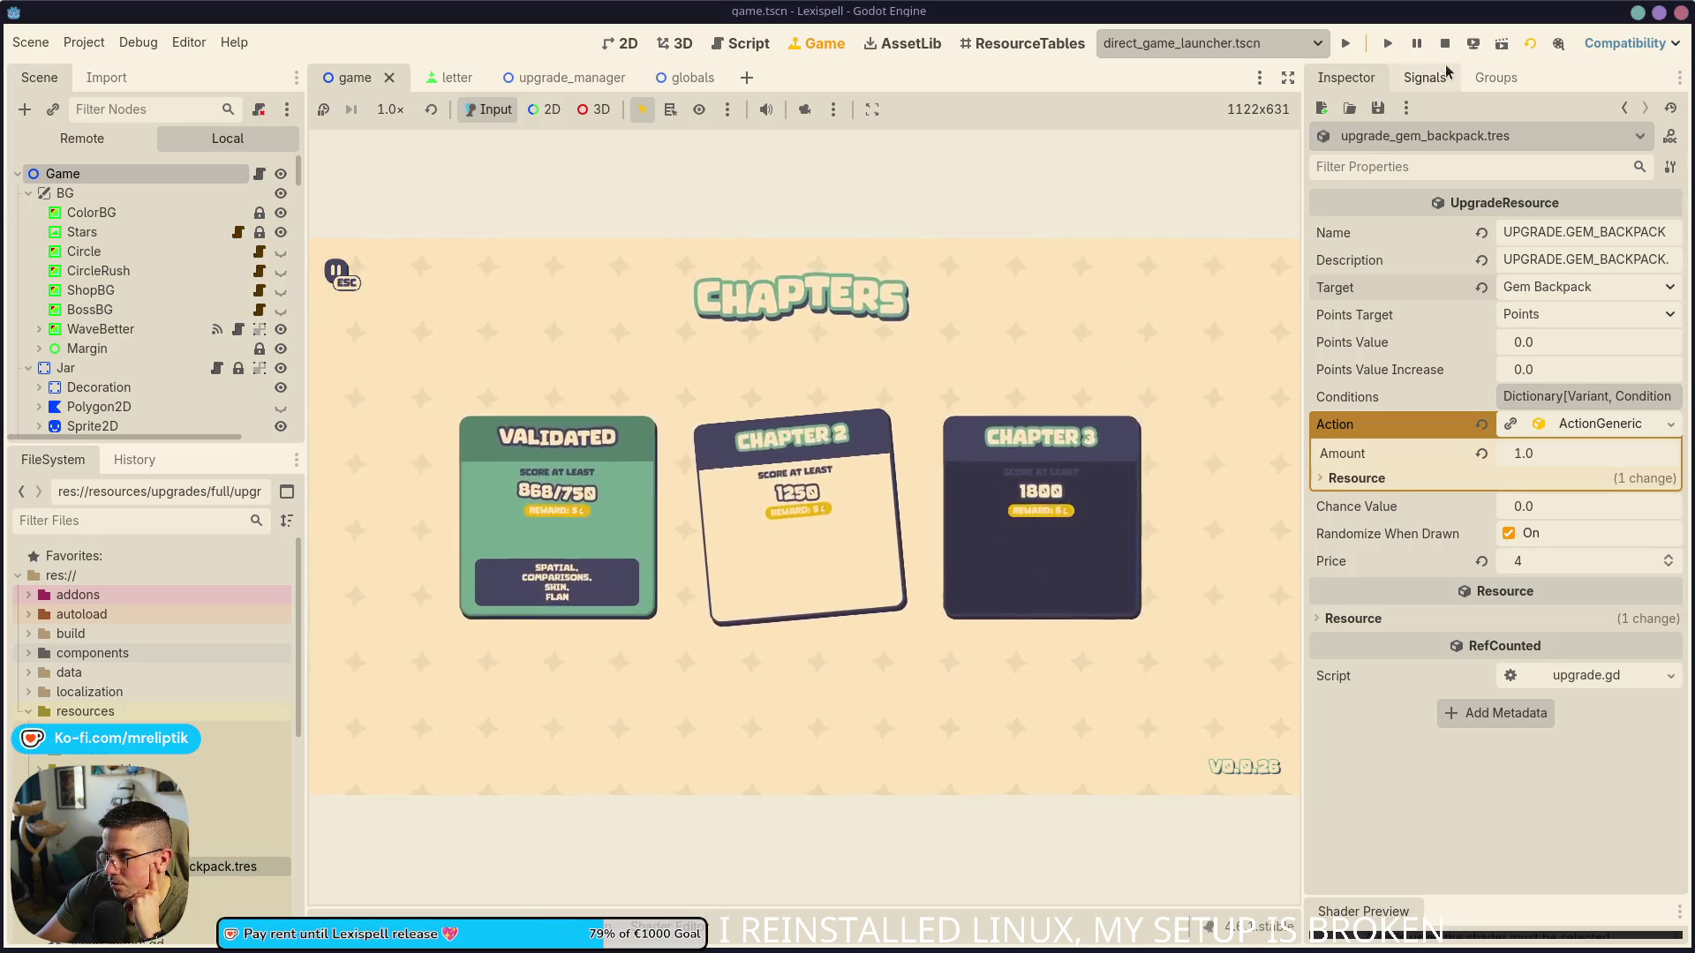
{"action": "left_click", "coordinate": [1445, 43]}
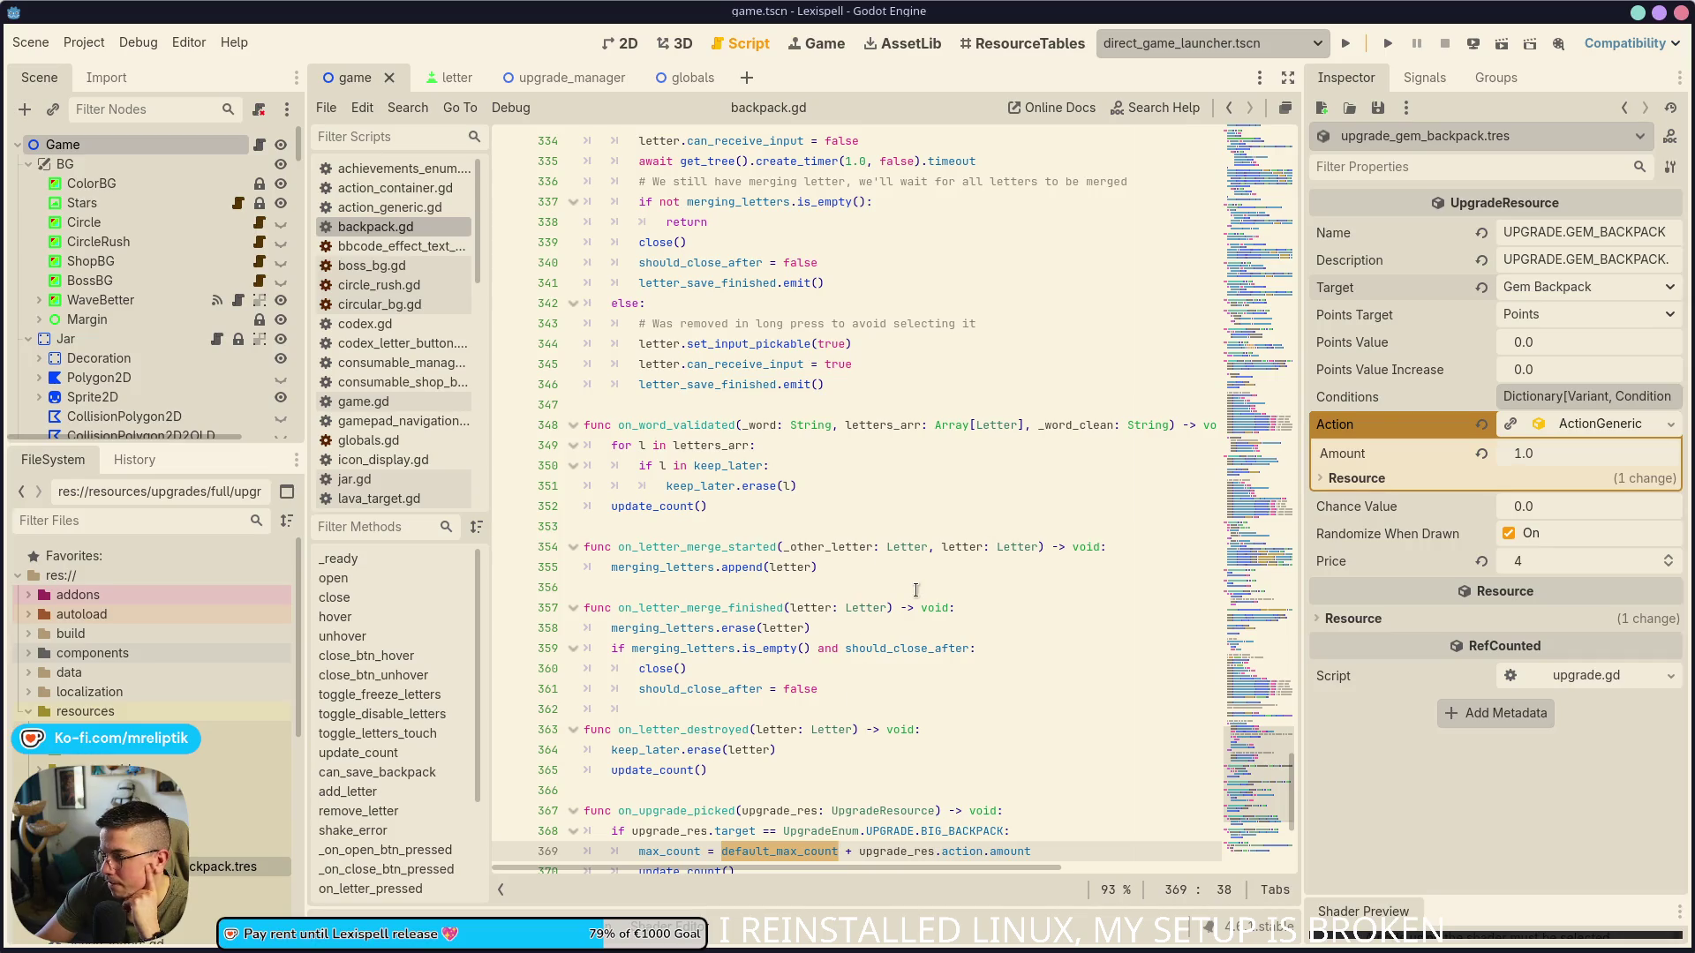
Locate blank line 273 after shake_error in backpack.gd
{"action": "scroll", "coordinate": [806, 611], "scroll_direction": "down", "scroll_amount": 4}
{"action": "left_click", "coordinate": [863, 628]}
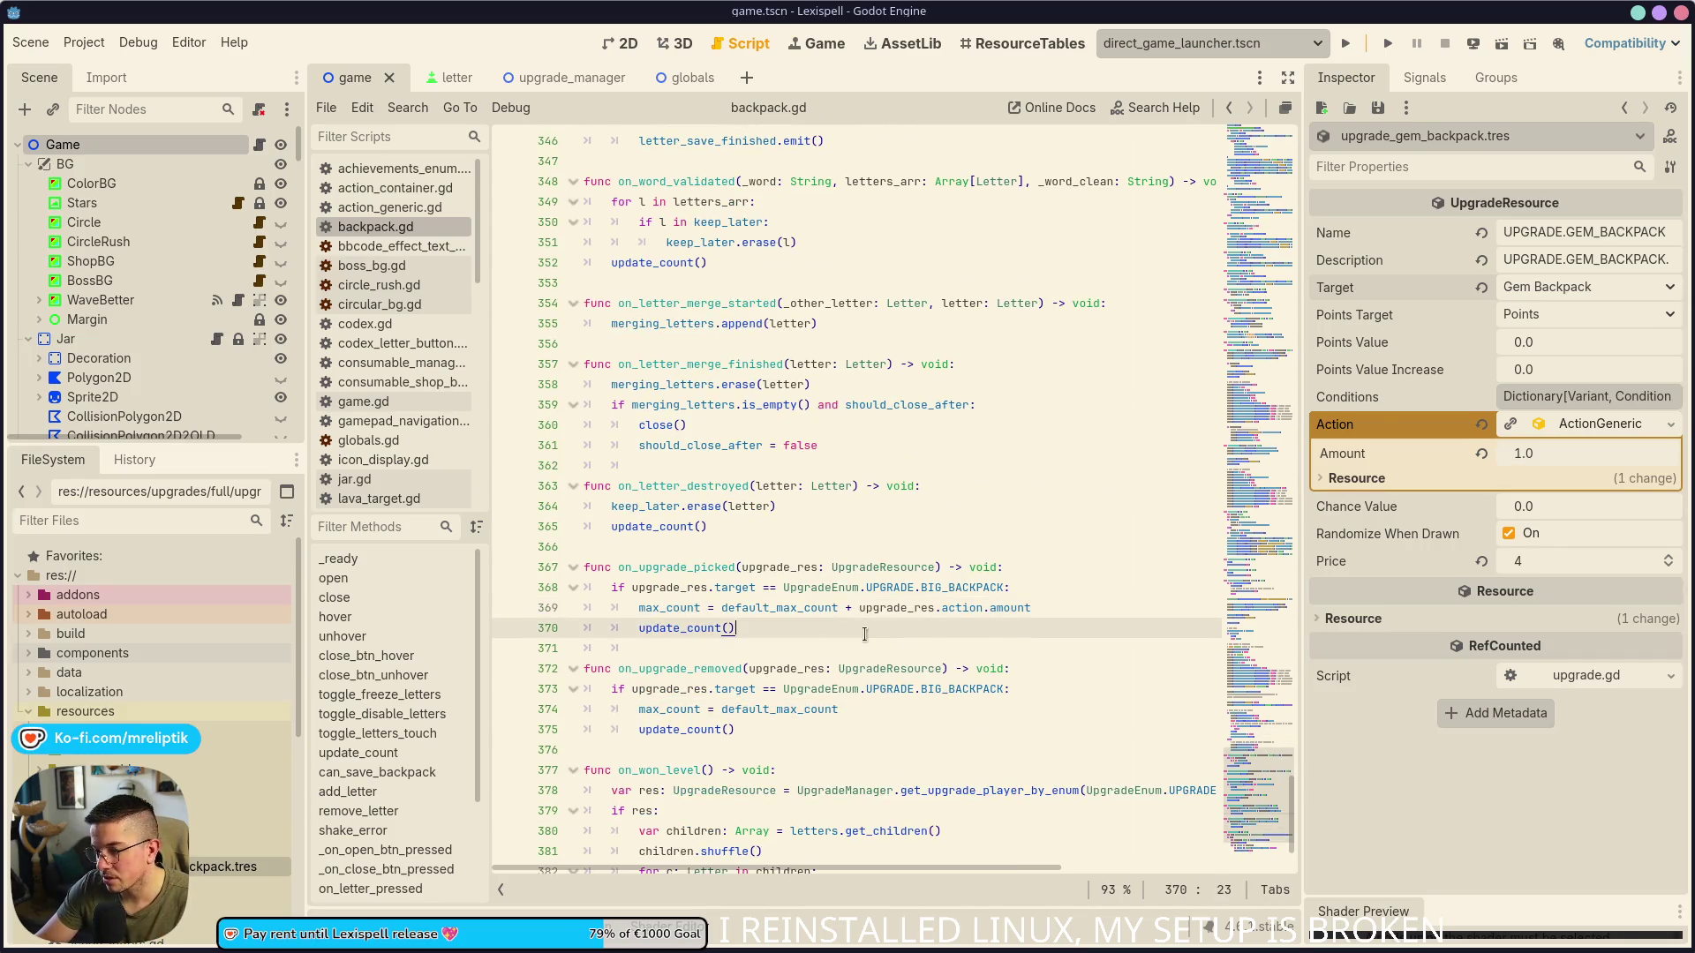
{"action": "left_click_drag", "start_coordinate": [1300, 144], "coordinate": [1382, 144]}
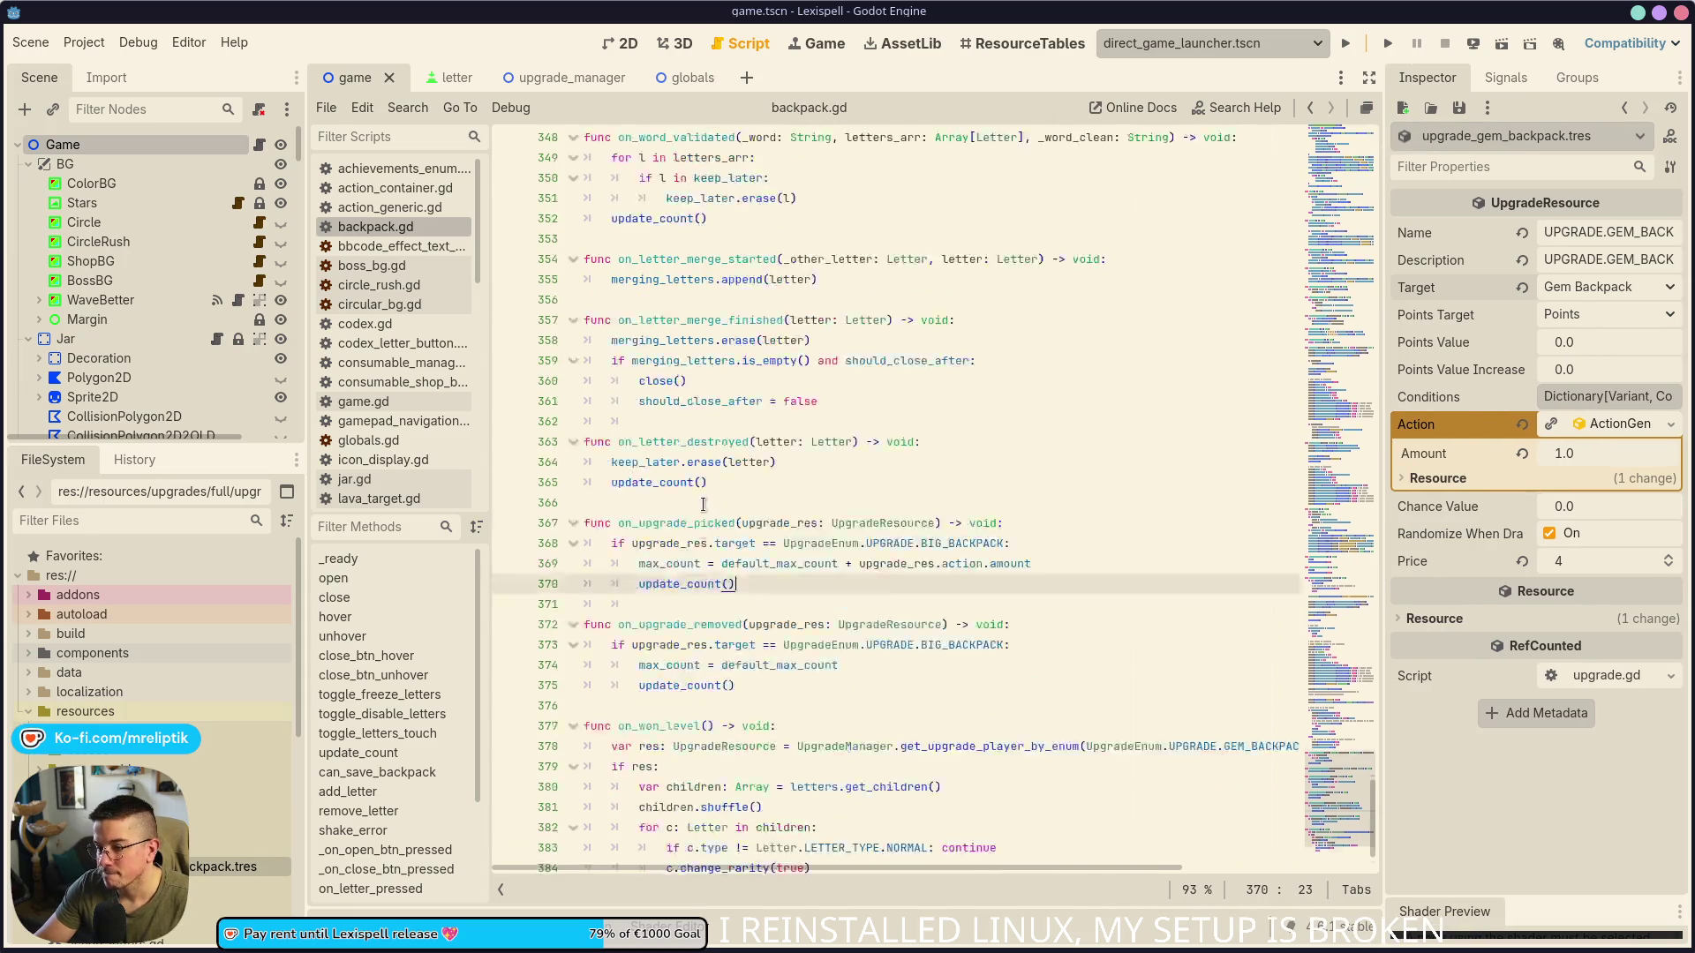
{"action": "scroll", "coordinate": [882, 441], "scroll_direction": "down", "scroll_amount": 2}
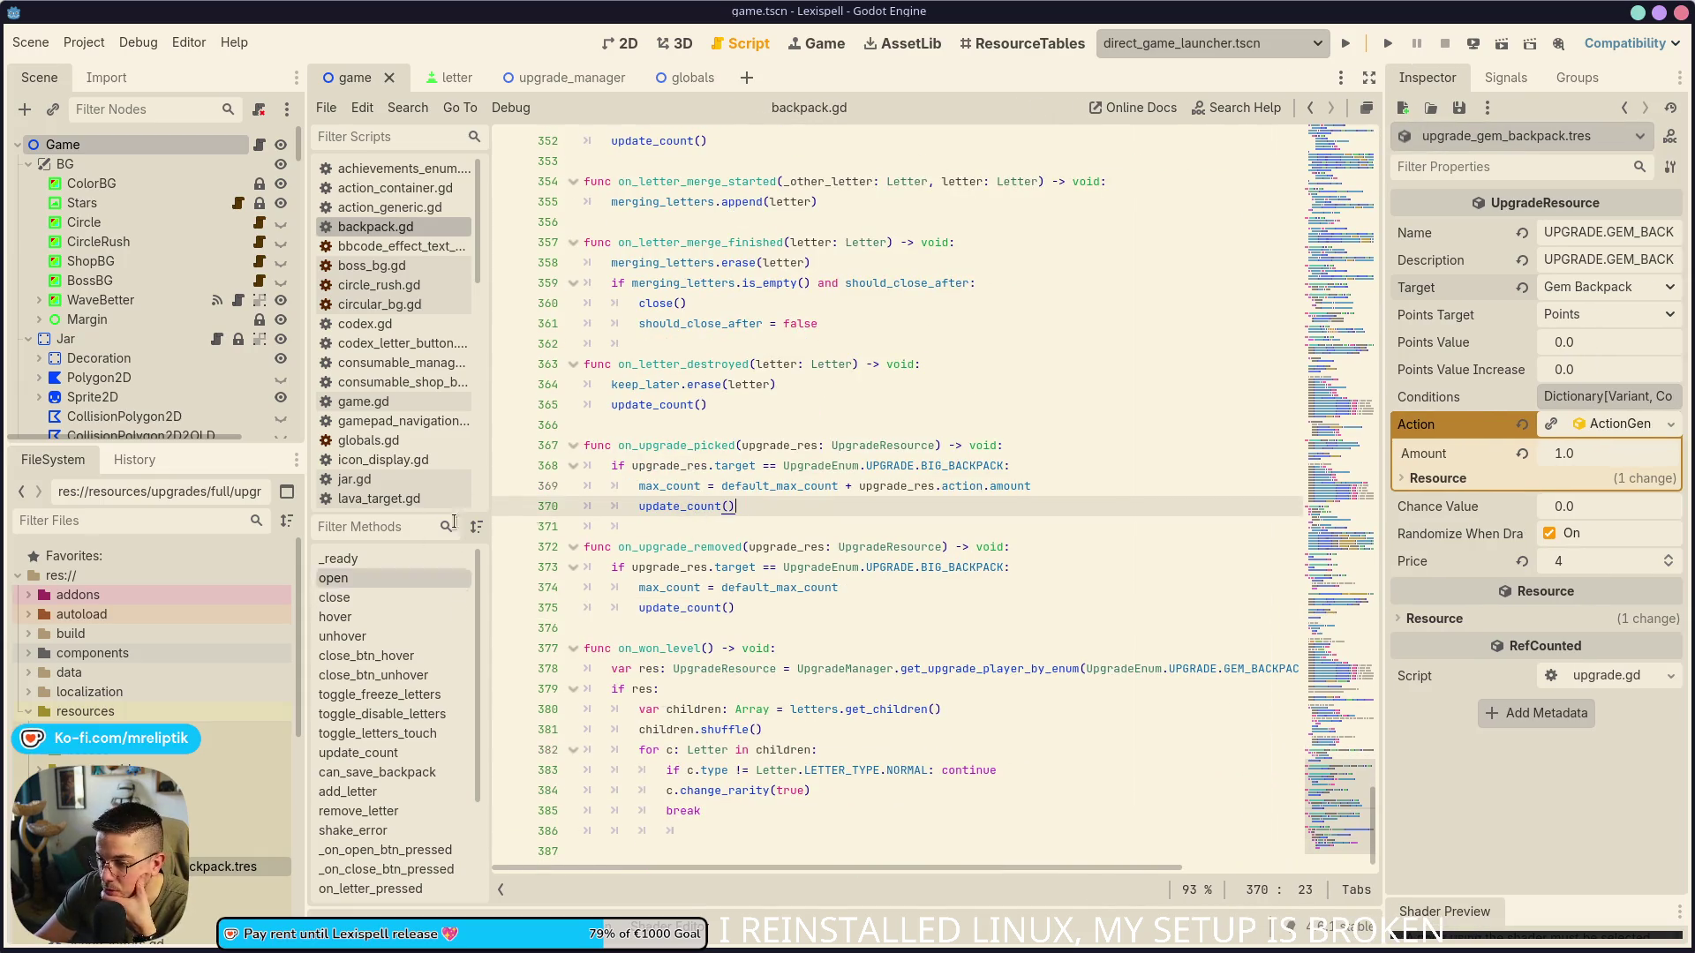
{"action": "left_click", "coordinate": [780, 808]}
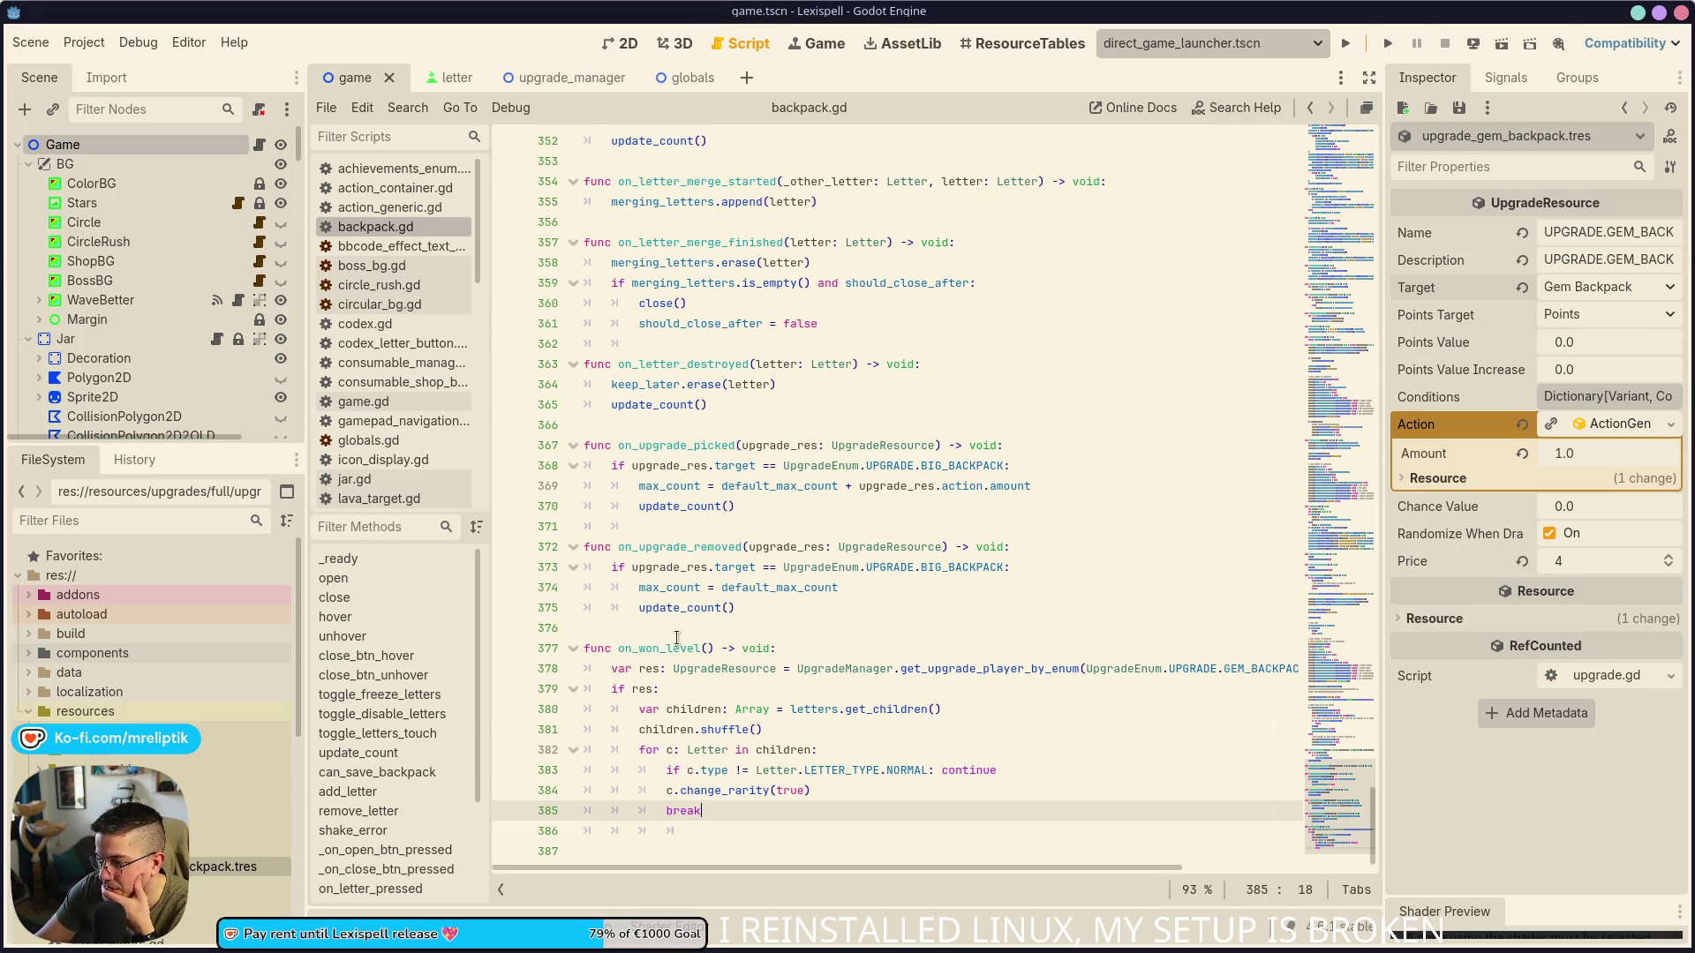
{"action": "left_click", "coordinate": [651, 629]}
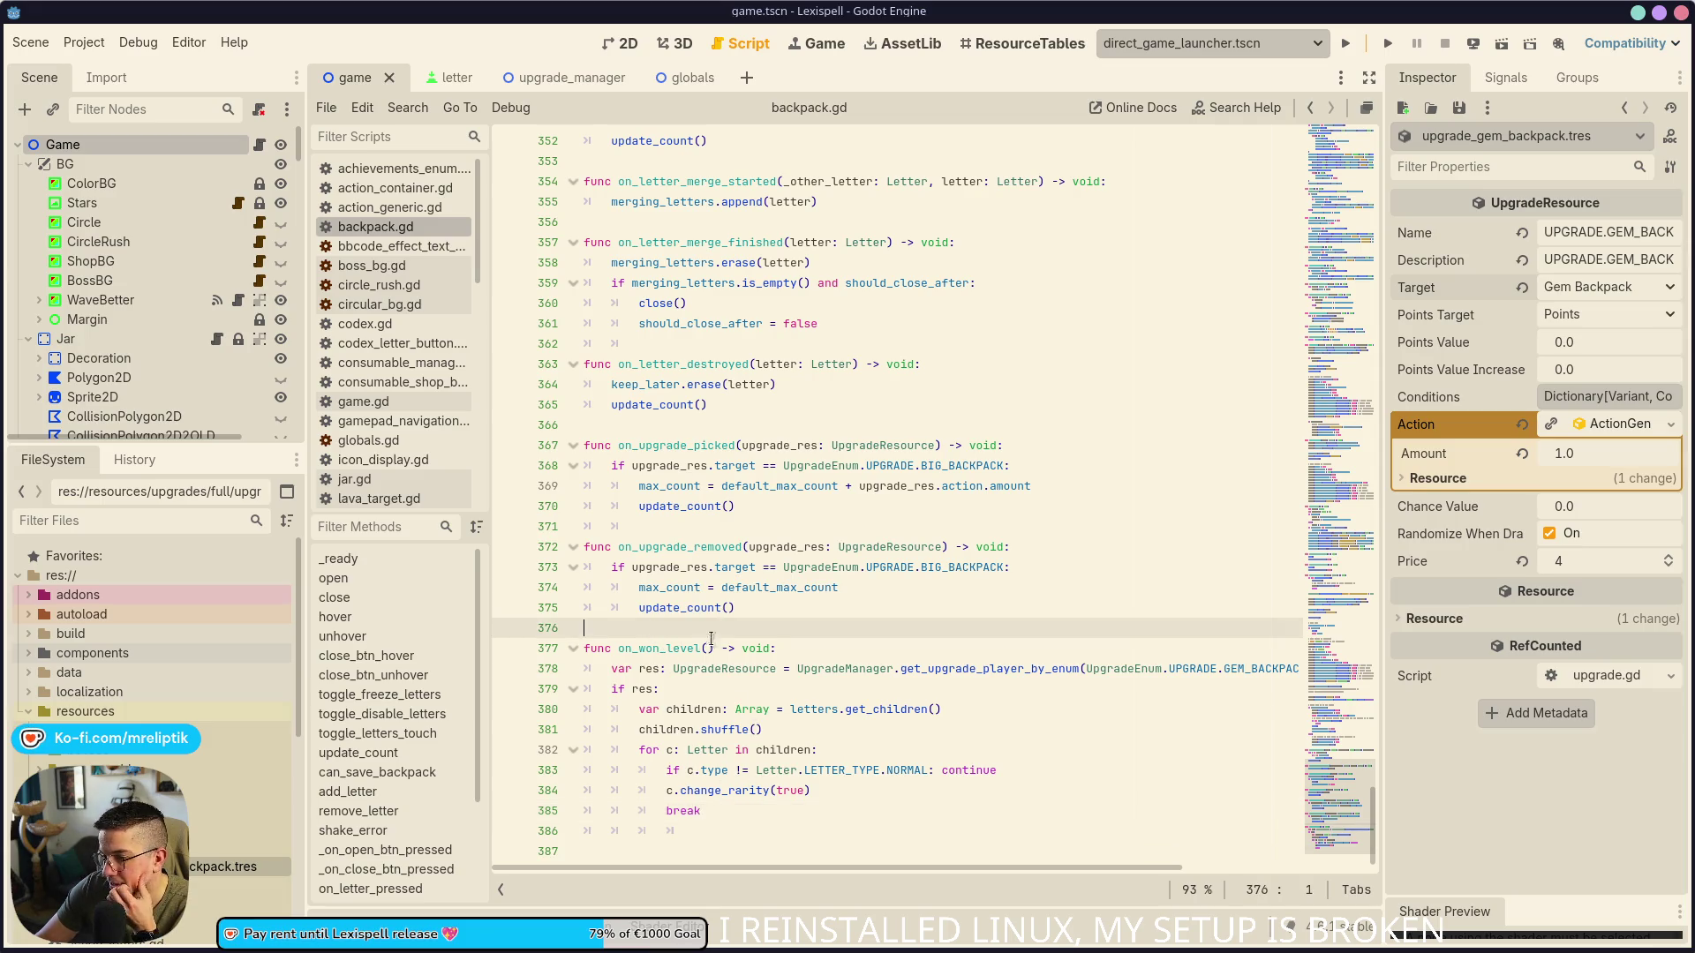
{"action": "scroll", "coordinate": [746, 682], "scroll_direction": "up", "scroll_amount": 2}
{"action": "scroll", "coordinate": [746, 681], "scroll_direction": "up", "scroll_amount": 8}
{"action": "scroll", "coordinate": [638, 430], "scroll_direction": "down", "scroll_amount": 5}
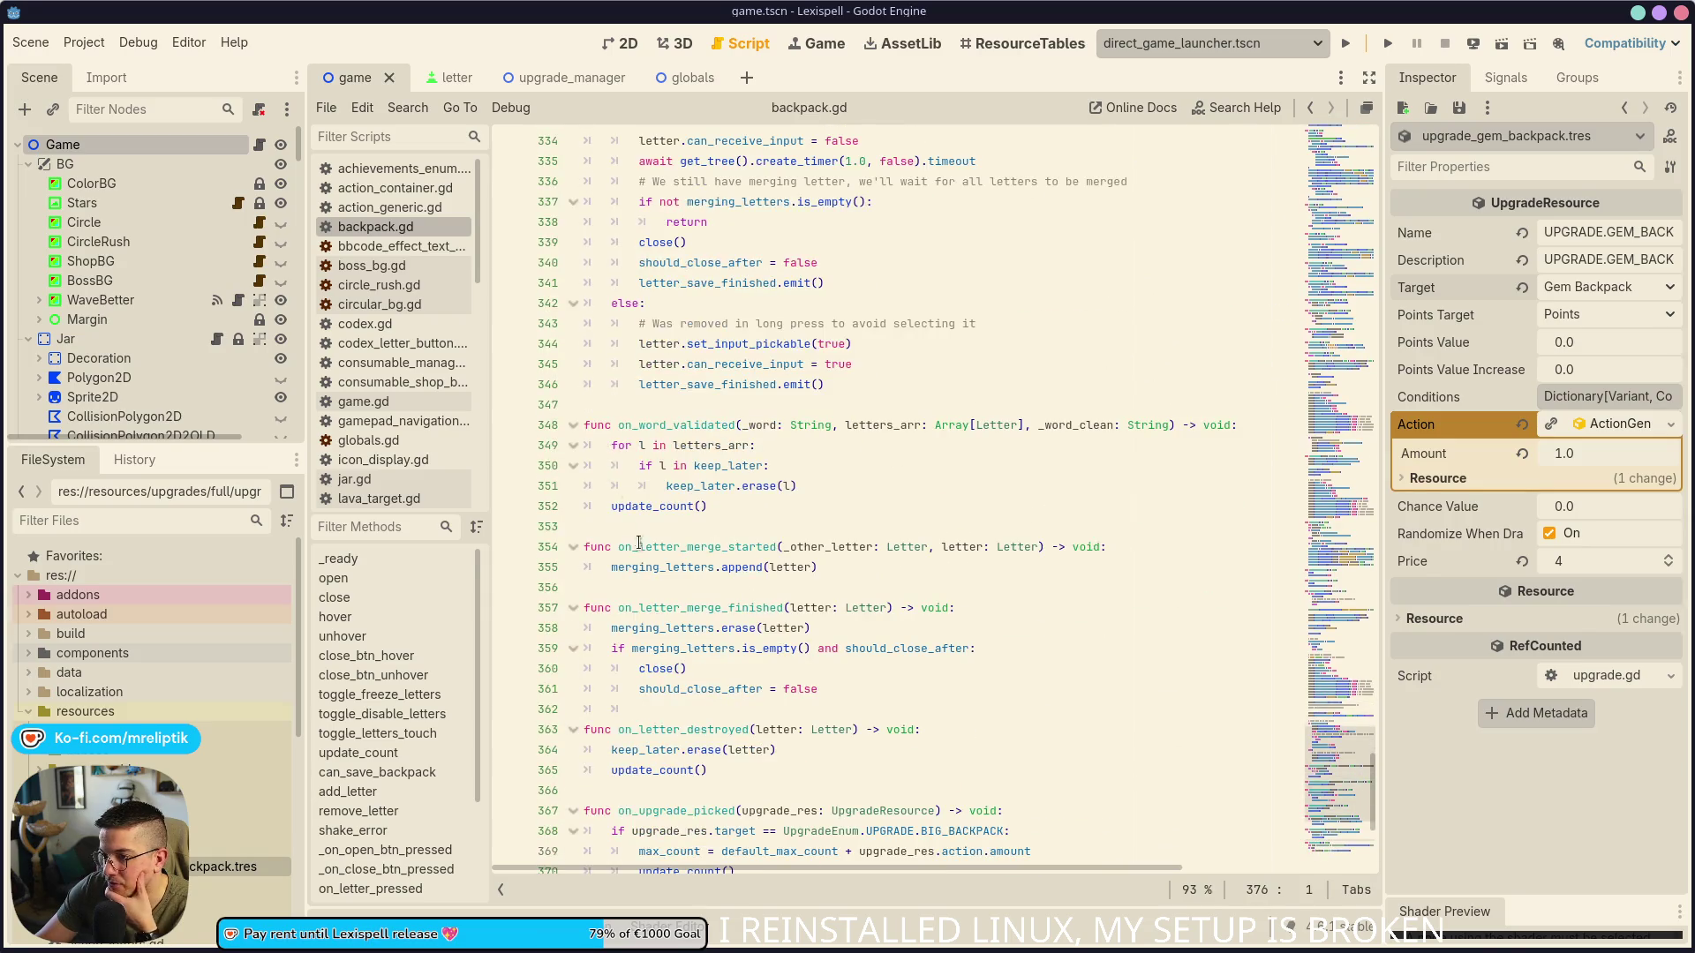
{"action": "left_click", "coordinate": [607, 344]}
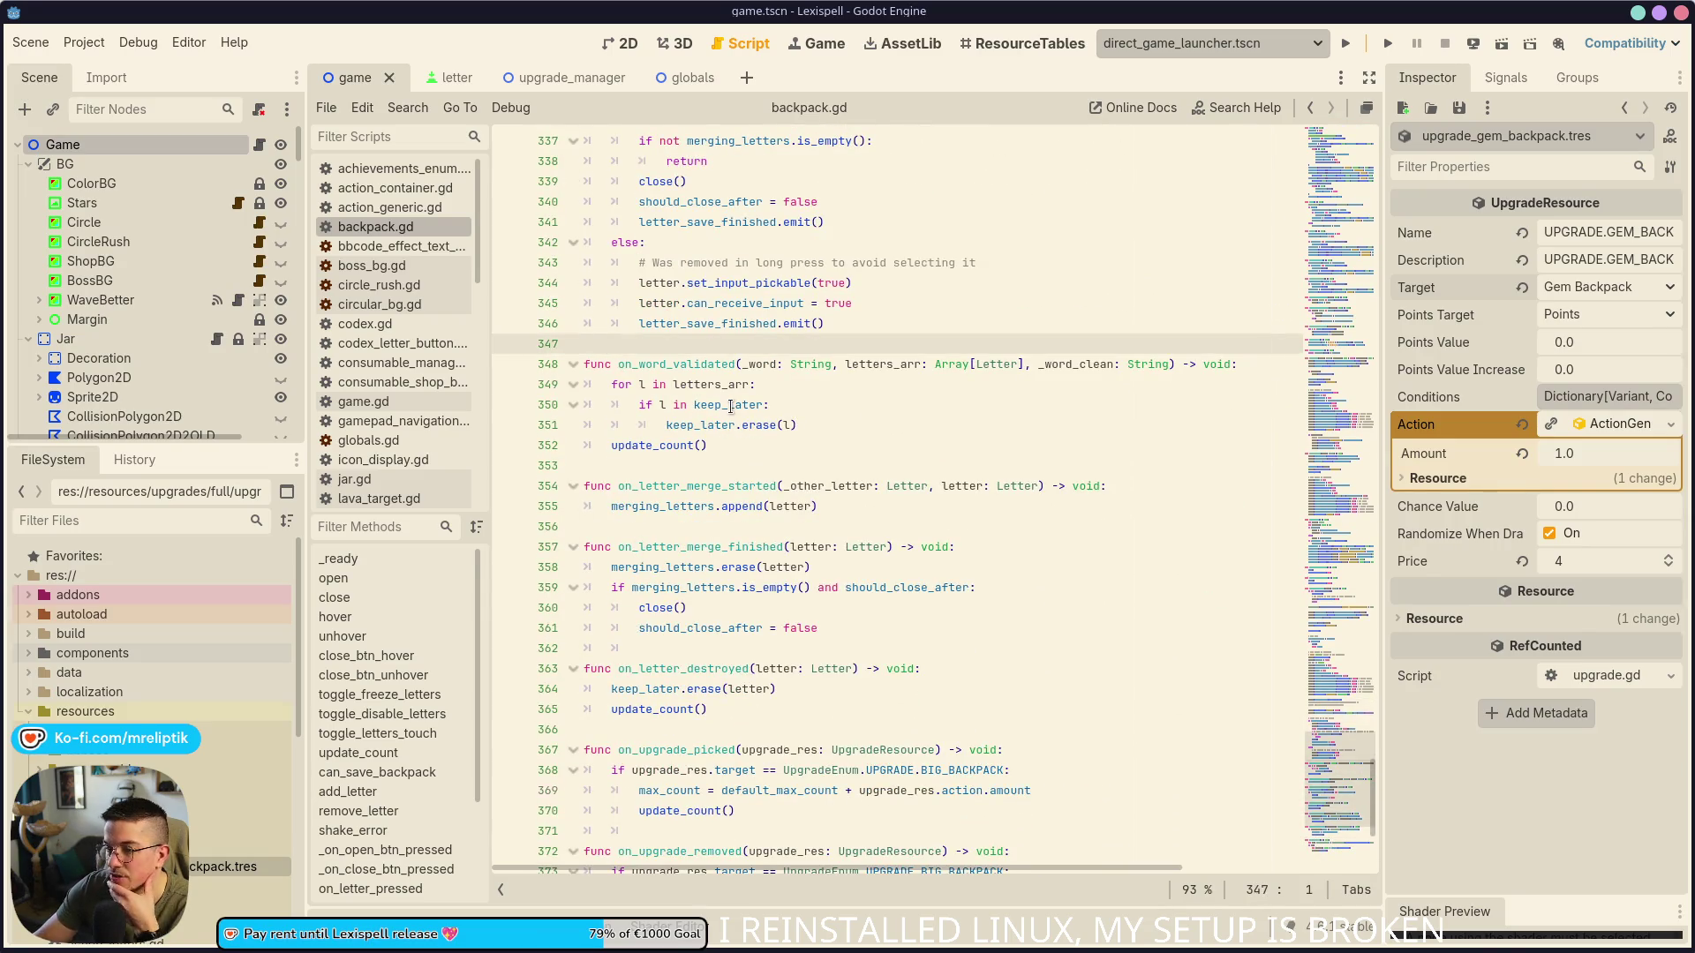
{"action": "scroll", "coordinate": [685, 274], "scroll_direction": "up", "scroll_amount": 7}
{"action": "scroll", "coordinate": [685, 275], "scroll_direction": "up", "scroll_amount": 18}
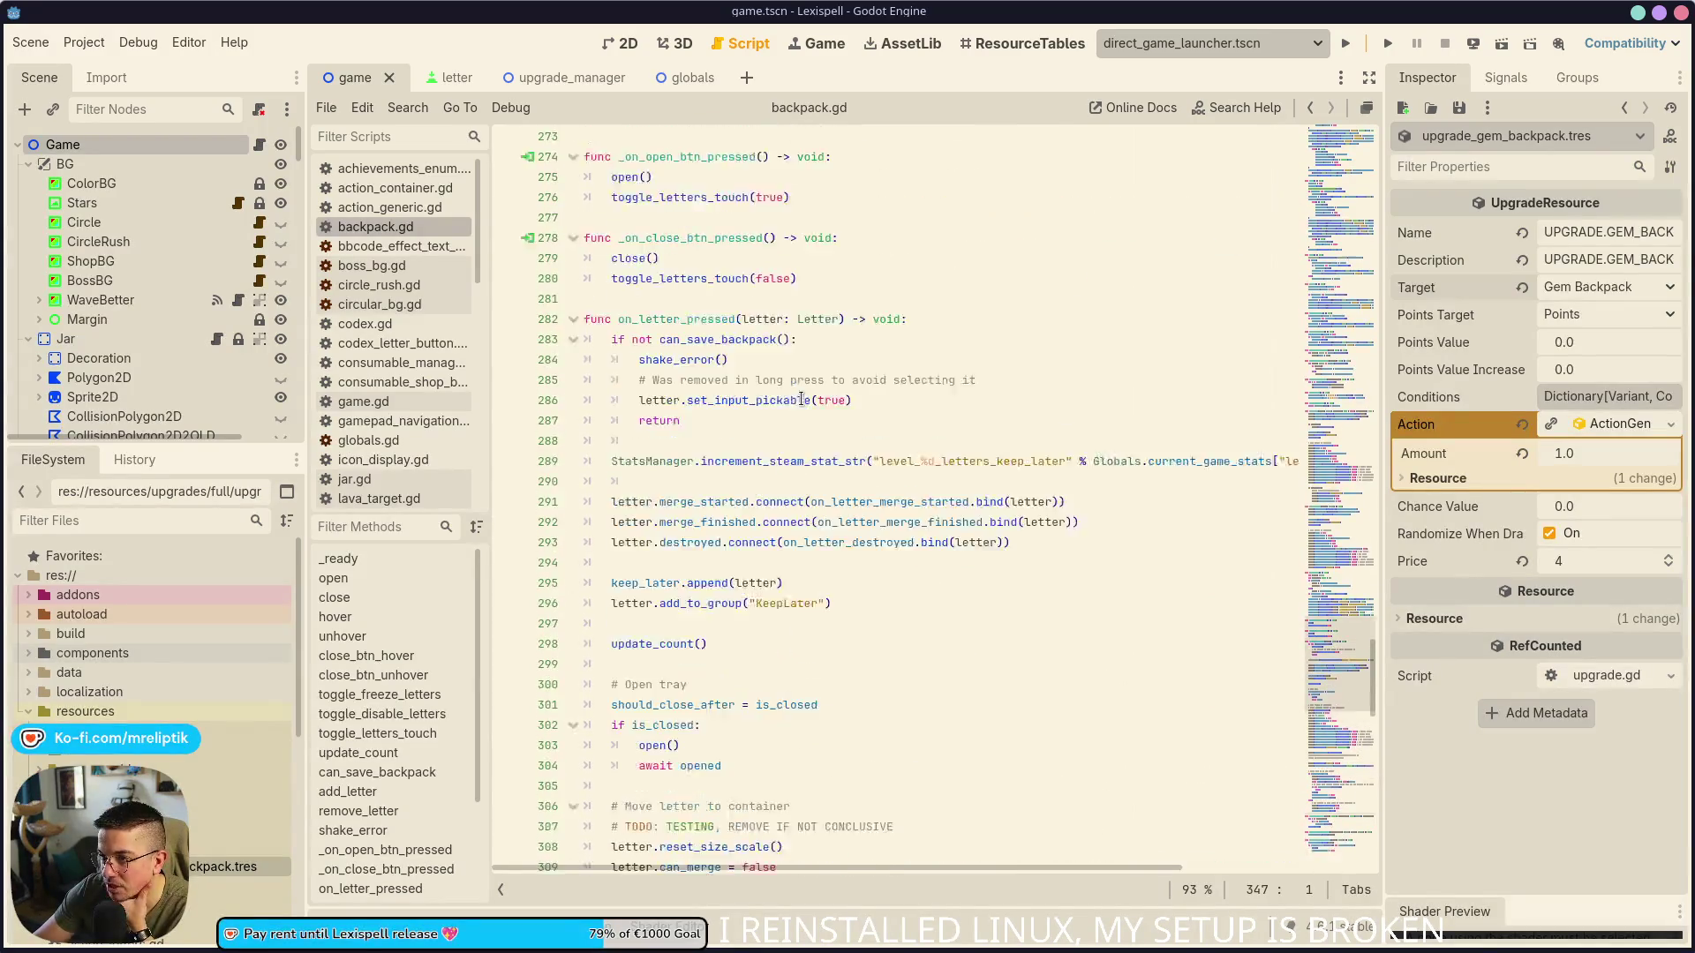
{"action": "scroll", "coordinate": [664, 440], "scroll_direction": "up", "scroll_amount": 4}
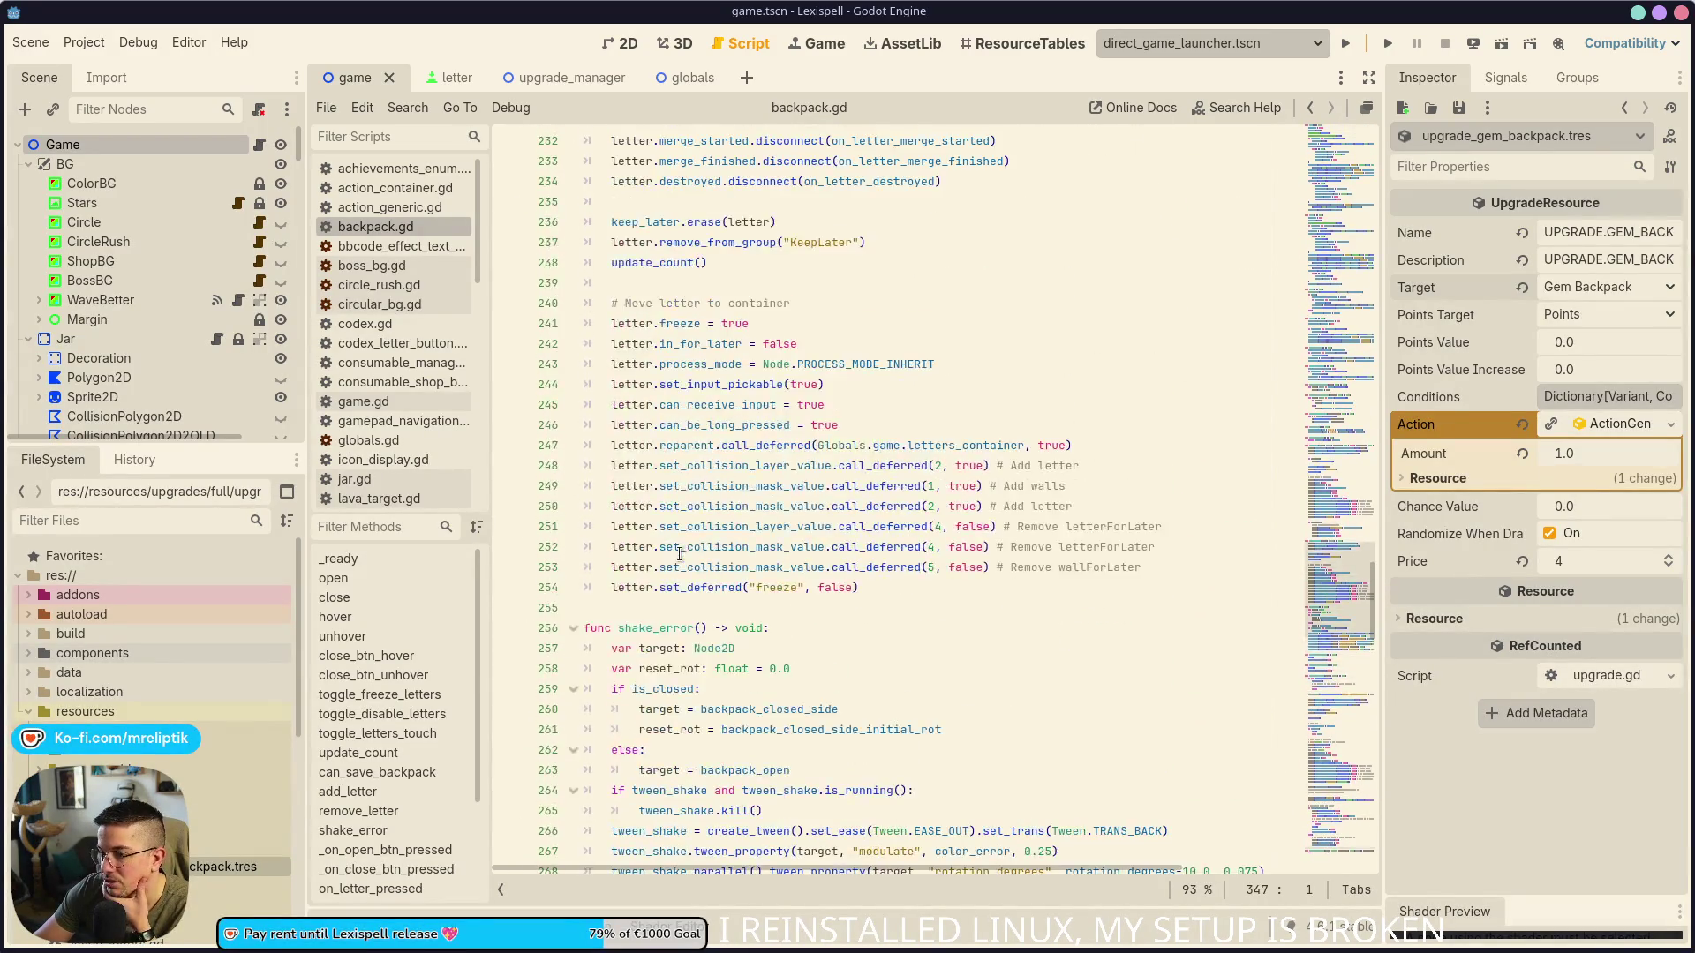
{"action": "left_click", "coordinate": [601, 609]}
Type 'func upgrade_random_letter_to_gem() -> void:' there, correcting the typos in the name
{"action": "key", "text": "Return"}
{"action": "key", "text": "Return"}
{"action": "key", "text": "Up"}
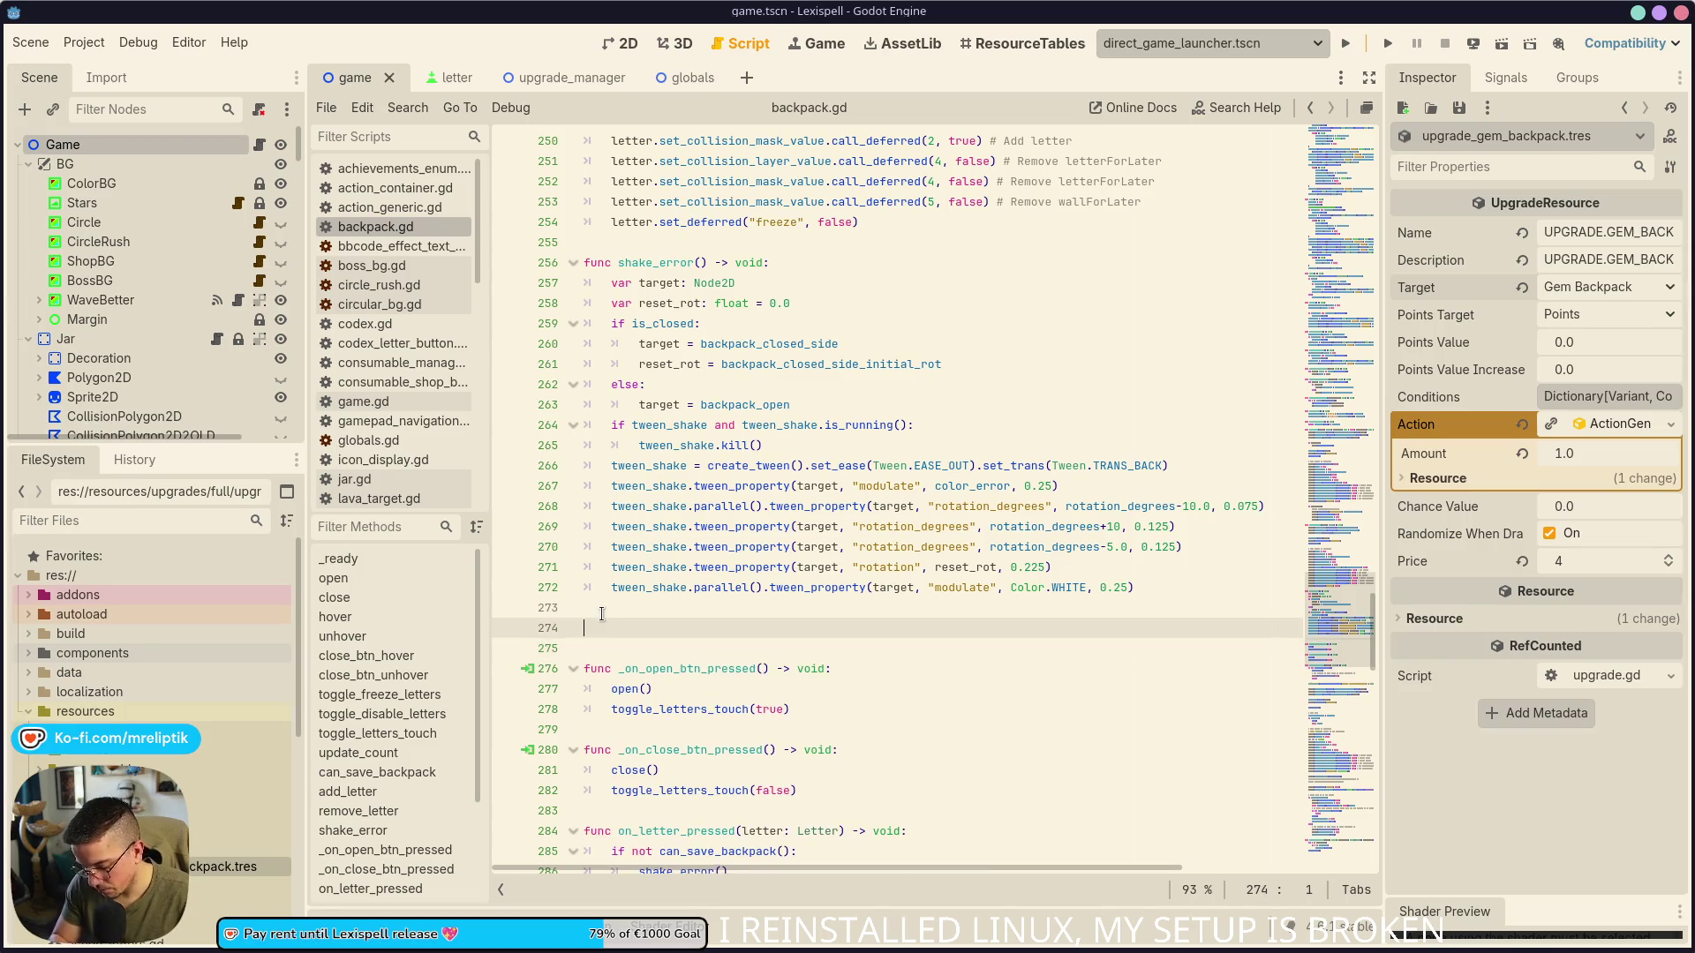
{"action": "type", "text": "upgrade_random_le"}
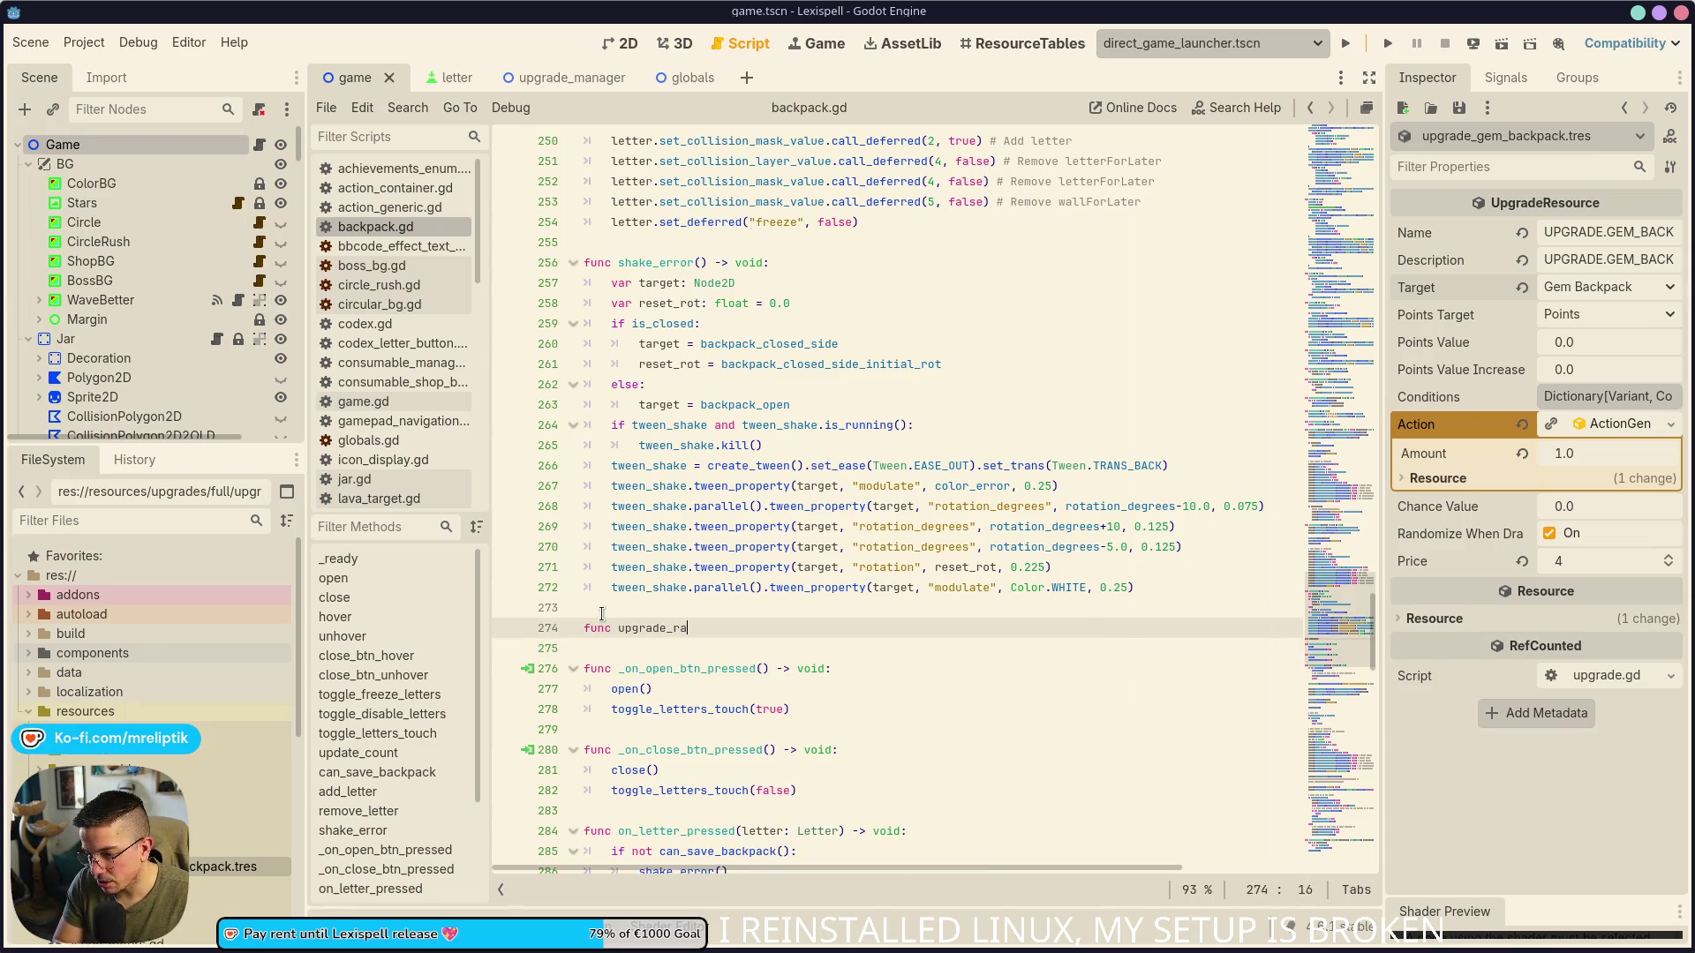
{"action": "type", "text": "tter'("}
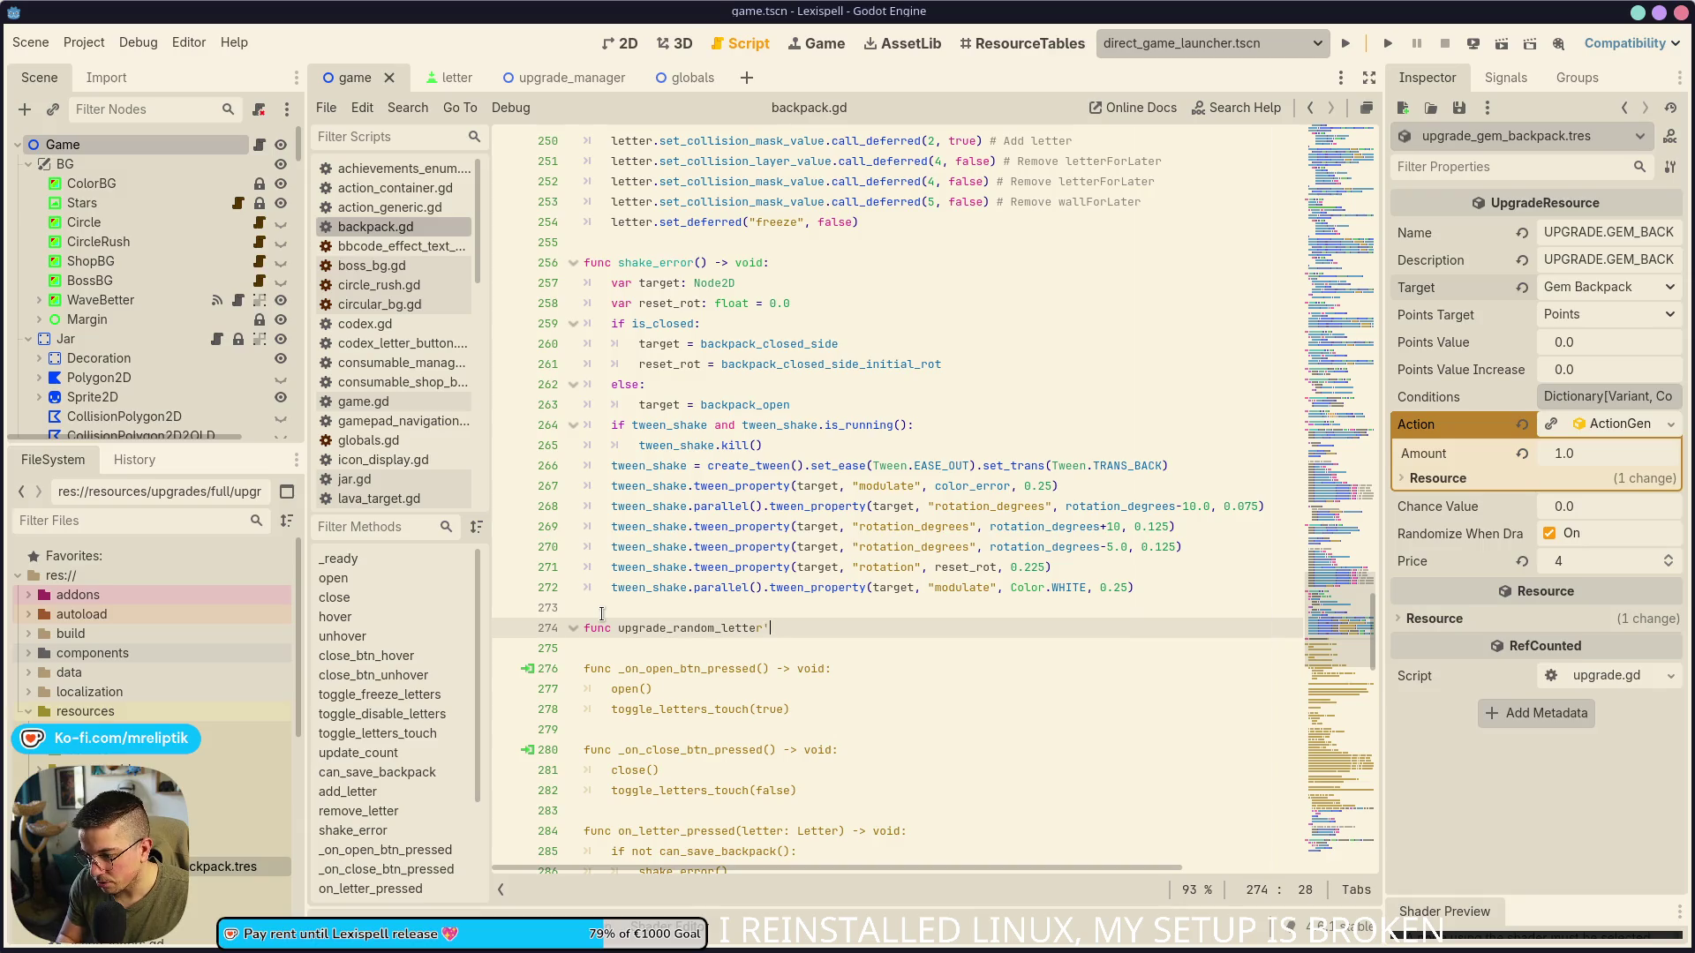
{"action": "key", "text": "BackSpace"}
{"action": "type", "text": "()"}
{"action": "key", "text": "Home"}
{"action": "key", "text": "ctrl+Right"}
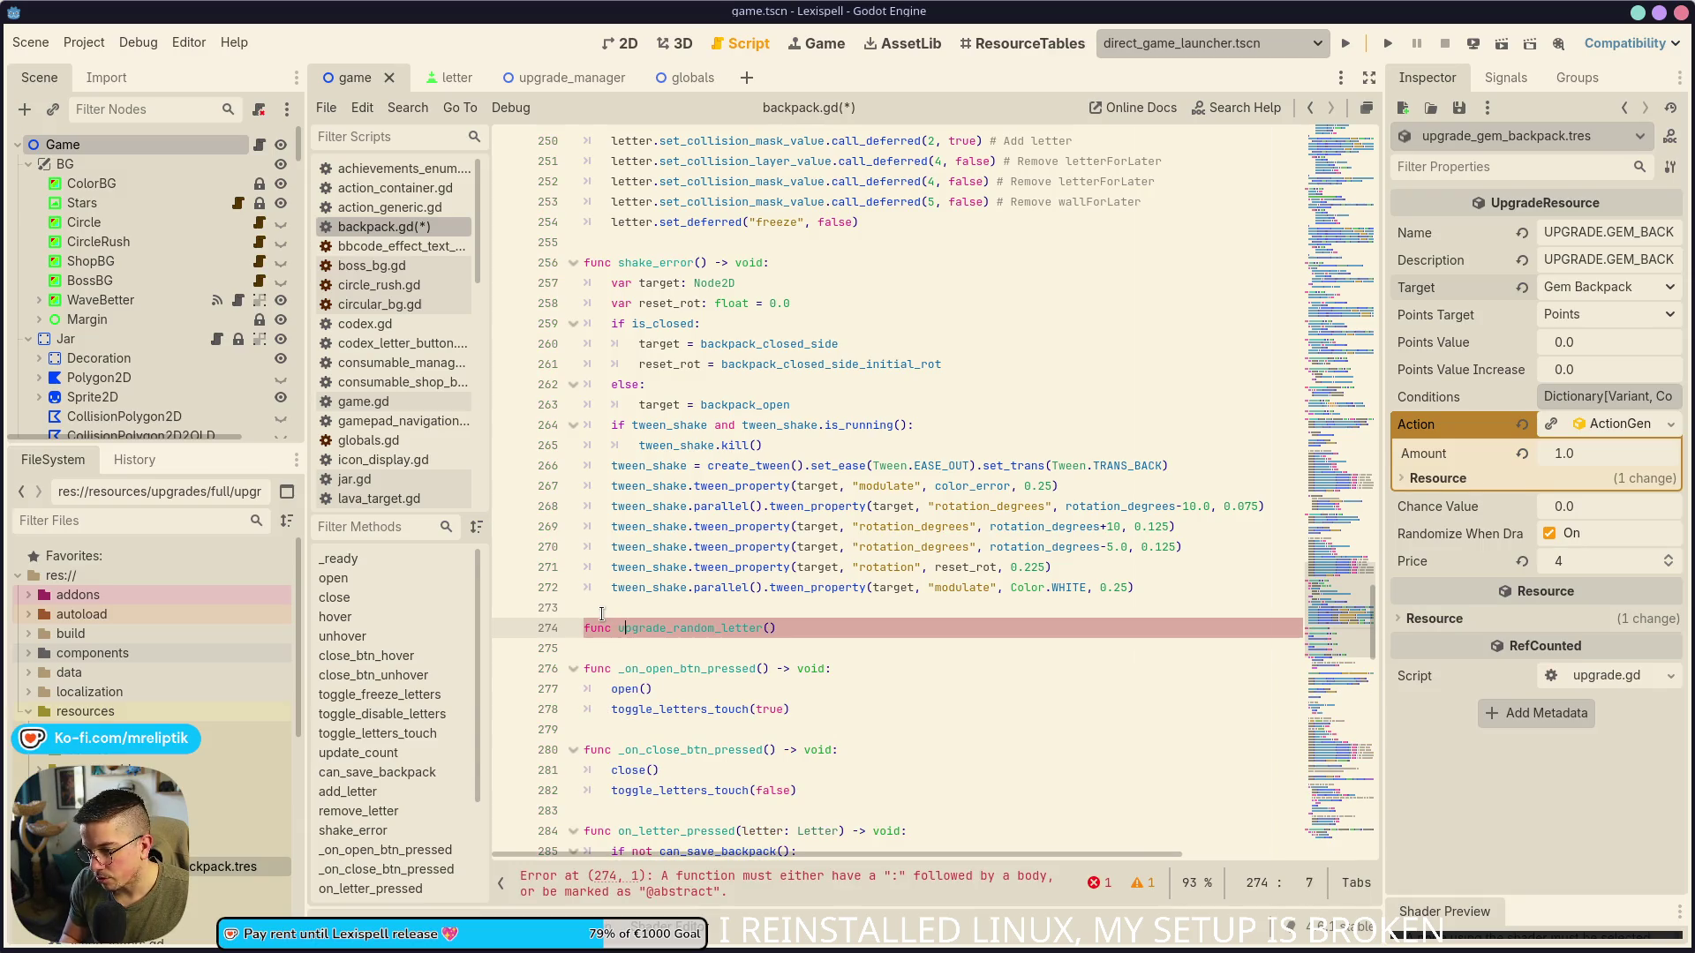
{"action": "key", "text": "Right"}
{"action": "key", "text": "Right"}
{"action": "key", "text": "Right"}
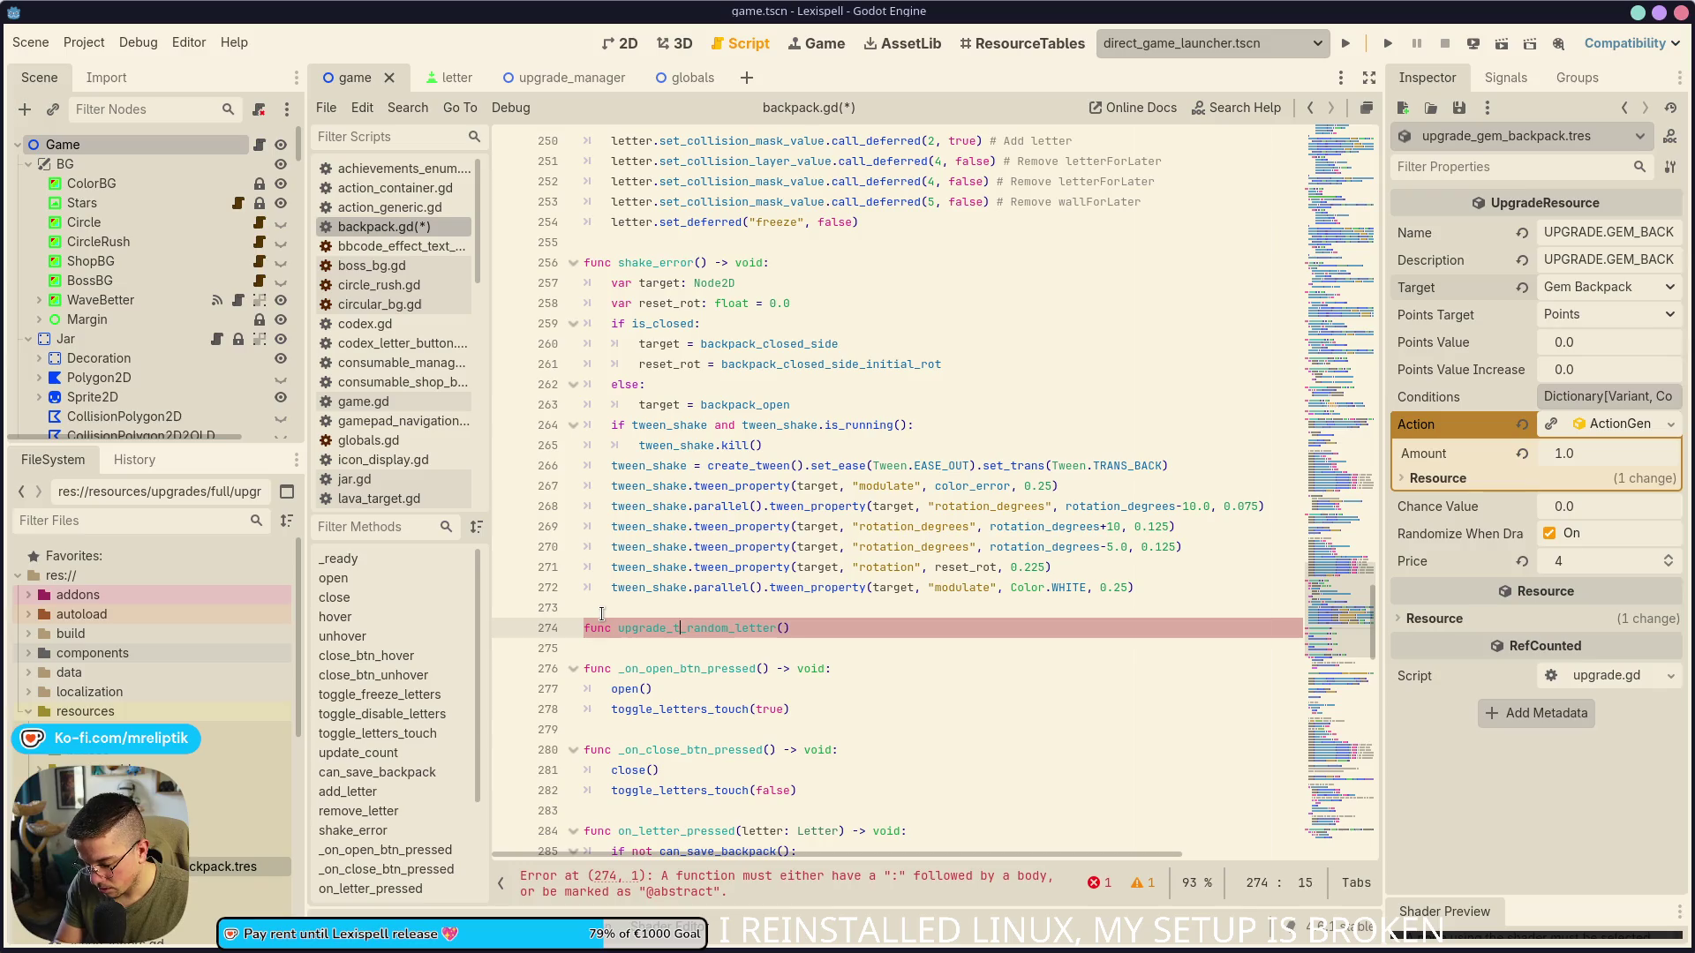
{"action": "type", "text": "o_gem"}
{"action": "key", "text": "BackSpace"}
{"action": "key", "text": "BackSpace"}
{"action": "key", "text": "BackSpace"}
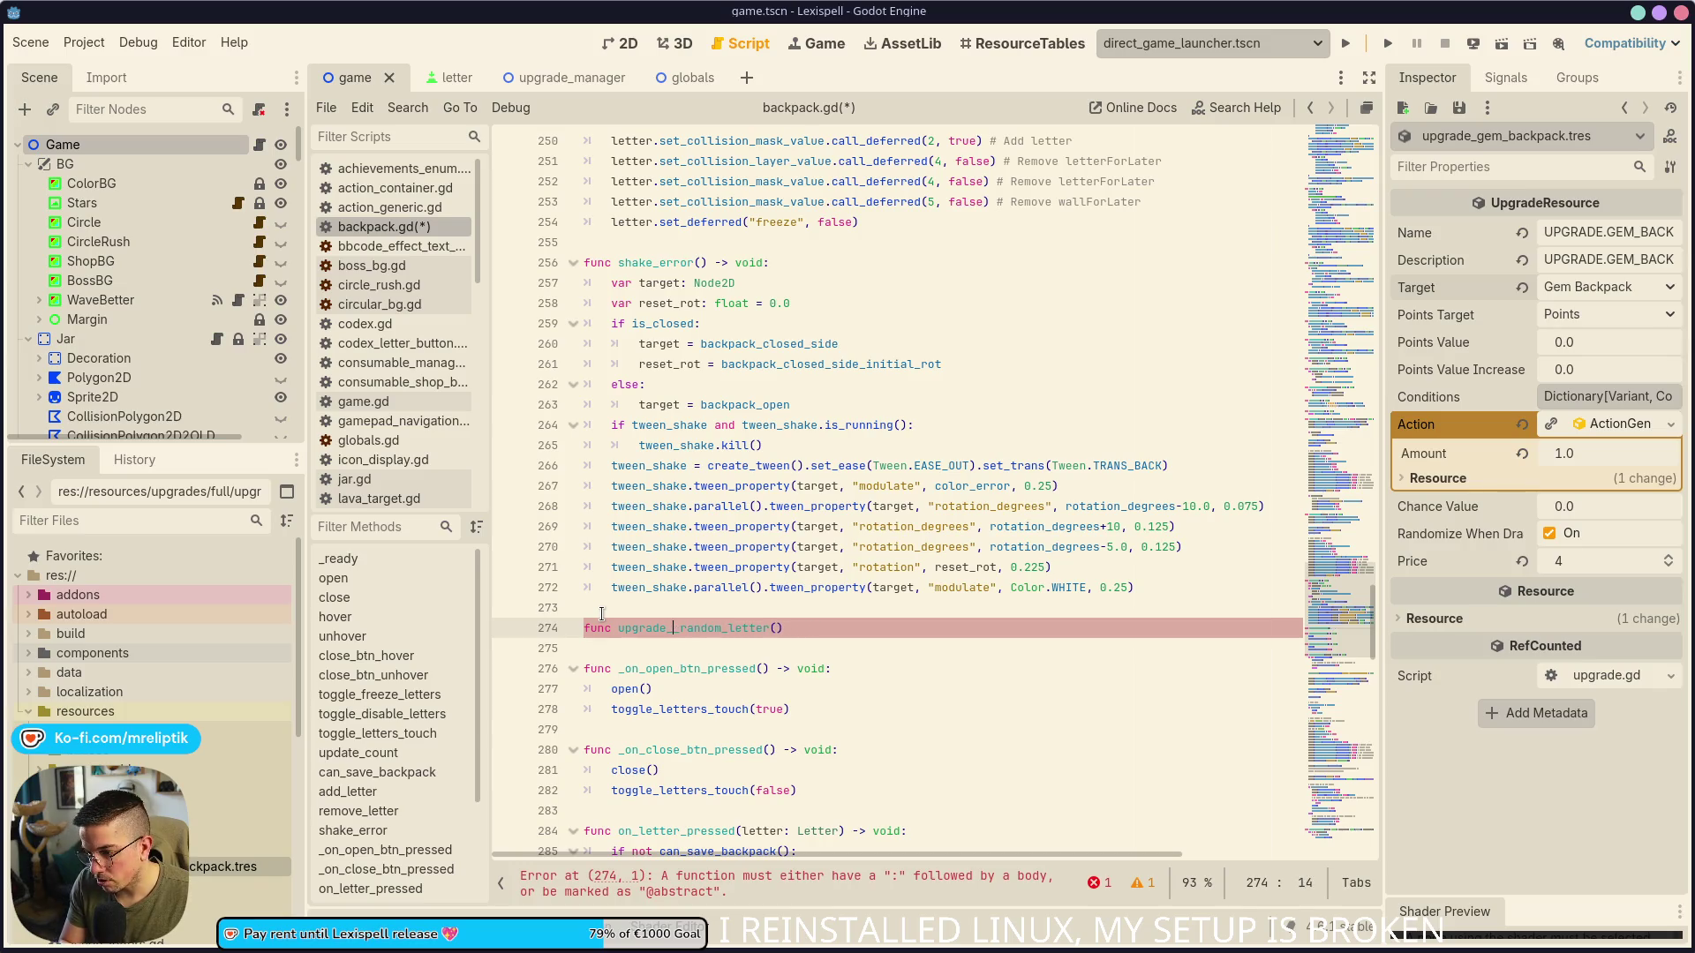
{"action": "key", "text": "ctrl+Right"}
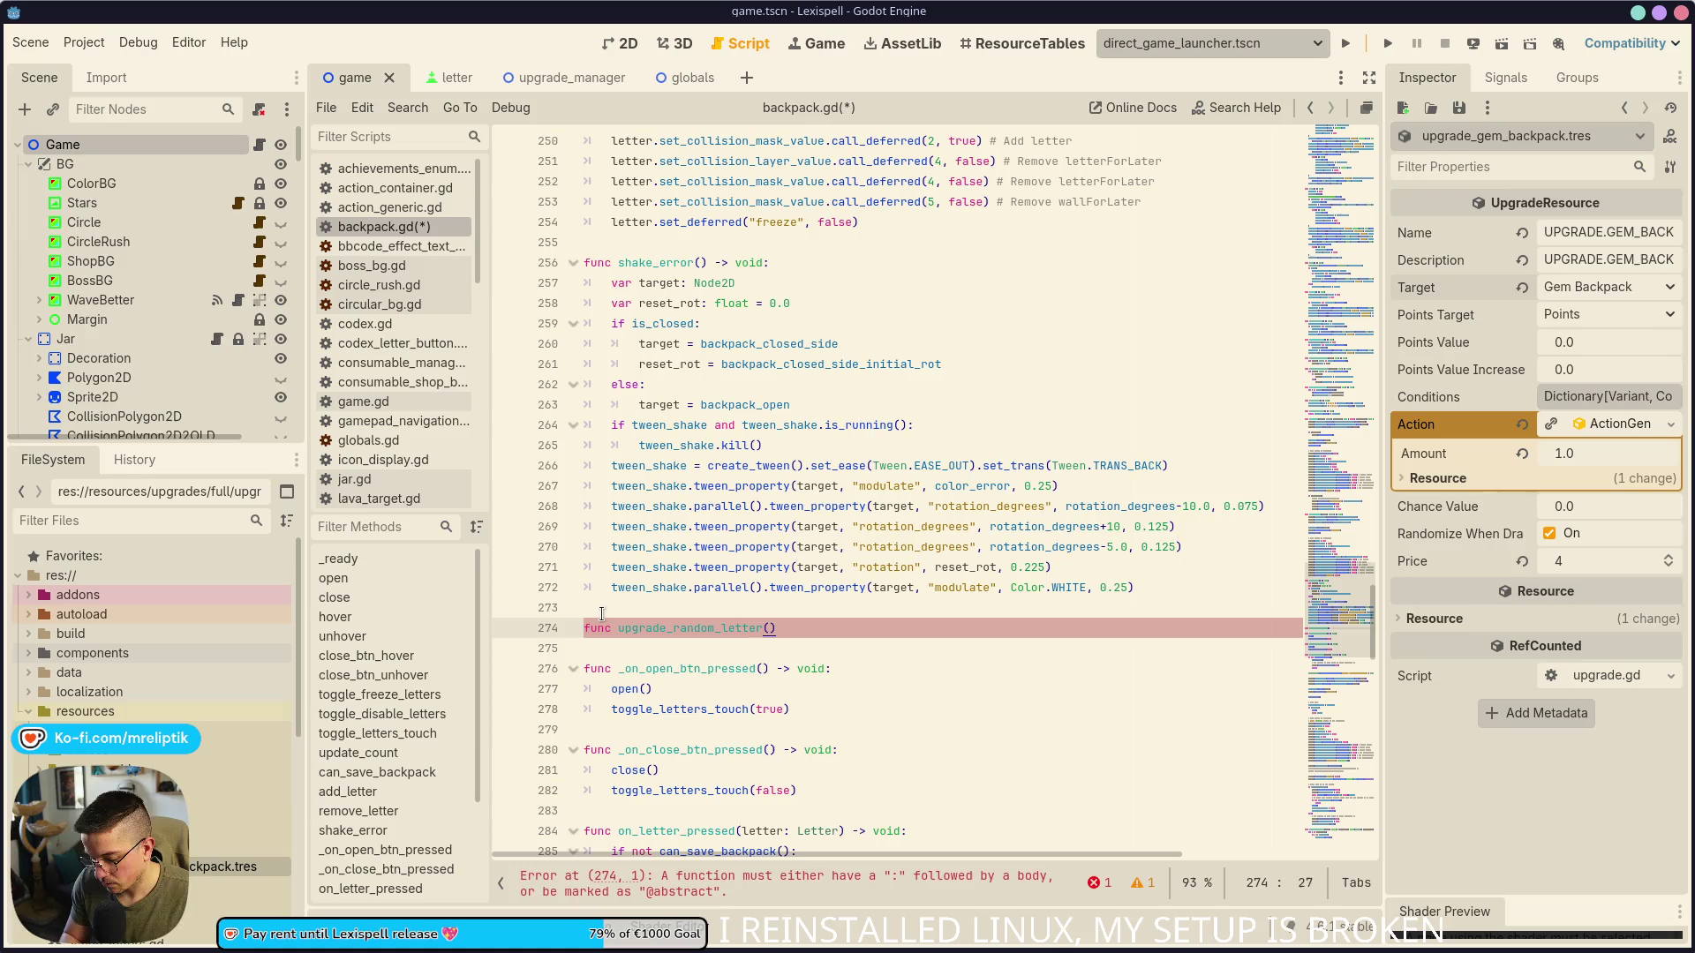
{"action": "type", "text": "_to_gem() -> "}
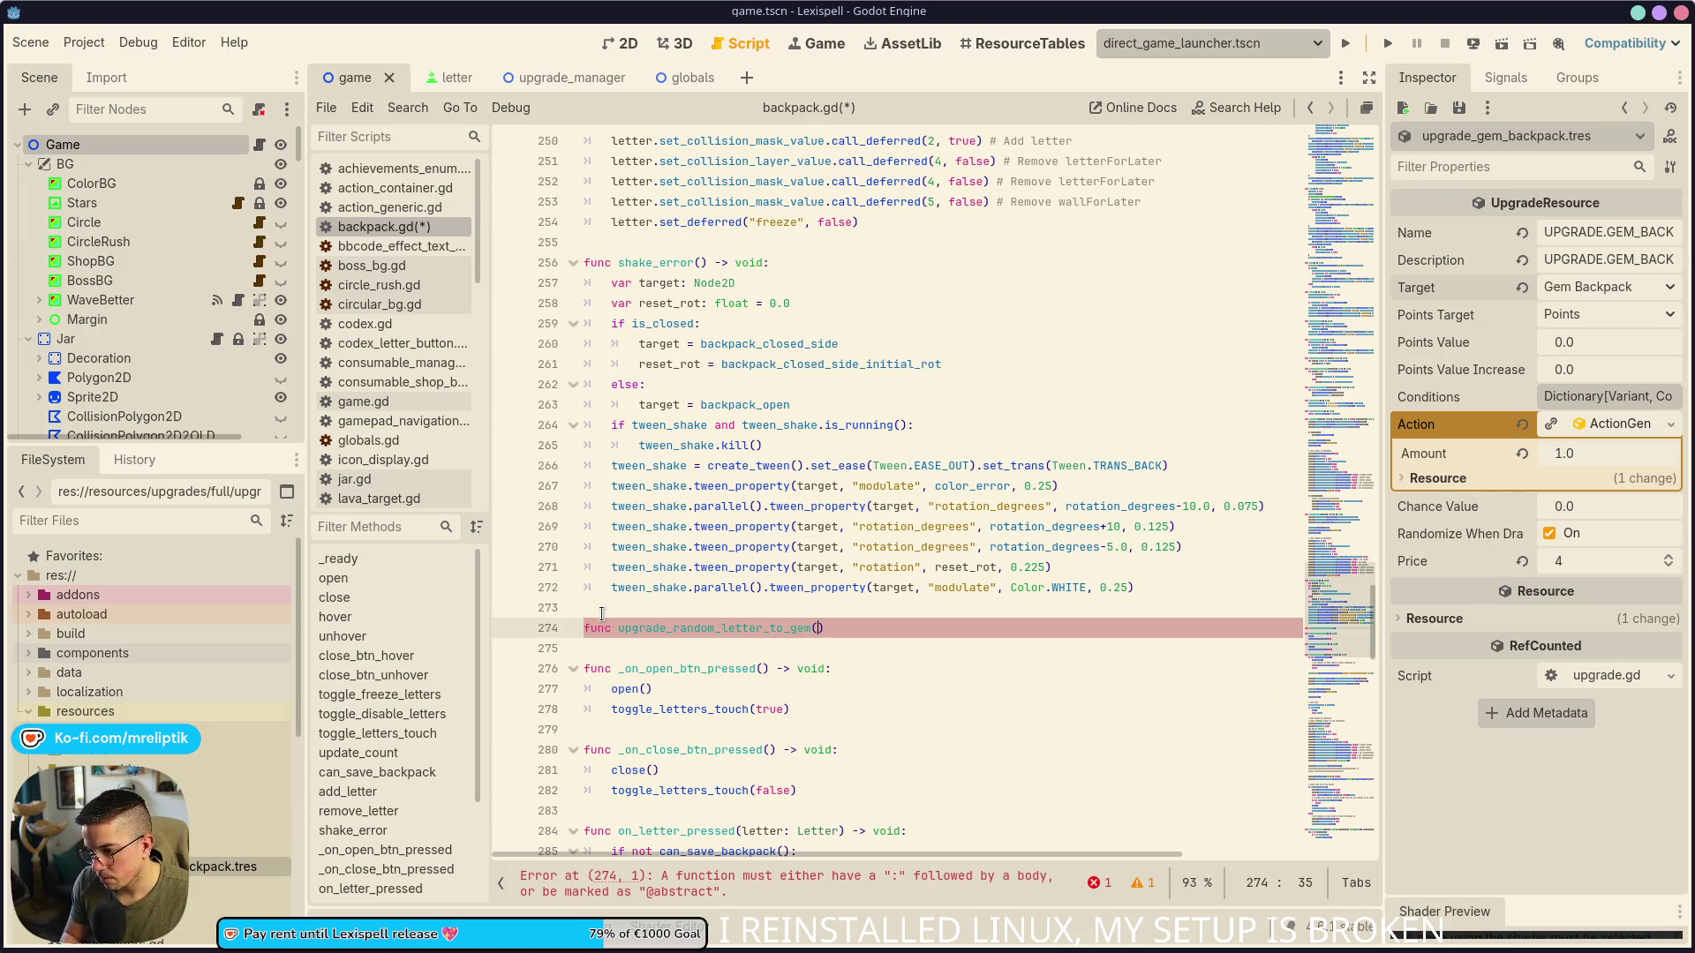
{"action": "type", "text": "void:"}
{"action": "key", "text": "Return"}
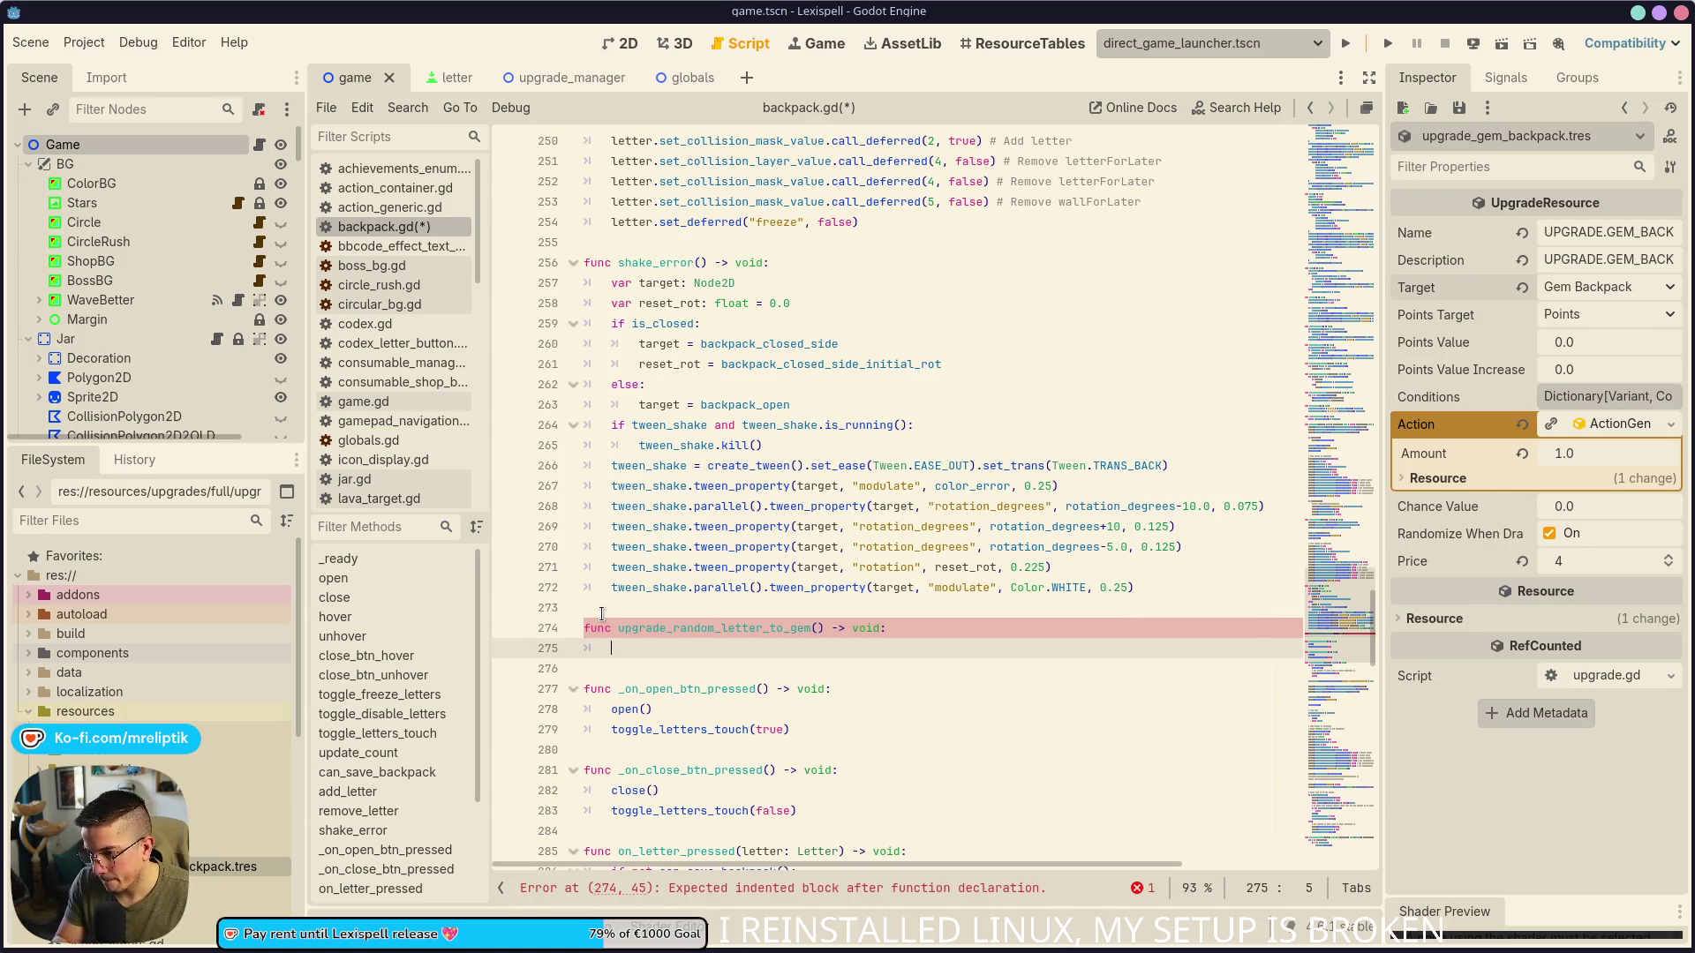
{"action": "key", "text": "ctrl+z"}
{"action": "key", "text": "ctrl+z"}
{"action": "scroll", "coordinate": [962, 753], "scroll_direction": "down", "scroll_amount": 15}
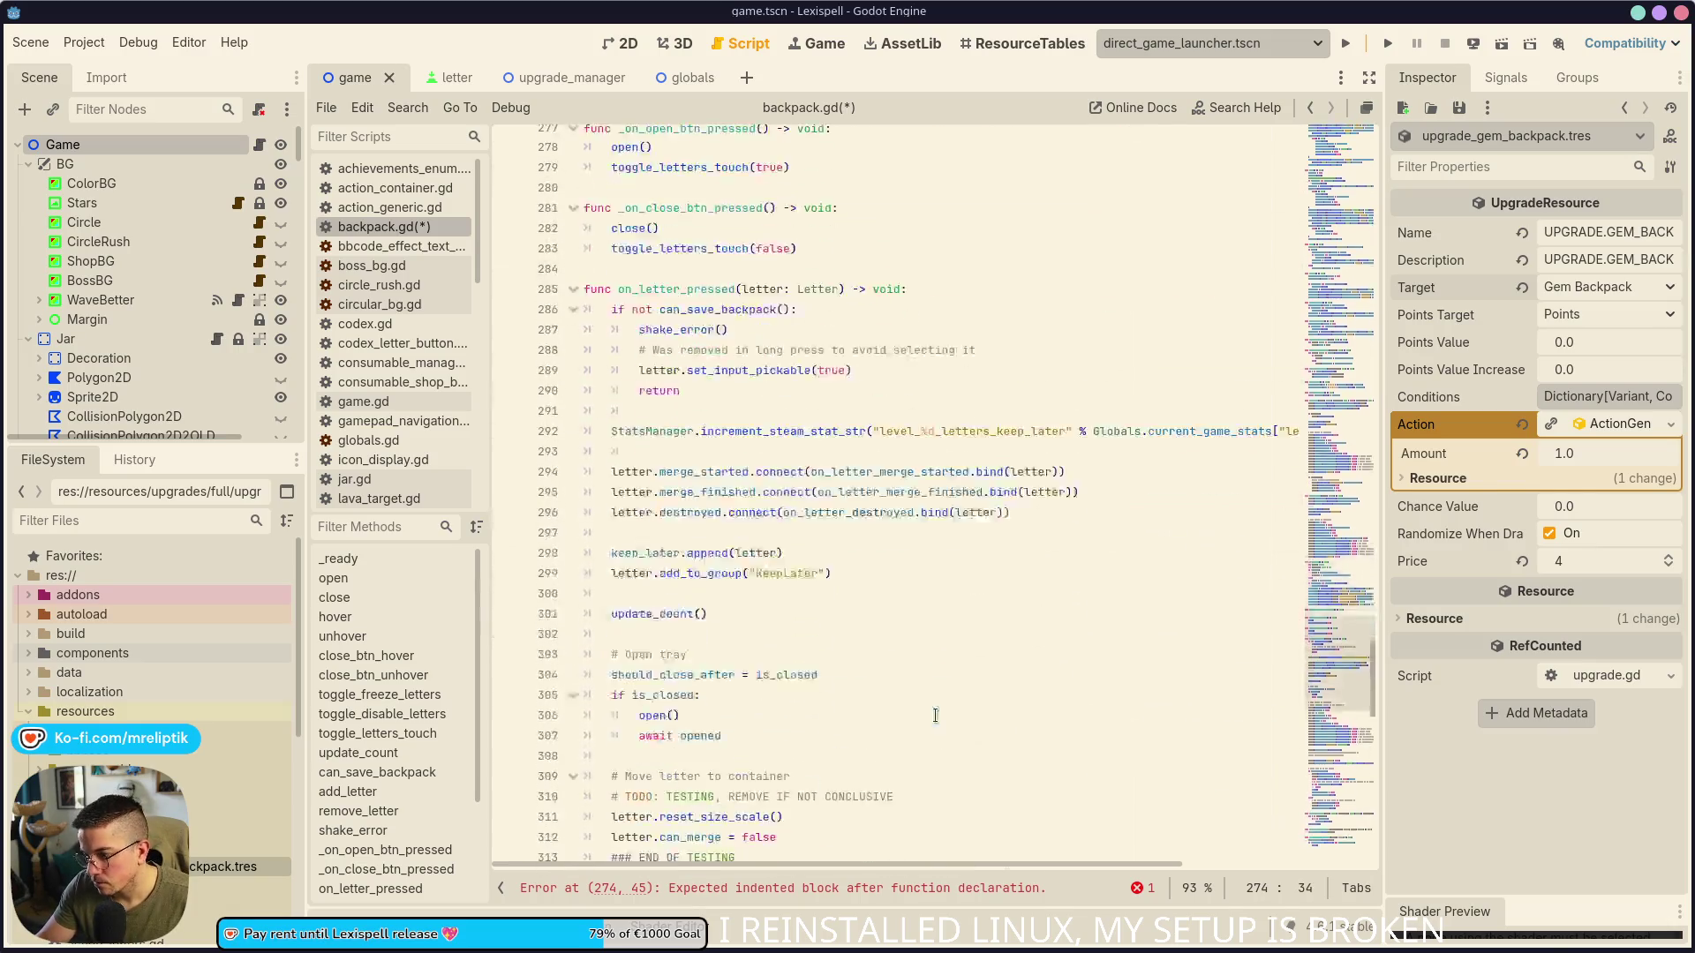
{"action": "scroll", "coordinate": [962, 753], "scroll_direction": "down", "scroll_amount": 5}
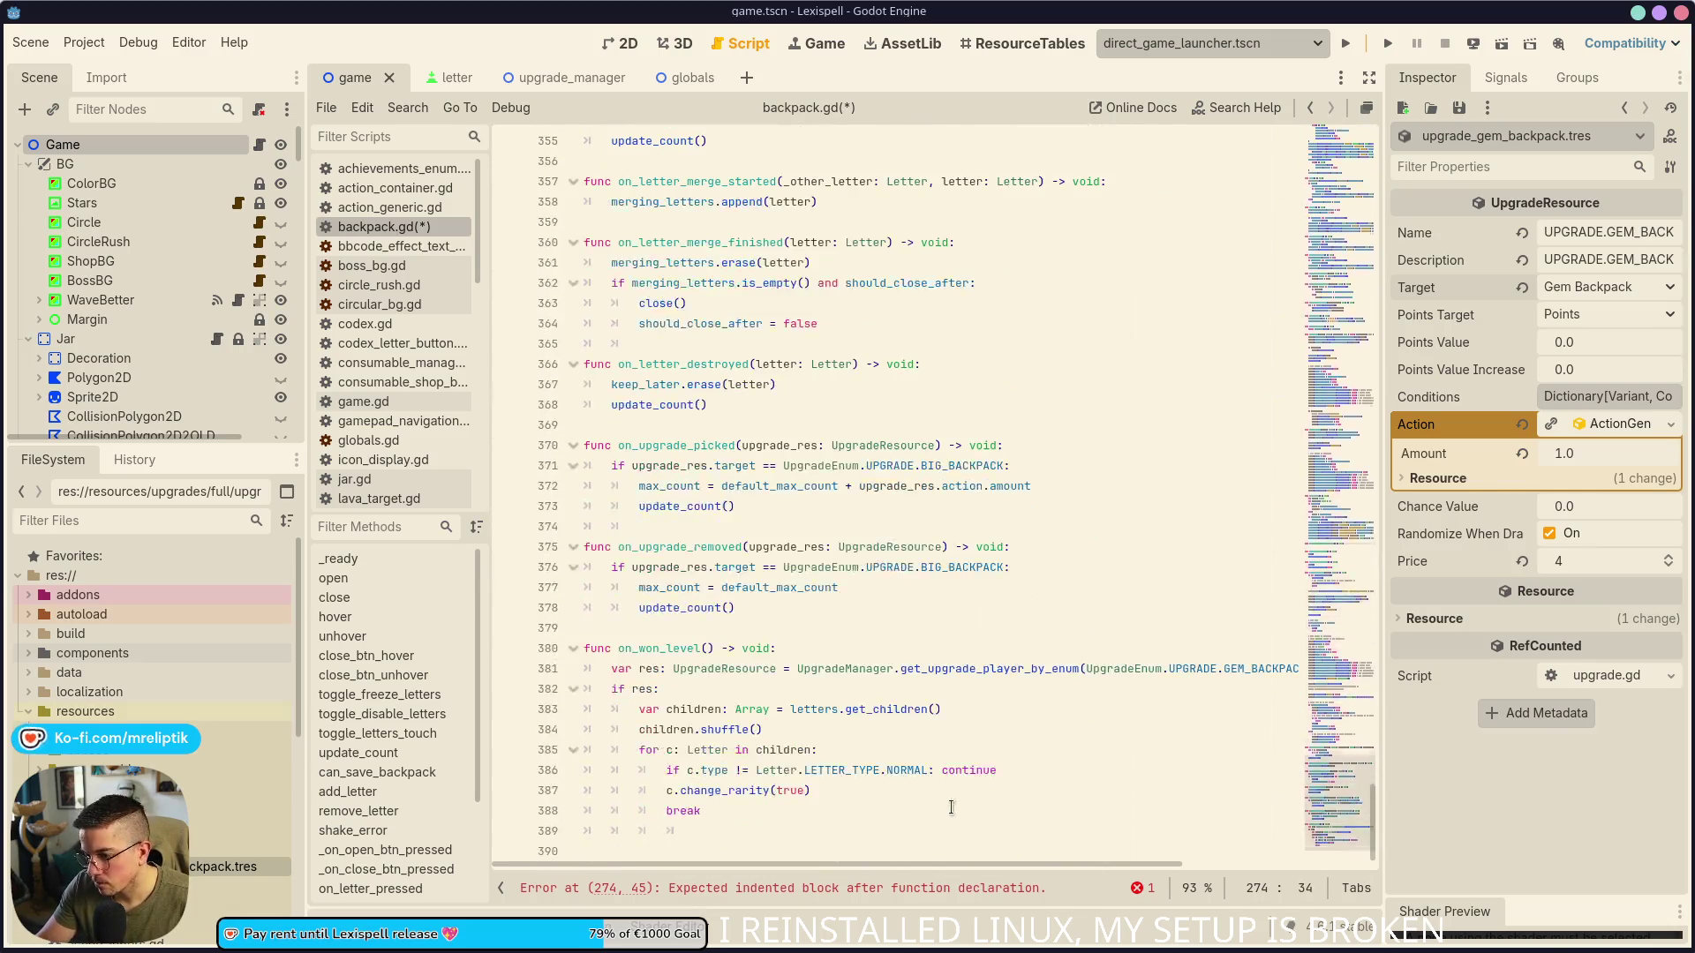
Call upgrade_random_letter_to_gem() under 'if res:' and cut the old gem loop from on_won_level
{"action": "left_click", "coordinate": [679, 695]}
{"action": "key", "text": "Return"}
{"action": "type", "text": "upgrade_random_letter_to_gem("}
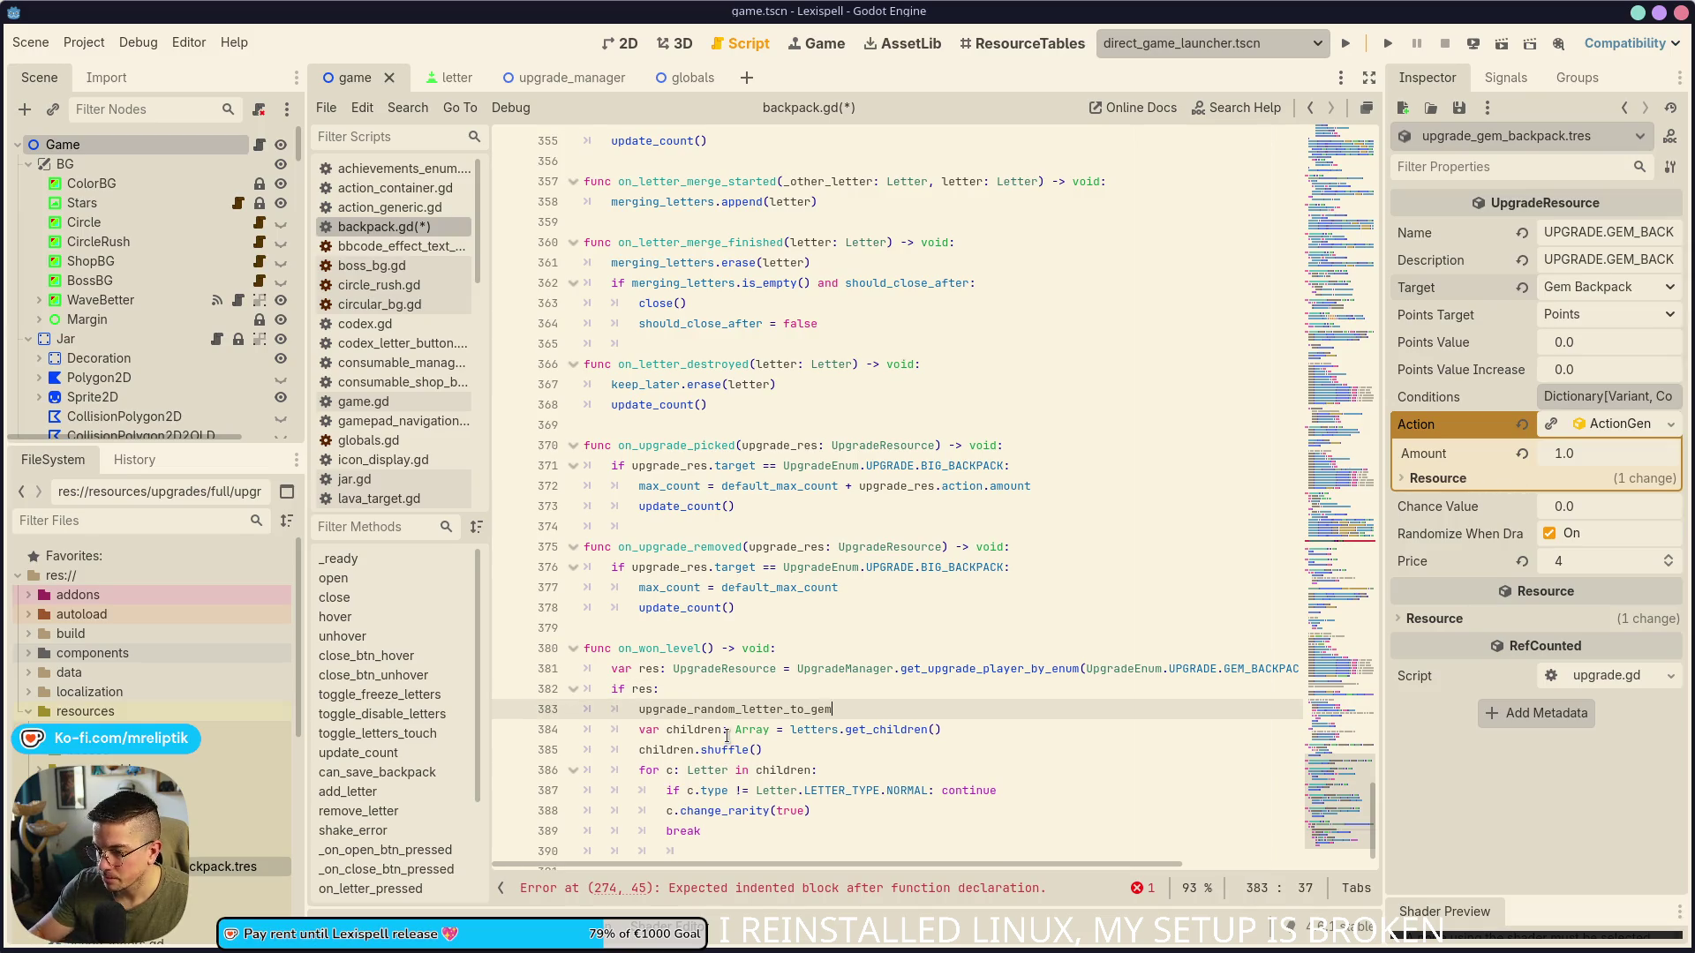
{"action": "left_click_drag", "start_coordinate": [637, 729], "coordinate": [760, 834]}
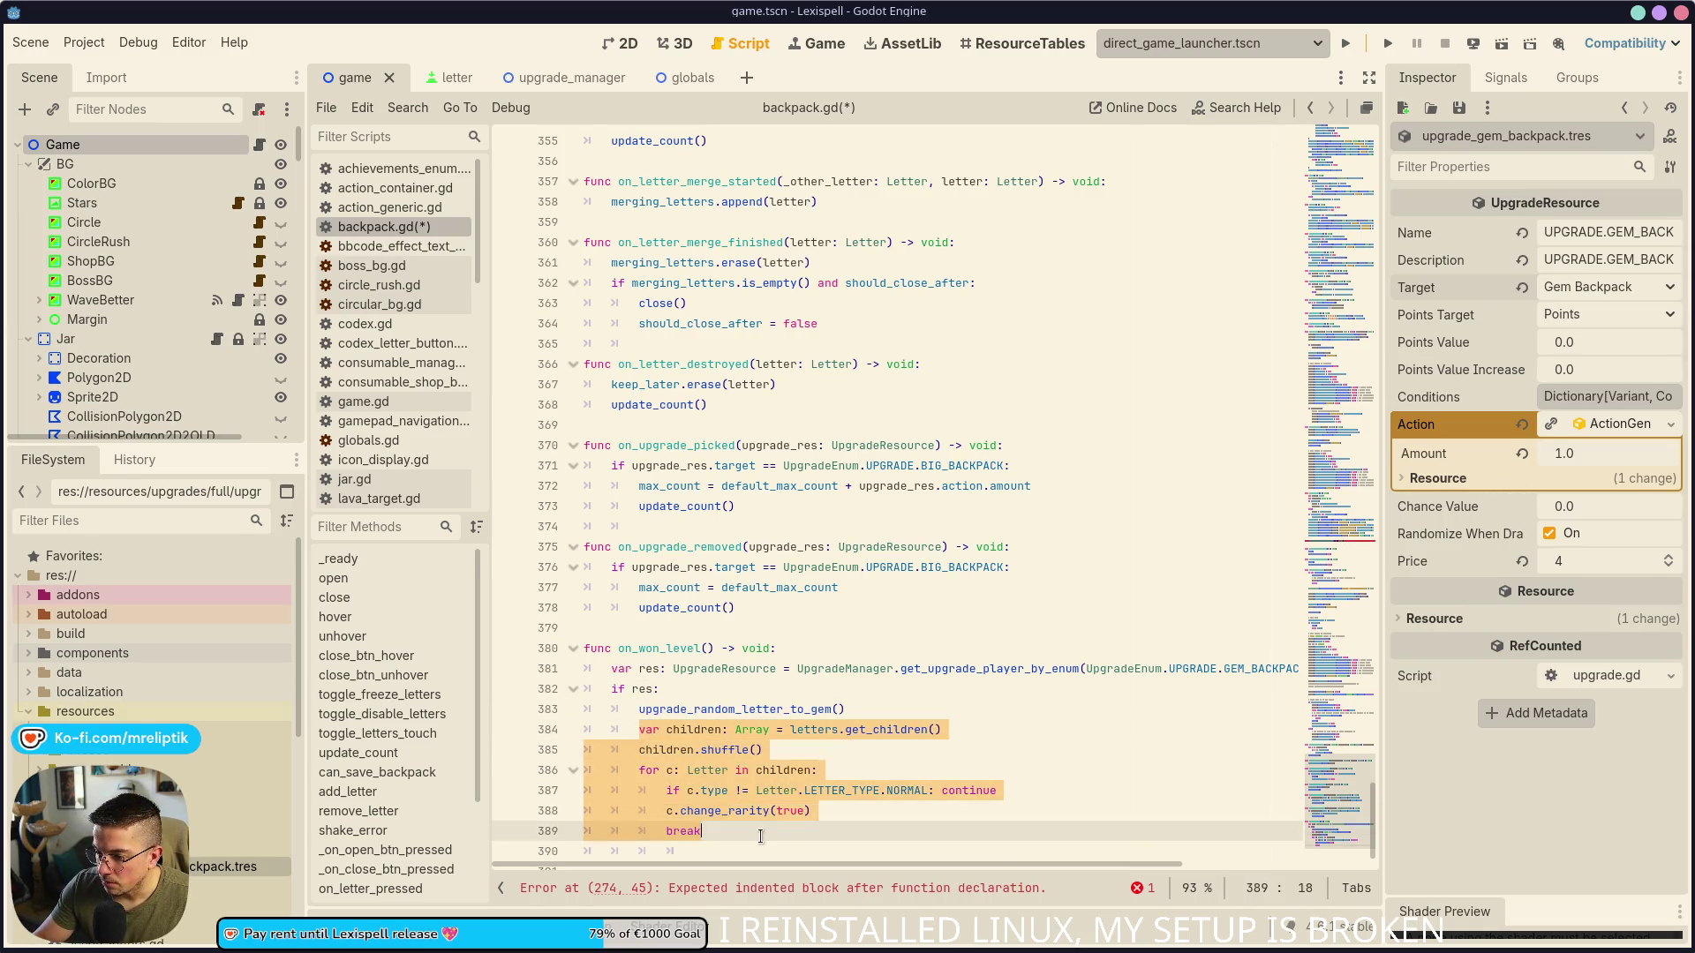
{"action": "key", "text": "BackSpace"}
{"action": "key", "text": "Return"}
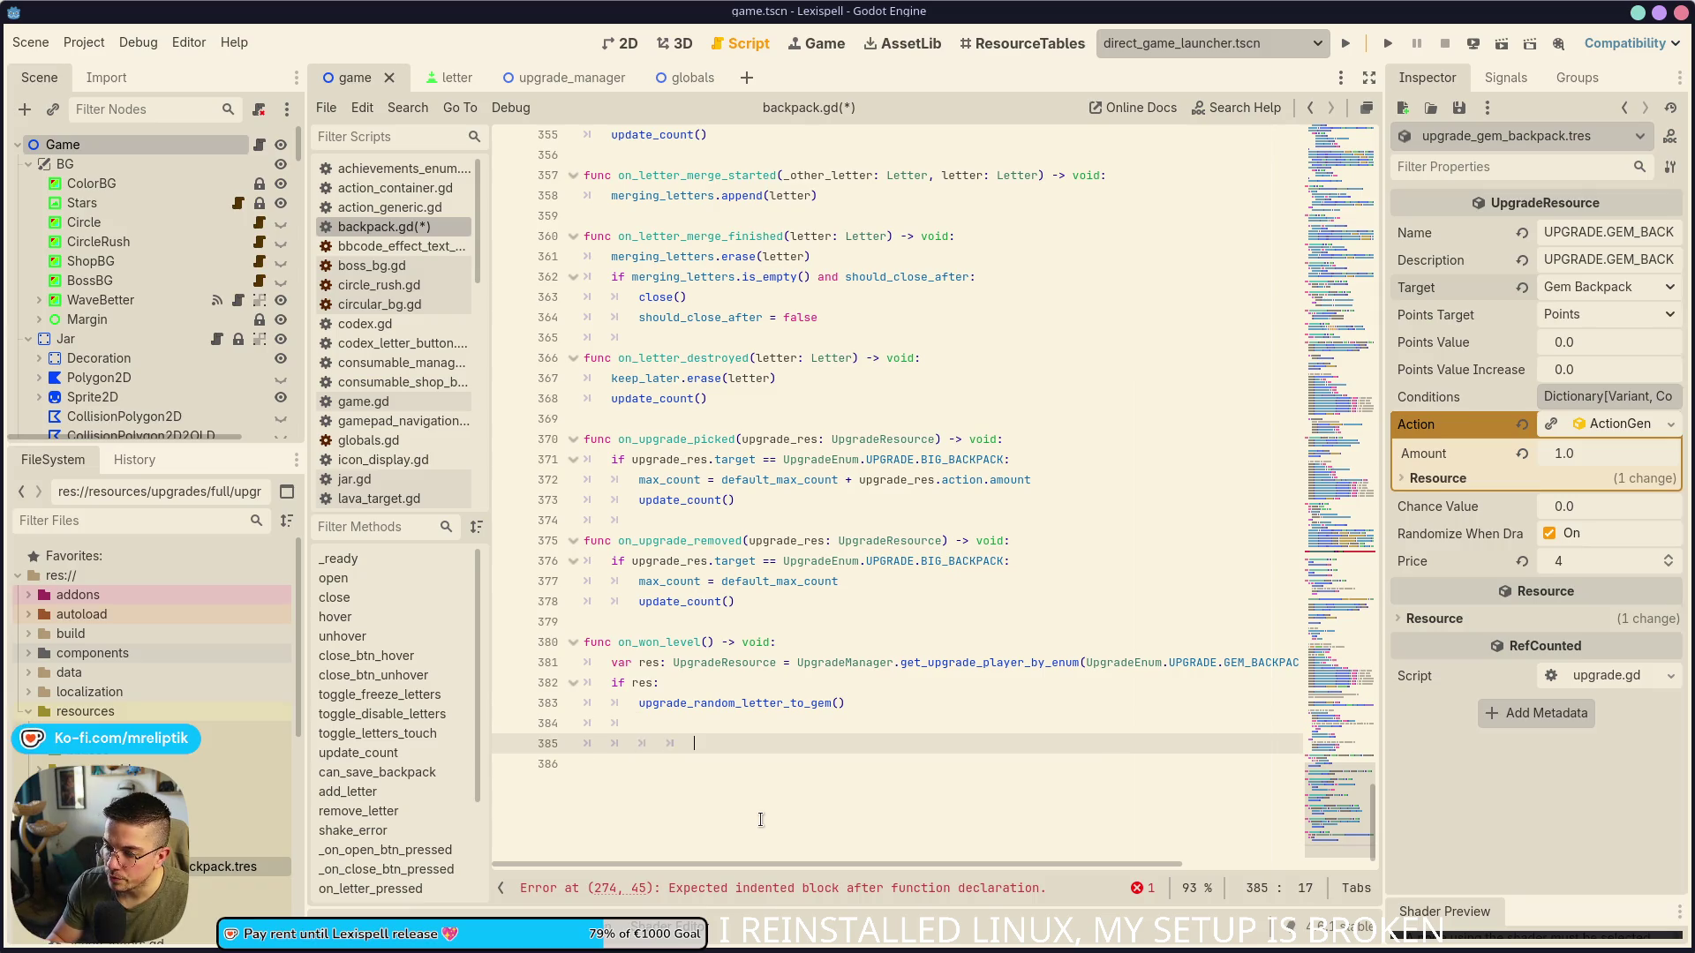
{"action": "key", "text": "BackSpace"}
{"action": "key", "text": "BackSpace"}
{"action": "key", "text": "BackSpace"}
{"action": "key", "text": "ctrl+s"}
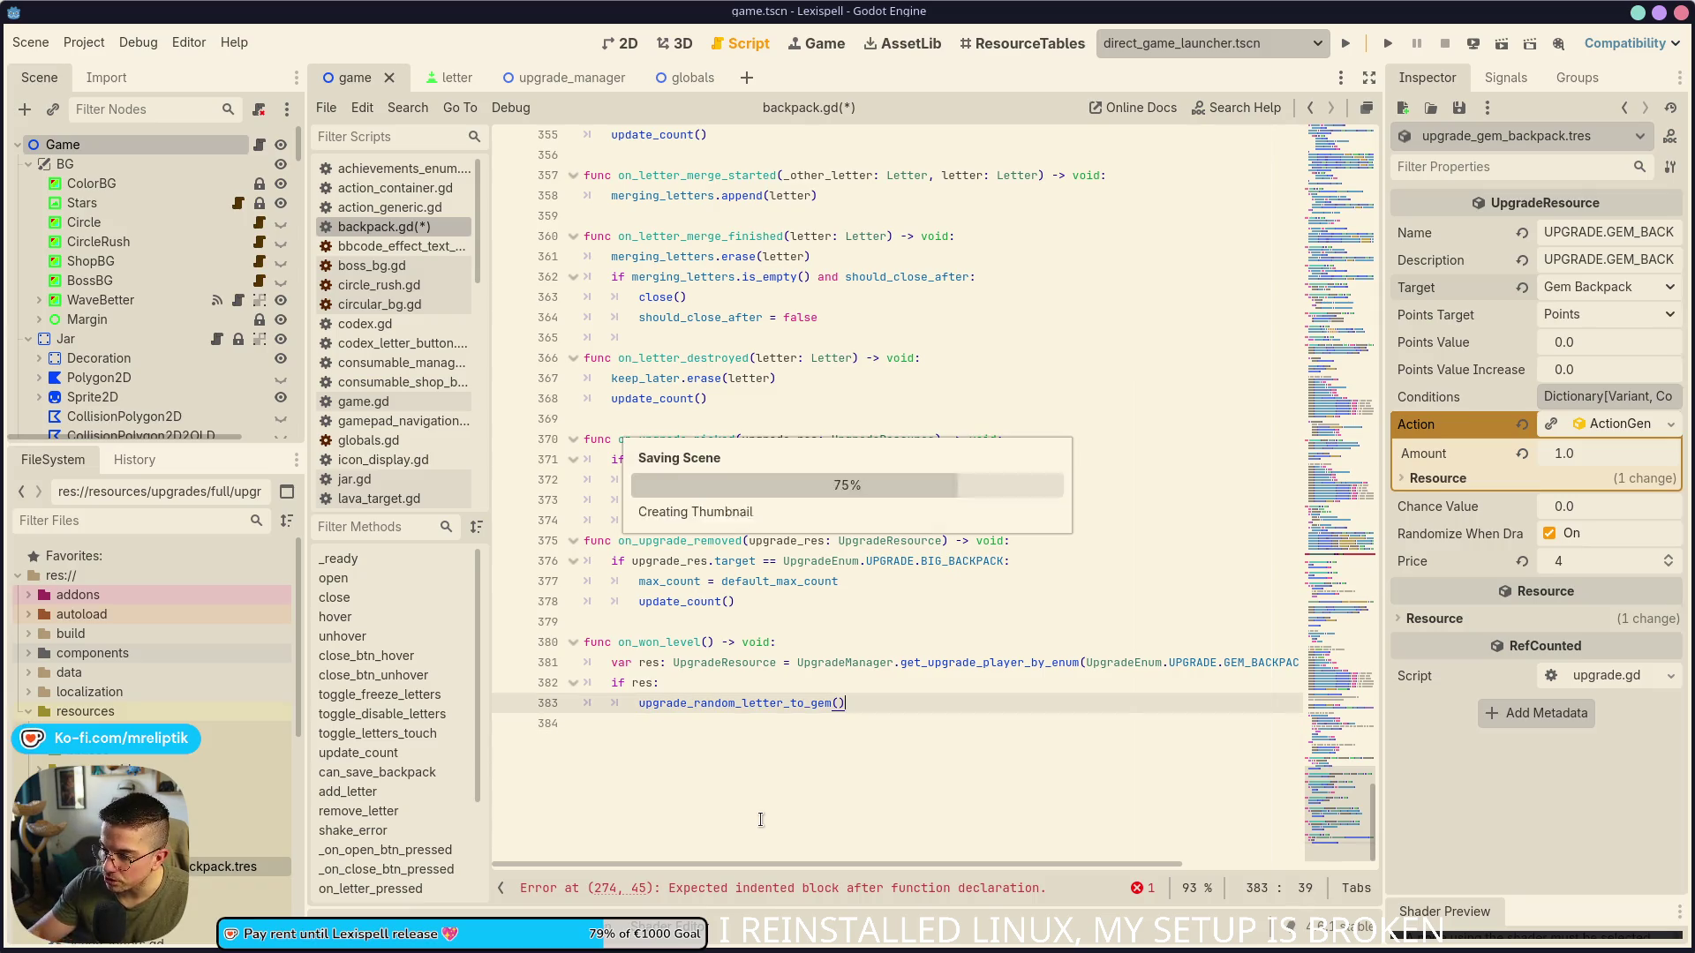
Paste the loop into upgrade_random_letter_to_gem(), delete the duplicate break line, and save
{"action": "left_click", "coordinate": [719, 703], "text": "ctrl"}
{"action": "key", "text": "ctrl+v"}
{"action": "key", "text": "ctrl+s"}
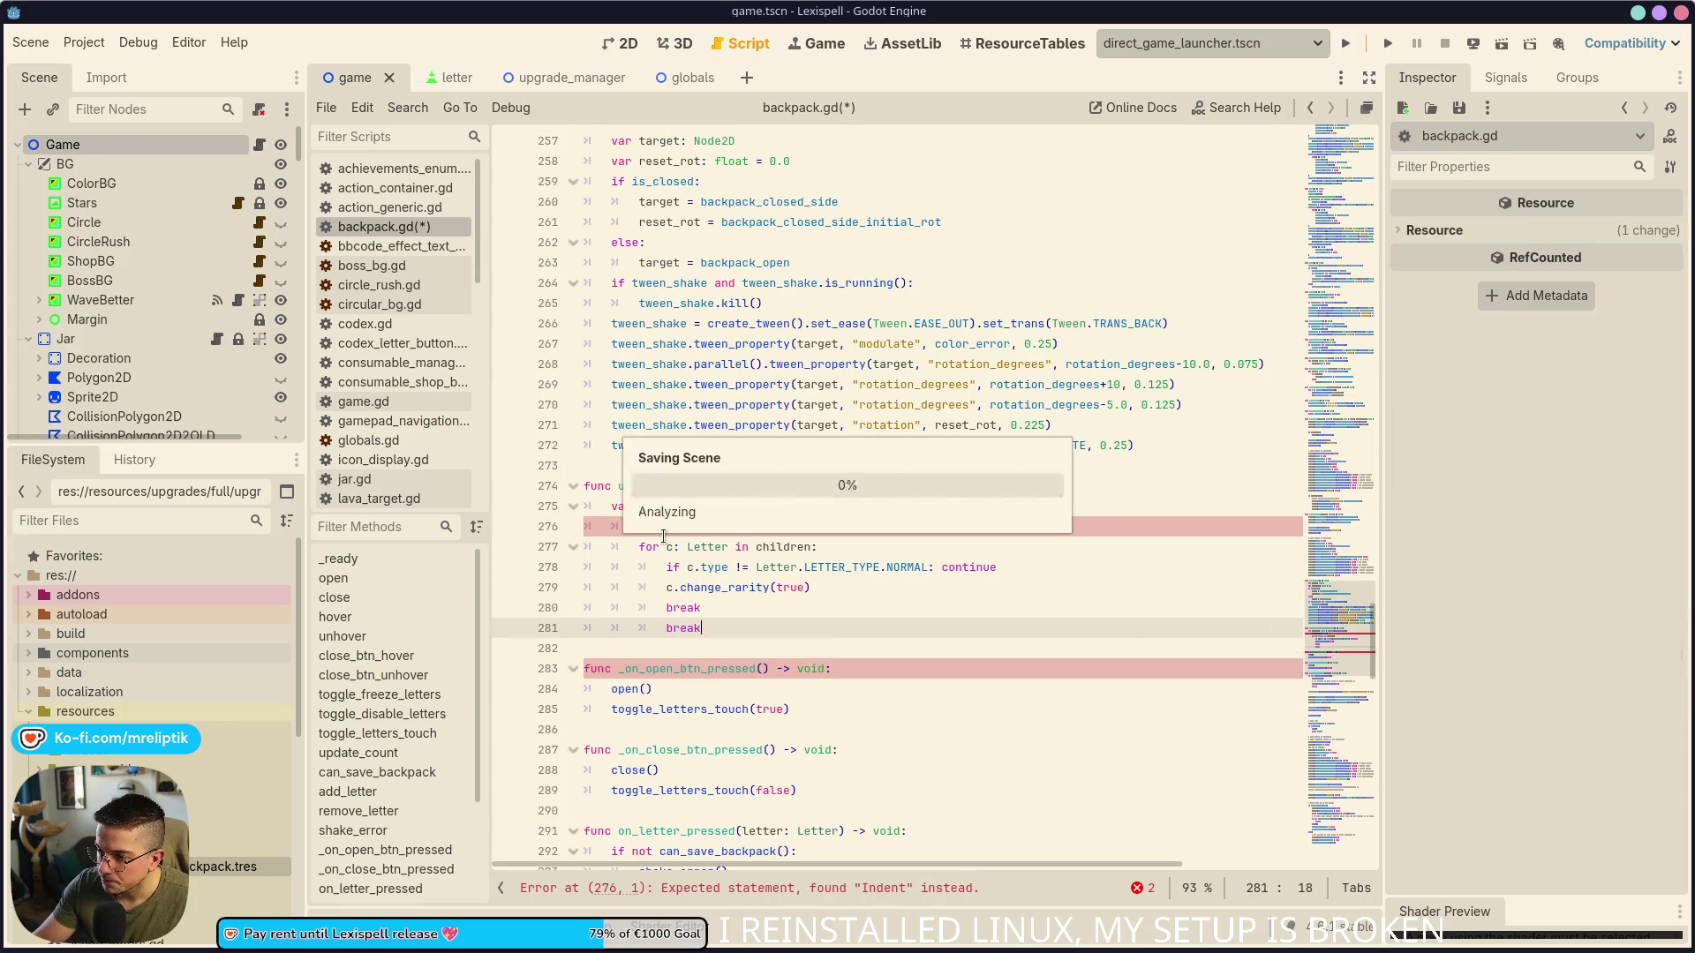
{"action": "key", "text": "ctrl+shift+k"}
{"action": "key", "text": "ctrl+s"}
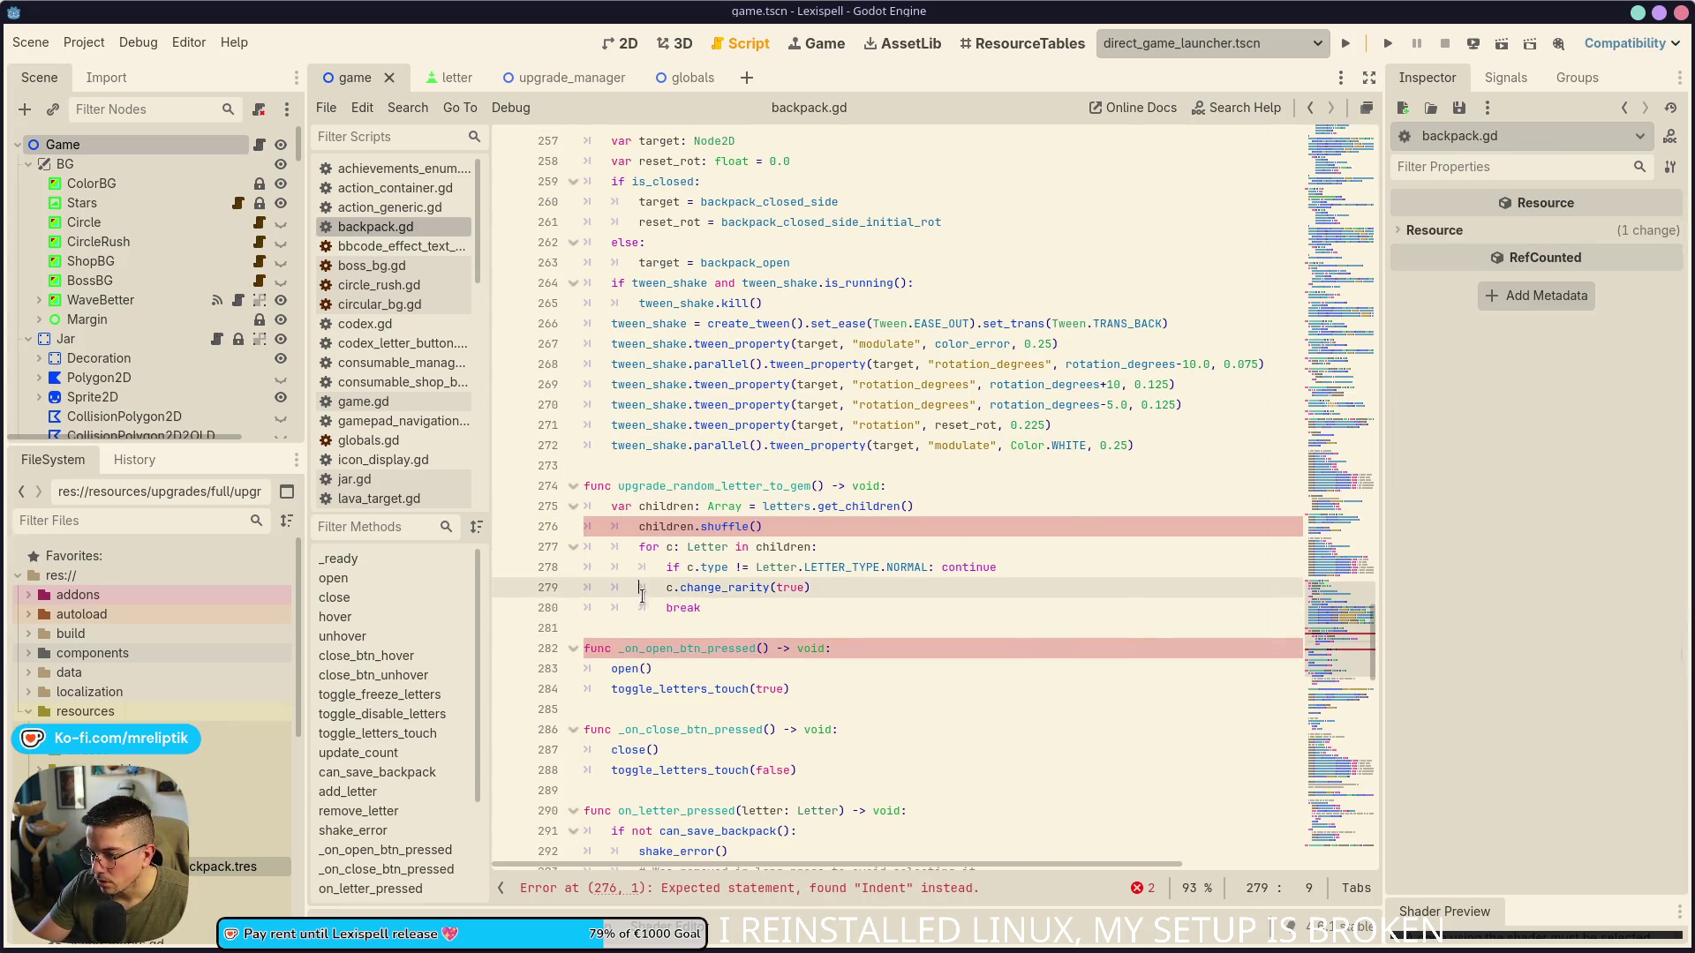
Dedent the pasted function body (lines 276–280) by one level with Shift+Tab
{"action": "left_click", "coordinate": [664, 522]}
{"action": "double_click", "coordinate": [664, 526]}
{"action": "double_click", "coordinate": [735, 527]}
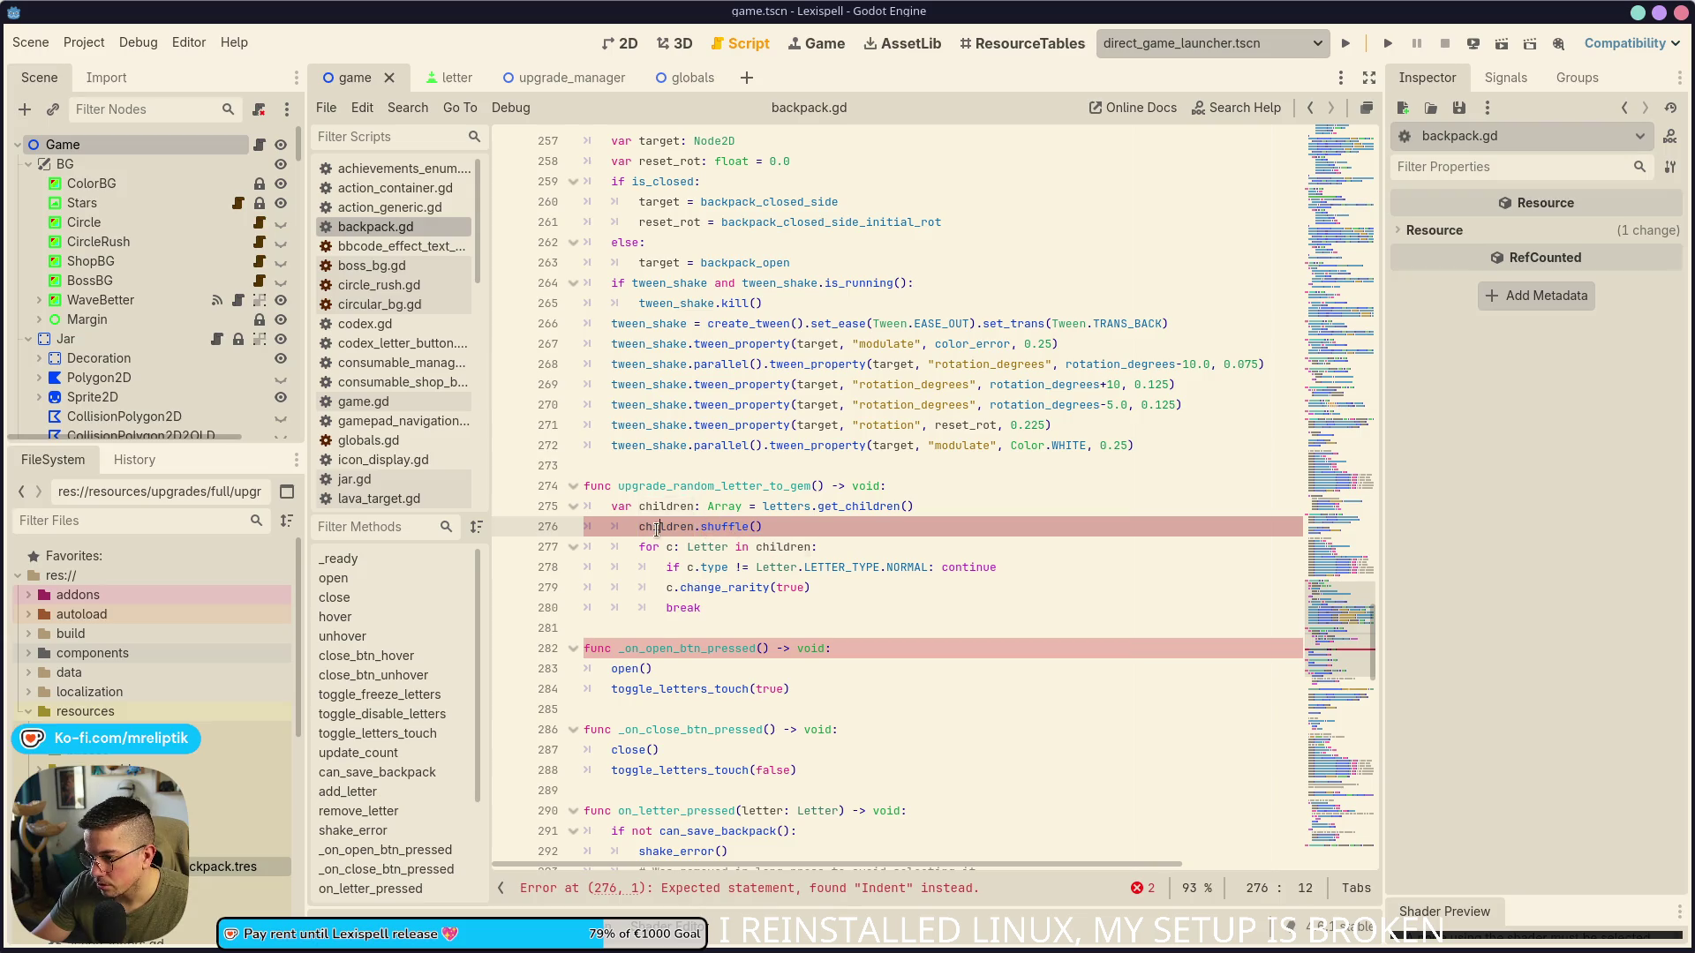
{"action": "double_click", "coordinate": [656, 527]}
{"action": "key", "text": "shift+Tab"}
{"action": "left_click_drag", "start_coordinate": [687, 547], "coordinate": [675, 607]}
{"action": "key", "text": "shift+Tab"}
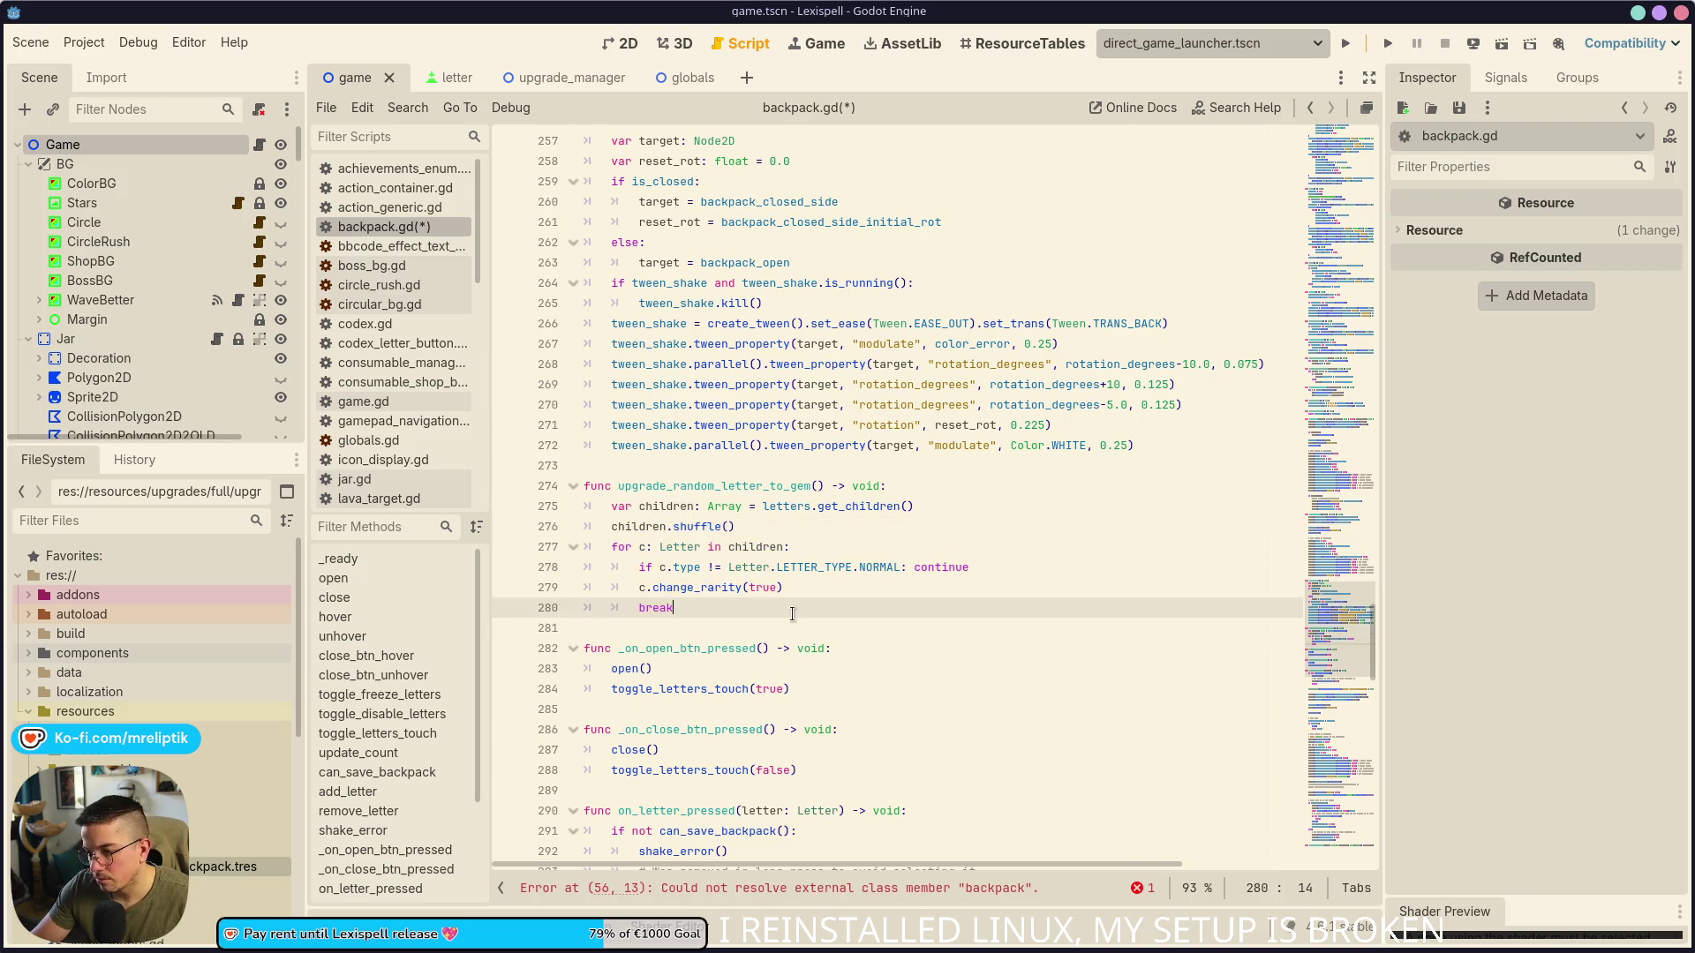
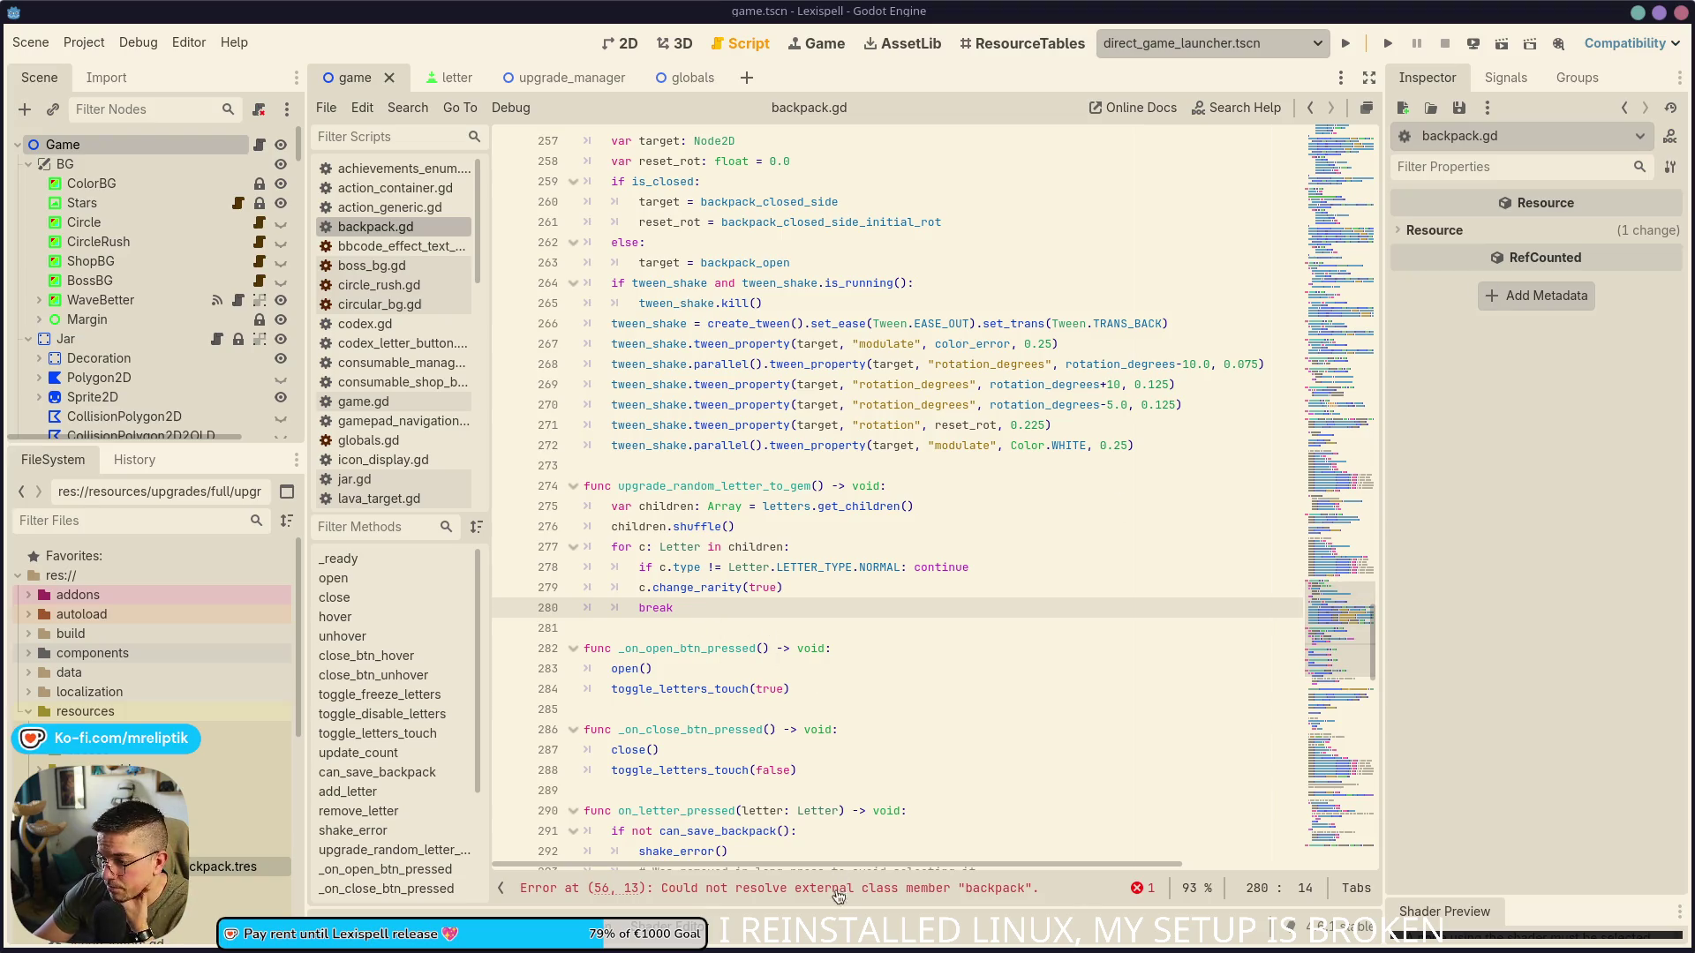
Jump from line 277 to the change_rarity definition in letter.gd and search for its uses
{"action": "left_click", "coordinate": [788, 547]}
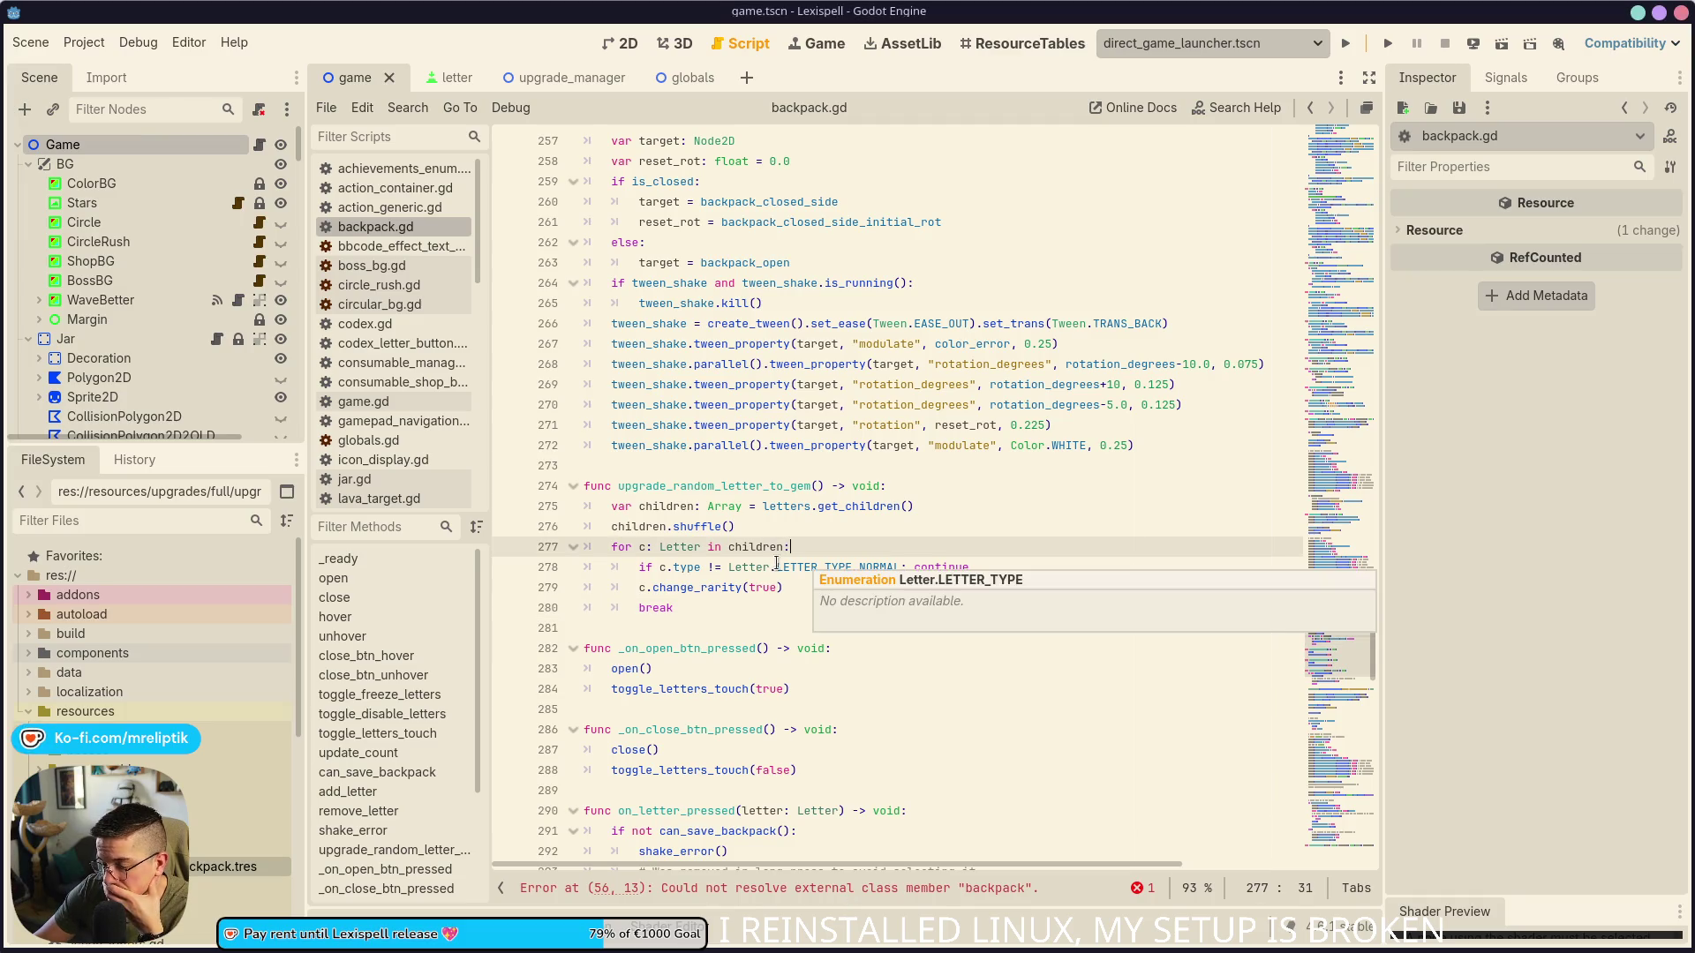
{"action": "left_click", "coordinate": [713, 582], "text": "ctrl"}
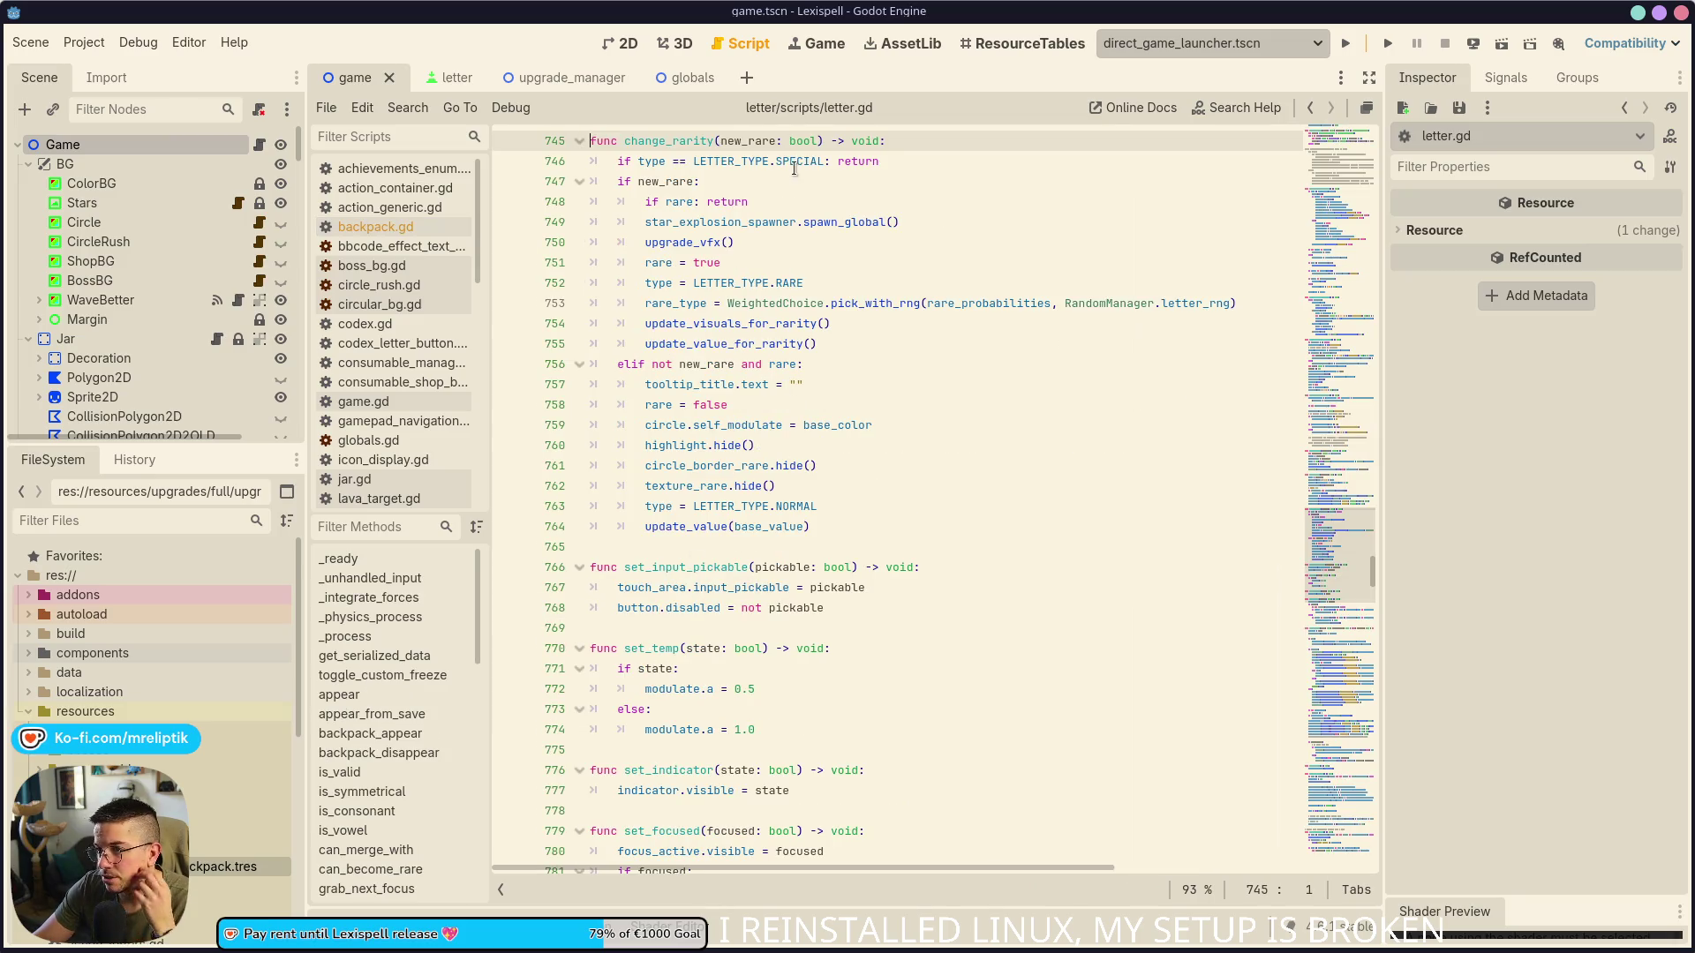
{"action": "scroll", "coordinate": [775, 303], "scroll_direction": "up", "scroll_amount": 1}
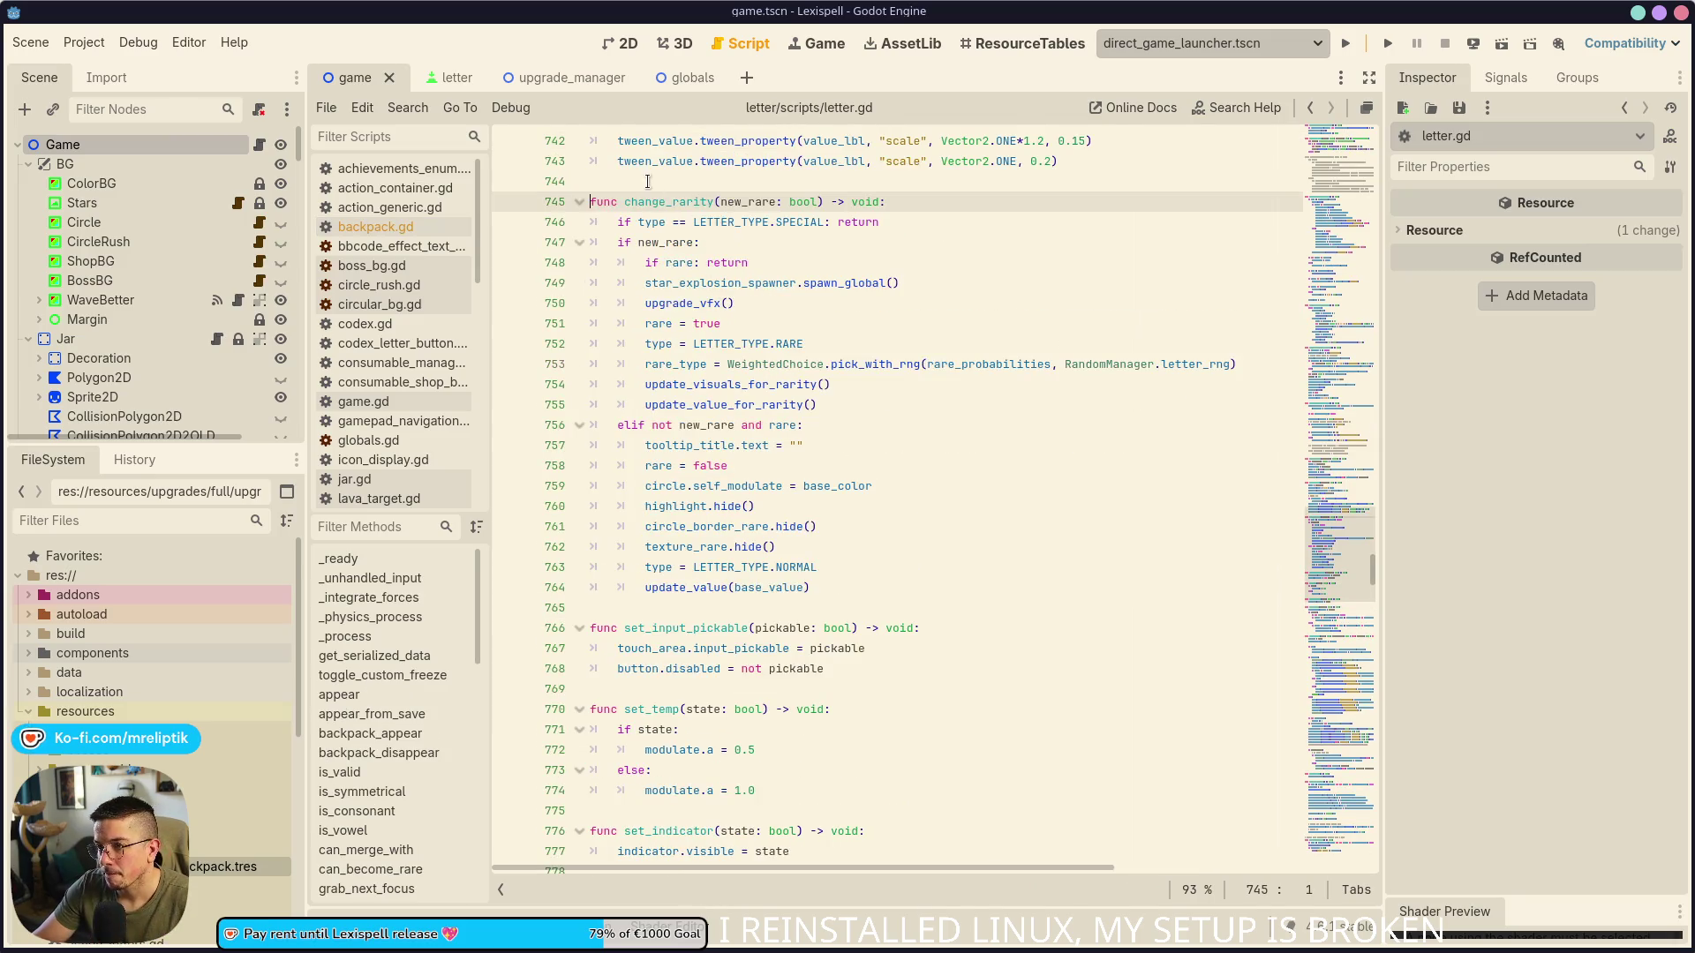
{"action": "double_click", "coordinate": [670, 201]}
{"action": "key", "text": "ctrl+f"}
{"action": "left_click", "coordinate": [1119, 888]}
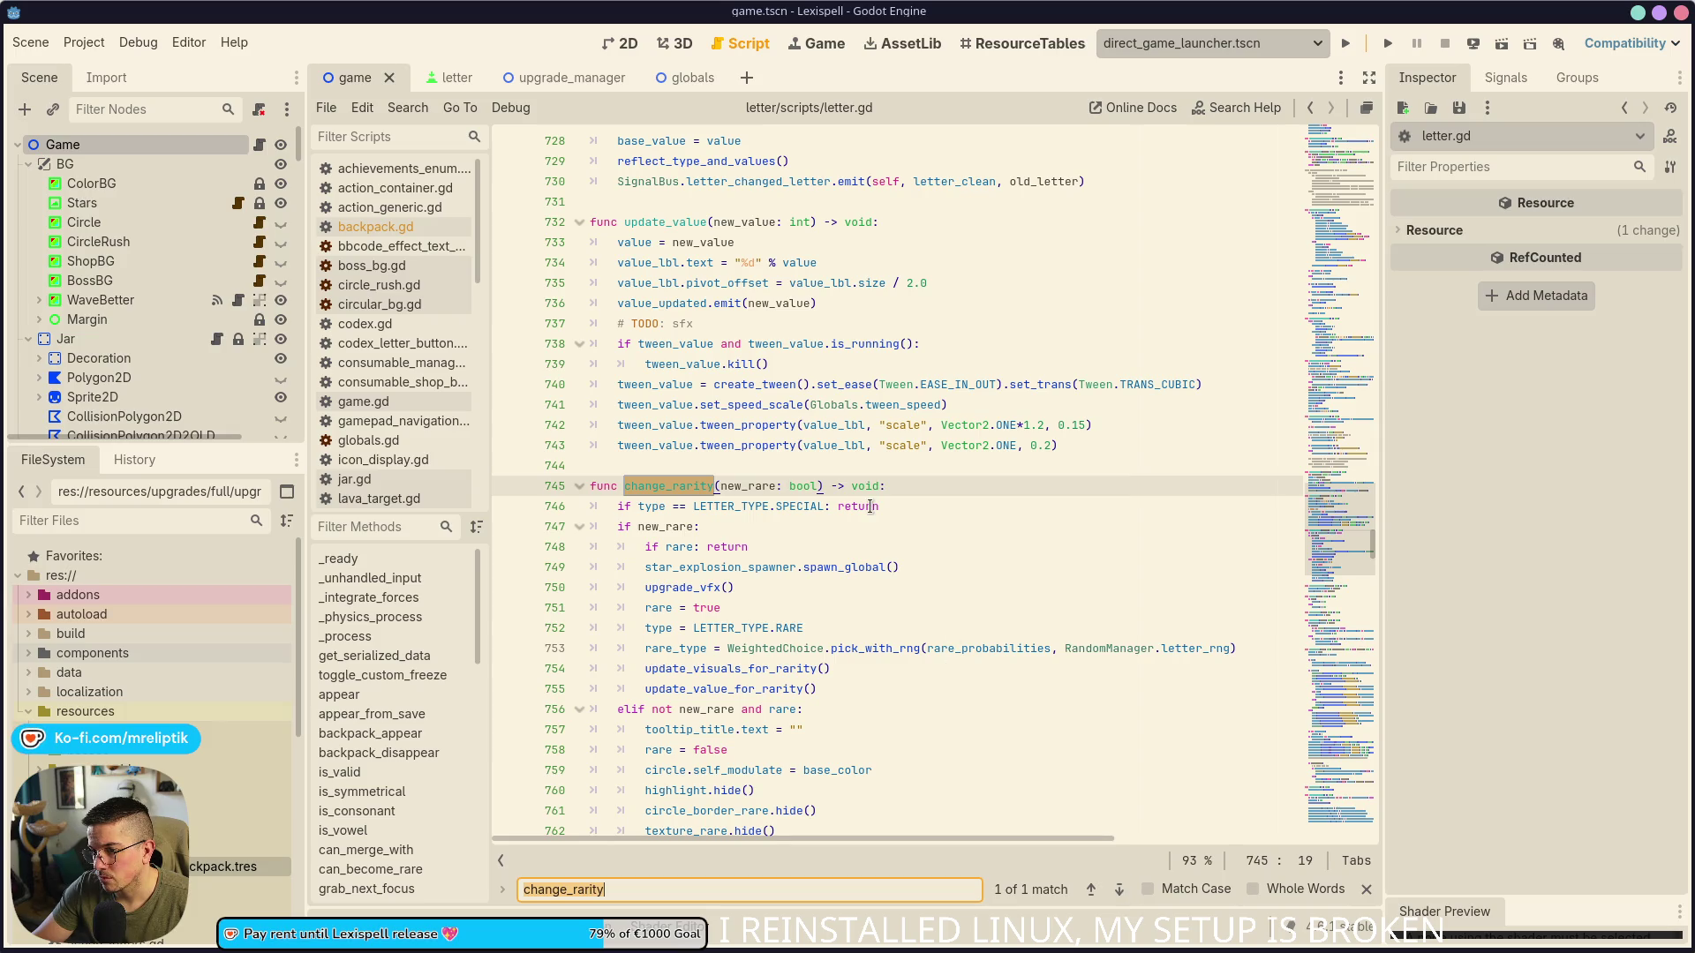
Follow the update_value_for_rarity call near line 764 to its definition
{"action": "scroll", "coordinate": [723, 566], "scroll_direction": "down", "scroll_amount": 2}
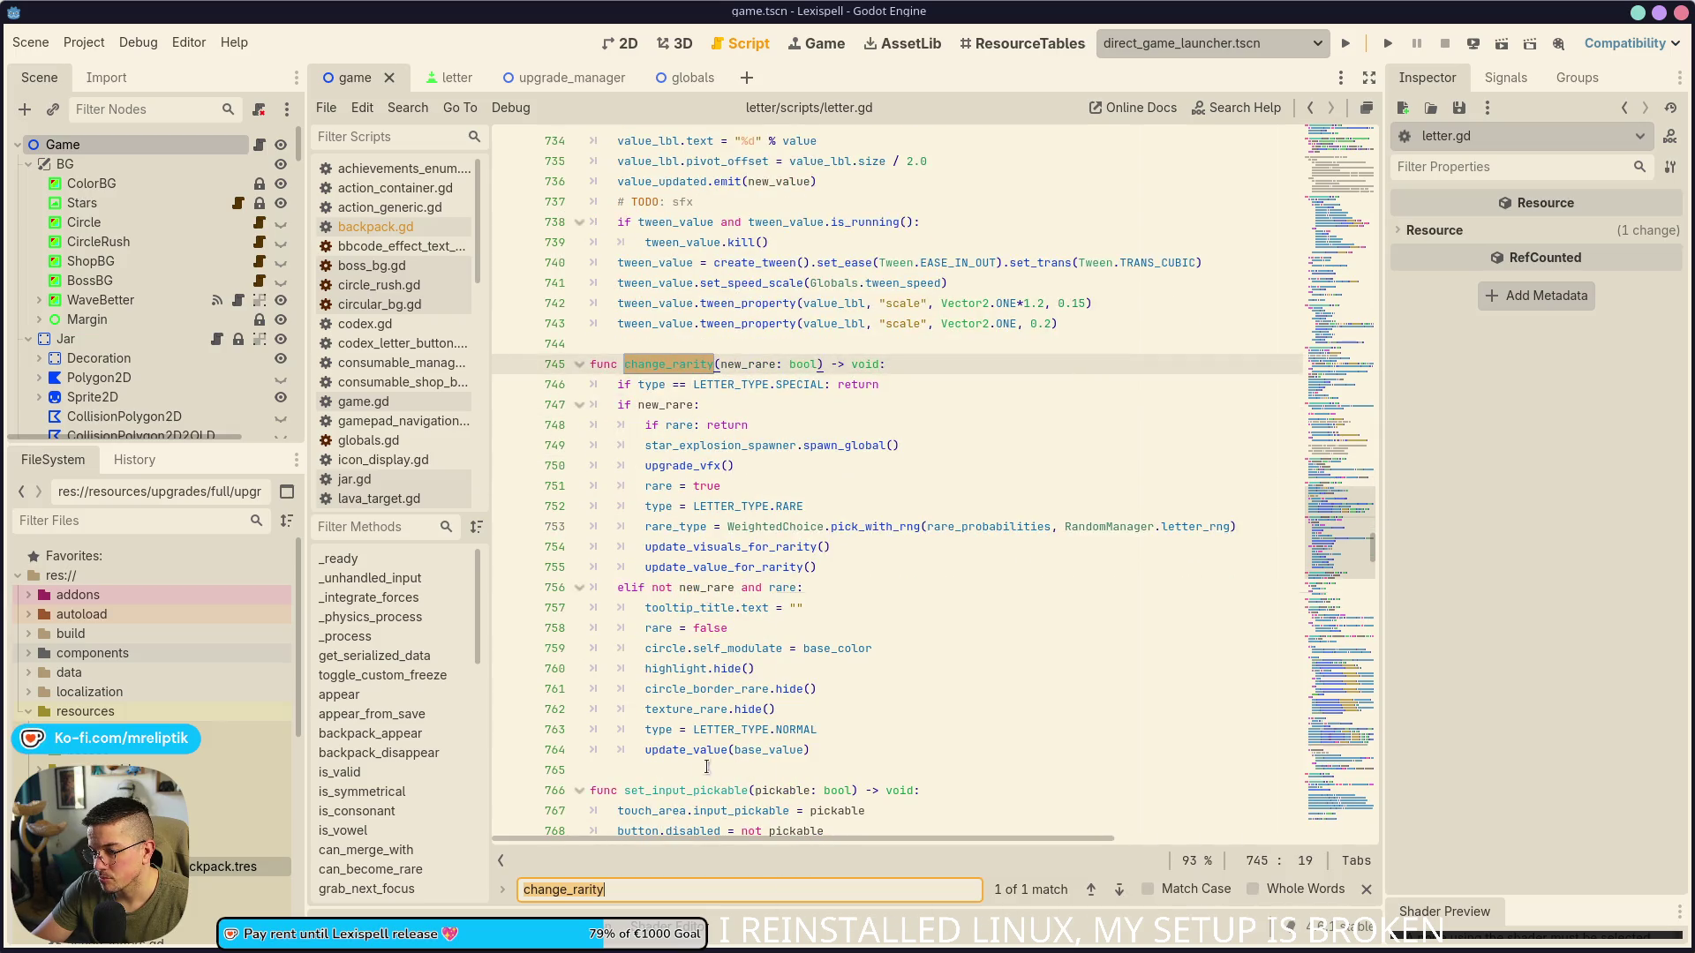
{"action": "left_click", "coordinate": [700, 758]}
{"action": "scroll", "coordinate": [854, 736], "scroll_direction": "up", "scroll_amount": 3}
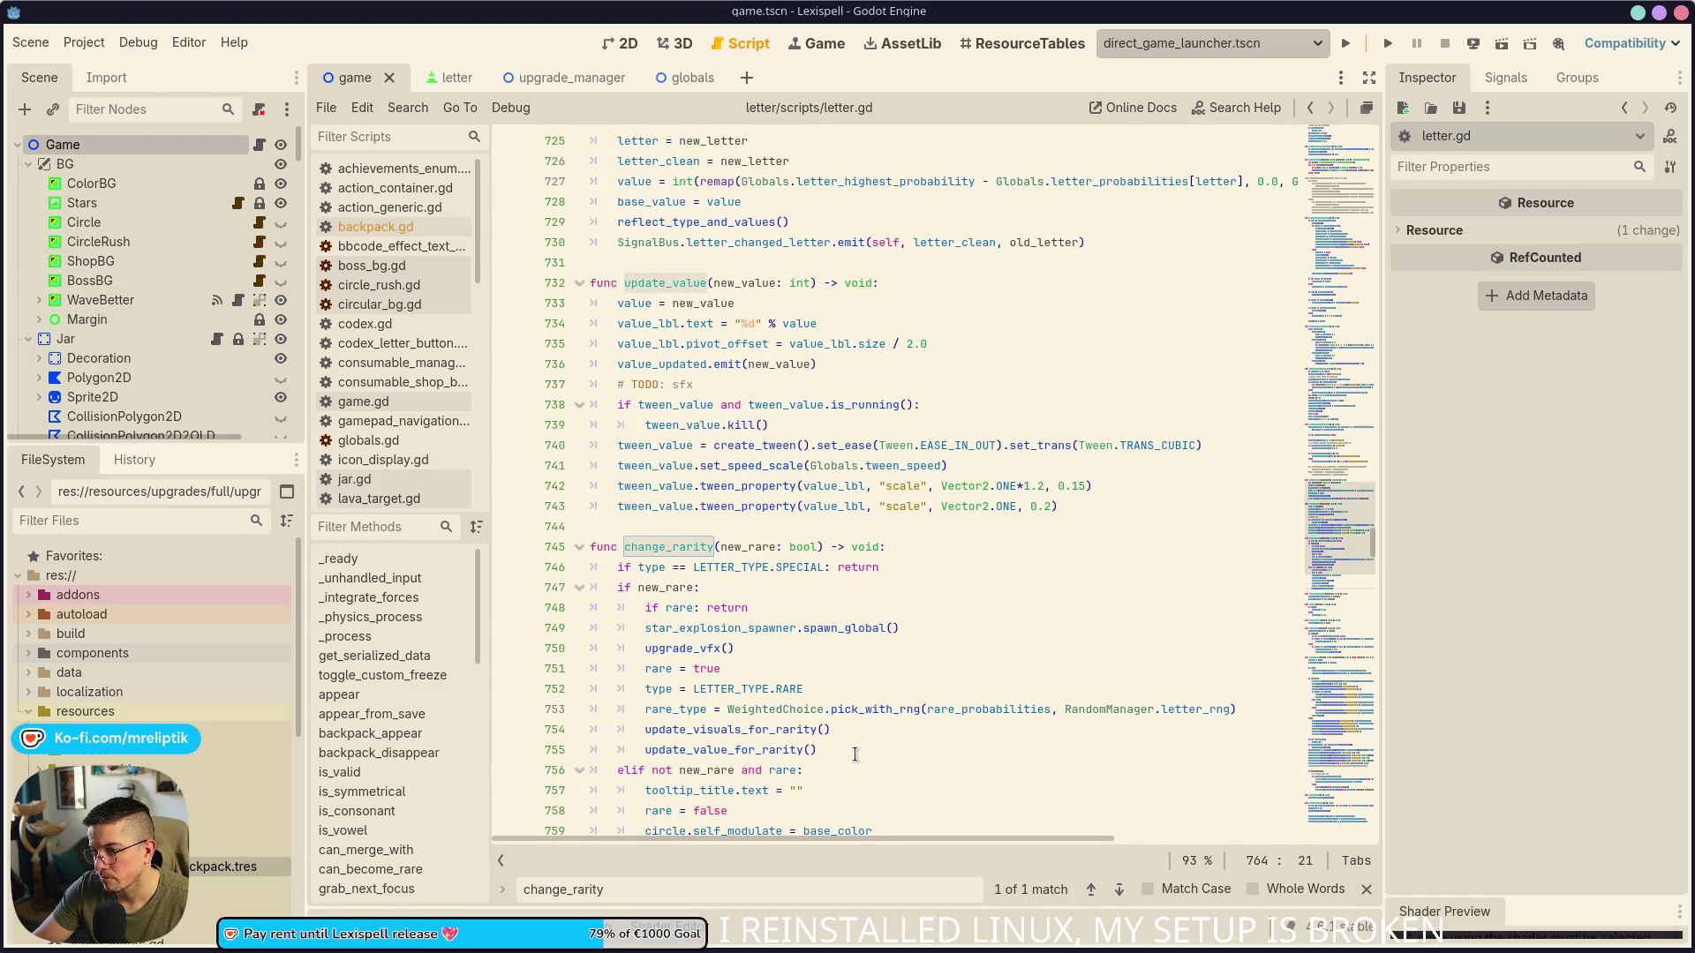
{"action": "scroll", "coordinate": [854, 753], "scroll_direction": "down", "scroll_amount": 3}
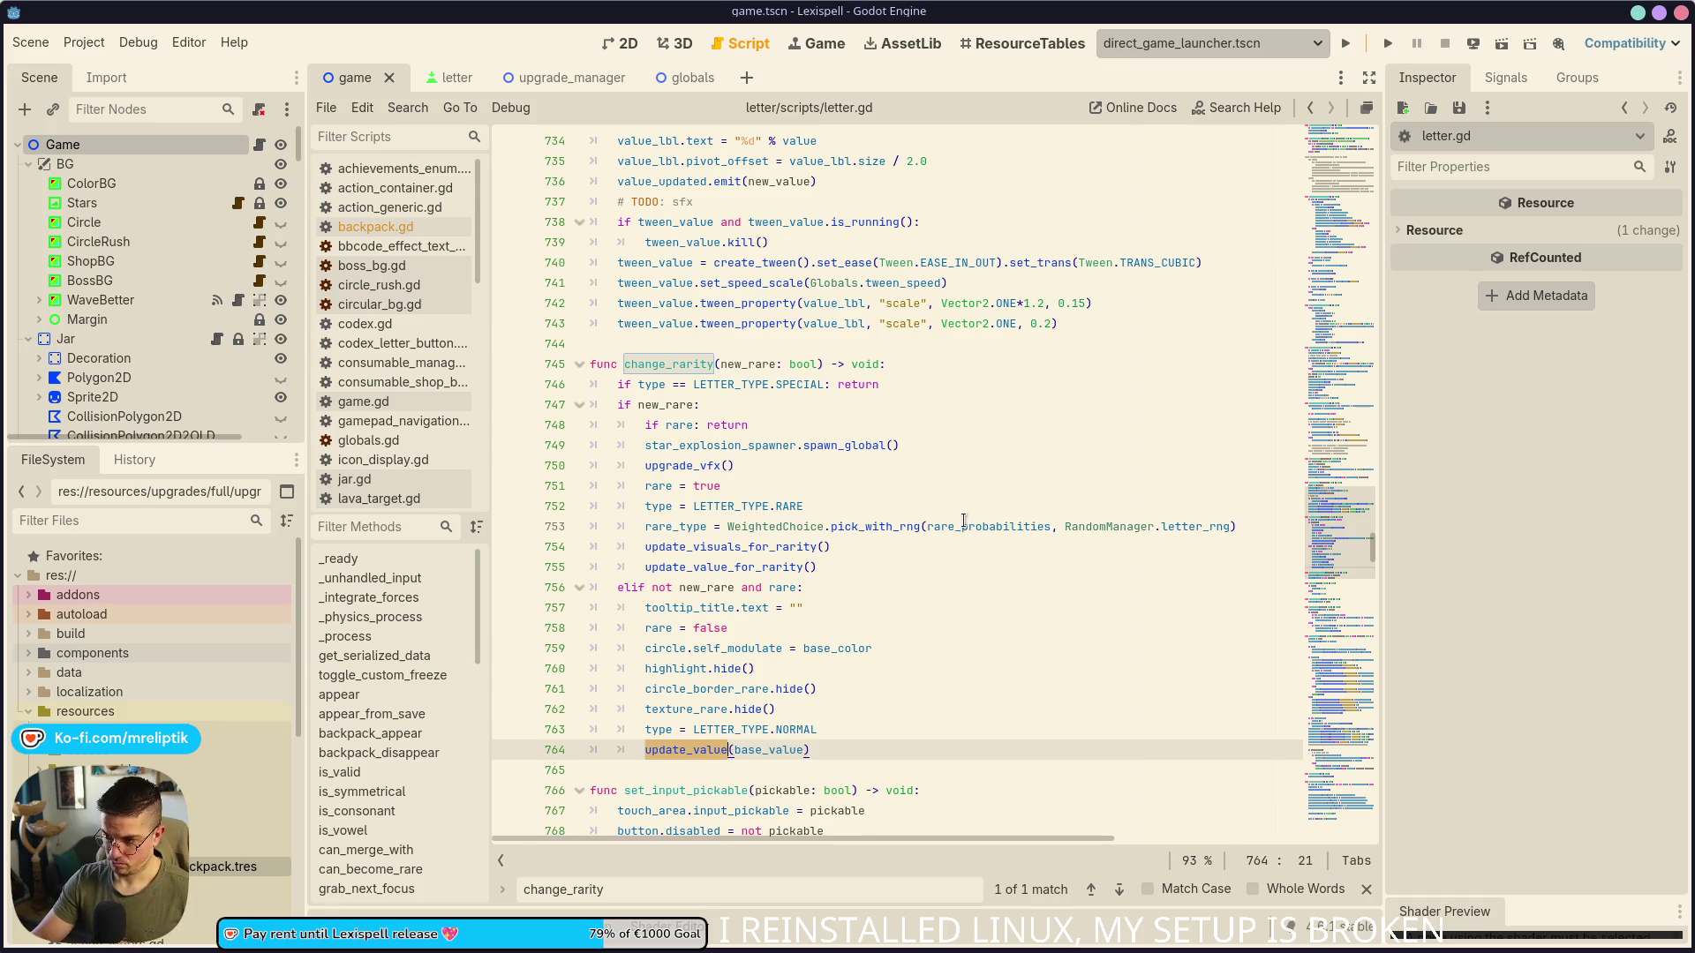
{"action": "mouse_move", "coordinate": [964, 526]}
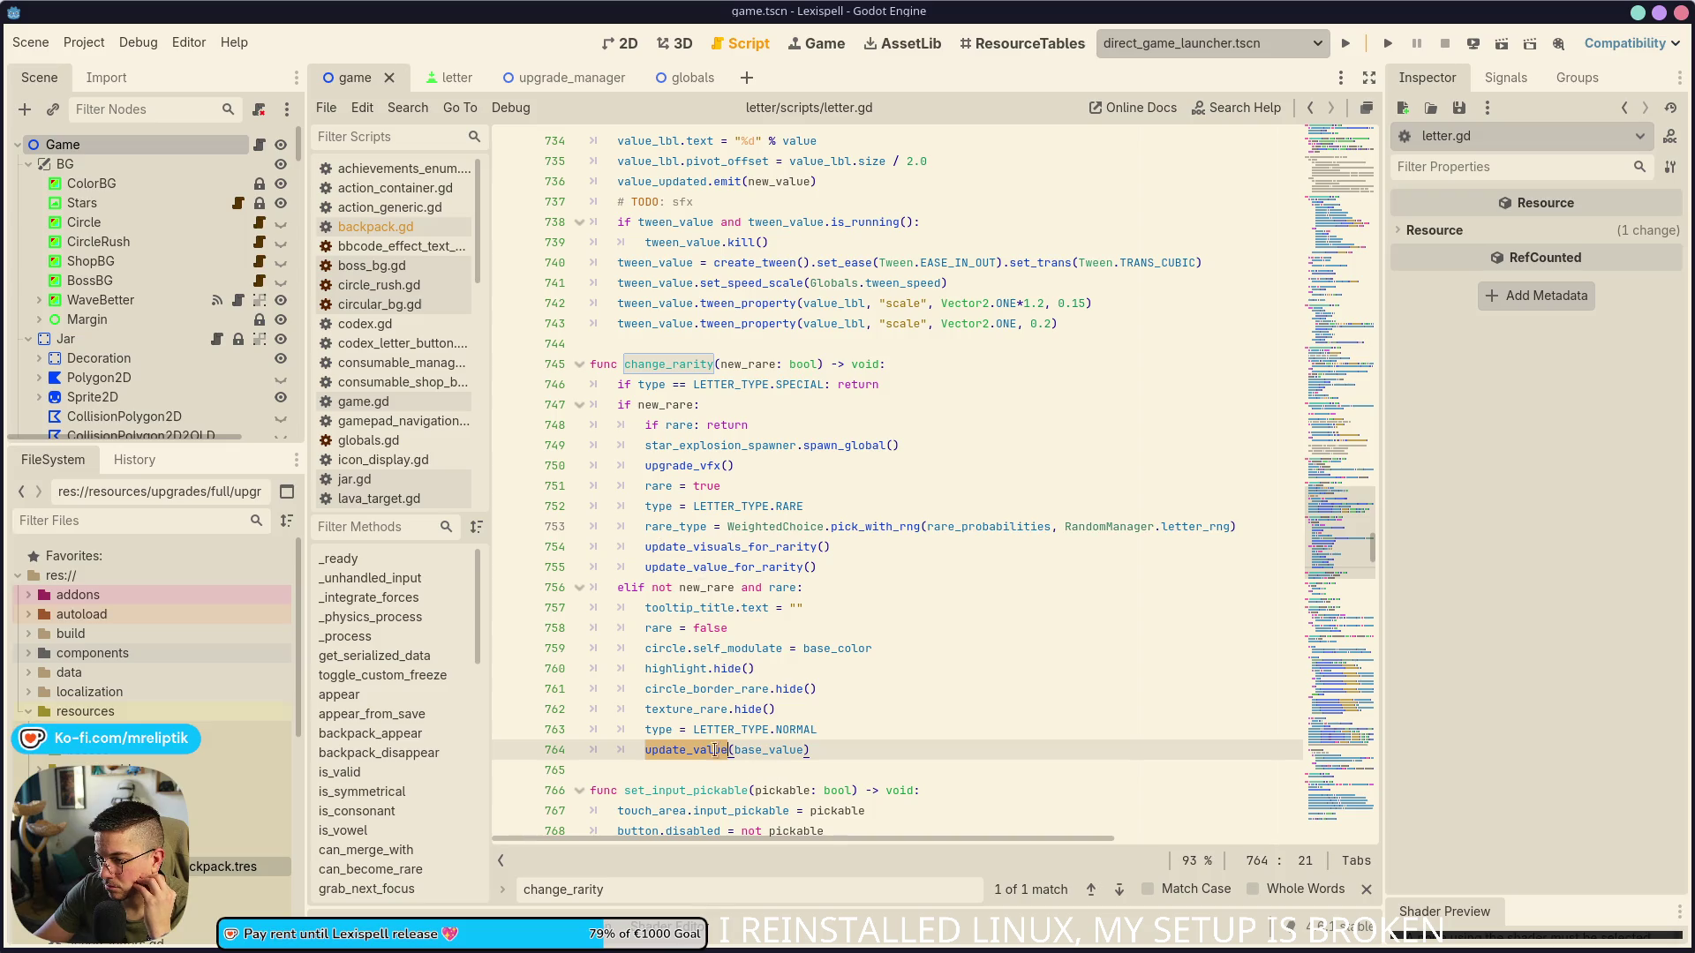
{"action": "double_click", "coordinate": [715, 567]}
{"action": "scroll", "coordinate": [671, 441], "scroll_direction": "up", "scroll_amount": 1}
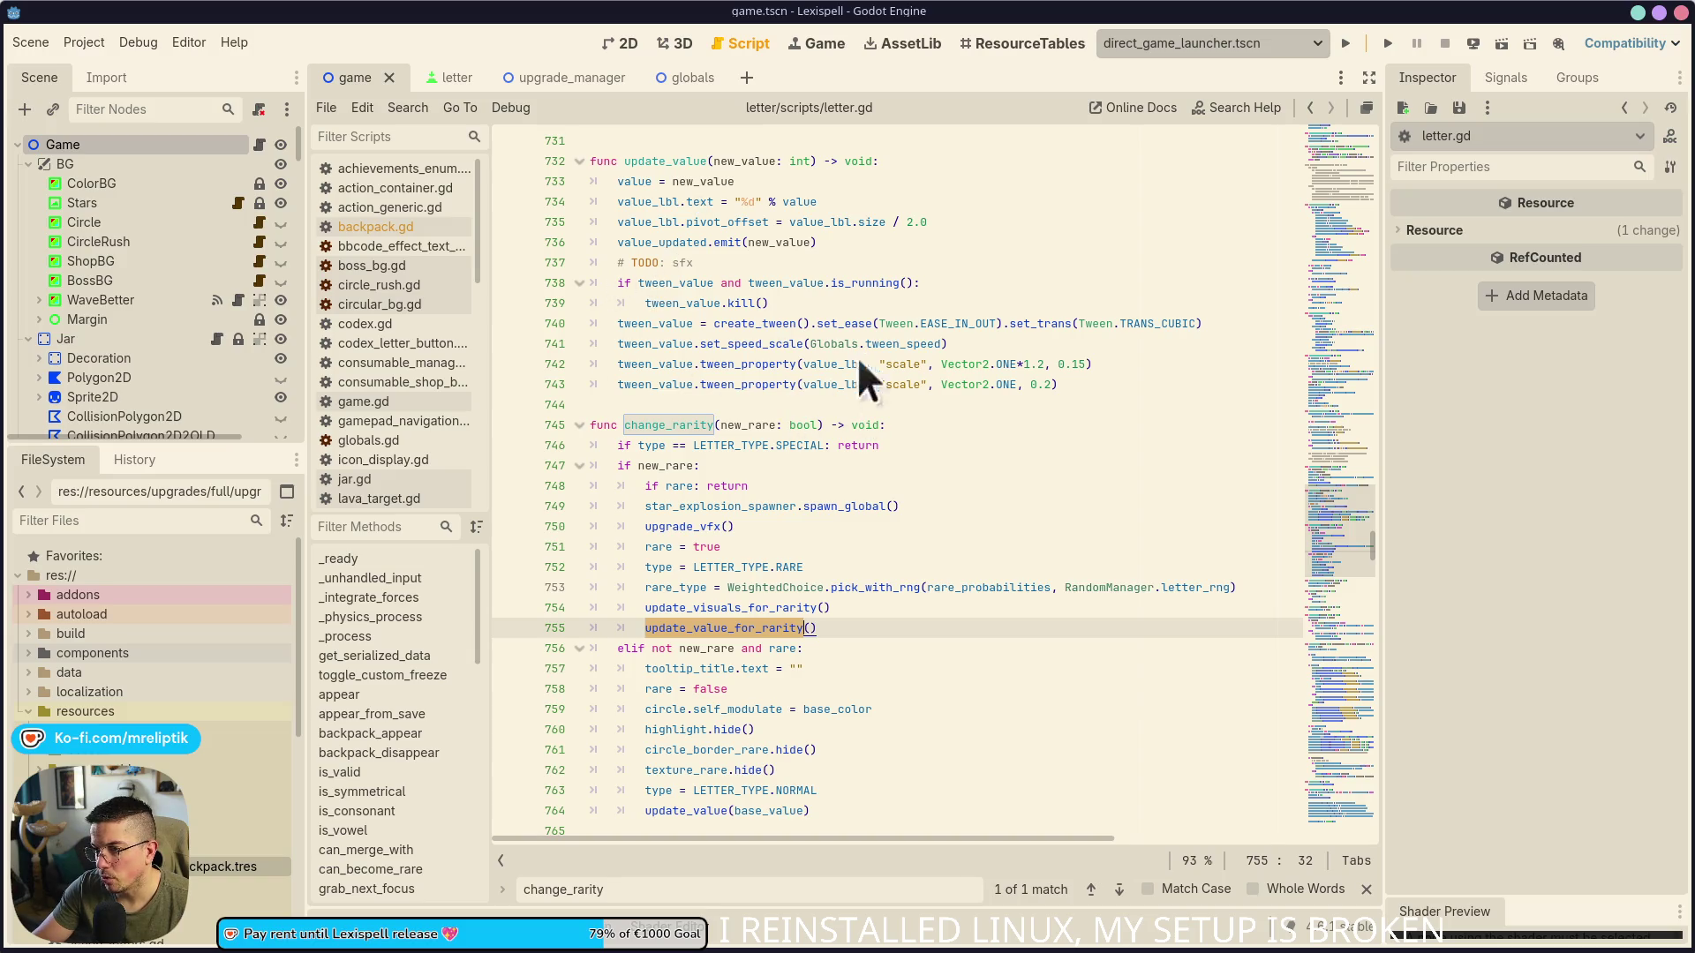
{"action": "left_click", "coordinate": [698, 629], "text": "ctrl"}
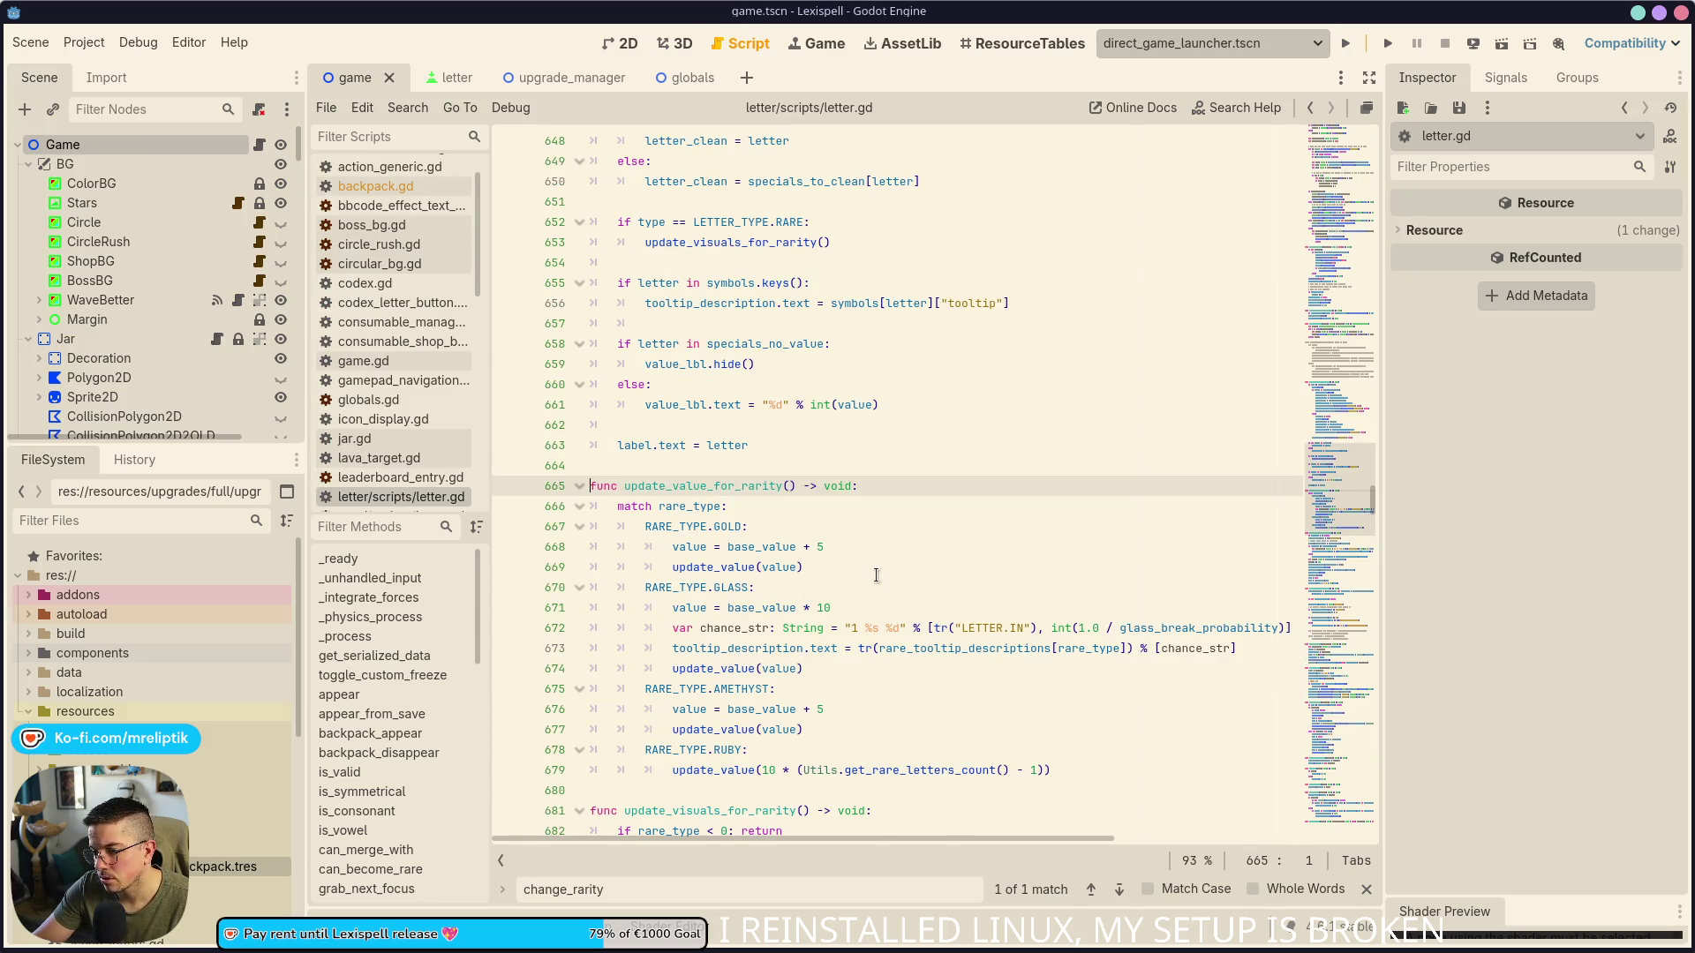
Follow the update_value call on line 674 to its definition, then switch to game.gd
{"action": "double_click", "coordinate": [718, 668]}
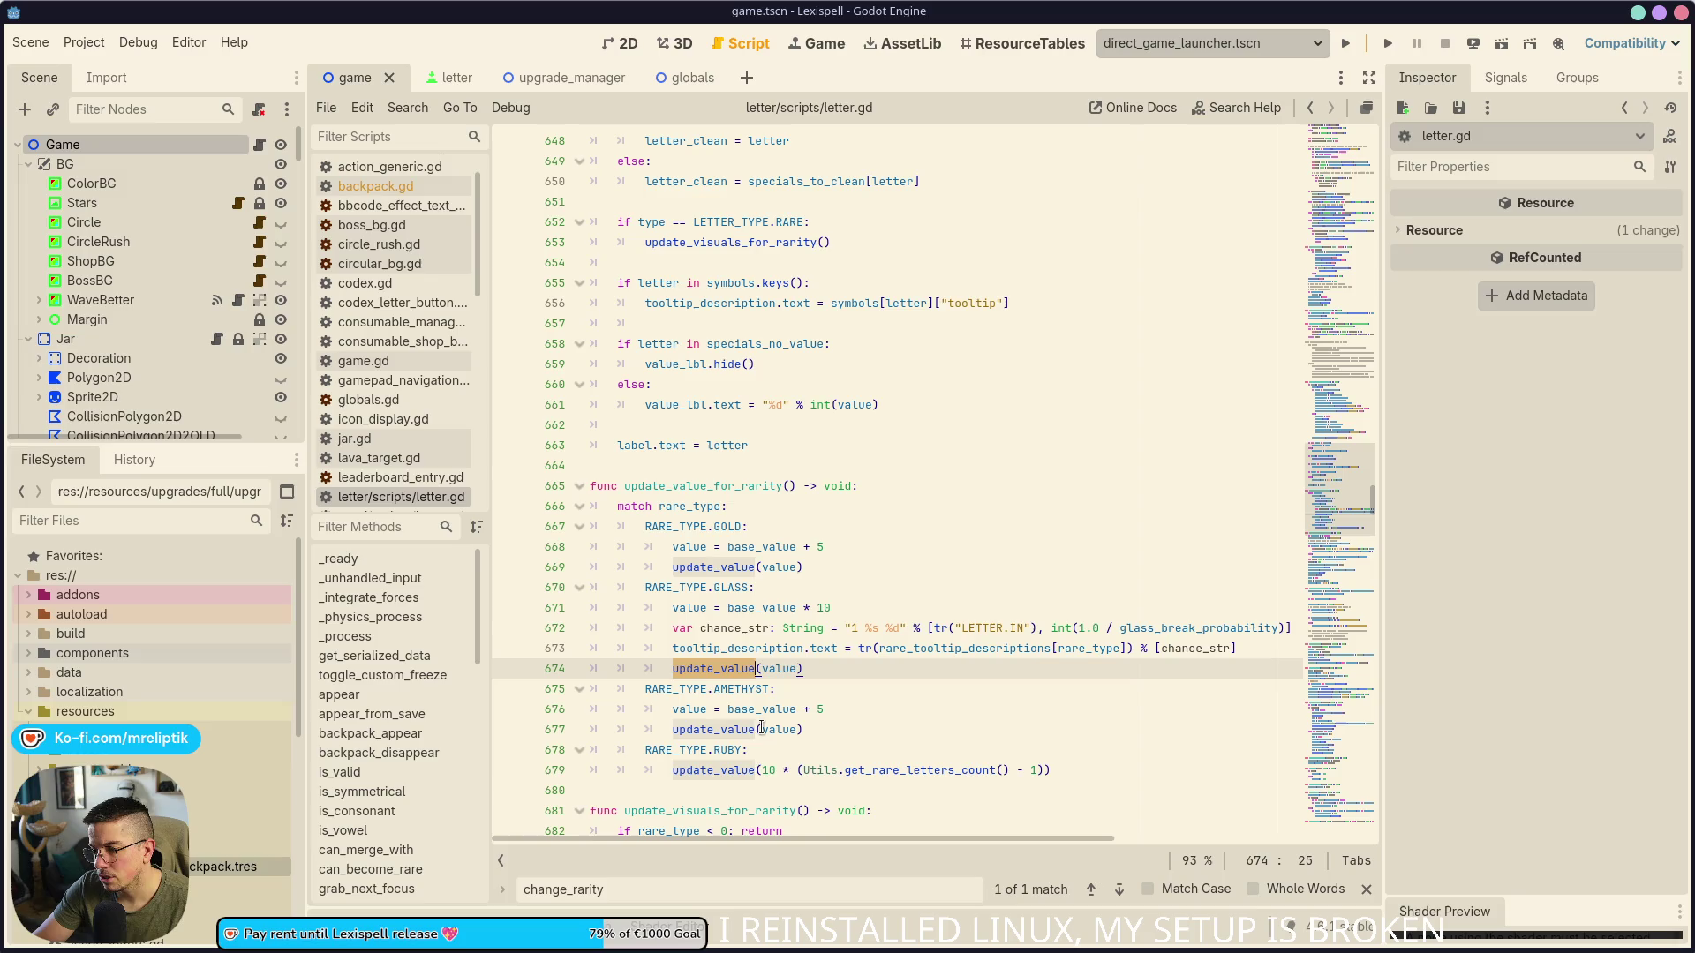
{"action": "left_click", "coordinate": [743, 775], "text": "ctrl"}
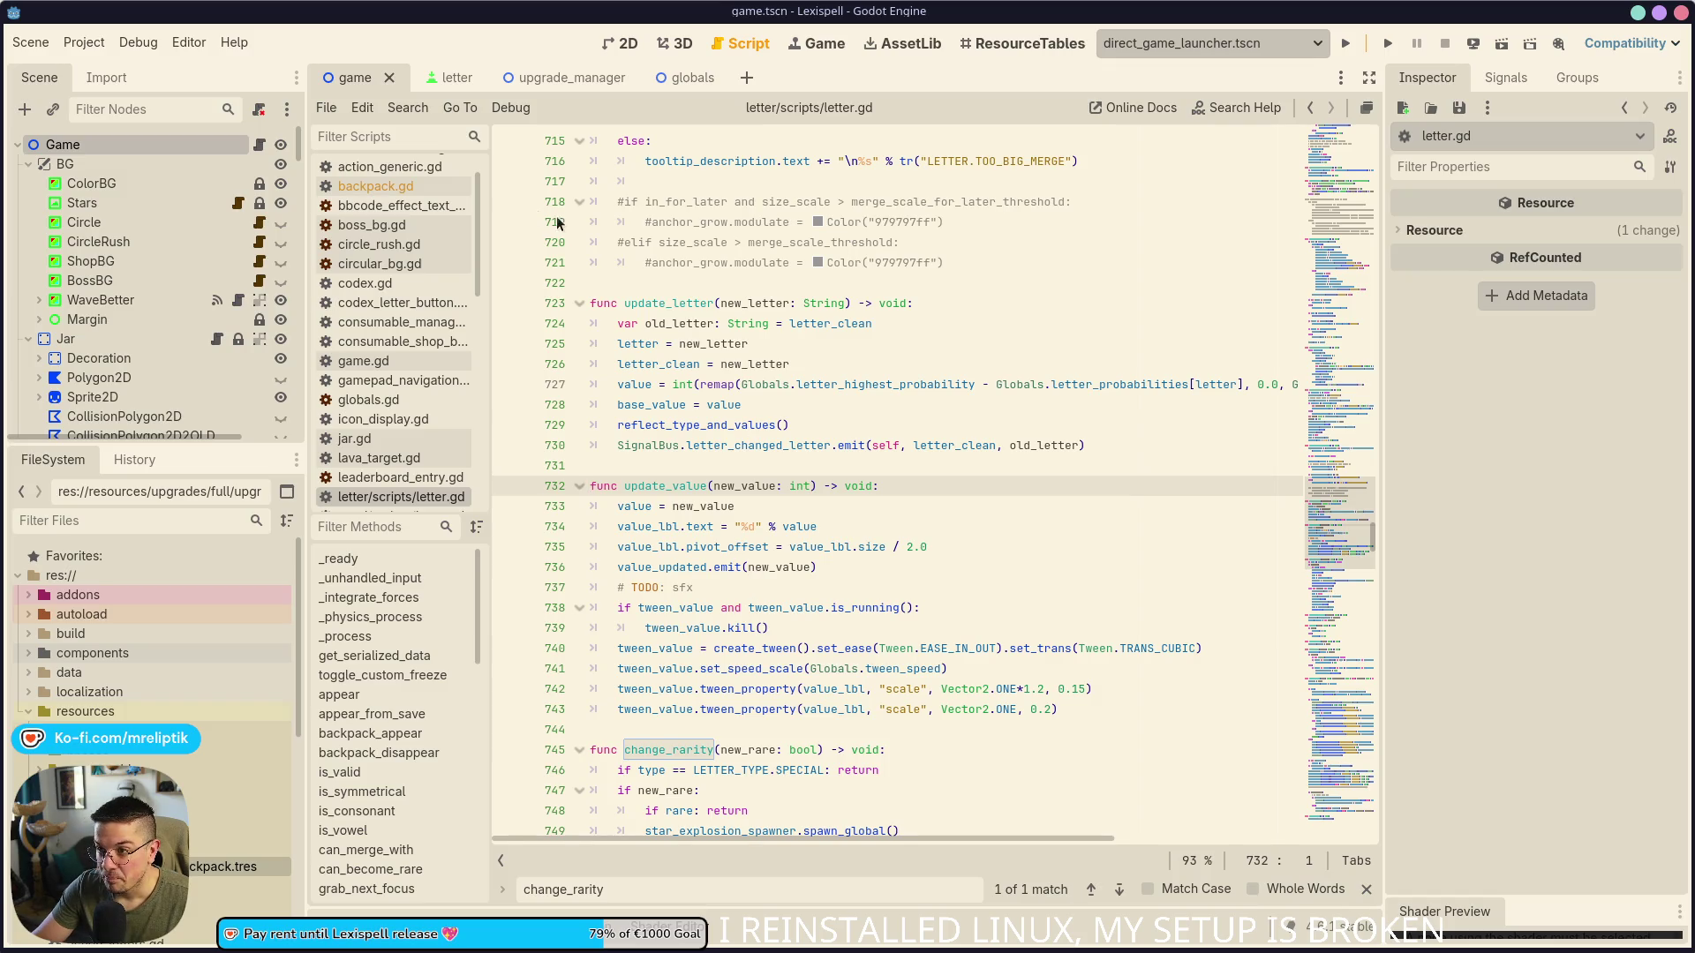
{"action": "left_click", "coordinate": [258, 145]}
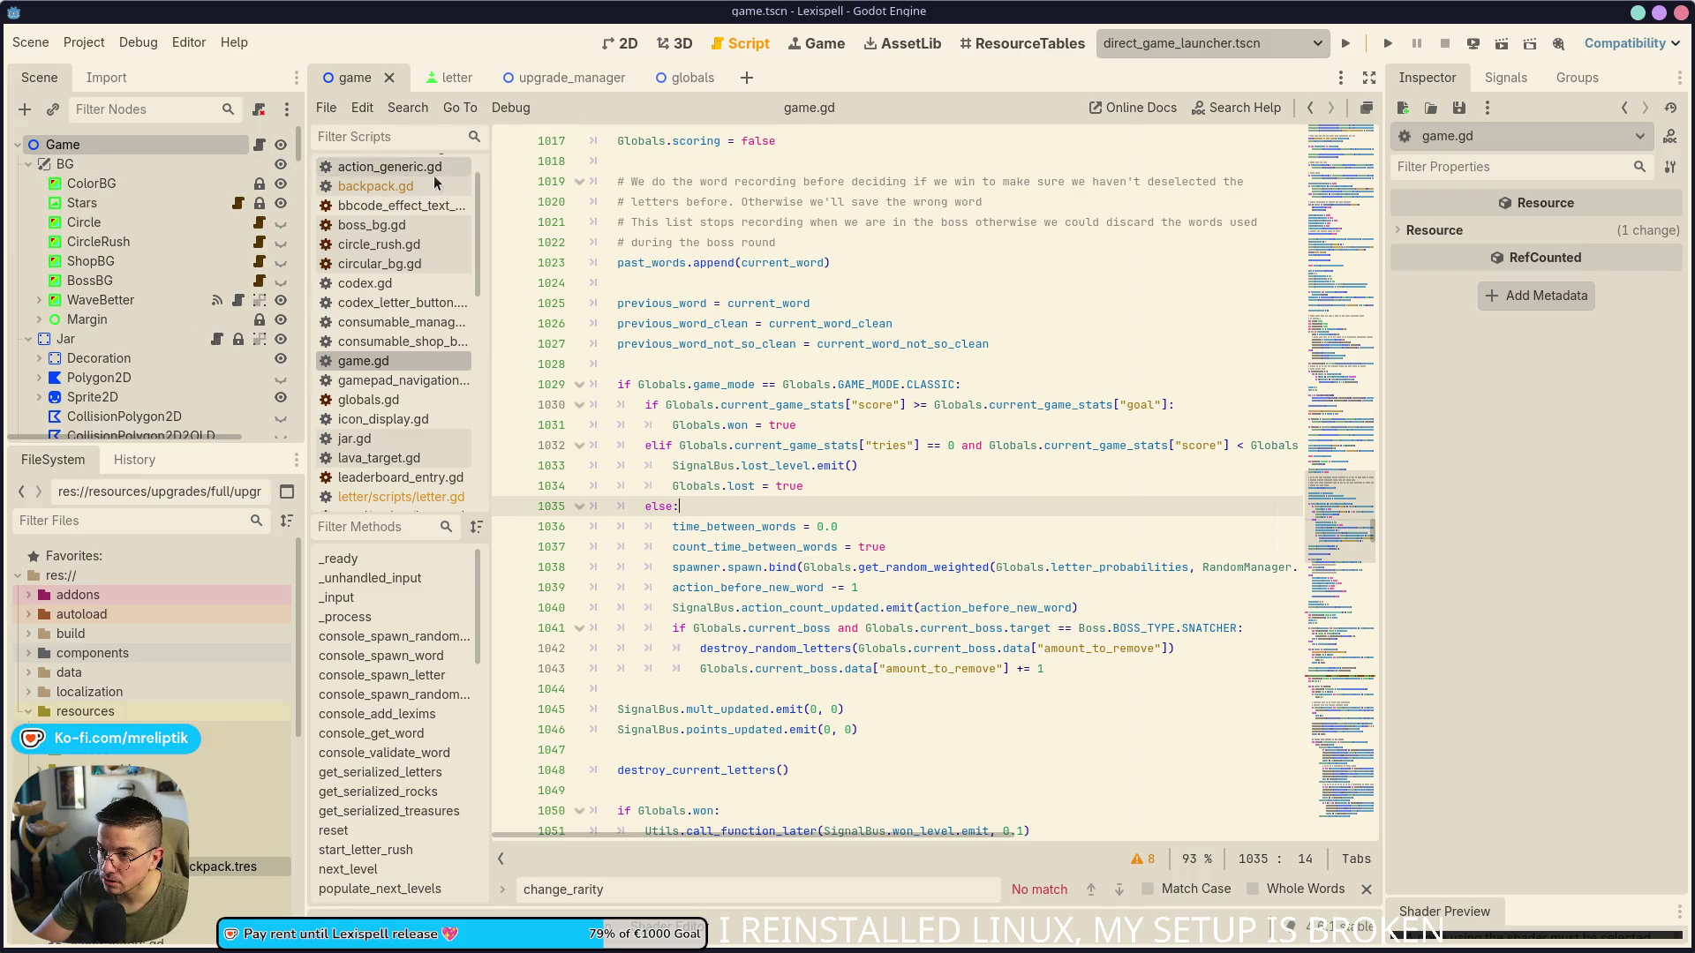
{"action": "left_click", "coordinate": [431, 179]}
{"action": "left_click", "coordinate": [790, 607]}
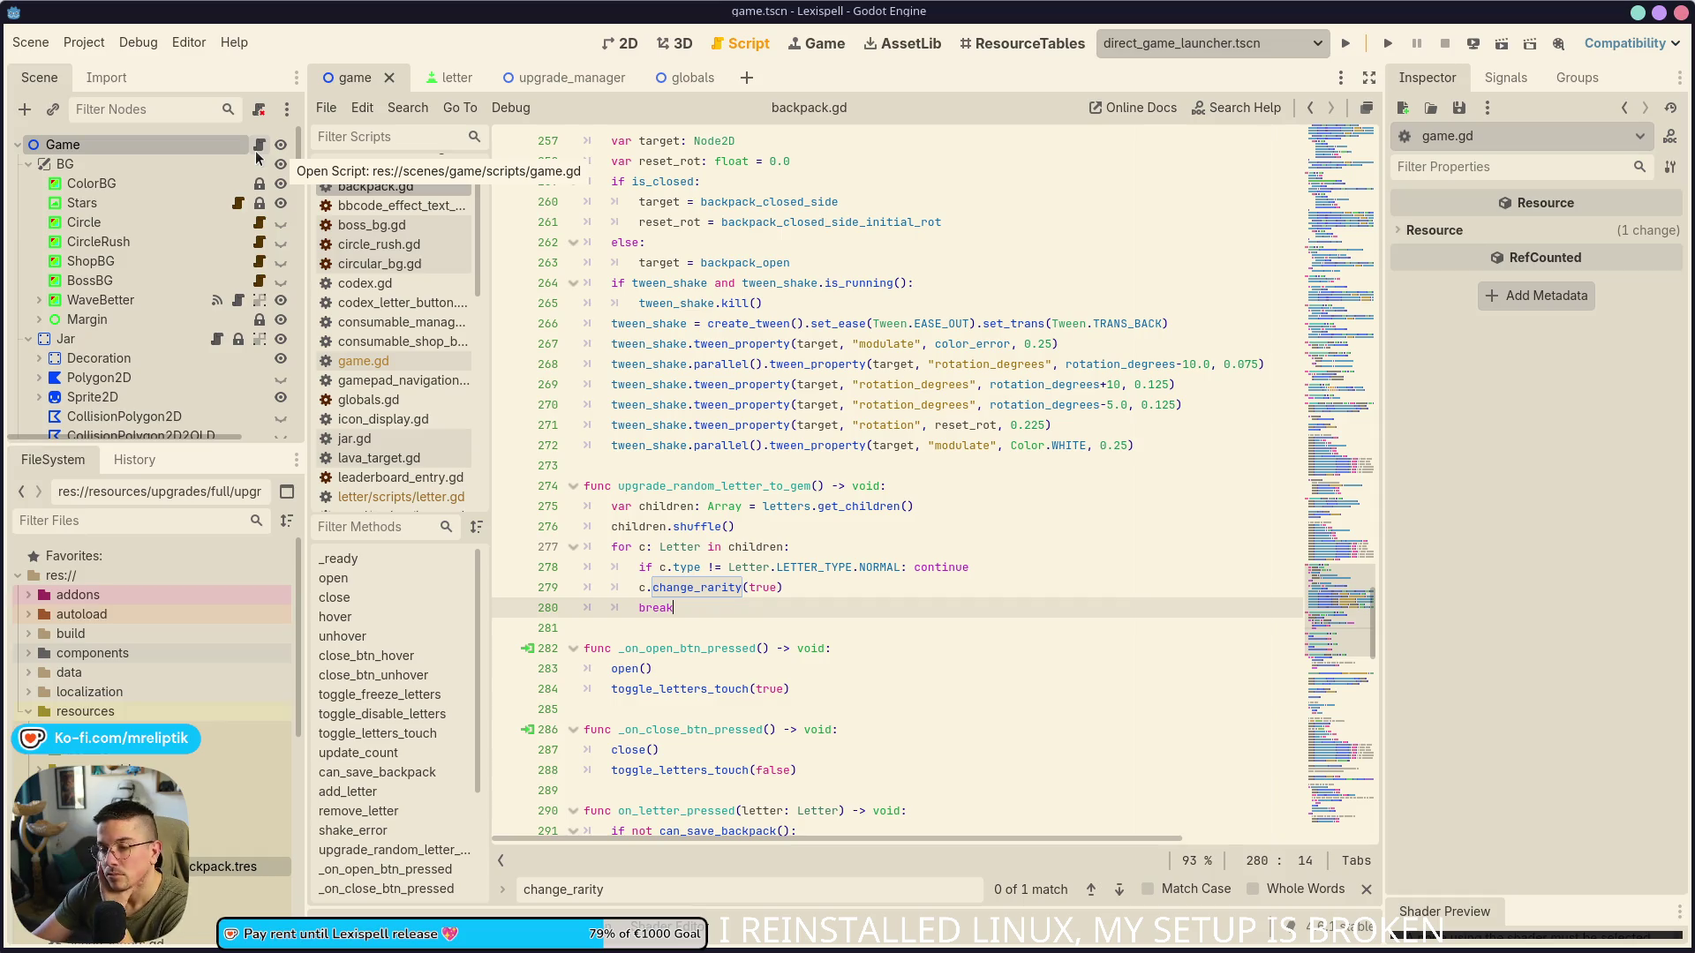
{"action": "left_click", "coordinate": [258, 147]}
{"action": "left_click", "coordinate": [875, 520]}
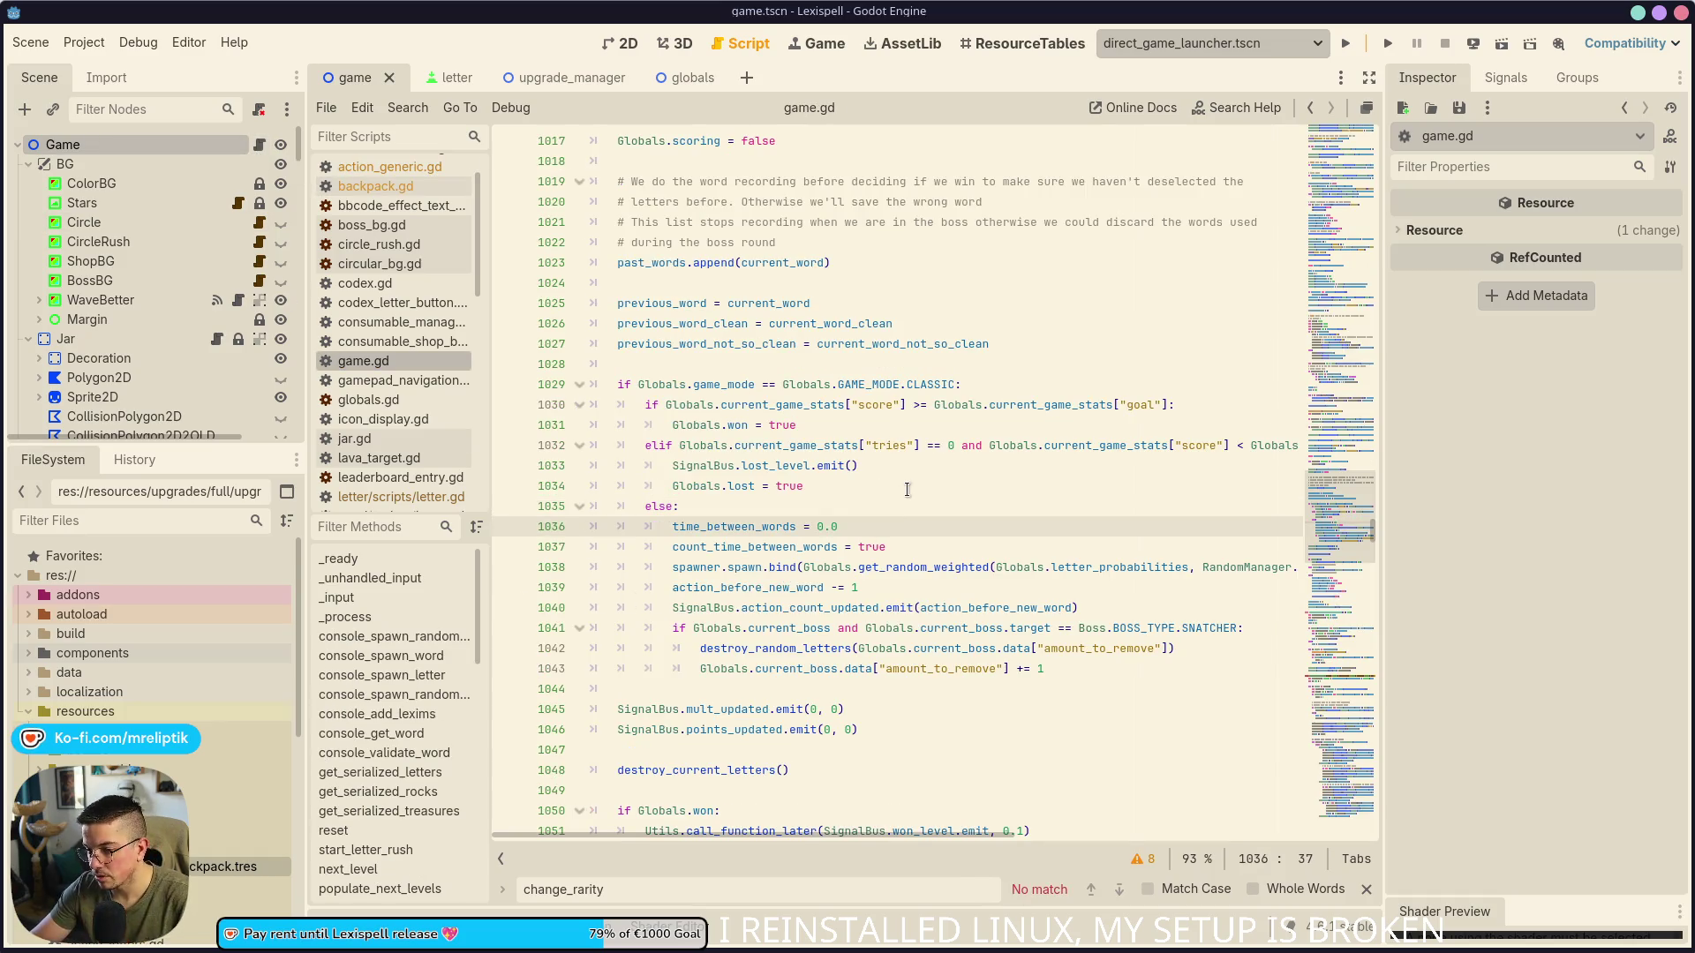
Search game.gd for 'activate' and step through the matches to the one on line 1167
{"action": "key", "text": "ctrl+f"}
{"action": "type", "text": "activate"}
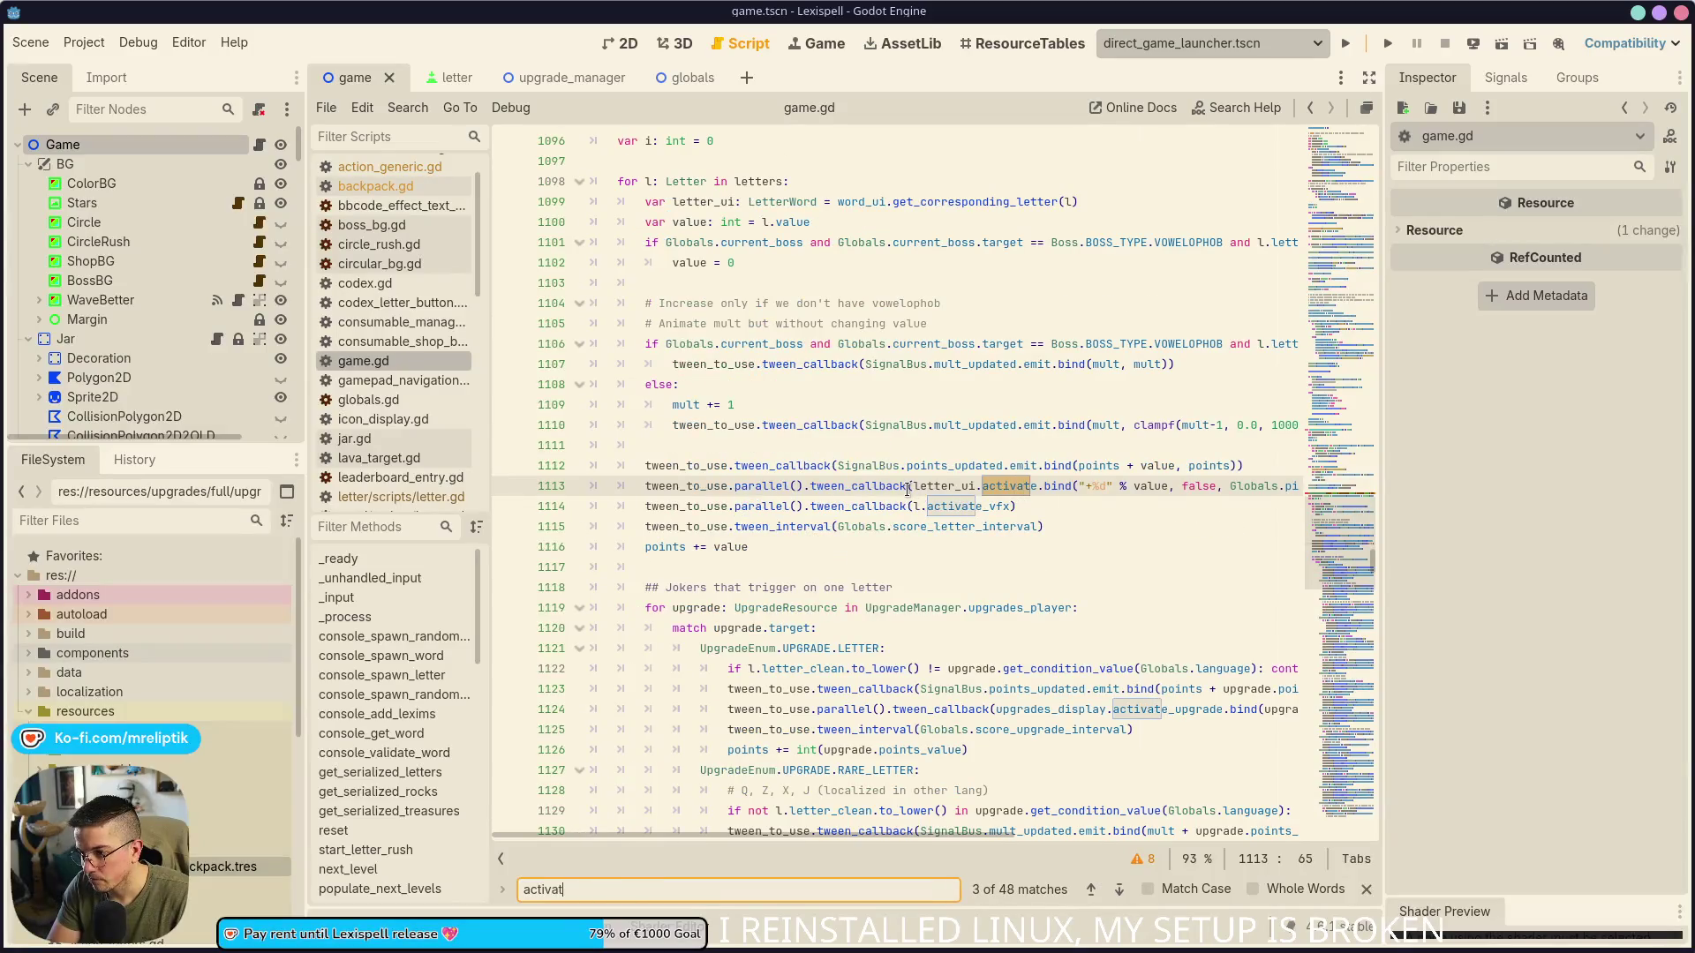
{"action": "left_click", "coordinate": [951, 505]}
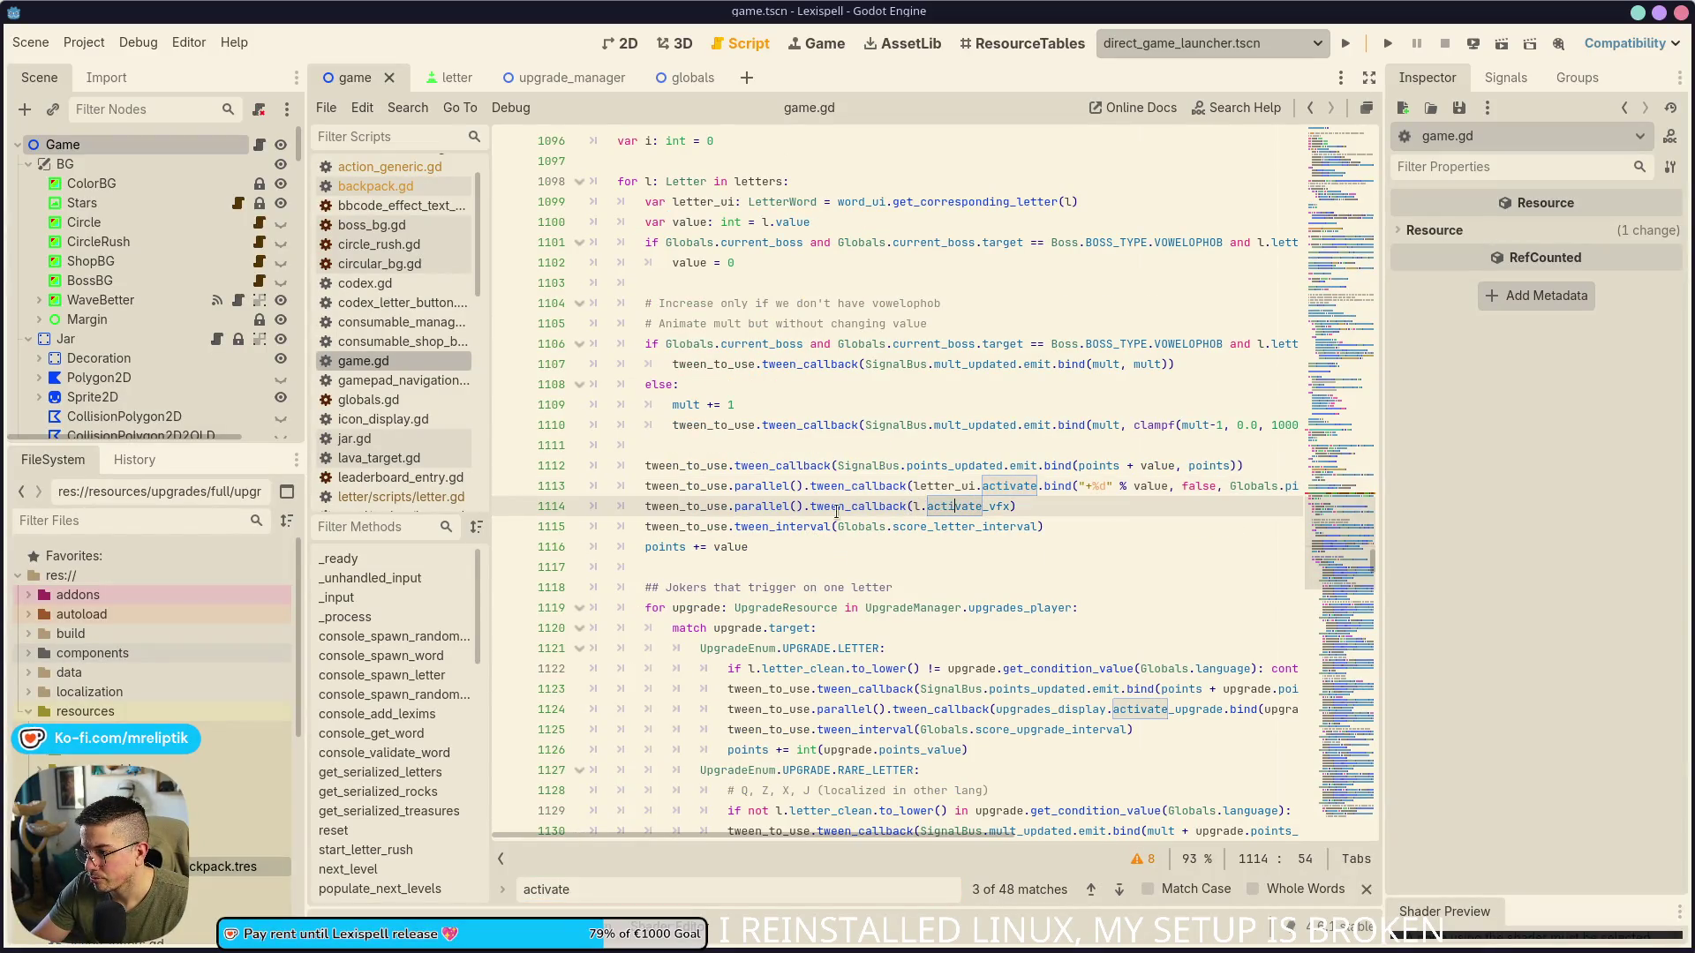
{"action": "left_click", "coordinate": [1117, 892]}
{"action": "left_click", "coordinate": [1117, 892]}
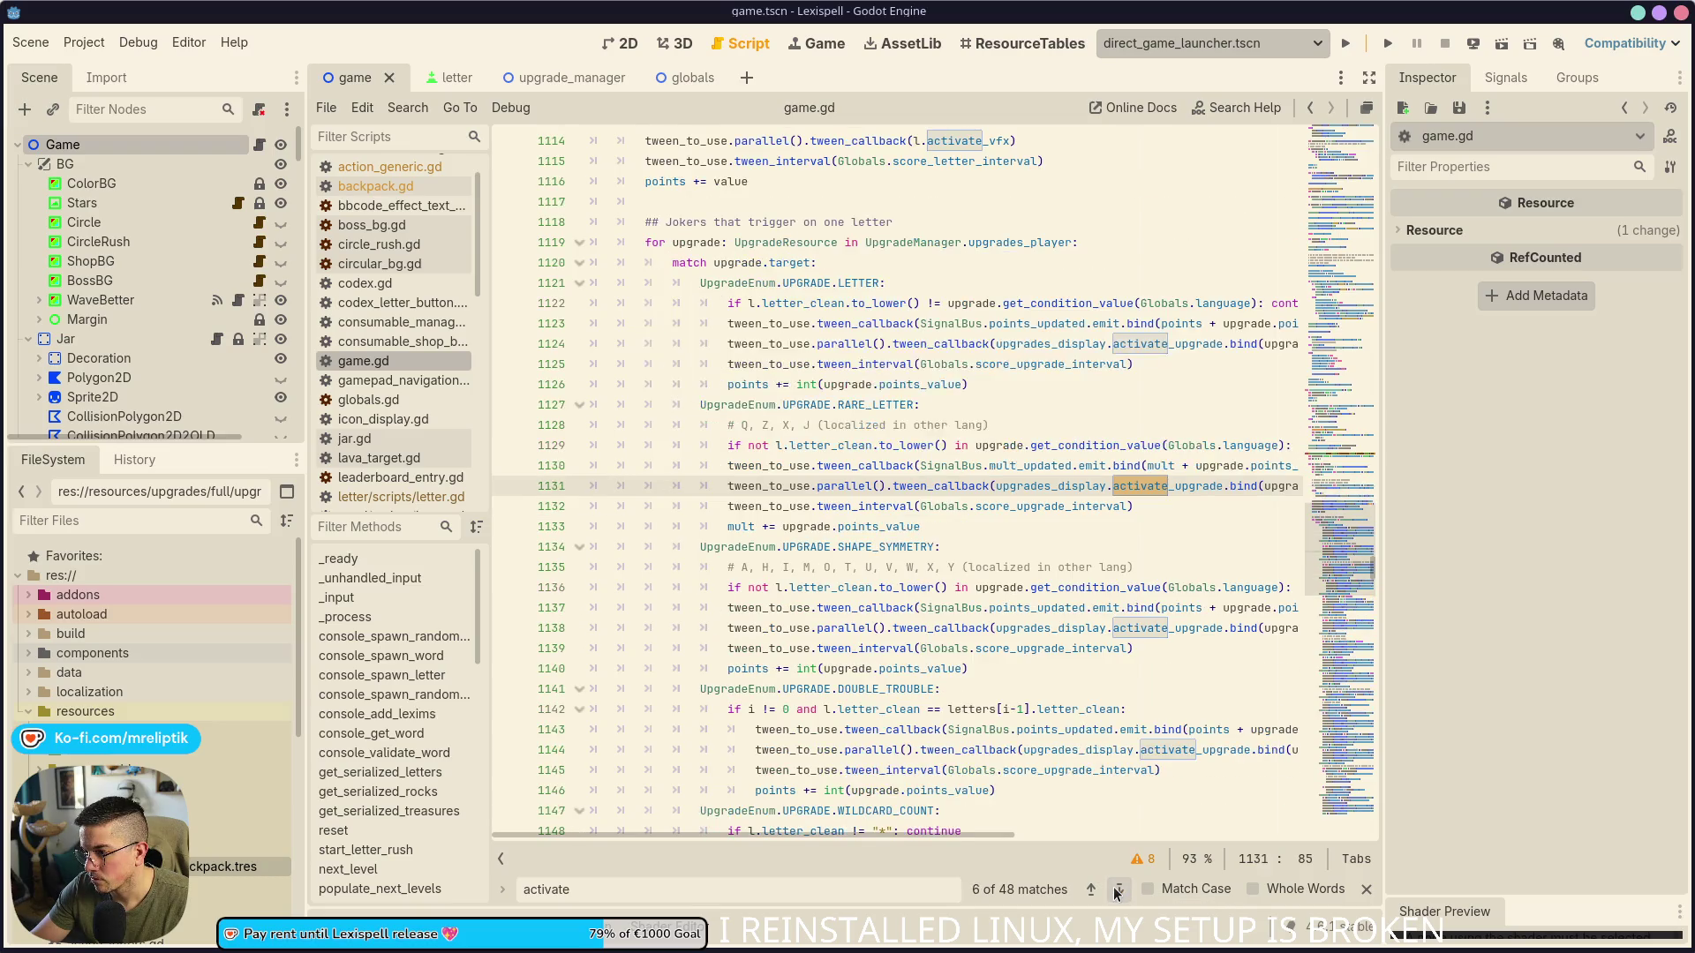
{"action": "left_click", "coordinate": [1118, 892]}
{"action": "left_click", "coordinate": [1117, 891]}
{"action": "left_click", "coordinate": [1118, 892]}
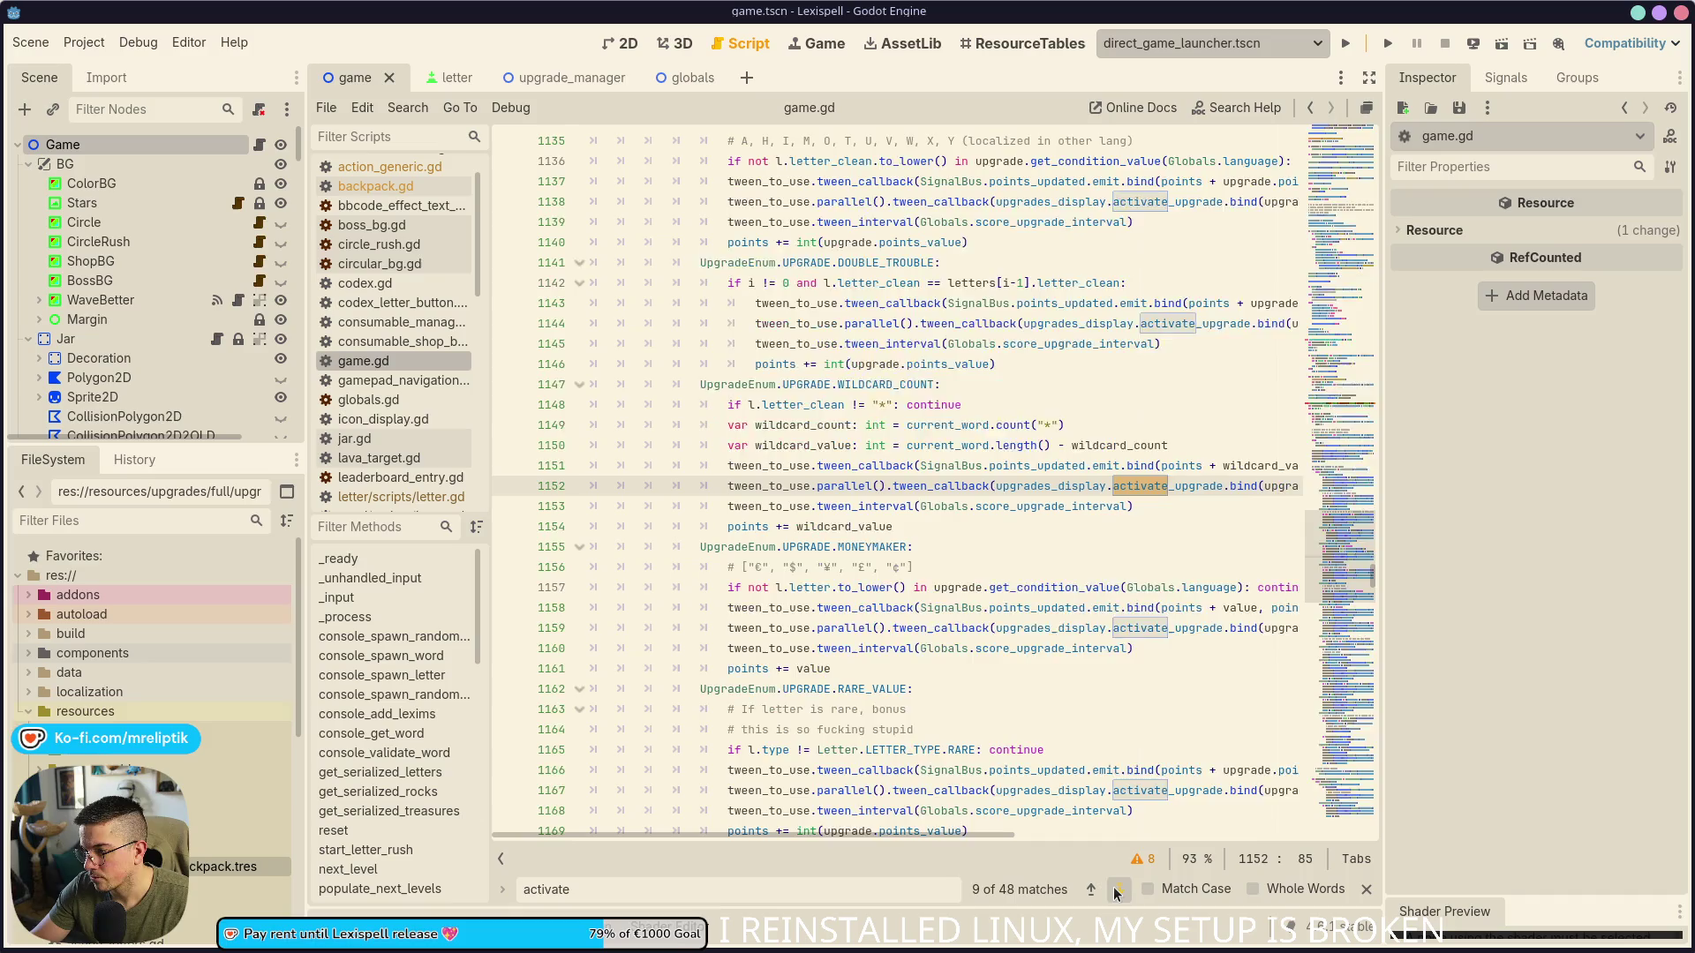
{"action": "left_click", "coordinate": [1117, 891]}
{"action": "left_click", "coordinate": [1117, 892]}
{"action": "left_click", "coordinate": [1117, 892]}
{"action": "left_click", "coordinate": [1117, 891]}
{"action": "left_click", "coordinate": [1117, 891]}
{"action": "left_click", "coordinate": [1117, 891]}
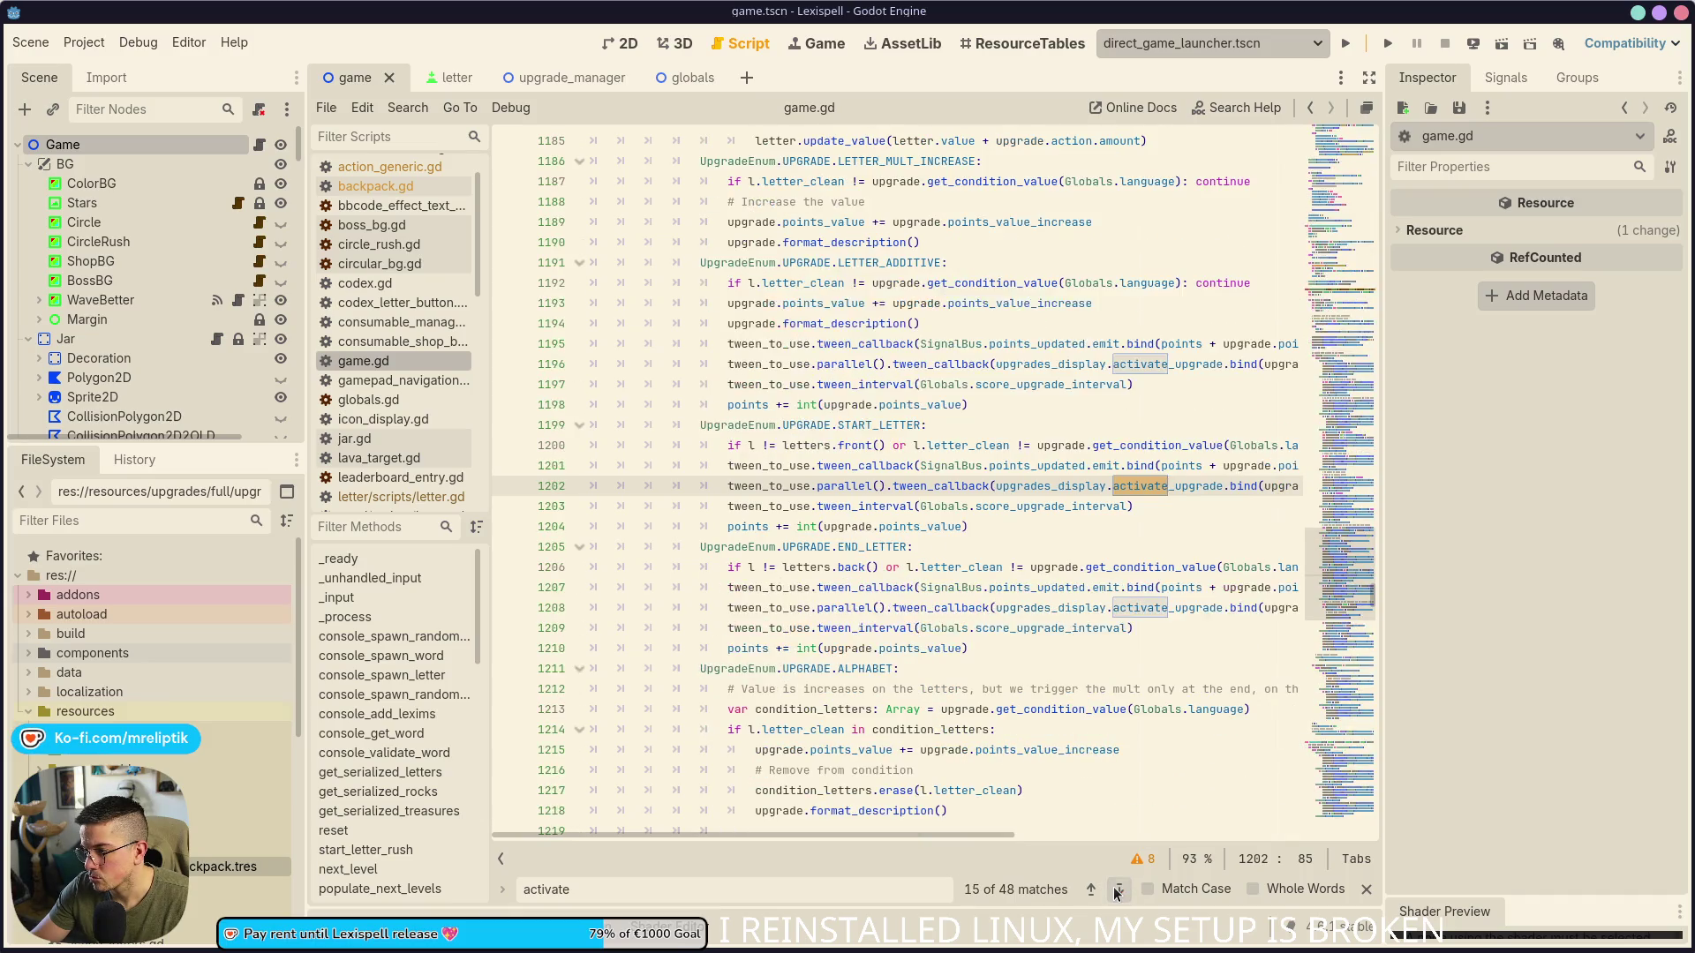
{"action": "left_click", "coordinate": [1117, 891]}
{"action": "left_click", "coordinate": [1117, 891]}
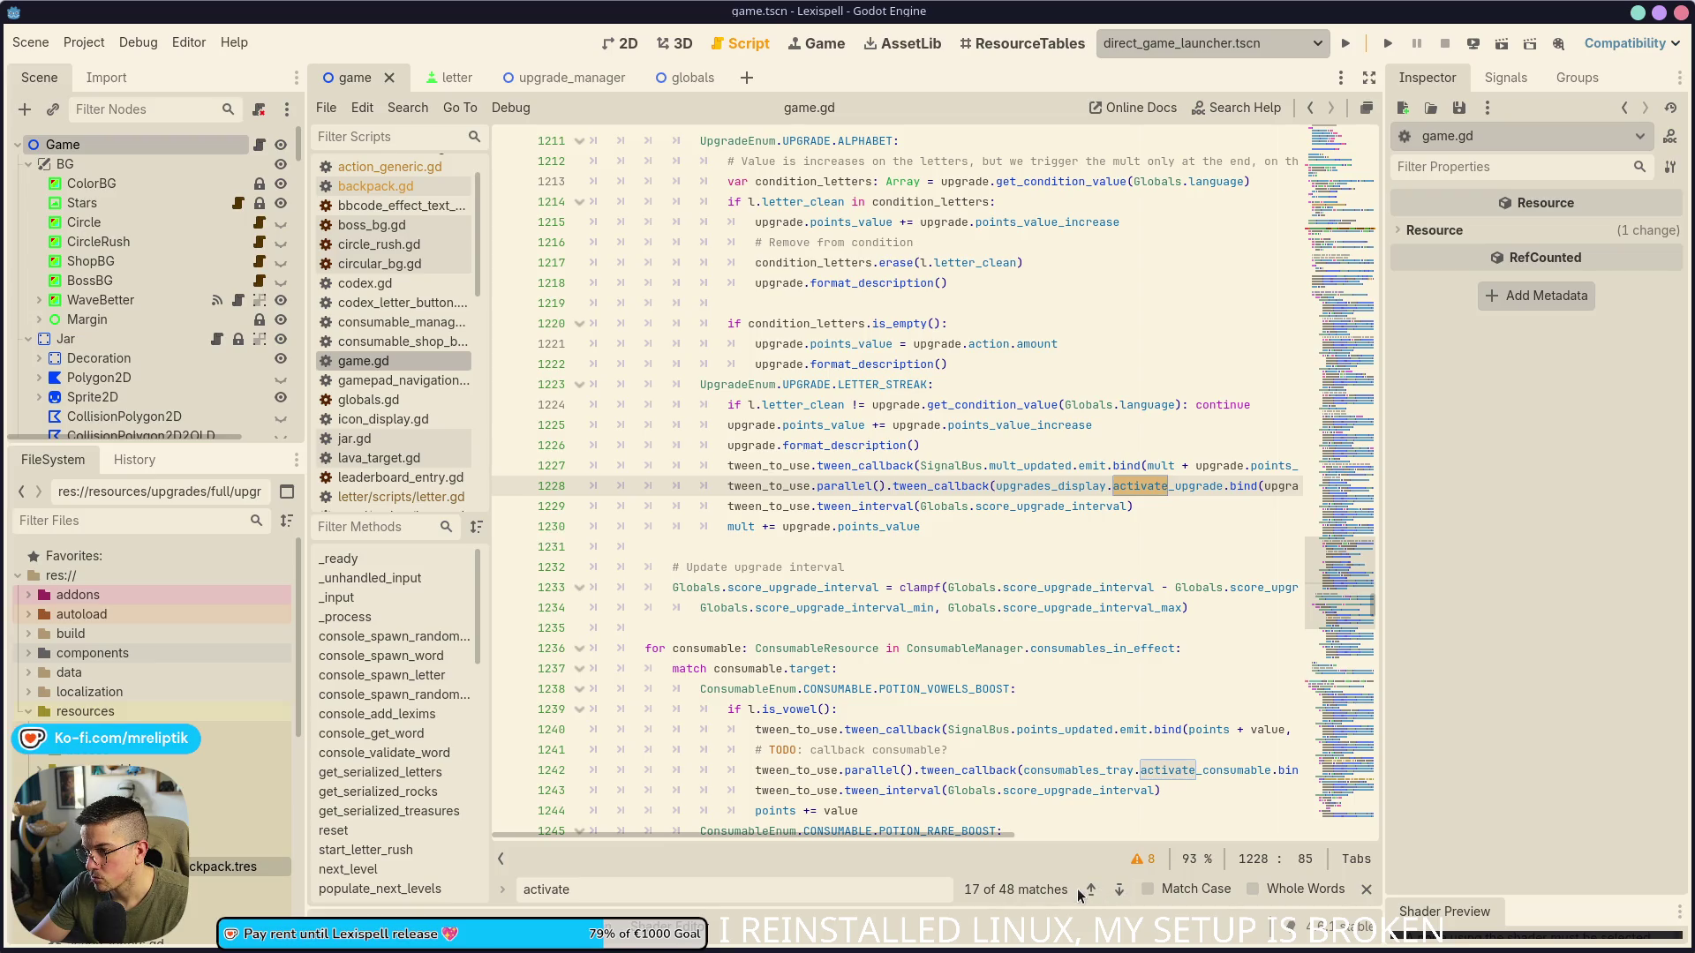
{"action": "left_click", "coordinate": [1090, 890]}
{"action": "left_click", "coordinate": [1090, 890]}
{"action": "left_click", "coordinate": [1091, 890]}
{"action": "left_click", "coordinate": [1091, 889]}
{"action": "left_click", "coordinate": [1091, 890]}
{"action": "left_click", "coordinate": [1091, 890]}
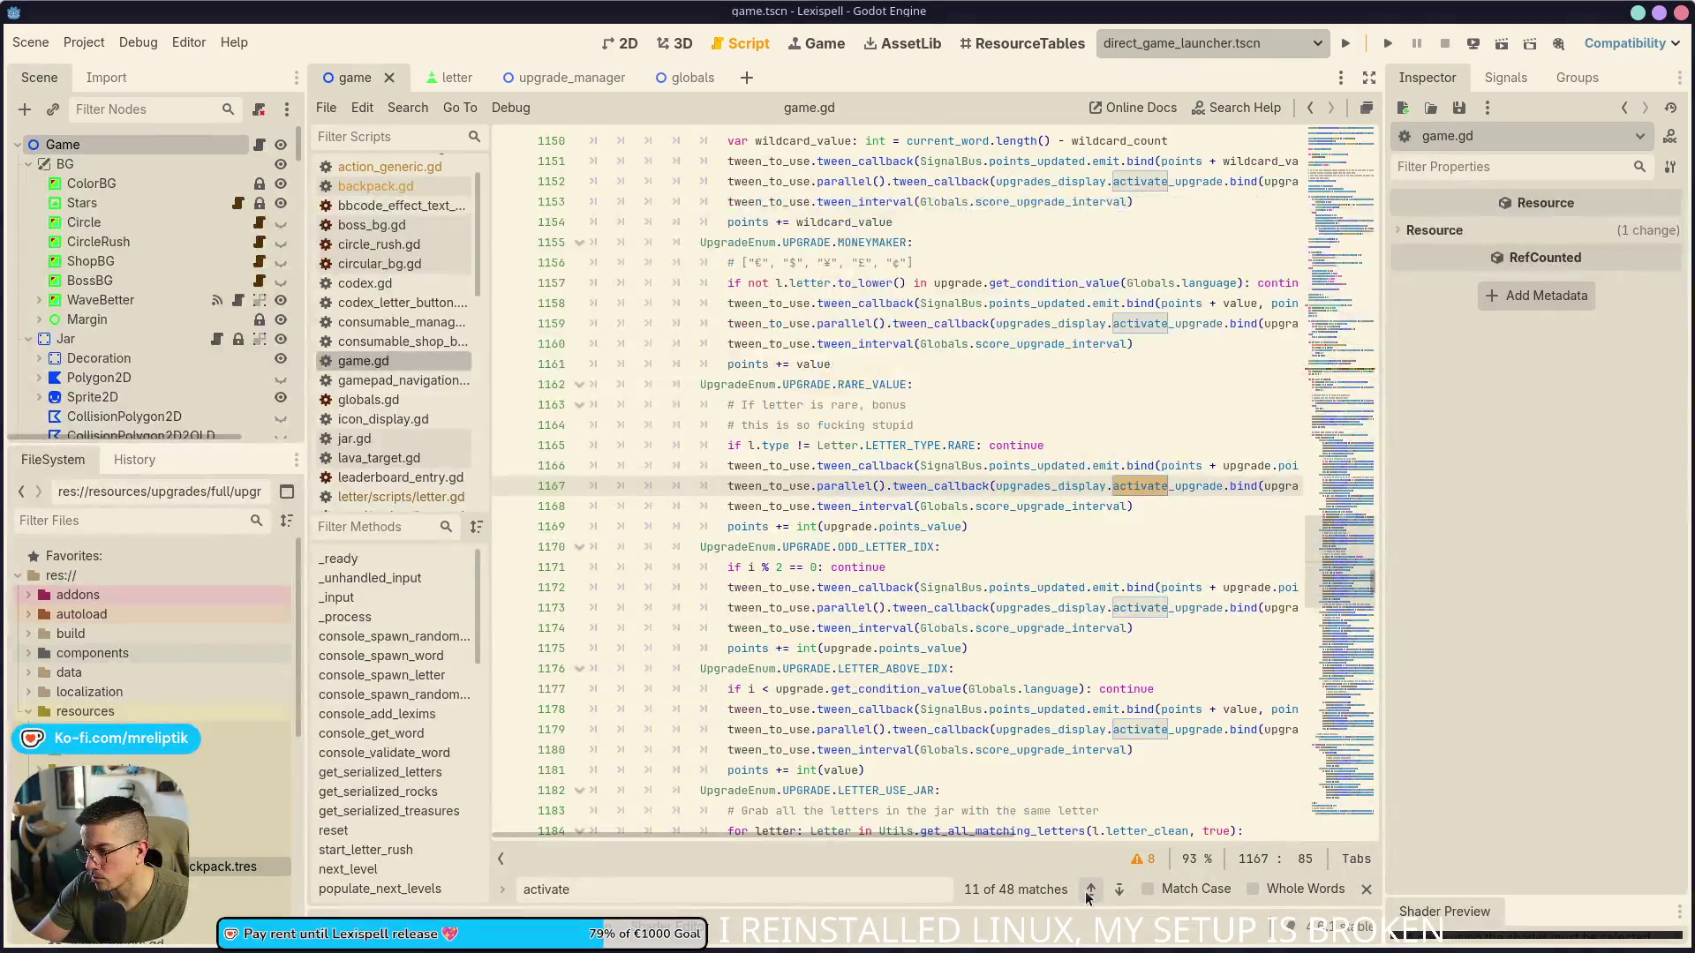
Select upgrades_display.activate_upgrade on line 1167
{"action": "scroll", "coordinate": [955, 551], "scroll_direction": "left", "scroll_amount": 3}
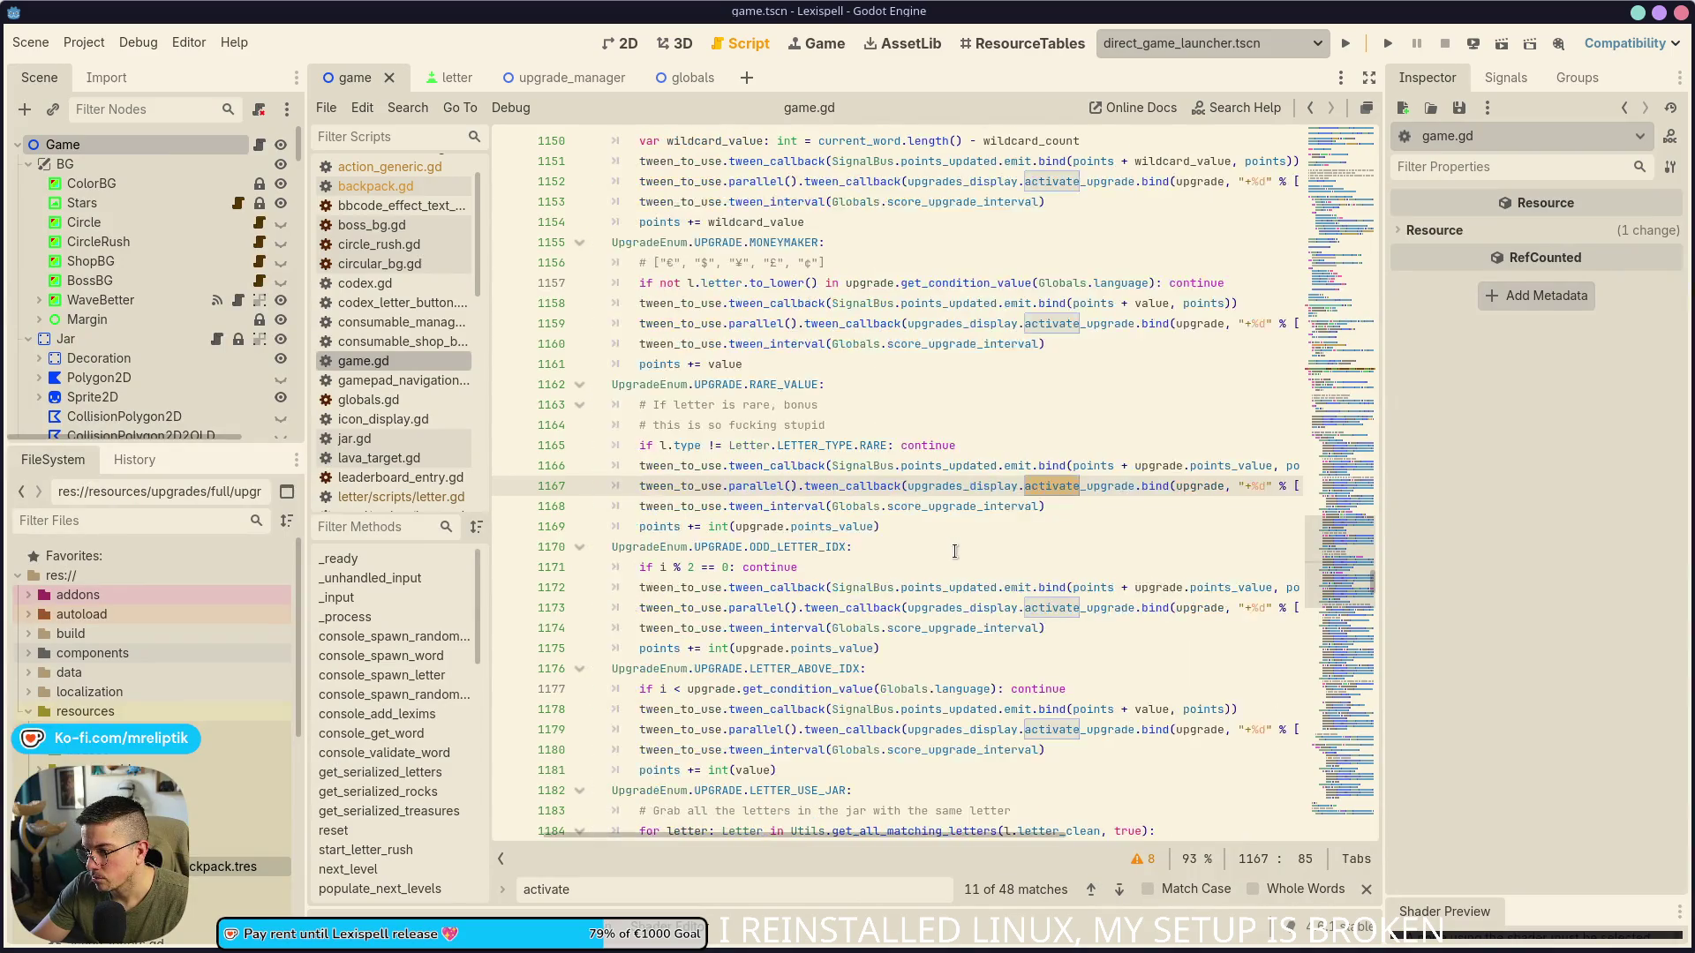
{"action": "left_click", "coordinate": [912, 485]}
{"action": "left_click_drag", "start_coordinate": [912, 486], "coordinate": [1221, 488]}
{"action": "left_click", "coordinate": [950, 486]}
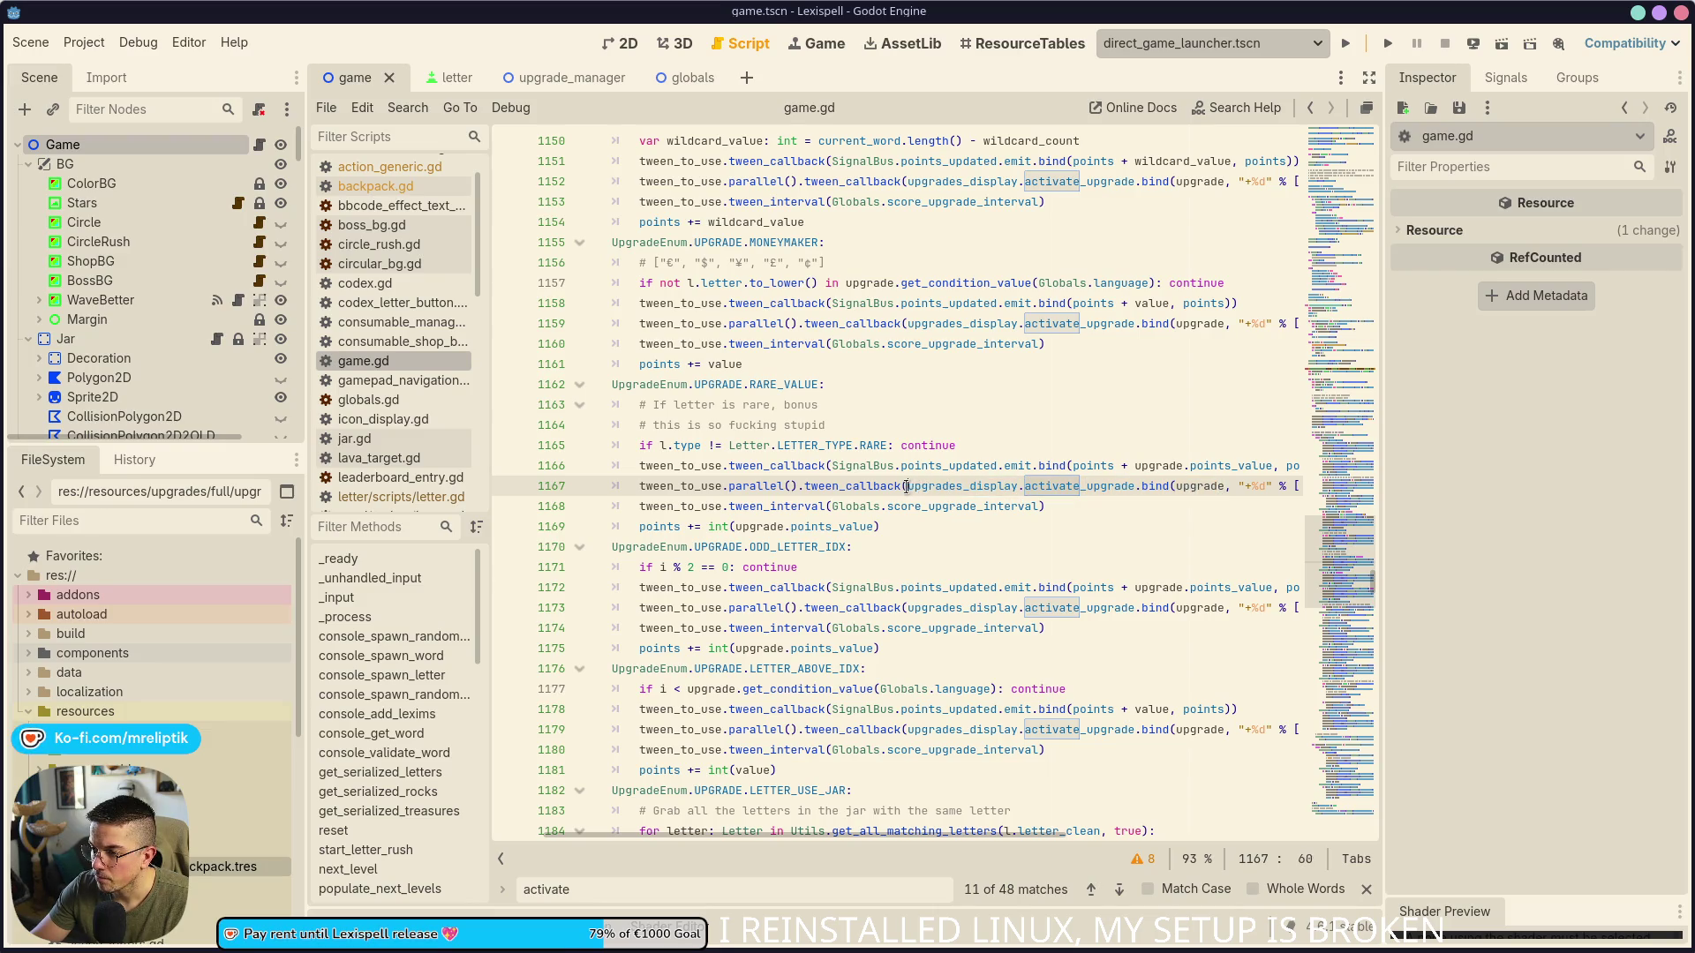
{"action": "left_click_drag", "start_coordinate": [906, 486], "coordinate": [1135, 487]}
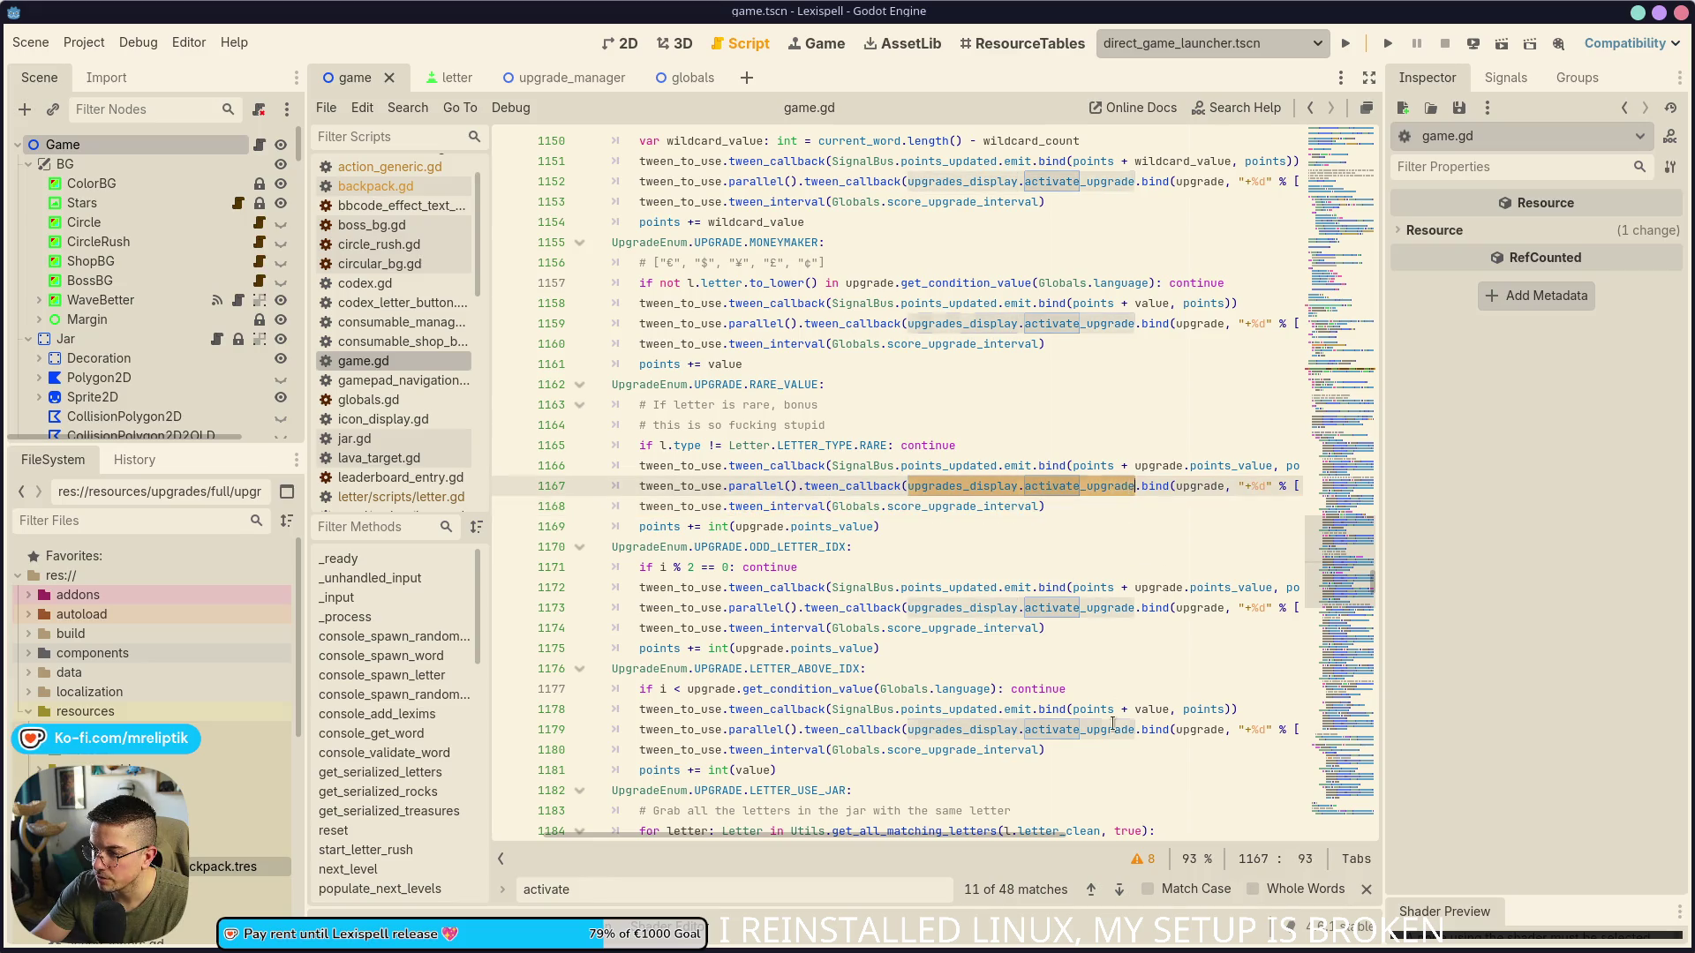
Search for upgrades_display.activate_upgrade and cycle through all matches back to line 1167
{"action": "key", "text": "ctrl+f"}
{"action": "left_click", "coordinate": [1119, 889]}
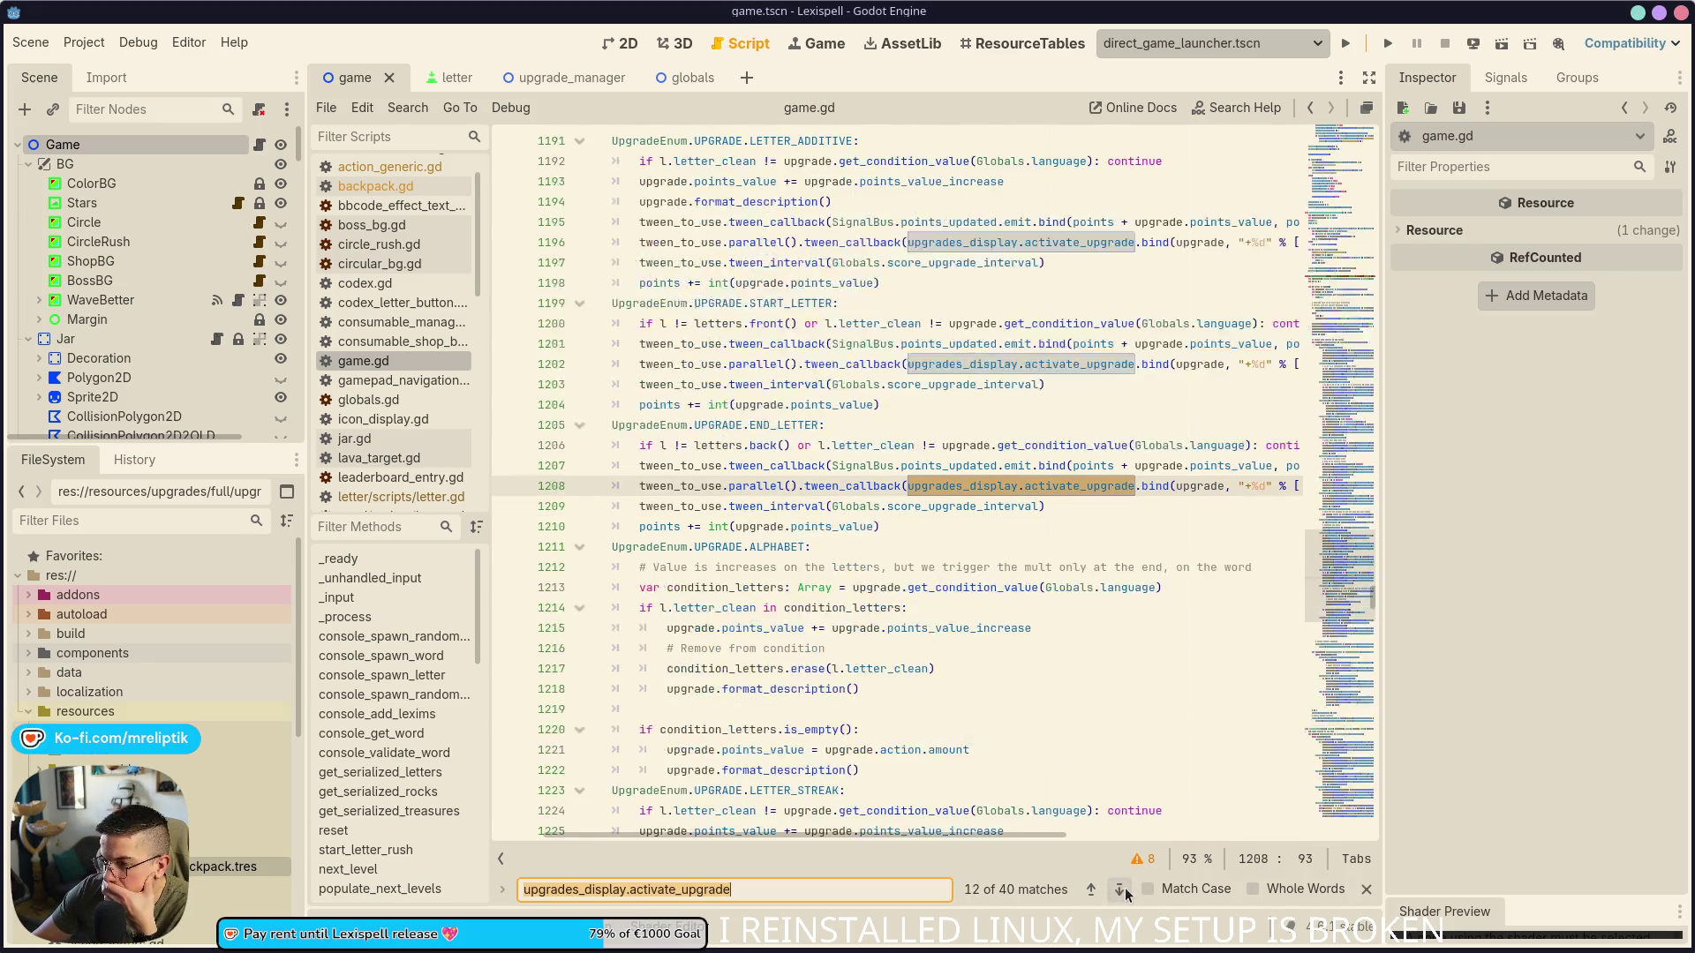
{"action": "left_click", "coordinate": [1121, 891]}
{"action": "left_click", "coordinate": [1121, 890]}
{"action": "left_click", "coordinate": [1121, 891]}
{"action": "left_click", "coordinate": [1121, 890]}
{"action": "left_click", "coordinate": [1121, 891]}
{"action": "left_click", "coordinate": [1121, 891]}
{"action": "left_click", "coordinate": [1121, 890]}
{"action": "left_click", "coordinate": [1121, 890]}
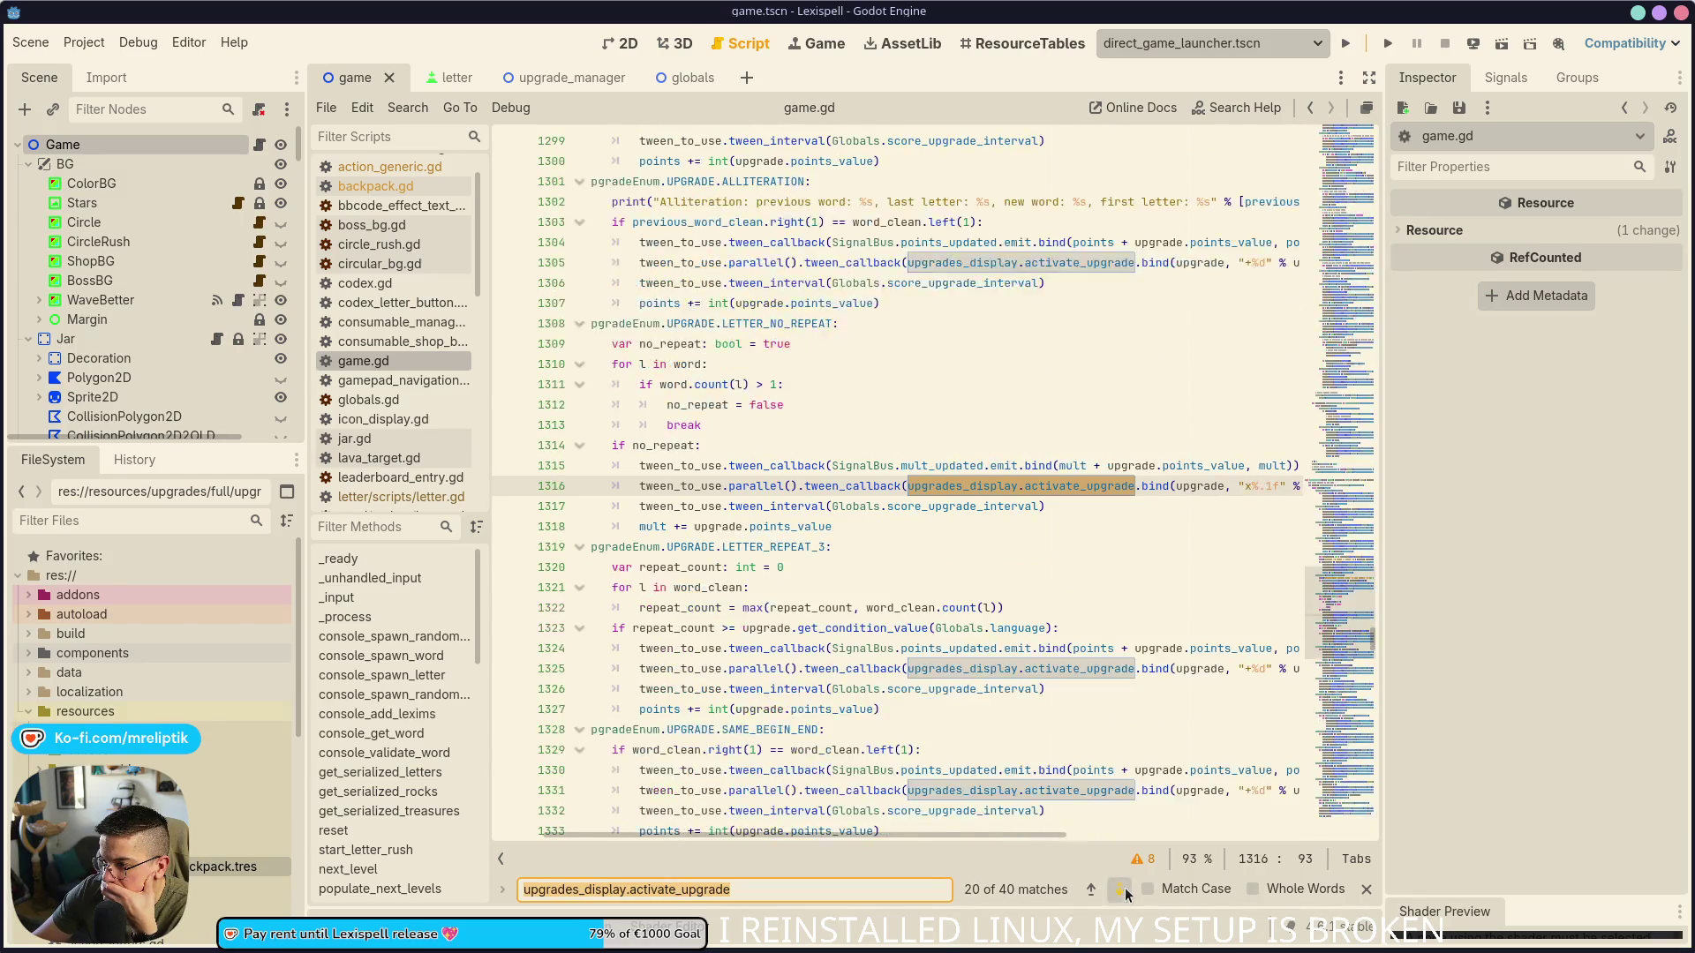
{"action": "left_click", "coordinate": [1119, 890]}
{"action": "left_click", "coordinate": [1119, 890]}
{"action": "left_click", "coordinate": [1119, 890]}
{"action": "left_click", "coordinate": [1119, 889]}
{"action": "left_click", "coordinate": [1119, 889]}
{"action": "left_click", "coordinate": [1119, 889]}
{"action": "left_click", "coordinate": [1119, 890]}
{"action": "left_click", "coordinate": [1119, 889]}
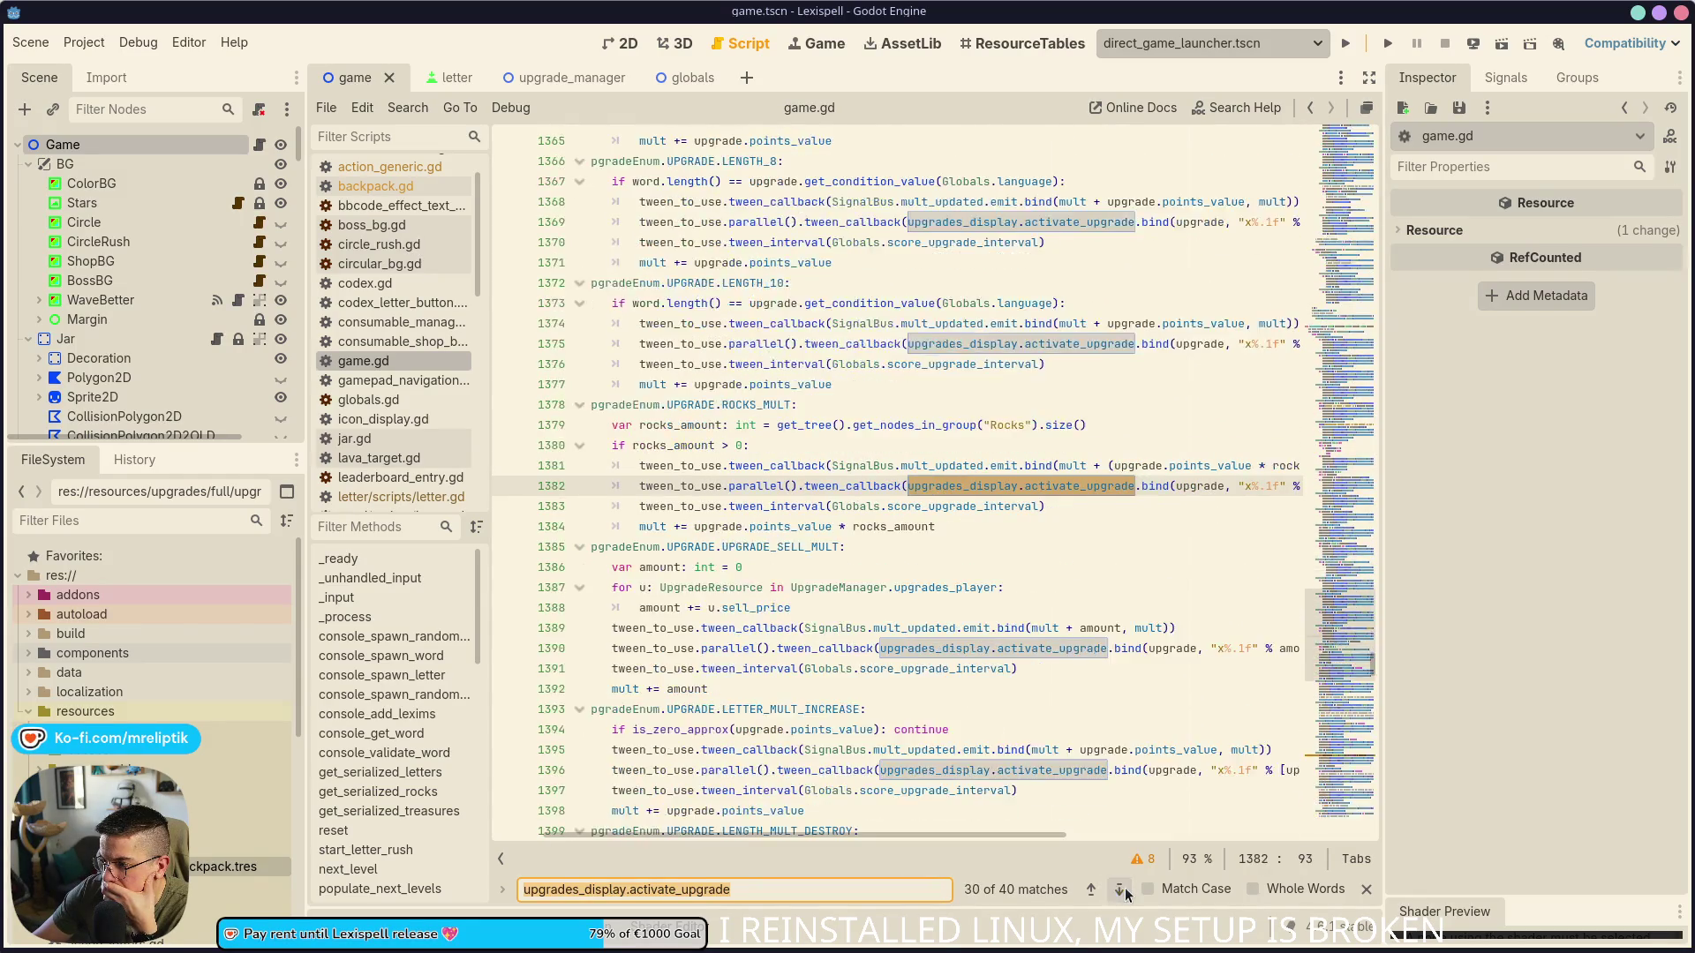
{"action": "left_click", "coordinate": [1119, 890]}
{"action": "left_click", "coordinate": [1119, 890]}
{"action": "left_click", "coordinate": [1119, 889]}
{"action": "left_click", "coordinate": [1119, 890]}
{"action": "left_click", "coordinate": [1119, 889]}
{"action": "left_click", "coordinate": [1119, 889]}
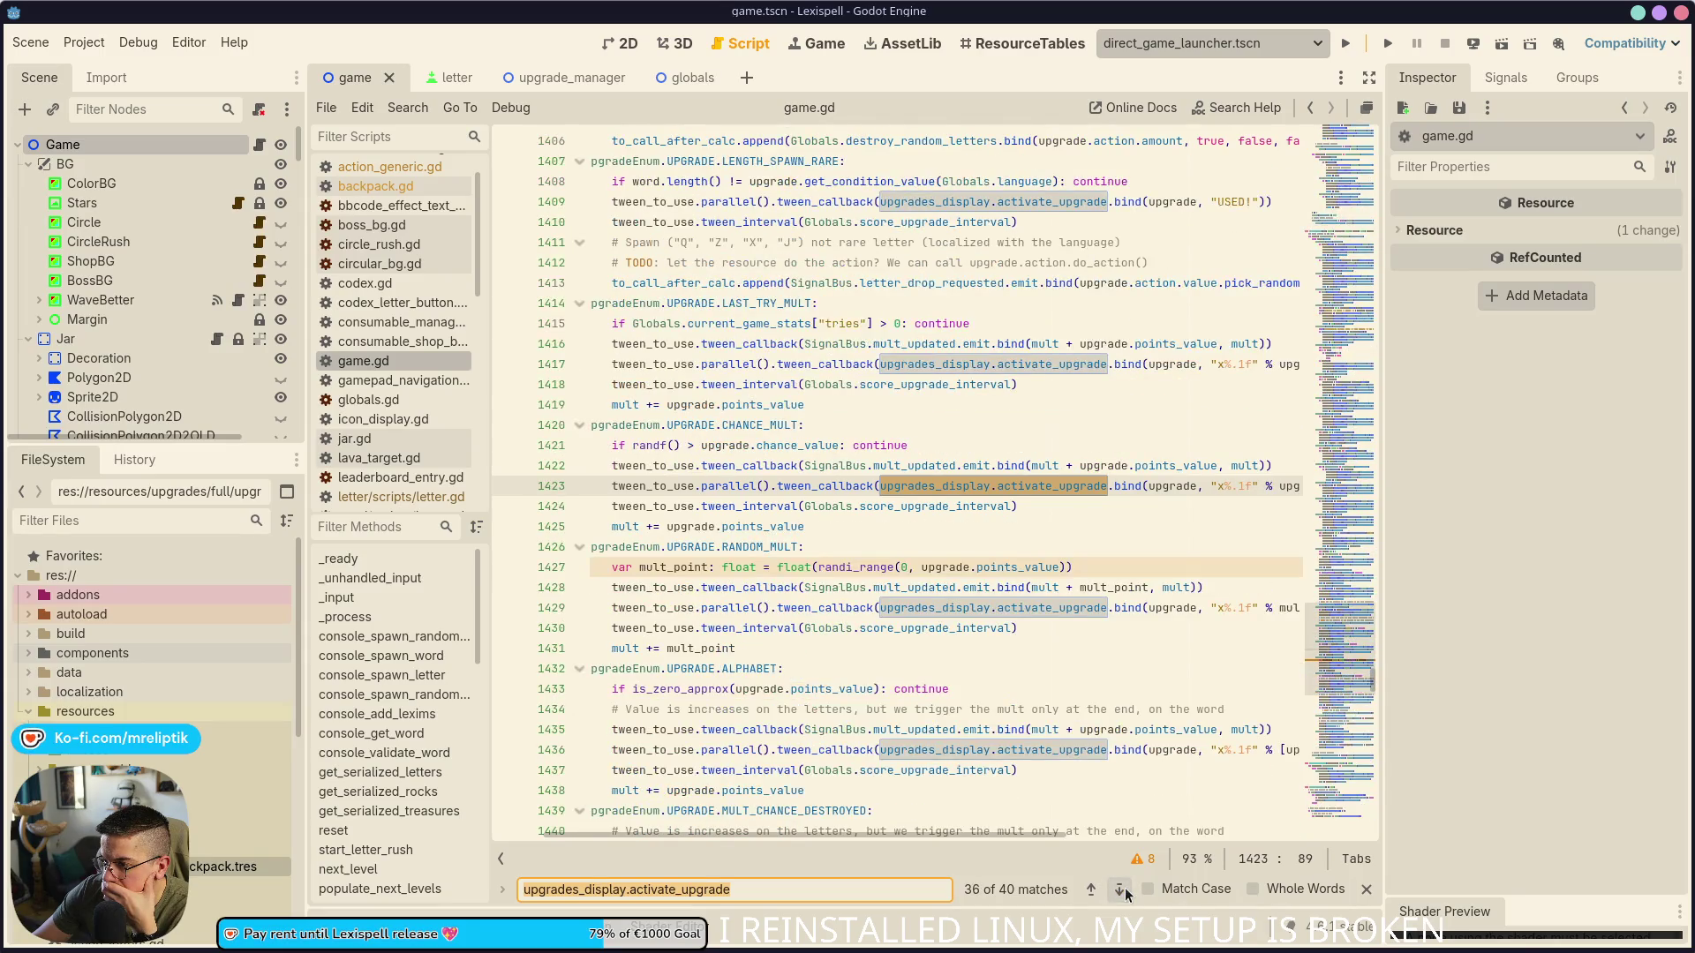
{"action": "left_click", "coordinate": [1121, 890]}
{"action": "left_click", "coordinate": [1121, 890]}
{"action": "left_click", "coordinate": [1121, 889]}
{"action": "left_click", "coordinate": [1120, 889]}
{"action": "left_click", "coordinate": [1121, 889]}
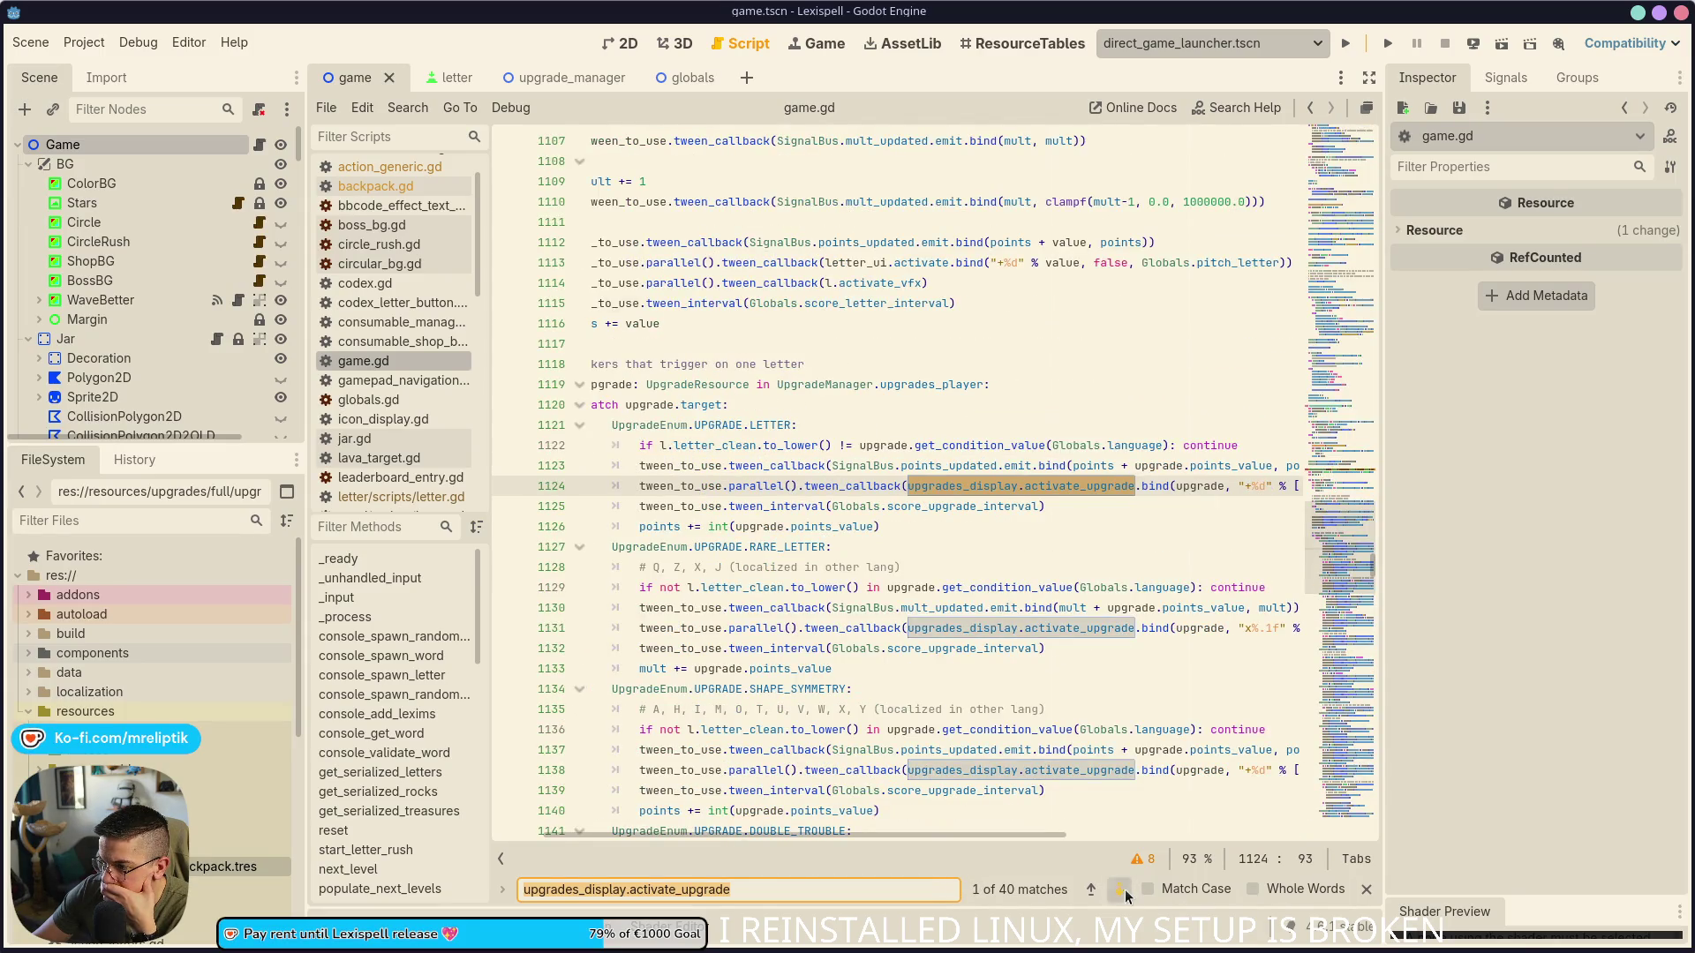
{"action": "left_click", "coordinate": [1120, 890]}
{"action": "left_click", "coordinate": [1121, 890]}
{"action": "left_click", "coordinate": [1121, 889]}
{"action": "left_click", "coordinate": [1121, 889]}
{"action": "left_click", "coordinate": [1121, 890]}
{"action": "left_click", "coordinate": [1121, 889]}
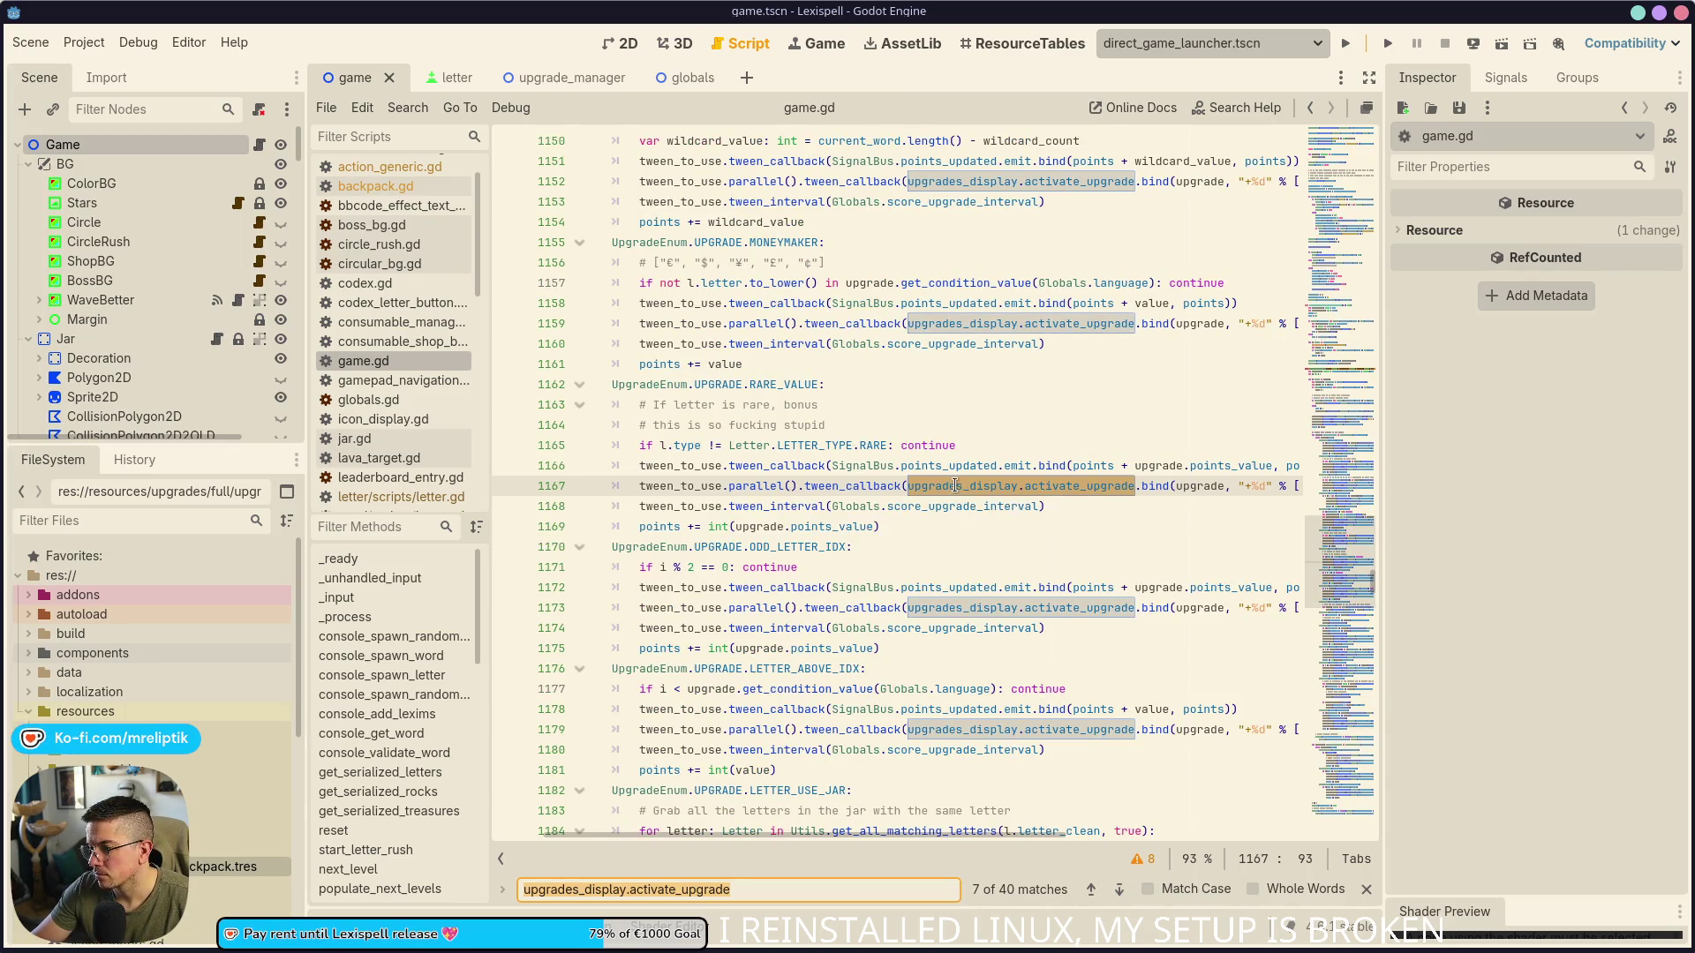
{"action": "right_click", "coordinate": [1078, 487]}
{"action": "left_click", "coordinate": [1002, 575]}
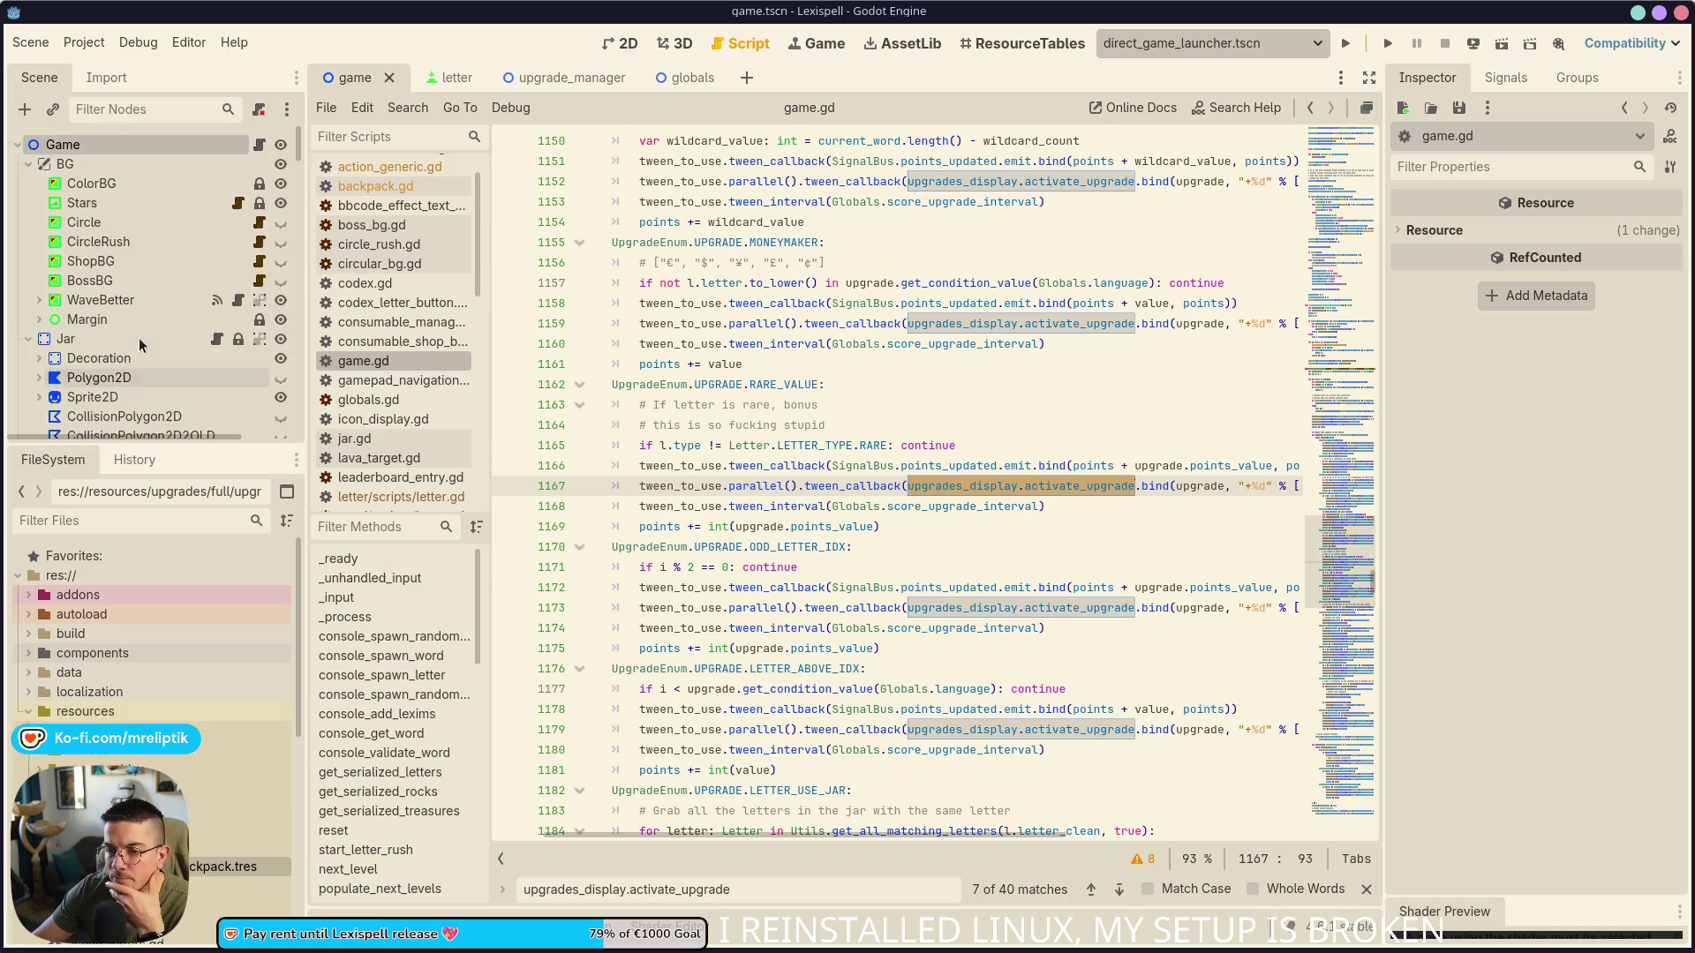
Expand Margin and open the UpgradesDisplay node's script
{"action": "left_click", "coordinate": [38, 318]}
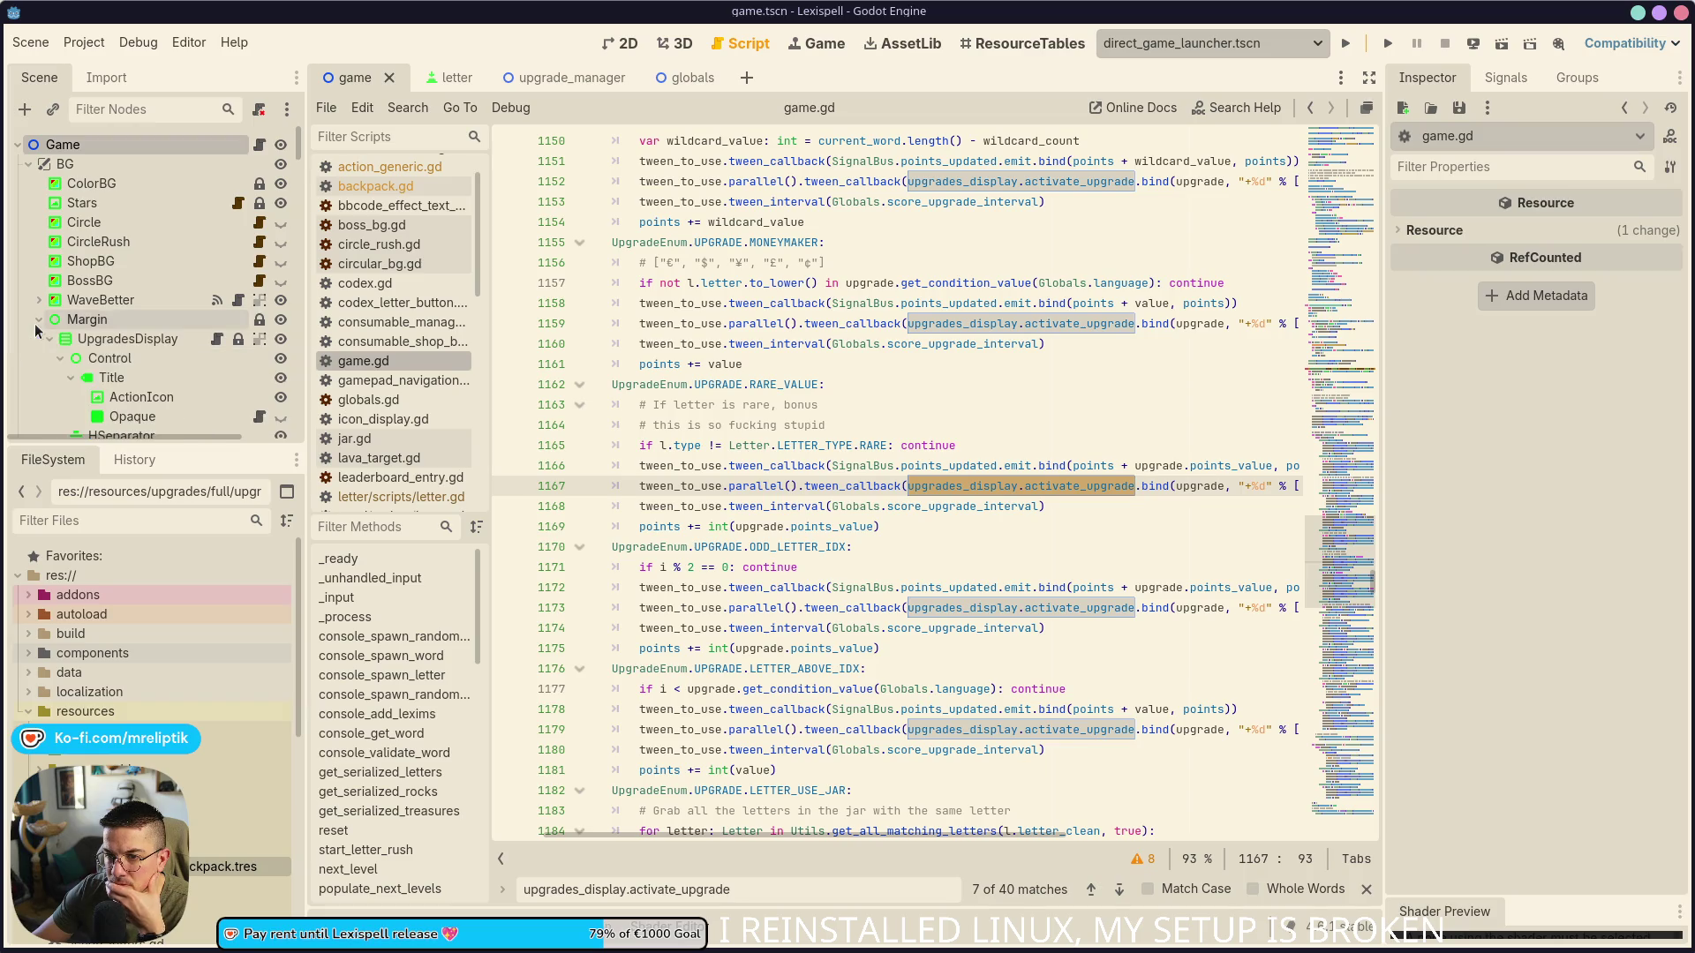
{"action": "left_click", "coordinate": [196, 340]}
{"action": "left_click", "coordinate": [216, 339]}
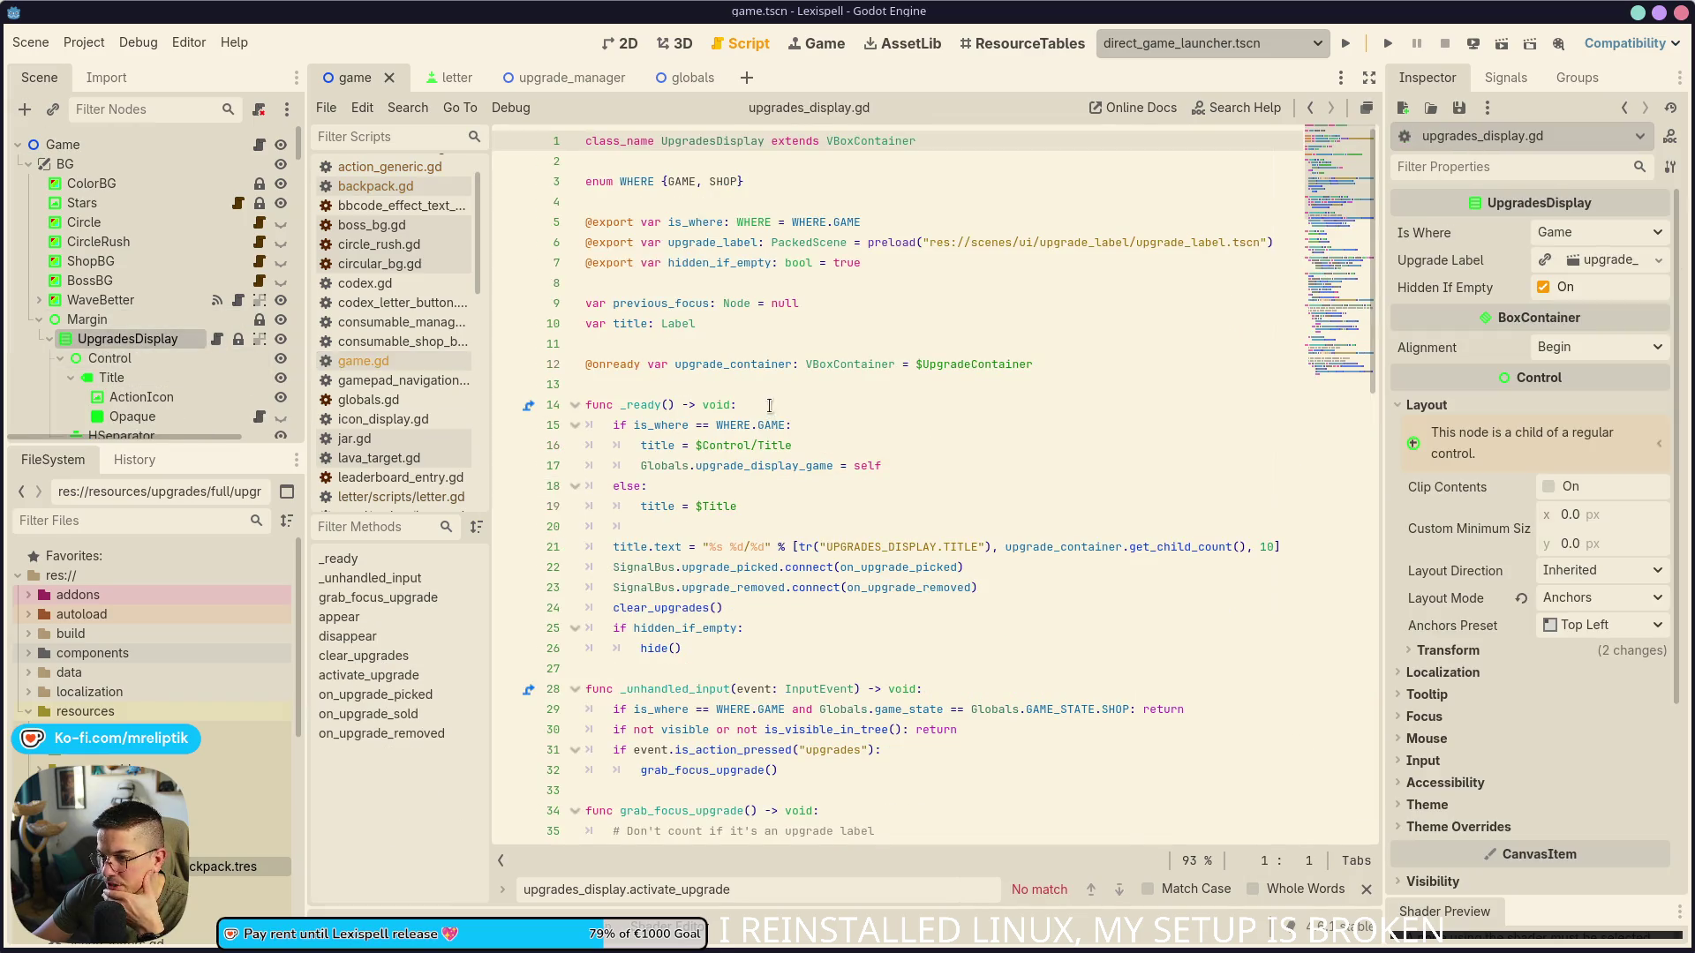
{"action": "scroll", "coordinate": [763, 592], "scroll_direction": "down", "scroll_amount": 2}
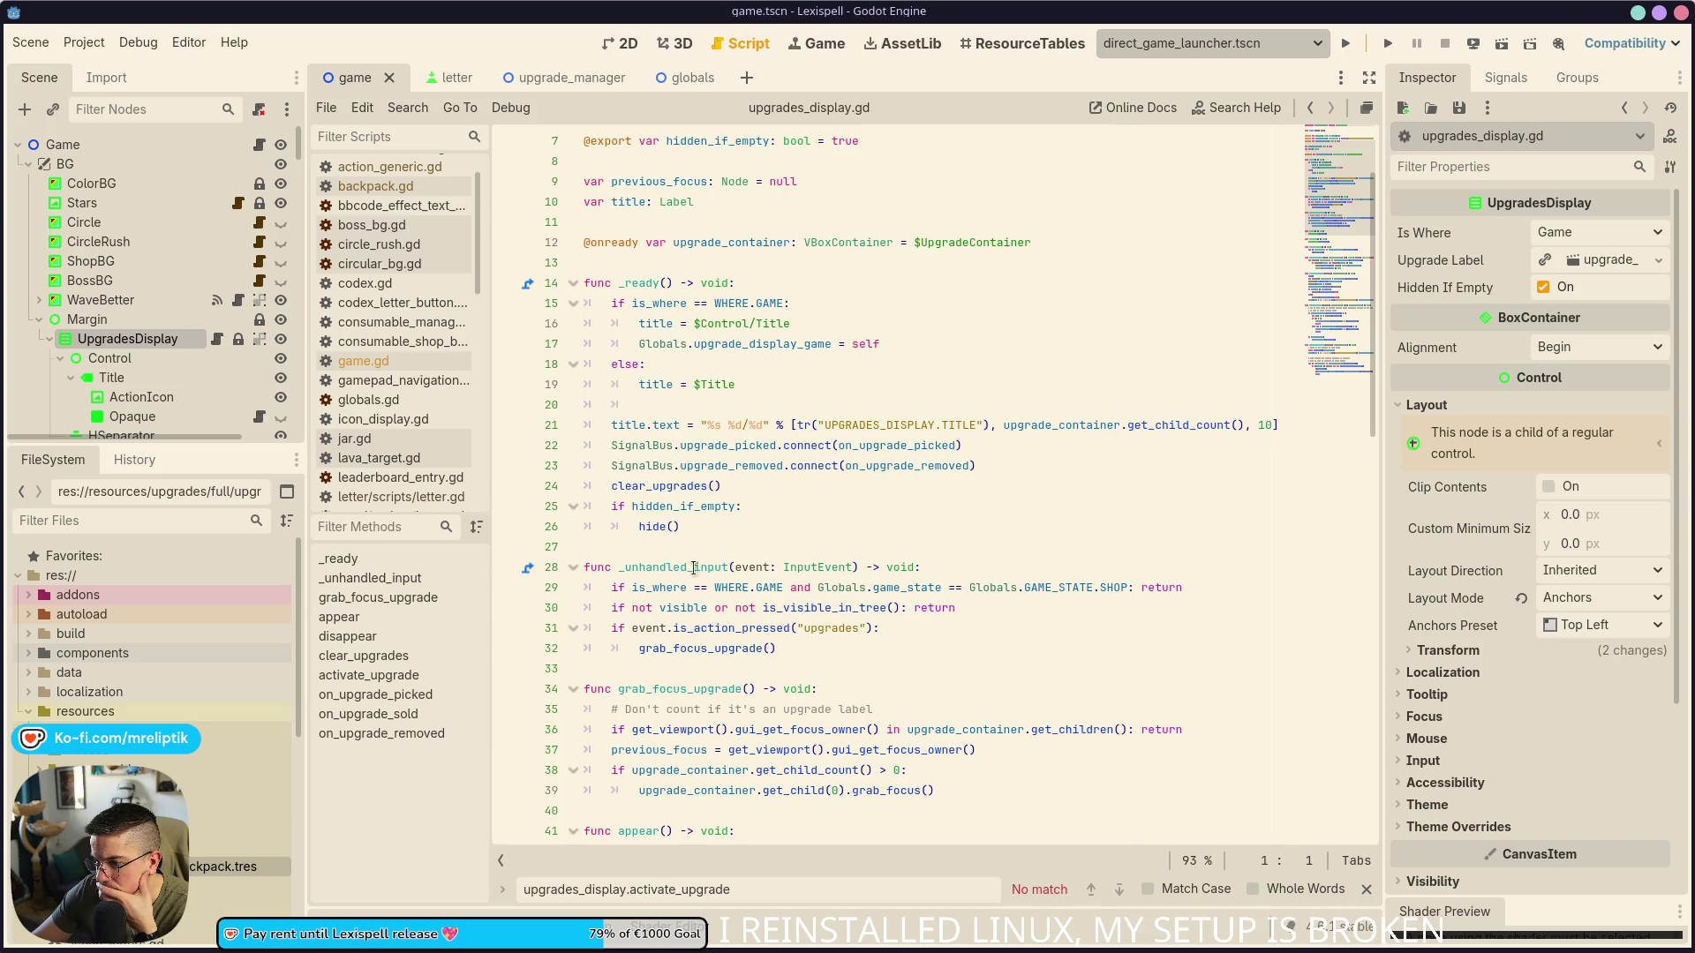
{"action": "scroll", "coordinate": [671, 397], "scroll_direction": "down", "scroll_amount": 10}
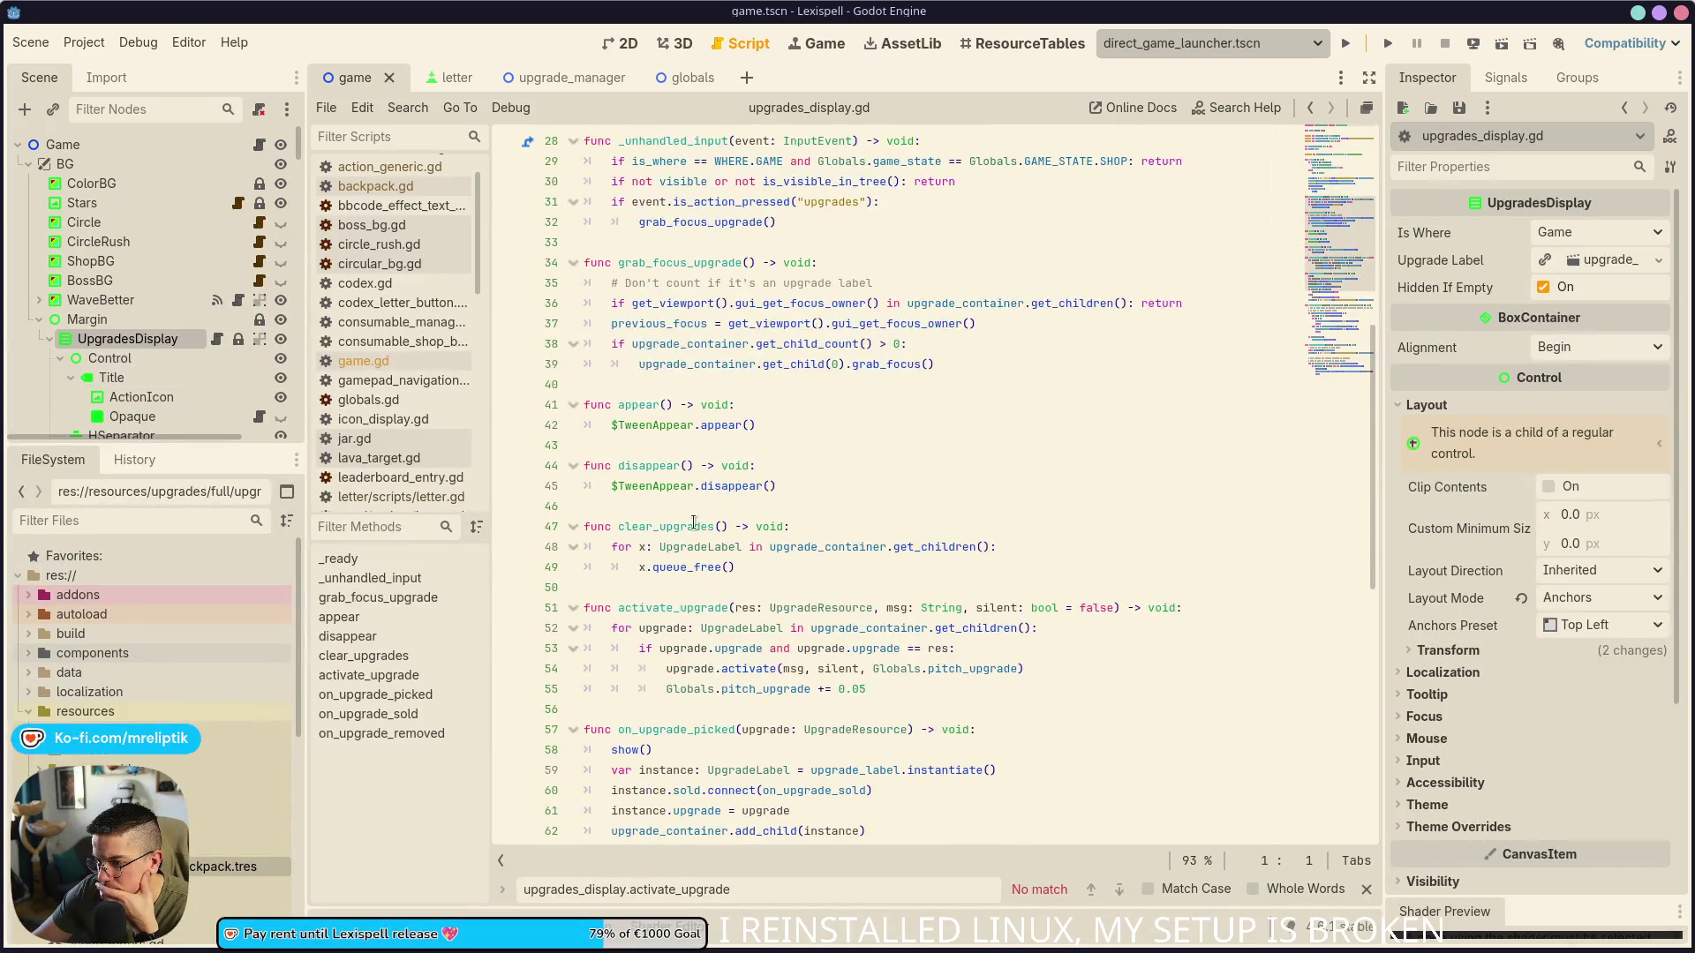
Follow activate_upgrade into activate in upgrade_label.gd, widen the editor, and open LabelUpgradeAnimated
{"action": "double_click", "coordinate": [667, 423]}
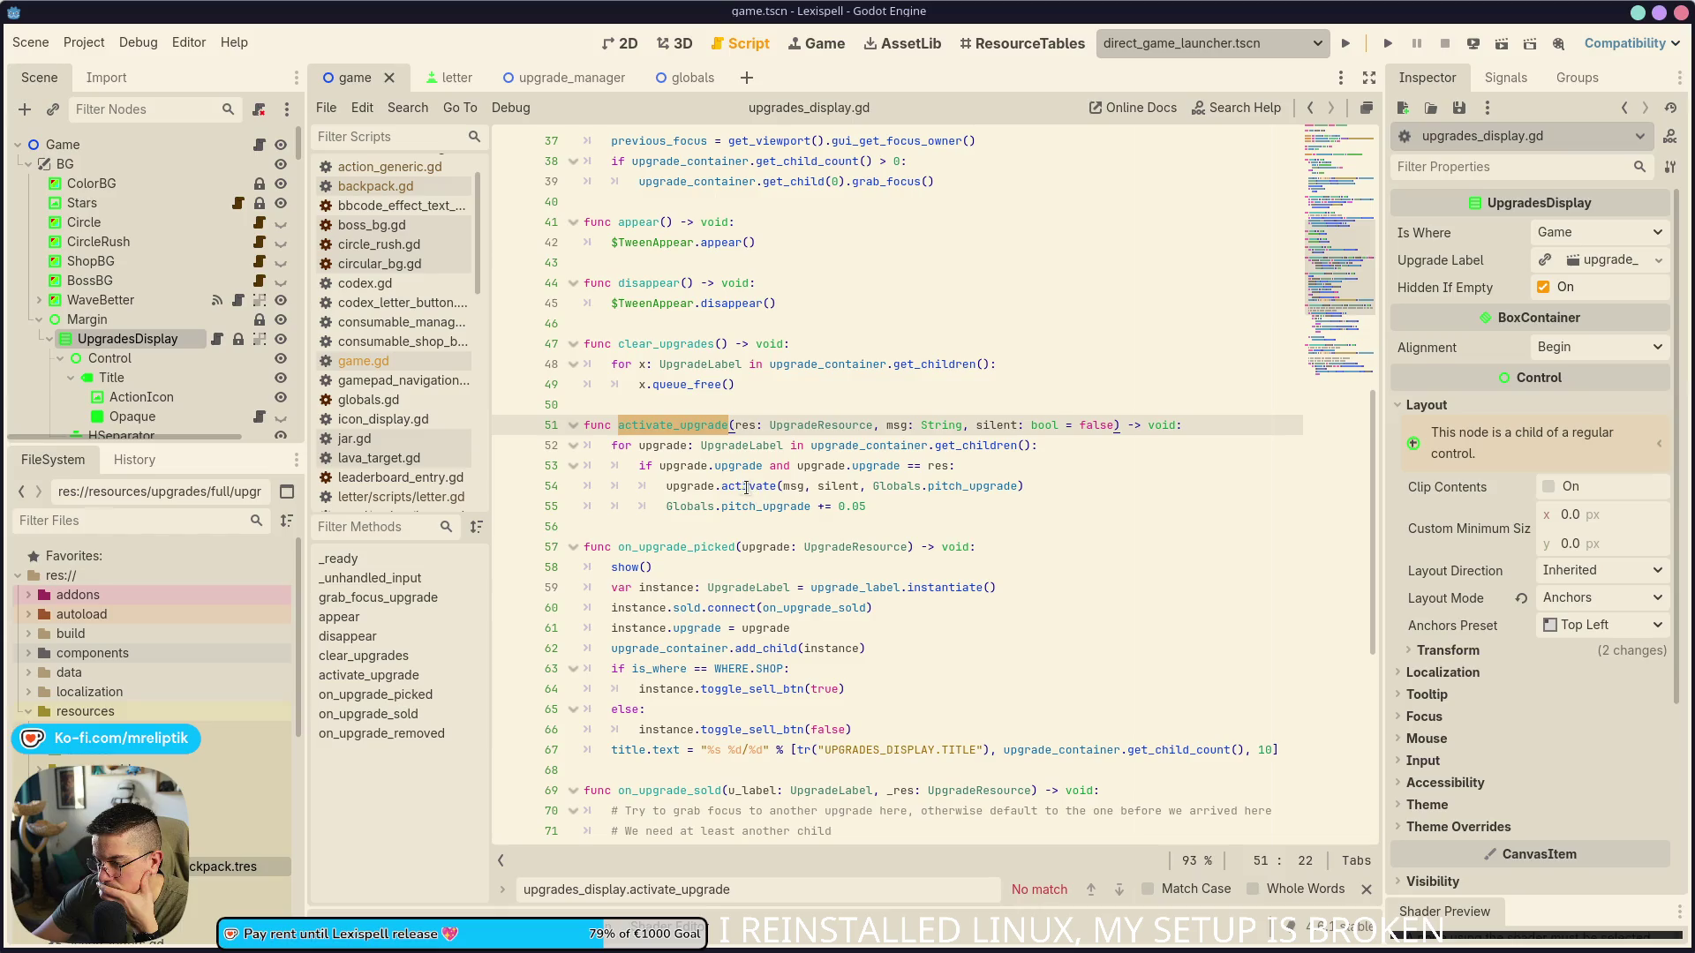
{"action": "left_click", "coordinate": [775, 487]}
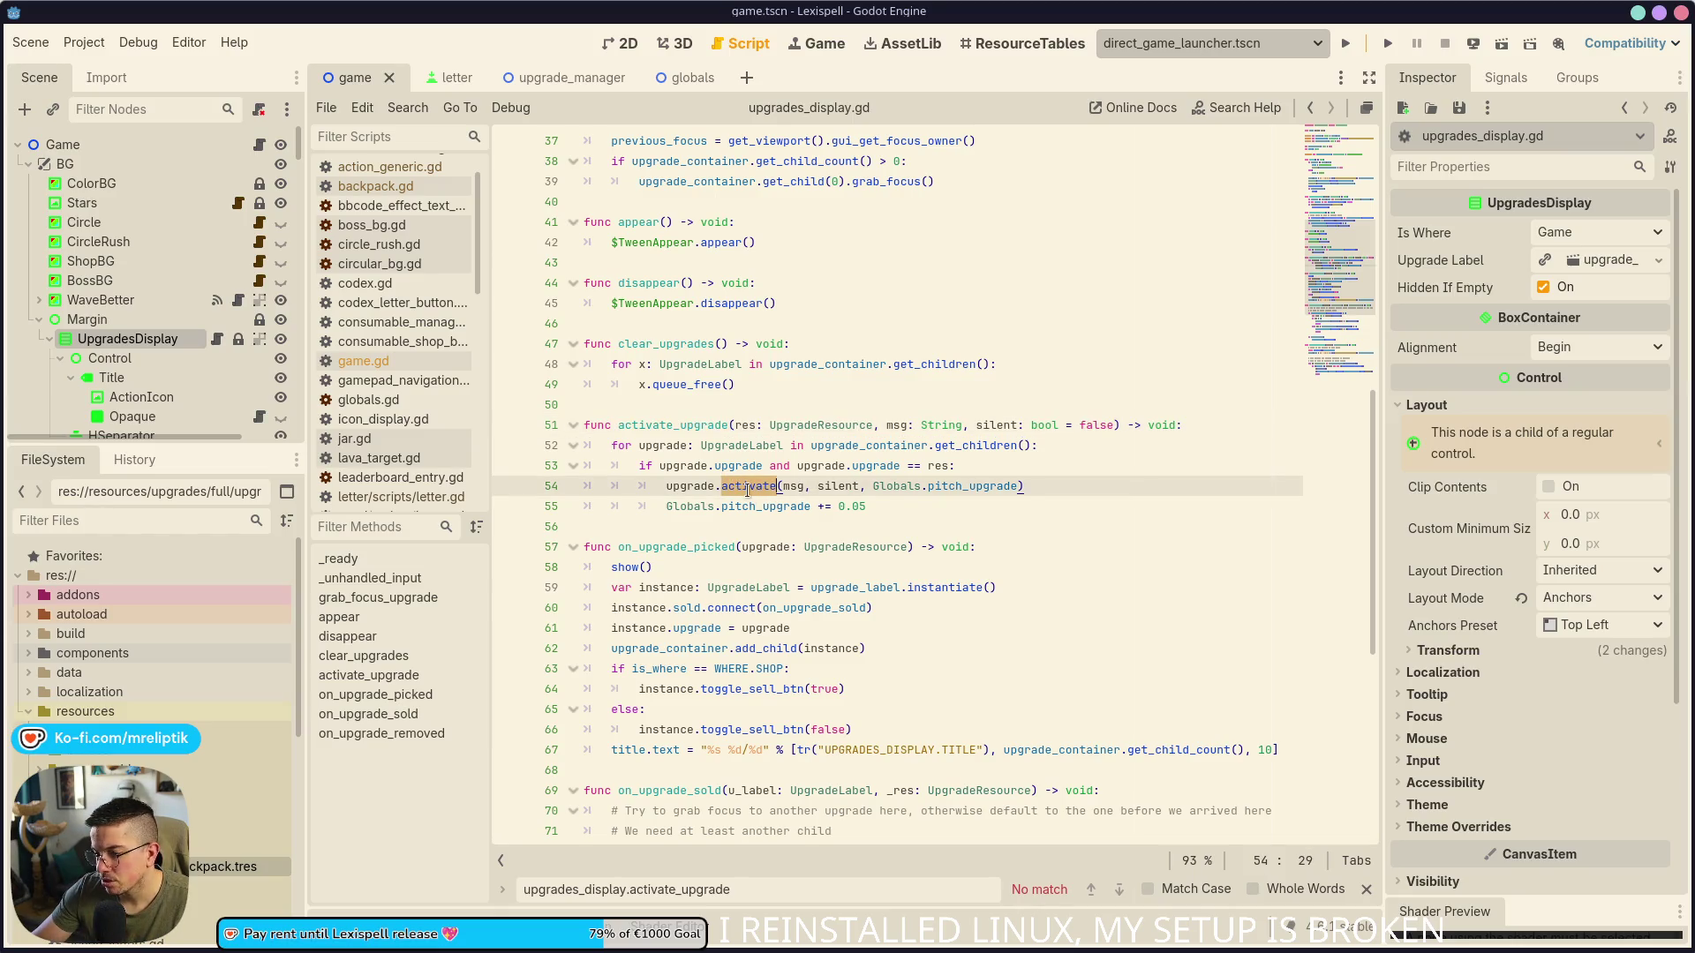
{"action": "left_click", "coordinate": [740, 489], "text": "ctrl"}
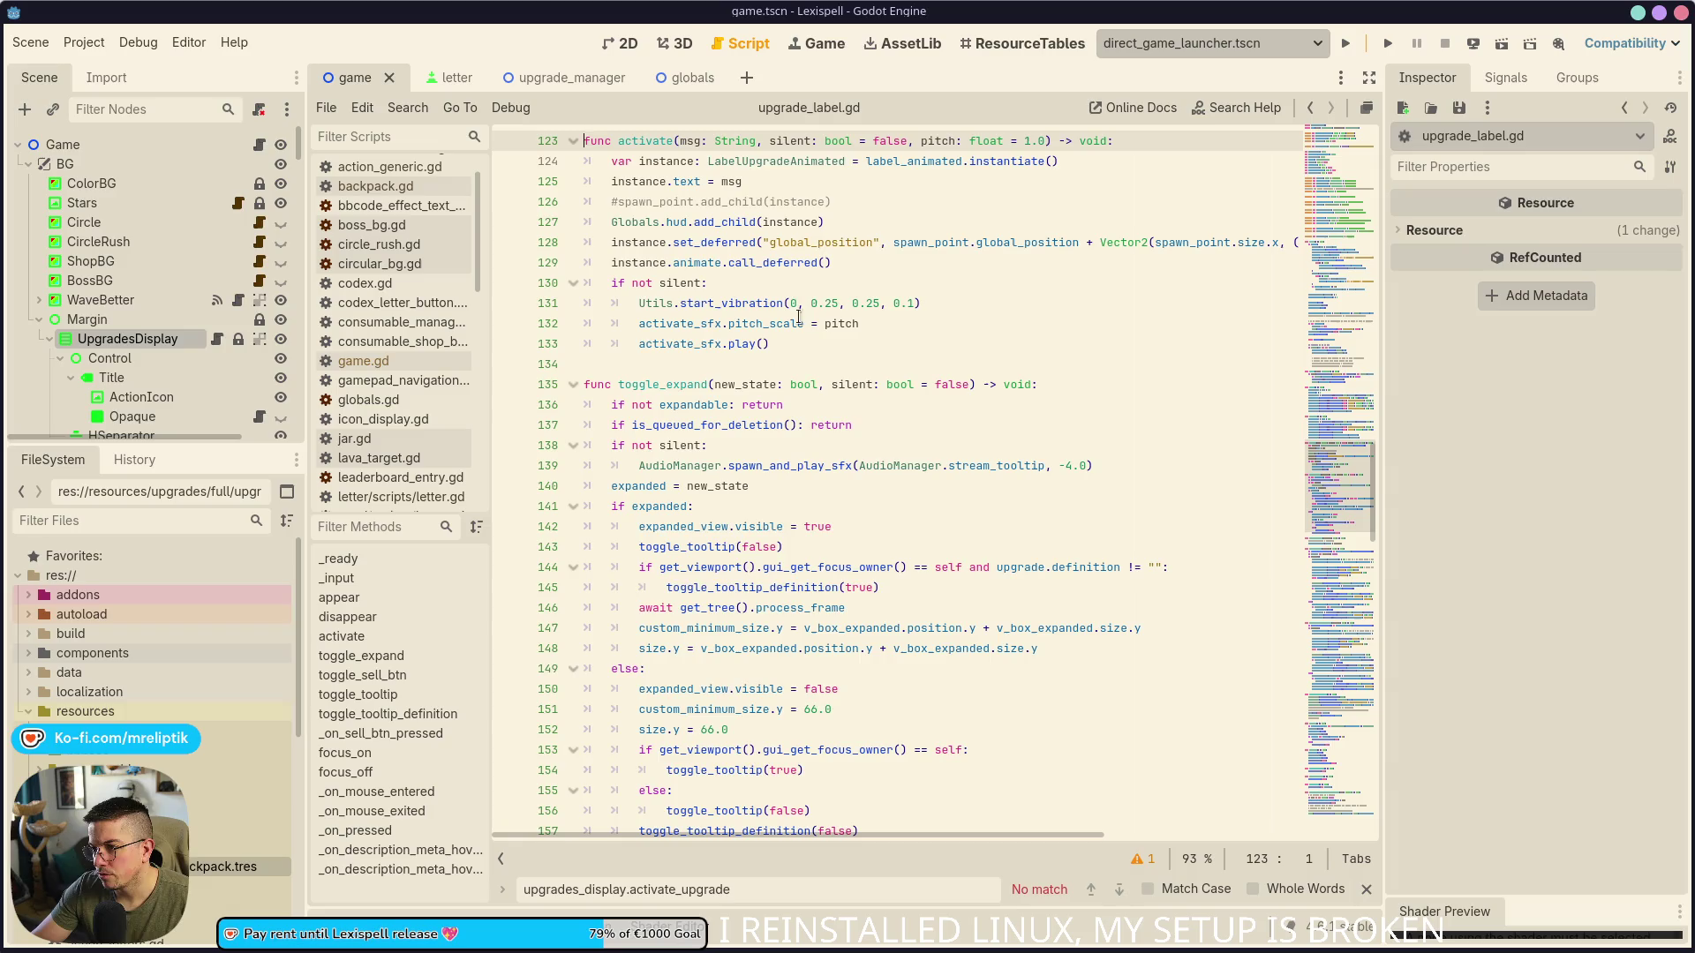
{"action": "scroll", "coordinate": [798, 361], "scroll_direction": "up", "scroll_amount": 2}
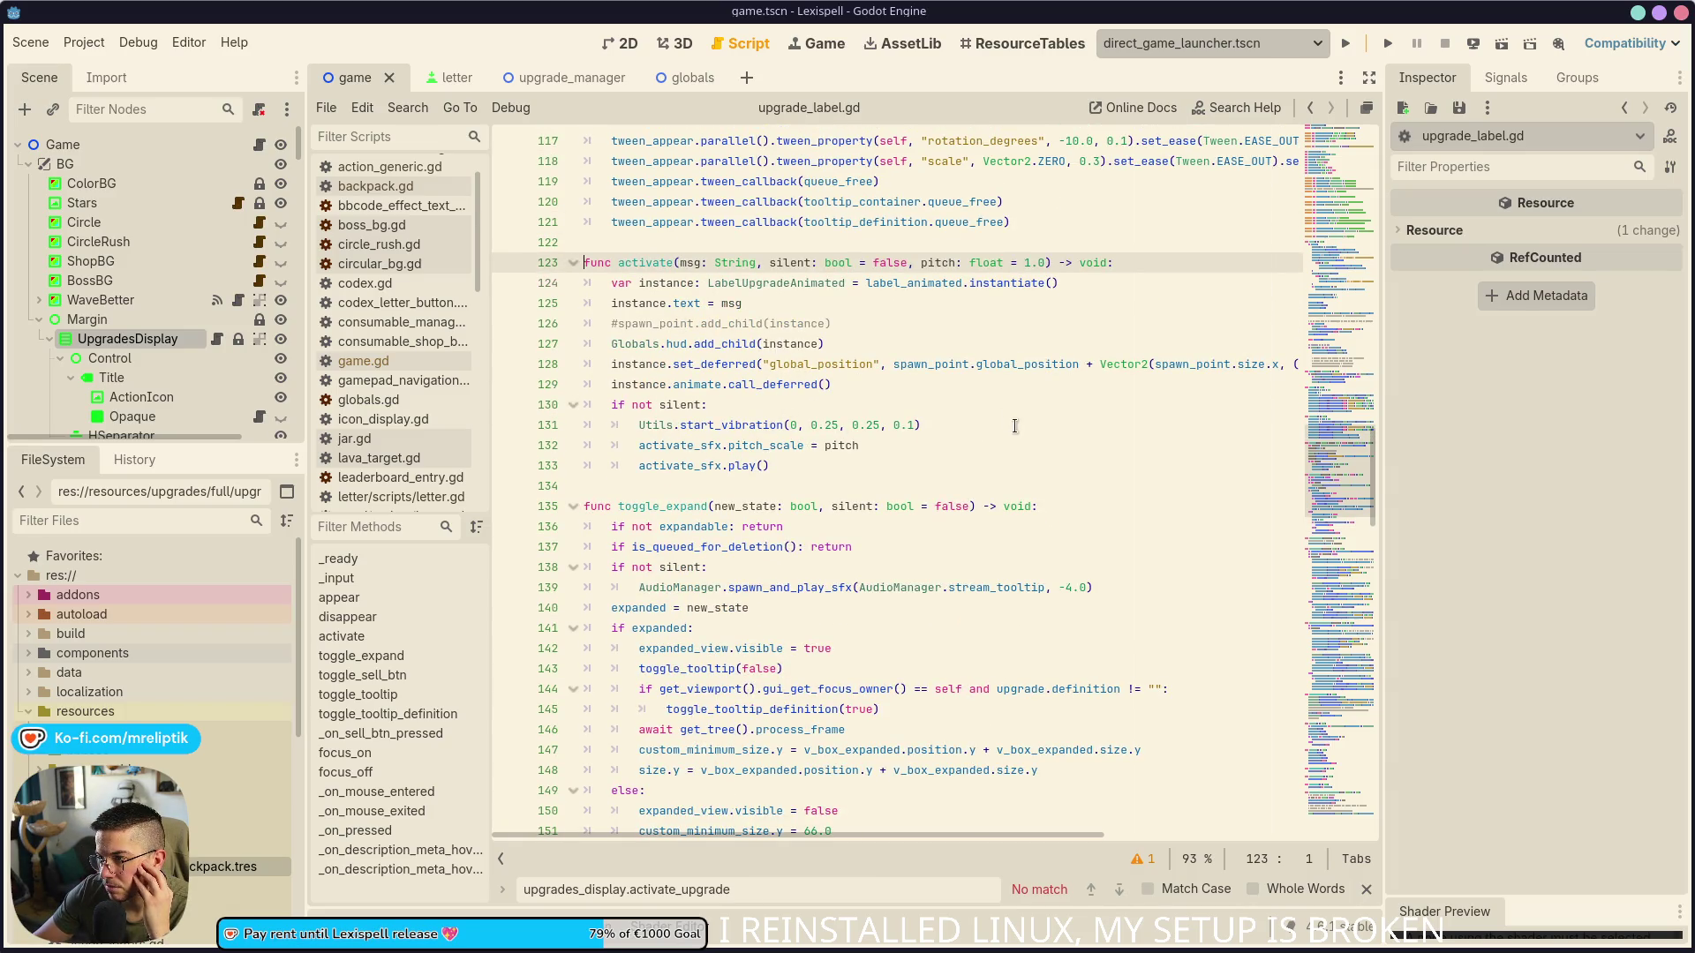
{"action": "left_click_drag", "start_coordinate": [1381, 328], "coordinate": [1444, 329]}
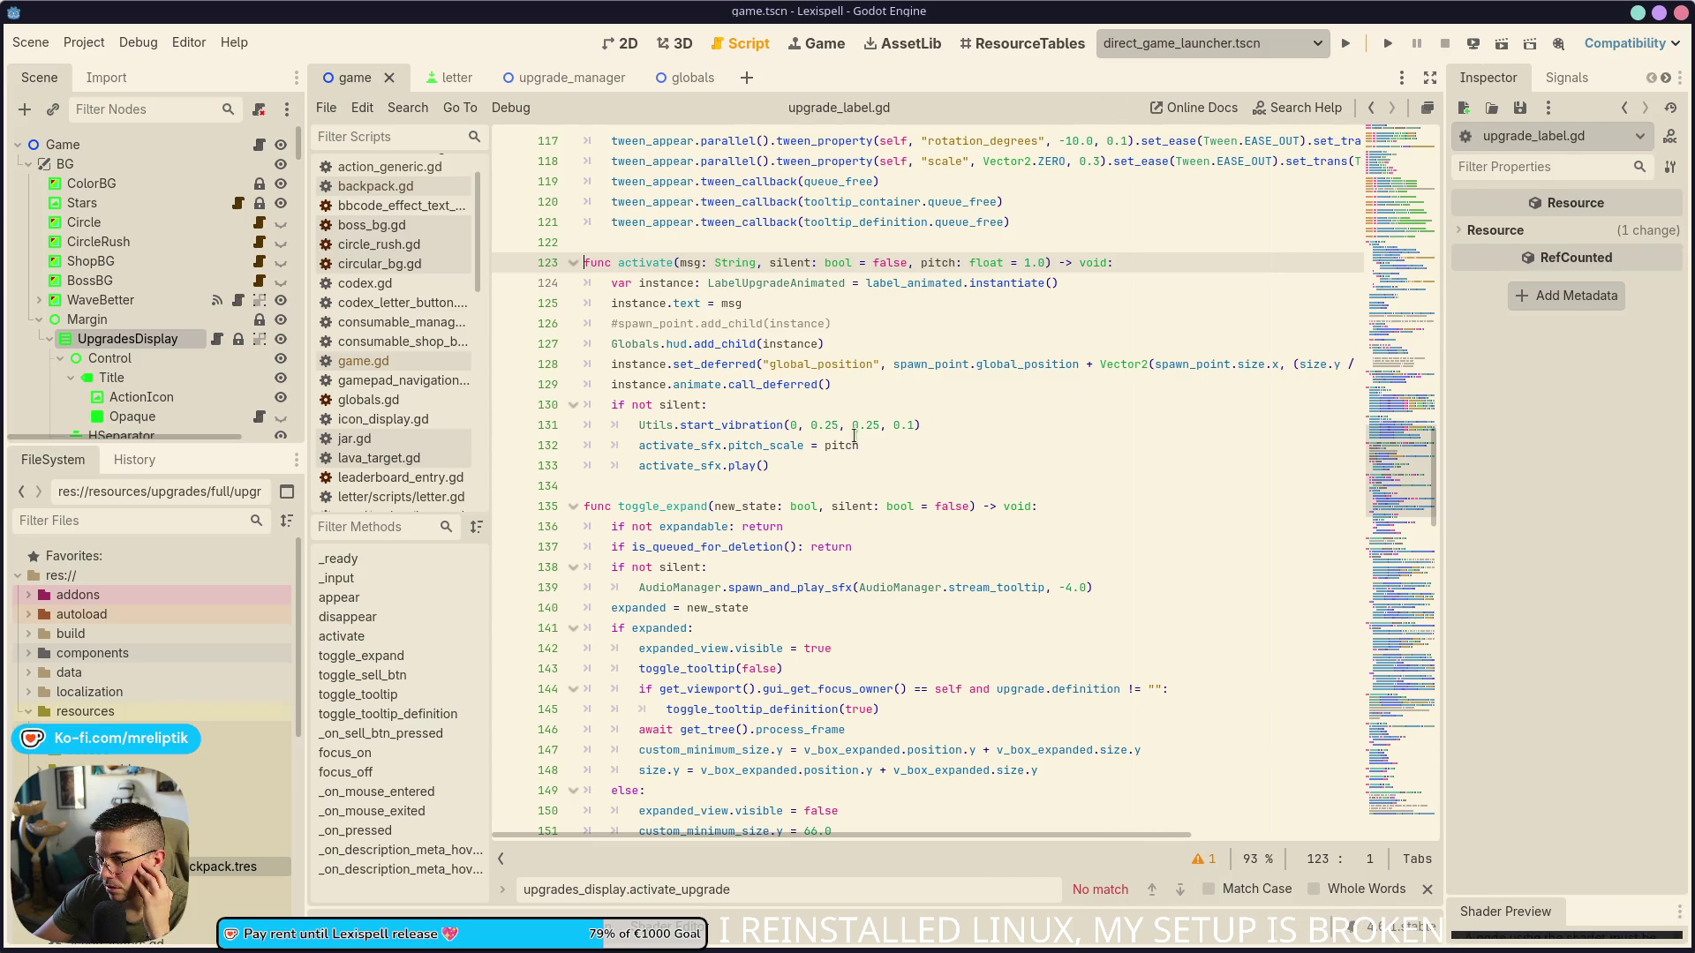
{"action": "scroll", "coordinate": [846, 448], "scroll_direction": "up", "scroll_amount": 2}
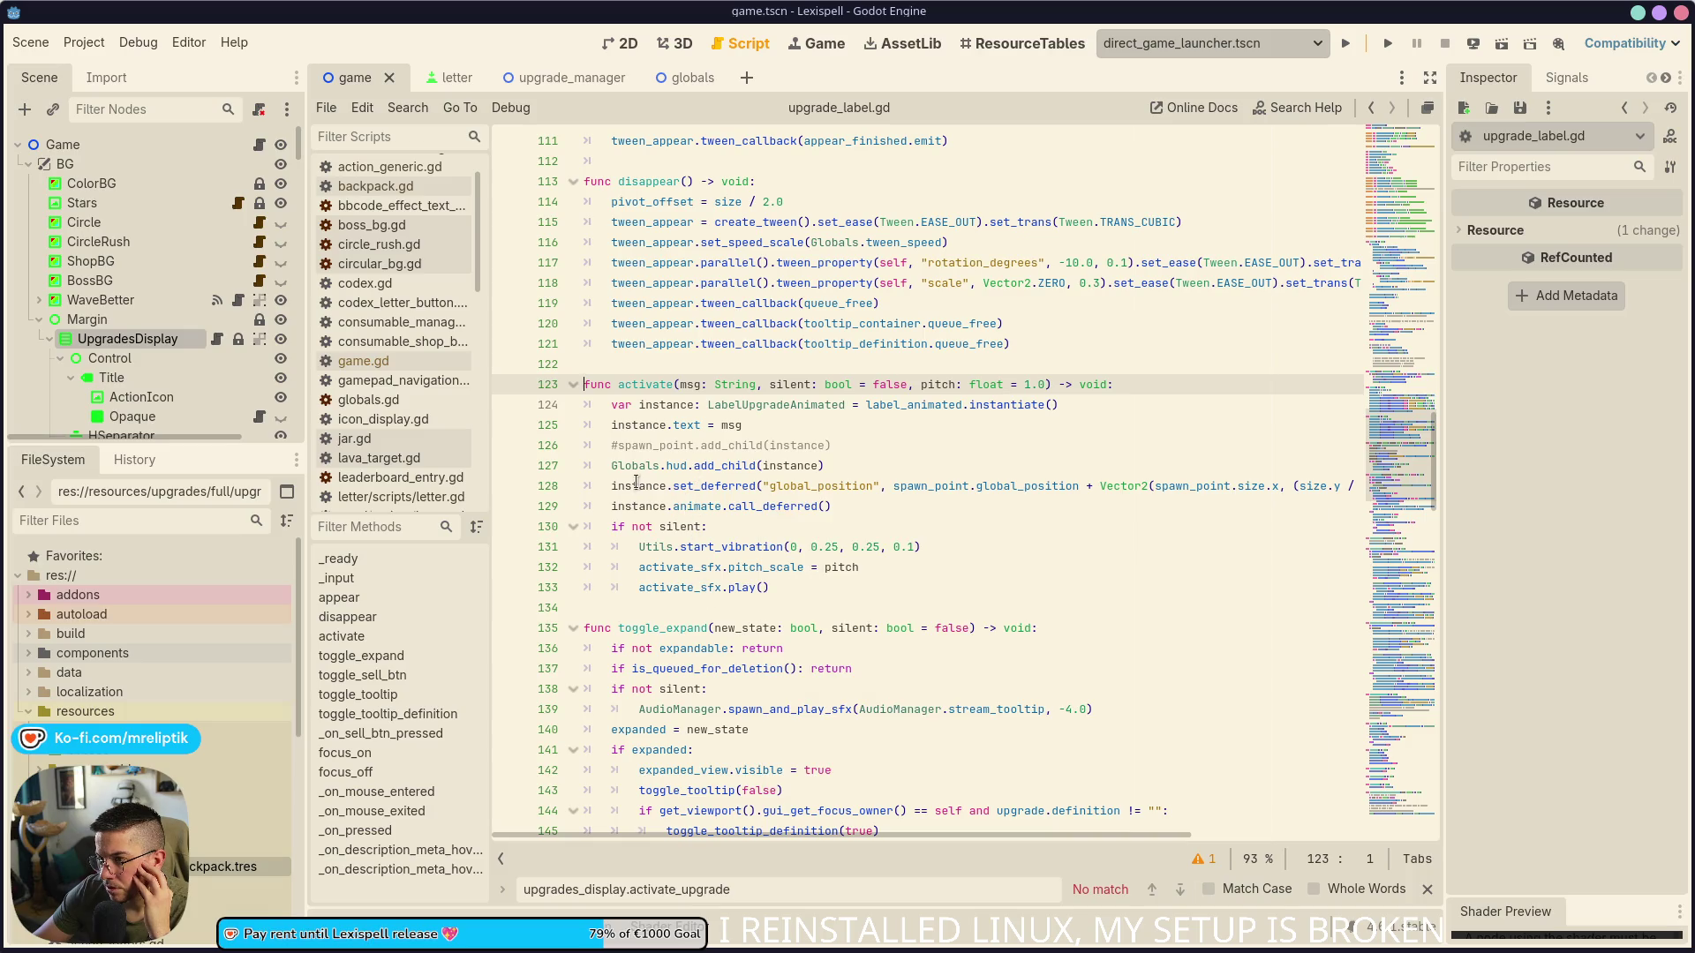
{"action": "left_click", "coordinate": [747, 407], "text": "ctrl"}
Return to game.gd and then open backpack.gd at upgrade_random_letter_to_gem
{"action": "scroll", "coordinate": [826, 505], "scroll_direction": "down", "scroll_amount": 6}
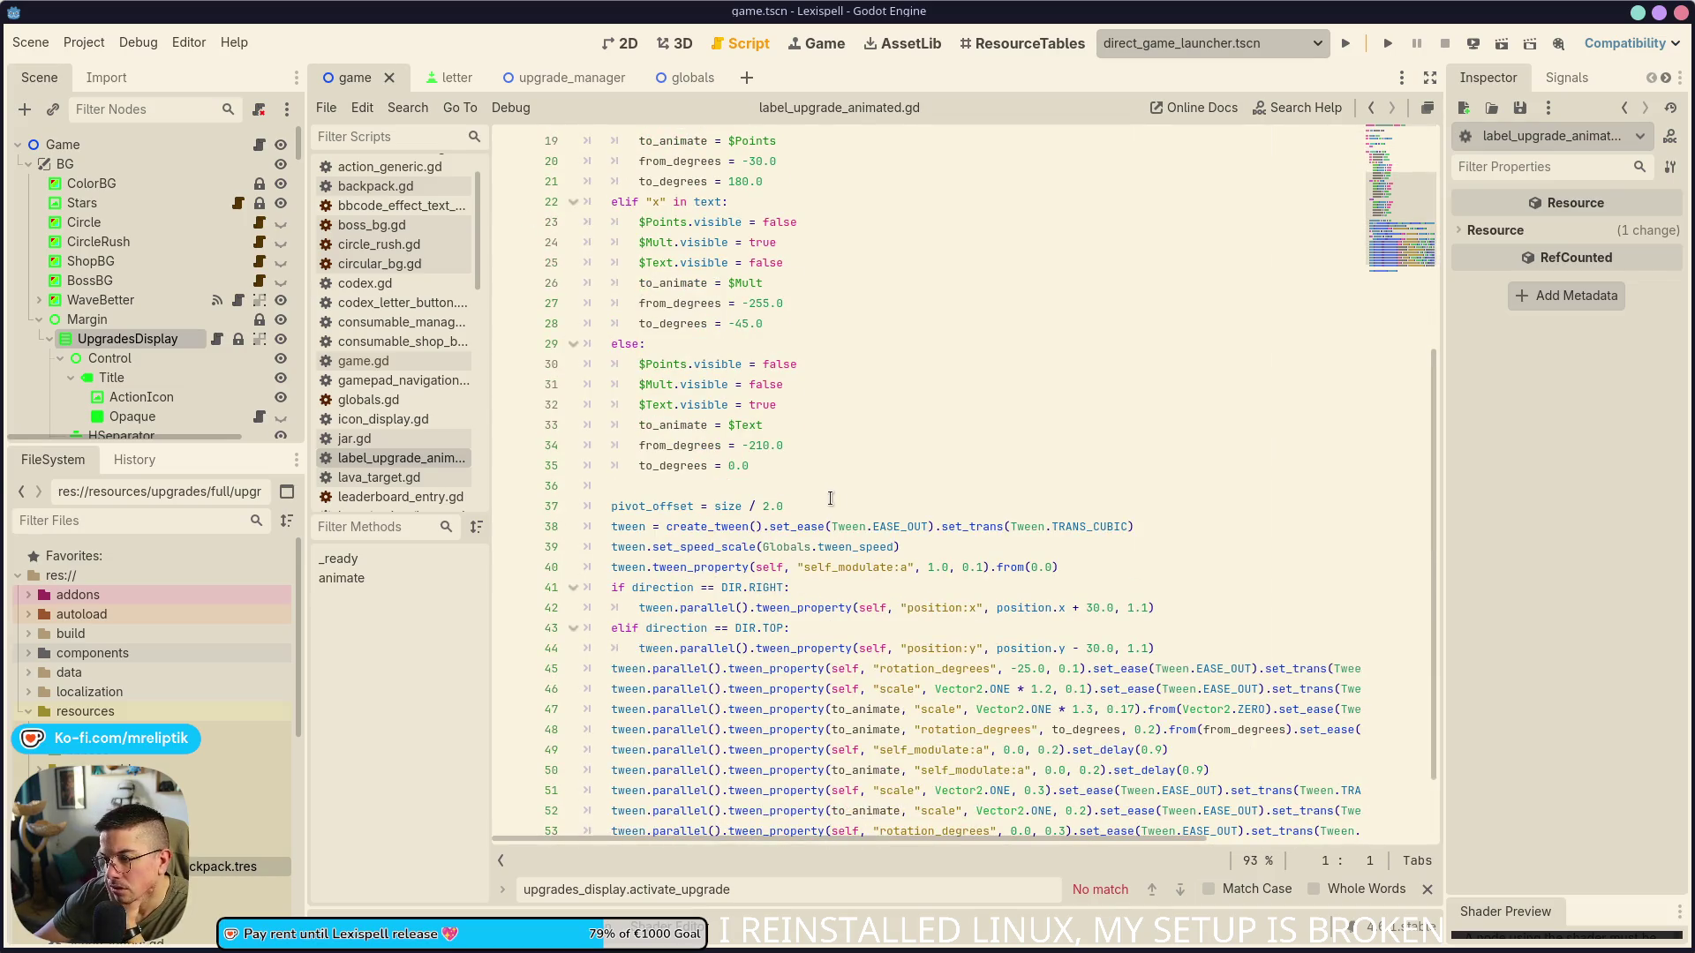
{"action": "scroll", "coordinate": [829, 498], "scroll_direction": "down", "scroll_amount": 3}
{"action": "scroll", "coordinate": [829, 498], "scroll_direction": "up", "scroll_amount": 8}
{"action": "left_click", "coordinate": [363, 360]}
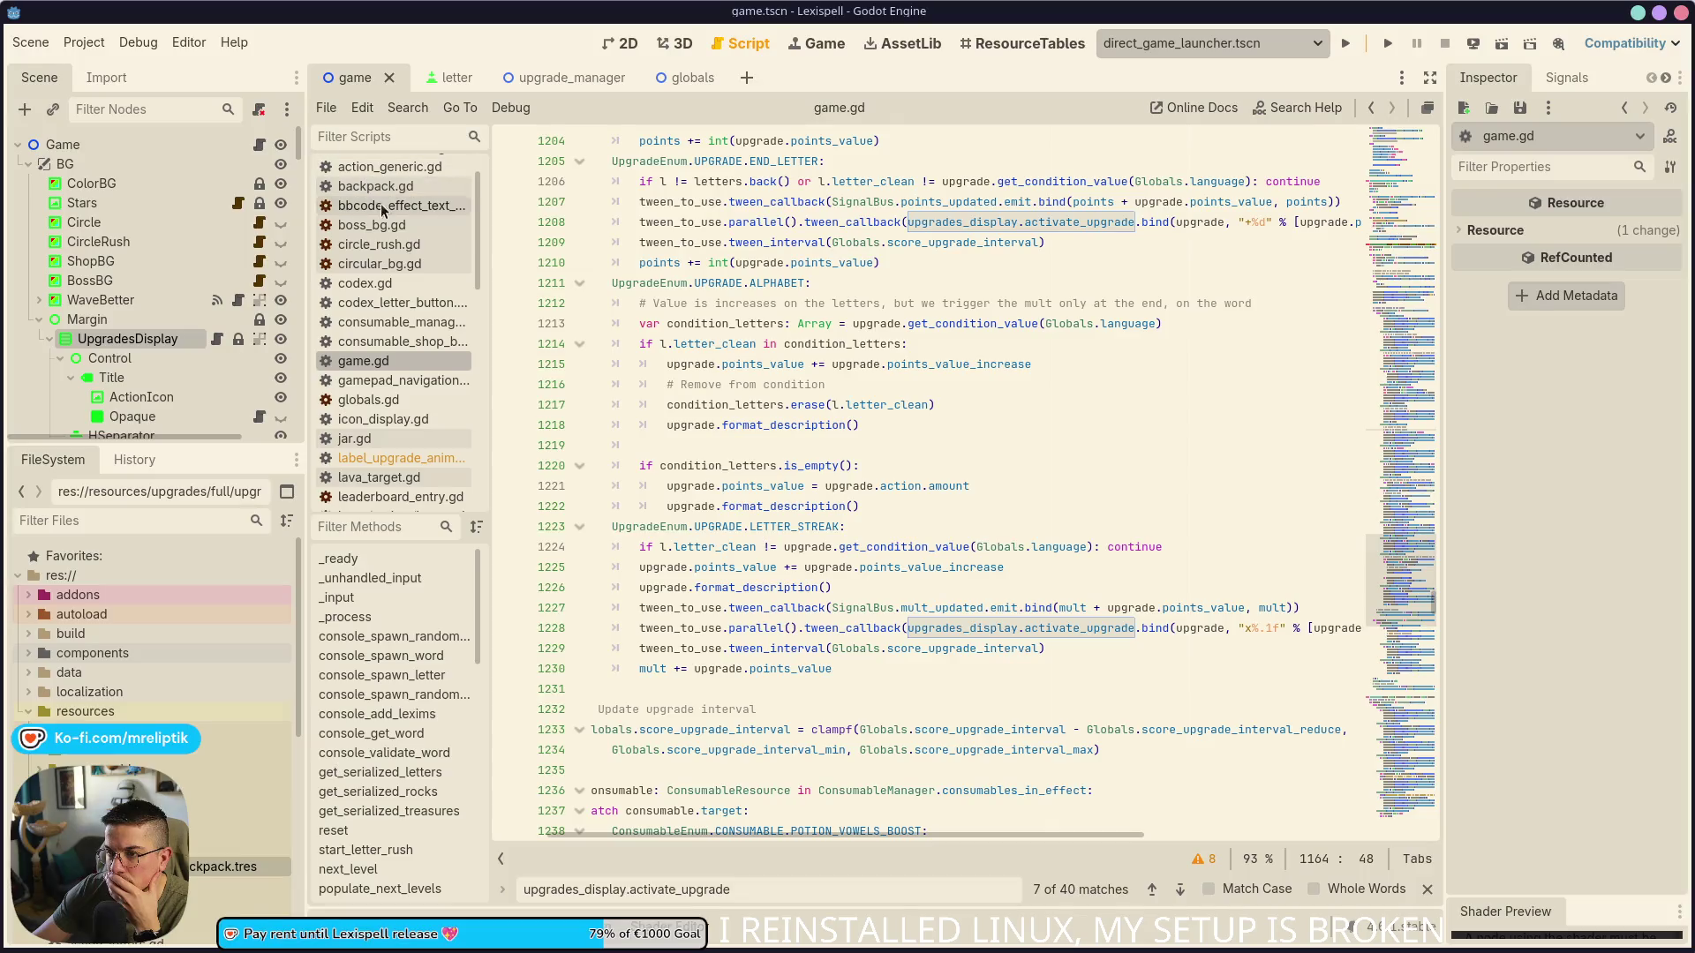
{"action": "left_click", "coordinate": [377, 186]}
Try pasting the activate_upgrade call below line 279, then undo it and save
{"action": "left_click", "coordinate": [804, 597]}
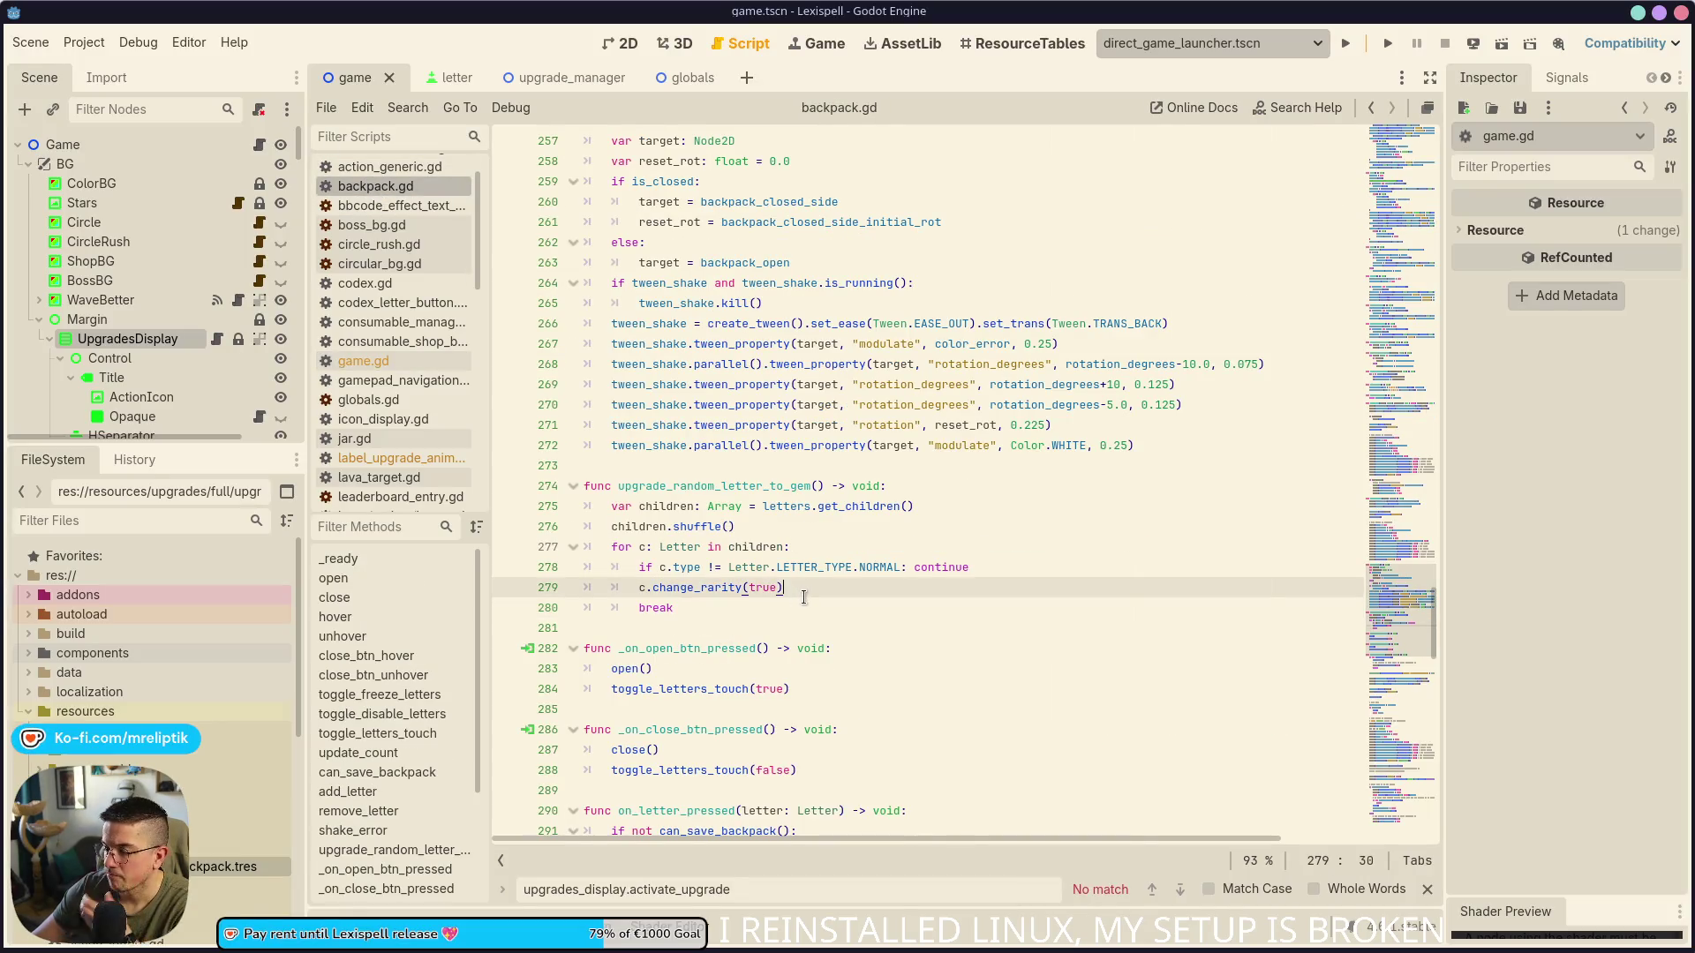
{"action": "key", "text": "Return"}
{"action": "type", "text": "upgrades_display.activate_upgrade"}
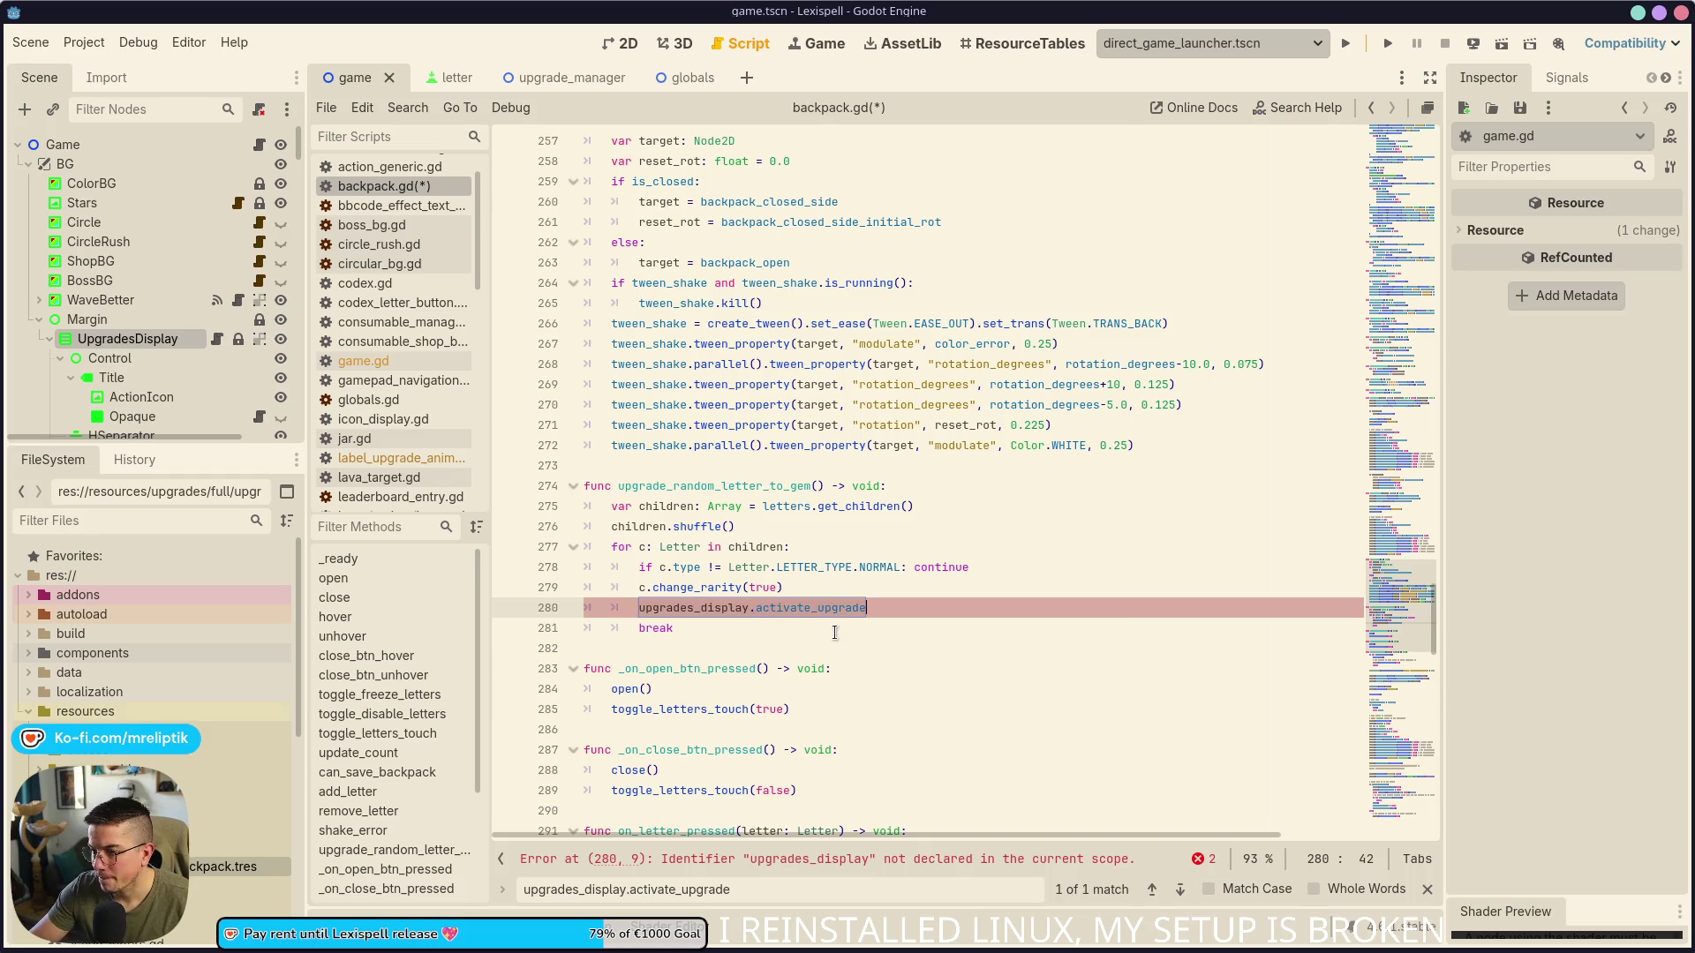
{"action": "key", "text": "ctrl+z"}
{"action": "key", "text": "ctrl+s"}
{"action": "key", "text": "ctrl+z"}
Paste an activate_upgrade(res, ) call above the upgrade_random_letter_to_gem use on line 388
{"action": "double_click", "coordinate": [715, 485]}
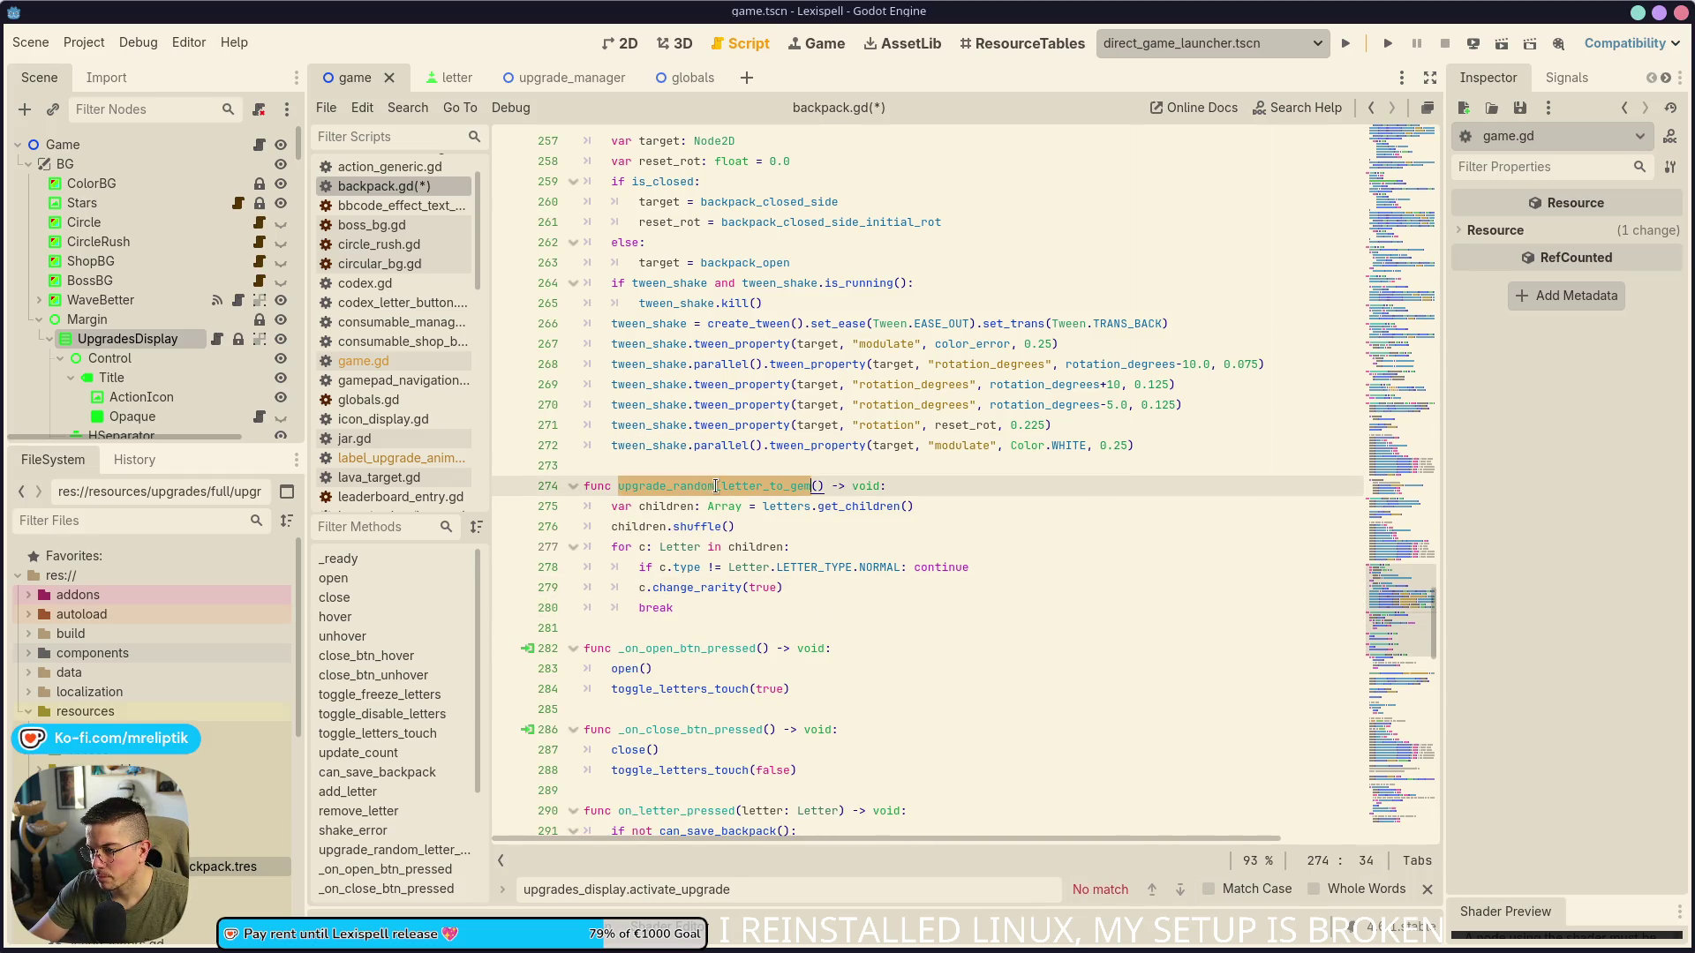
{"action": "key", "text": "ctrl+f"}
{"action": "key", "text": "Return"}
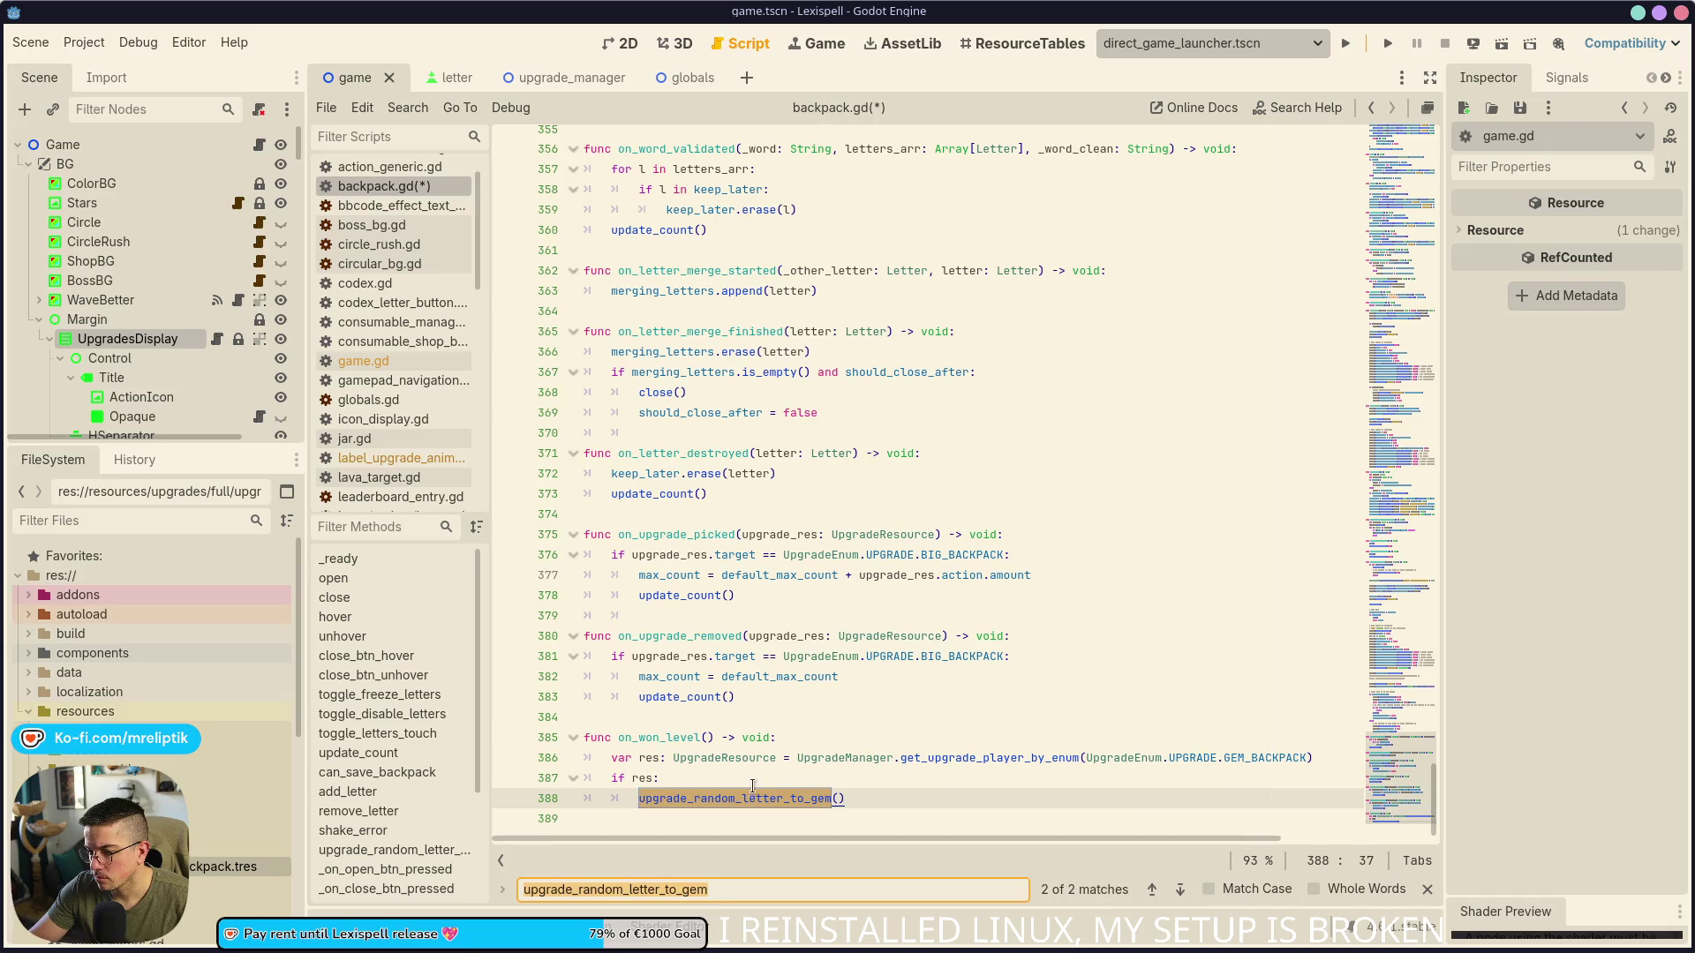
{"action": "left_click", "coordinate": [752, 785]}
{"action": "key", "text": "Return"}
{"action": "type", "text": "upgrades_display.activate_upgrade"}
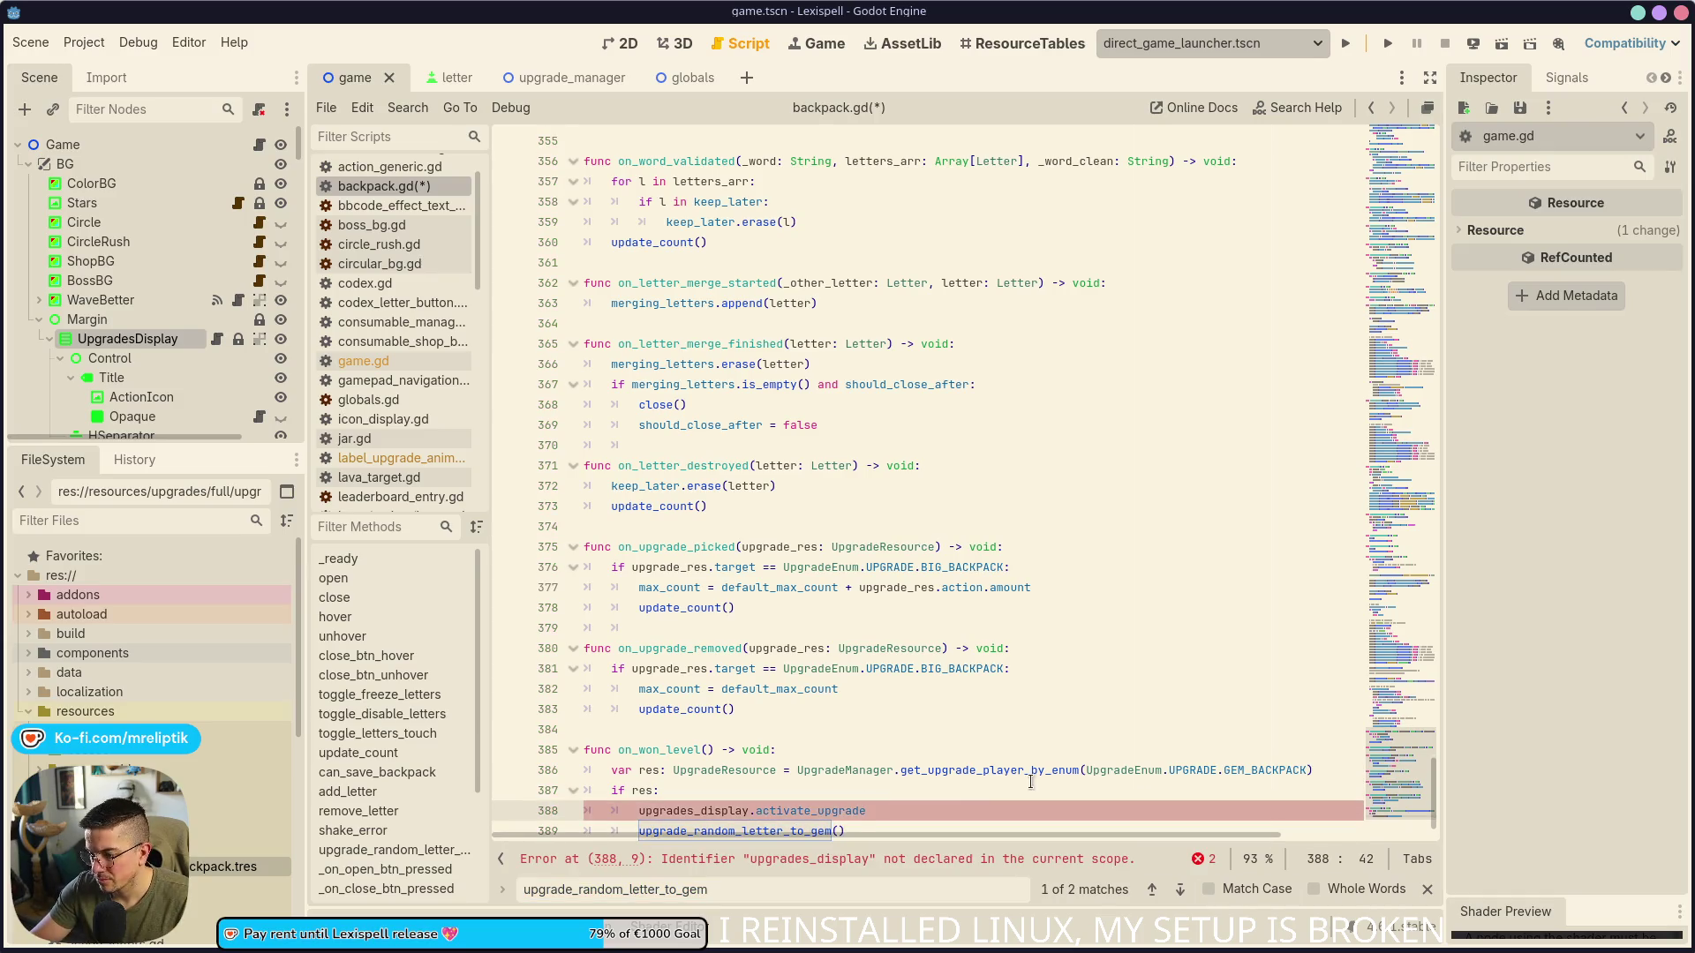
{"action": "scroll", "coordinate": [947, 711], "scroll_direction": "down", "scroll_amount": 1}
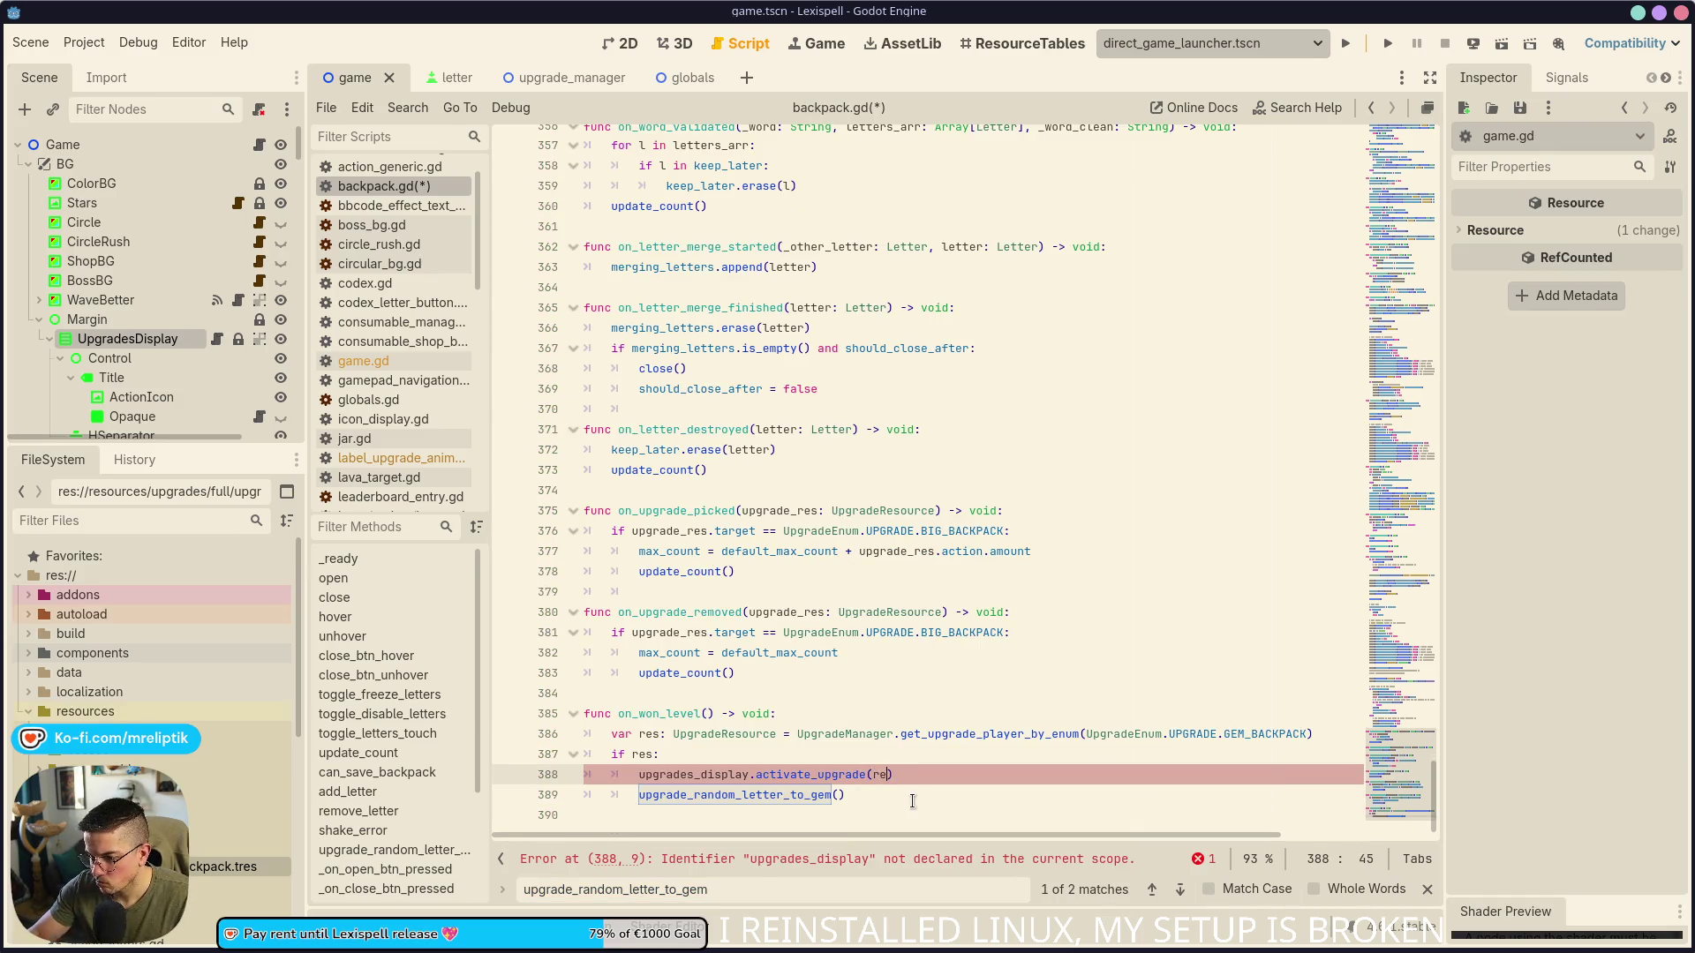
{"action": "type", "text": "s"}
{"action": "key", "text": "ctrl+s"}
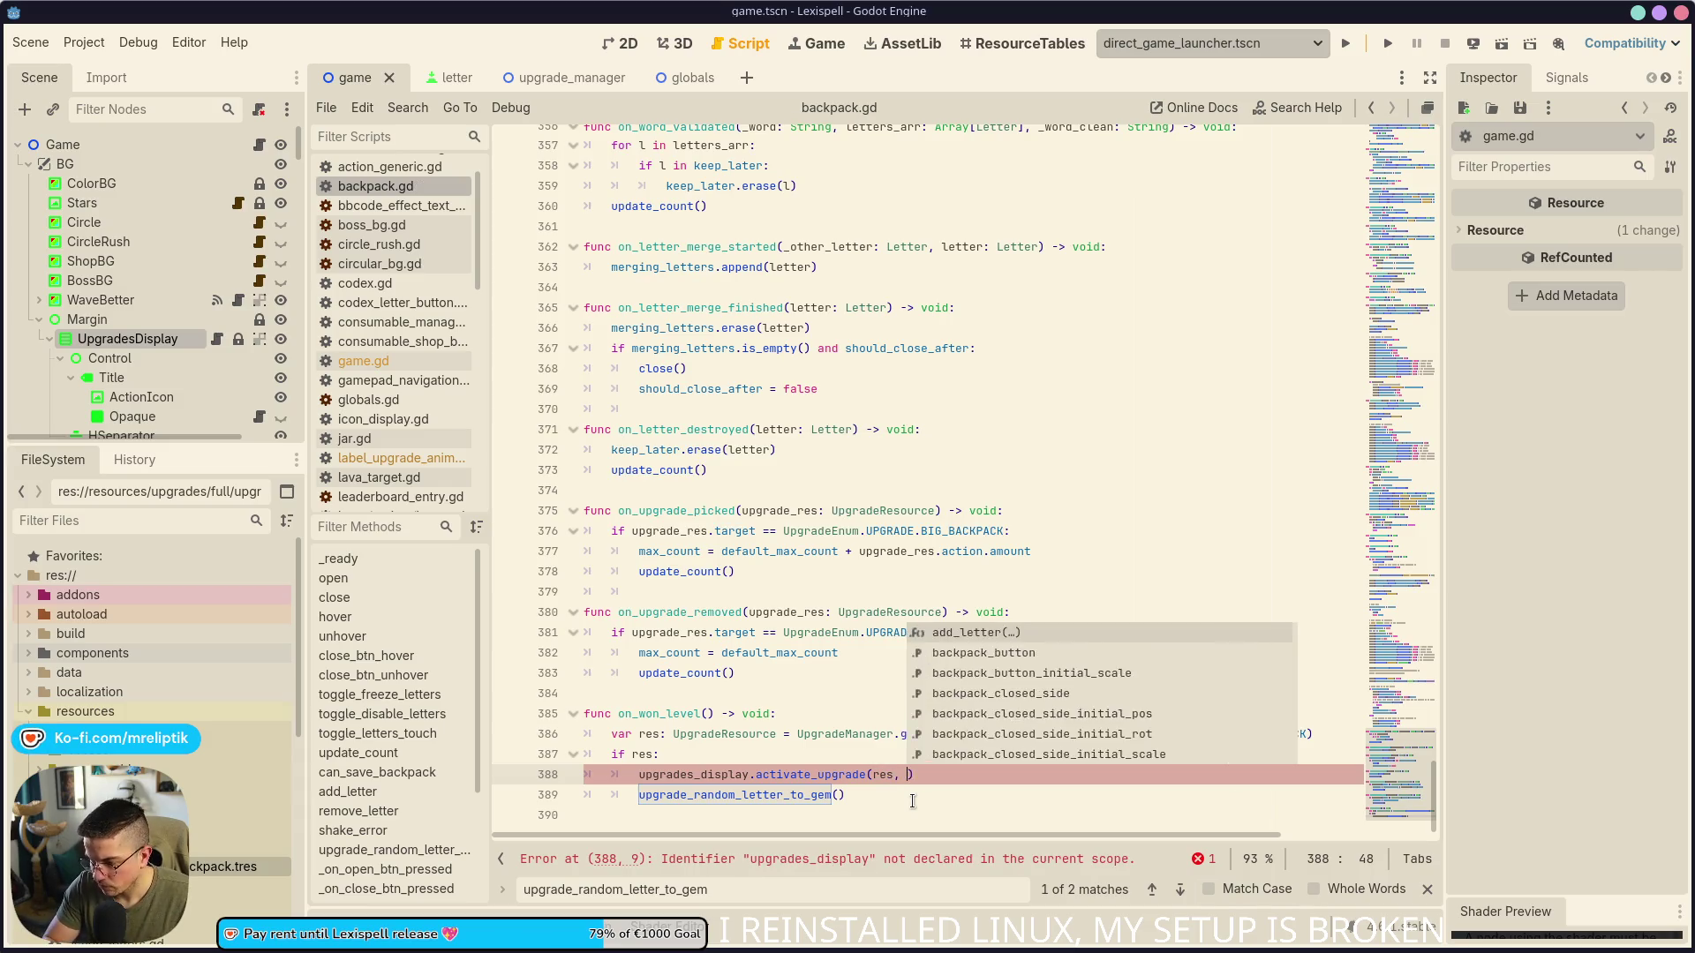
{"action": "type", "text": ","}
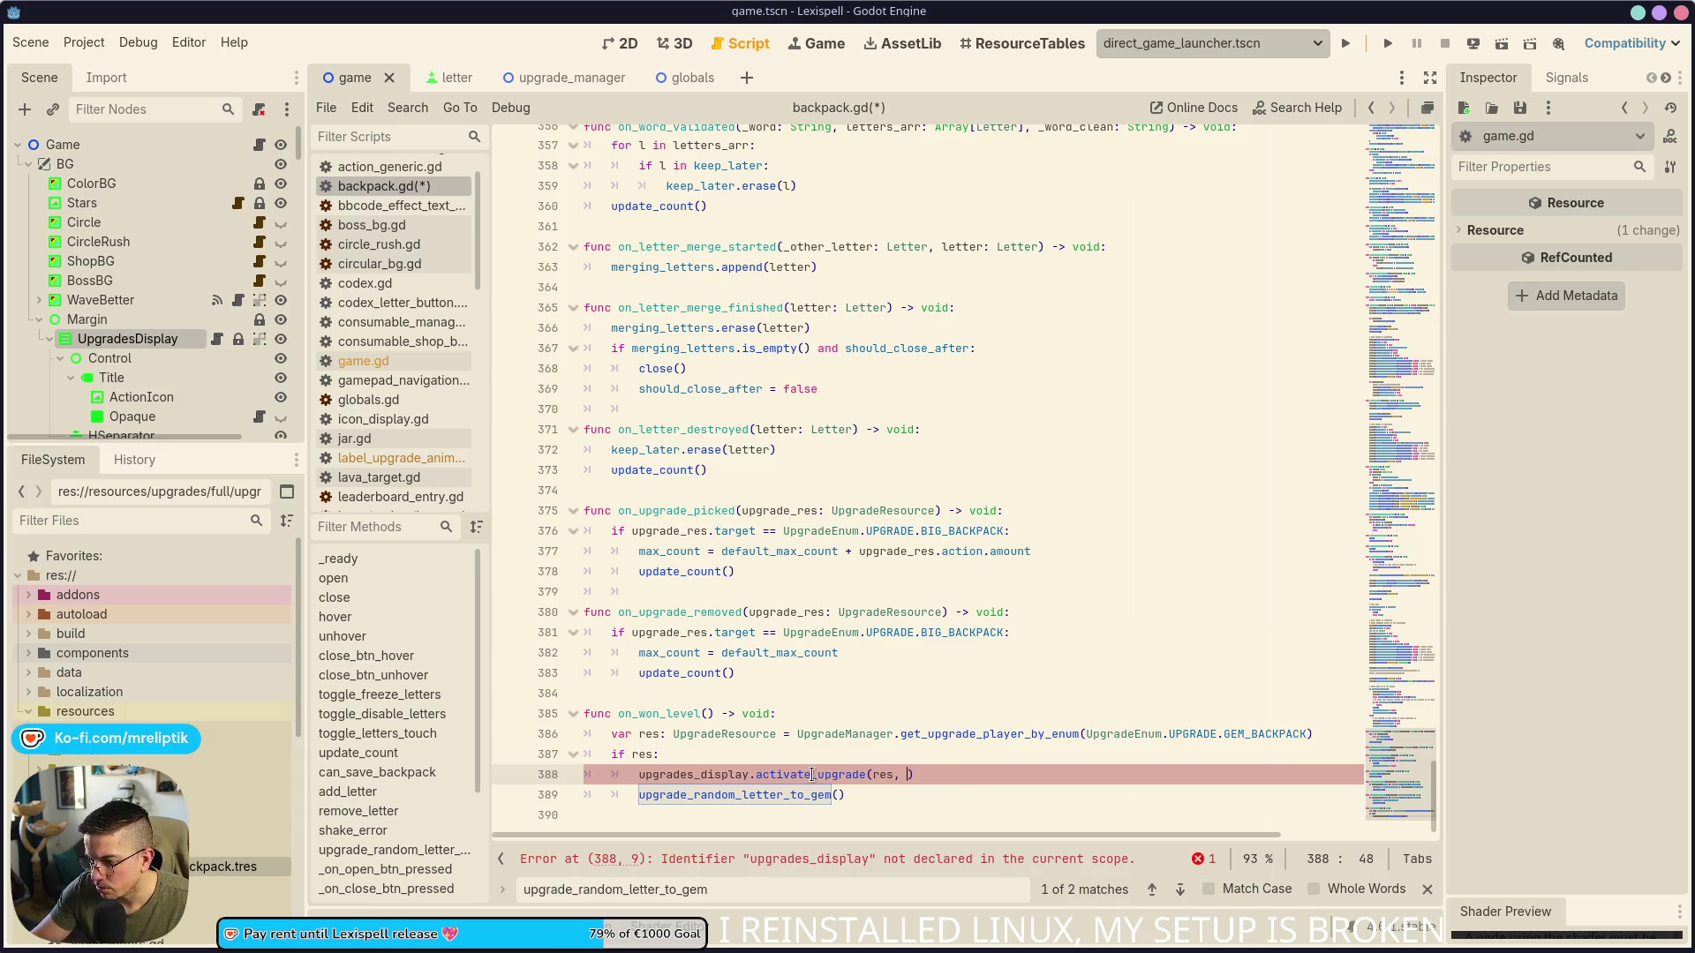
Prefix upgrades_display on line 388 with Game using autocomplete
{"action": "double_click", "coordinate": [756, 776]}
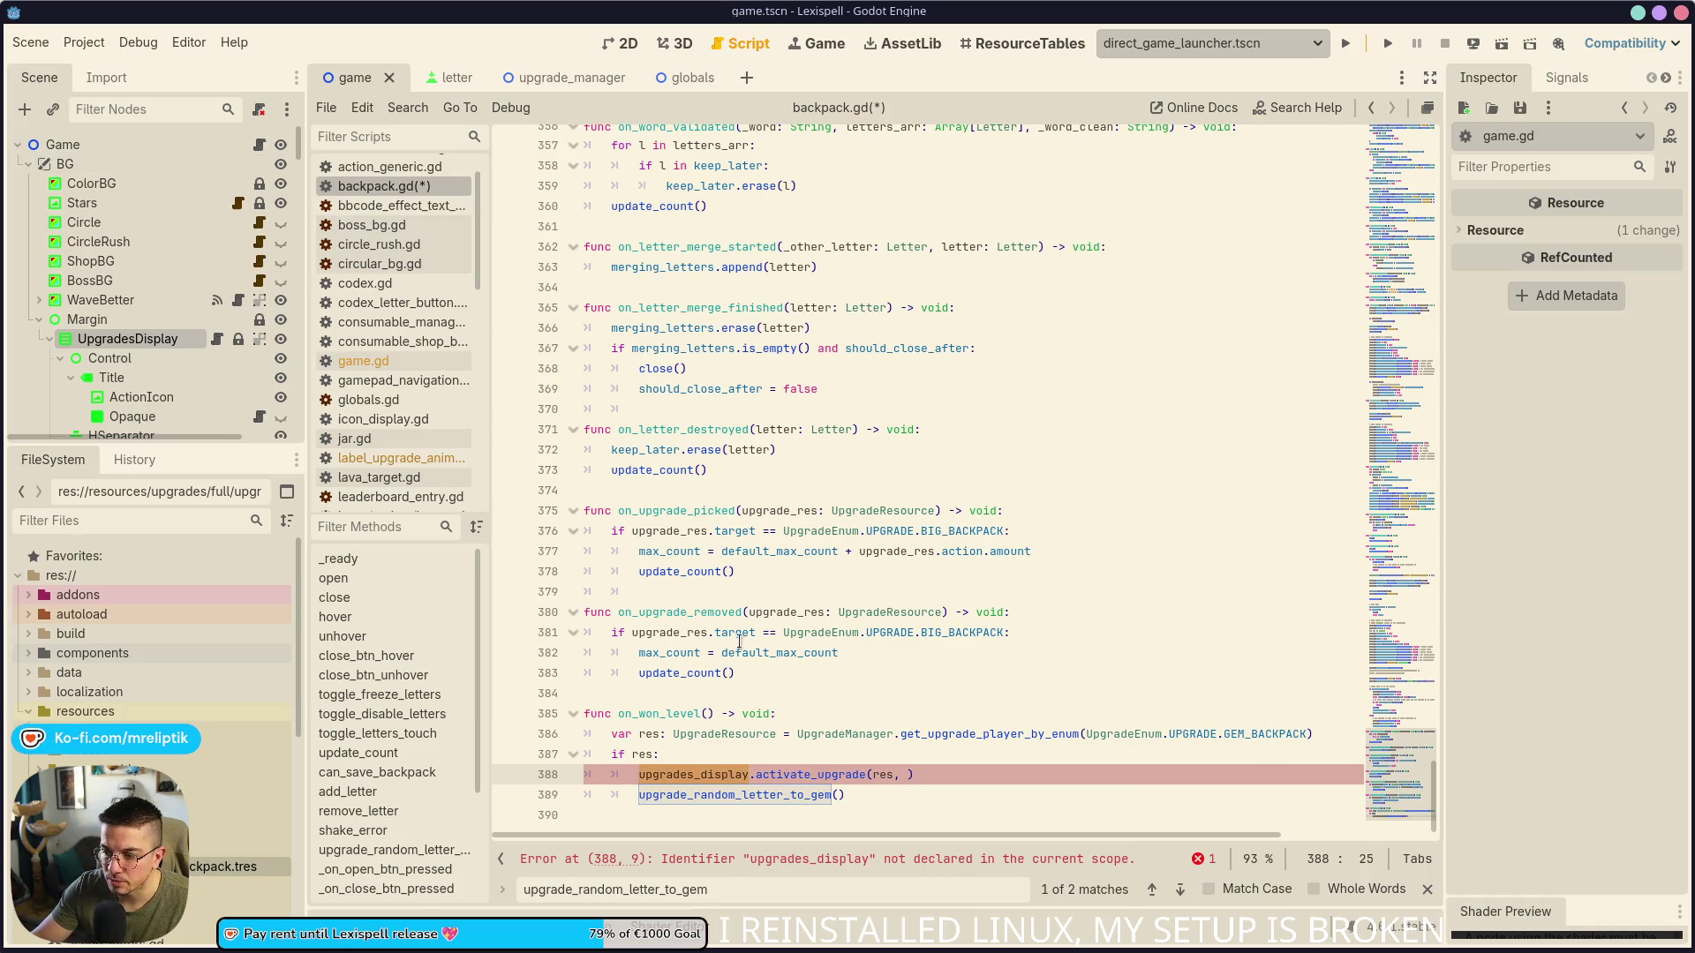
{"action": "key", "text": "Left"}
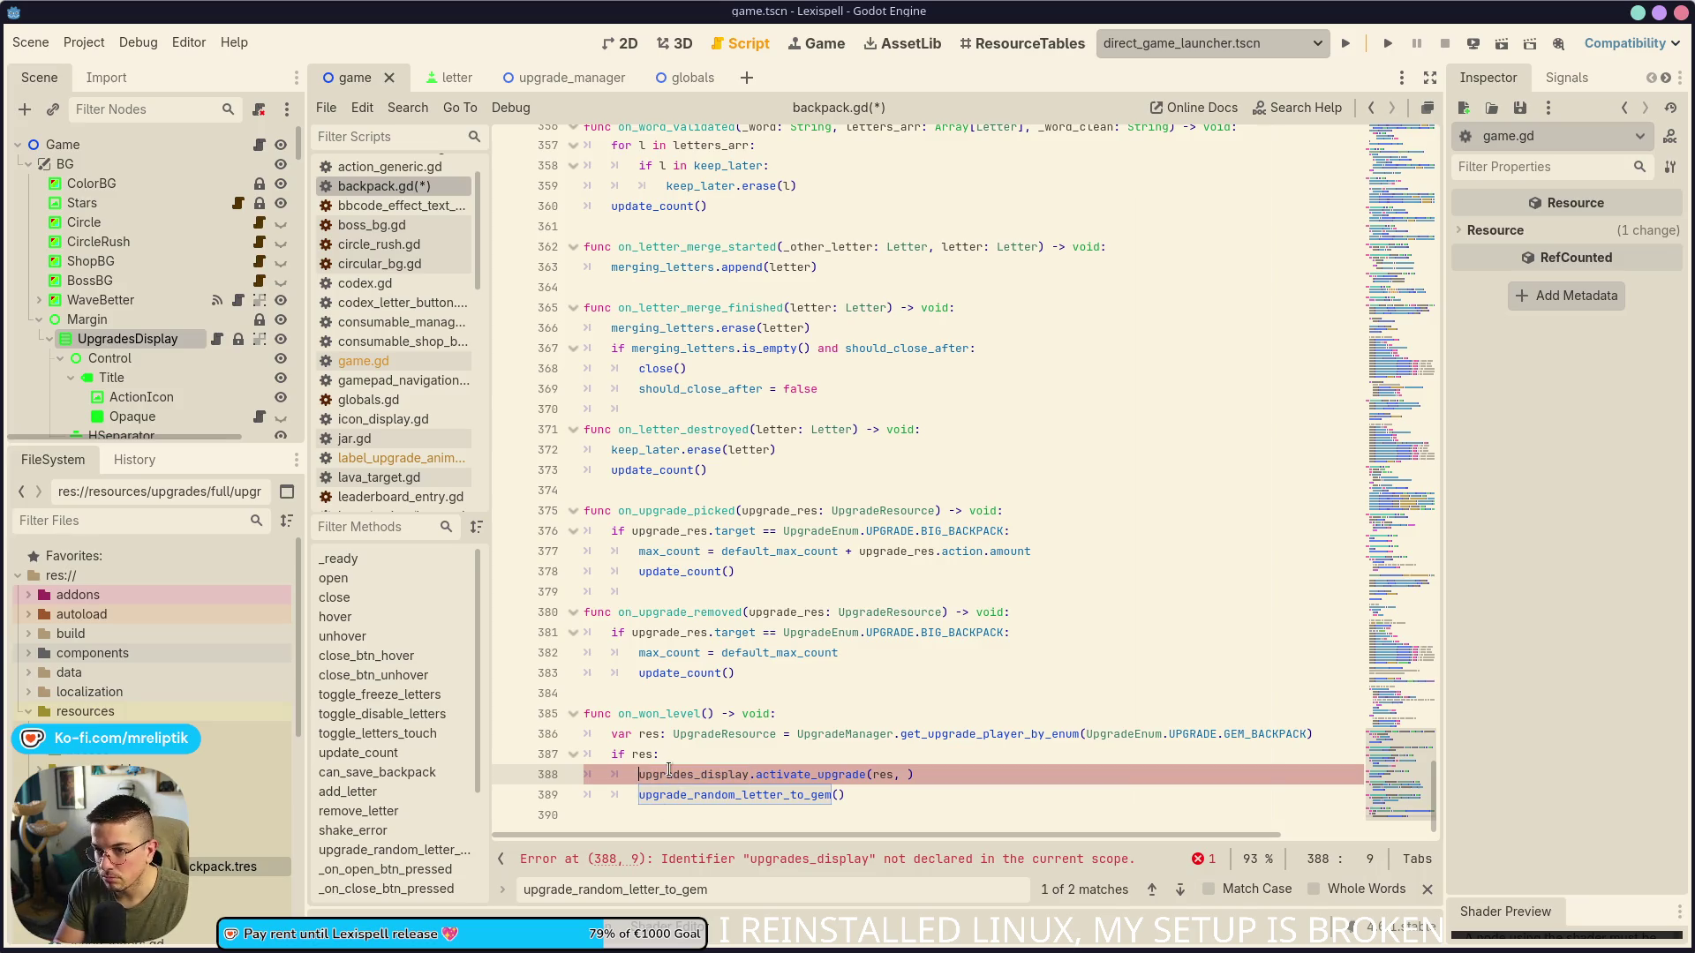
{"action": "type", "text": "ga"}
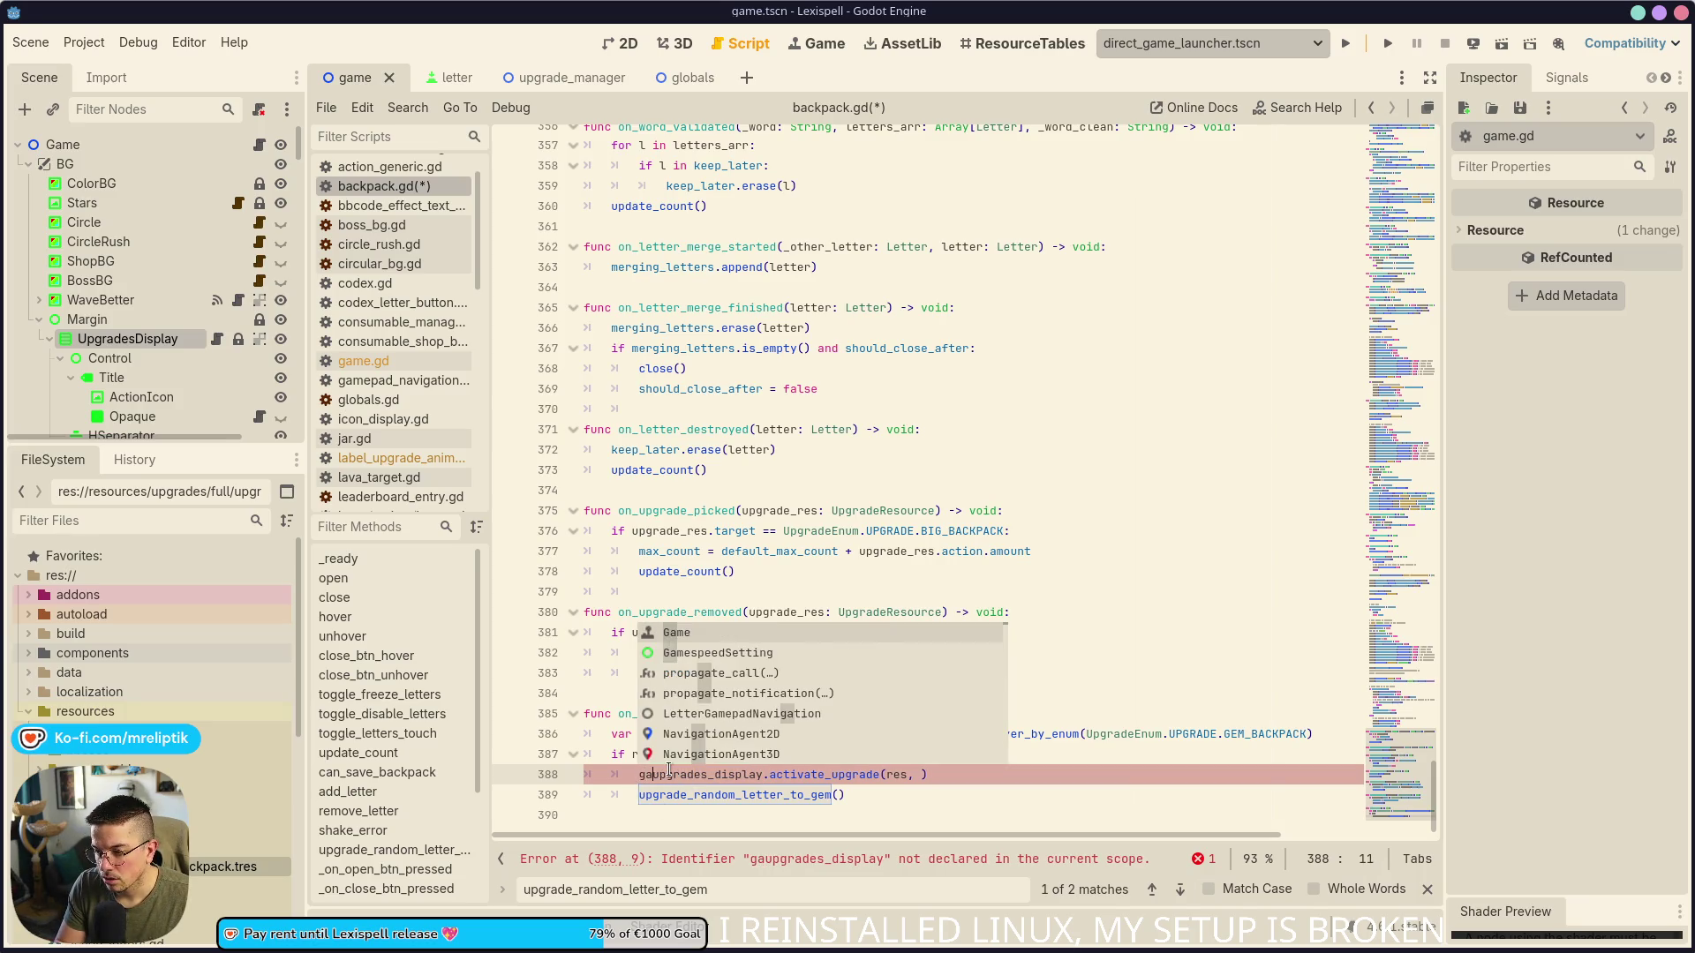
{"action": "key", "text": "Tab"}
{"action": "scroll", "coordinate": [393, 264], "scroll_direction": "up", "scroll_amount": 1}
{"action": "scroll", "coordinate": [1388, 717], "scroll_direction": "up", "scroll_amount": 10}
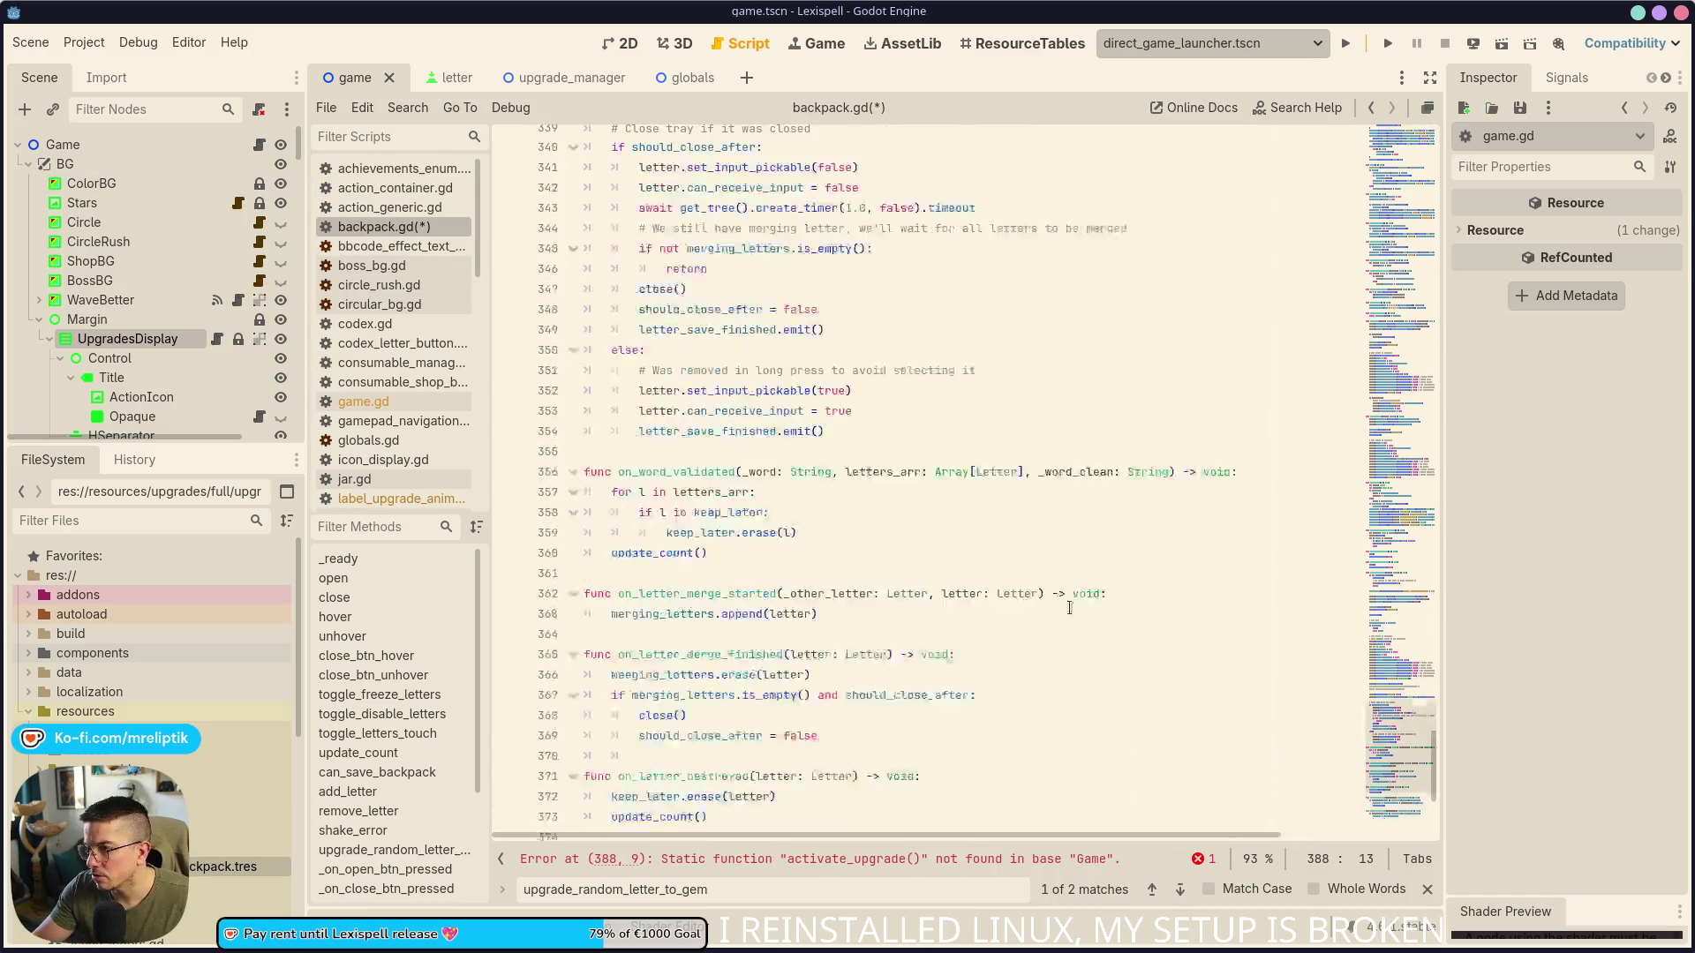
{"action": "scroll", "coordinate": [1389, 717], "scroll_direction": "up", "scroll_amount": 15}
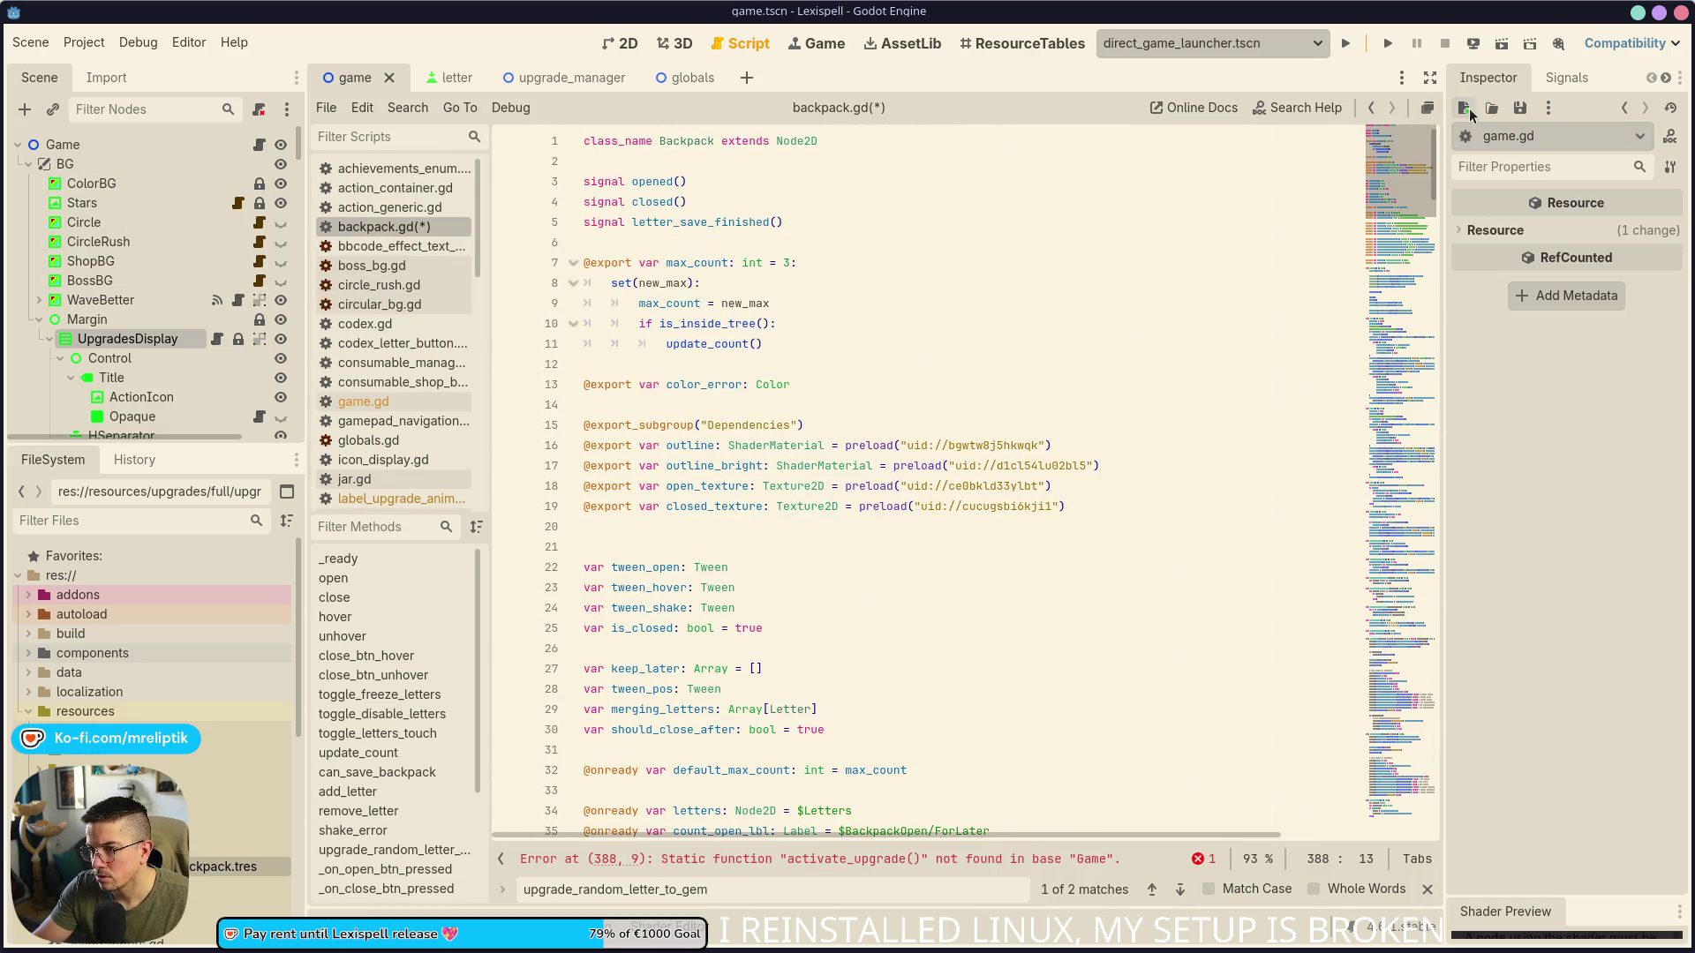
{"action": "scroll", "coordinate": [971, 333], "scroll_direction": "down", "scroll_amount": 3}
{"action": "scroll", "coordinate": [971, 333], "scroll_direction": "down", "scroll_amount": 4}
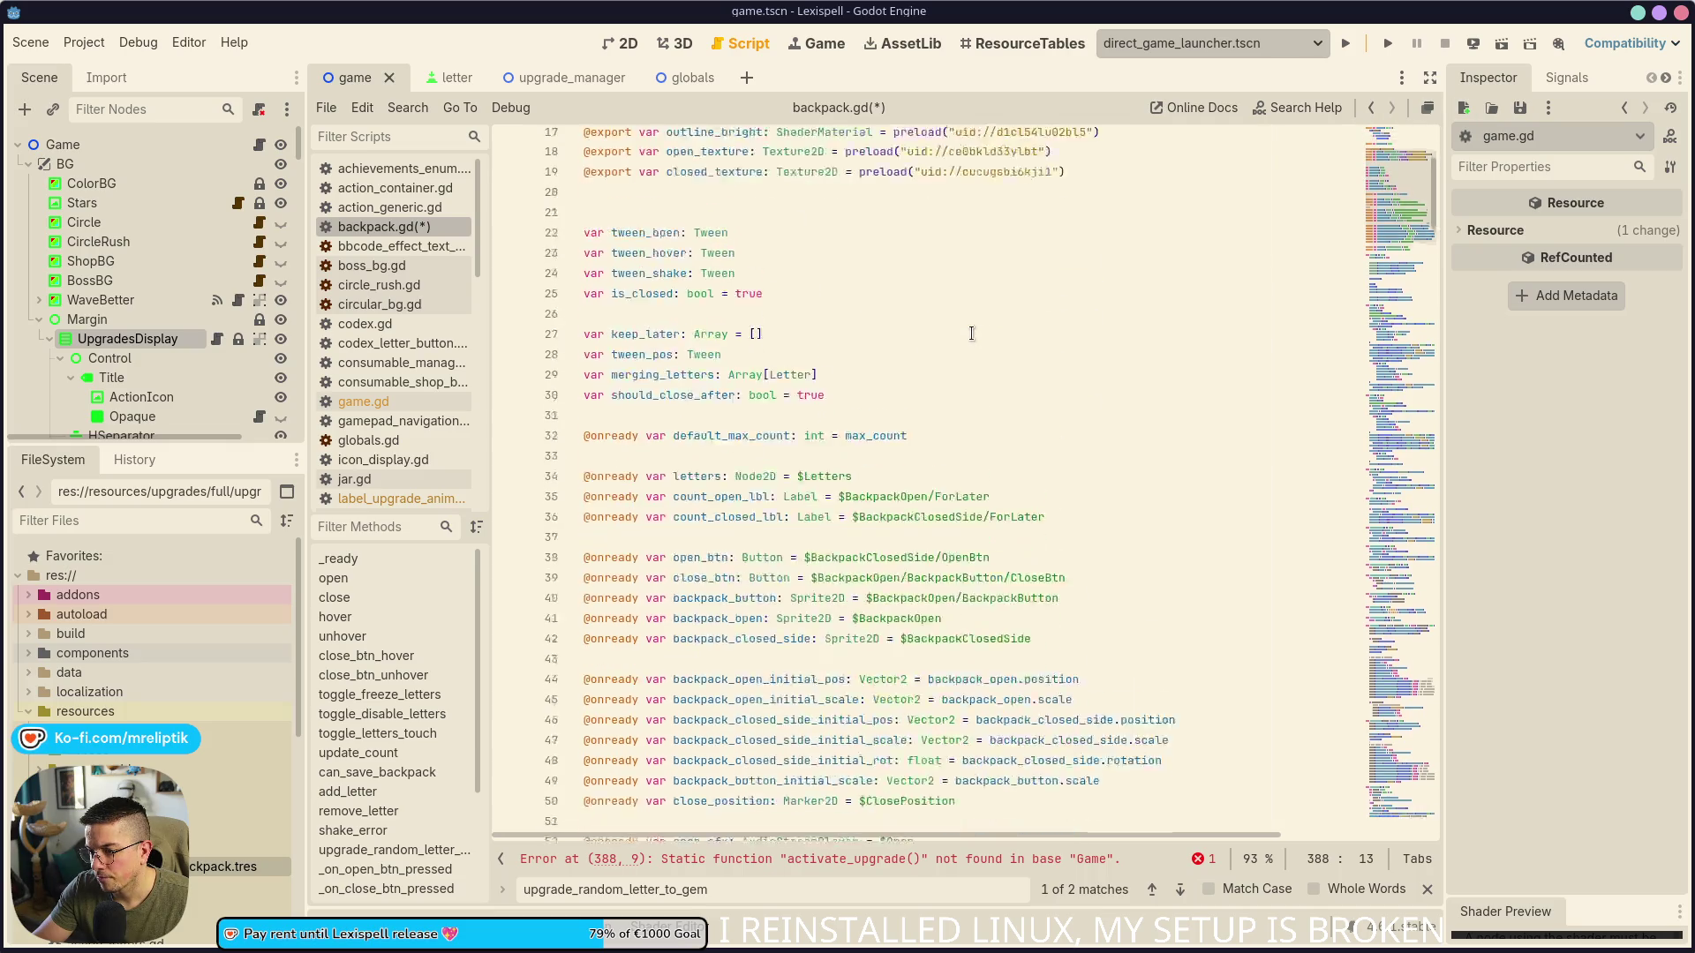
{"action": "scroll", "coordinate": [971, 332], "scroll_direction": "up", "scroll_amount": 7}
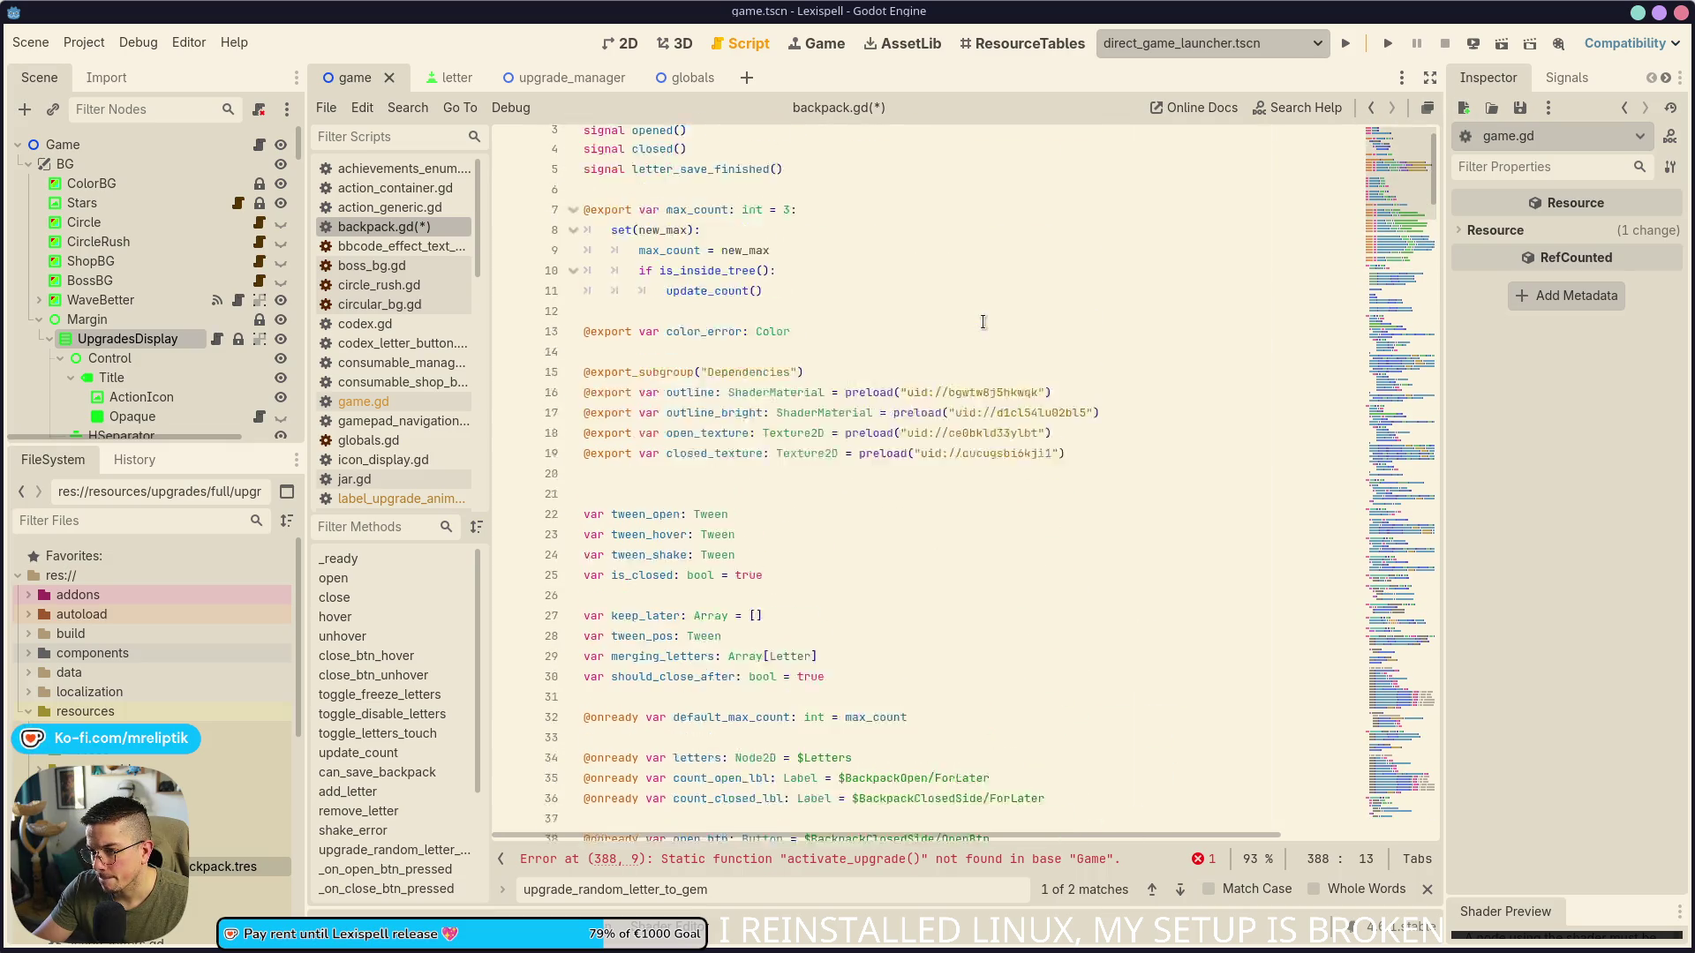
{"action": "left_click", "coordinate": [656, 526]}
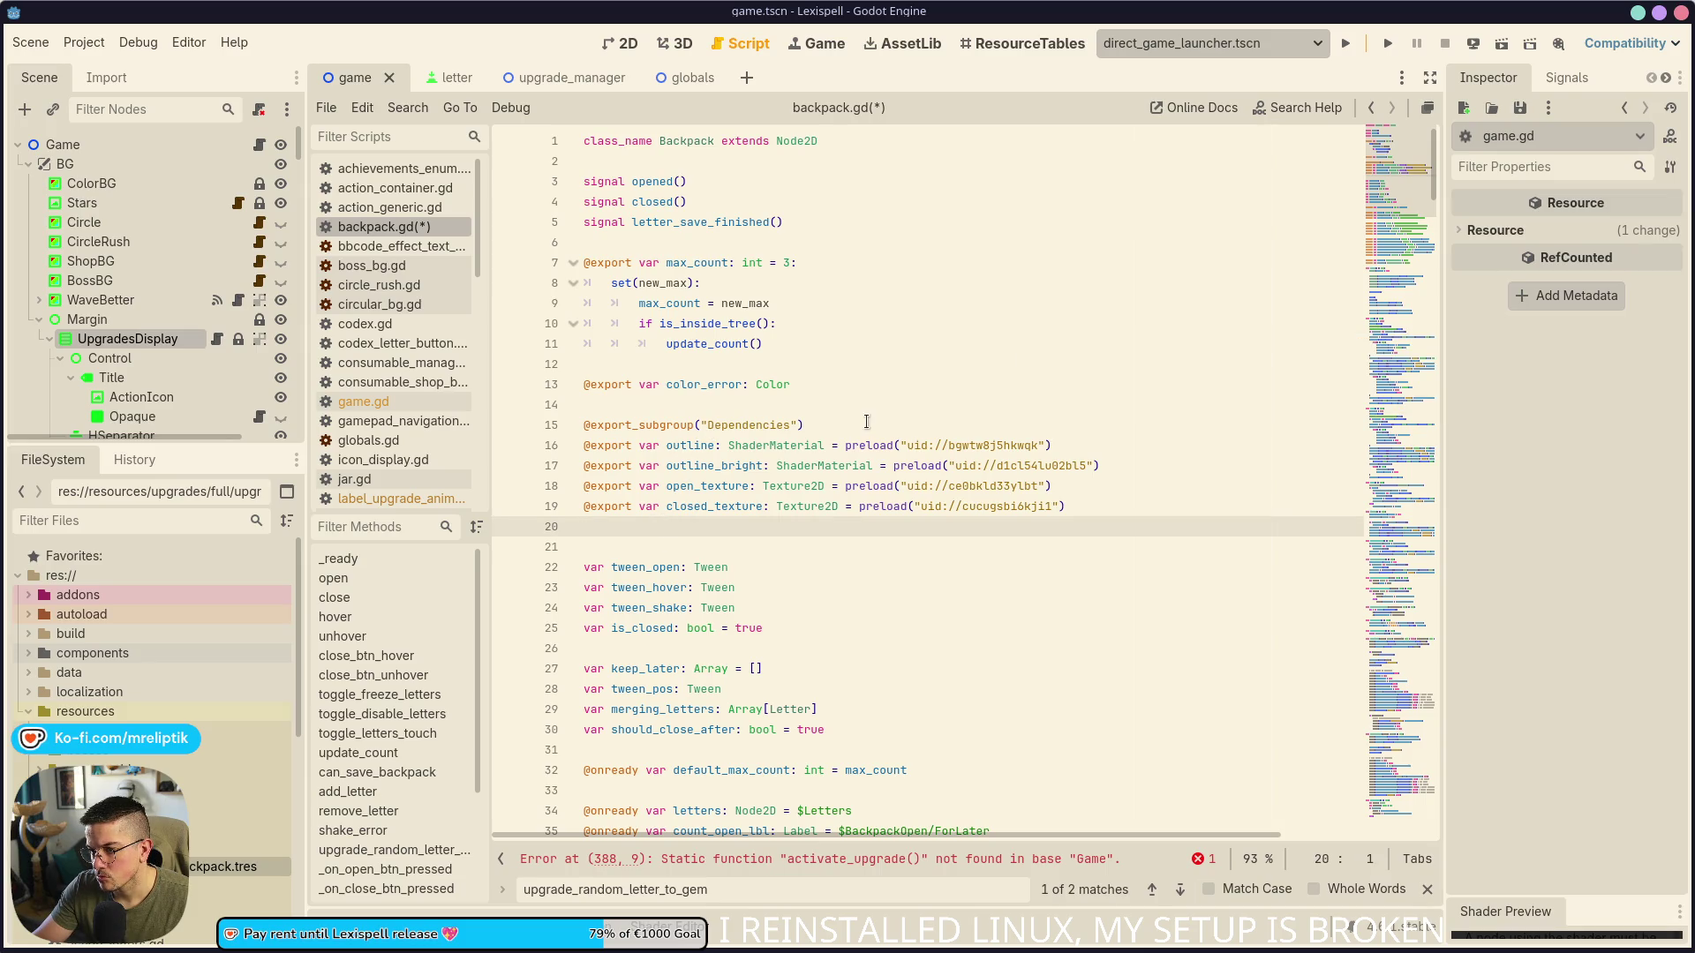
{"action": "left_click", "coordinate": [769, 405]}
{"action": "key", "text": "Down"}
{"action": "key", "text": "Return"}
{"action": "key", "text": "Return"}
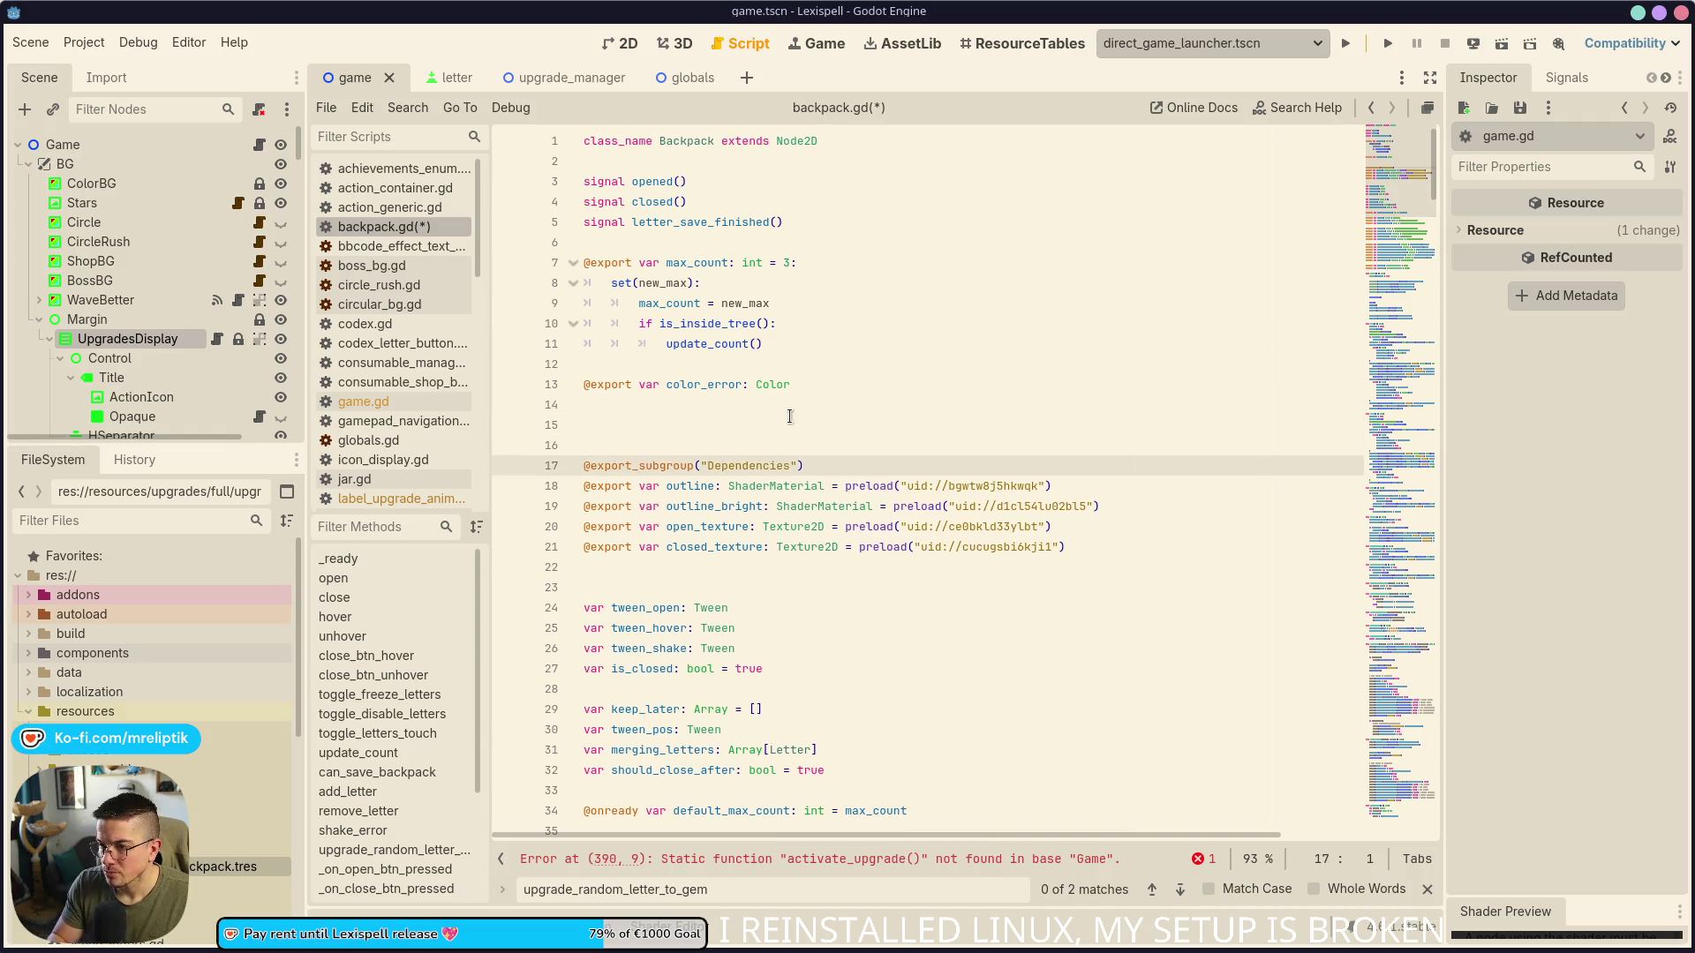
{"action": "key", "text": "Up"}
{"action": "key", "text": "Up"}
{"action": "type", "text": "@export v"}
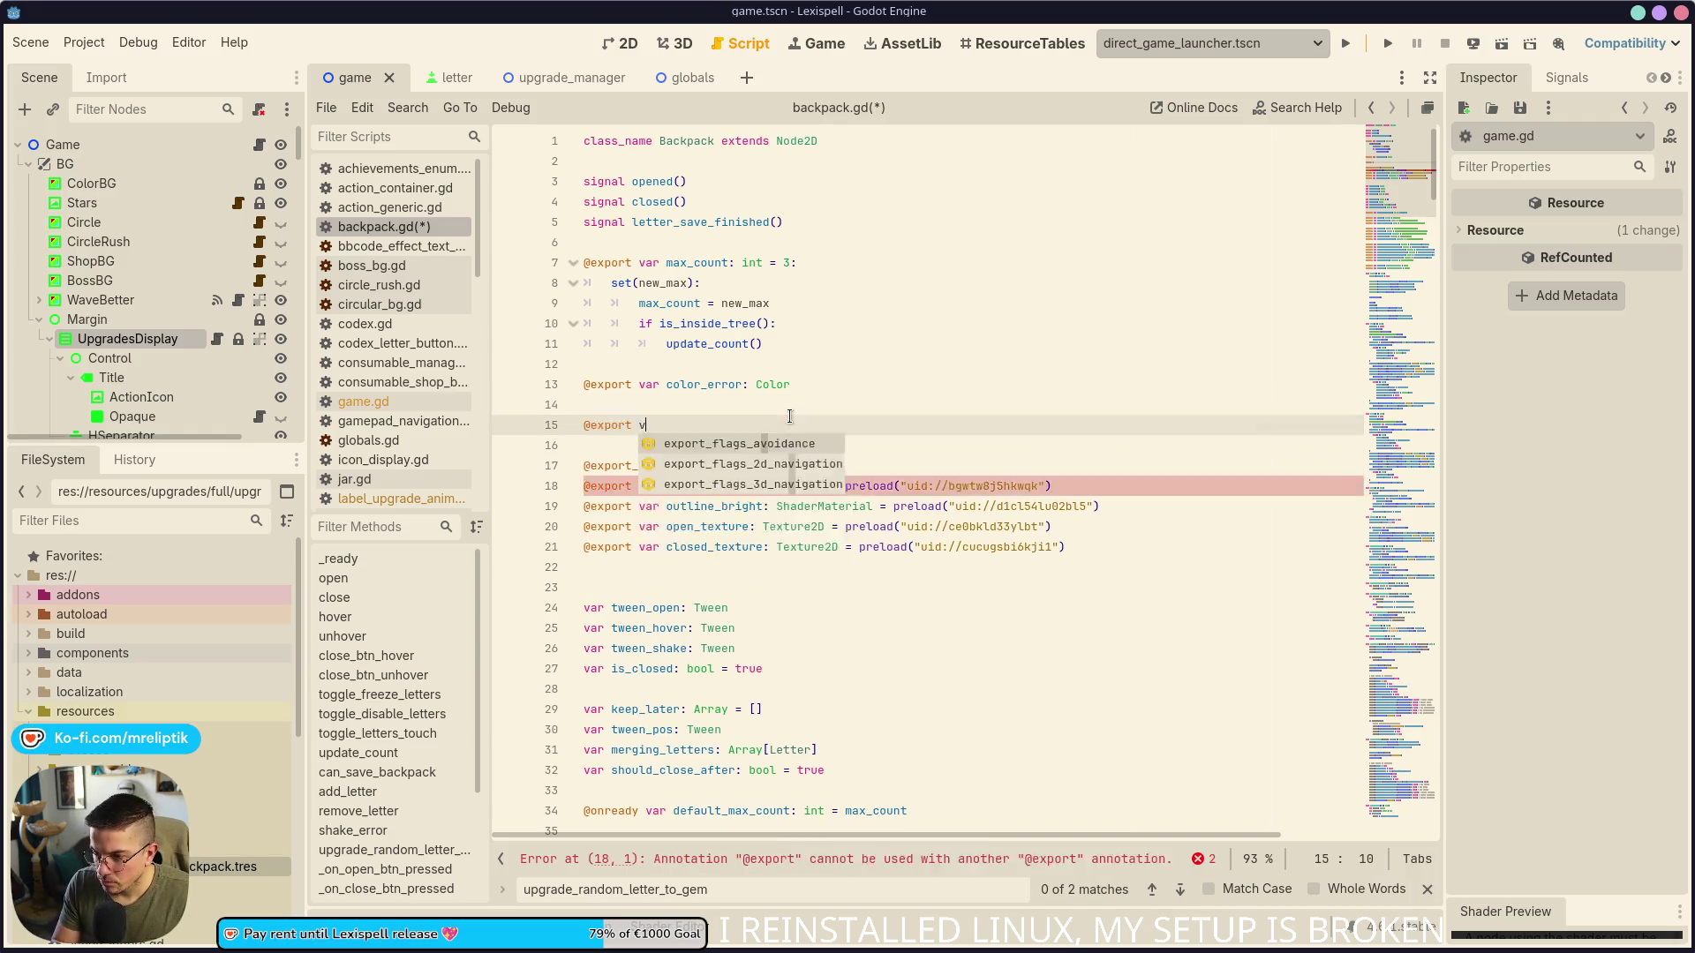
{"action": "type", "text": "ar game: Game"}
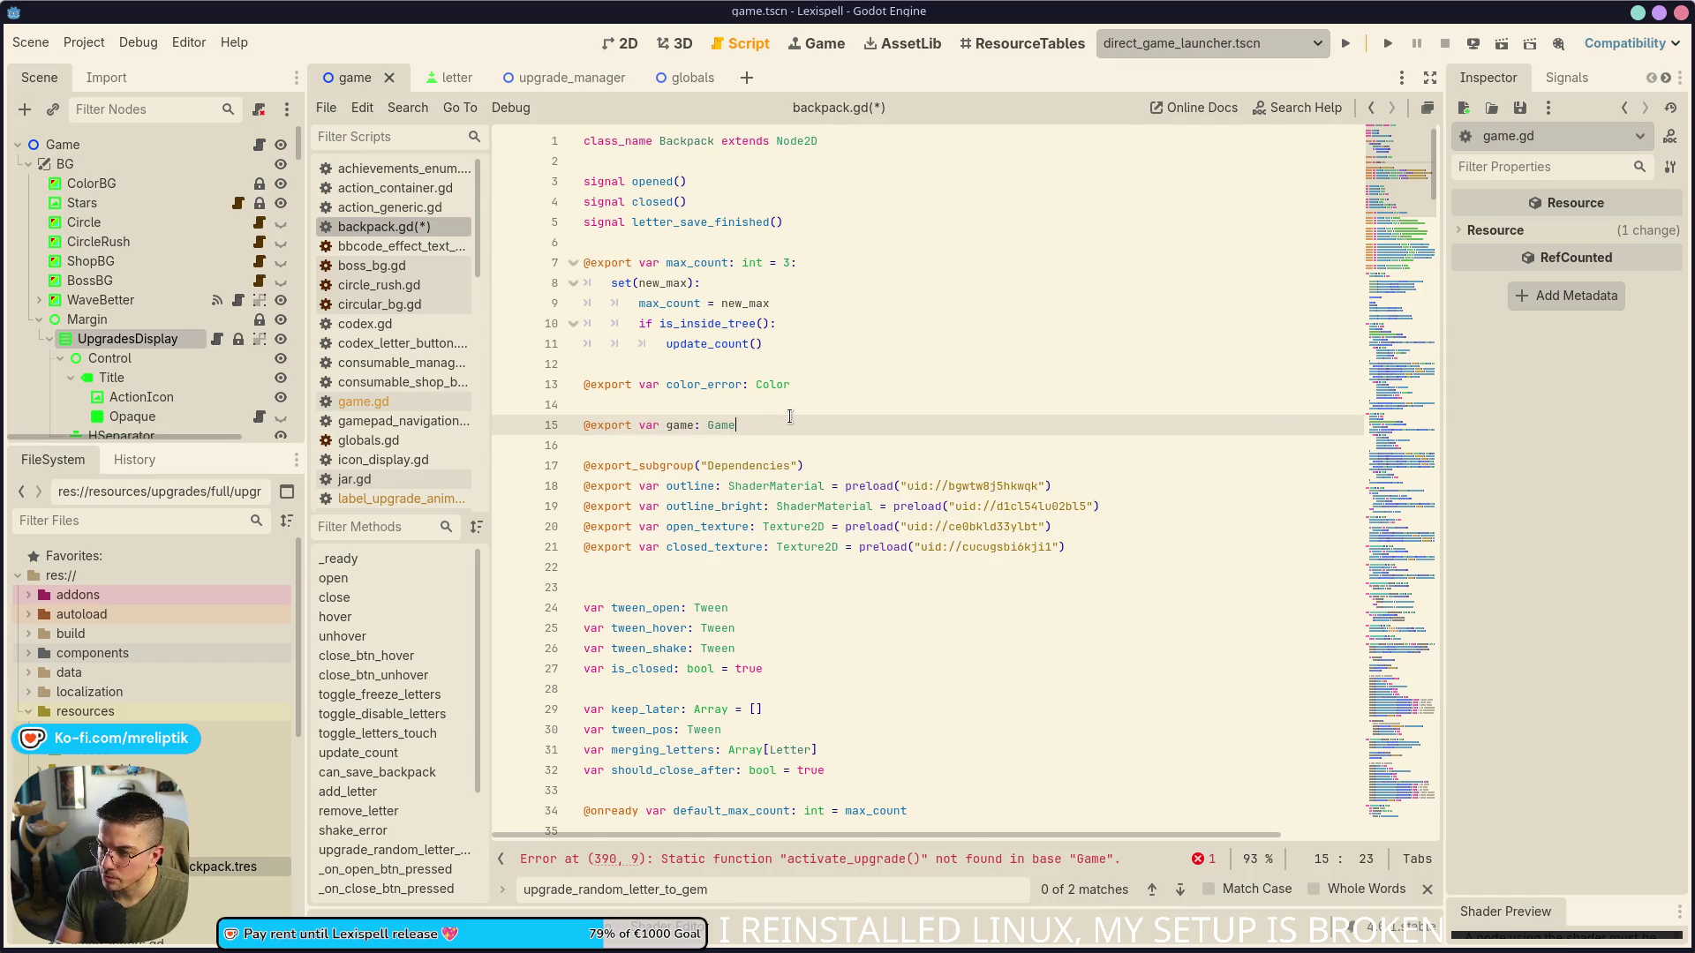
{"action": "key", "text": "ctrl+s"}
Select the Backpack node and expand its Dependencies properties in the Inspector
{"action": "left_click", "coordinate": [36, 323]}
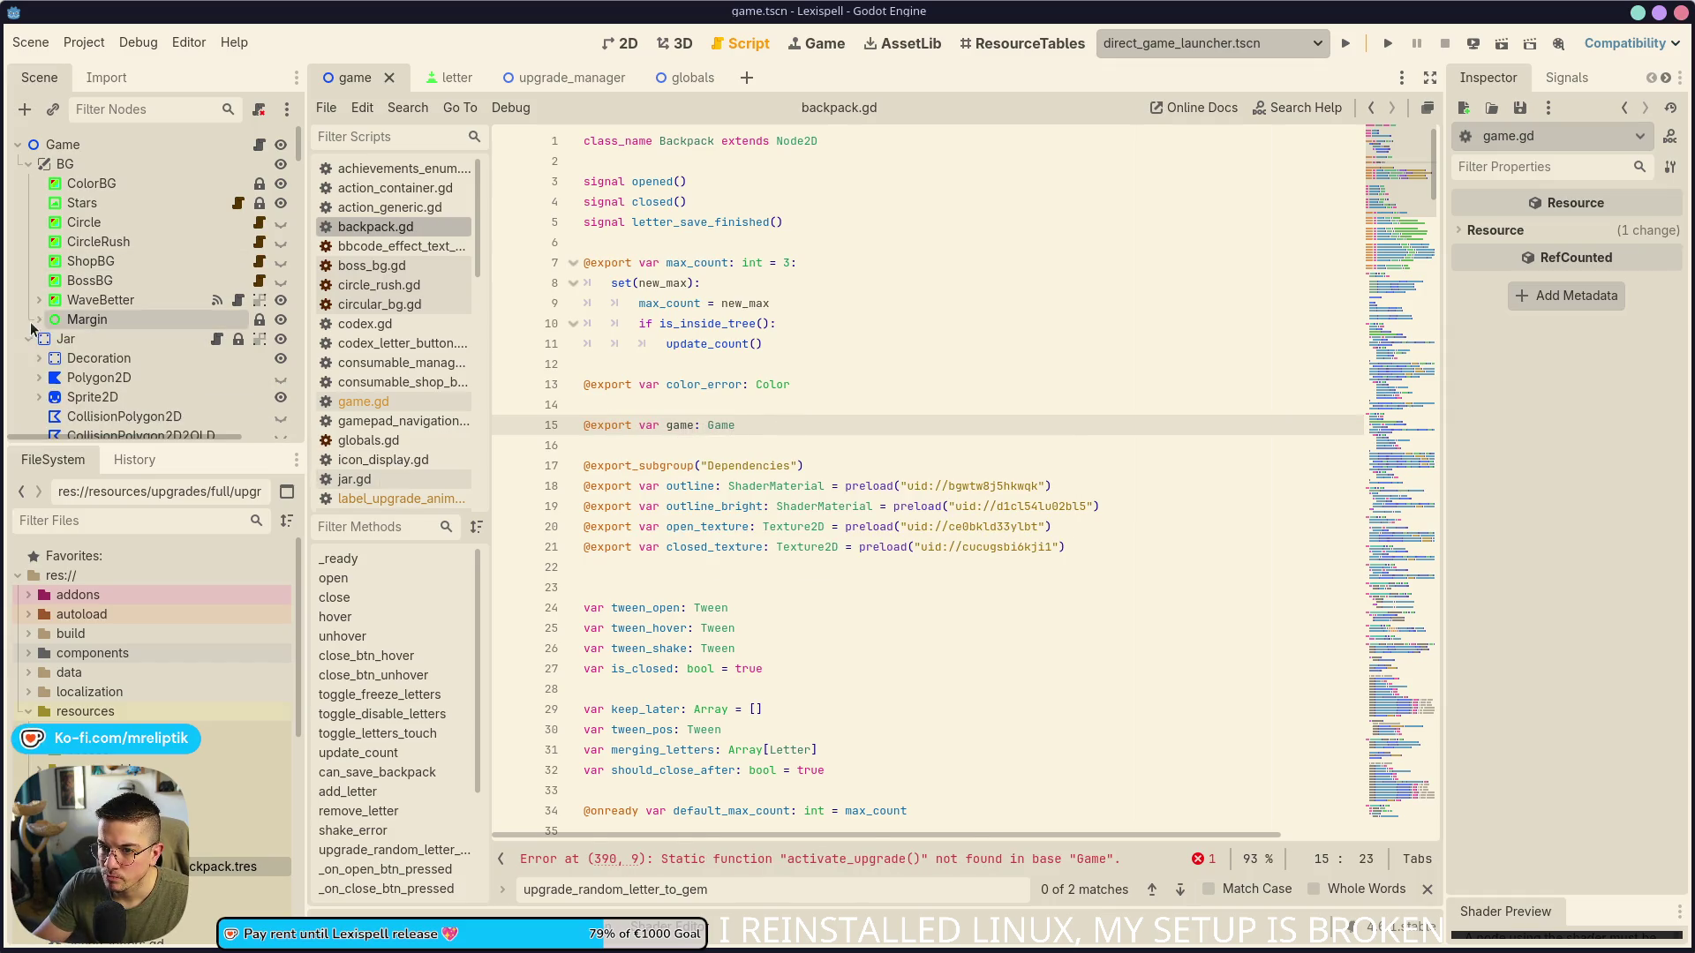
{"action": "scroll", "coordinate": [157, 354], "scroll_direction": "down", "scroll_amount": 5}
{"action": "scroll", "coordinate": [145, 368], "scroll_direction": "down", "scroll_amount": 2}
{"action": "left_click", "coordinate": [95, 224]}
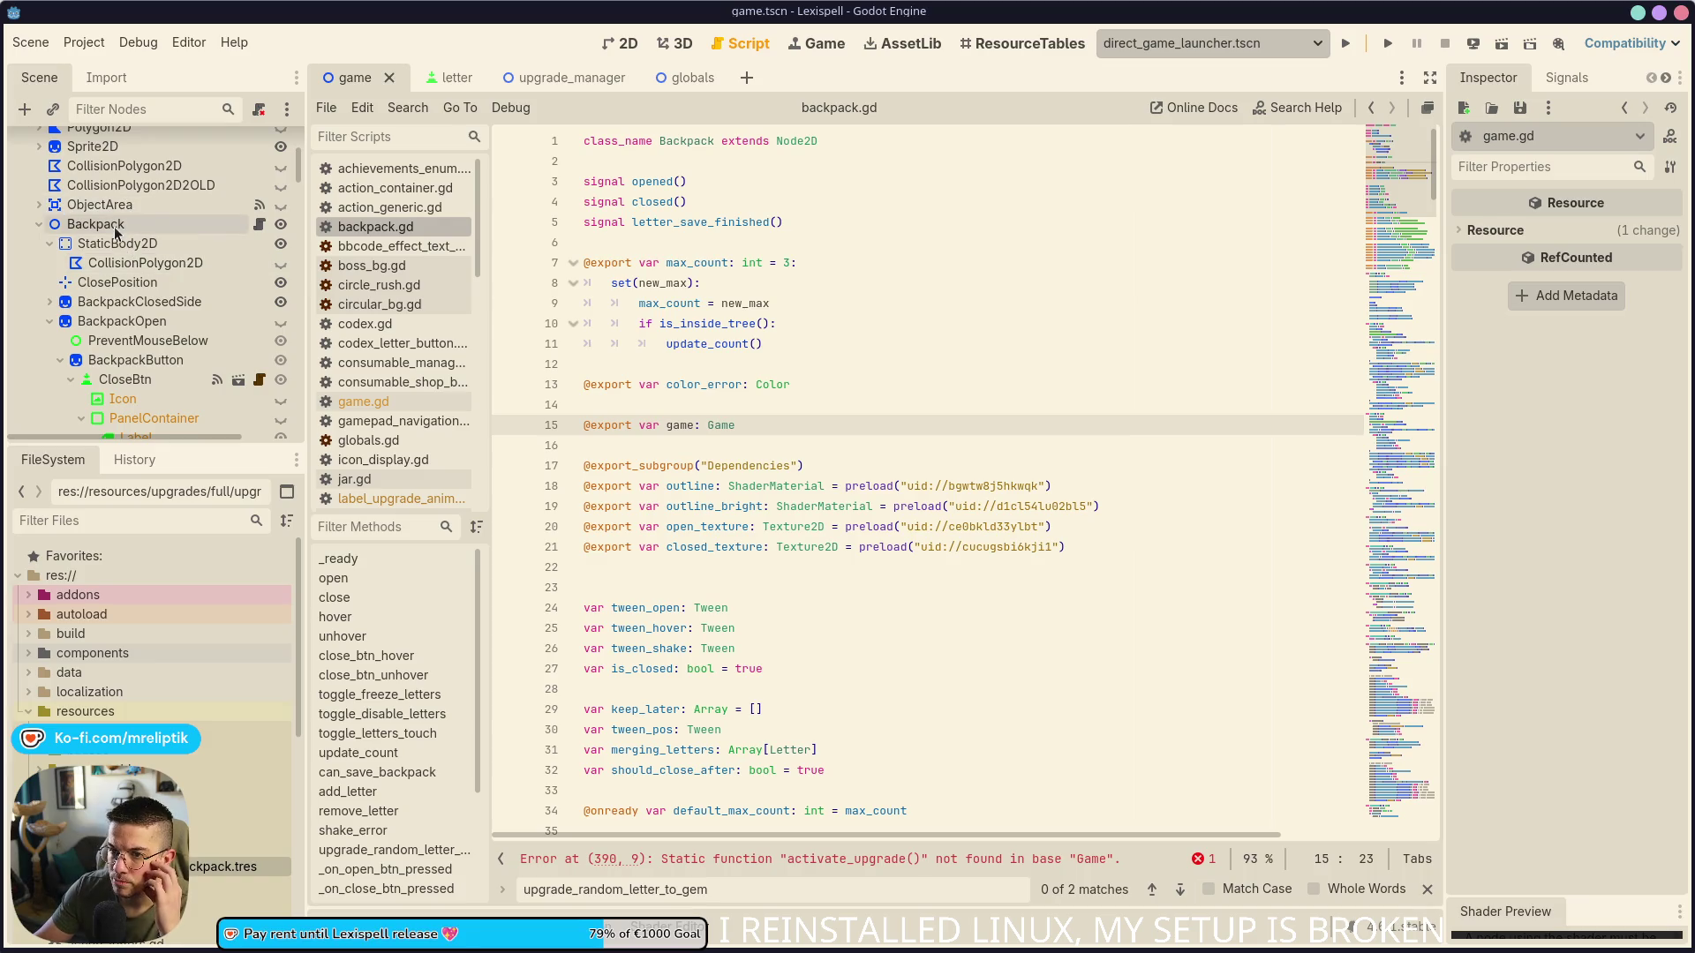
{"action": "left_click", "coordinate": [1536, 285]}
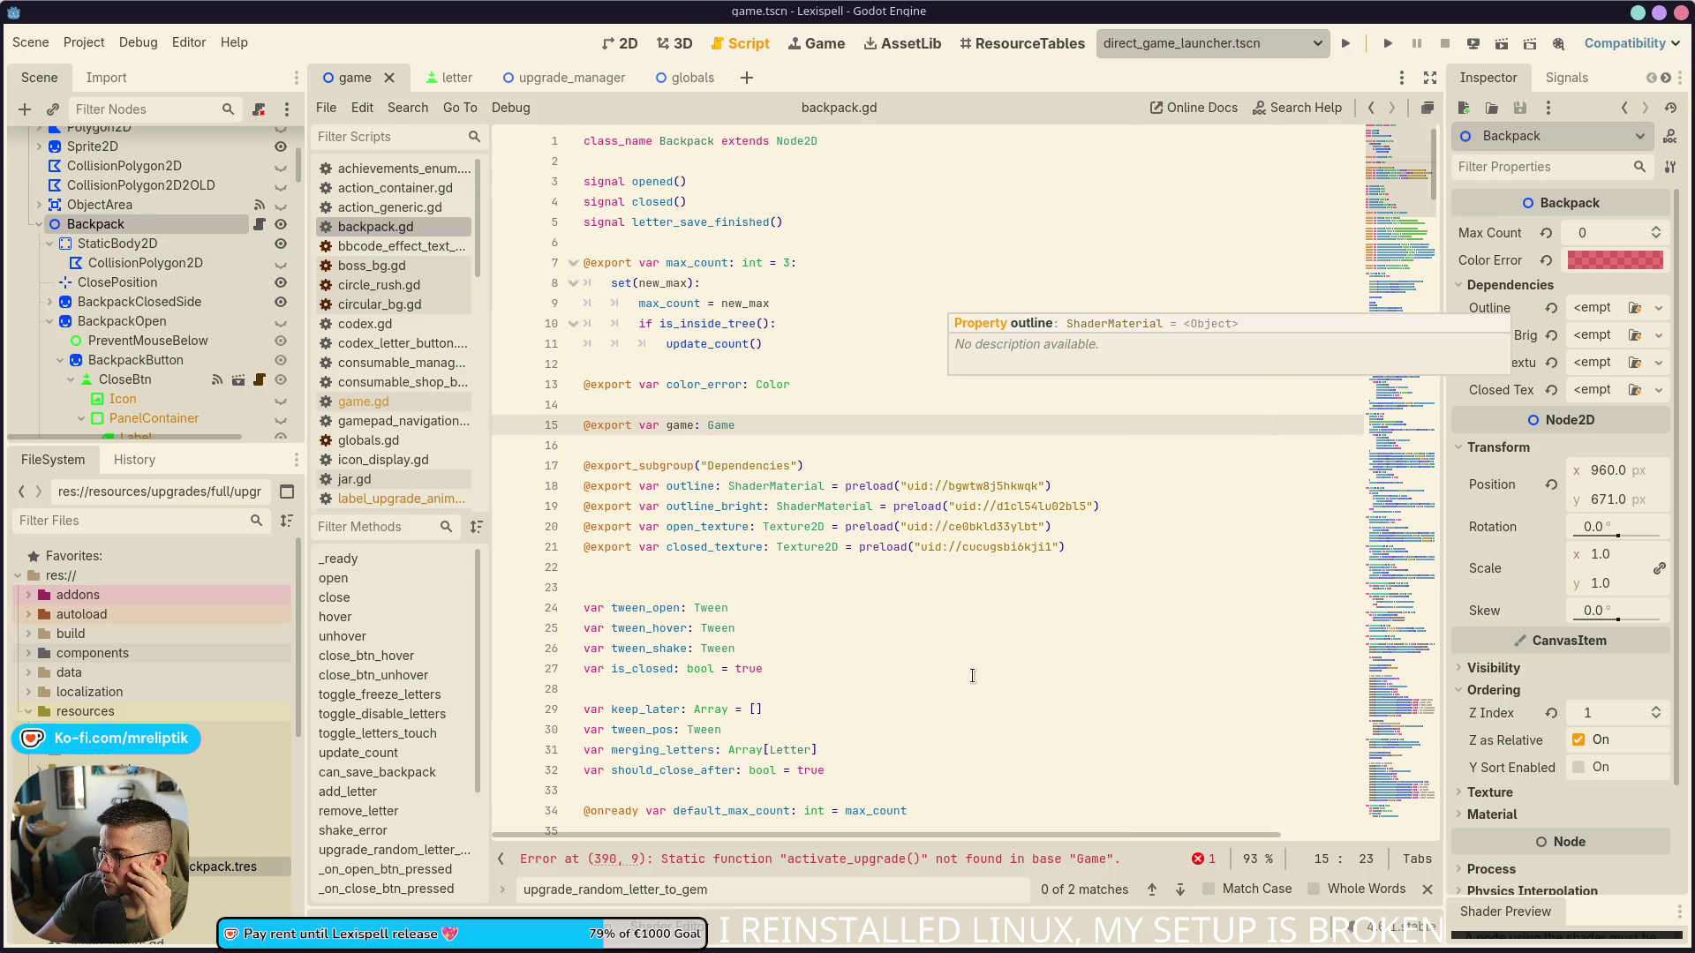
Comment out the failing activate_upgrade call on line 390 and save
{"action": "left_click", "coordinate": [819, 870]}
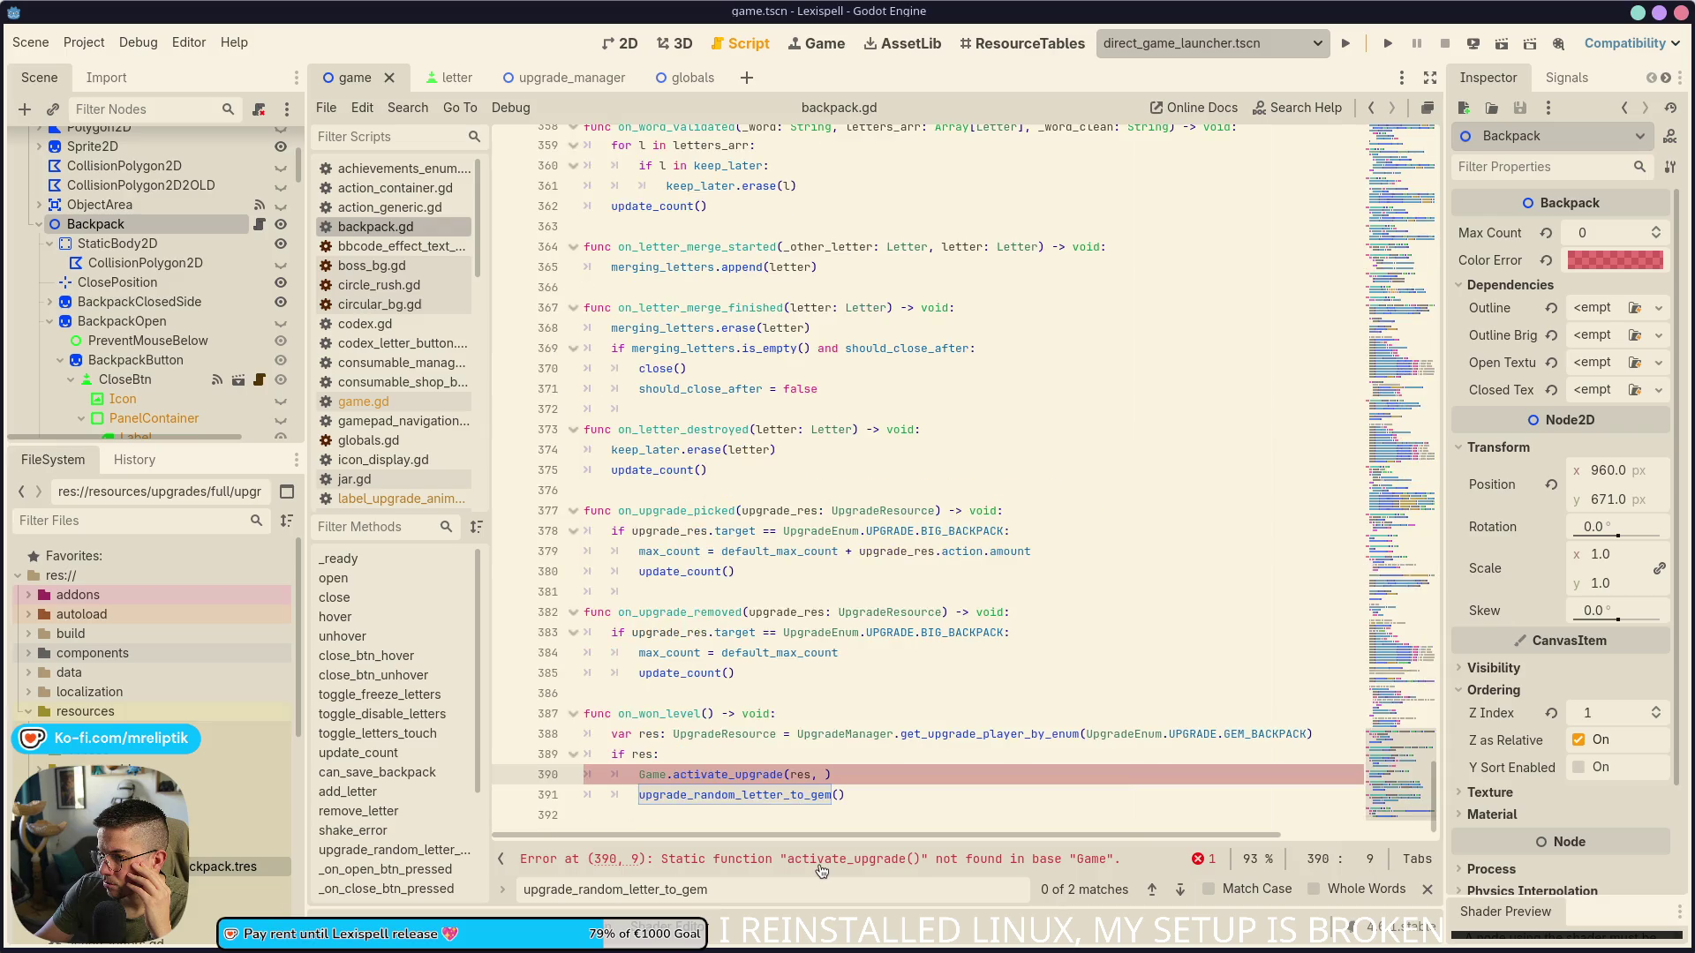
{"action": "left_click", "coordinate": [826, 774]}
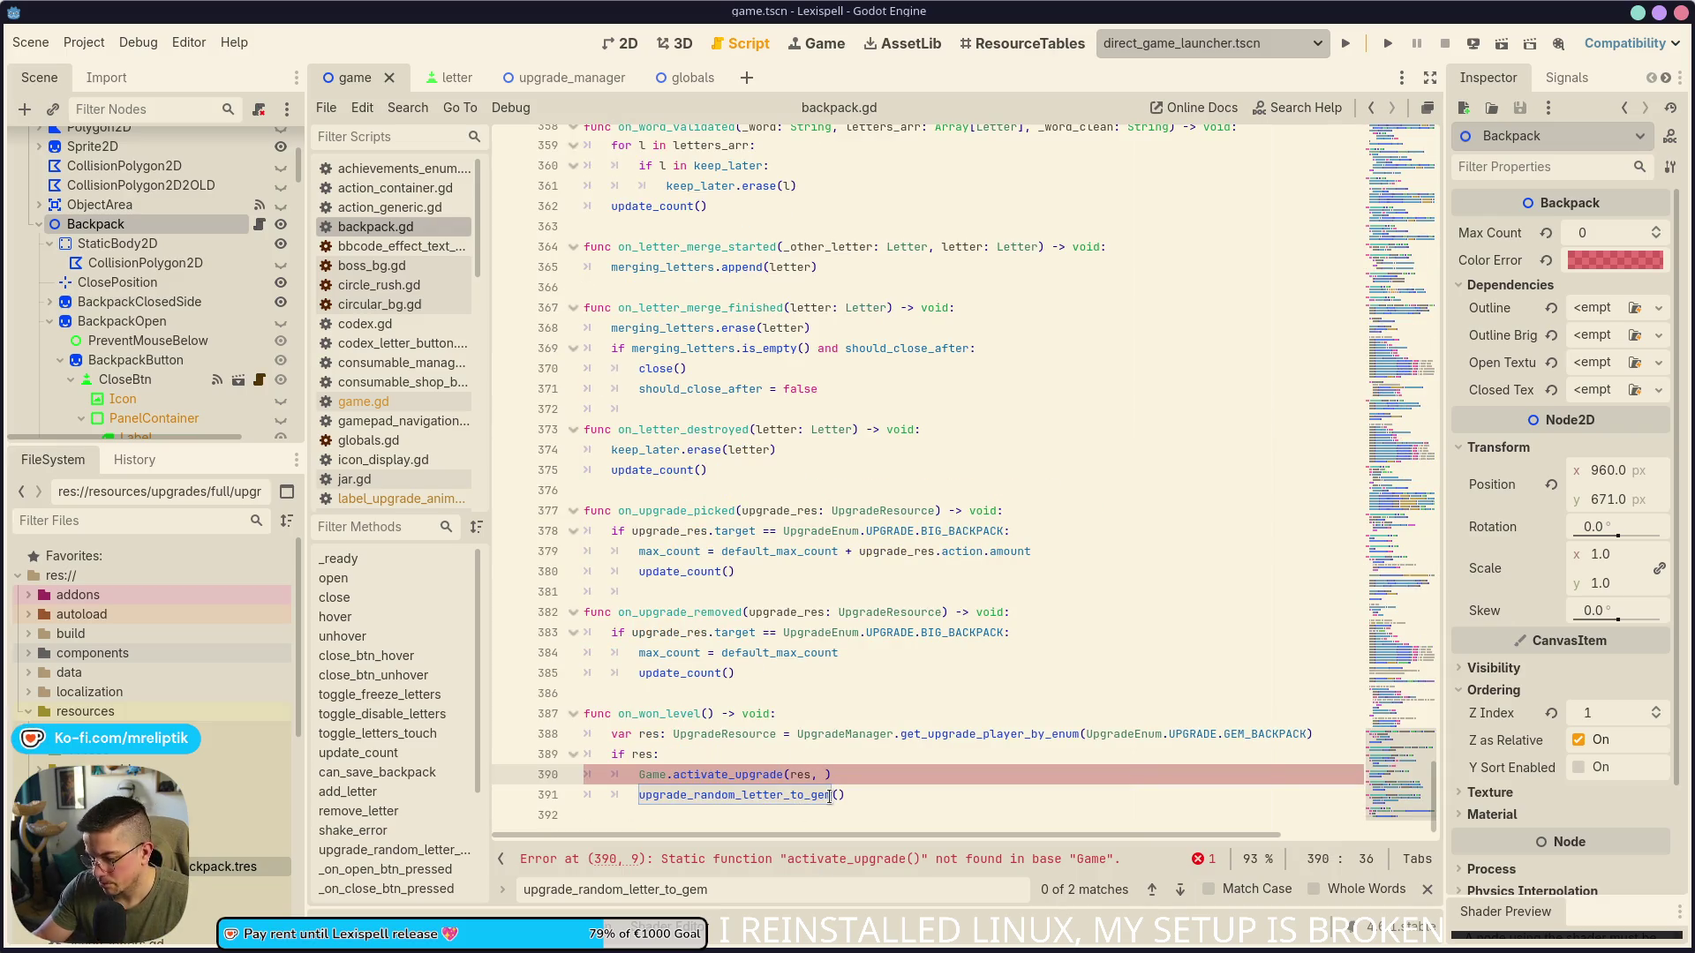
{"action": "key", "text": "ctrl+k"}
{"action": "key", "text": "ctrl+s"}
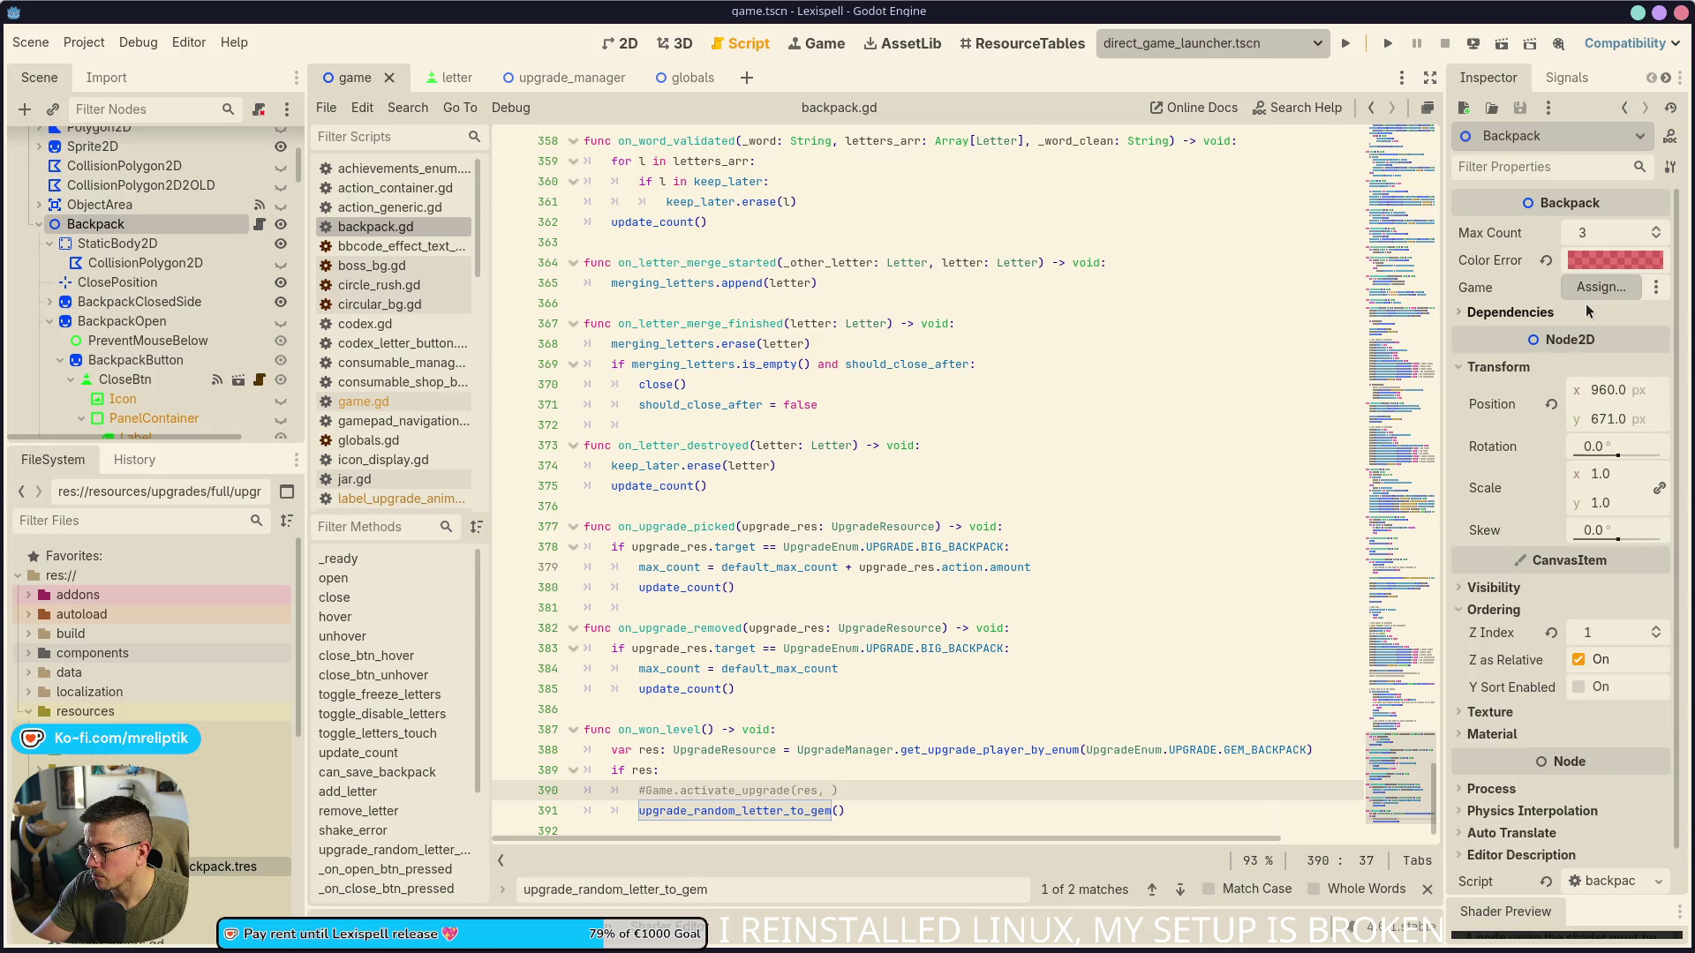
Assign the Game node to Backpack's Game property, save, and uncomment line 390
{"action": "left_click", "coordinate": [1600, 287]}
{"action": "double_click", "coordinate": [466, 256]}
{"action": "key", "text": "ctrl+s"}
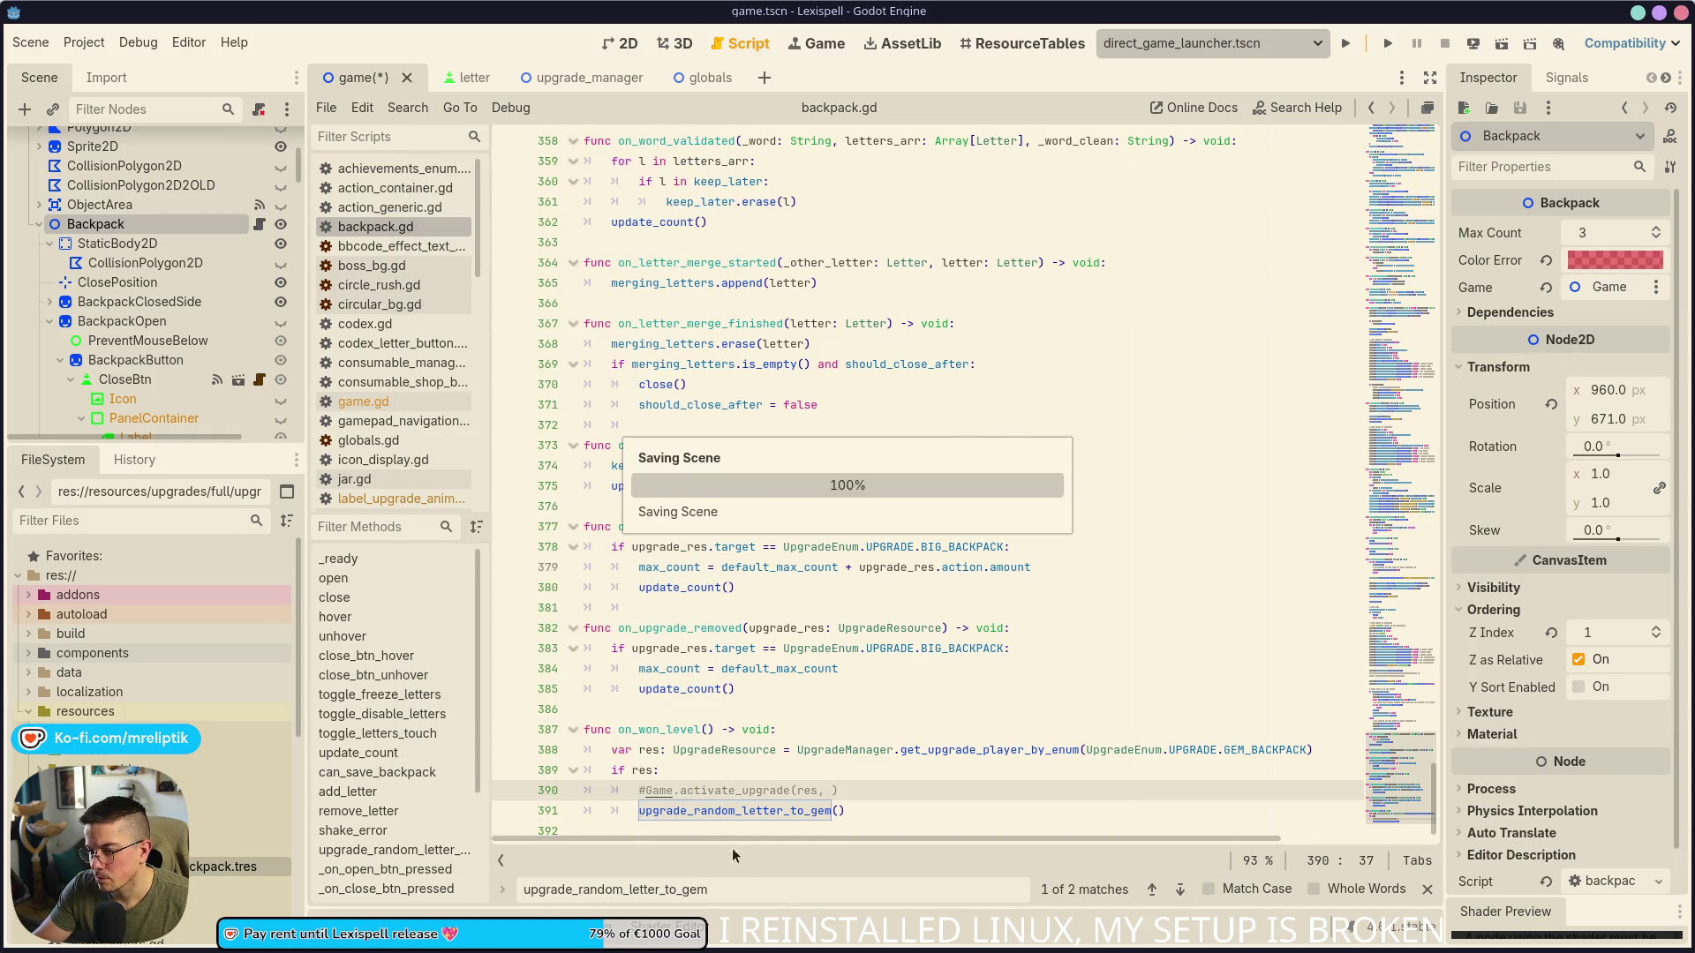
{"action": "left_click", "coordinate": [775, 791]}
{"action": "key", "text": "ctrl+z"}
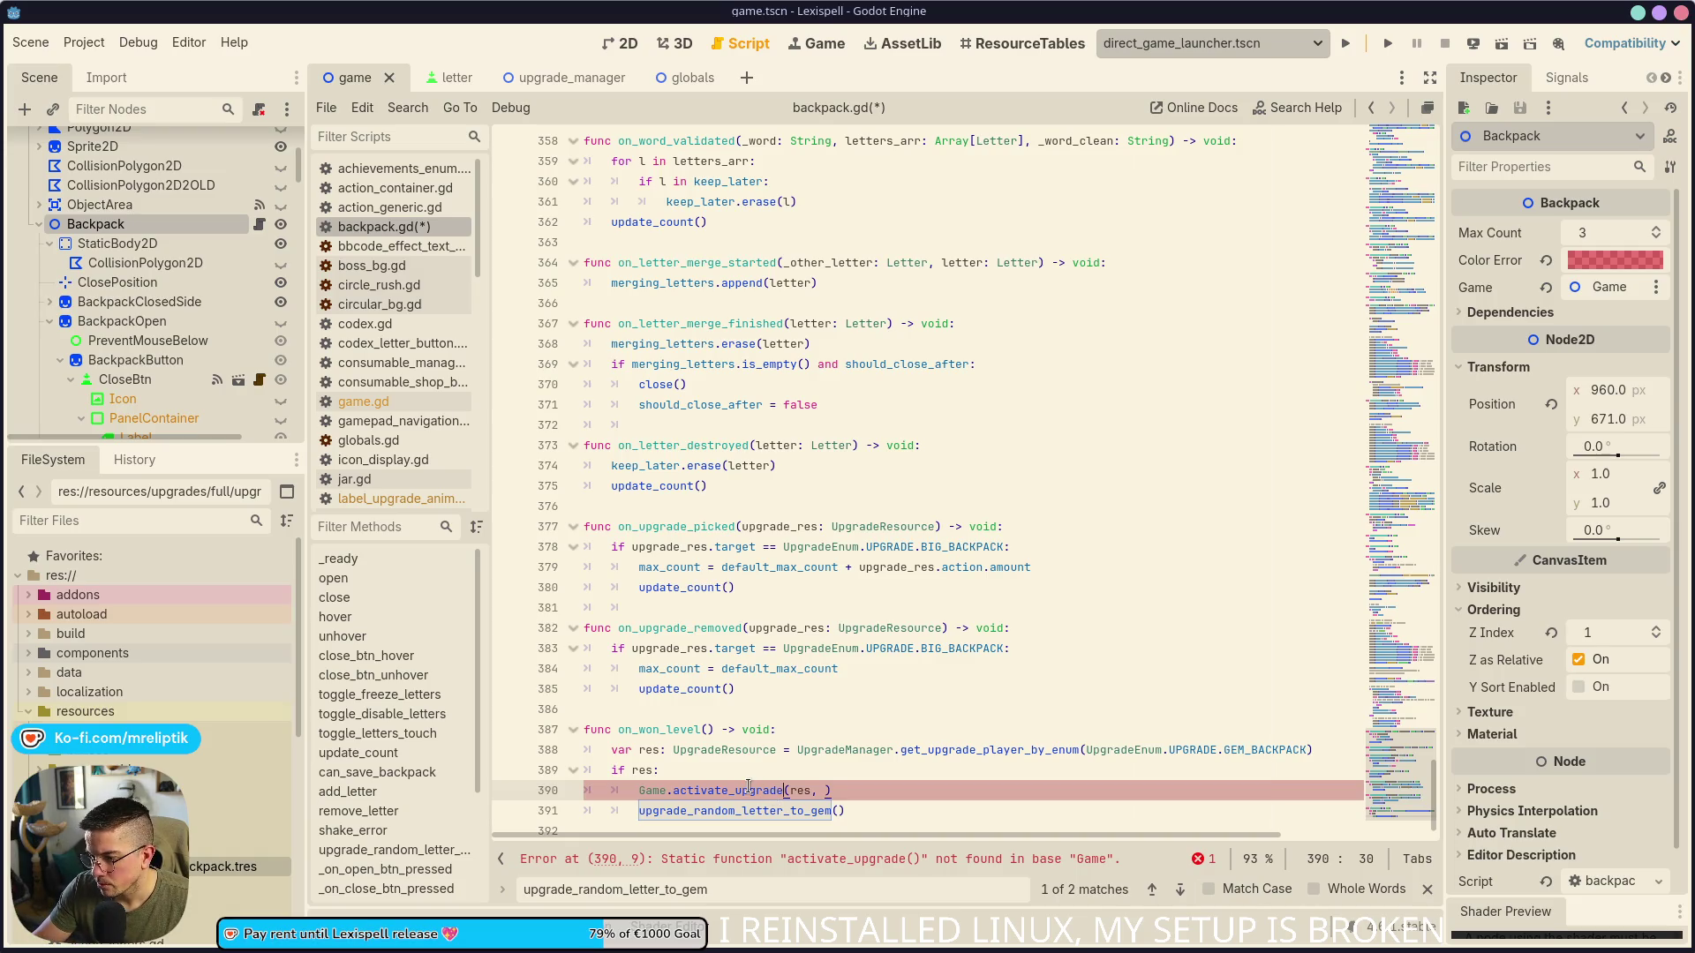
Change 'Game' to lowercase 'game' on line 390 of backpack.gd and save
{"action": "double_click", "coordinate": [648, 788]}
{"action": "type", "text": "game"}
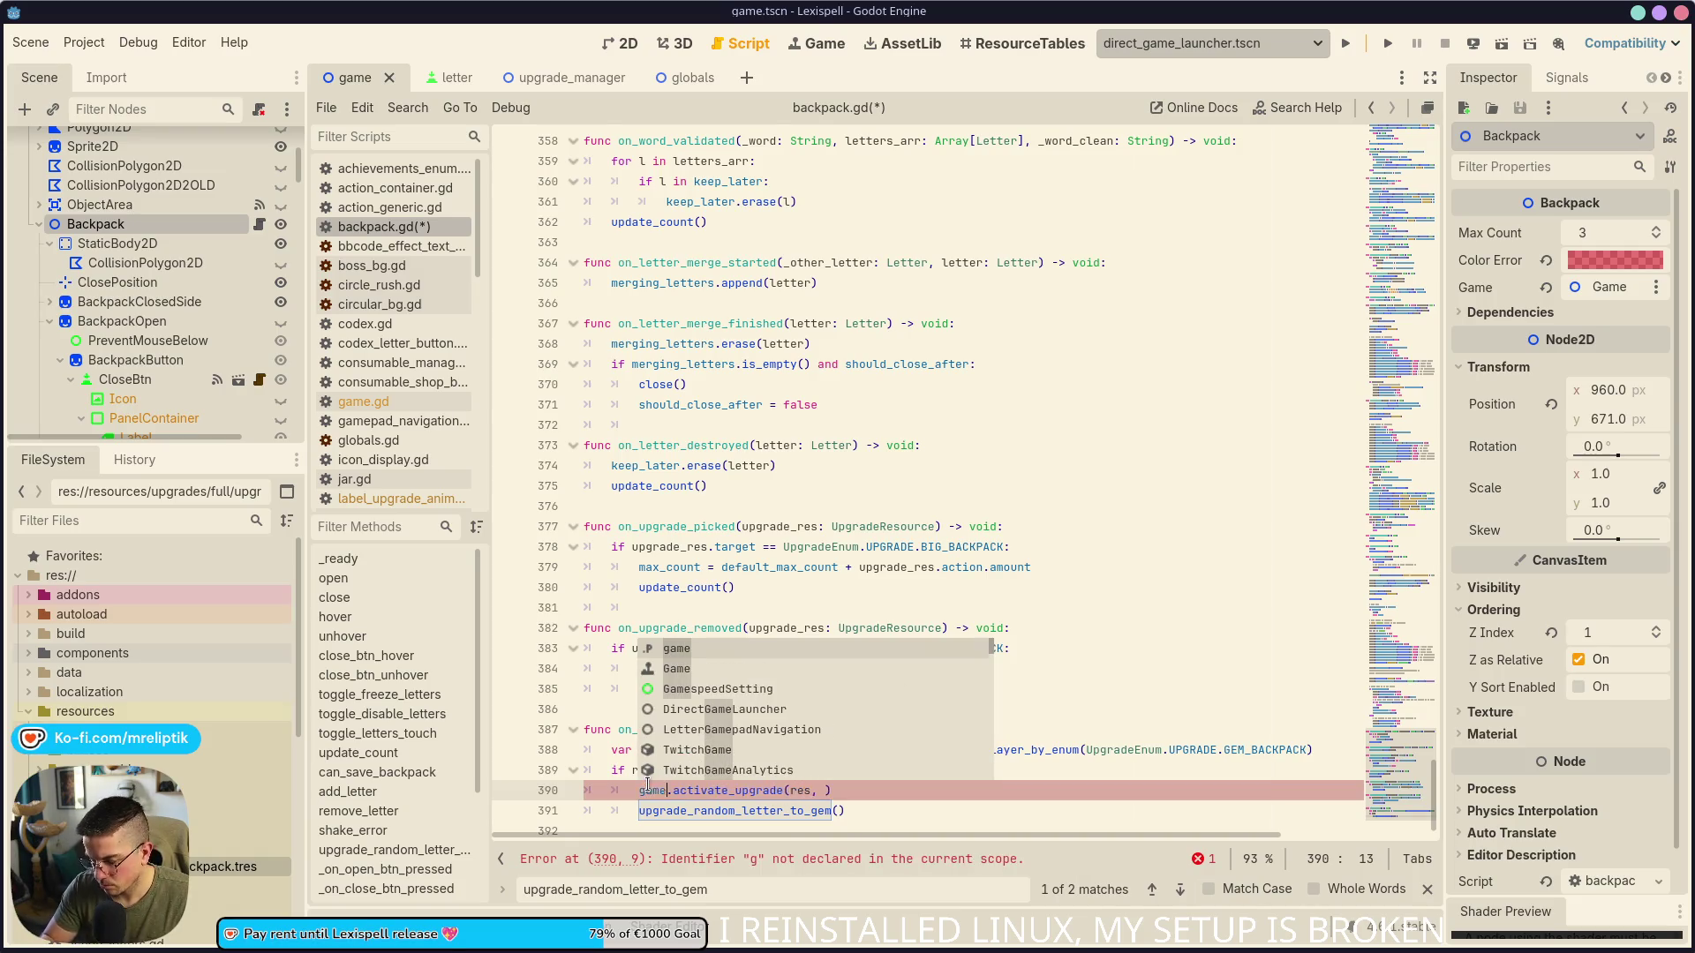
{"action": "key", "text": "ctrl+s"}
Complete the call target as game.upgrades_display.activate_upgrade on line 390, using autocomplete, and save
{"action": "double_click", "coordinate": [759, 789]}
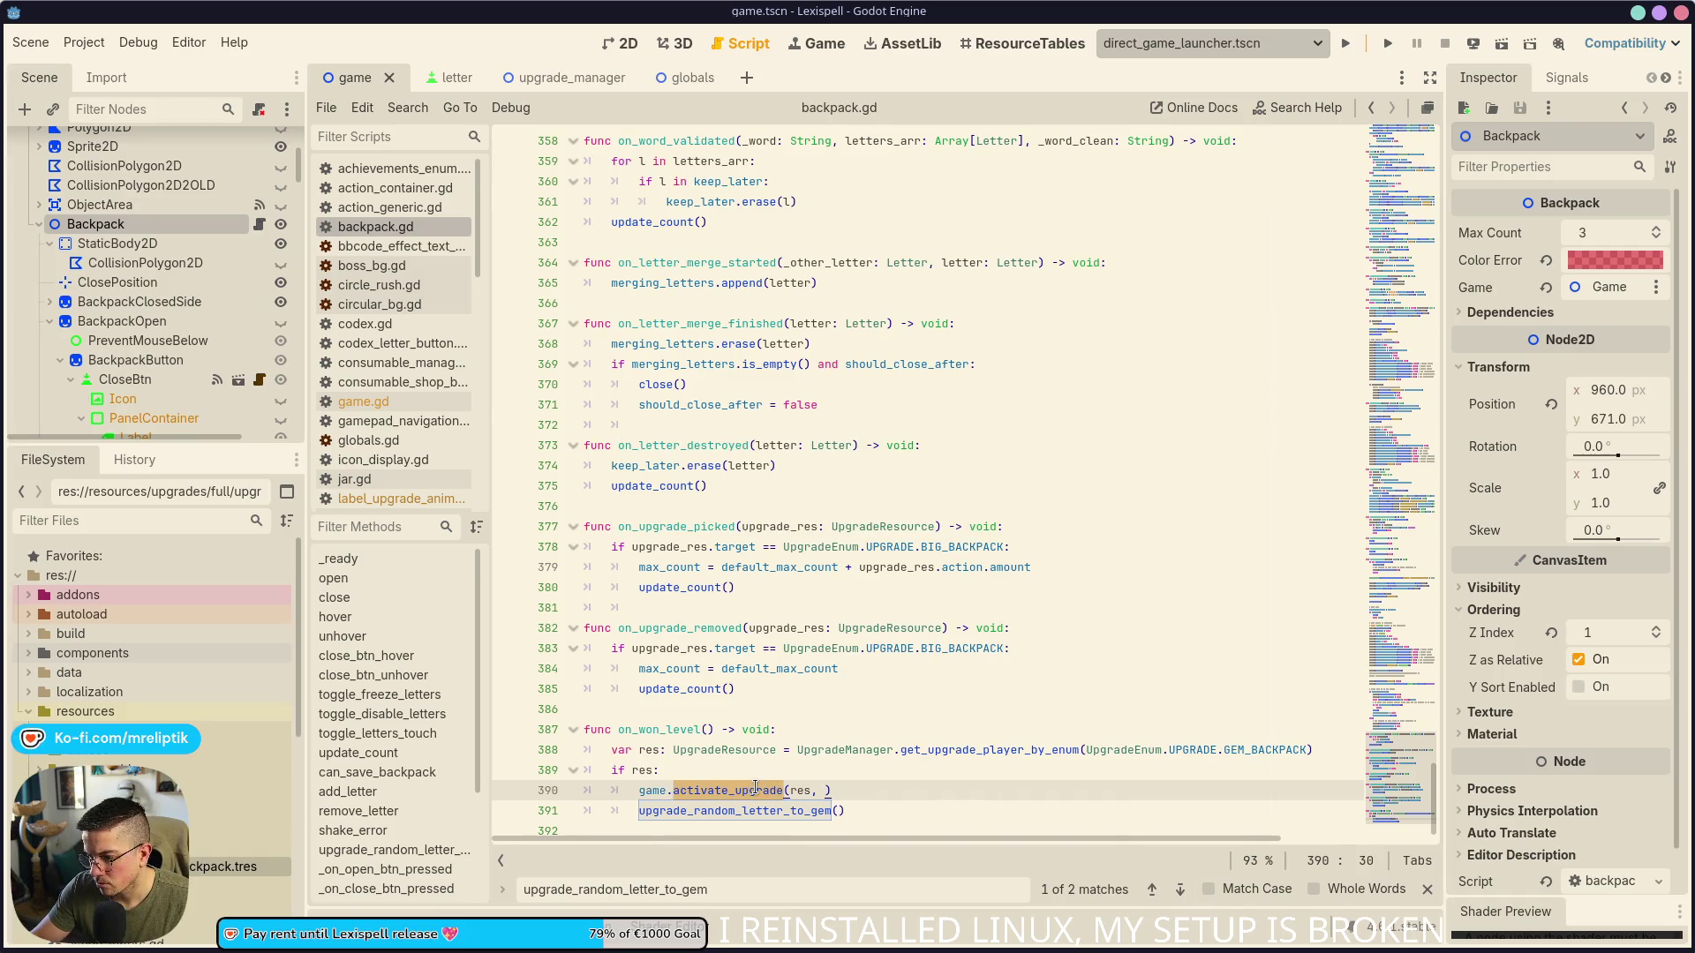
{"action": "left_click", "coordinate": [750, 791]}
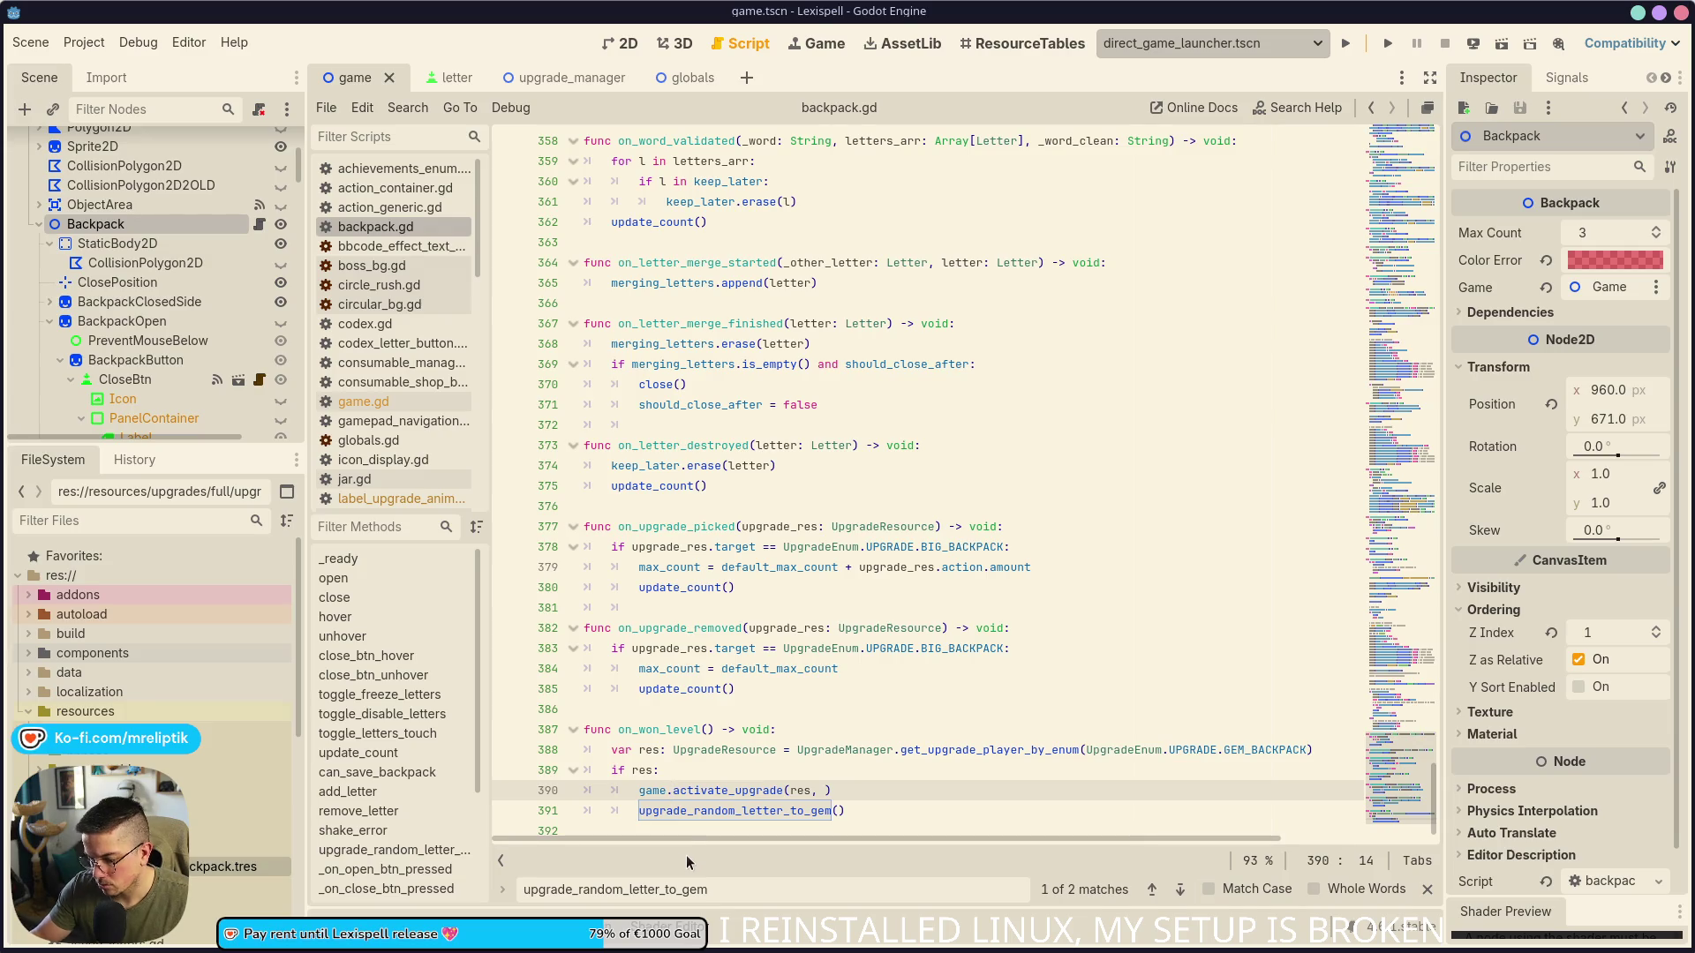
{"action": "type", "text": "upgrade"}
{"action": "key", "text": "Tab"}
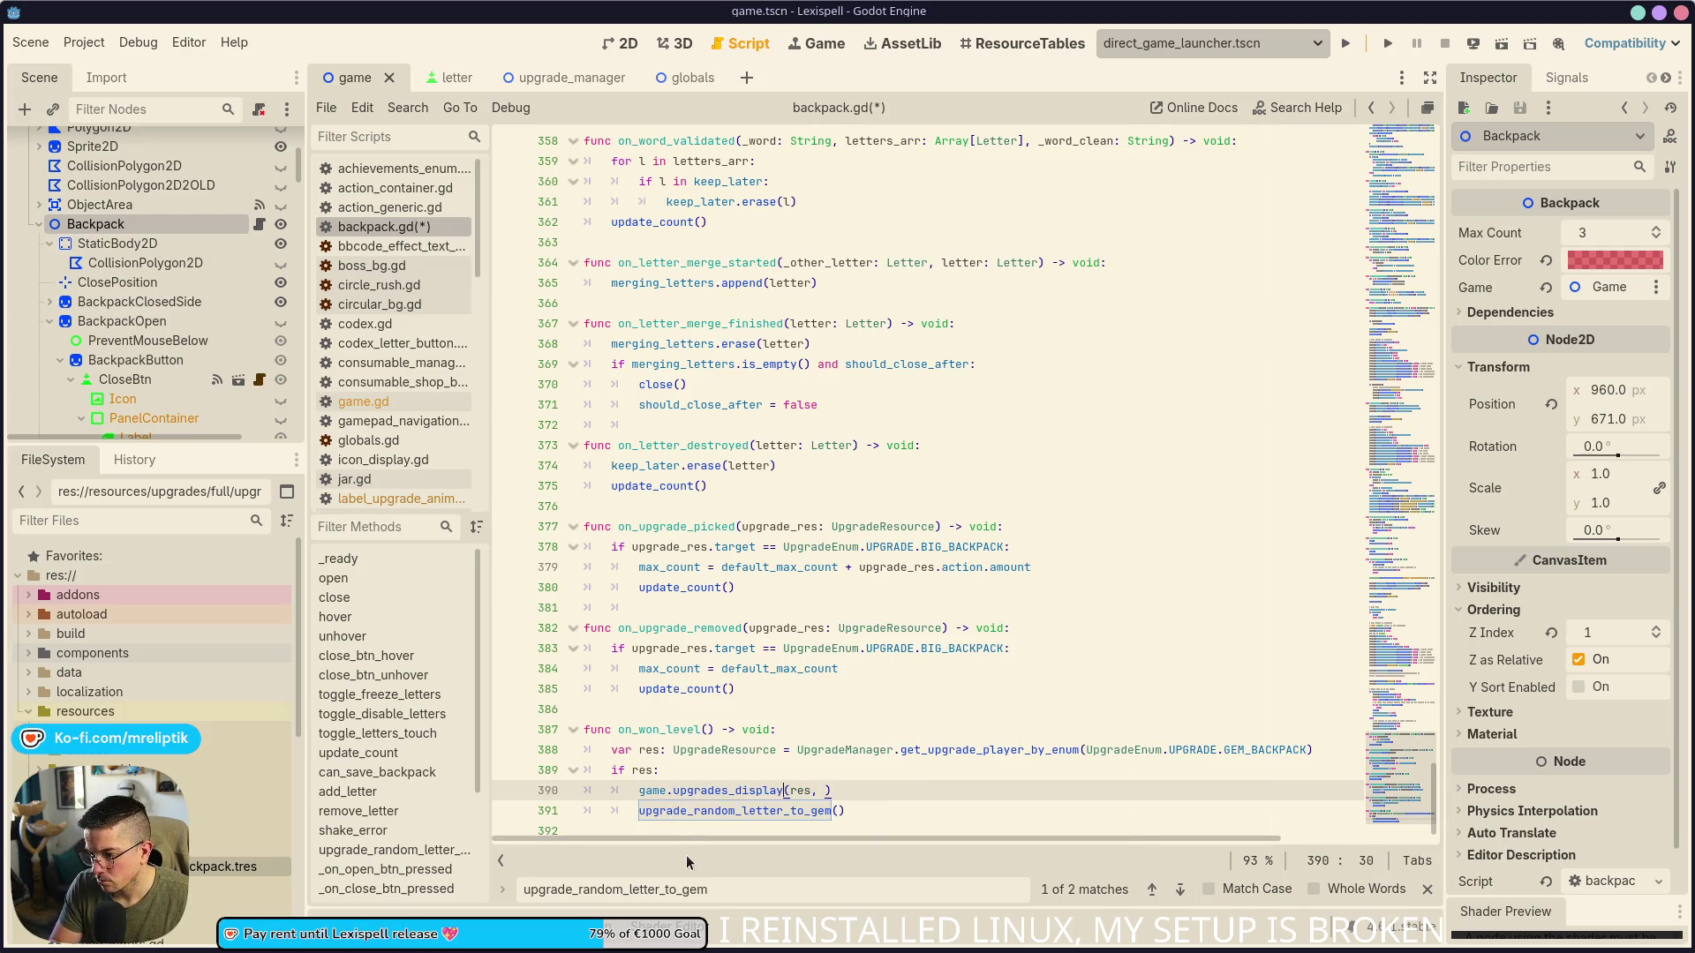
{"action": "key", "text": "ctrl+z"}
{"action": "key", "text": "ctrl+z"}
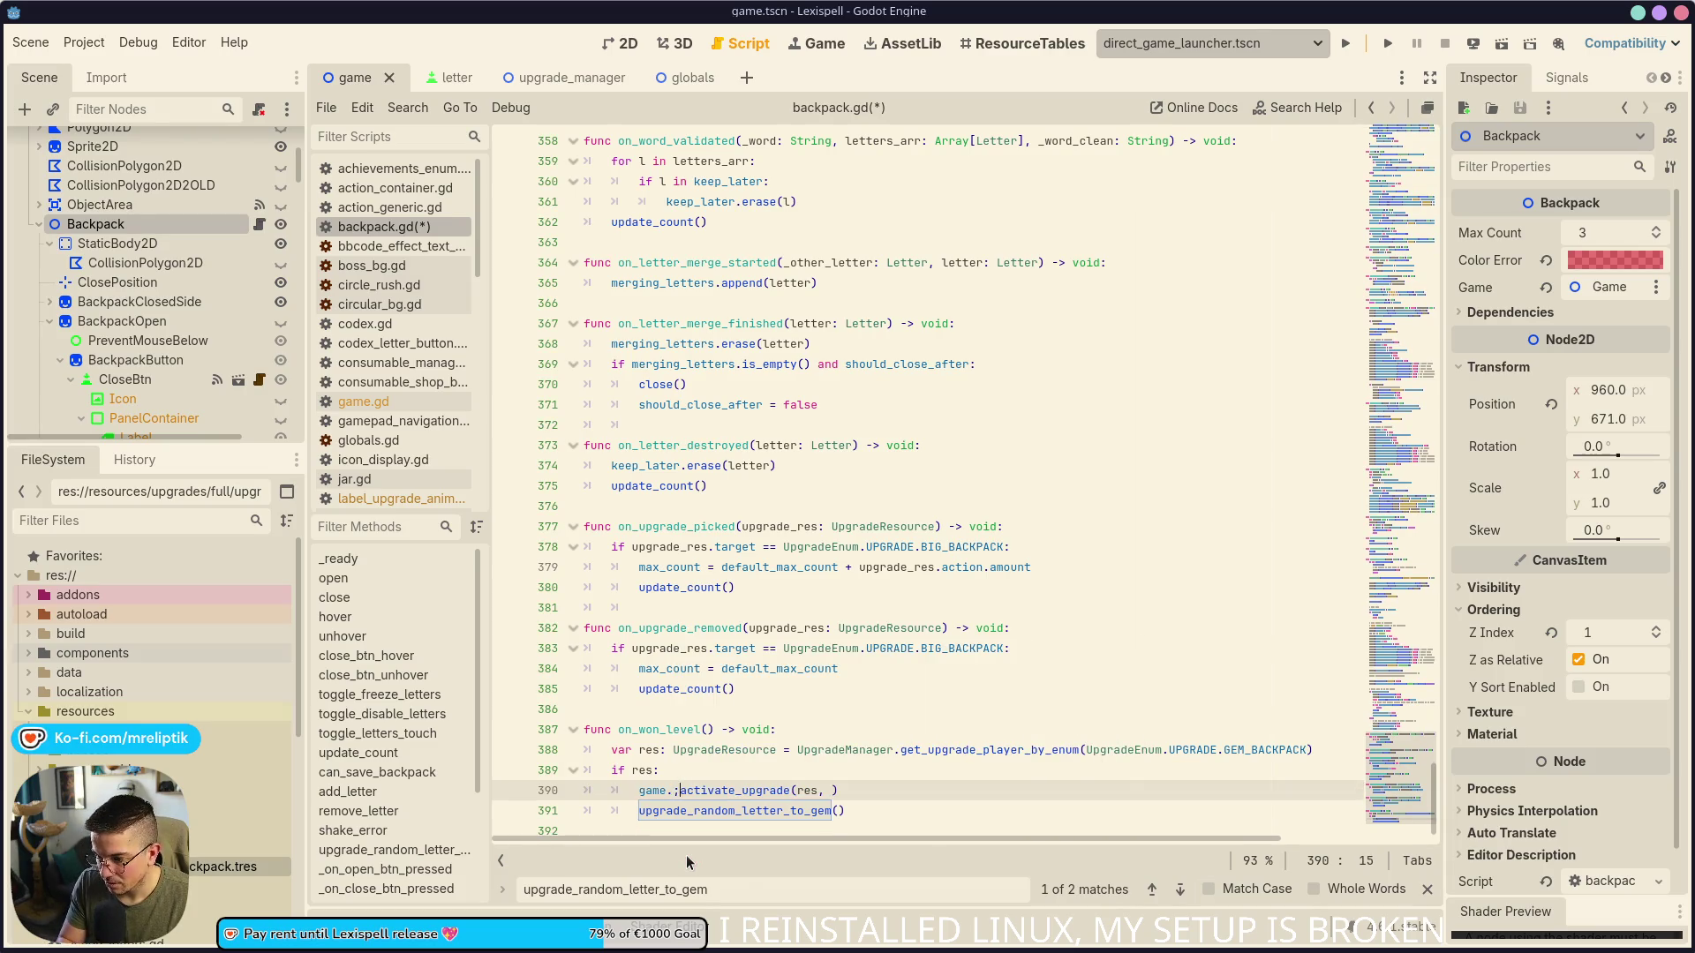
{"action": "key", "text": "ctrl+shift+z"}
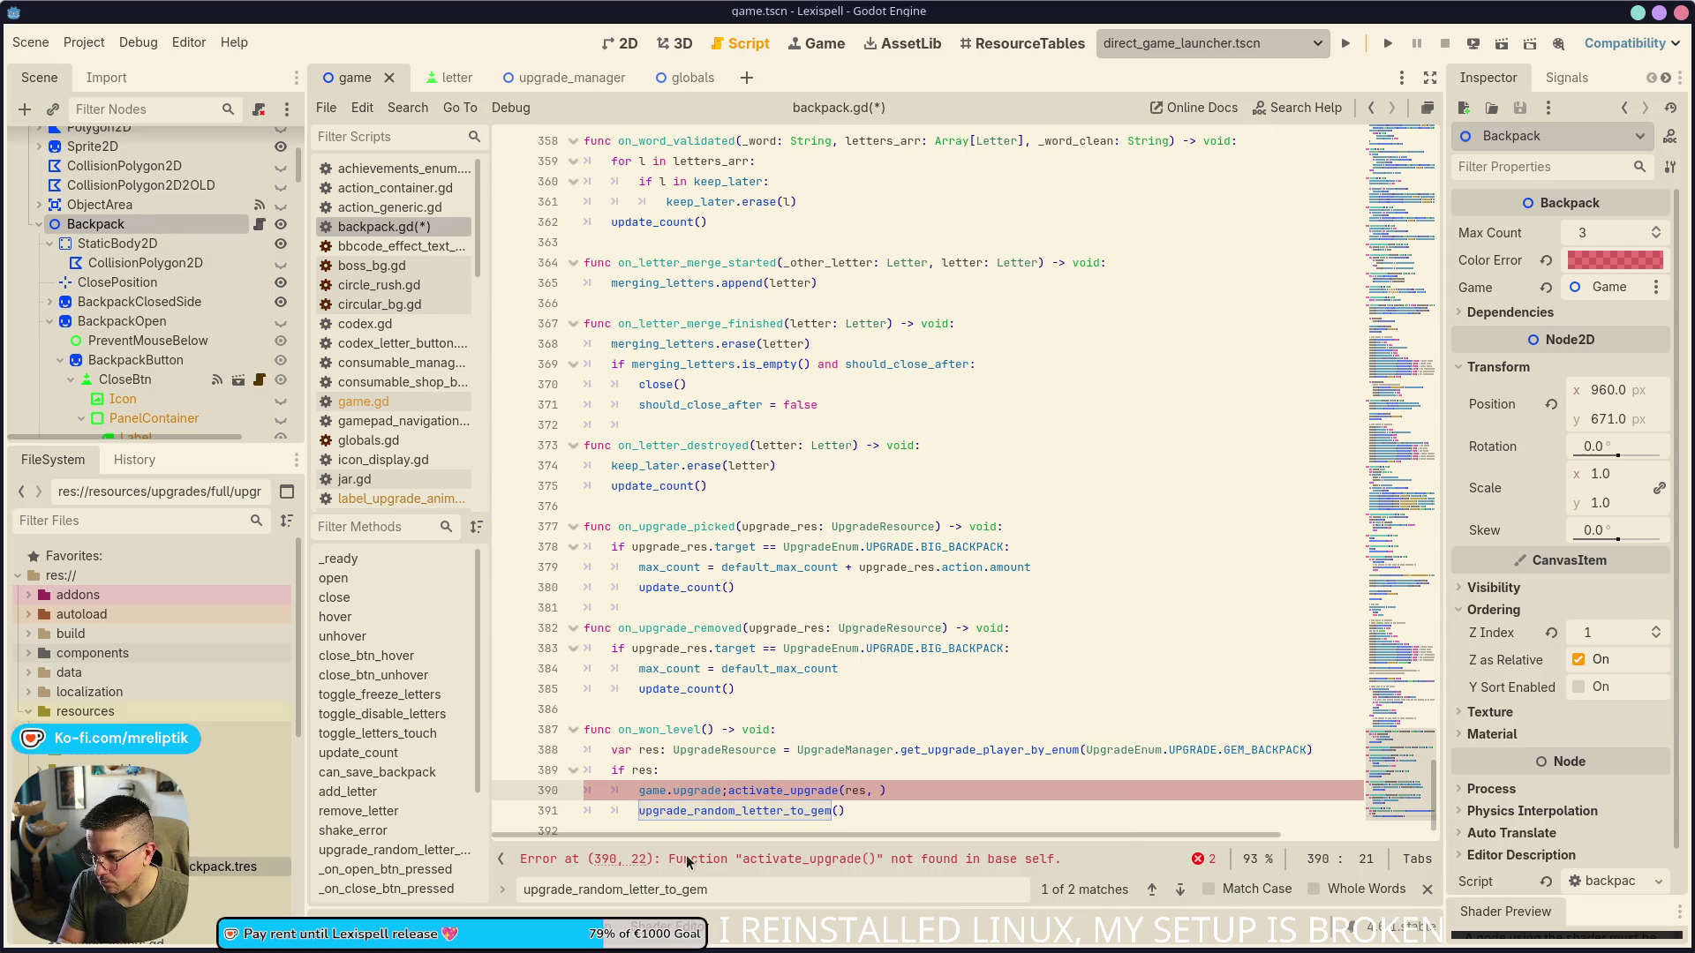
{"action": "type", "text": "s_display"}
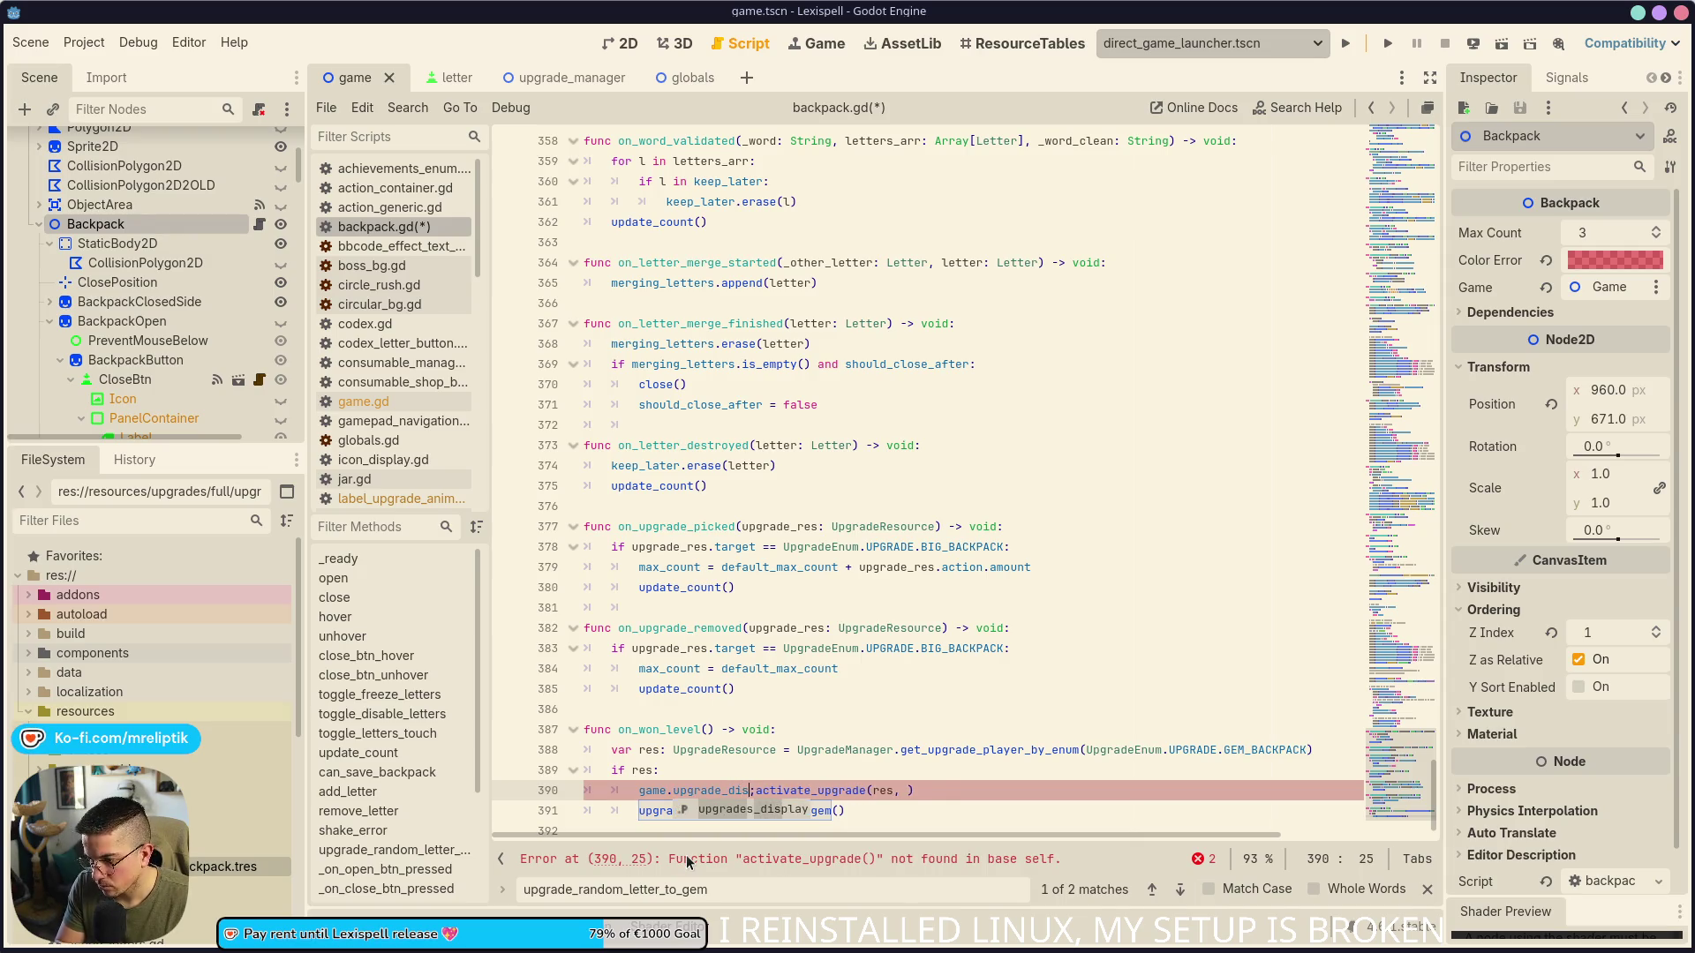
{"action": "type", "text": "."}
{"action": "key", "text": "ctrl+Right"}
{"action": "key", "text": "ctrl+Right"}
{"action": "key", "text": "ctrl+Right"}
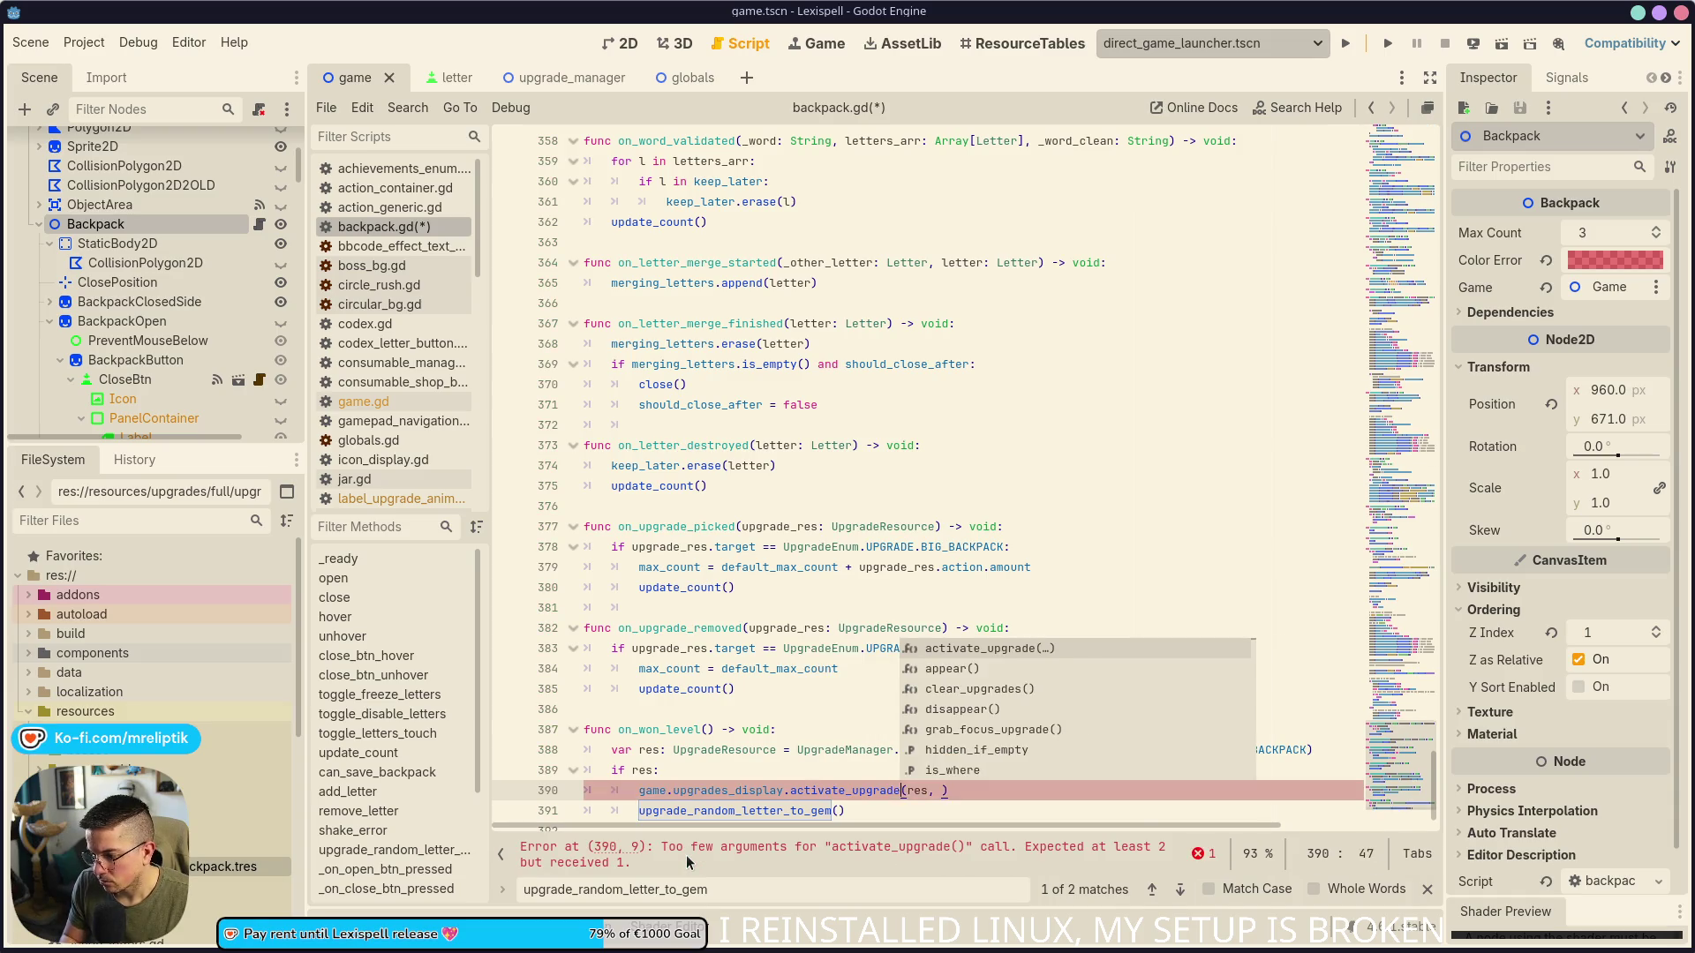
{"action": "key", "text": "ctrl+s"}
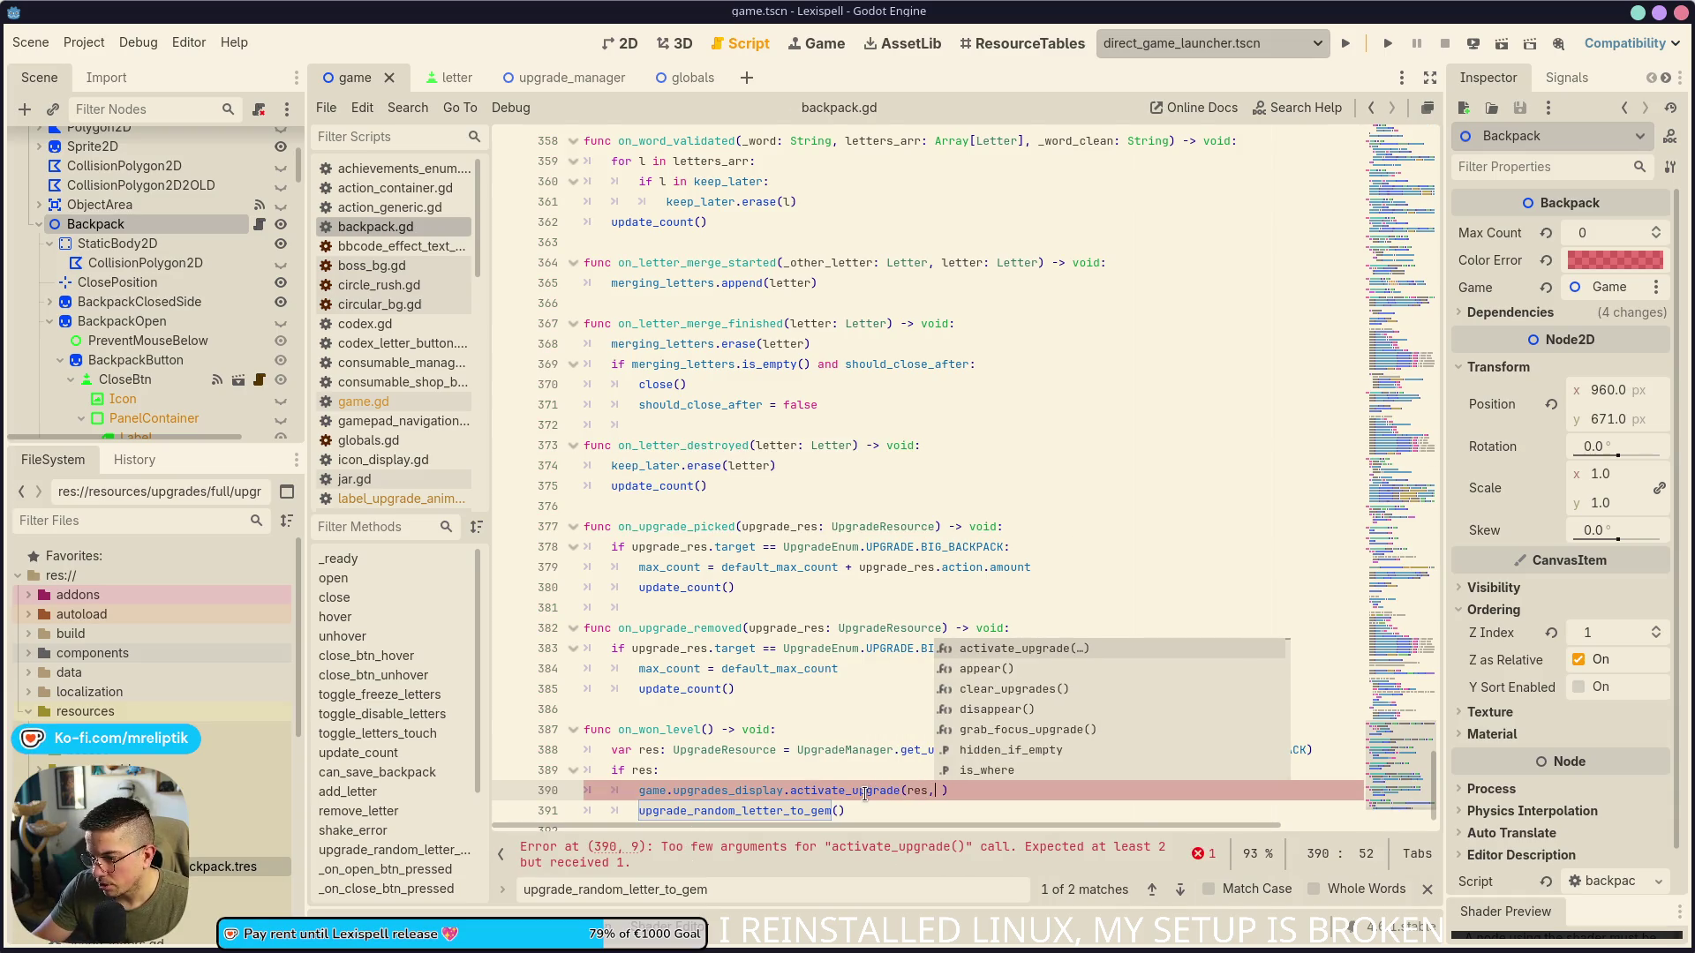
Fill the call's empty second argument with tr("ACTIVATED") and save the script
{"action": "mouse_move", "coordinate": [864, 792]}
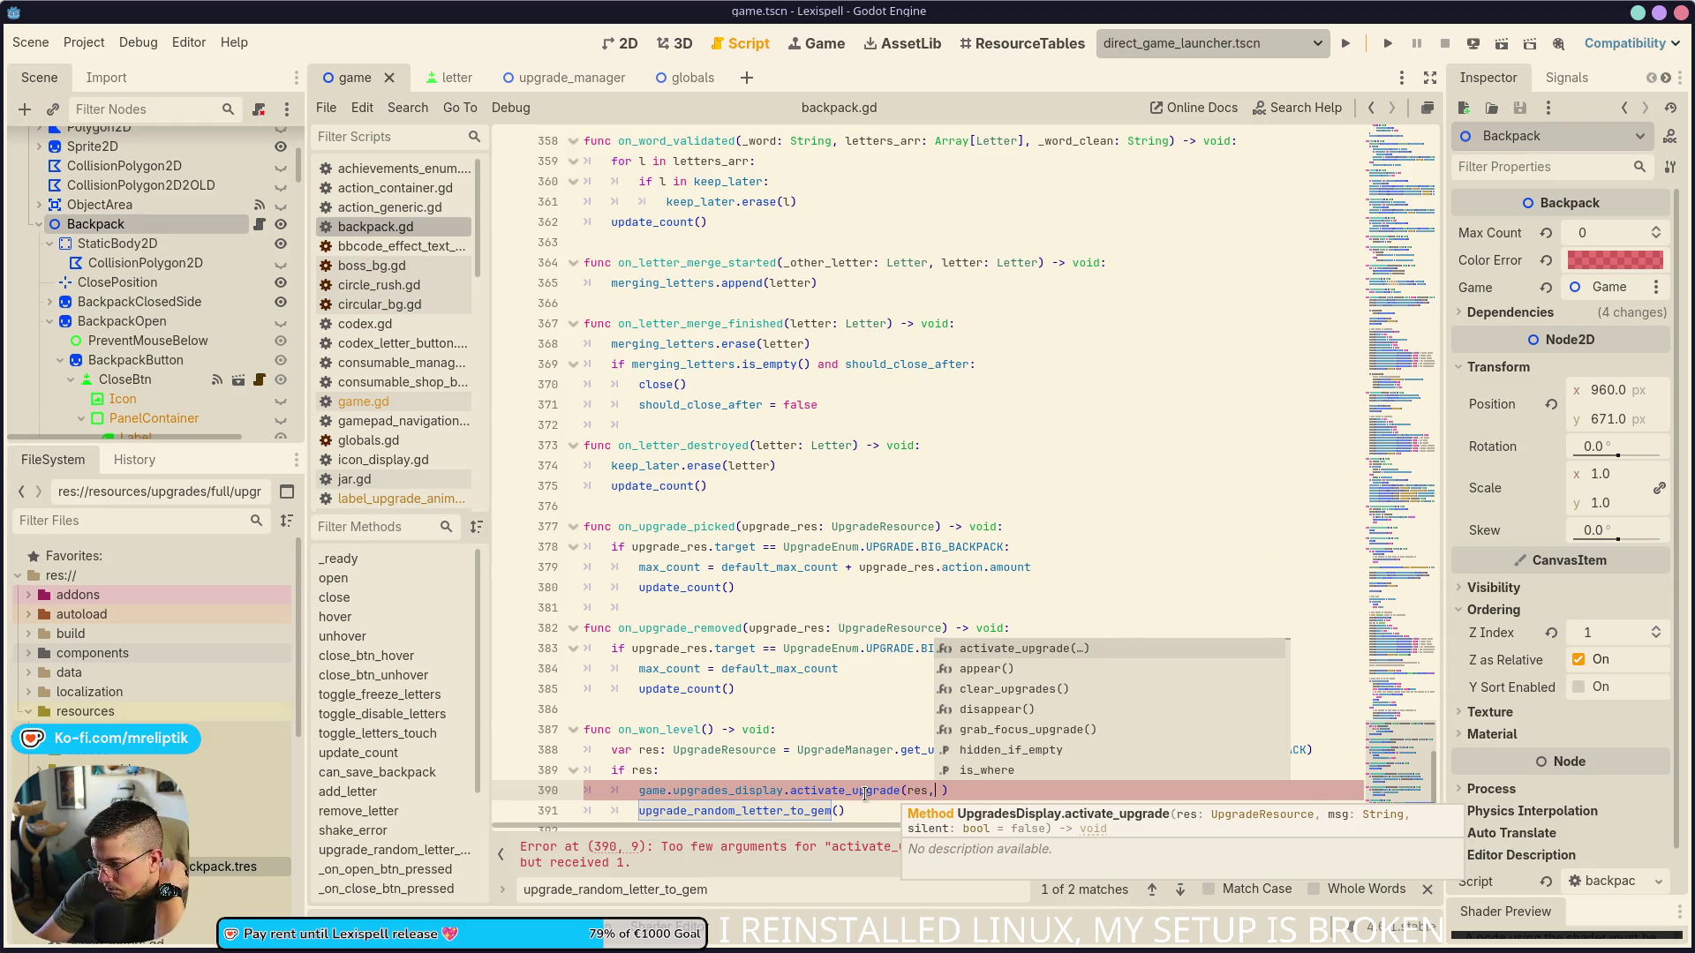
{"action": "key", "text": "Escape"}
{"action": "left_click", "coordinate": [941, 789]}
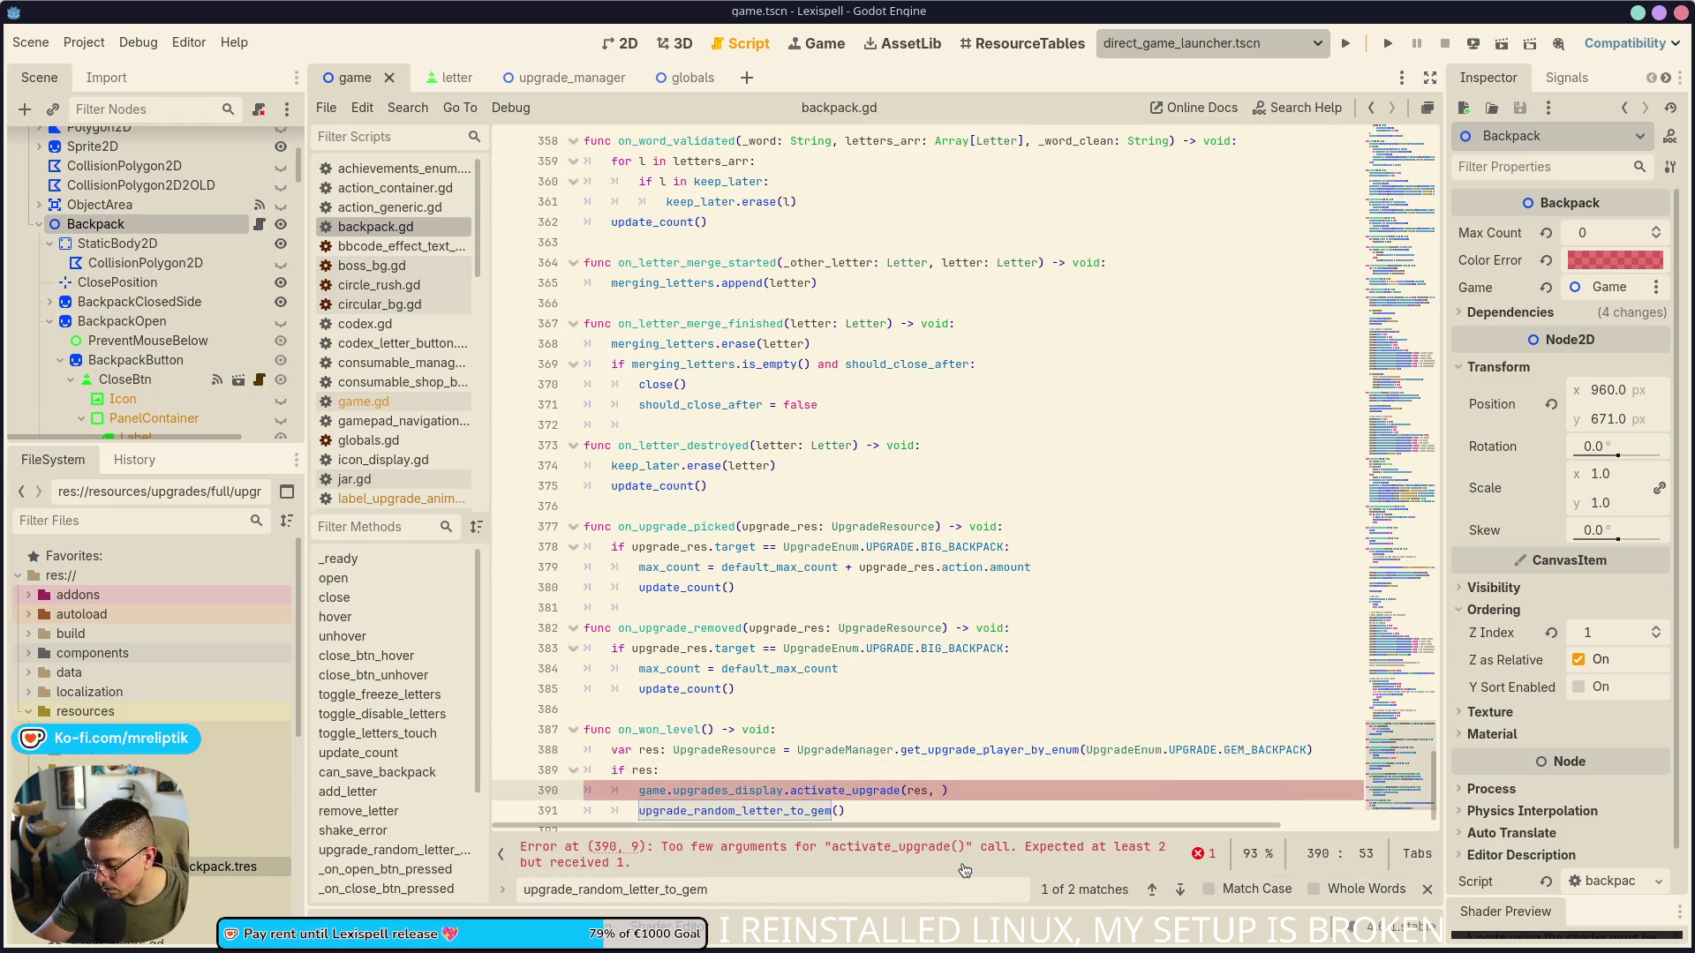
{"action": "type", "text": "tr(\"ACTI"}
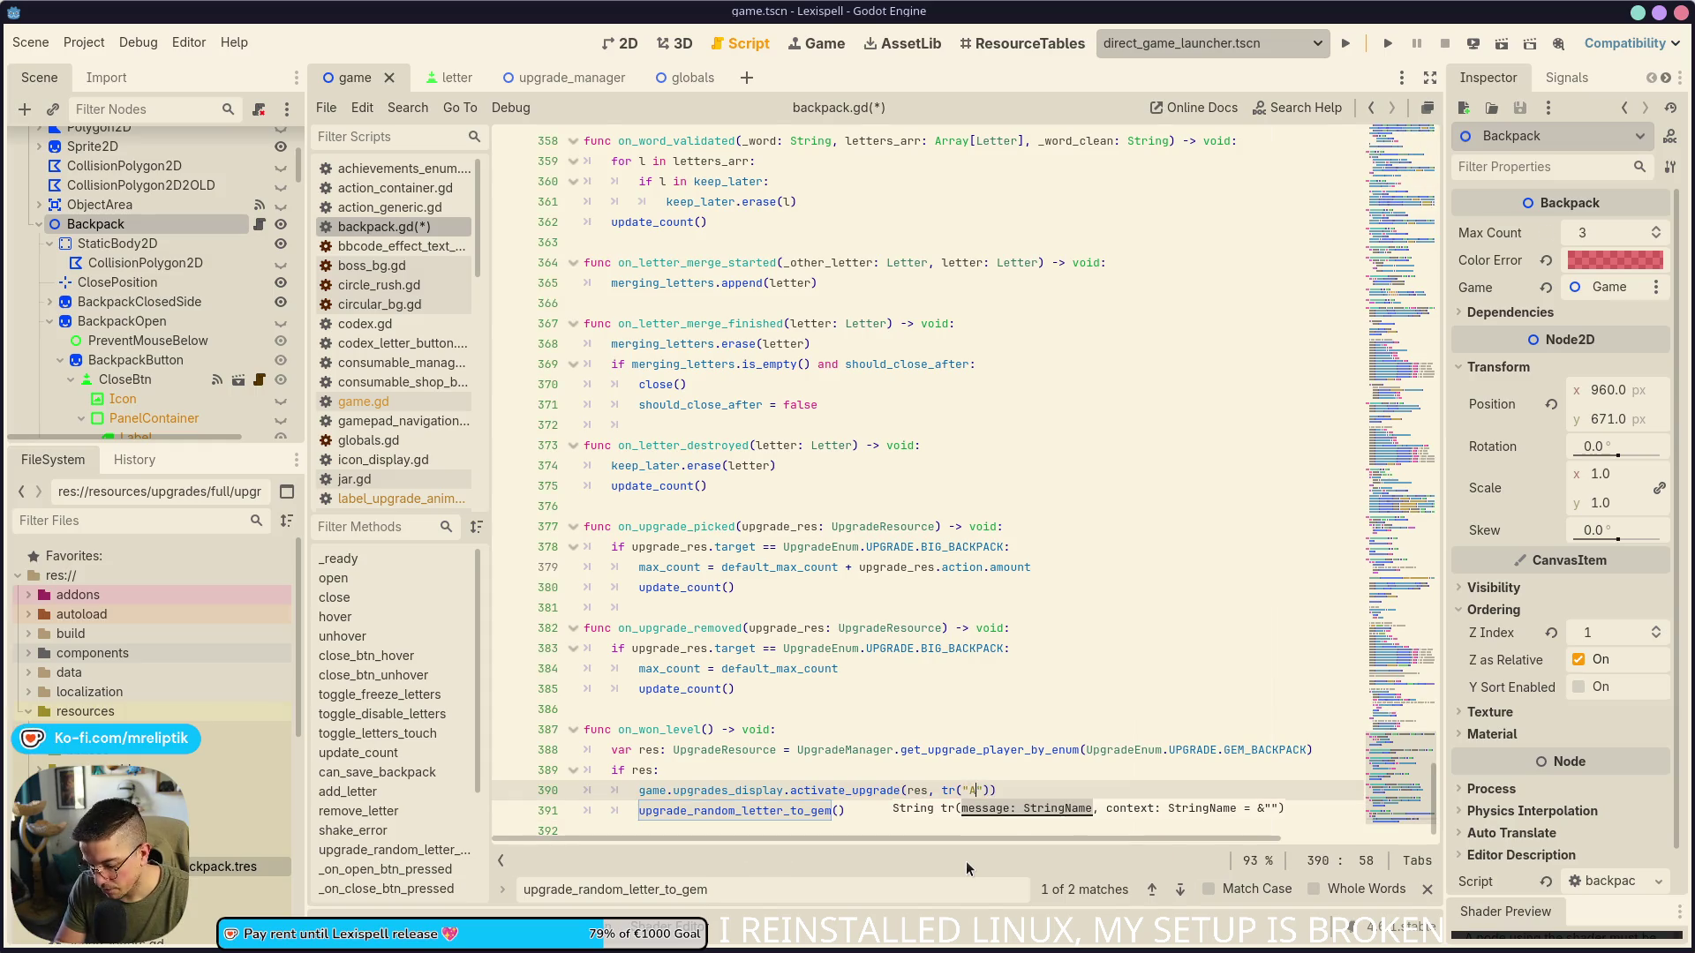
{"action": "type", "text": "VATED"}
{"action": "key", "text": "ctrl+s"}
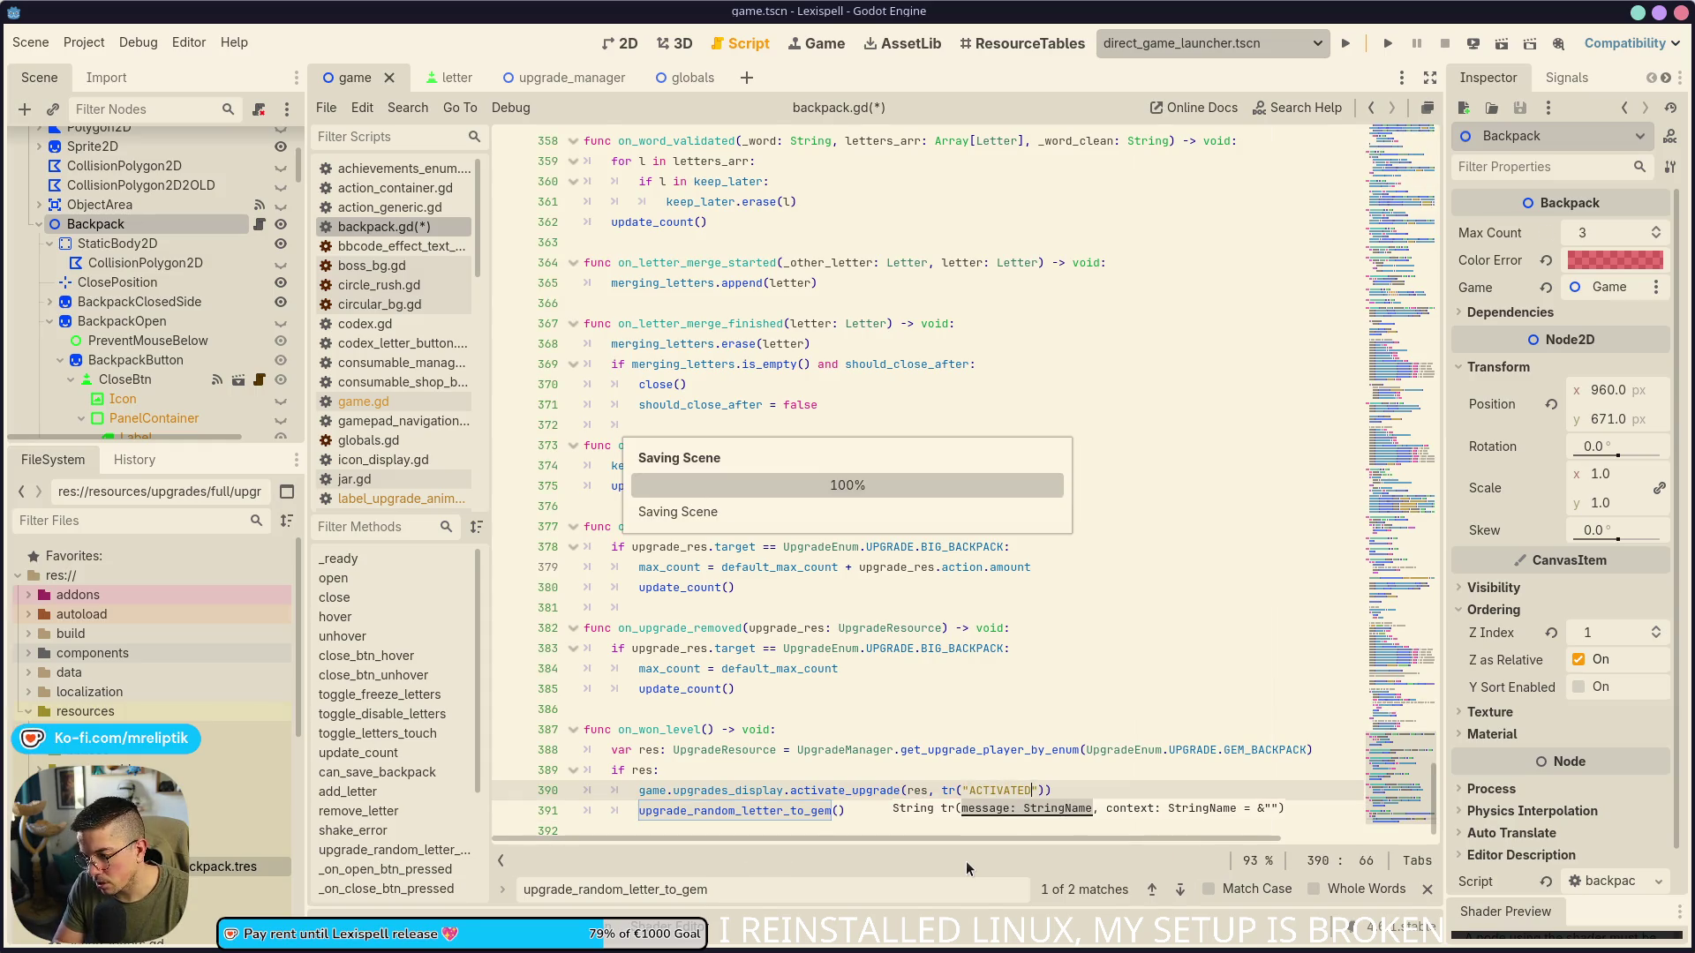
Search the localization spreadsheet for 'activate', then change the query to 'used'
{"action": "key", "text": "alt+Tab"}
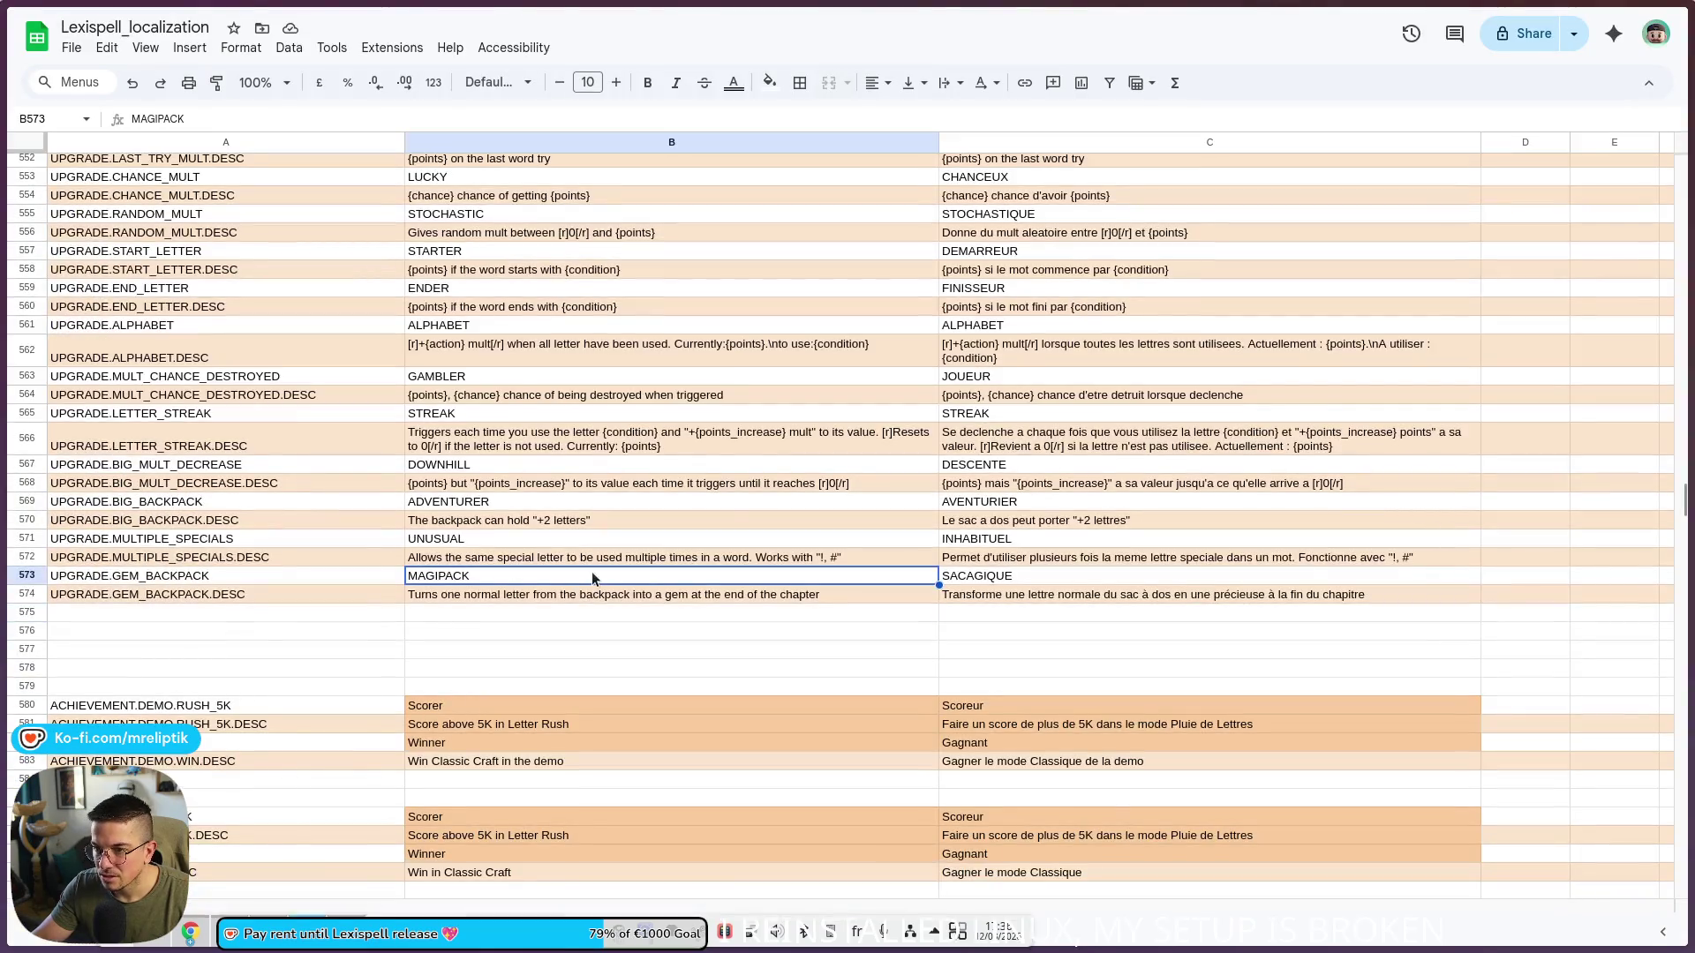
{"action": "key", "text": "ctrl+f"}
{"action": "type", "text": "activate"}
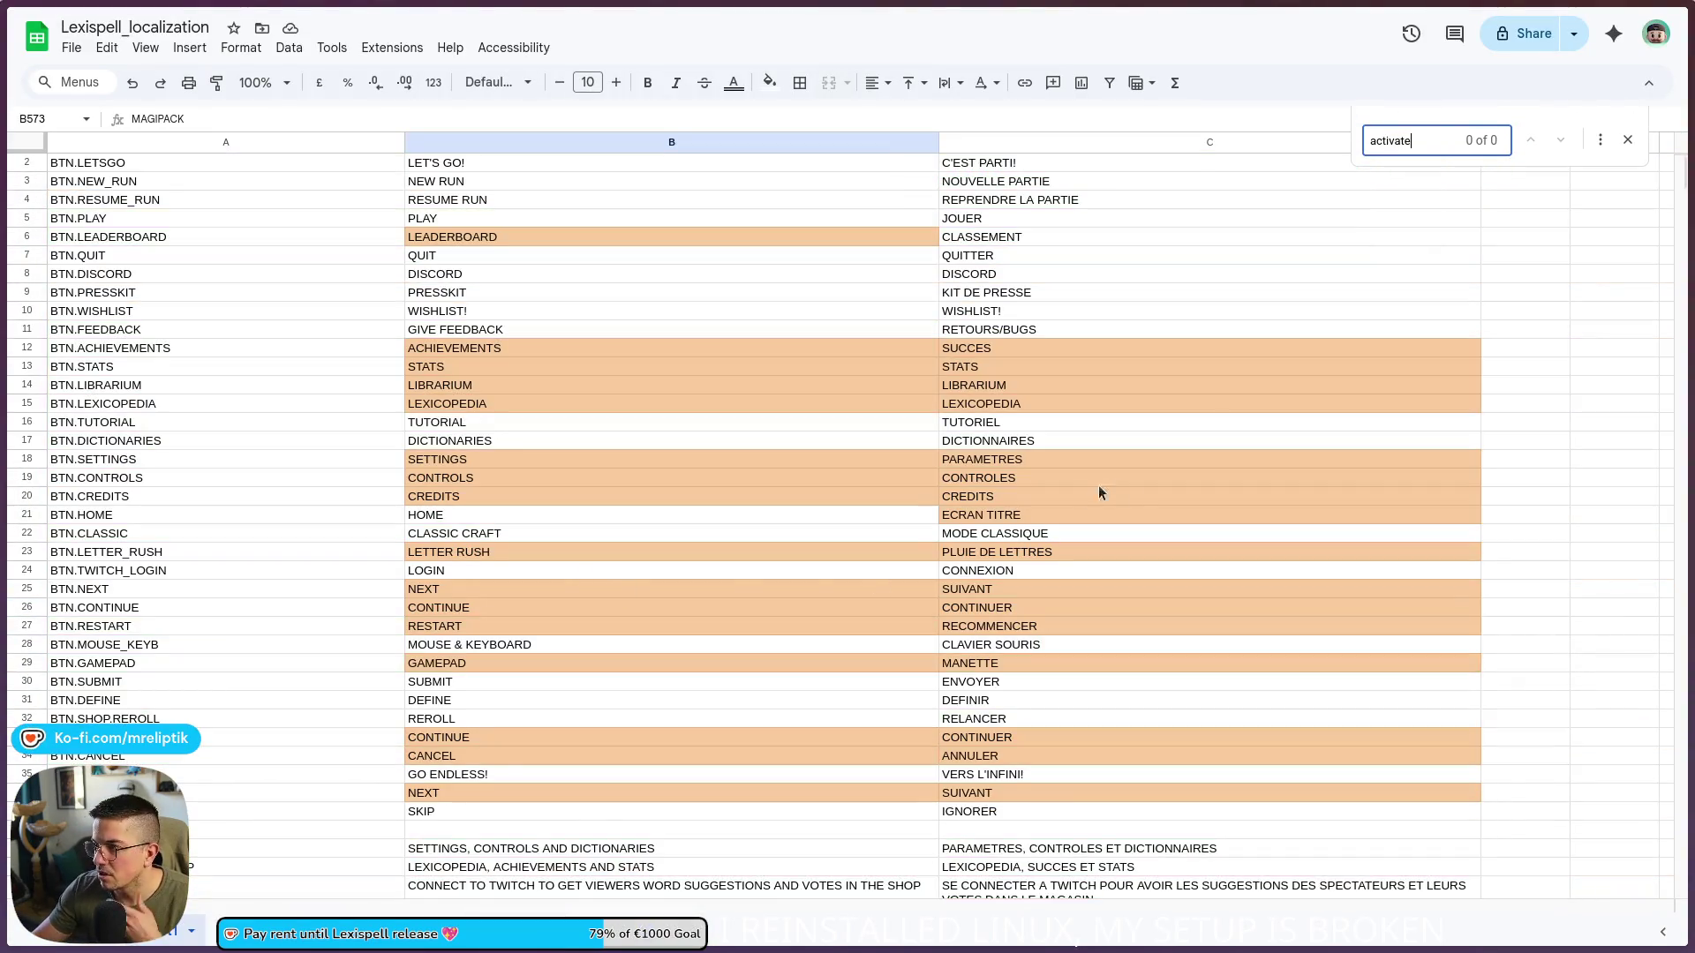
{"action": "key", "text": "ctrl+a"}
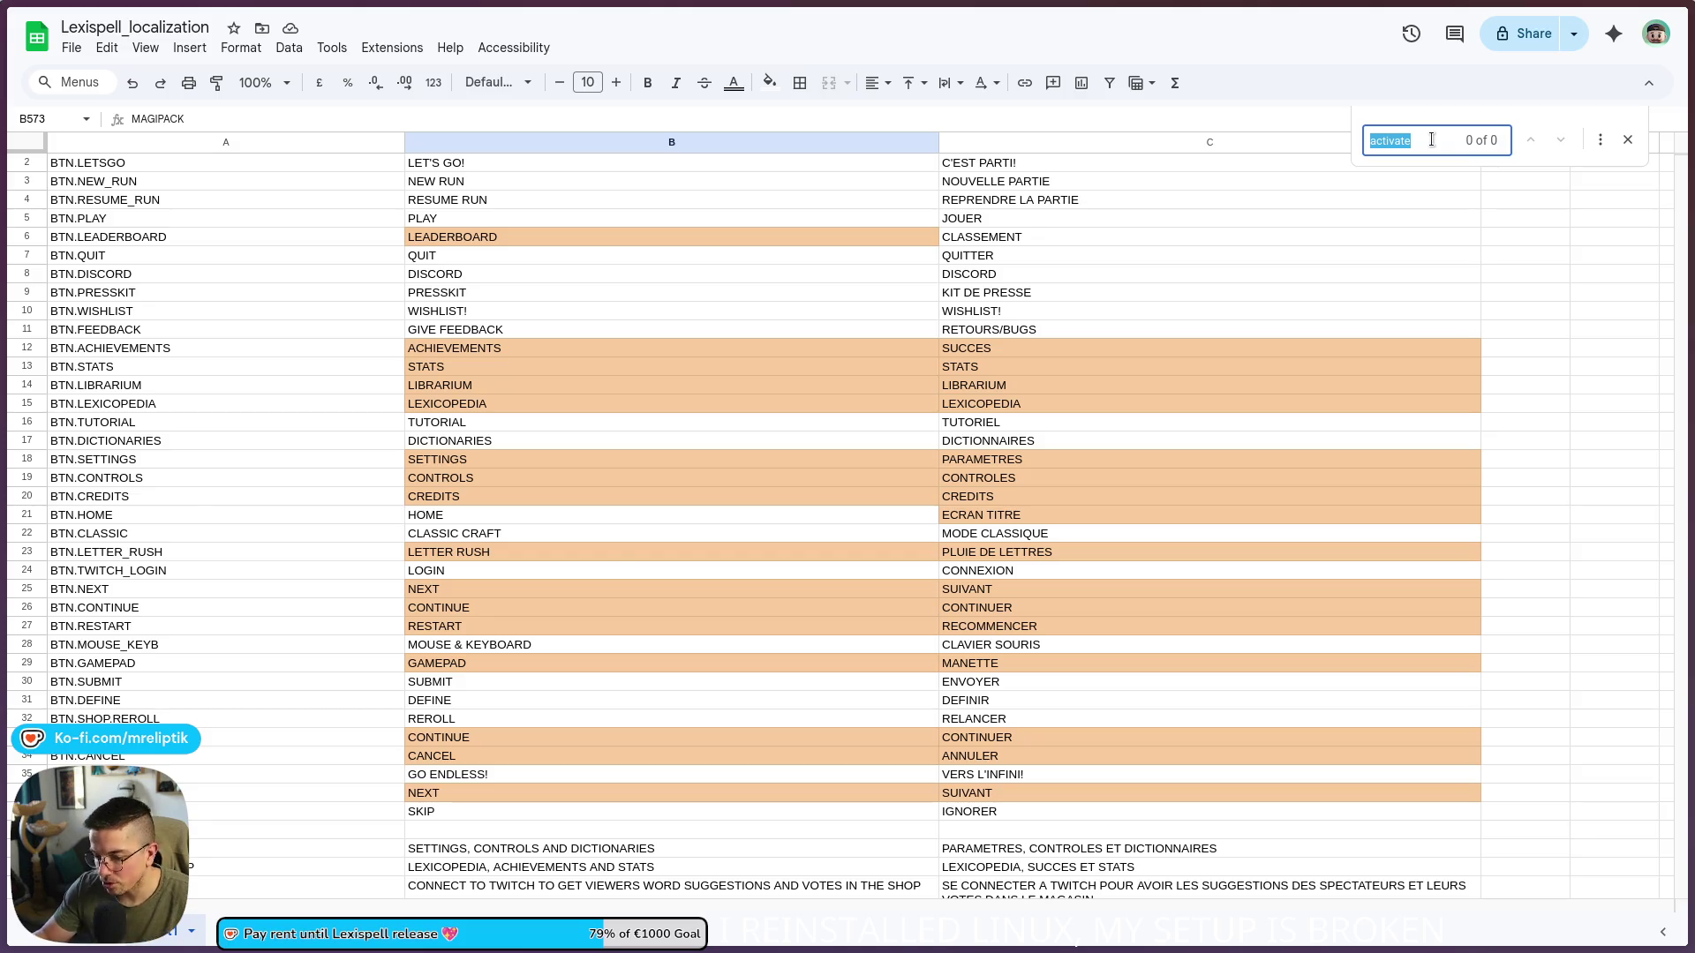
{"action": "type", "text": "used"}
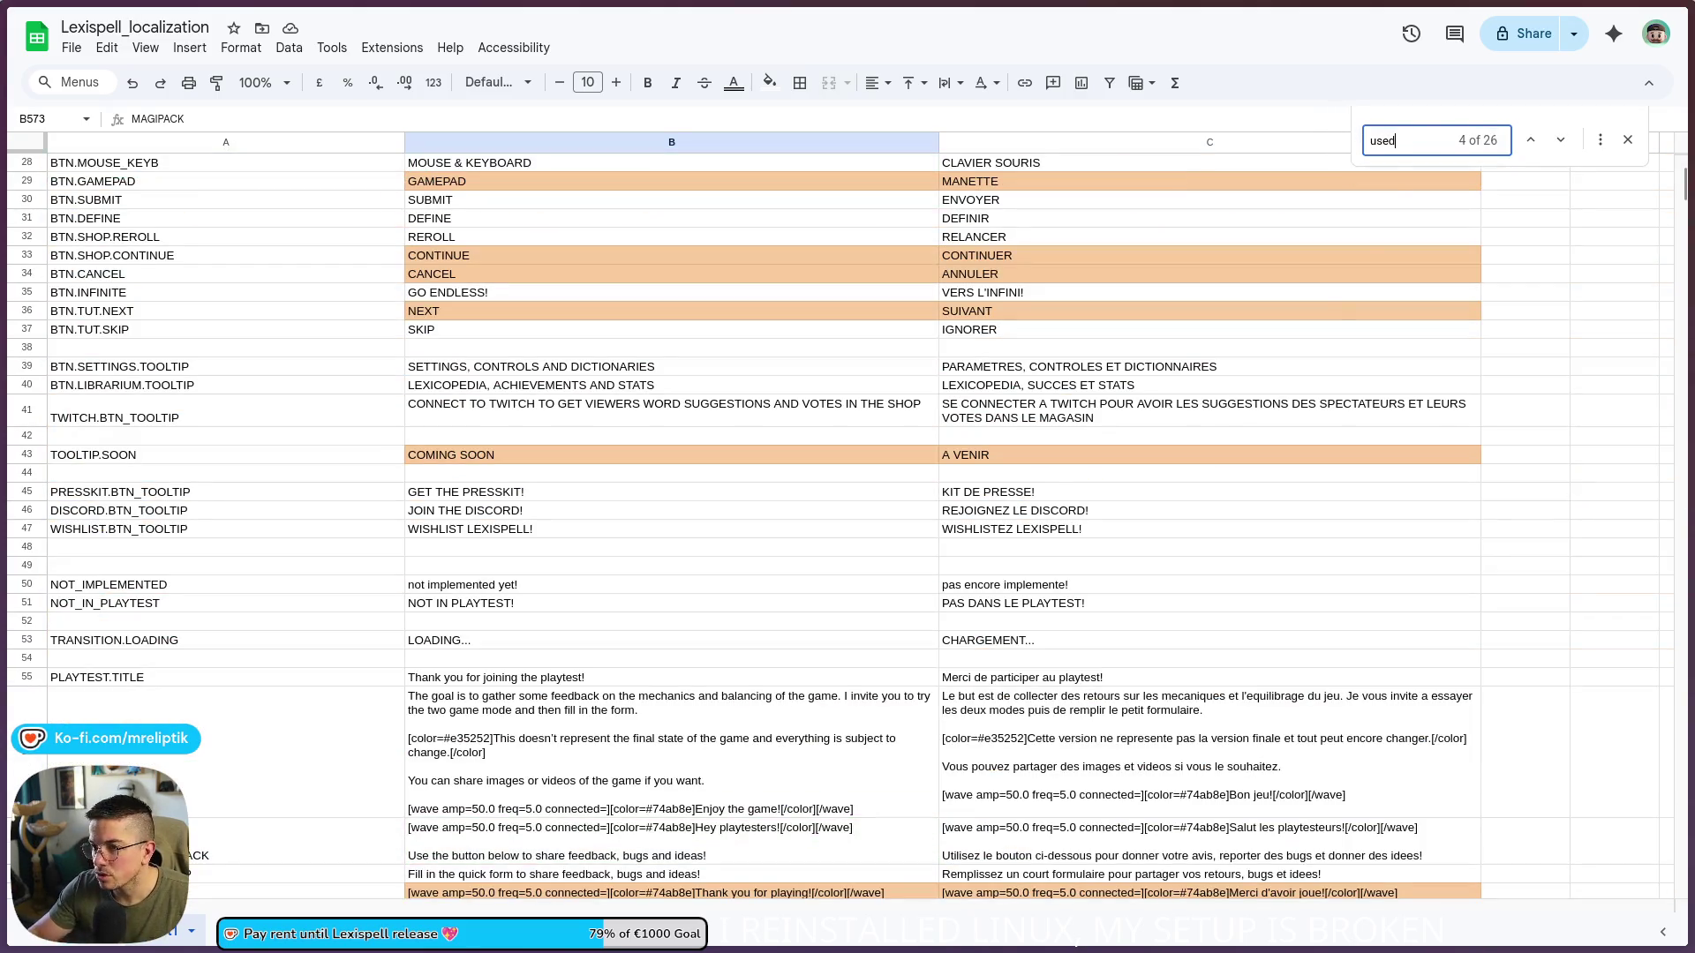
Step back through earlier matches of 'used' in the sheet
{"action": "scroll", "coordinate": [1147, 459], "scroll_direction": "up", "scroll_amount": 5}
{"action": "scroll", "coordinate": [1009, 488], "scroll_direction": "down", "scroll_amount": 4}
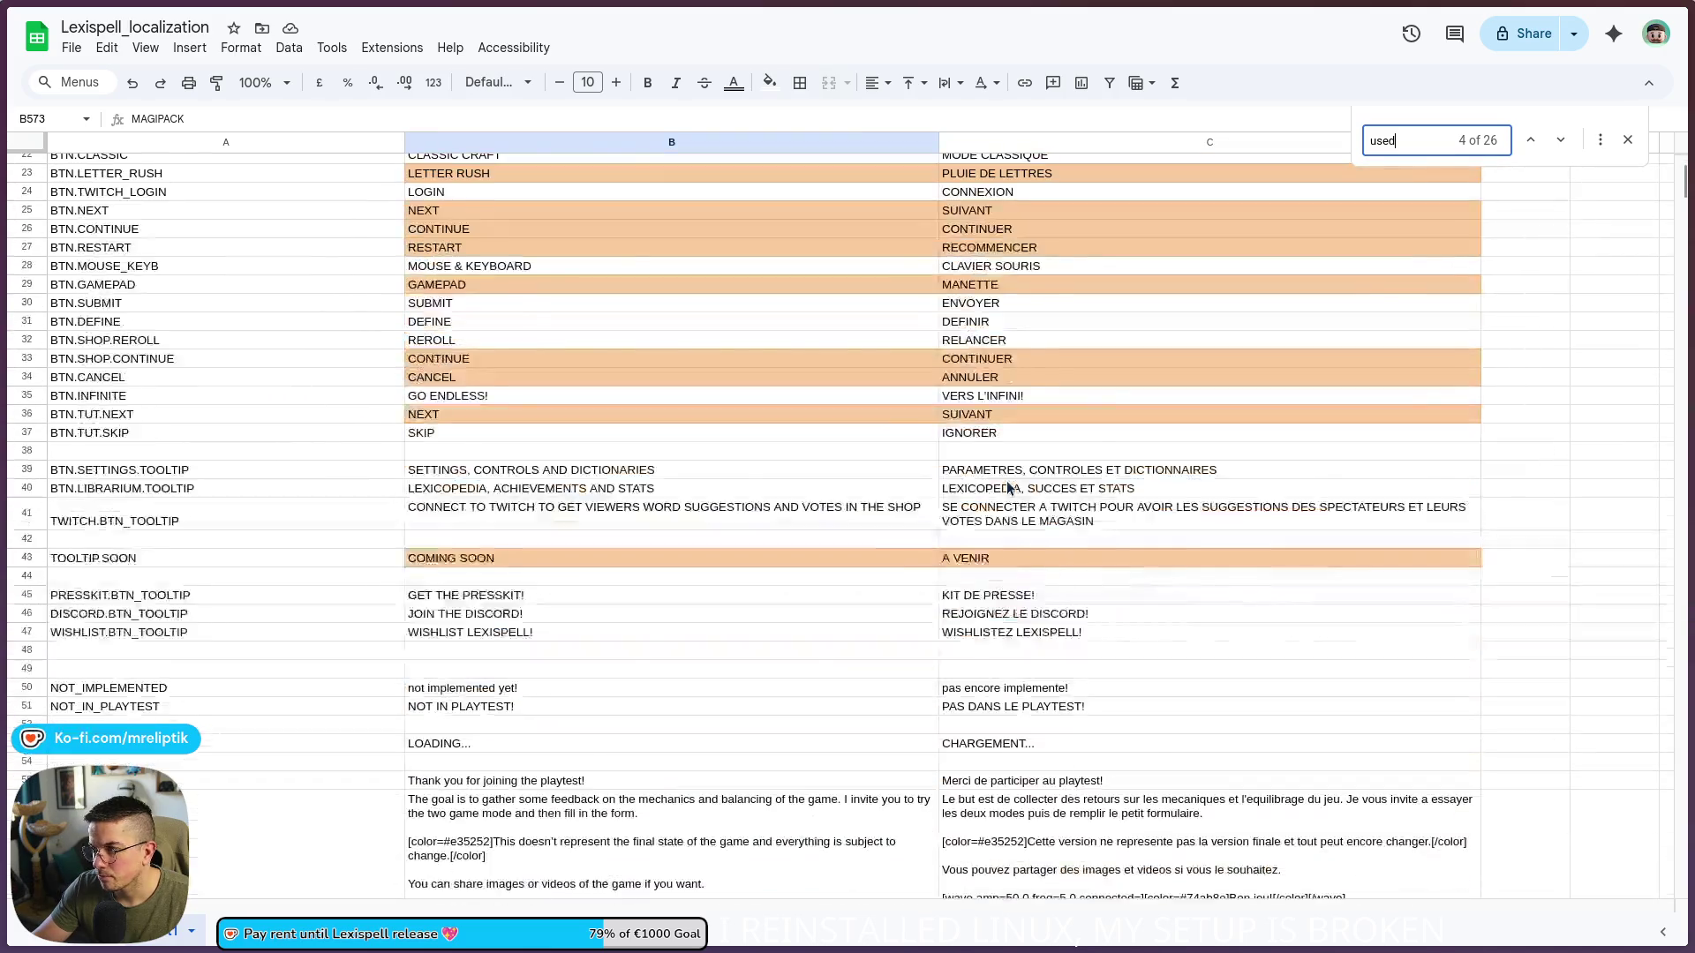
{"action": "scroll", "coordinate": [1009, 488], "scroll_direction": "down", "scroll_amount": 5}
{"action": "scroll", "coordinate": [1523, 209], "scroll_direction": "up", "scroll_amount": 2}
{"action": "left_click", "coordinate": [1527, 141]}
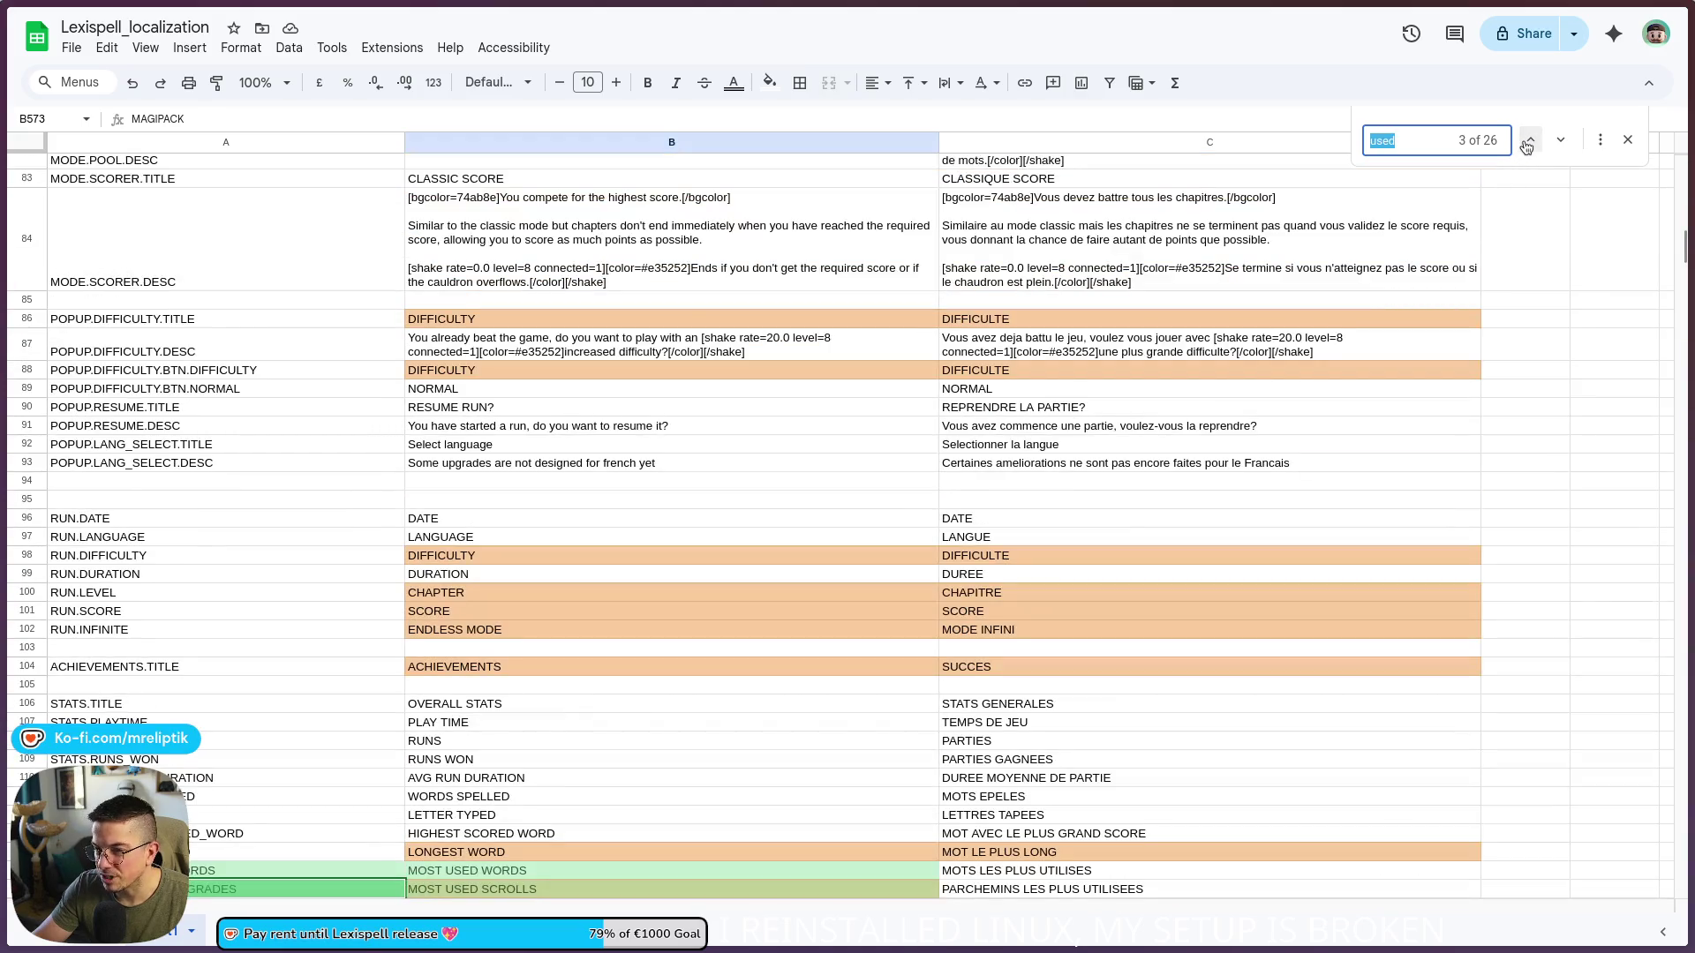
{"action": "left_click", "coordinate": [1527, 142]}
{"action": "left_click", "coordinate": [1527, 142]}
{"action": "left_click", "coordinate": [1526, 143]}
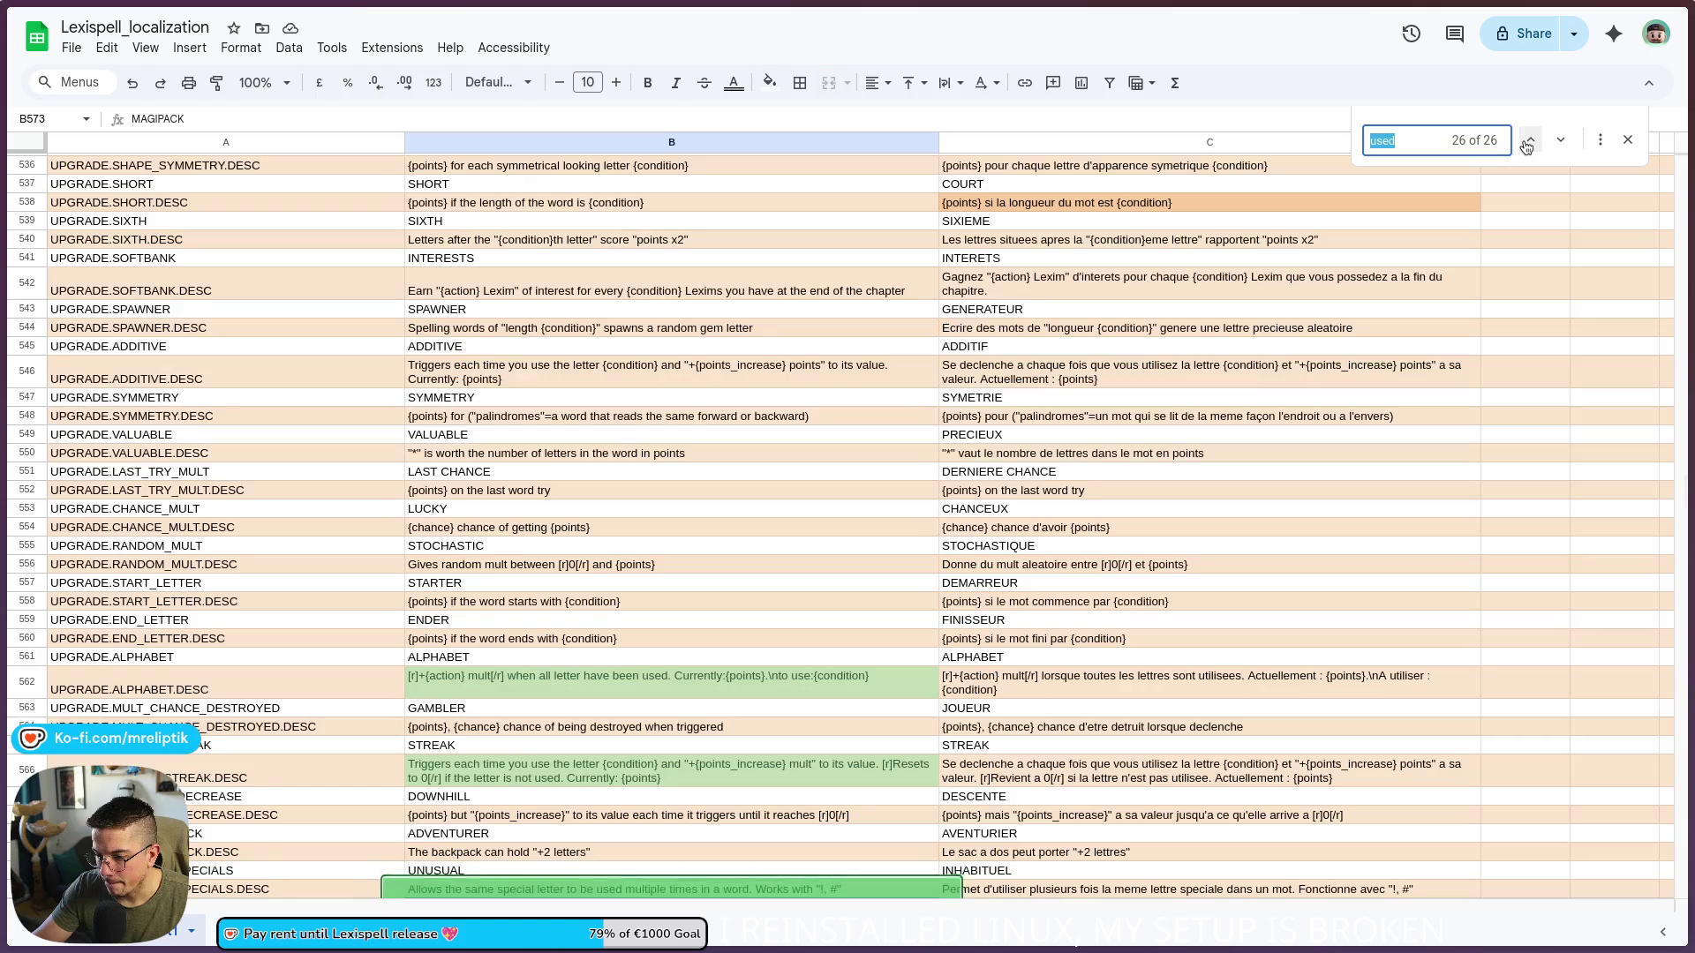
{"action": "left_click", "coordinate": [1527, 142]}
{"action": "left_click", "coordinate": [1527, 142]}
{"action": "left_click", "coordinate": [1527, 142]}
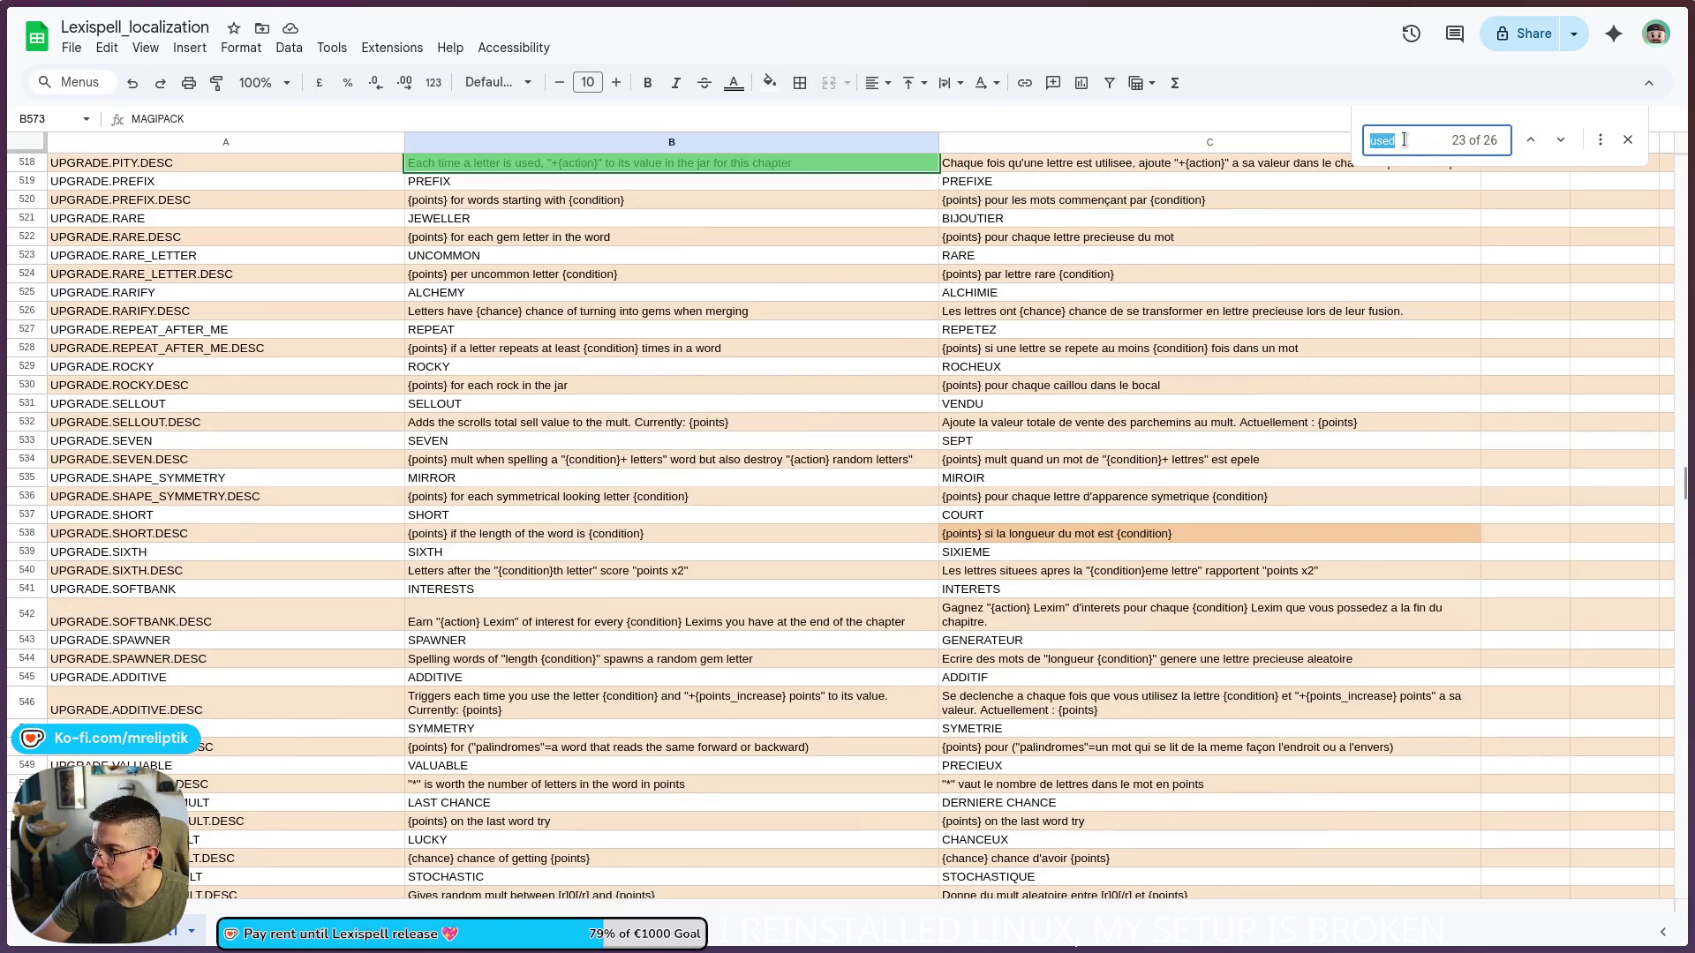
Try searching 'activated', 'triggered' and 'trigger', then settle on 'use' (75 matches)
{"action": "type", "text": "activated"}
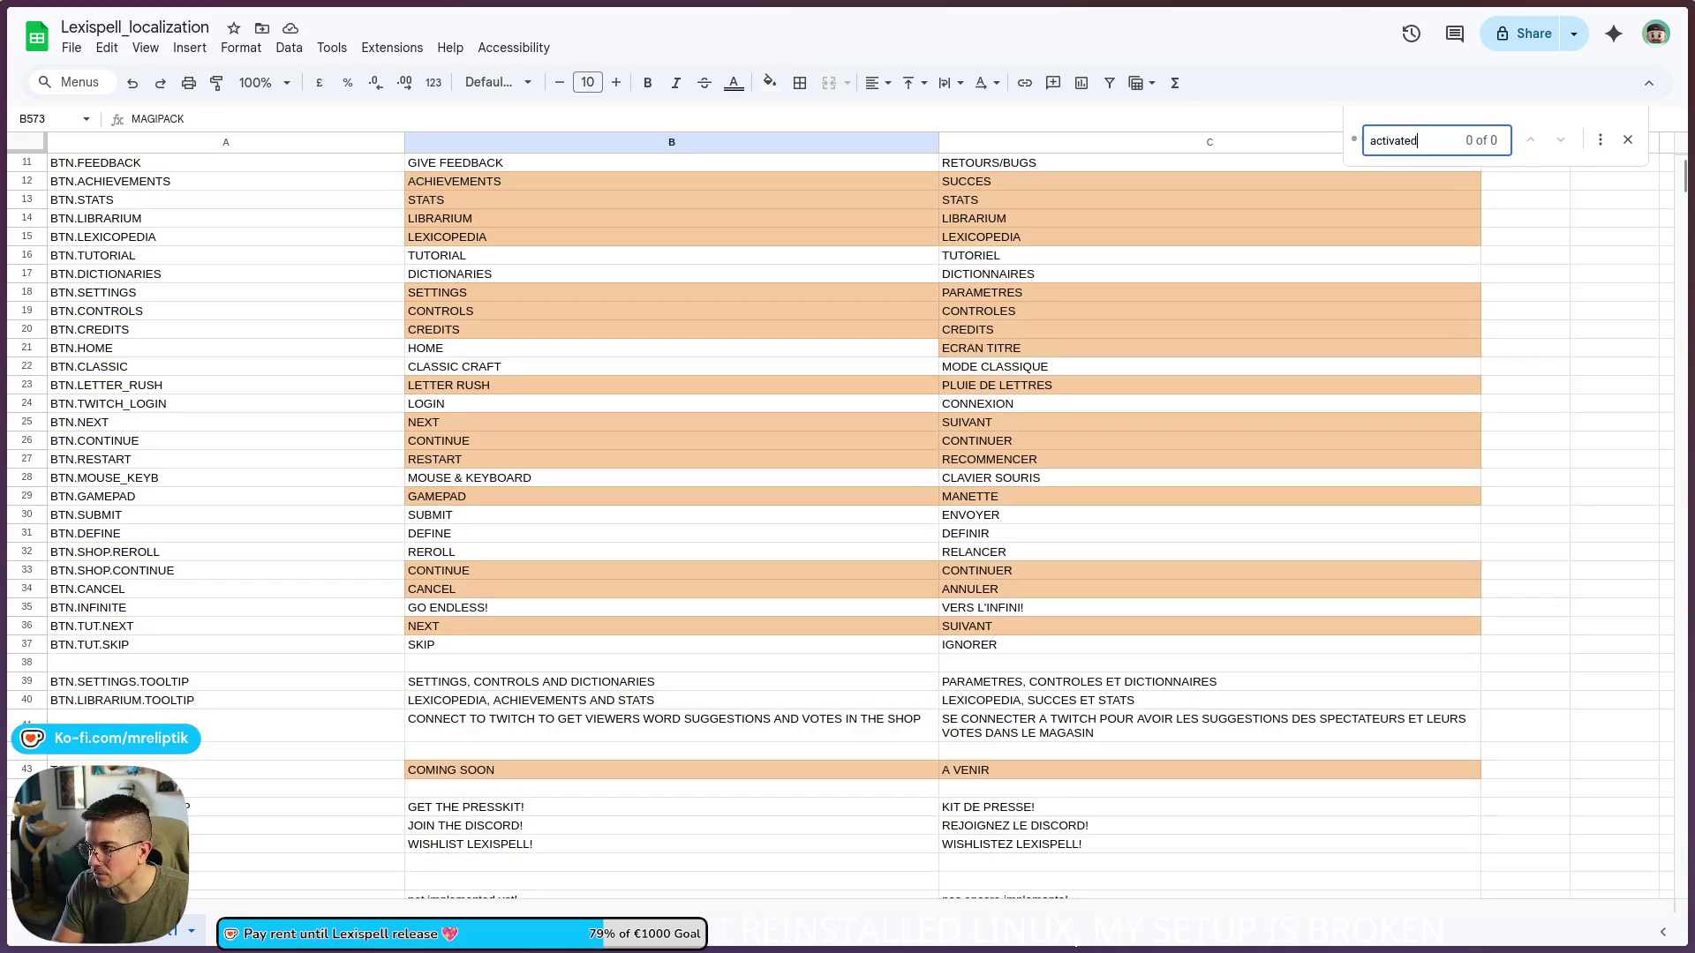
{"action": "key", "text": "ctrl+a"}
{"action": "type", "text": "triggered"}
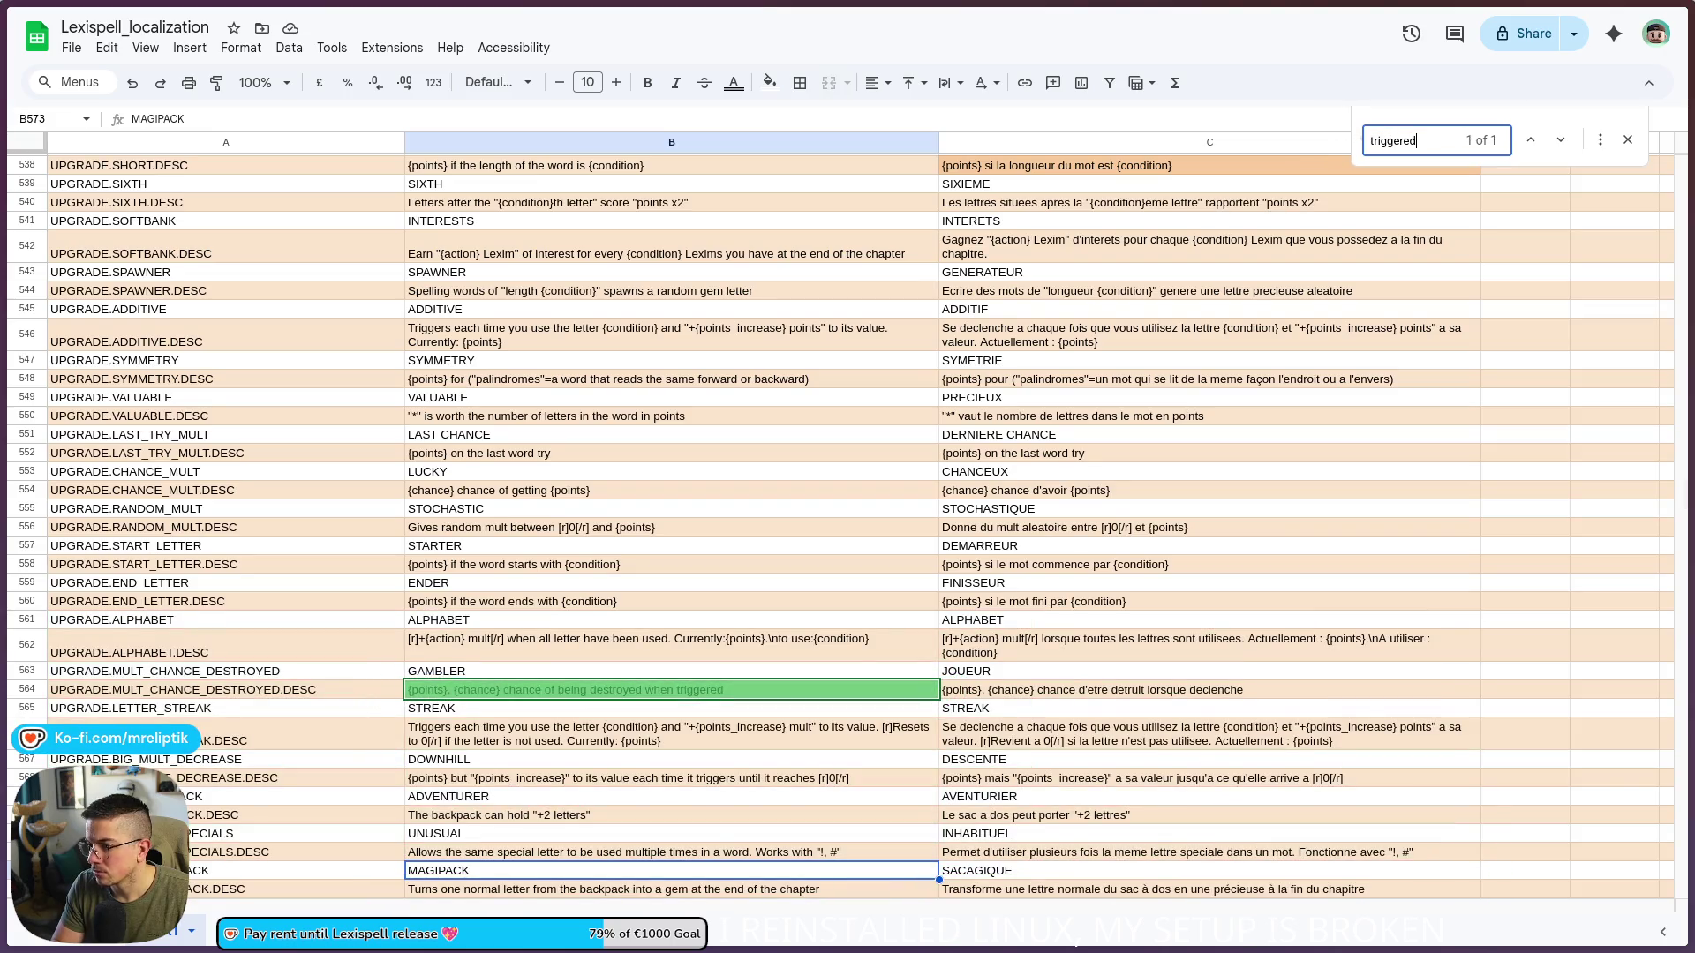
{"action": "key", "text": "BackSpace"}
{"action": "key", "text": "BackSpace"}
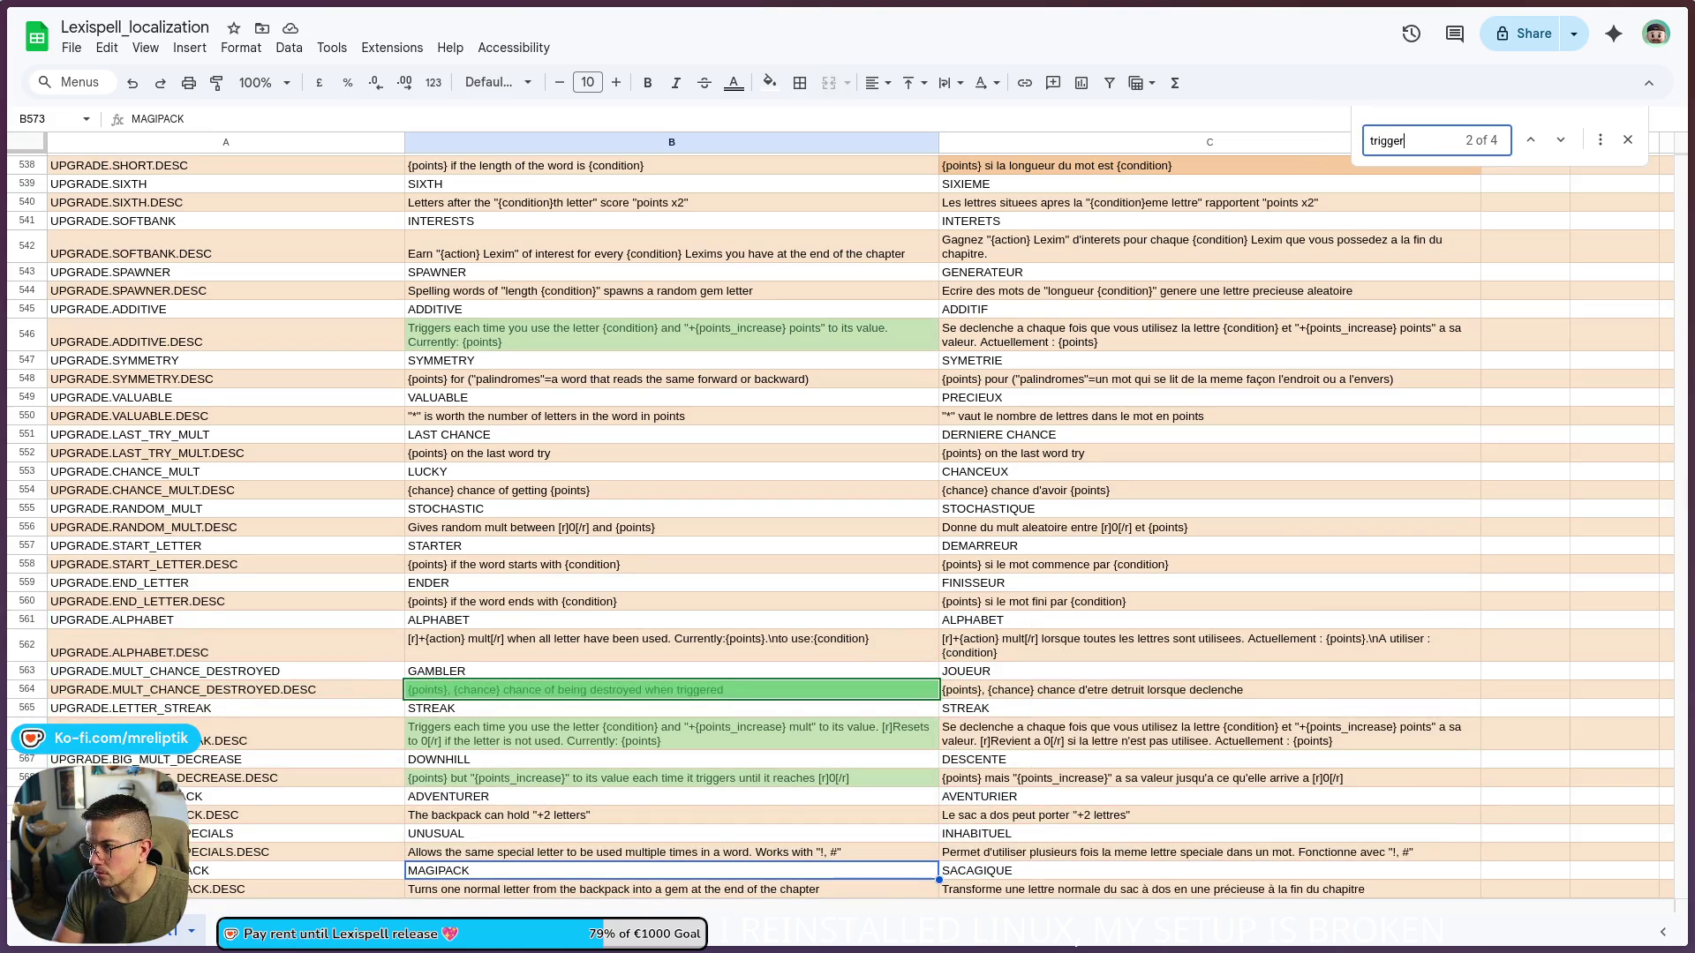
{"action": "type", "text": "use"}
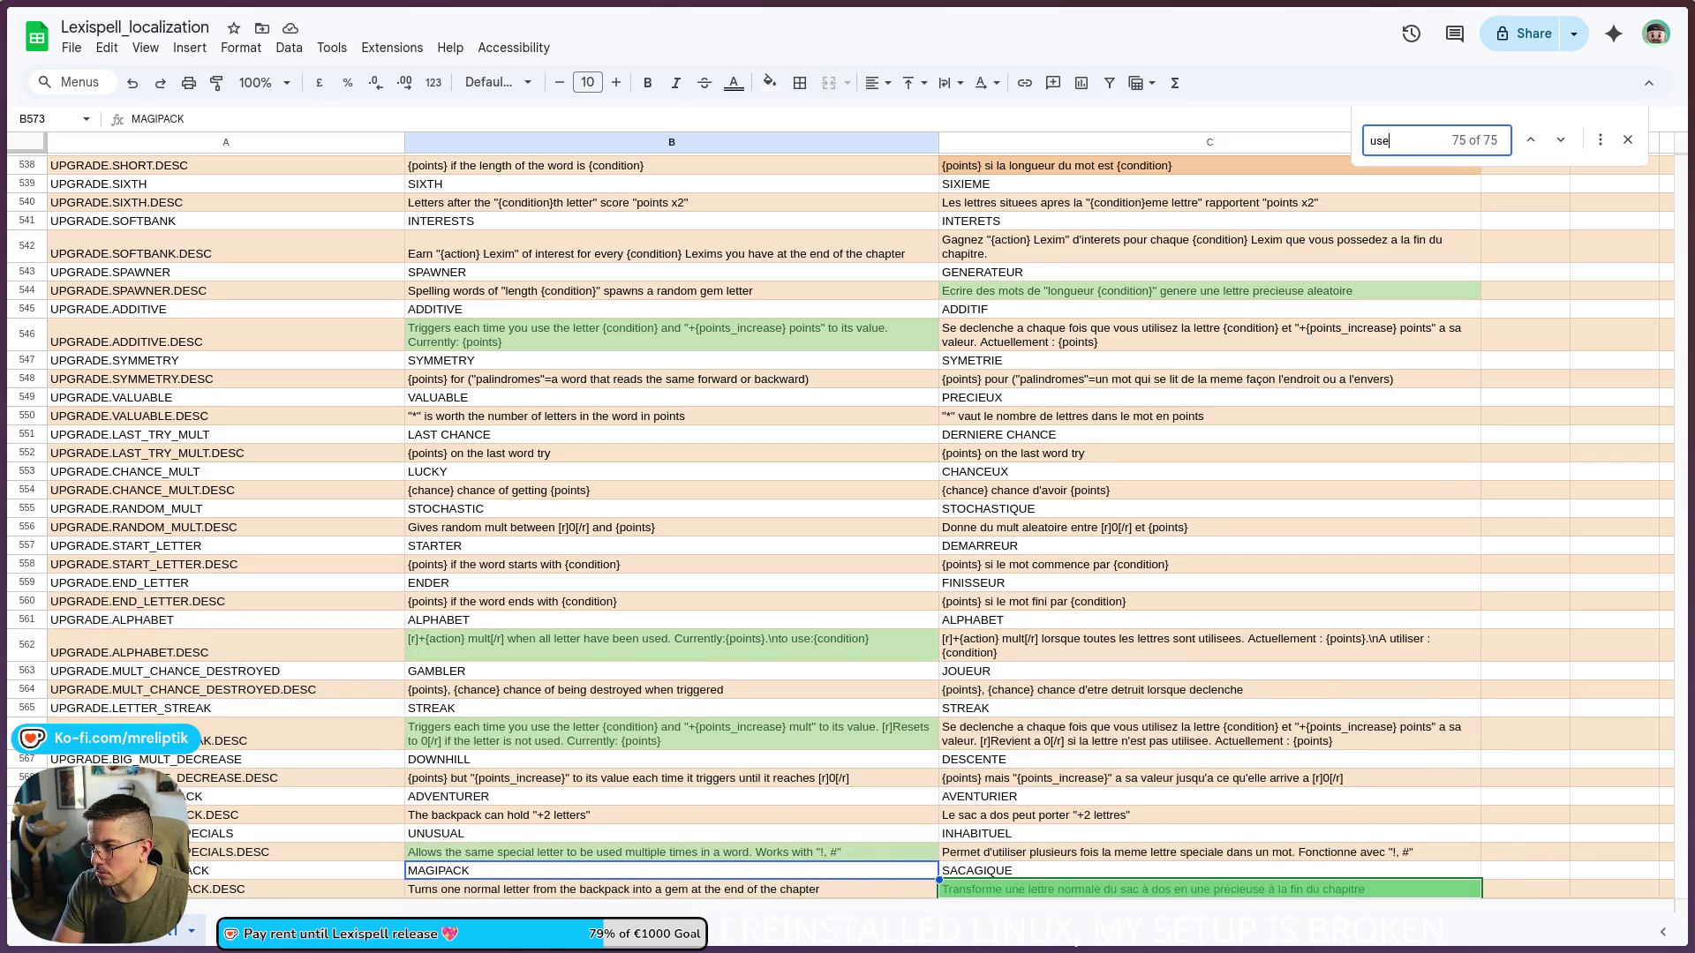
Step through the 'use' matches from the first one, passing MOST USED SCROLLS
{"action": "left_click", "coordinate": [1561, 141]}
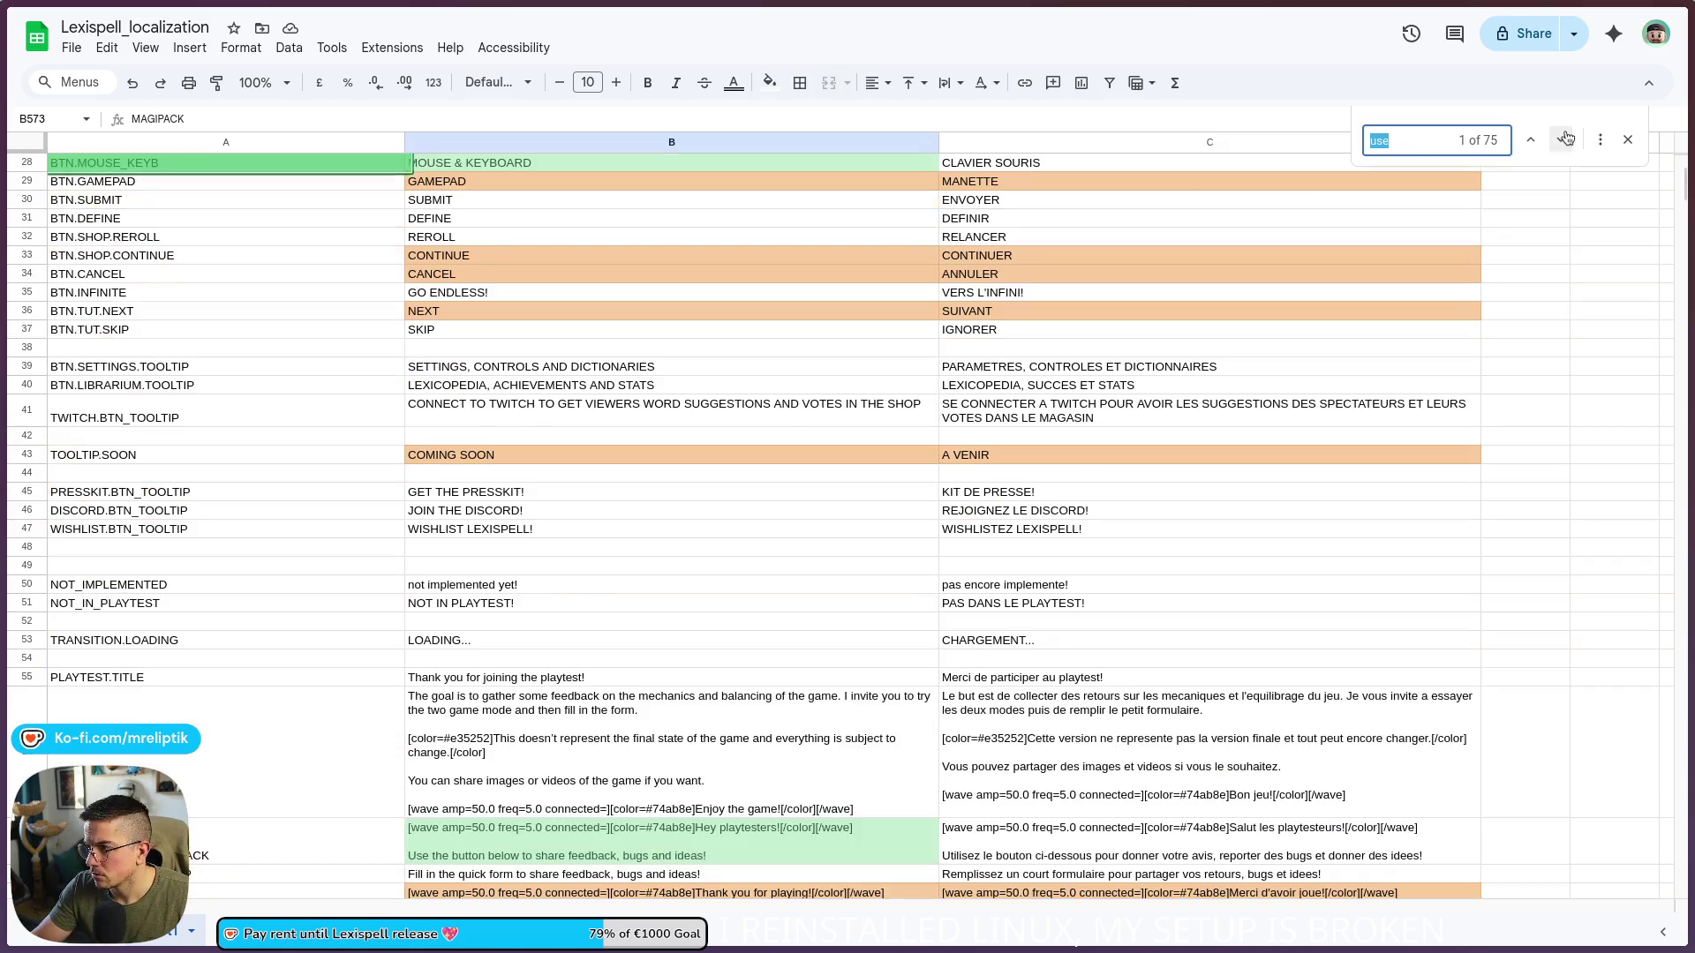
{"action": "left_click", "coordinate": [1560, 140]}
{"action": "left_click", "coordinate": [1560, 140]}
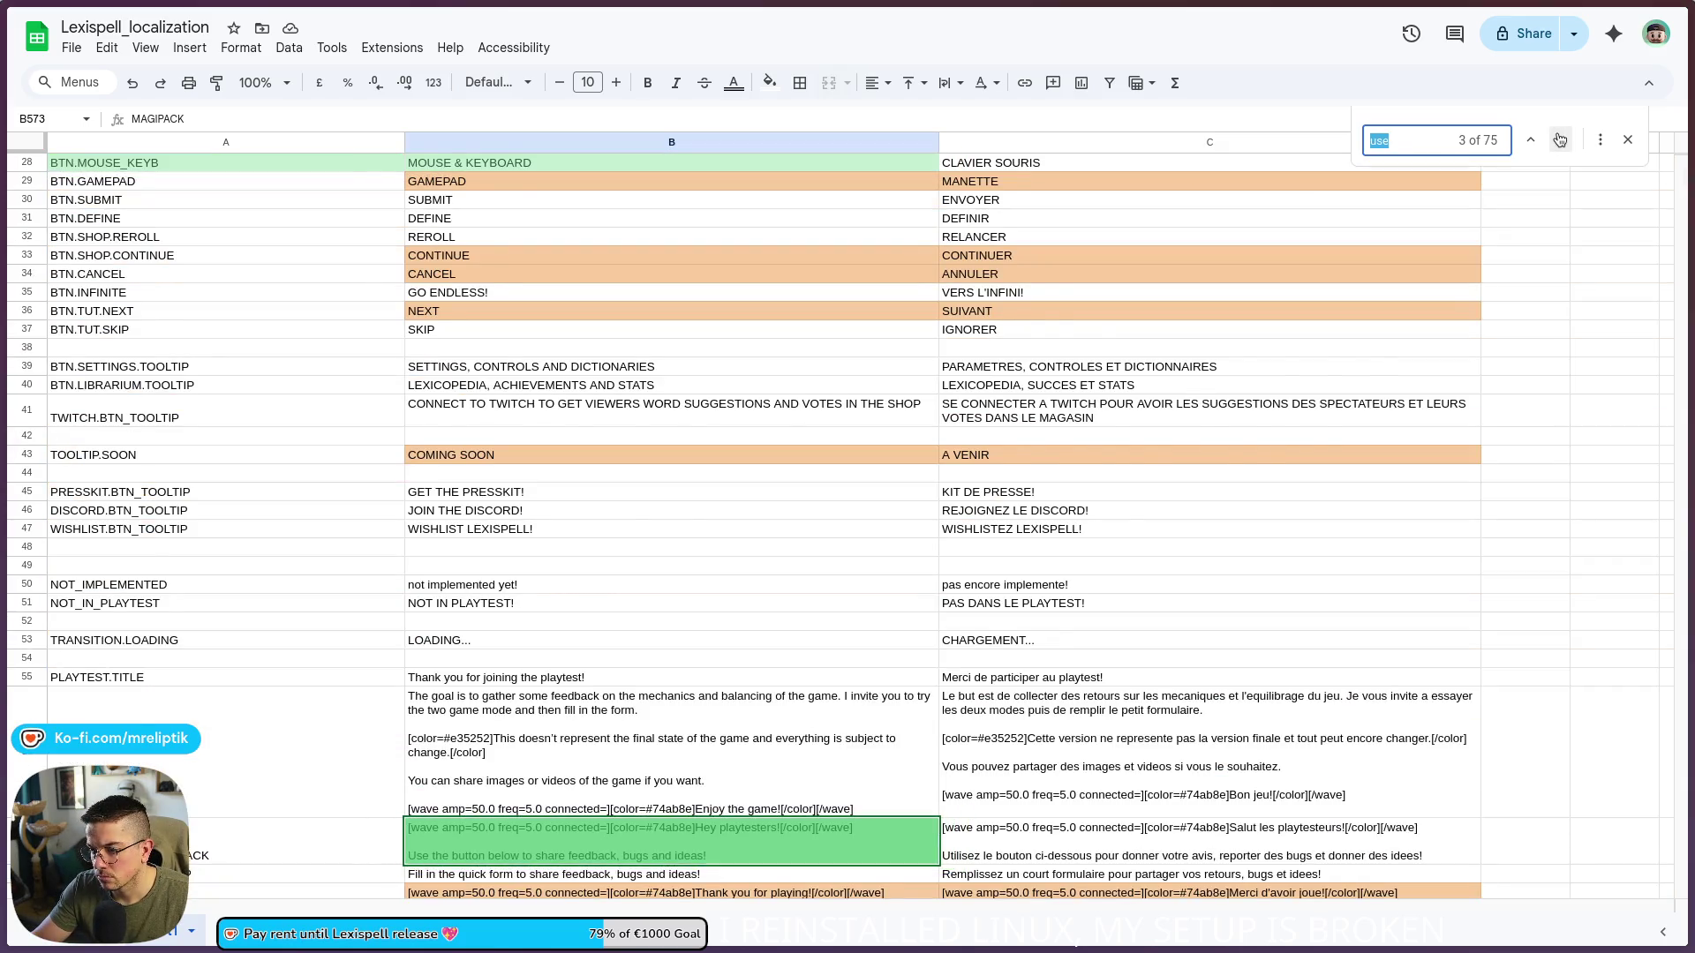
{"action": "left_click", "coordinate": [1560, 141]}
{"action": "left_click", "coordinate": [1559, 140]}
{"action": "left_click", "coordinate": [1559, 140]}
{"action": "left_click", "coordinate": [1560, 140]}
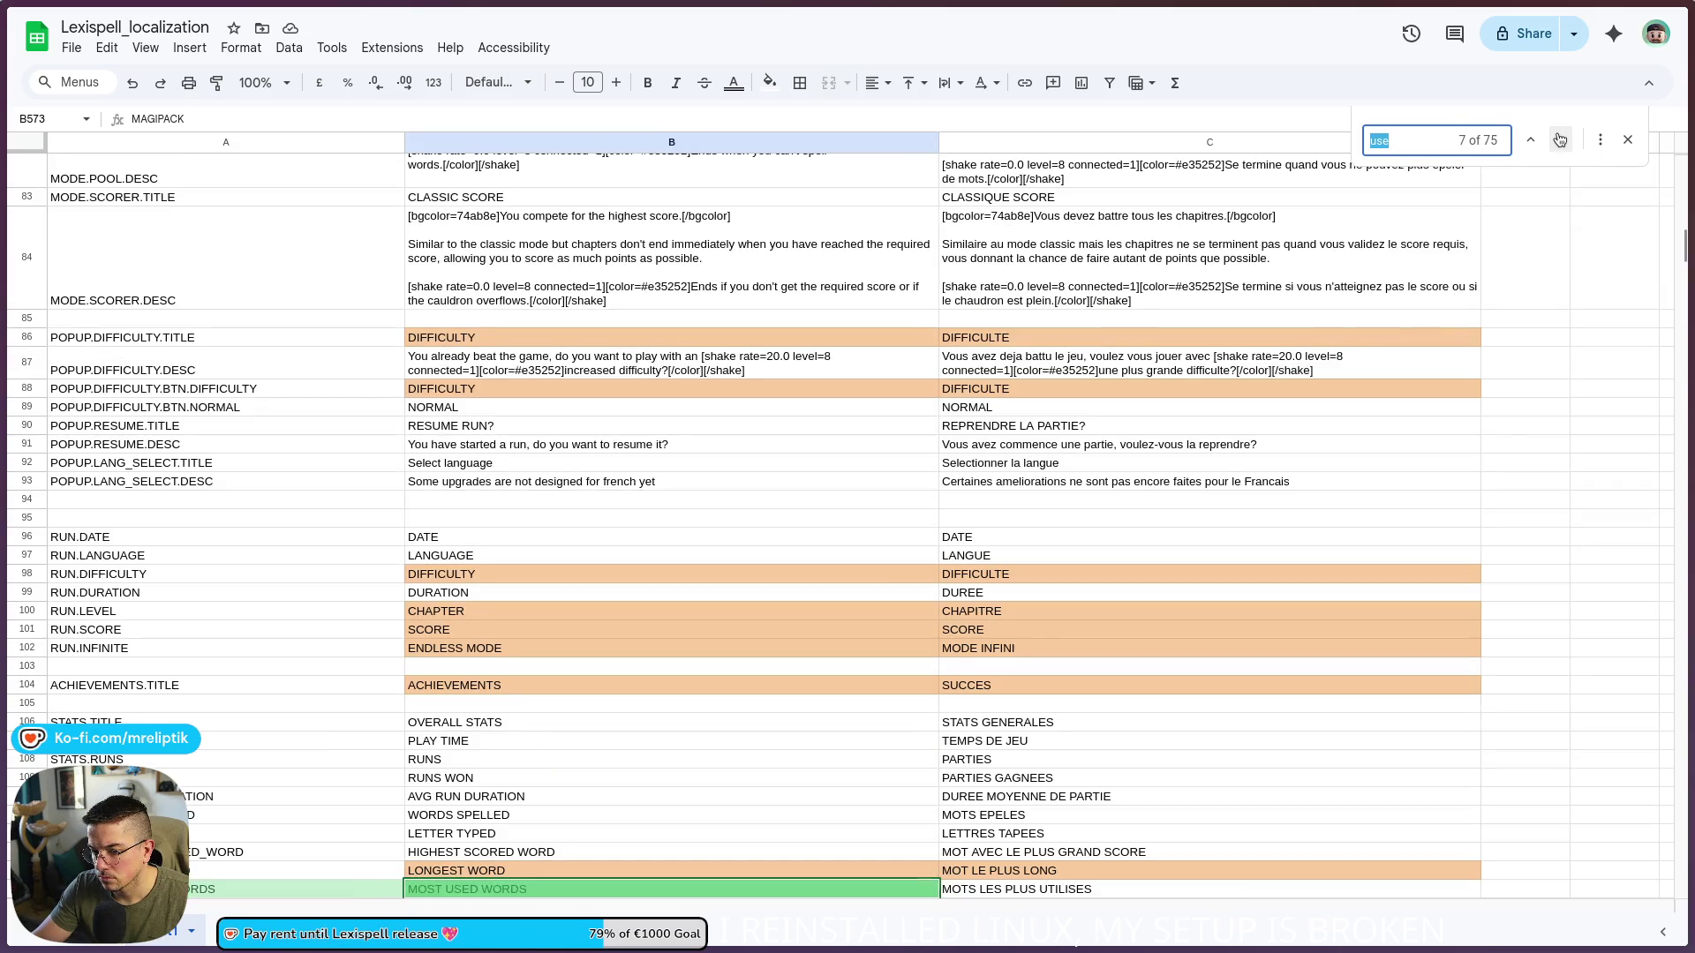
{"action": "left_click", "coordinate": [1559, 140]}
{"action": "left_click", "coordinate": [1560, 140]}
{"action": "left_click", "coordinate": [1560, 140]}
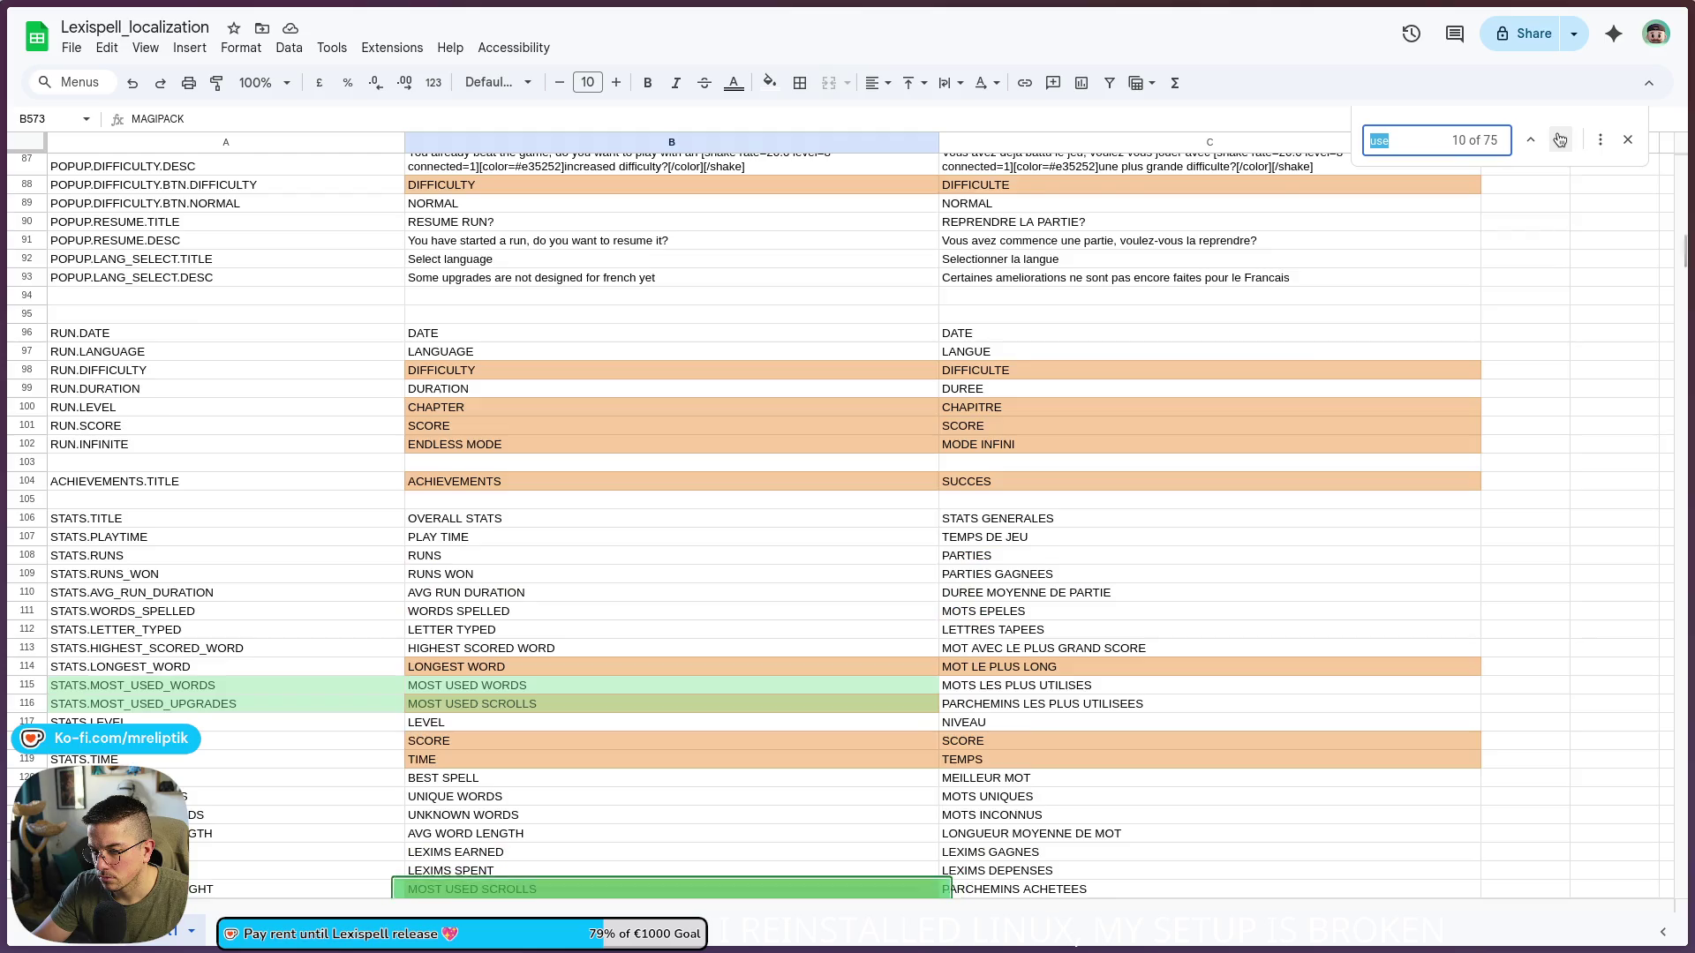
{"action": "left_click", "coordinate": [1560, 141]}
{"action": "left_click", "coordinate": [1560, 140]}
{"action": "left_click", "coordinate": [1559, 140]}
{"action": "left_click", "coordinate": [1559, 140]}
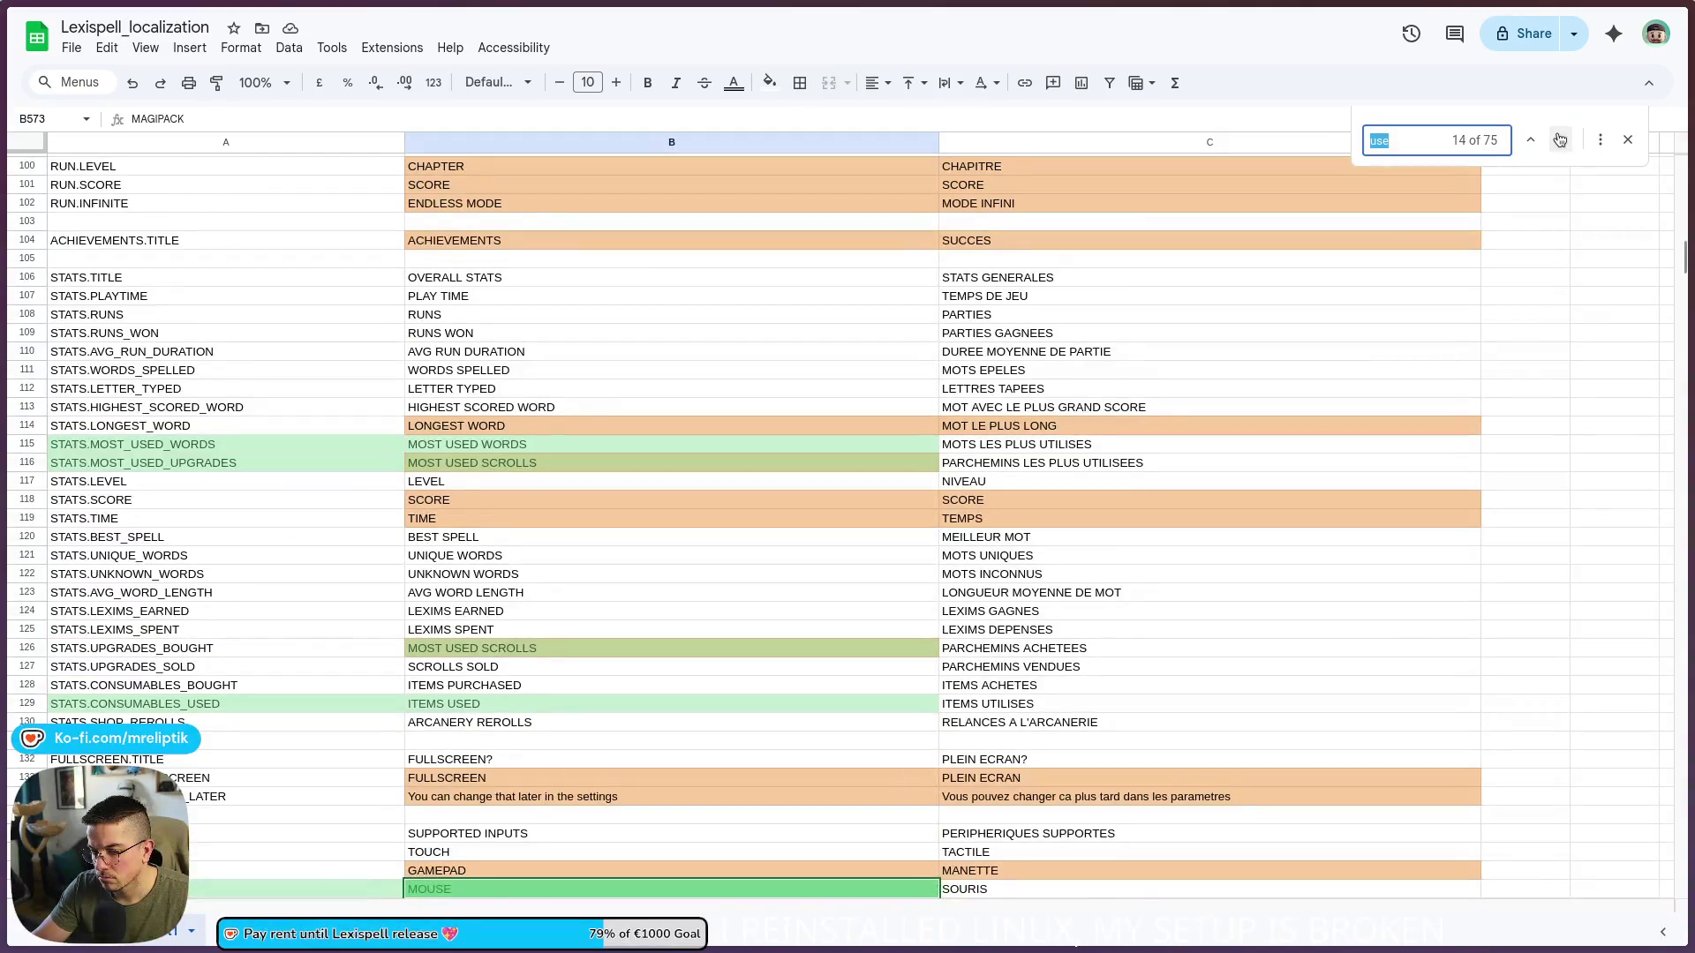
Scroll down the sheet to review the remaining strings, then return to Godot's backpack.gd
{"action": "scroll", "coordinate": [548, 530], "scroll_direction": "down", "scroll_amount": 20}
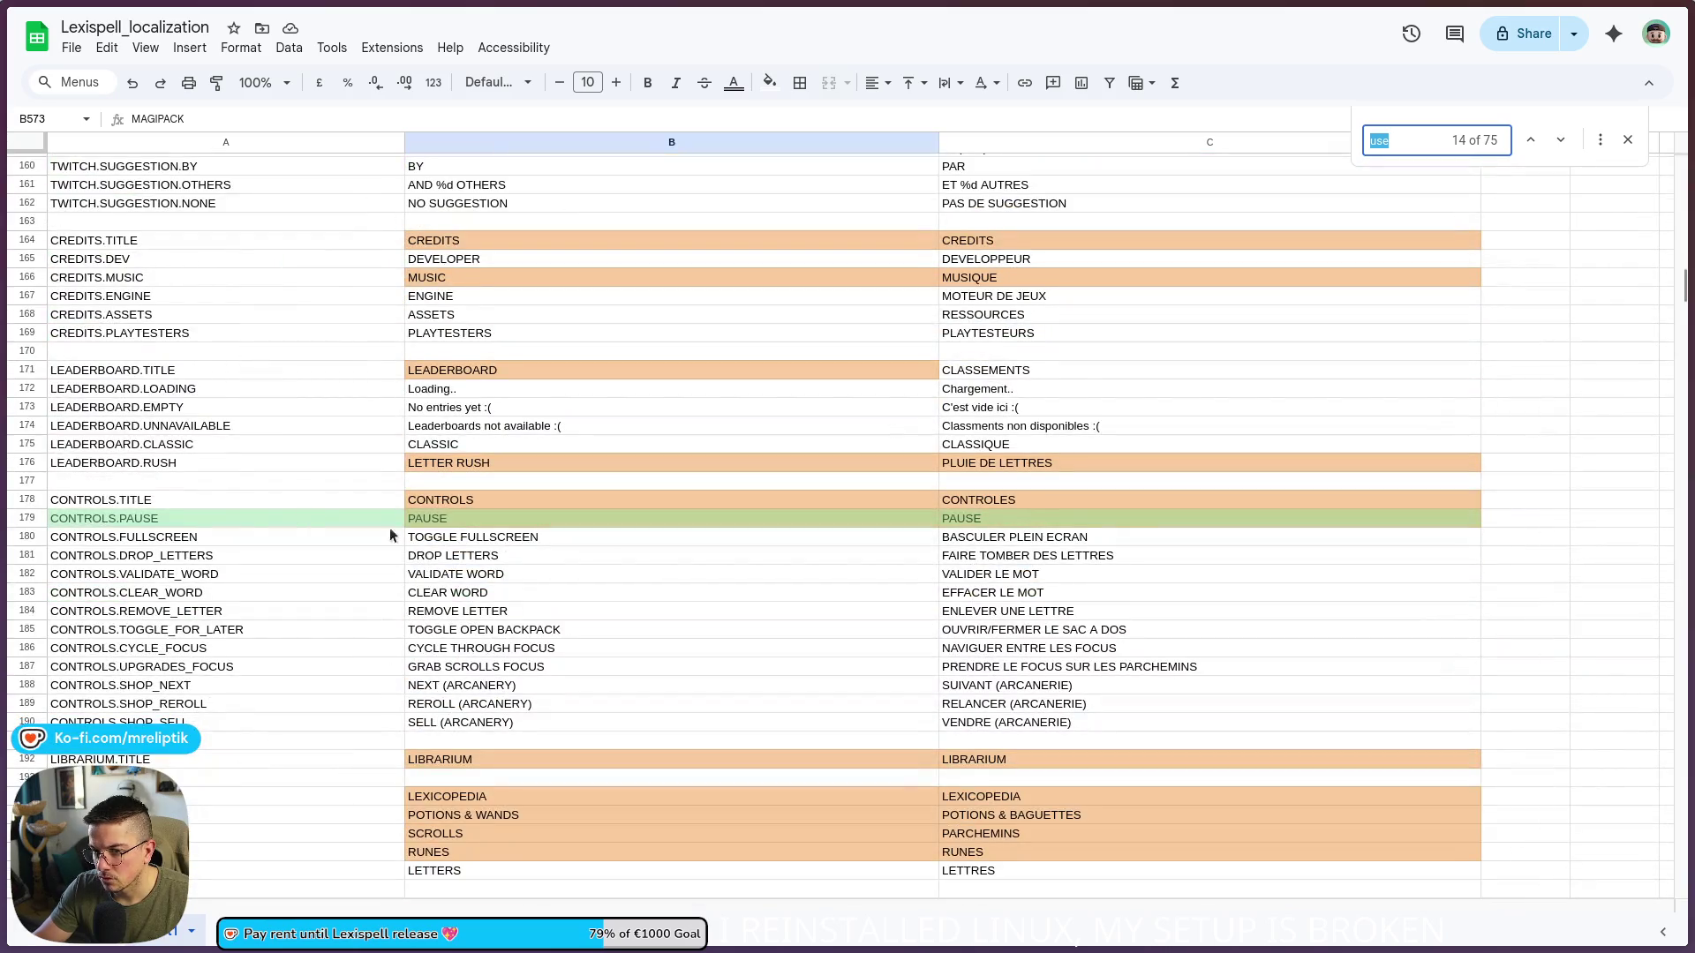
{"action": "scroll", "coordinate": [231, 543], "scroll_direction": "down", "scroll_amount": 6}
{"action": "scroll", "coordinate": [231, 535], "scroll_direction": "down", "scroll_amount": 5}
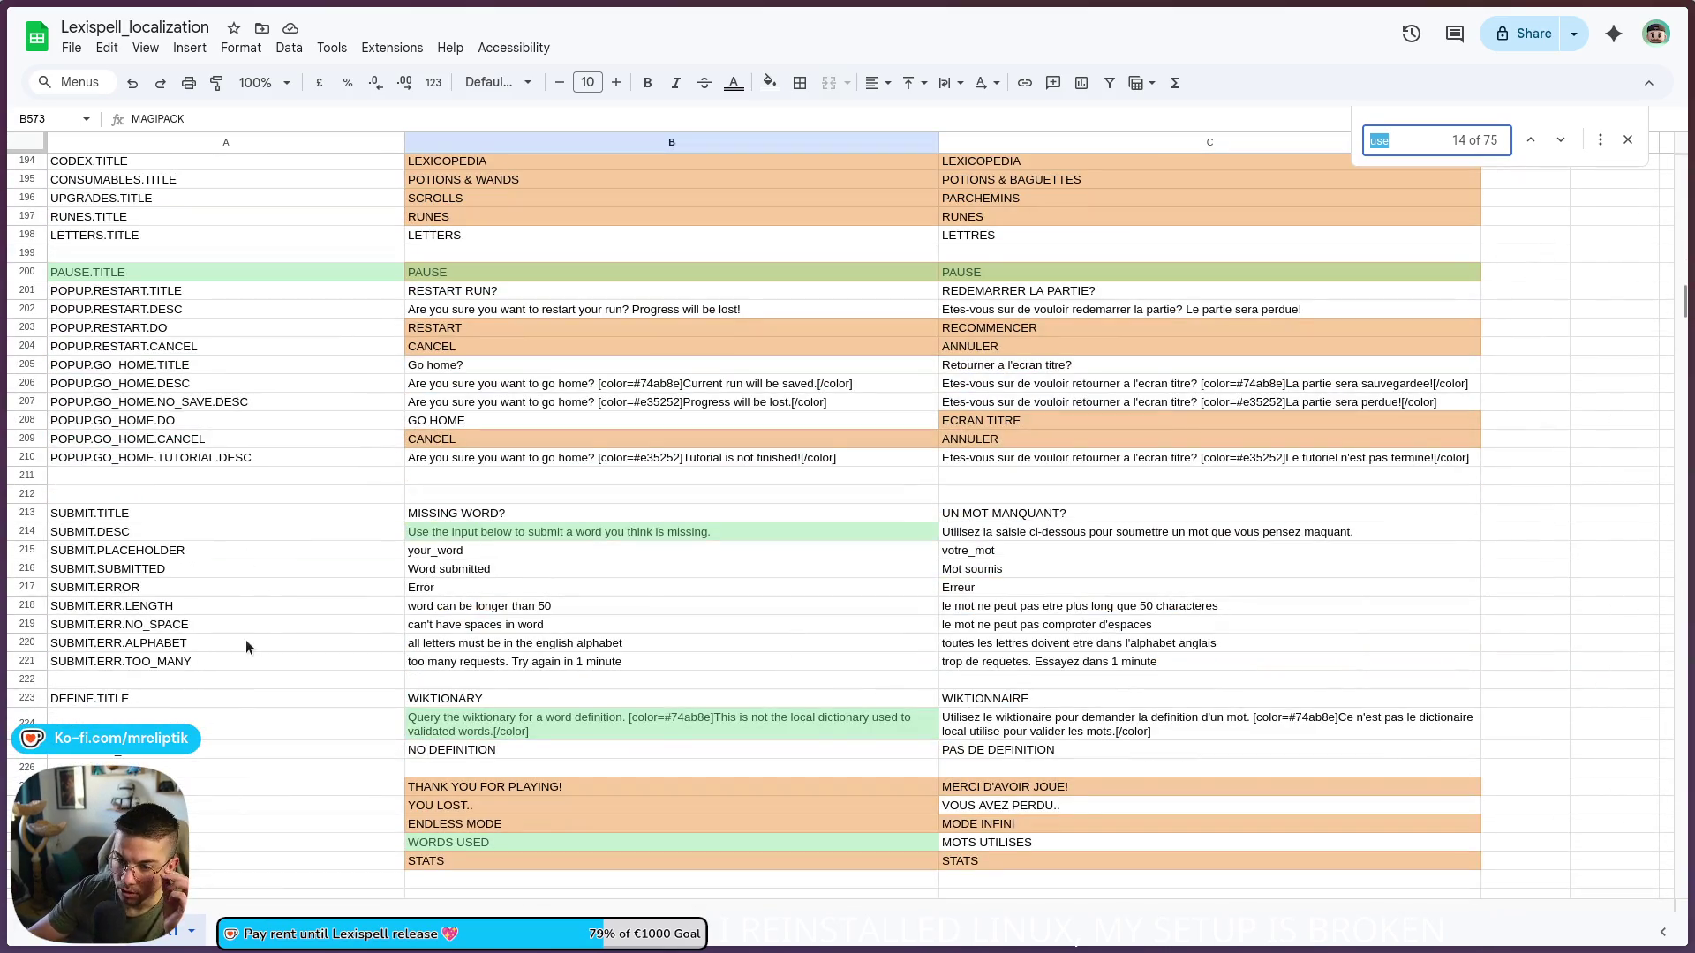
{"action": "scroll", "coordinate": [282, 653], "scroll_direction": "up", "scroll_amount": 5}
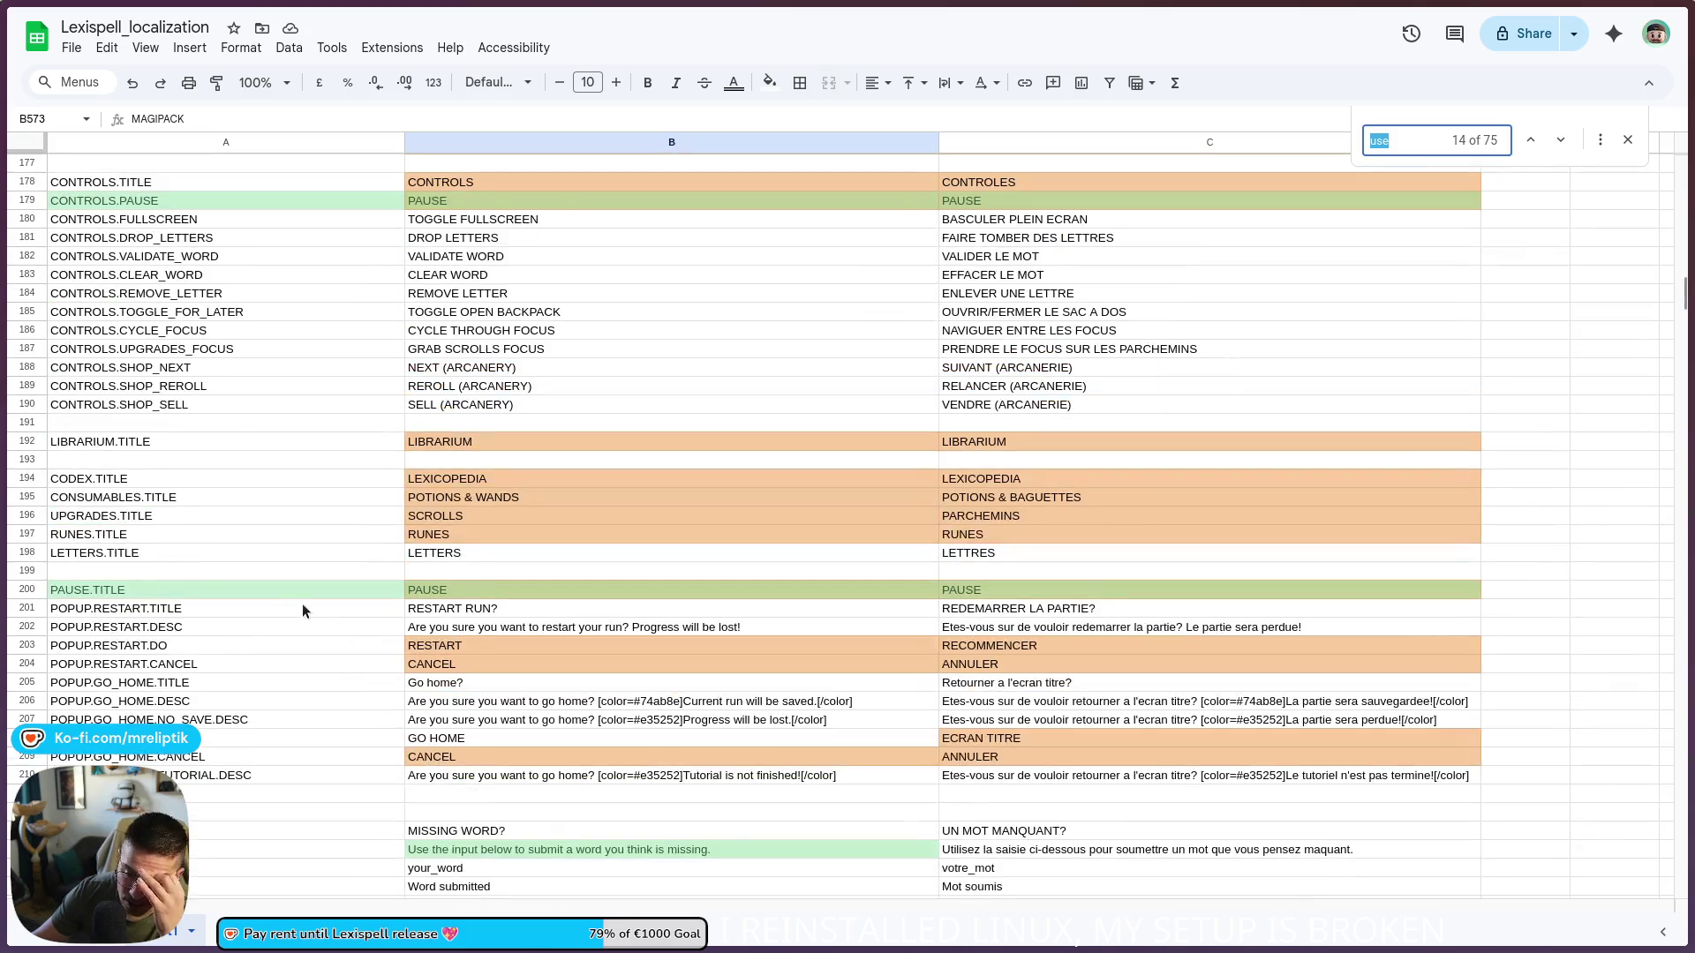
{"action": "scroll", "coordinate": [273, 585], "scroll_direction": "down", "scroll_amount": 10}
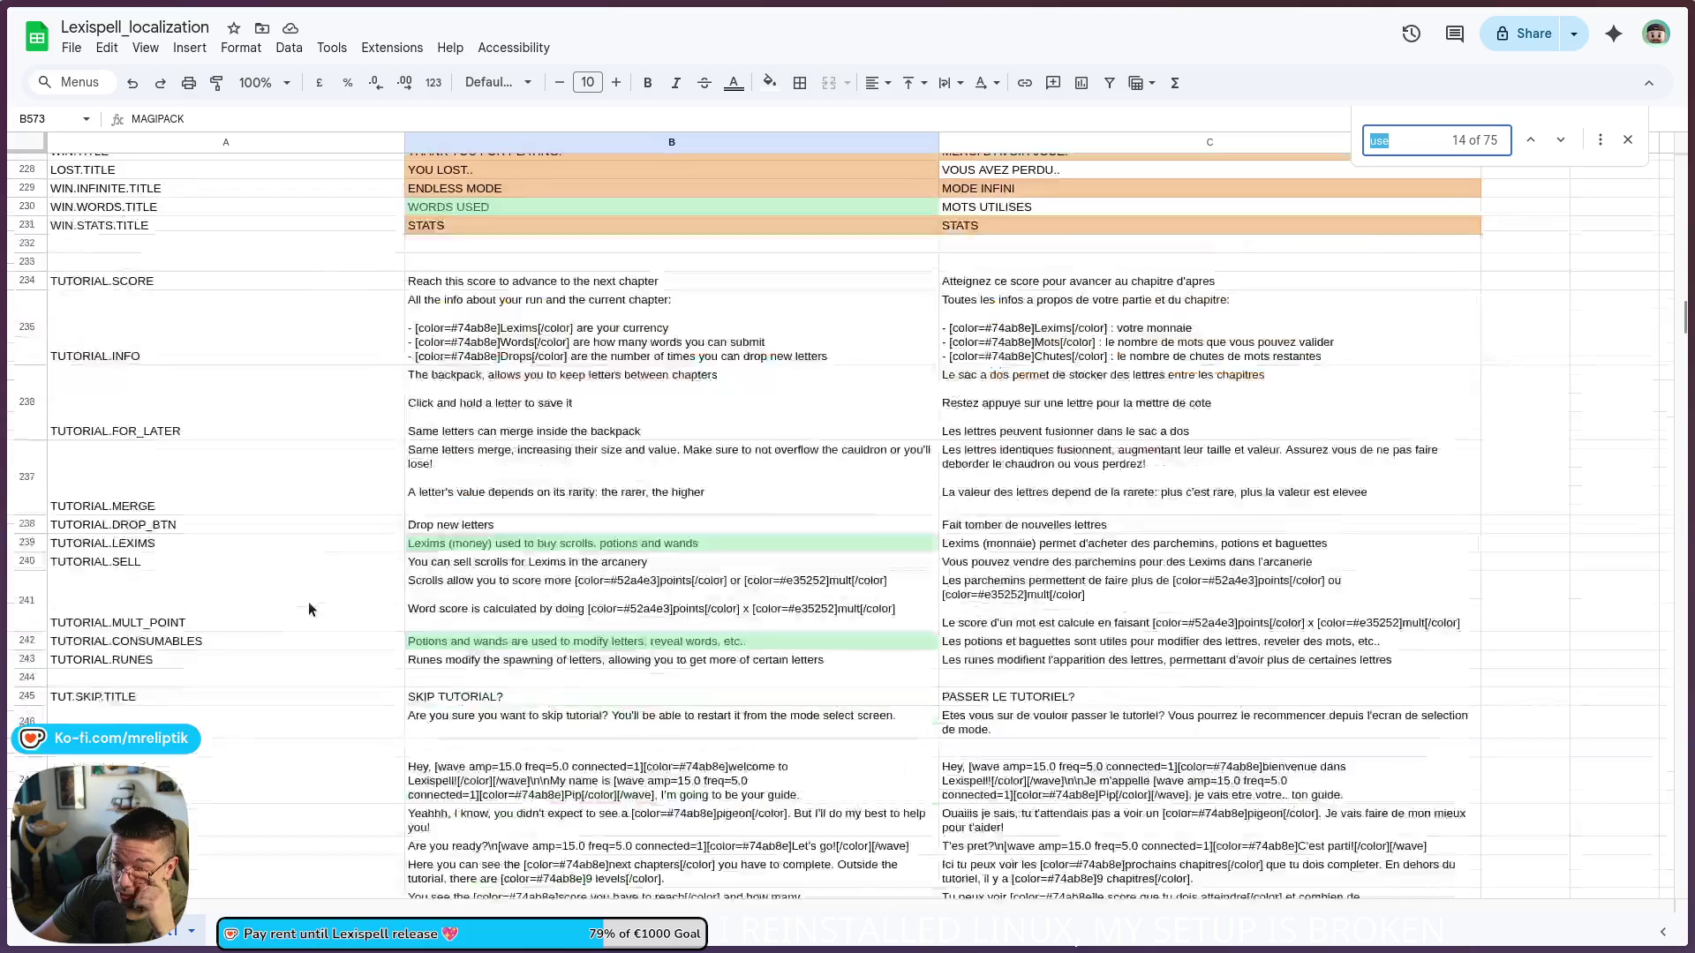
{"action": "scroll", "coordinate": [309, 609], "scroll_direction": "down", "scroll_amount": 10}
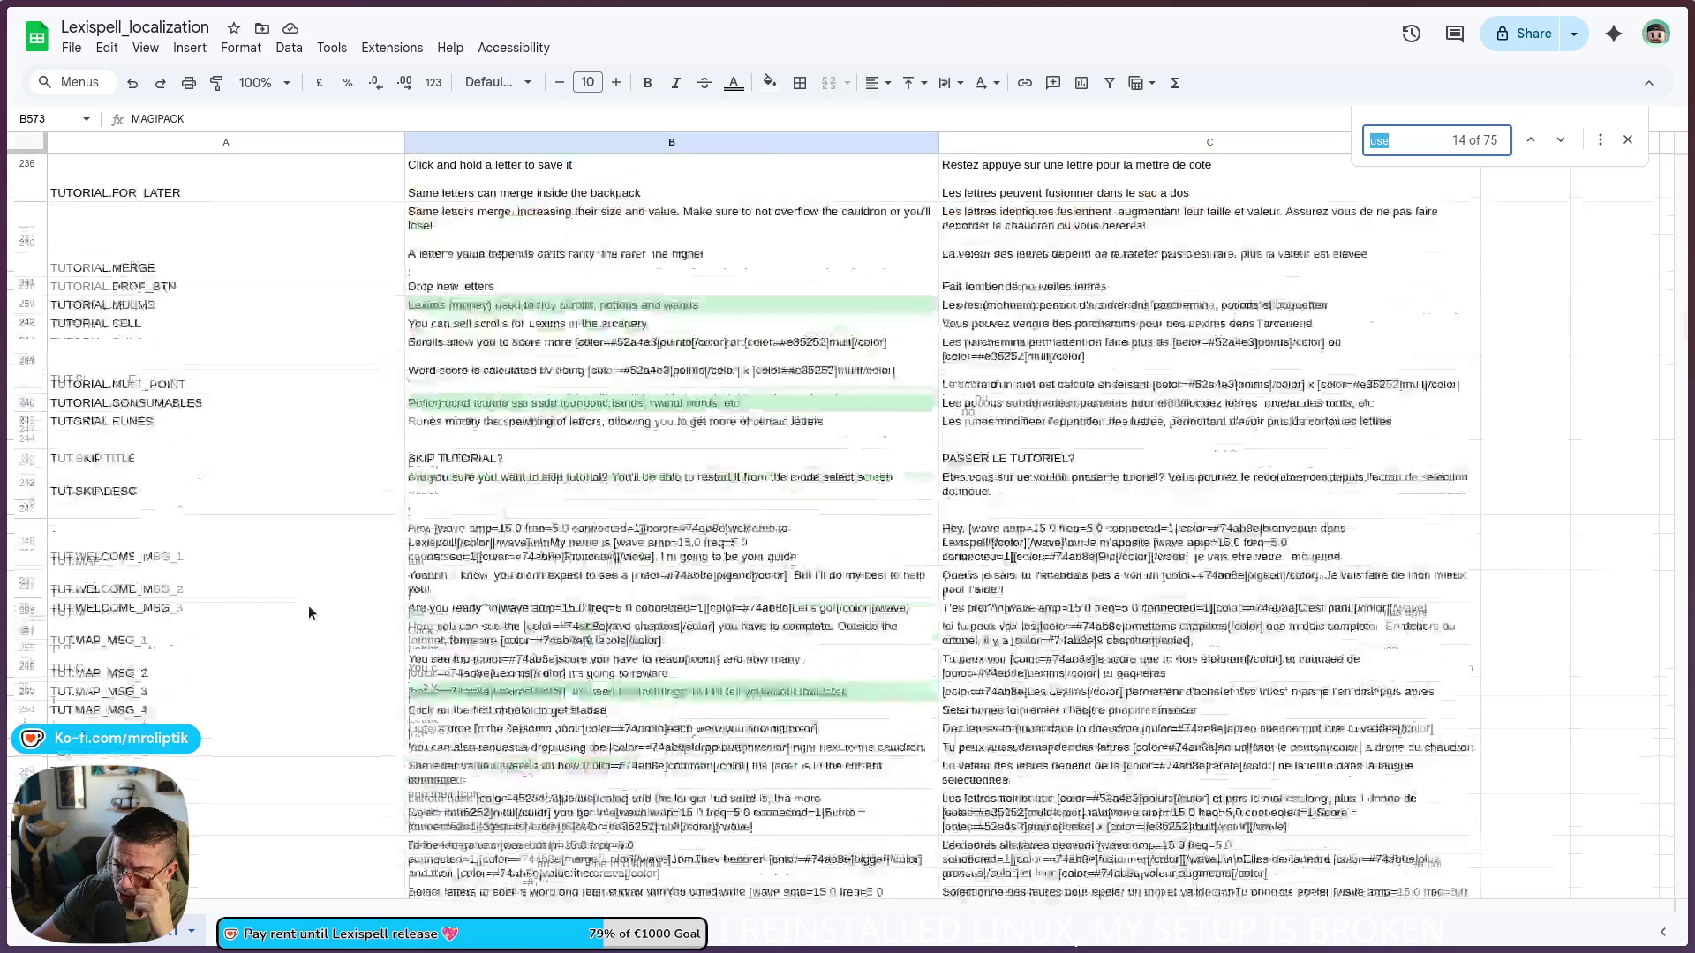
{"action": "scroll", "coordinate": [309, 618], "scroll_direction": "down", "scroll_amount": 10}
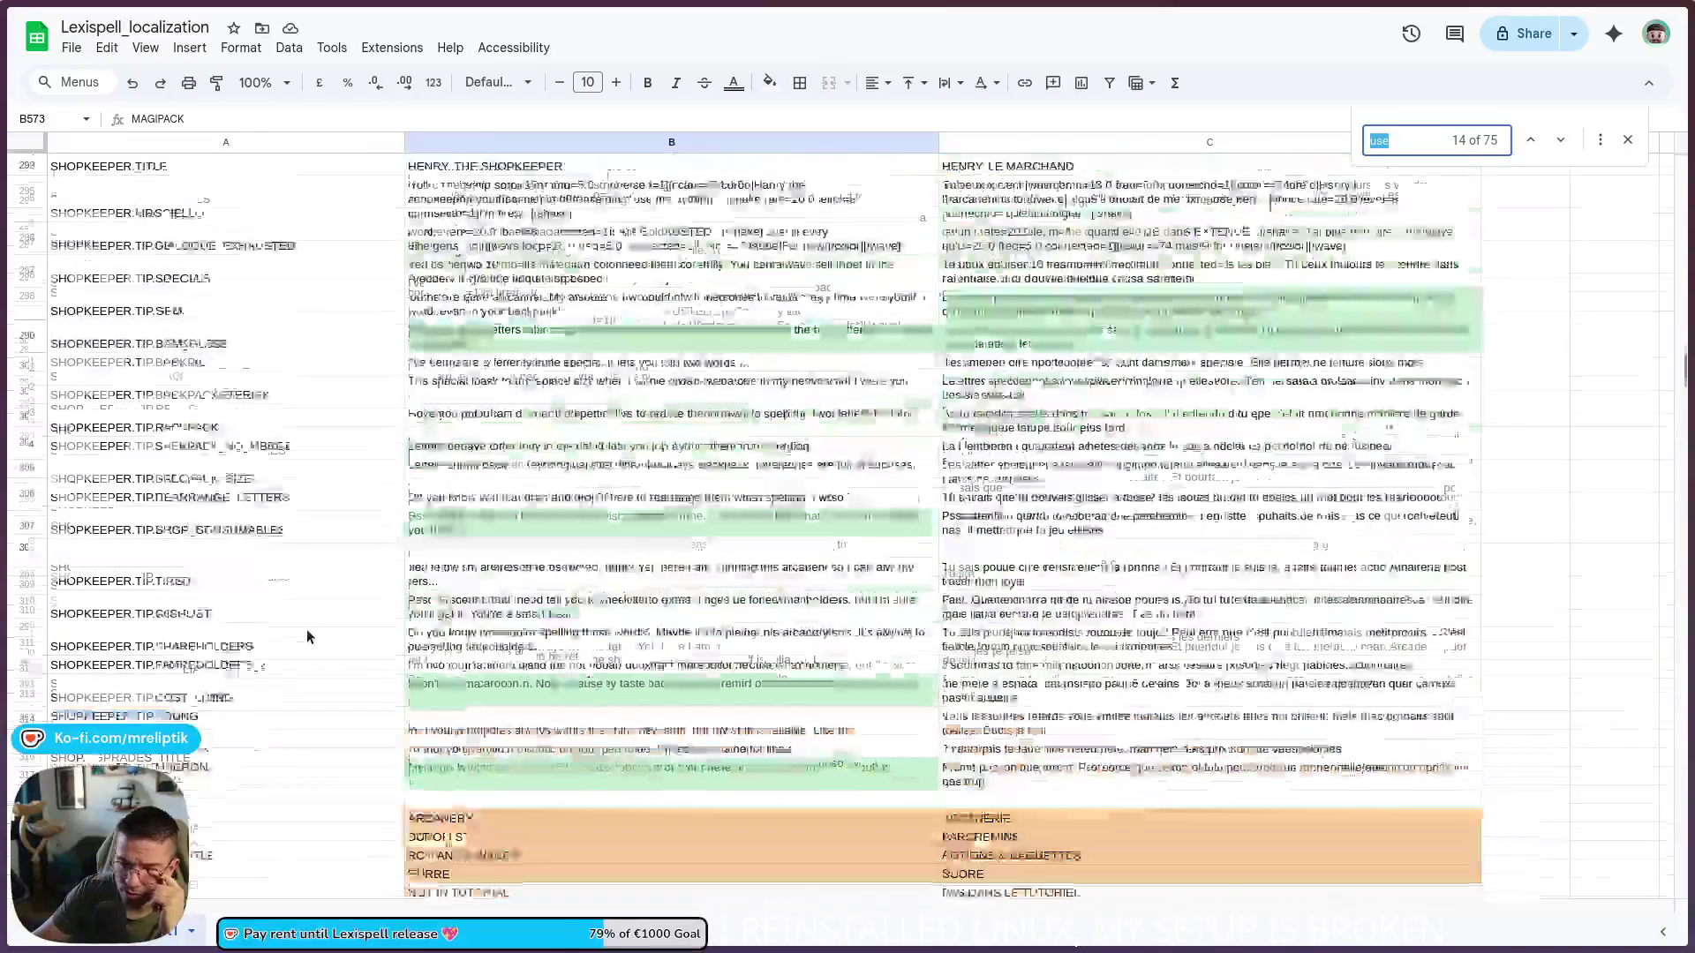
{"action": "scroll", "coordinate": [300, 635], "scroll_direction": "down", "scroll_amount": 3}
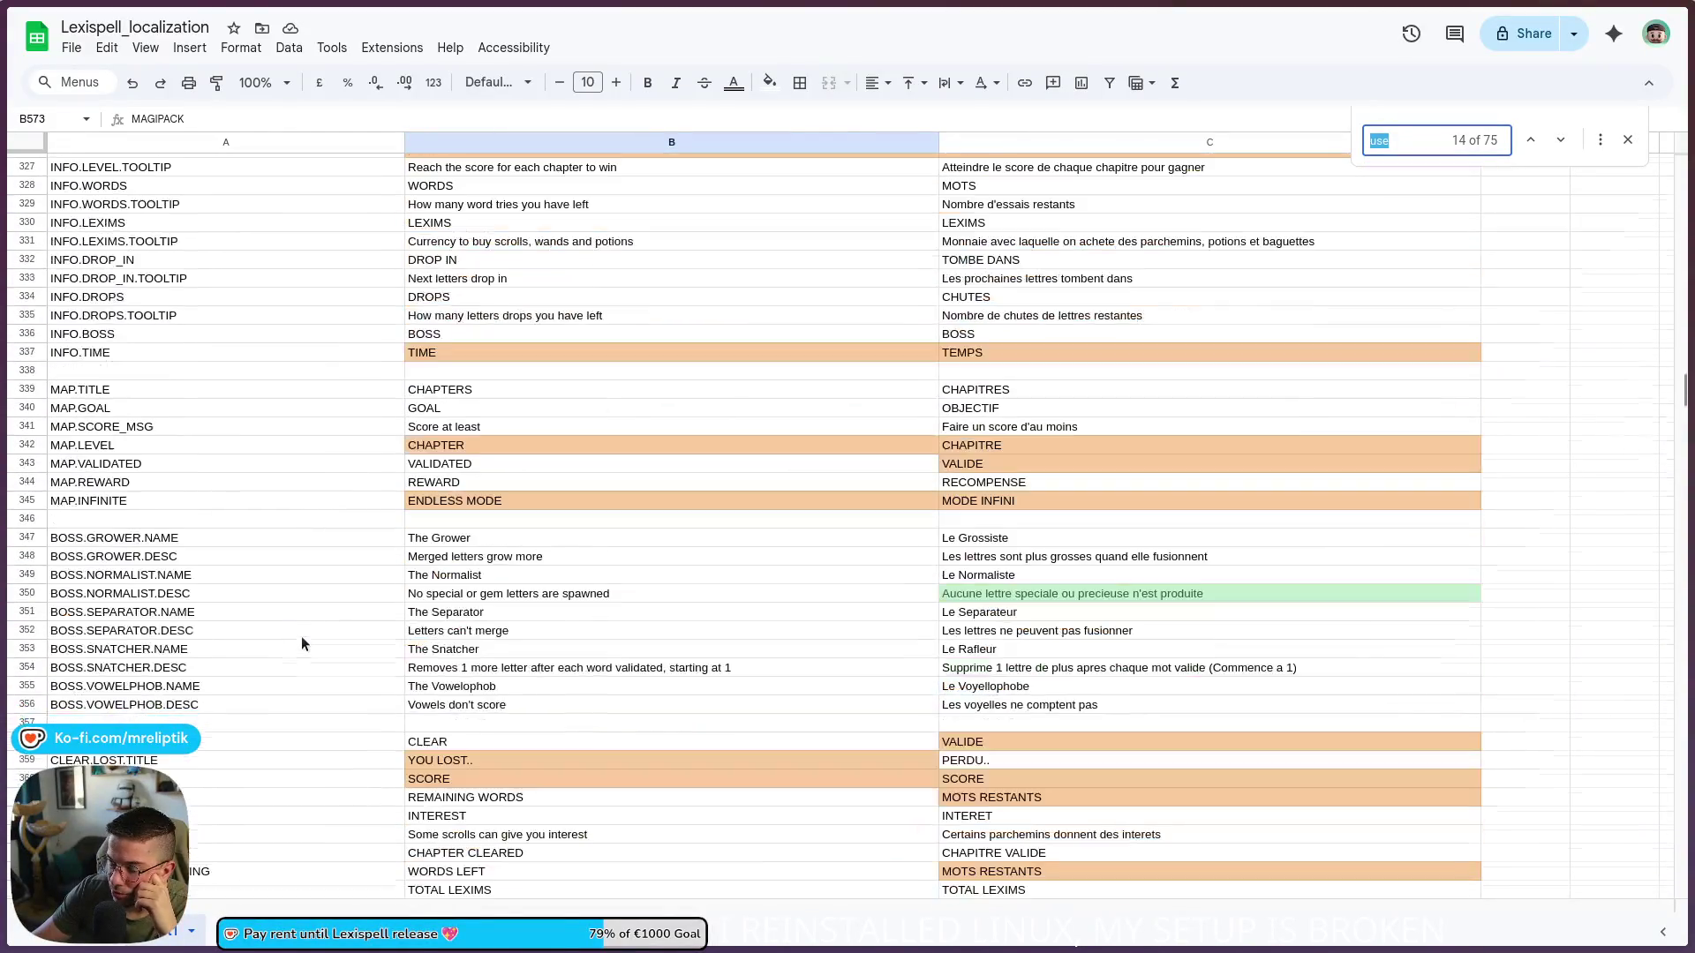
{"action": "scroll", "coordinate": [267, 688], "scroll_direction": "down", "scroll_amount": 5}
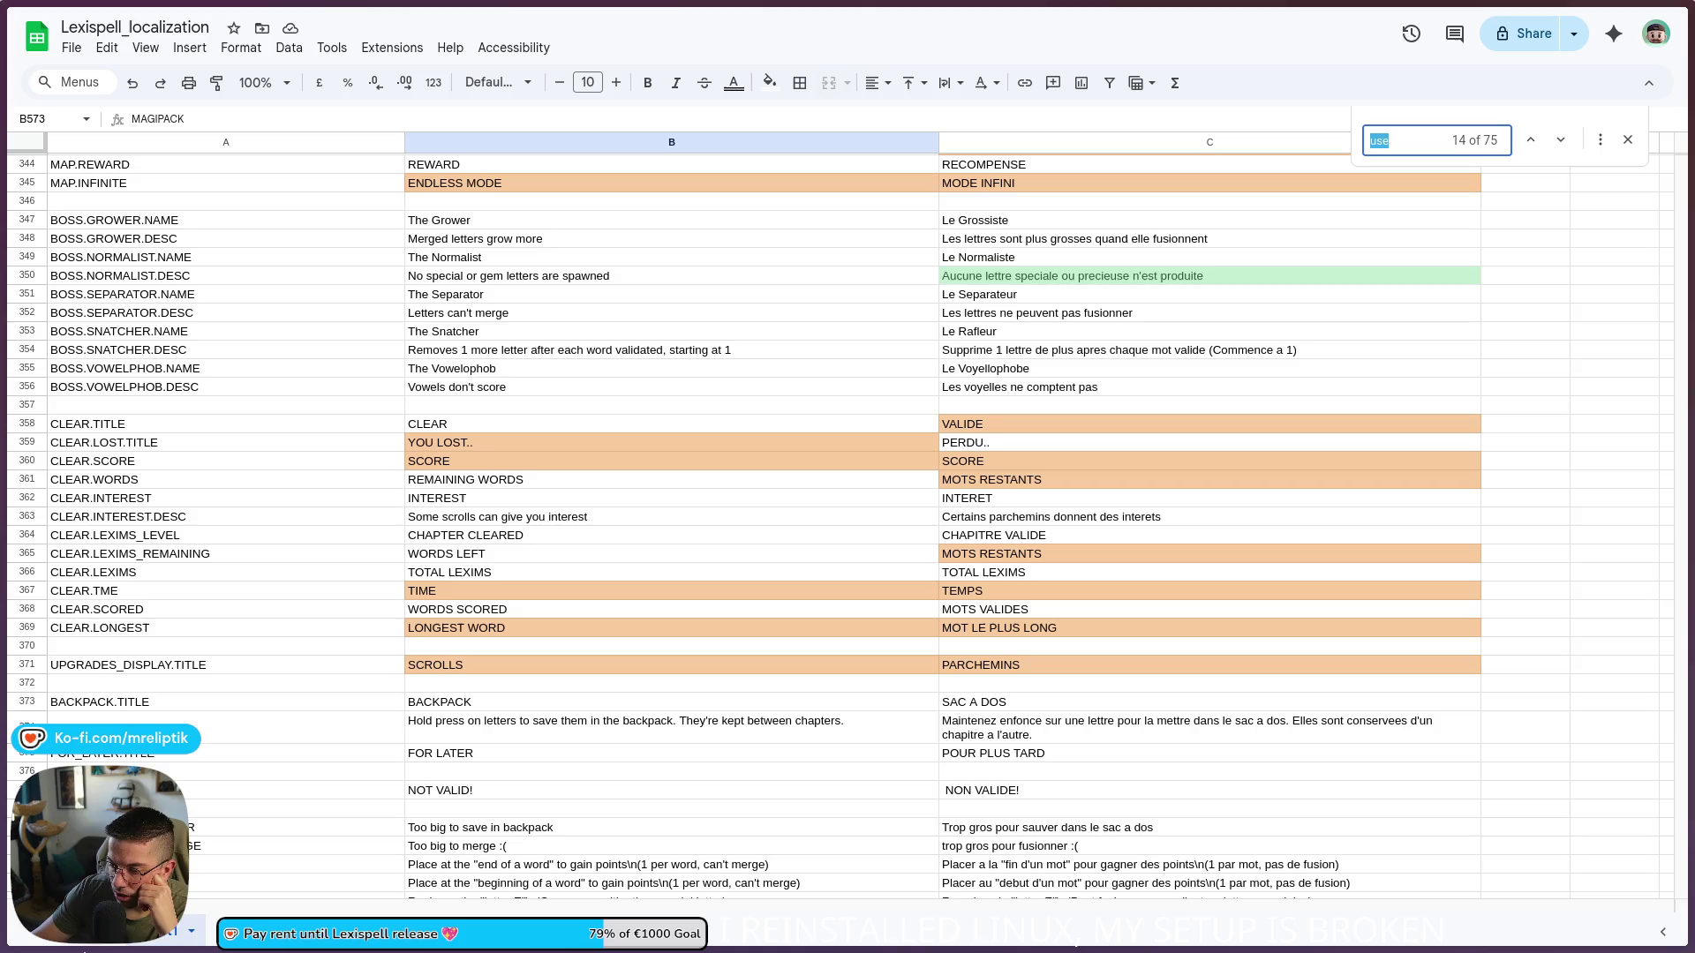
{"action": "key", "text": "alt+Tab"}
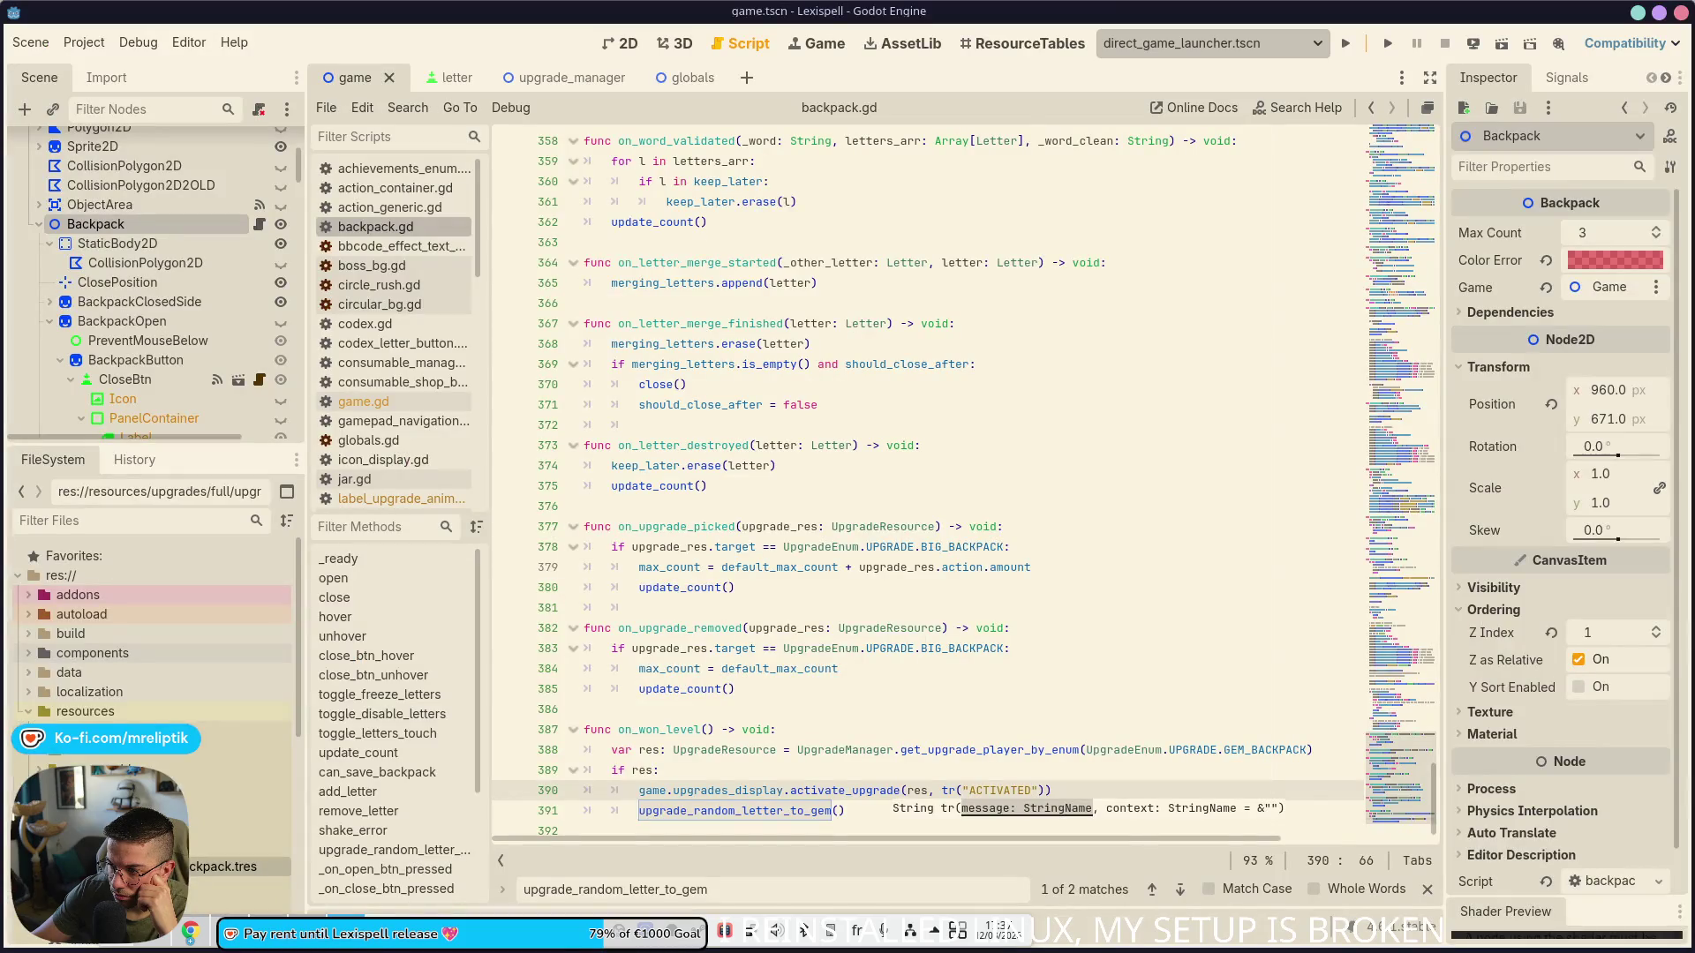
Open game.gd and select the upgrades_display.activate_upgrade call text
{"action": "scroll", "coordinate": [806, 636], "scroll_direction": "down", "scroll_amount": 1}
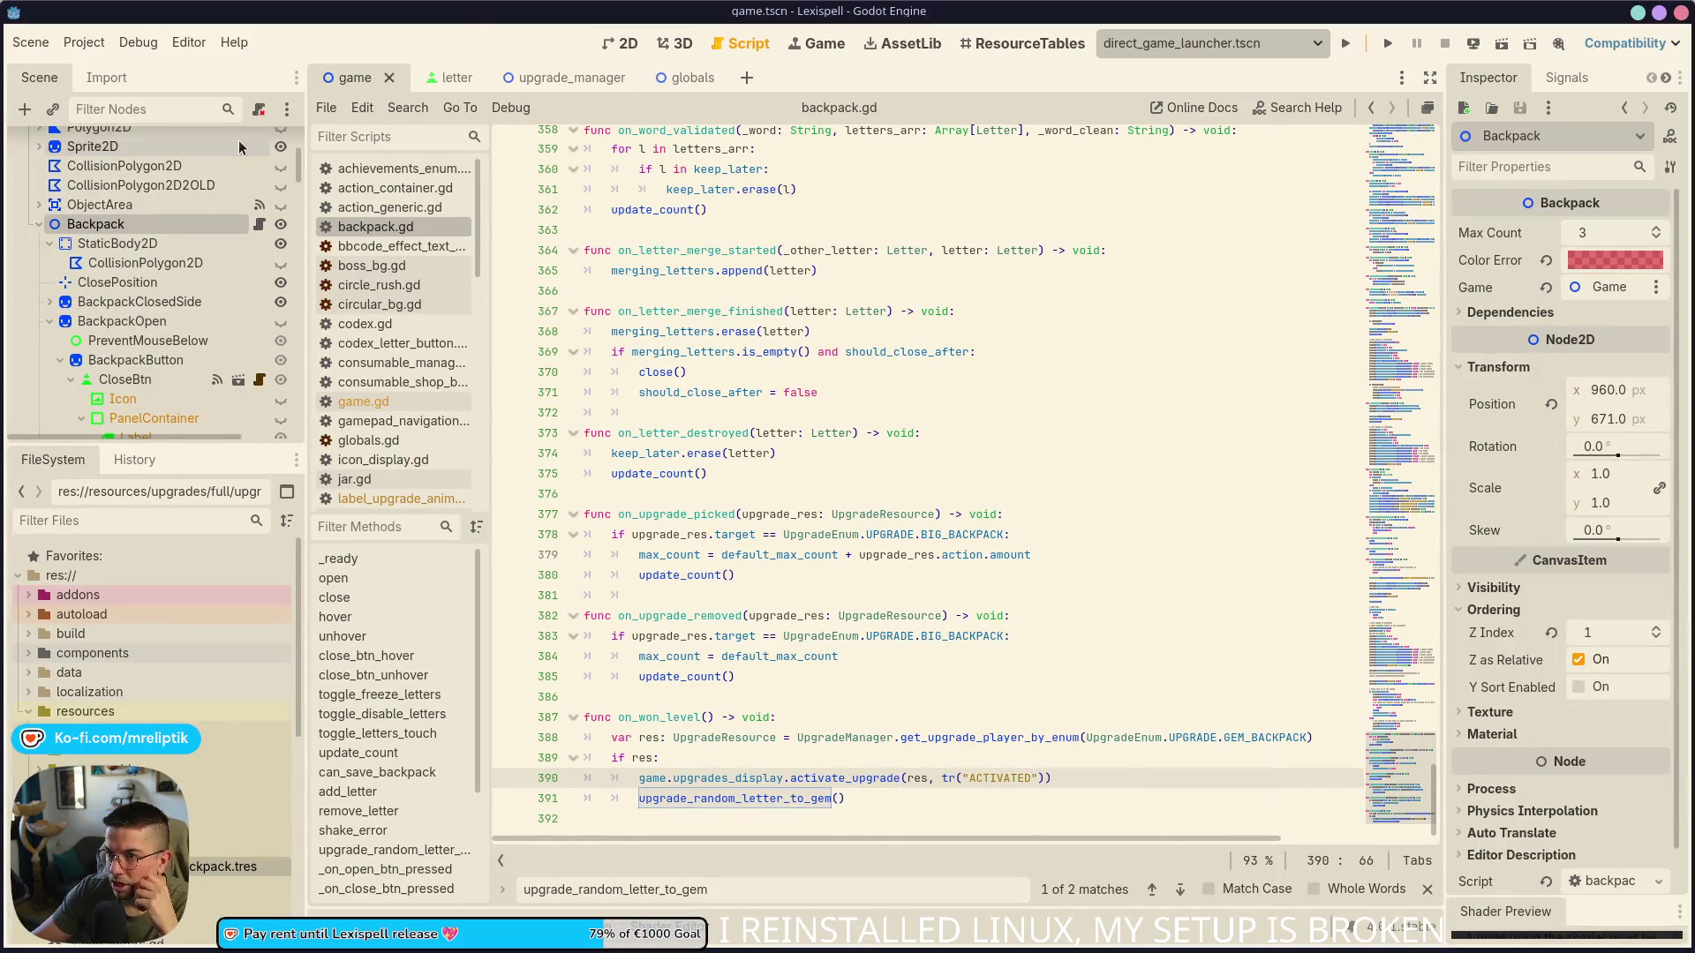
{"action": "scroll", "coordinate": [235, 230], "scroll_direction": "up", "scroll_amount": 1}
{"action": "left_click", "coordinate": [948, 746]}
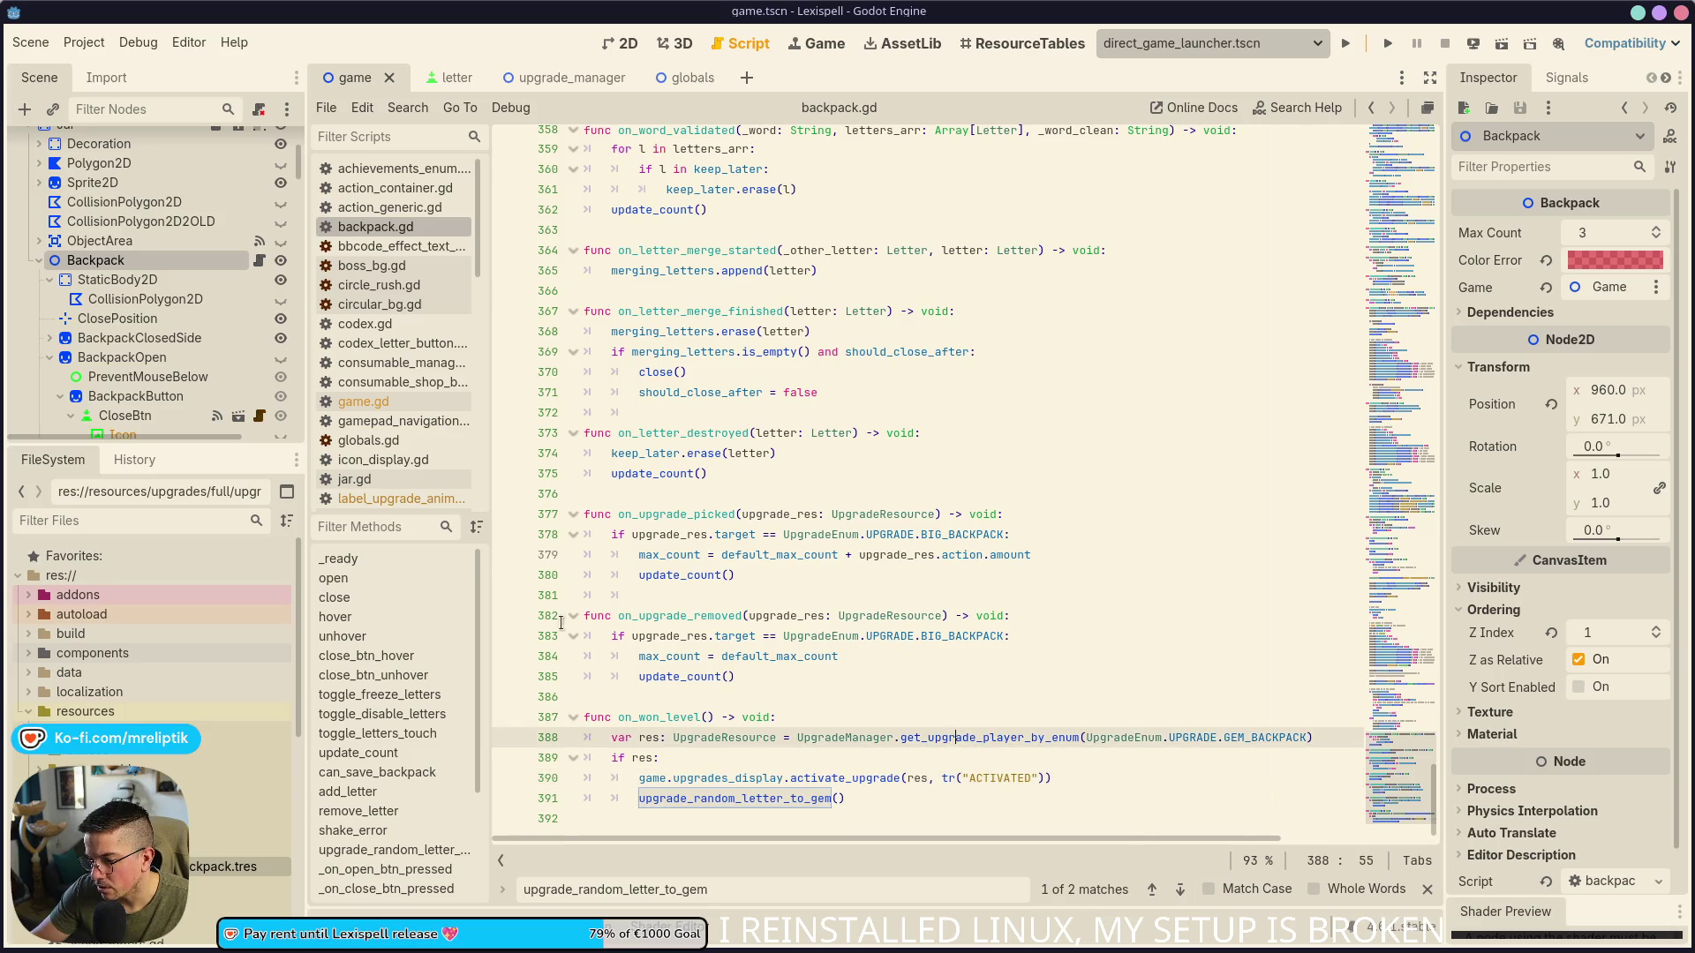
{"action": "scroll", "coordinate": [221, 264], "scroll_direction": "up", "scroll_amount": 5}
{"action": "left_click", "coordinate": [260, 146]}
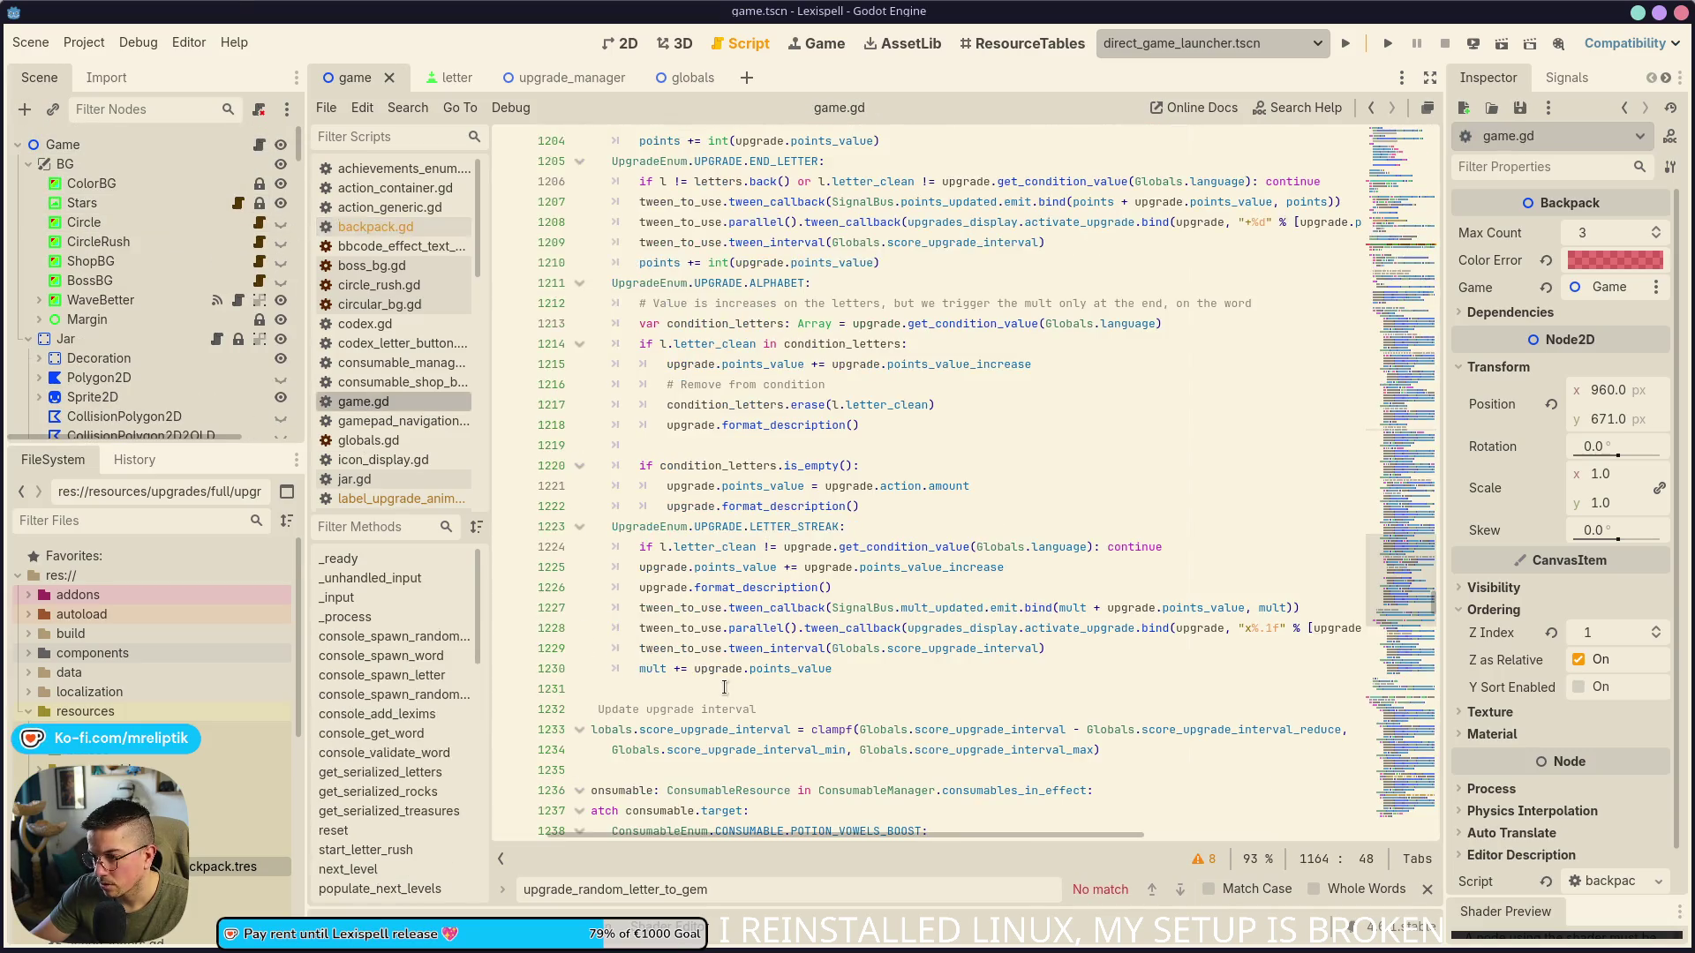
{"action": "scroll", "coordinate": [1129, 408], "scroll_direction": "up", "scroll_amount": 2}
{"action": "left_click", "coordinate": [1193, 343]}
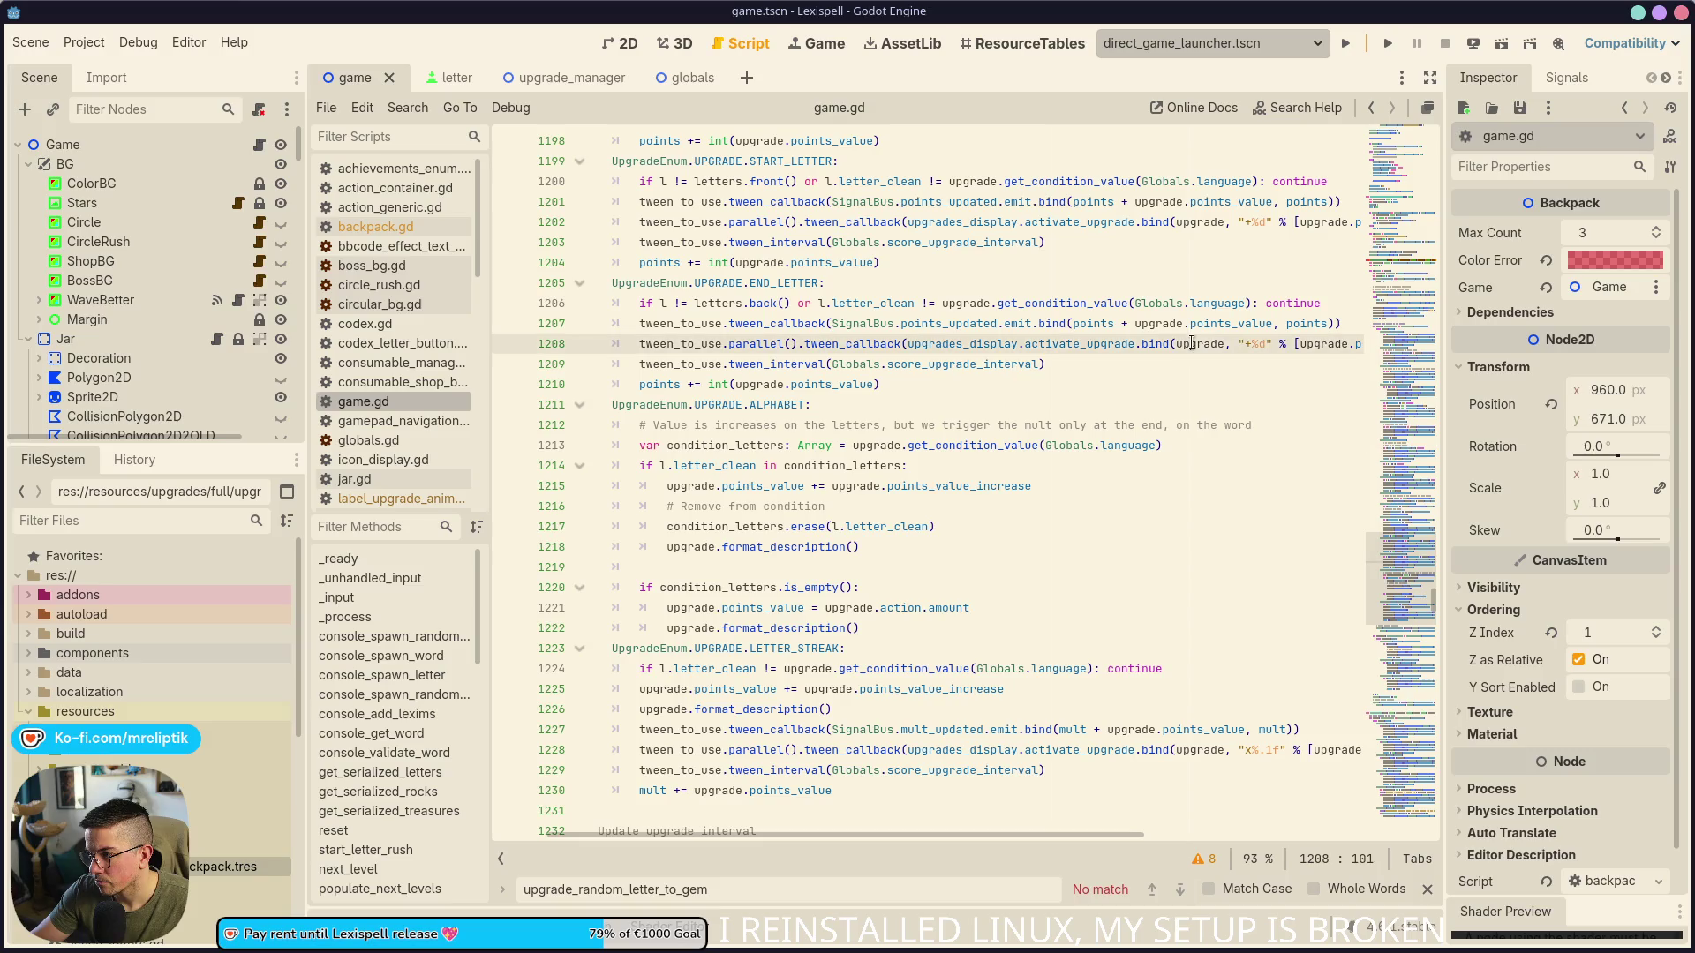
{"action": "scroll", "coordinate": [1103, 423], "scroll_direction": "up", "scroll_amount": 2}
{"action": "scroll", "coordinate": [987, 505], "scroll_direction": "right", "scroll_amount": 3}
{"action": "scroll", "coordinate": [987, 505], "scroll_direction": "left", "scroll_amount": 3}
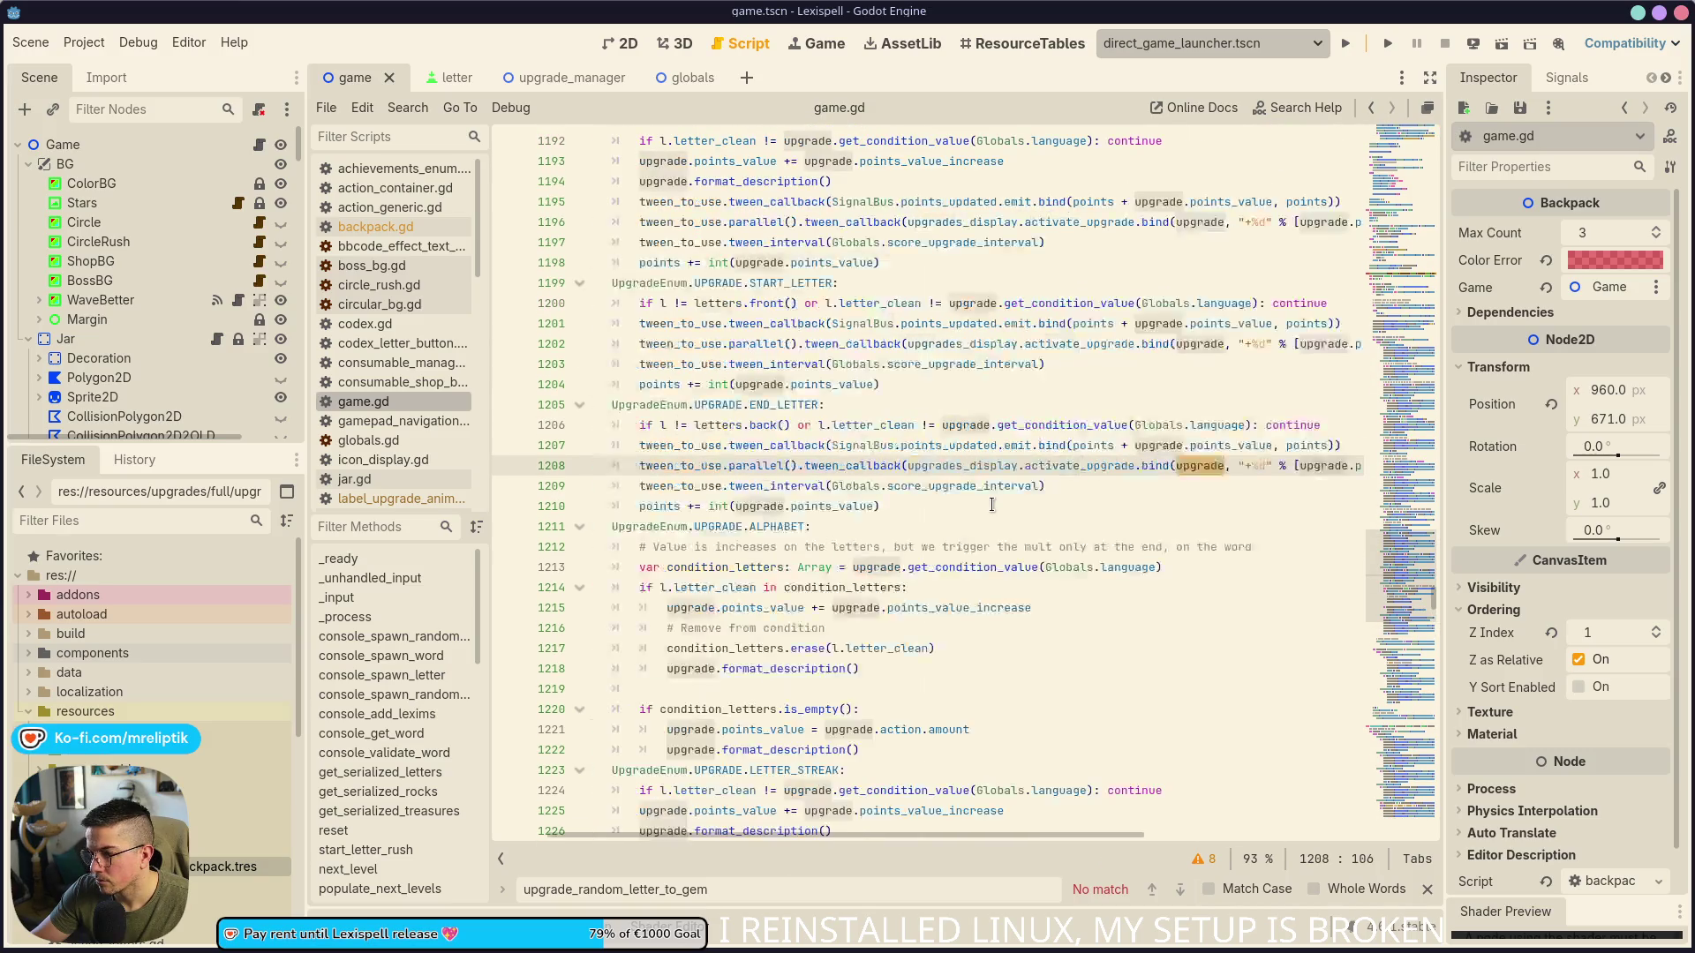
{"action": "mouse_move", "coordinate": [908, 465]}
{"action": "left_mouse_down"}
{"action": "mouse_move", "coordinate": [971, 482]}
{"action": "mouse_move", "coordinate": [1133, 465]}
{"action": "left_mouse_up"}
Search game.gd for upgrades_display.activate_upgrade and step to match 34 of 40, the "USED!" call
{"action": "key", "text": "ctrl+f"}
{"action": "left_click", "coordinate": [1179, 891]}
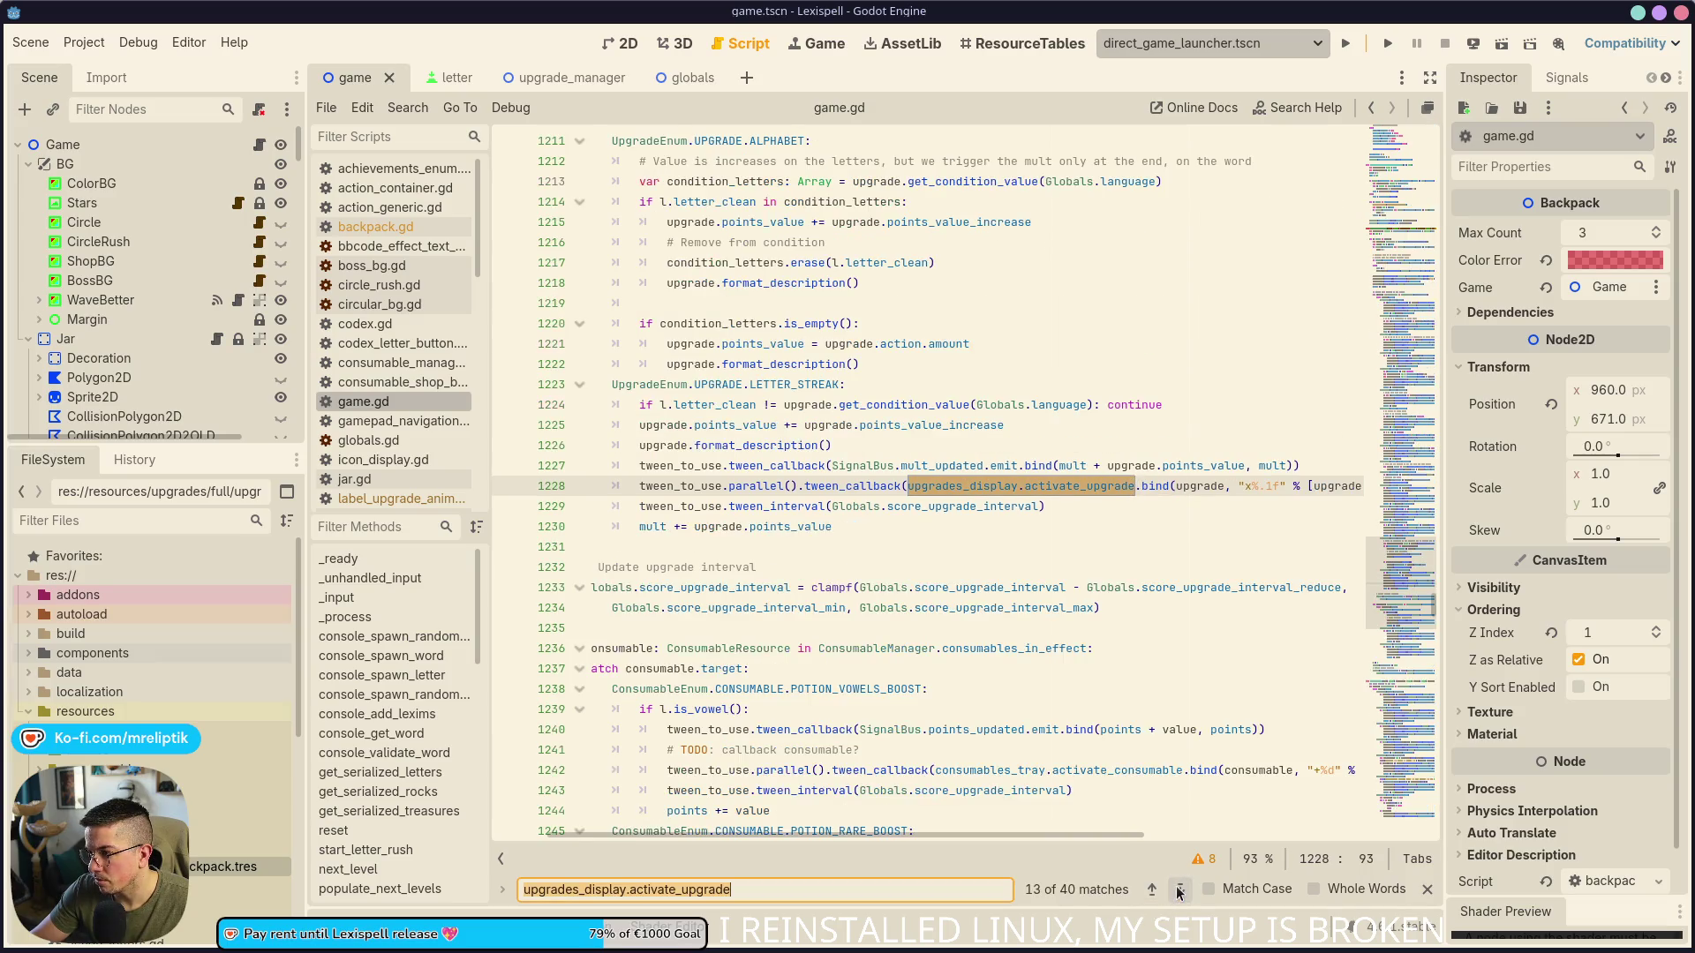
{"action": "left_click", "coordinate": [1180, 892]}
{"action": "left_click", "coordinate": [1179, 892]}
{"action": "left_click", "coordinate": [1179, 891]}
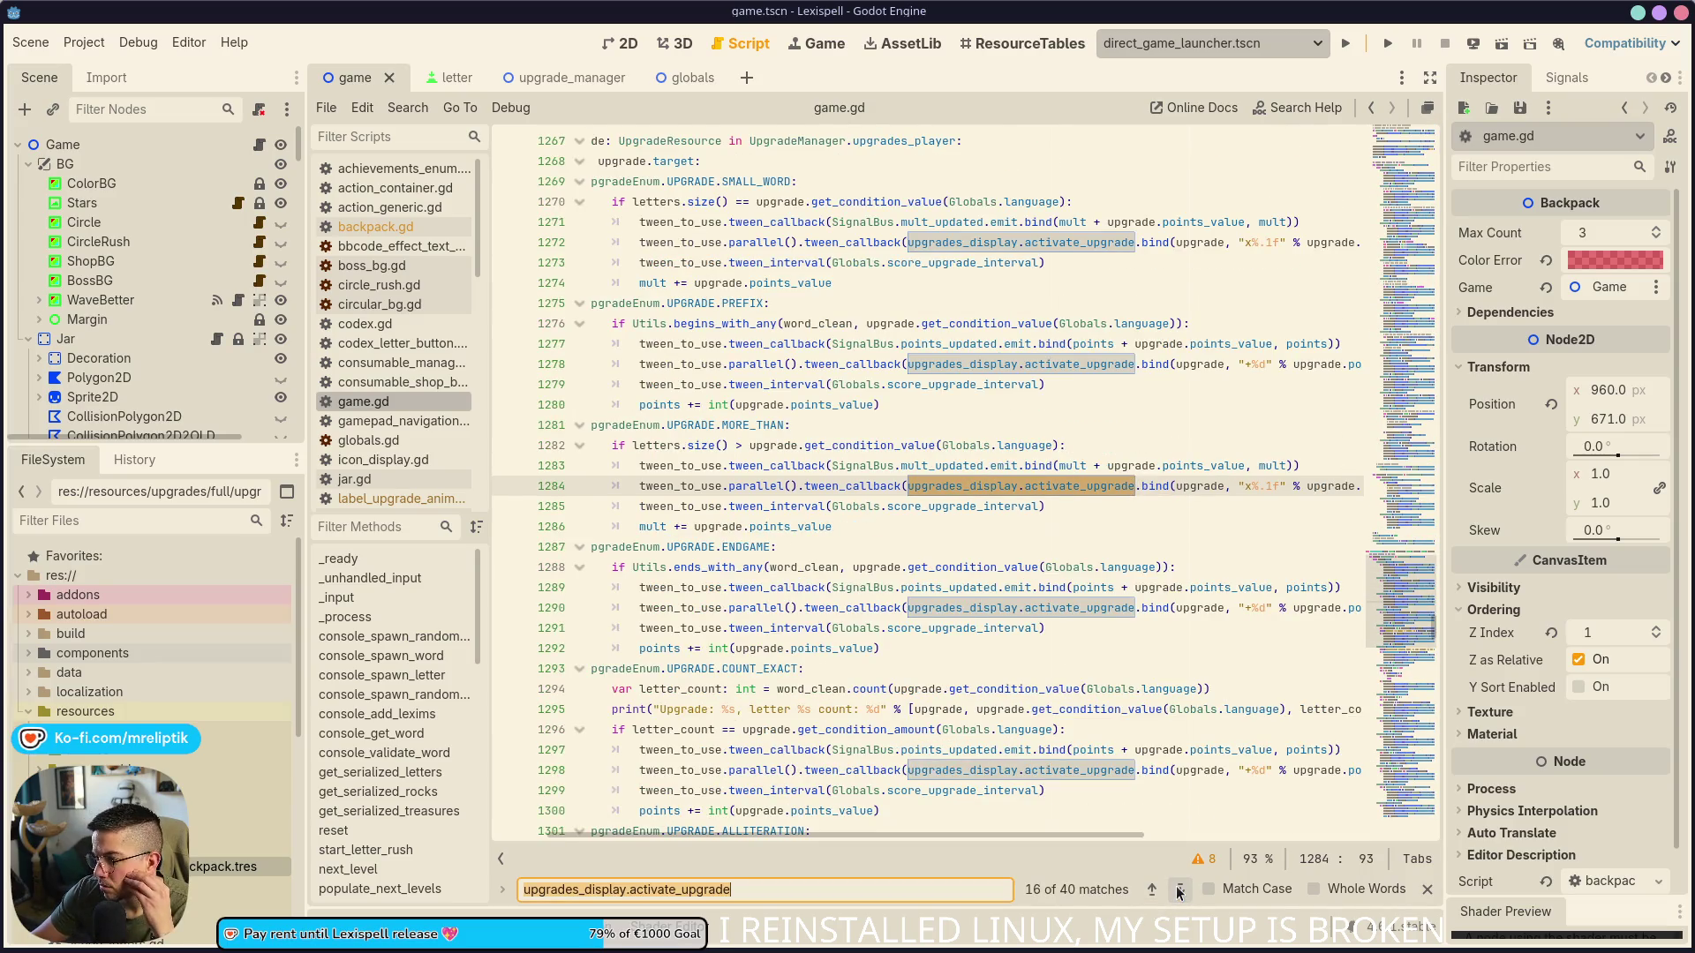
{"action": "left_click", "coordinate": [1179, 891]}
{"action": "left_click", "coordinate": [1179, 891]}
{"action": "left_click", "coordinate": [1180, 892]}
{"action": "left_click", "coordinate": [1179, 892]}
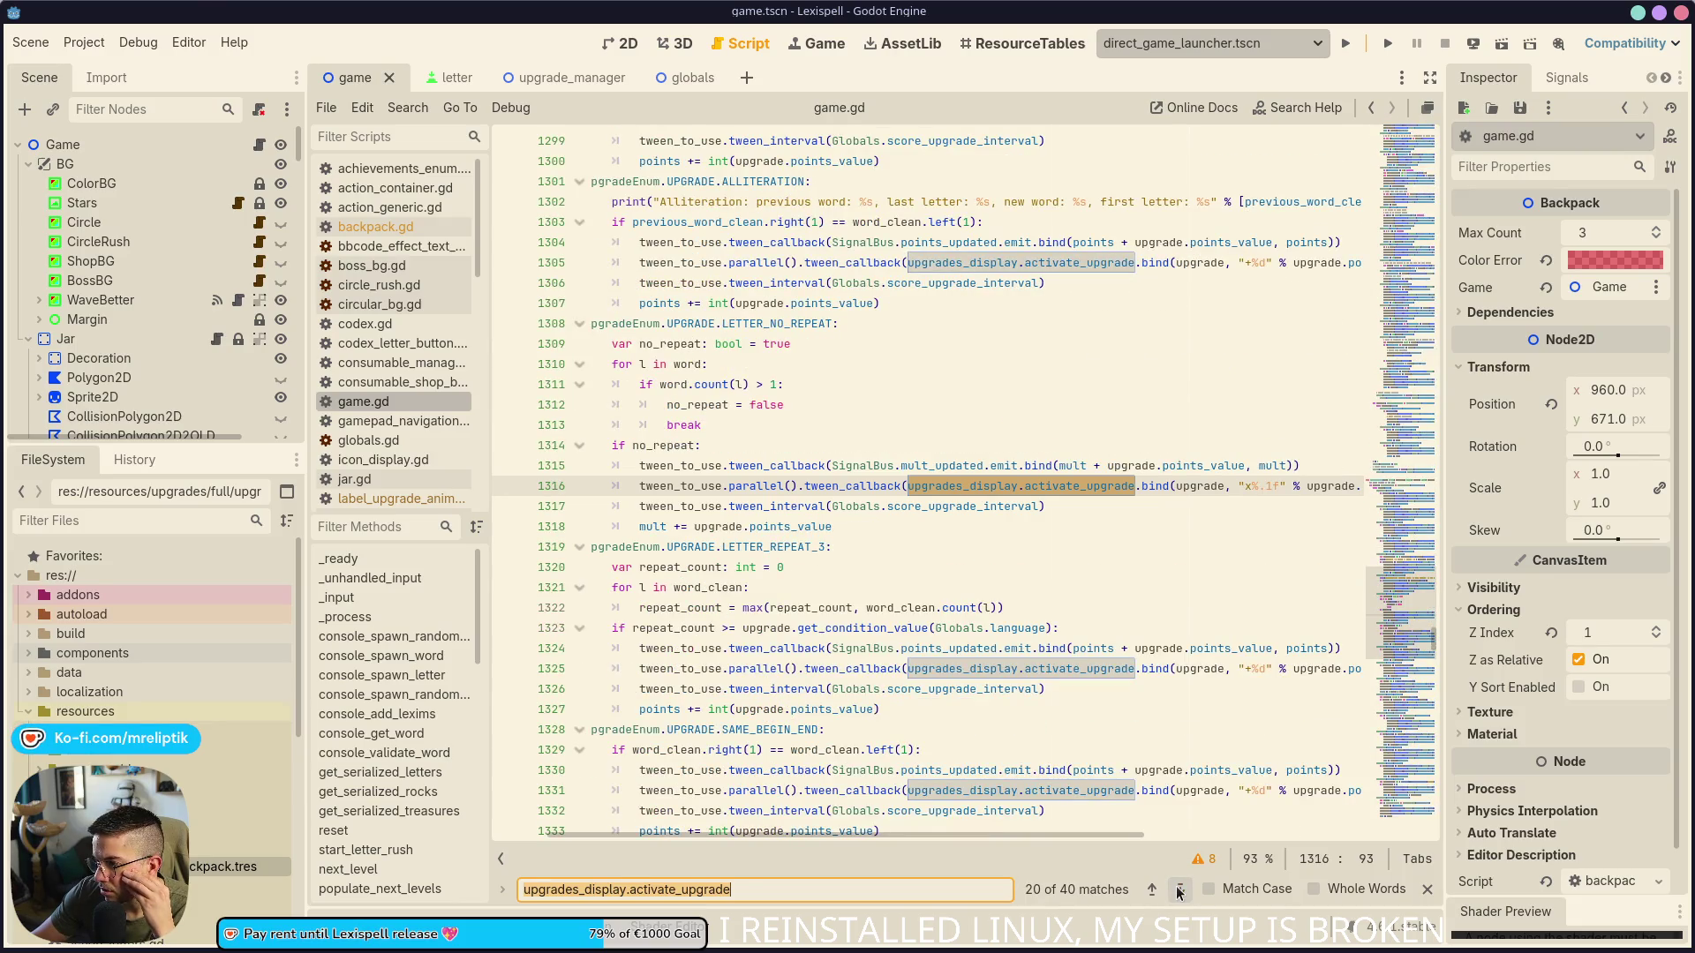
{"action": "left_click", "coordinate": [1180, 892]}
{"action": "left_click", "coordinate": [1179, 892]}
{"action": "left_click", "coordinate": [1179, 891]}
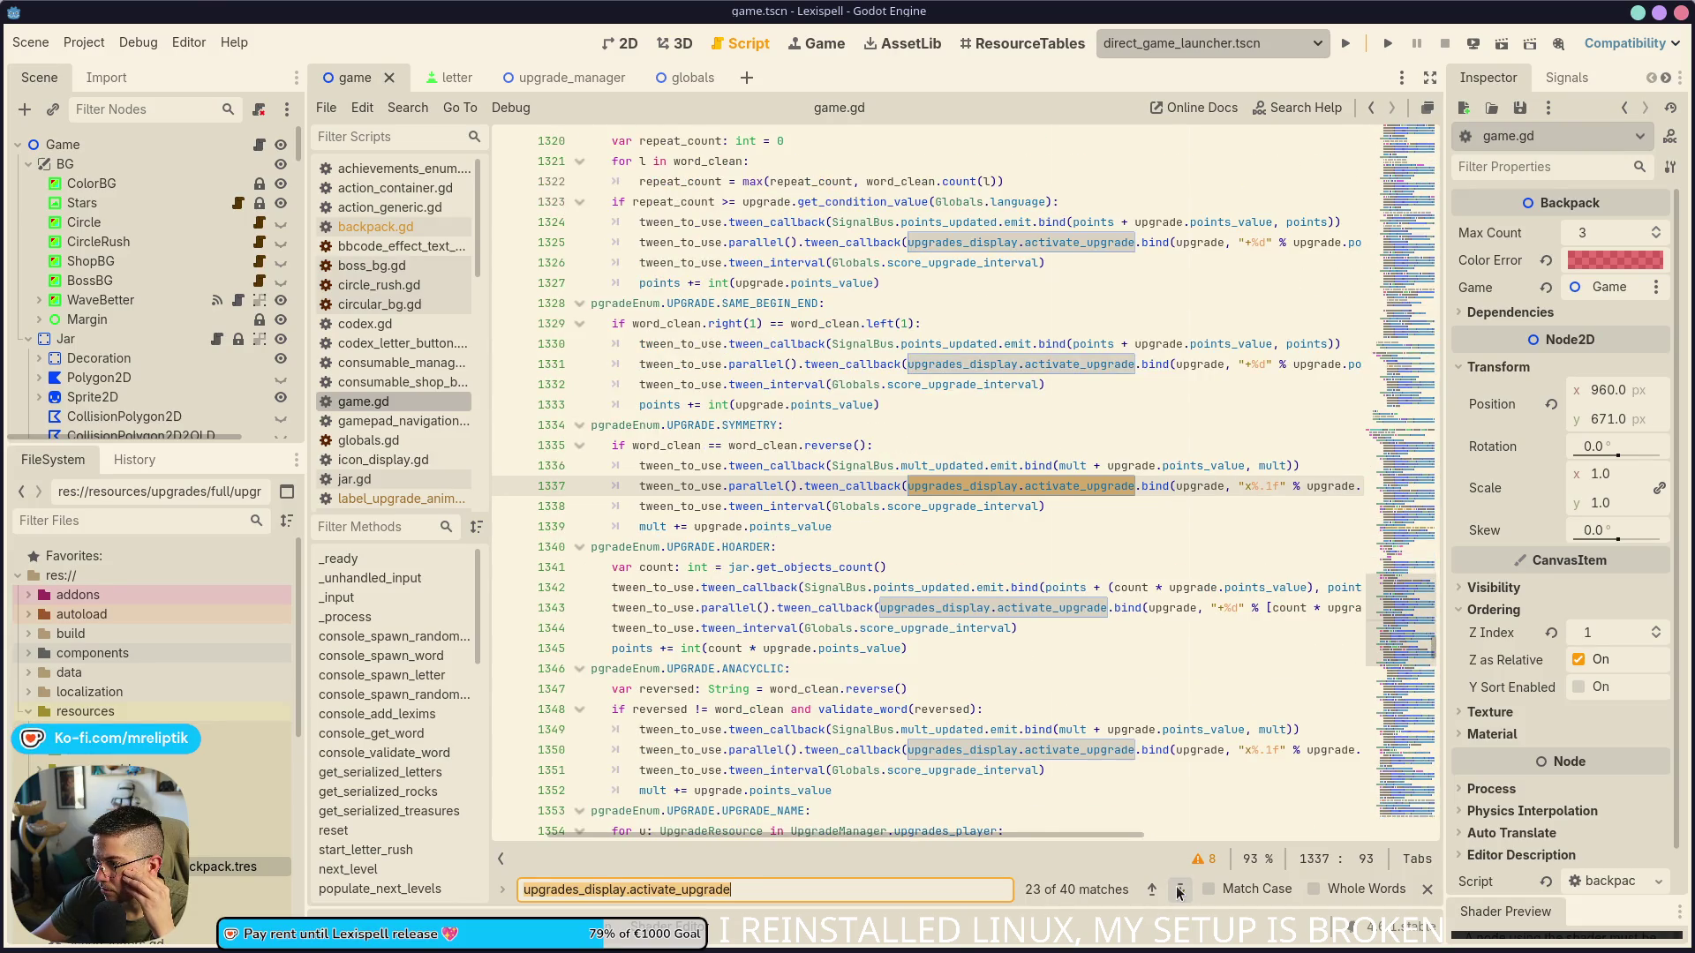
{"action": "left_click", "coordinate": [1179, 892]}
{"action": "left_click", "coordinate": [1179, 892]}
{"action": "left_click", "coordinate": [1179, 892]}
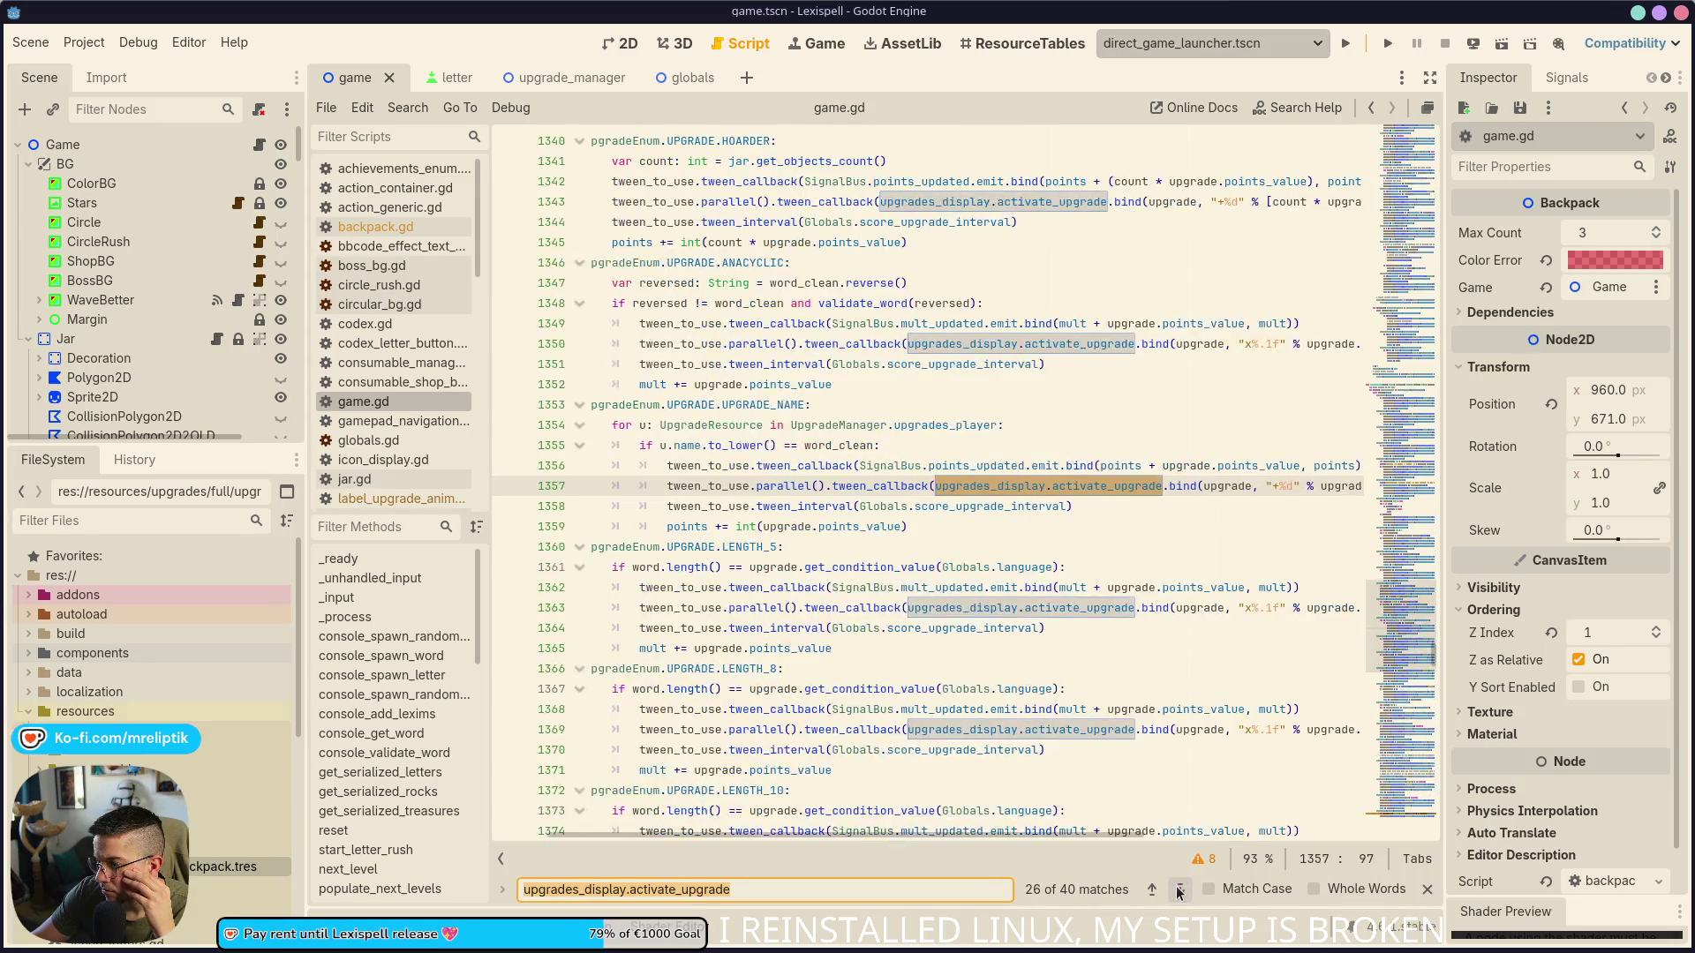
{"action": "left_click", "coordinate": [1179, 891]}
{"action": "left_click", "coordinate": [1179, 891]}
{"action": "left_click", "coordinate": [1179, 891]}
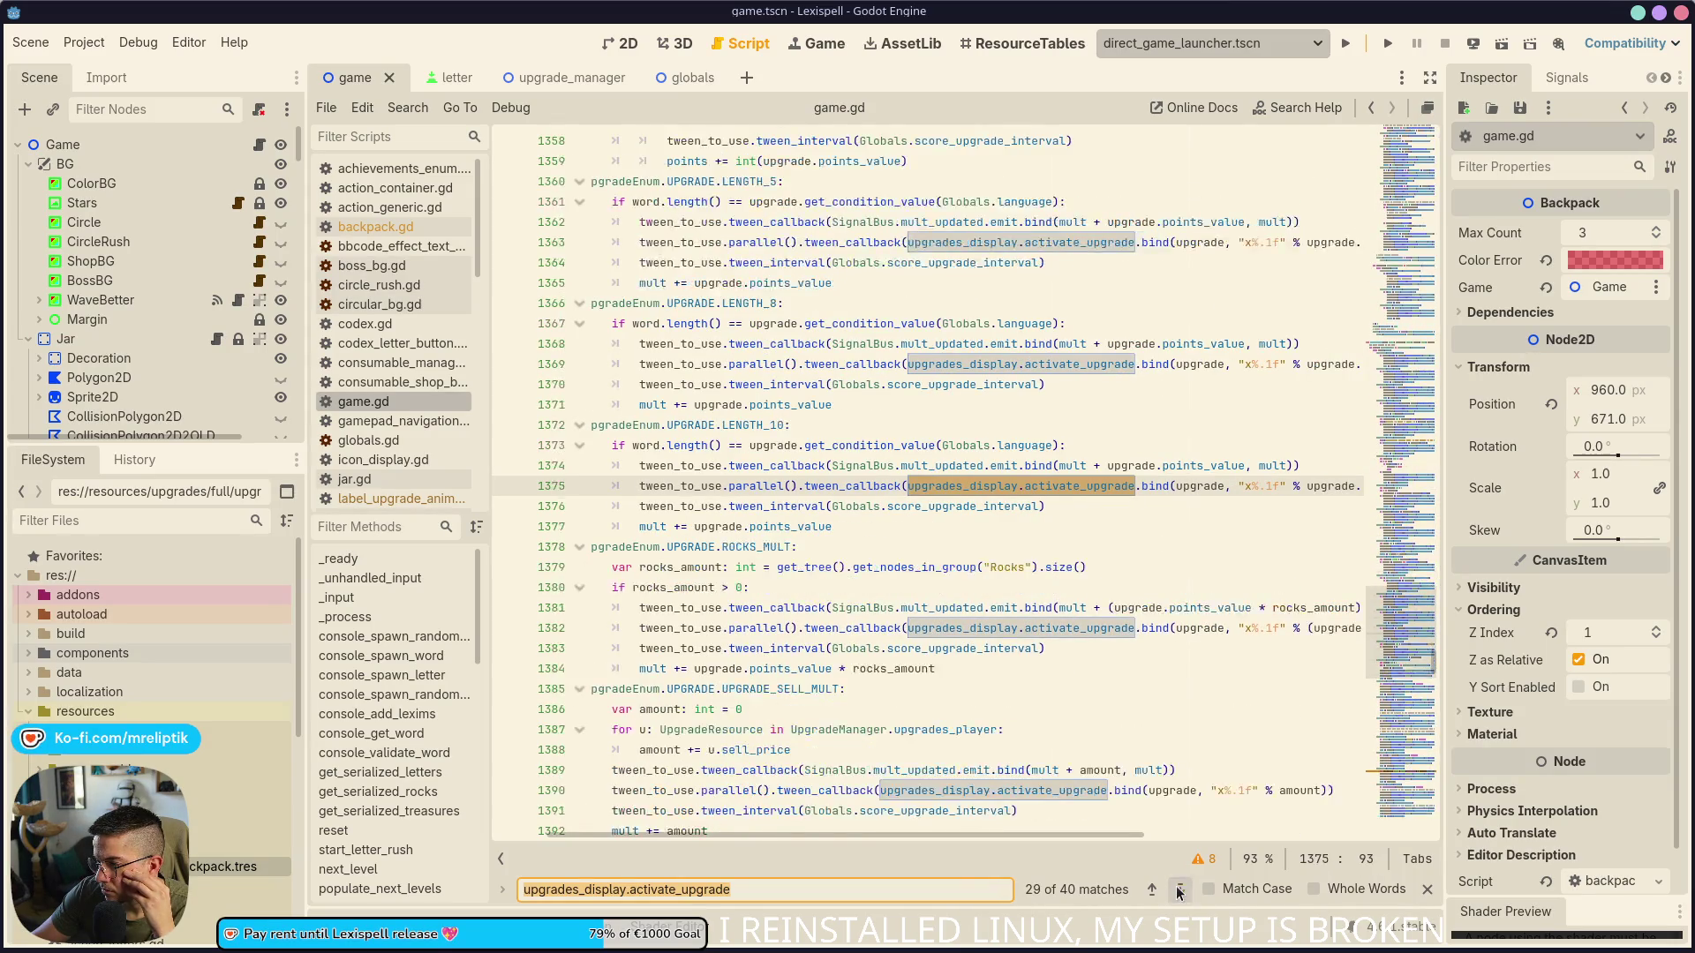
{"action": "left_click", "coordinate": [1179, 891]}
{"action": "left_click", "coordinate": [1179, 892]}
{"action": "left_click", "coordinate": [1179, 891]}
{"action": "left_click", "coordinate": [1179, 892]}
{"action": "left_click", "coordinate": [1179, 892]}
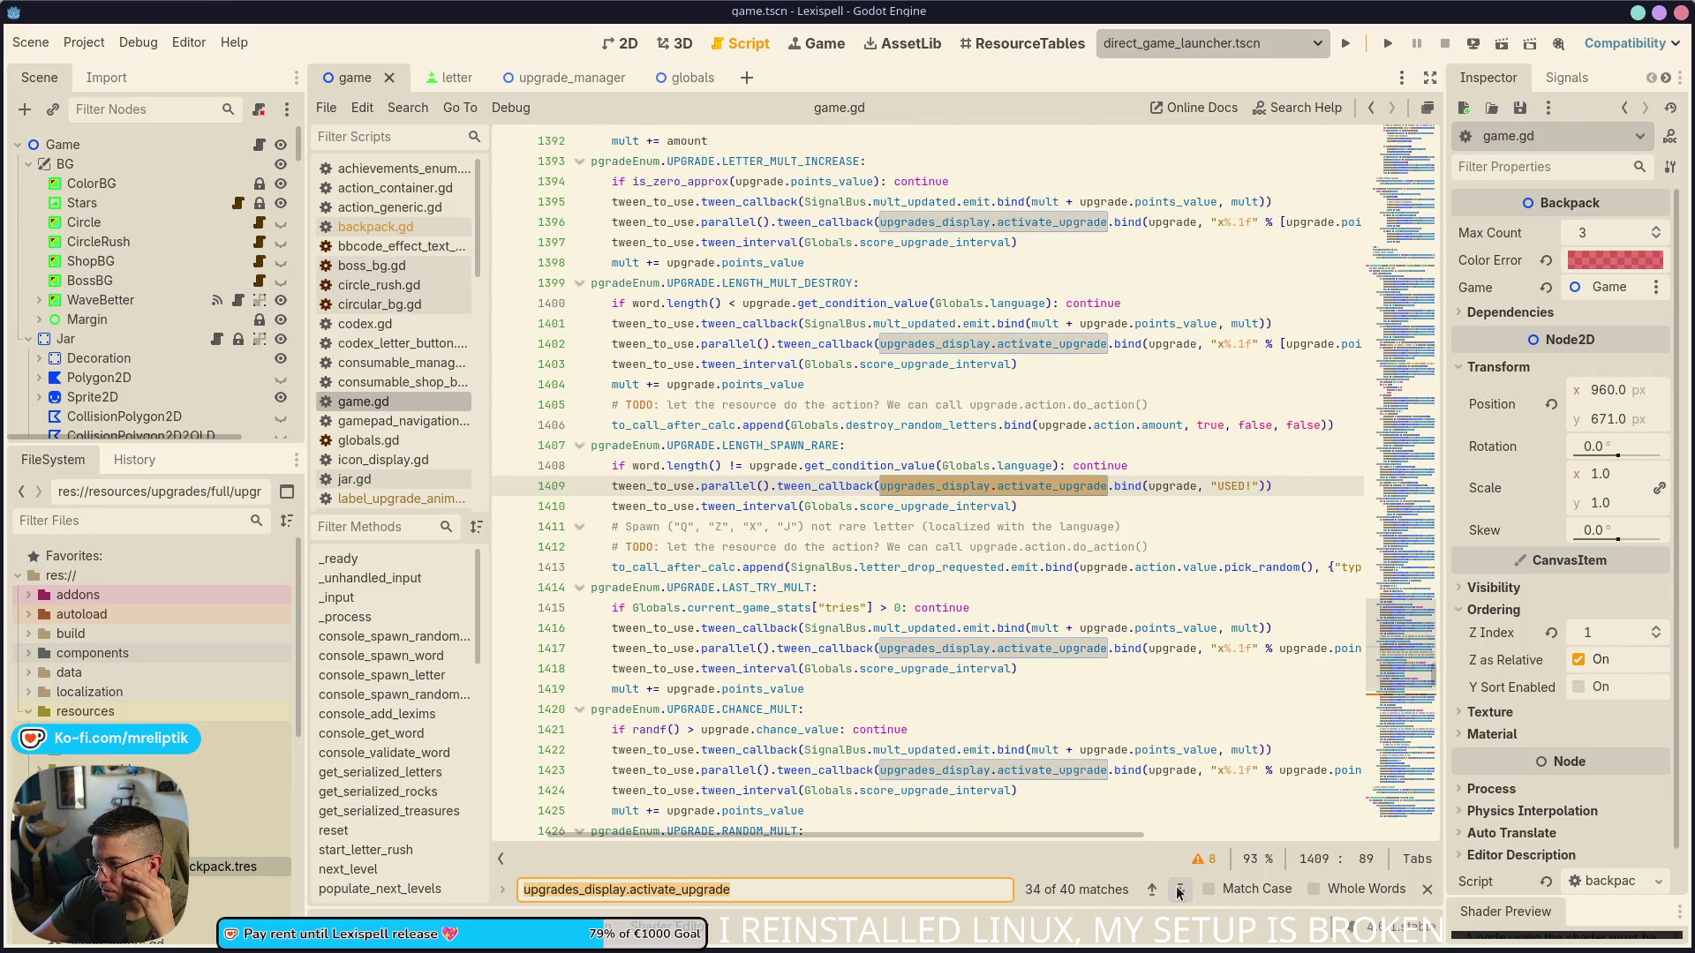
Replace the hardcoded "USED!" on line 1409 with tr("USED") and save game.gd
{"action": "double_click", "coordinate": [1230, 486]}
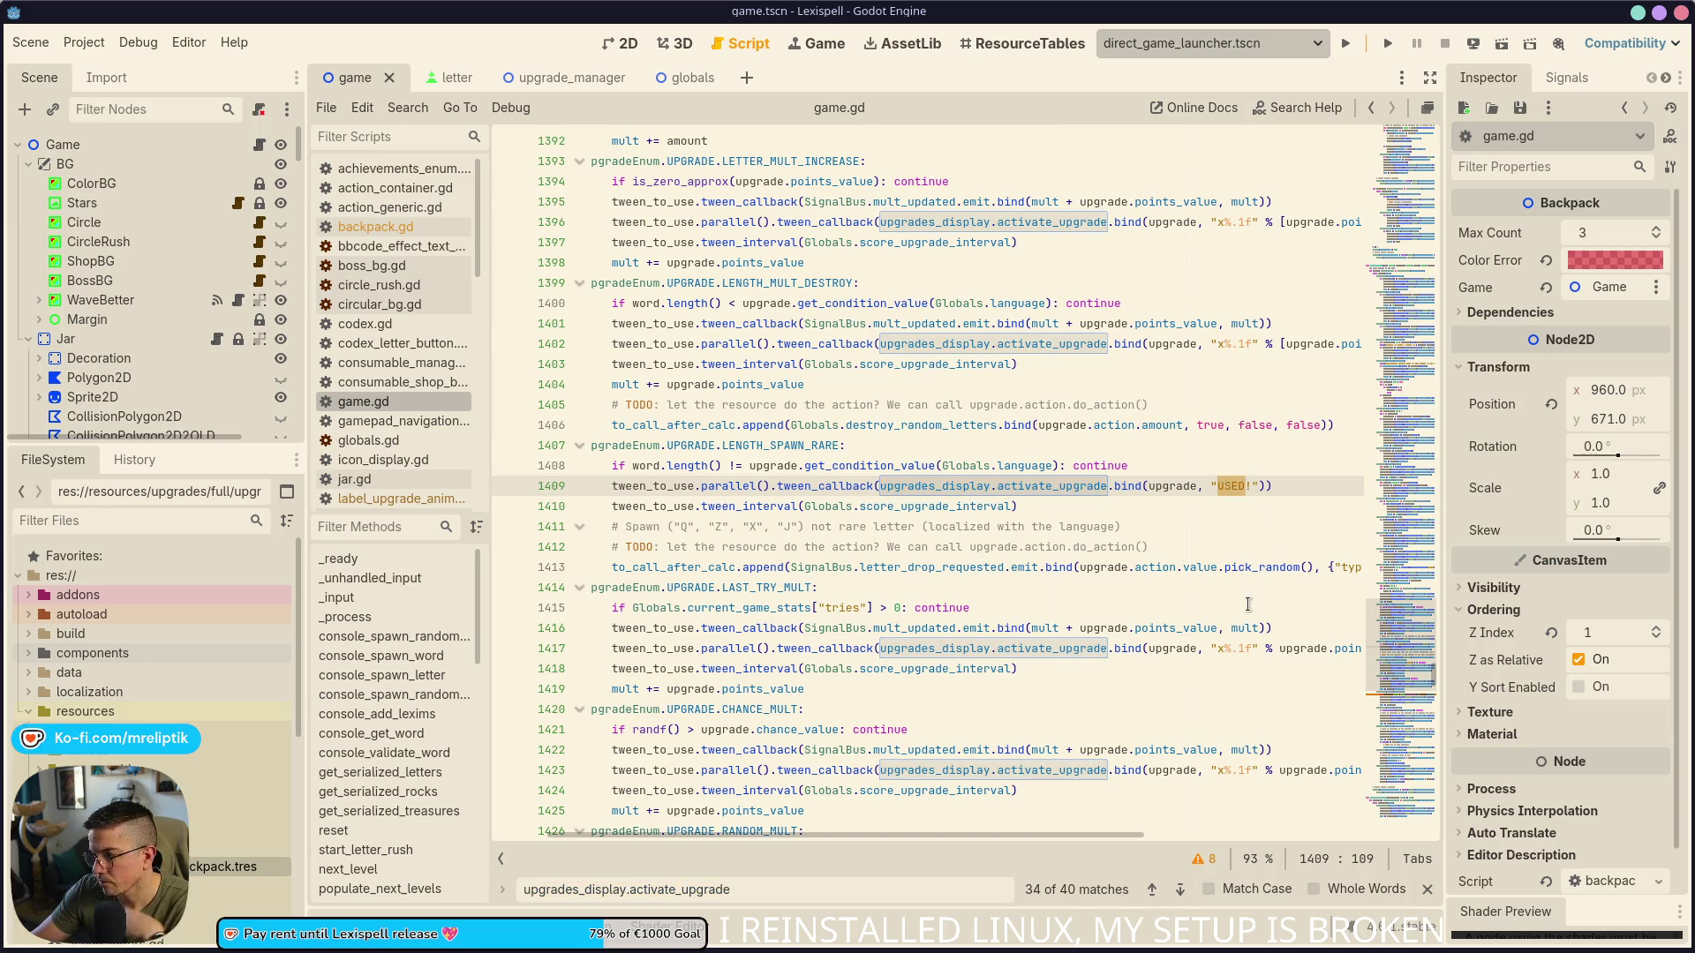
{"action": "key", "text": "BackSpace"}
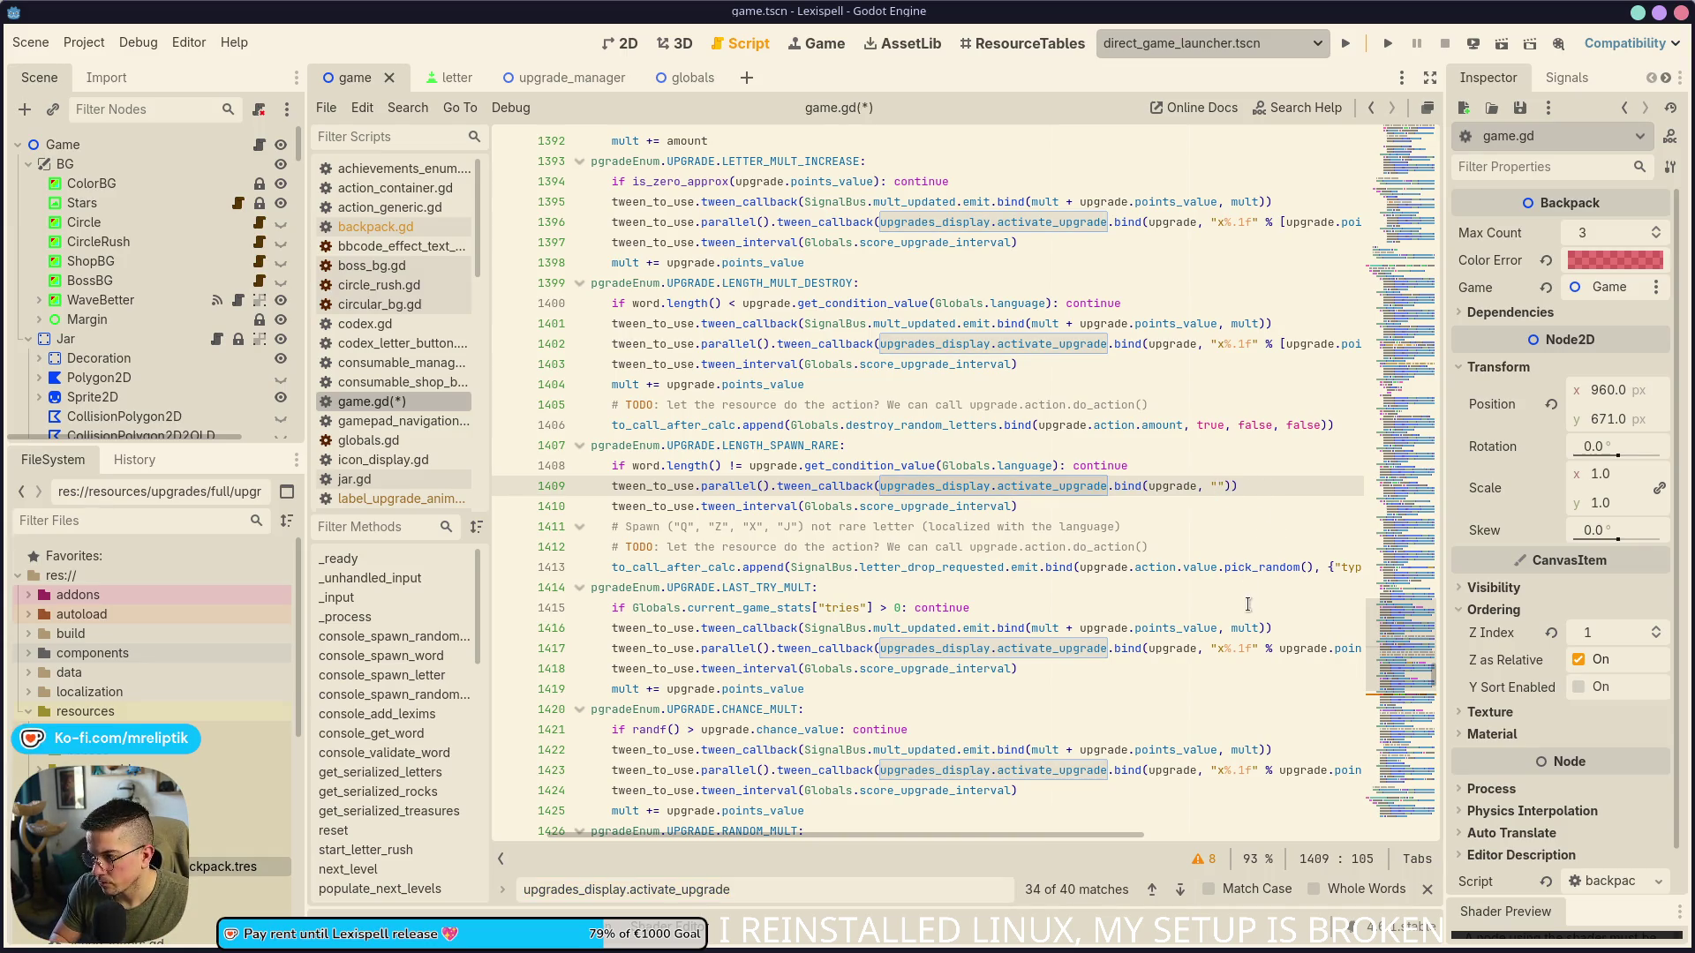
{"action": "type", "text": "tr(\"USED"}
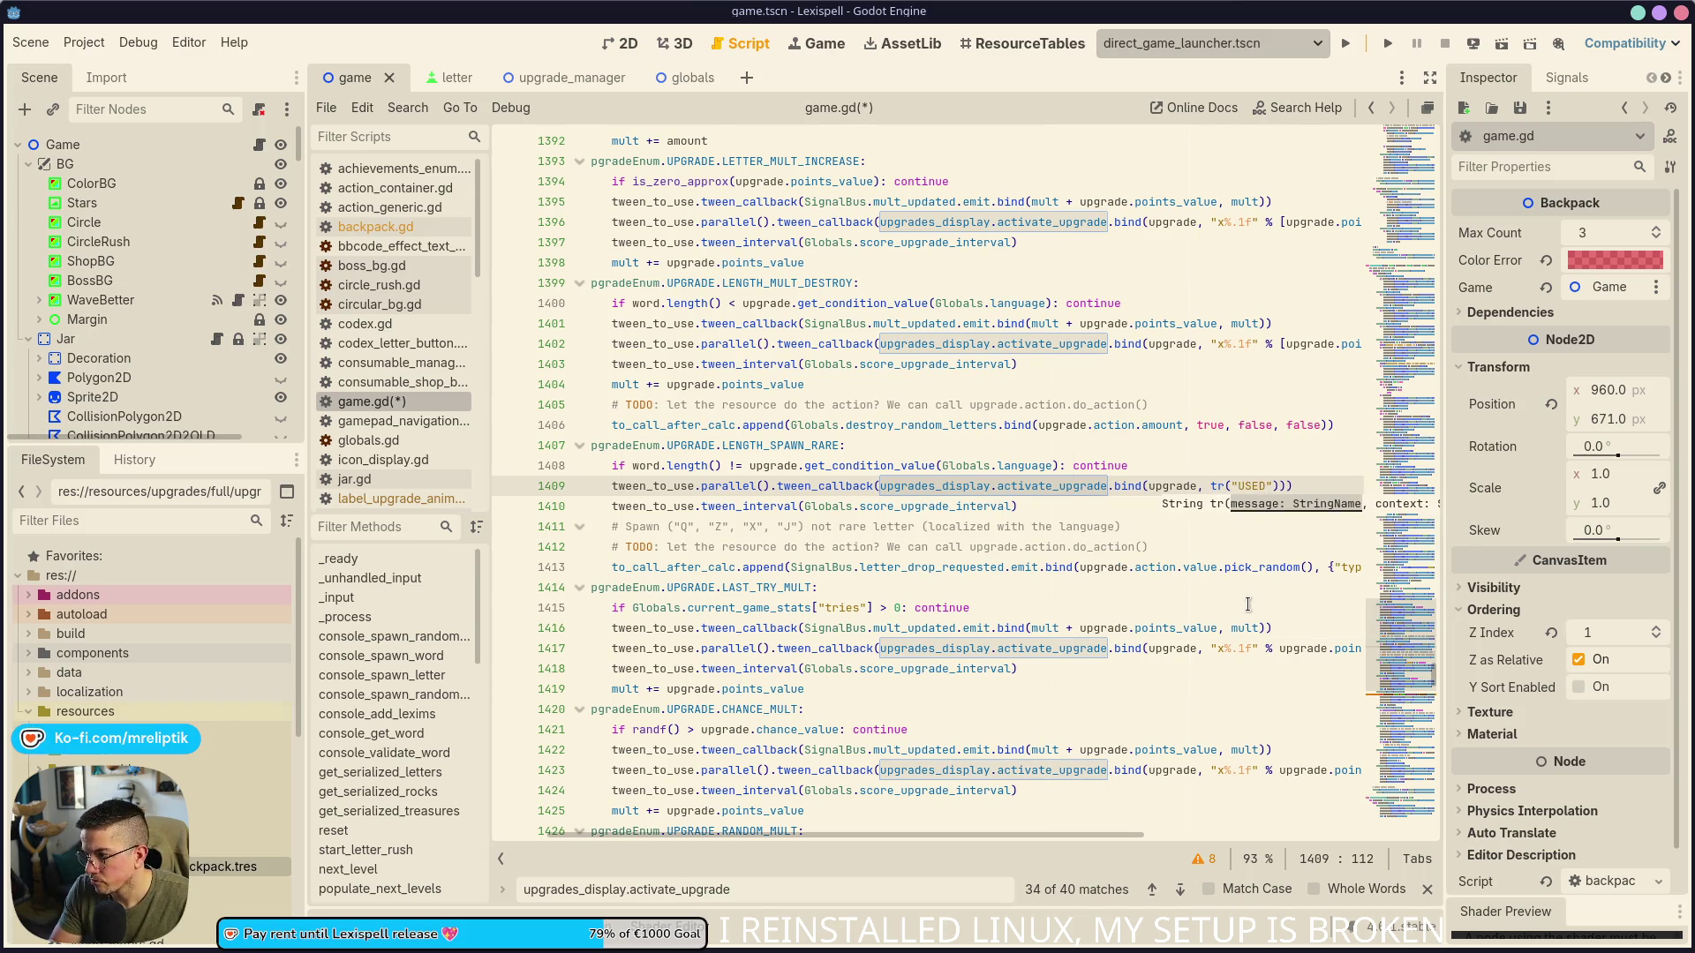
{"action": "key", "text": "ctrl+s"}
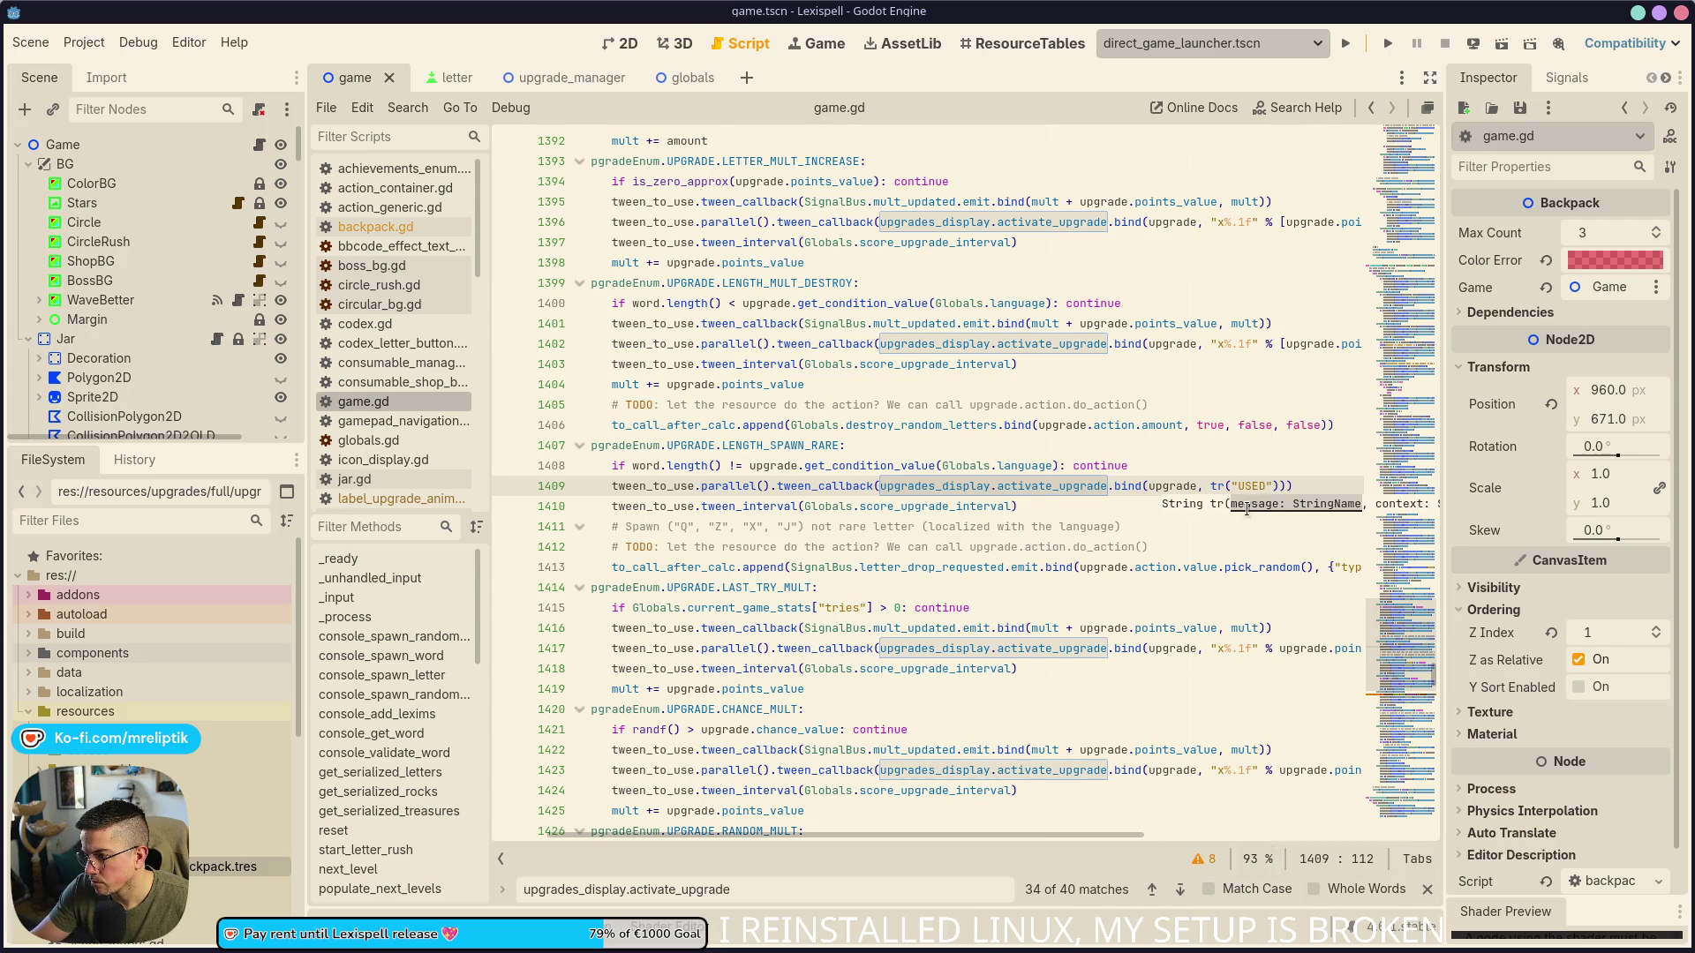
Search game.gd for USED, toggling Match Case, and step back to the line 1409 match
{"action": "key", "text": "BackSpace"}
{"action": "key", "text": "BackSpace"}
{"action": "key", "text": "BackSpace"}
{"action": "type", "text": "USED\""}
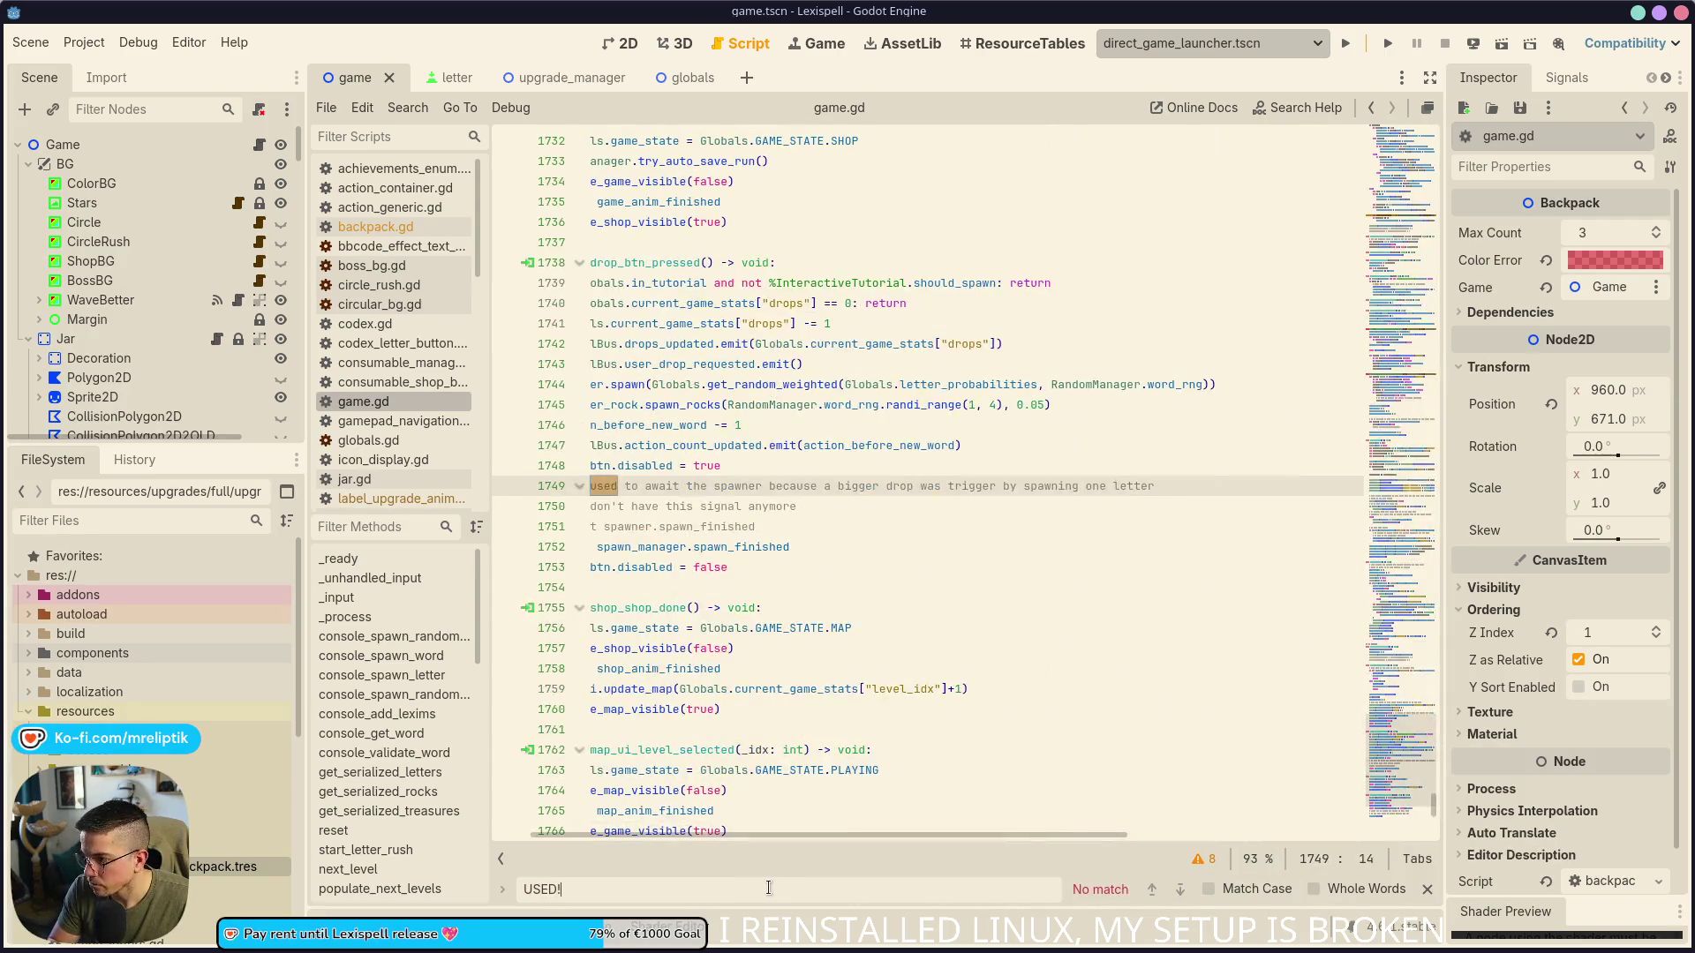
{"action": "key", "text": "BackSpace"}
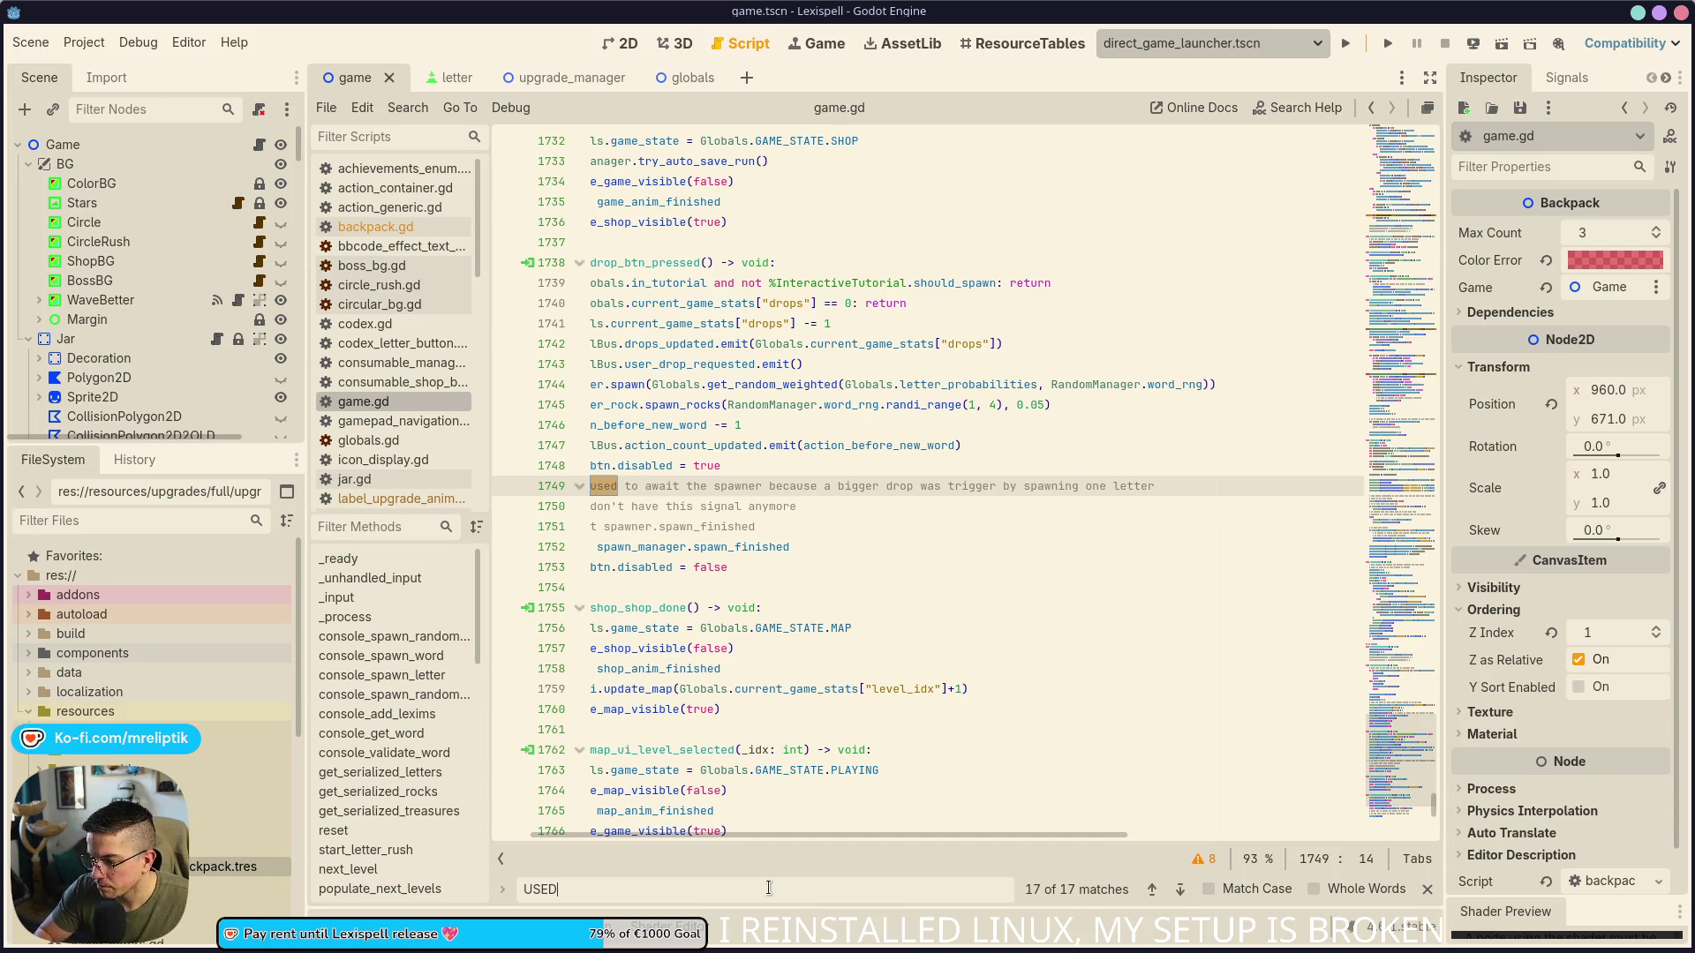
{"action": "left_click", "coordinate": [1153, 891]}
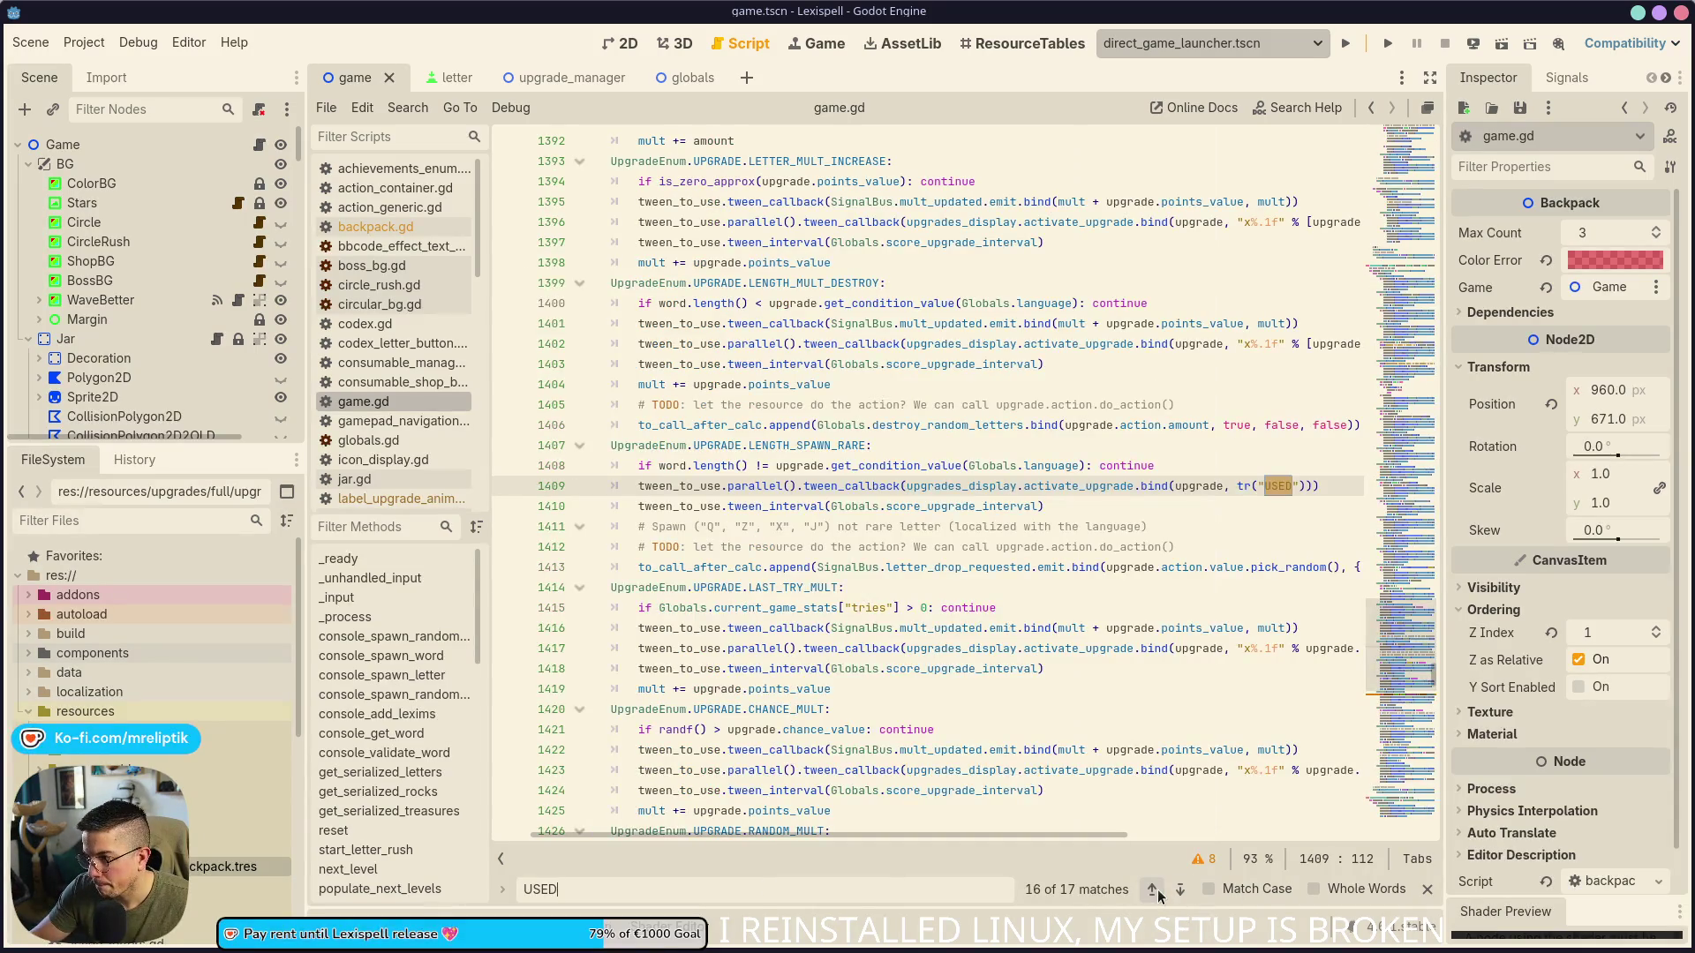
{"action": "left_click", "coordinate": [1153, 890]}
{"action": "left_click", "coordinate": [1153, 890]}
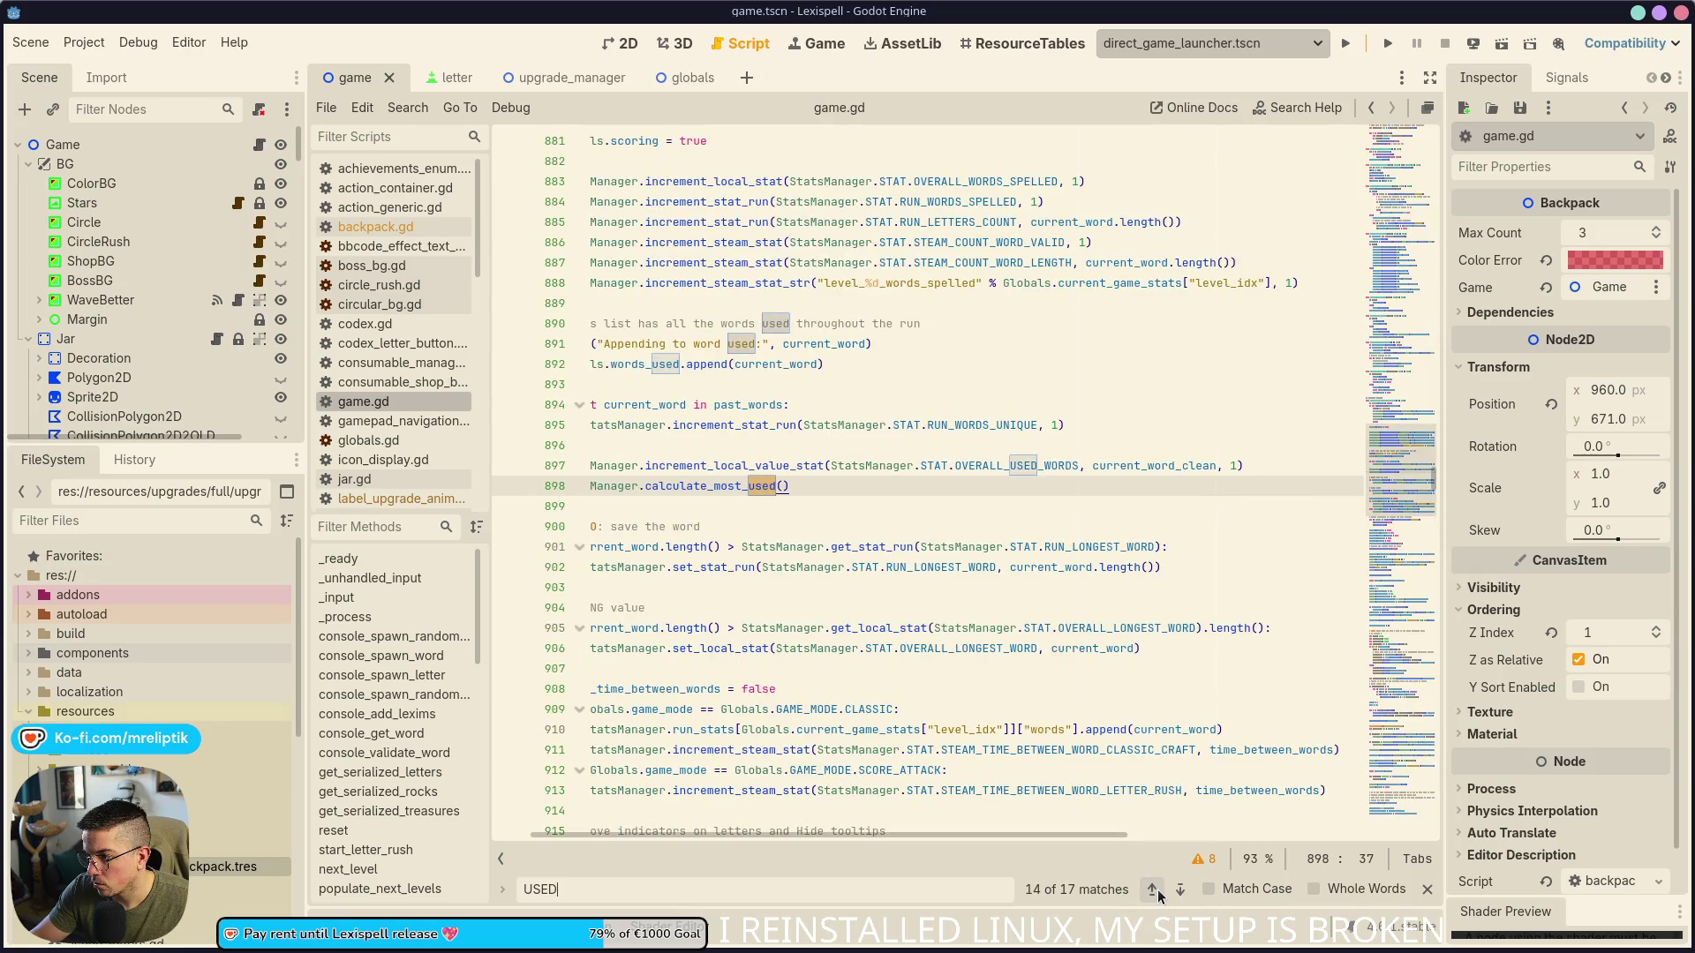
{"action": "left_click", "coordinate": [1154, 890]}
{"action": "left_click", "coordinate": [1157, 888]}
{"action": "left_click", "coordinate": [1242, 891]}
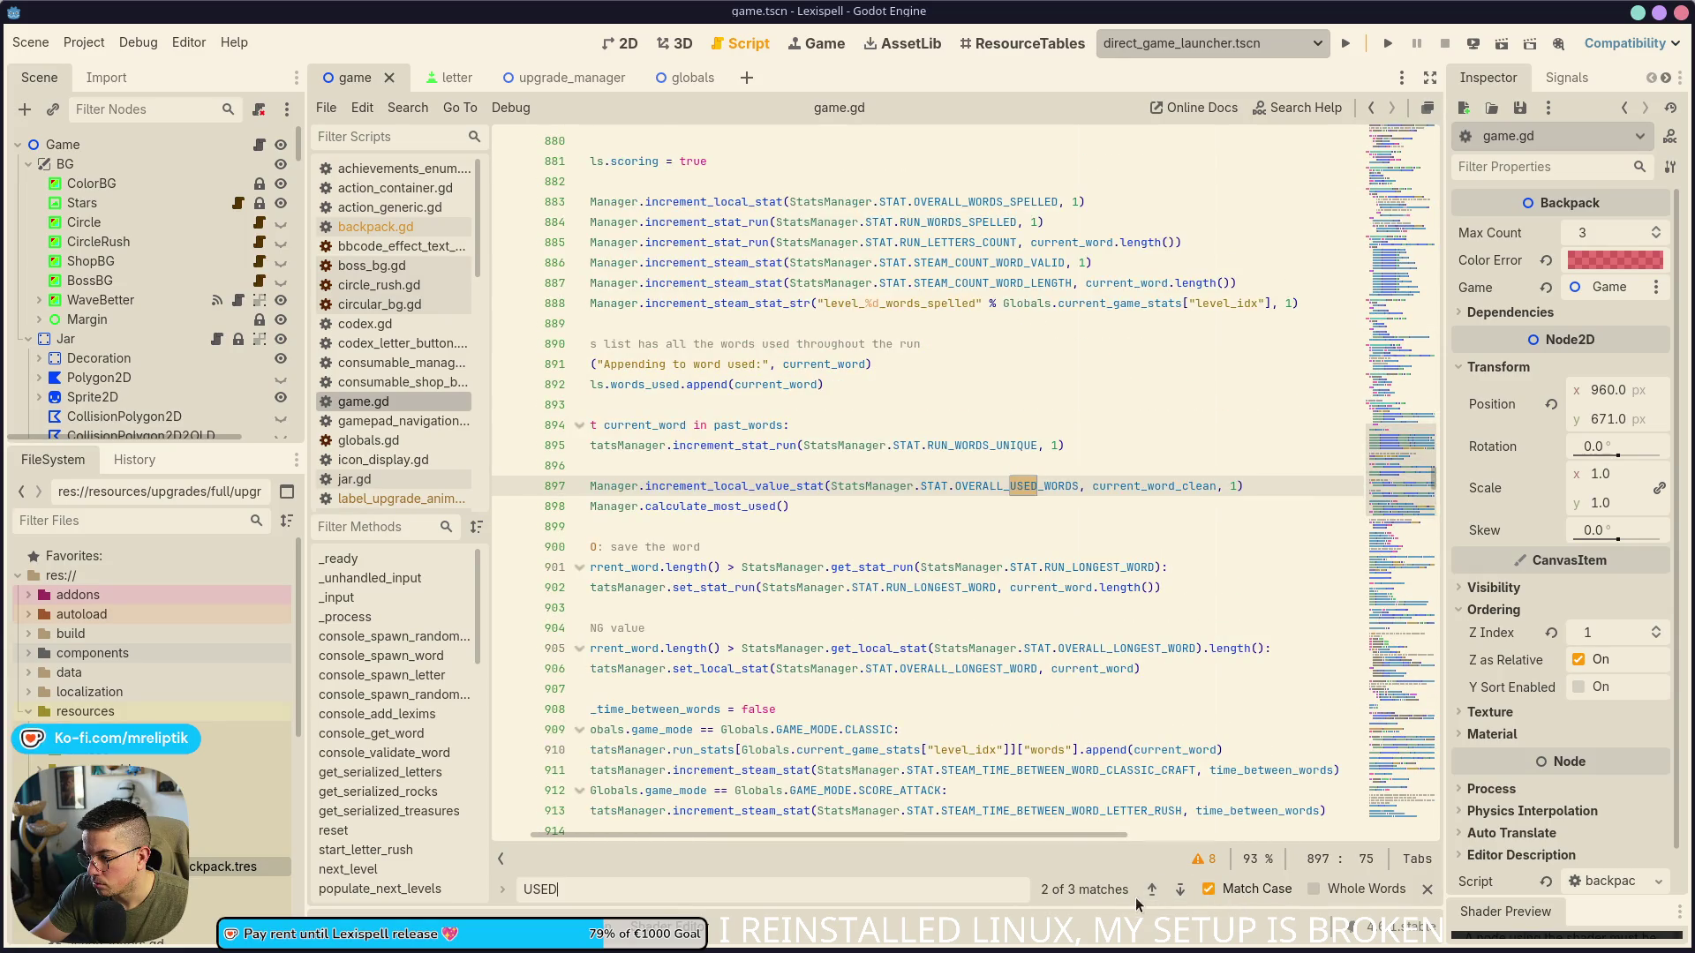
{"action": "left_click", "coordinate": [1152, 890]}
{"action": "left_click", "coordinate": [1160, 892]}
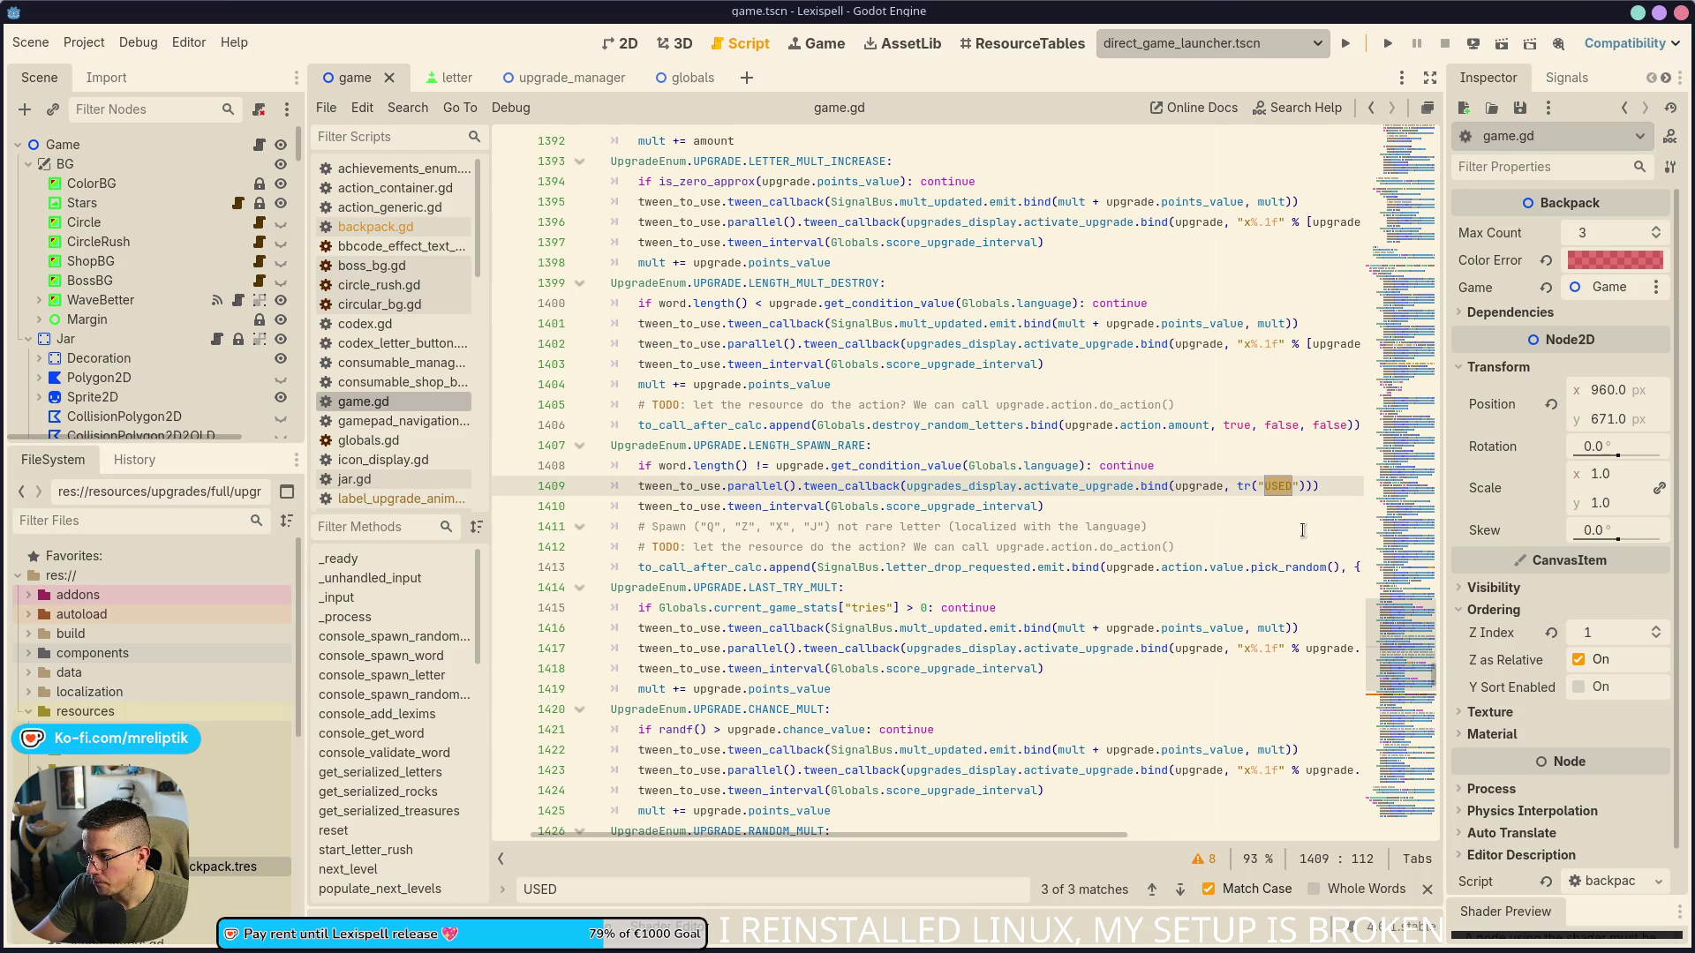
{"action": "left_click", "coordinate": [1151, 890]}
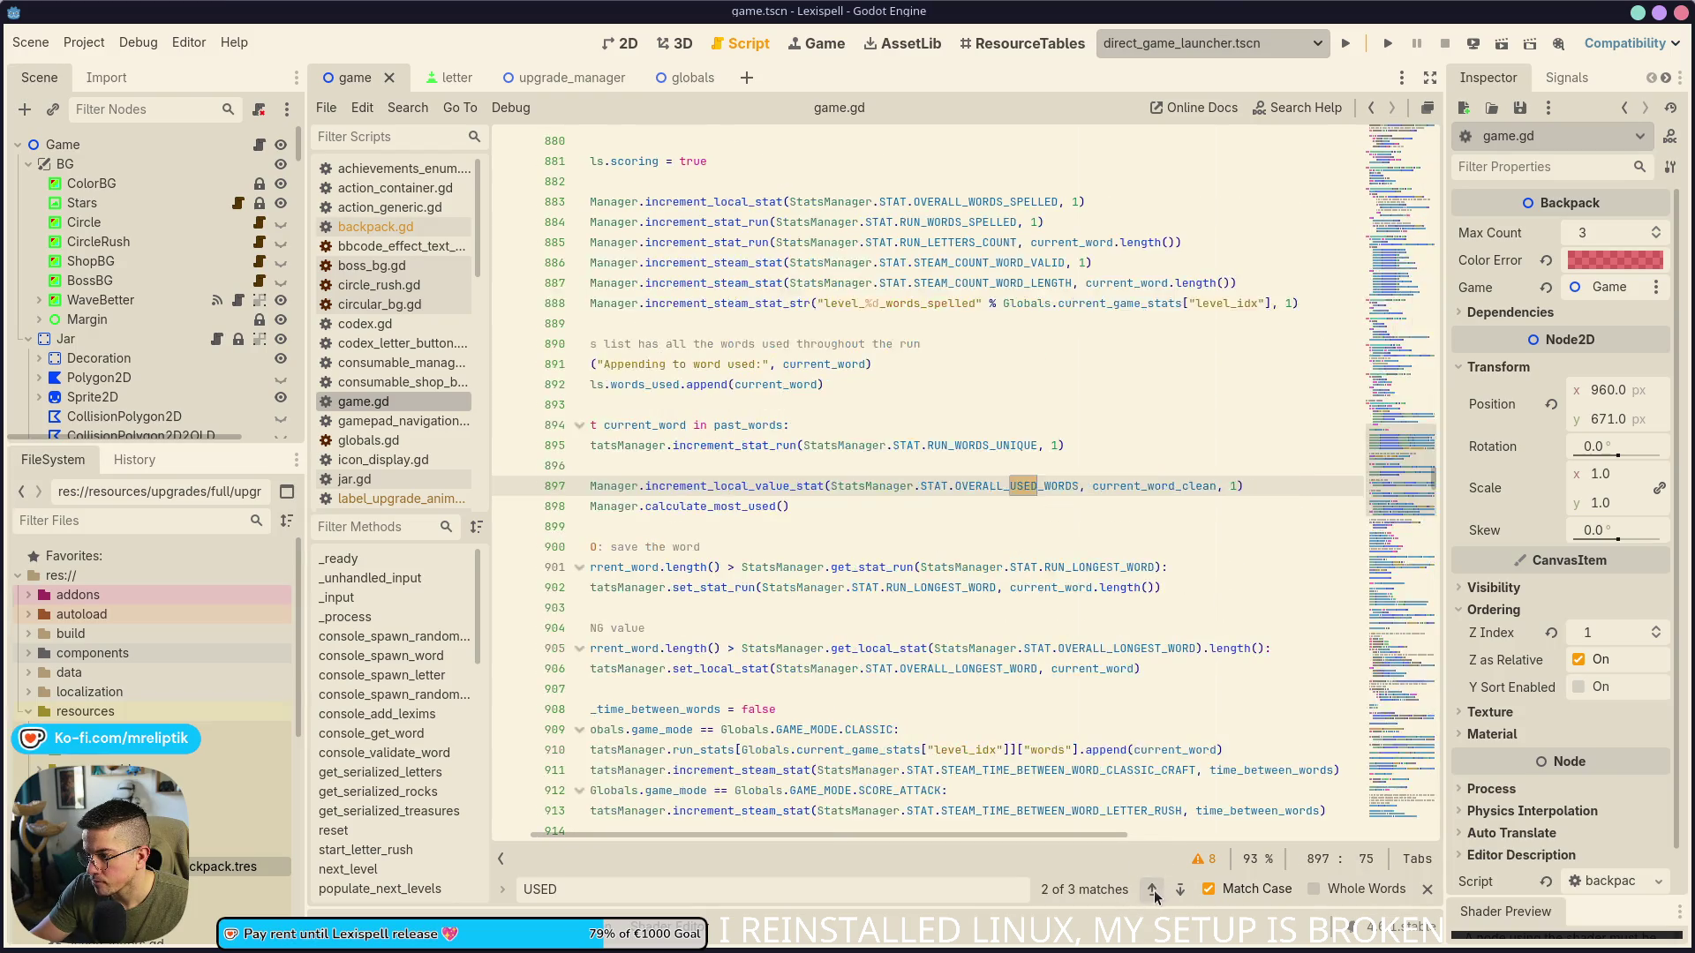
{"action": "left_click", "coordinate": [1152, 890]}
{"action": "left_click", "coordinate": [1207, 889]}
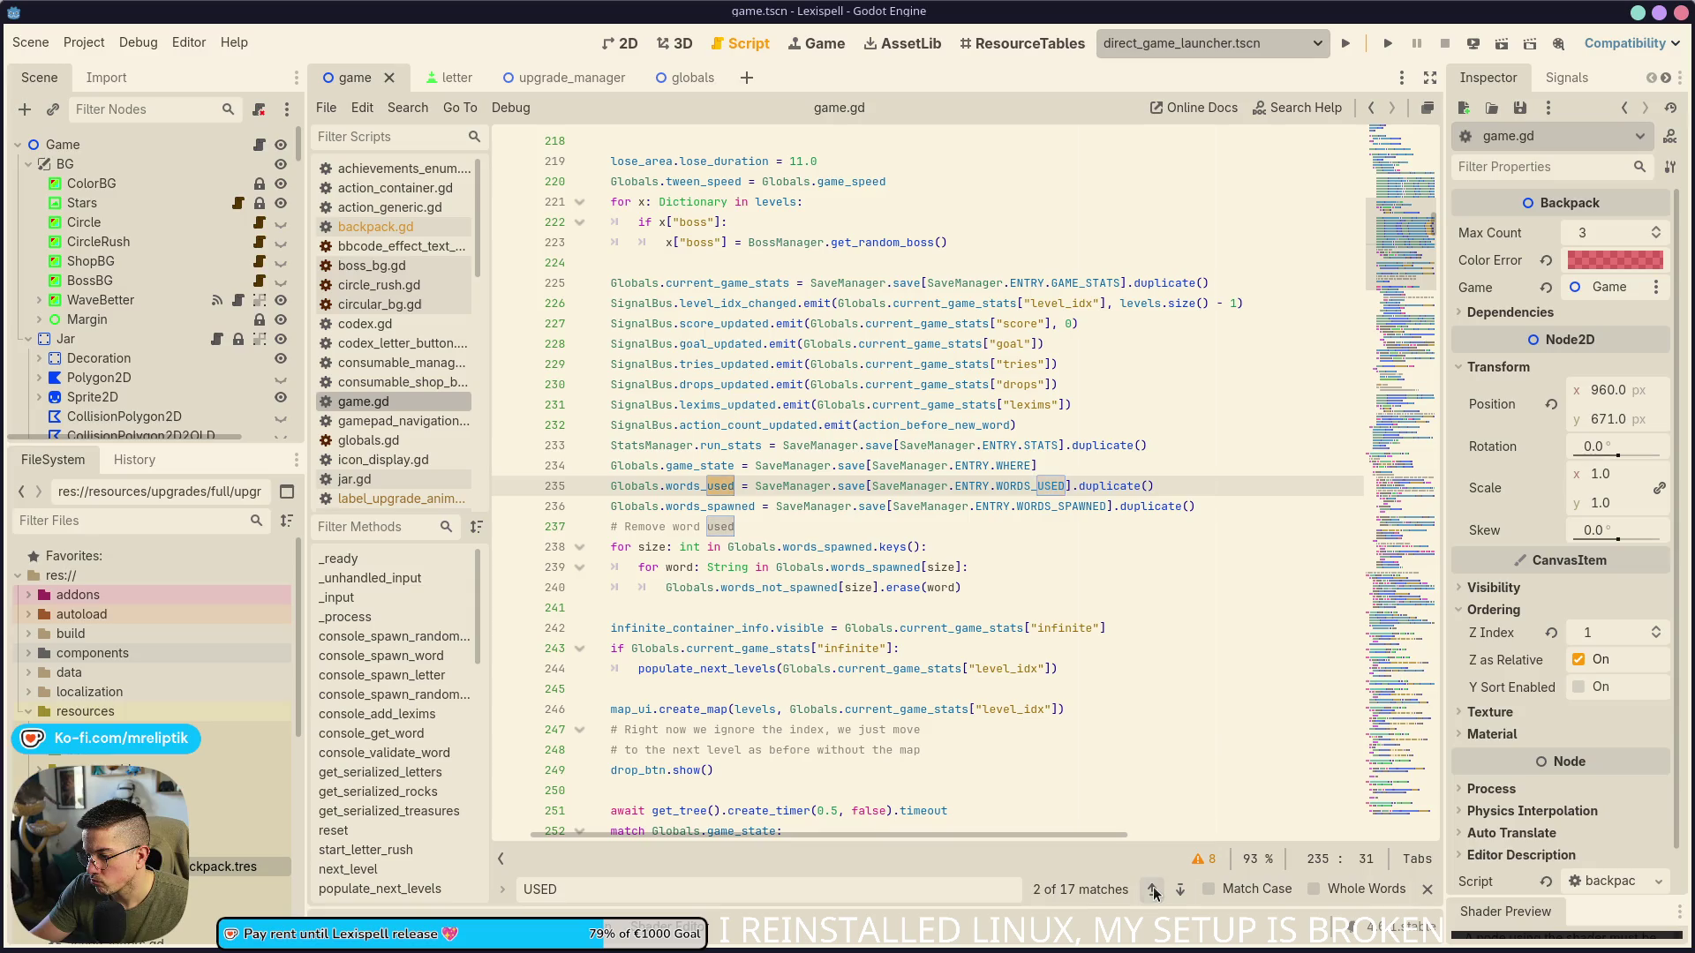
{"action": "left_click", "coordinate": [1152, 890]}
{"action": "left_click", "coordinate": [1152, 890]}
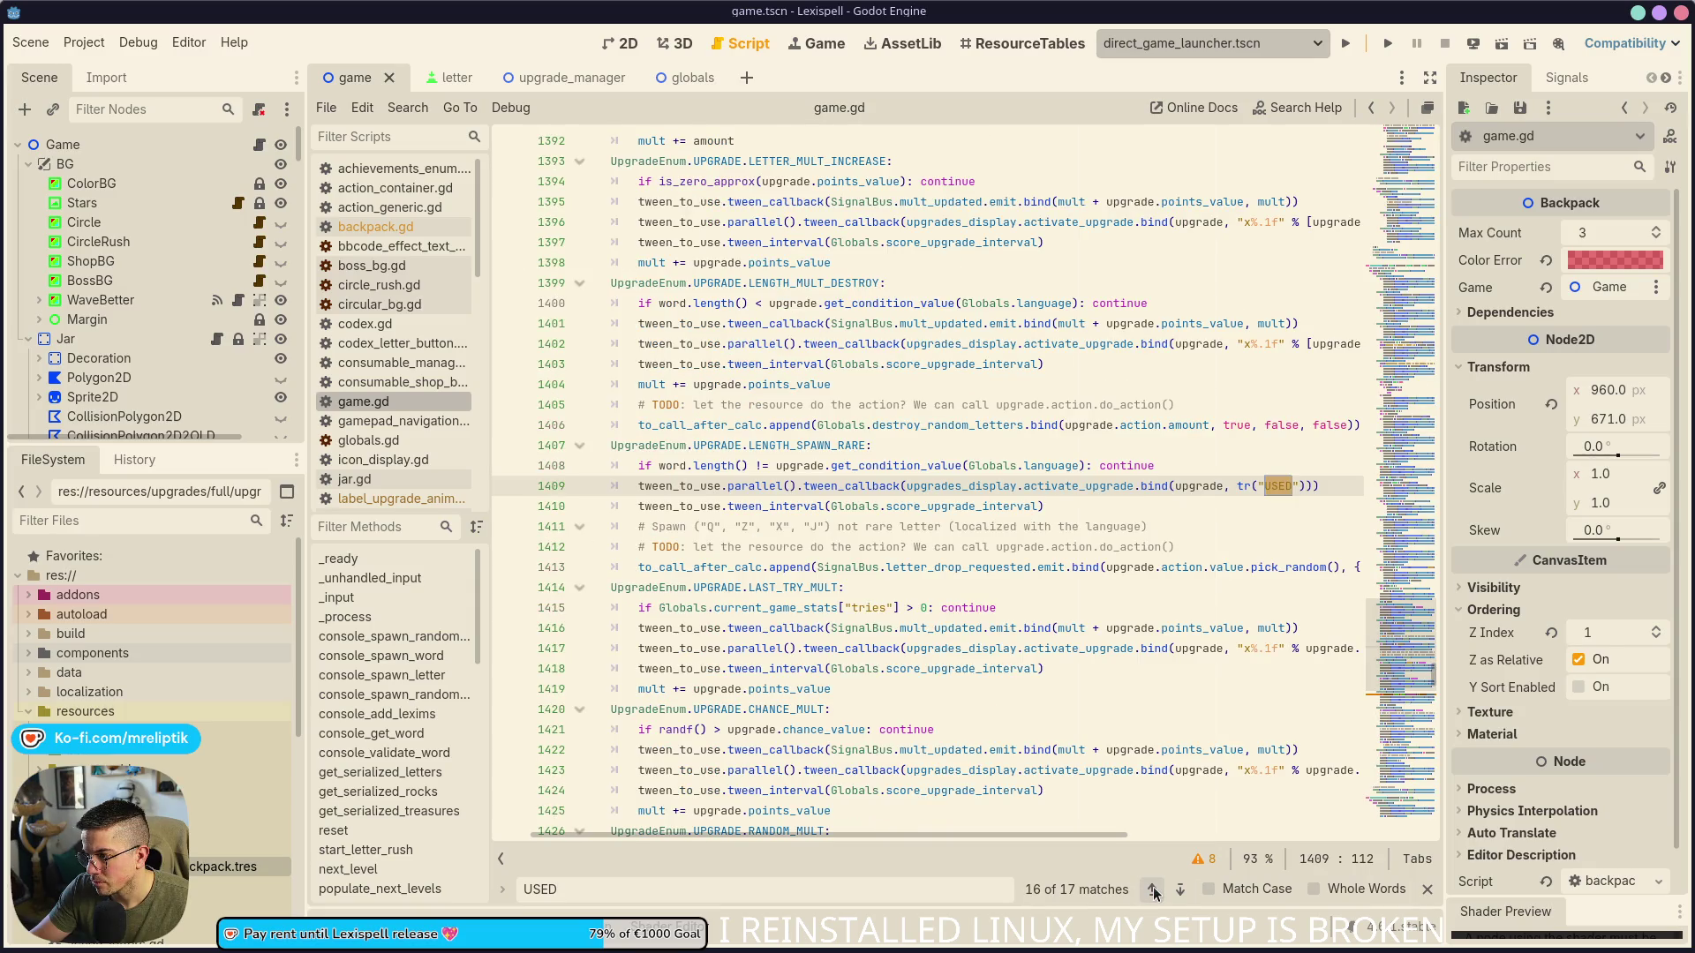
Delete the extra closing parenthesis after tr("USED") on line 1409 and save
{"action": "left_click", "coordinate": [1152, 890]}
{"action": "left_click", "coordinate": [1180, 889]}
{"action": "left_click", "coordinate": [1258, 486]}
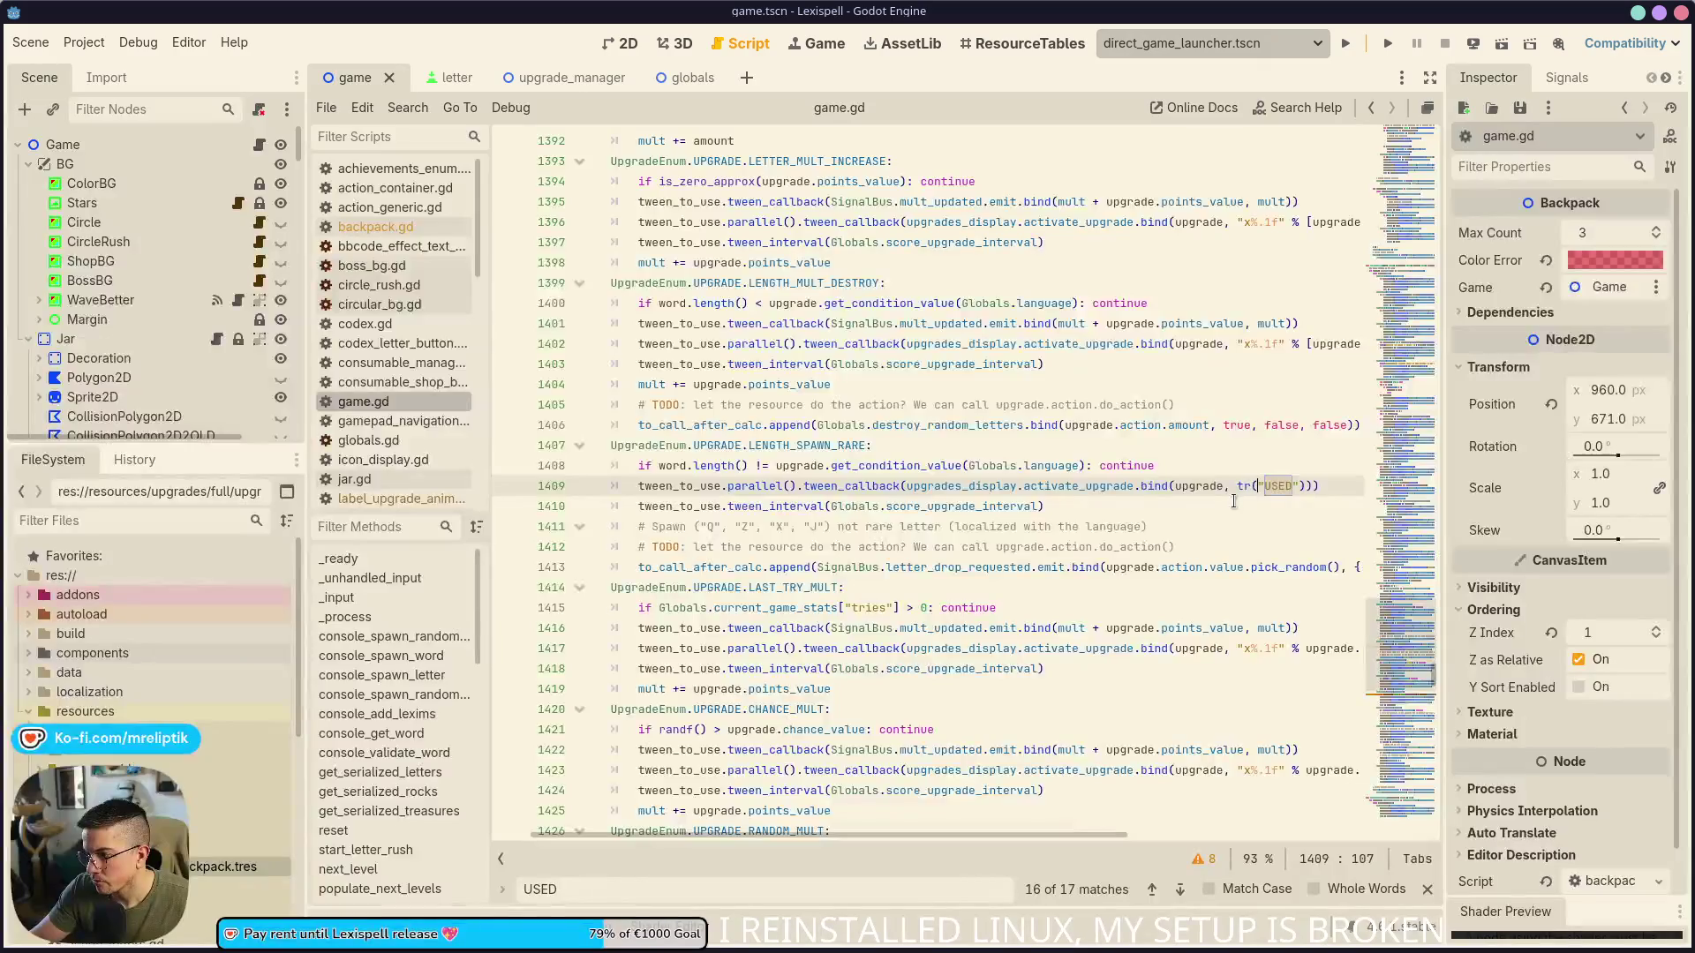
{"action": "left_click", "coordinate": [1305, 486]}
{"action": "key", "text": "Delete"}
{"action": "key", "text": "ctrl+s"}
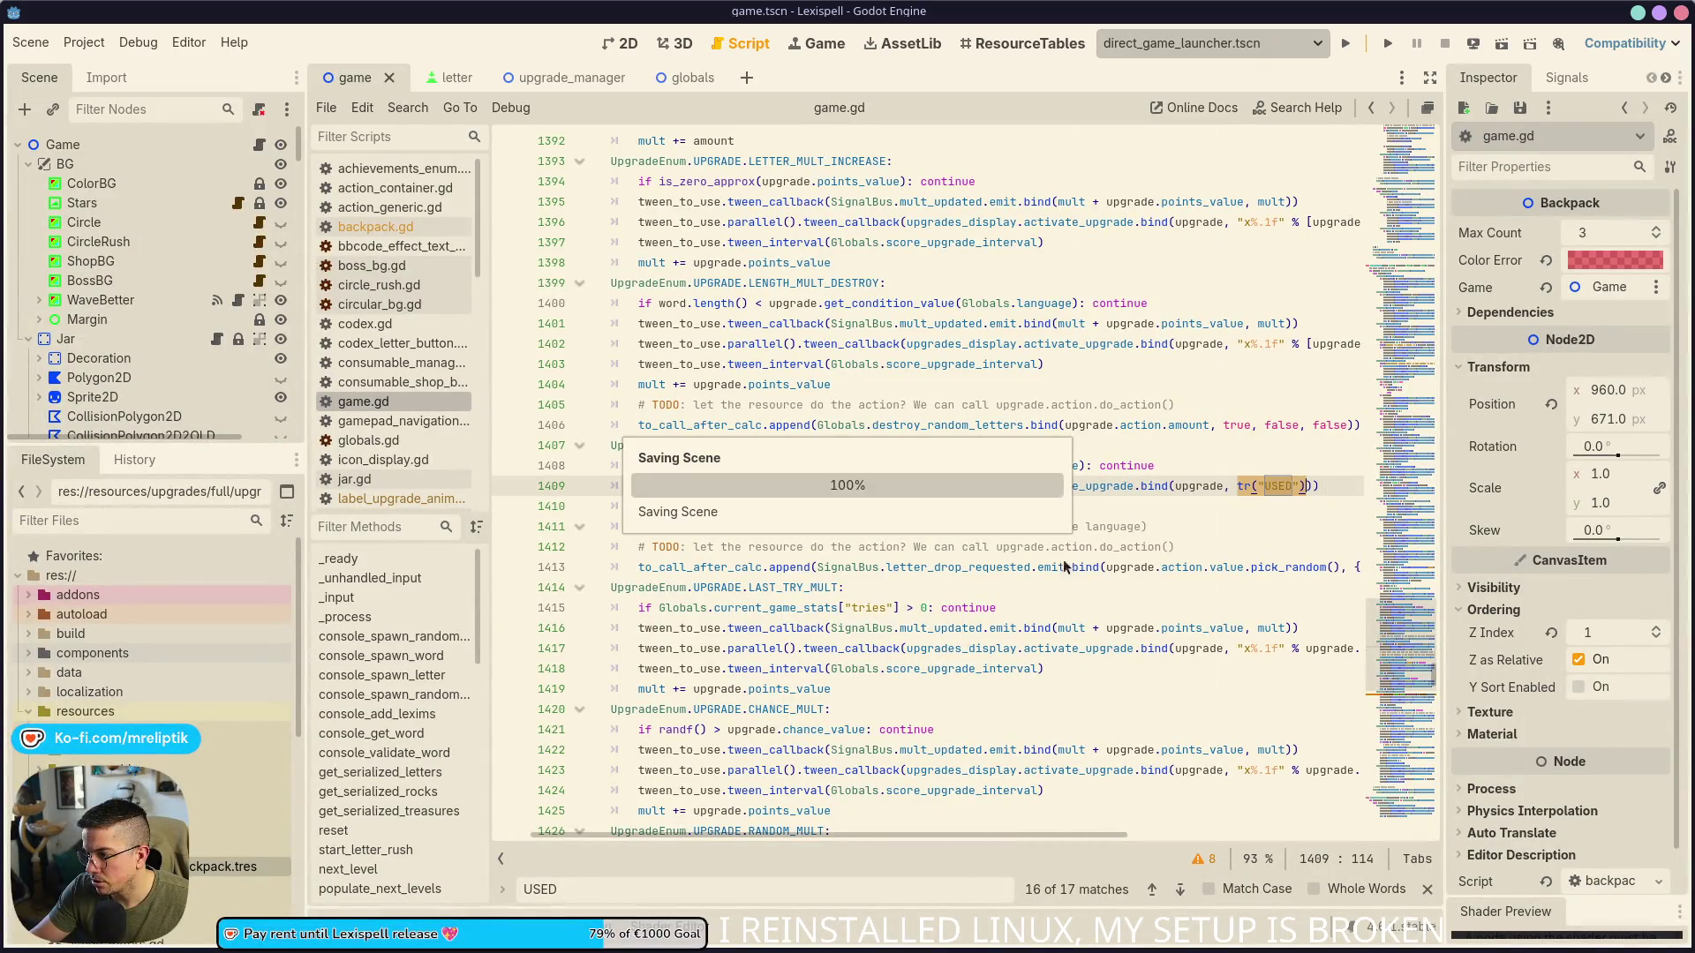
In backpack.gd line 390, change the ACTIVATED key to USED and save
{"action": "left_click", "coordinate": [375, 227]}
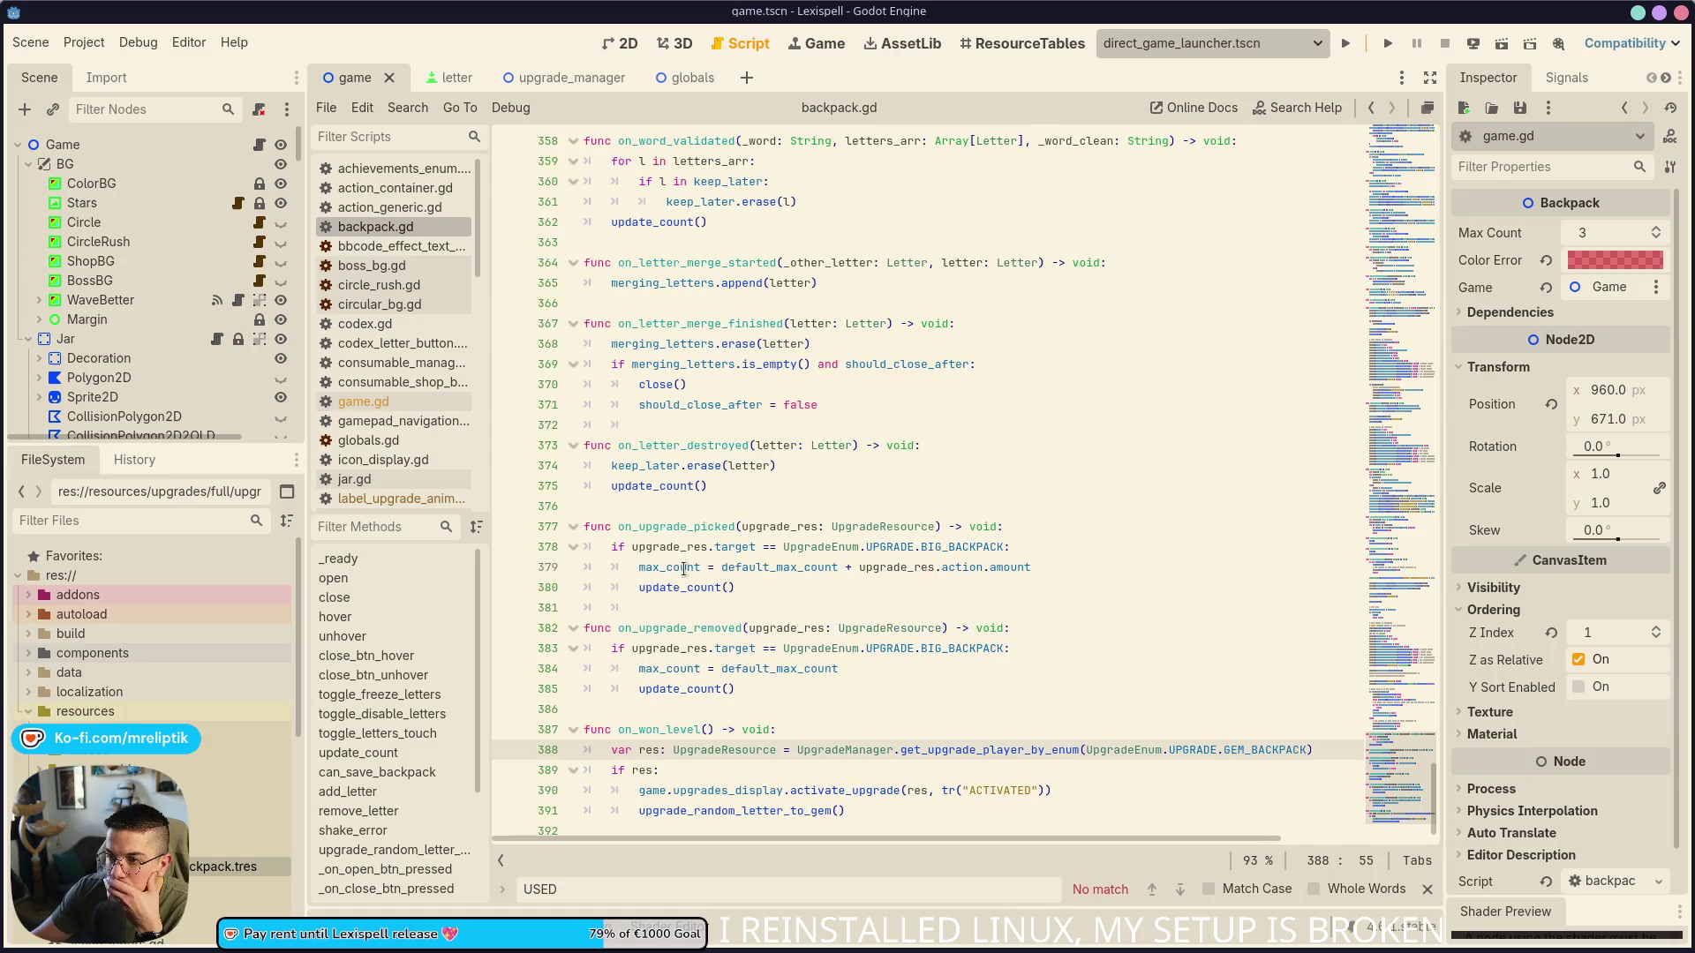
{"action": "left_click", "coordinate": [925, 775]}
{"action": "double_click", "coordinate": [978, 778]}
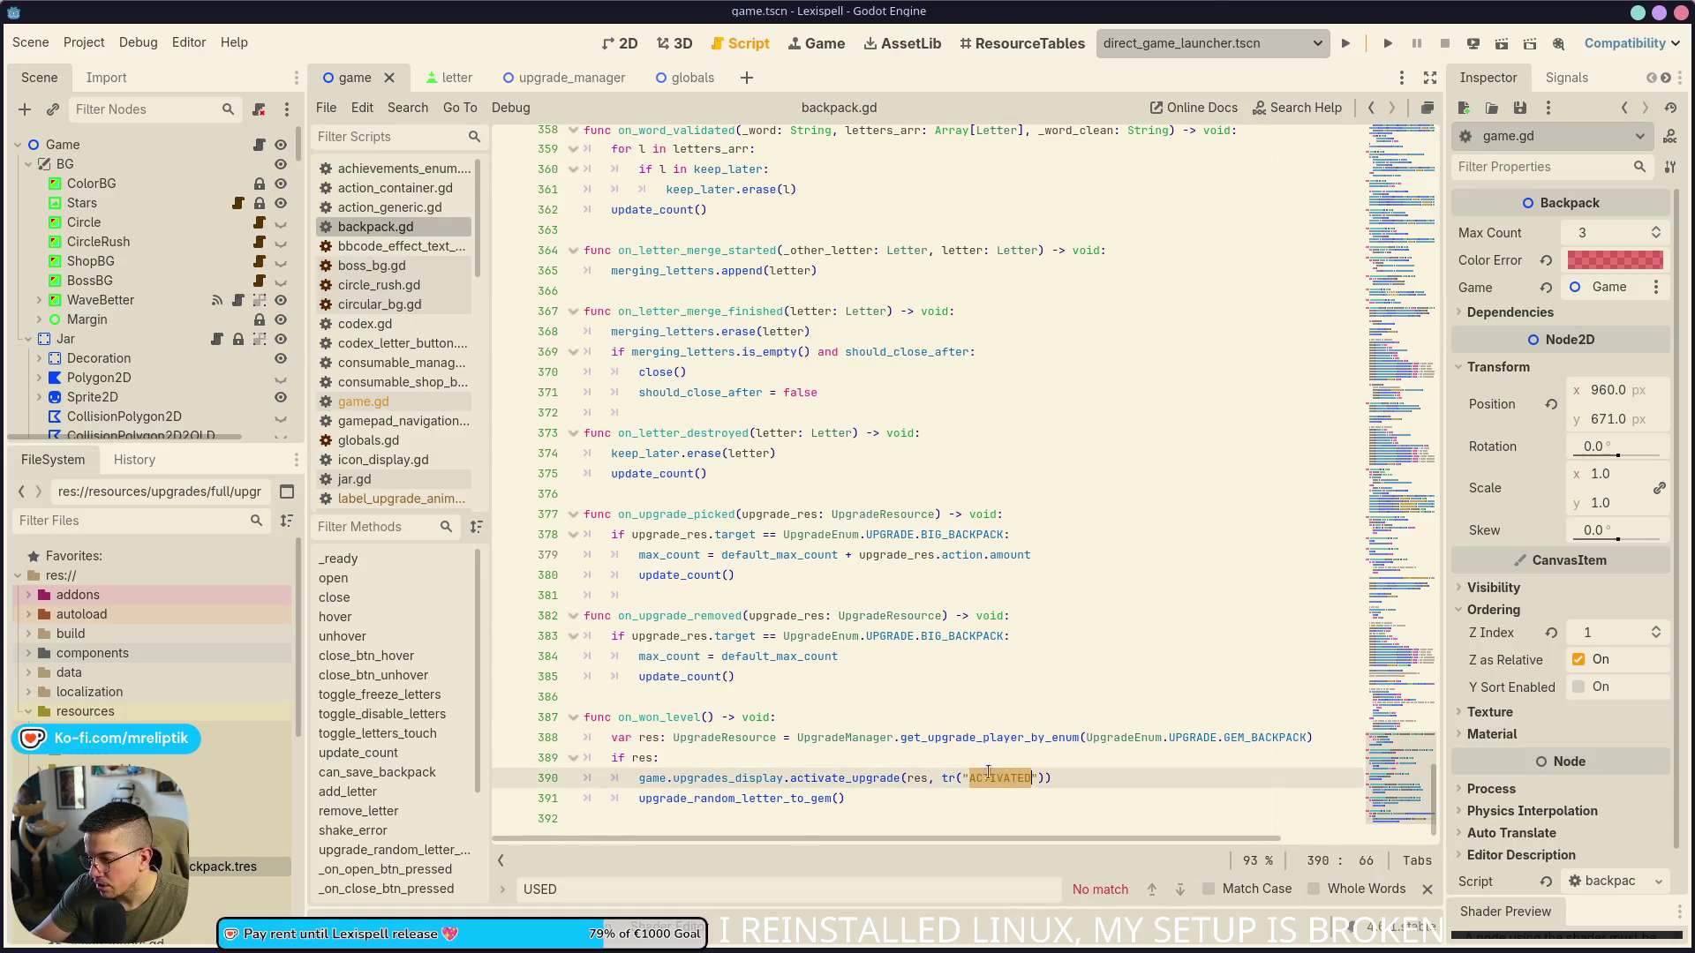
{"action": "type", "text": "USEZD"}
{"action": "key", "text": "BackSpace"}
{"action": "key", "text": "BackSpace"}
{"action": "type", "text": "D"}
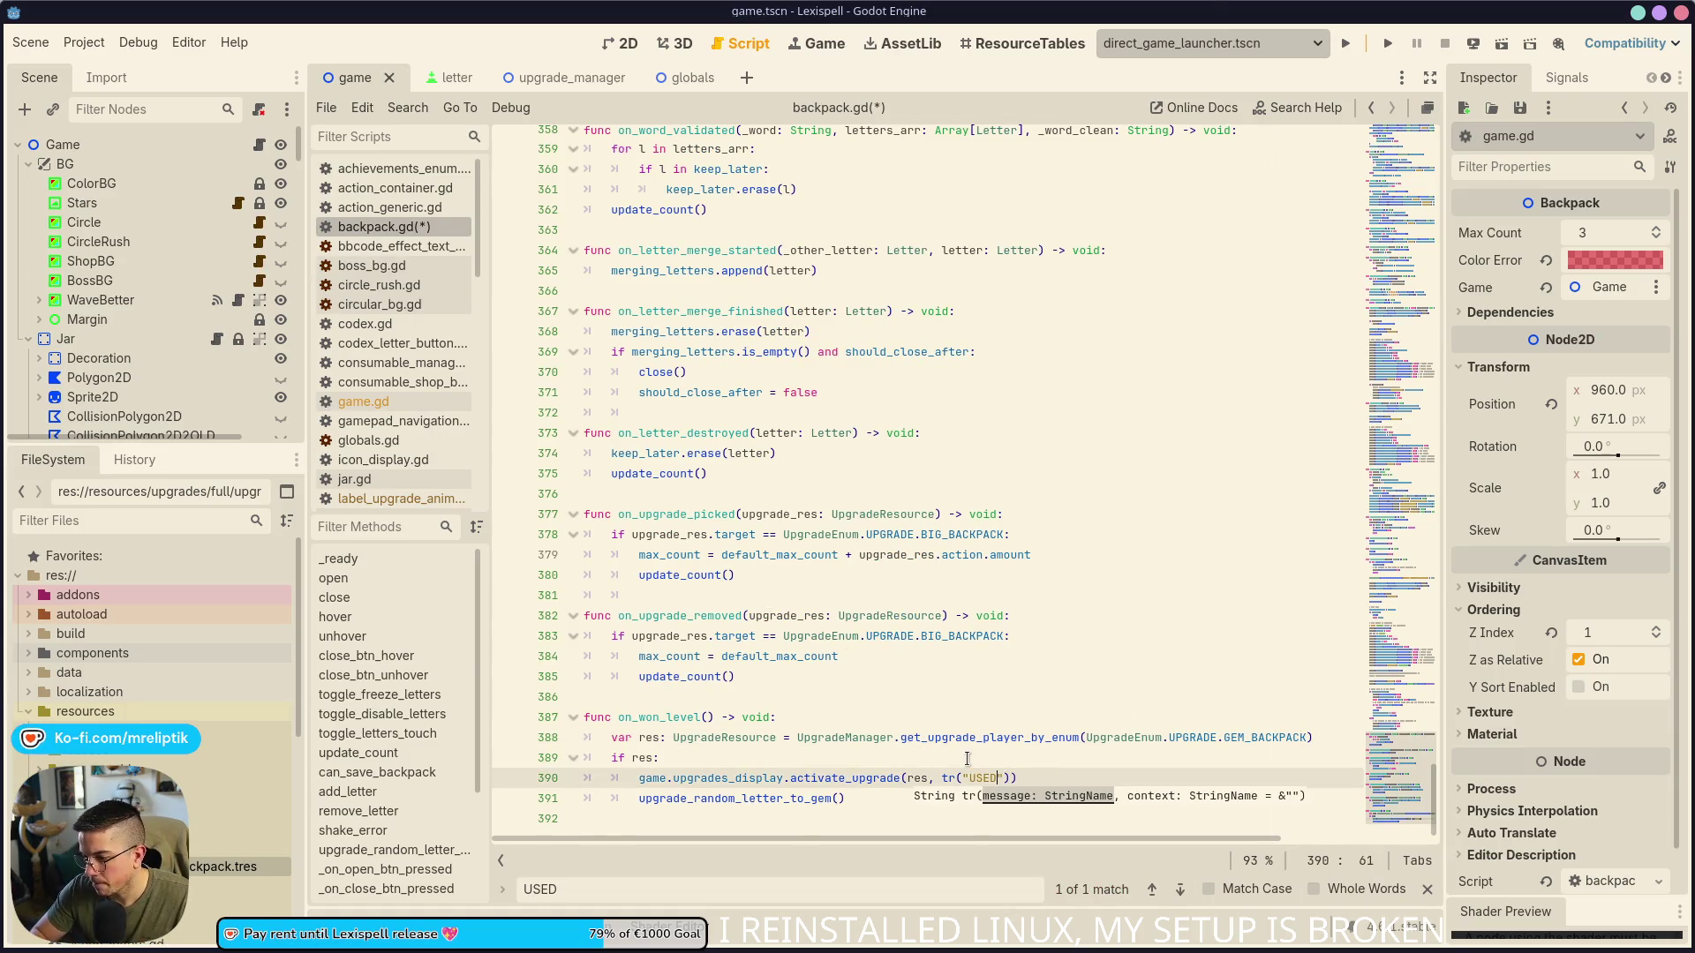
{"action": "key", "text": "ctrl+s"}
Prefix the line 390 key with UPGRADE and copy the UPGRADE.USED key
{"action": "type", "text": "UPGRADE"}
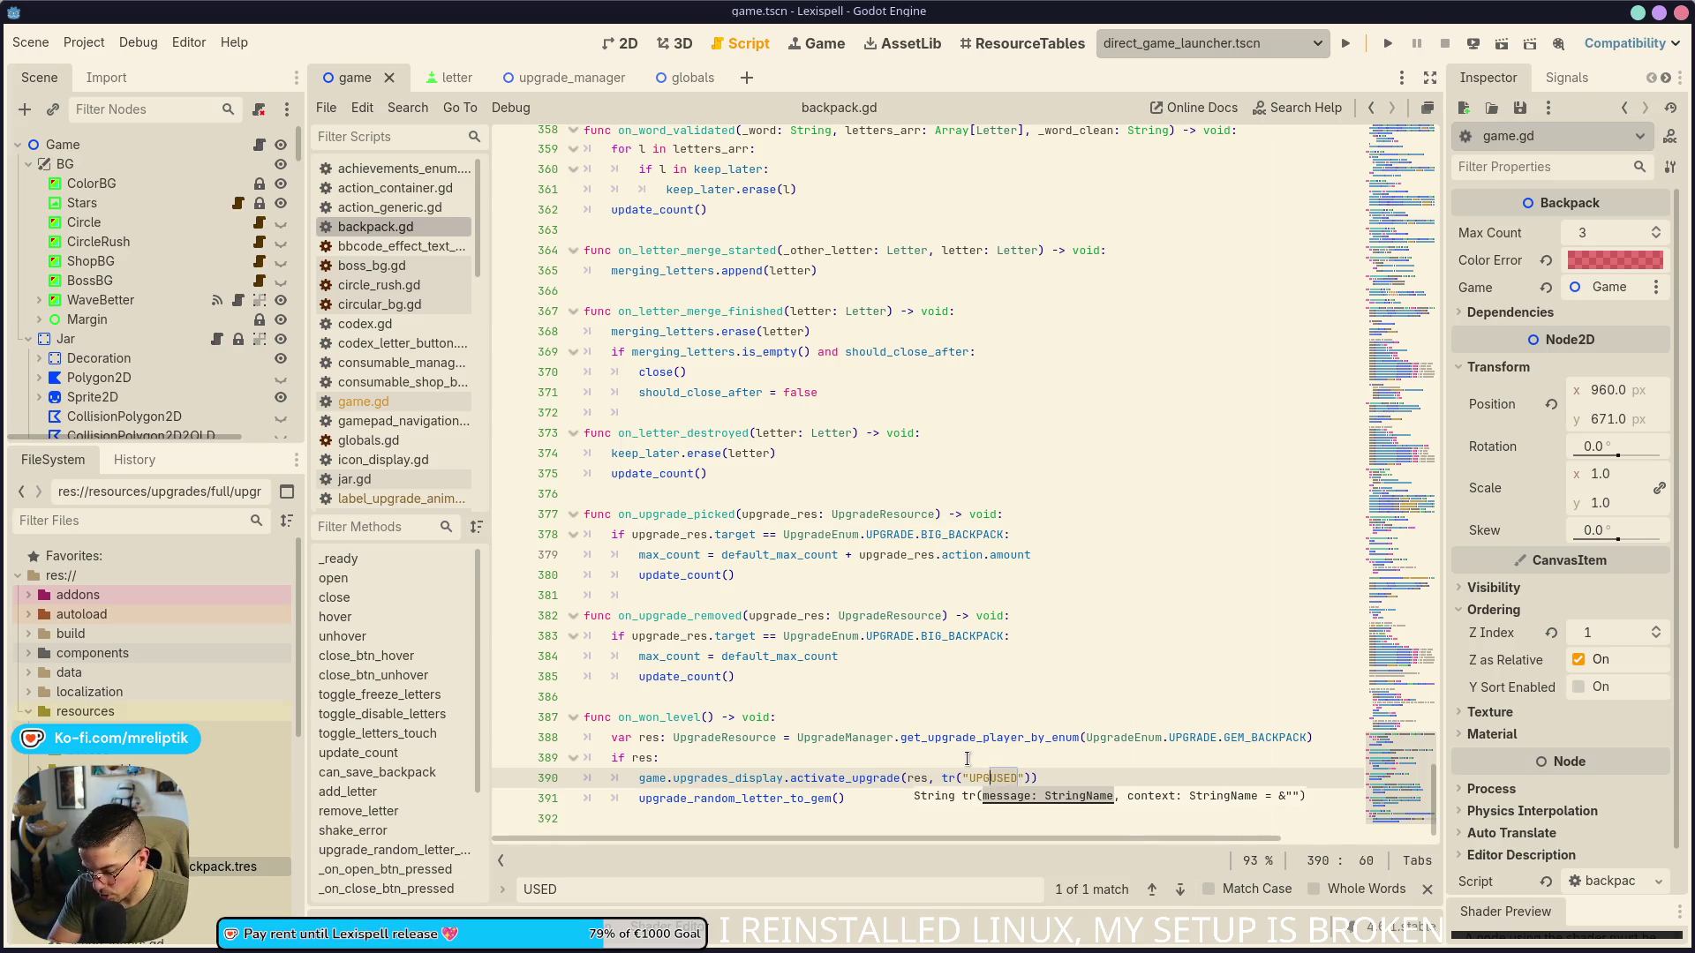
{"action": "key", "text": "BackSpace"}
{"action": "key", "text": "BackSpace"}
{"action": "key", "text": "BackSpace"}
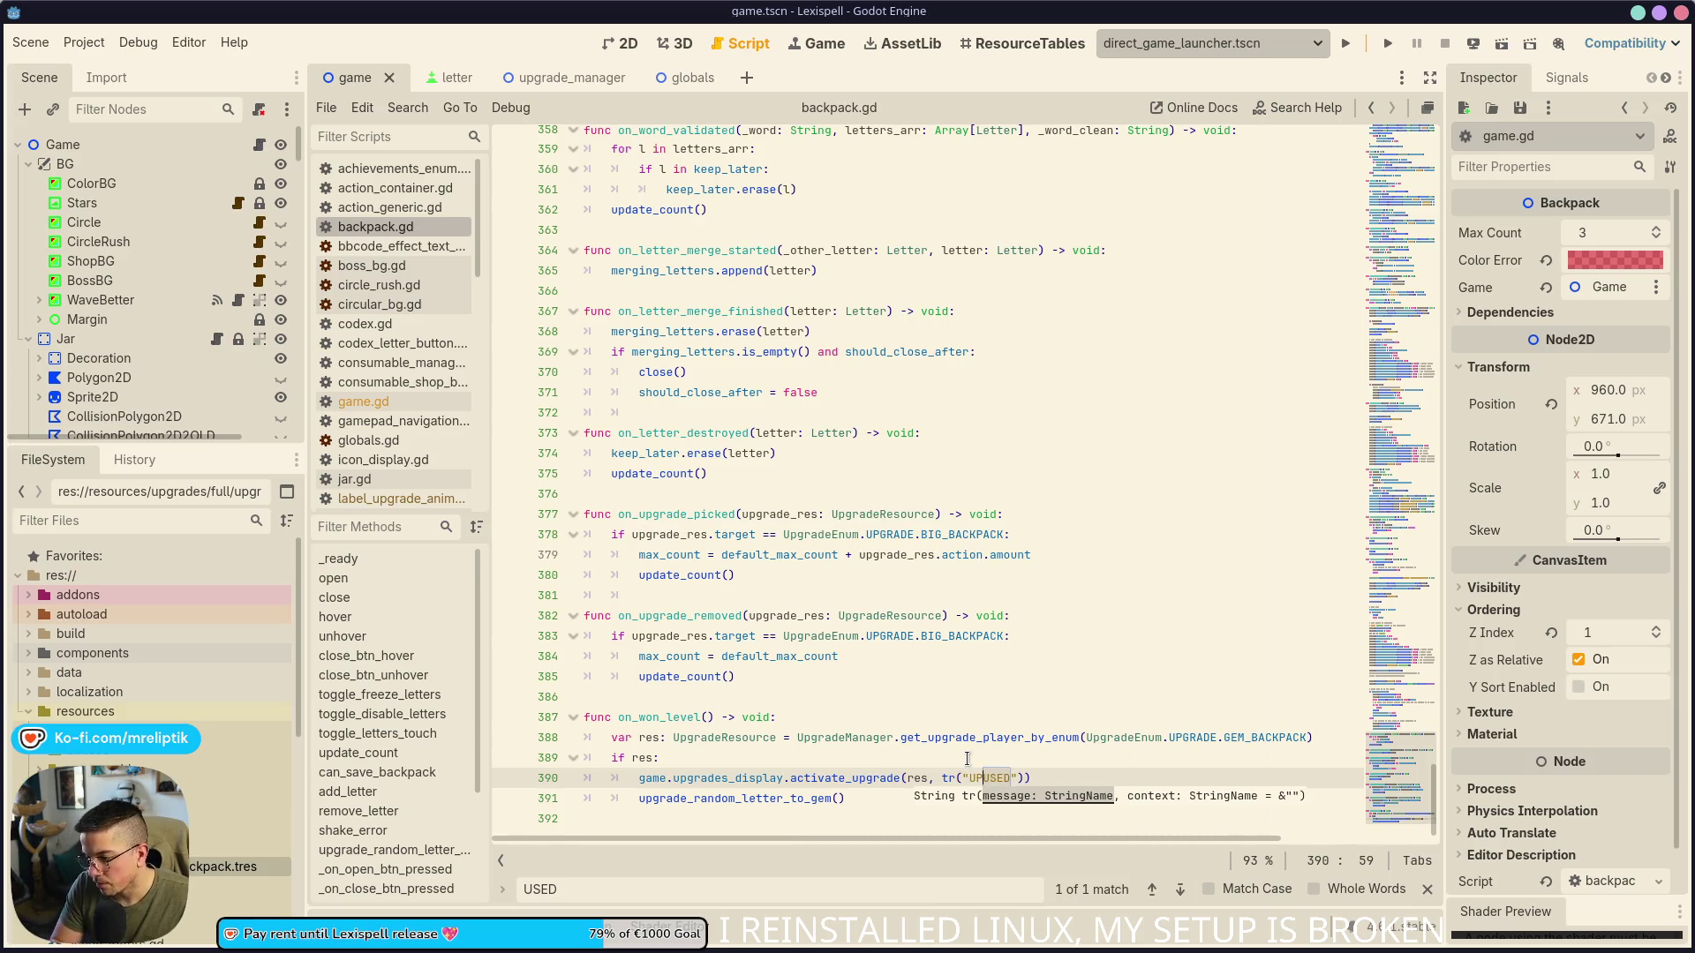
{"action": "type", "text": "GRADE."}
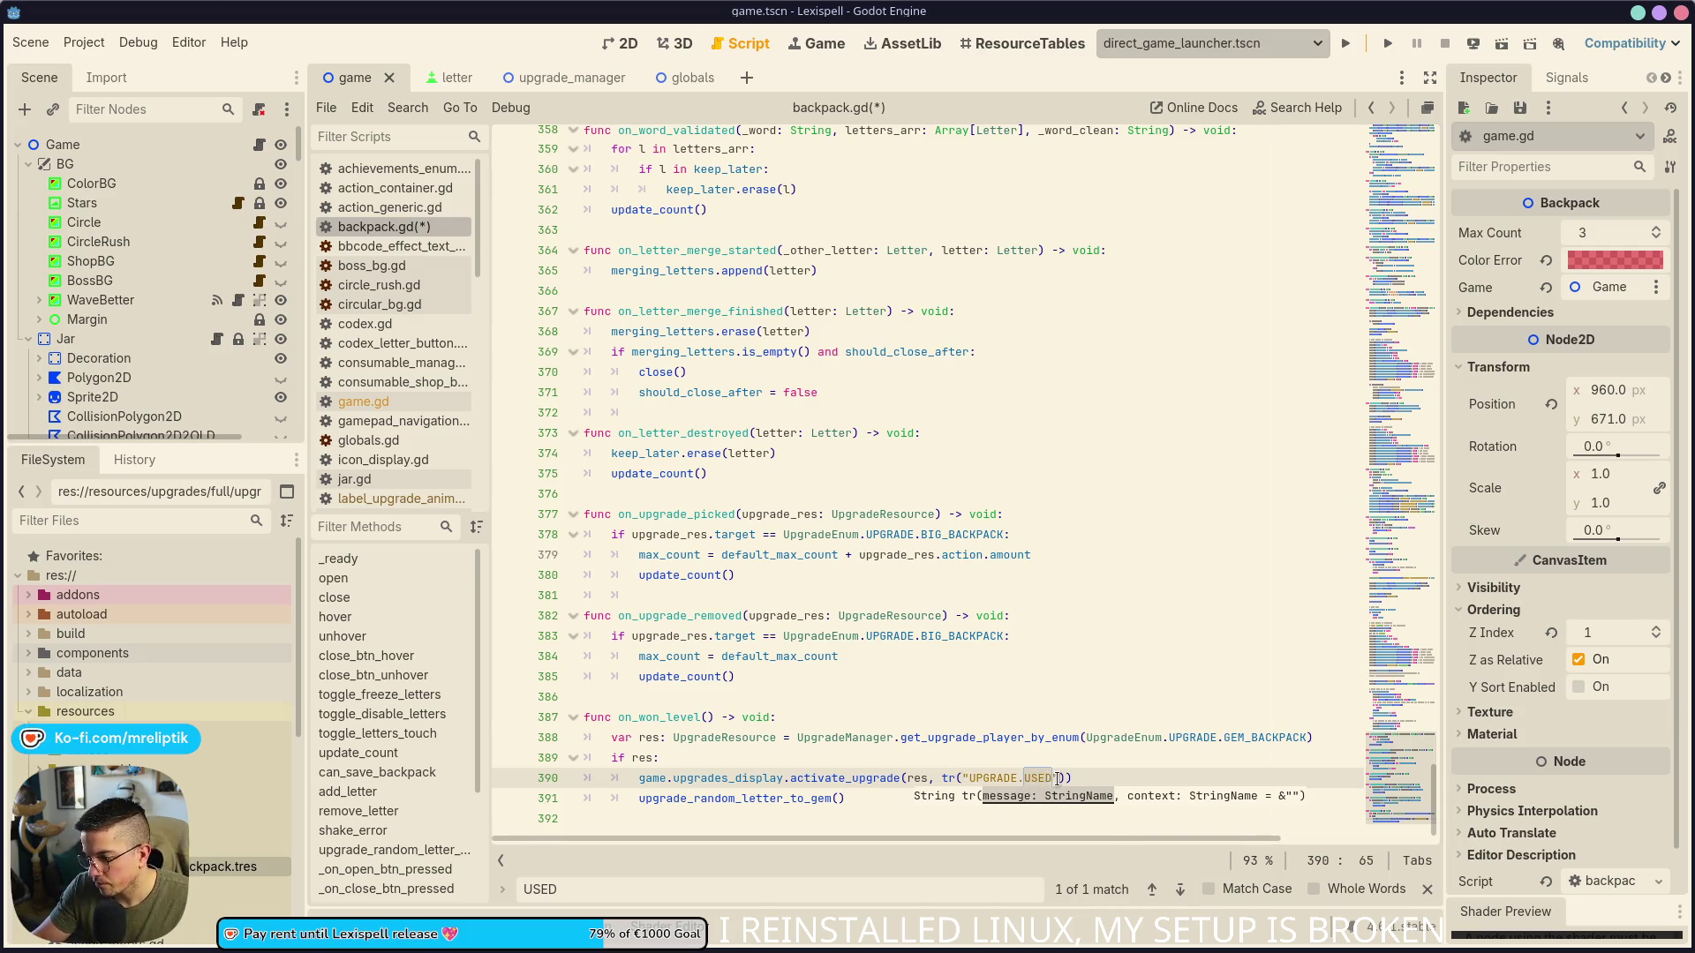
{"action": "left_click", "coordinate": [967, 779]}
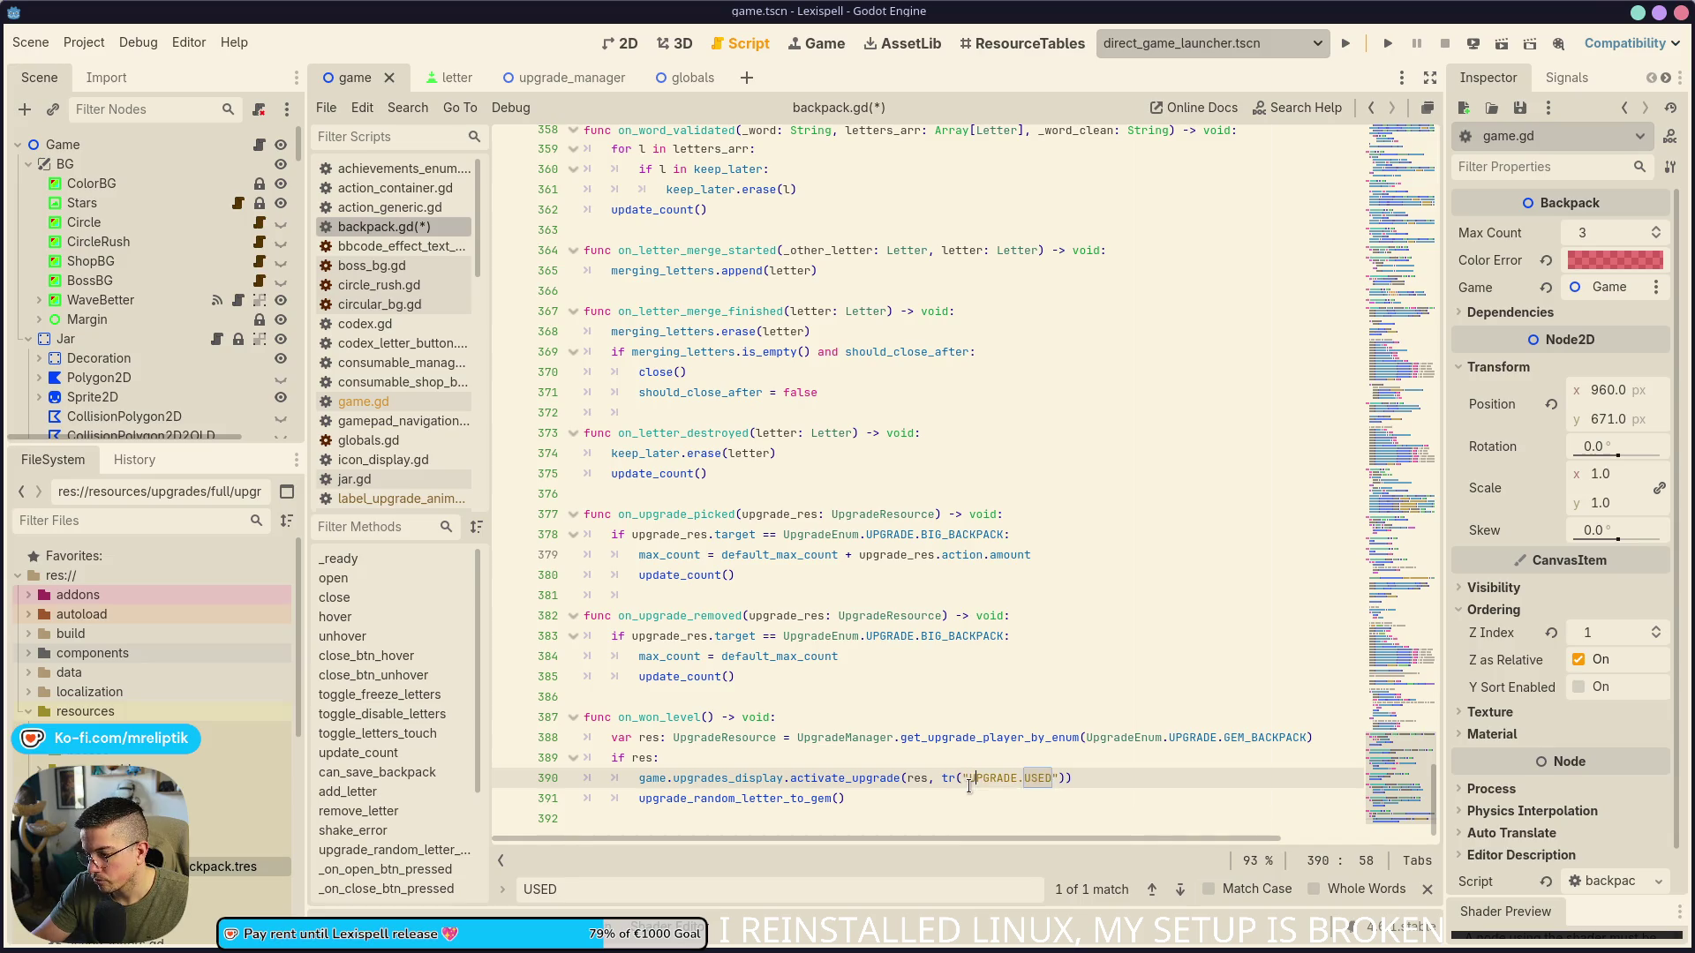
{"action": "left_click_drag", "start_coordinate": [969, 782], "coordinate": [1052, 782]}
{"action": "key", "text": "ctrl+c"}
{"action": "key", "text": "ctrl+s"}
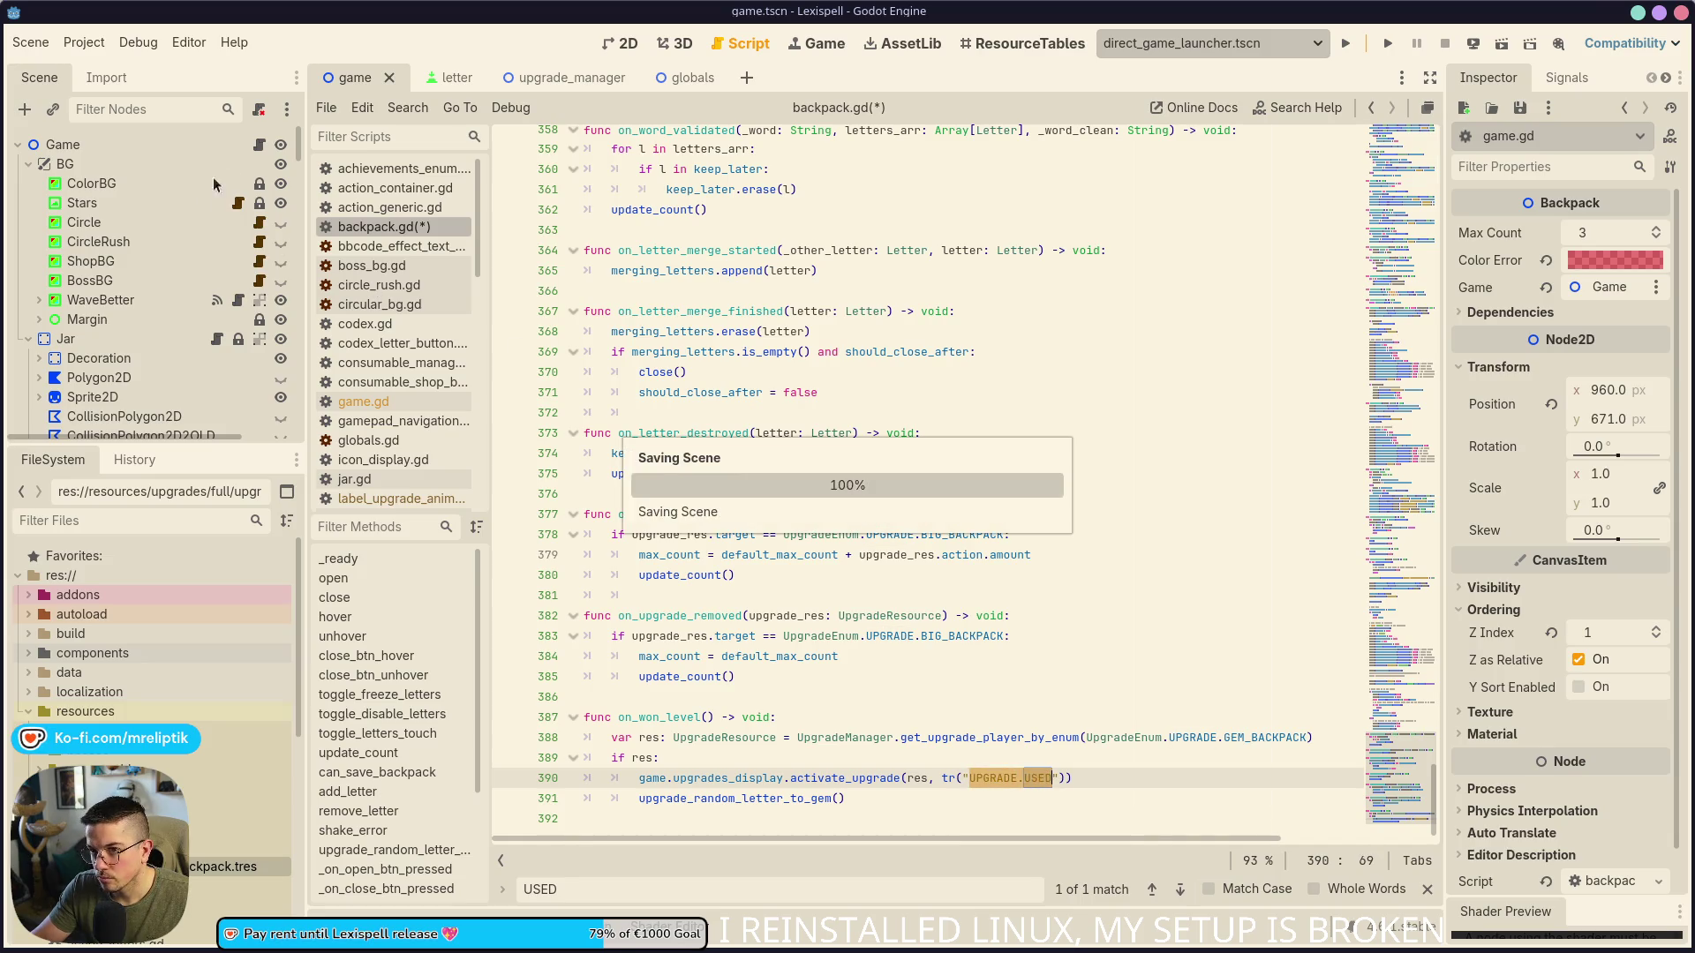
Replace USED on game.gd line 1409 with UPGRADE_DISPLAY.USED, copy it, and save
{"action": "key", "text": "alt+Left"}
{"action": "double_click", "coordinate": [1268, 484]}
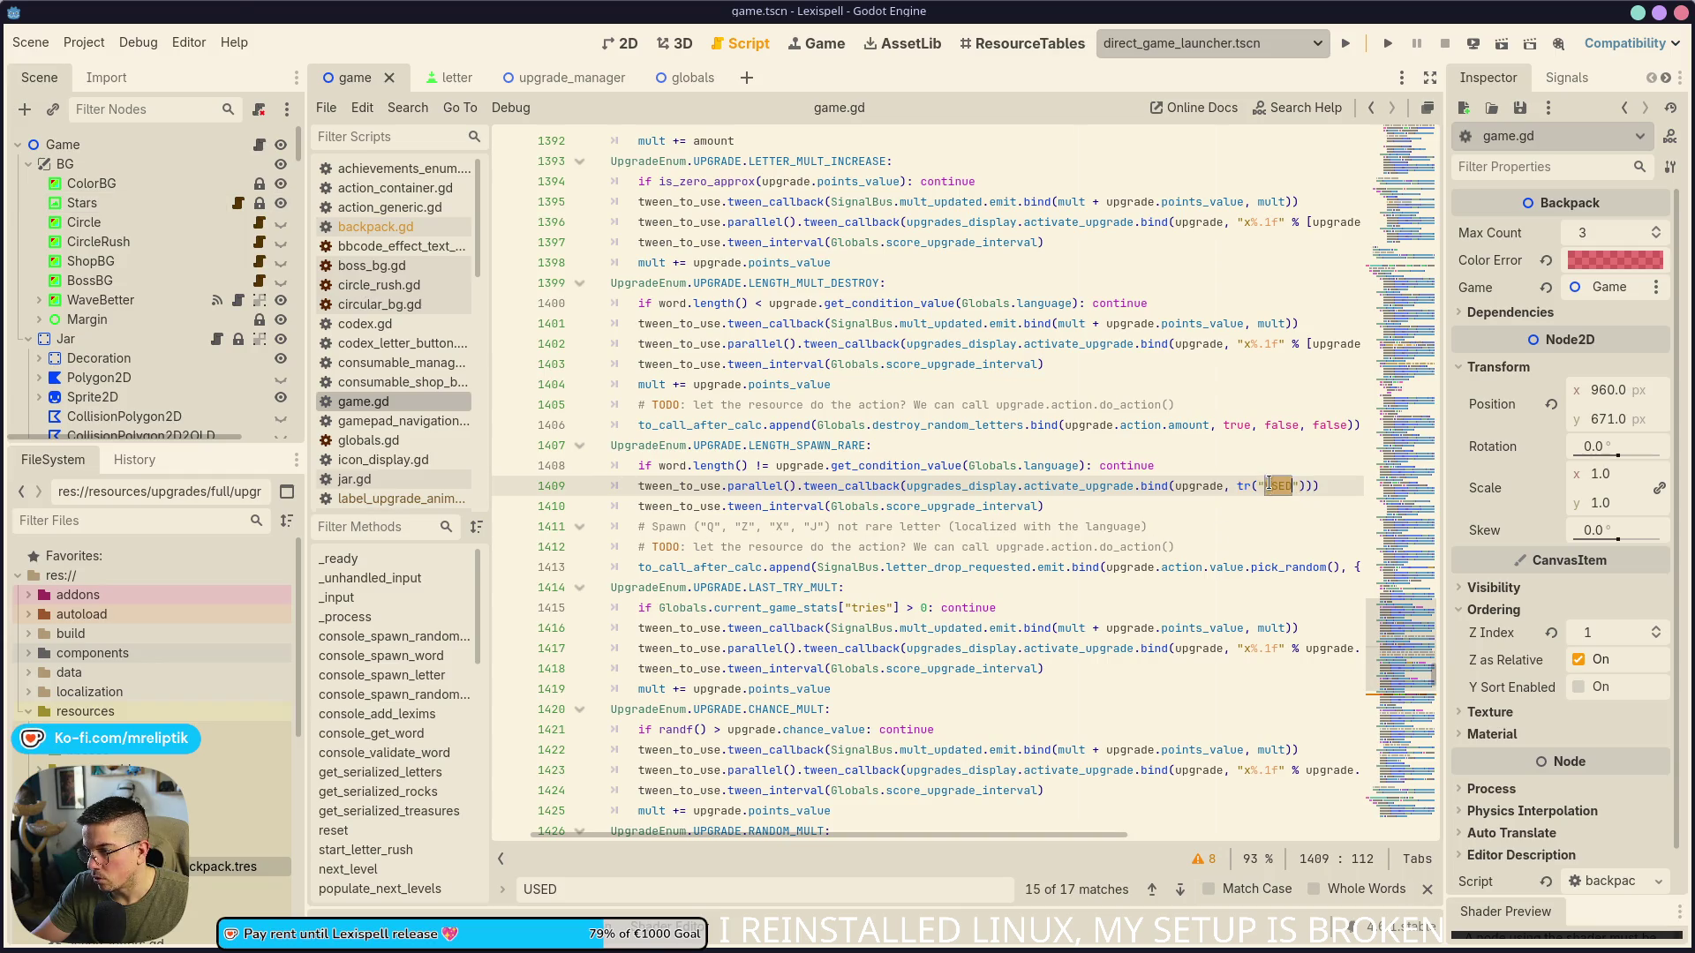
{"action": "key", "text": "ctrl+v"}
{"action": "left_click", "coordinate": [1298, 485]}
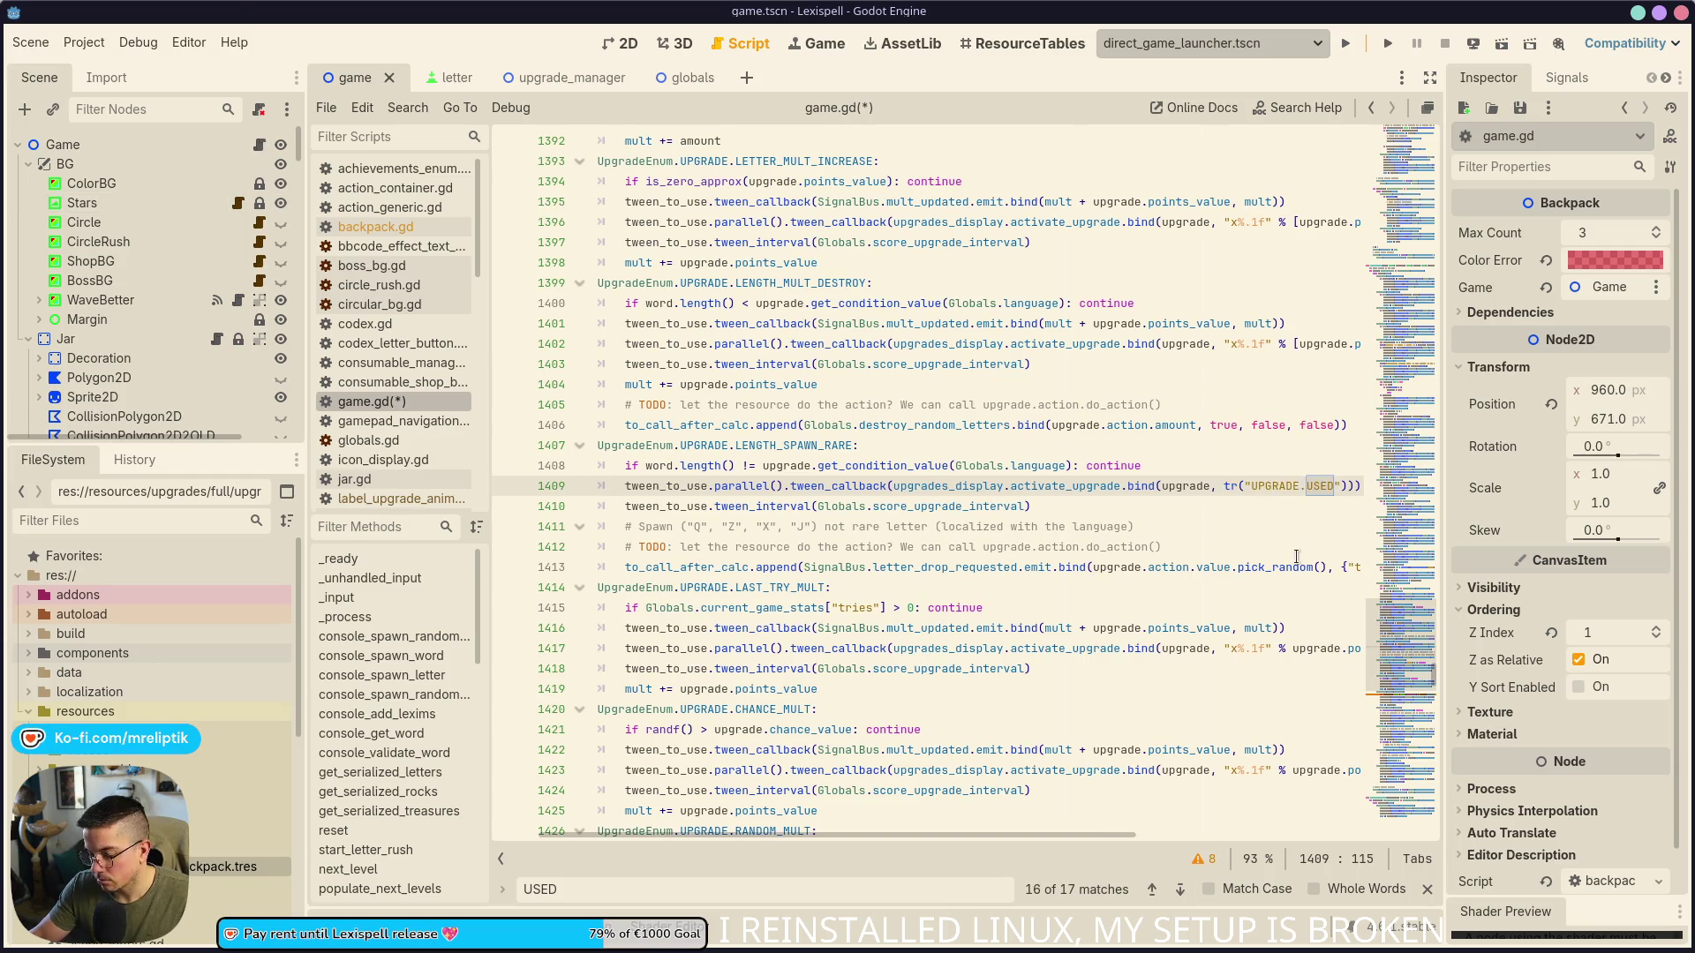
{"action": "type", "text": "_DISPLAY"}
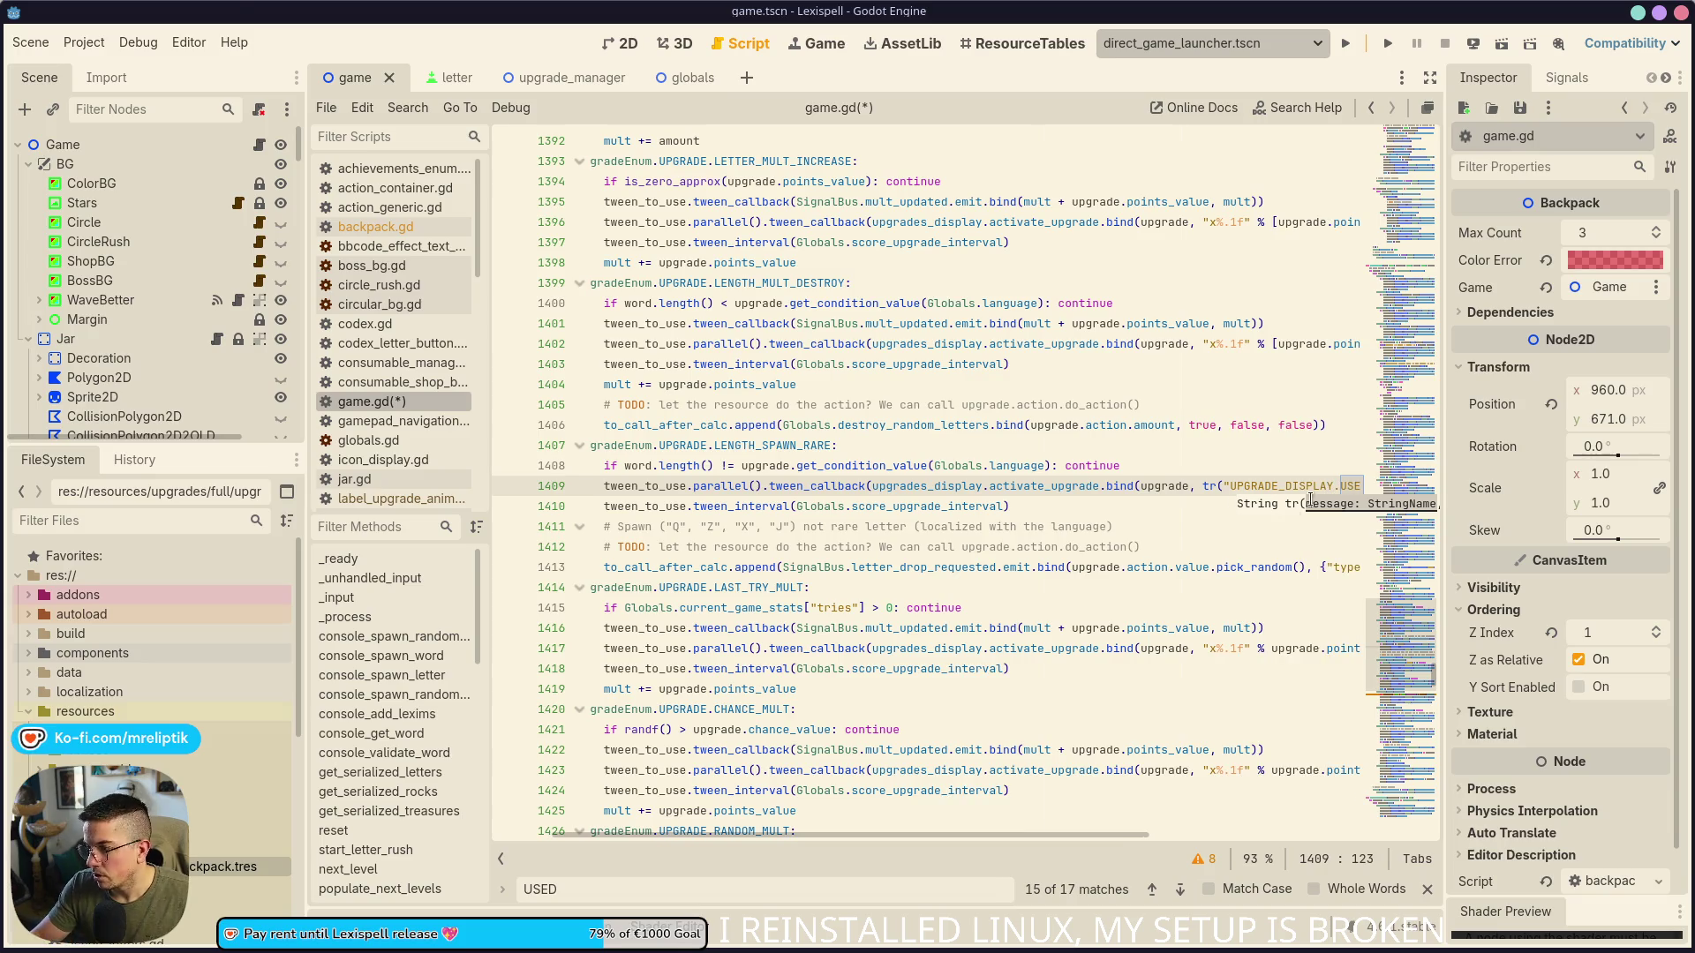
{"action": "left_click", "coordinate": [1268, 488]}
{"action": "scroll", "coordinate": [1225, 503], "scroll_direction": "right", "scroll_amount": 5}
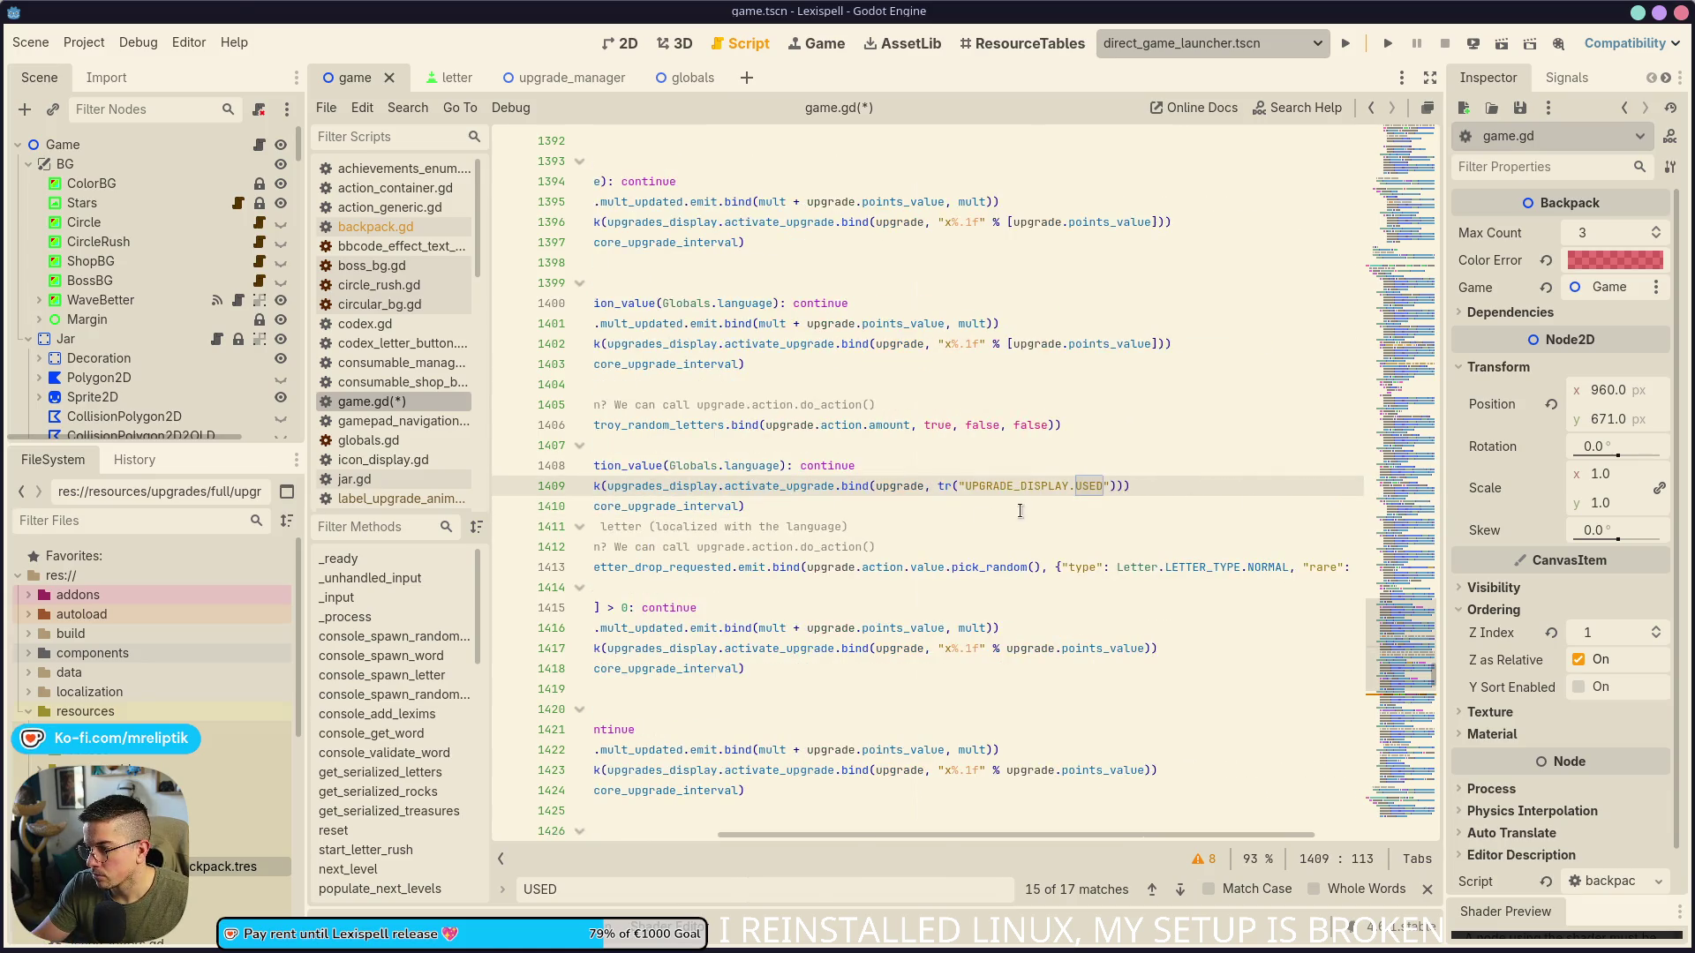
{"action": "left_click_drag", "start_coordinate": [966, 487], "coordinate": [1103, 489]}
{"action": "key", "text": "ctrl+c"}
{"action": "key", "text": "ctrl+s"}
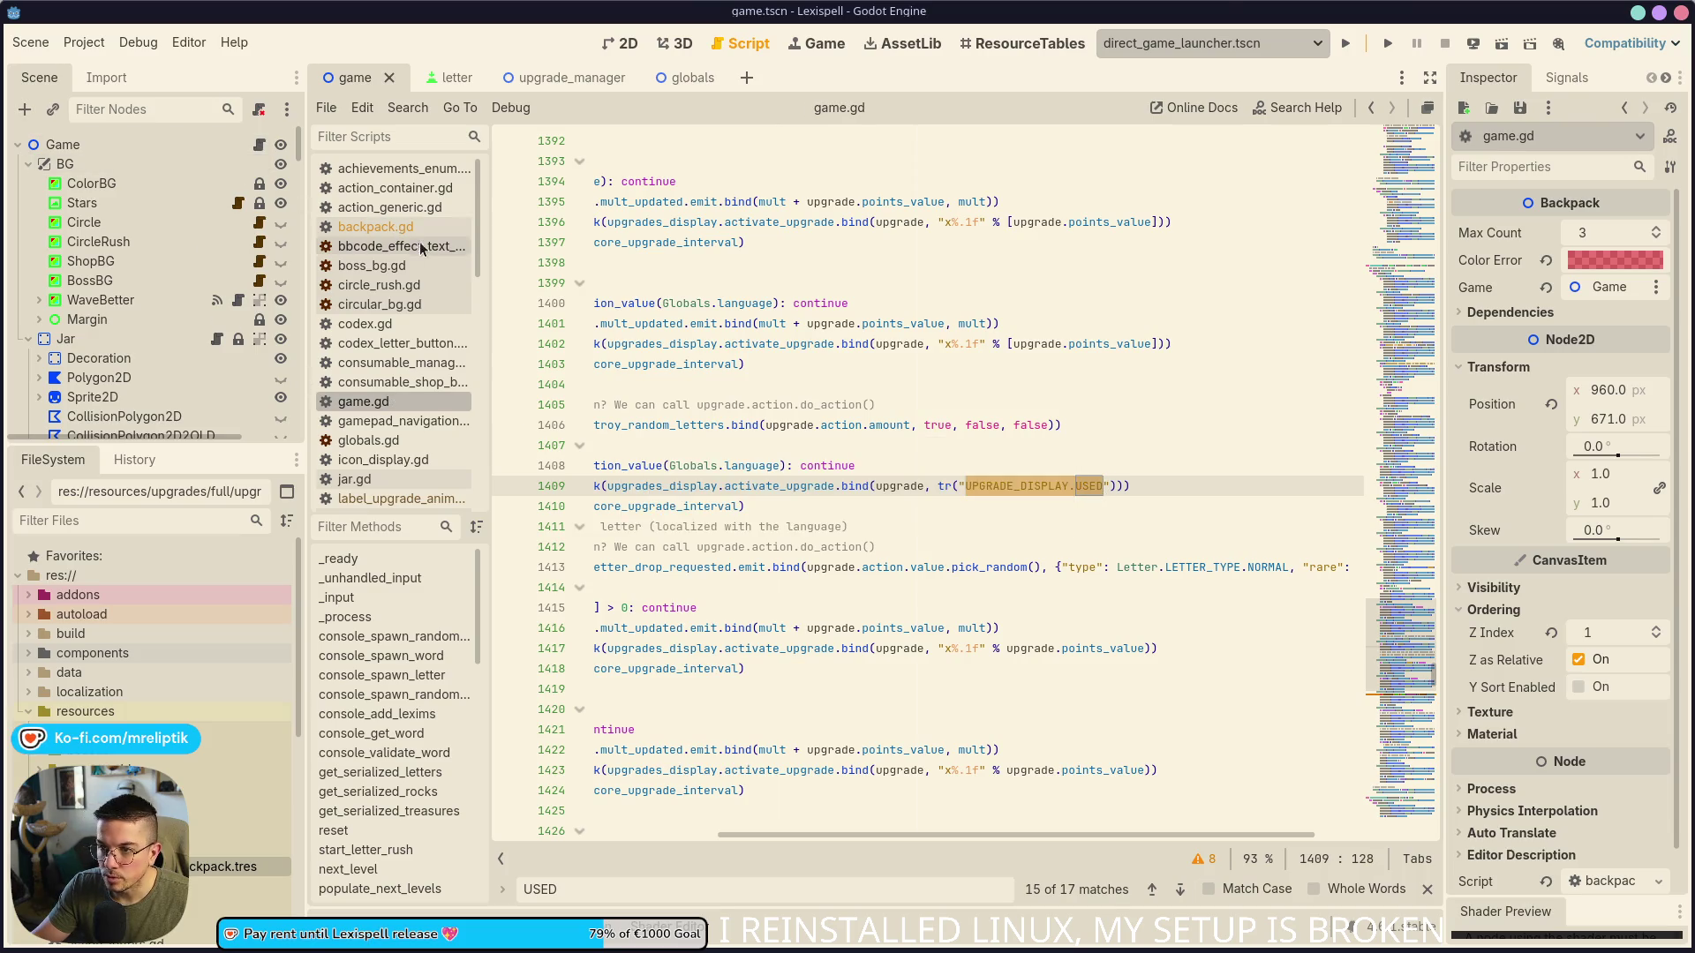
Paste UPGRADE_DISPLAY.USED into backpack.gd line 390 and save the script
{"action": "left_click", "coordinate": [375, 227]}
{"action": "key", "text": "ctrl+v"}
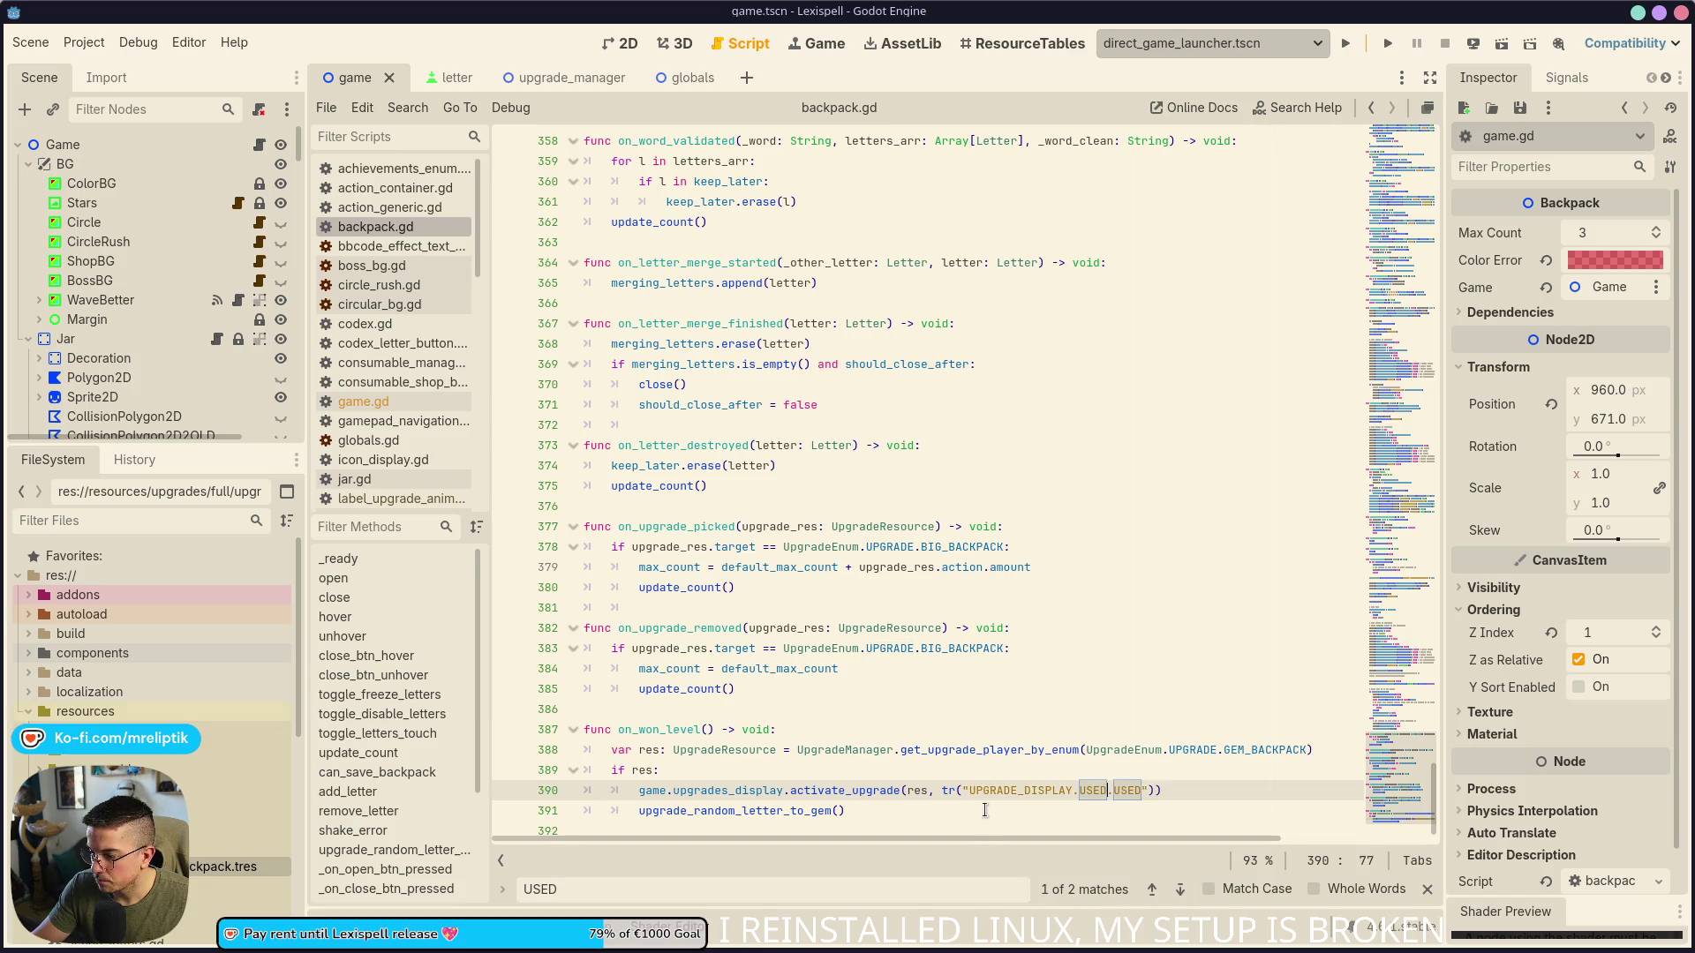
{"action": "key", "text": "Left"}
{"action": "key", "text": "Left"}
{"action": "key", "text": "Left"}
{"action": "key", "text": "ctrl+s"}
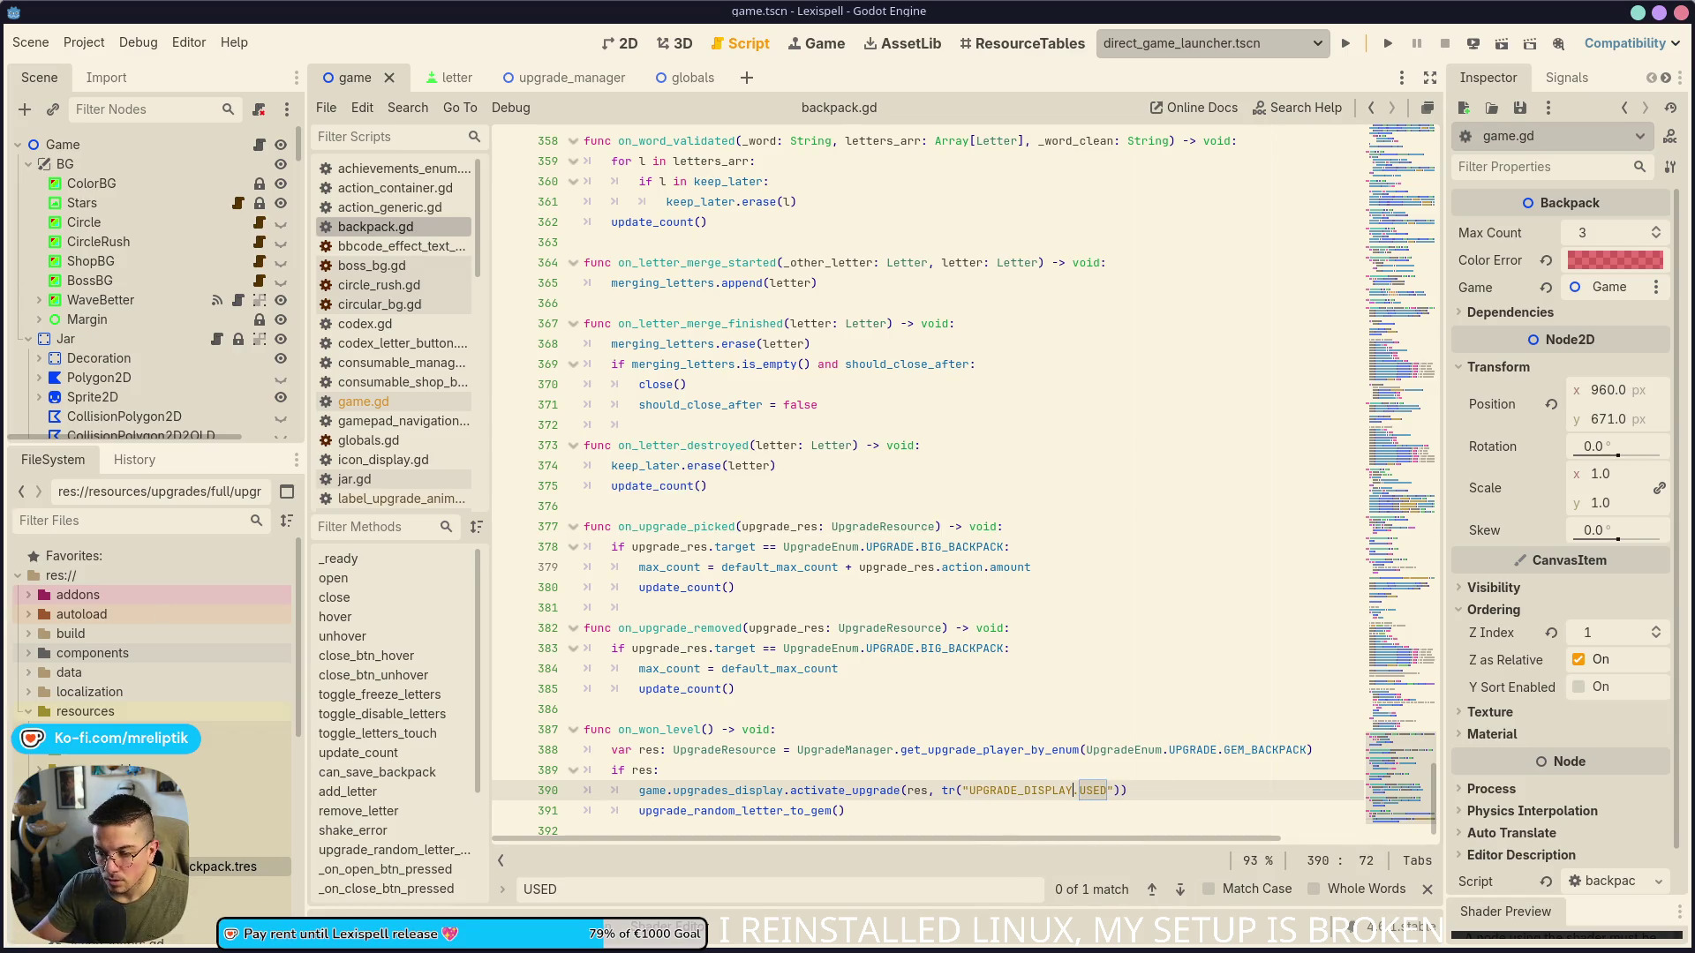
{"action": "key", "text": "alt+Tab"}
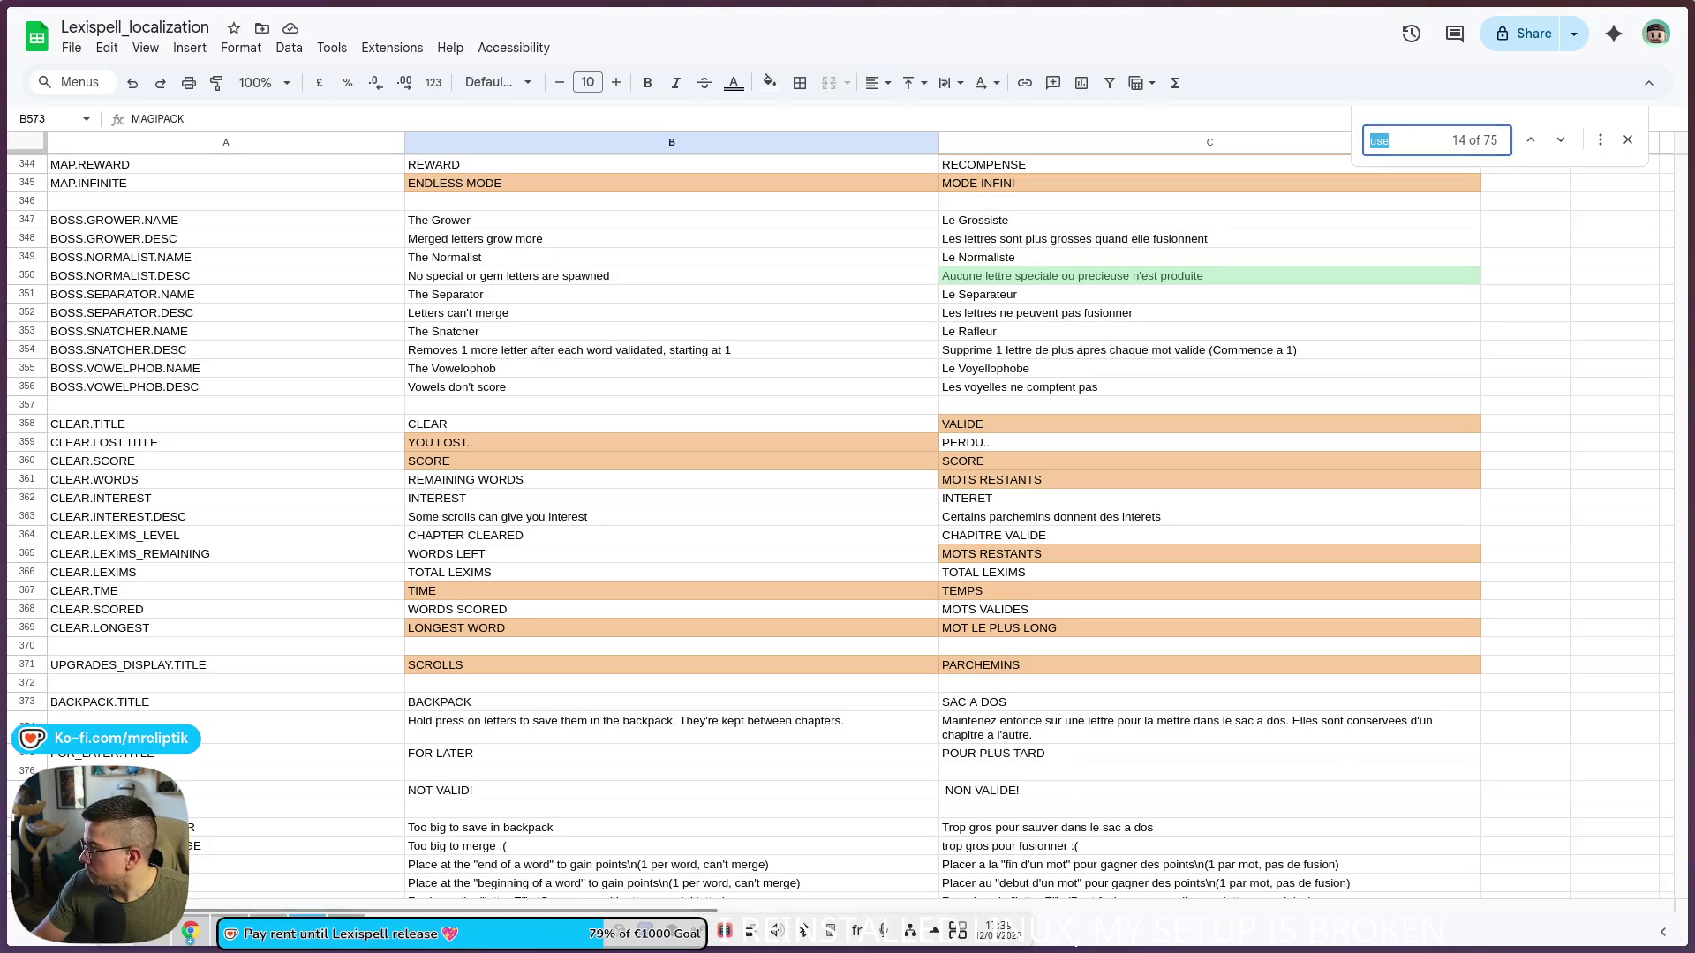
Insert blank rows above row 232 in the localization sheet
{"action": "left_click", "coordinate": [353, 572]}
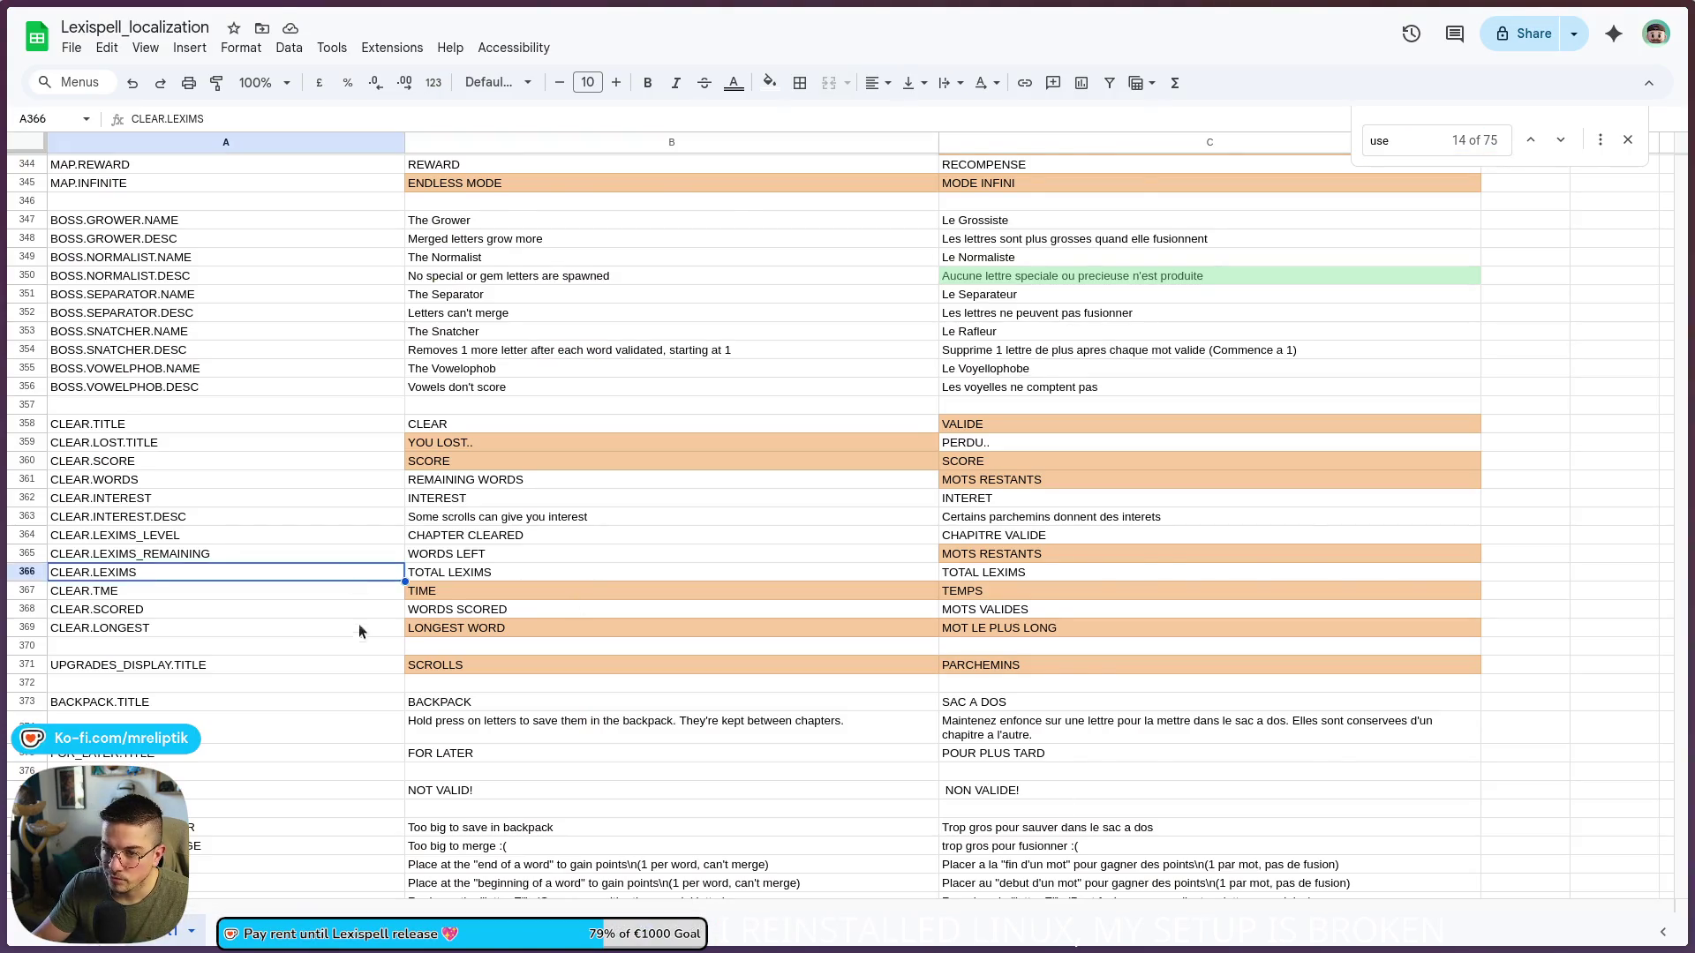
{"action": "scroll", "coordinate": [370, 644], "scroll_direction": "up", "scroll_amount": 7}
{"action": "scroll", "coordinate": [384, 670], "scroll_direction": "up", "scroll_amount": 15}
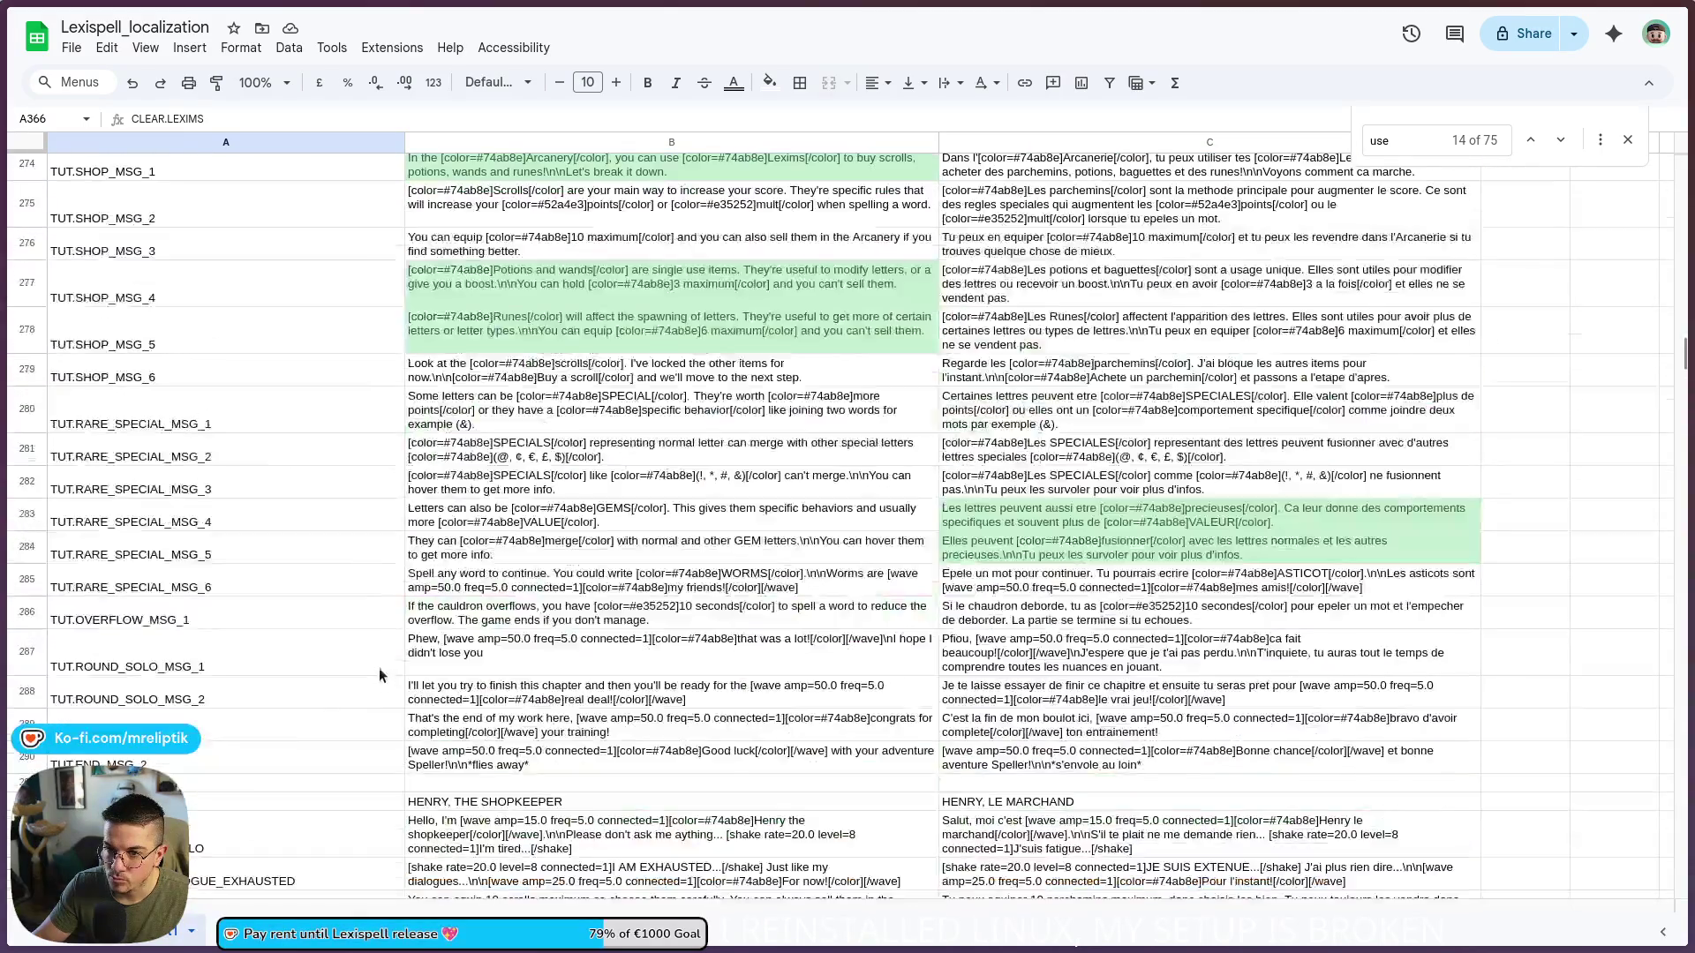
{"action": "scroll", "coordinate": [230, 627], "scroll_direction": "up", "scroll_amount": 6}
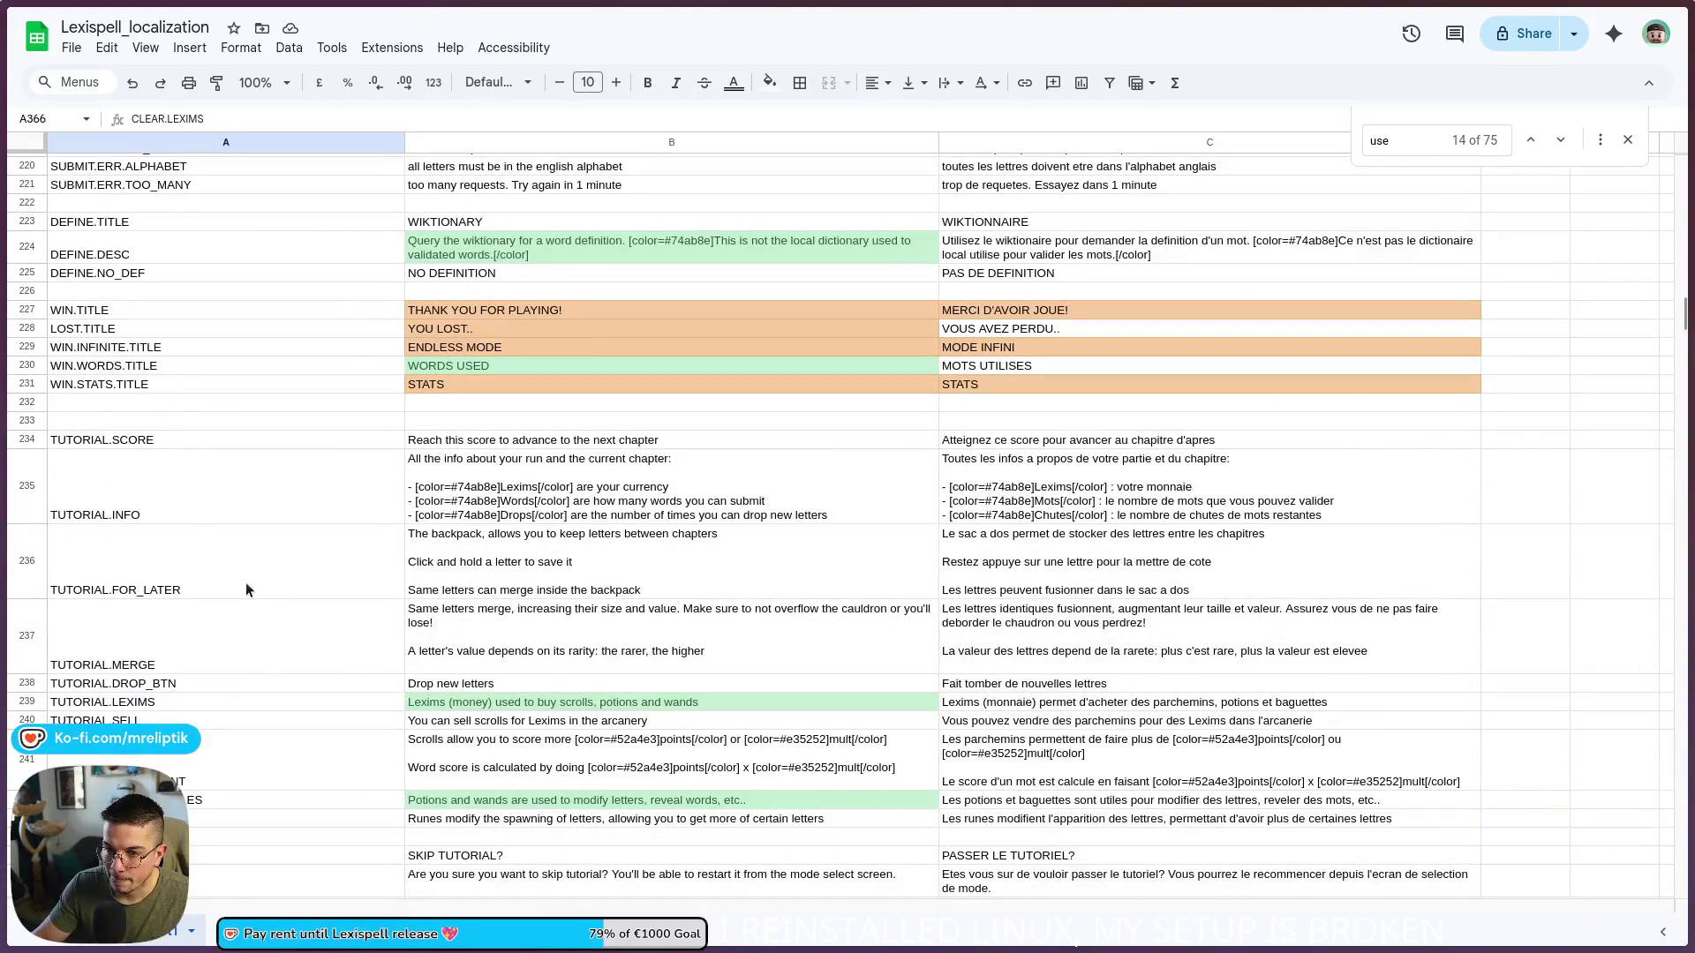
{"action": "scroll", "coordinate": [237, 602], "scroll_direction": "up", "scroll_amount": 1}
{"action": "right_click", "coordinate": [92, 485]}
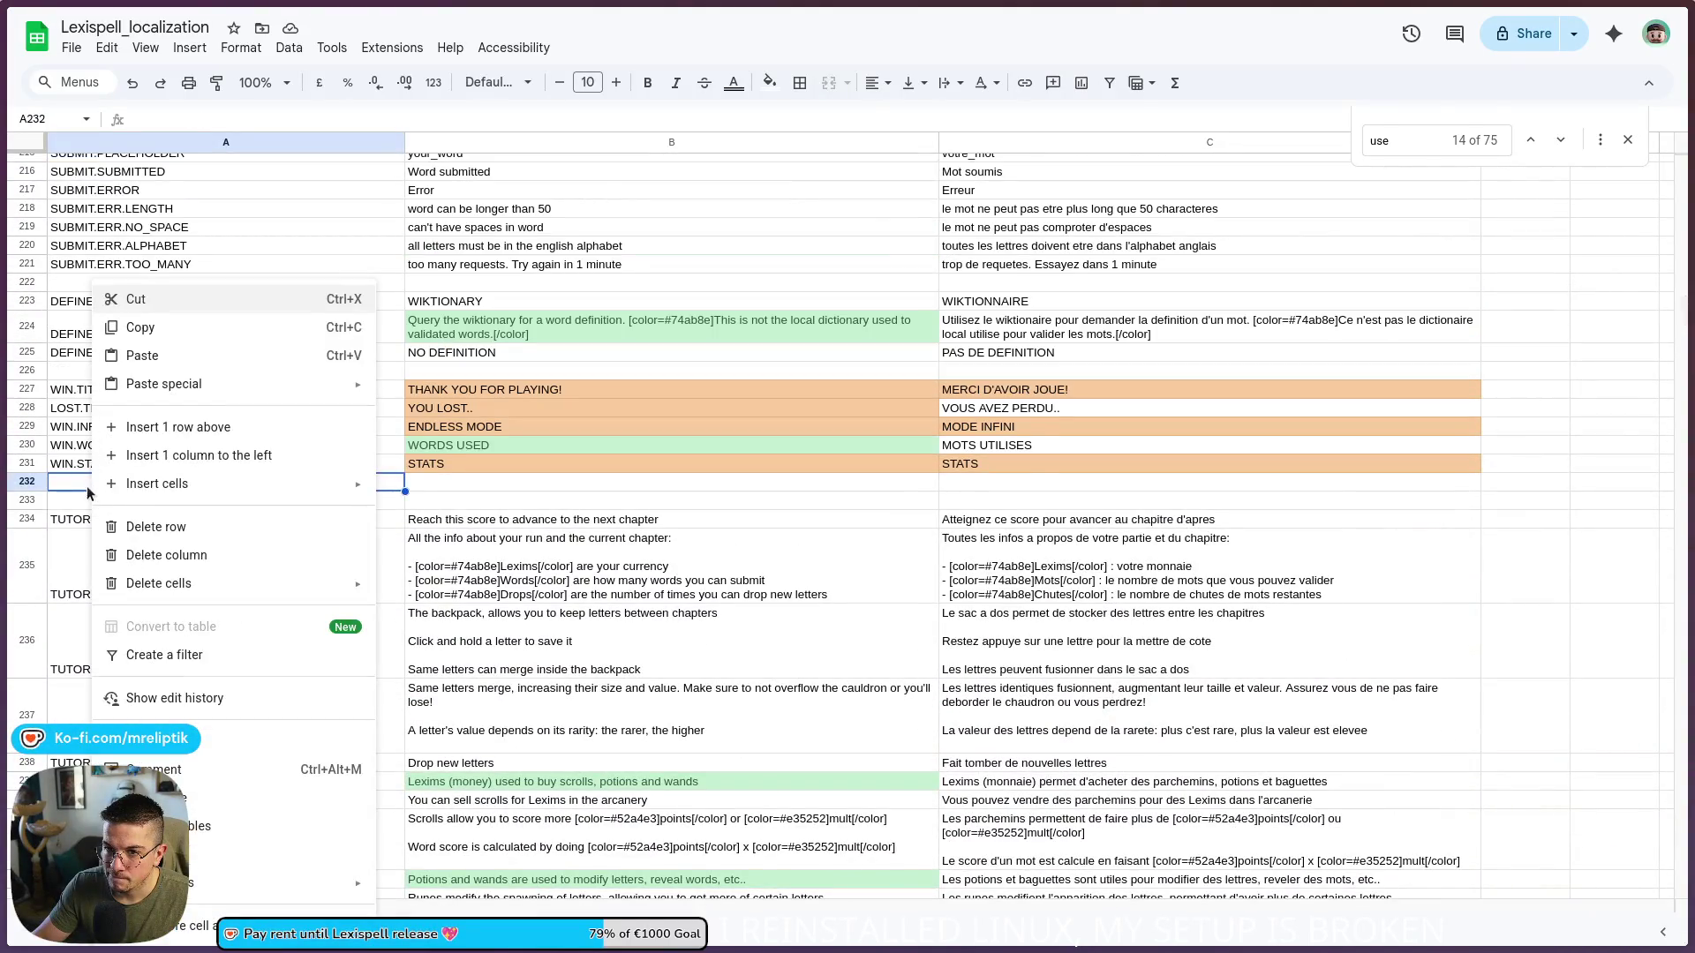
{"action": "left_click", "coordinate": [177, 427]}
{"action": "right_click", "coordinate": [97, 484]}
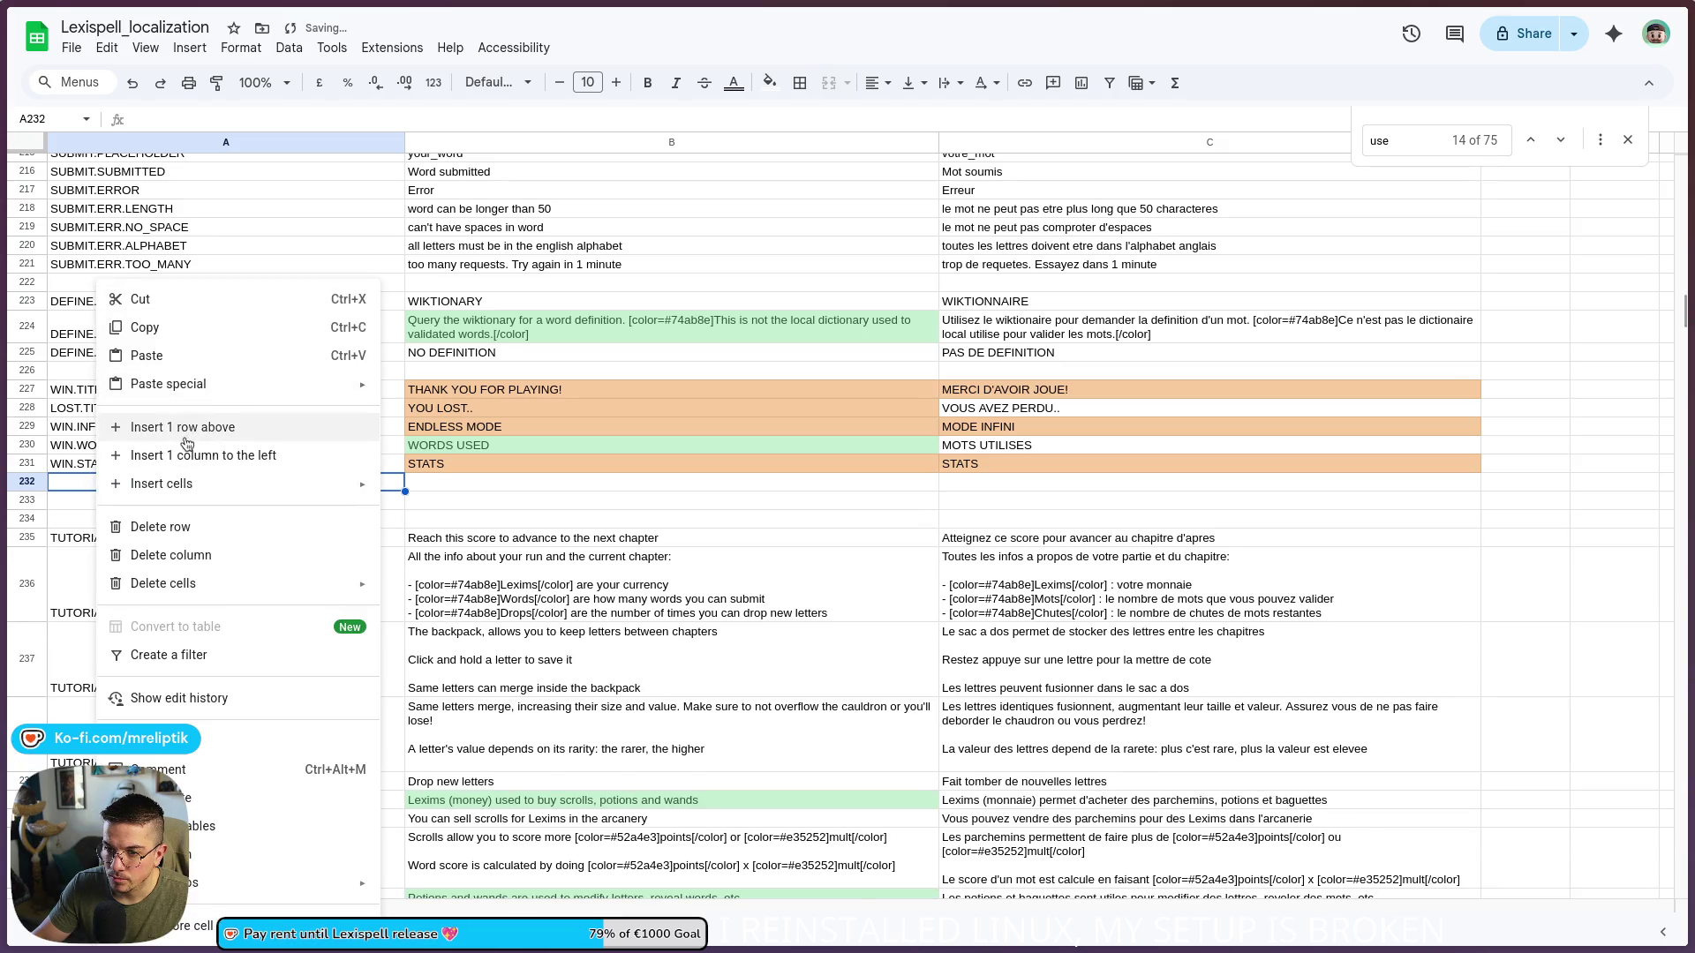
{"action": "left_click", "coordinate": [186, 442]}
{"action": "left_click", "coordinate": [111, 500]}
{"action": "scroll", "coordinate": [189, 513], "scroll_direction": "up", "scroll_amount": 10}
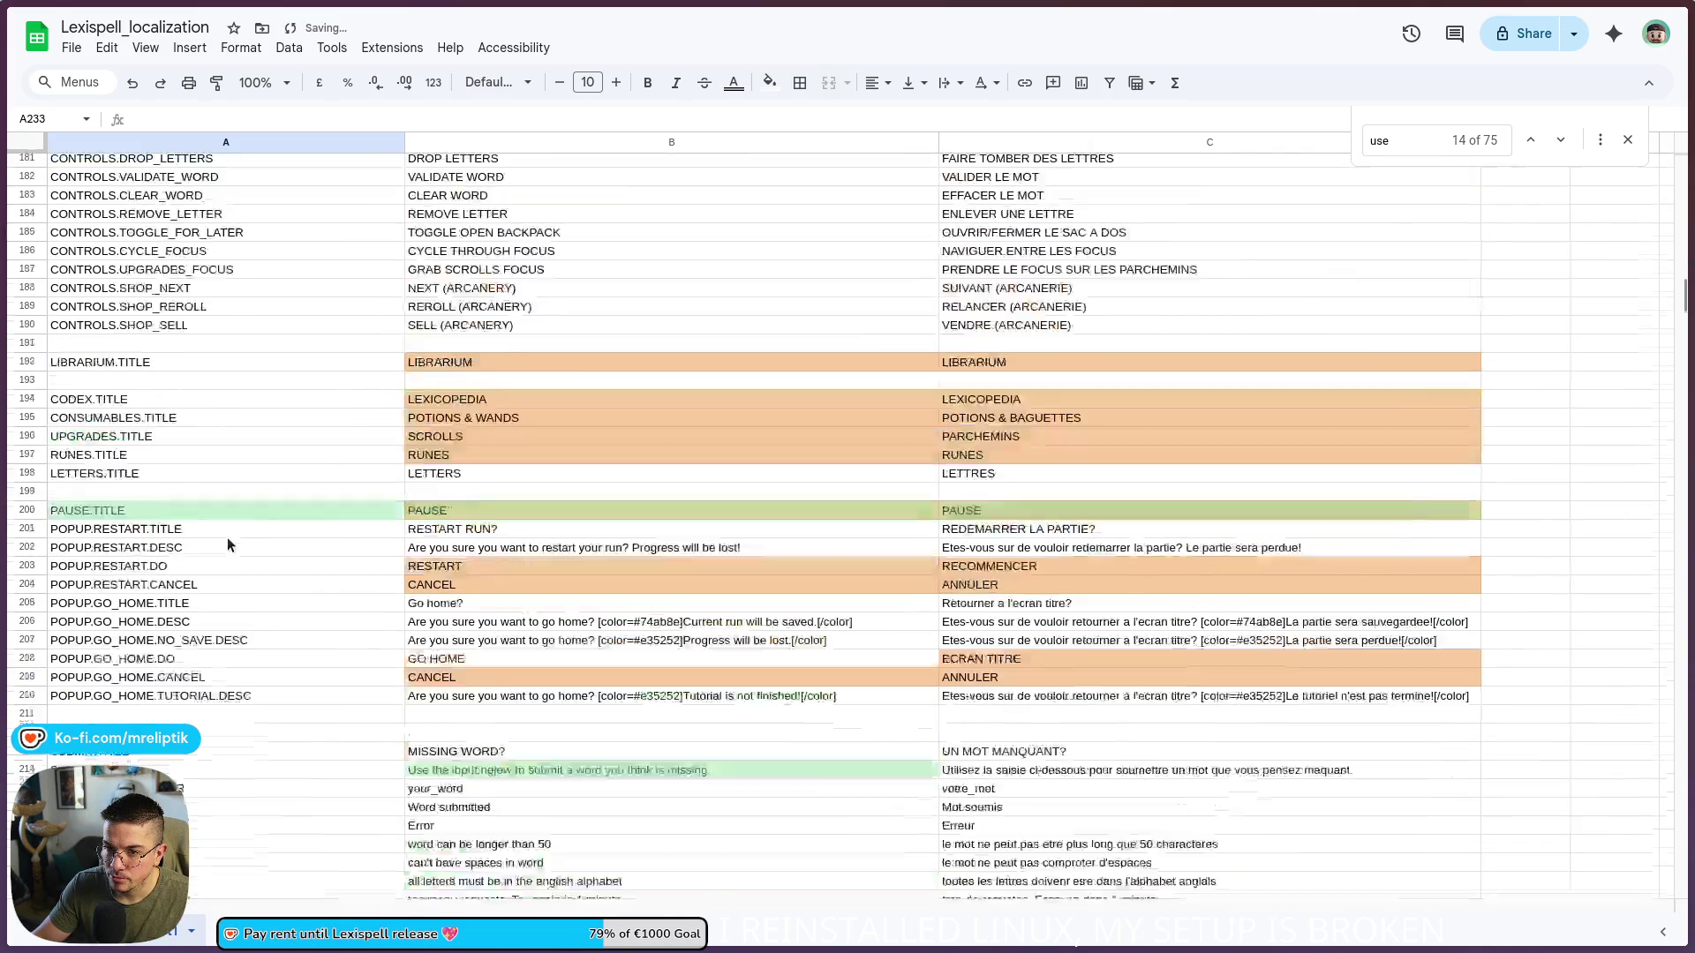
{"action": "scroll", "coordinate": [226, 537], "scroll_direction": "up", "scroll_amount": 3}
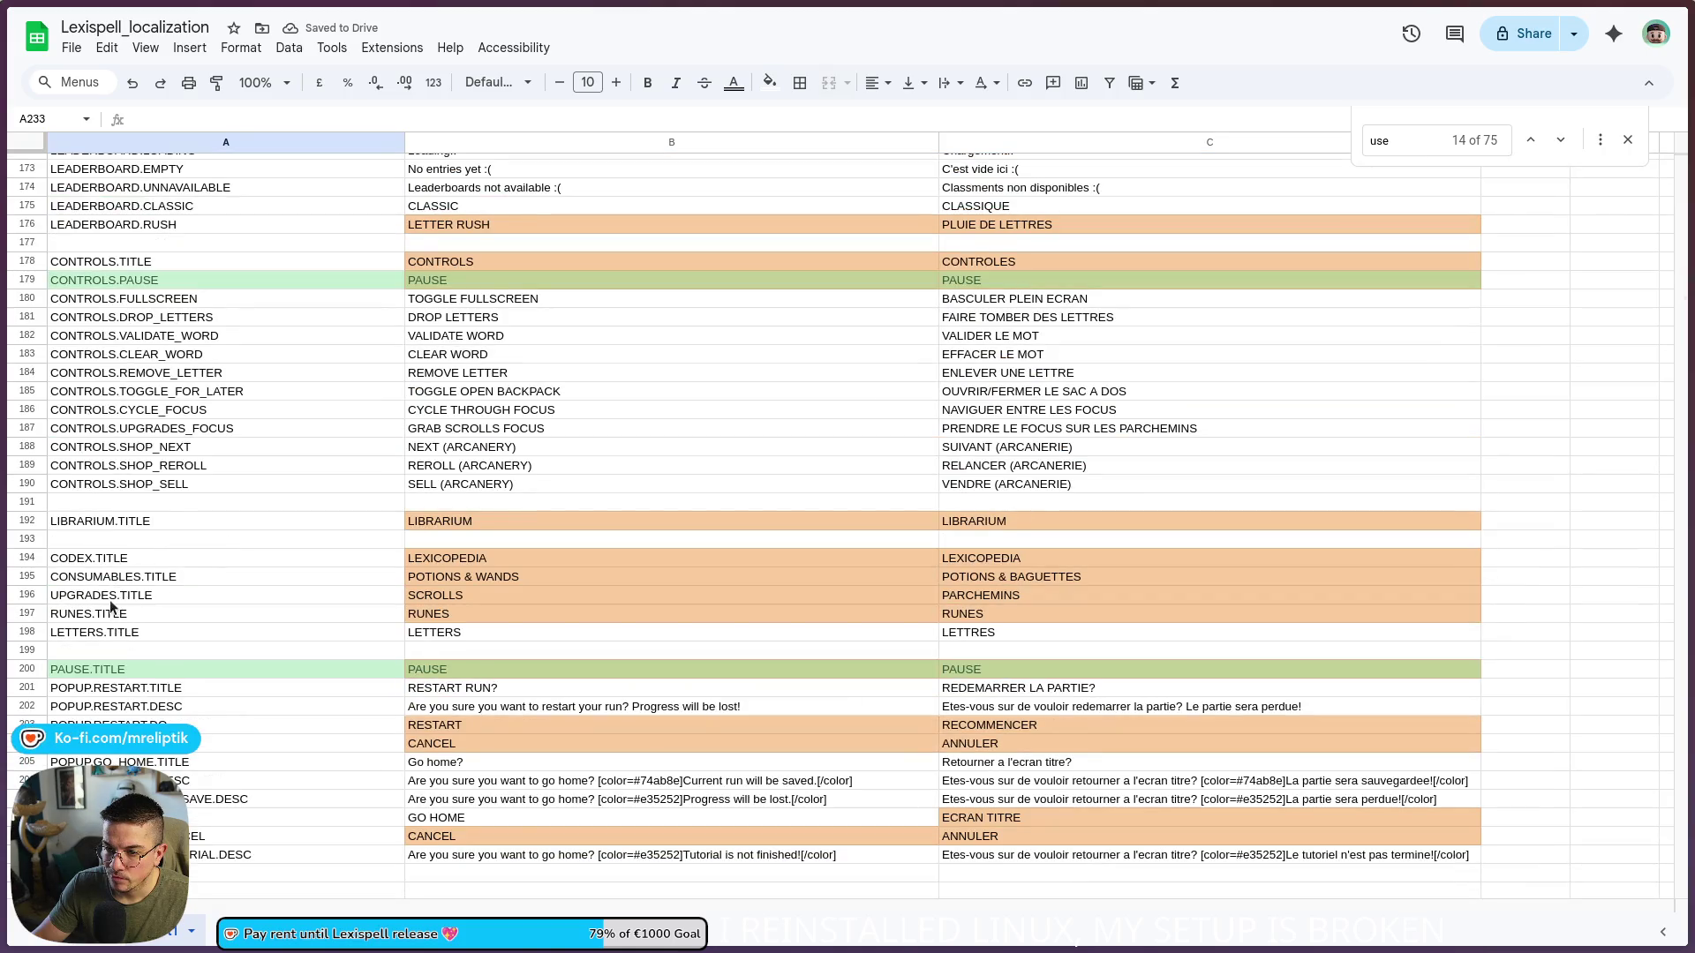
{"action": "scroll", "coordinate": [112, 595], "scroll_direction": "down", "scroll_amount": 15}
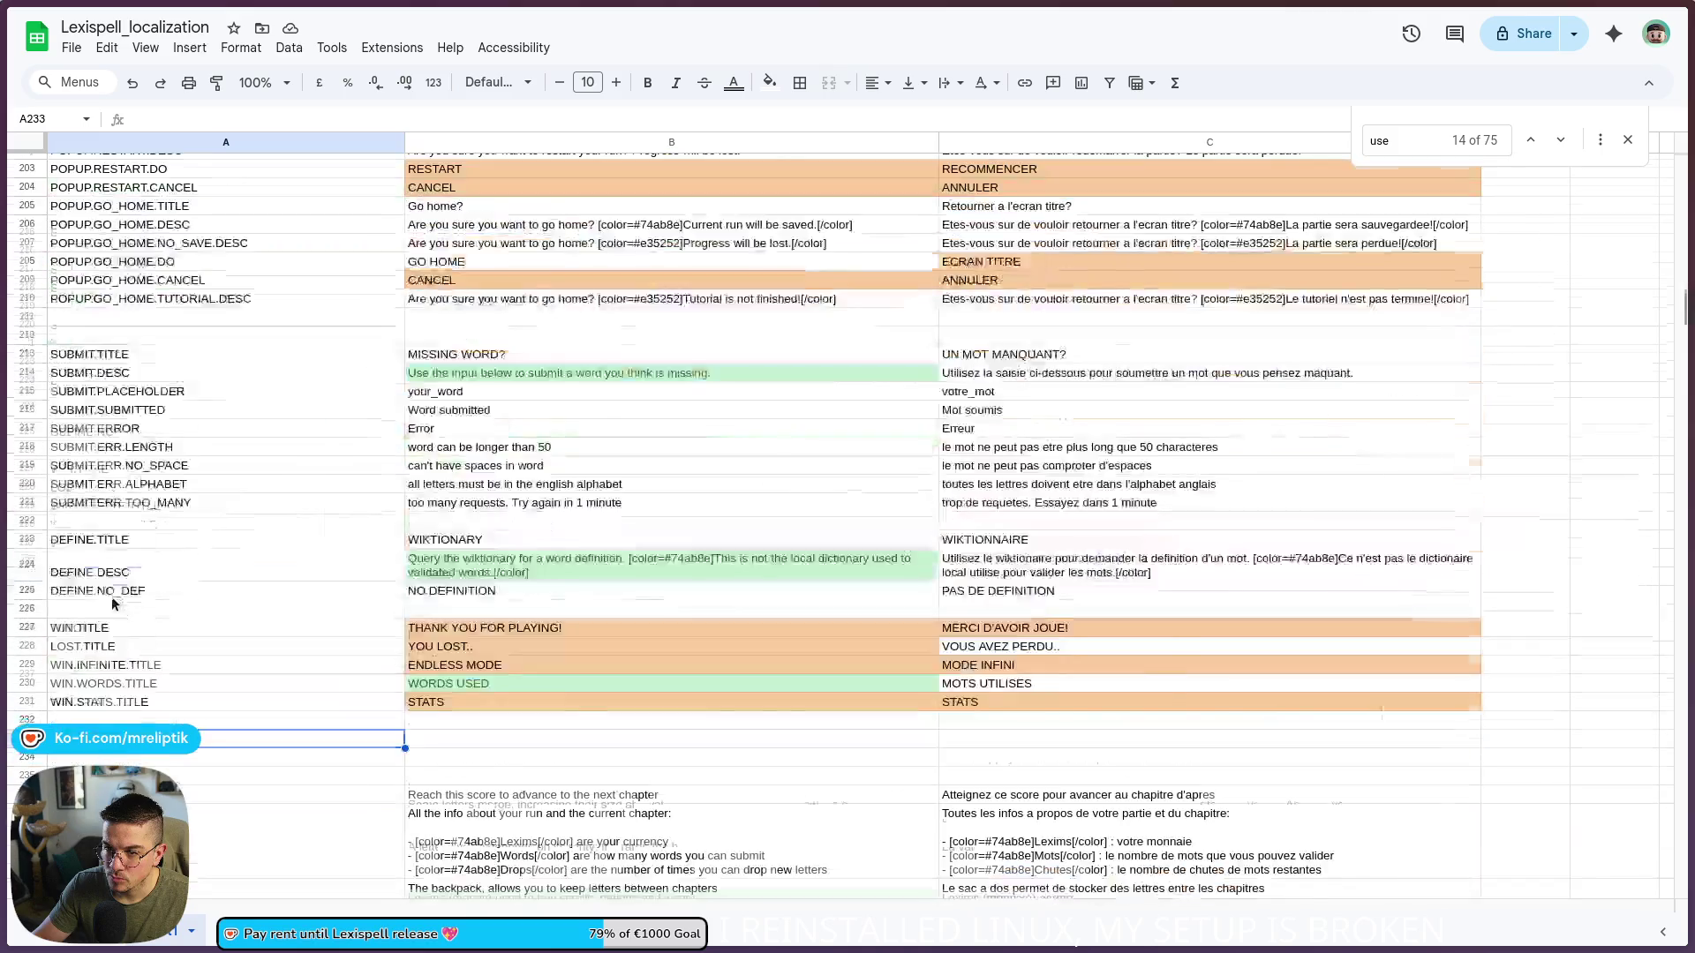
Fill row 233 with UPGRADE_DISPLAY.USED, USED! and UTILISE!, then minimize the browser
{"action": "type", "text": "UPGRADE_DISPLAY.USED"}
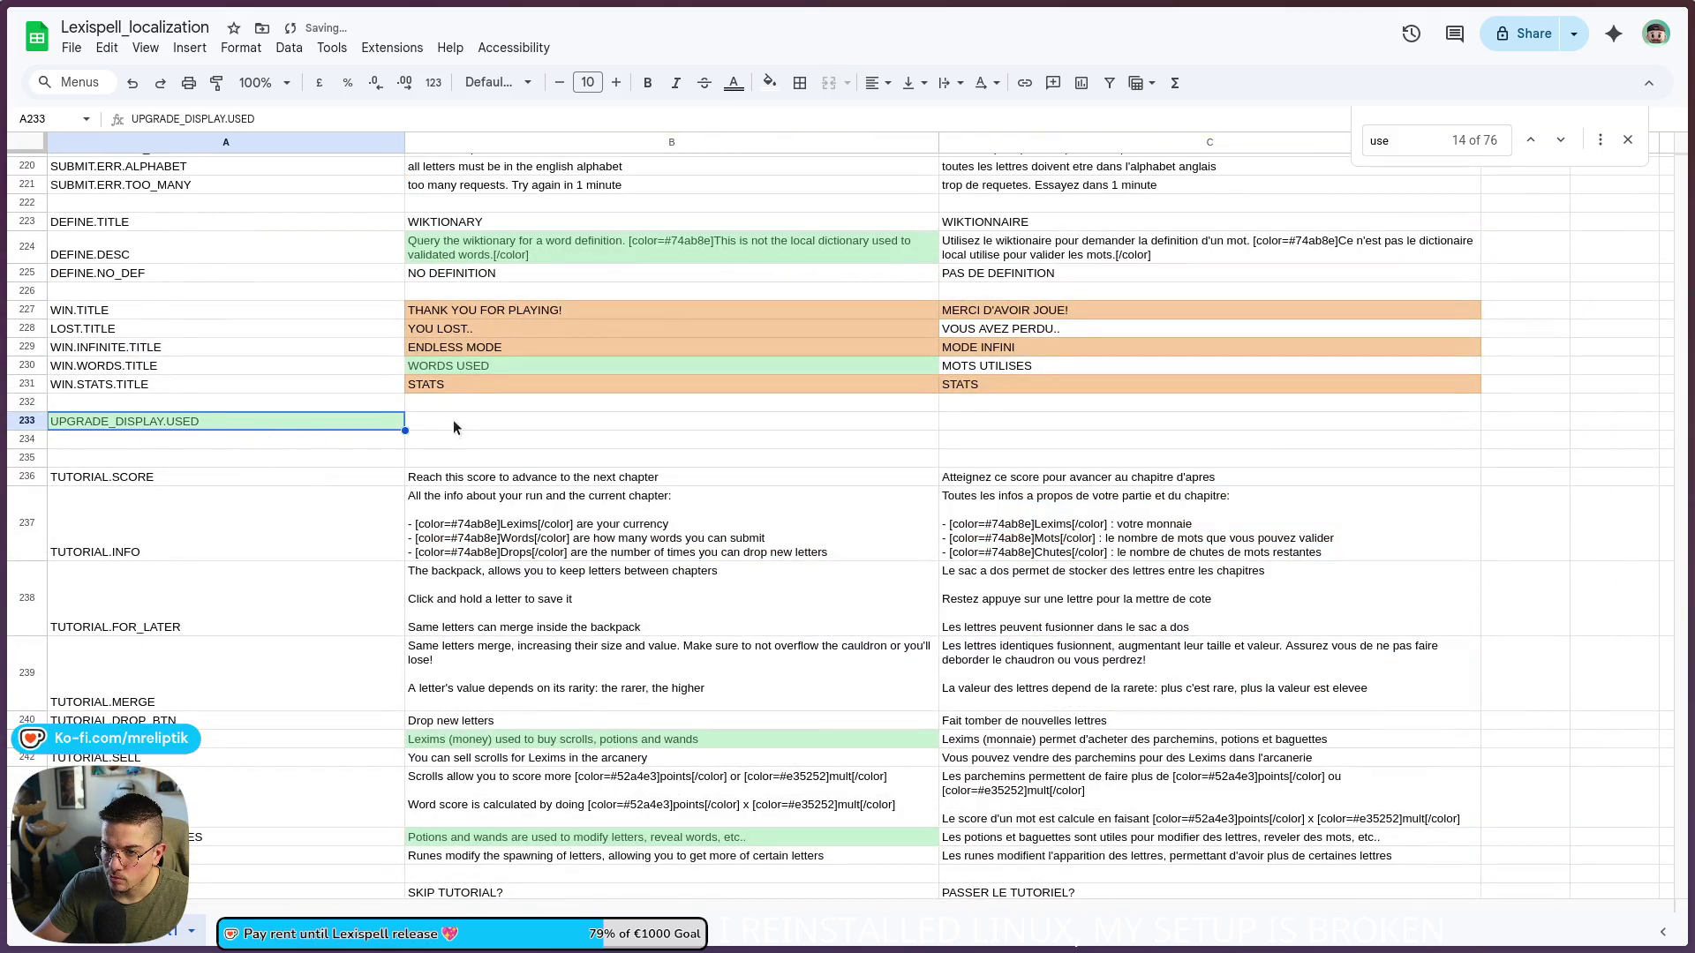
{"action": "left_click", "coordinate": [453, 422]}
{"action": "type", "text": "USED!"}
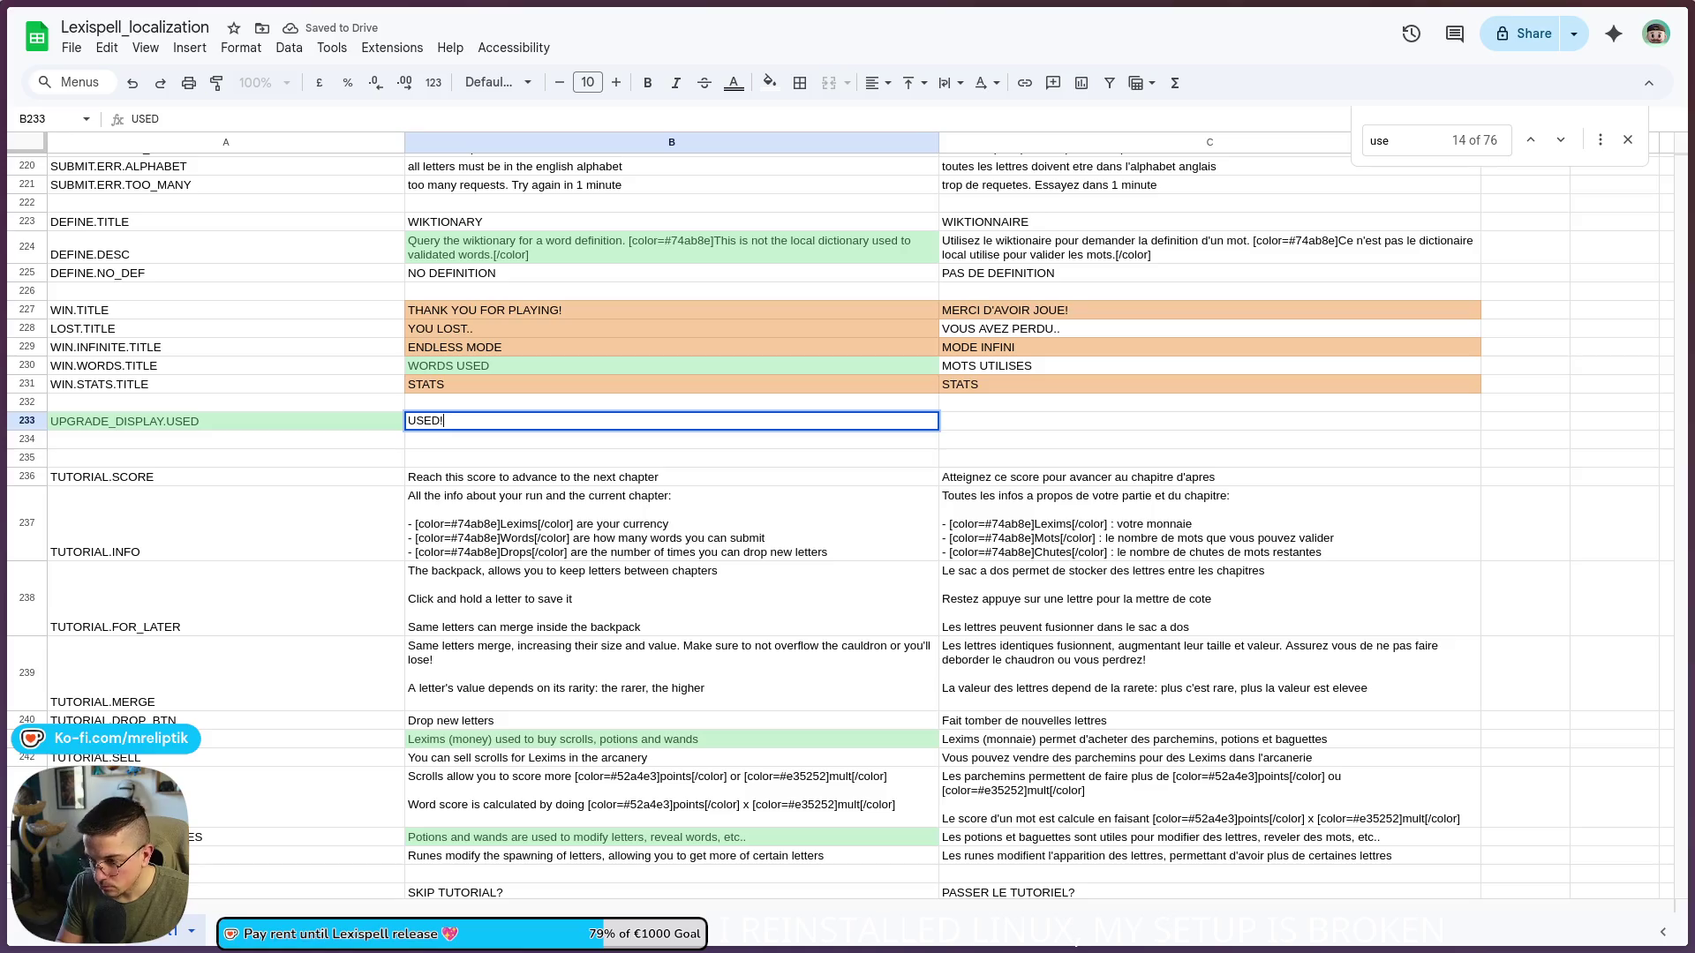
{"action": "key", "text": "Tab"}
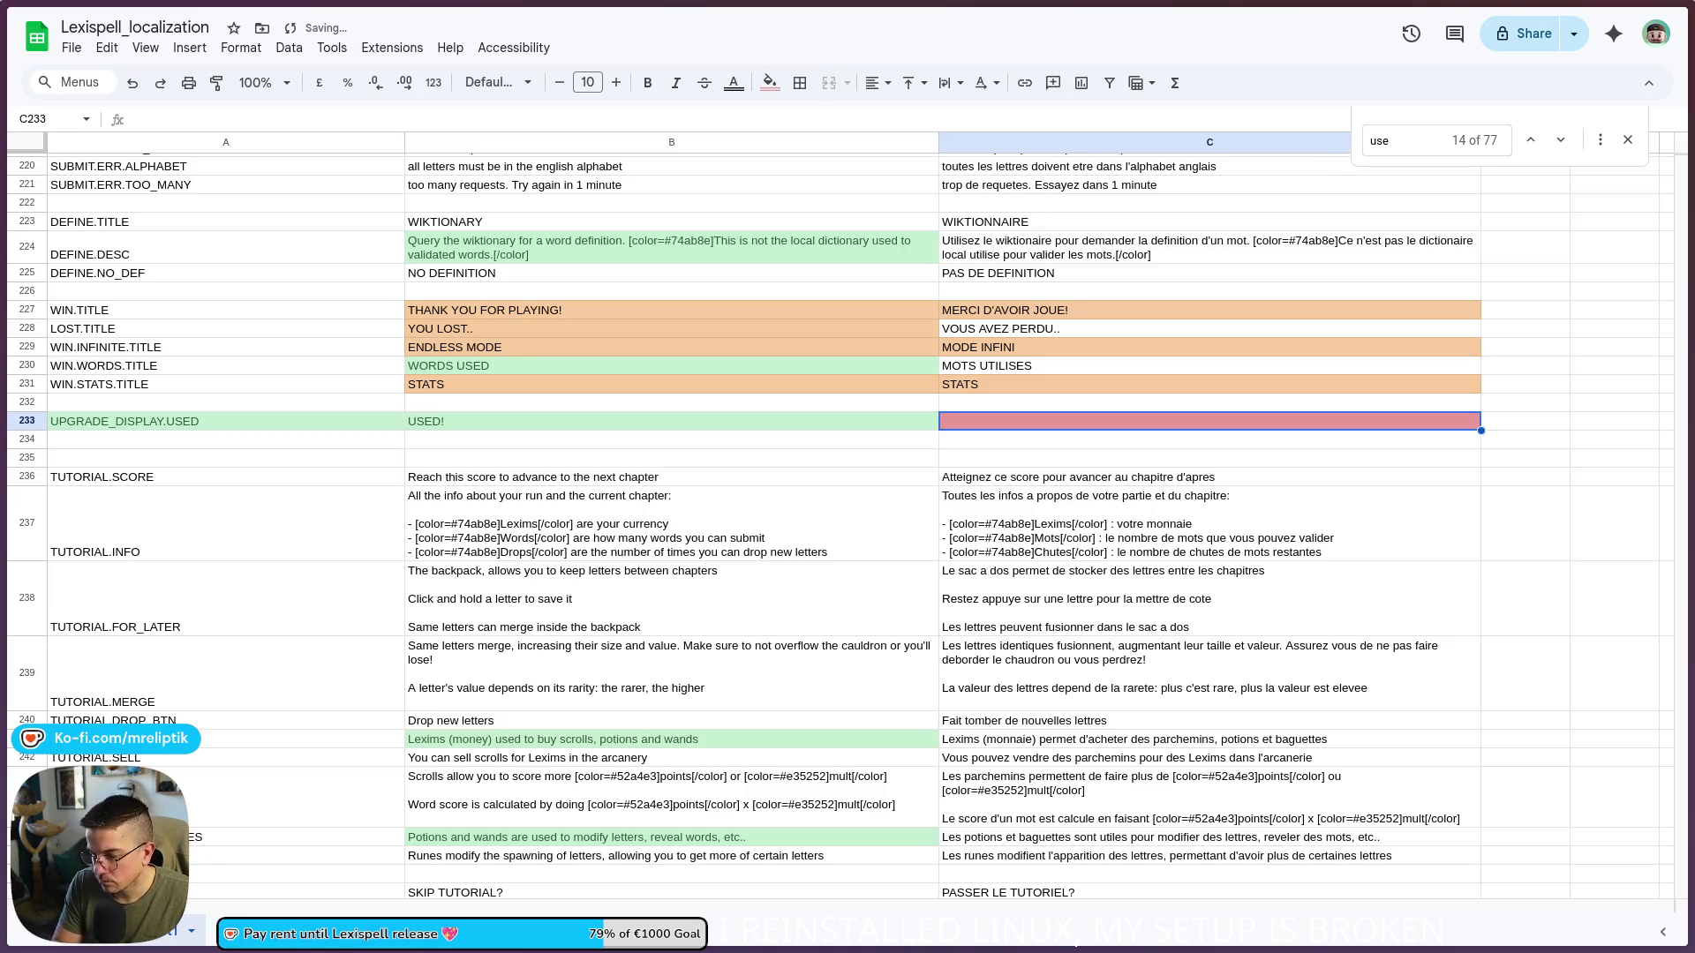
{"action": "type", "text": "UTILIS"}
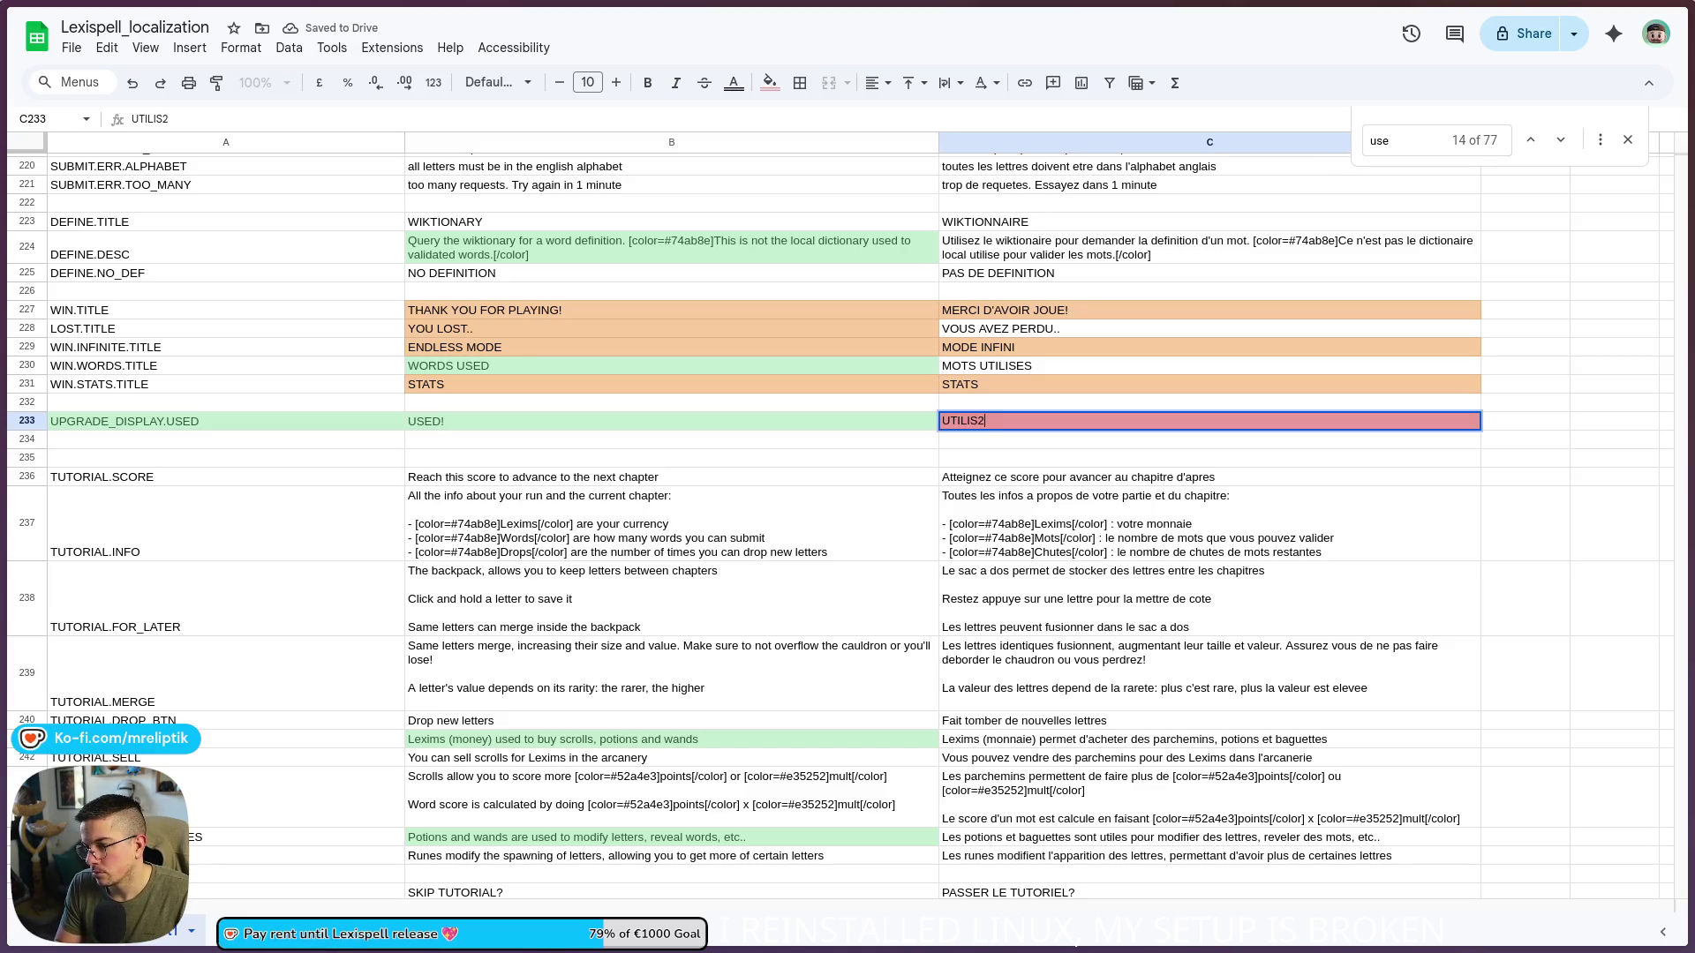
{"action": "type", "text": "E!"}
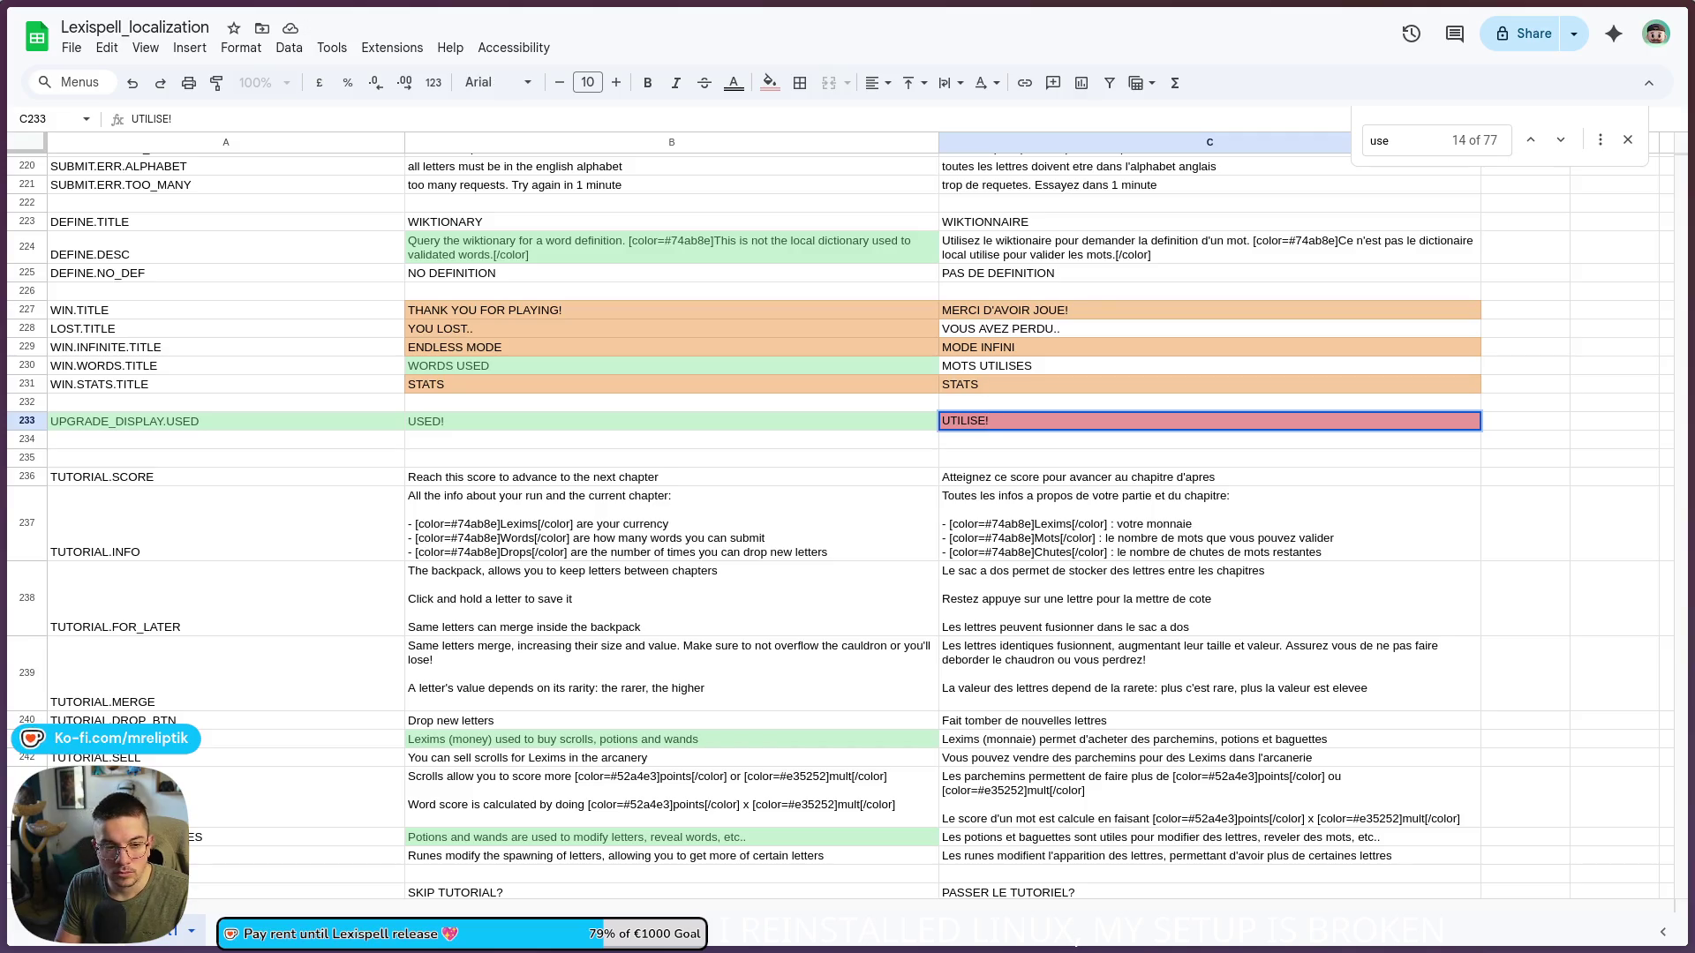
{"action": "key", "text": "Return"}
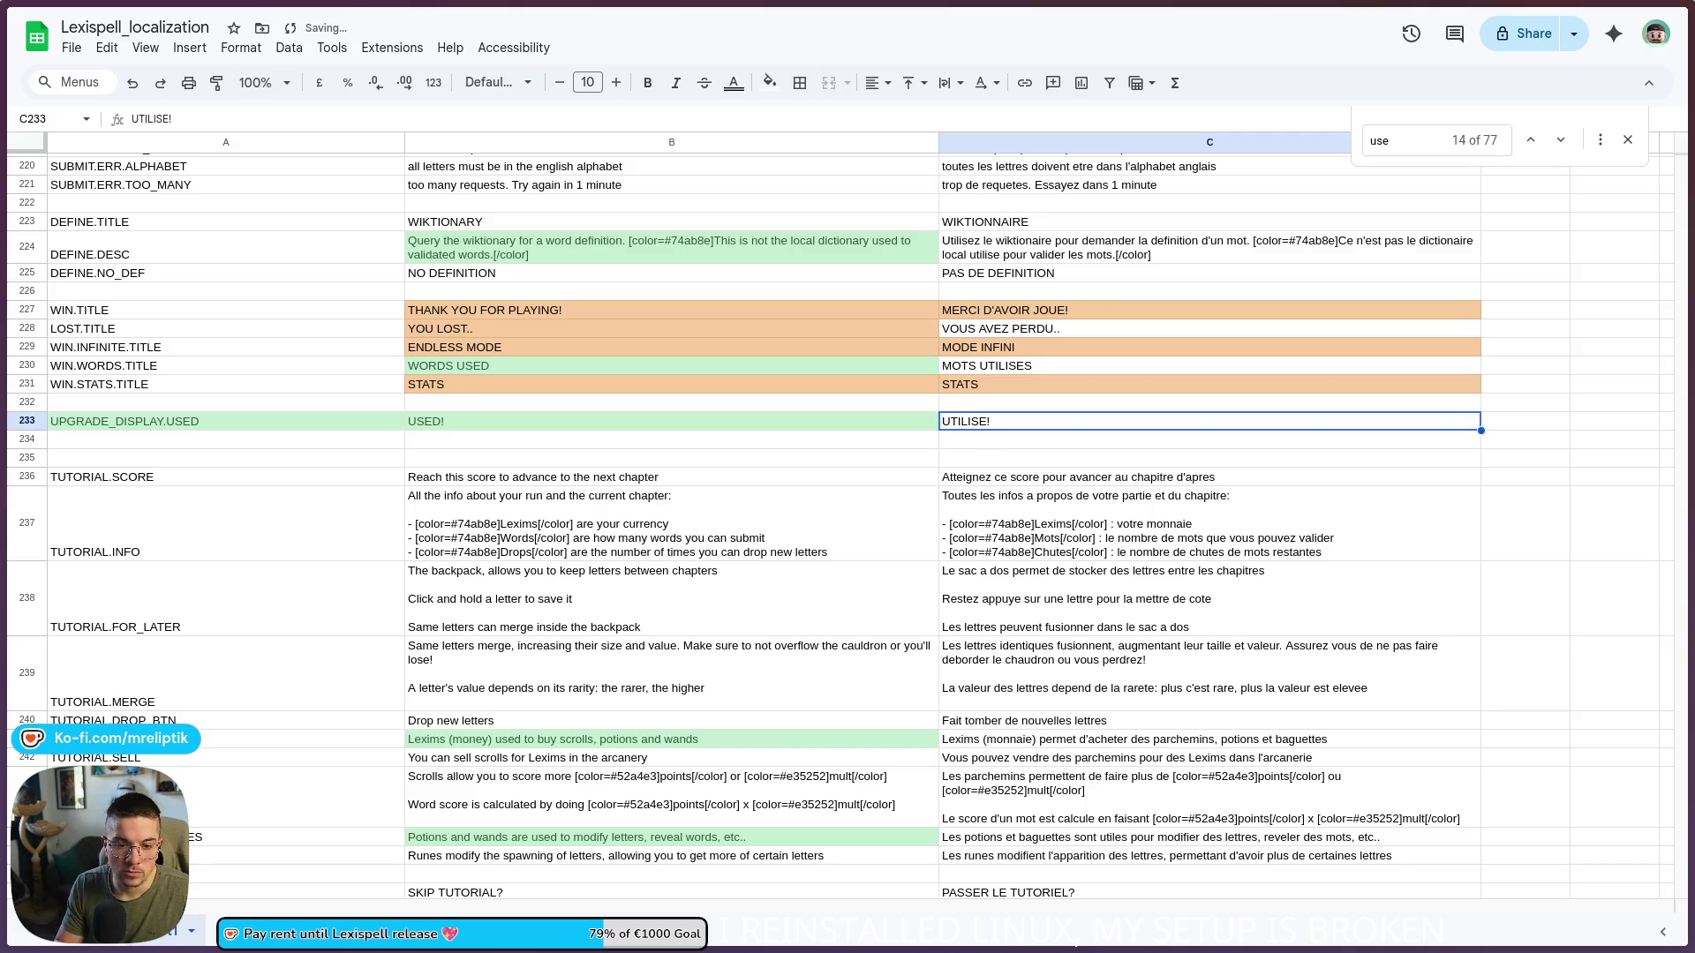
{"action": "left_click", "coordinate": [510, 444]}
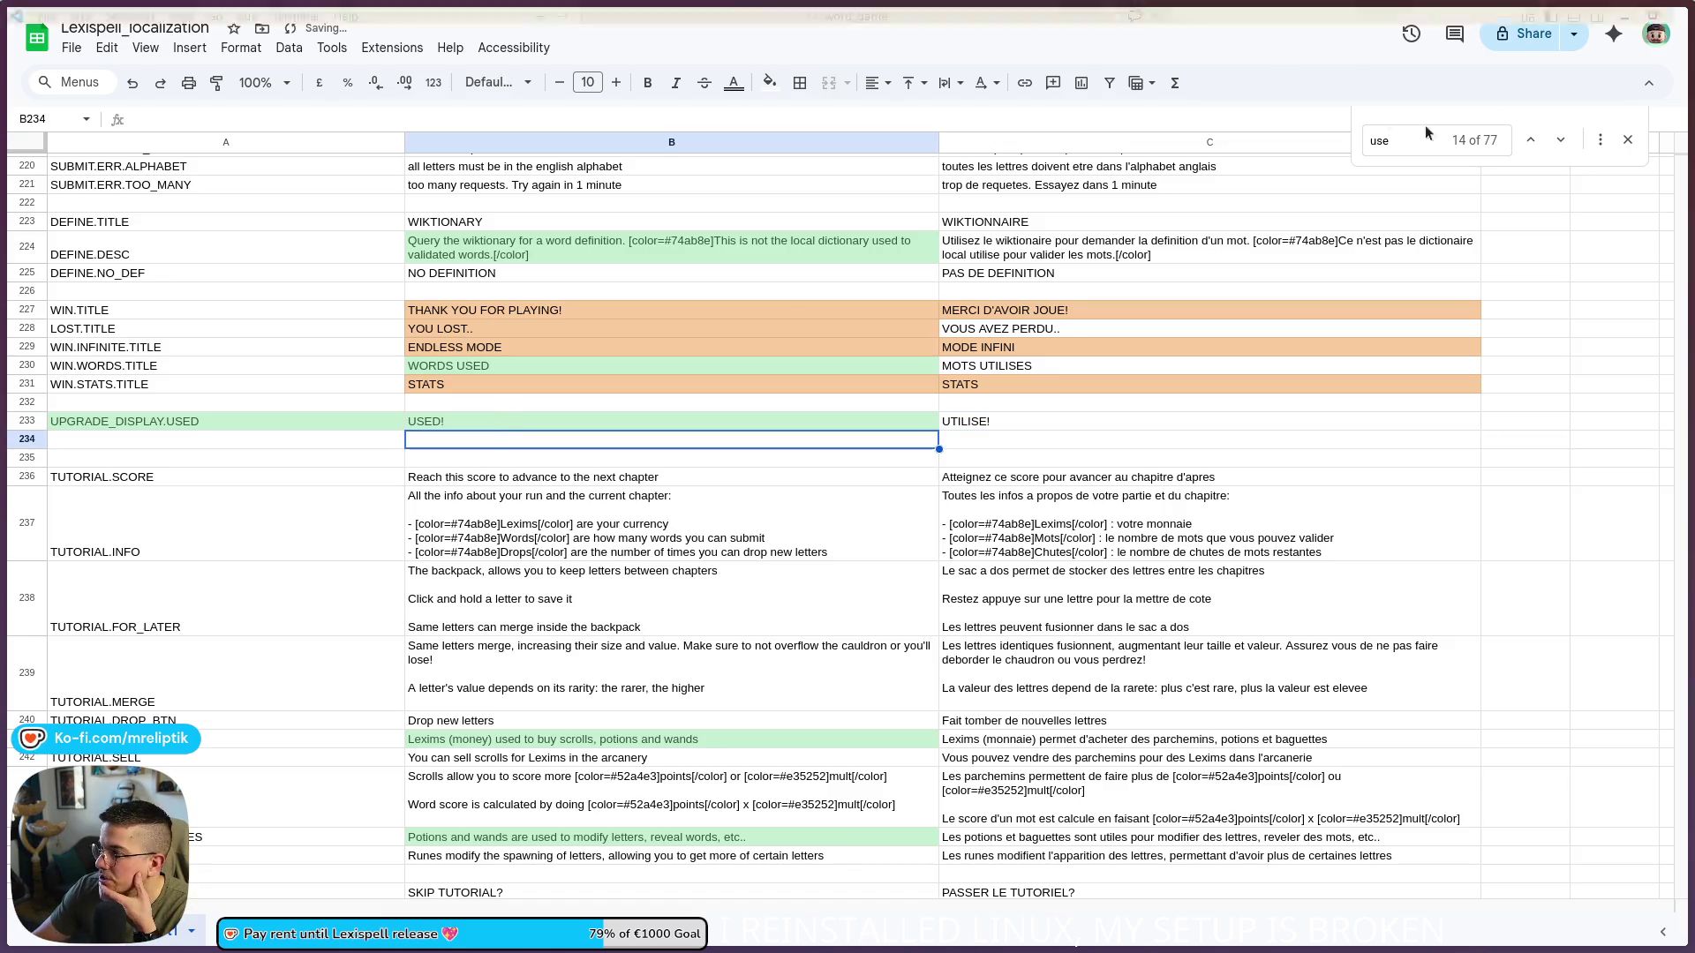
{"action": "left_click", "coordinate": [1630, 15]}
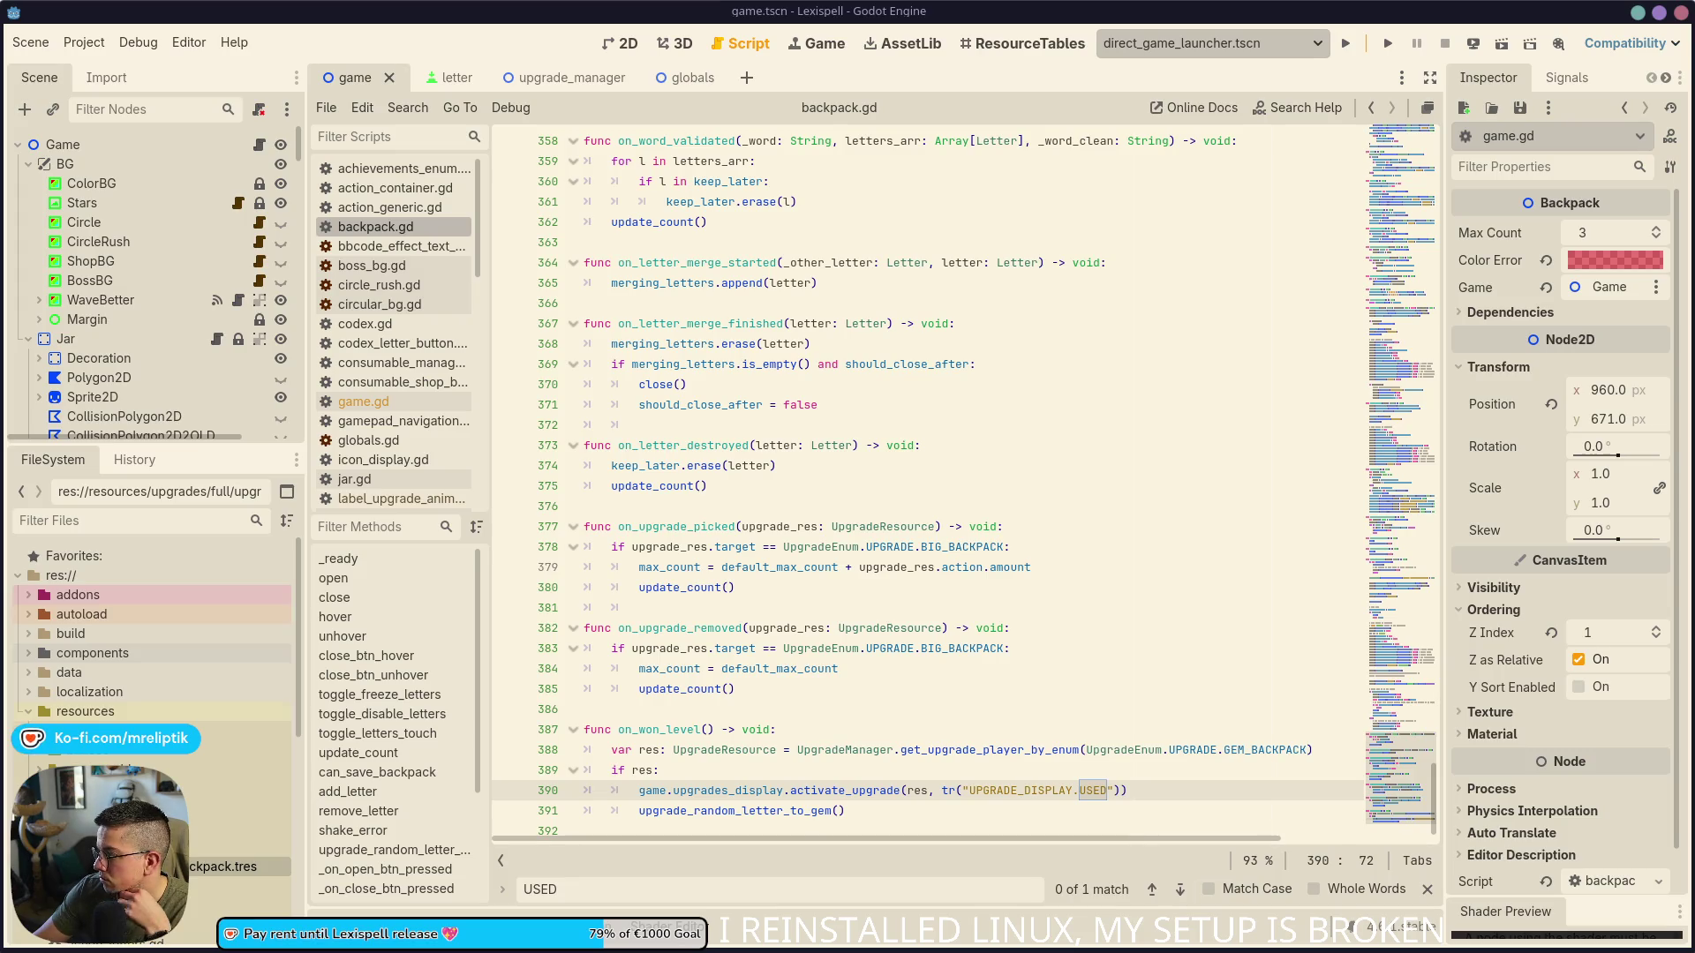
Check the tr("UPGRADE_DISPLAY.USED") call on backpack.gd line 390, then run the project
{"action": "left_click", "coordinate": [764, 527]}
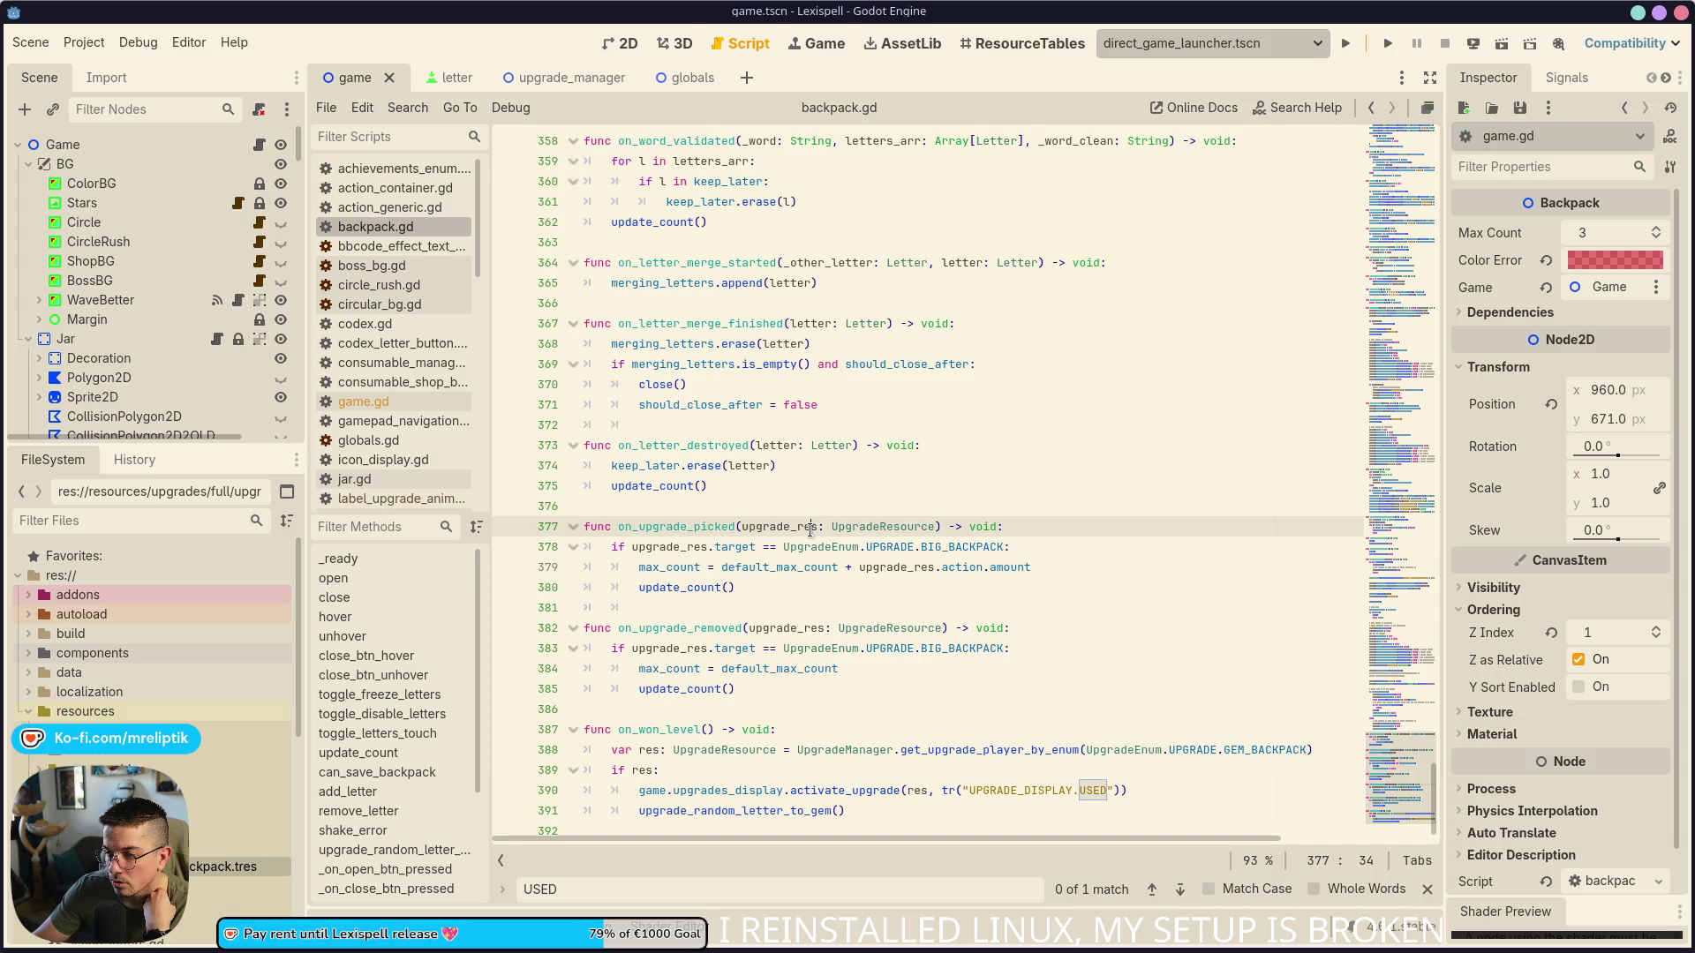
{"action": "scroll", "coordinate": [762, 590], "scroll_direction": "down", "scroll_amount": 1}
{"action": "double_click", "coordinate": [887, 779]}
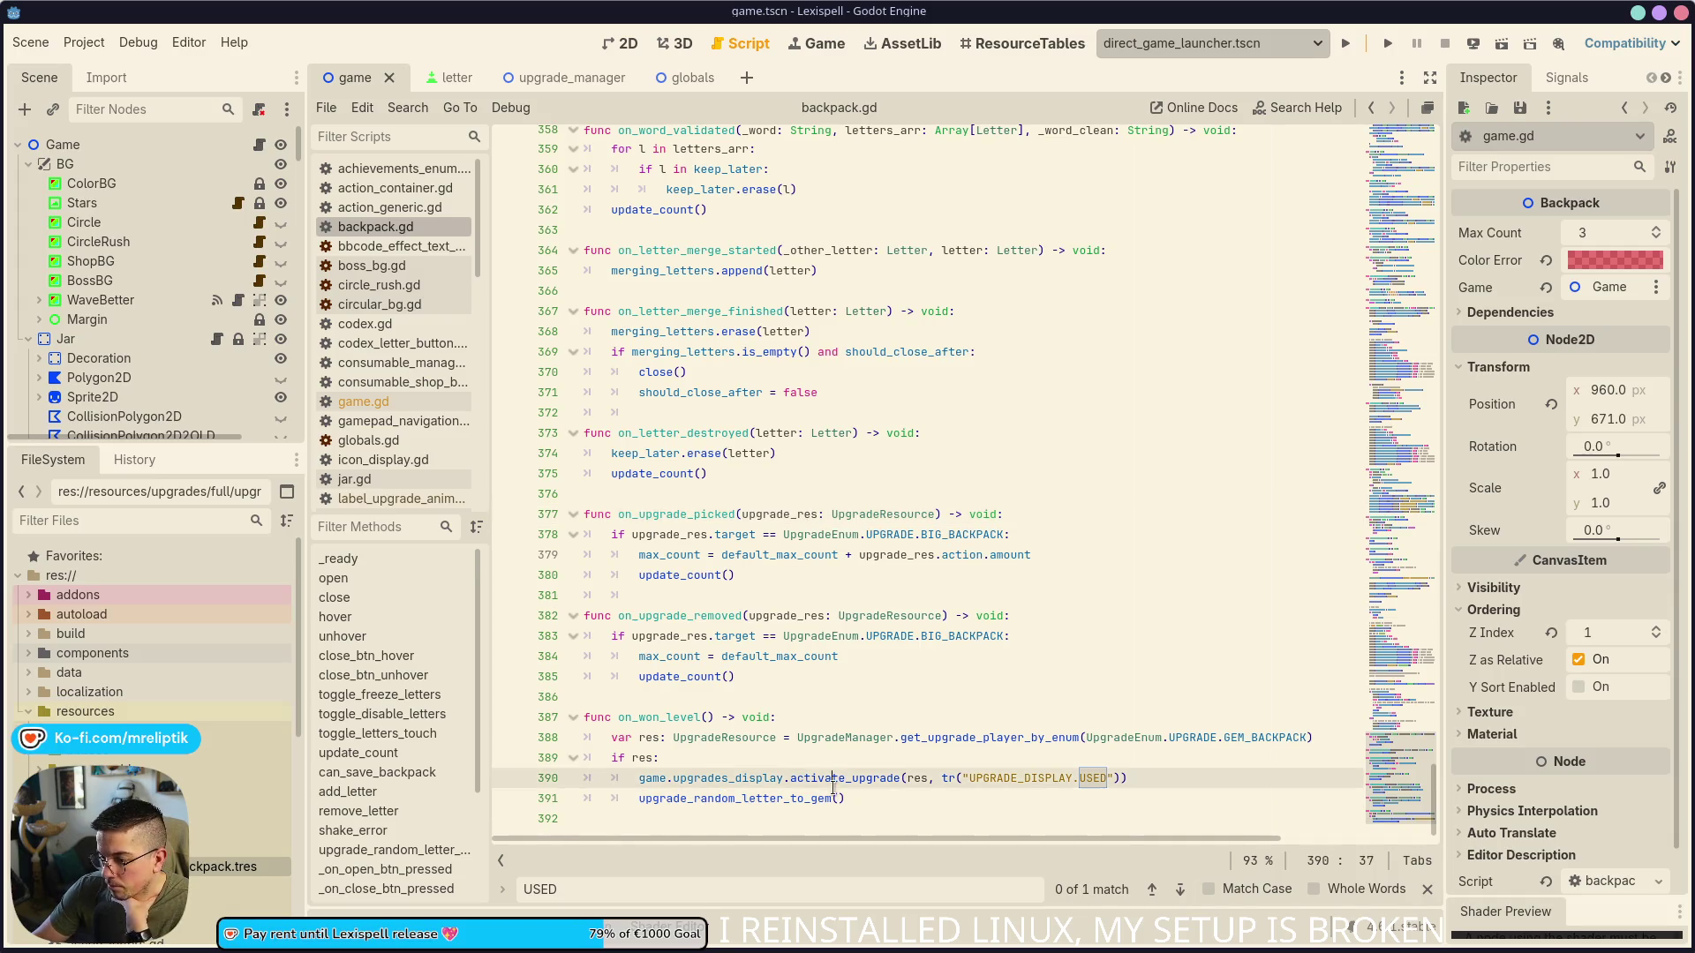
{"action": "left_click", "coordinate": [878, 802]}
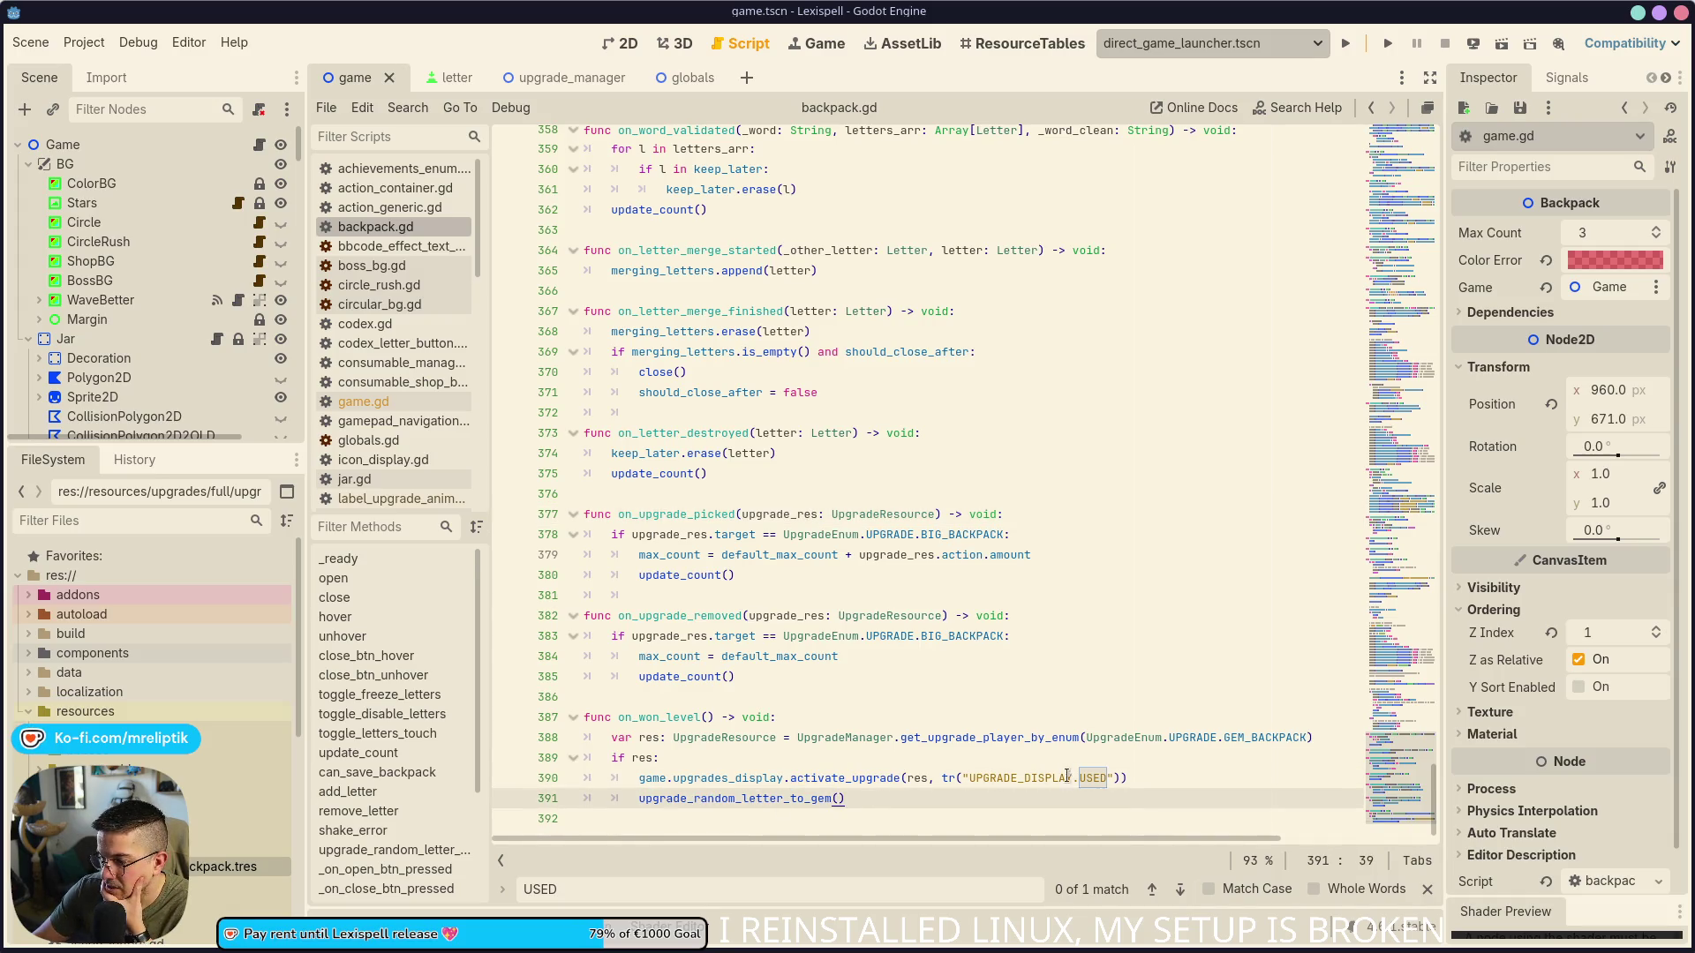
{"action": "left_click", "coordinate": [1112, 778]}
{"action": "left_click_drag", "start_coordinate": [1080, 782], "coordinate": [1104, 779]}
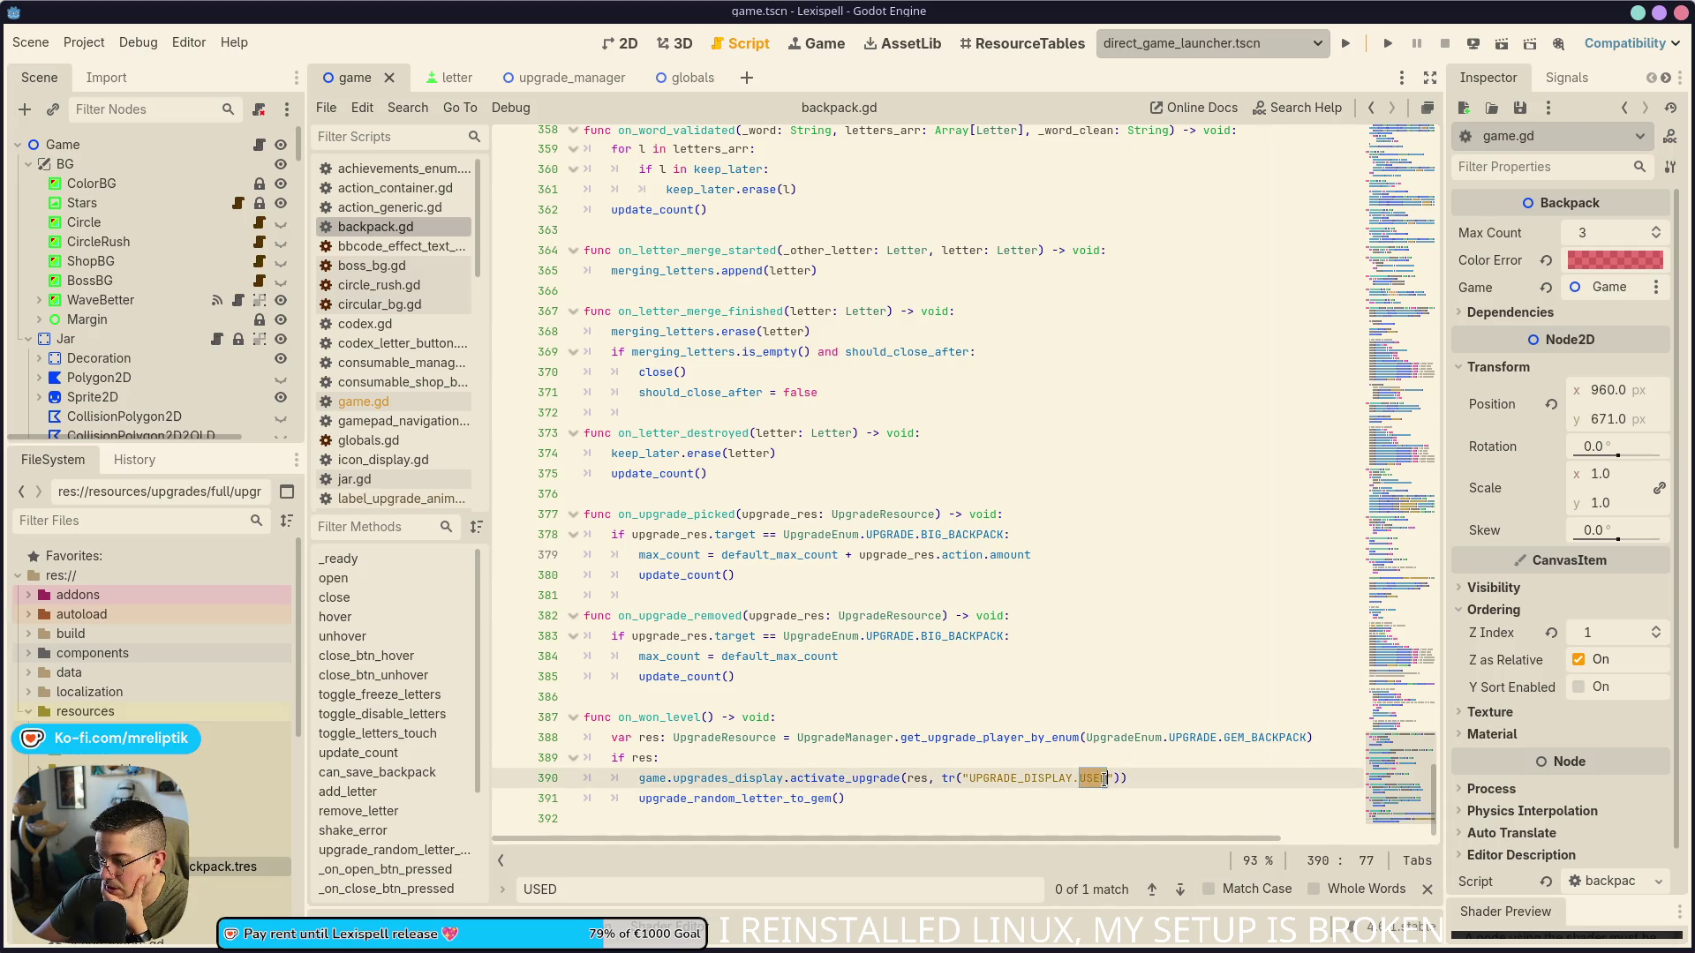
{"action": "left_click", "coordinate": [1346, 43]}
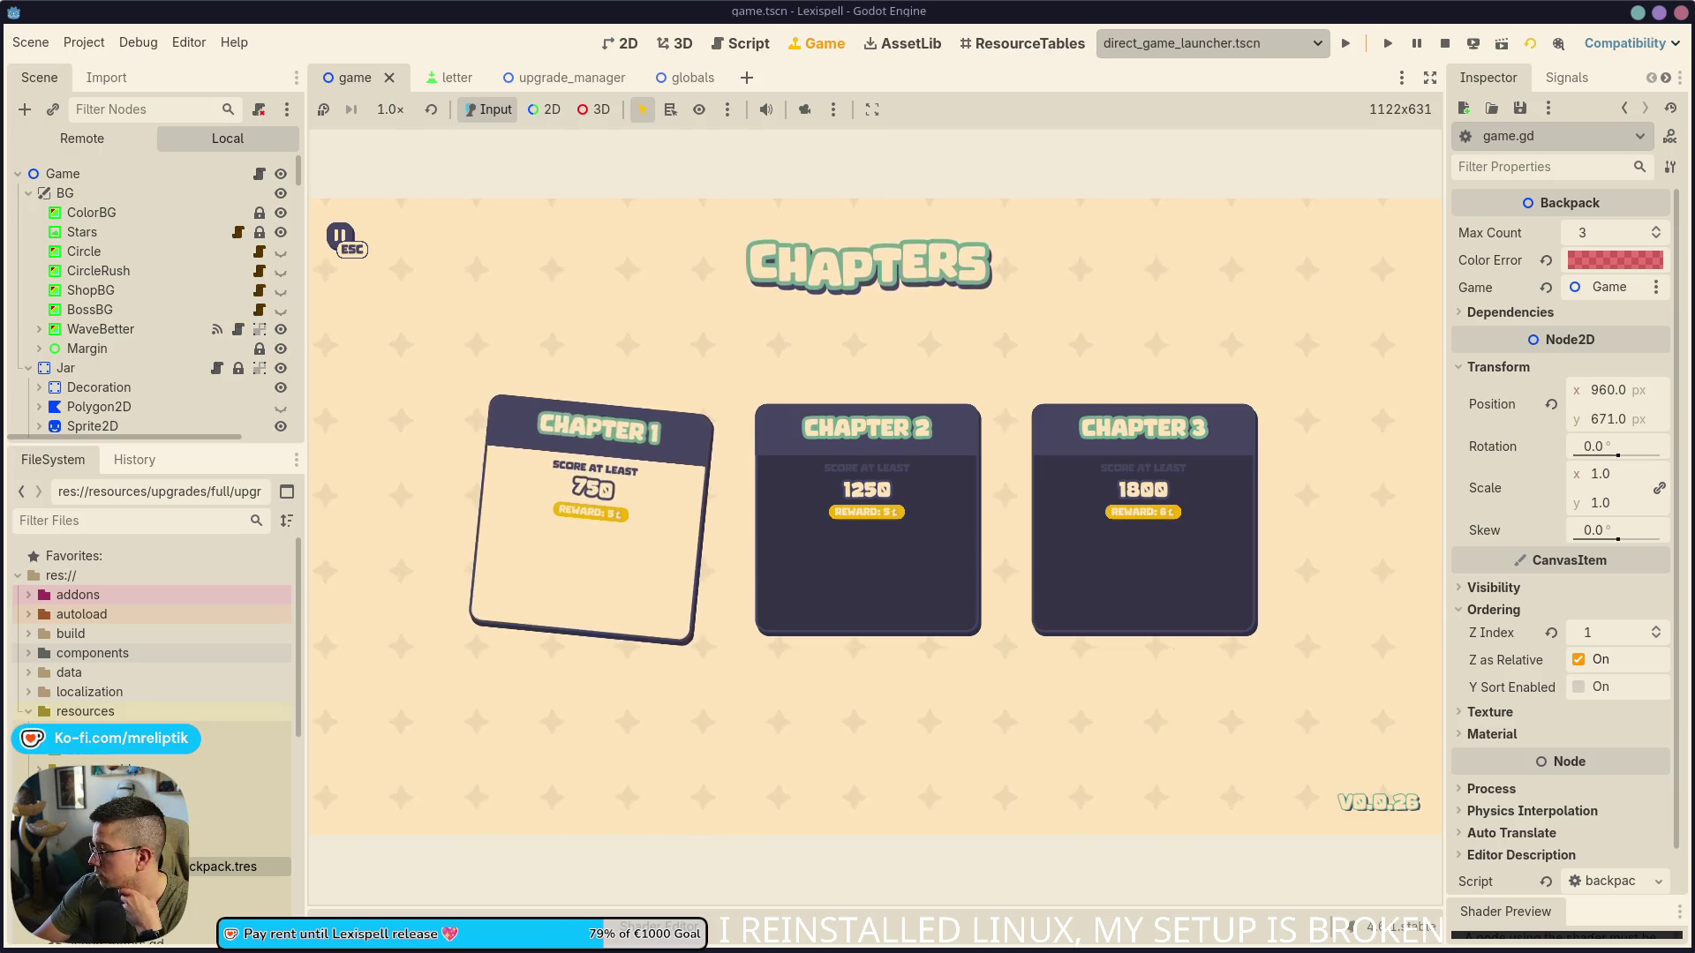
Start Chapter 1, open the backpack, and arrange the tiles to spell BAITS
{"action": "left_click", "coordinate": [597, 526]}
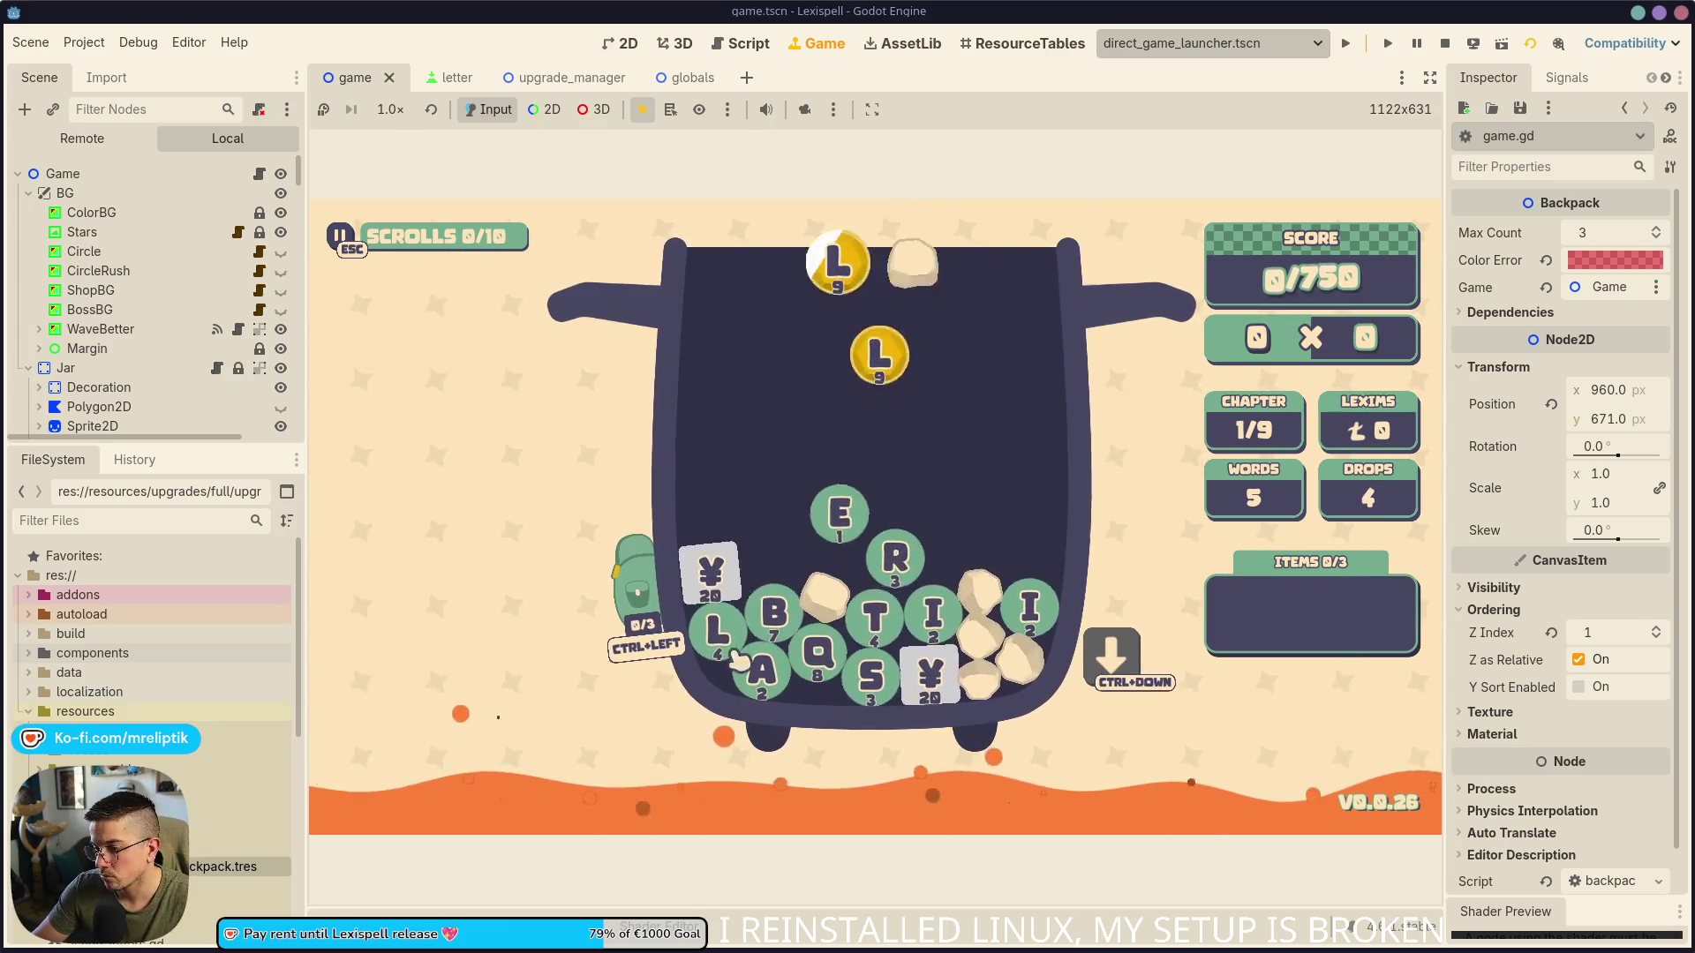
{"action": "key", "text": "ctrl+Left"}
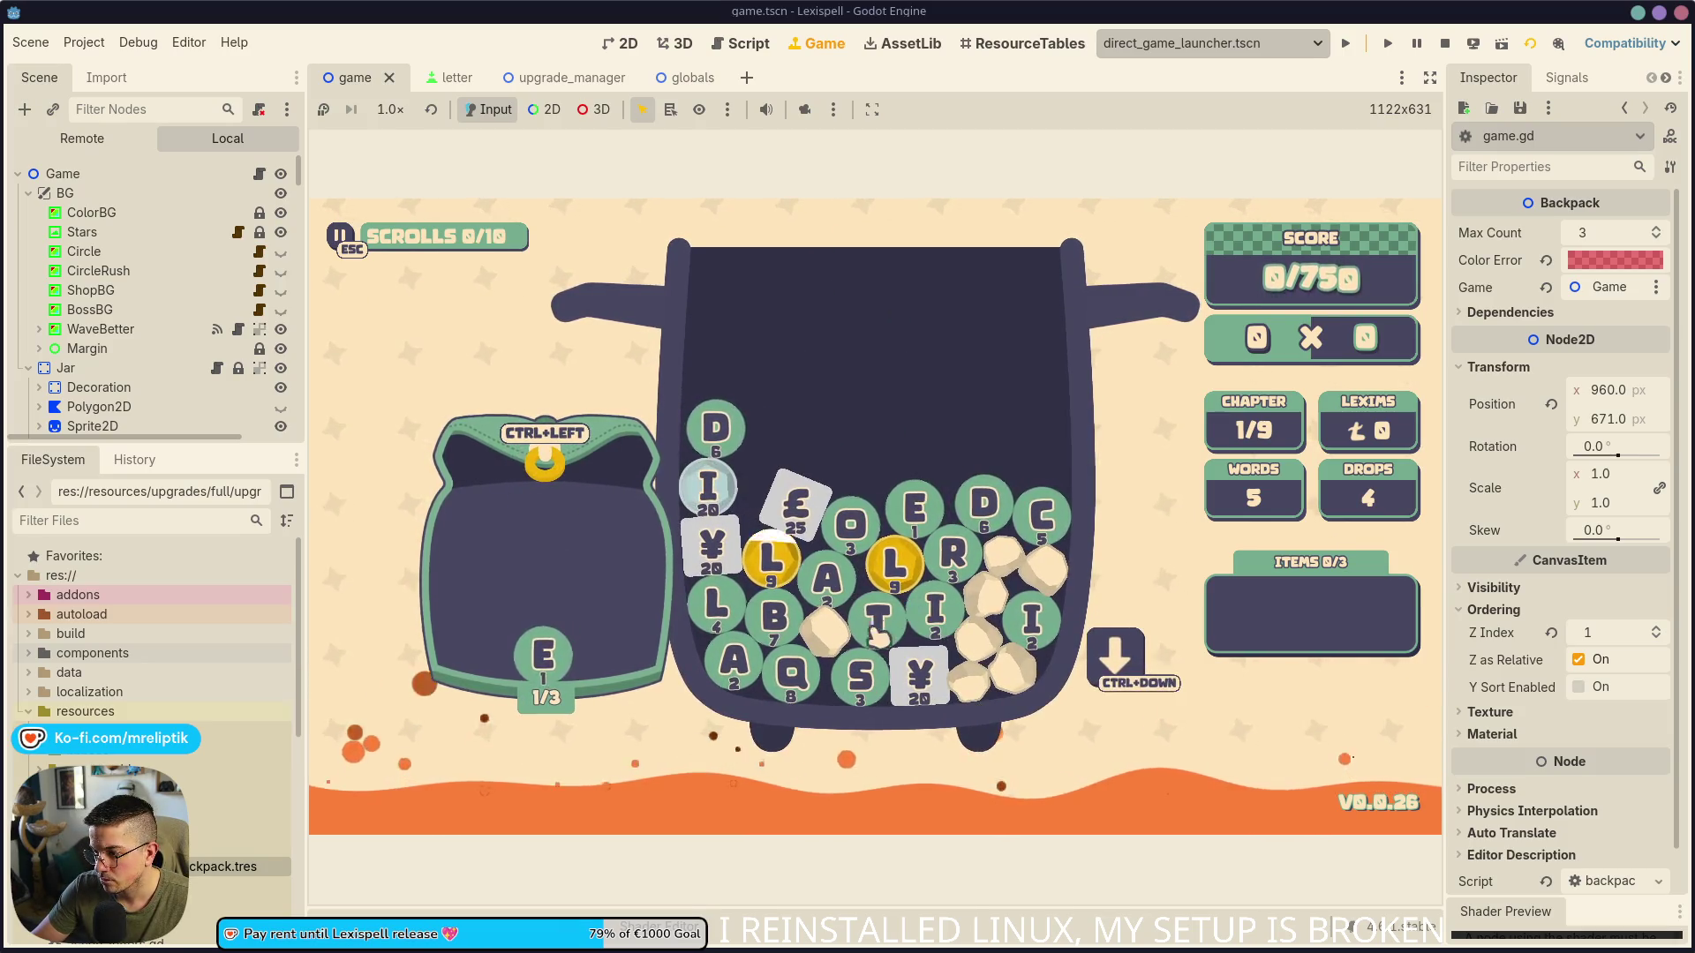
{"action": "type", "text": "bat"}
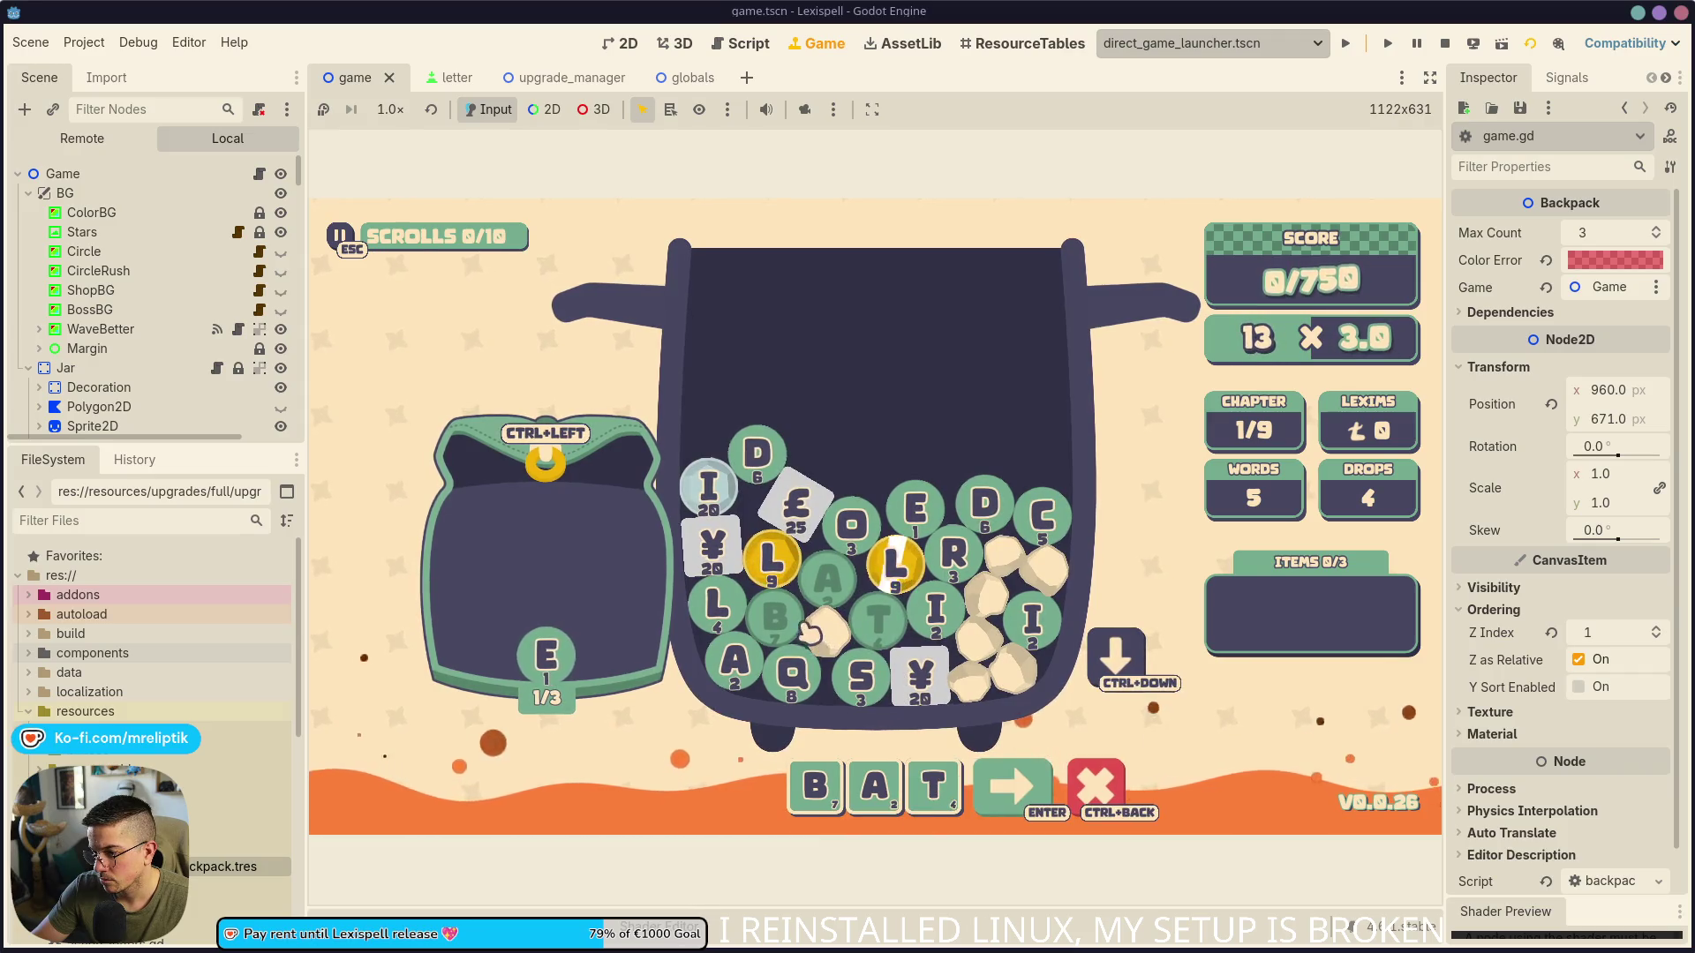
{"action": "left_click", "coordinate": [775, 555]}
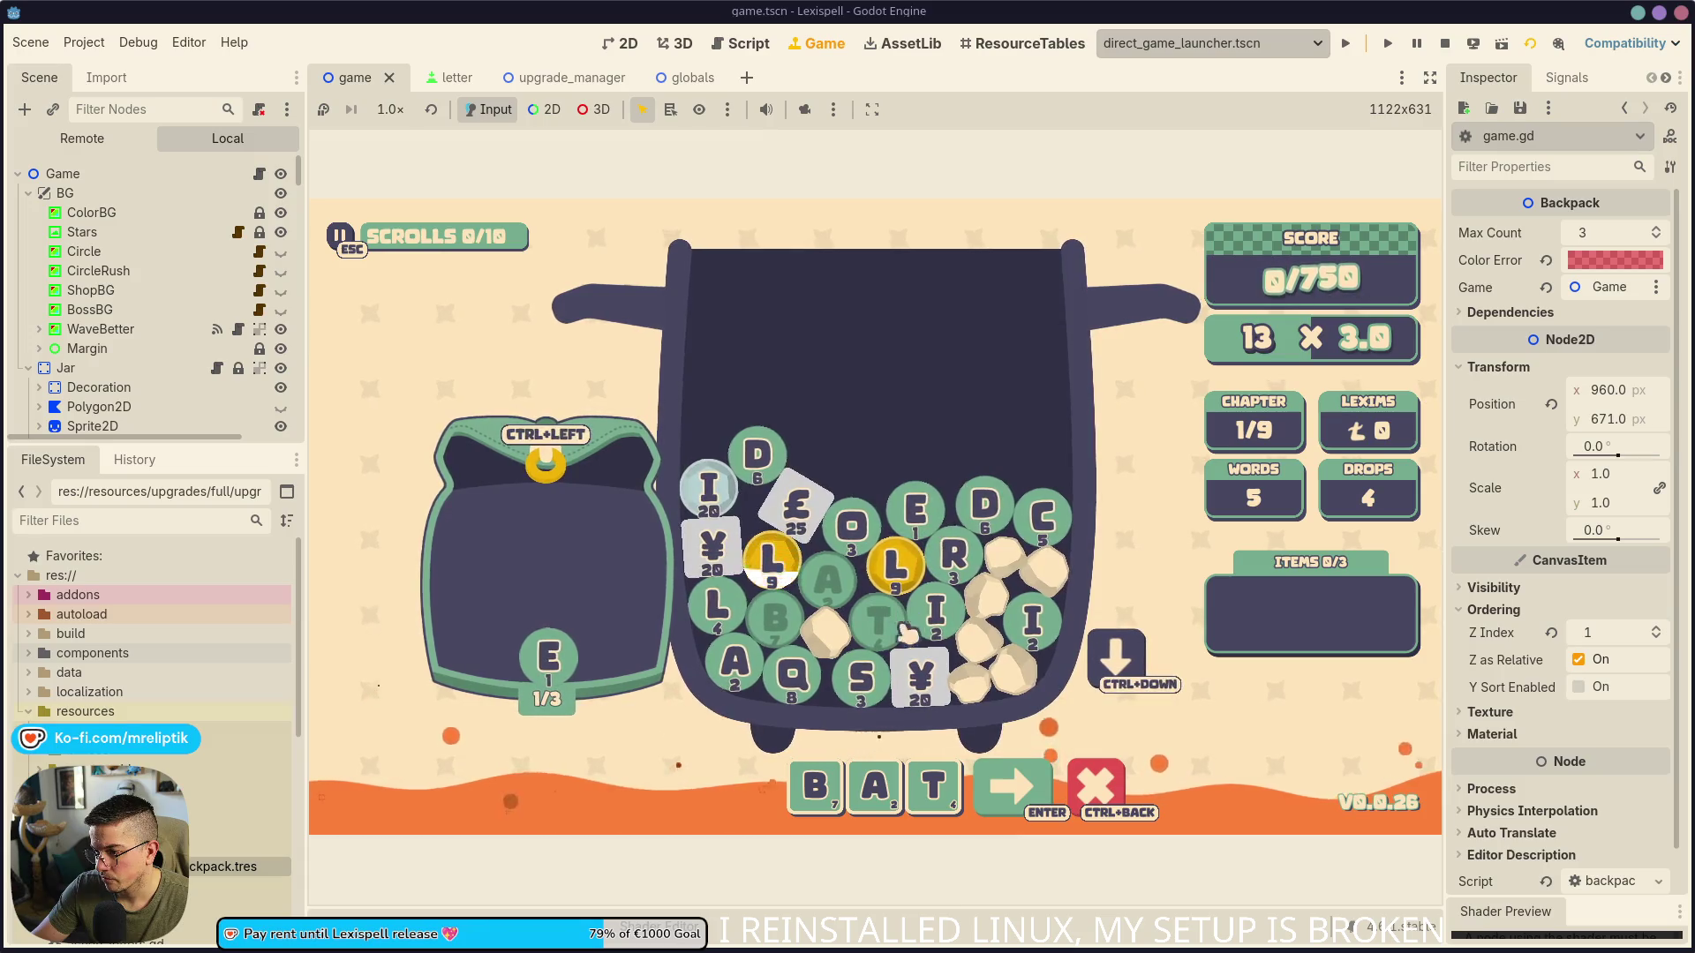
{"action": "key", "text": "ctrl+BackSpace"}
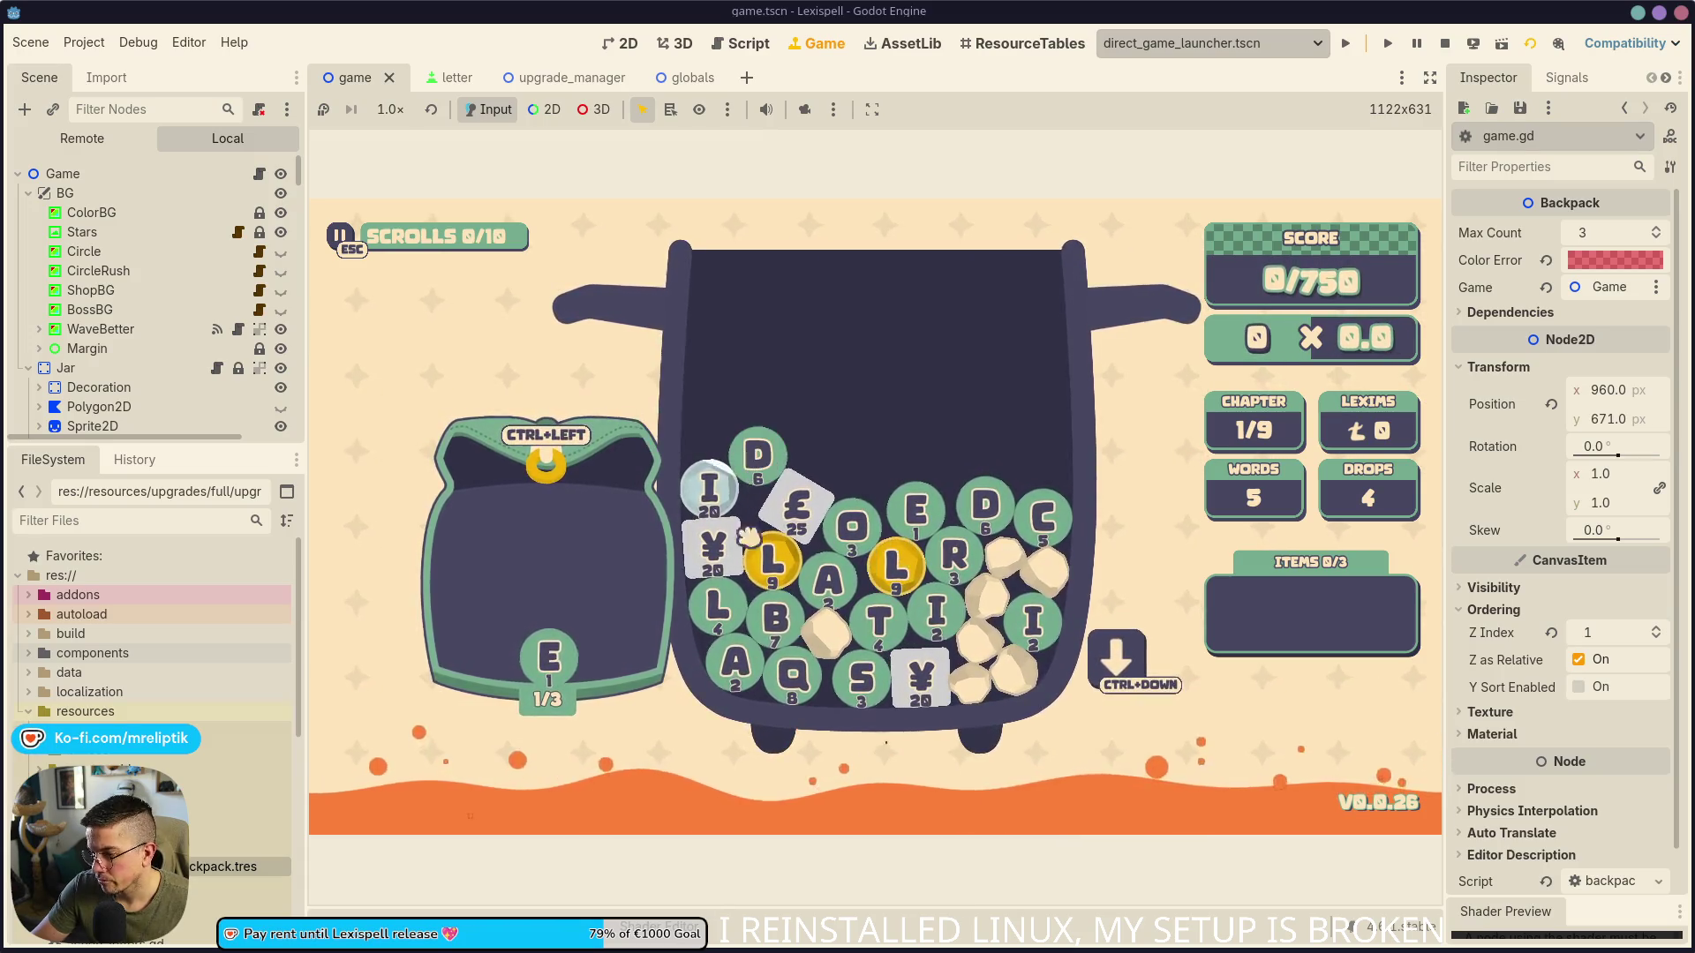
{"action": "type", "text": "bia"}
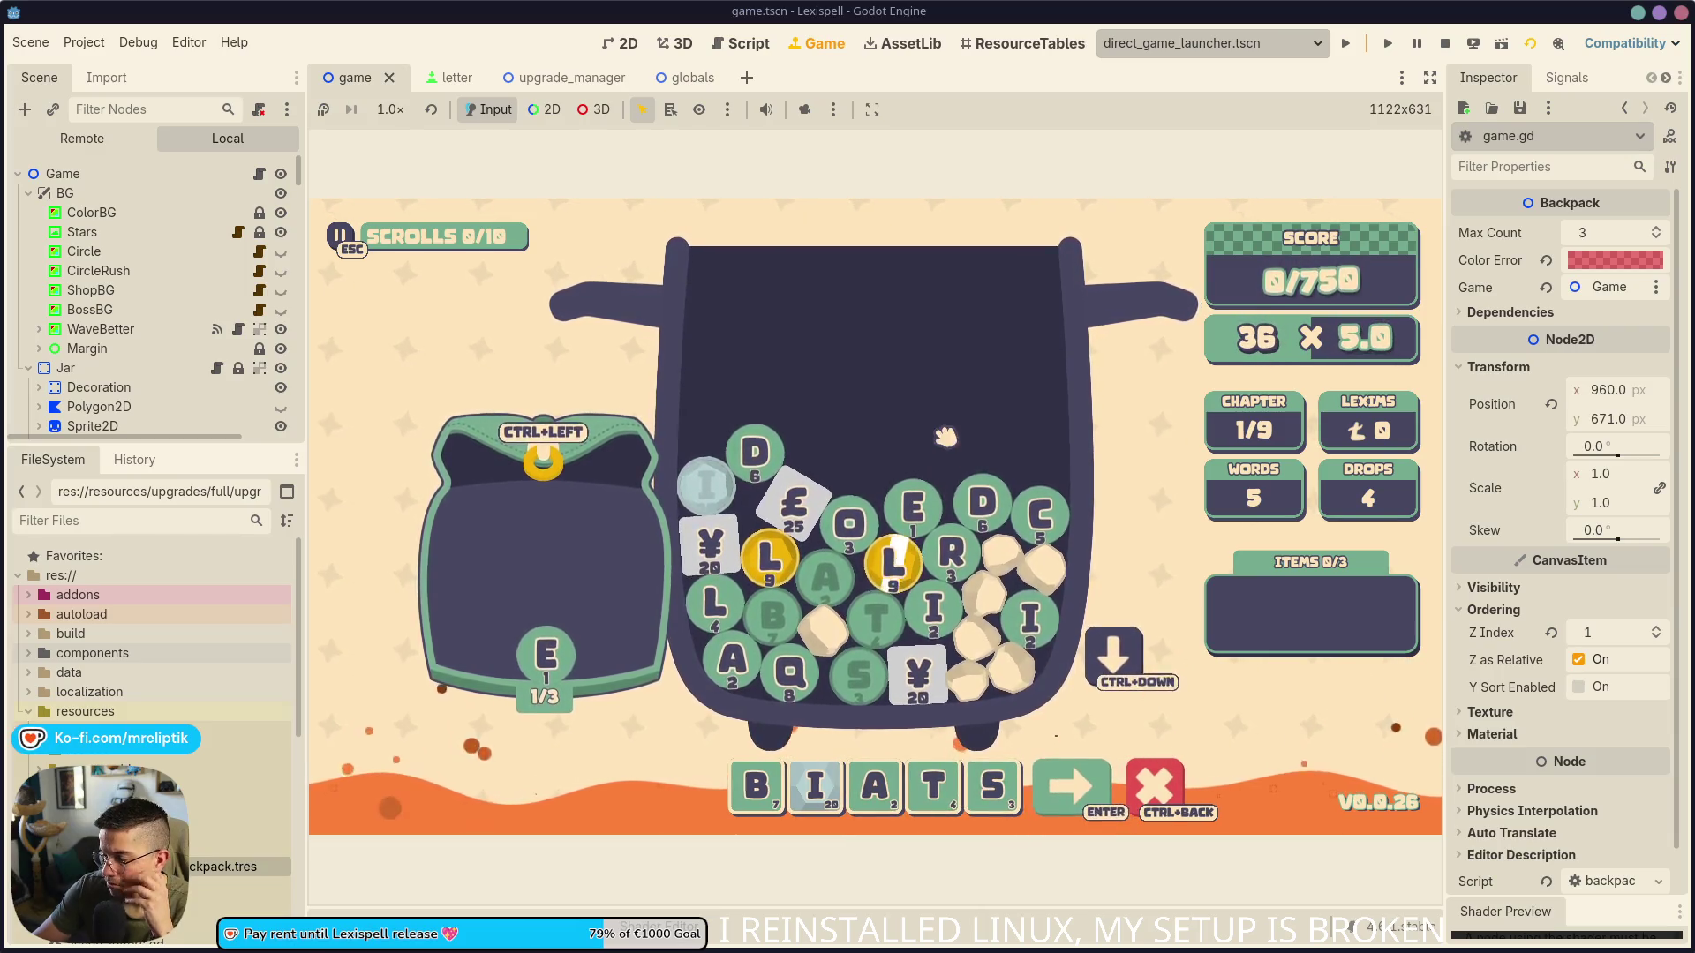
{"action": "left_click_drag", "start_coordinate": [874, 788], "coordinate": [827, 793]}
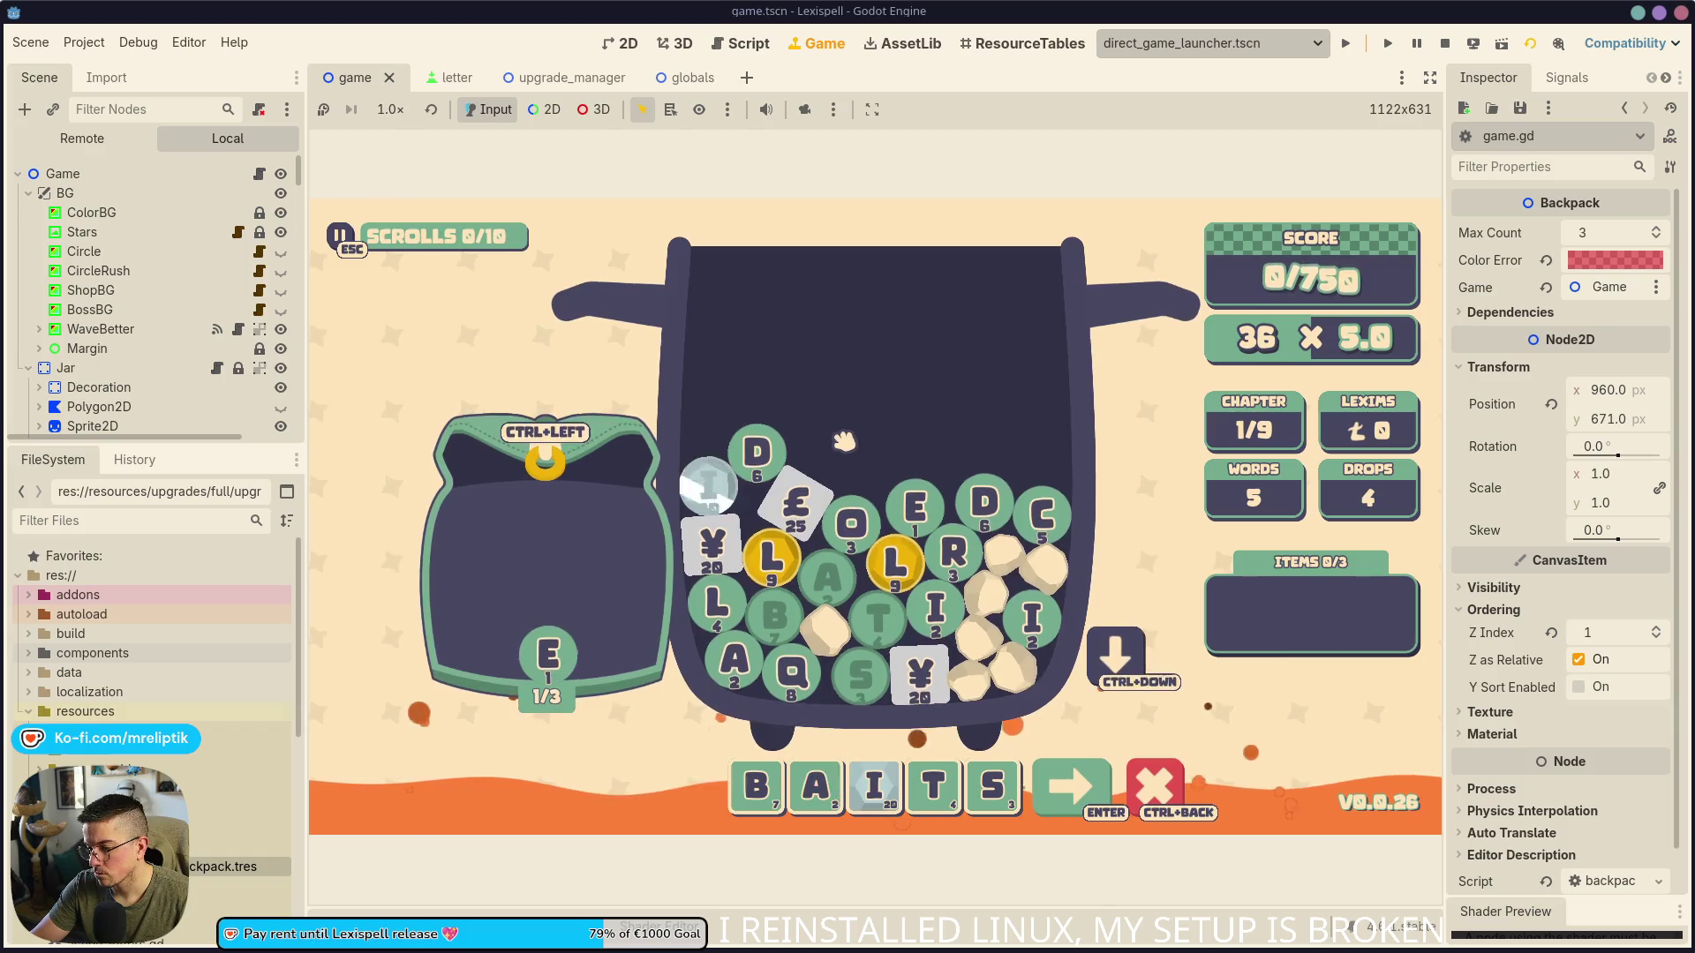
Grant the MAGIPACK upgrade from the F1 debug panel and submit BAITS
{"action": "key", "text": "F1"}
{"action": "scroll", "coordinate": [1104, 639], "scroll_direction": "down", "scroll_amount": 10}
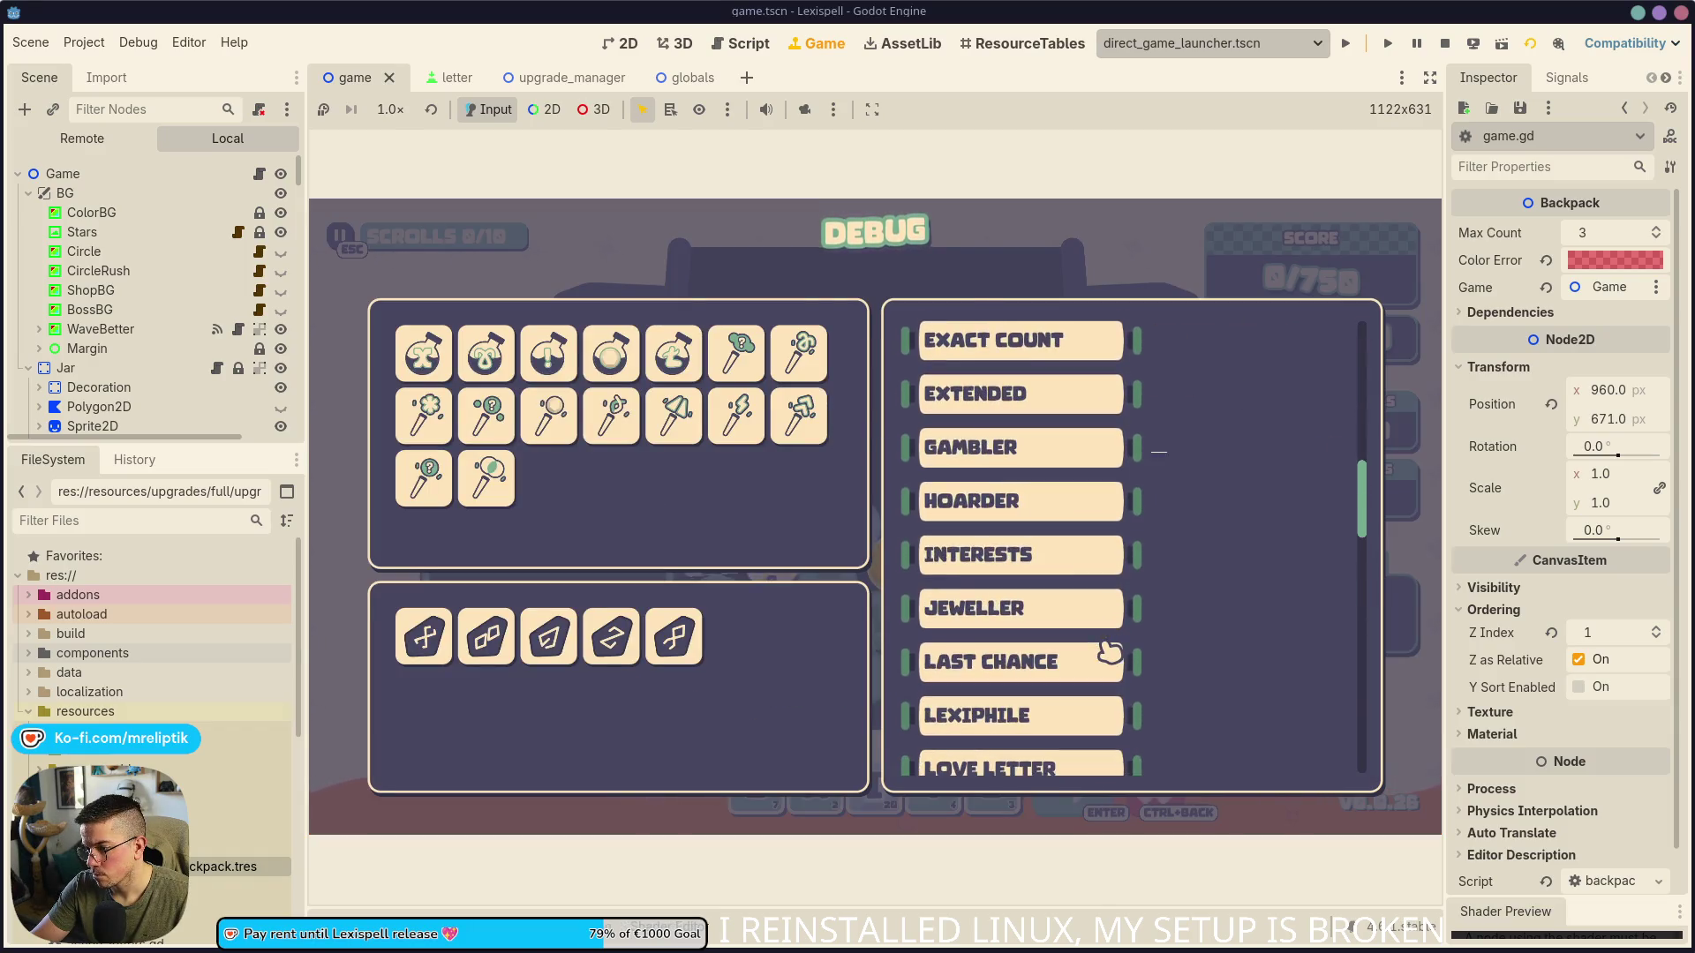
{"action": "scroll", "coordinate": [1109, 653], "scroll_direction": "down", "scroll_amount": 6}
{"action": "left_click", "coordinate": [1041, 529]}
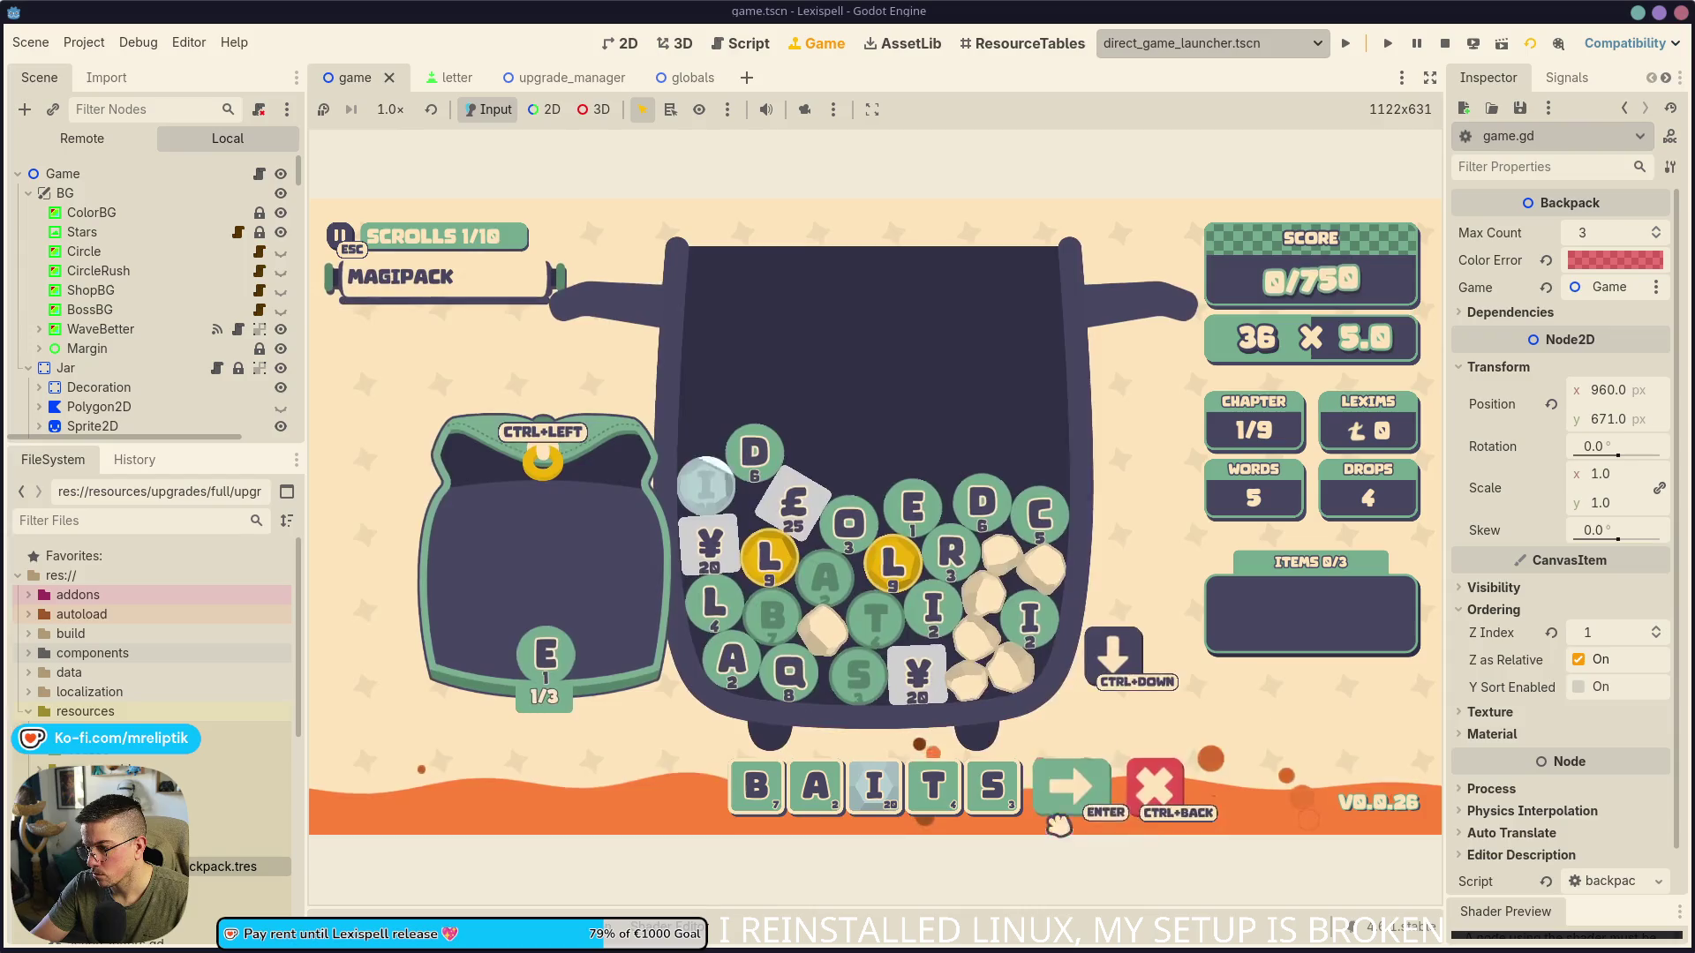
{"action": "key", "text": "Return"}
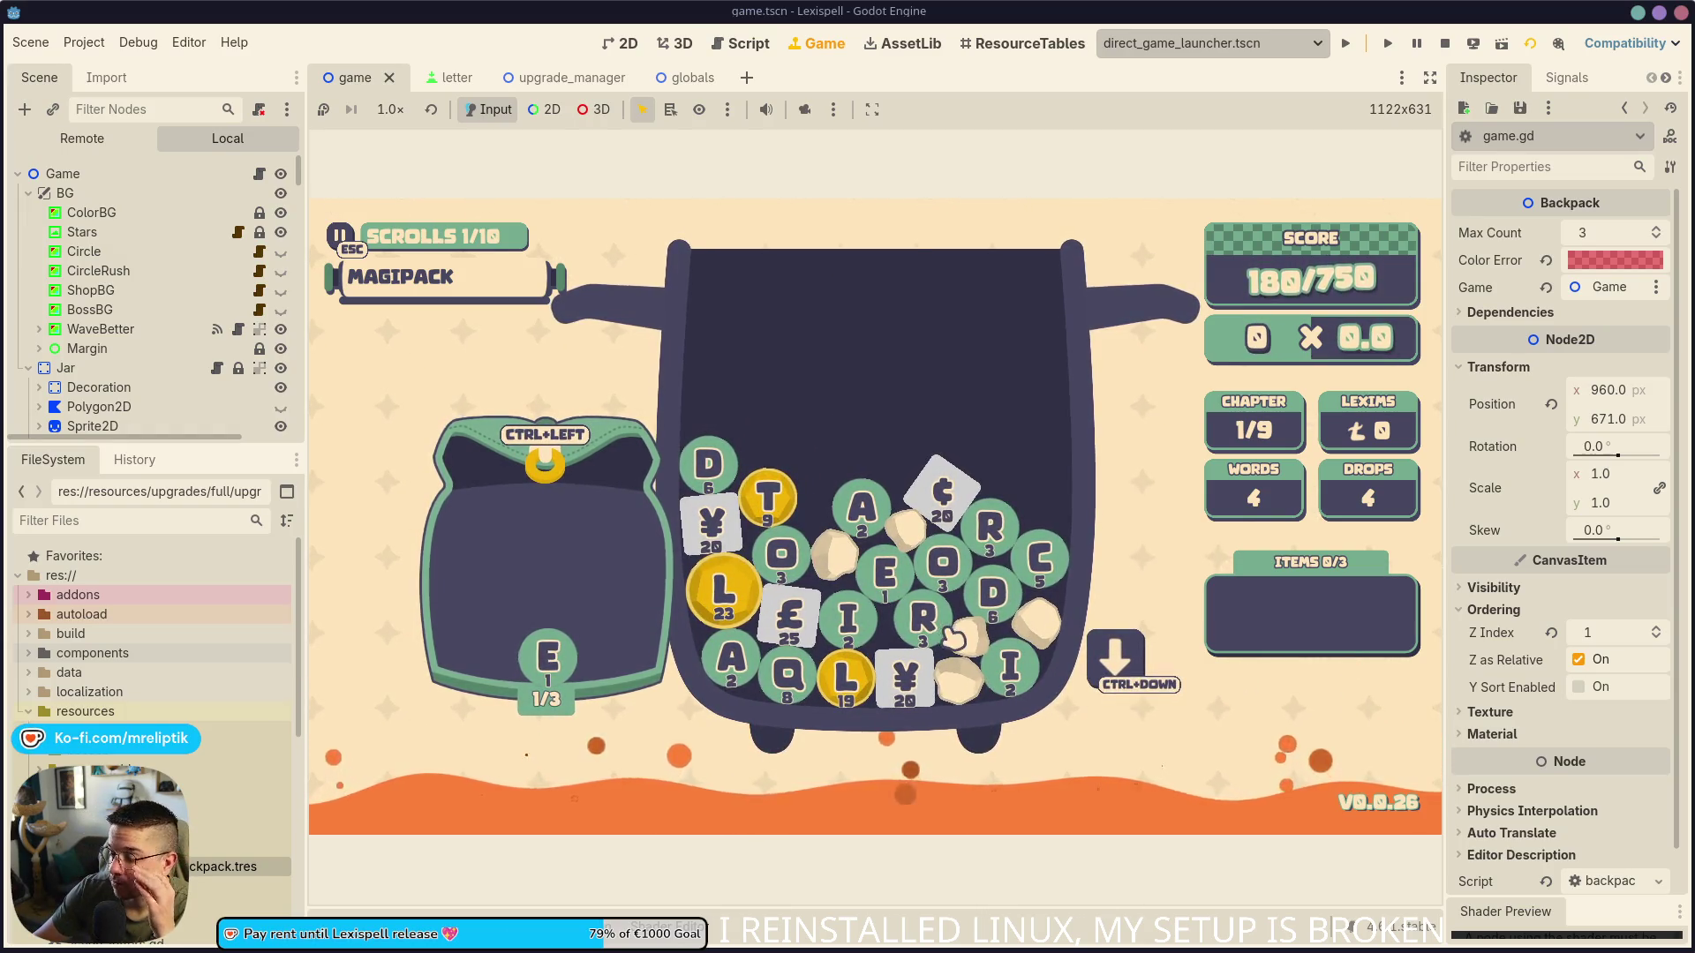
Store the gold L coin, drop new letters, and submit words to clear the level
{"action": "left_click", "coordinate": [784, 499]}
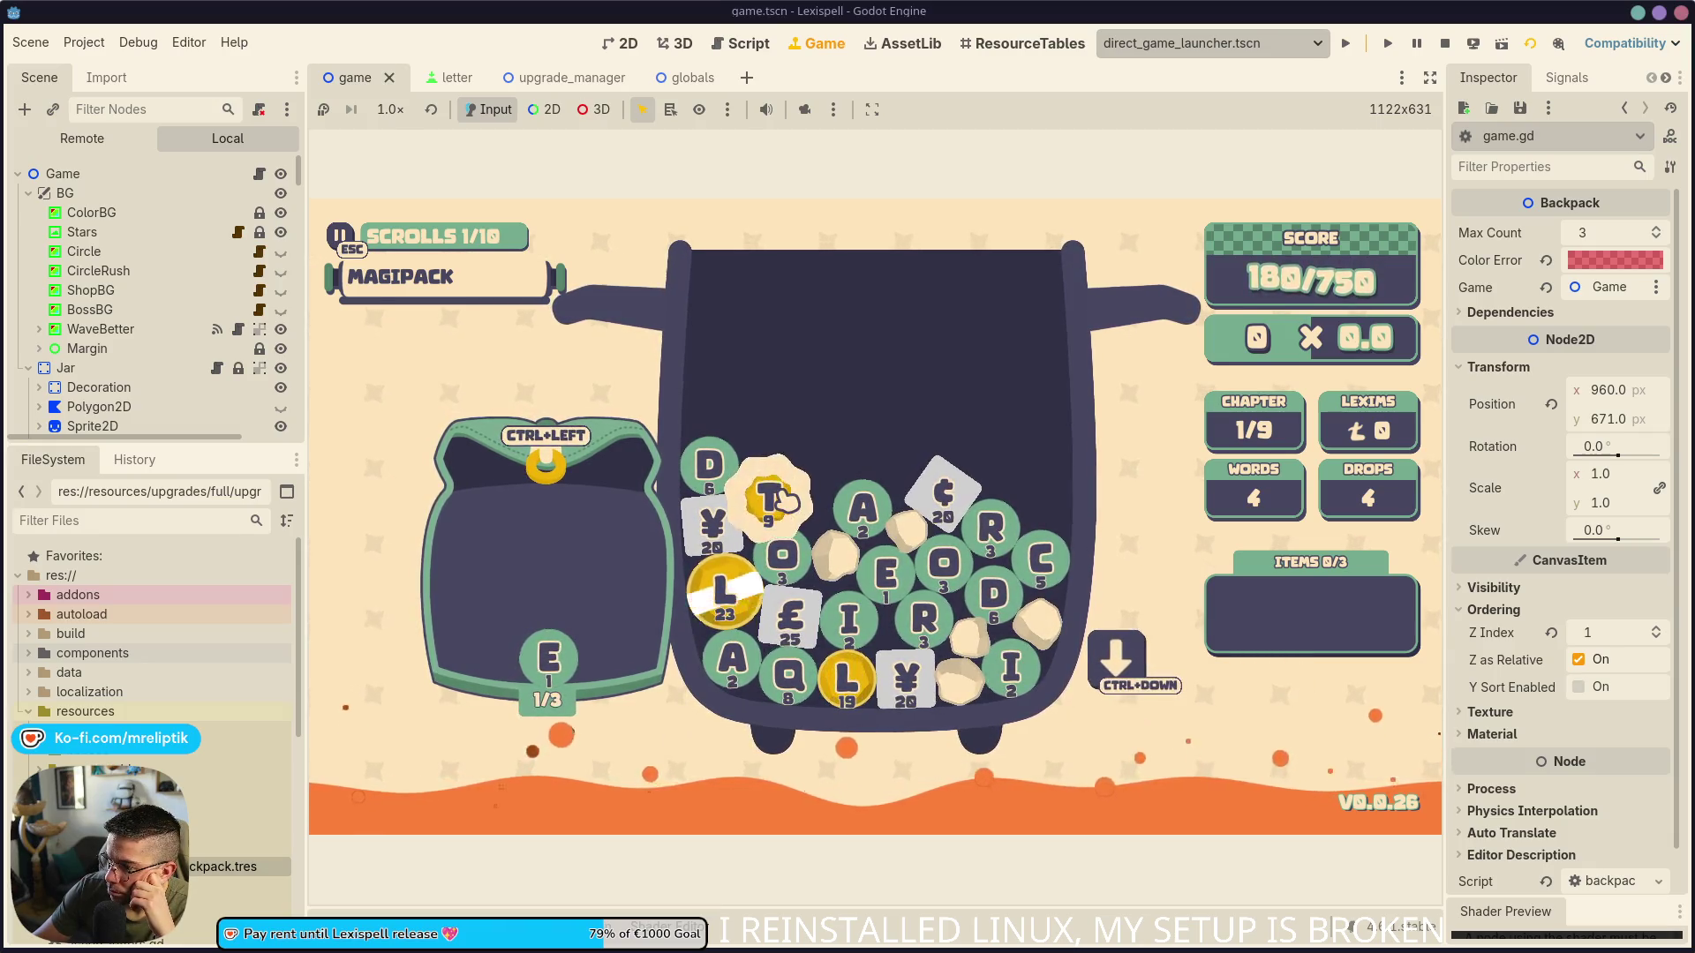
{"action": "left_click", "coordinate": [729, 625]}
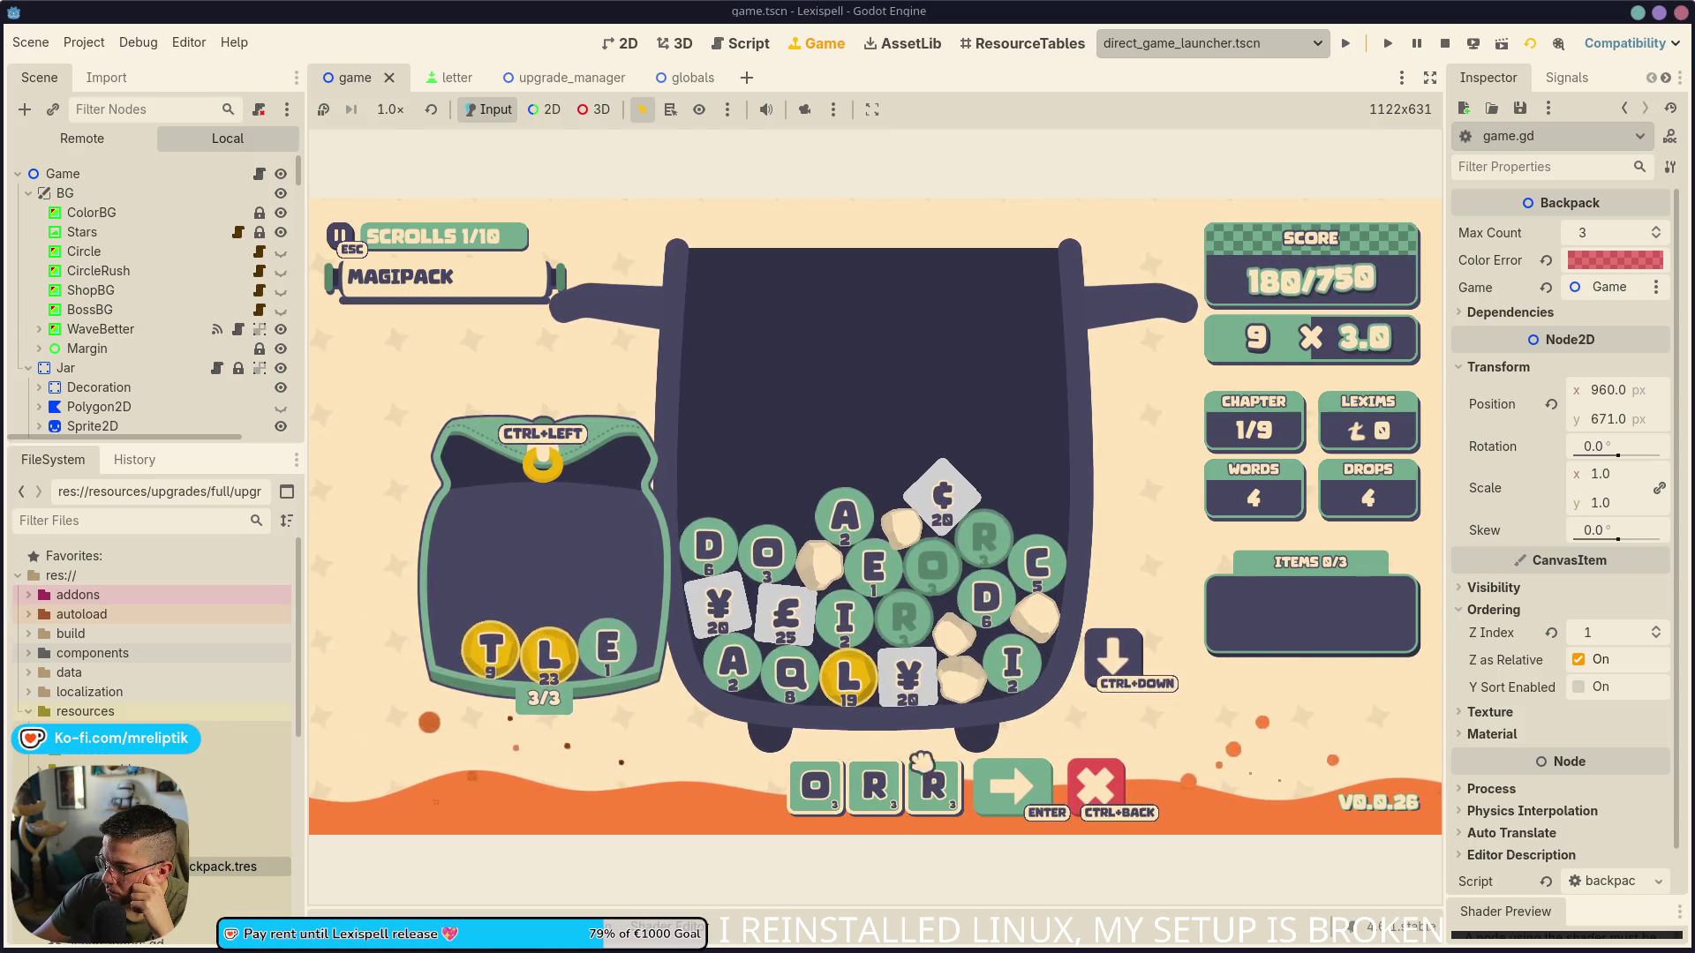
{"action": "key", "text": "BackSpace"}
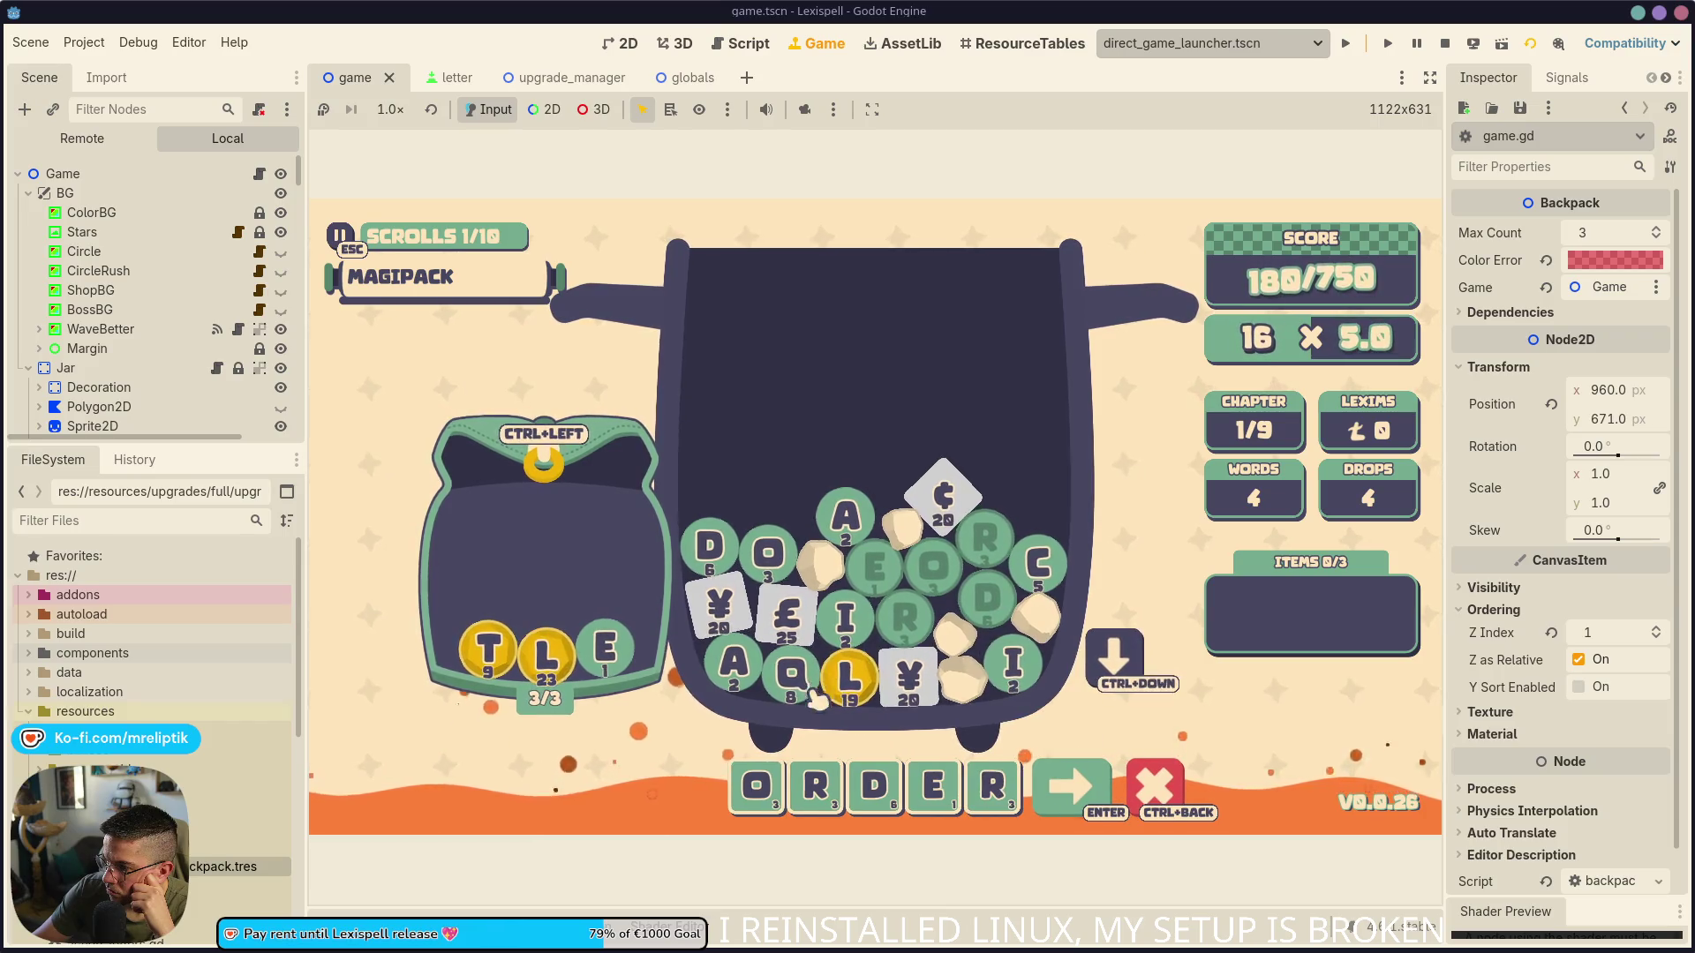
{"action": "key", "text": "ctrl+Down"}
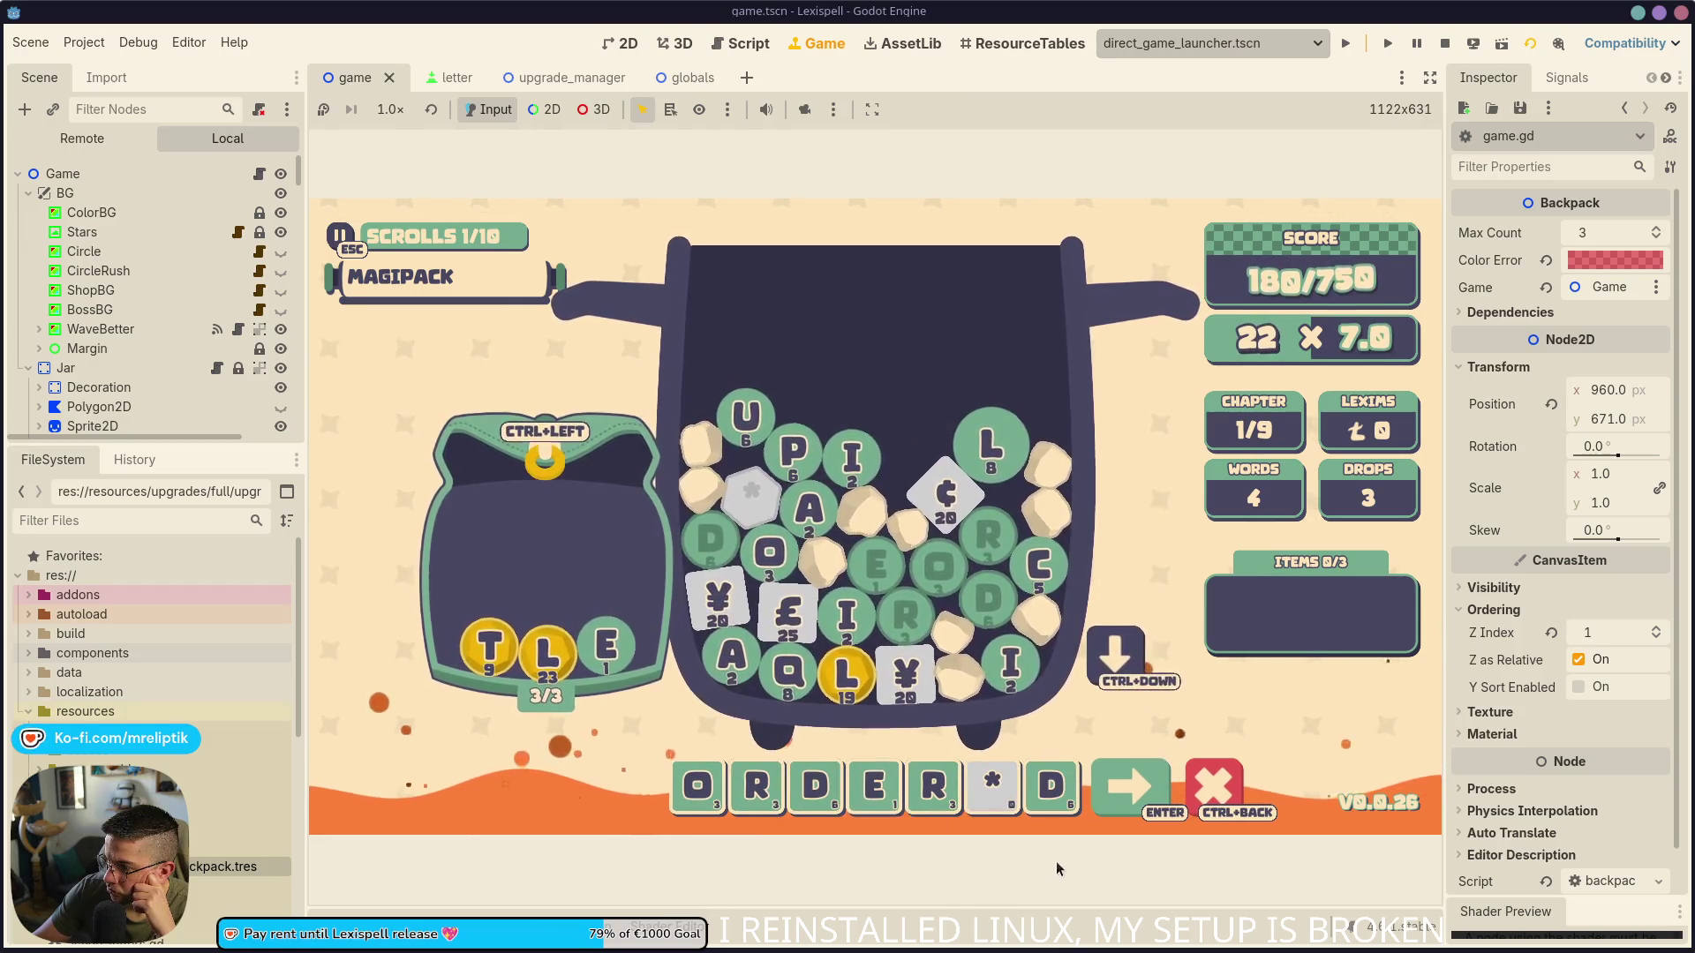
{"action": "key", "text": "Return"}
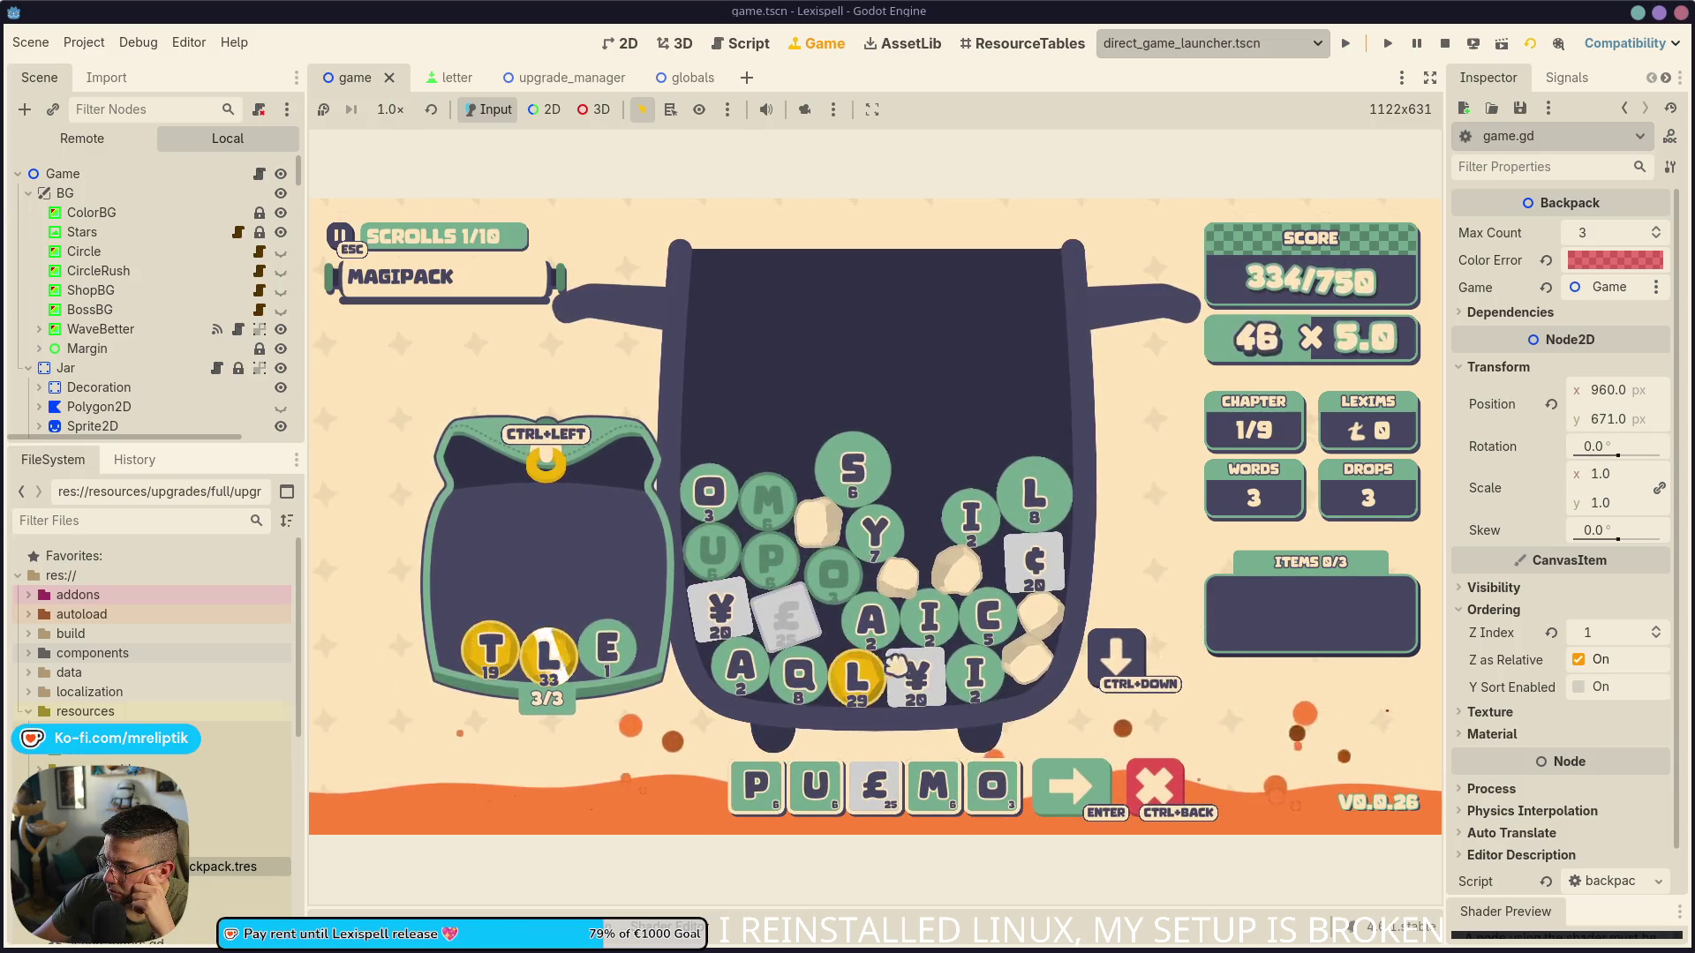
{"action": "key", "text": "ctrl+Down"}
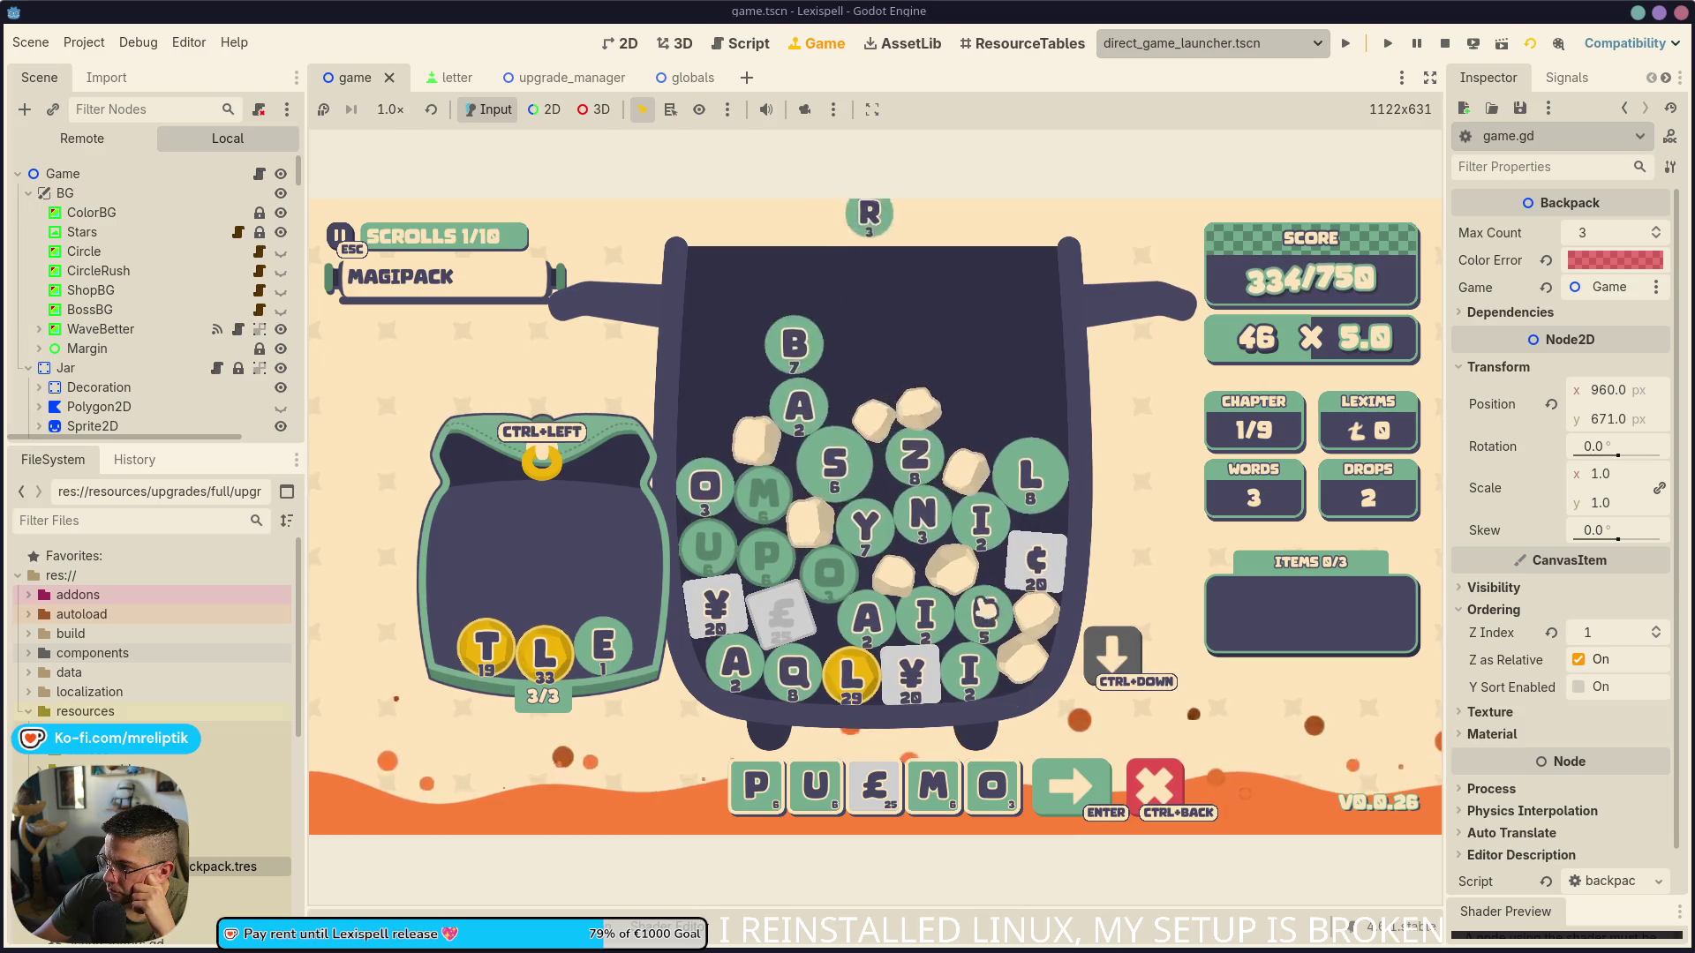
{"action": "type", "text": "nar"}
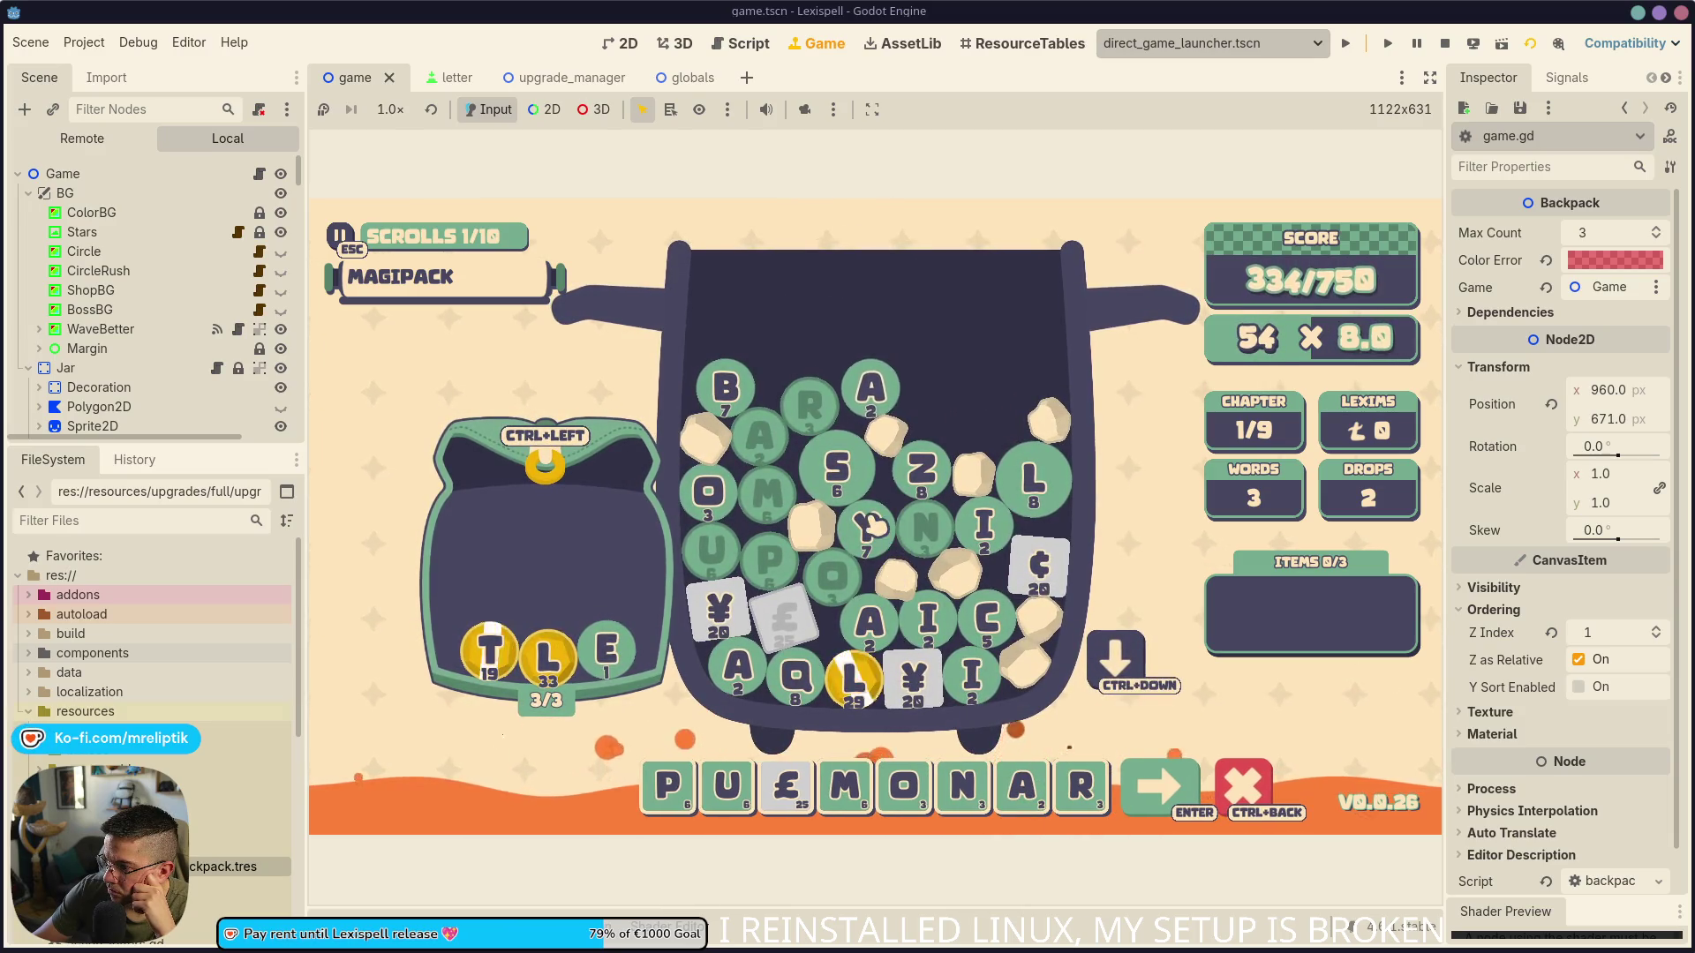
{"action": "key", "text": "Return"}
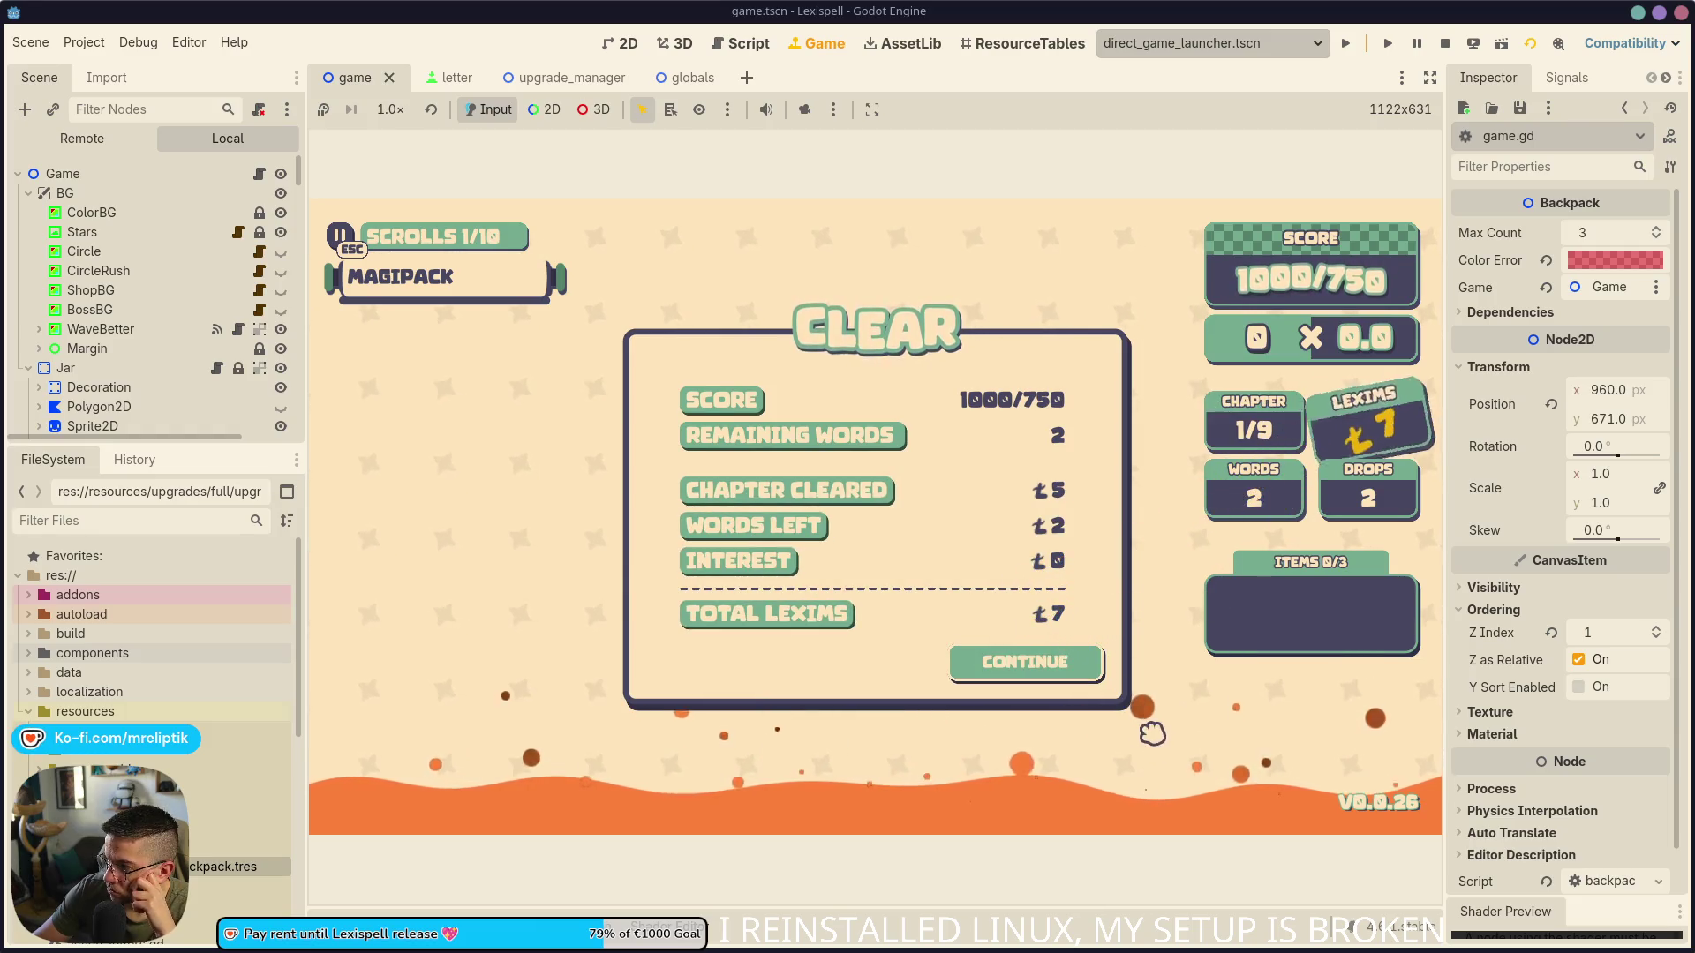
Continue past the results and shop to start Chapter 2, then stop the game with F8
{"action": "left_click", "coordinate": [1024, 662]}
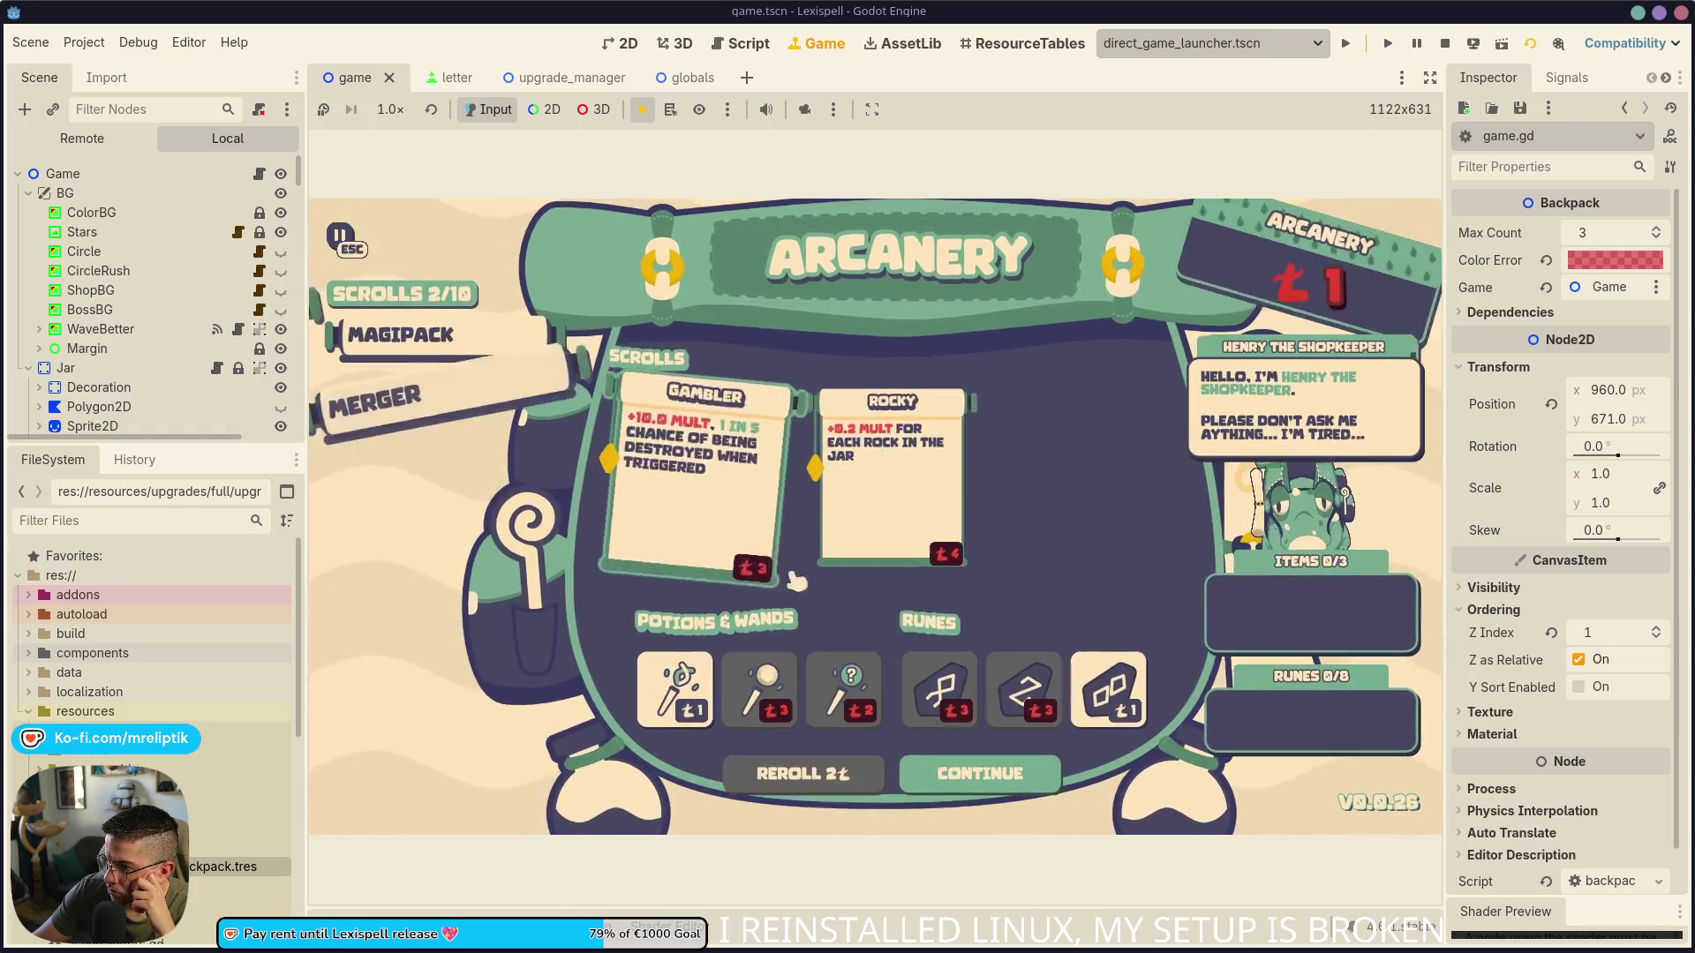
{"action": "left_click", "coordinate": [984, 774]}
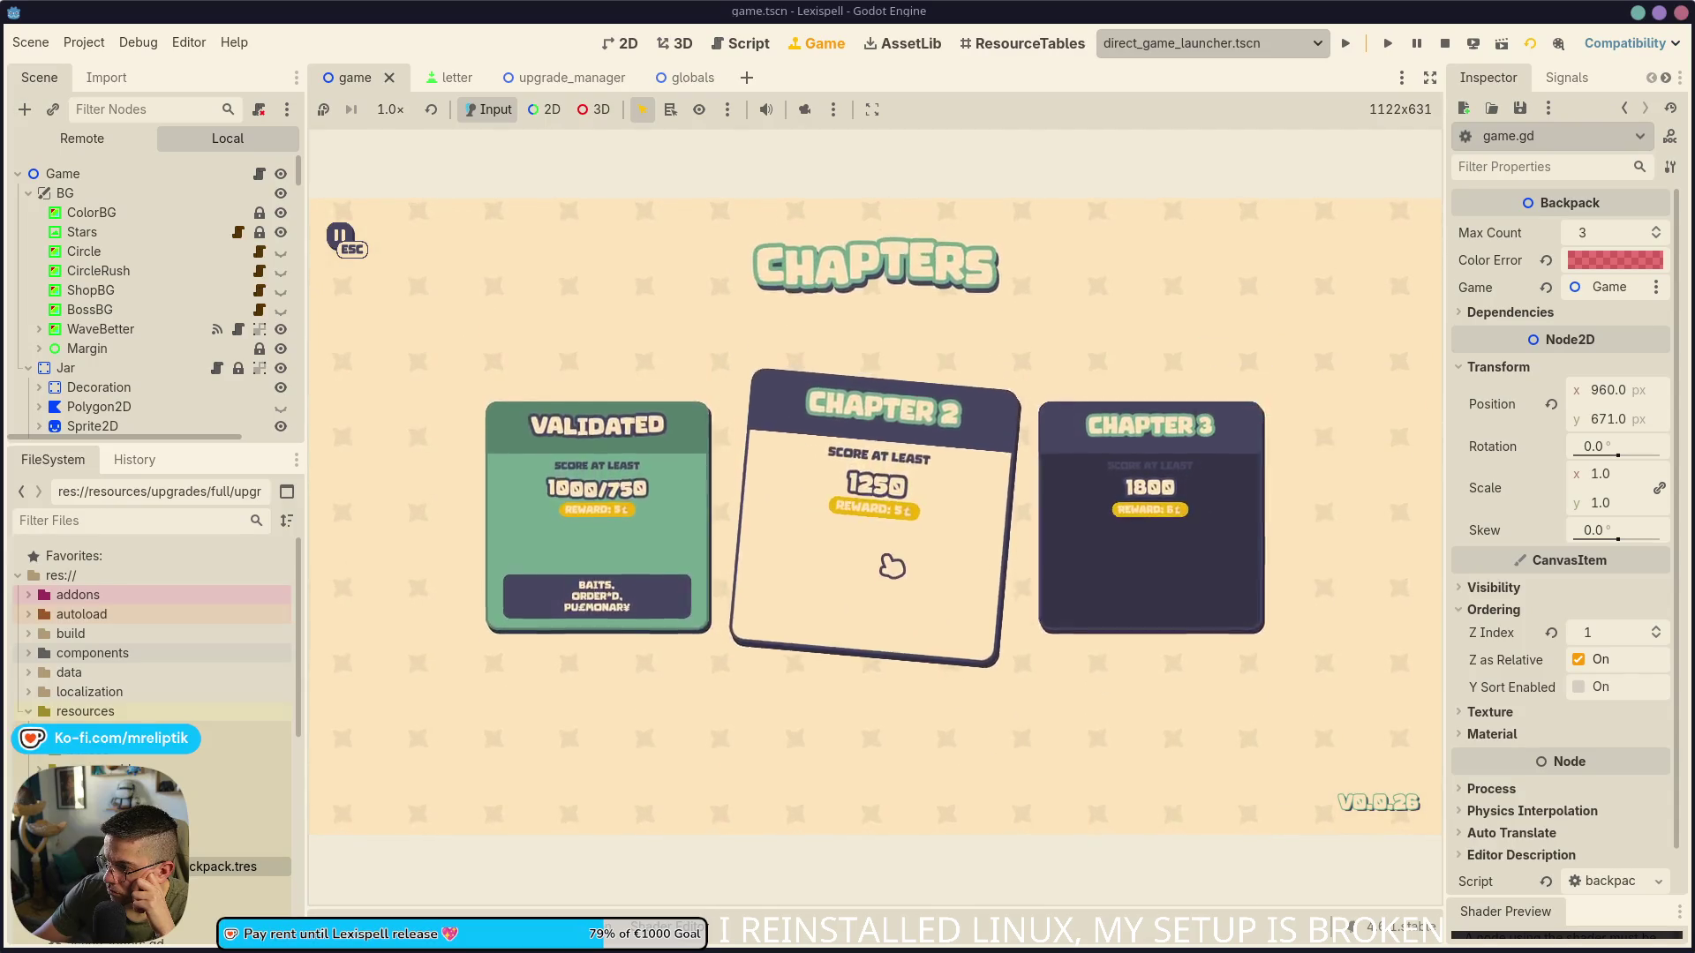
{"action": "left_click", "coordinate": [891, 566]}
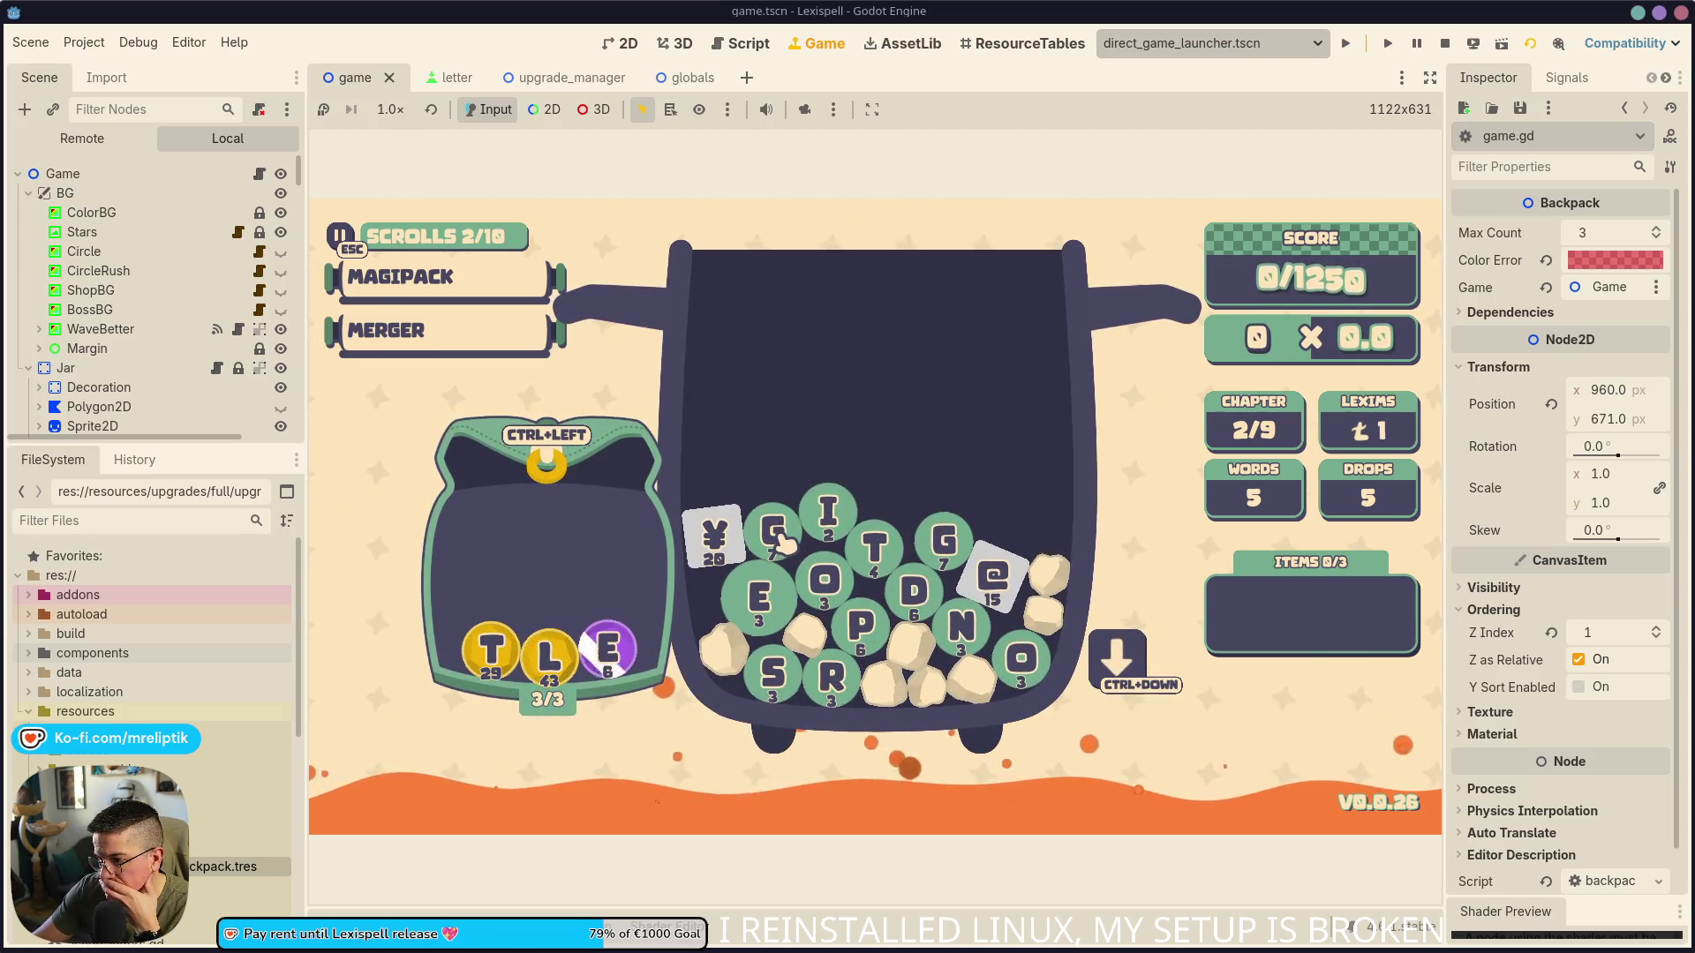
{"action": "key", "text": "F8"}
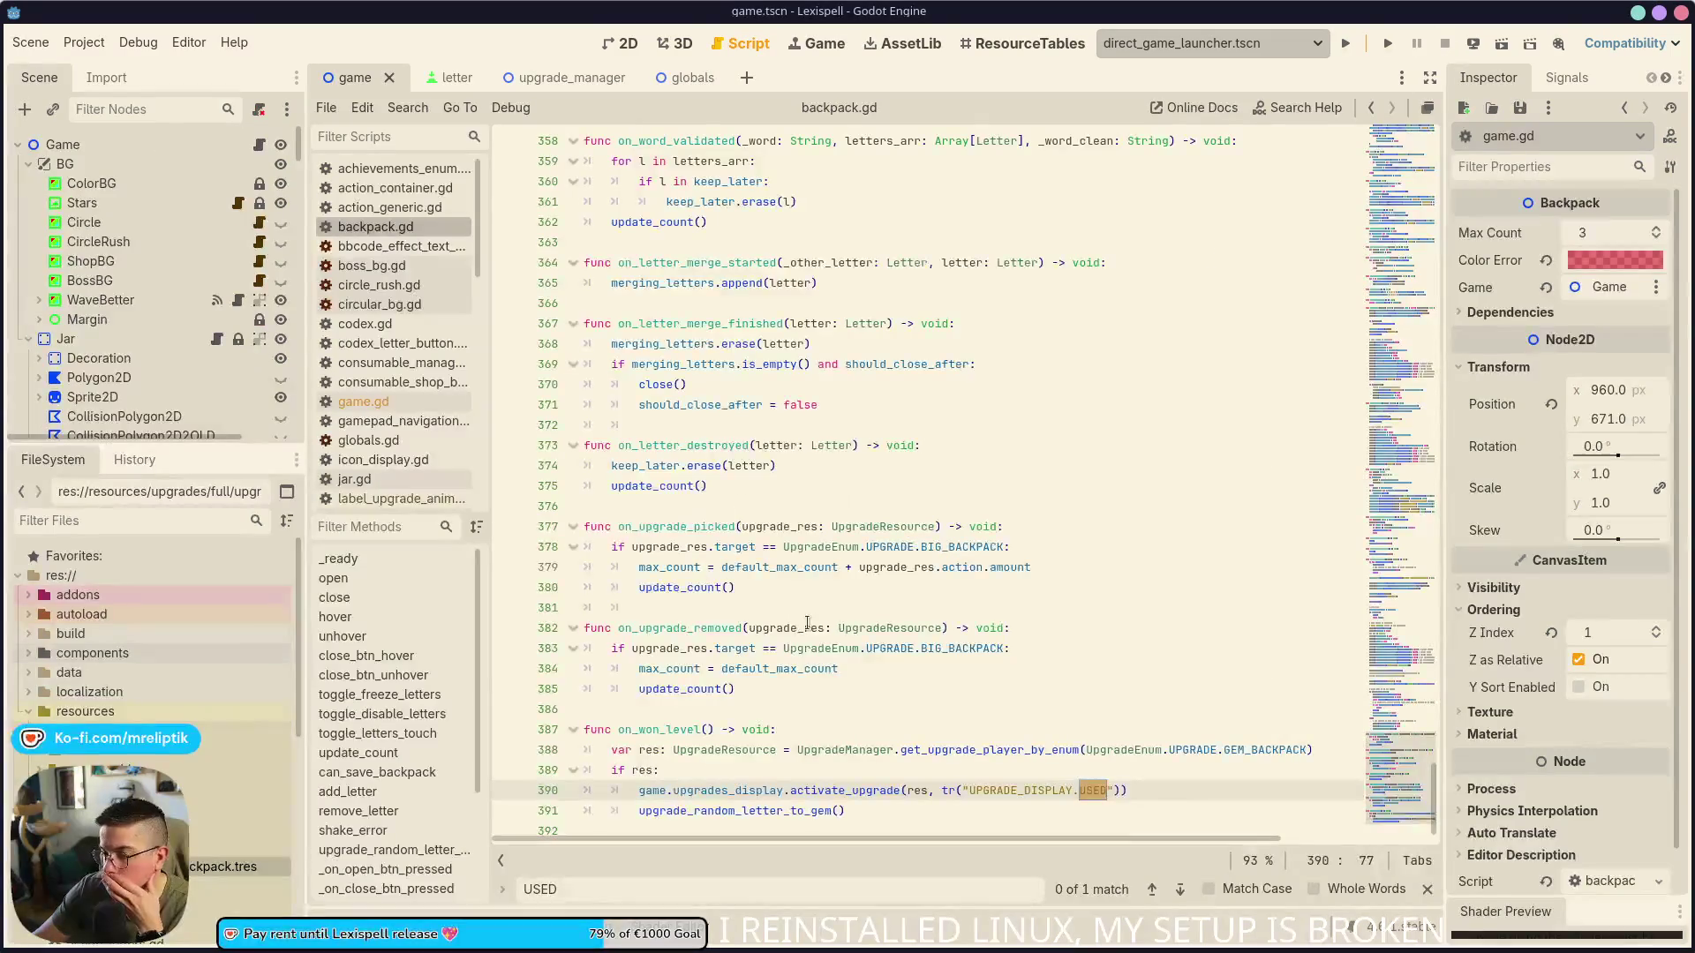
Switch from Godot via VS Code to the Lexispell_localization Google Sheet
{"action": "scroll", "coordinate": [807, 623], "scroll_direction": "down", "scroll_amount": 1}
{"action": "mouse_move", "coordinate": [746, 949]}
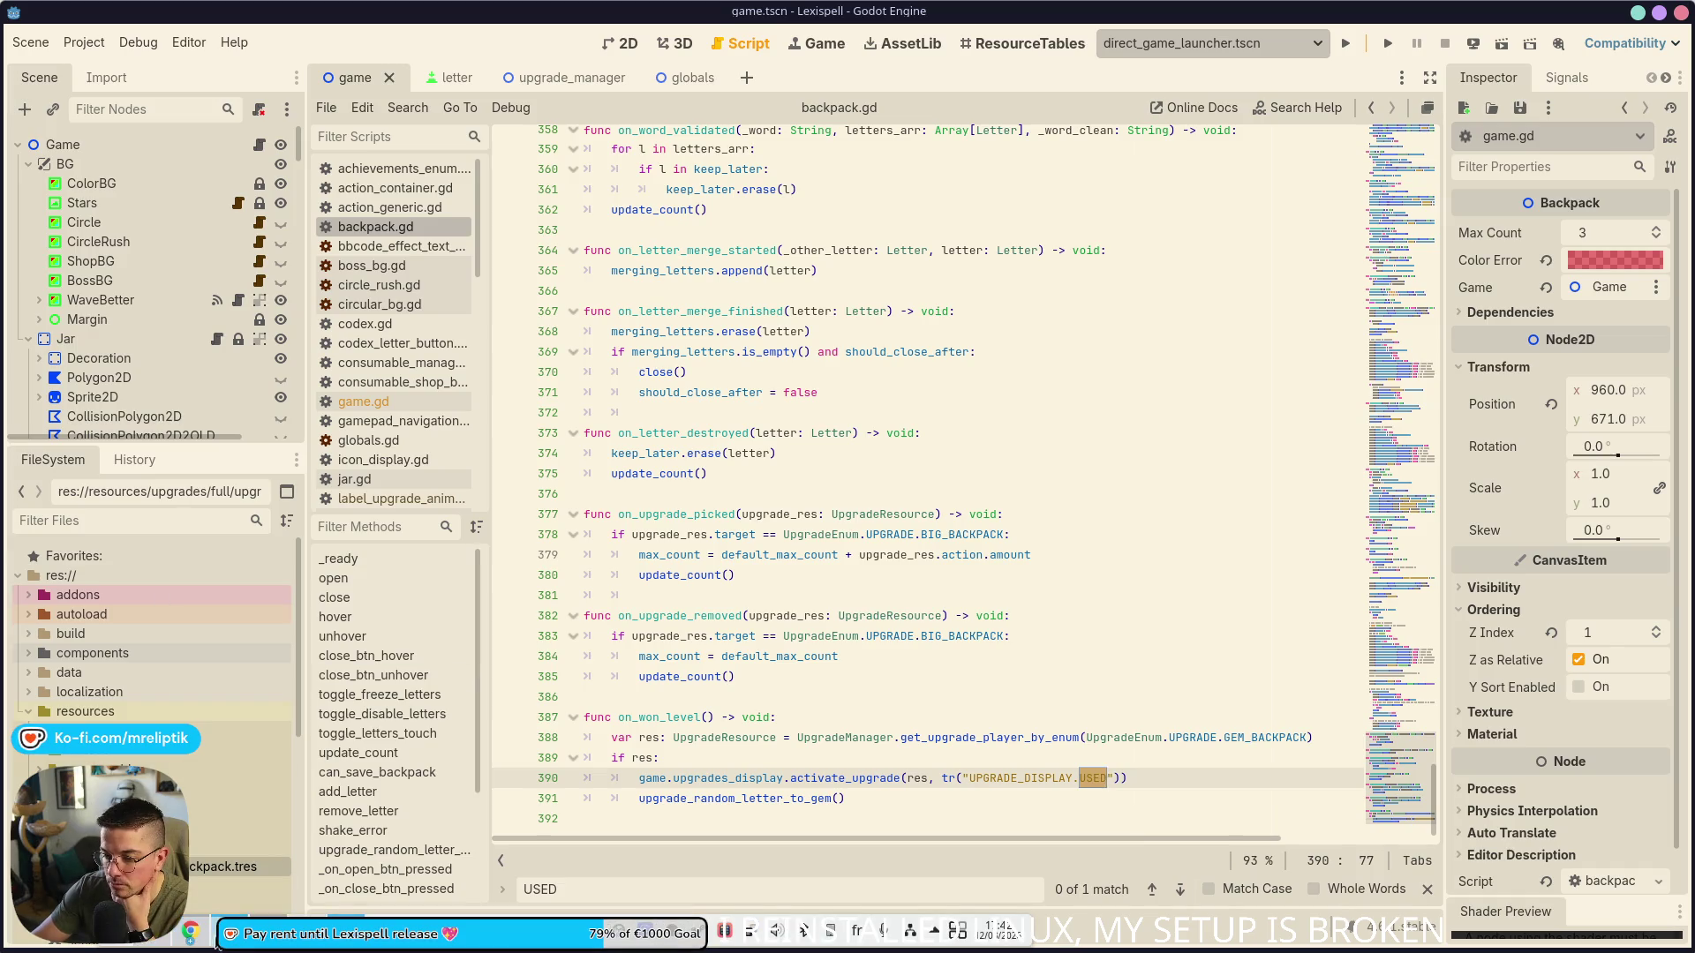
{"action": "key", "text": "alt+Tab"}
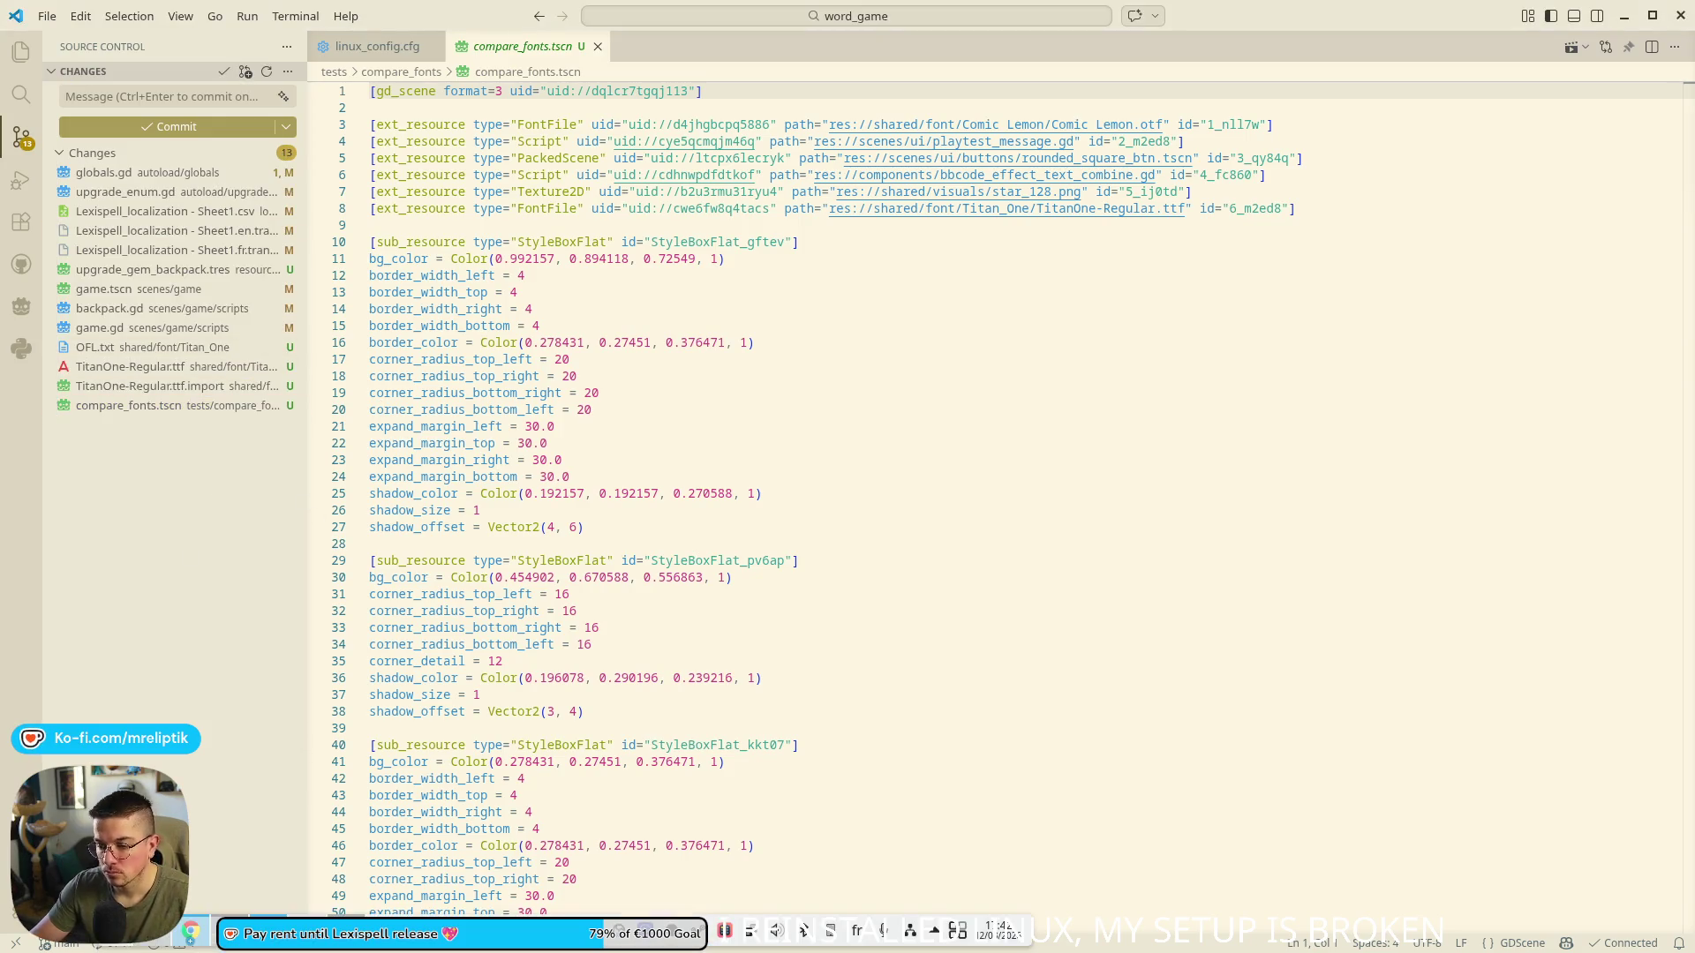
{"action": "key", "text": "alt+Tab"}
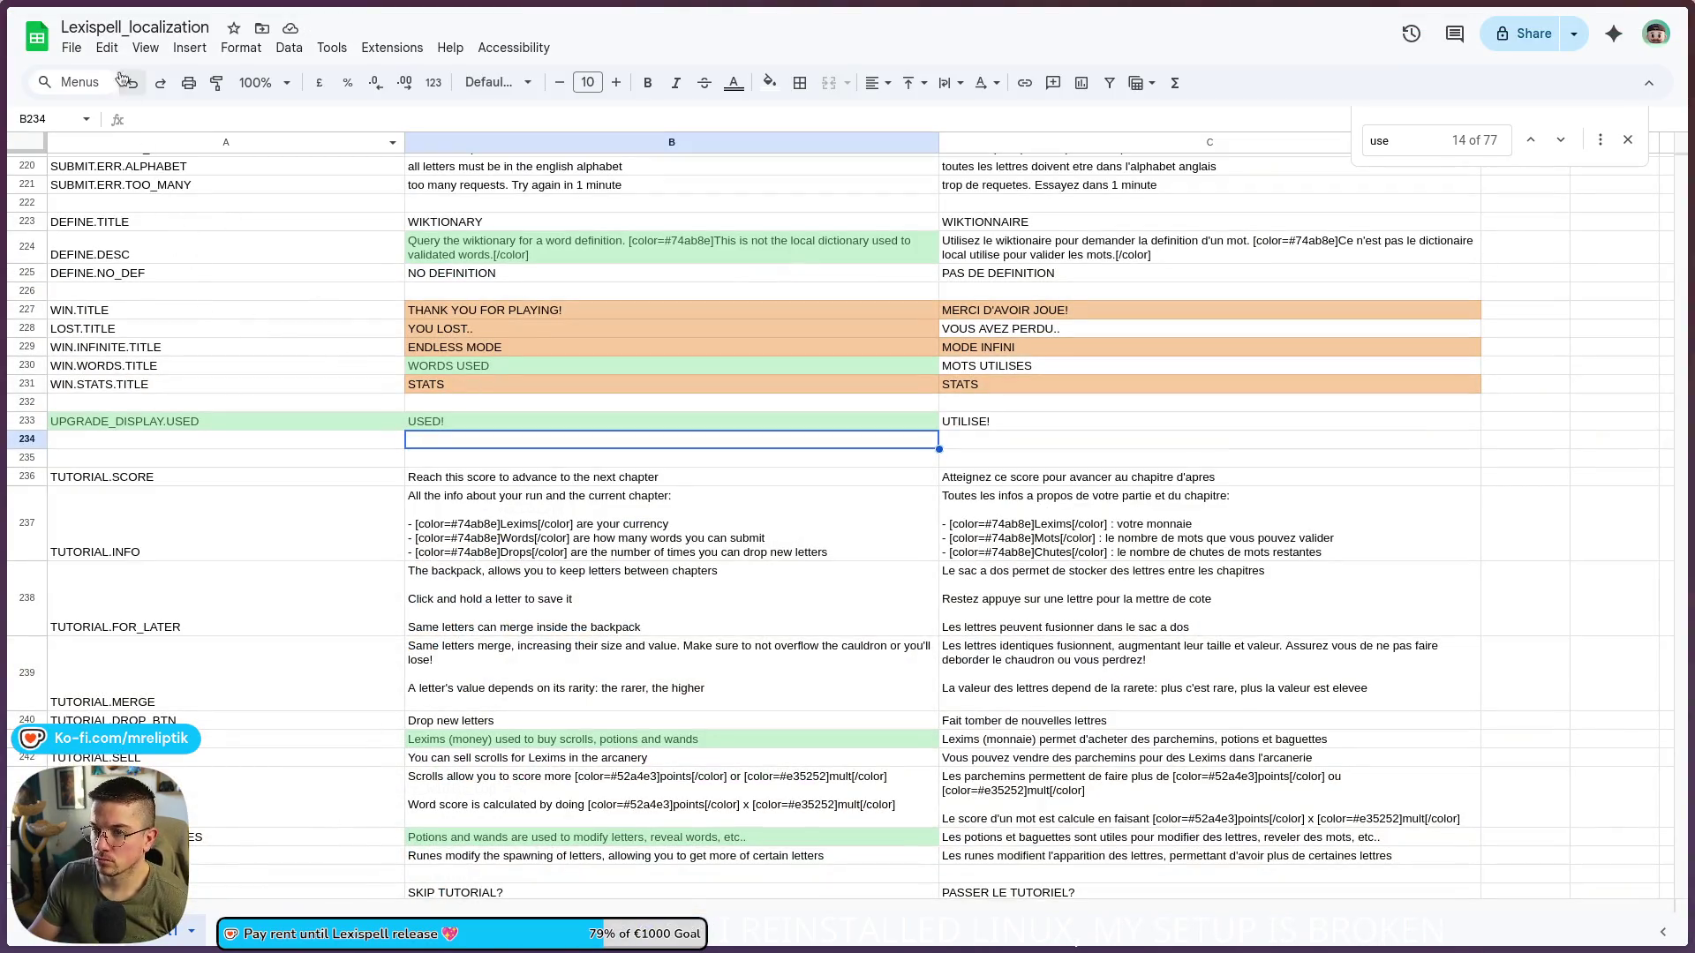
Download the sheet as Lexispell_localization - Sheet1.csv and minimize the browser
{"action": "left_click", "coordinate": [72, 47]}
{"action": "mouse_move", "coordinate": [225, 269]}
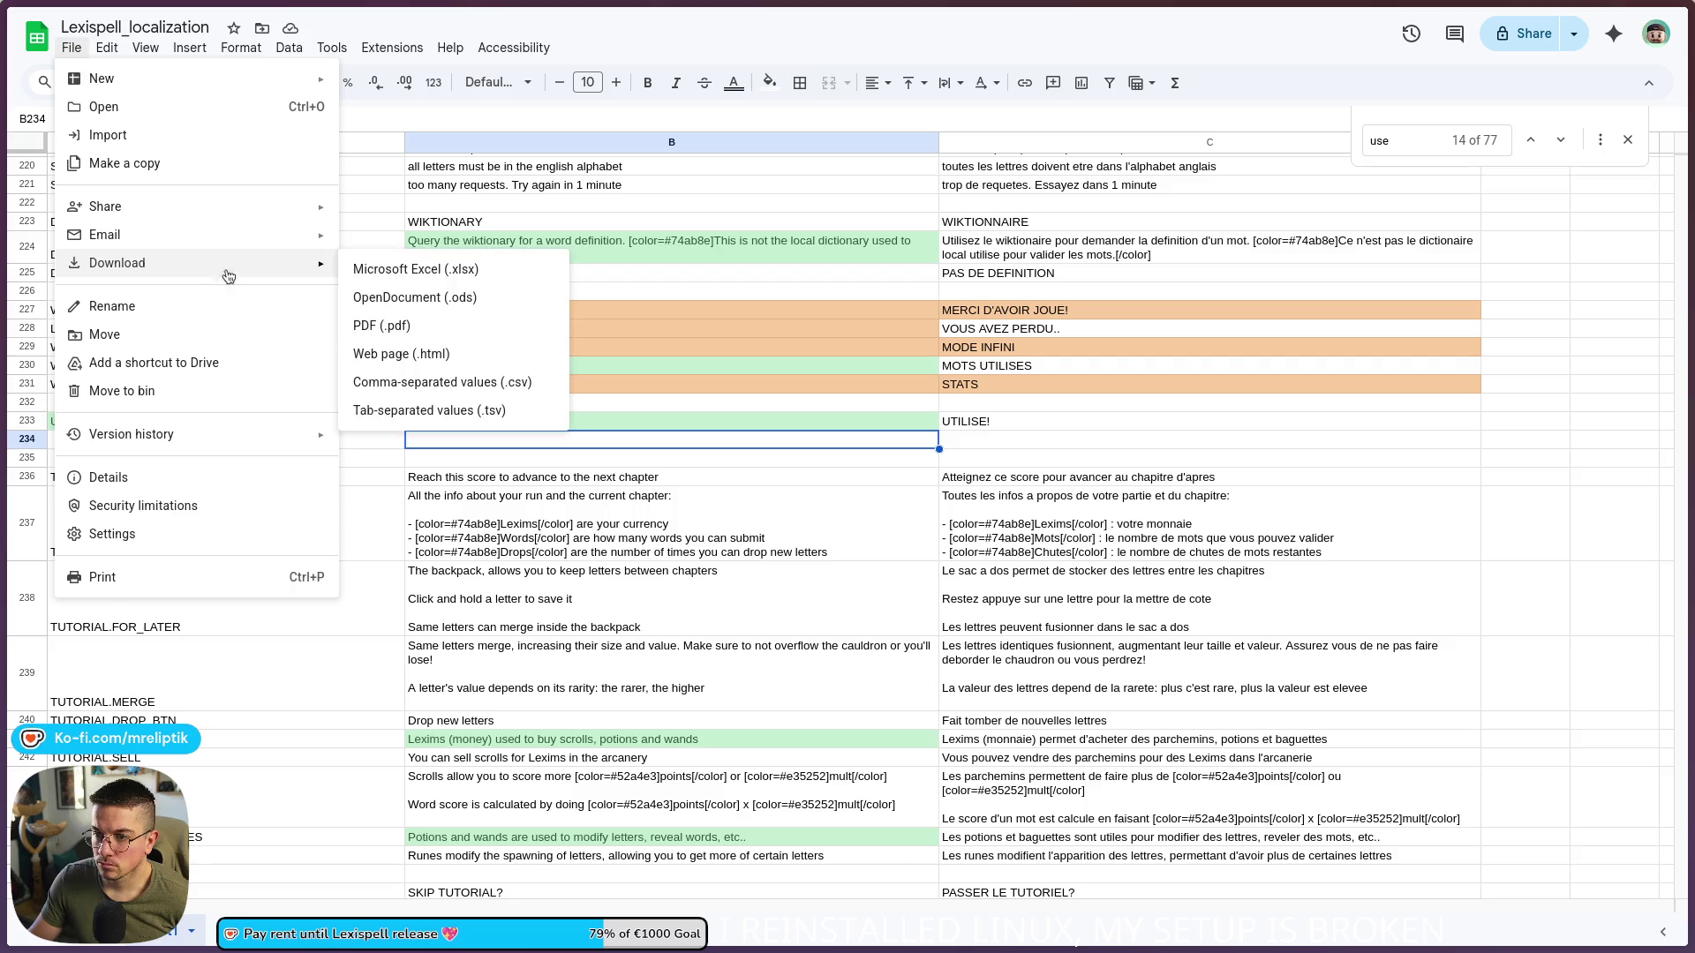
{"action": "left_click", "coordinate": [458, 383]}
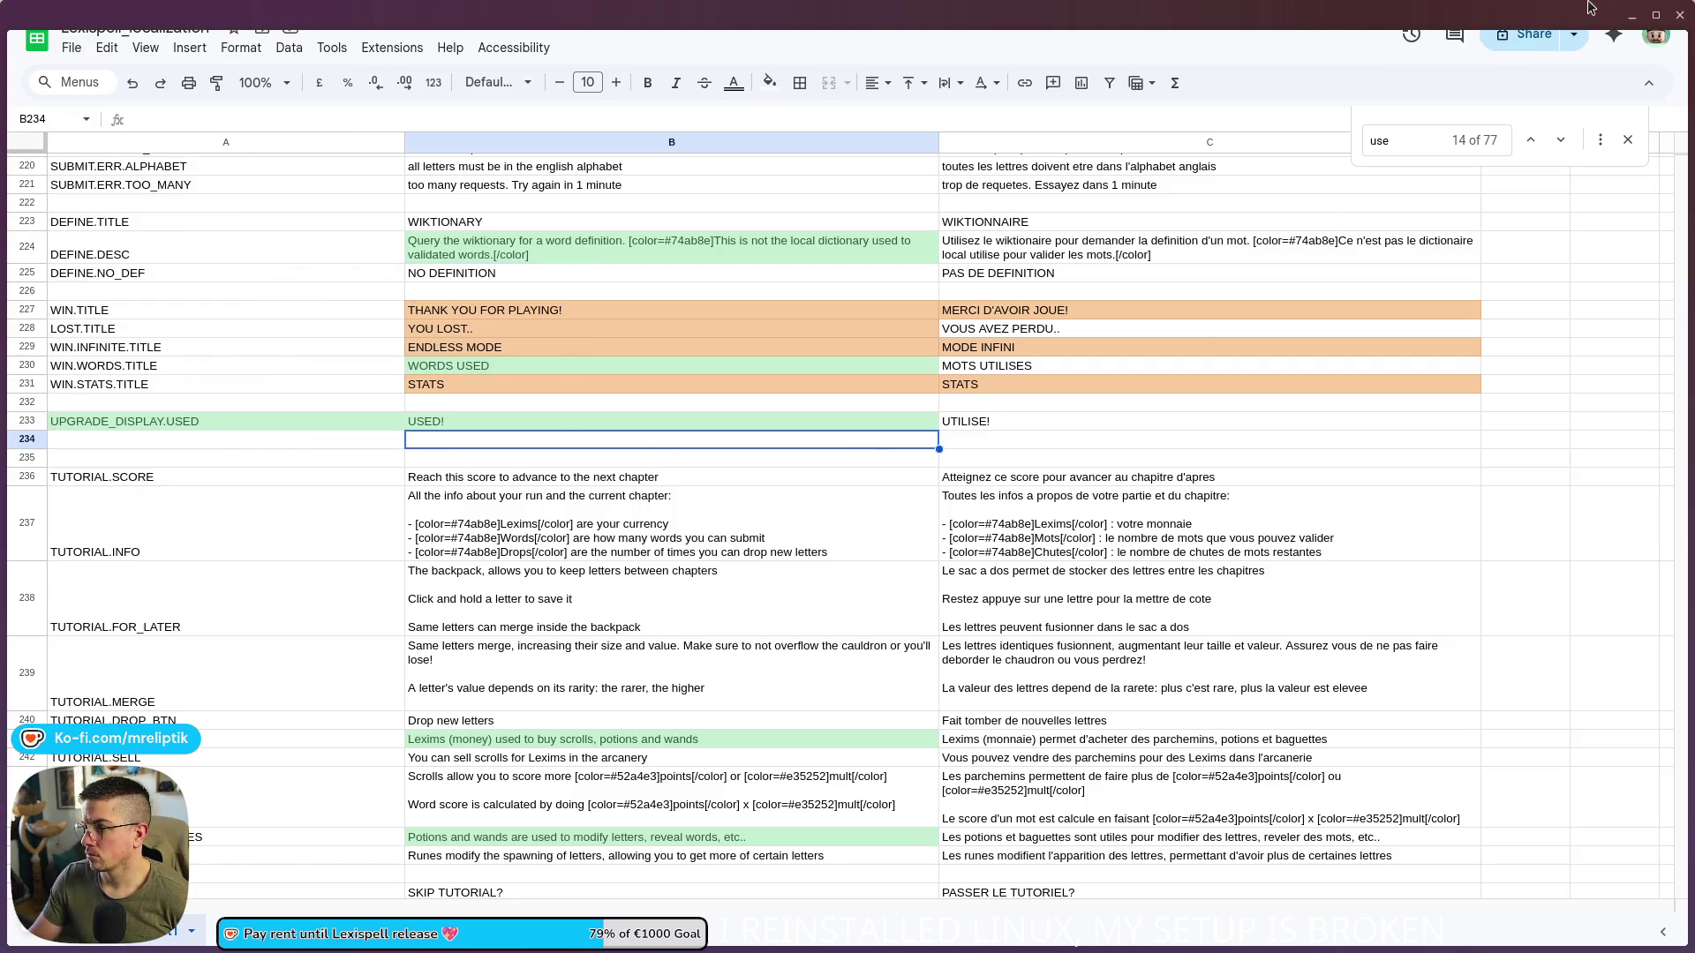
{"action": "left_click", "coordinate": [1630, 16]}
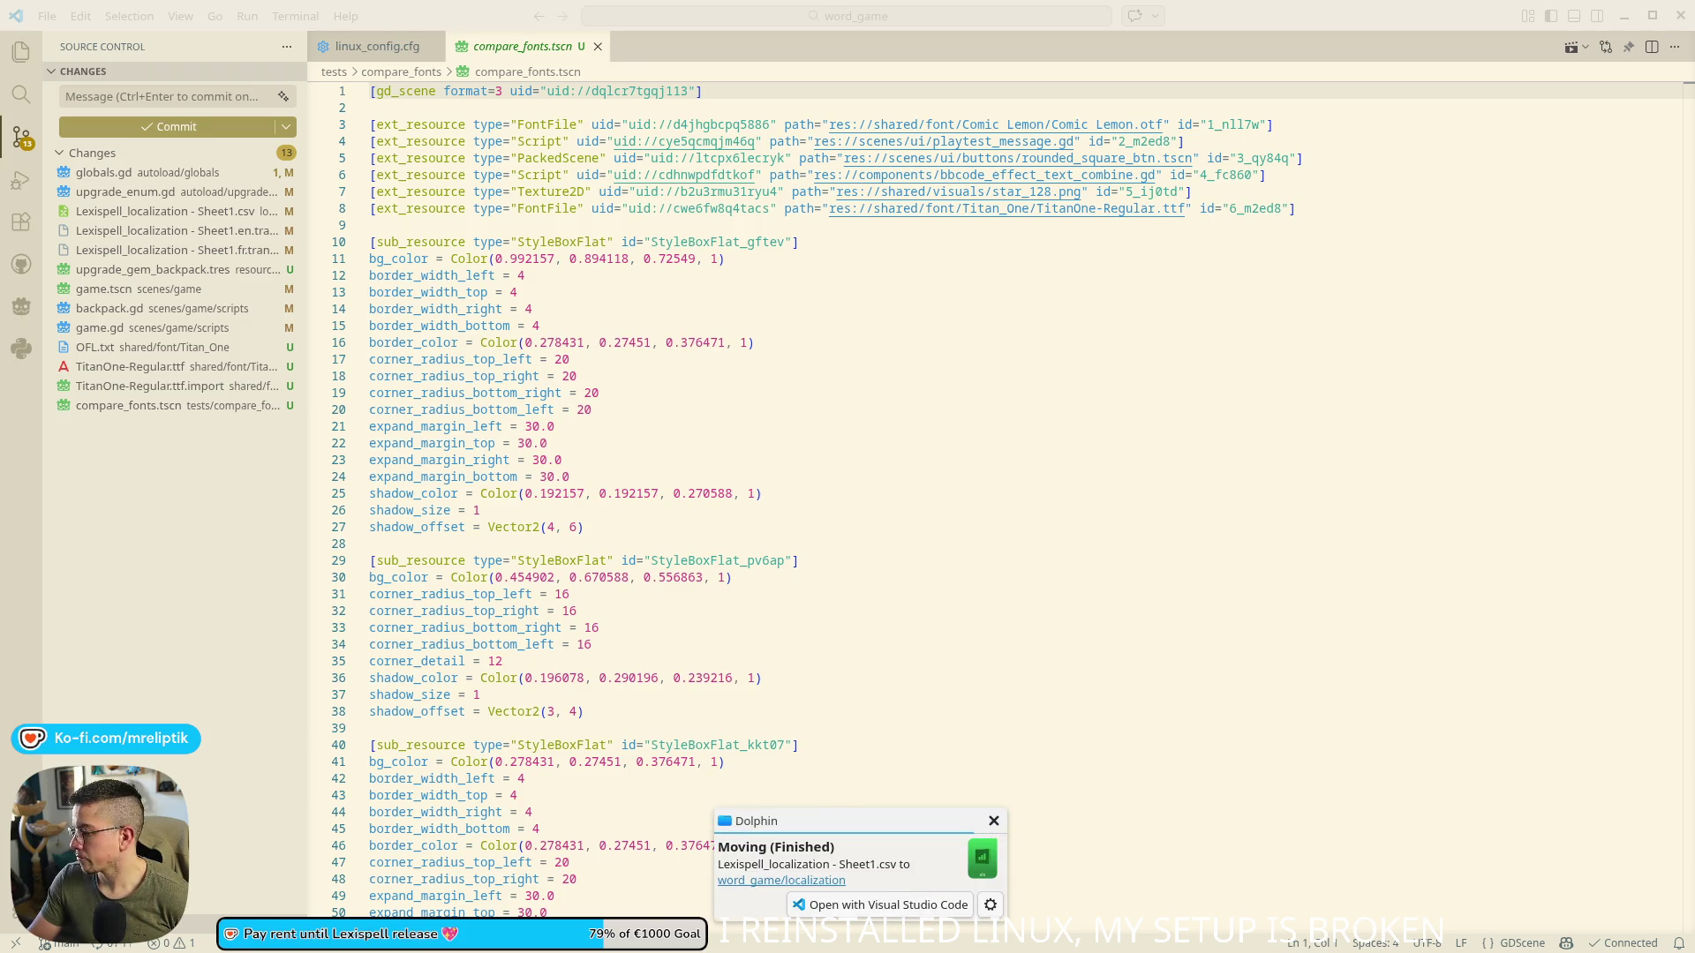
Bring Godot forward to reimport the CSV, show the 2D workspace, then return to VS Code
{"action": "left_click", "coordinate": [1226, 599]}
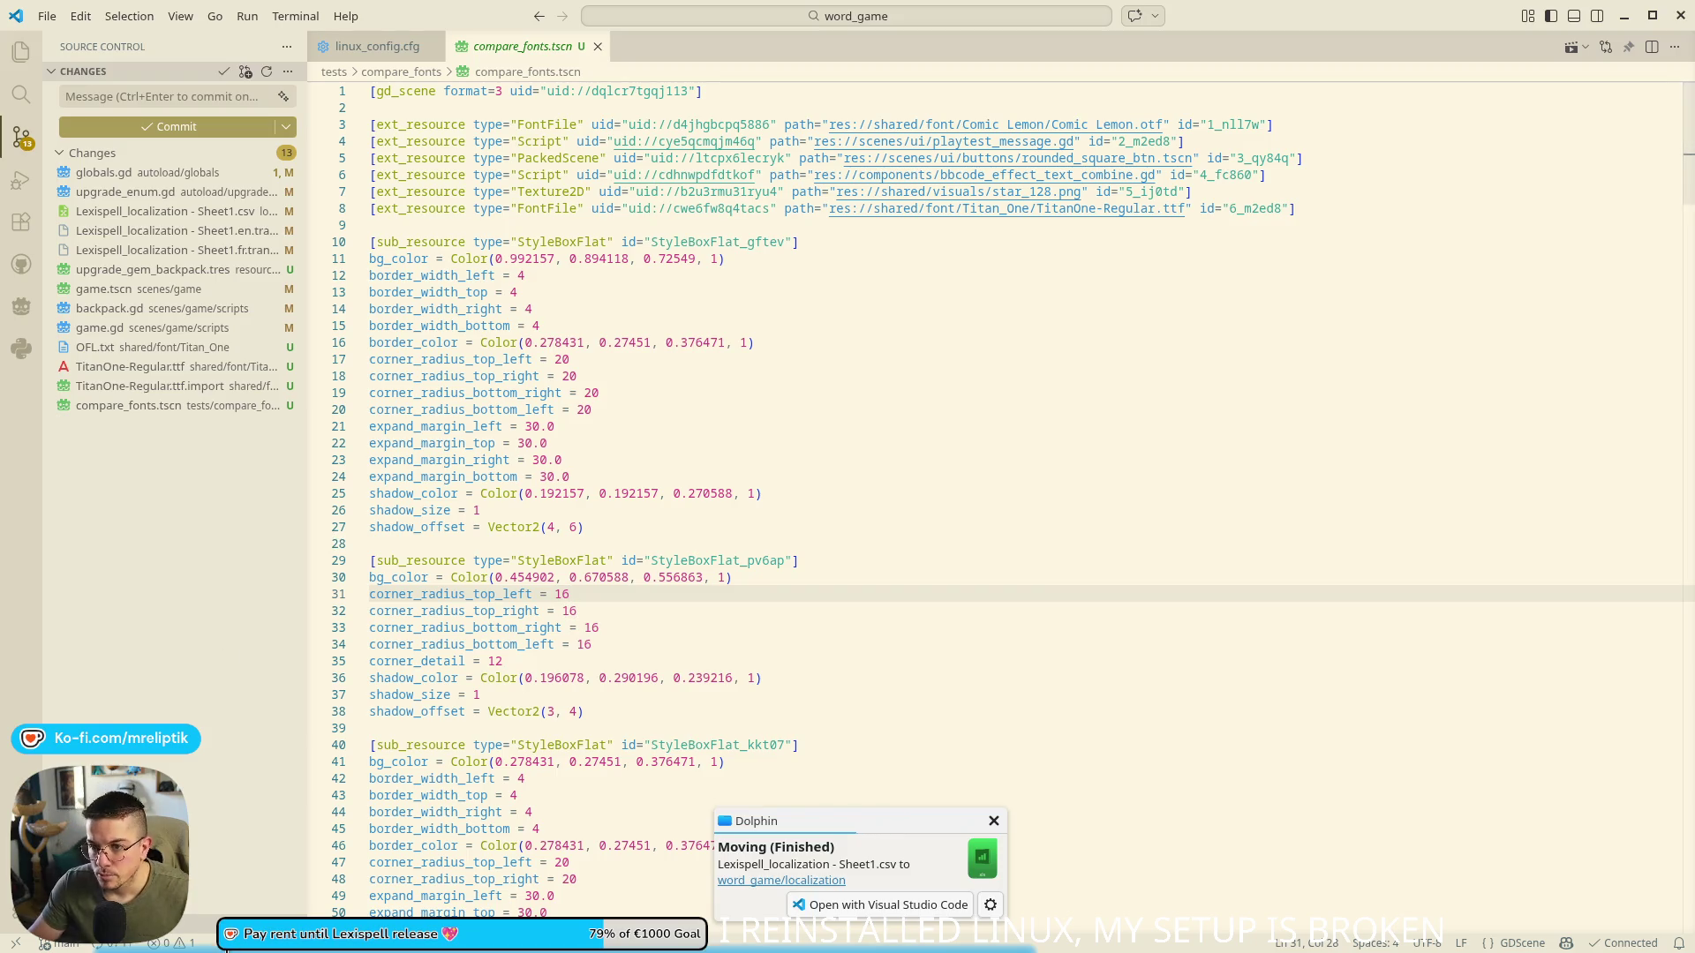
{"action": "key", "text": "alt+Tab"}
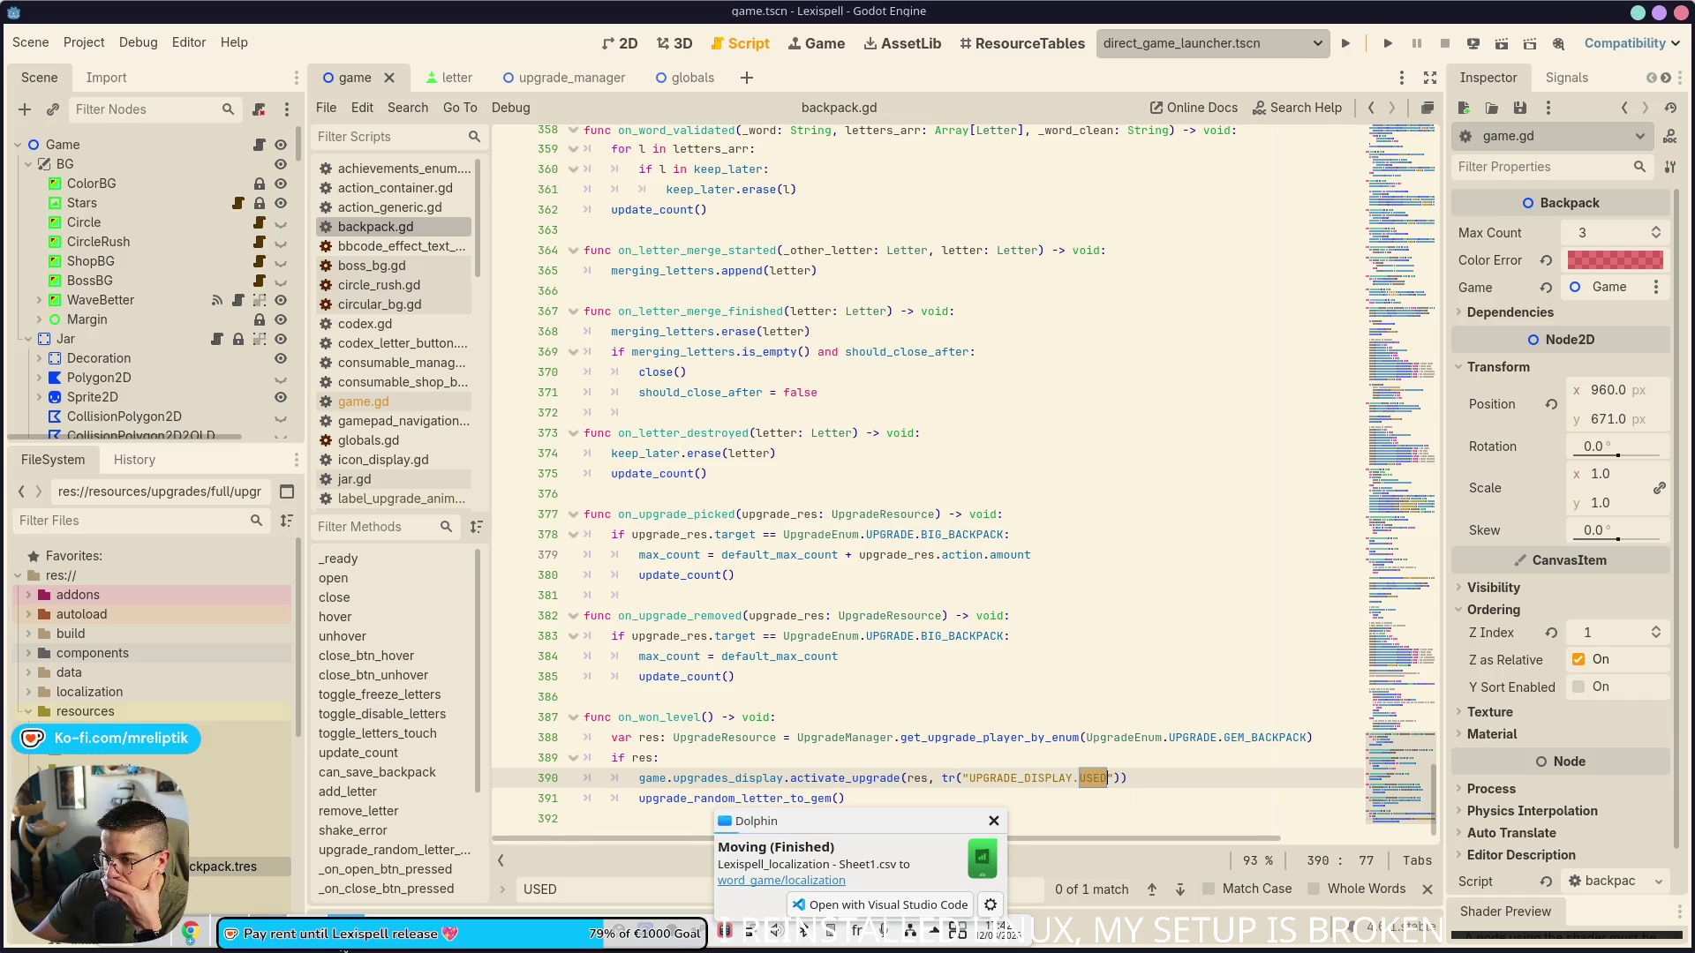
{"action": "key", "text": "alt+Tab"}
{"action": "key", "text": "alt+Tab"}
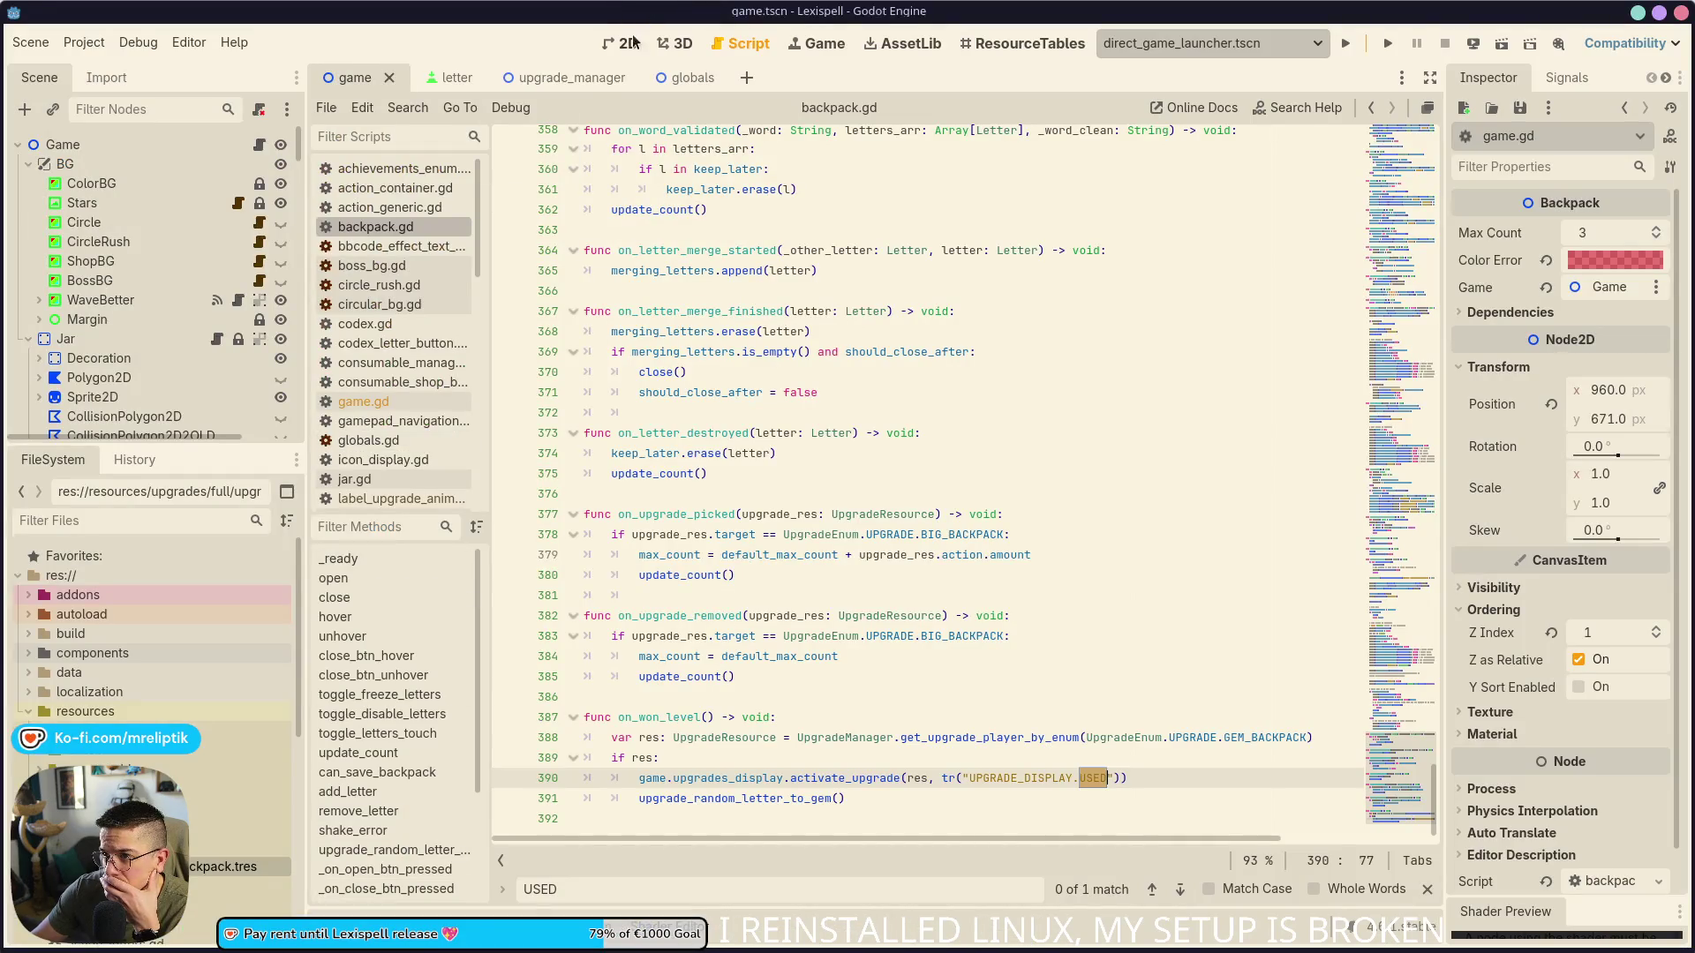
{"action": "left_click", "coordinate": [632, 43]}
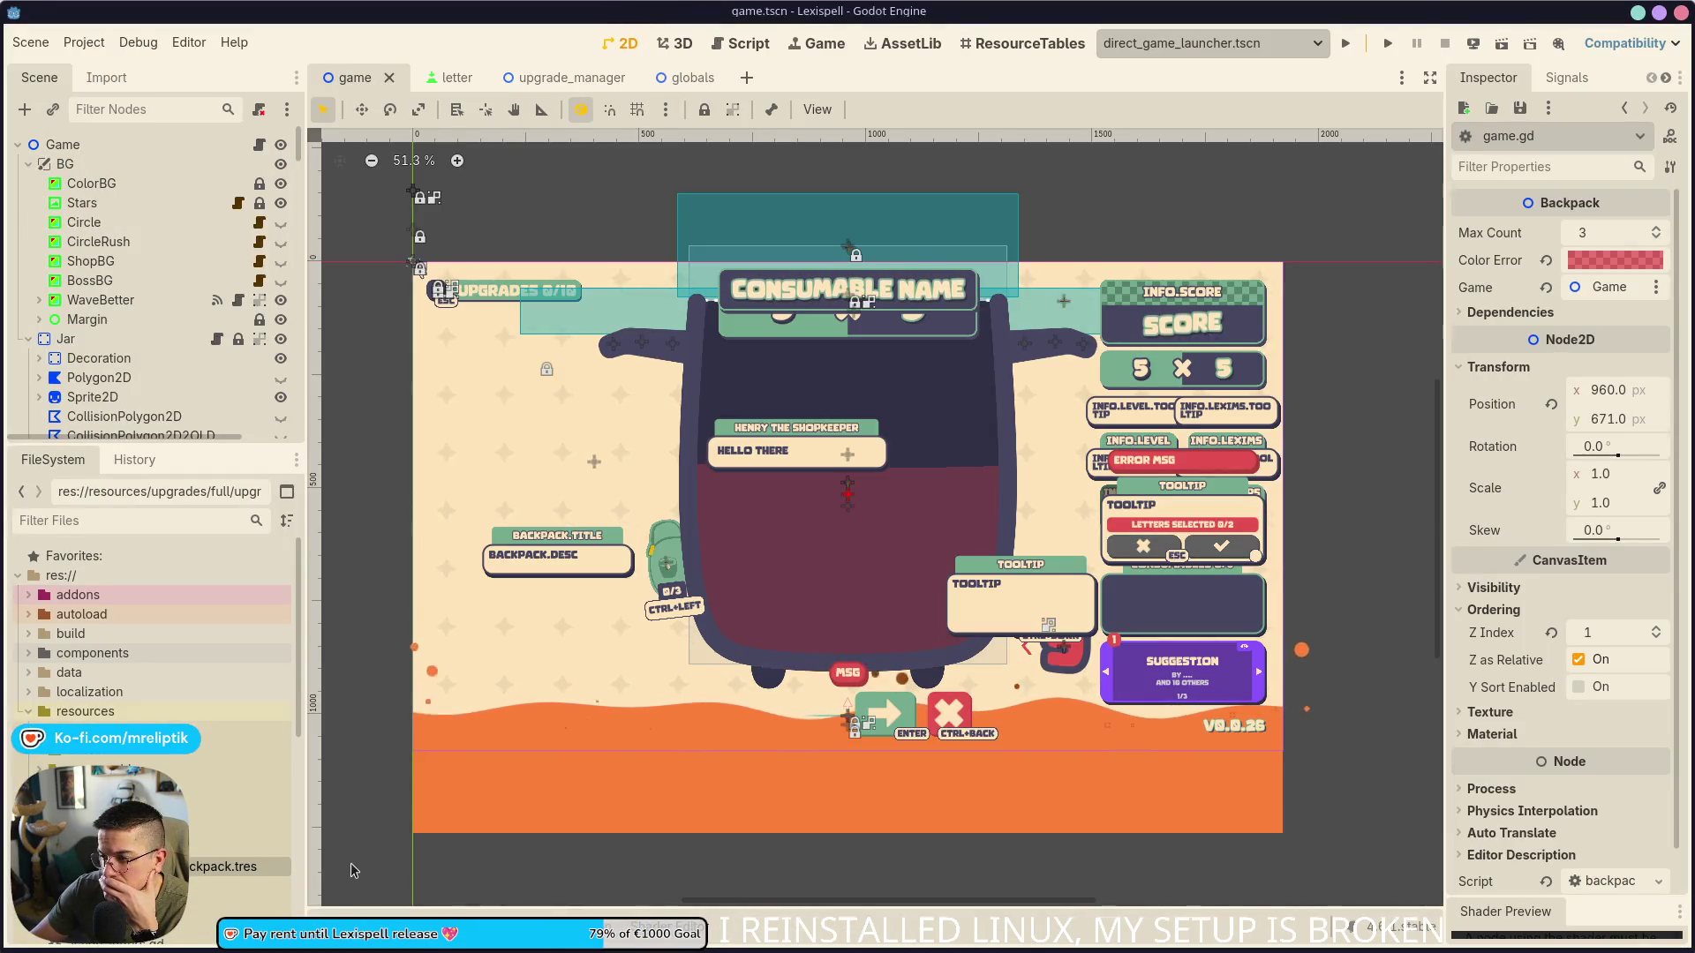
{"action": "key", "text": "alt+Tab"}
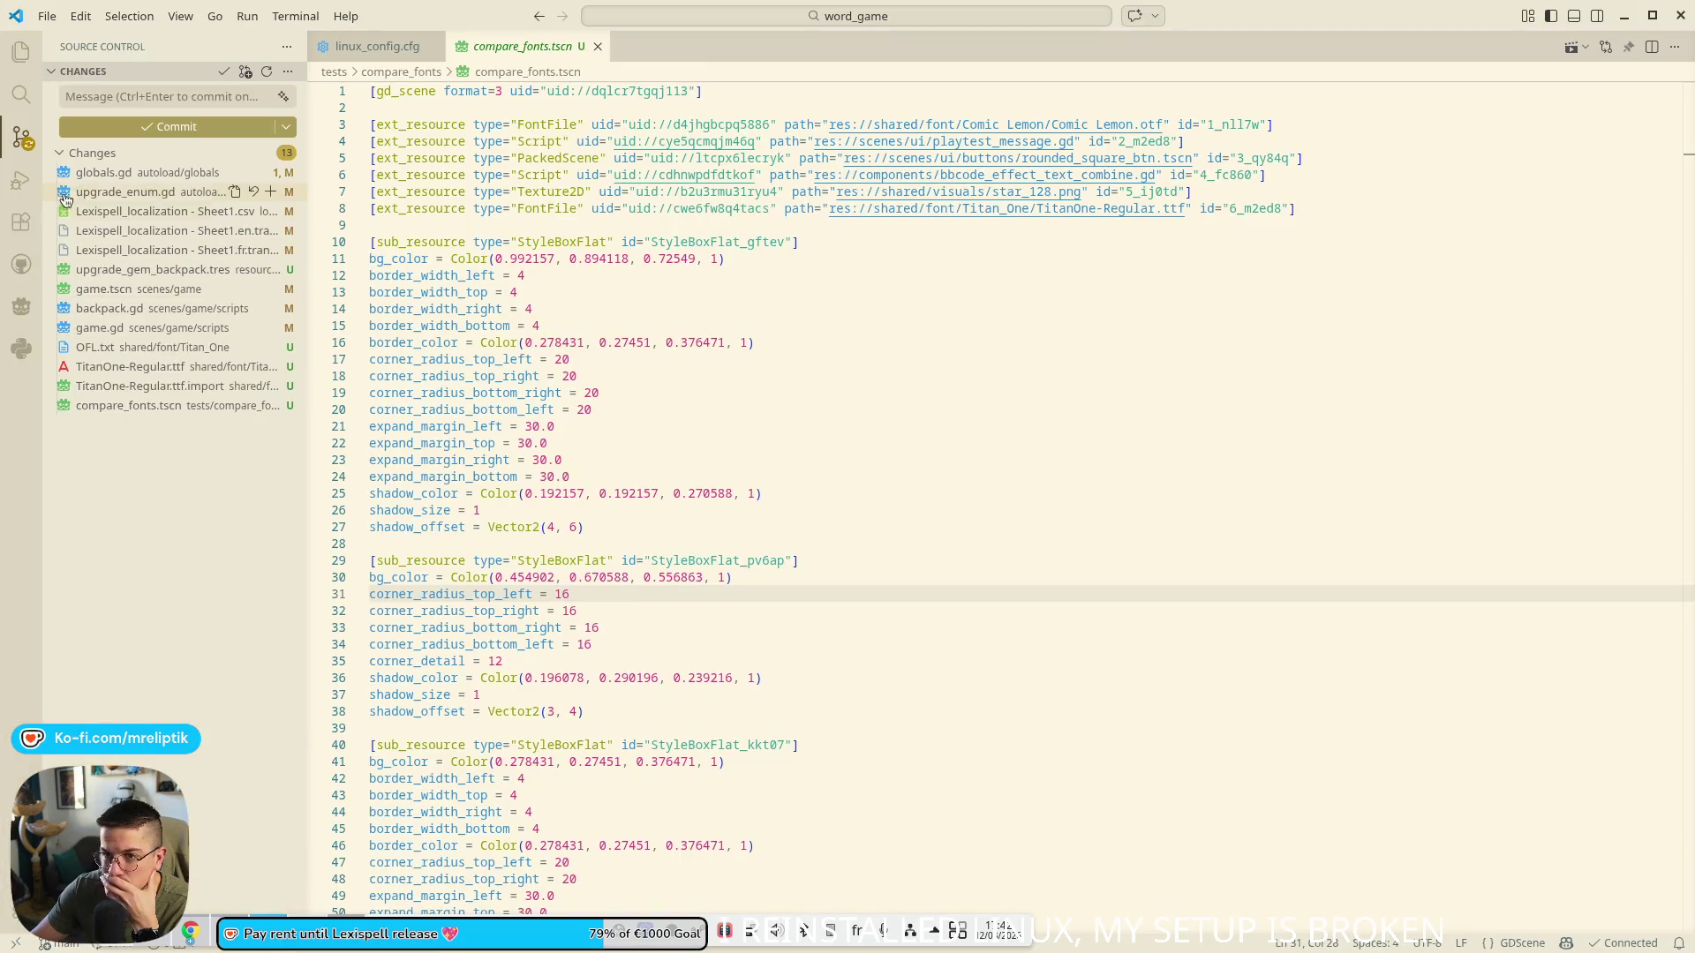
Stage upgrade_enum.gd, the localization files through upgrade_gem_backpack.tres, and game.tscn
{"action": "left_click", "coordinate": [119, 174]}
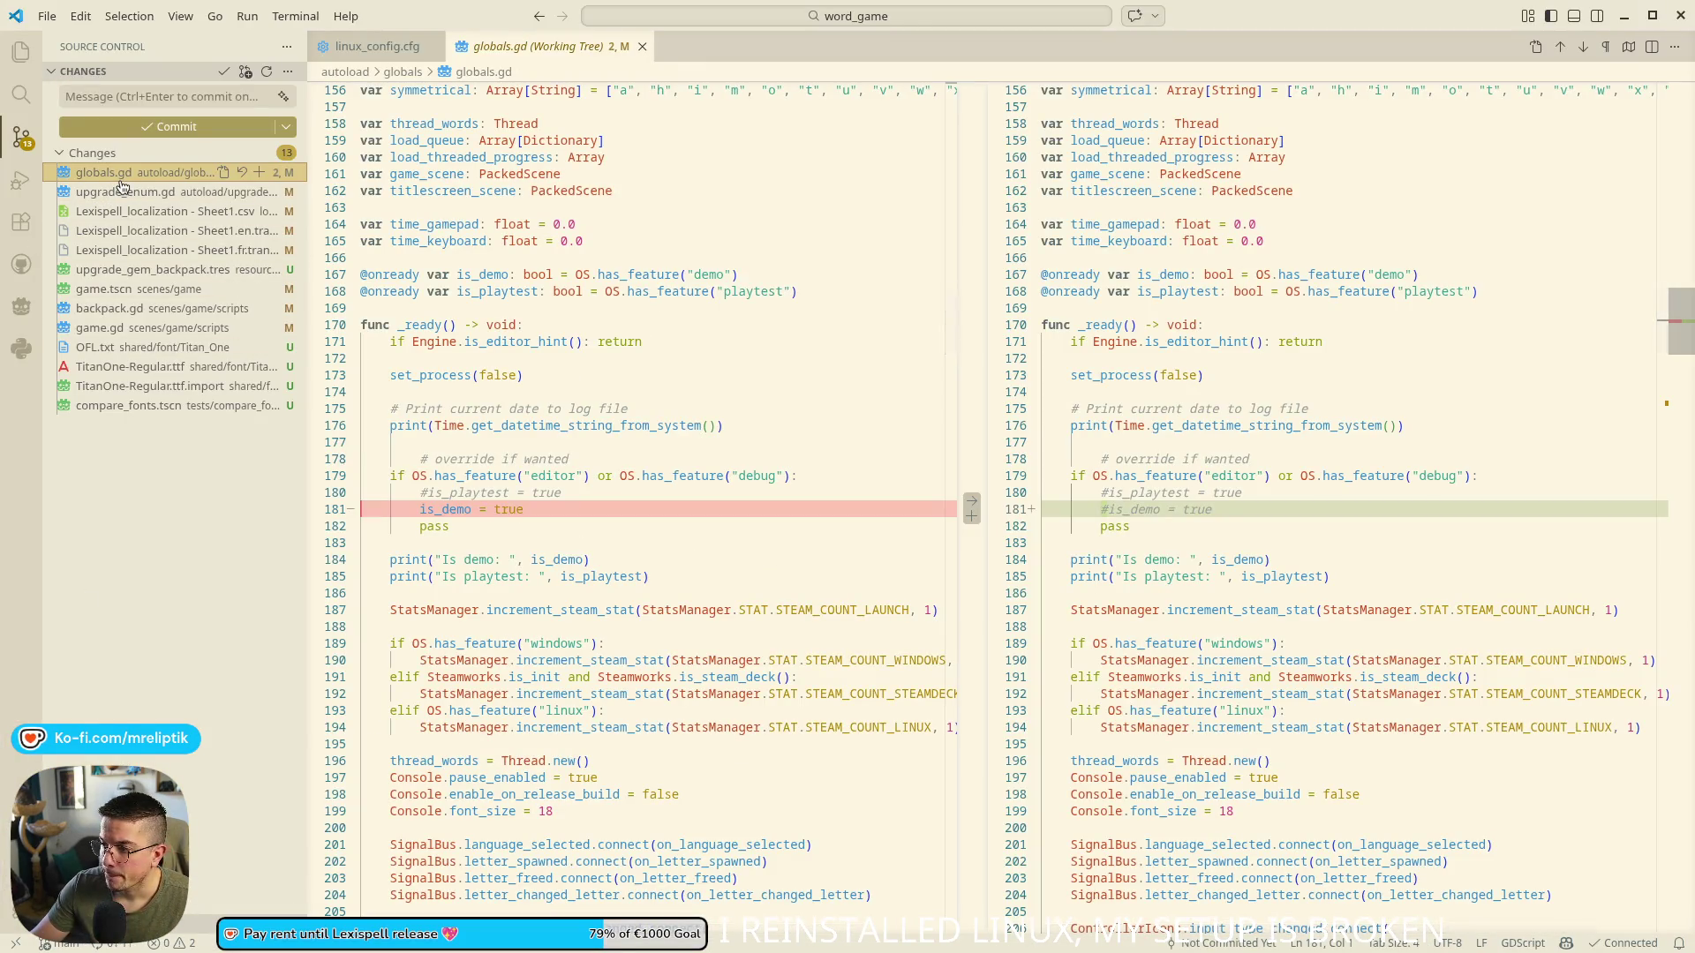
{"action": "left_click", "coordinate": [212, 191]}
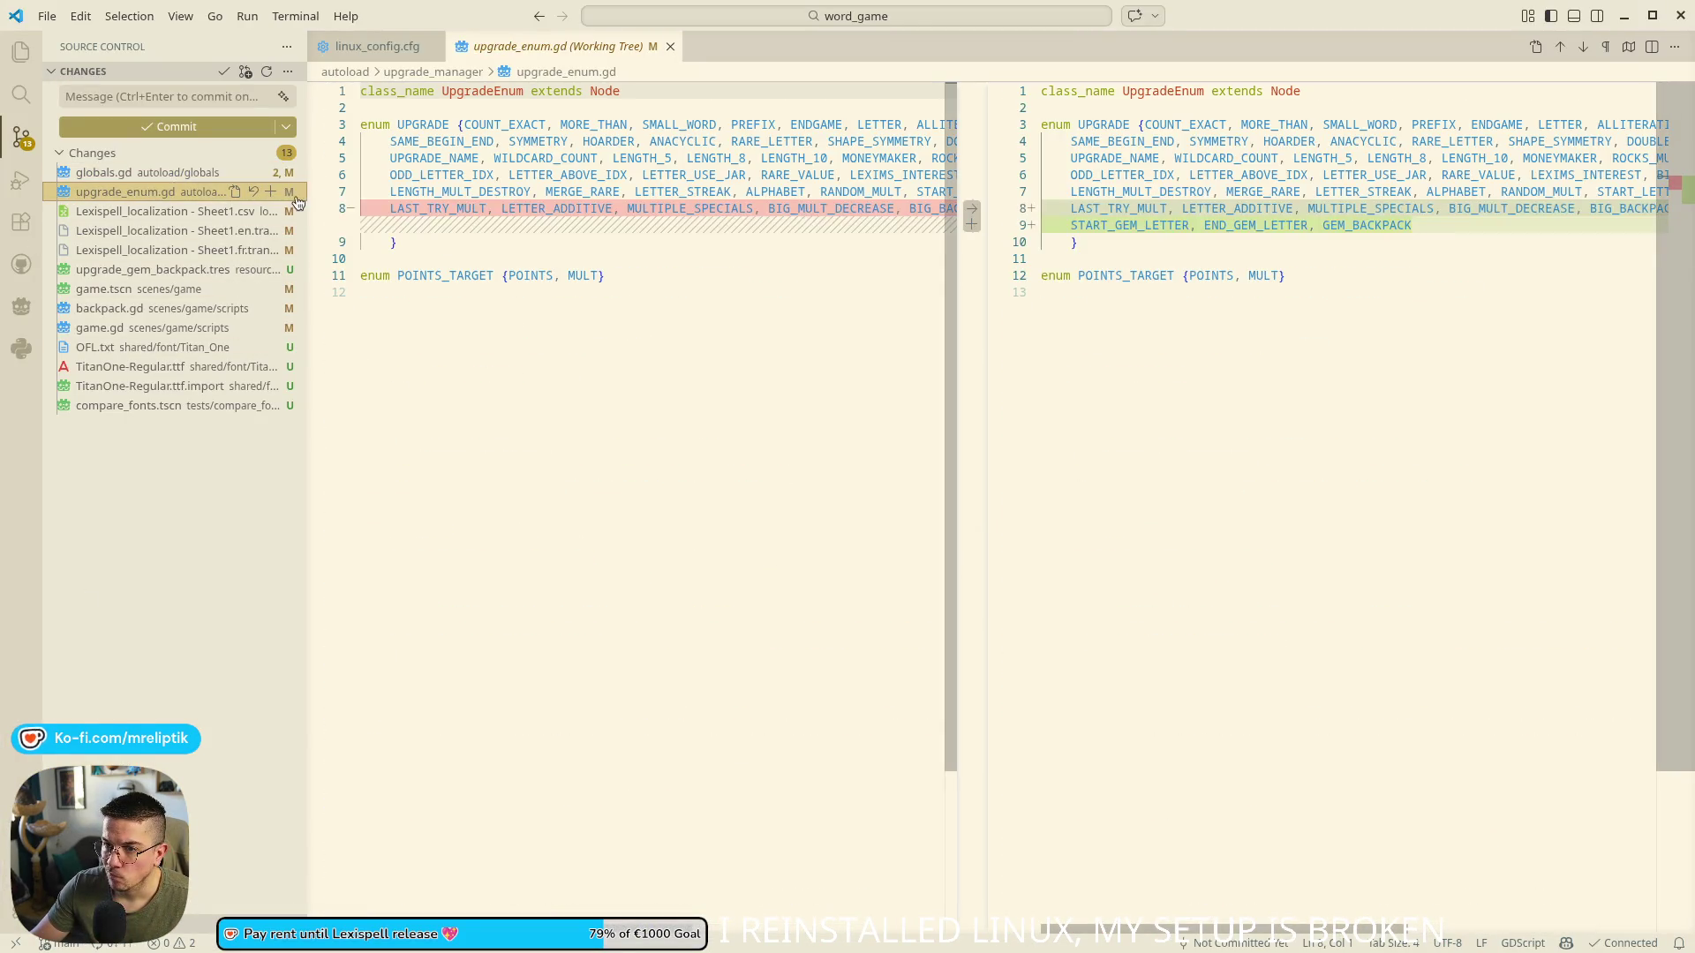
{"action": "left_click", "coordinate": [270, 192]}
{"action": "left_click", "coordinate": [98, 230]}
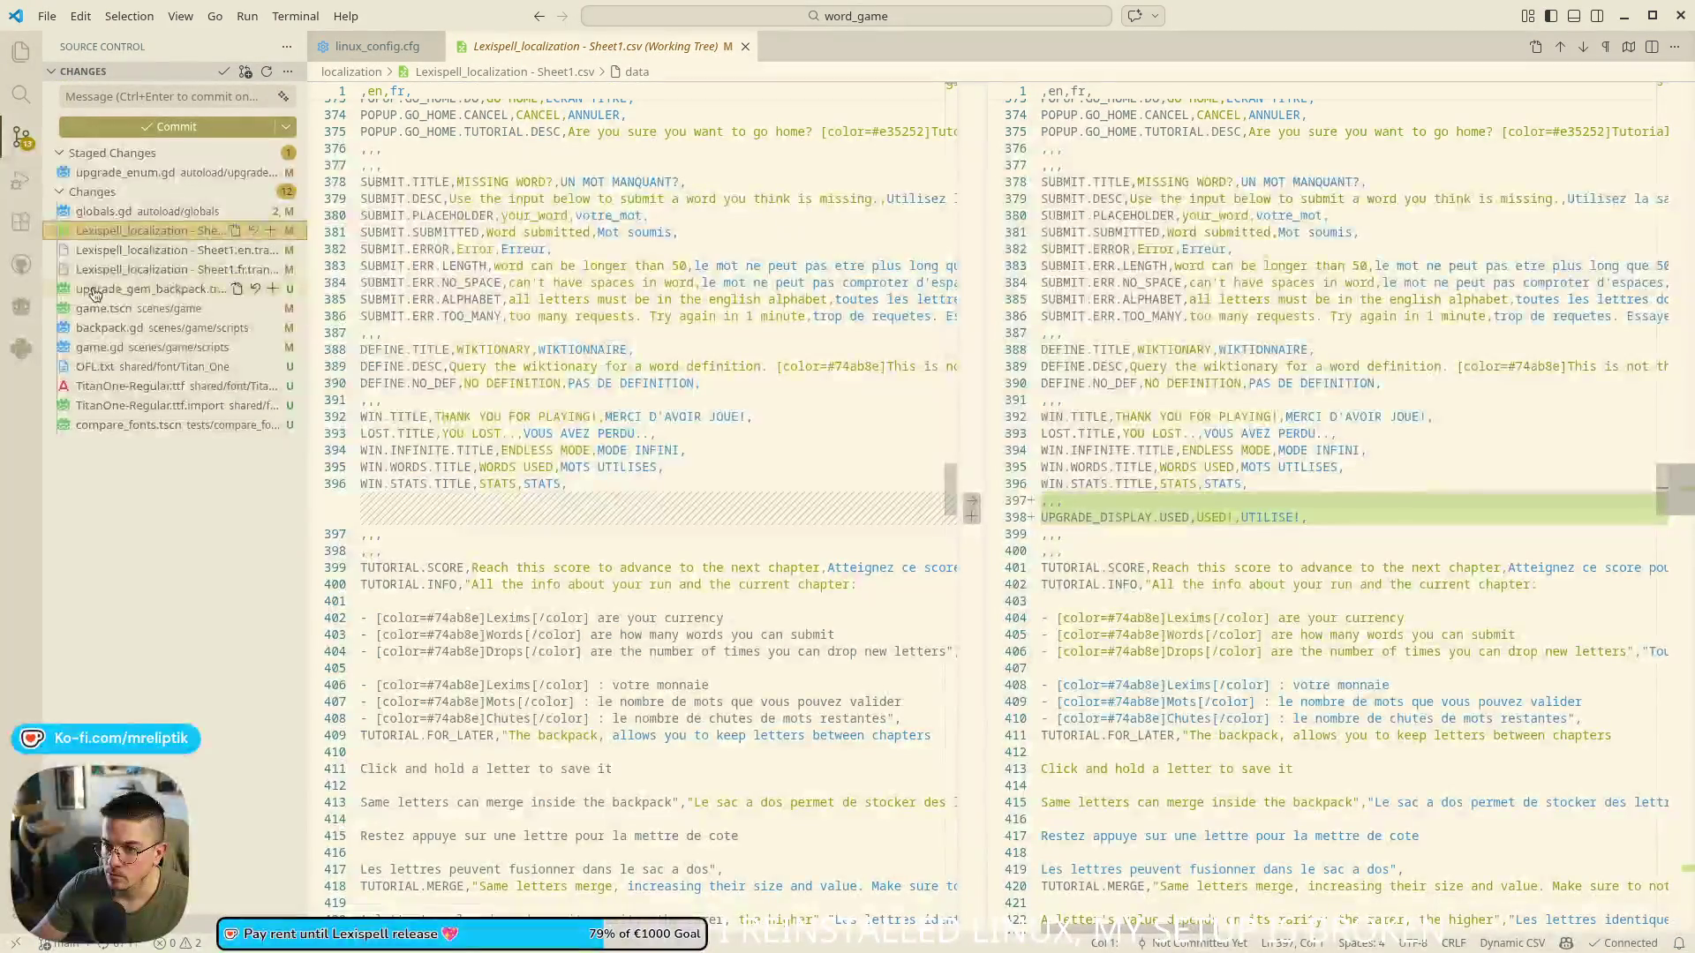
{"action": "left_click", "coordinate": [95, 294], "text": "shift"}
{"action": "left_click", "coordinate": [270, 290]}
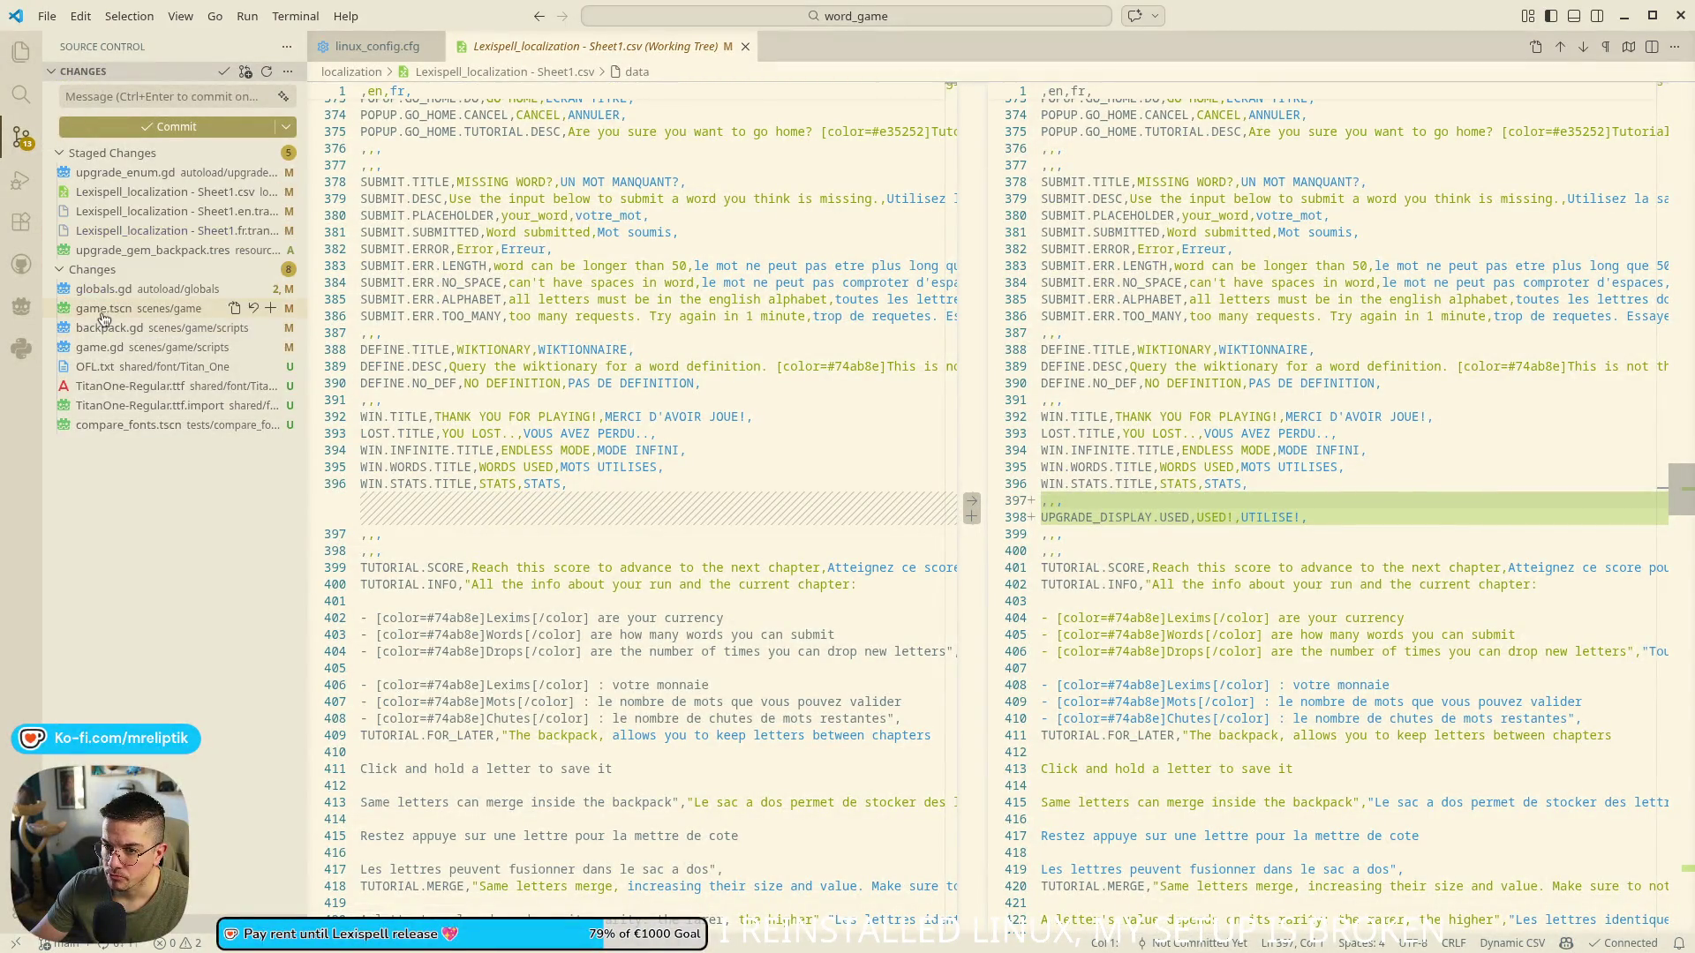
{"action": "left_click", "coordinate": [265, 308]}
{"action": "left_click", "coordinate": [270, 308]}
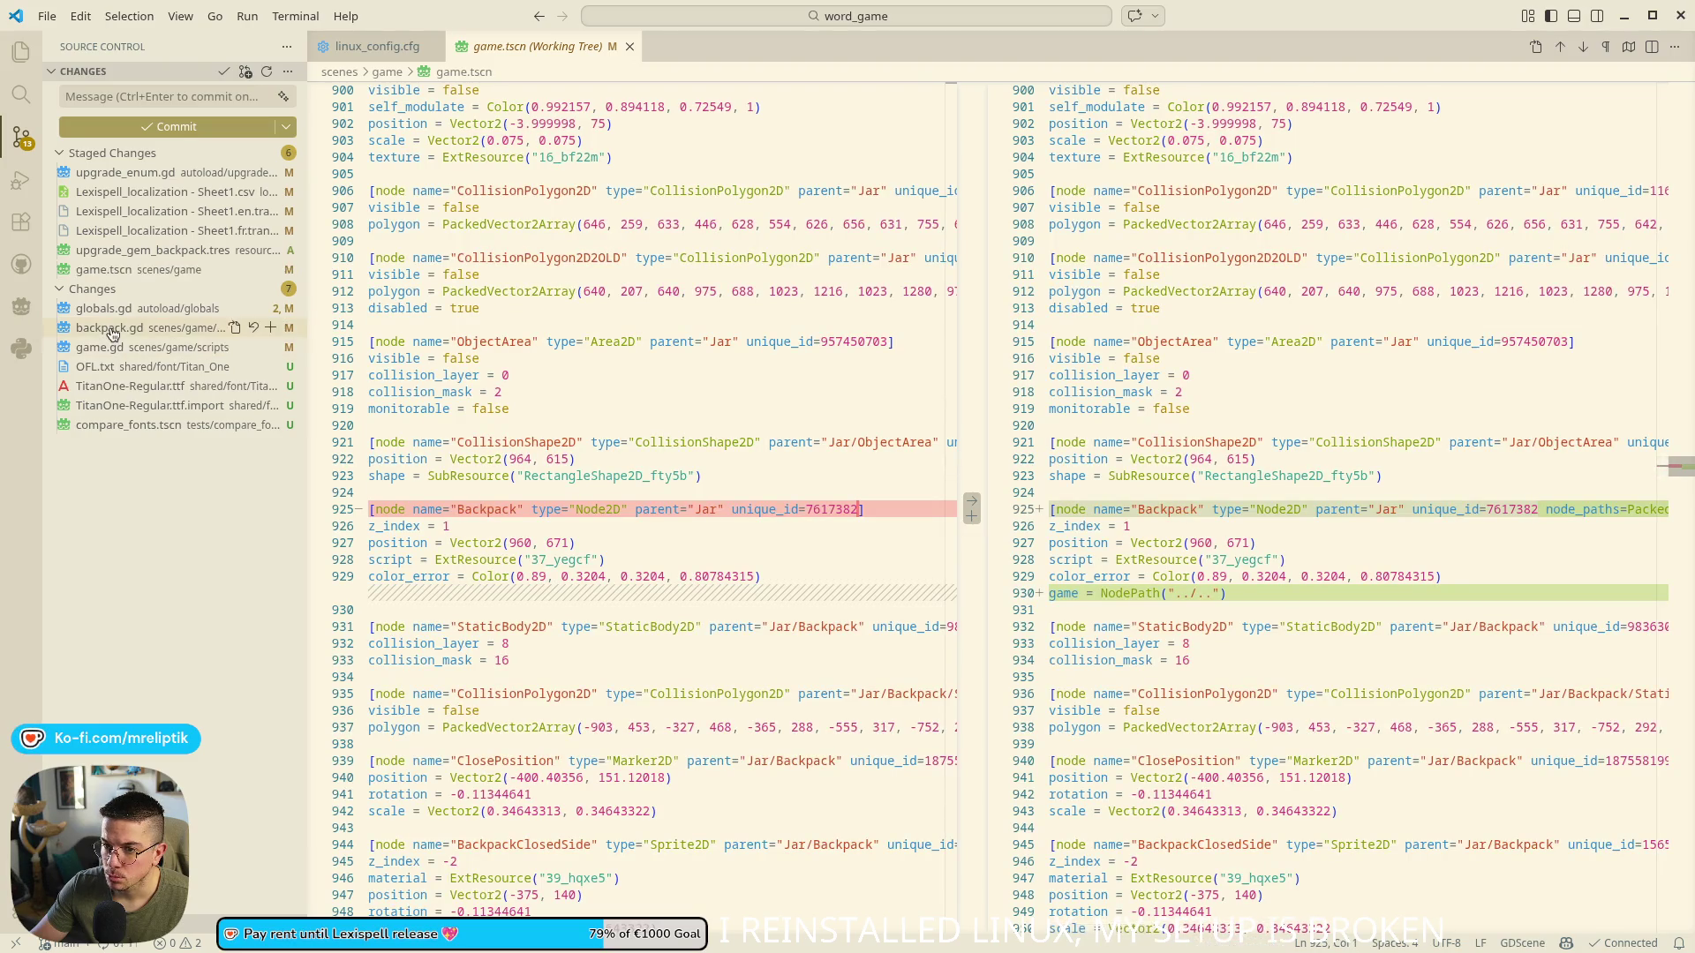
Stage backpack.gd and commit the backpack upgrade changes with an 'upgrade: gem backpack' message
{"action": "left_click", "coordinate": [133, 328]}
{"action": "left_click", "coordinate": [117, 350]}
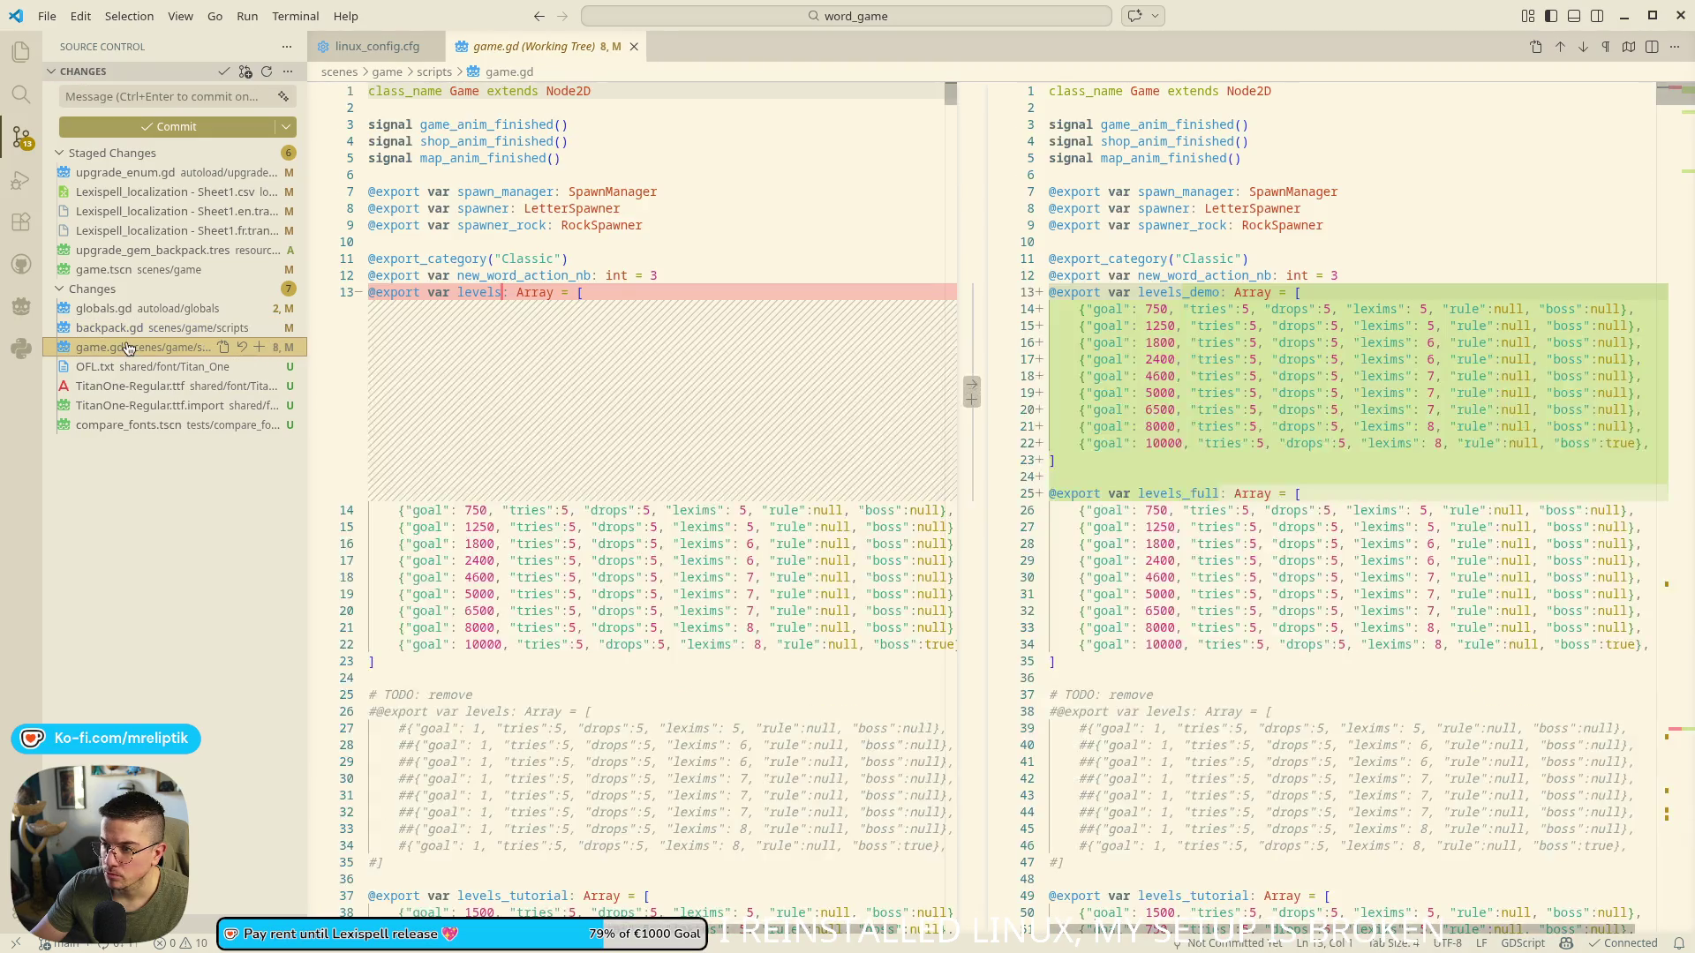
{"action": "left_click", "coordinate": [221, 331]}
{"action": "left_click", "coordinate": [270, 329]}
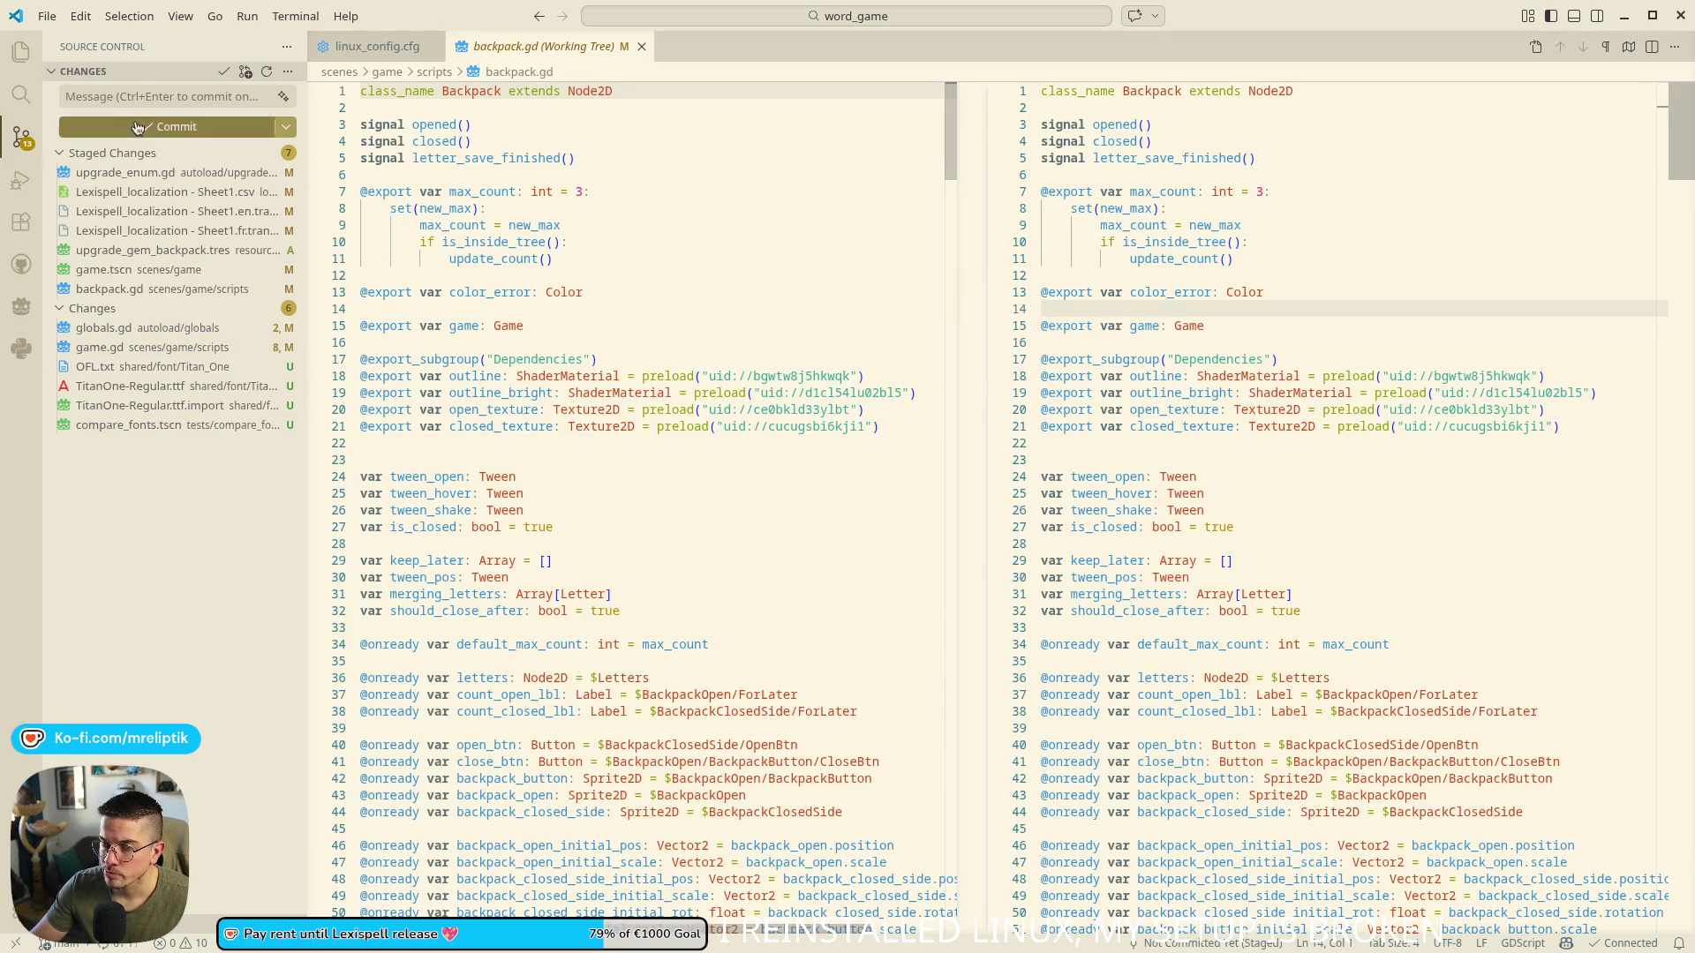
{"action": "left_click", "coordinate": [138, 89]}
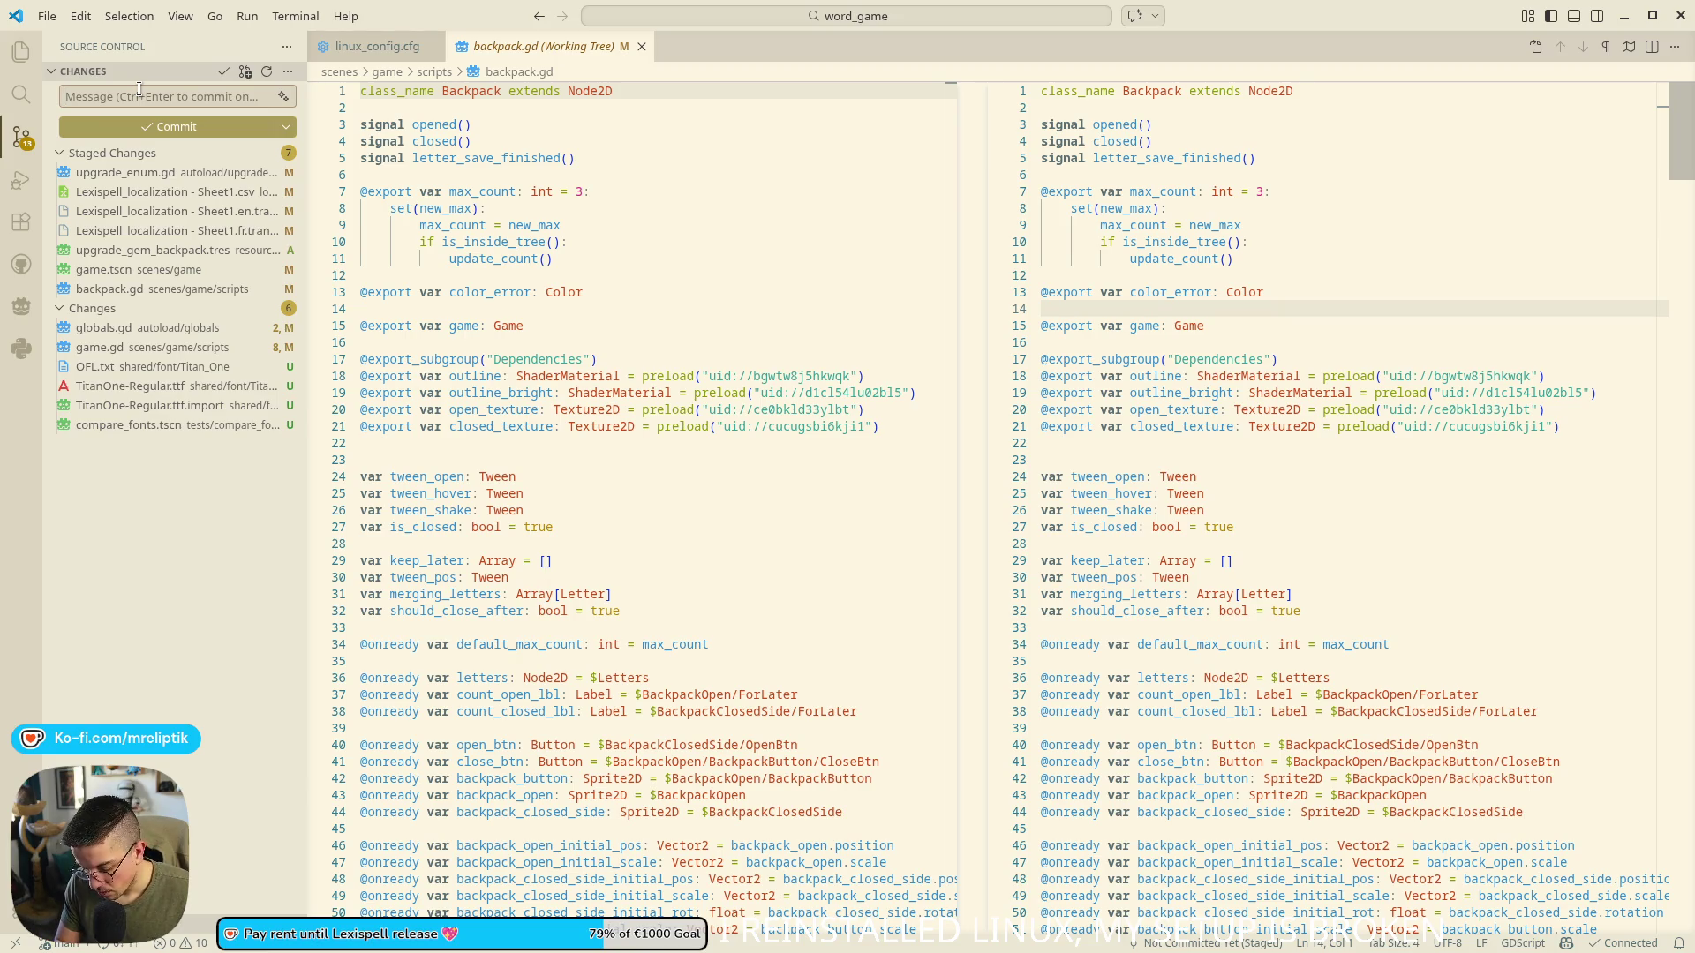
{"action": "type", "text": "upgrade: gem backpack"}
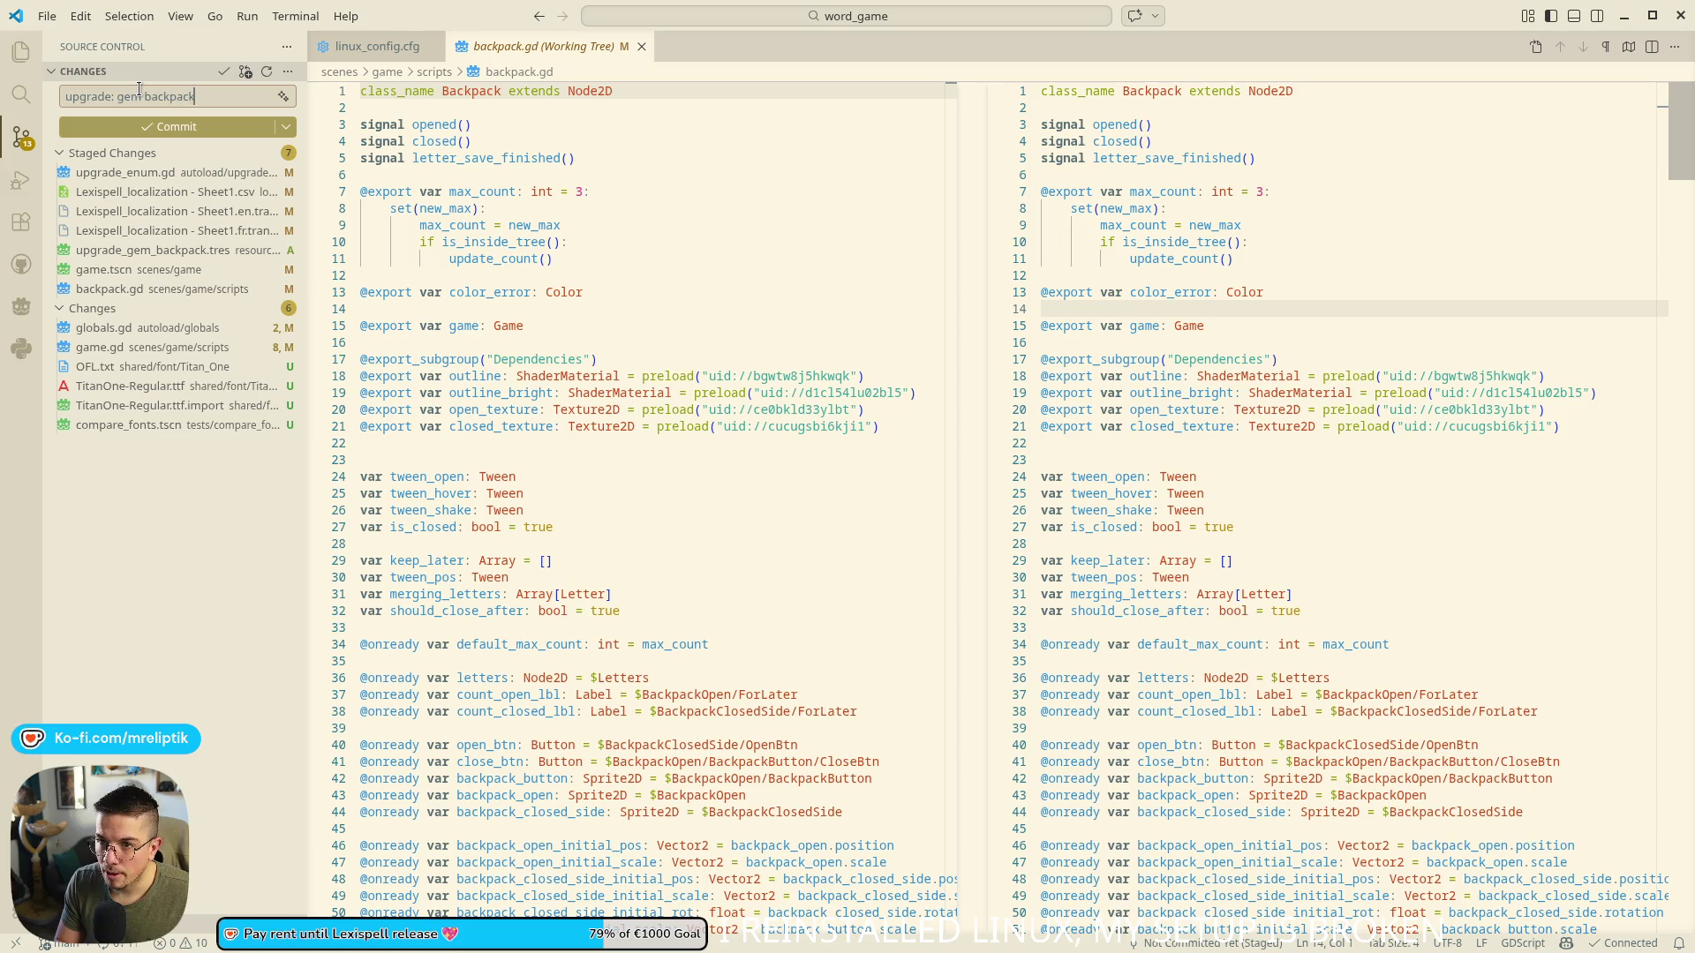
{"action": "left_click", "coordinate": [146, 127]}
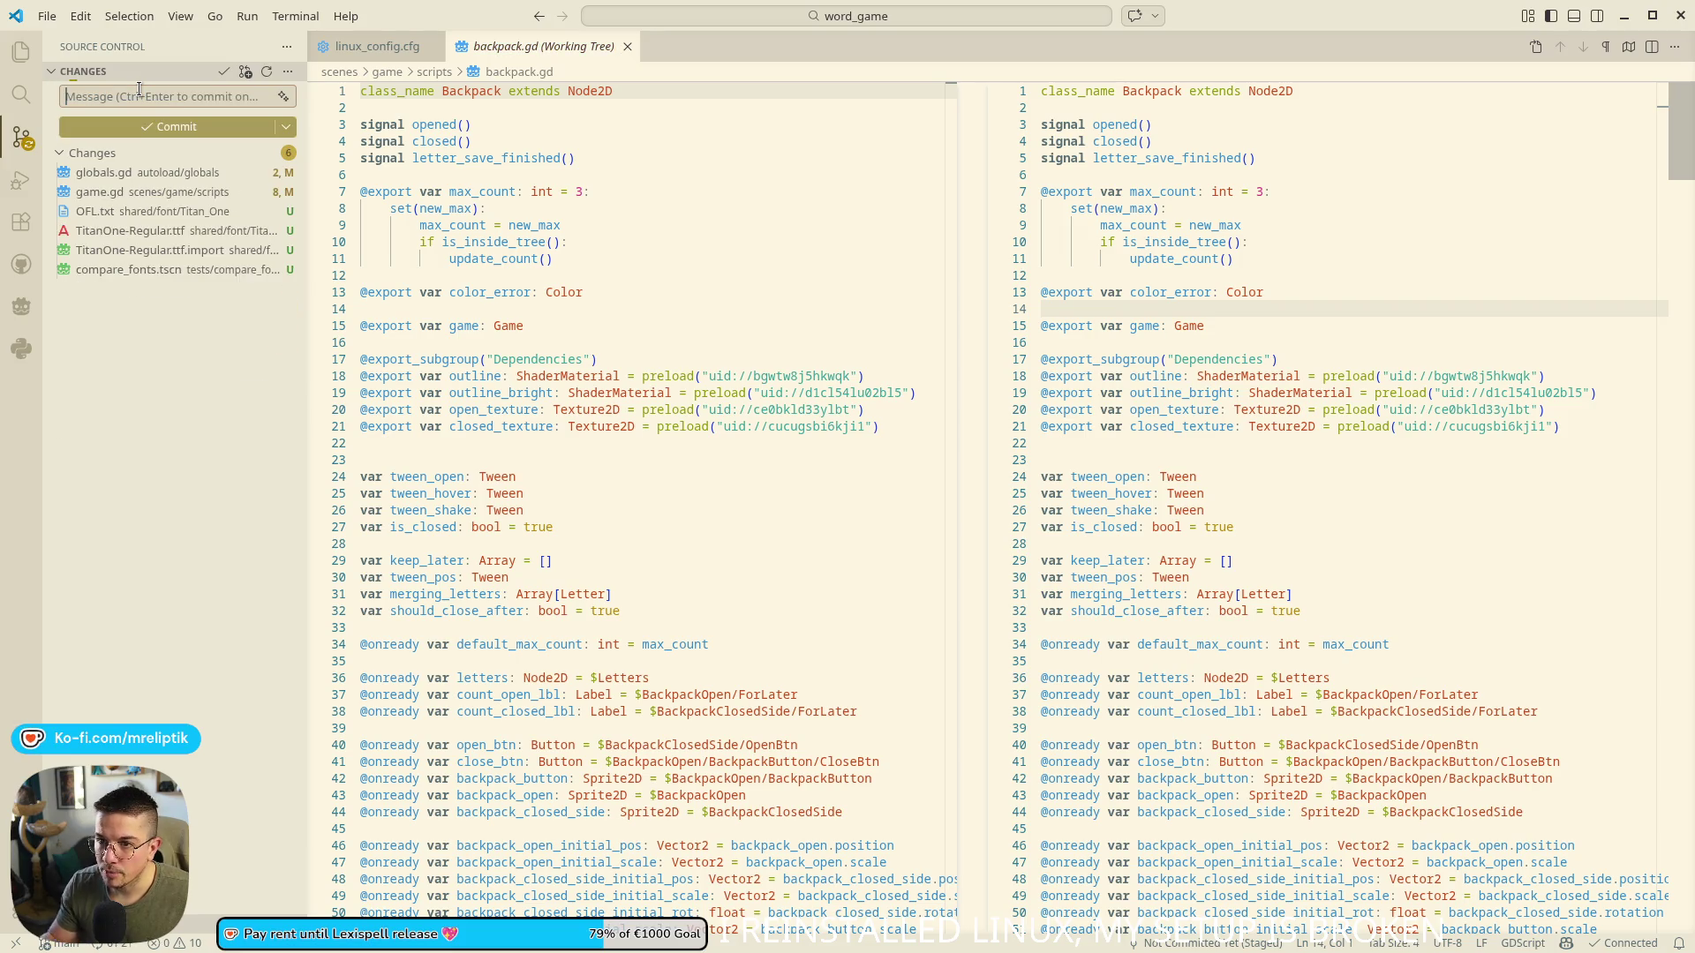
Stage game.gd and globals.gd and commit them as 'levels demo'
{"action": "left_click", "coordinate": [113, 193]}
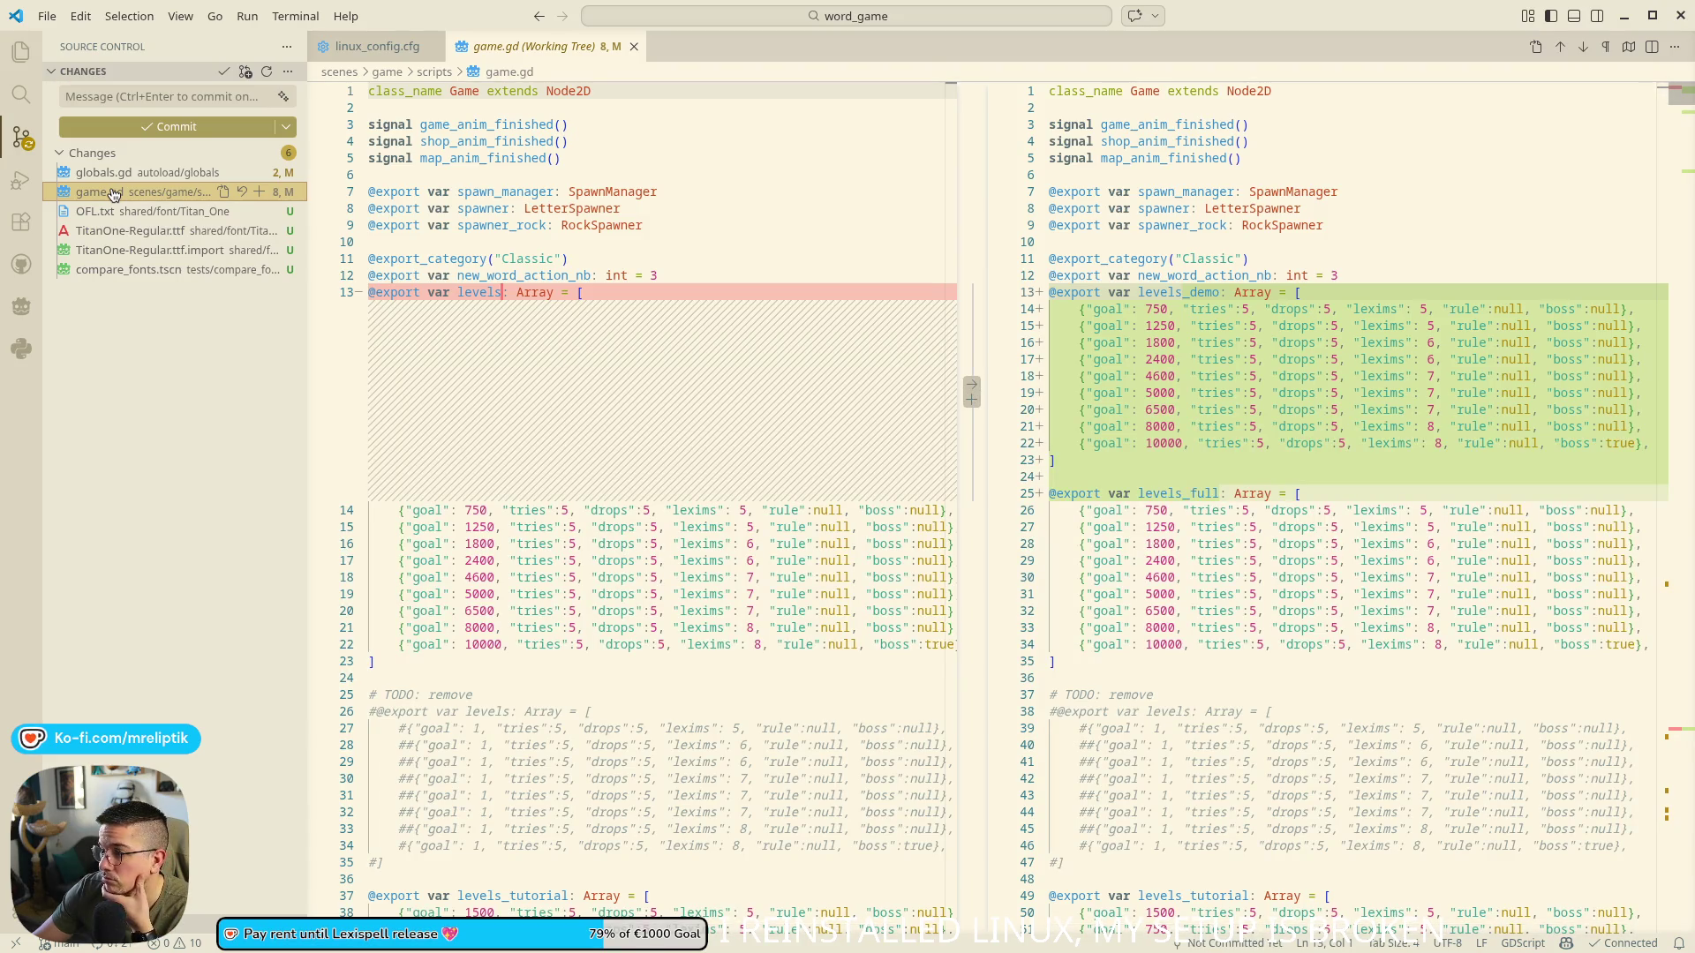
{"action": "left_click", "coordinate": [262, 192]}
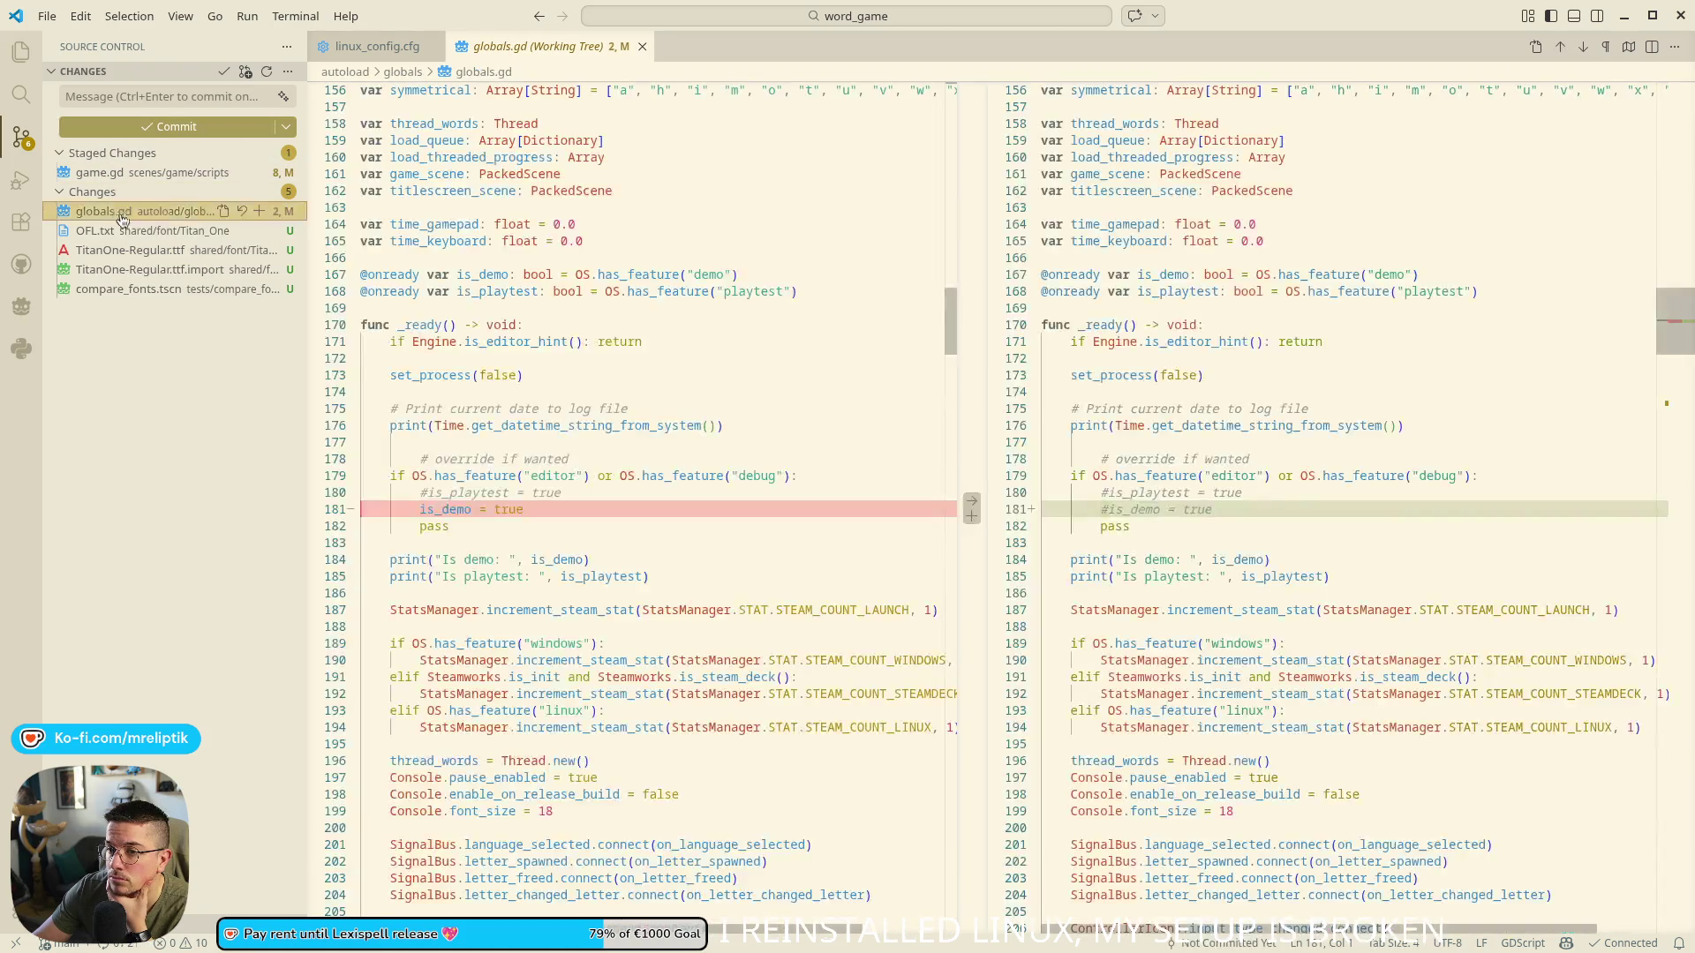
{"action": "left_click", "coordinate": [261, 212]}
{"action": "left_click", "coordinate": [155, 96]}
{"action": "type", "text": "levels demo and full"}
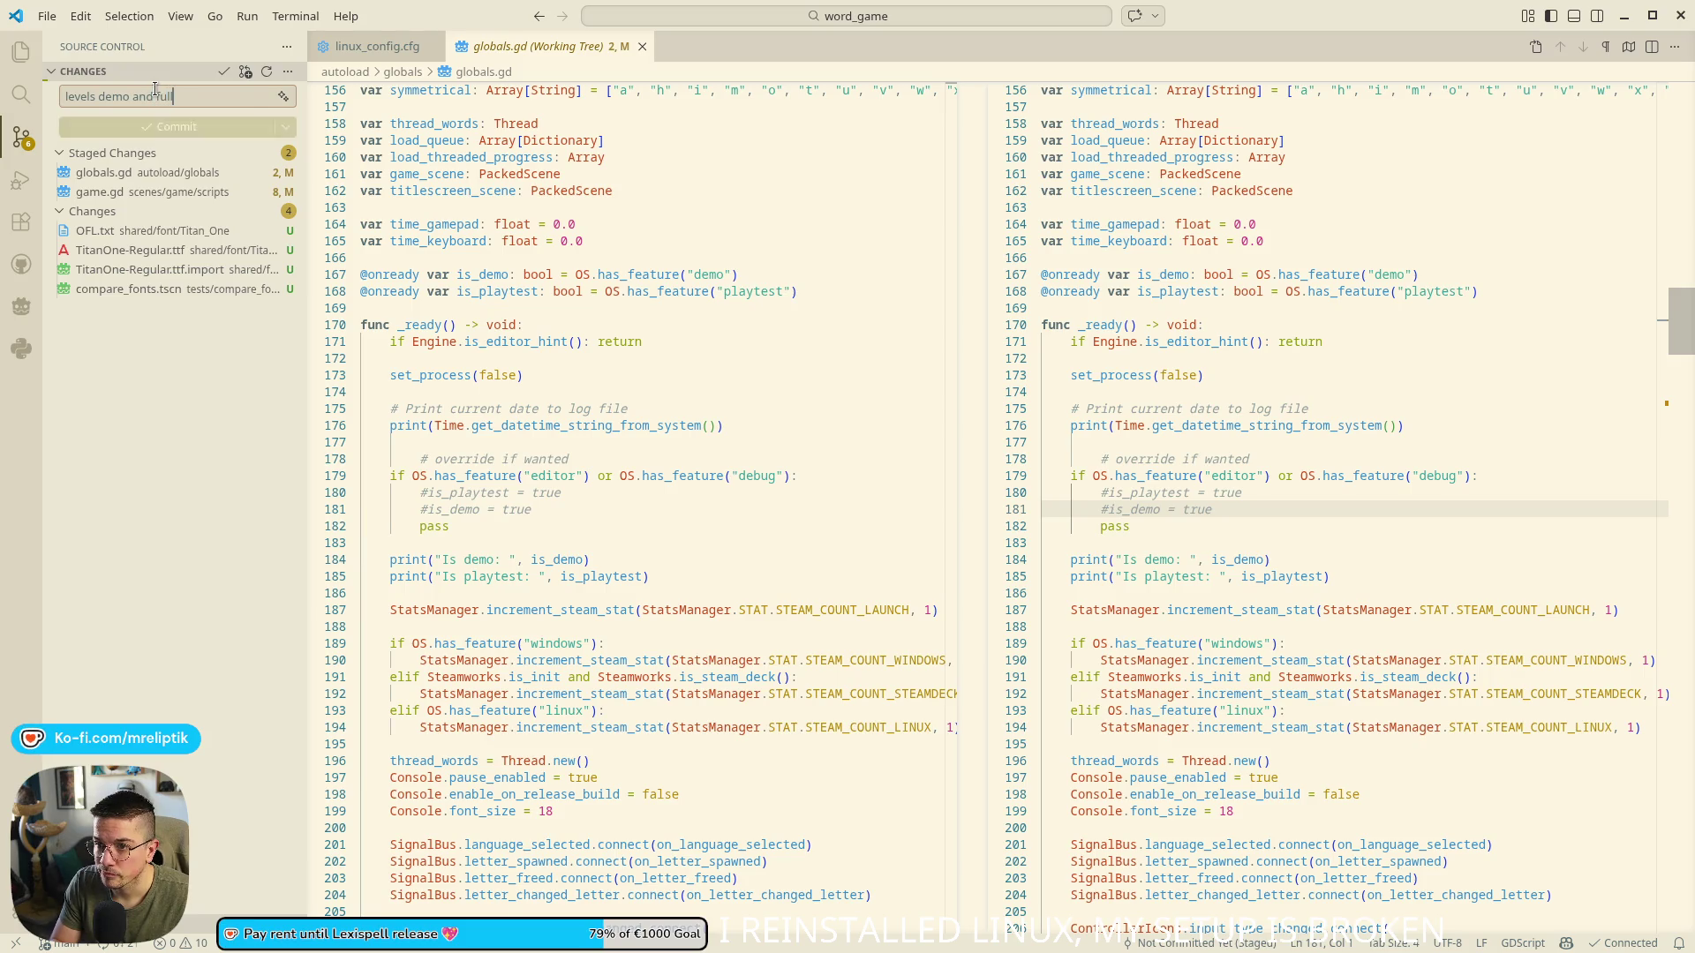
{"action": "left_click", "coordinate": [175, 126]}
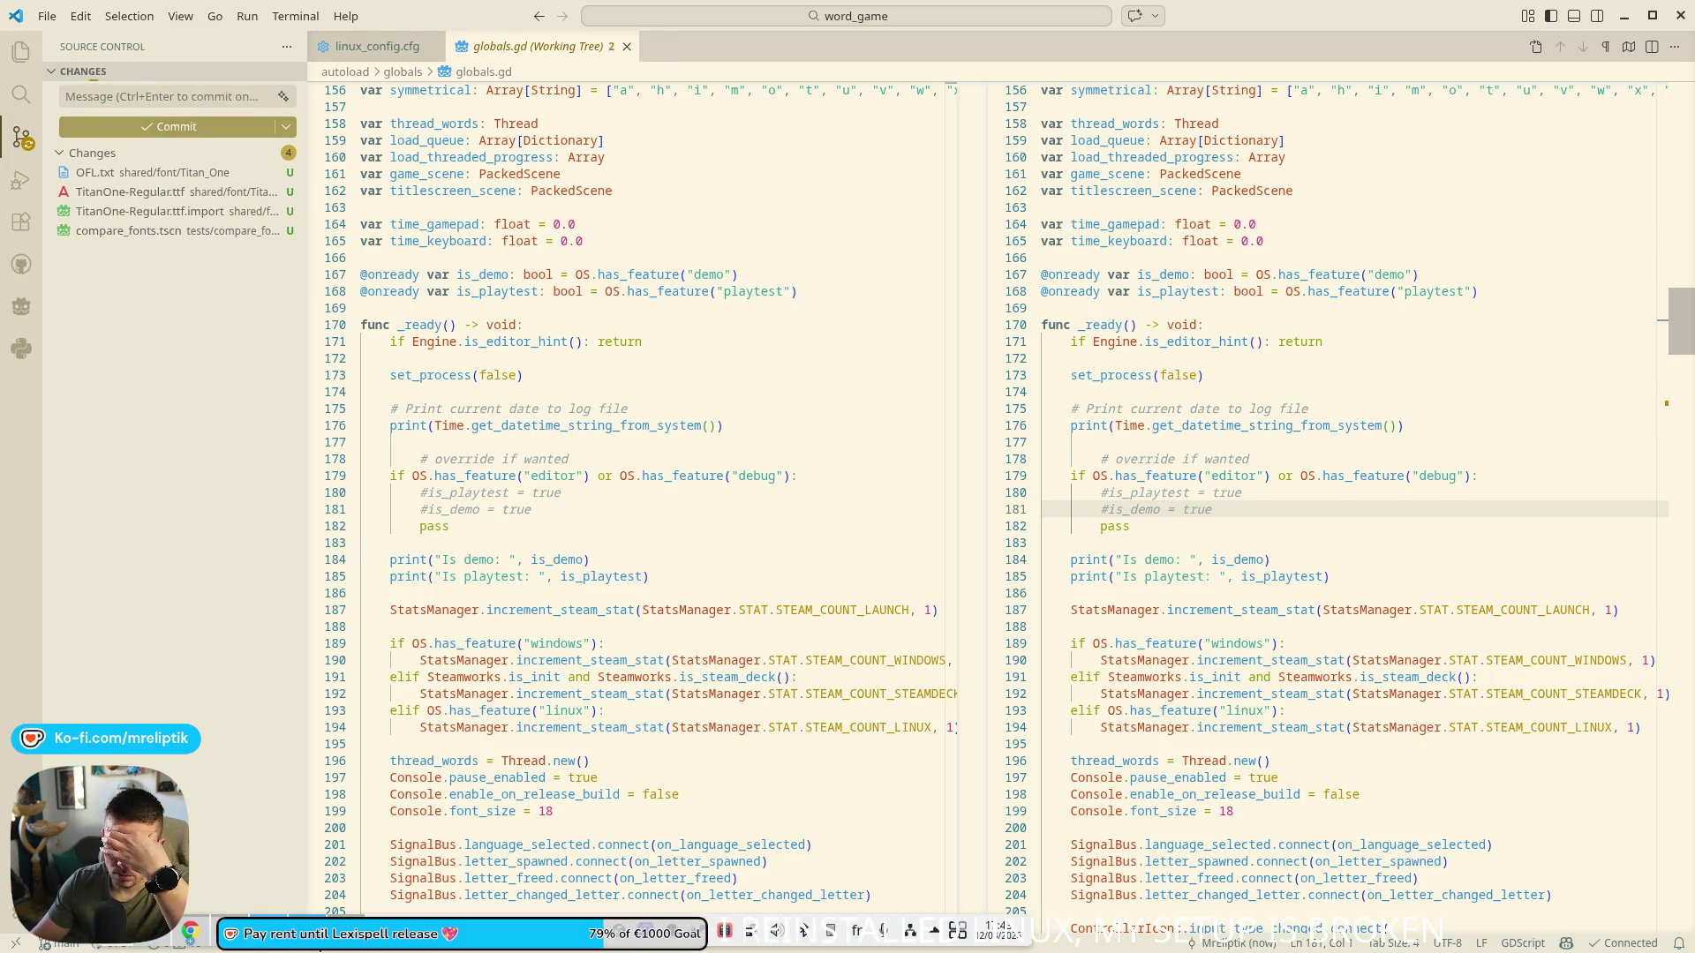
{"action": "left_click", "coordinate": [742, 936]}
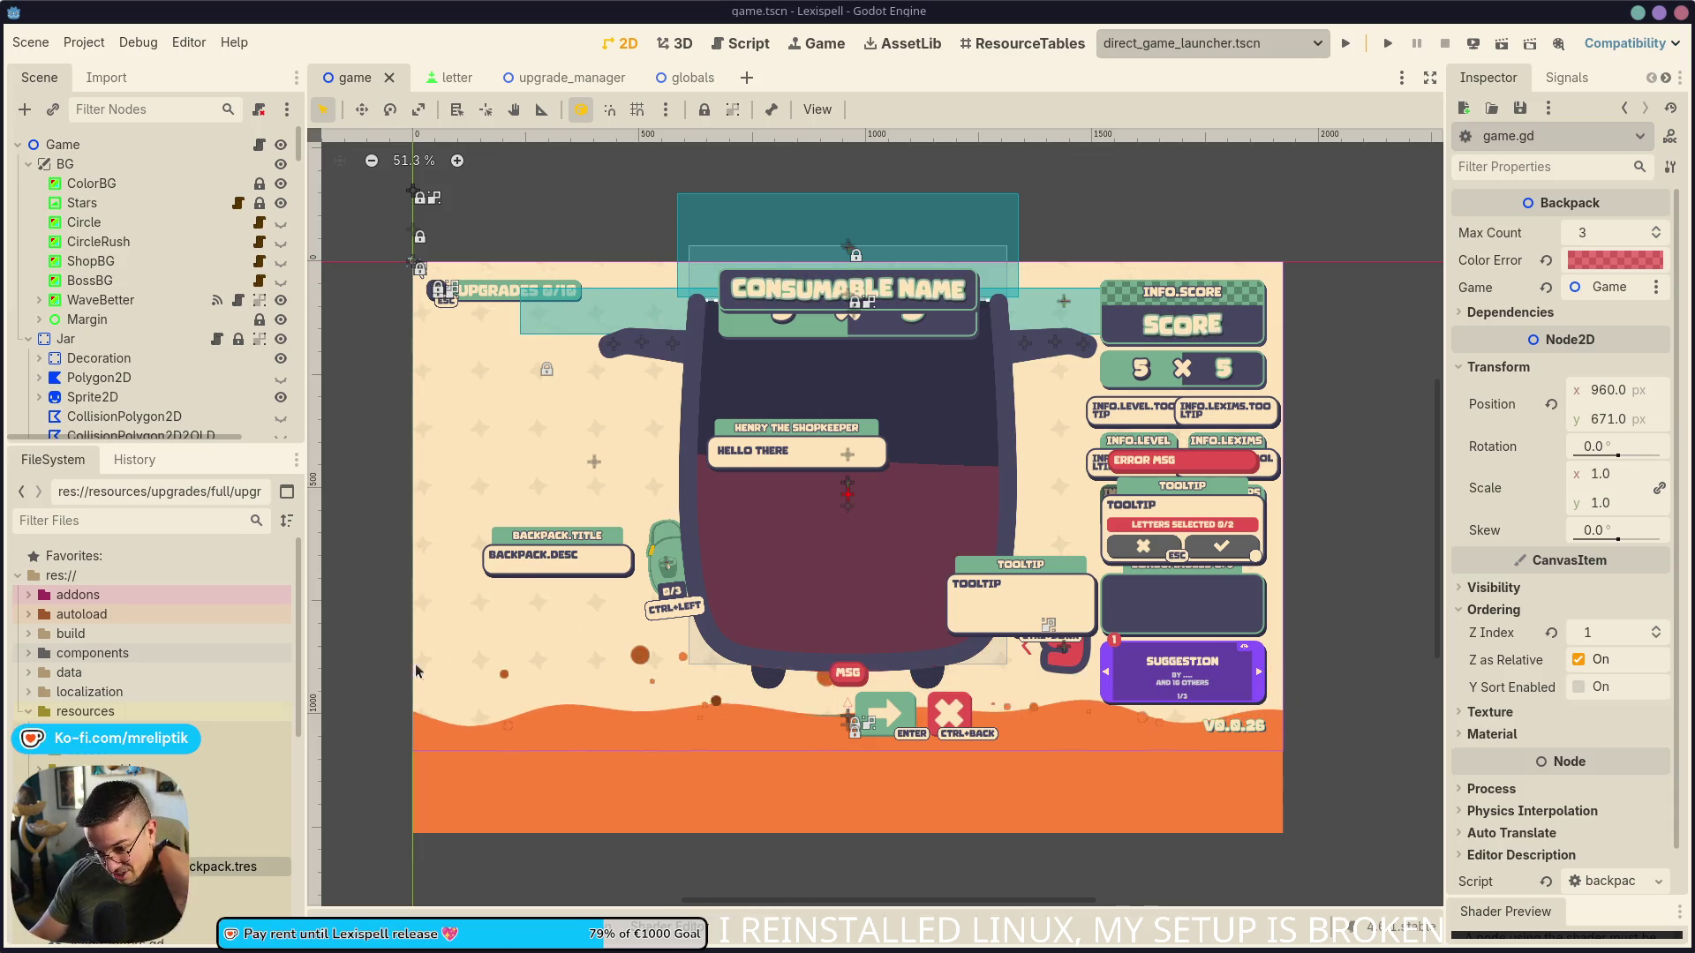
Switch to the browser showing the Streamlabs dashboard
{"action": "key", "text": "alt+Tab"}
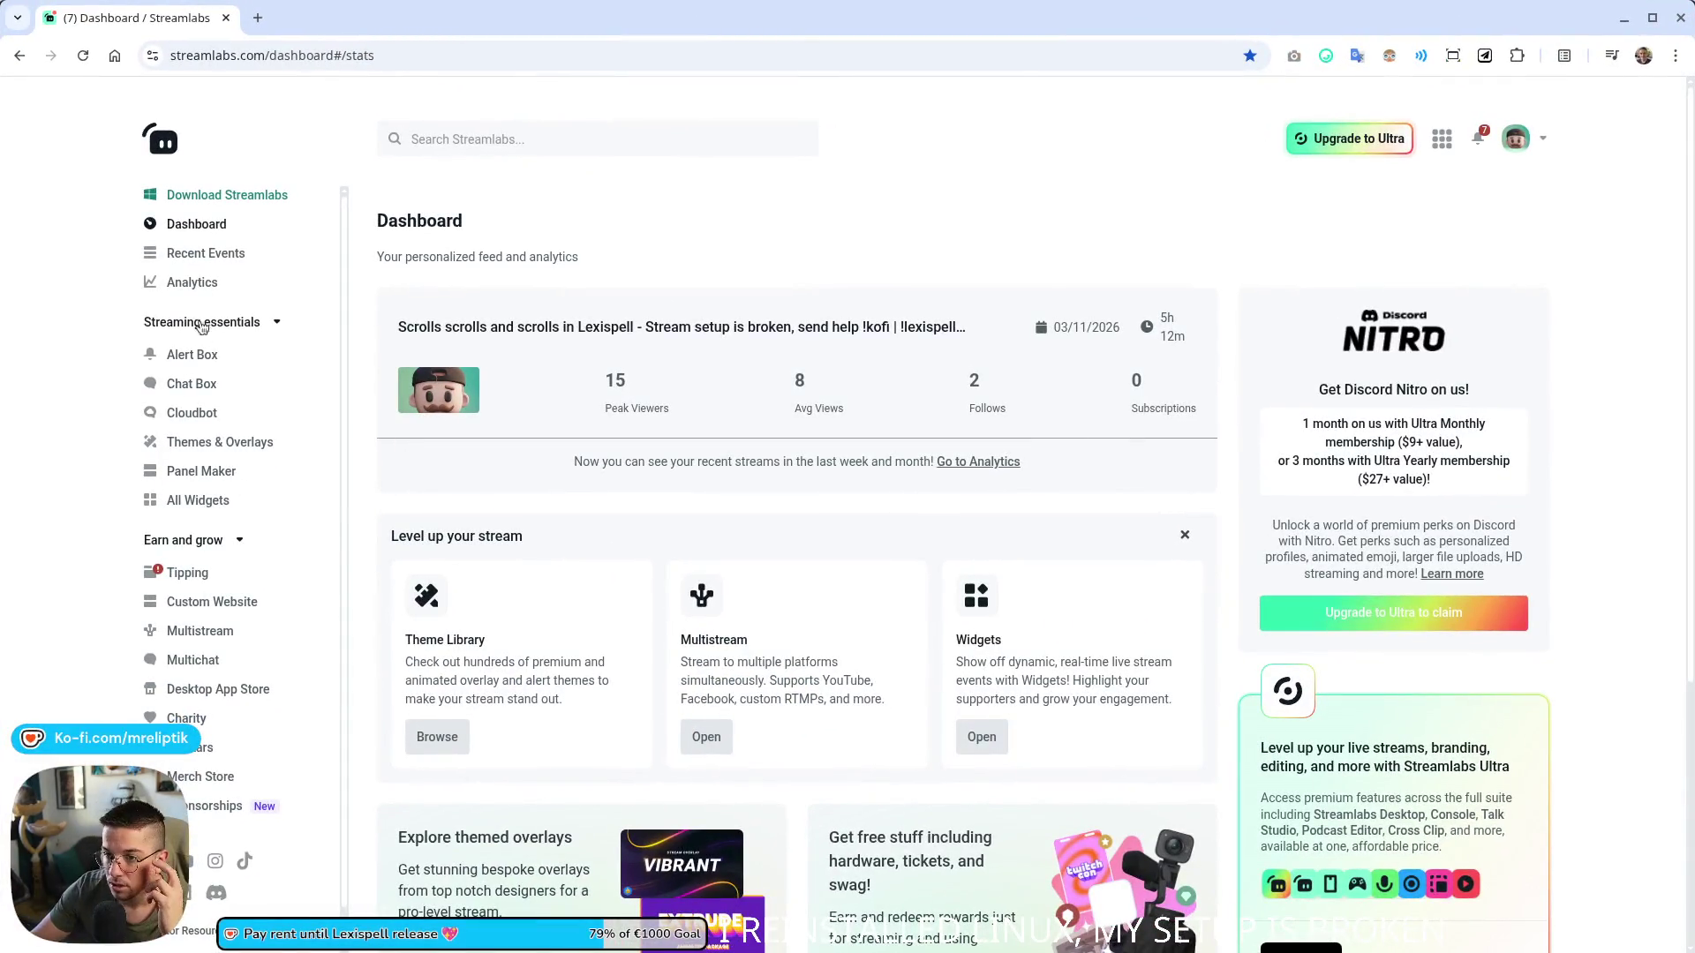
Look through the alert and Chat Box widget settings, returning to the Streamlabs dashboard
{"action": "left_click", "coordinate": [185, 355]}
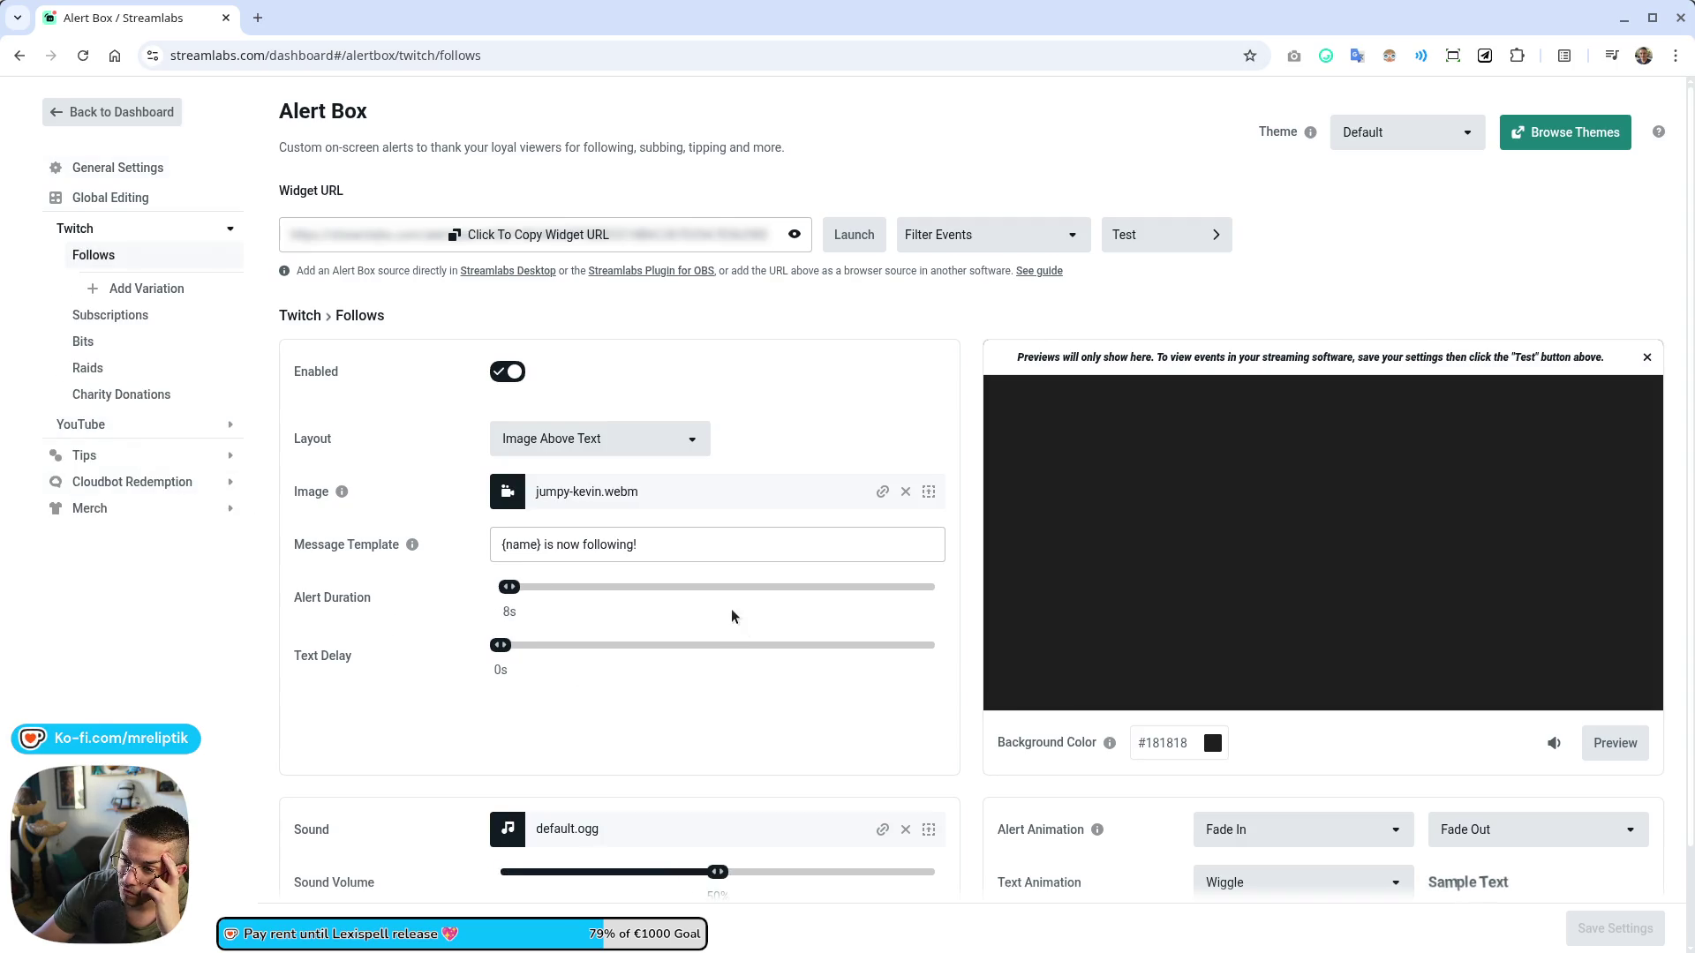
{"action": "left_click", "coordinate": [168, 113]}
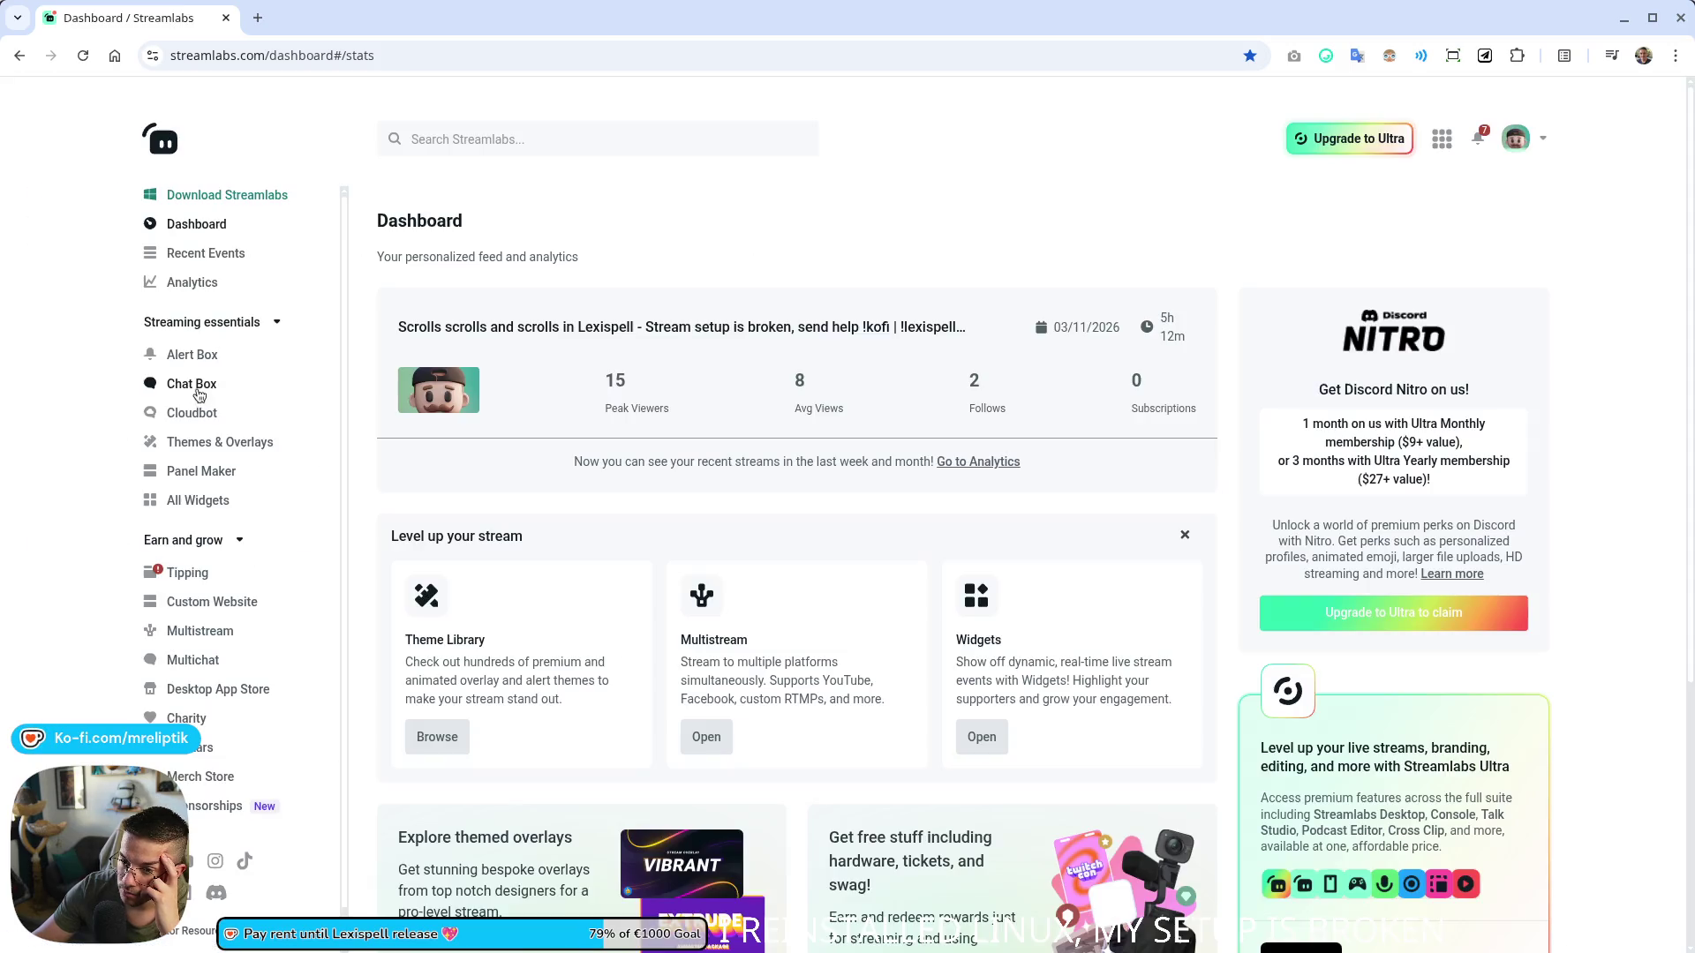
{"action": "left_click", "coordinate": [190, 383]}
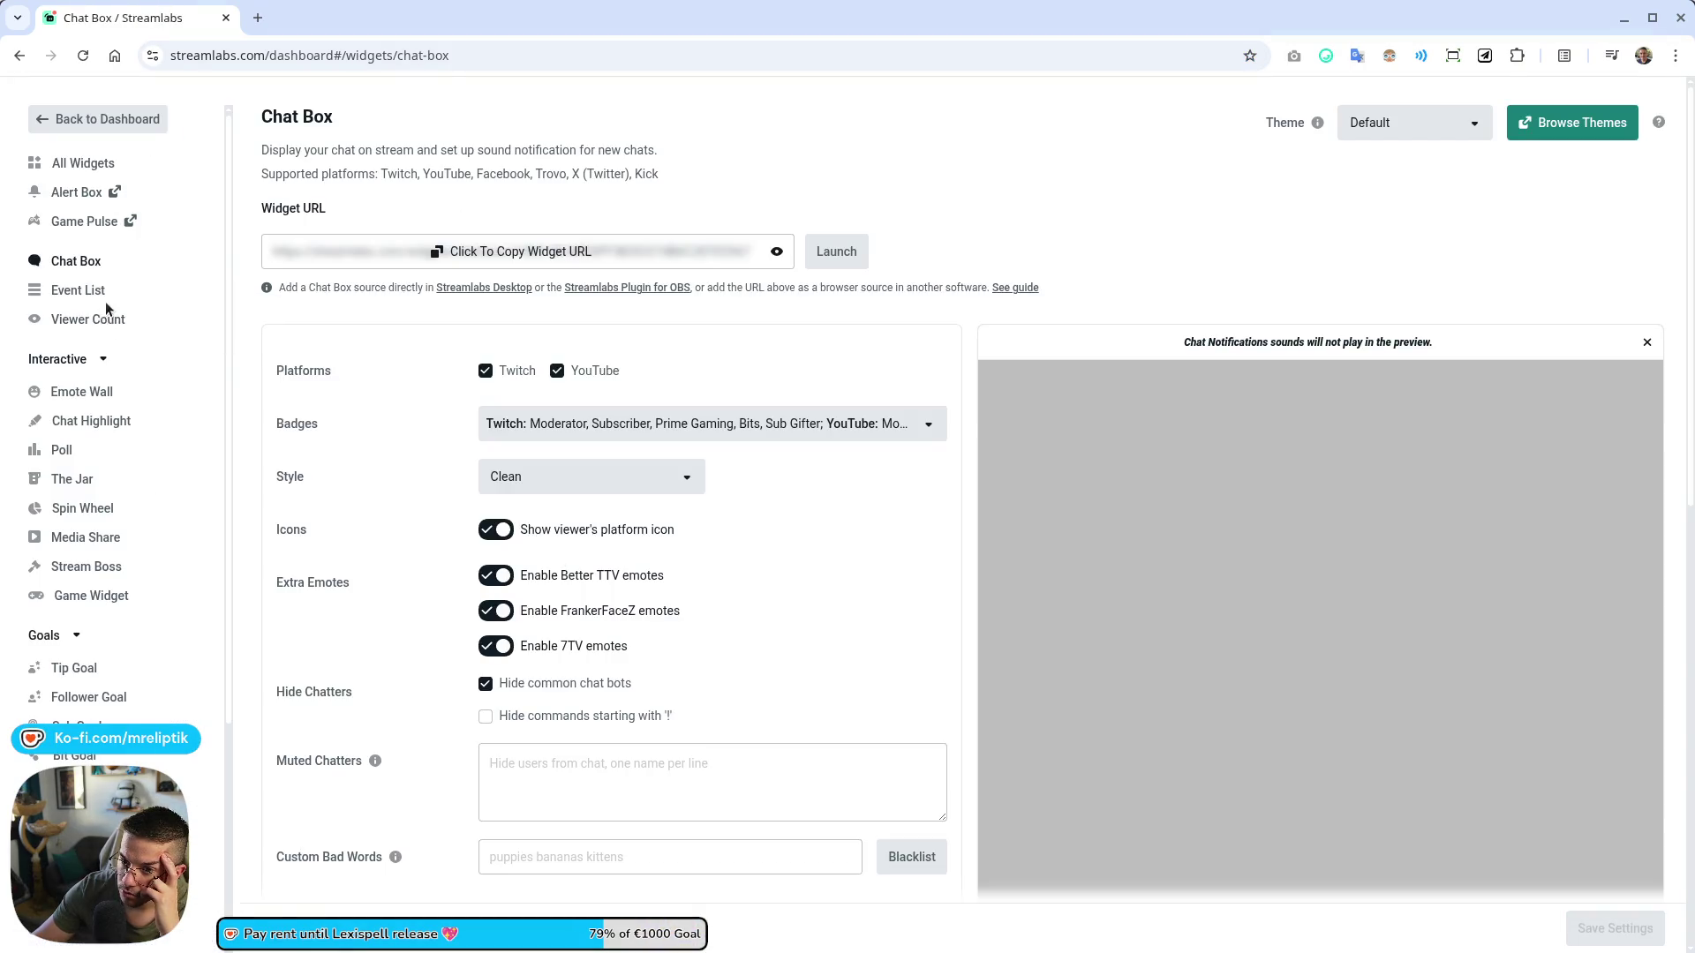
{"action": "left_click", "coordinate": [97, 119]}
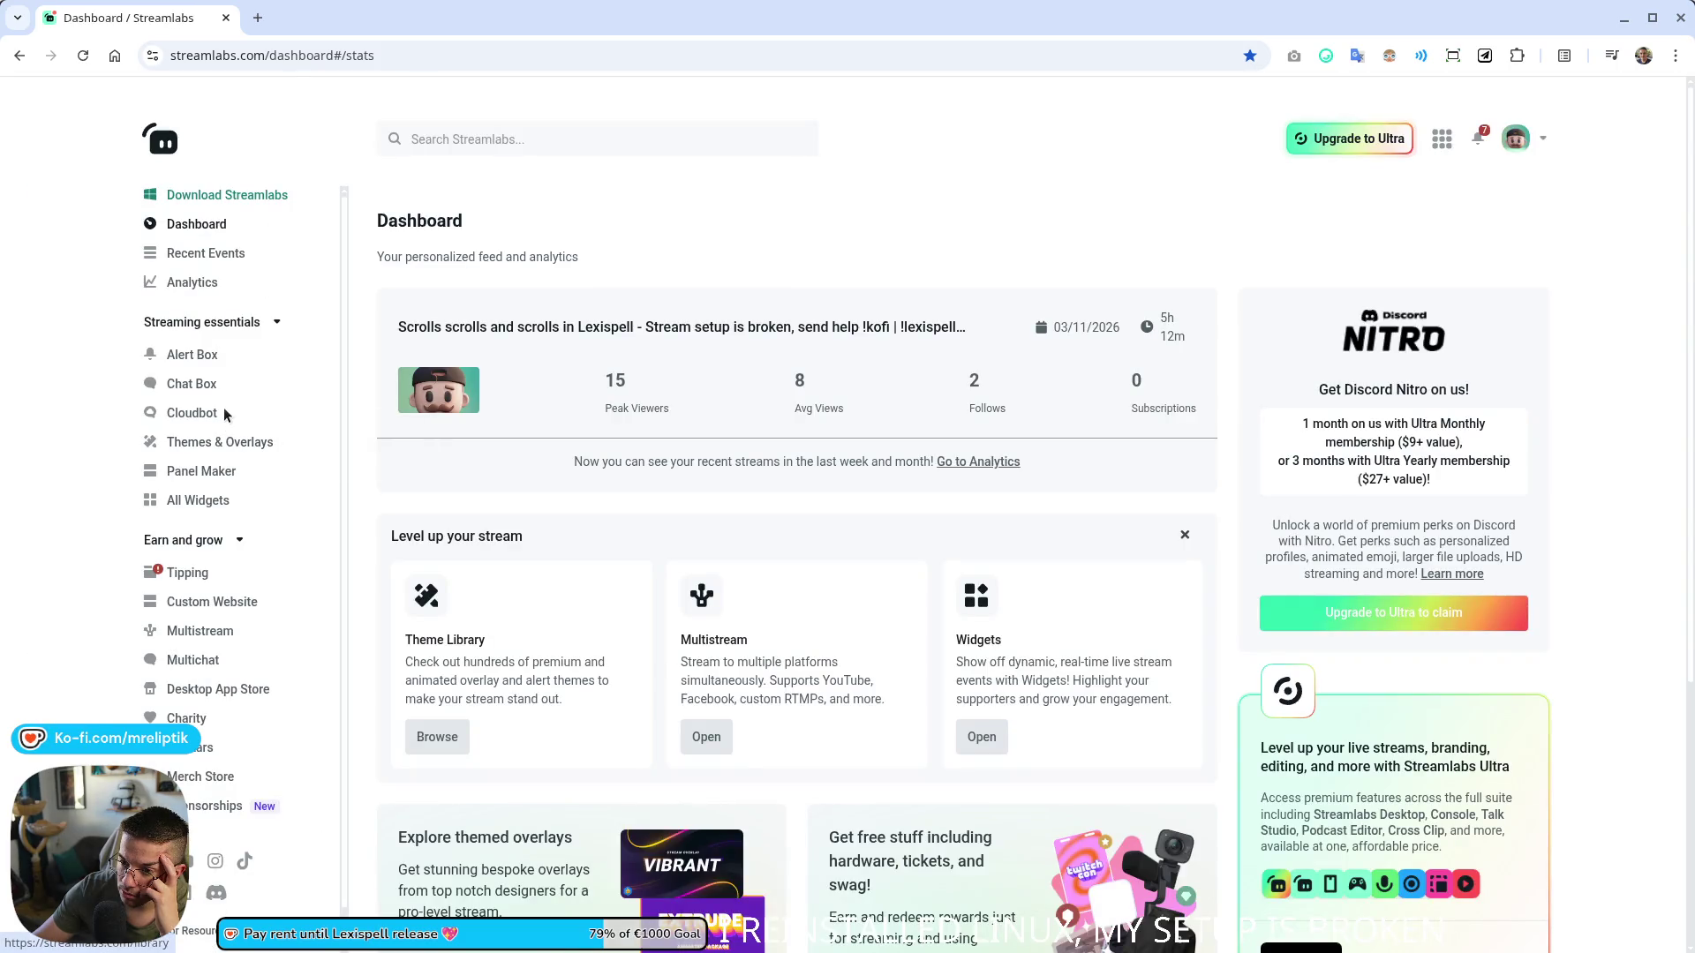
Bring up the Cloudbot Timers list via its Commands and Timers tabs
{"action": "left_click", "coordinate": [225, 413]}
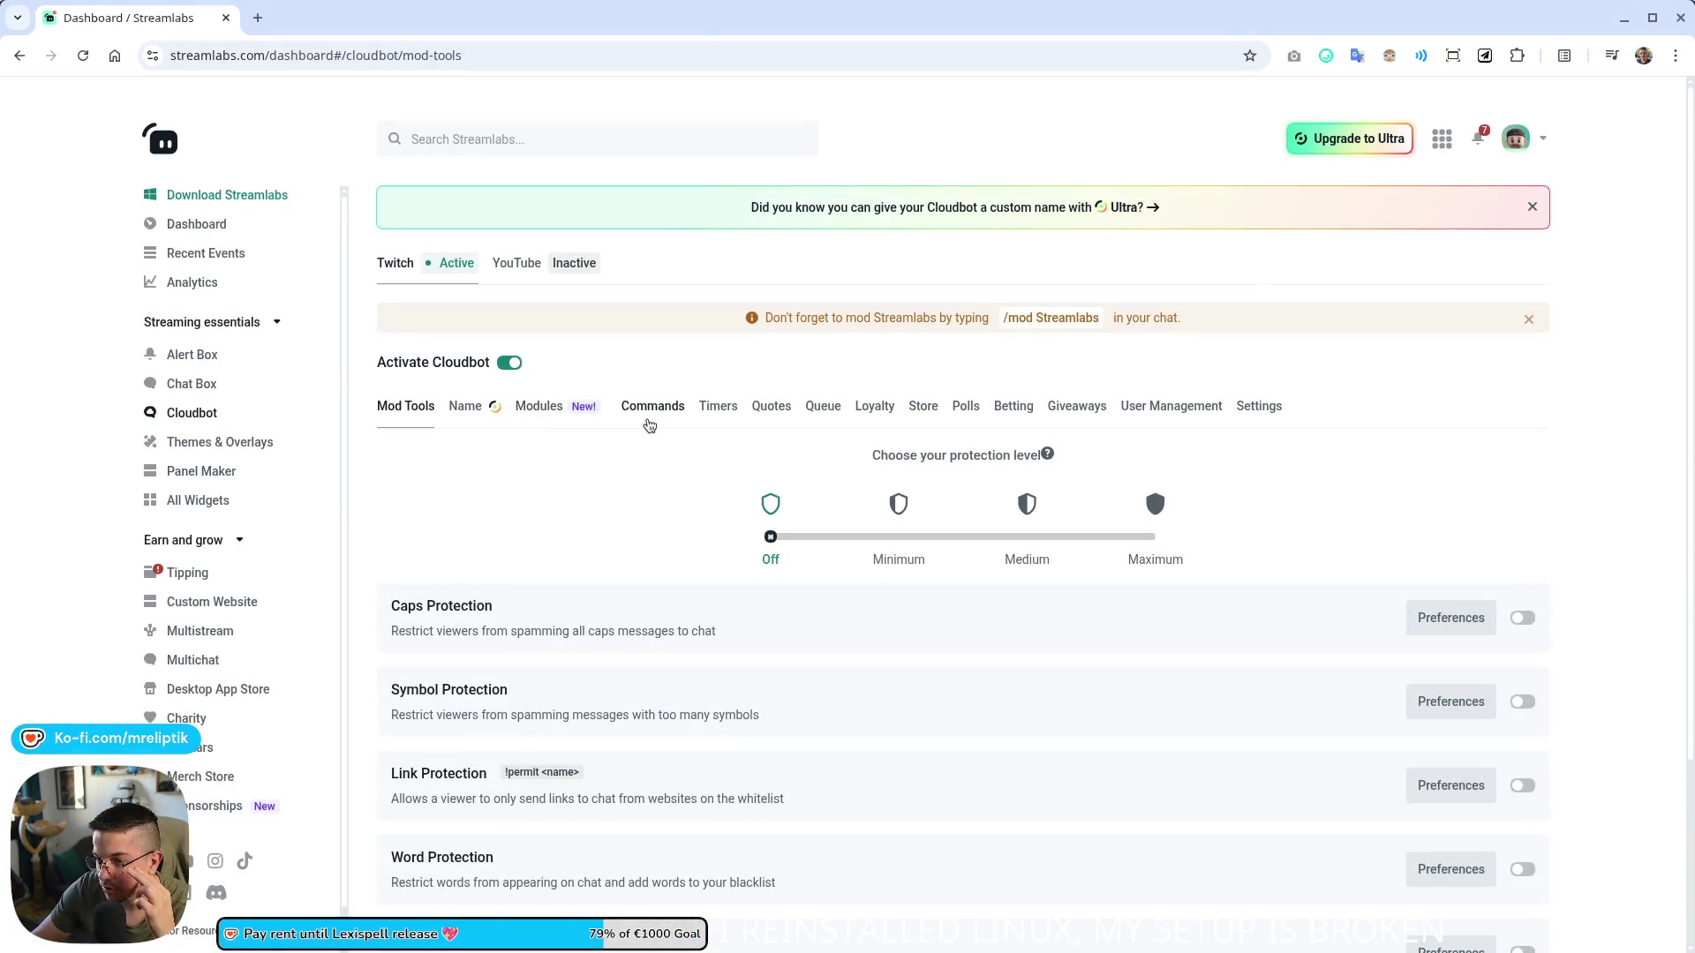
{"action": "left_click", "coordinate": [652, 408]}
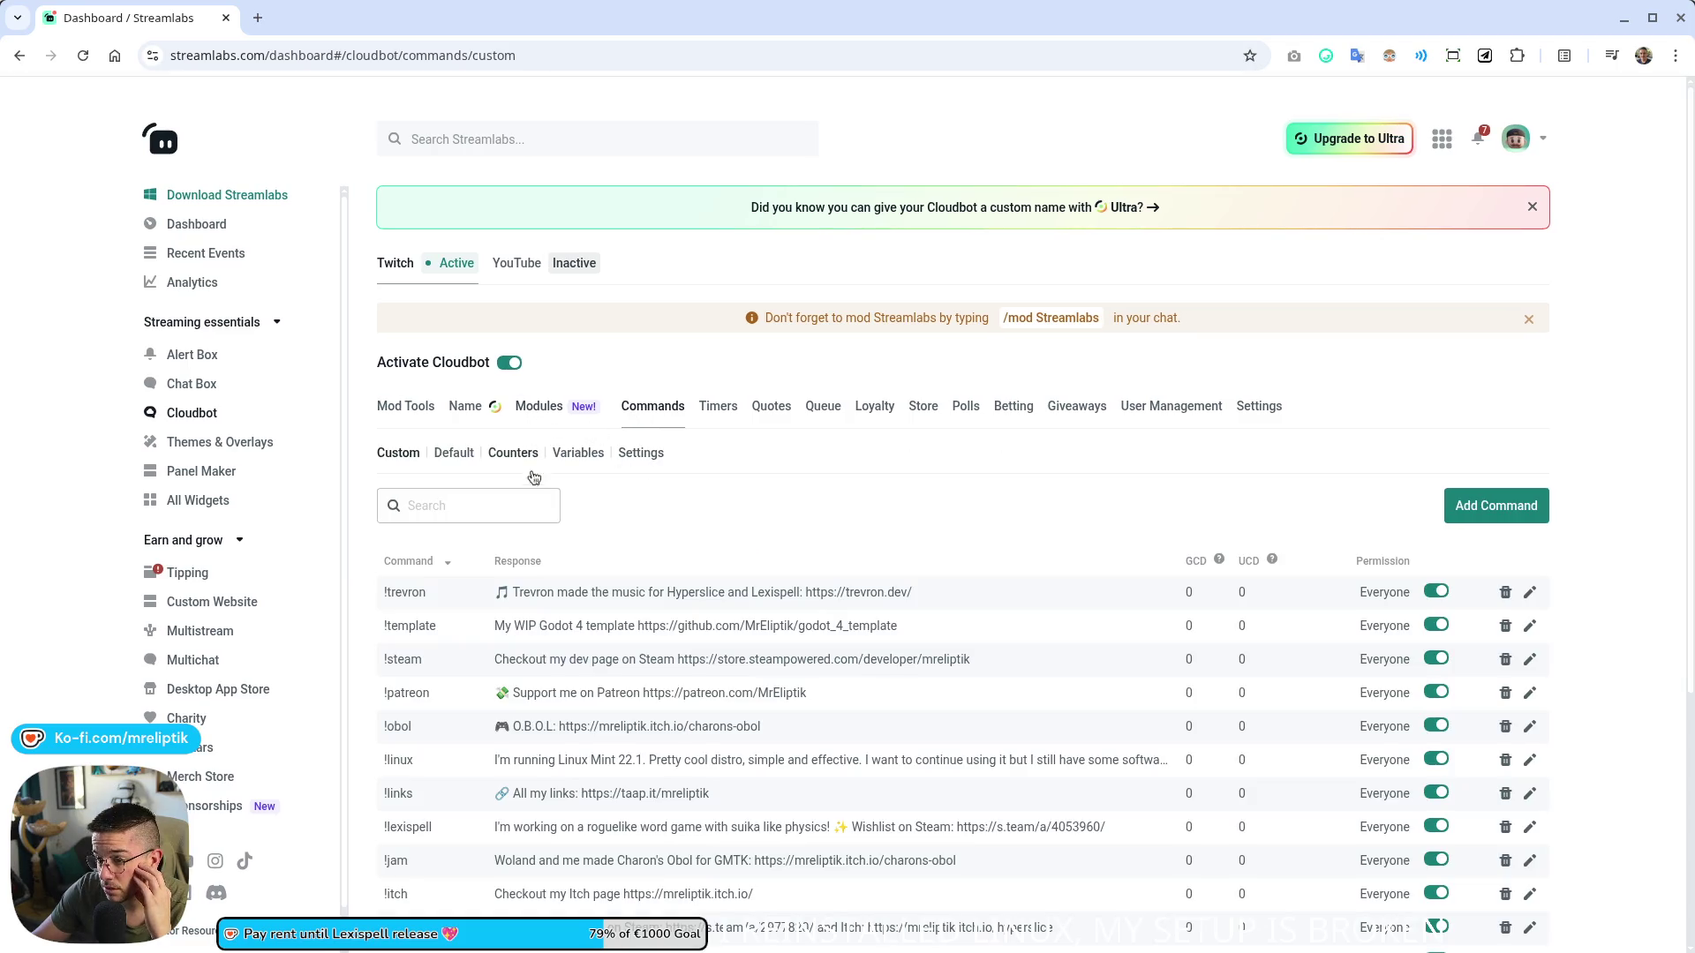
{"action": "left_click", "coordinate": [718, 408]}
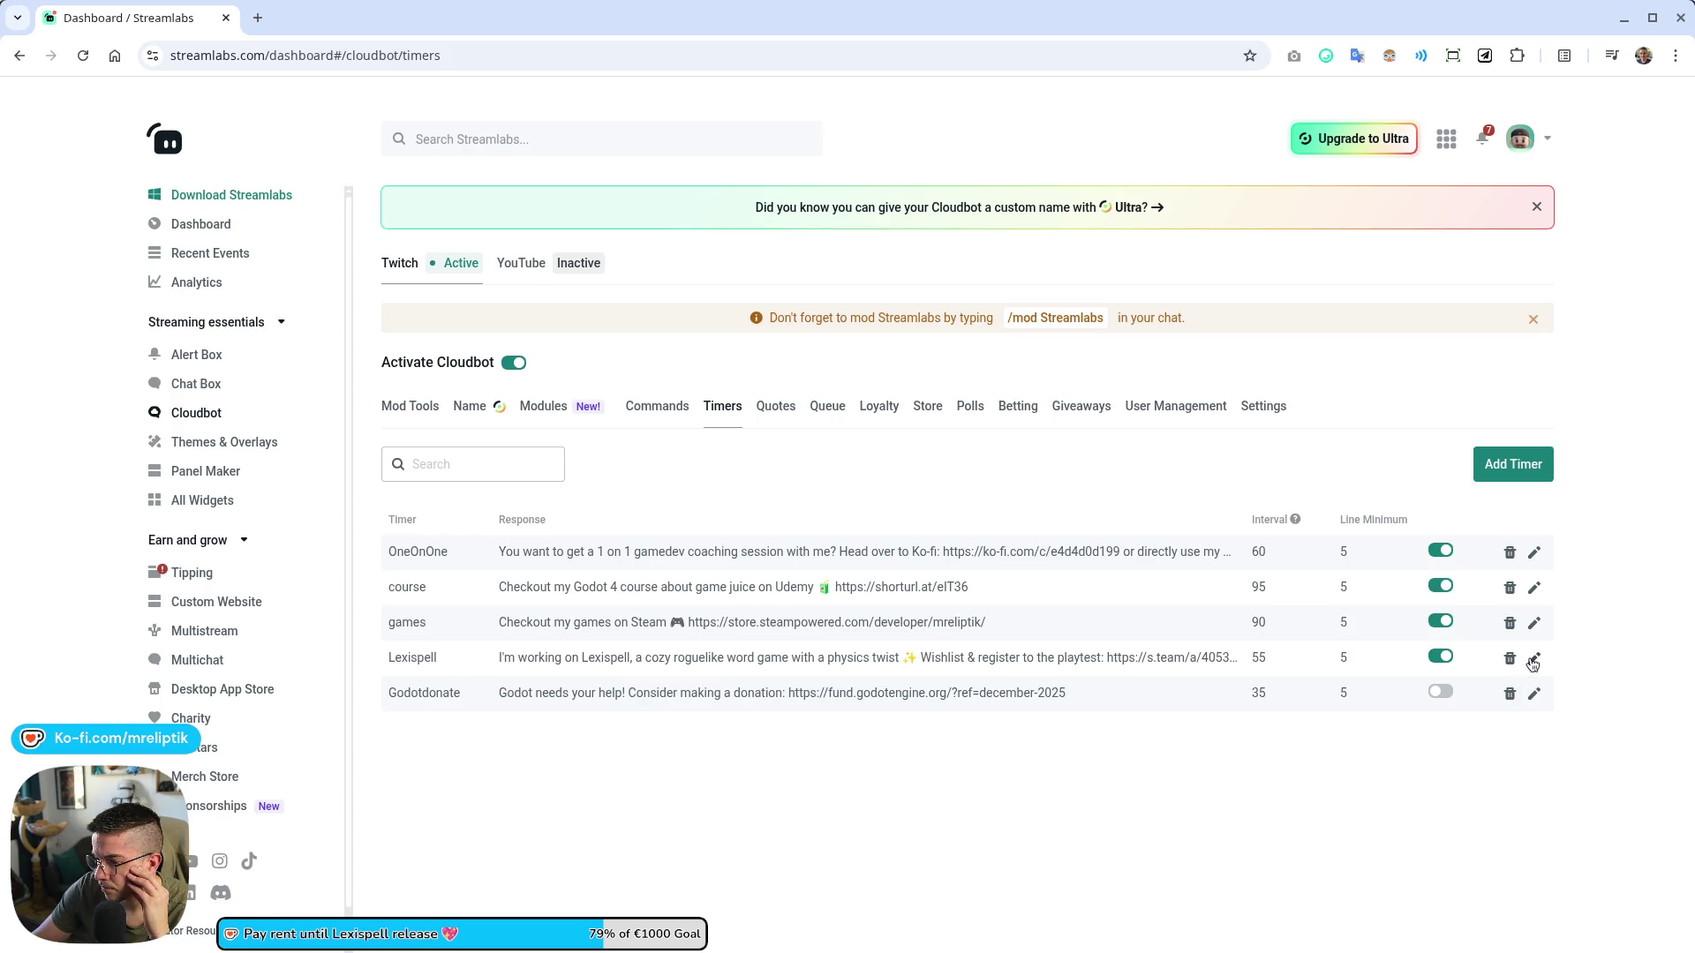
Reword the Lexispell timer to 'Wishlist & try the demo', save it, then view custom commands
{"action": "left_click", "coordinate": [1533, 660]}
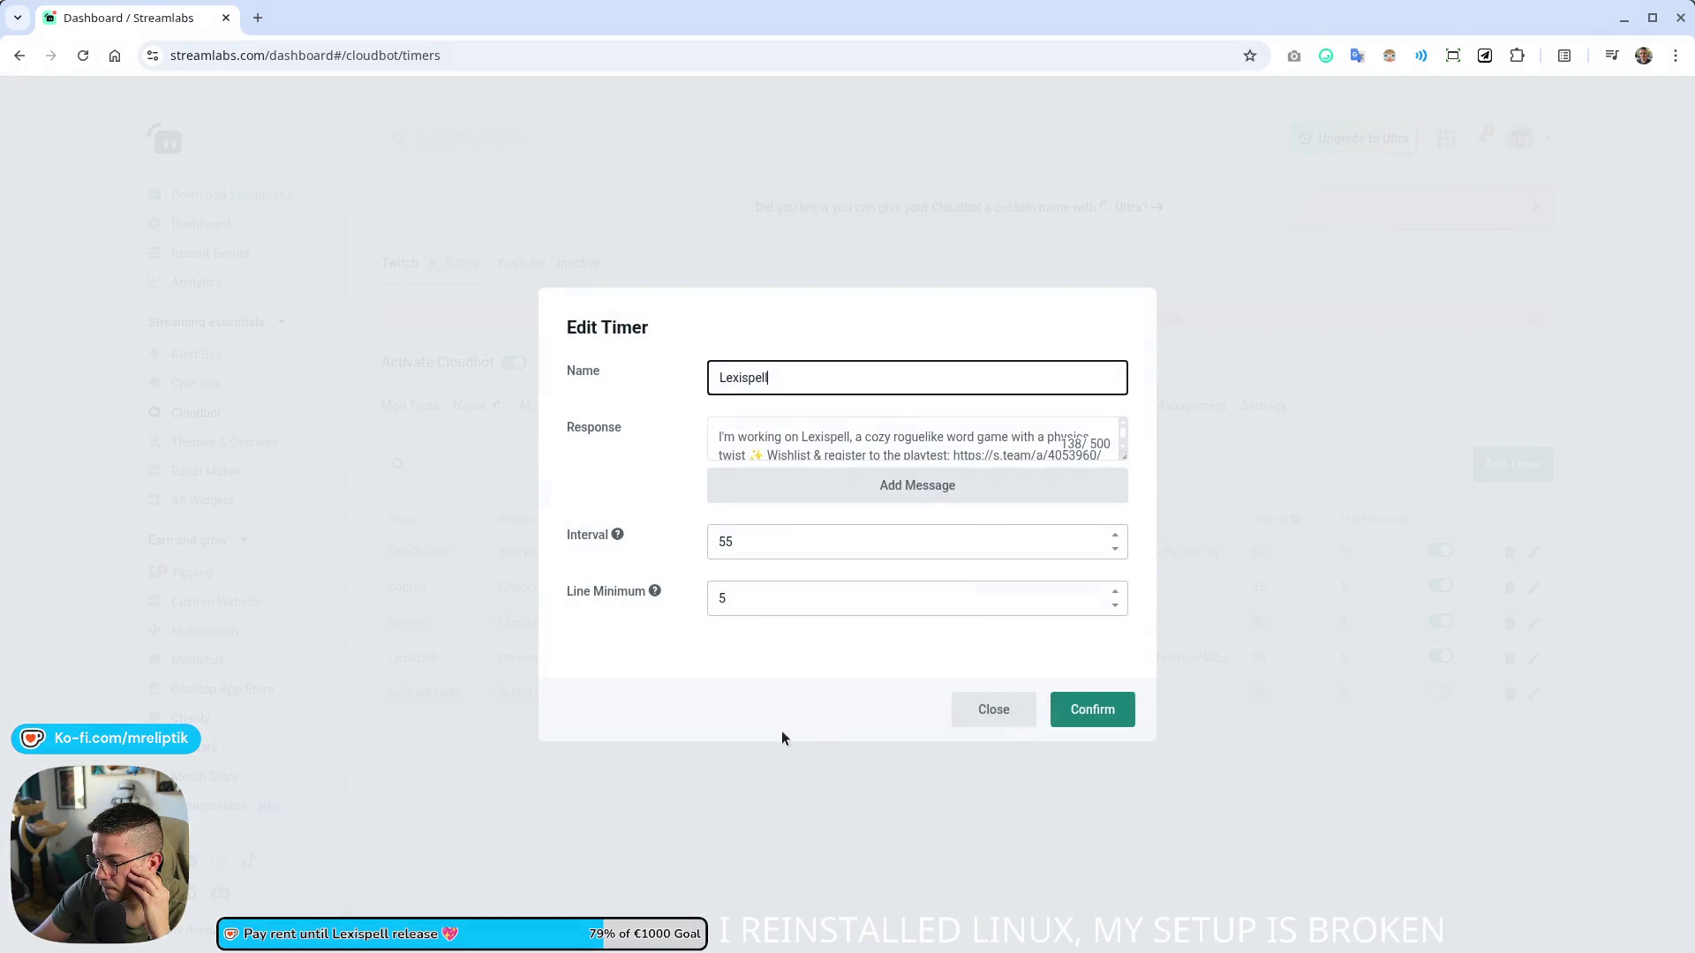
{"action": "left_click", "coordinate": [1123, 459]}
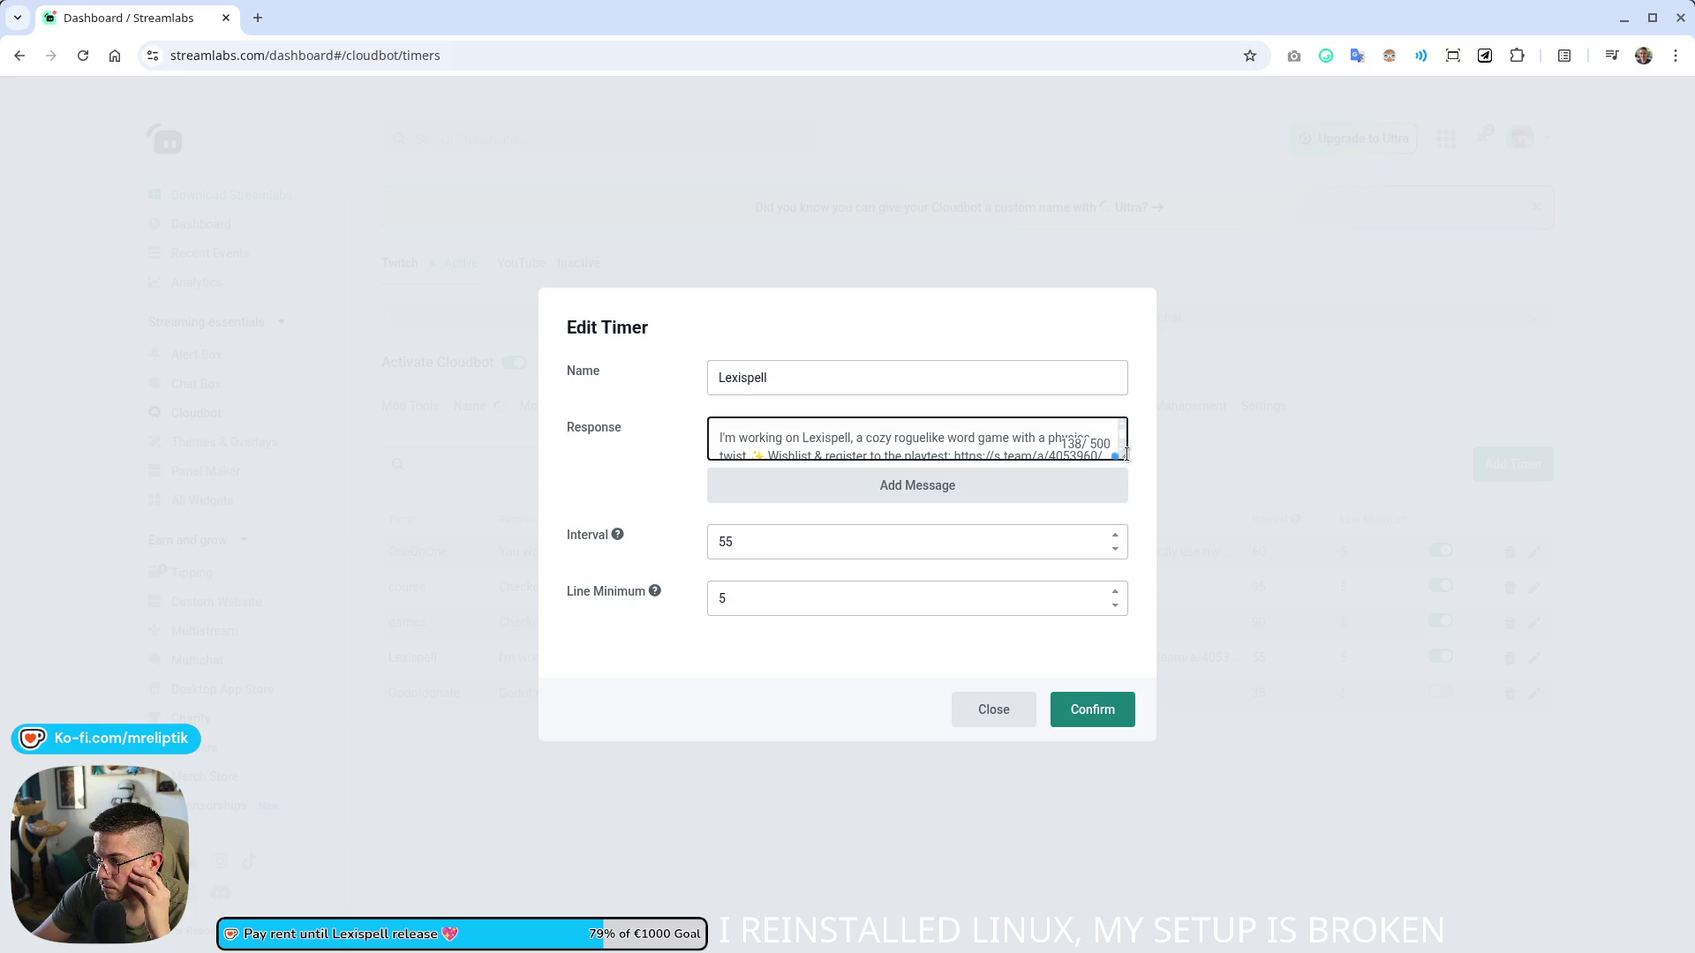
{"action": "left_click_drag", "start_coordinate": [1123, 458], "coordinate": [1121, 583]}
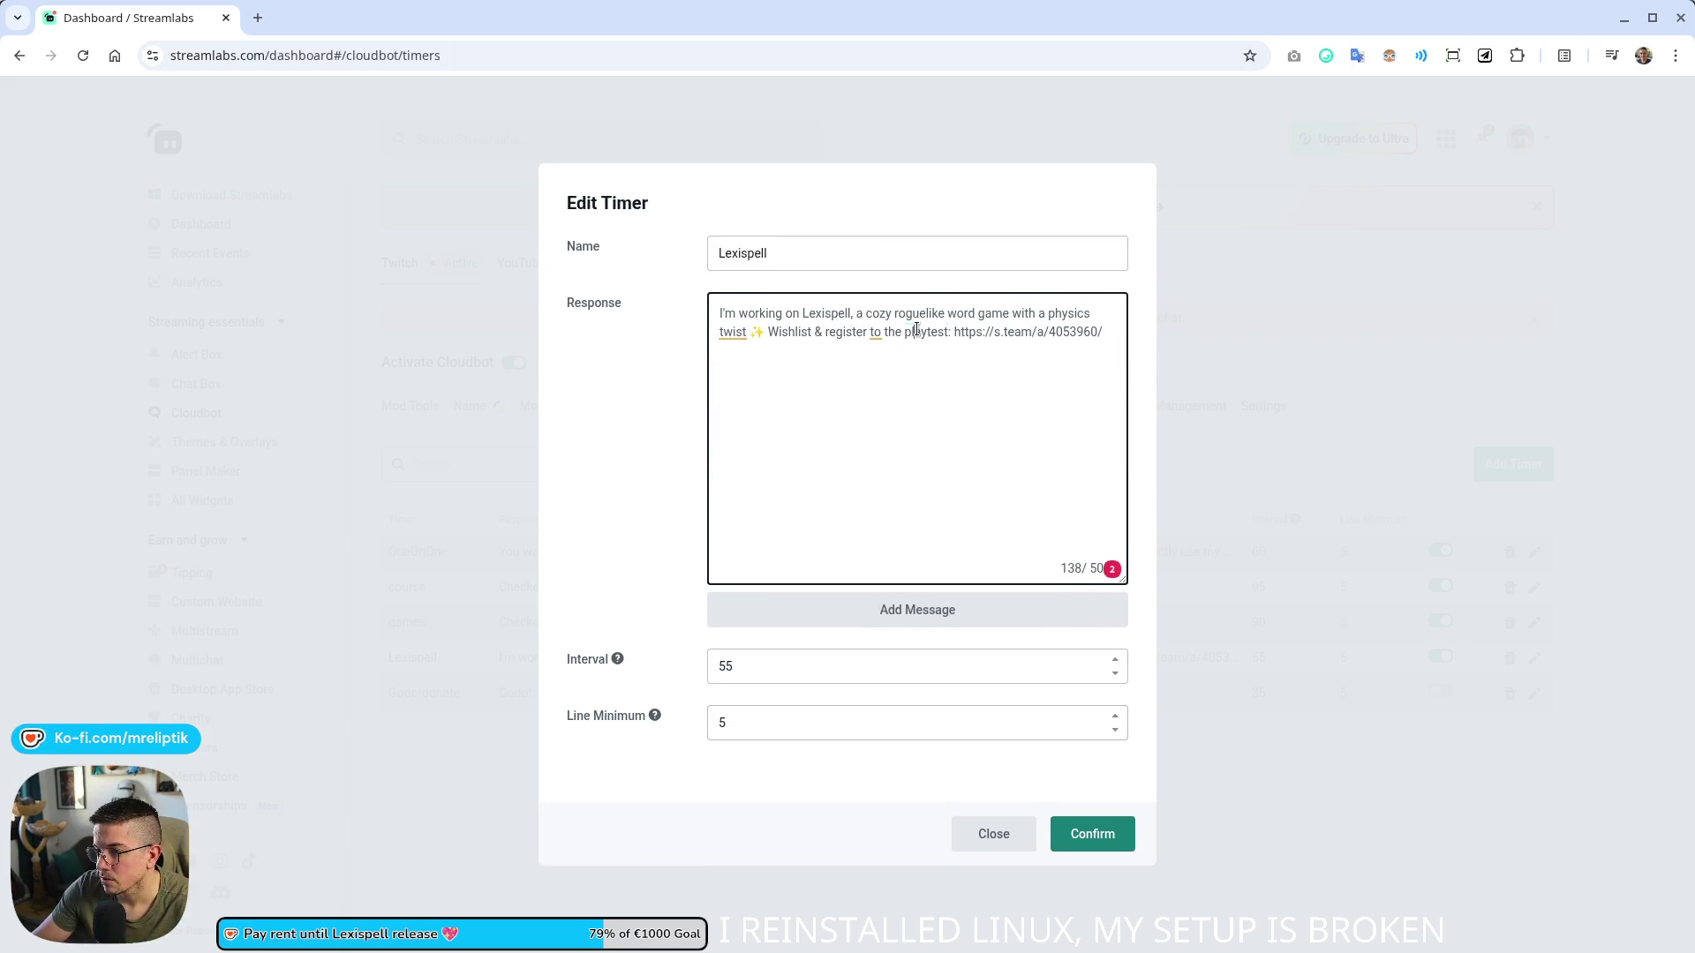
{"action": "key", "text": "ctrl+BackSpace"}
{"action": "key", "text": "ctrl+BackSpace"}
{"action": "key", "text": "ctrl+BackSpace"}
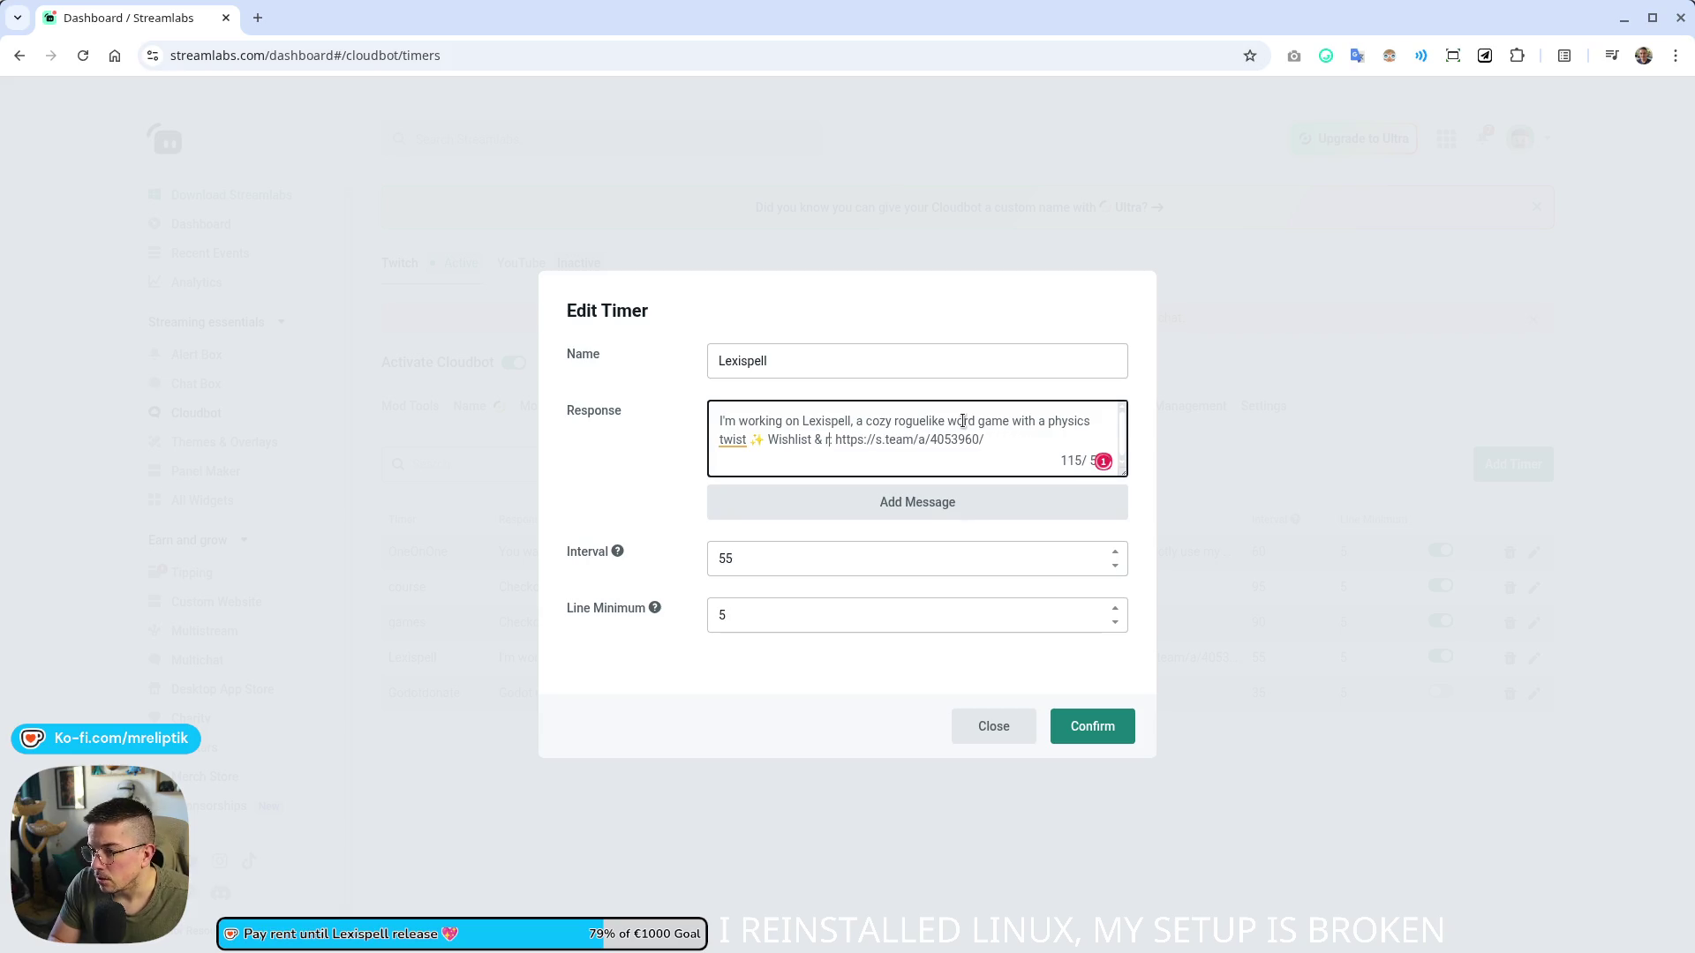
{"action": "type", "text": "try tr"}
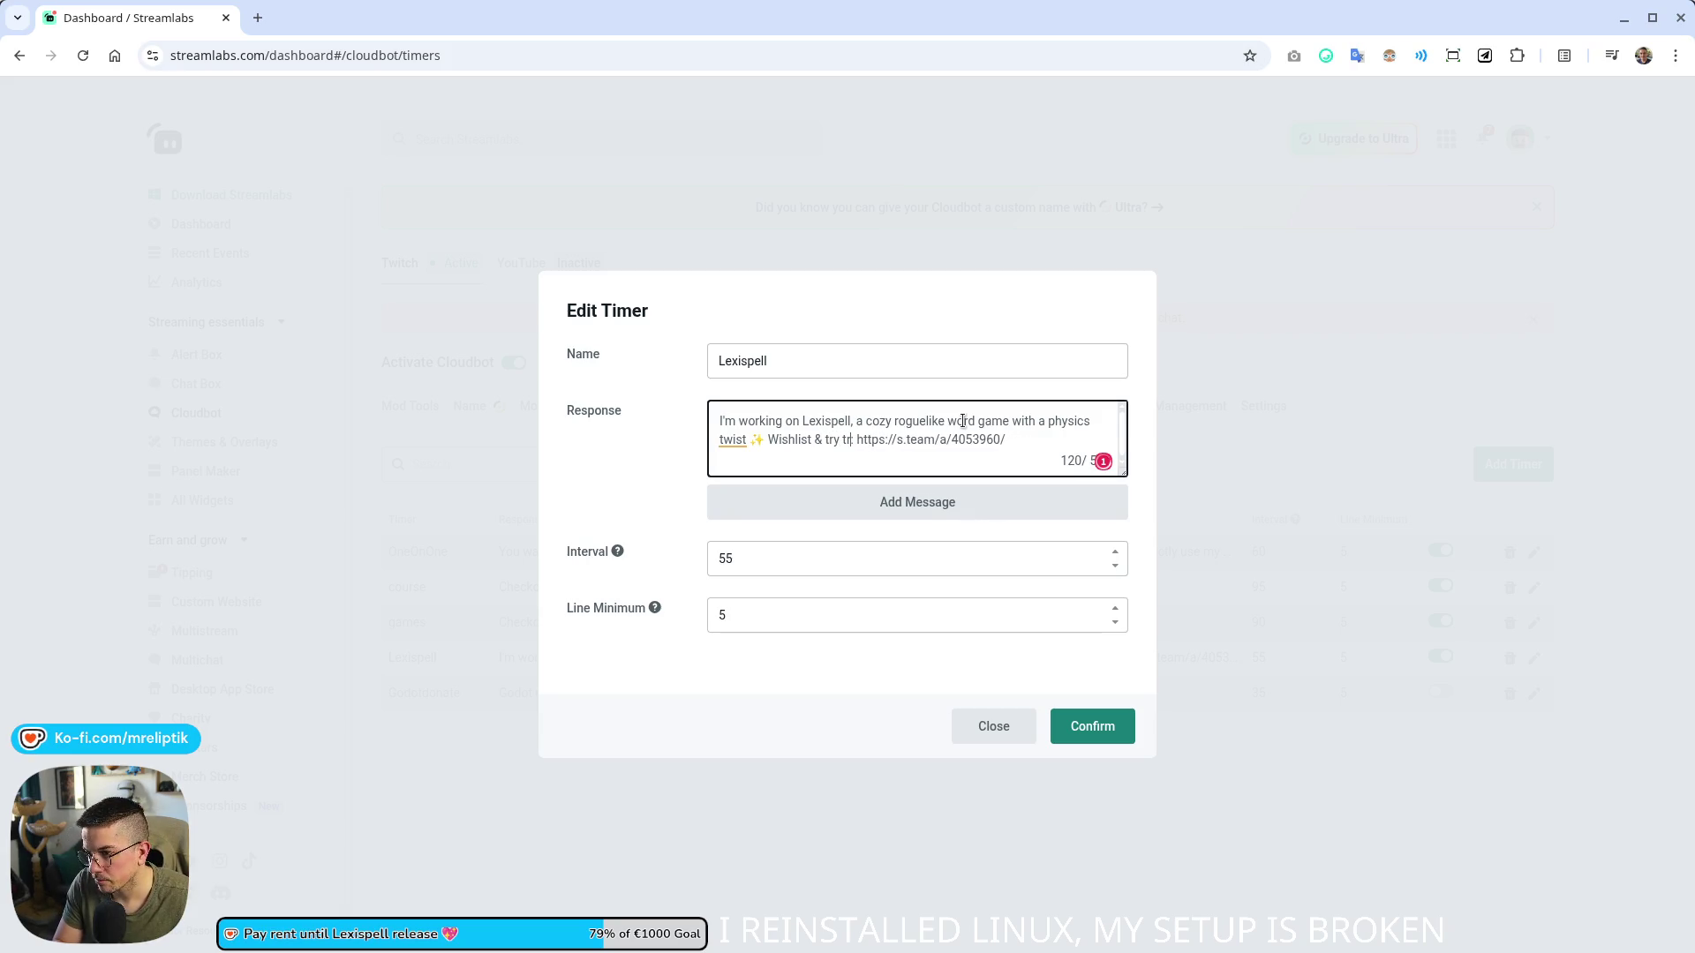
{"action": "type", "text": "e "}
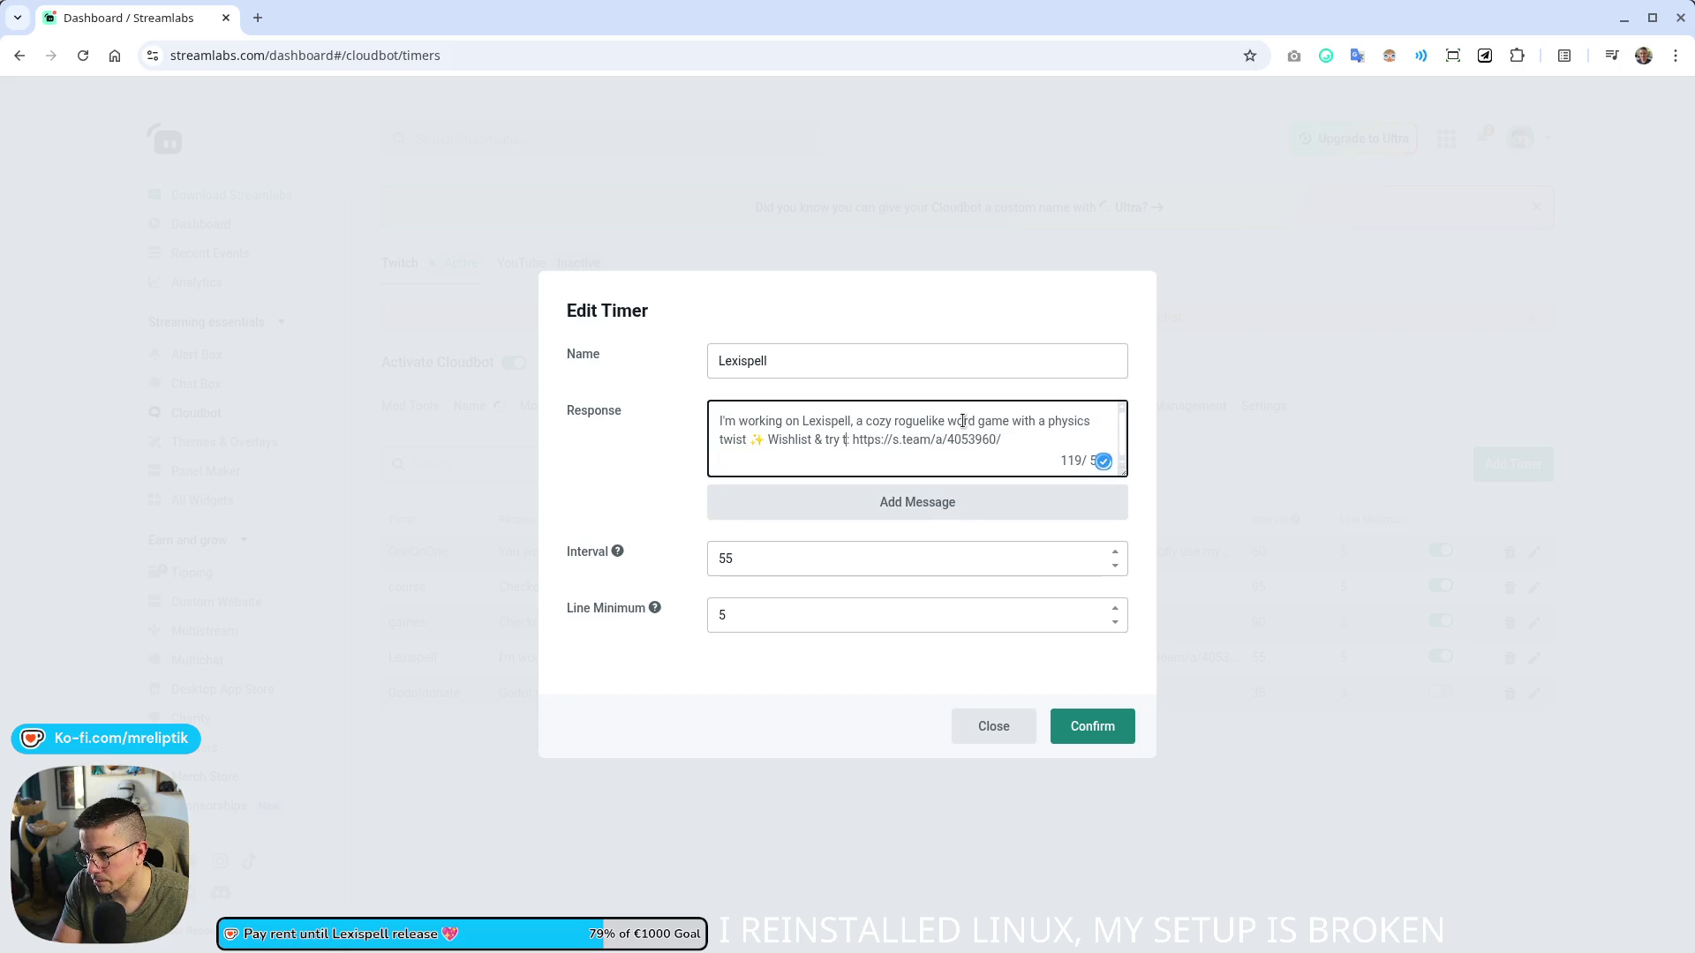
{"action": "type", "text": "demo:"}
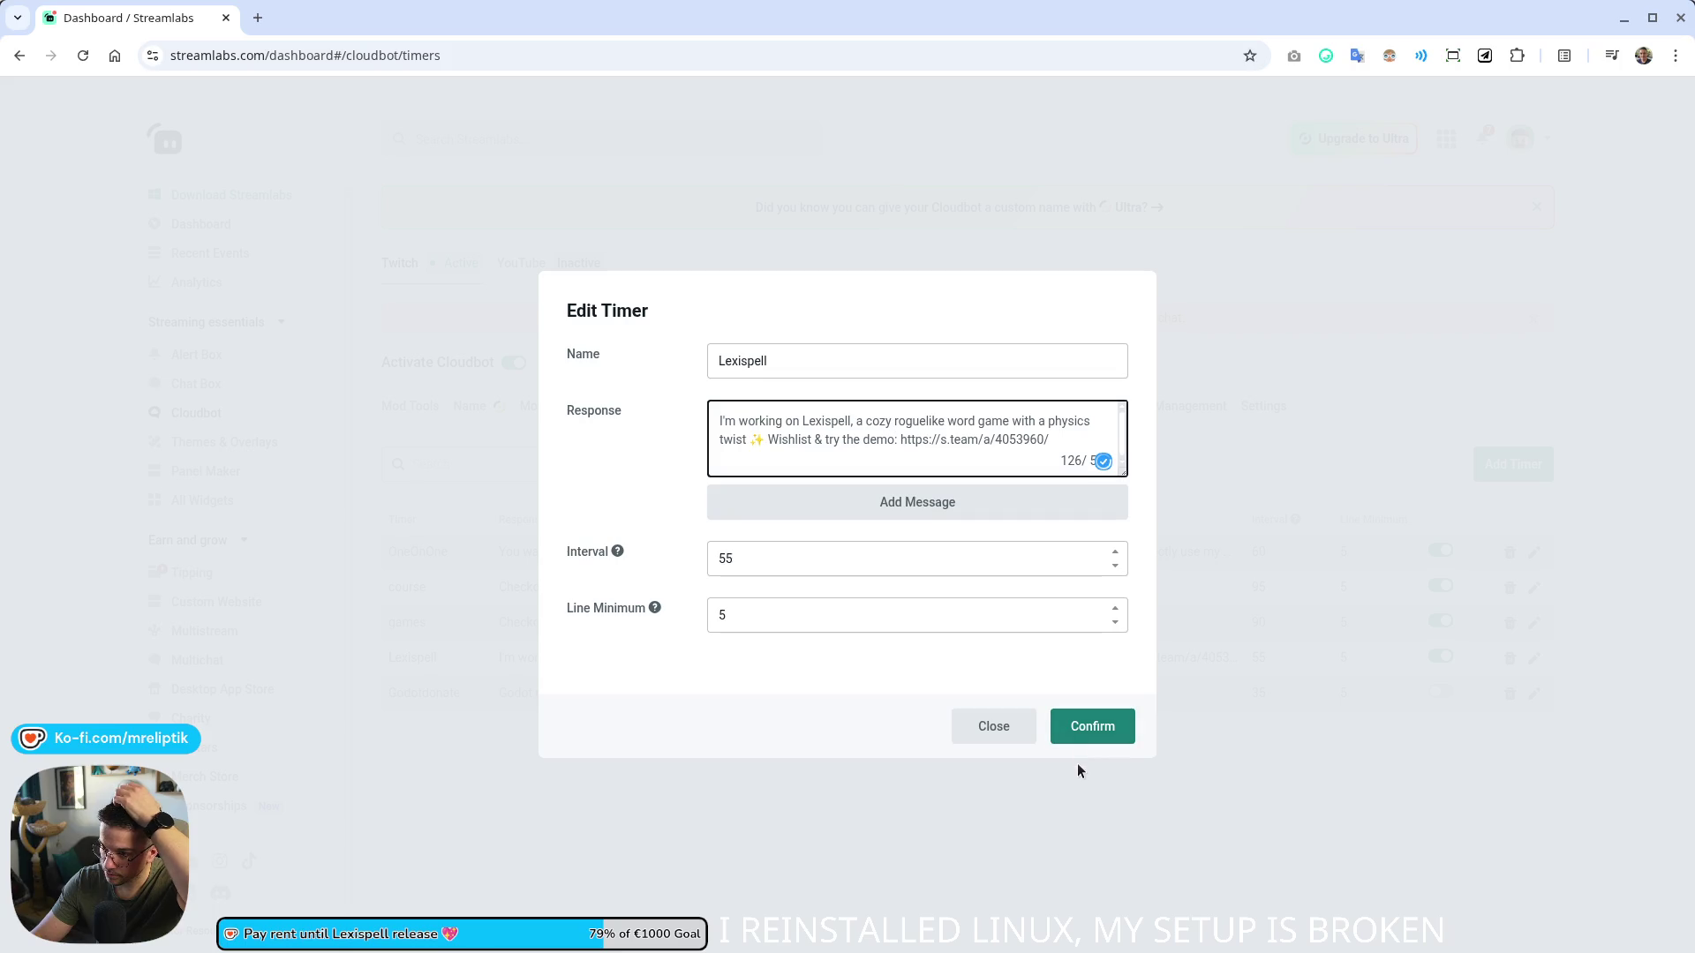
{"action": "left_click", "coordinate": [1111, 734]}
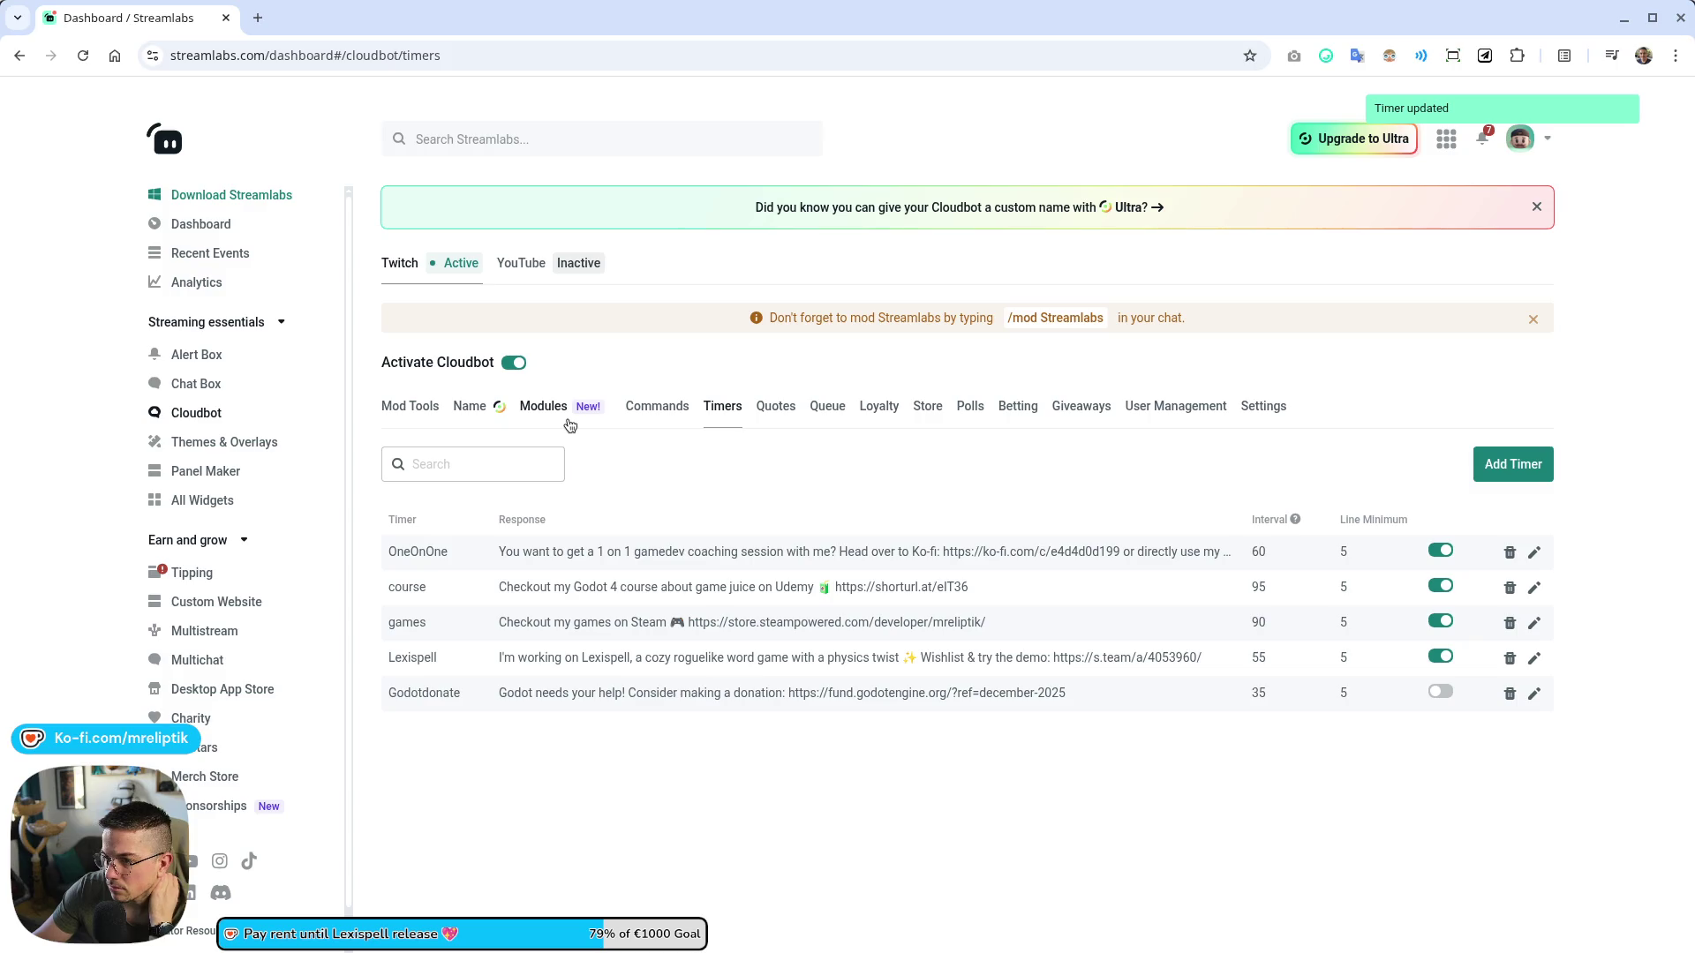
{"action": "left_click", "coordinate": [670, 408]}
{"action": "scroll", "coordinate": [445, 628], "scroll_direction": "down", "scroll_amount": 3}
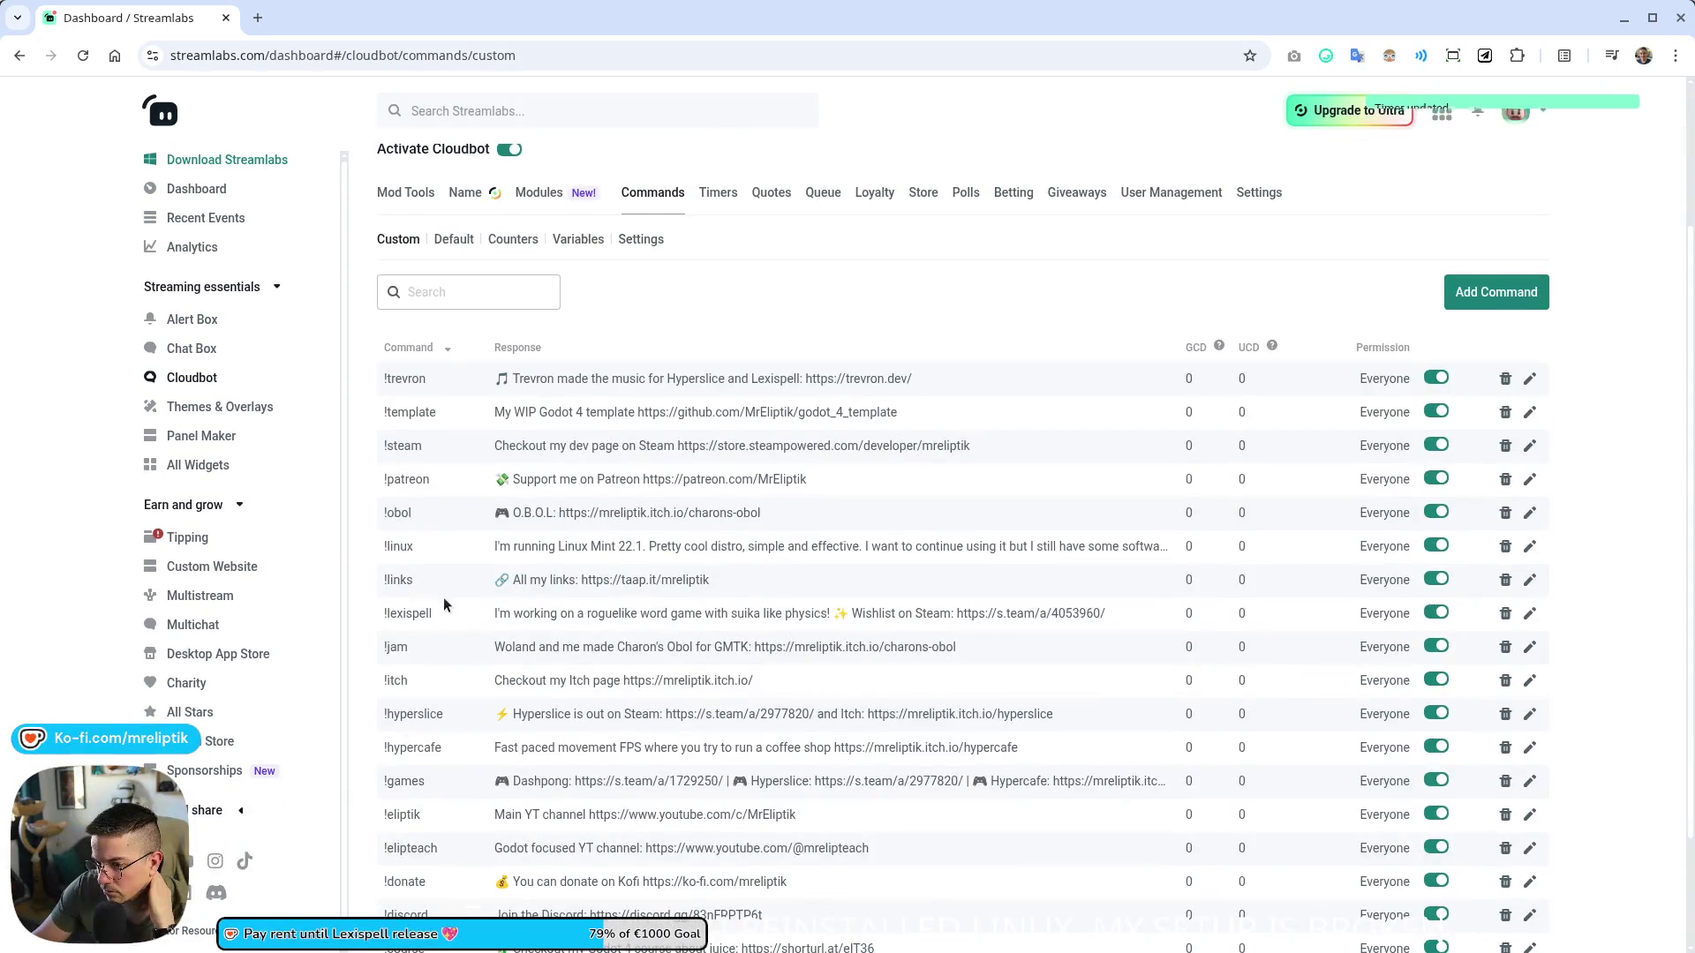
Change the !lexispell command response to 'Wishlist and try the demo'
{"action": "scroll", "coordinate": [539, 630], "scroll_direction": "down", "scroll_amount": 2}
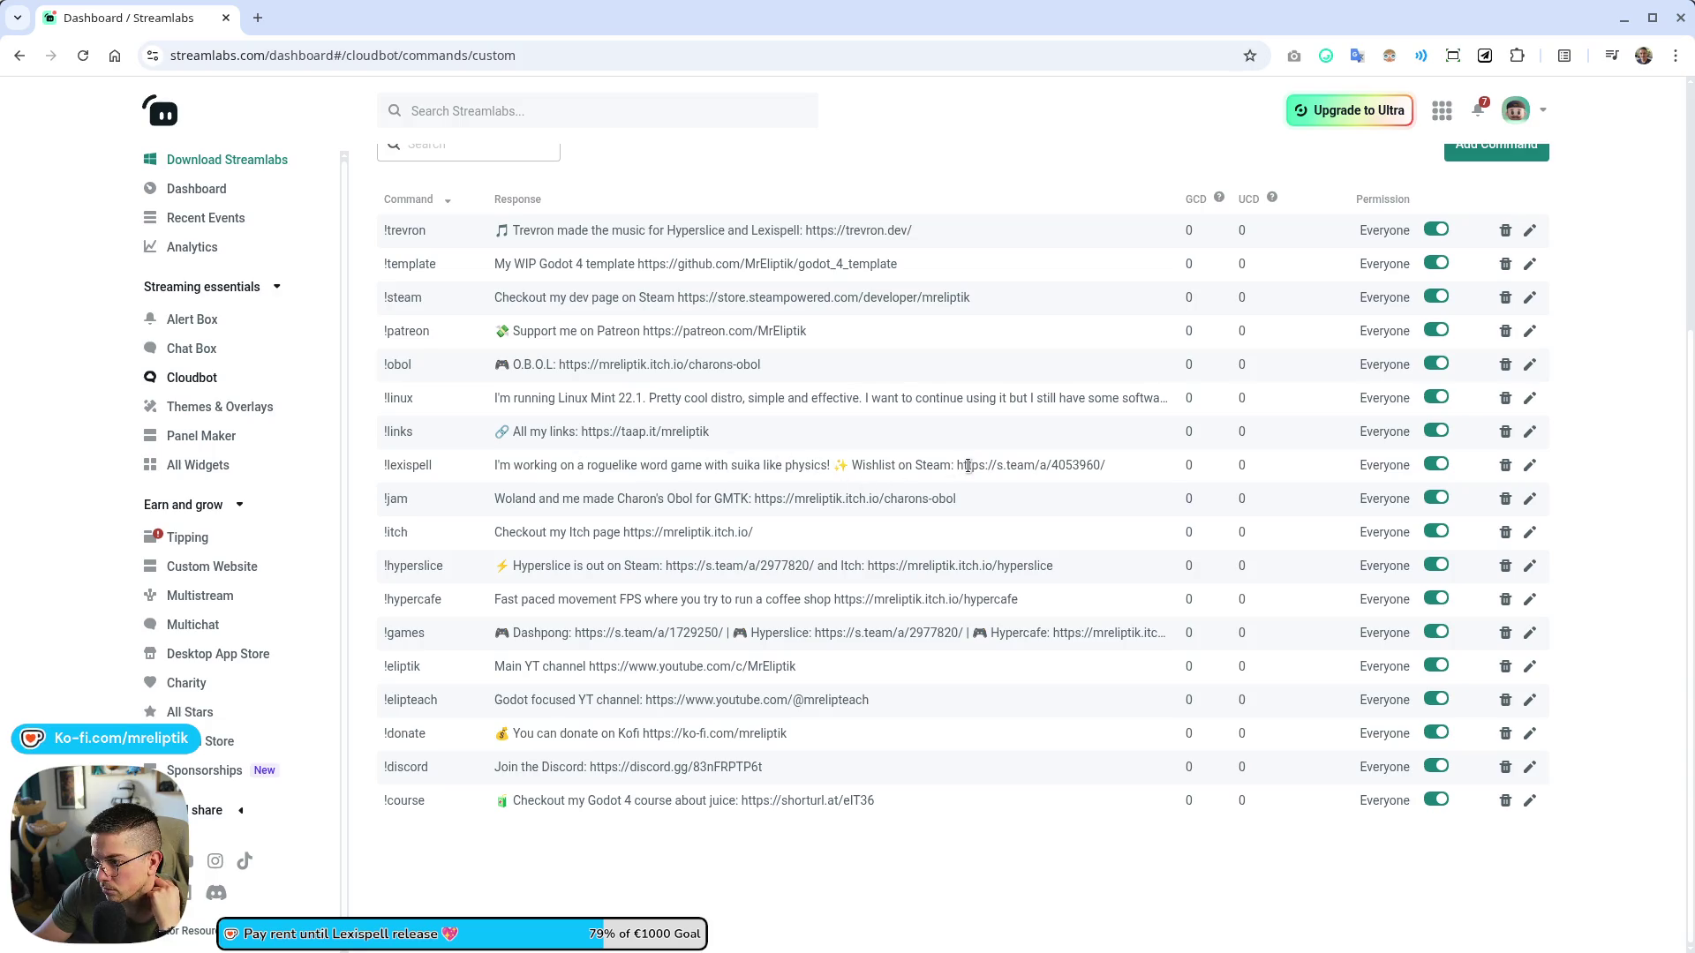
{"action": "left_click", "coordinate": [1530, 465]}
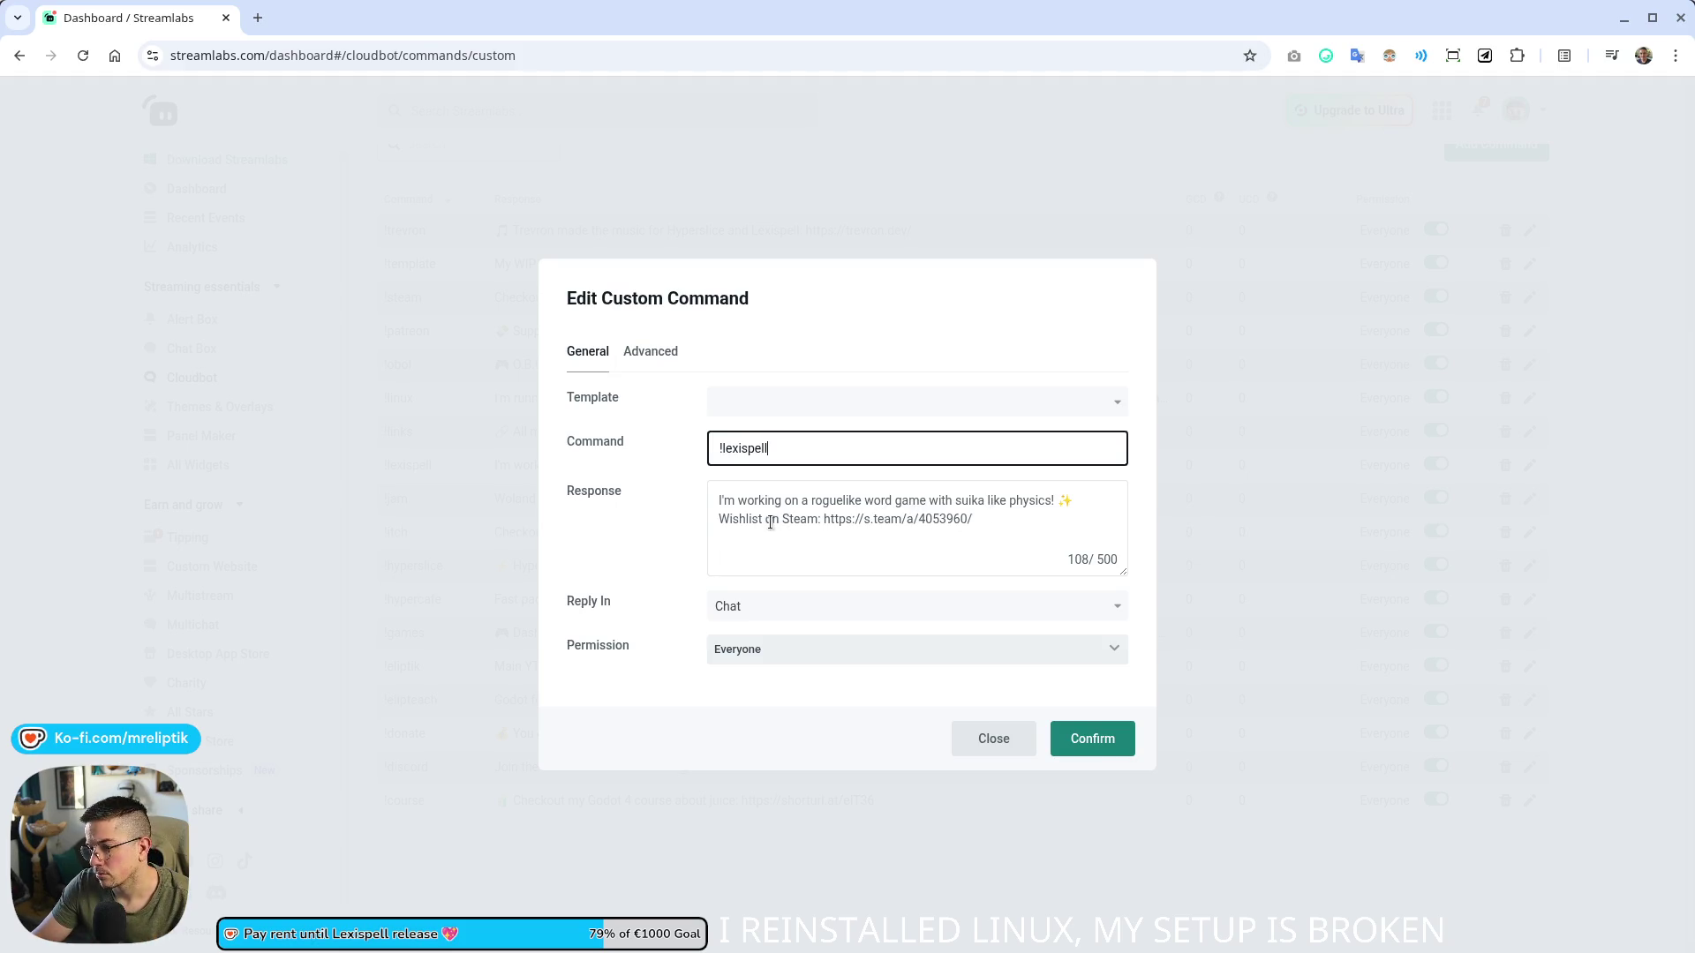
{"action": "left_click", "coordinate": [777, 522]}
{"action": "key", "text": "BackSpace"}
{"action": "key", "text": "BackSpace"}
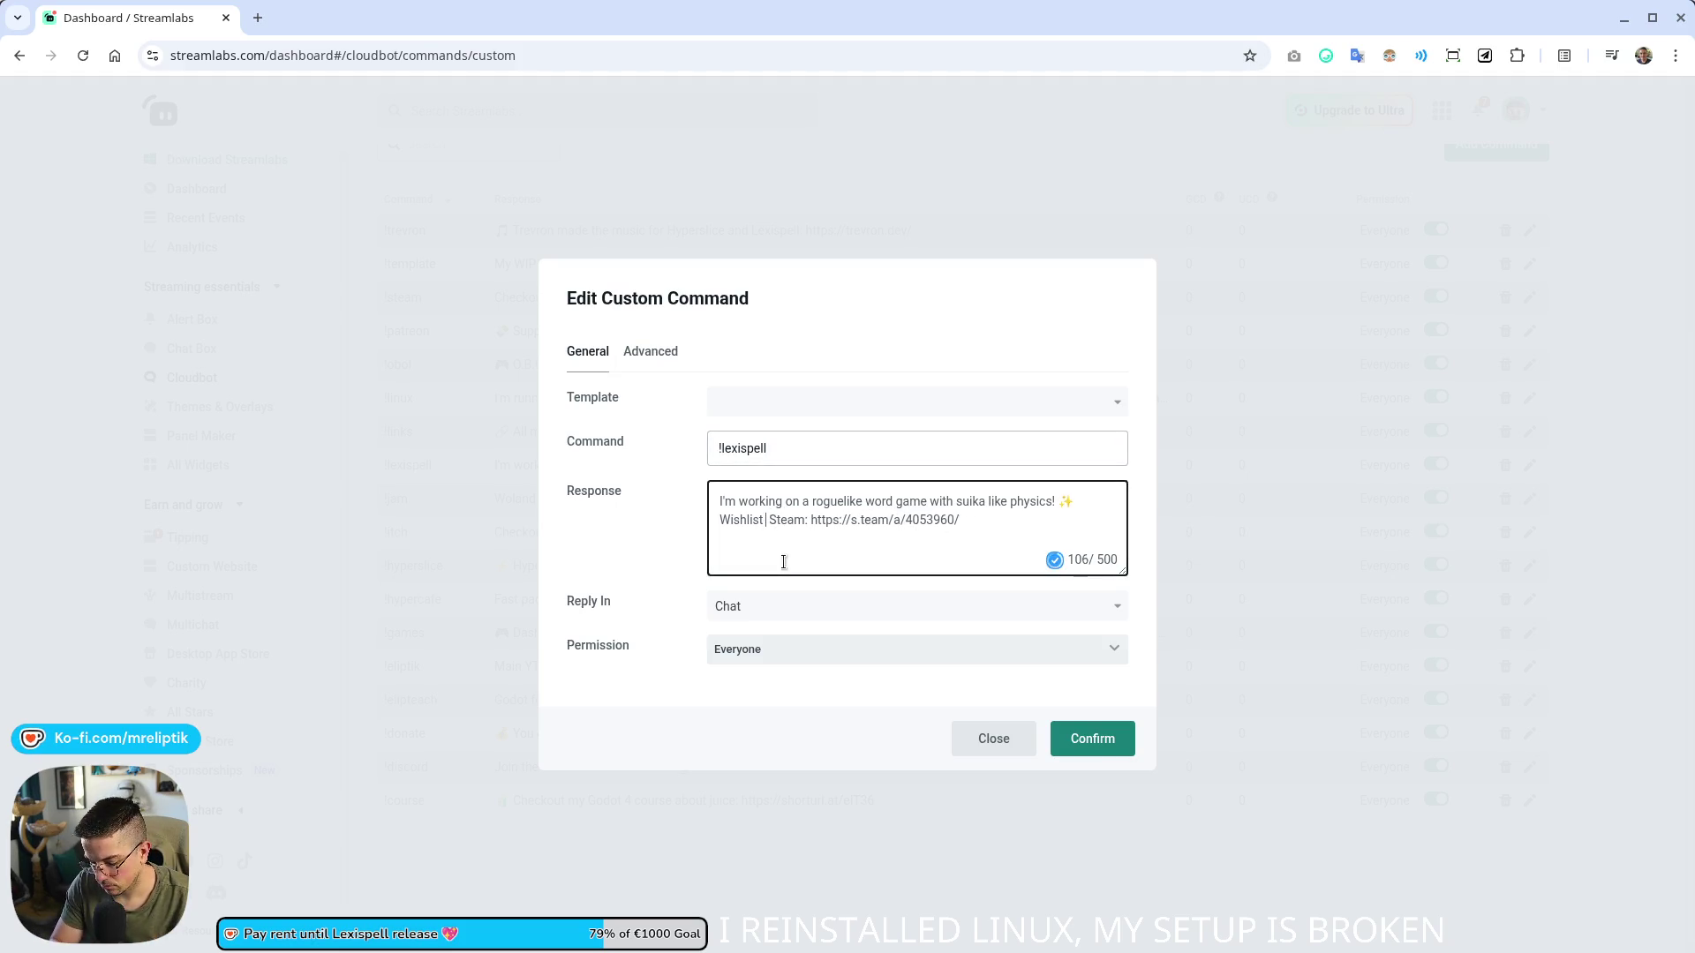
{"action": "type", "text": "and try the demo"}
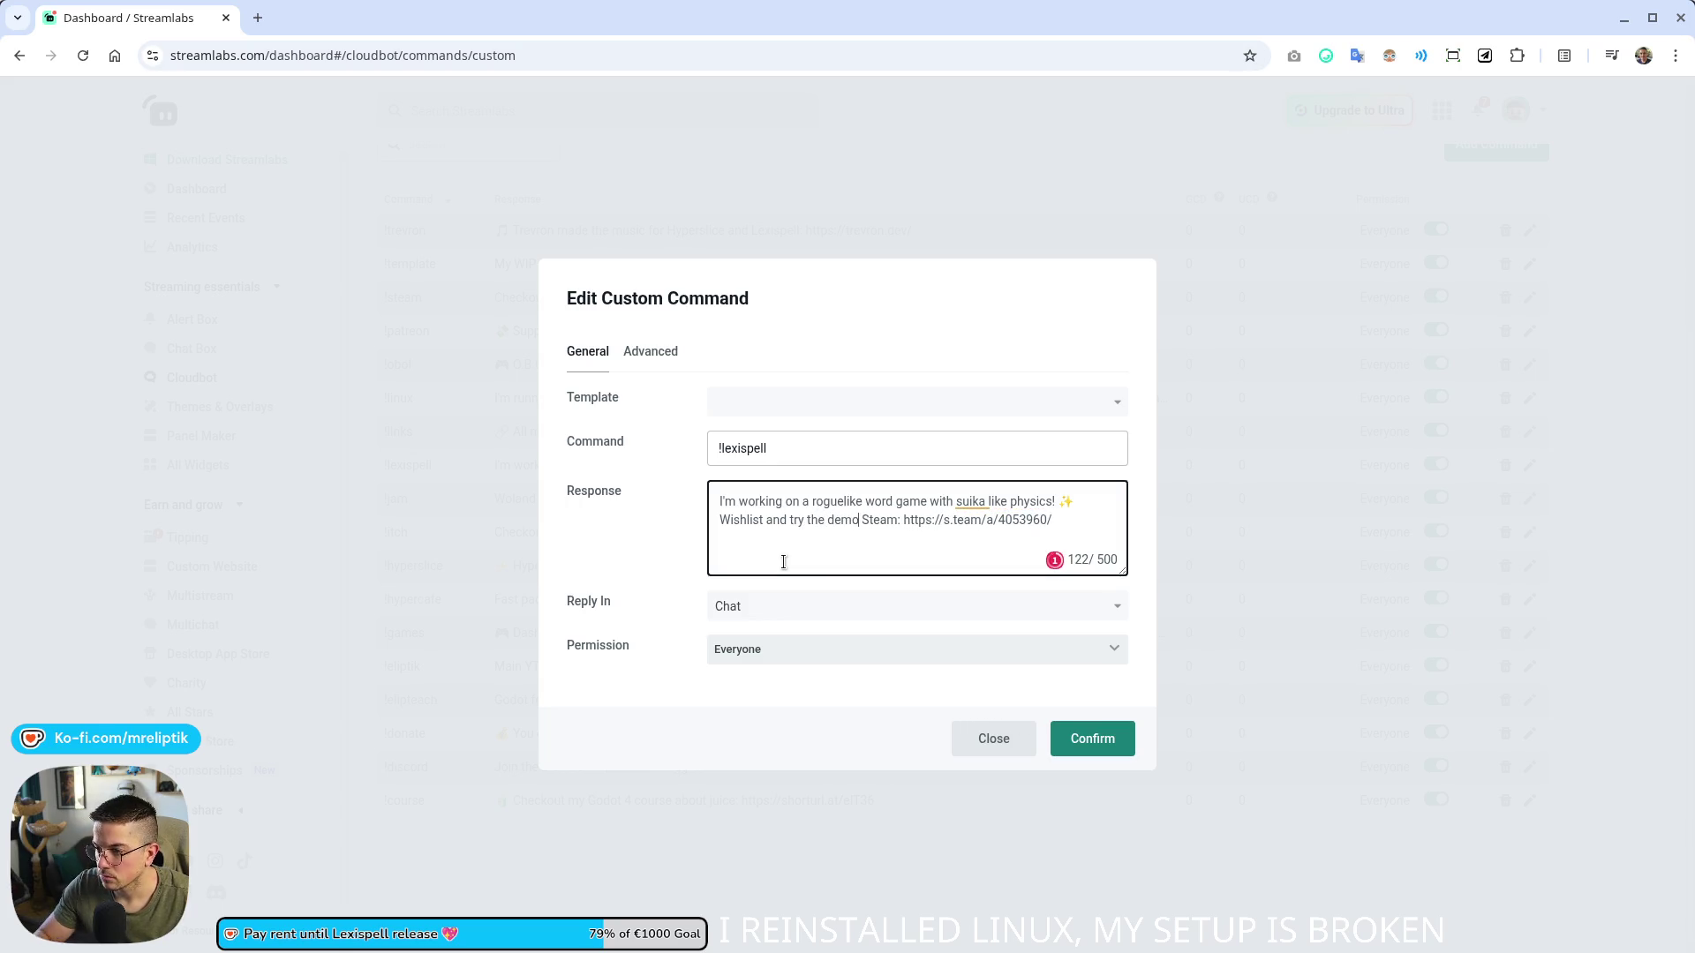
{"action": "left_click", "coordinate": [1095, 740]}
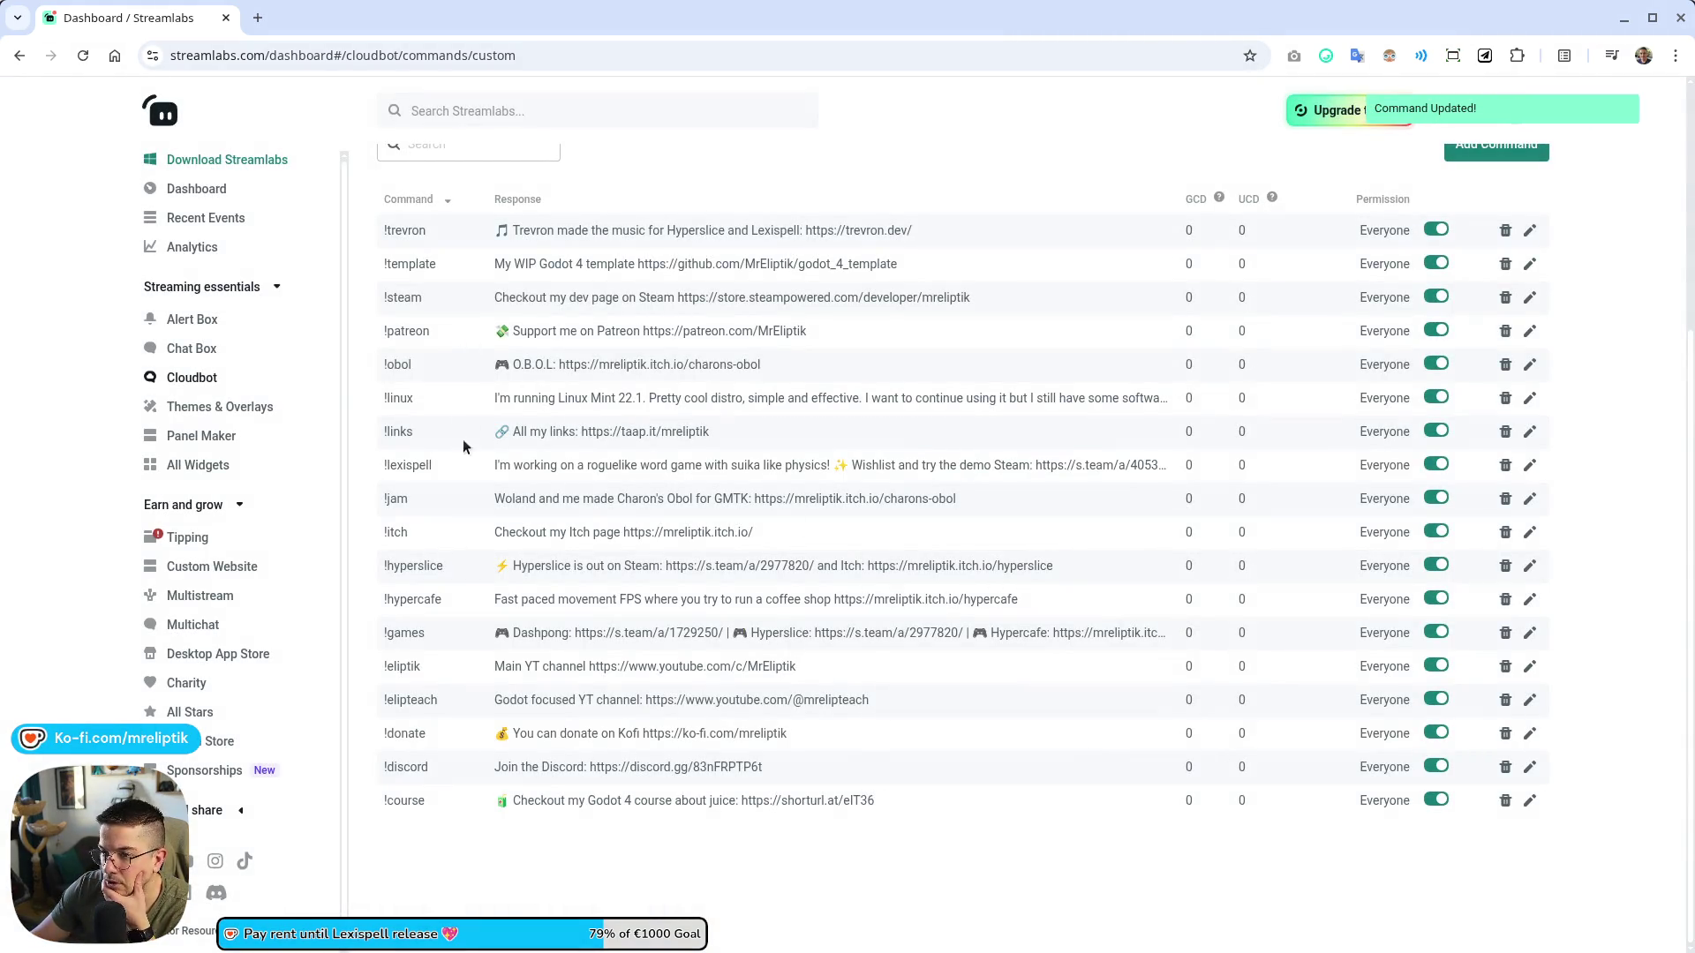
Replace the !linux command response with 'I'm running CachyOS with KDE Plasma'
{"action": "left_click", "coordinate": [1530, 398]}
{"action": "left_click_drag", "start_coordinate": [854, 552], "coordinate": [675, 496]}
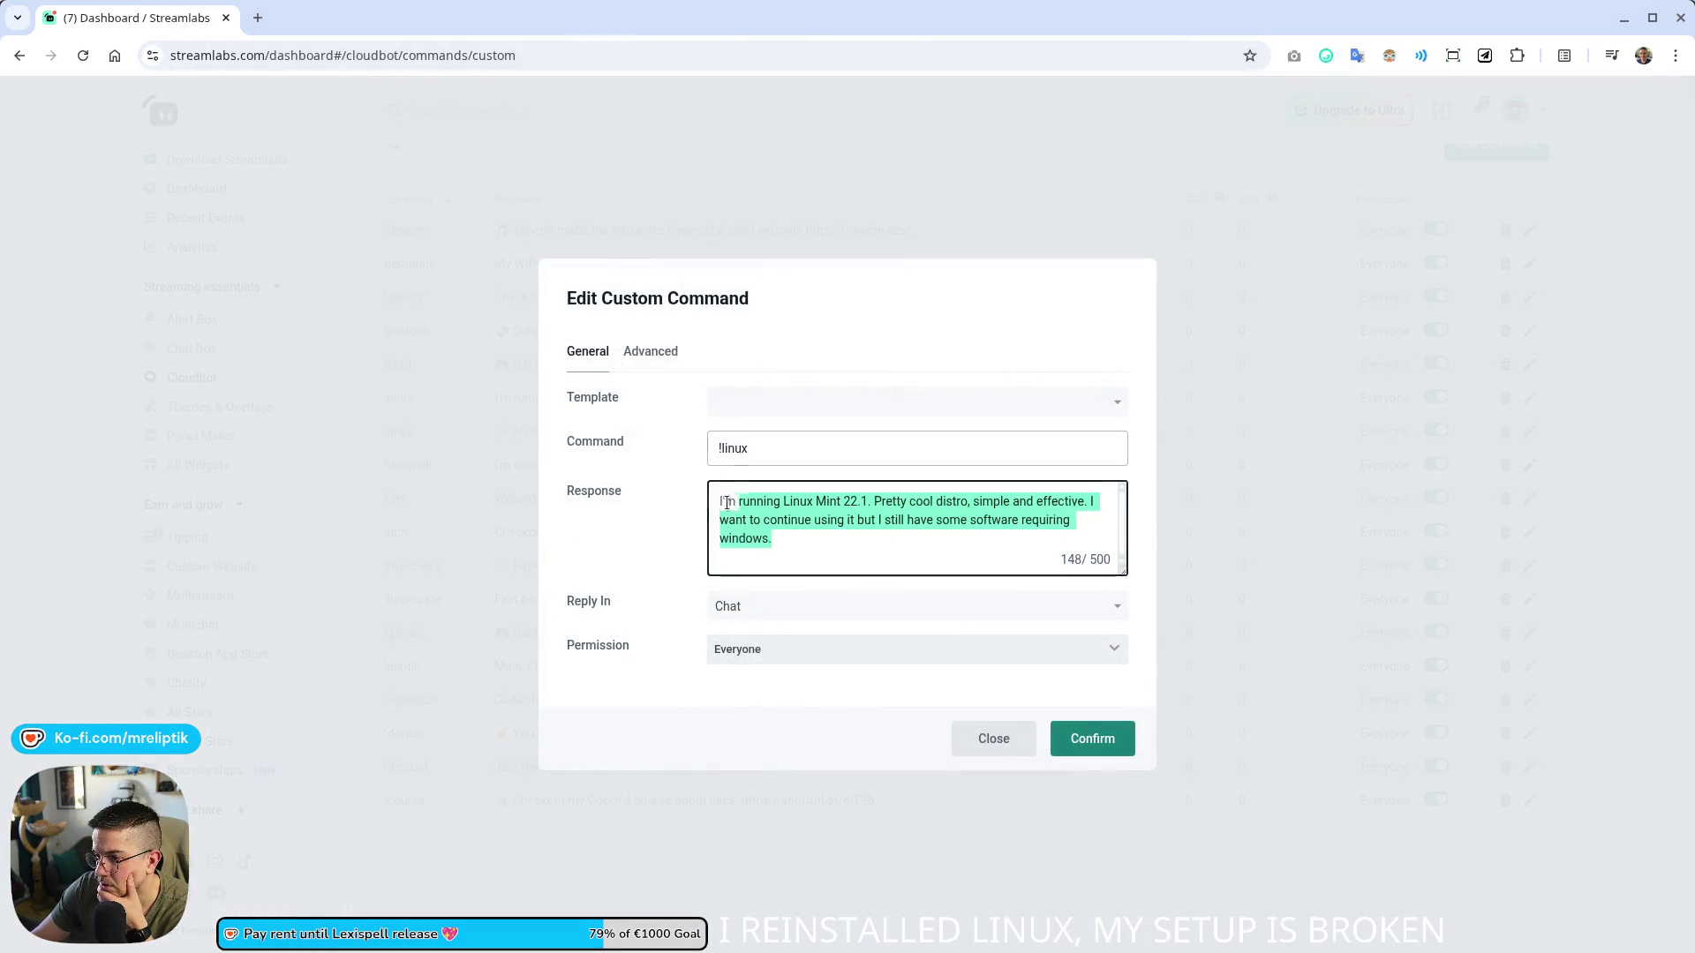
{"action": "type", "text": "I'm ru"}
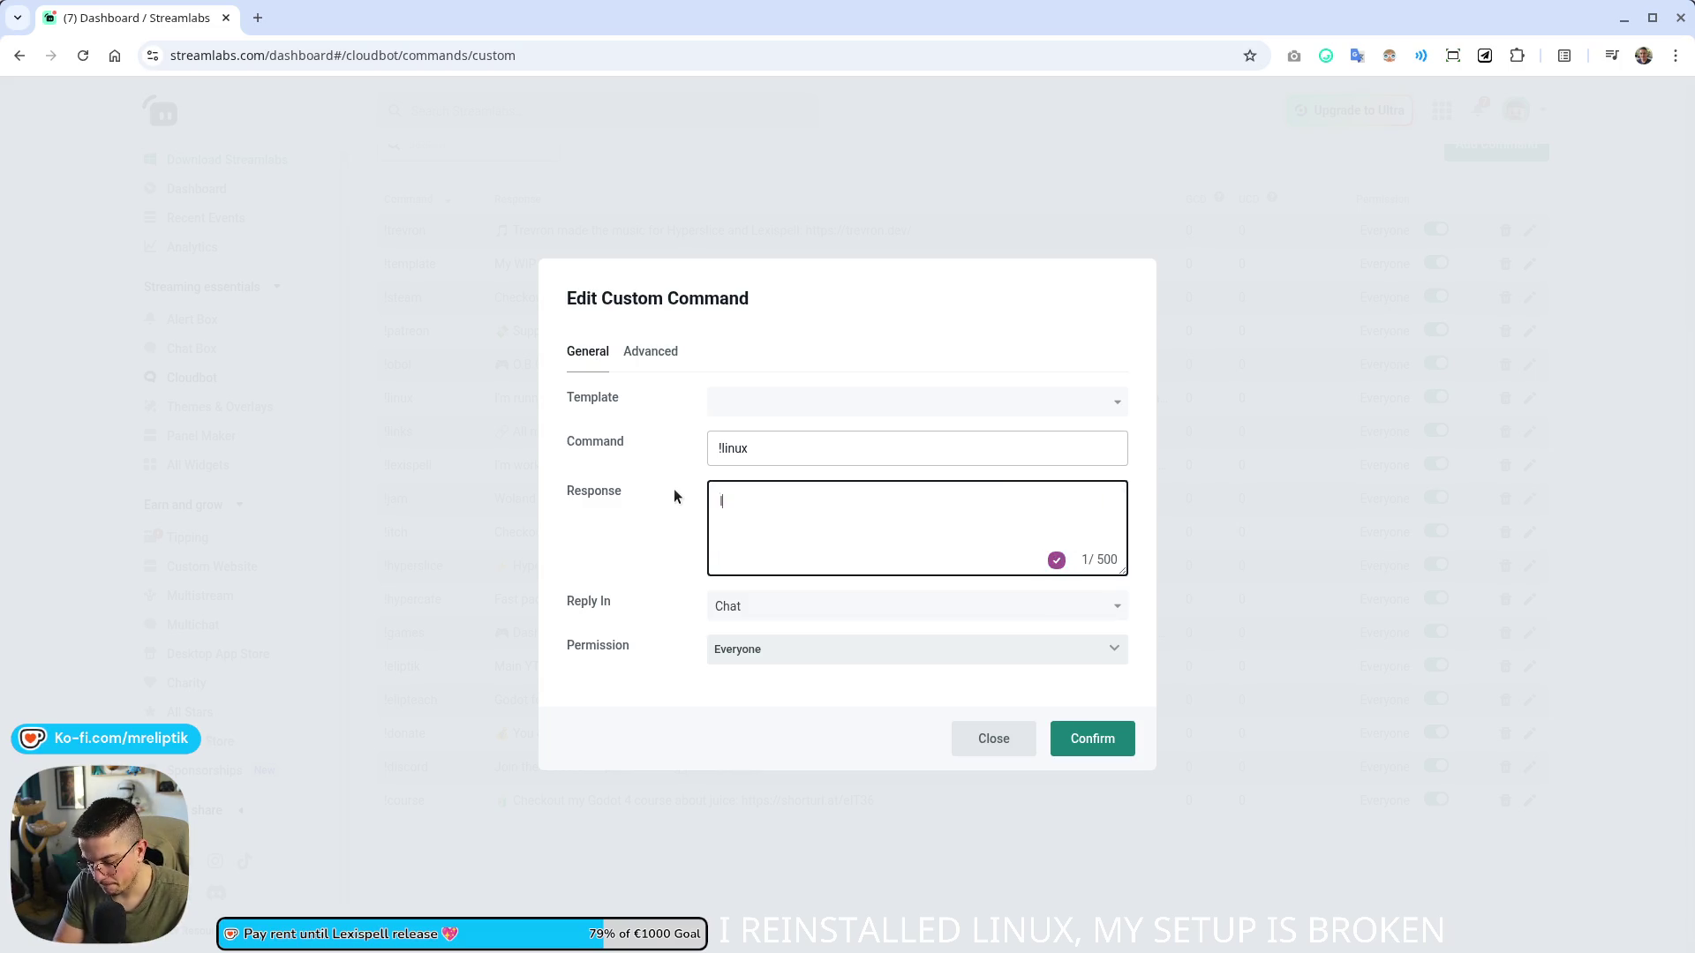
{"action": "type", "text": "nning Ca"}
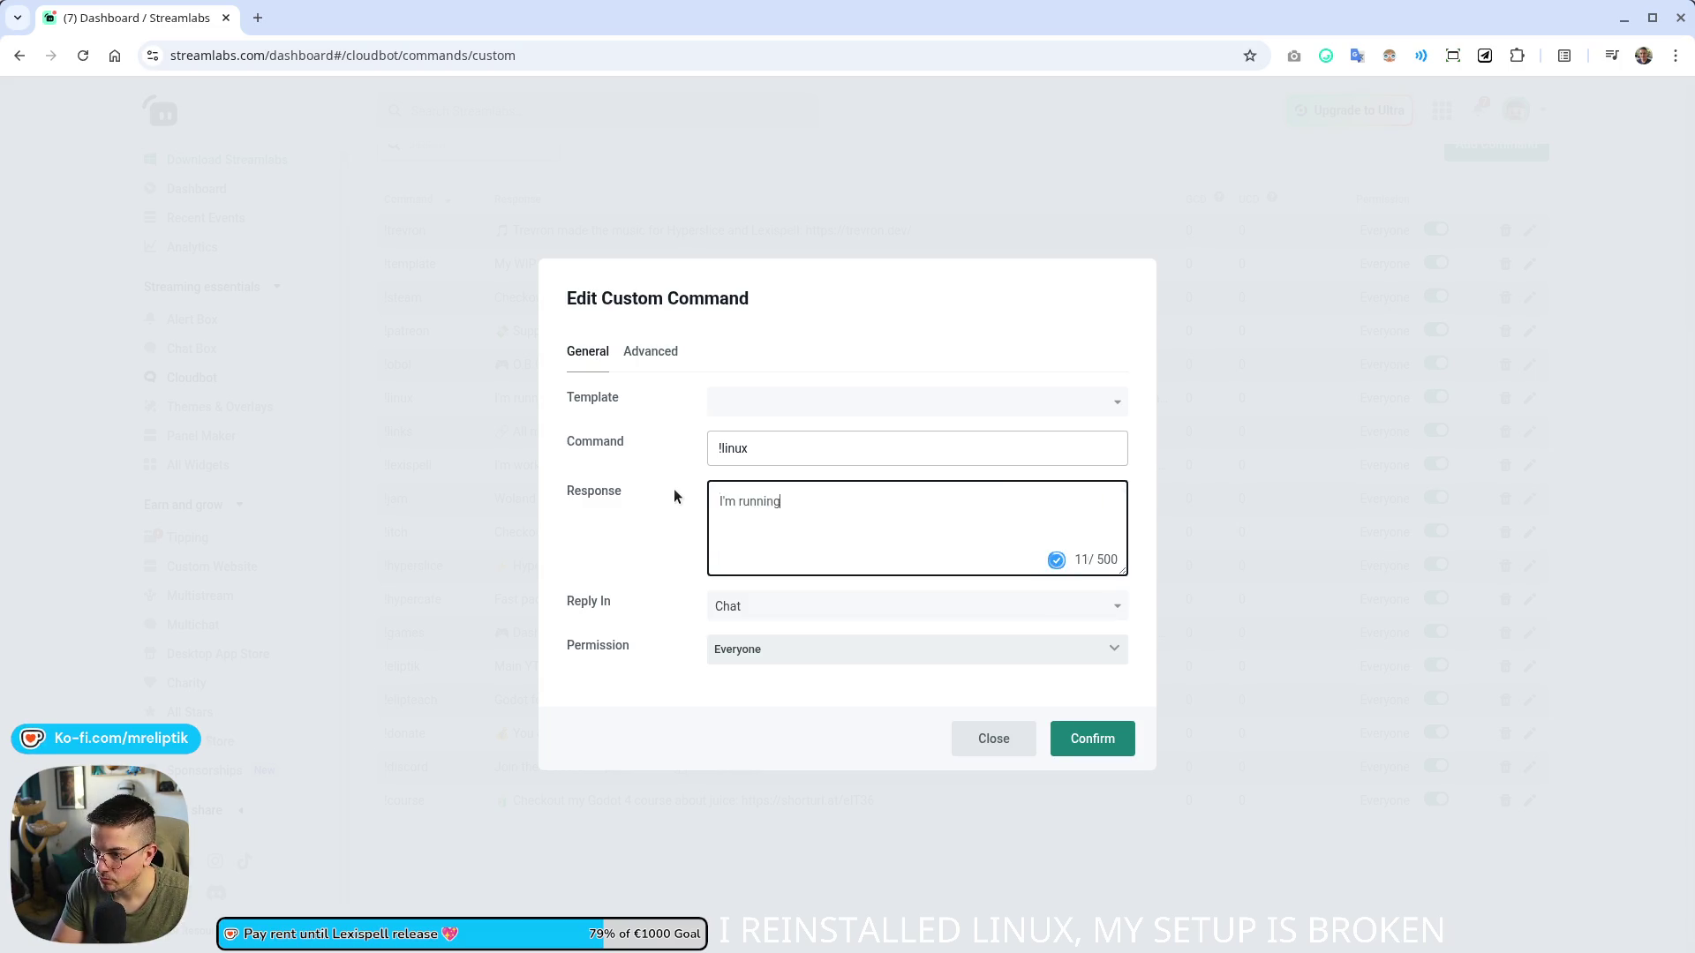
{"action": "type", "text": "chyOS with "}
{"action": "type", "text": "KDE Plasma"}
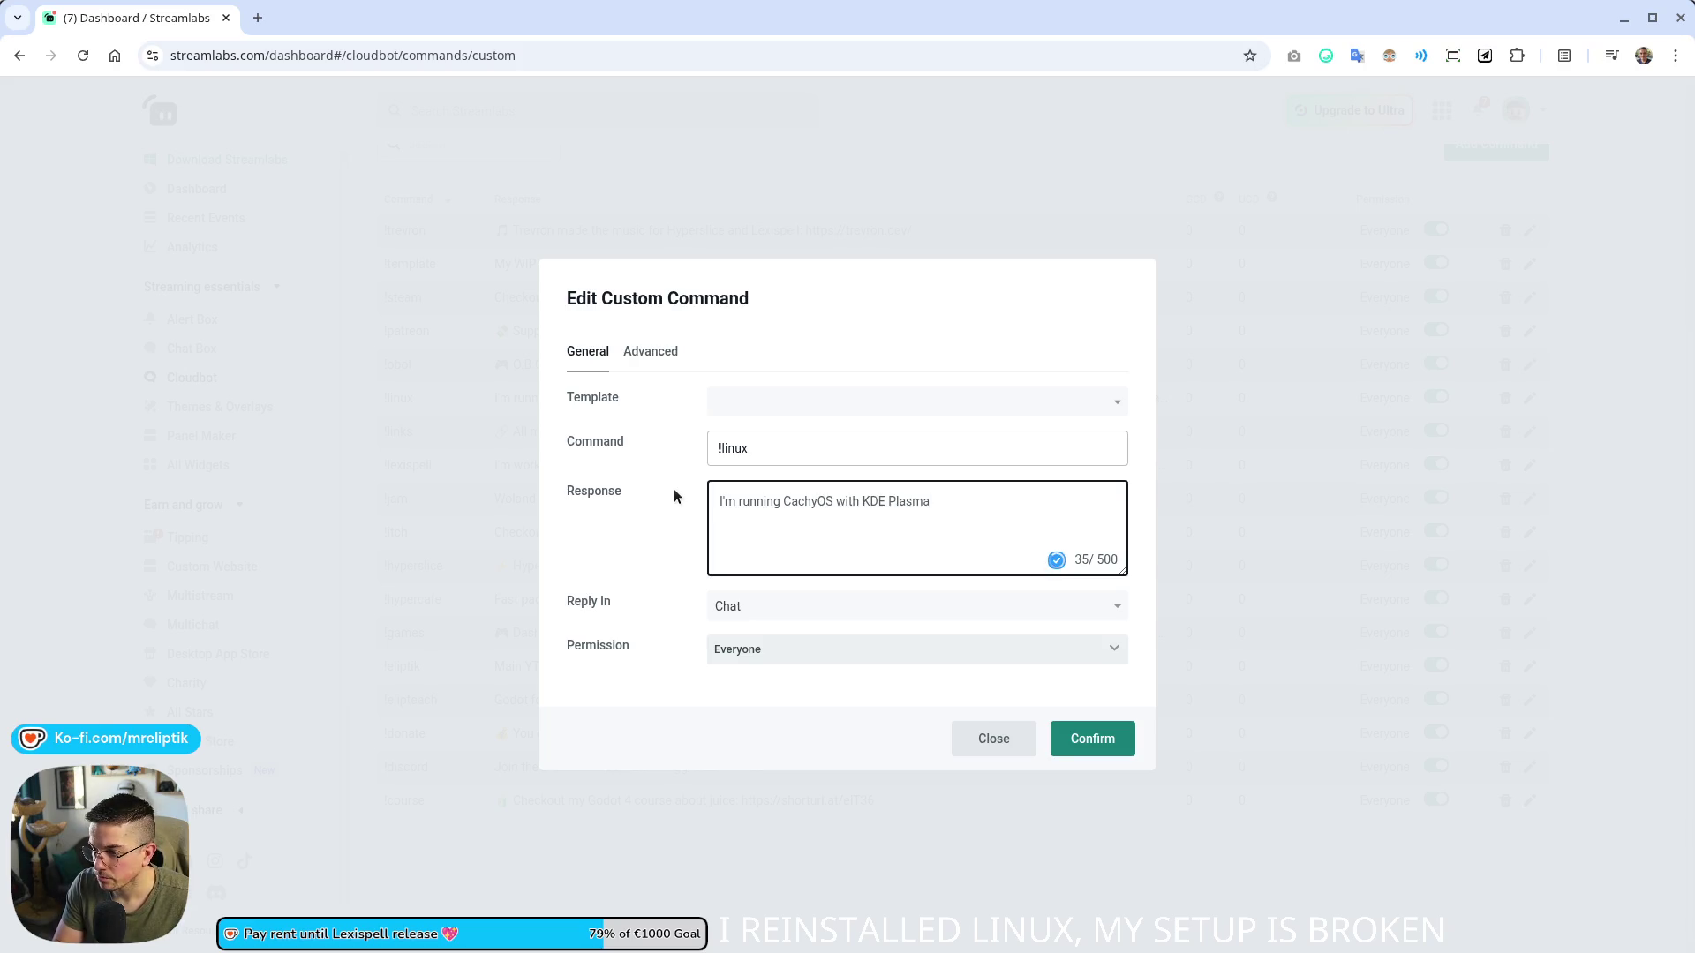
{"action": "left_click", "coordinate": [1114, 744]}
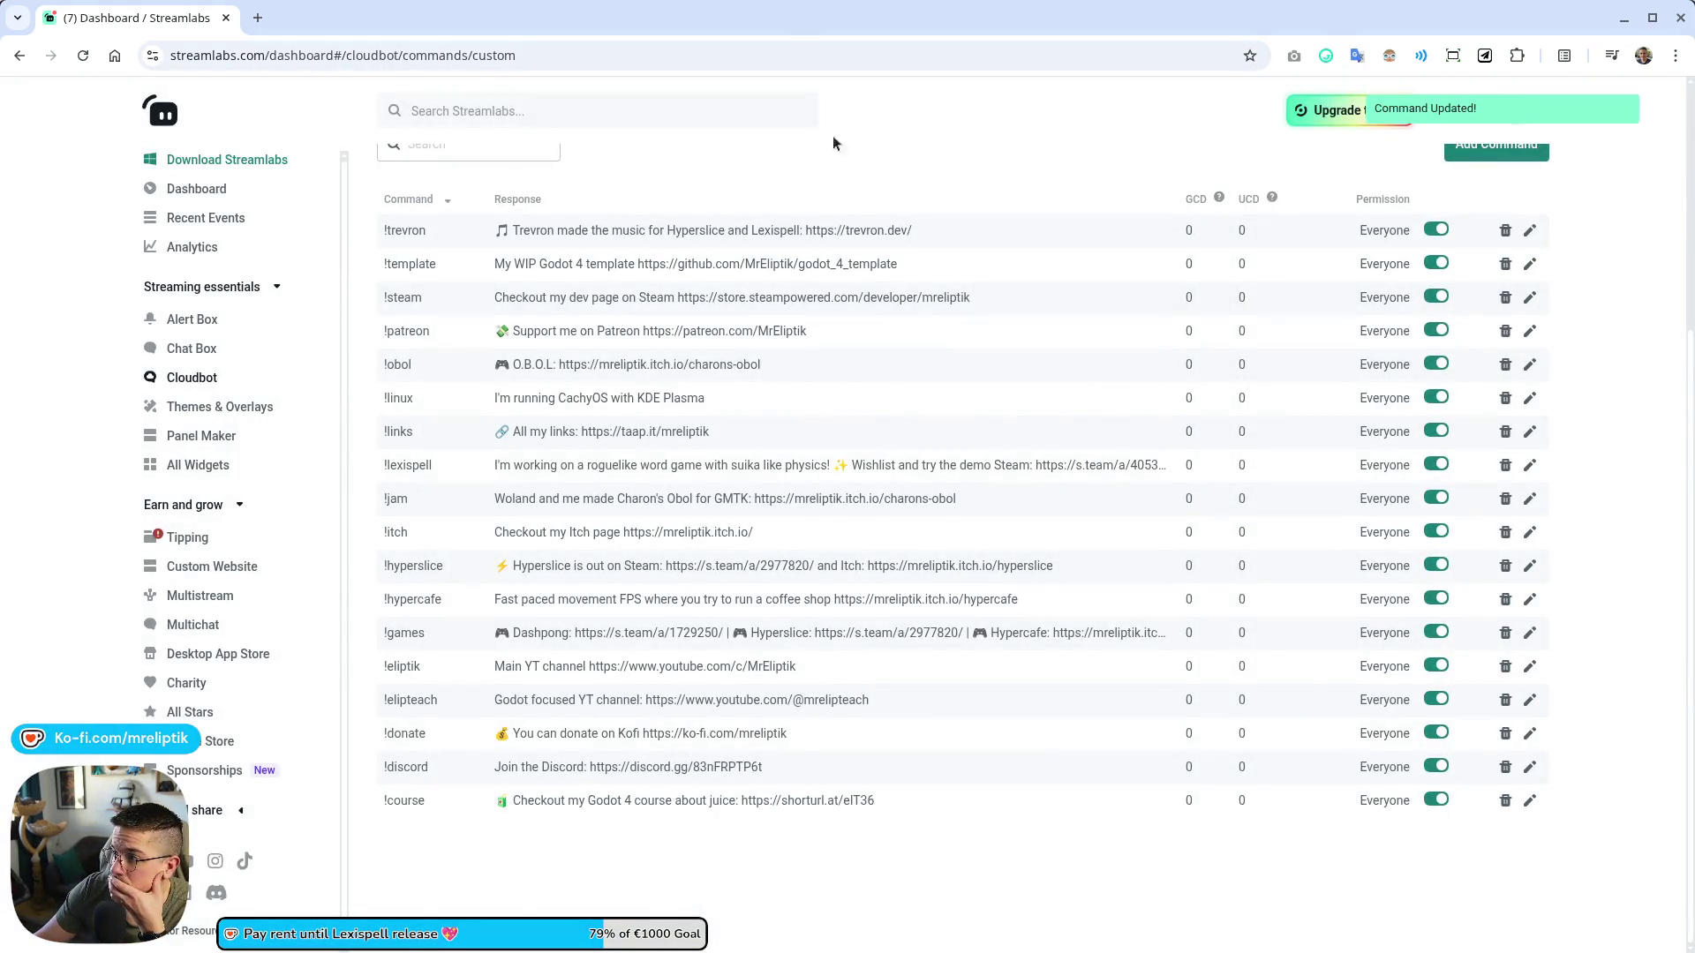
{"action": "scroll", "coordinate": [971, 177], "scroll_direction": "up", "scroll_amount": 4}
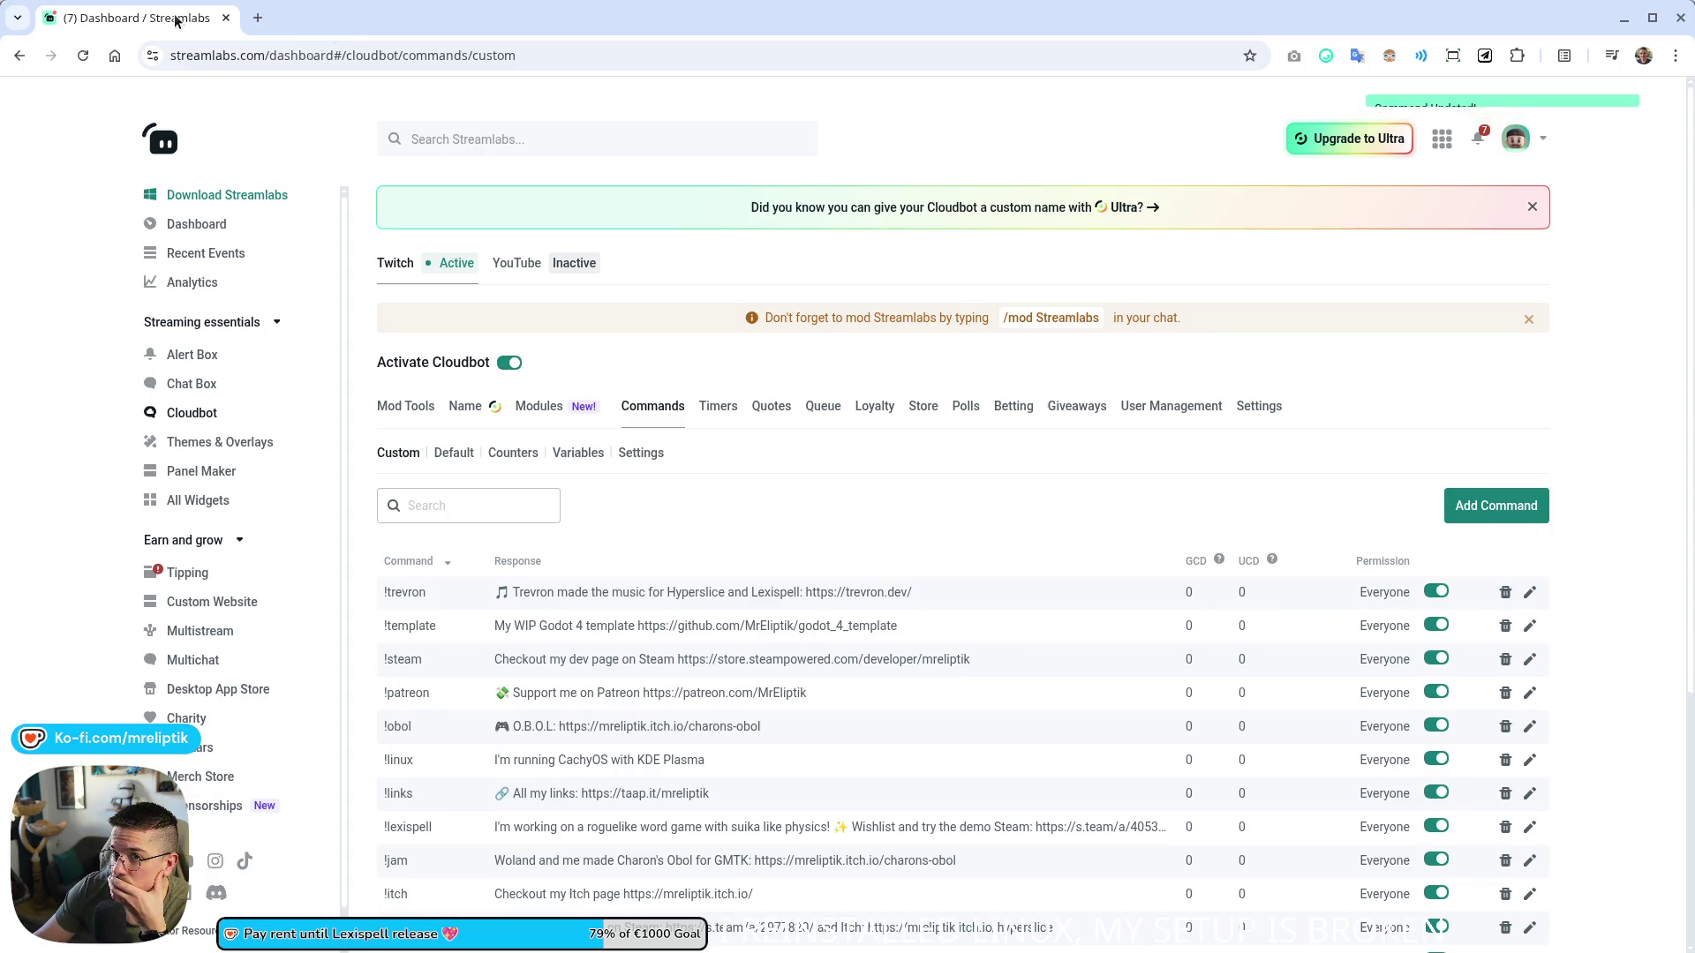
Switch back to the Godot editor showing the Lexispell game.tscn scene
{"action": "key", "text": "alt+Tab"}
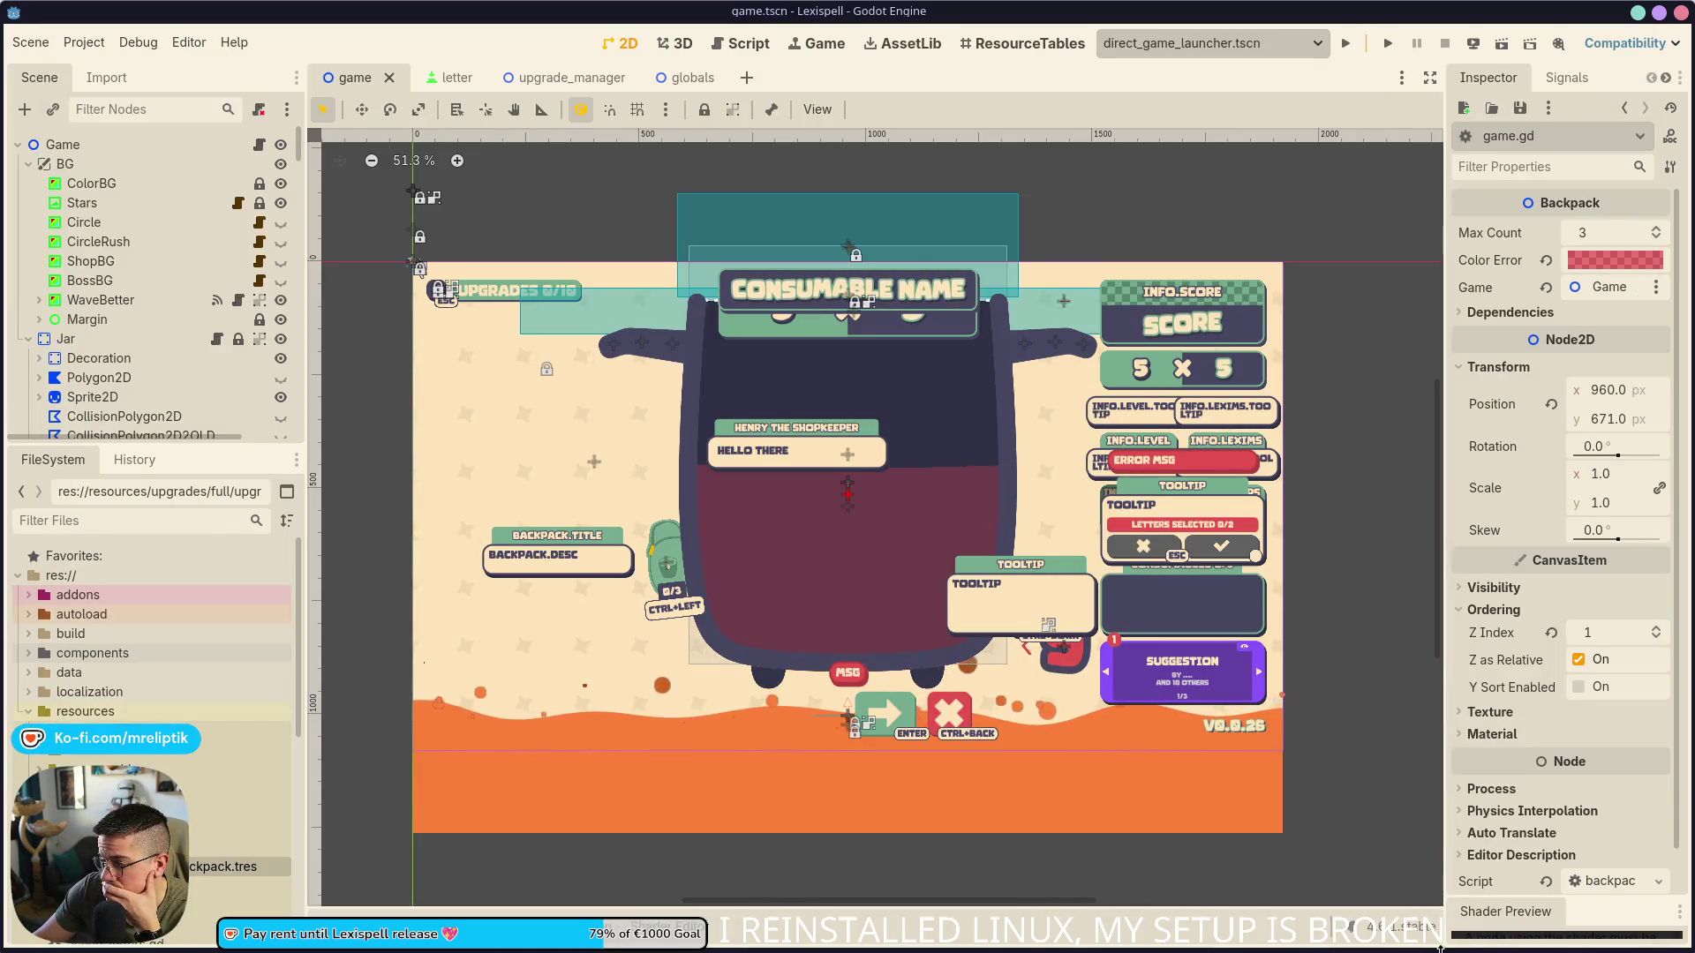
{"action": "mouse_move", "coordinate": [1245, 948]}
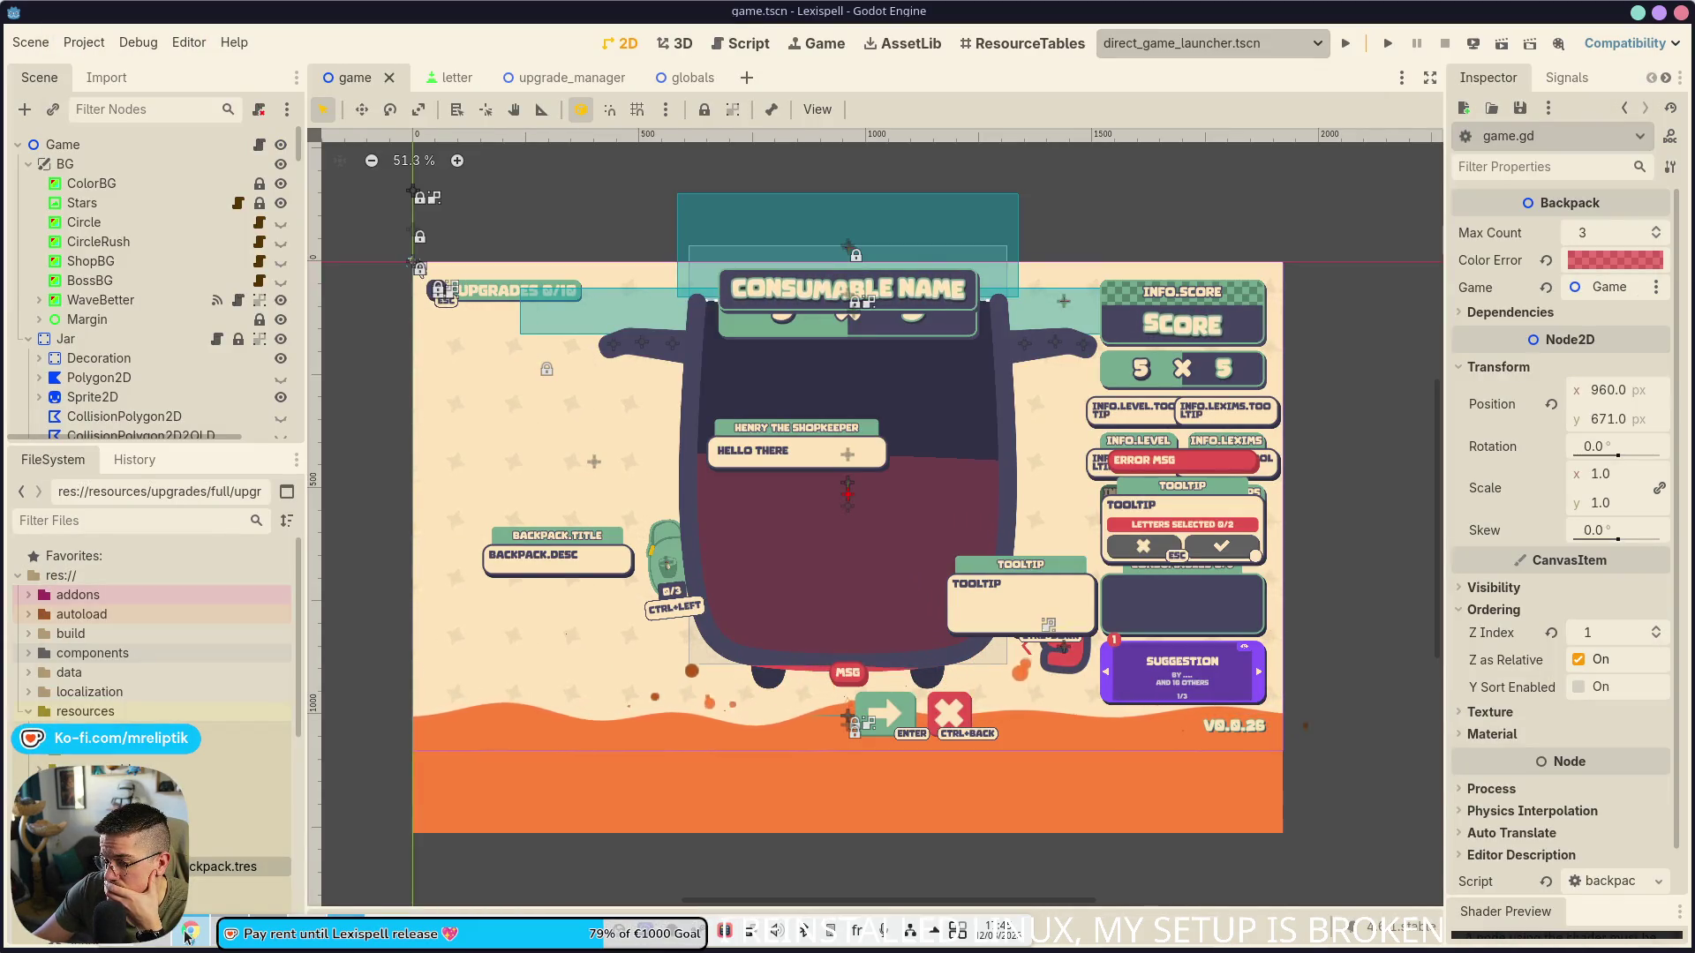
{"action": "mouse_move", "coordinate": [187, 937]}
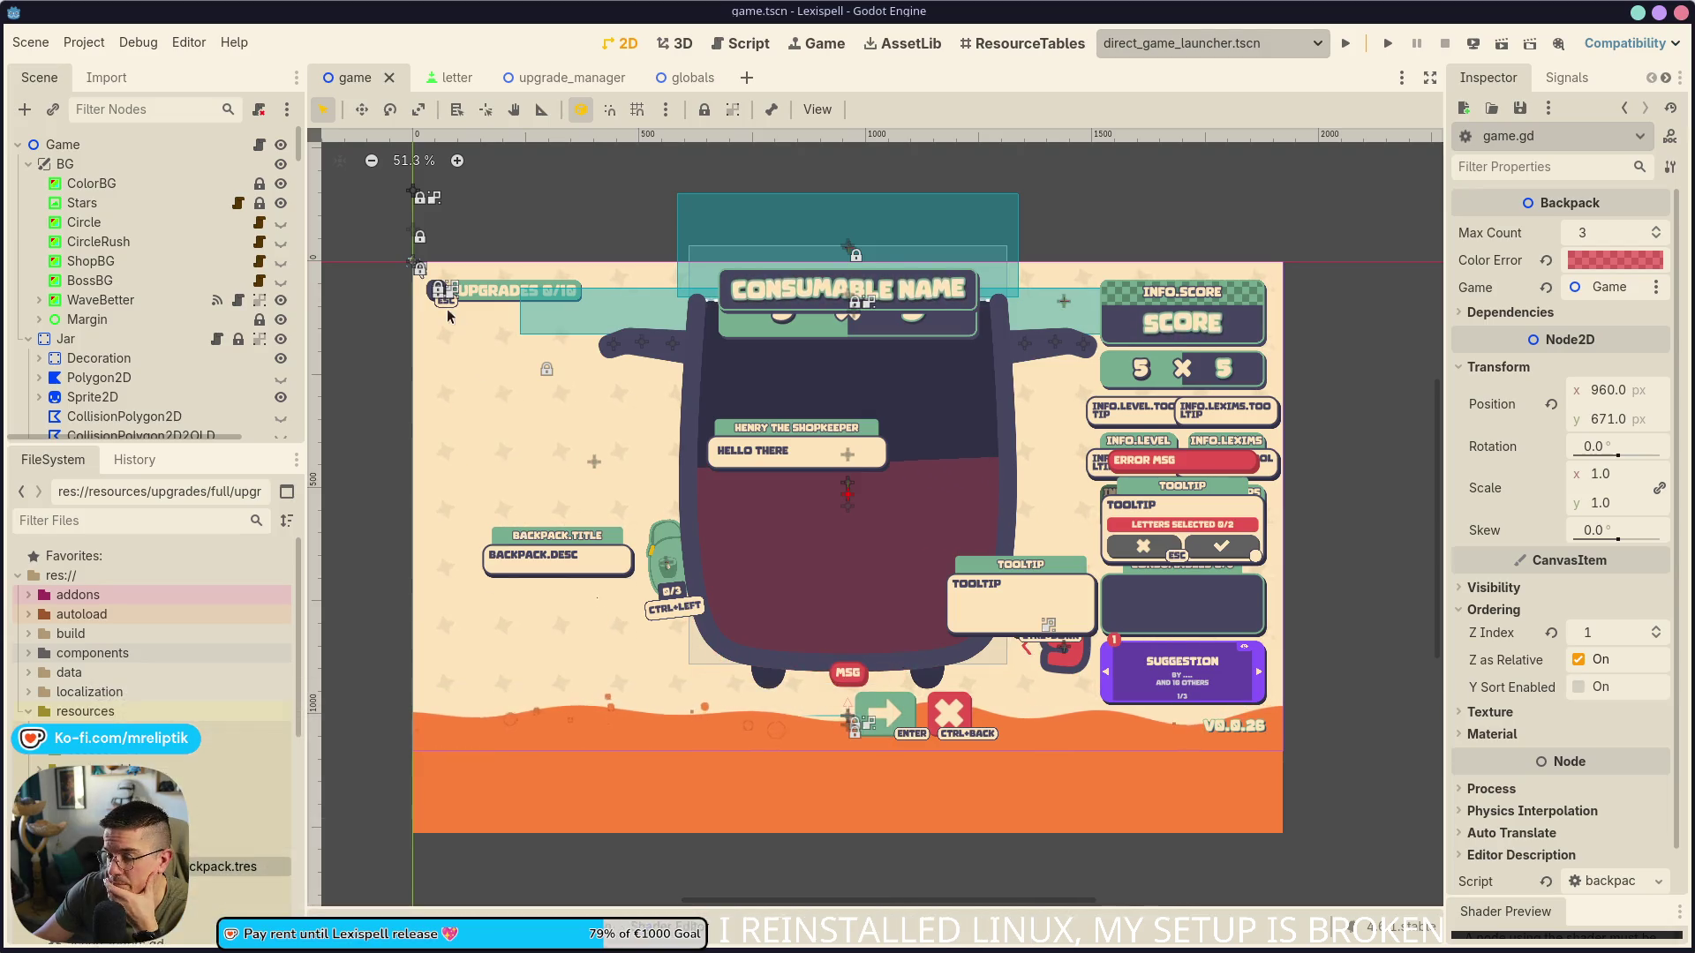
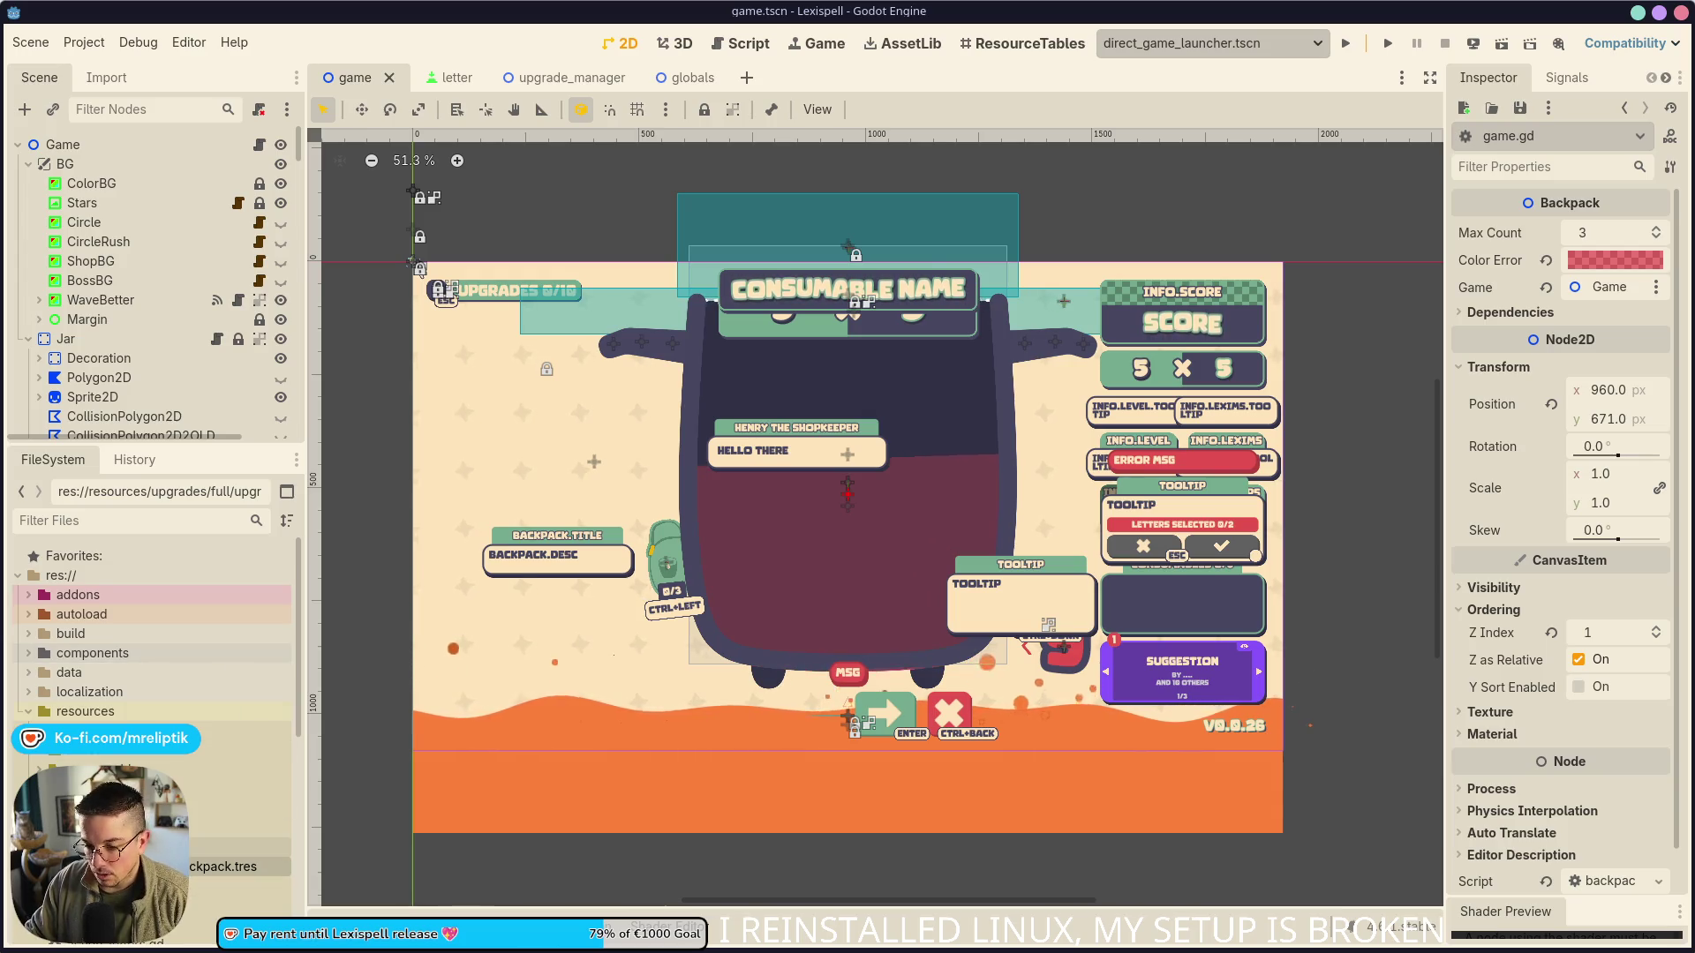
Create a new UpgradeResource in upgrades/full and save it as upgrade_star_gem_letter.tres
{"action": "right_click", "coordinate": [99, 837]}
{"action": "mouse_move", "coordinate": [339, 639]}
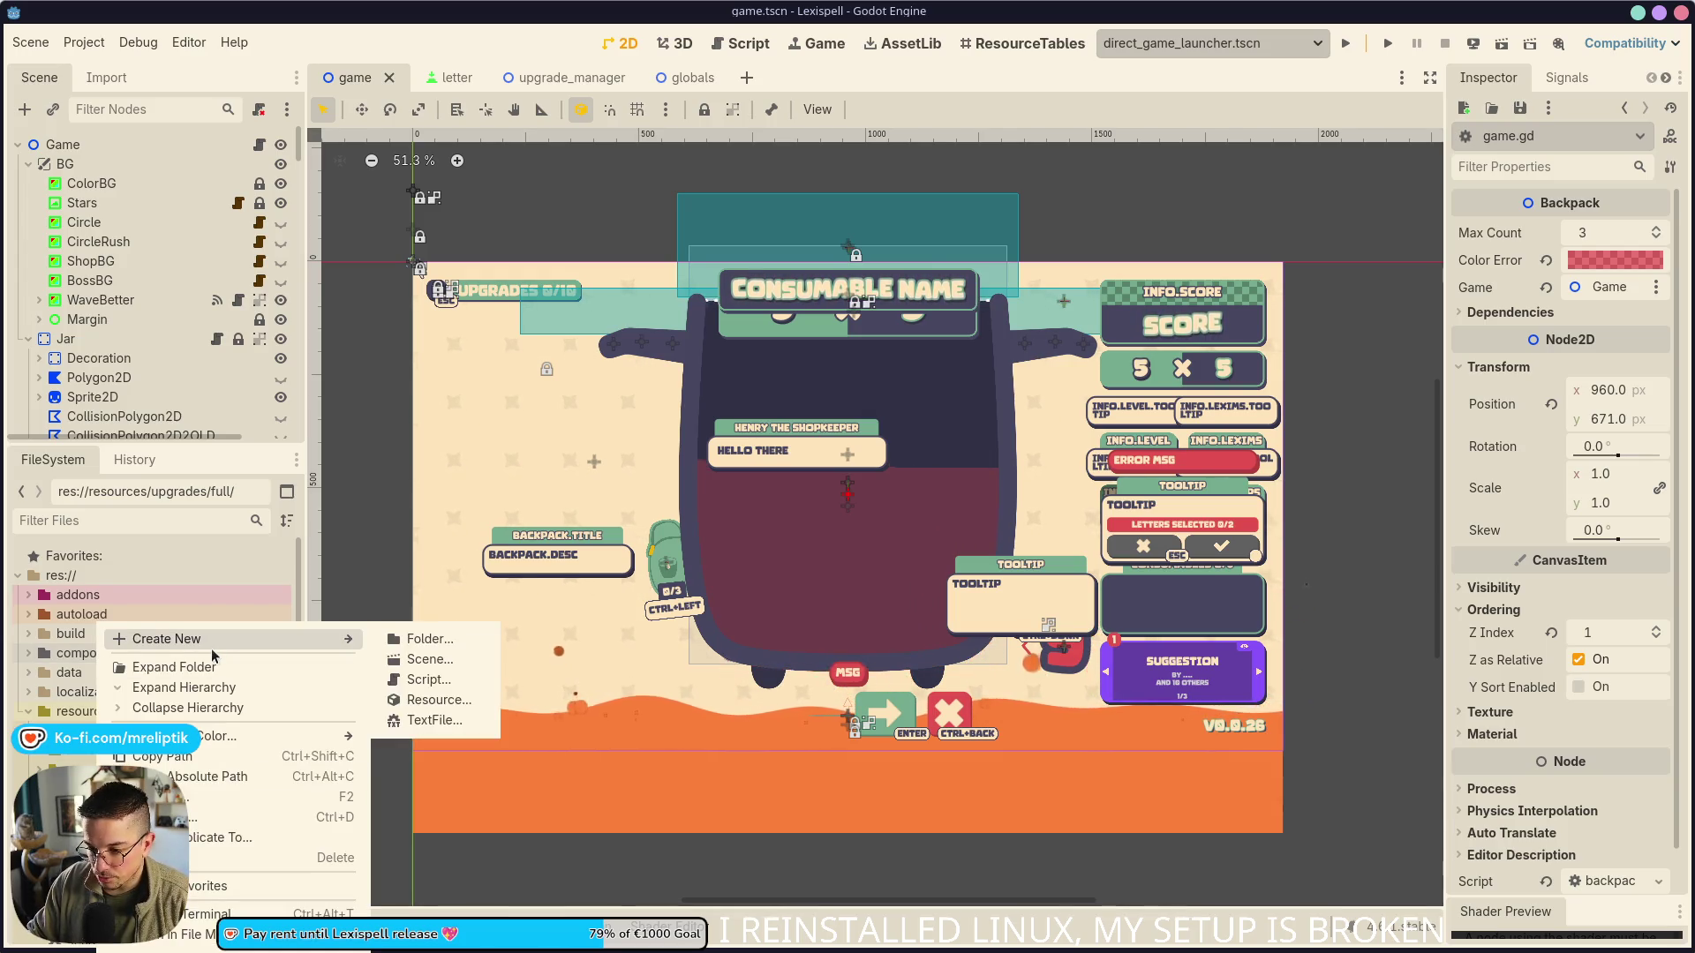
{"action": "left_click", "coordinate": [432, 702]}
{"action": "left_click", "coordinate": [251, 502]}
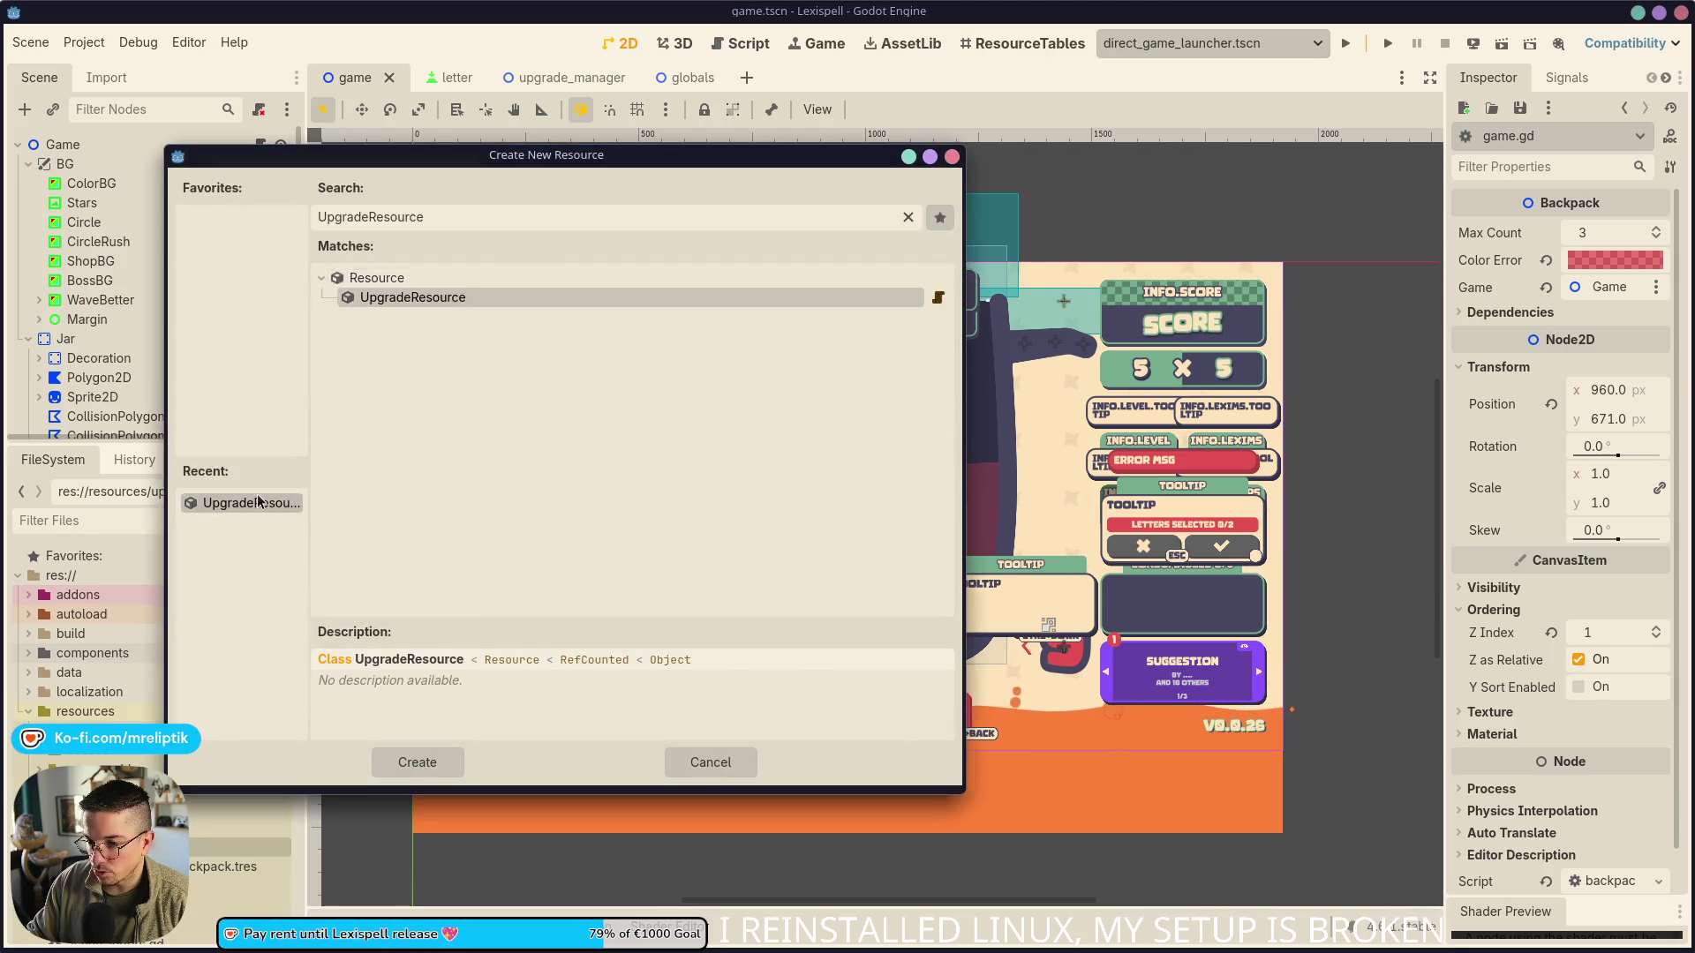
{"action": "left_click", "coordinate": [416, 762]}
{"action": "type", "text": "upgrade_.tres"}
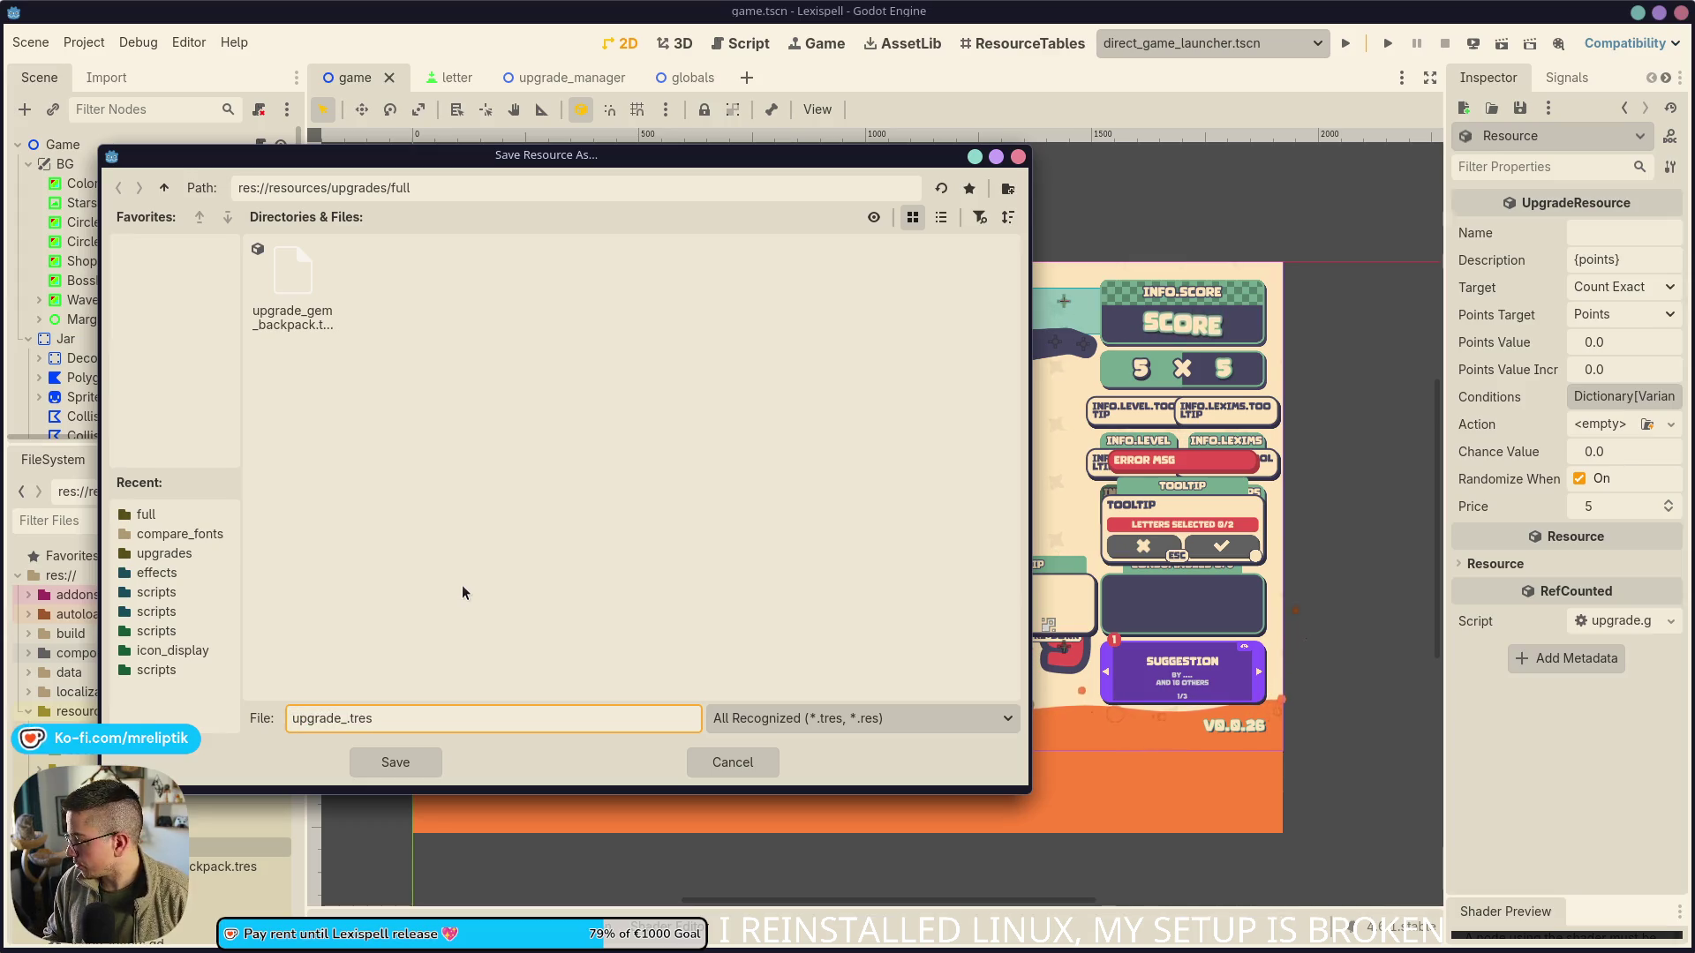
{"action": "key", "text": "XF86AudioLowerVolume"}
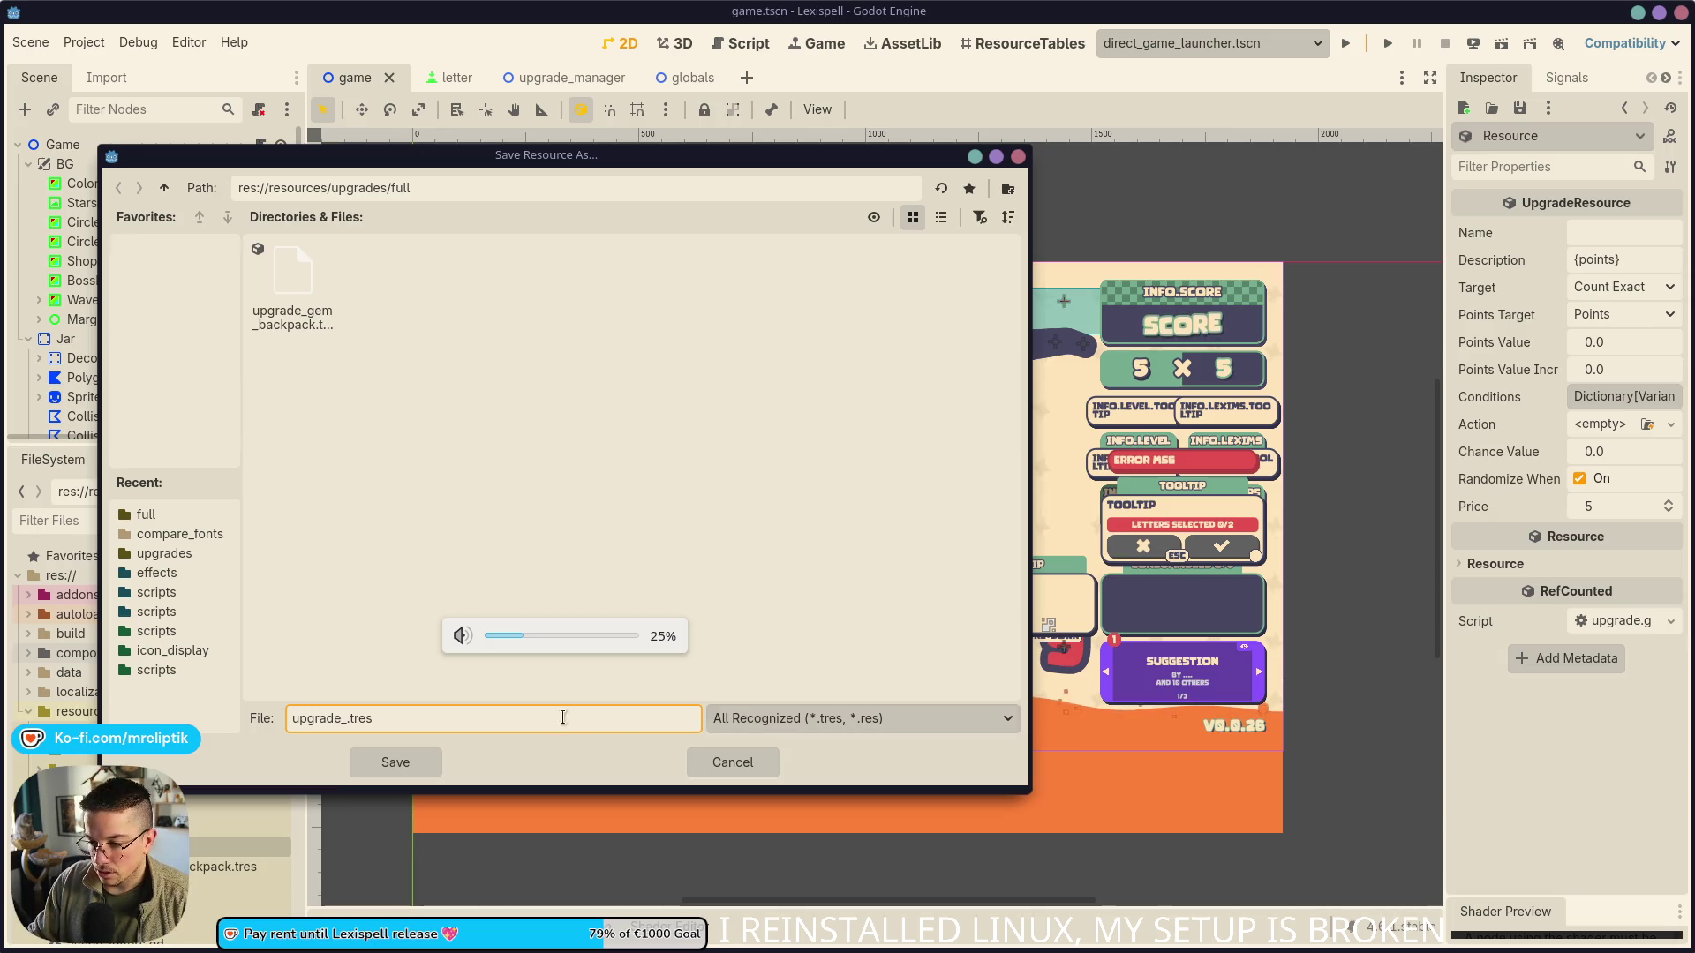
{"action": "type", "text": "star_gem"}
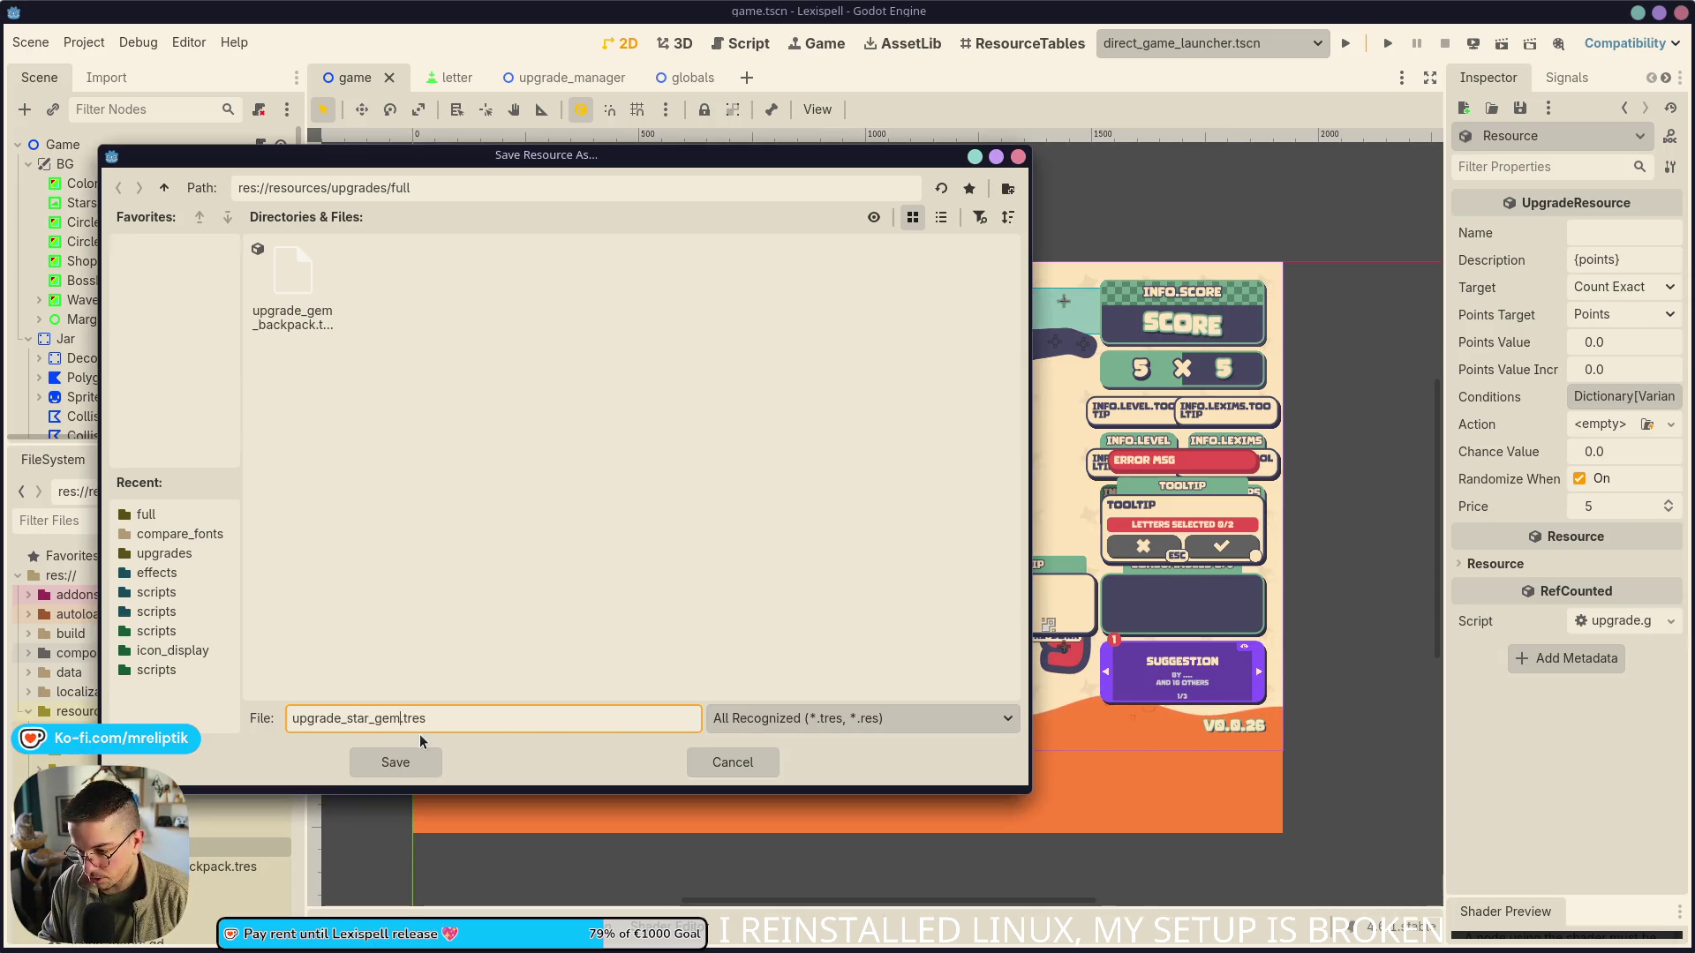
{"action": "type", "text": "ter"}
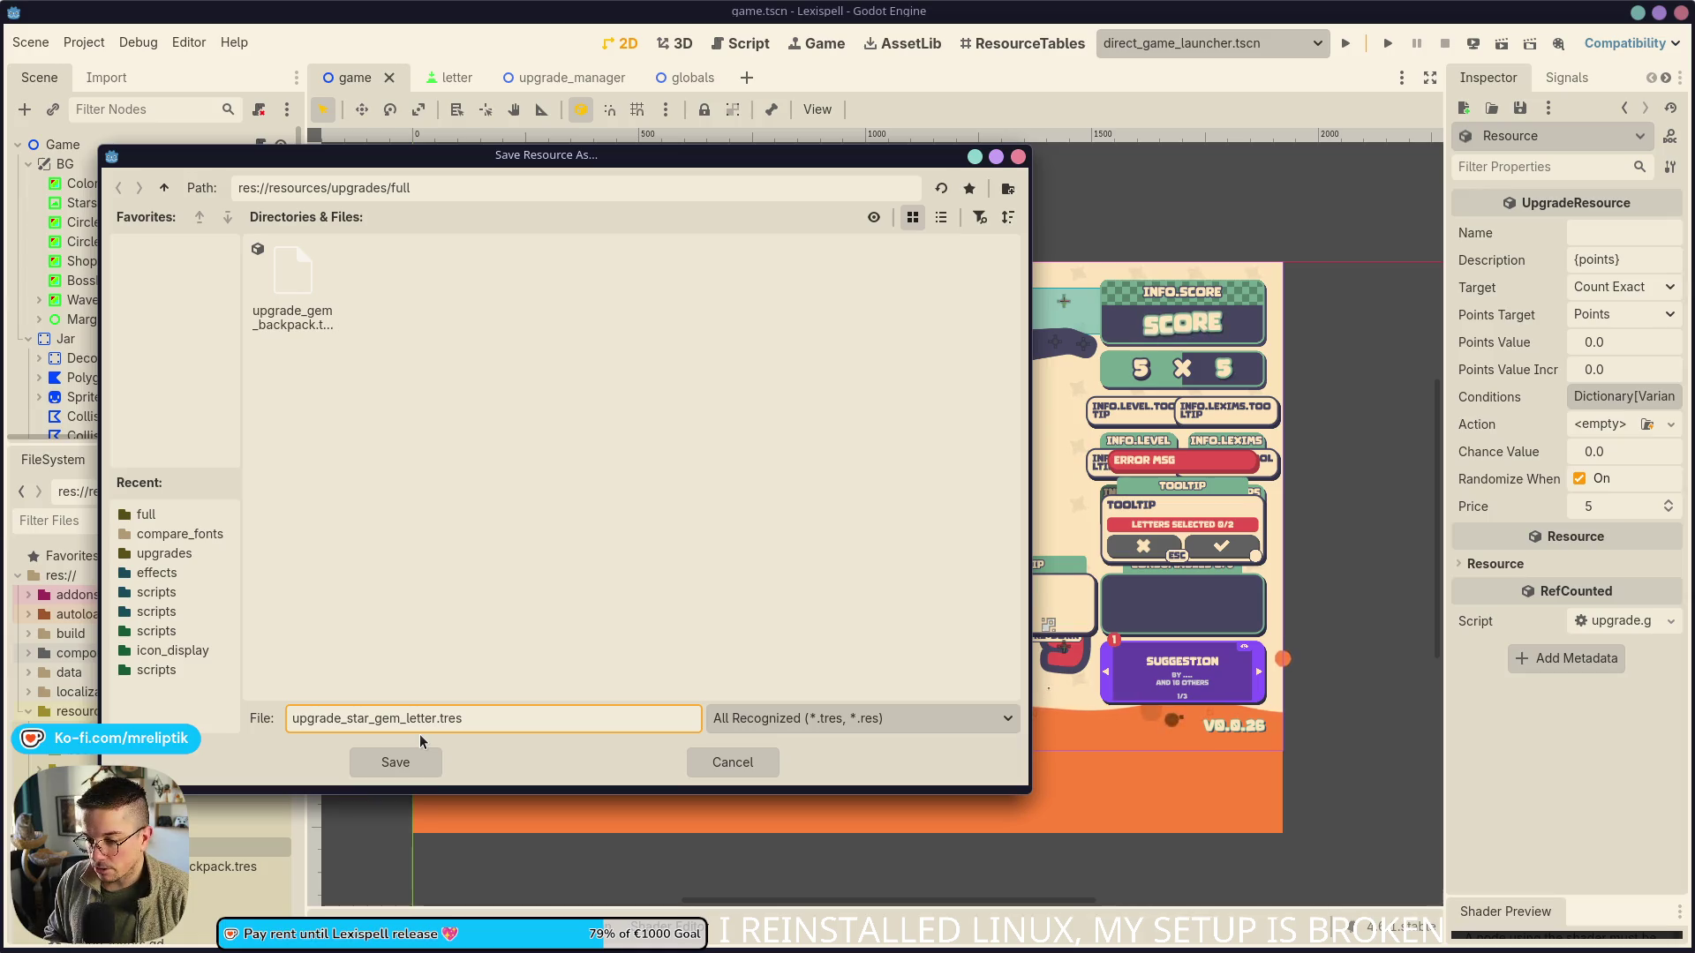
{"action": "key", "text": "Return"}
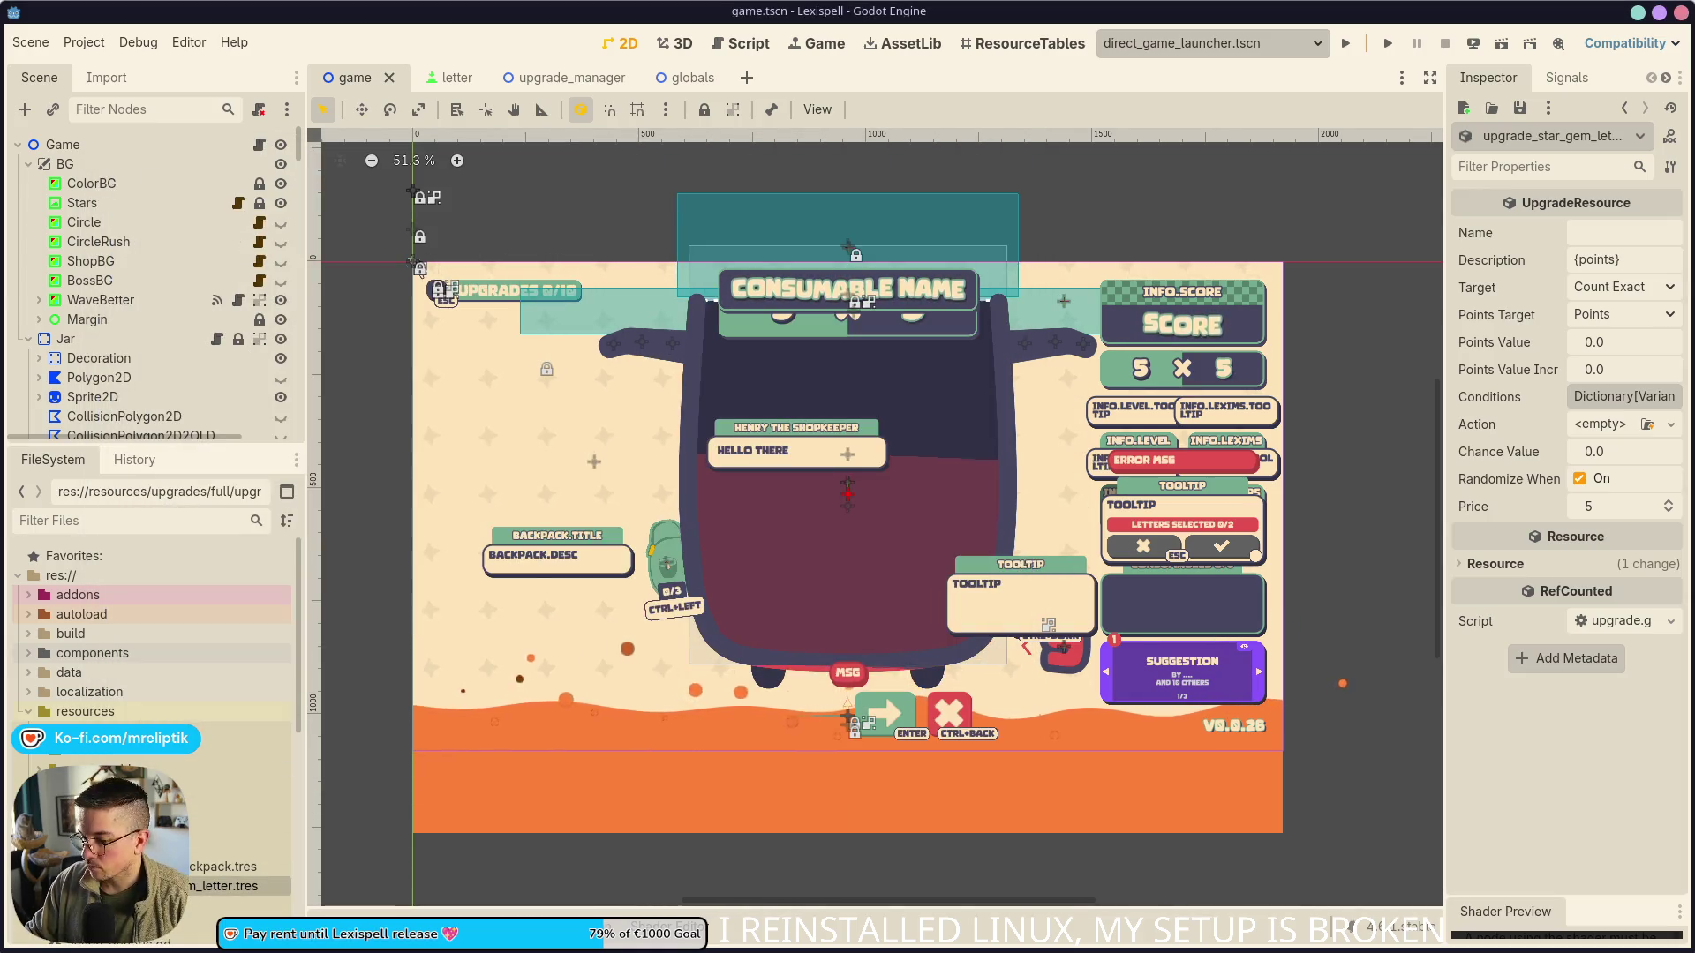
Rename the file to upgrade_start_gem_letter and set its Name to UPGRADE.START_GEM_LETTER
{"action": "right_click", "coordinate": [152, 847]}
{"action": "left_click", "coordinate": [227, 797]}
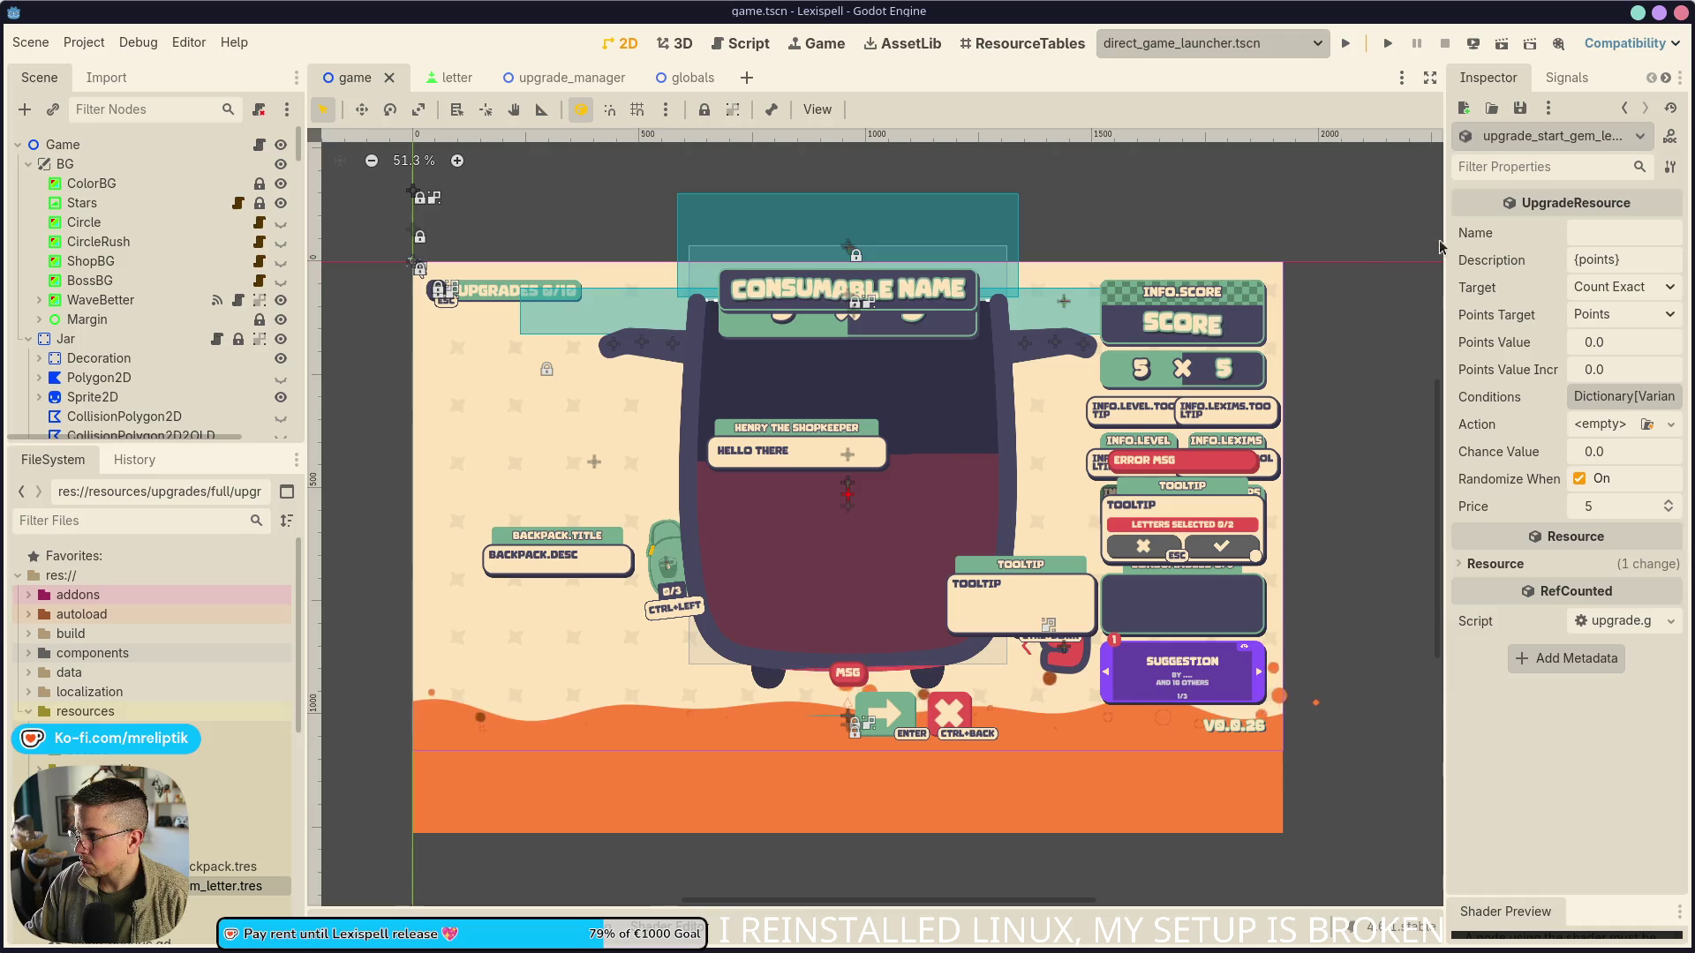
{"action": "left_click", "coordinate": [1569, 232]}
{"action": "type", "text": "UPGRADE"}
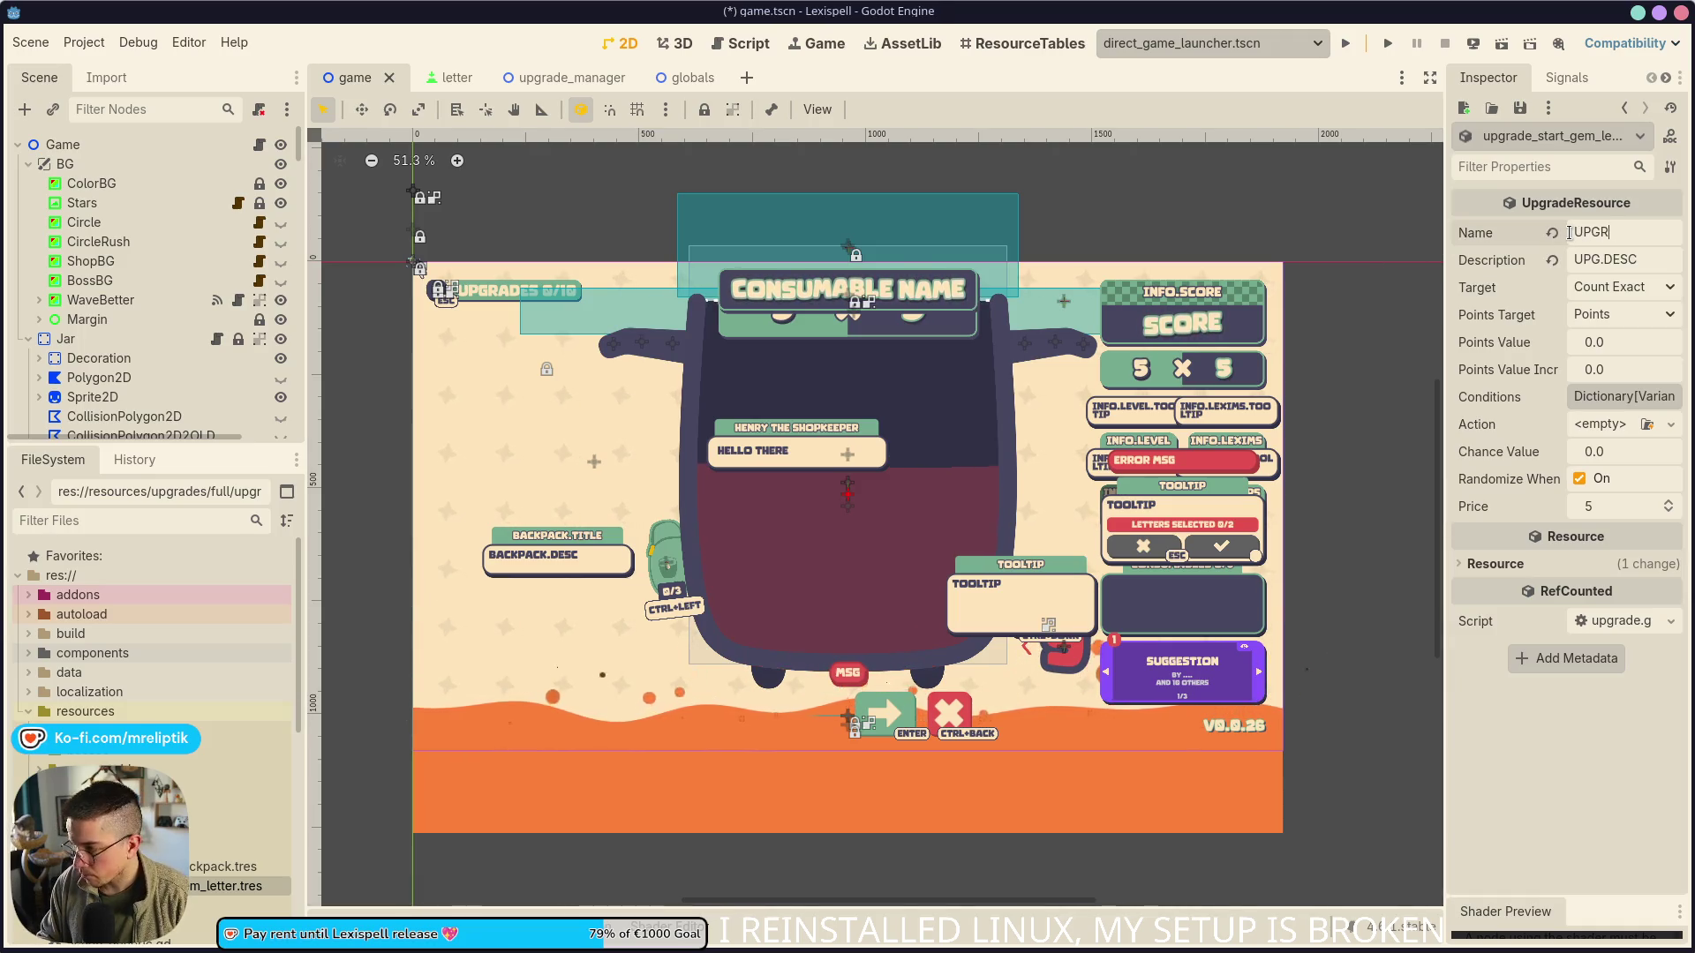
{"action": "key", "text": "BackSpace"}
{"action": "key", "text": "BackSpace"}
{"action": "key", "text": "BackSpace"}
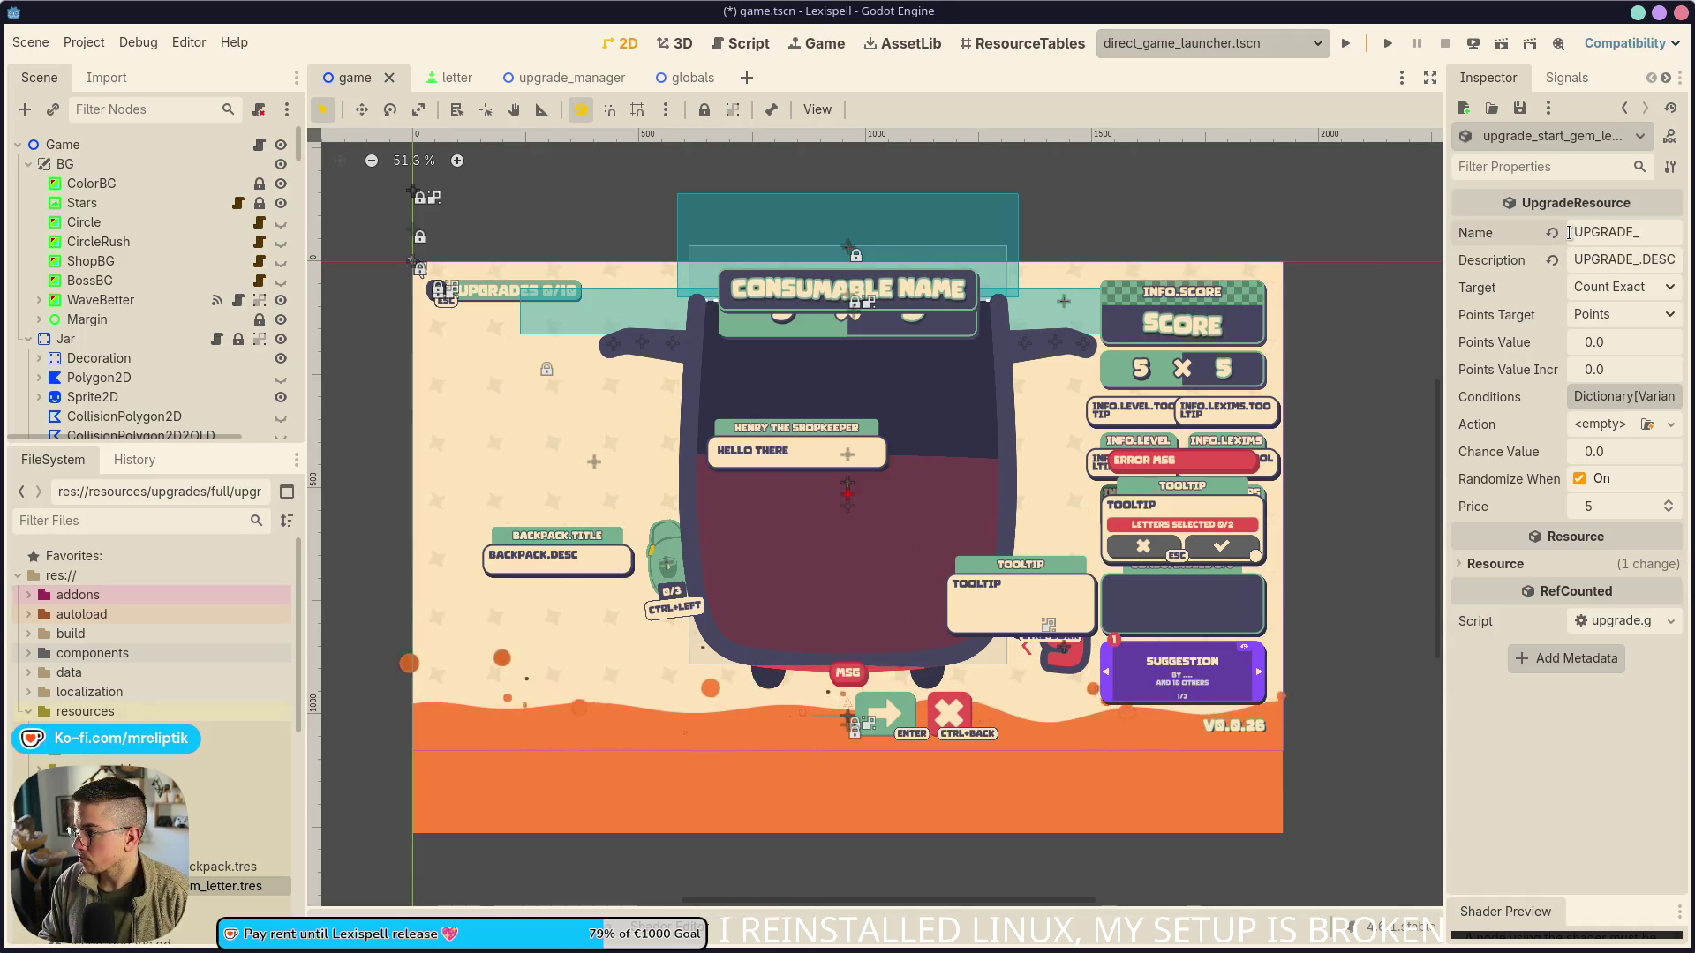
{"action": "type", "text": ".START"}
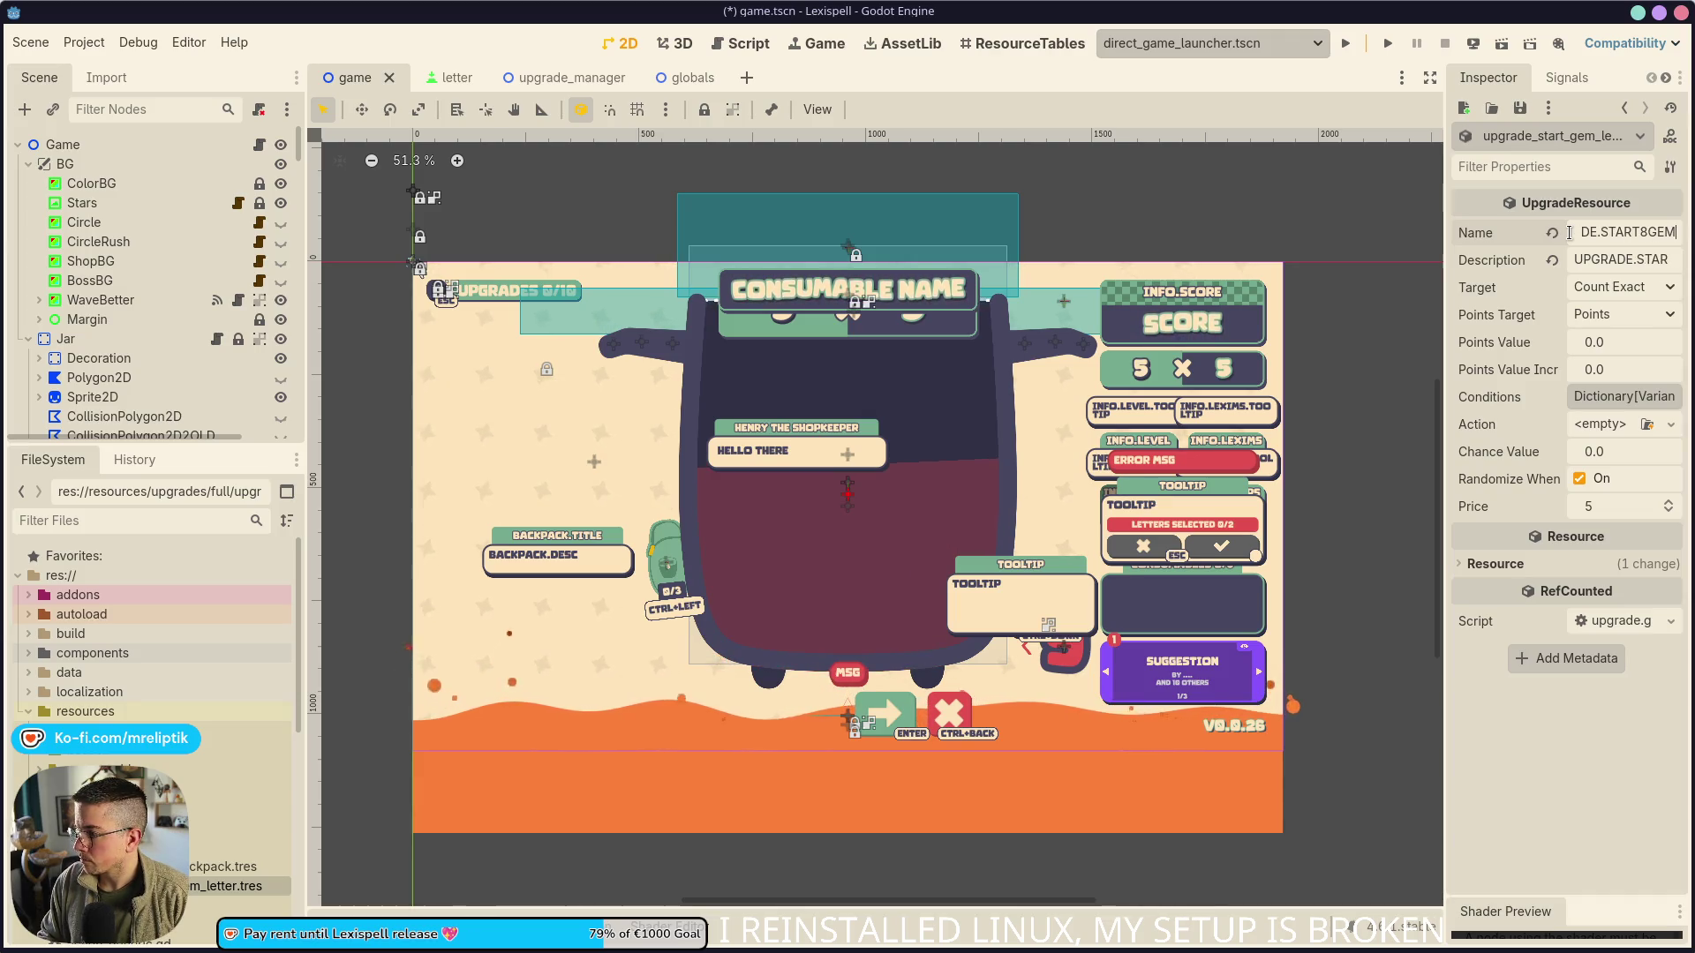
{"action": "type", "text": "_GEM_LETT"}
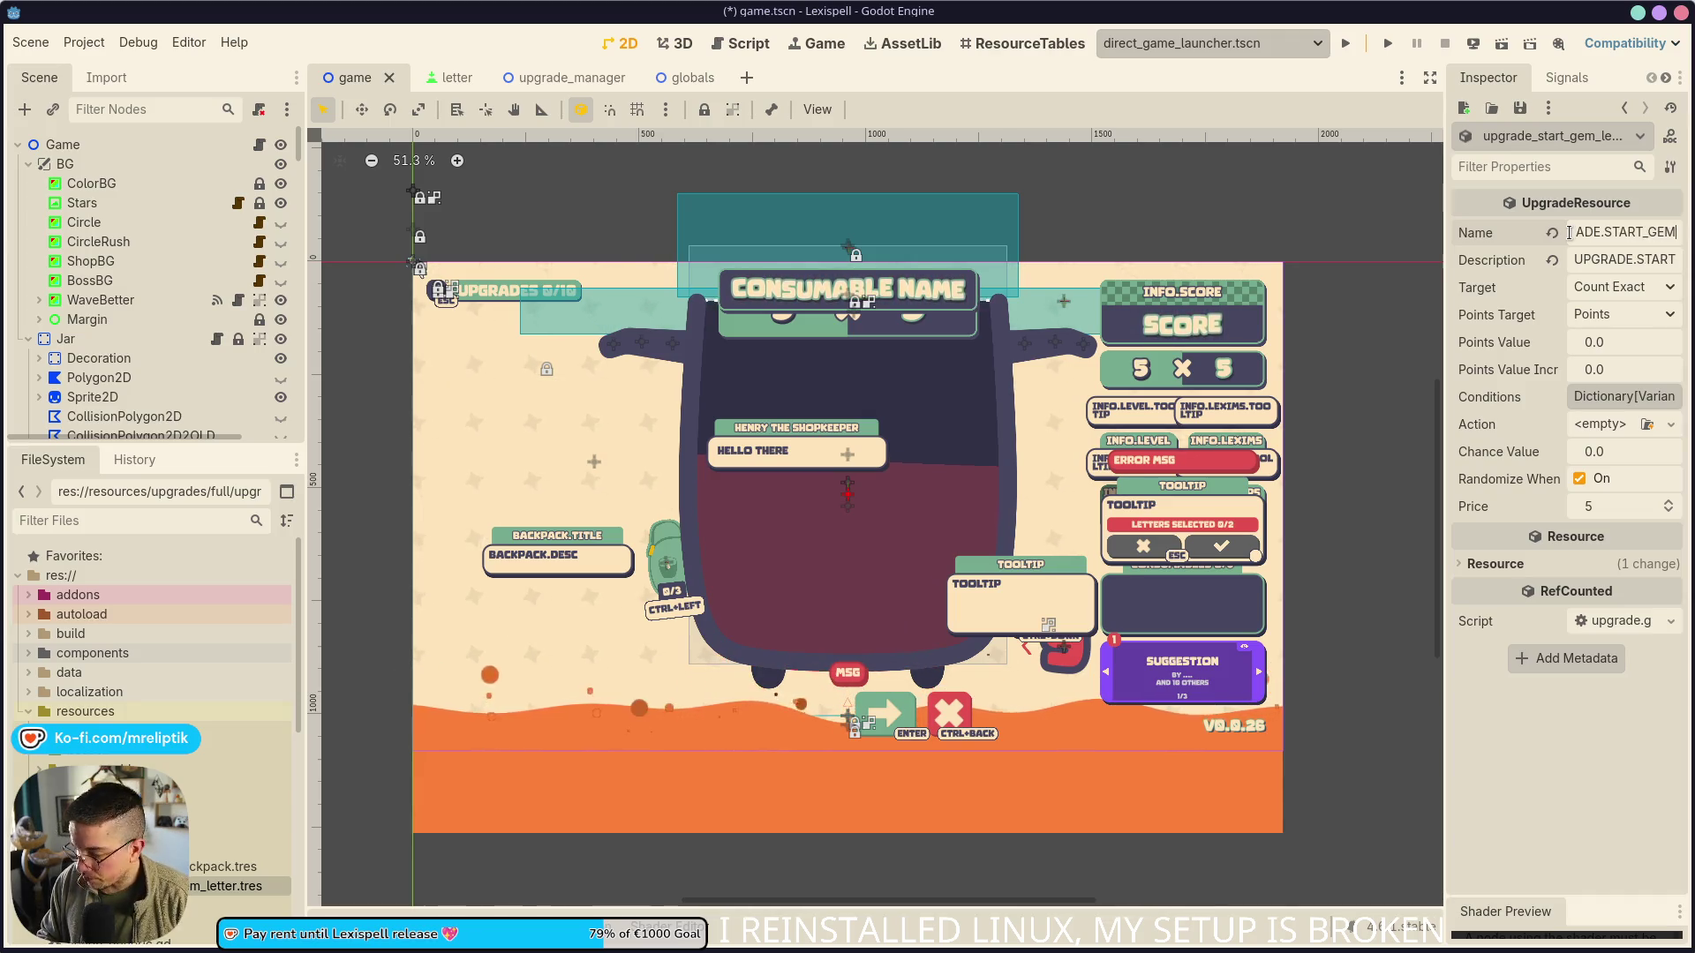
{"action": "type", "text": "ER"}
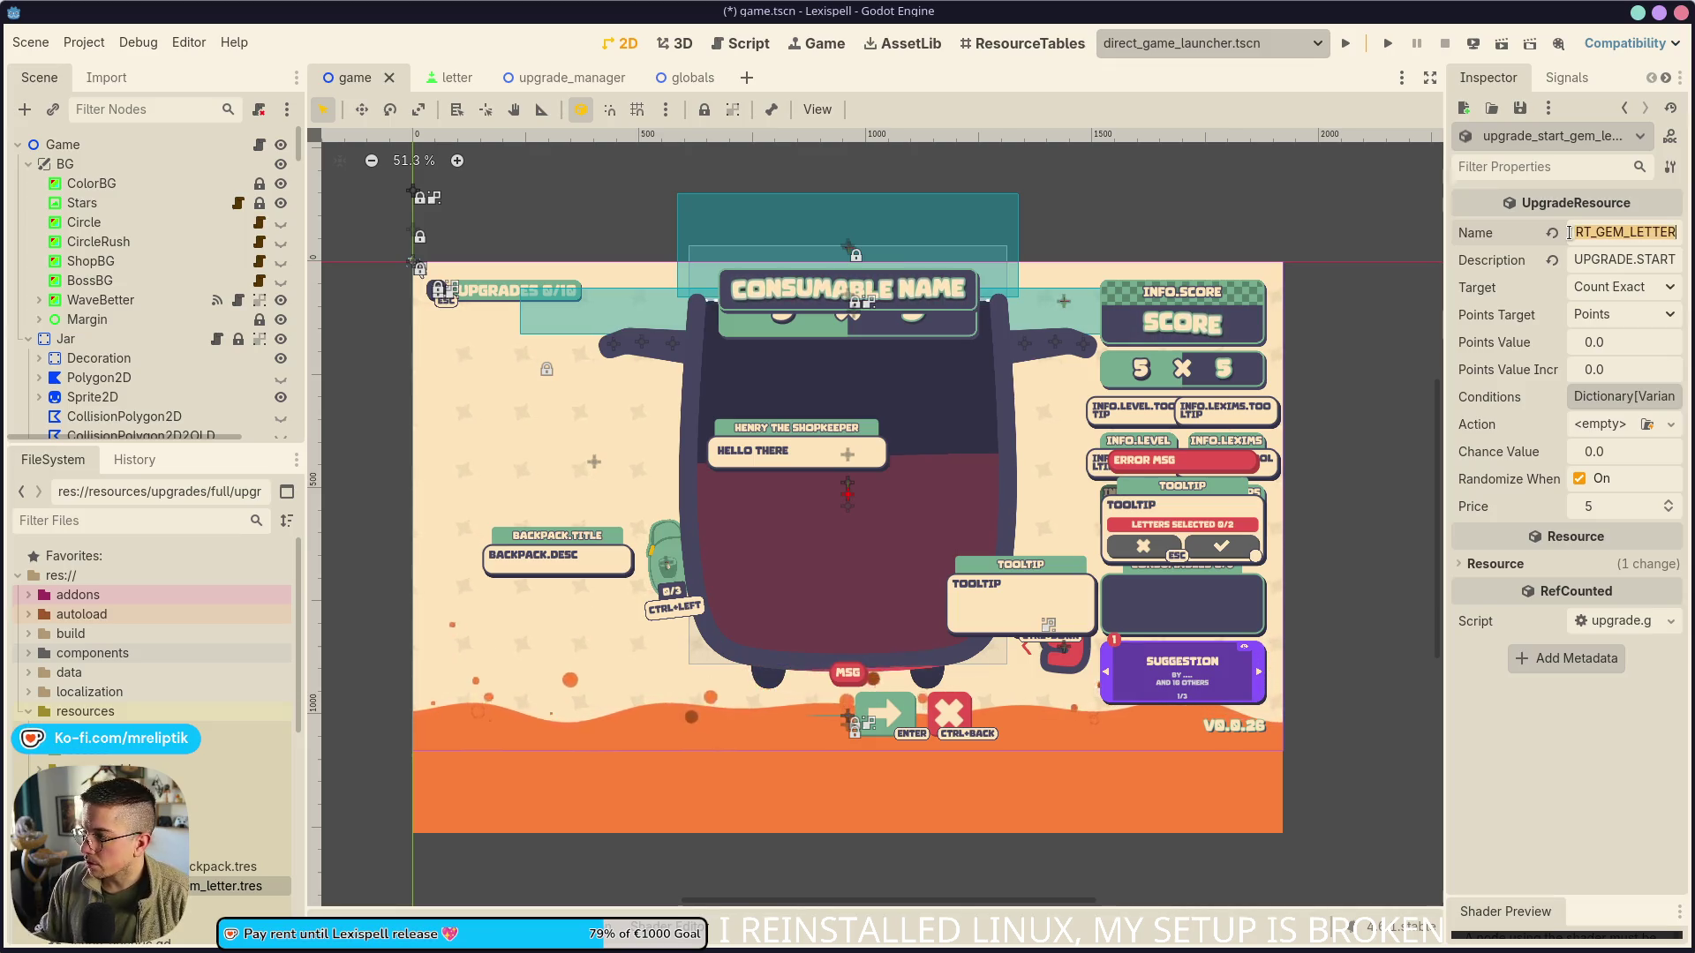
In the Lexispell_localization sheet, select empty cell A577 below UPGRADE.GEM_BACKPACK.DESC
{"action": "mouse_move", "coordinate": [770, 951]}
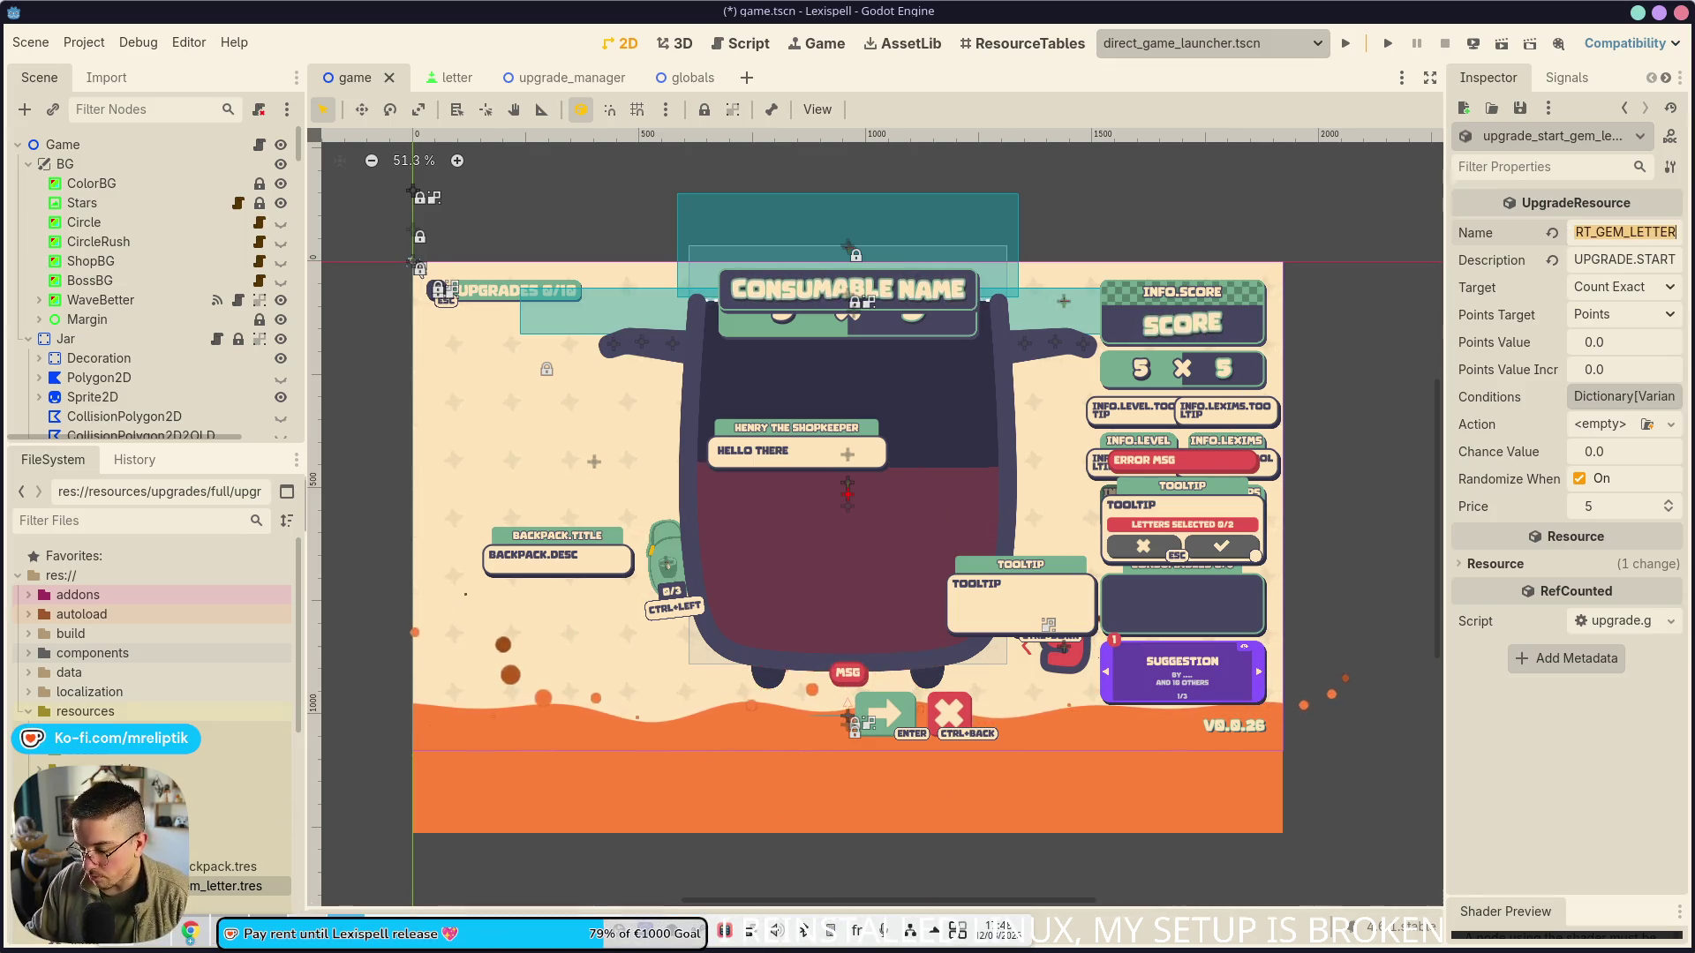
{"action": "mouse_move", "coordinate": [306, 934]}
{"action": "left_click", "coordinate": [311, 876]}
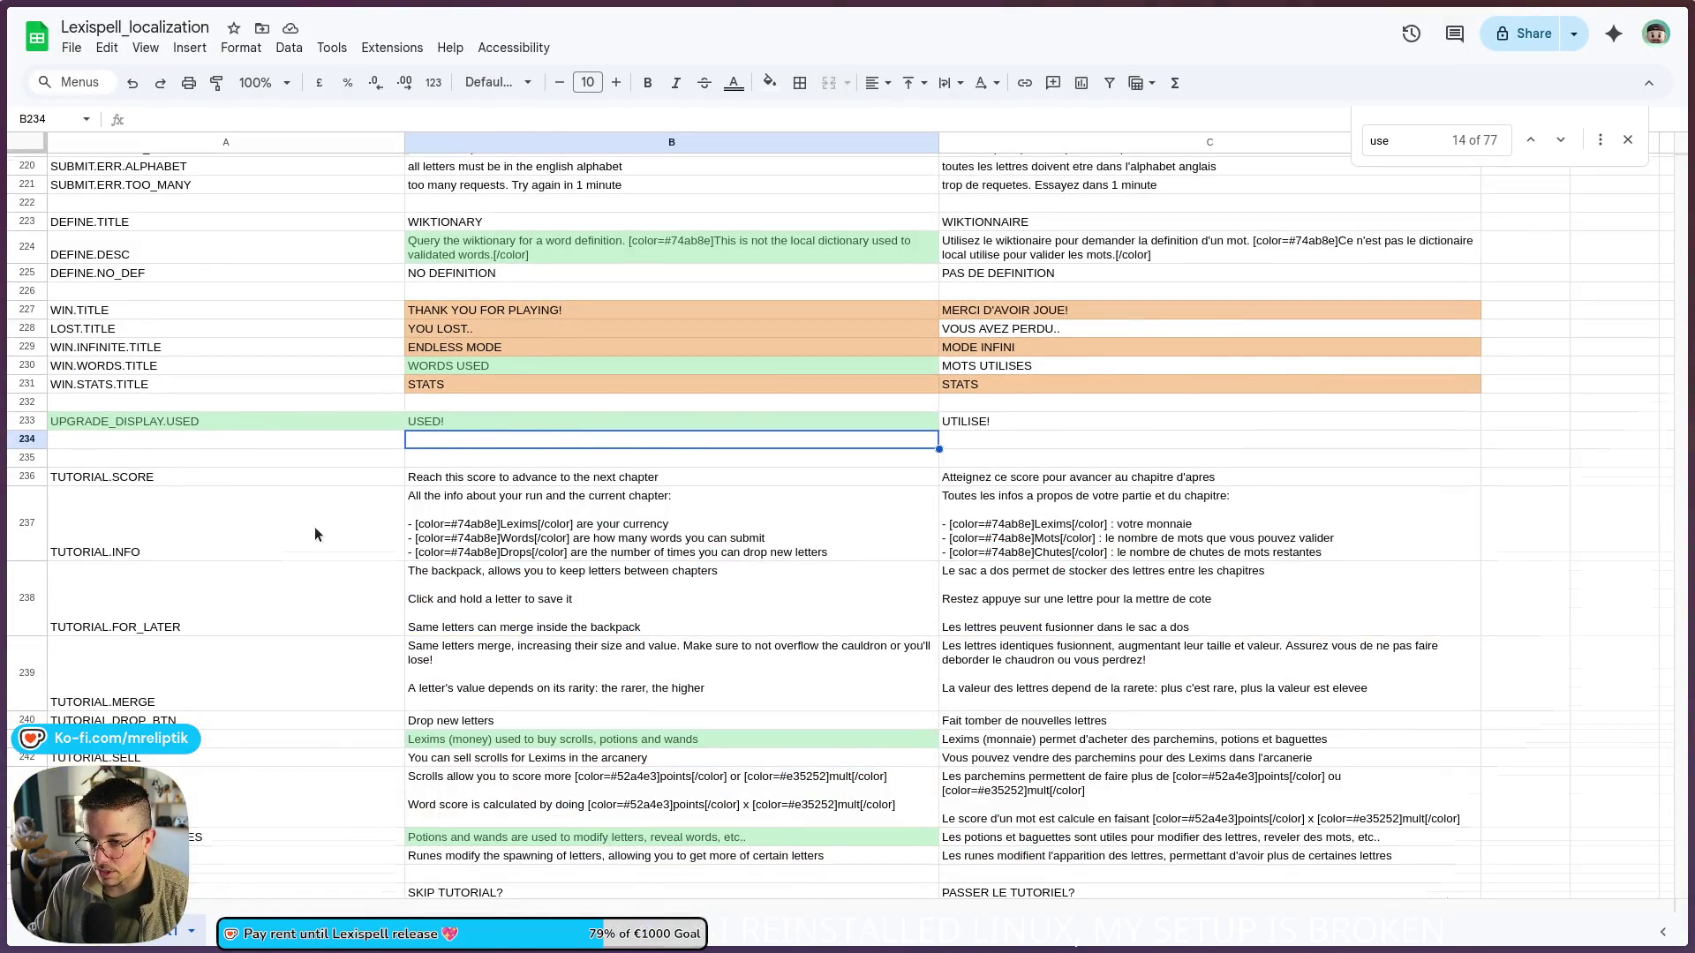
{"action": "scroll", "coordinate": [314, 526], "scroll_direction": "down", "scroll_amount": 20}
{"action": "scroll", "coordinate": [304, 544], "scroll_direction": "down", "scroll_amount": 20}
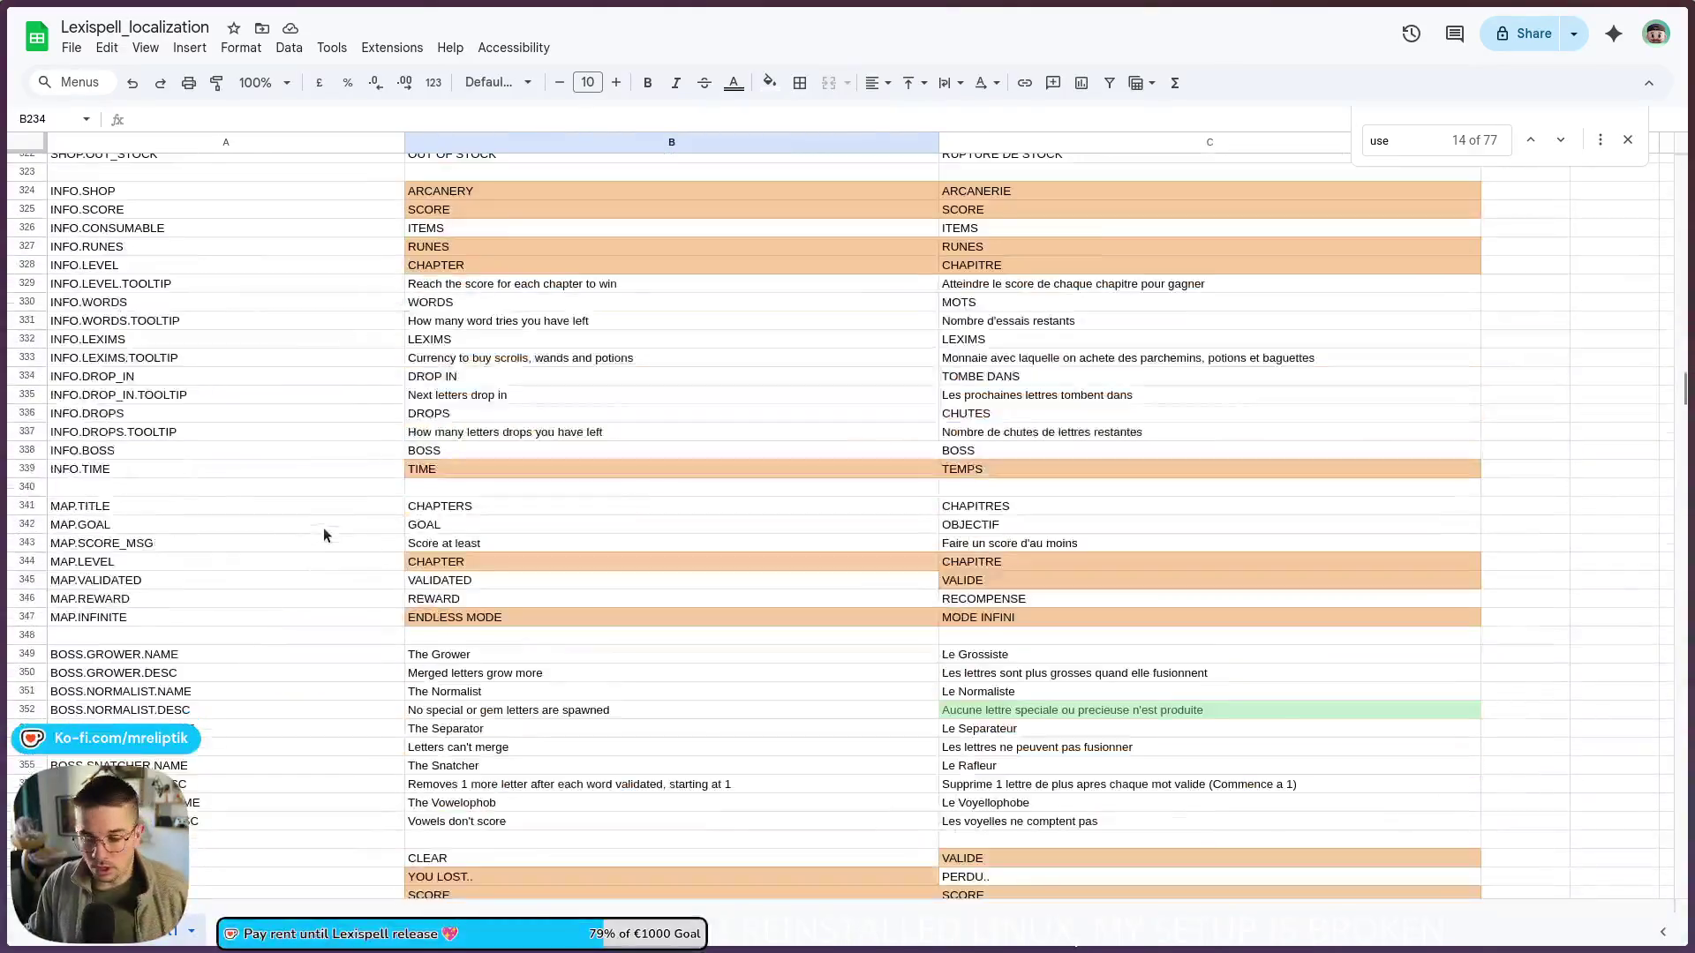
{"action": "scroll", "coordinate": [311, 556], "scroll_direction": "down", "scroll_amount": 2}
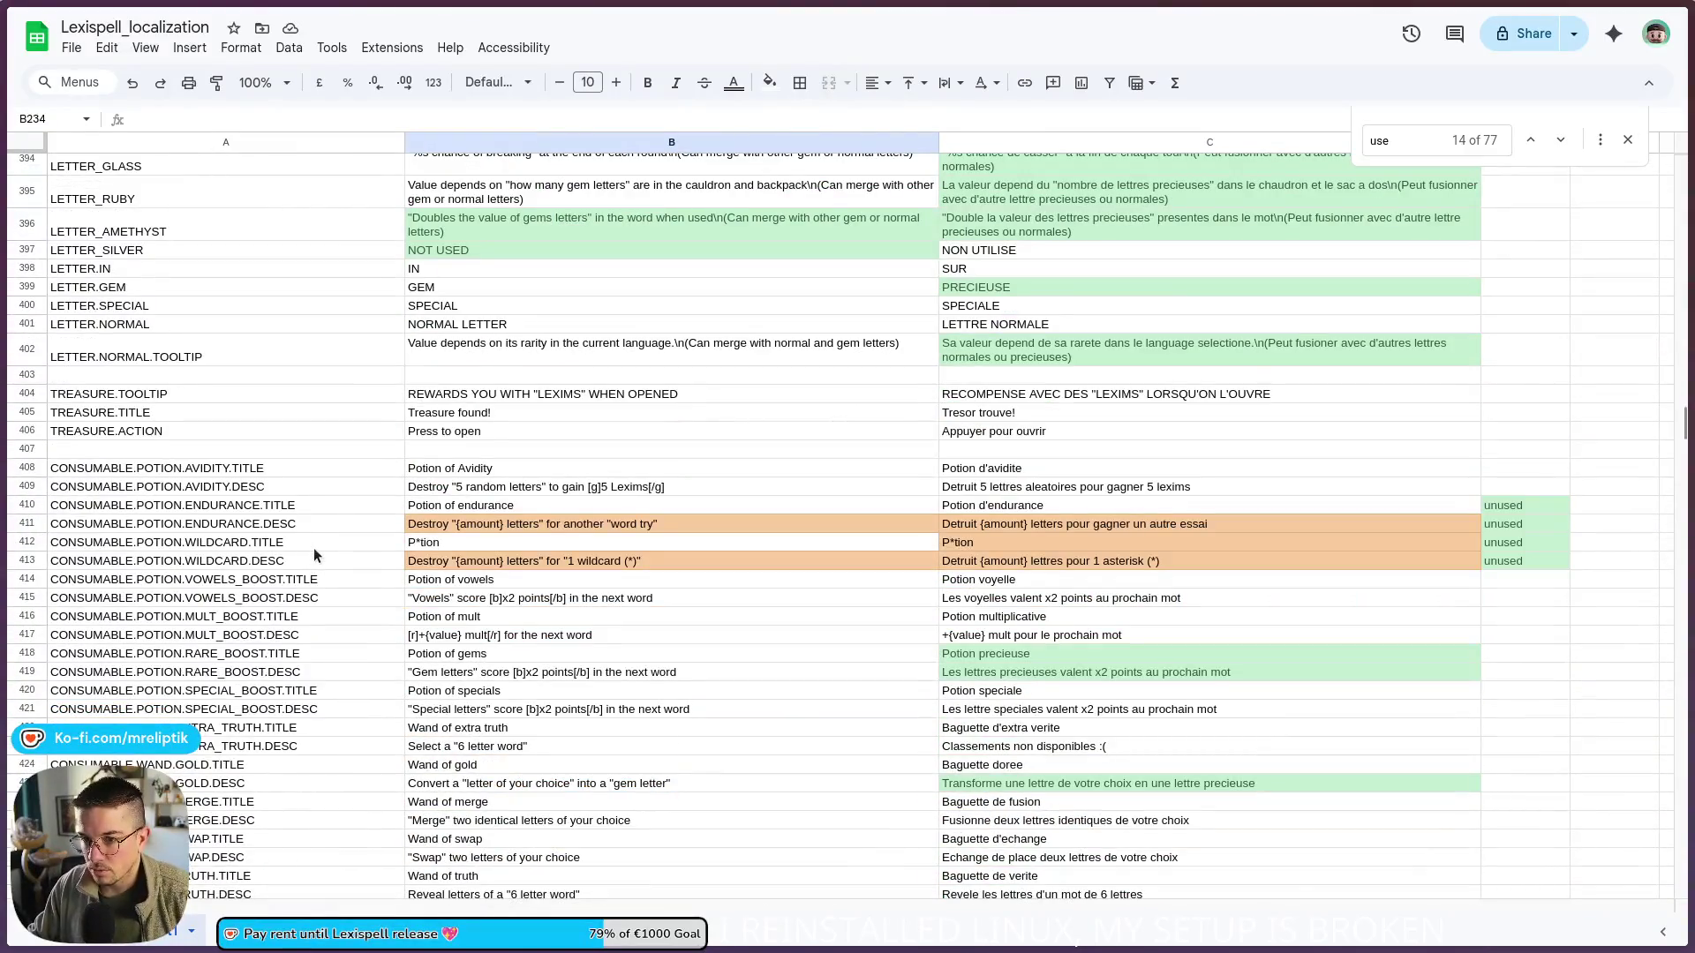
{"action": "scroll", "coordinate": [314, 555], "scroll_direction": "down", "scroll_amount": 20}
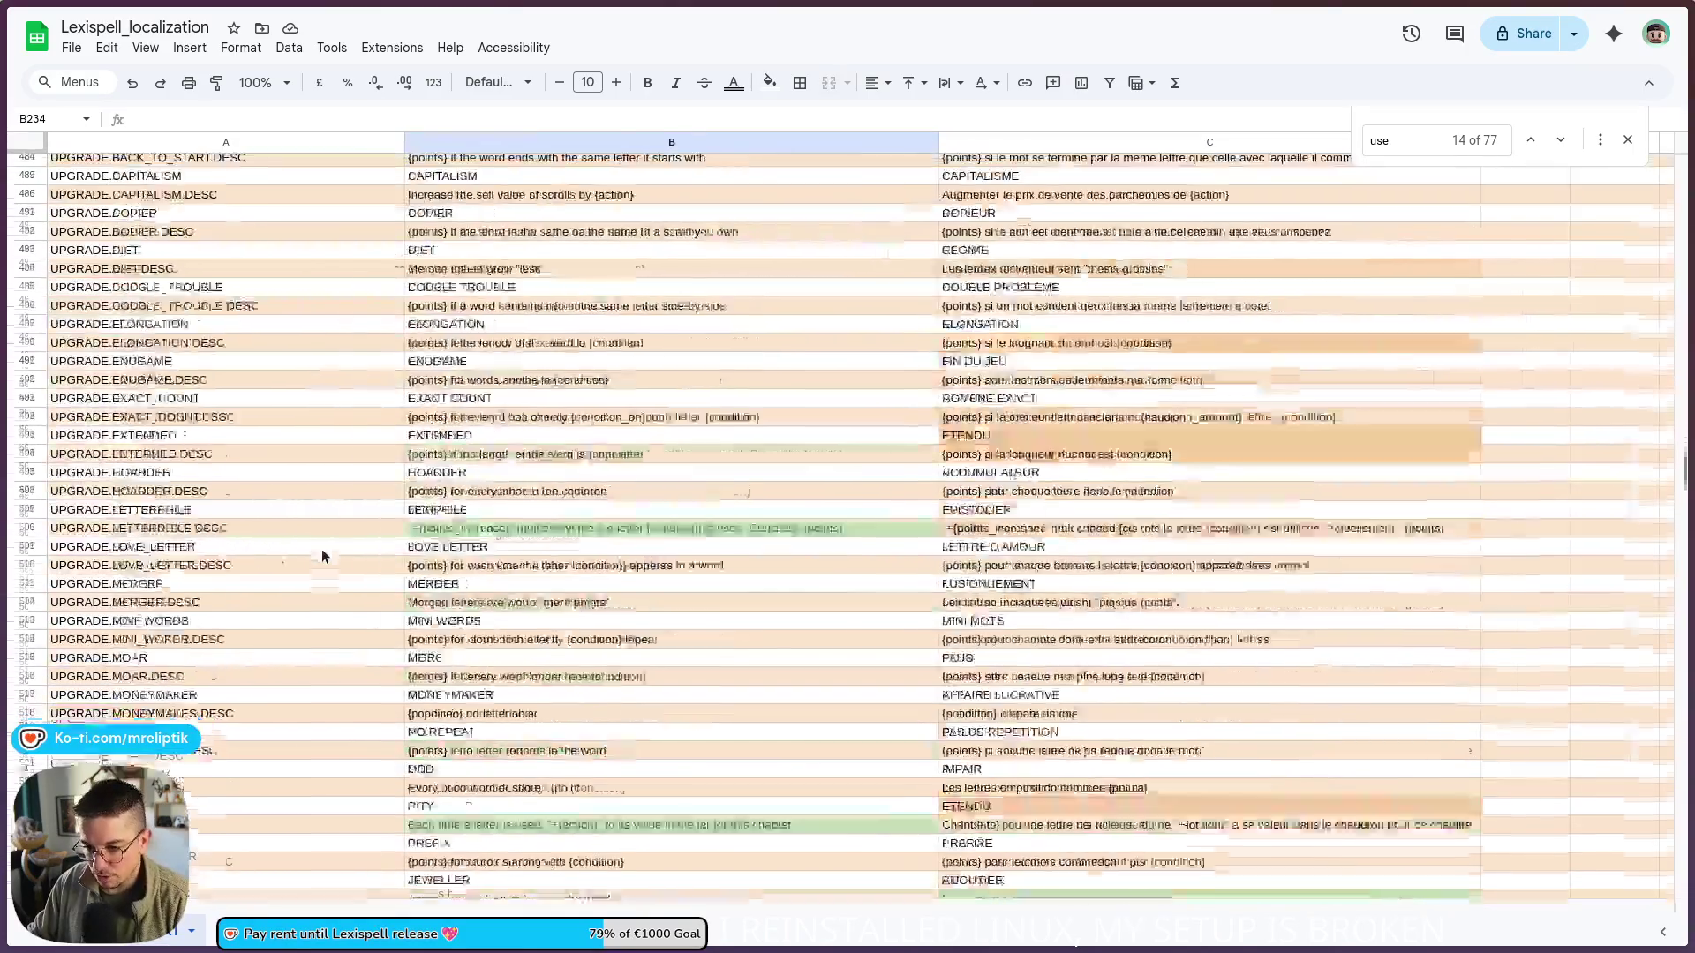
{"action": "scroll", "coordinate": [322, 555], "scroll_direction": "down", "scroll_amount": 20}
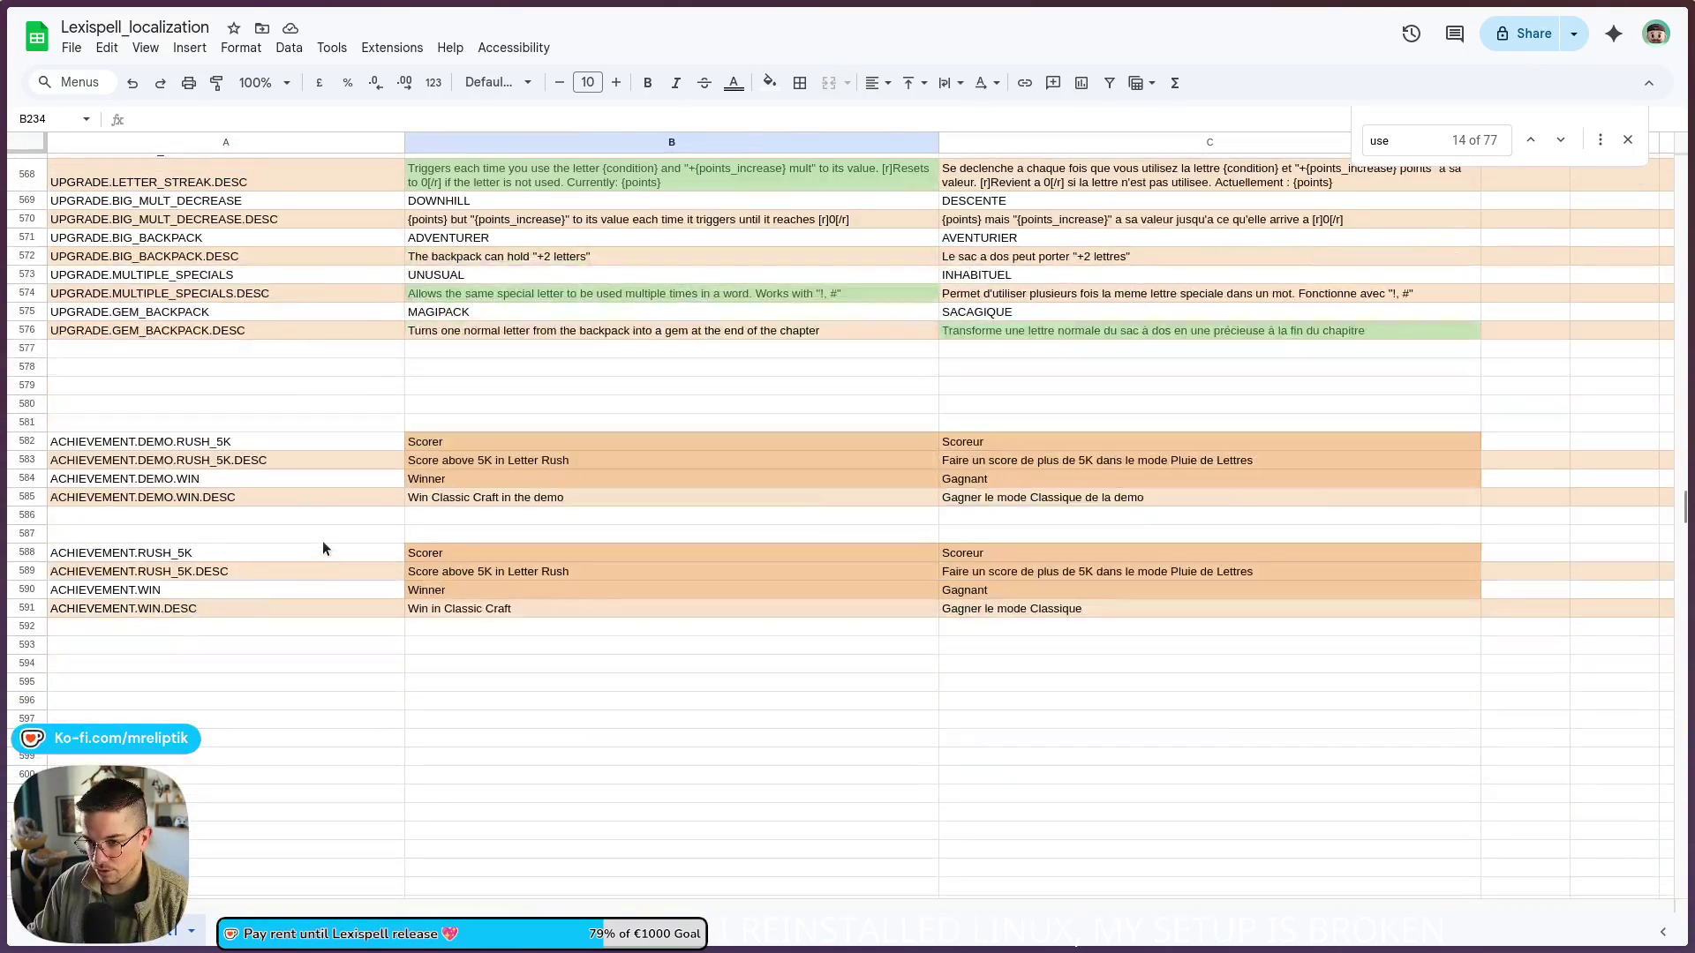
{"action": "scroll", "coordinate": [322, 541], "scroll_direction": "up", "scroll_amount": 3}
{"action": "left_click", "coordinate": [113, 509]}
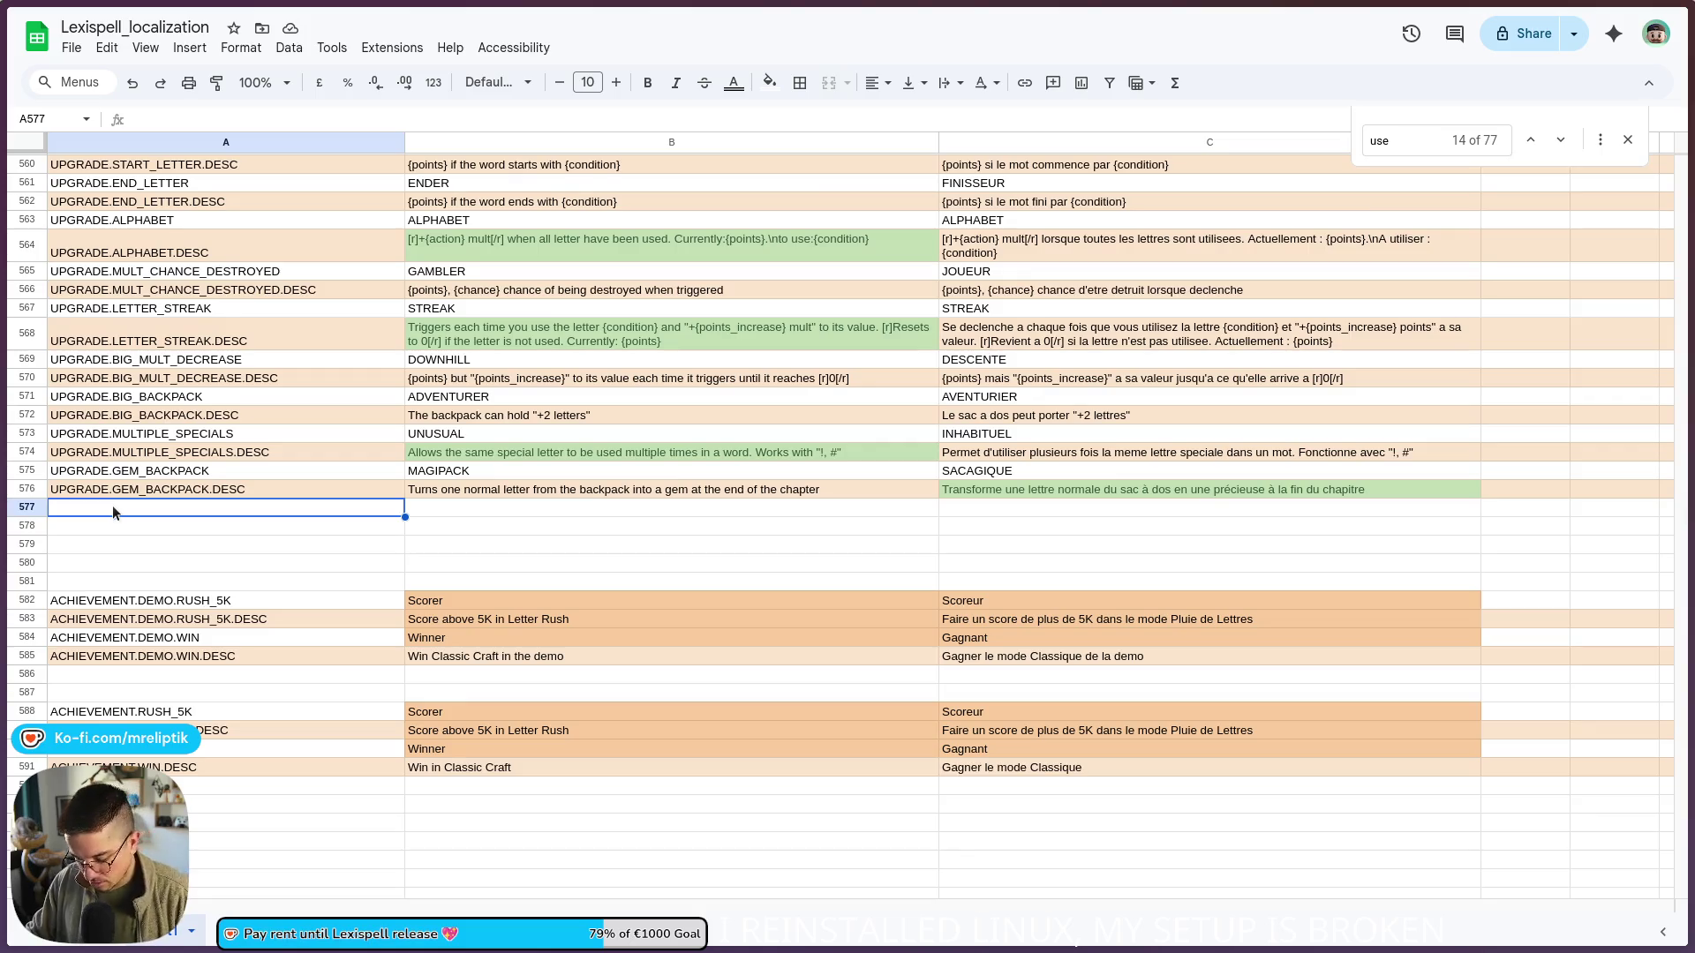
Add the UPGRADE.START_GEM_LETTER and UPGRADE.START_GEM_LETTER.DESC keys in A577–A578
{"action": "type", "text": "UPGRADE.START_GEM_LETTER"}
{"action": "left_click", "coordinate": [189, 525]}
{"action": "type", "text": "UPGRADE.START_GEM_LETTER"}
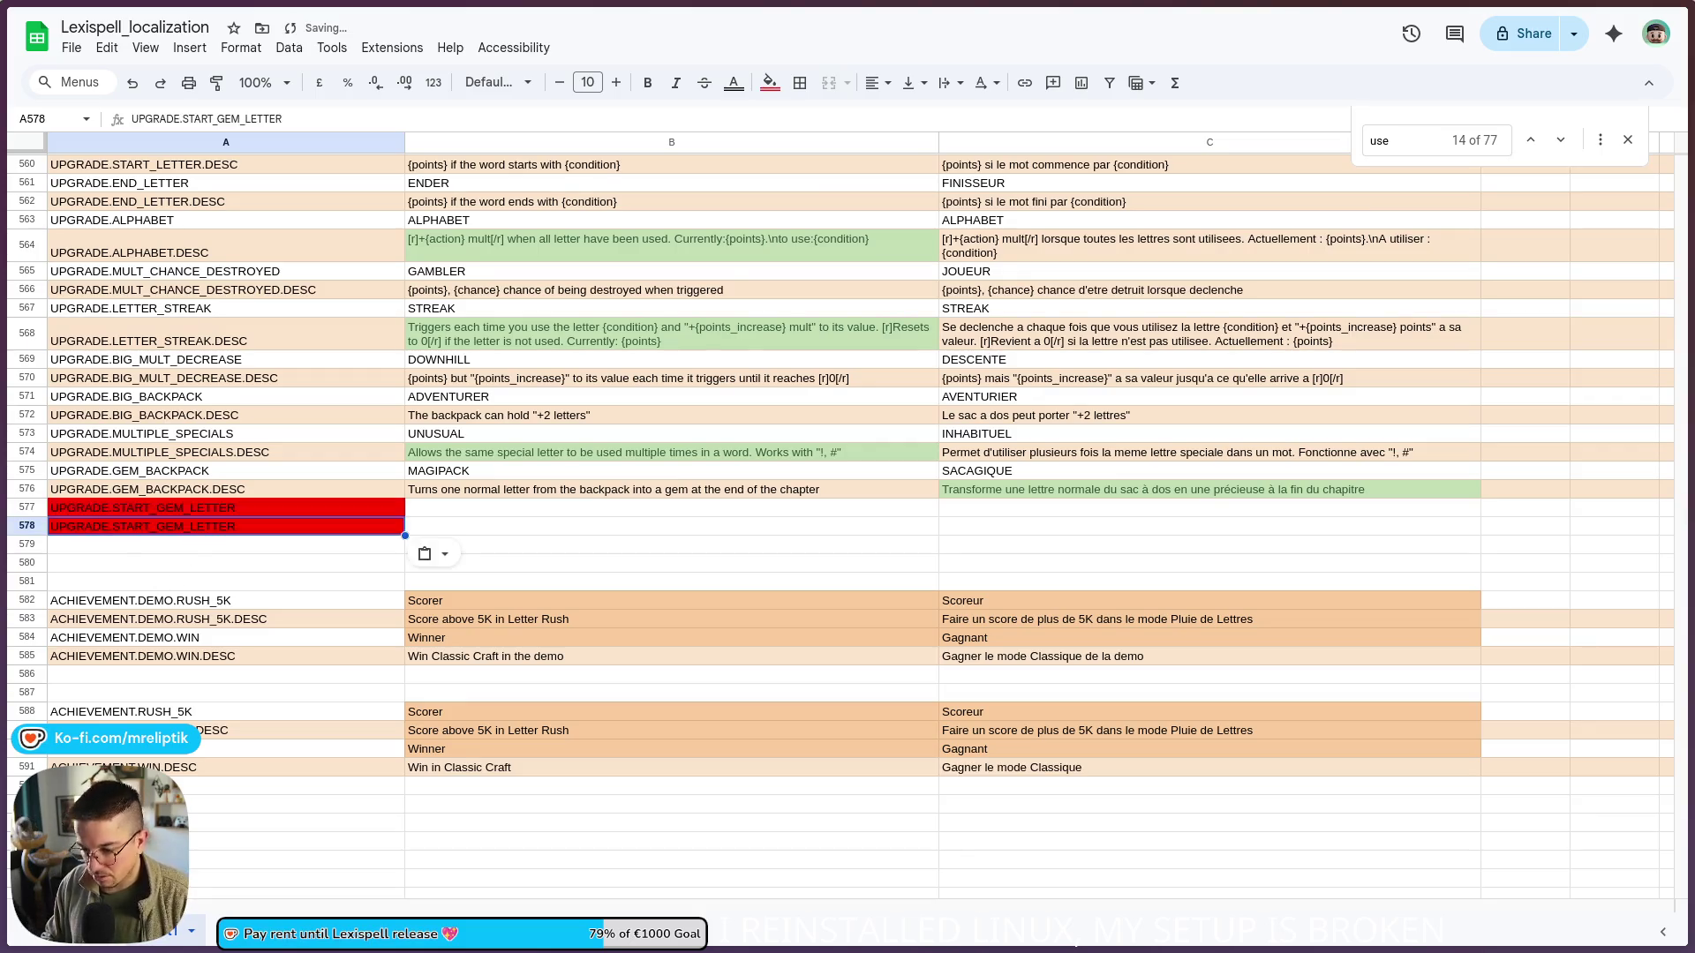
{"action": "type", "text": ".DE"}
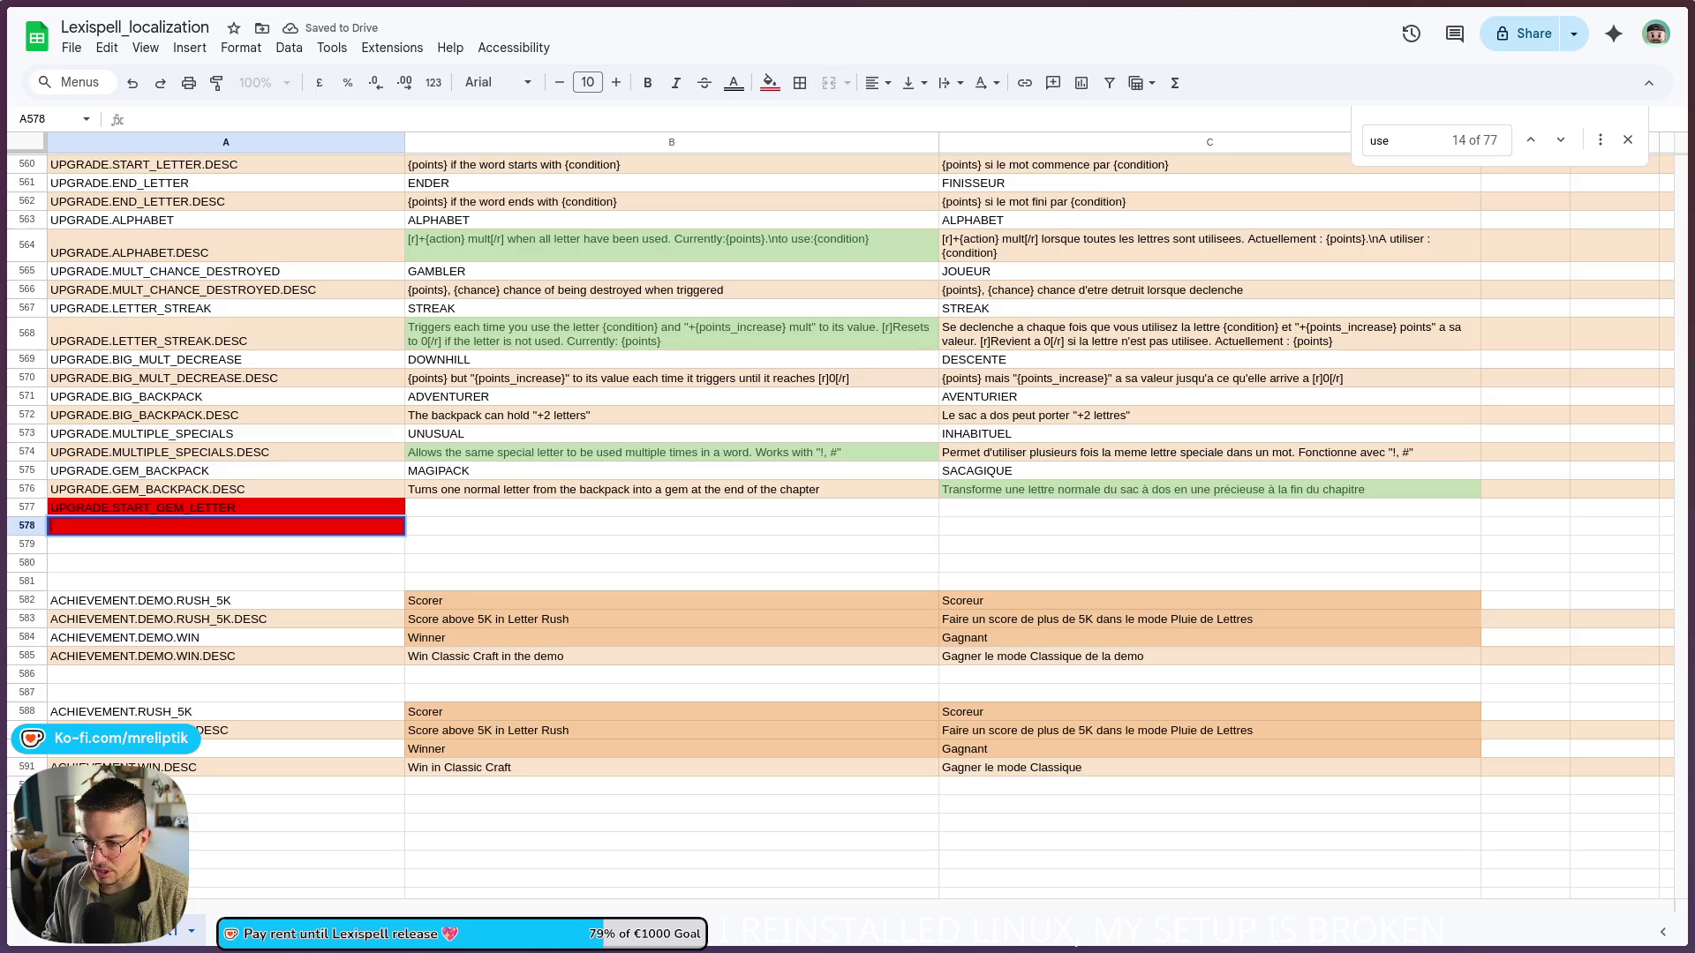
{"action": "type", "text": "UPGRADE.START_GEM_LETTER"}
{"action": "key", "text": "Return"}
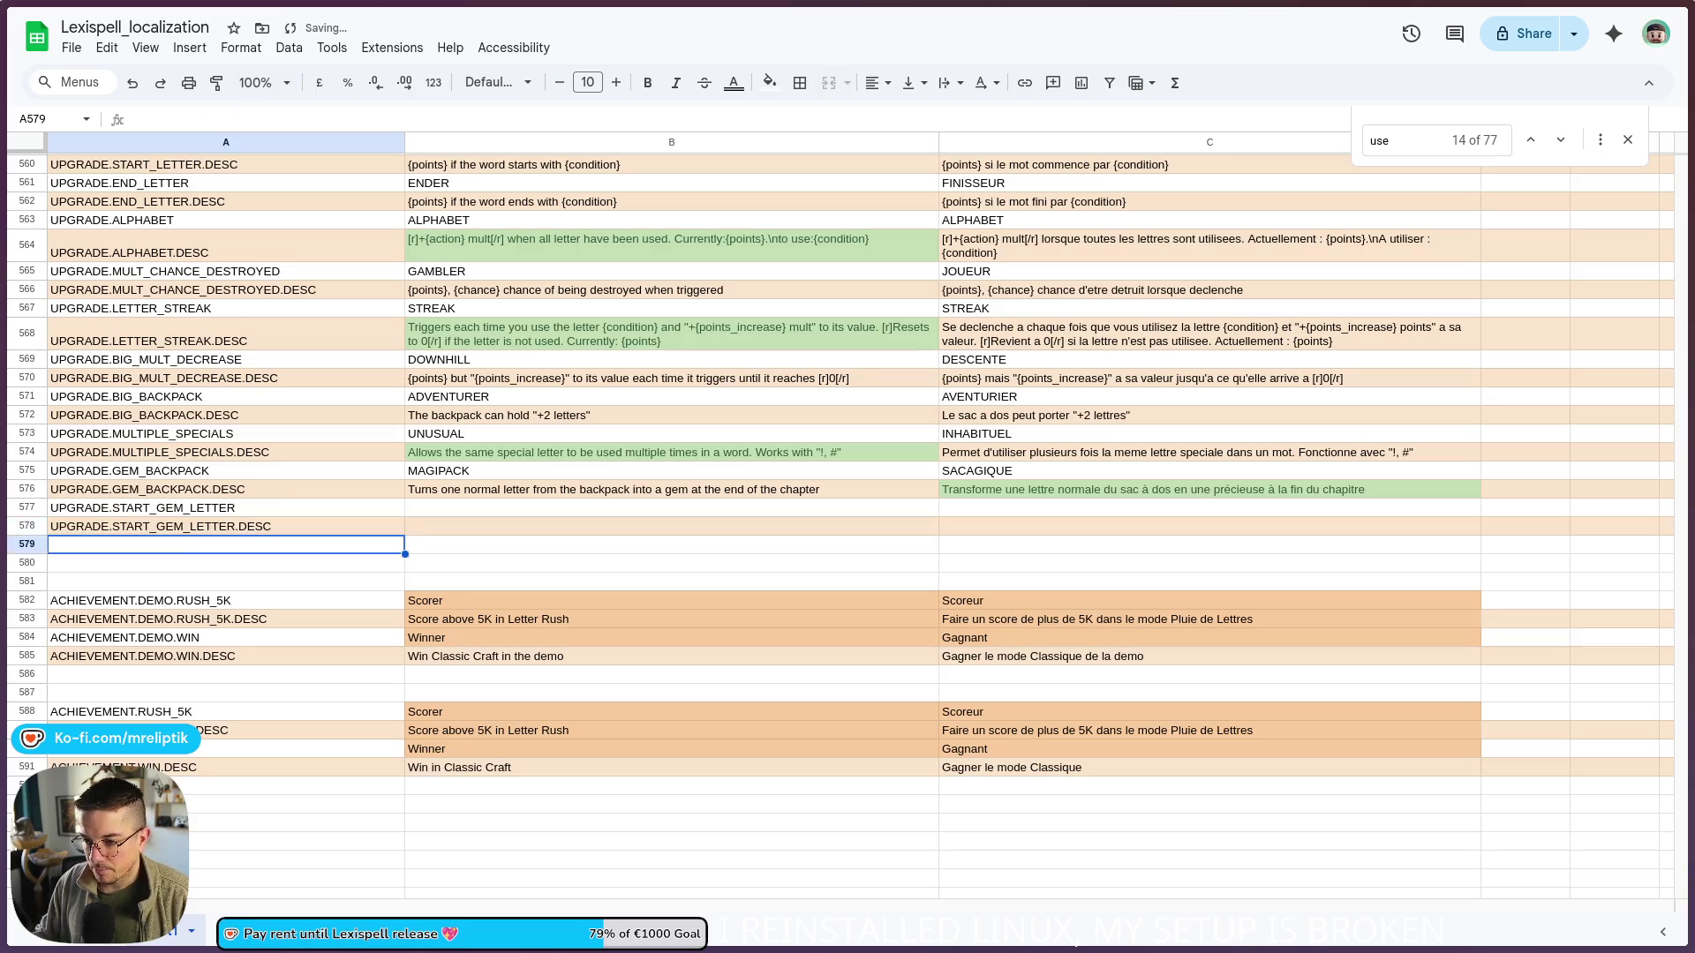
{"action": "left_click", "coordinate": [516, 496]}
{"action": "left_click", "coordinate": [463, 509]}
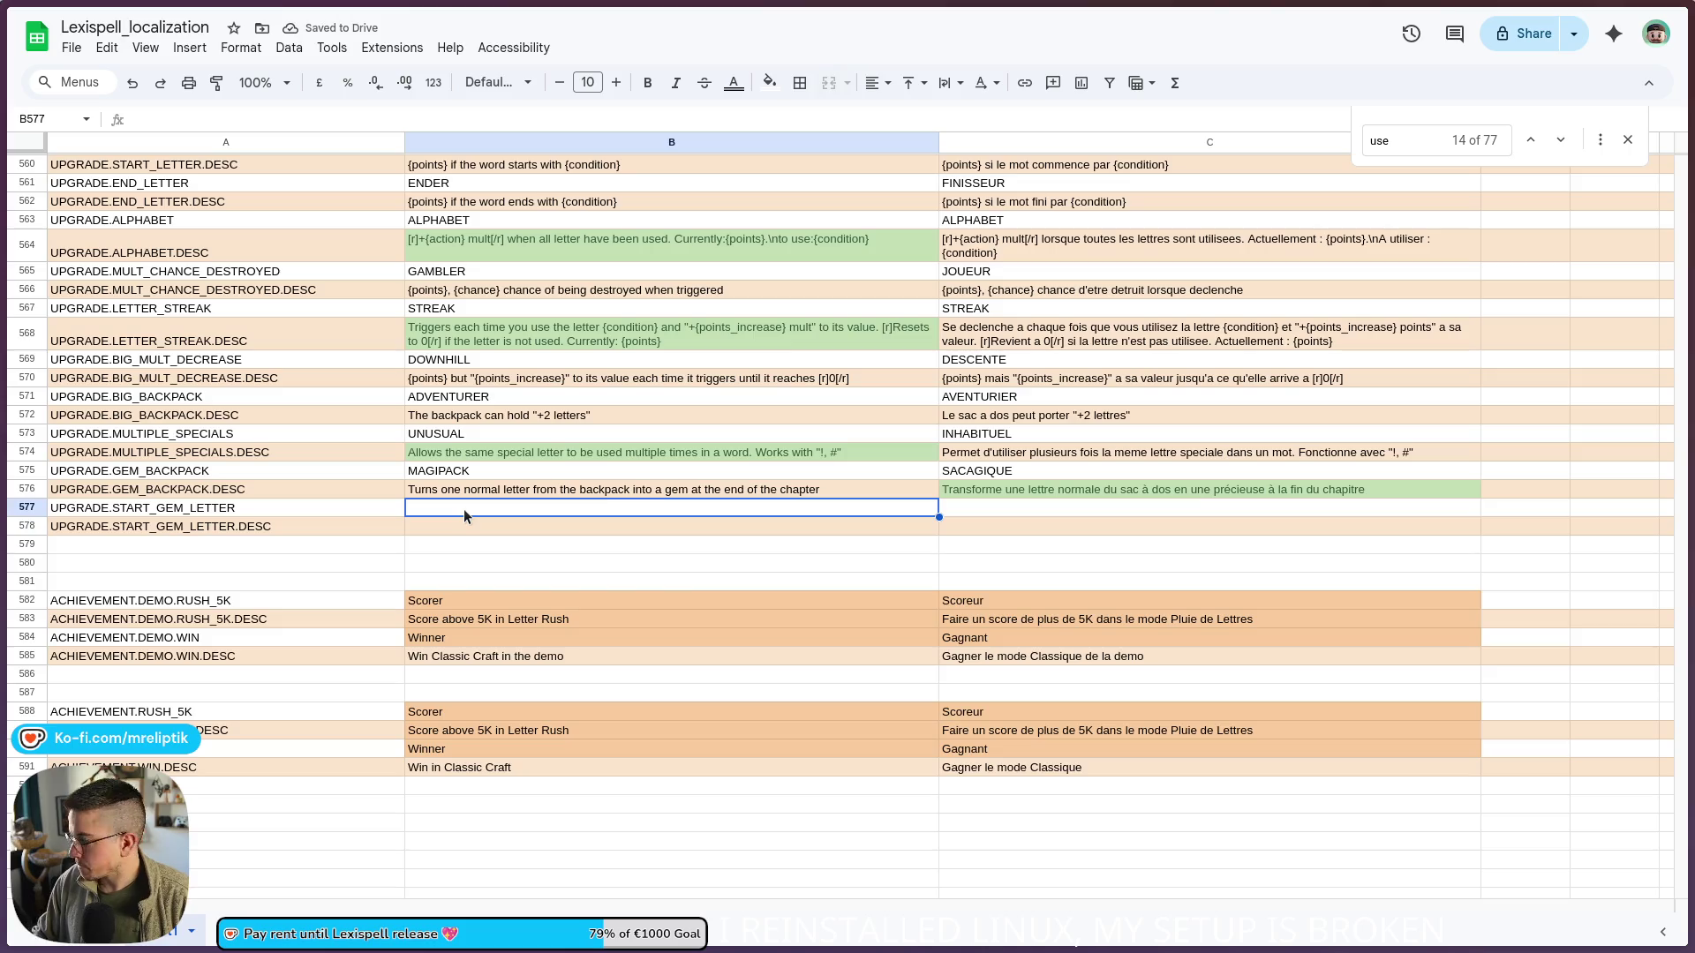
Duplicate both START_GEM_LETTER keys into rows 579–580
{"action": "left_click", "coordinate": [216, 507]}
{"action": "key", "text": "ctrl+c"}
{"action": "left_click", "coordinate": [203, 547]}
{"action": "key", "text": "ctrl+v"}
{"action": "left_click", "coordinate": [213, 529]}
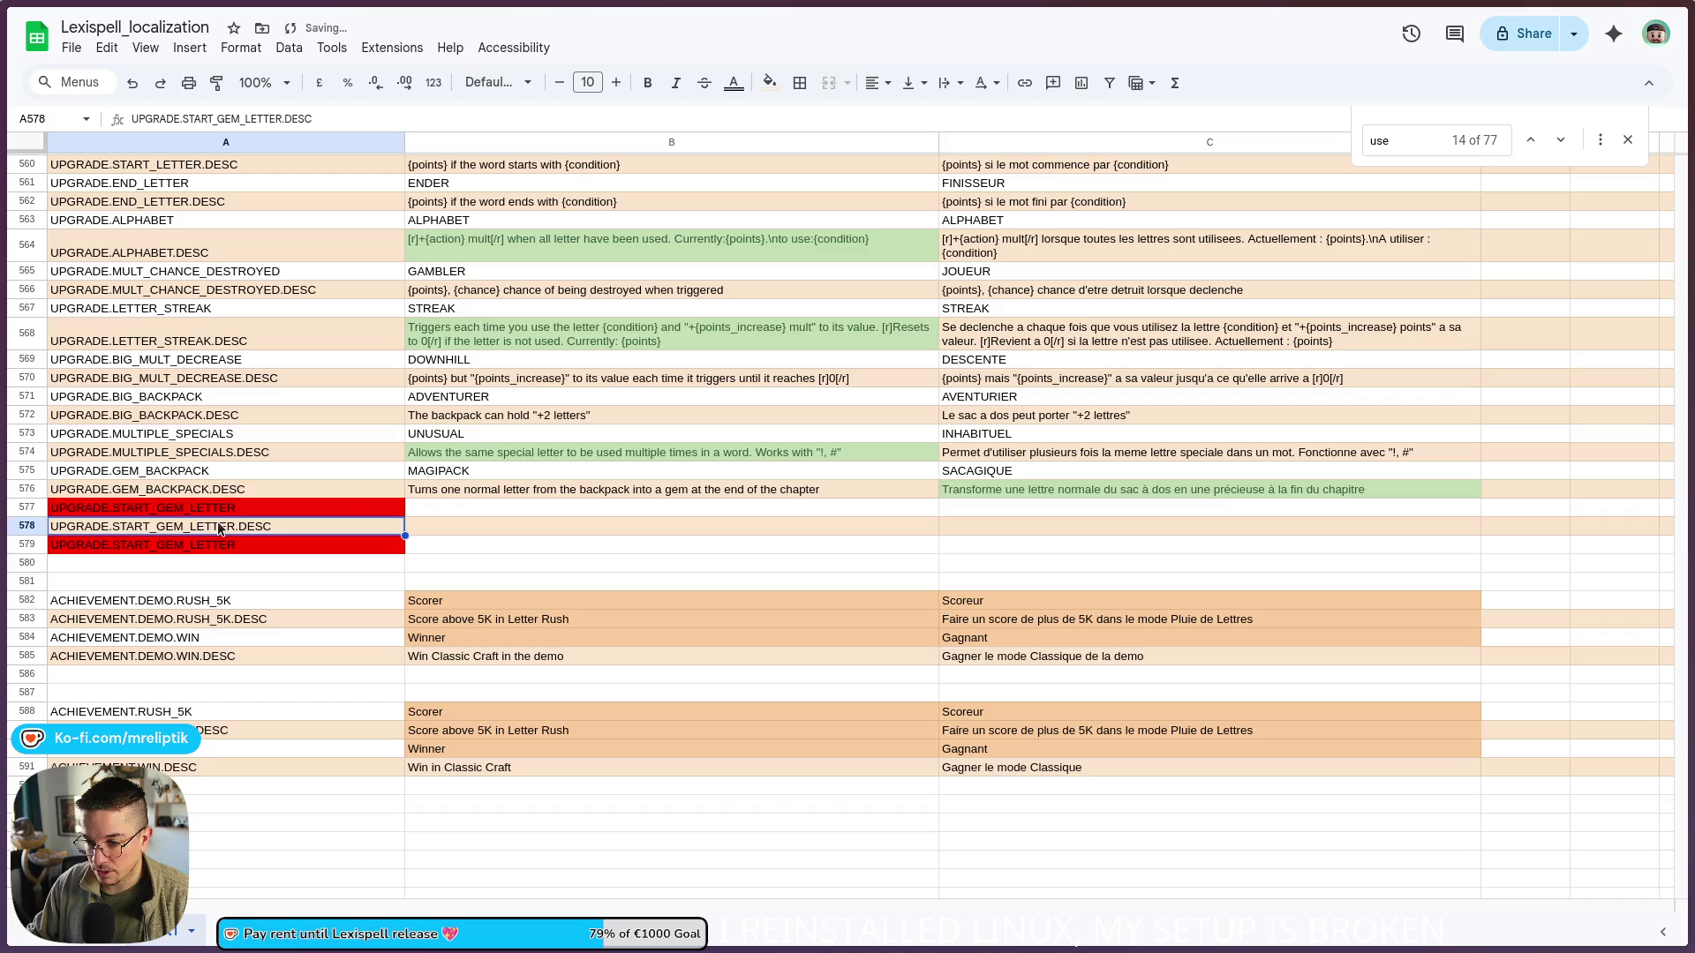
{"action": "left_click", "coordinate": [212, 564]}
{"action": "key", "text": "ctrl+v"}
Insert two blank rows above the achievements section
{"action": "right_click", "coordinate": [203, 583]}
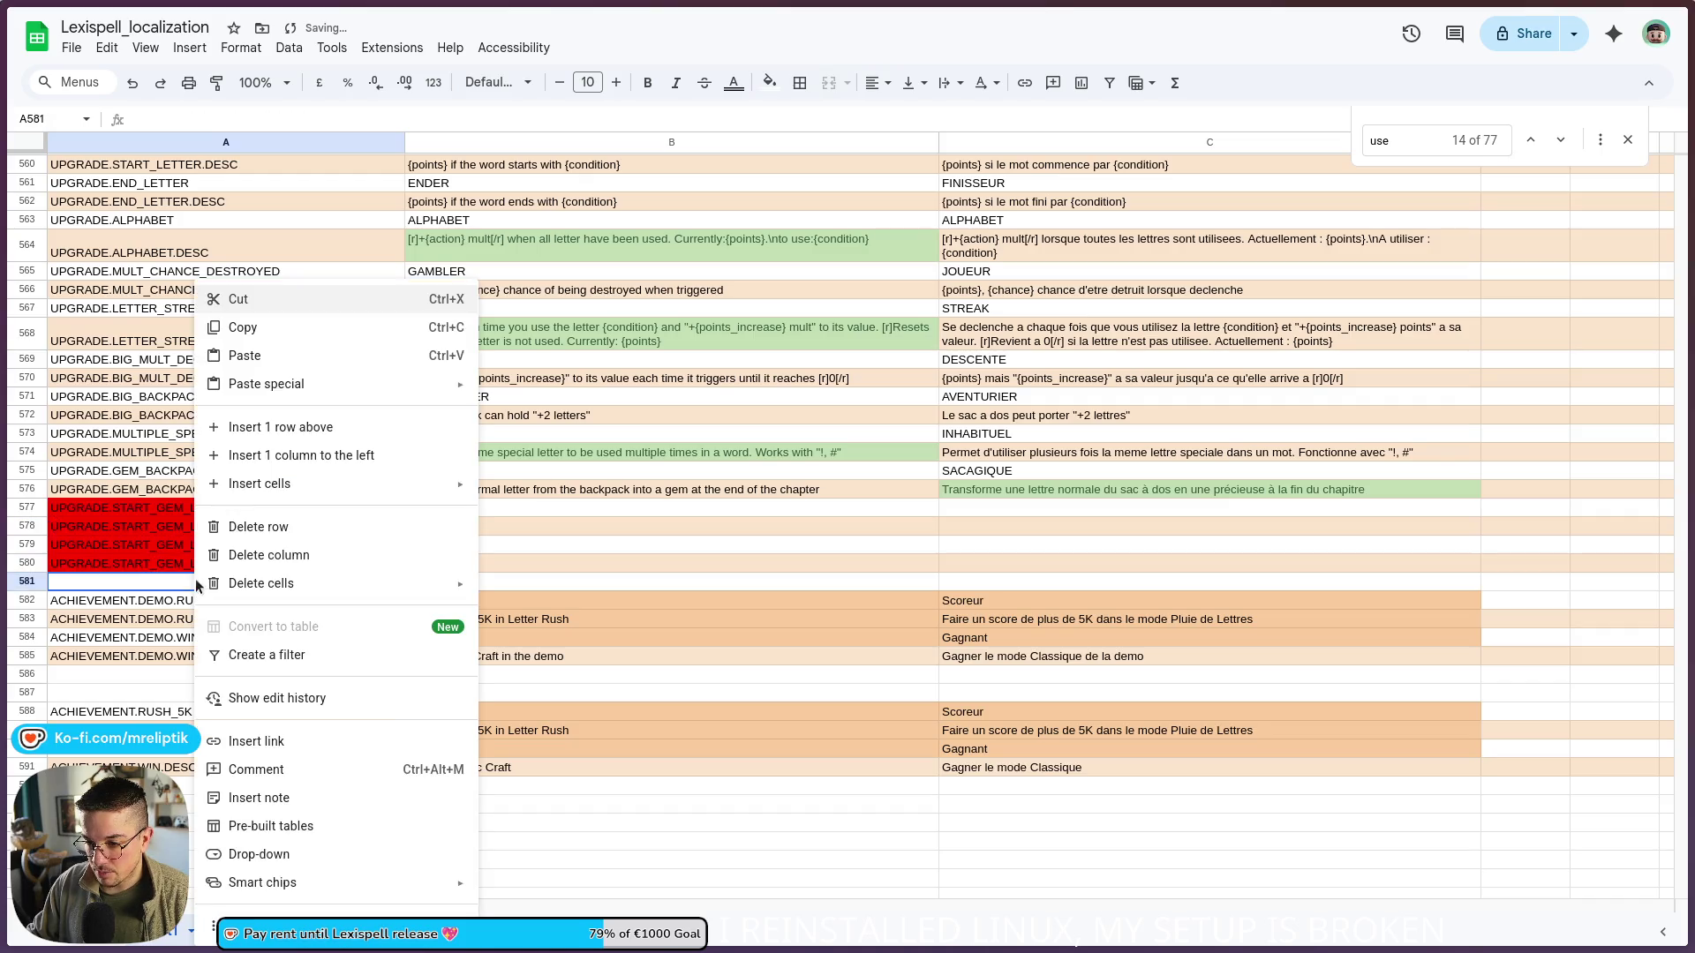
{"action": "left_click", "coordinate": [280, 427]}
{"action": "right_click", "coordinate": [201, 583]}
{"action": "left_click", "coordinate": [280, 427]}
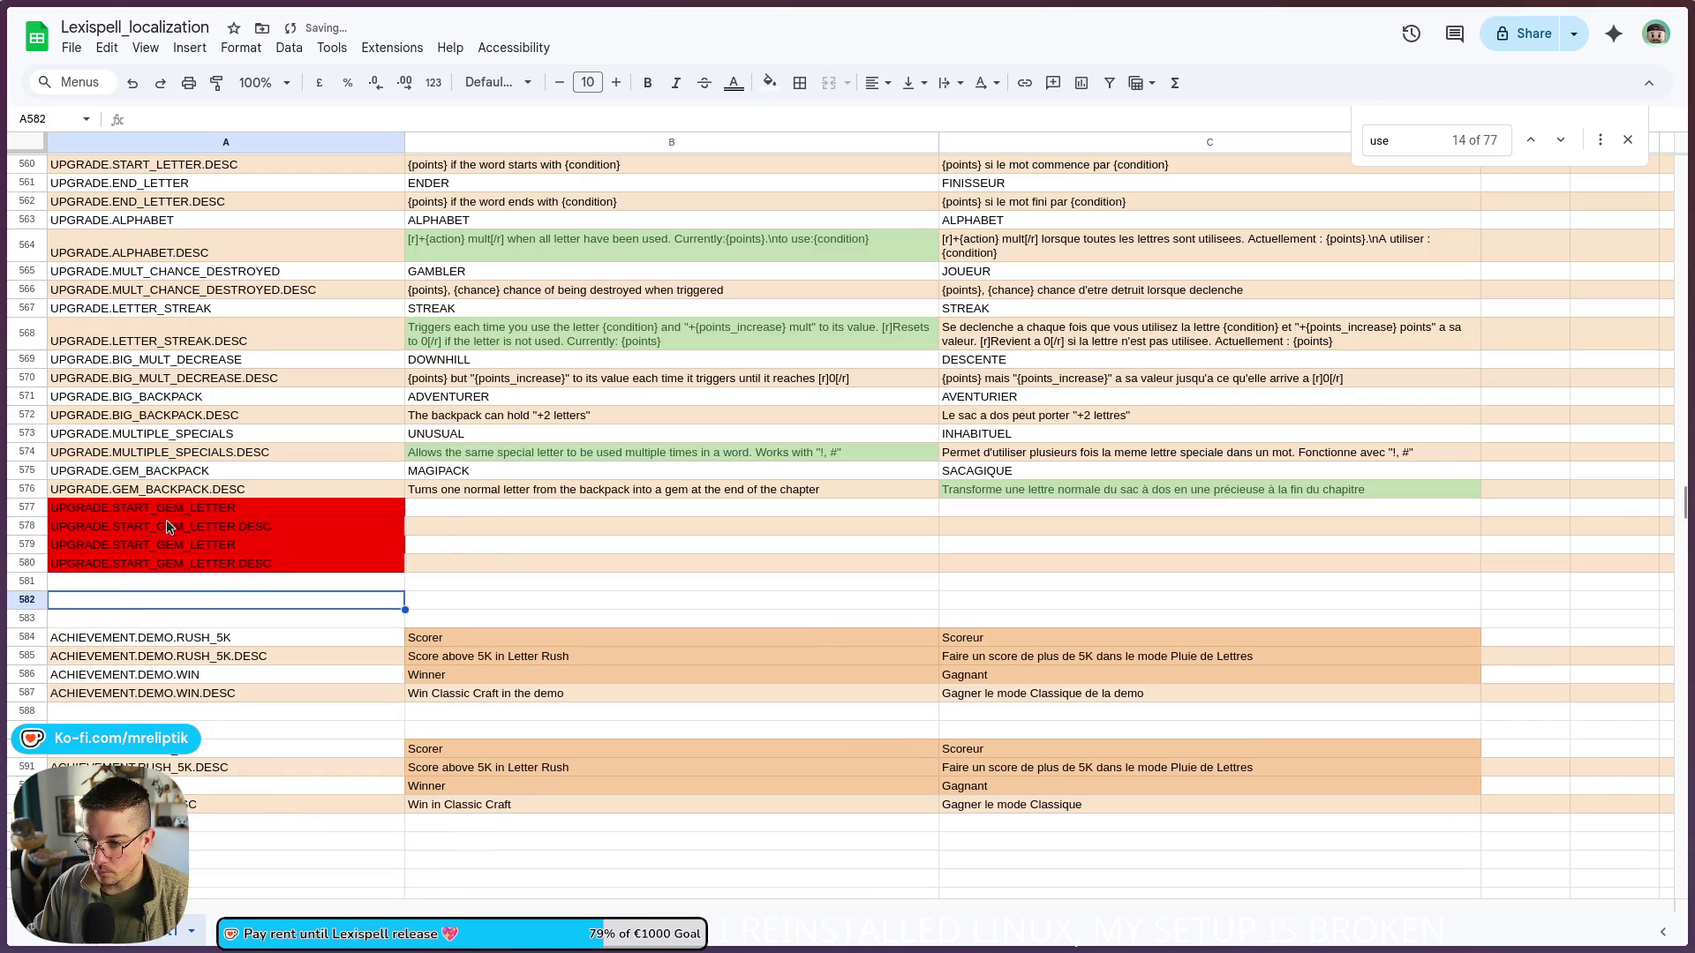
Change the copies to UPGRADE.END_GEM_LETTER and UPGRADE.END_GEM_LETTER.DESC
{"action": "left_click", "coordinate": [163, 529]}
{"action": "double_click", "coordinate": [149, 525]}
{"action": "double_click", "coordinate": [149, 544]}
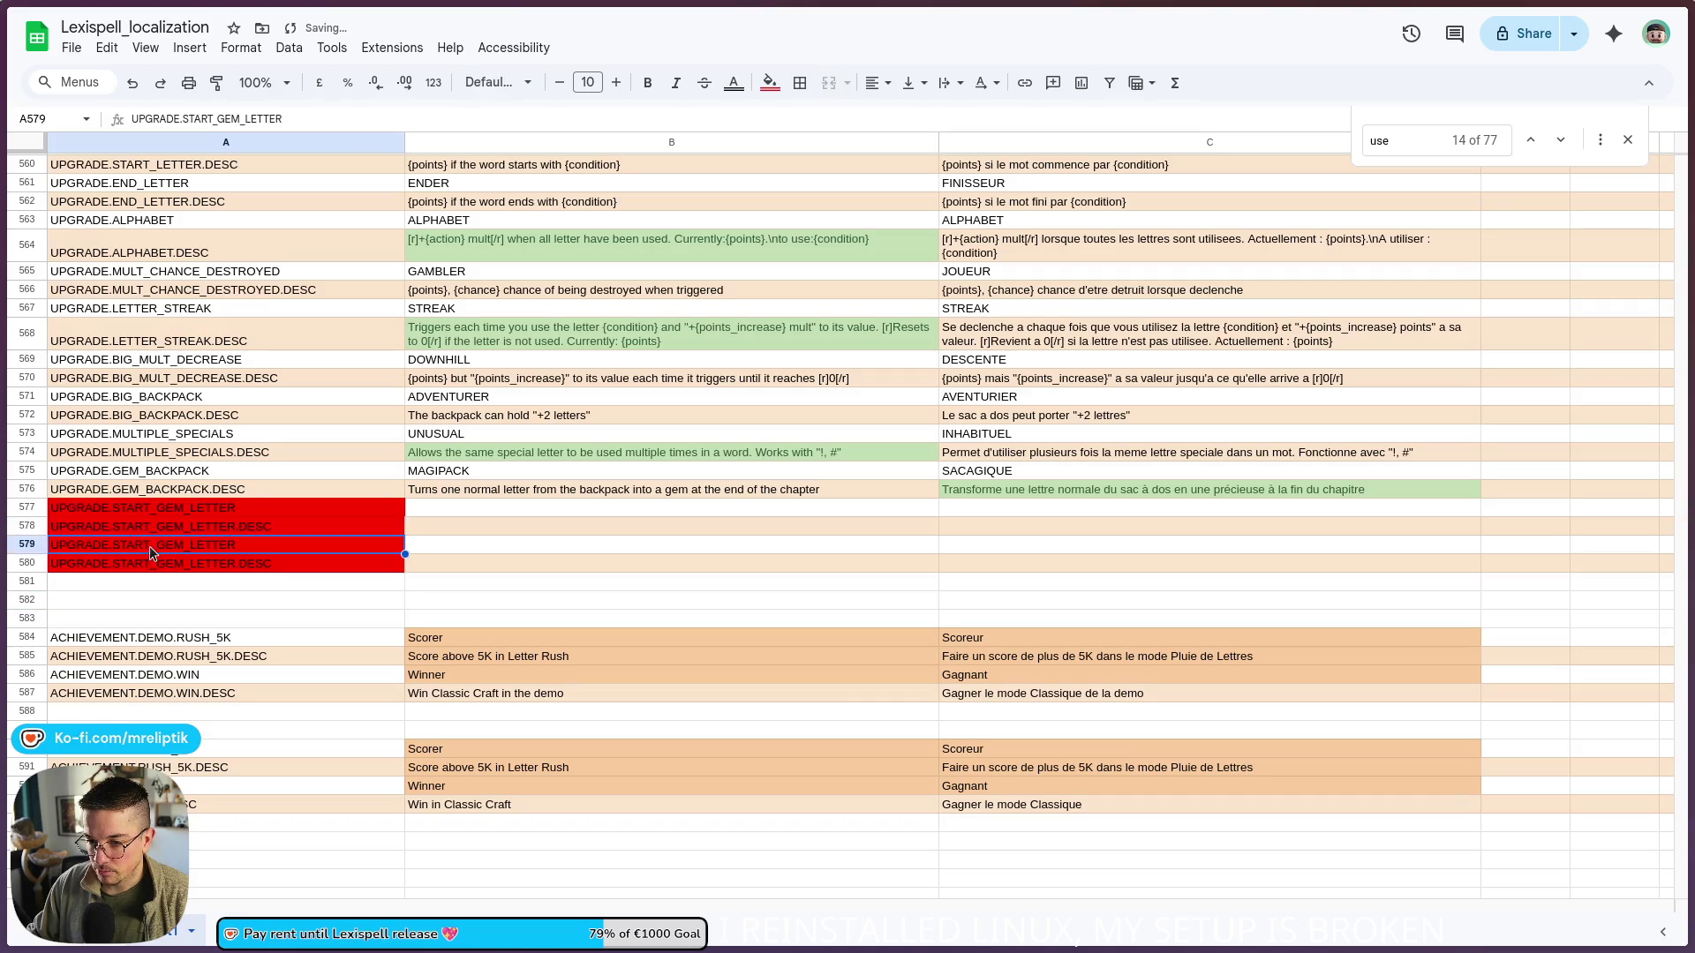
{"action": "key", "text": "BackSpace"}
{"action": "key", "text": "BackSpace"}
{"action": "key", "text": "BackSpace"}
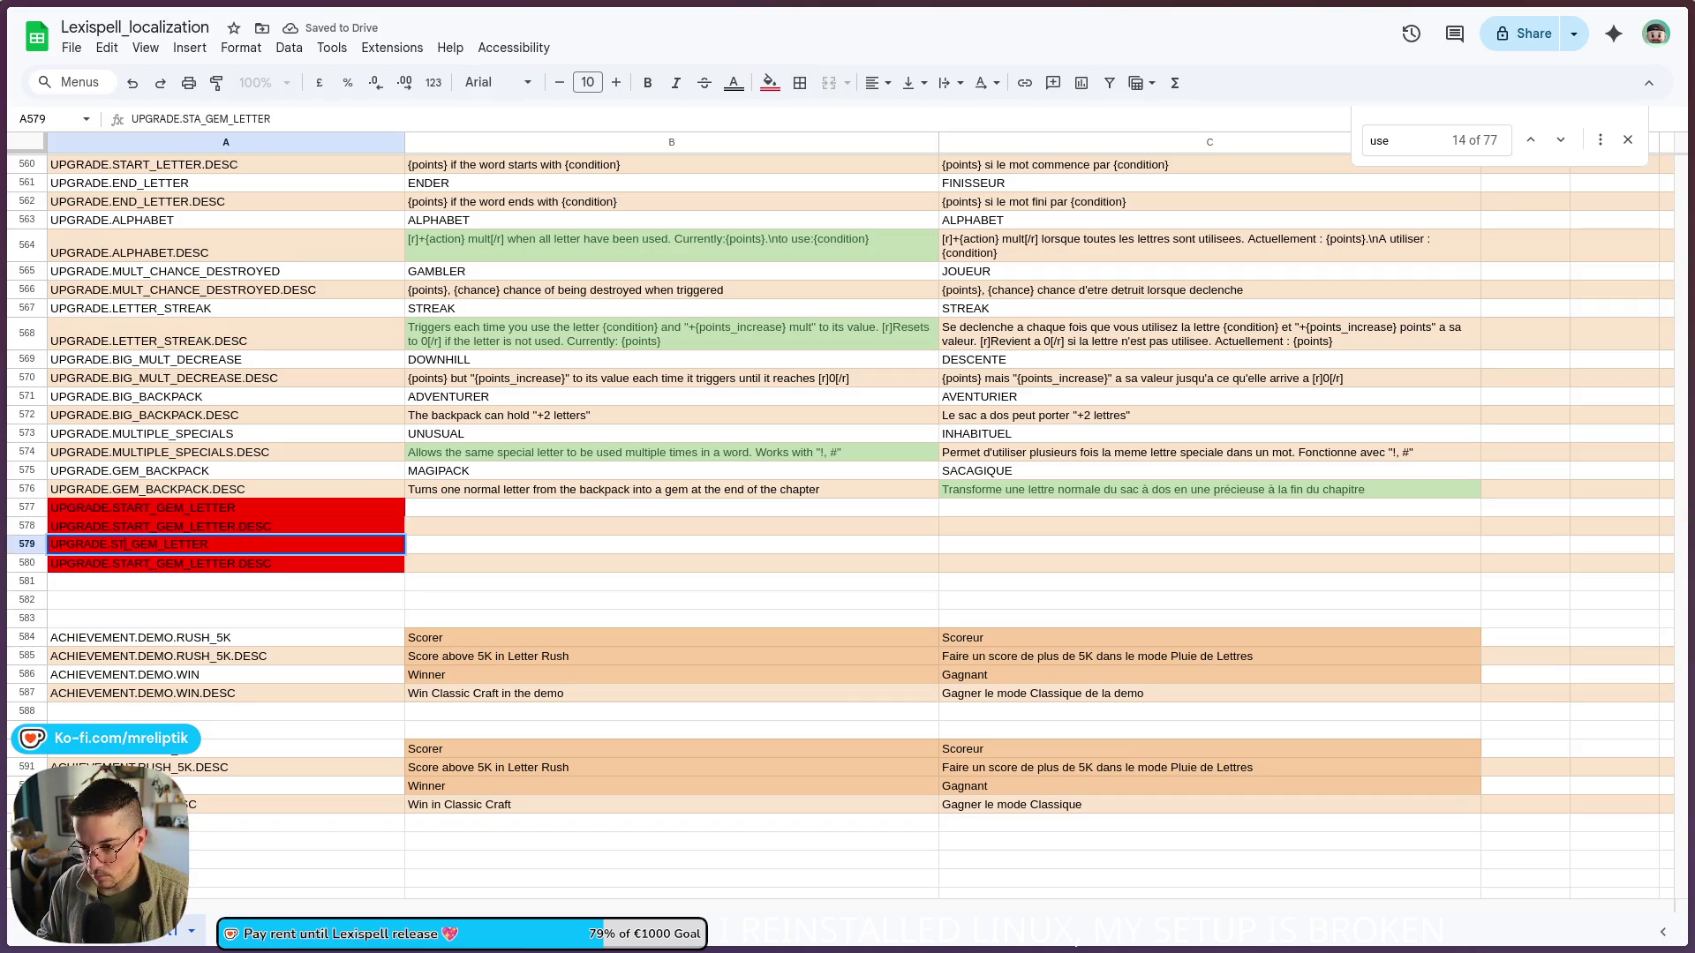
{"action": "type", "text": "END"}
{"action": "key", "text": "Return"}
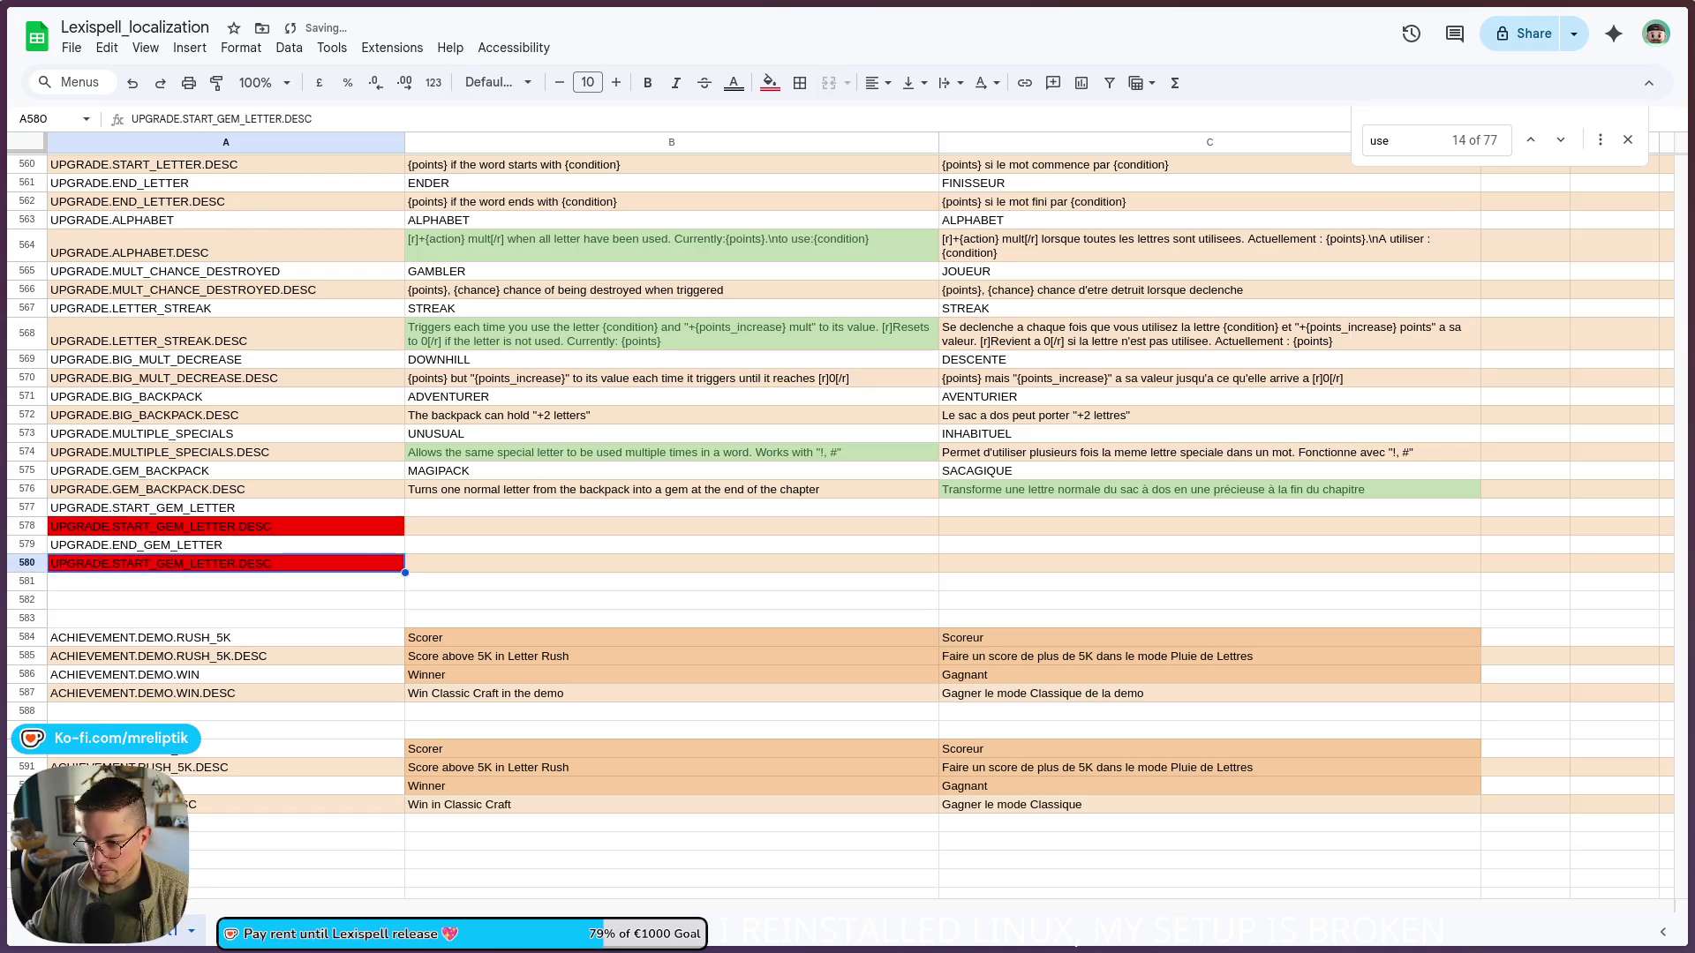
{"action": "triple_click", "coordinate": [144, 565]}
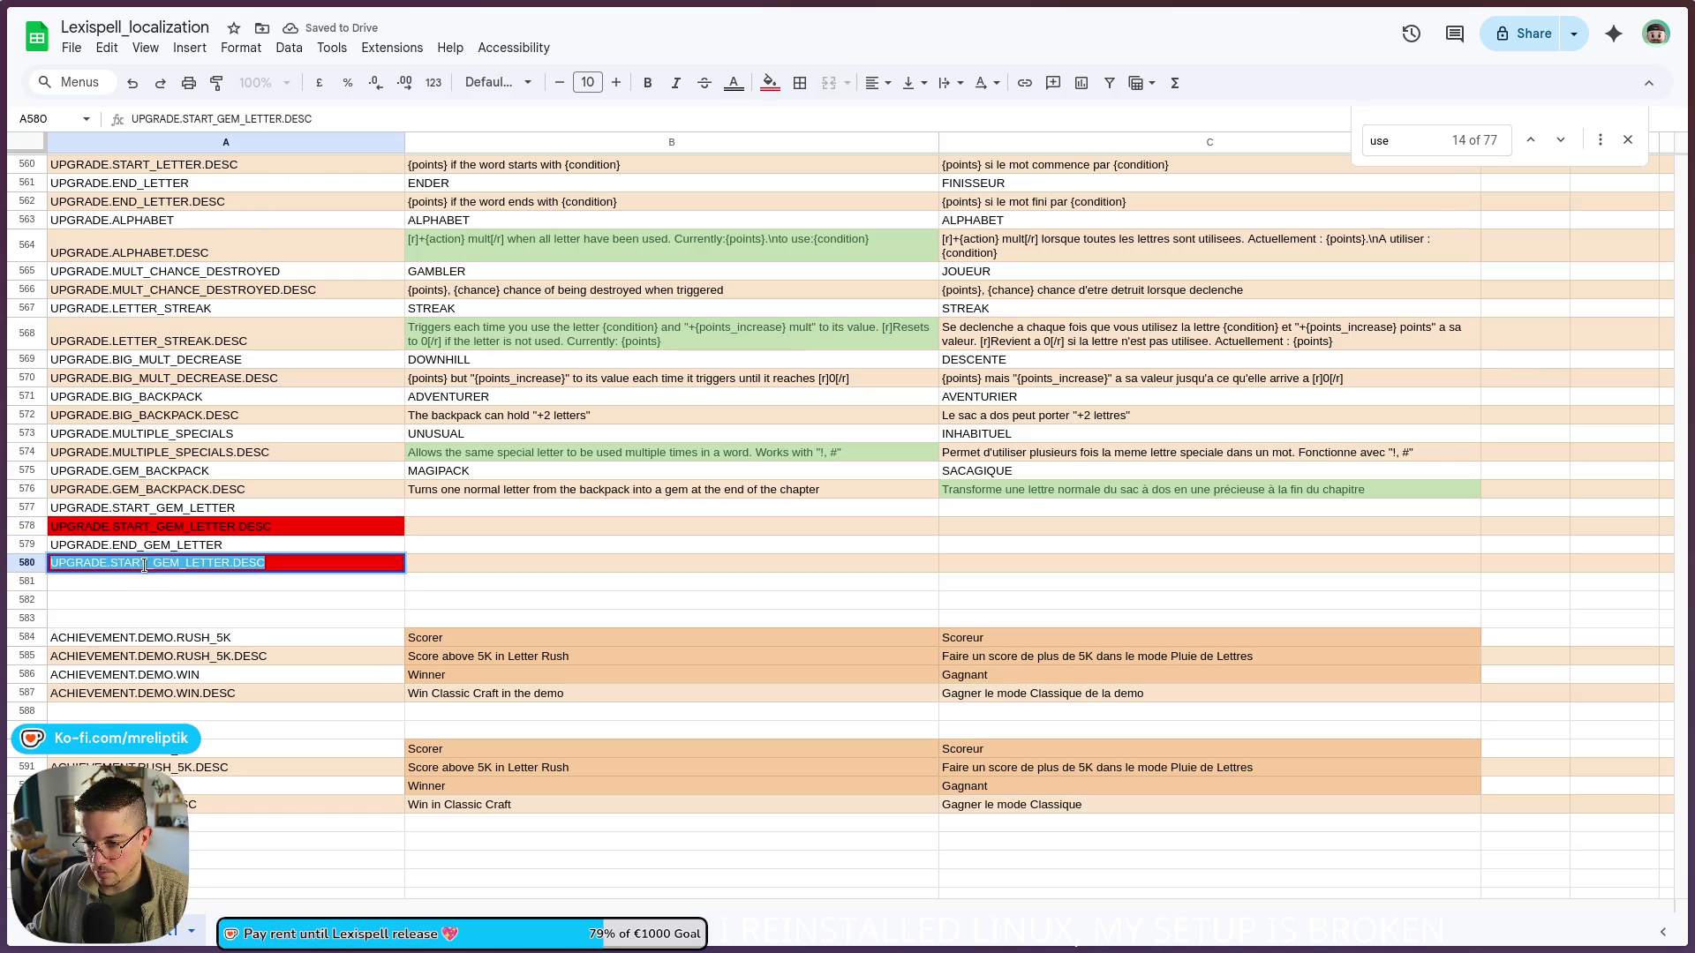
{"action": "key", "text": "End"}
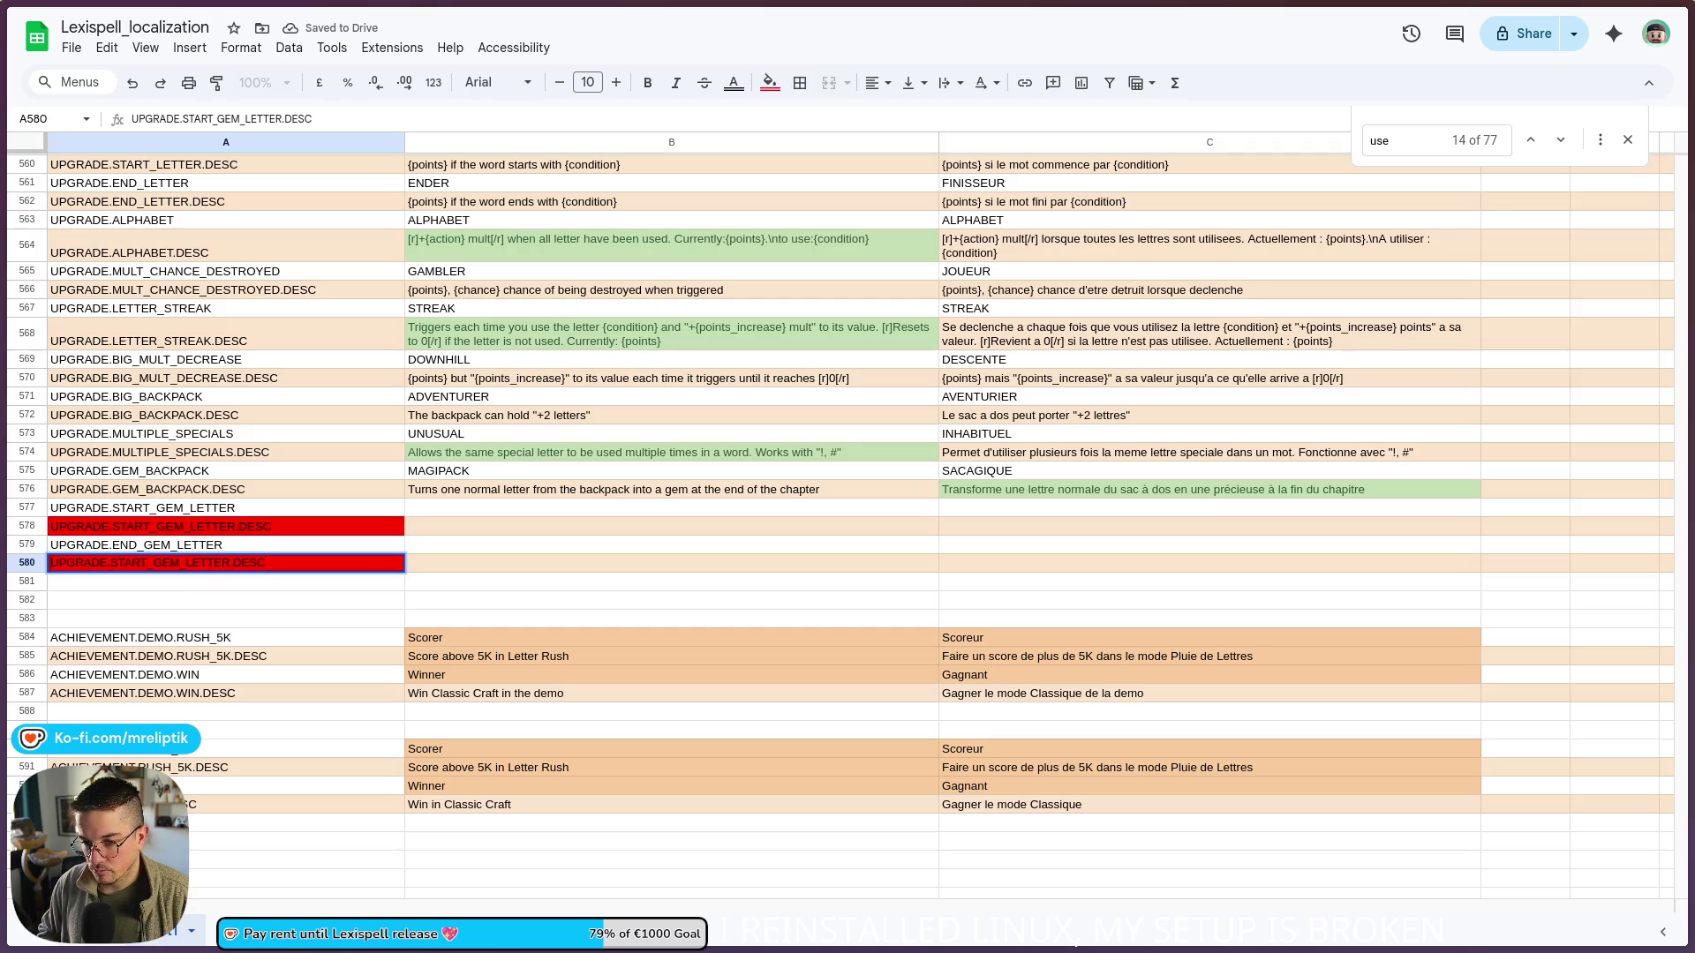
{"action": "key", "text": "Delete"}
{"action": "key", "text": "Delete"}
{"action": "key", "text": "Delete"}
{"action": "type", "text": "END"}
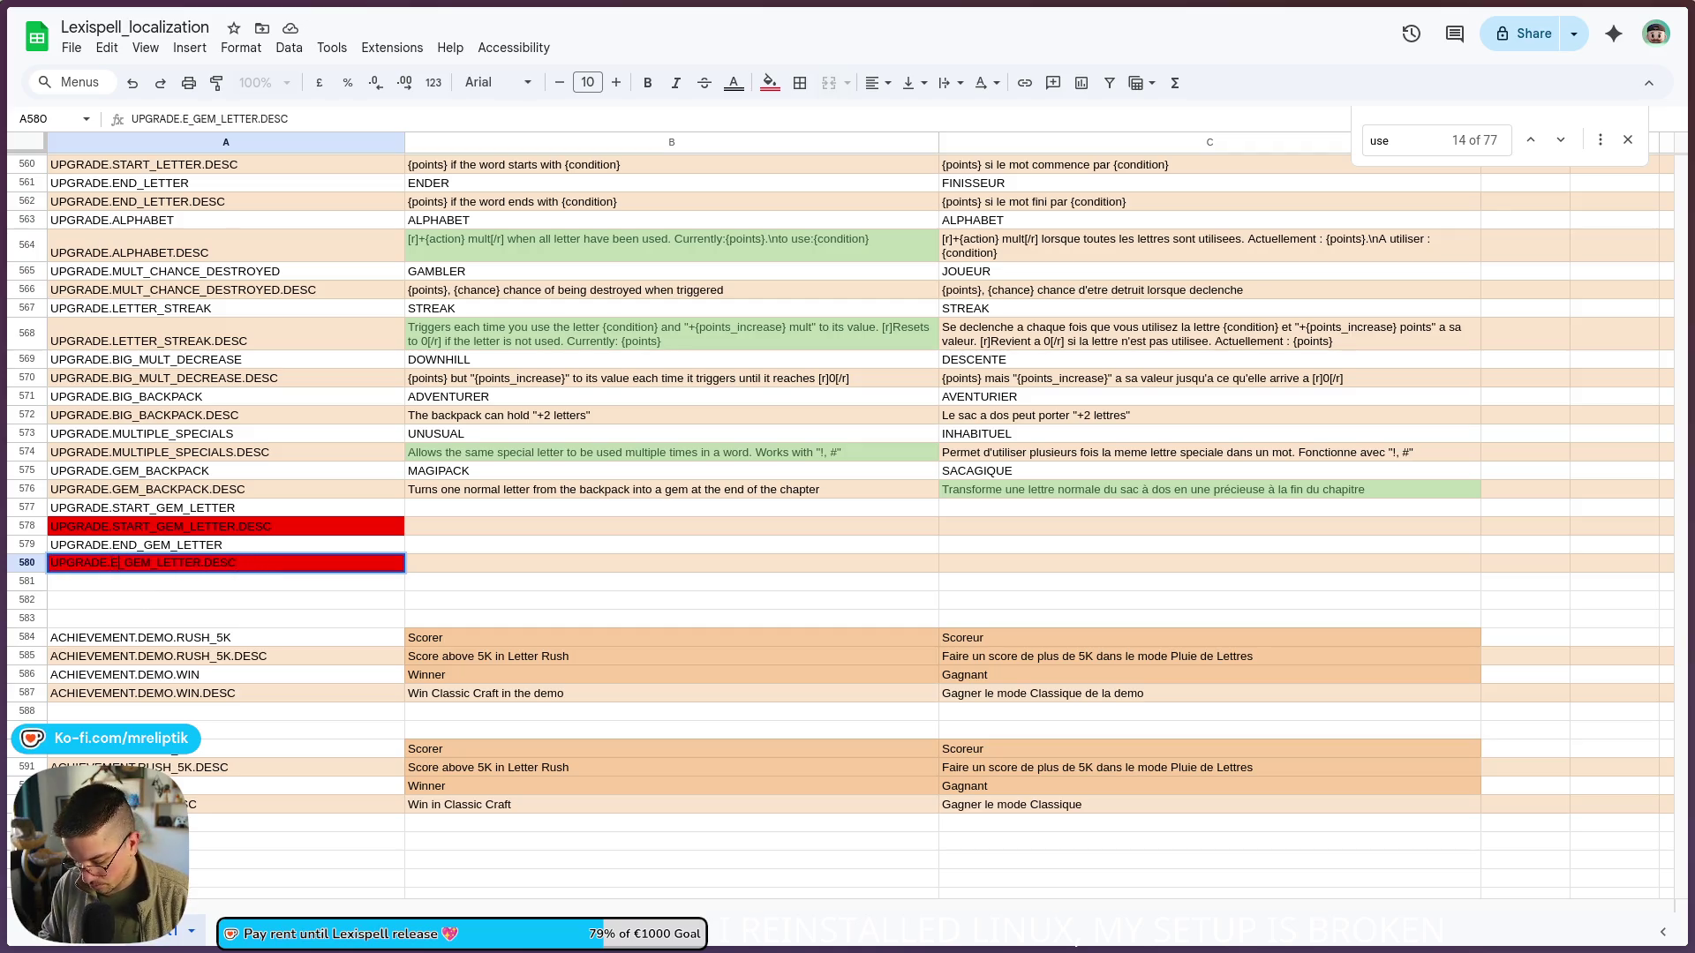
{"action": "key", "text": "Return"}
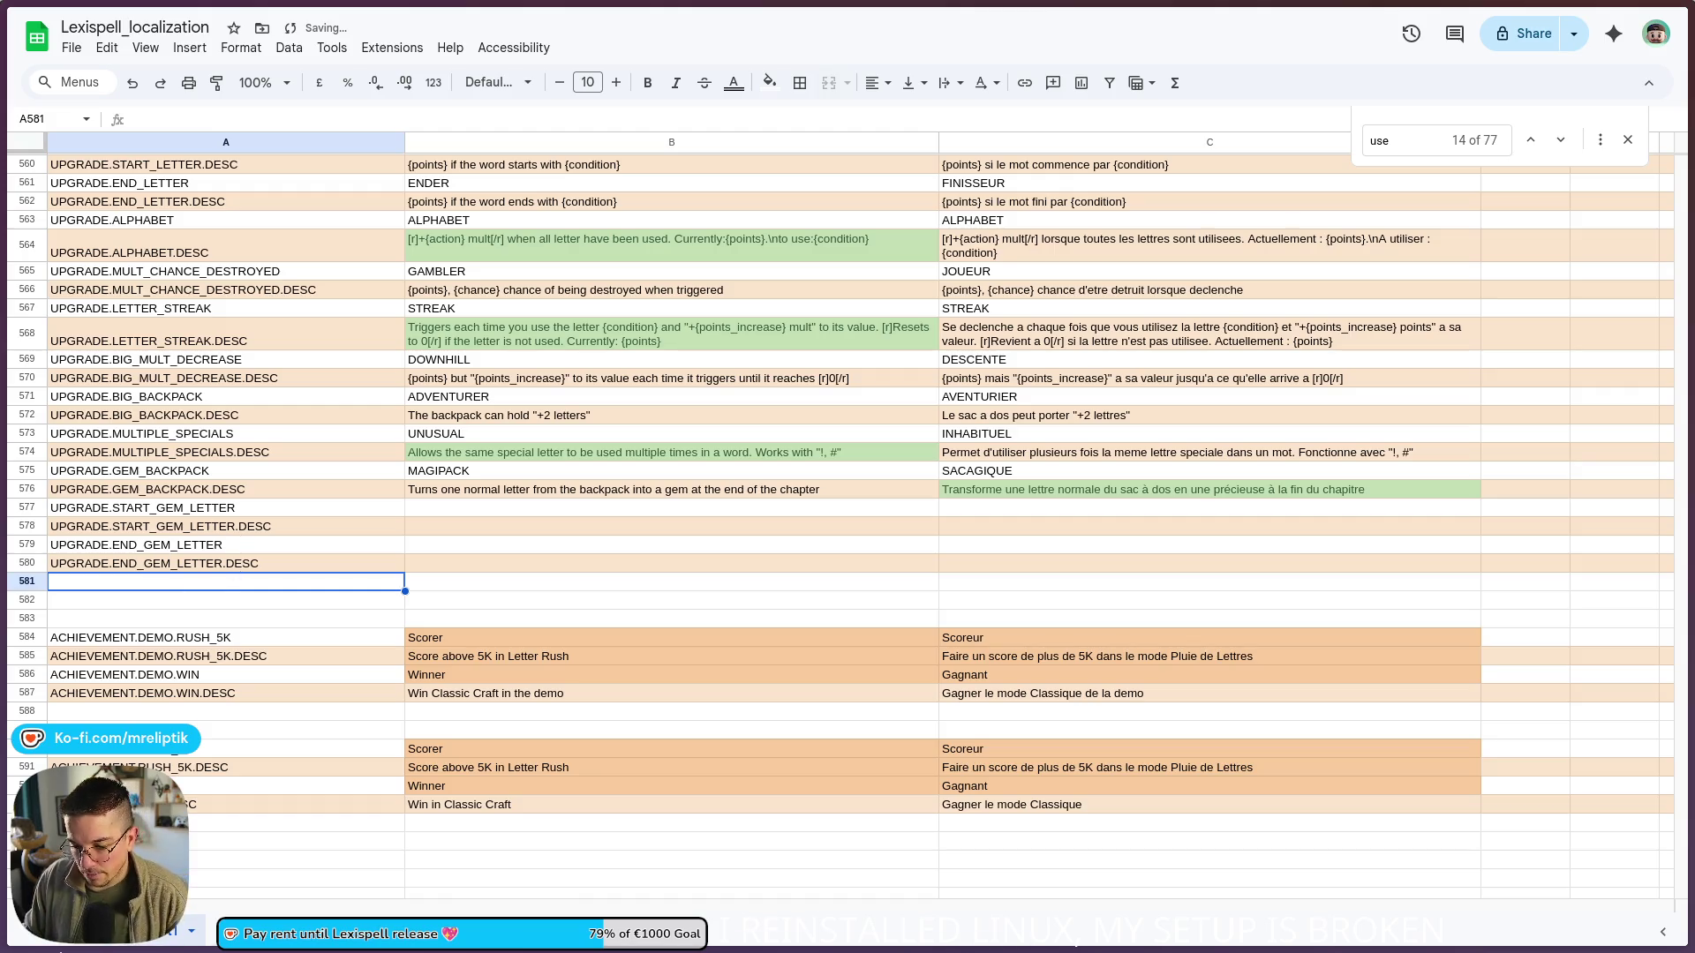
{"action": "key", "text": "alt+Tab"}
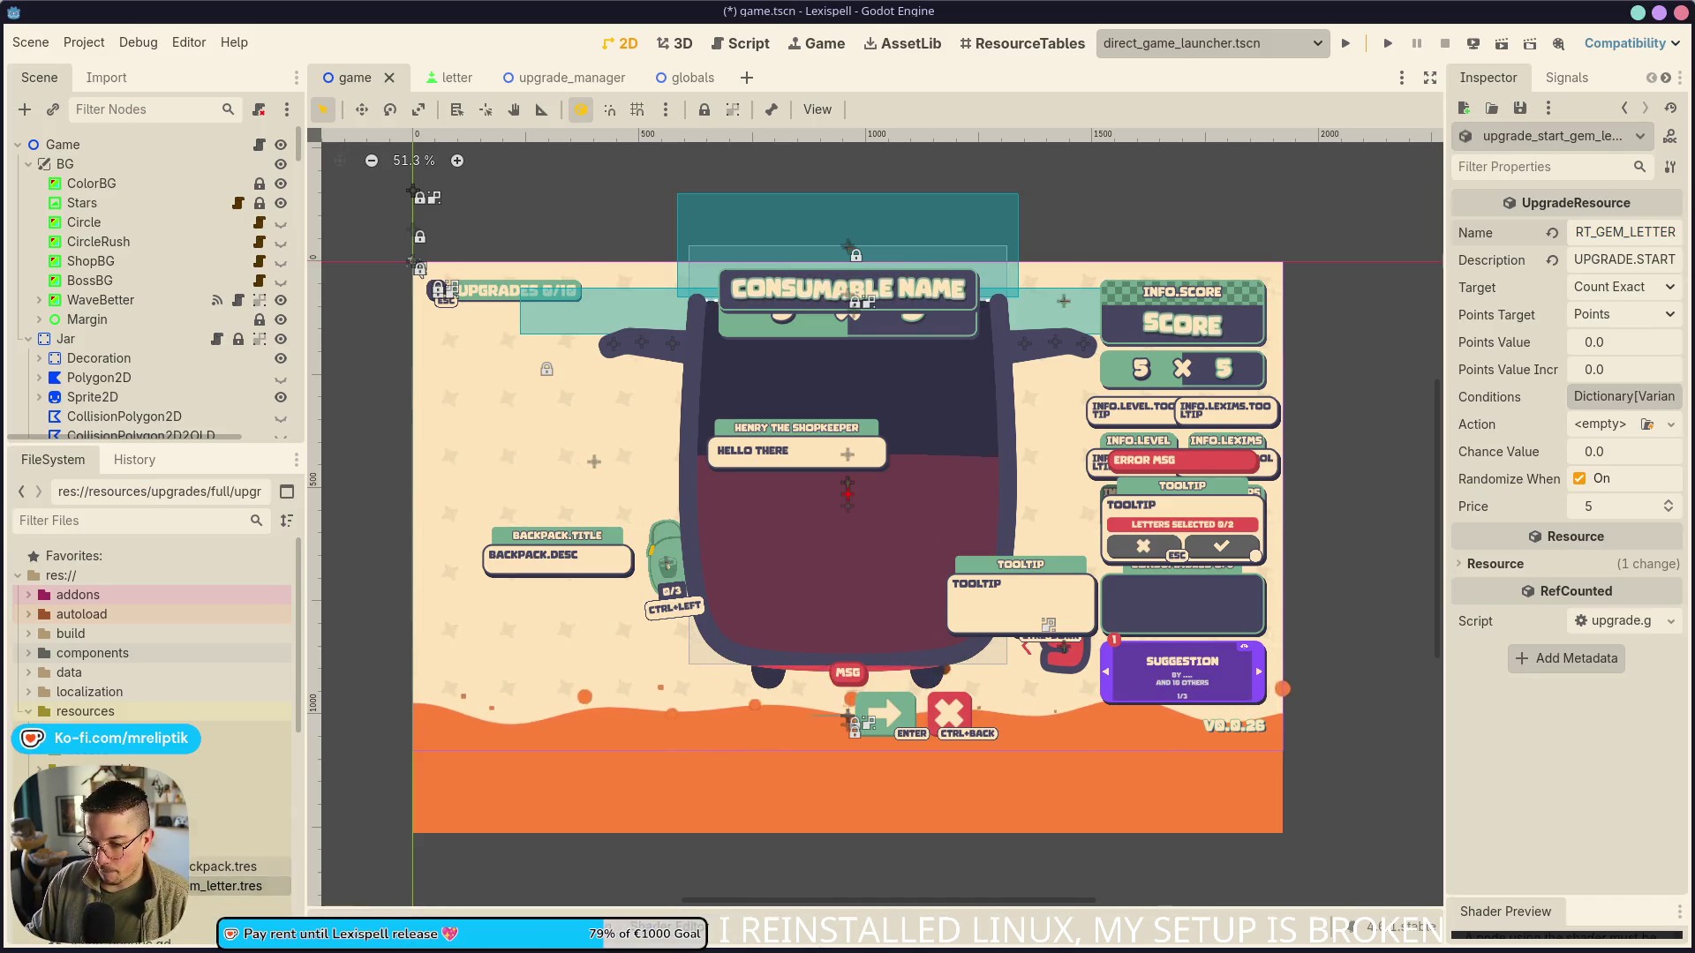
Create another UpgradeResource saved as upgrade_end_gem_letter.tres and widen the Inspector
{"action": "scroll", "coordinate": [233, 815], "scroll_direction": "down", "scroll_amount": 3}
{"action": "right_click", "coordinate": [102, 621]}
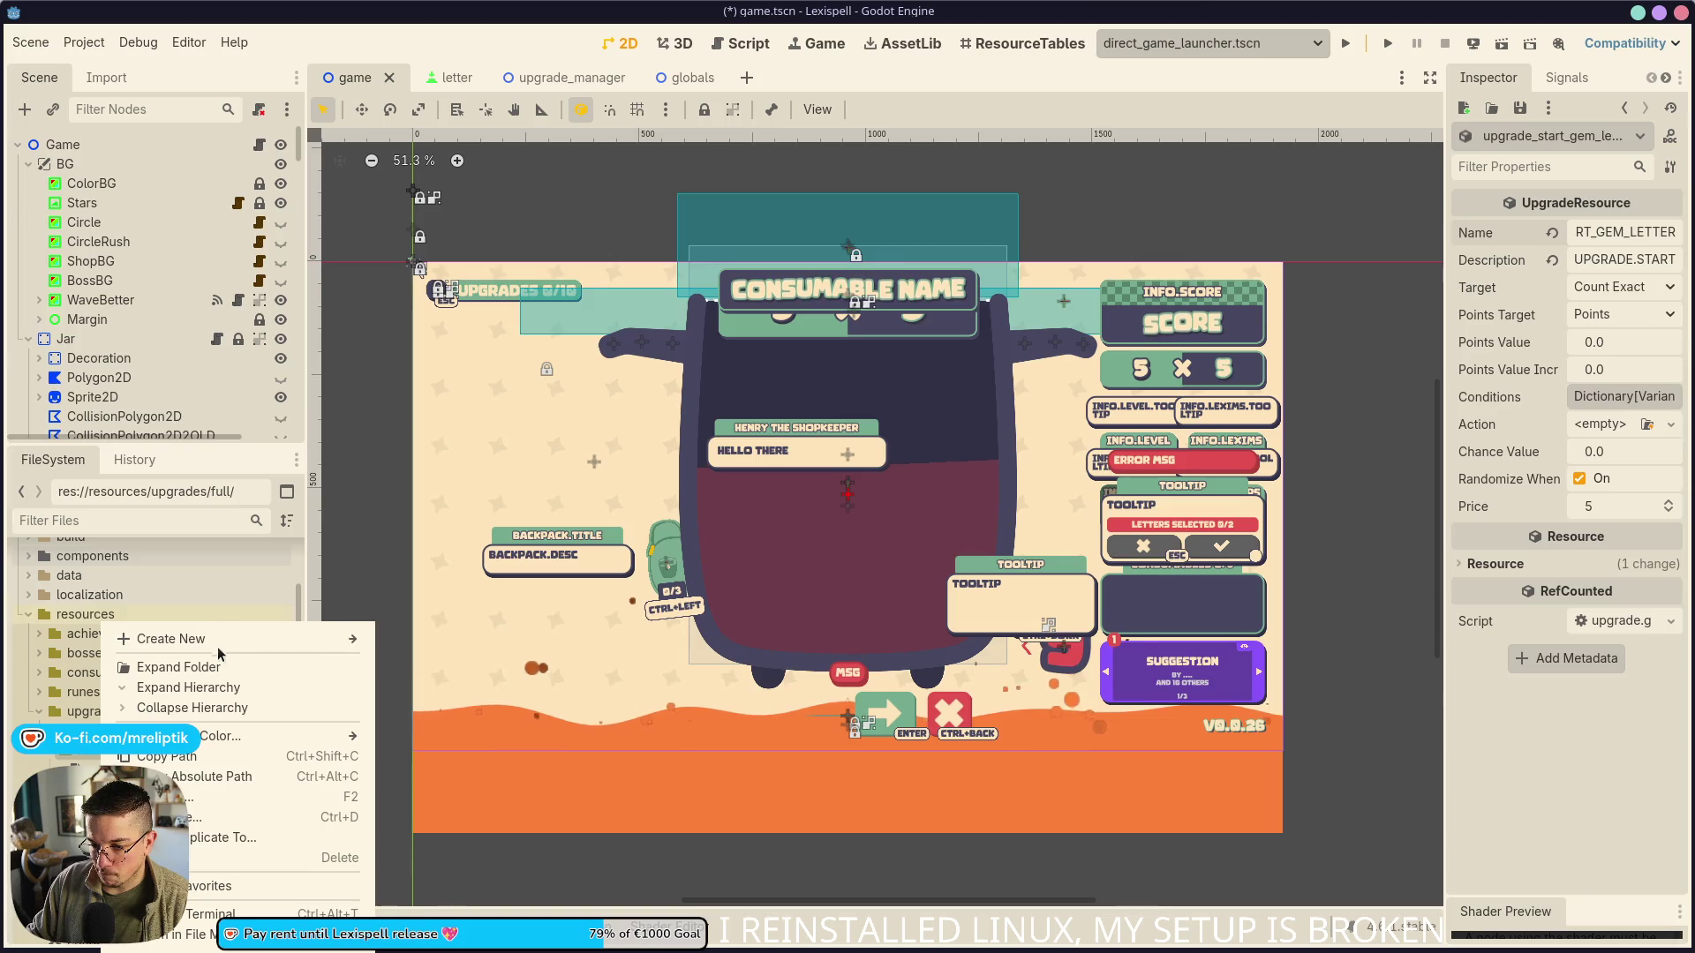
{"action": "mouse_move", "coordinate": [219, 642]}
{"action": "left_click", "coordinate": [438, 699]}
{"action": "double_click", "coordinate": [256, 503]}
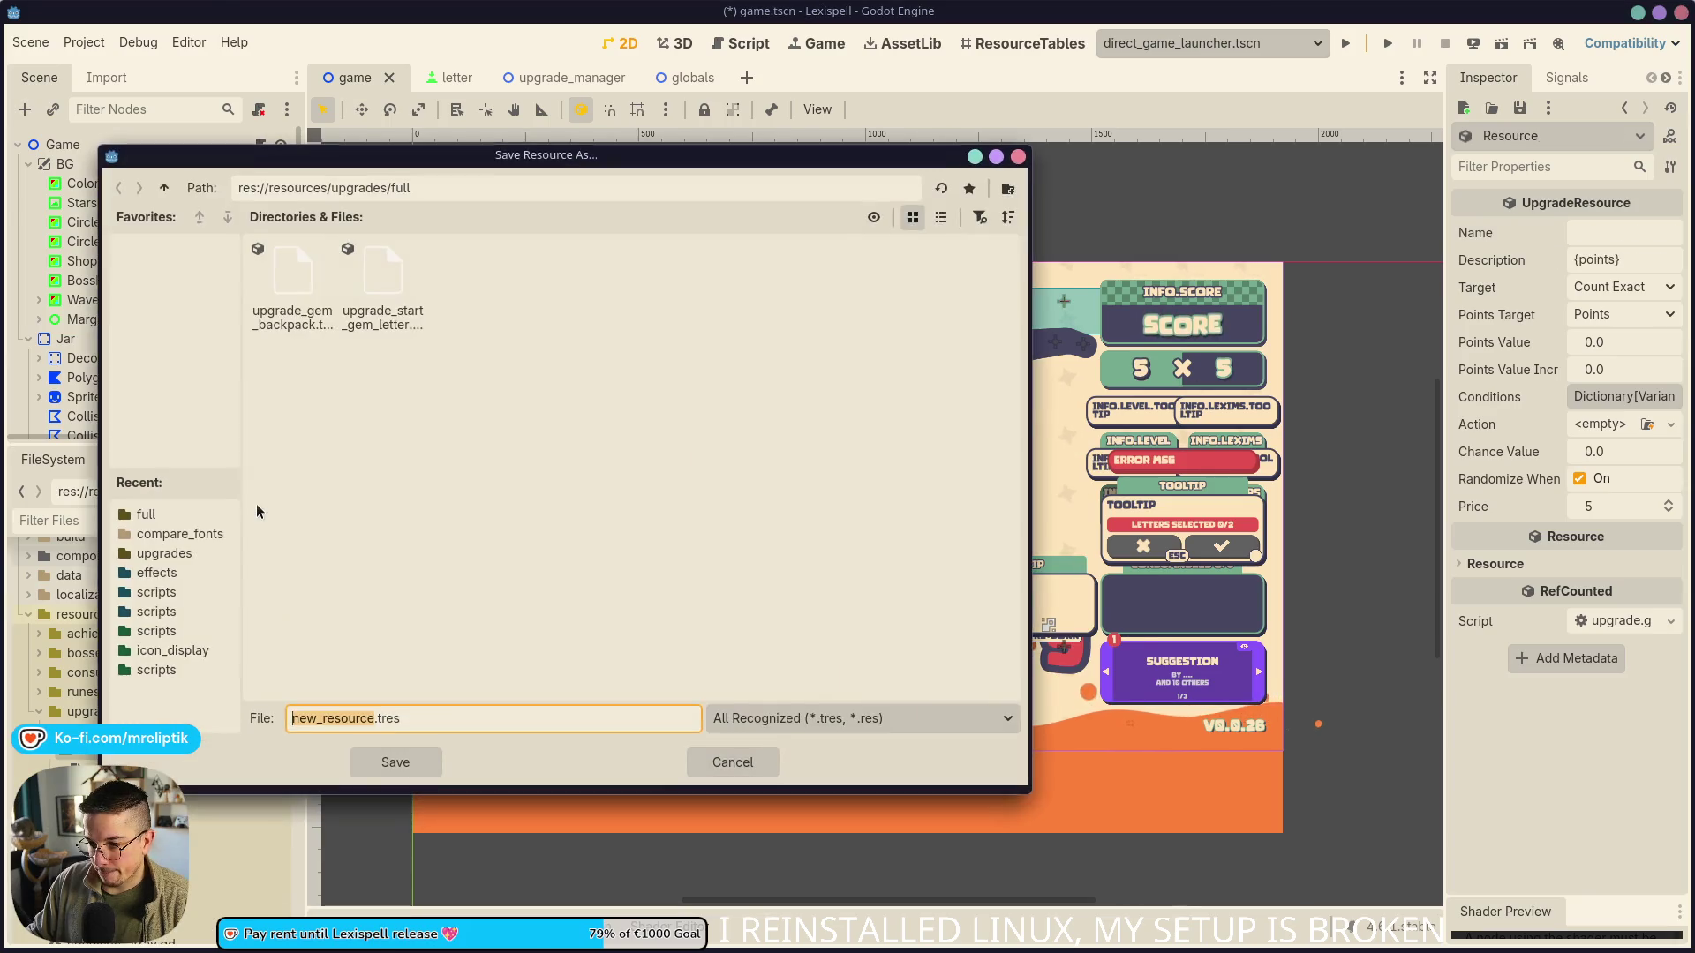
{"action": "type", "text": "upgrade_end_"}
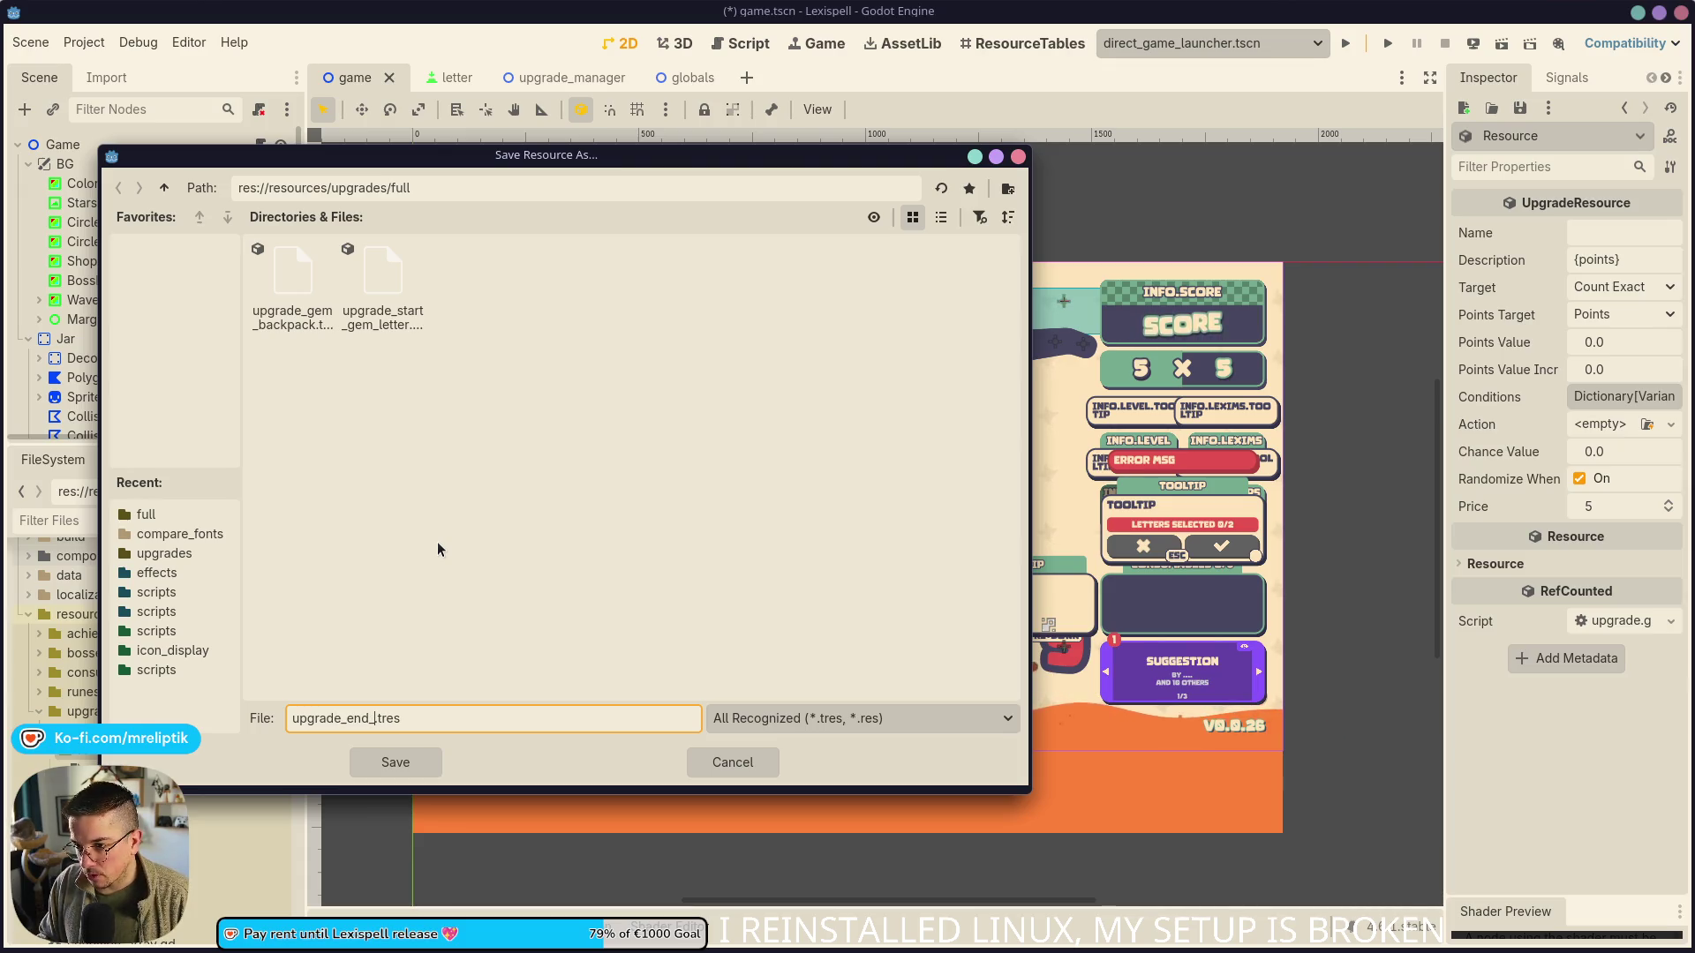
{"action": "type", "text": "gem_letter"}
{"action": "key", "text": "Return"}
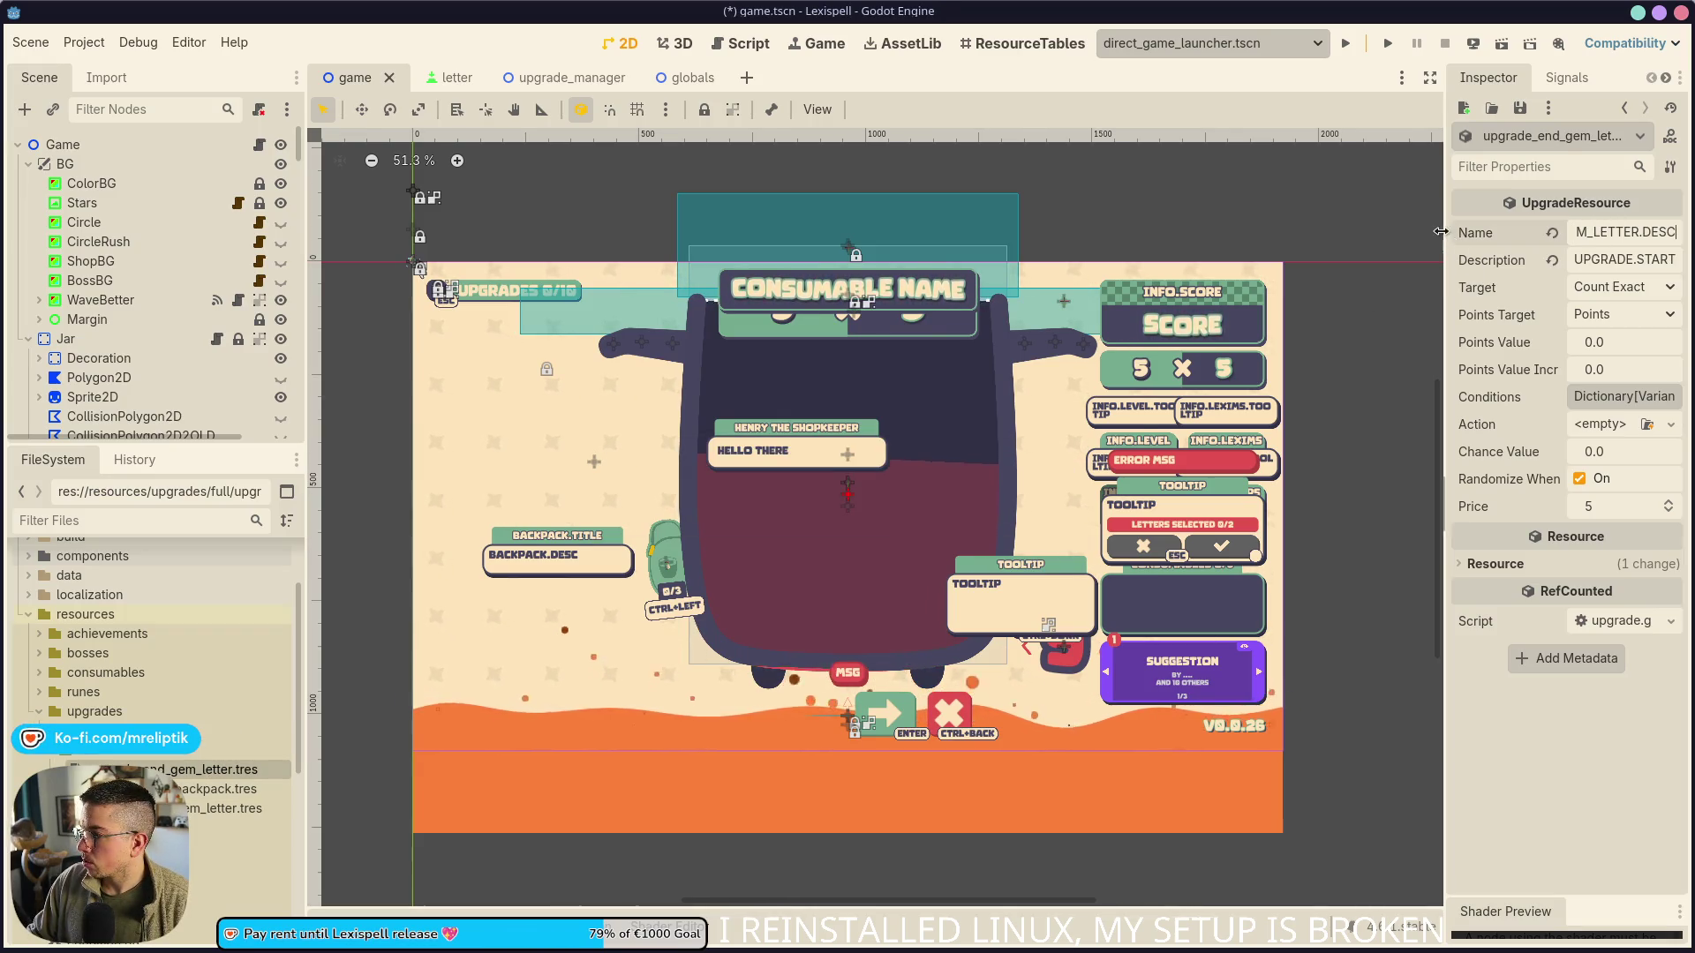
{"action": "left_click_drag", "start_coordinate": [1445, 260], "coordinate": [1191, 239]}
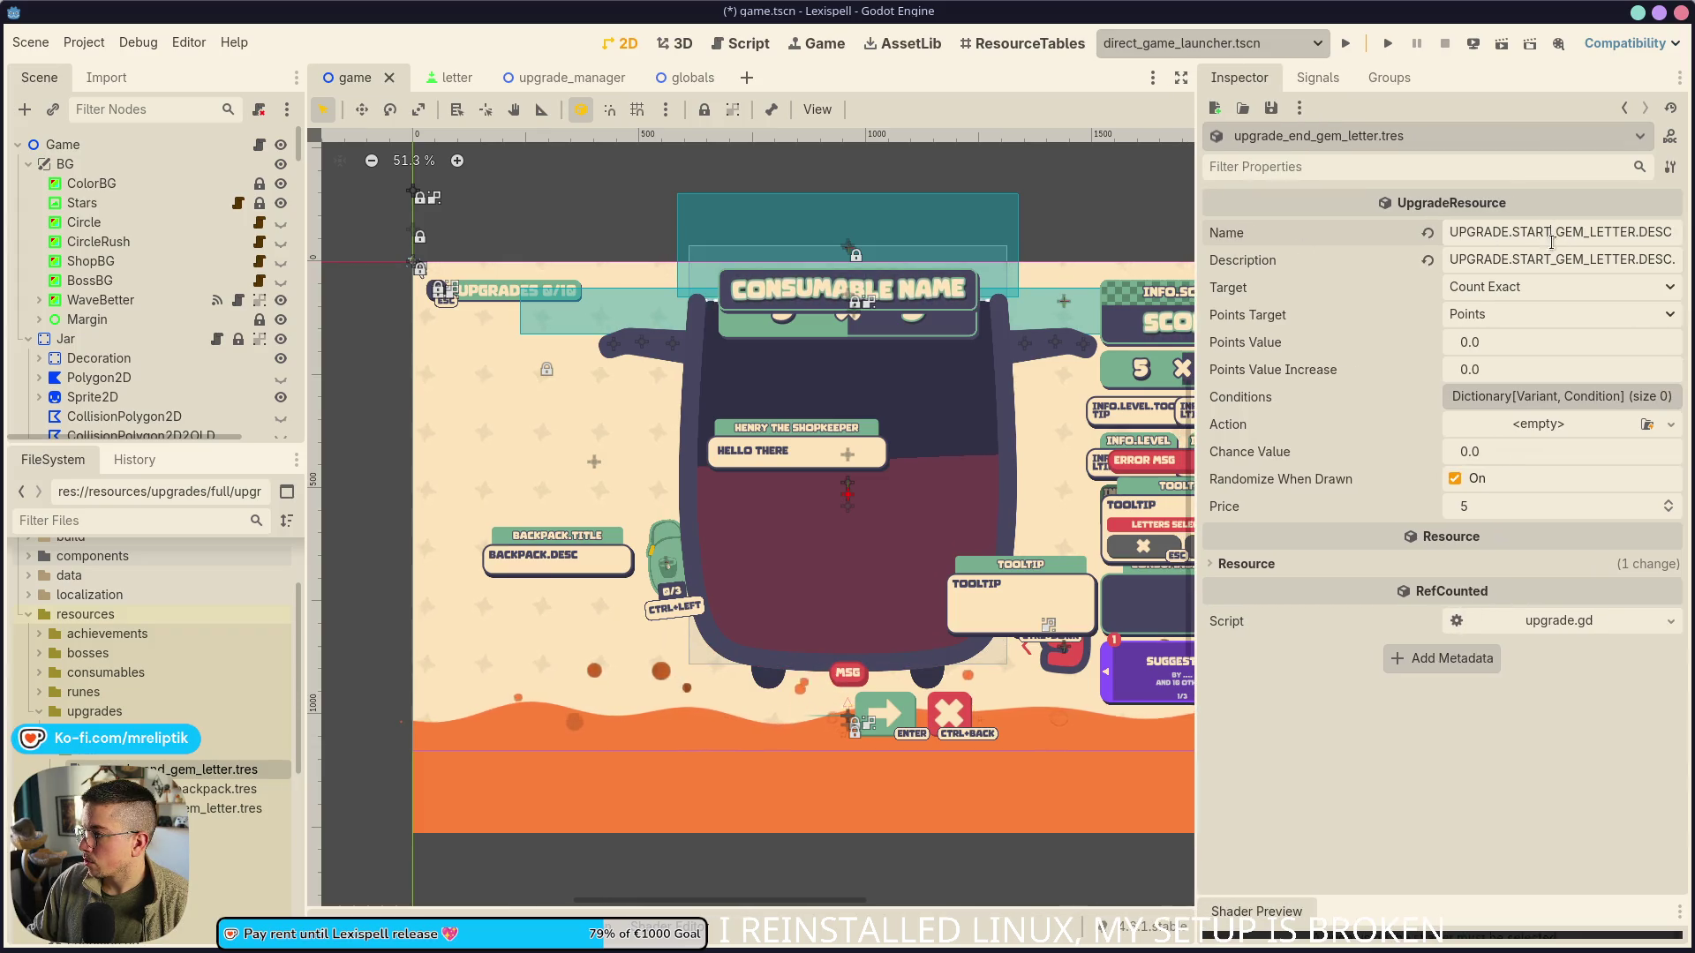
Change the name key to UPGRADE.END_GEM_LETTER and set Target to End Gem Letter
{"action": "key", "text": "BackSpace"}
{"action": "key", "text": "BackSpace"}
{"action": "key", "text": "BackSpace"}
{"action": "type", "text": "END"}
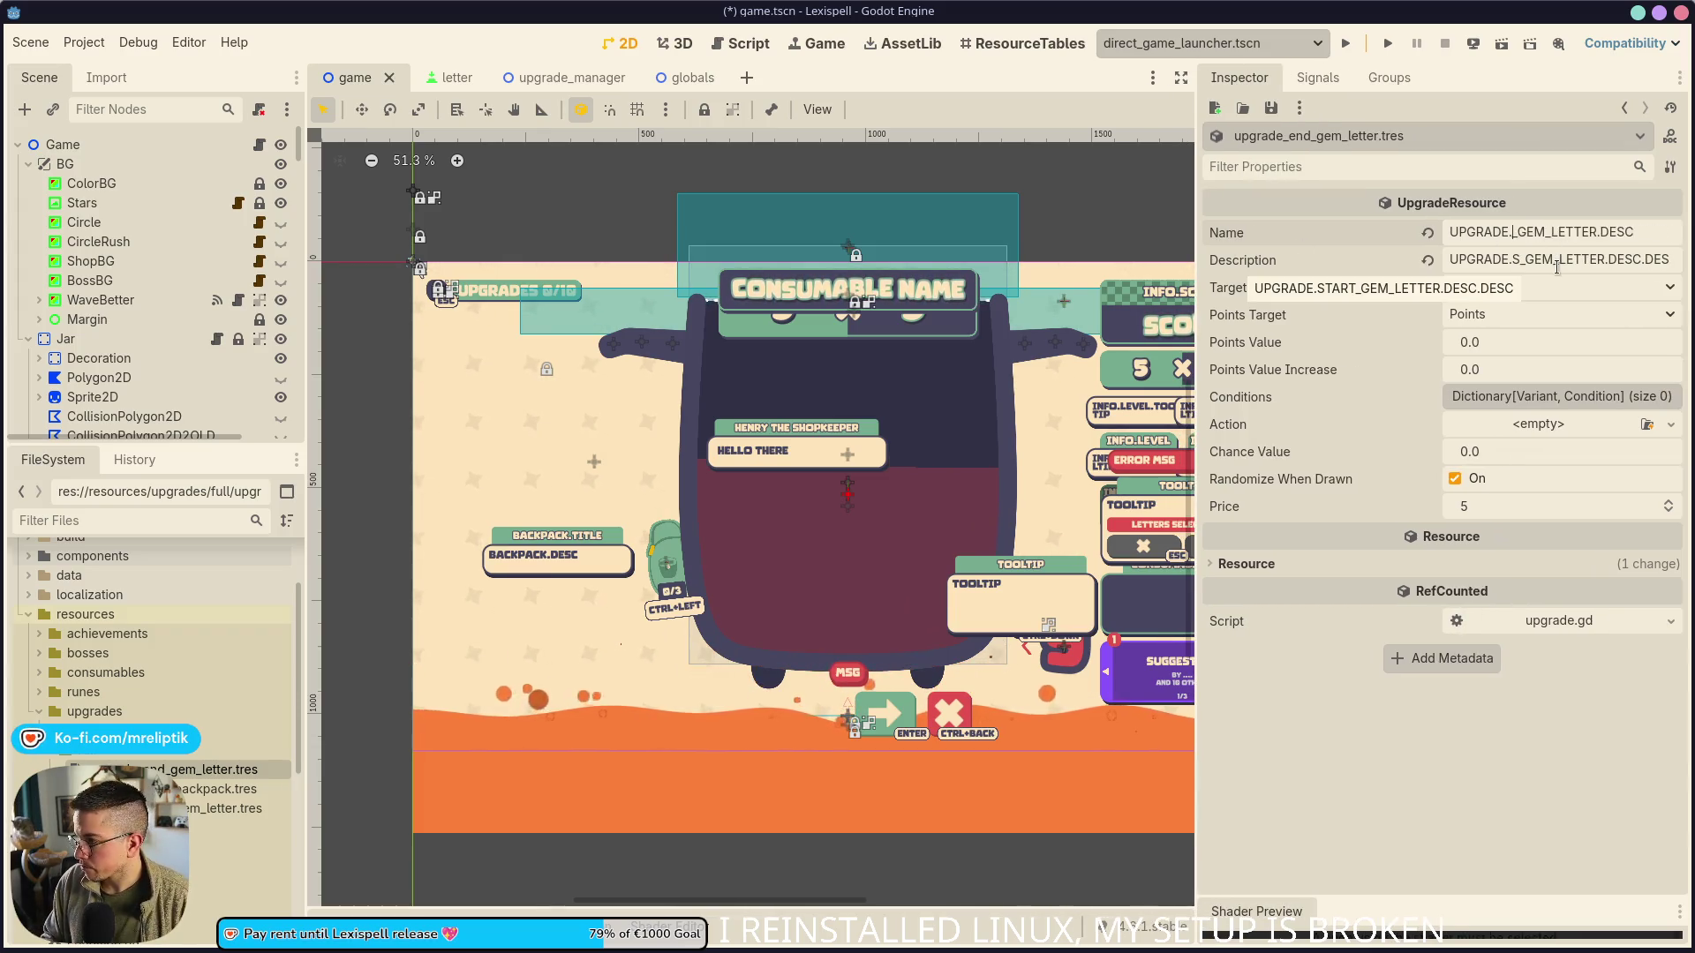
{"action": "key", "text": "ctrl+s"}
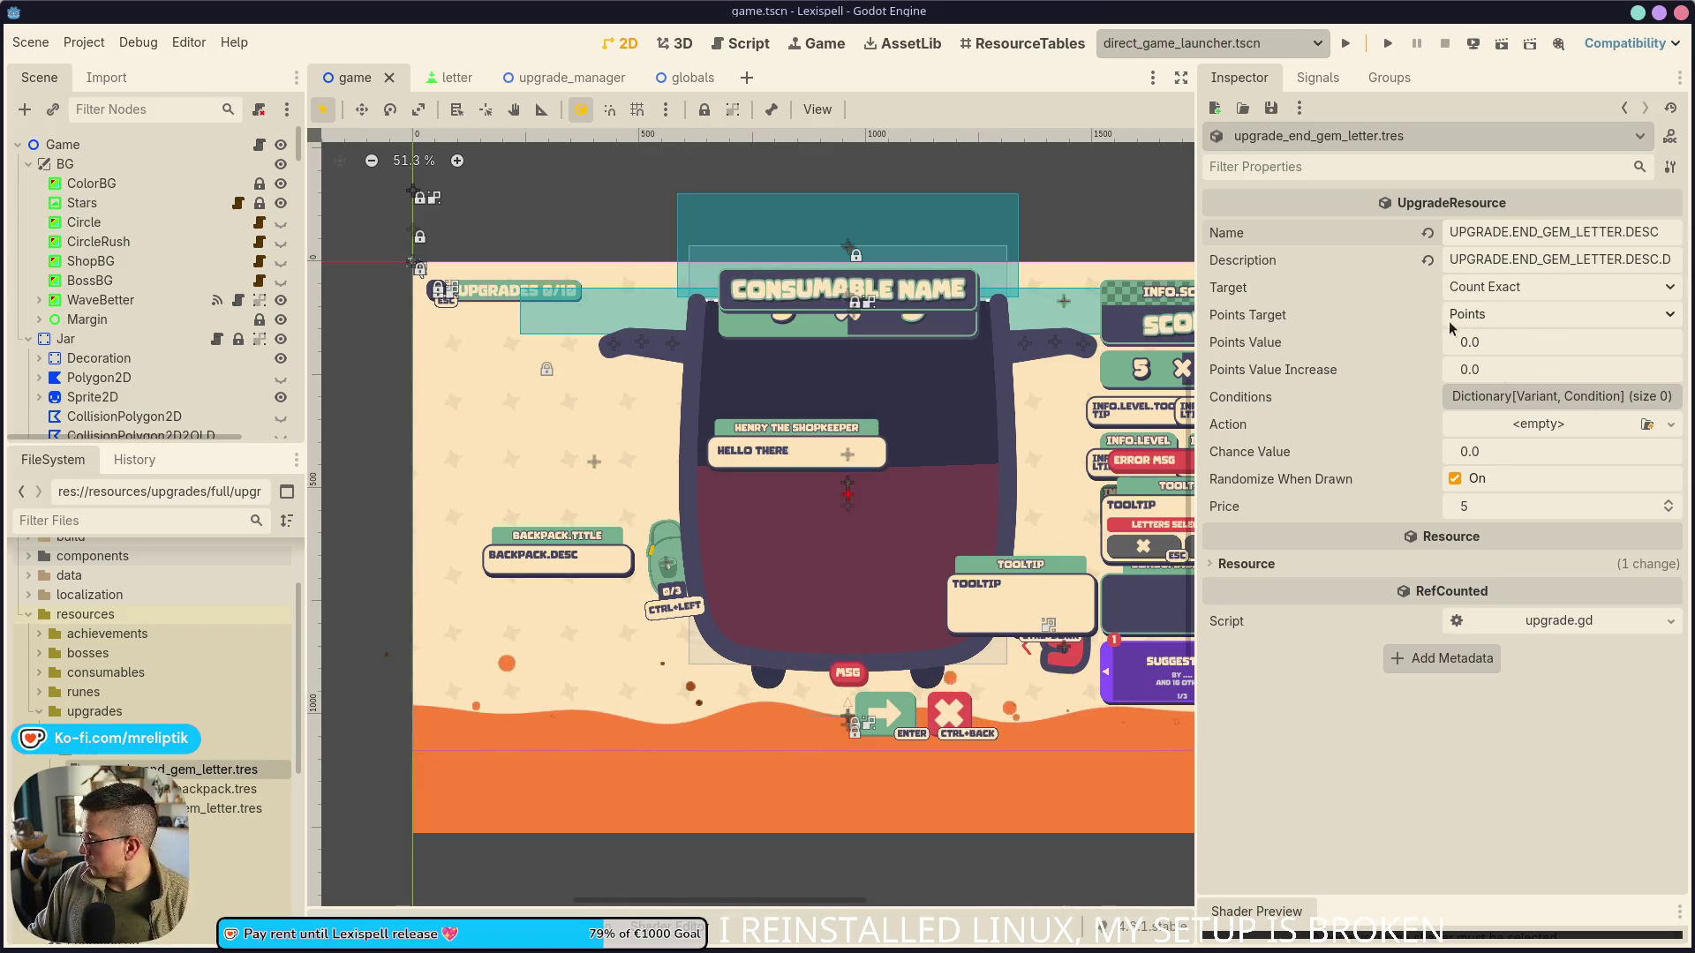
{"action": "left_click", "coordinate": [1493, 293]}
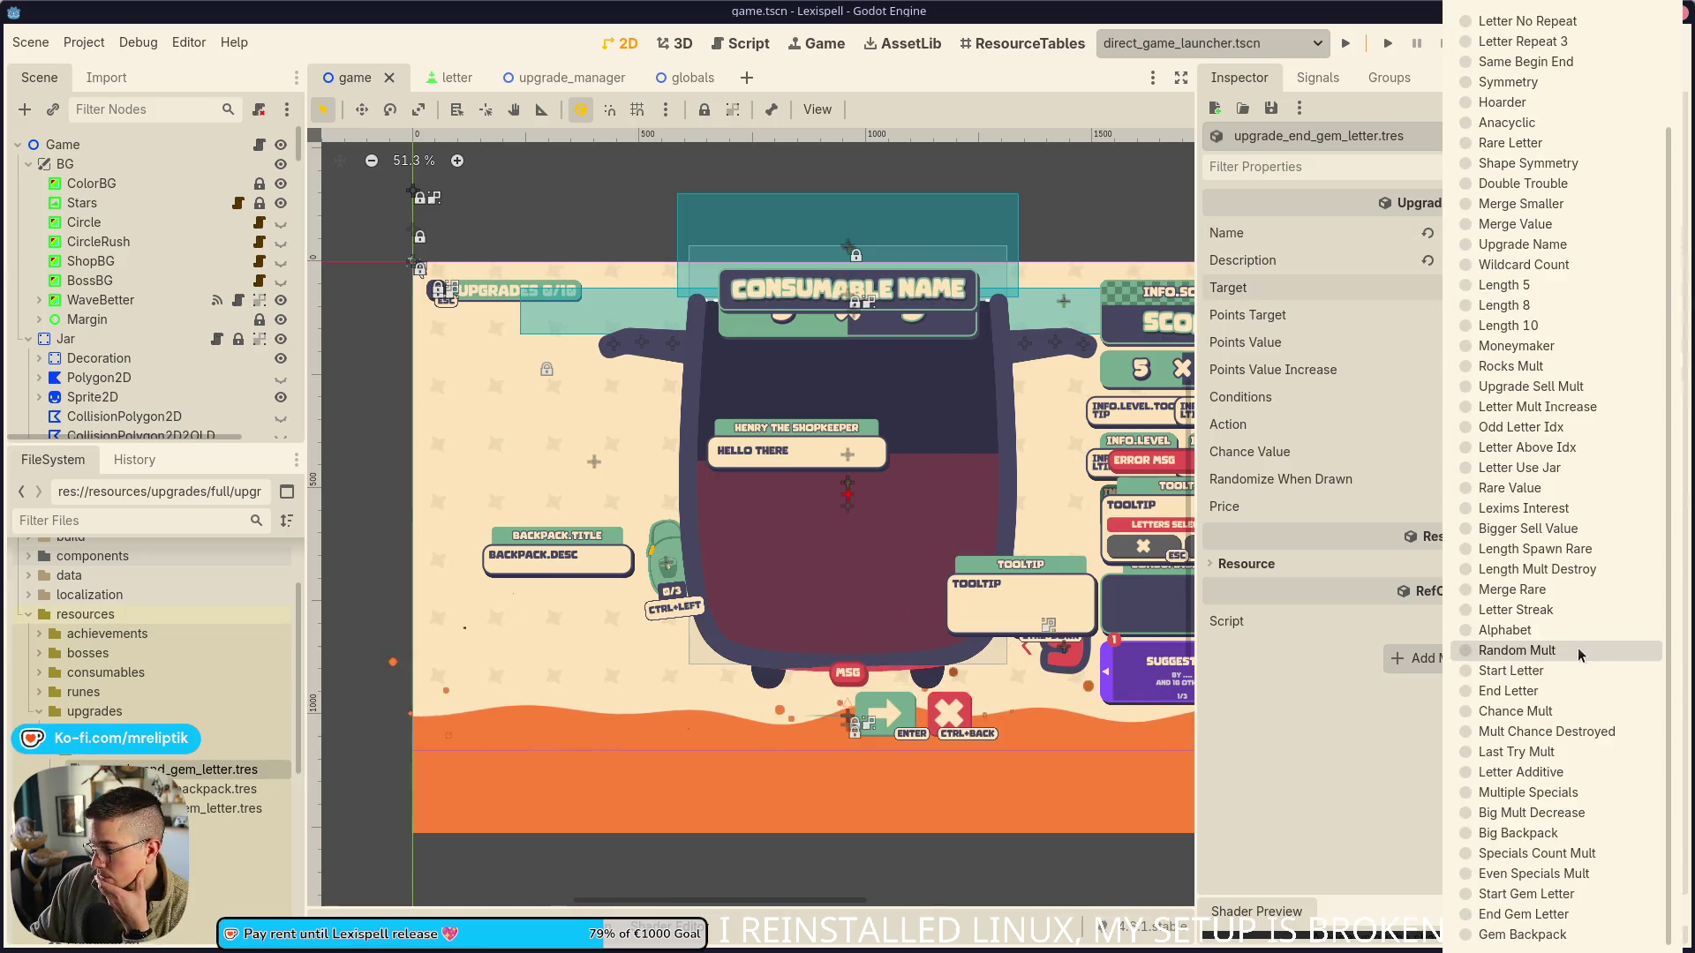
{"action": "left_click", "coordinate": [1562, 914]}
Set Points Target to Mult with Points Value 3.0, price 4, and save
{"action": "left_click", "coordinate": [1472, 319]}
{"action": "left_click", "coordinate": [1483, 360]}
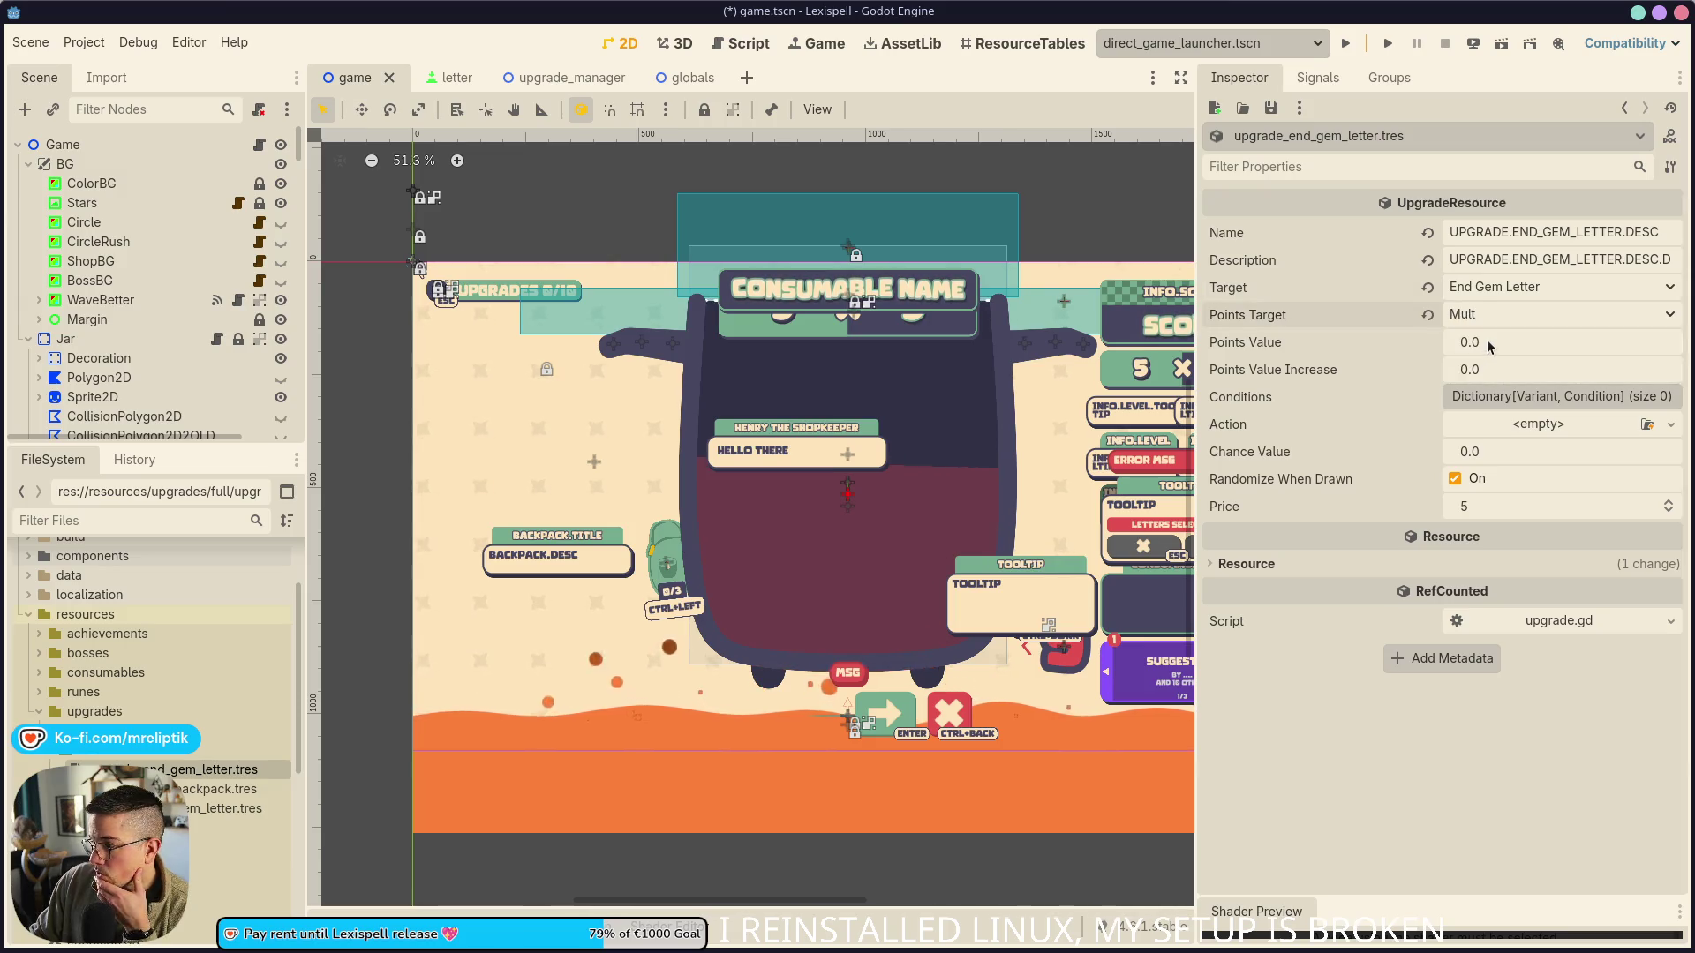
{"action": "left_click", "coordinate": [1490, 345]}
{"action": "type", "text": "3"}
{"action": "key", "text": "Return"}
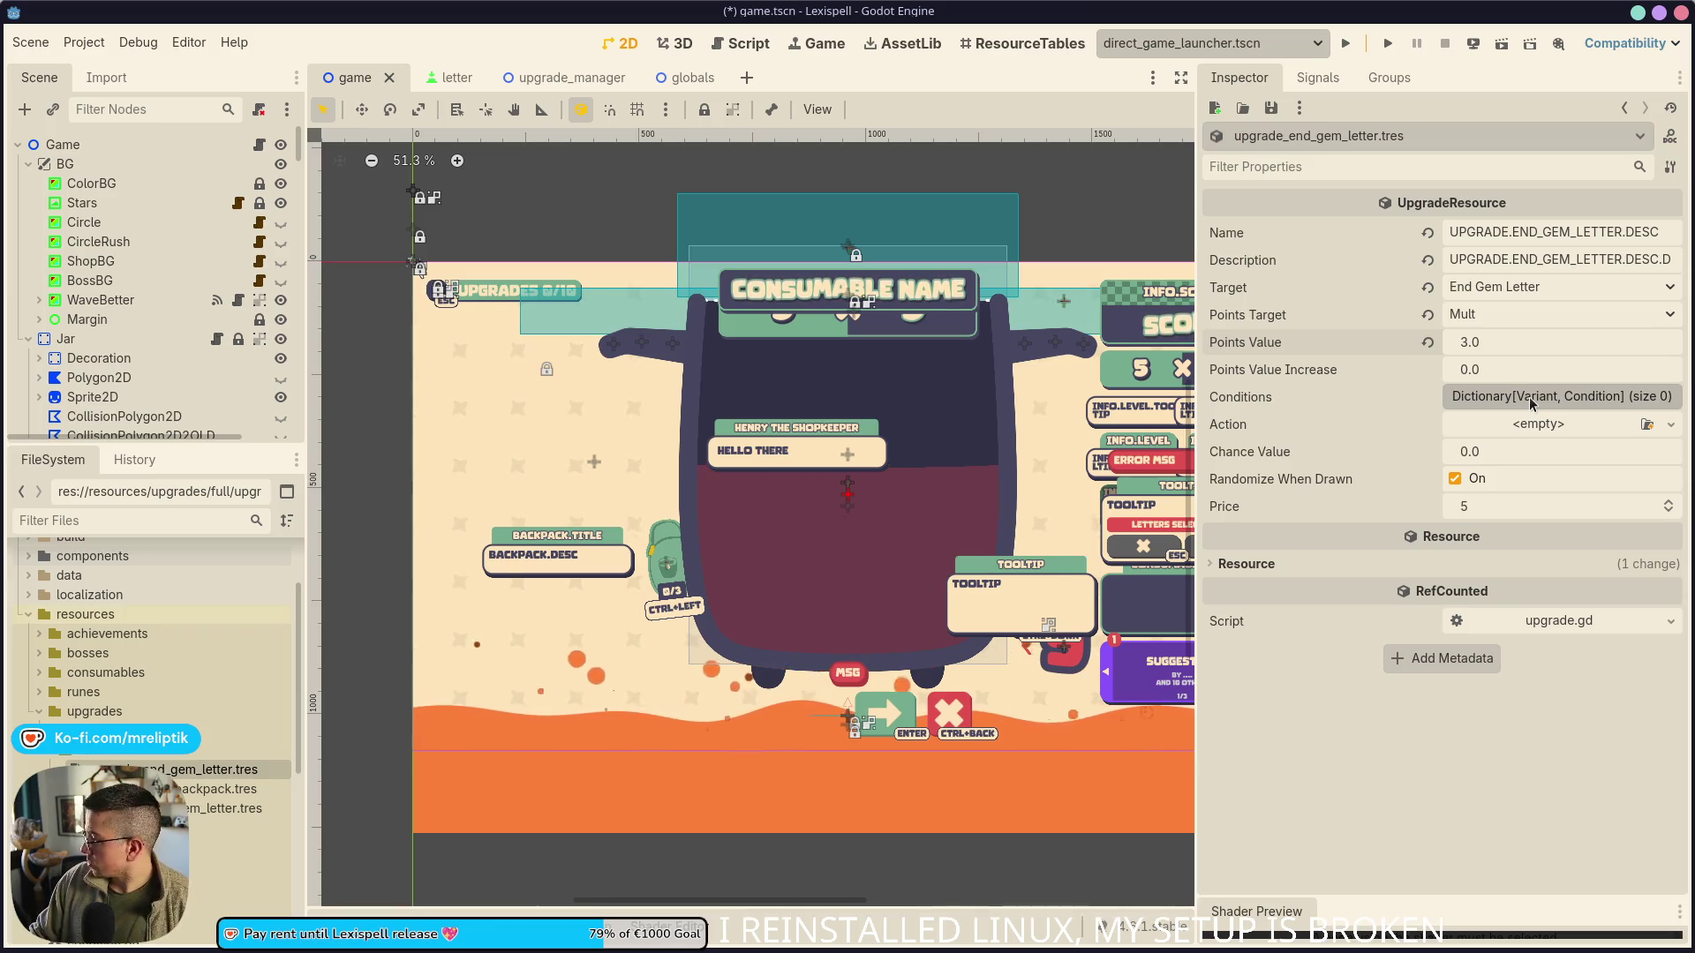
{"action": "left_click", "coordinate": [1502, 506]}
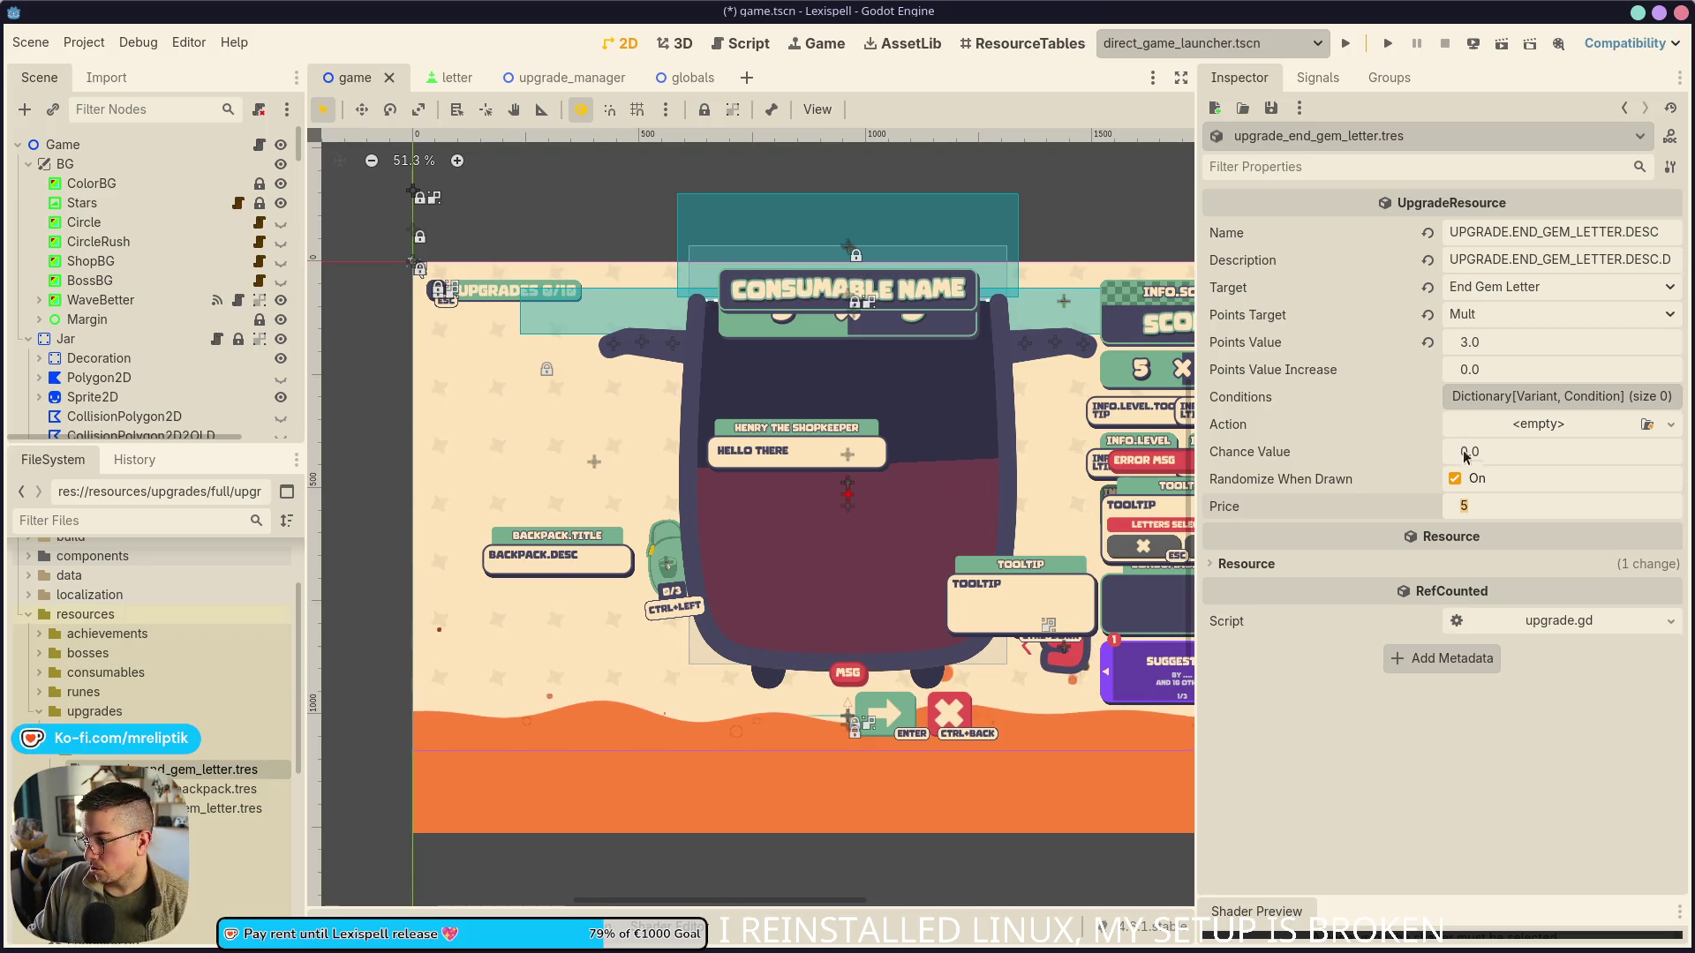
{"action": "key", "text": "ctrl+s"}
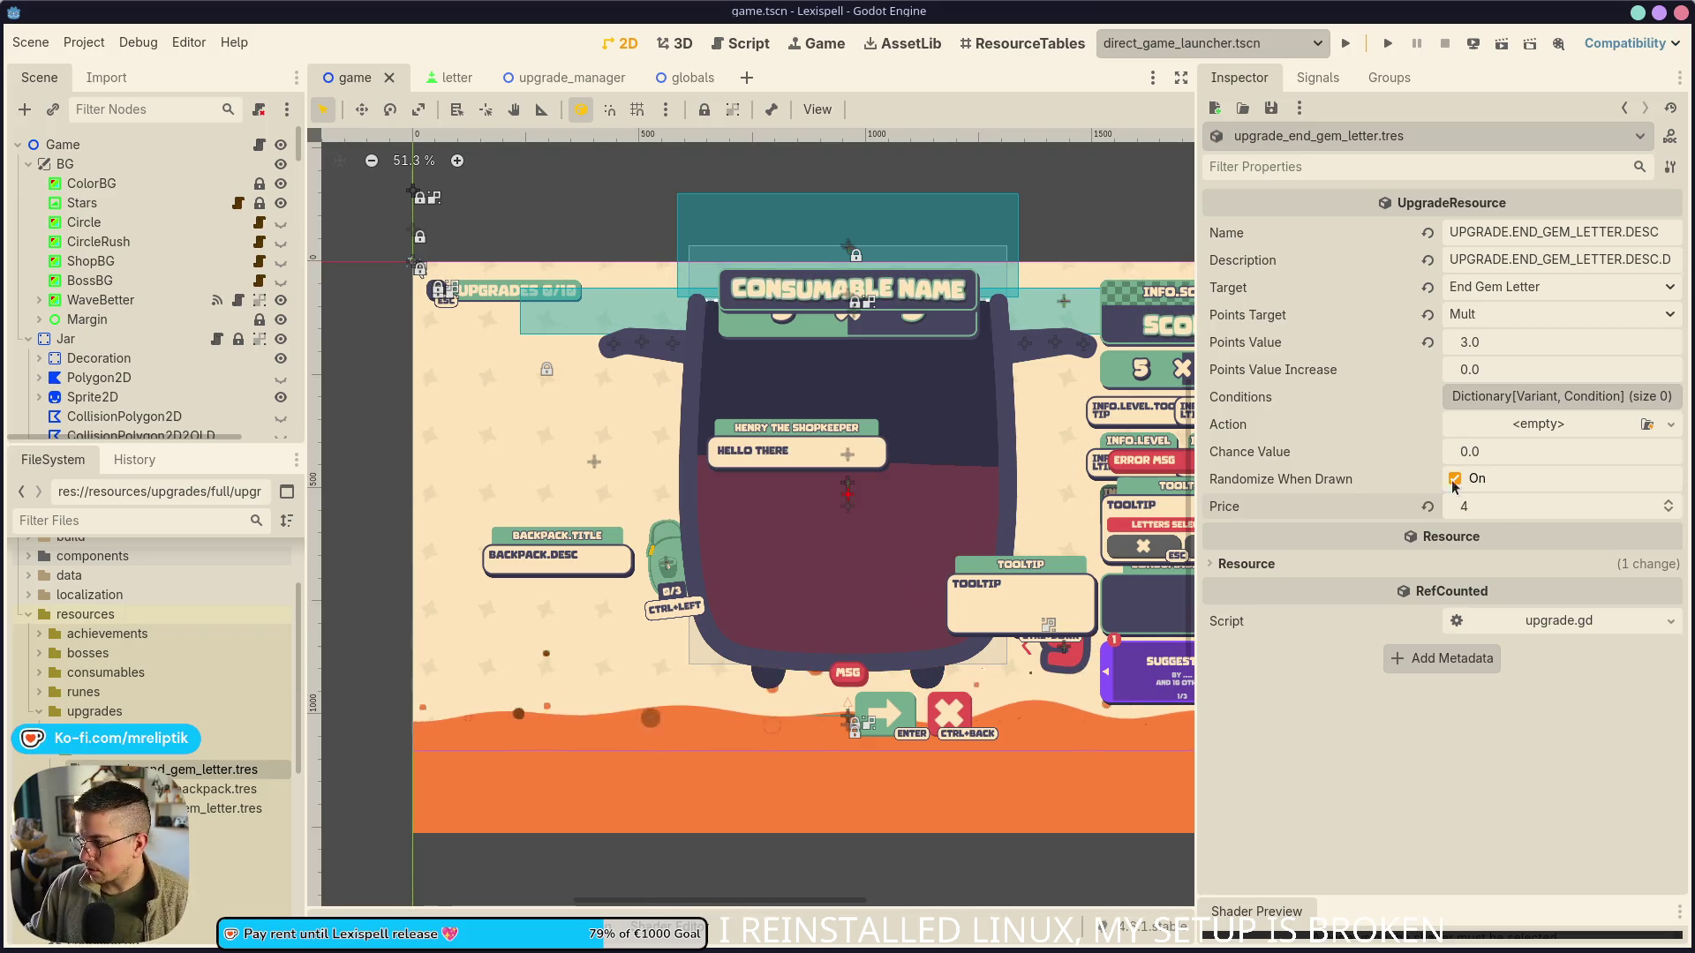
{"action": "left_click", "coordinate": [229, 788]}
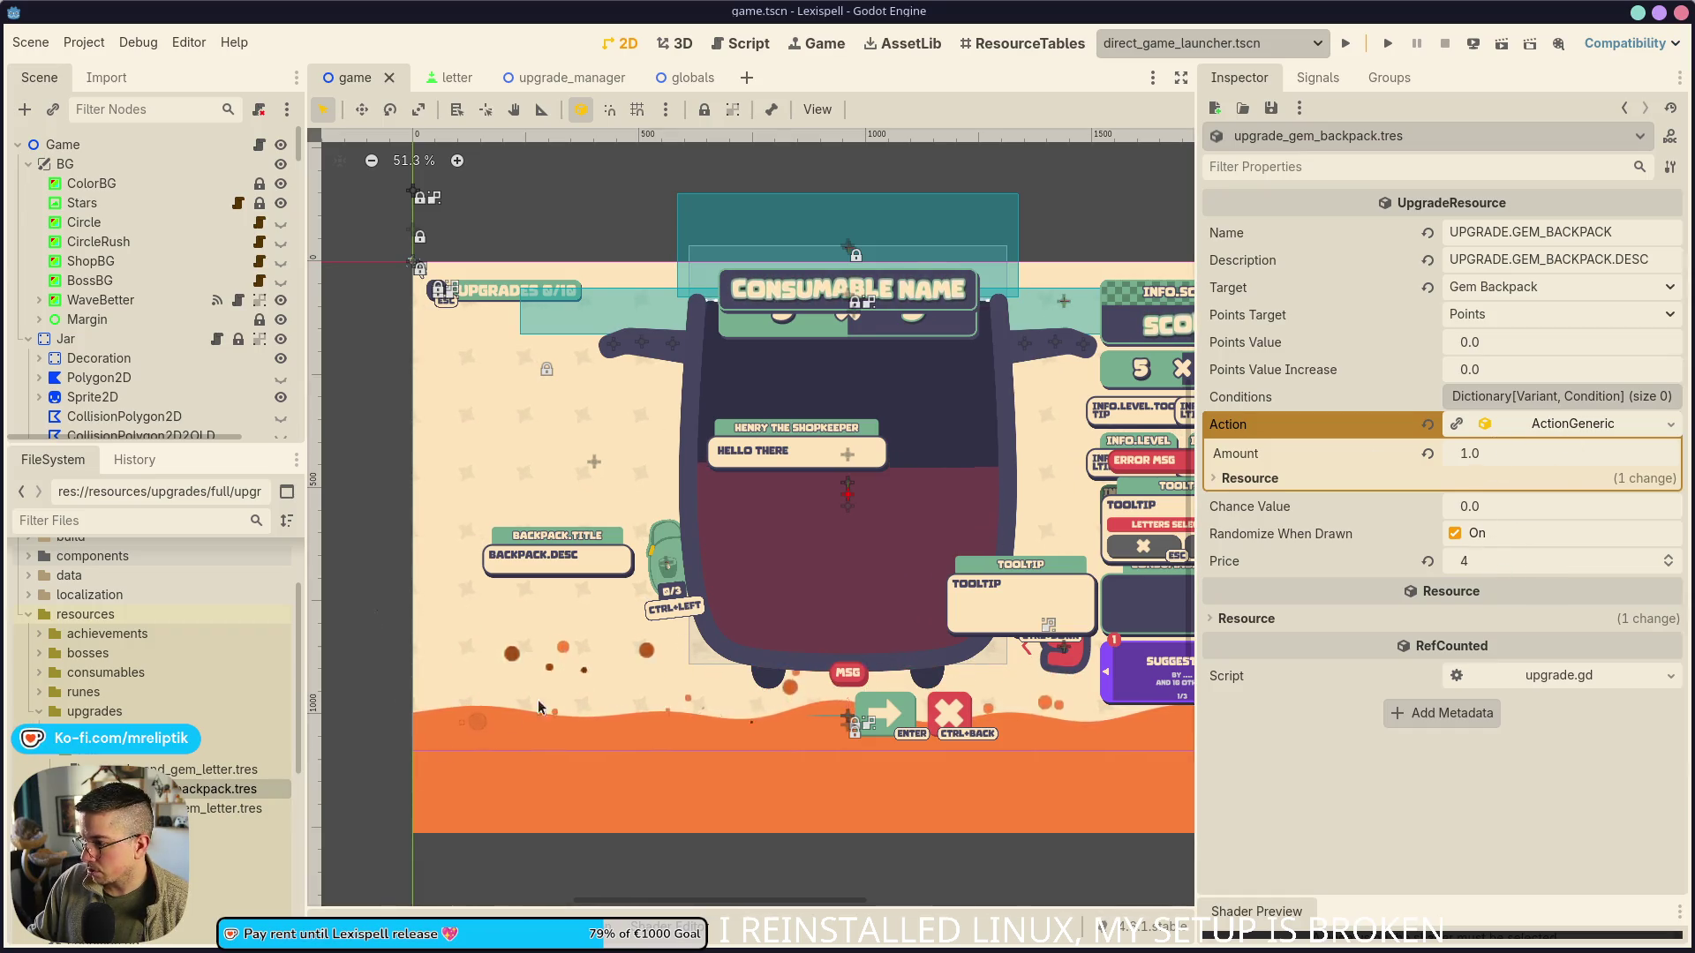
Open upgrade_start_gem_letter.tres and set its Points Value to 4.0
{"action": "left_click", "coordinate": [190, 807]}
{"action": "left_click", "coordinate": [184, 788]}
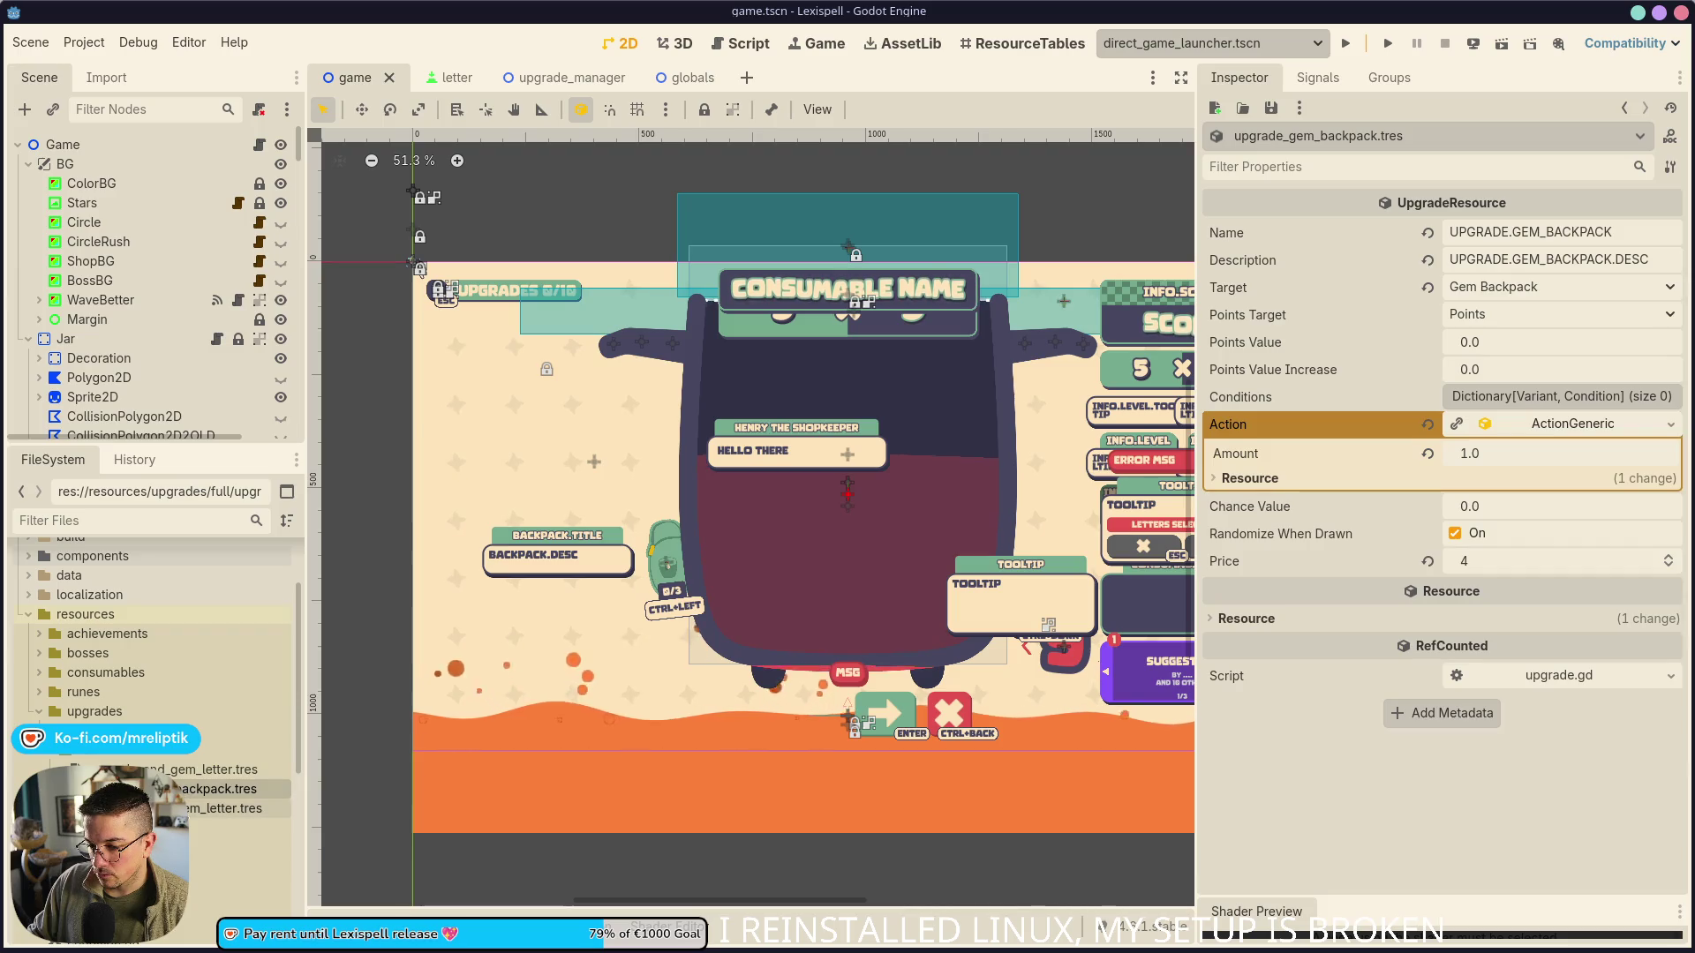
{"action": "left_click", "coordinate": [203, 768]}
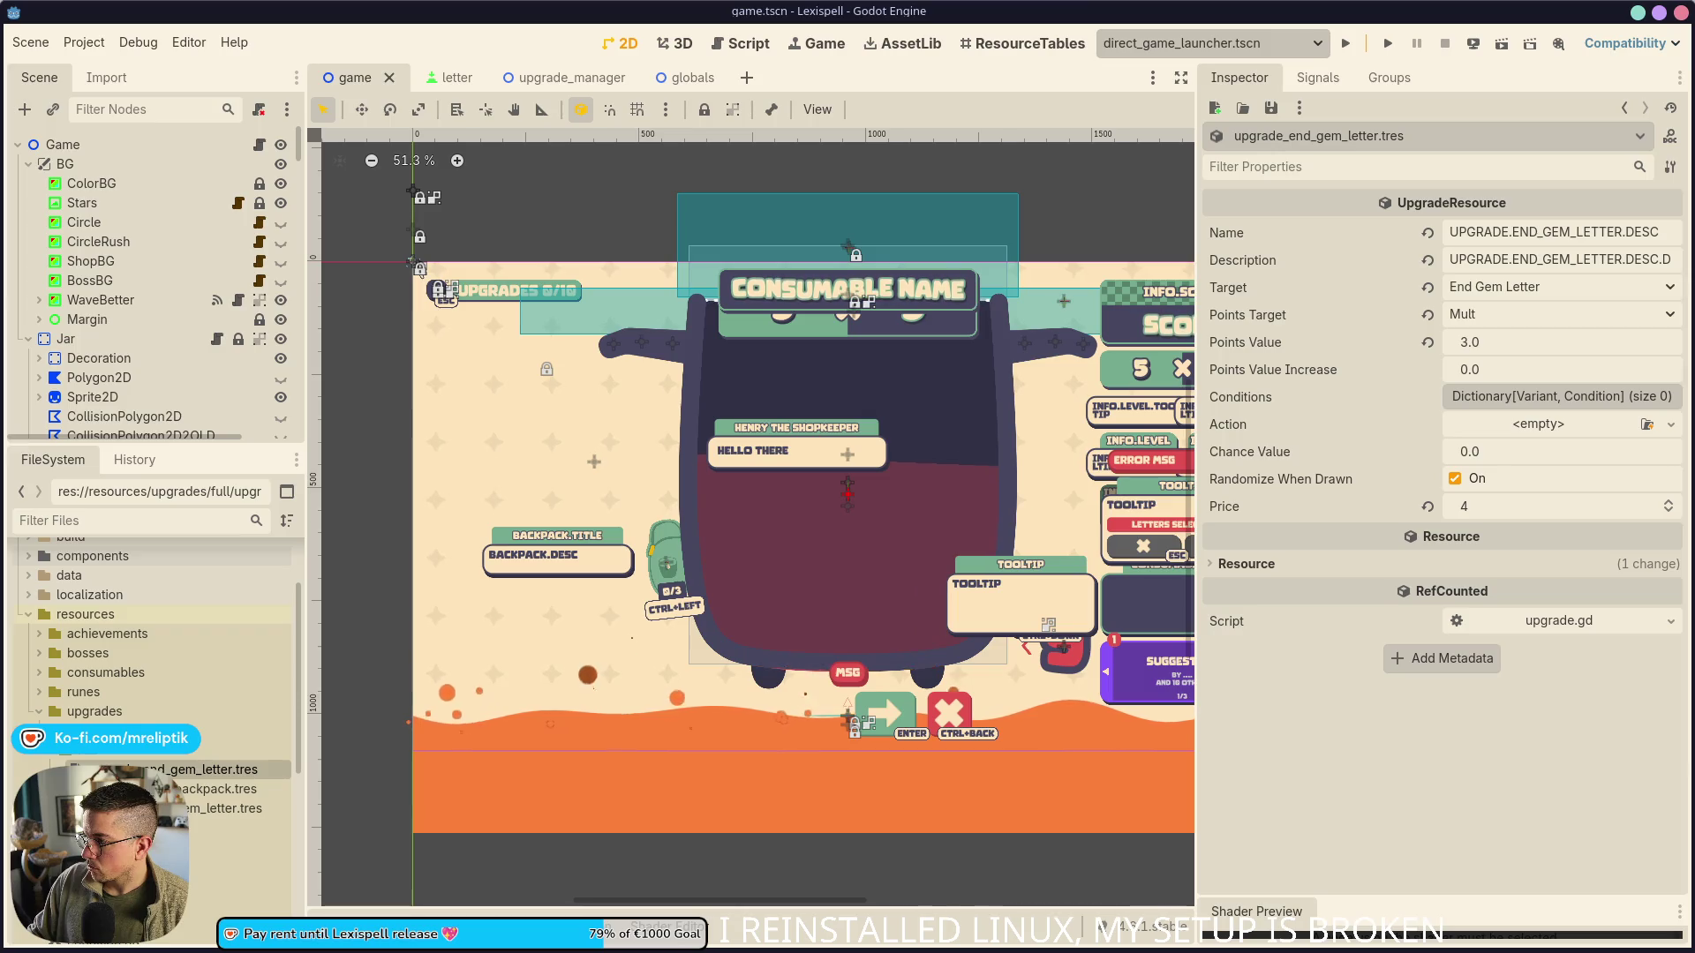
{"action": "left_click", "coordinate": [230, 807]}
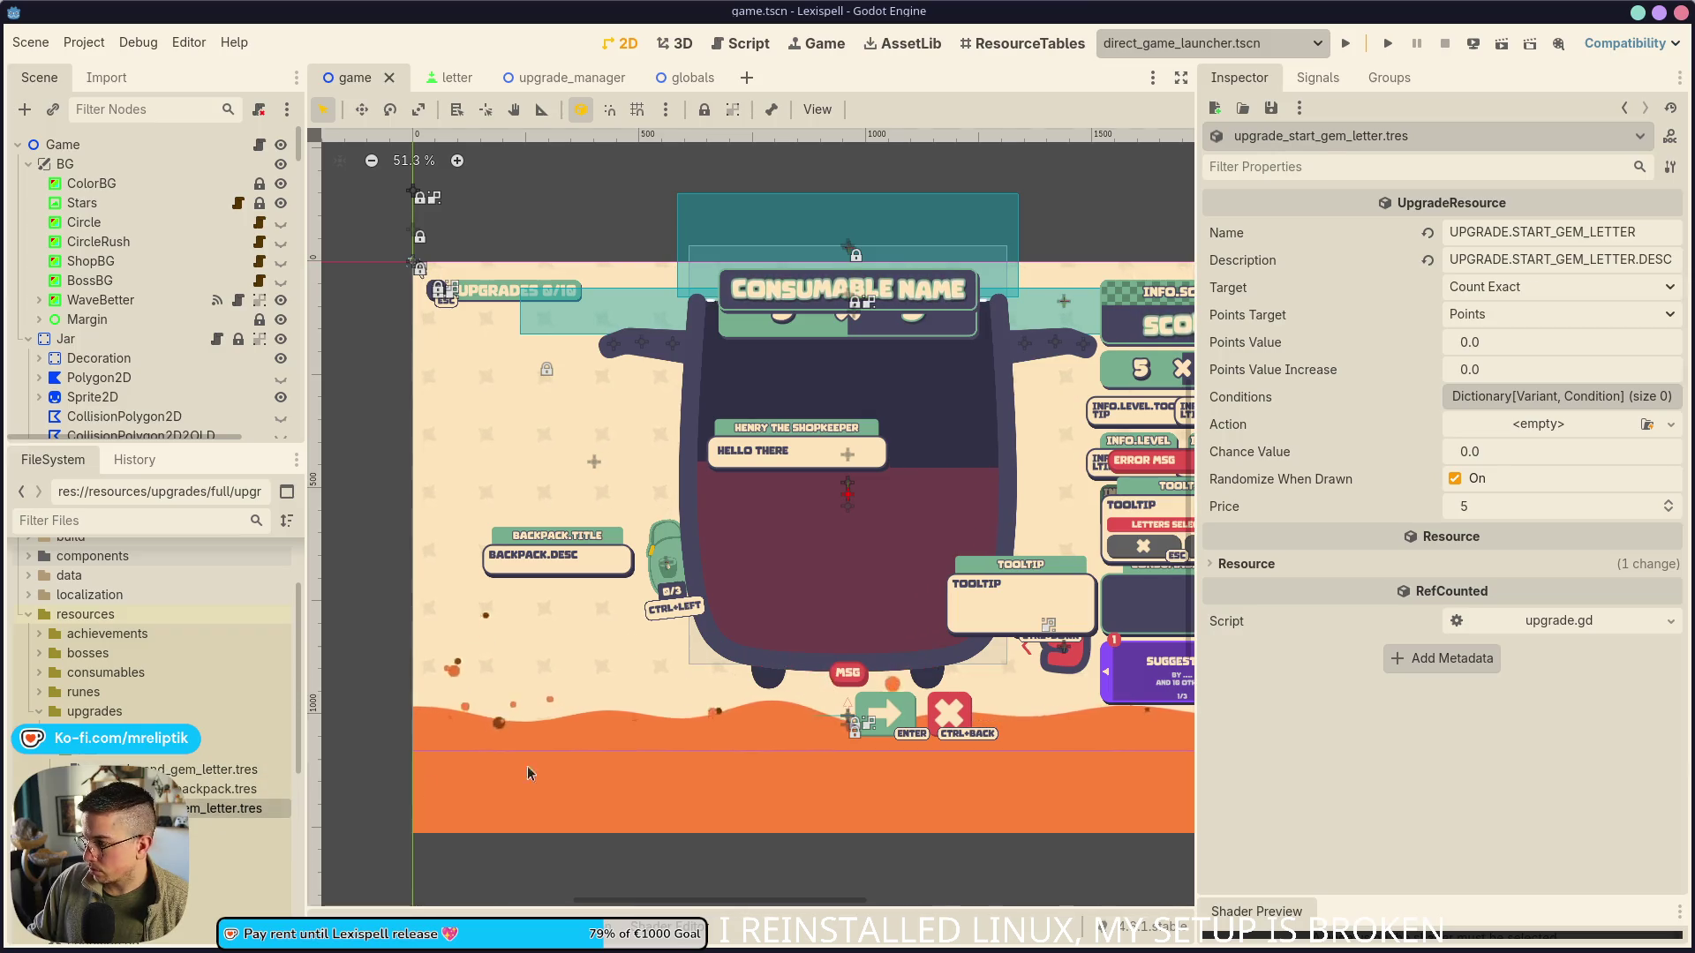
{"action": "left_click", "coordinate": [1493, 336]}
{"action": "type", "text": "4"}
{"action": "key", "text": "Return"}
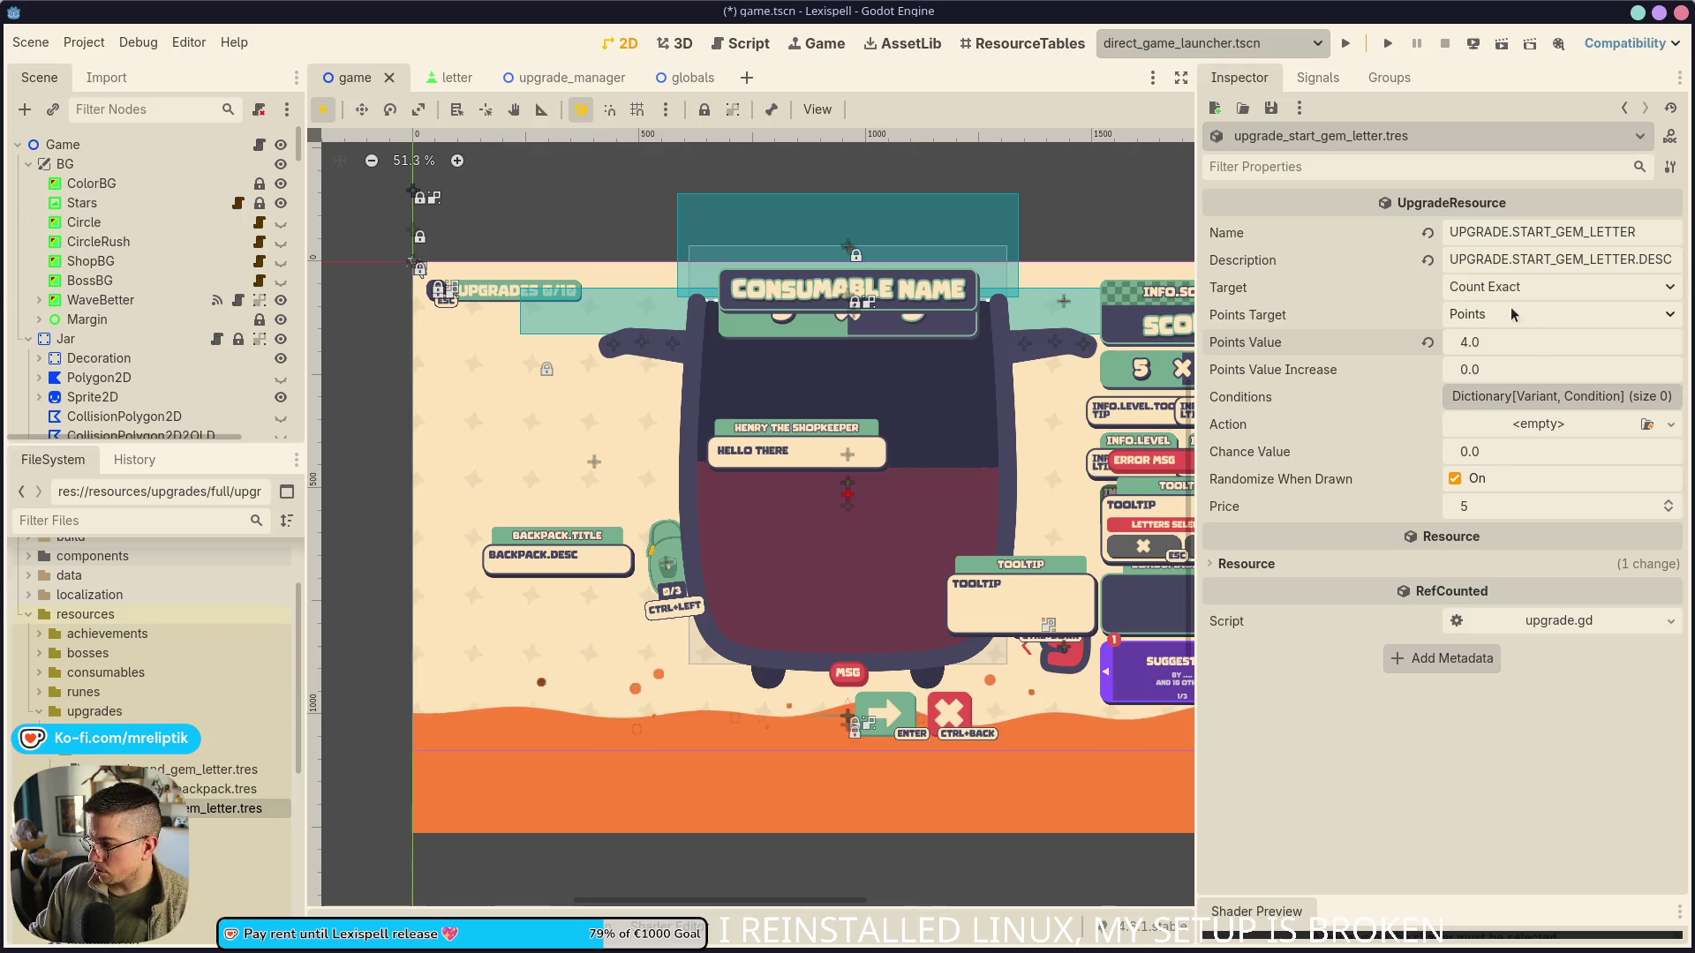
Set Points Target Mult, Target Start Gem Letter, Price 4, and save the resource
{"action": "left_click", "coordinate": [1496, 314]}
{"action": "left_click", "coordinate": [1501, 364]}
{"action": "left_click", "coordinate": [1502, 288]}
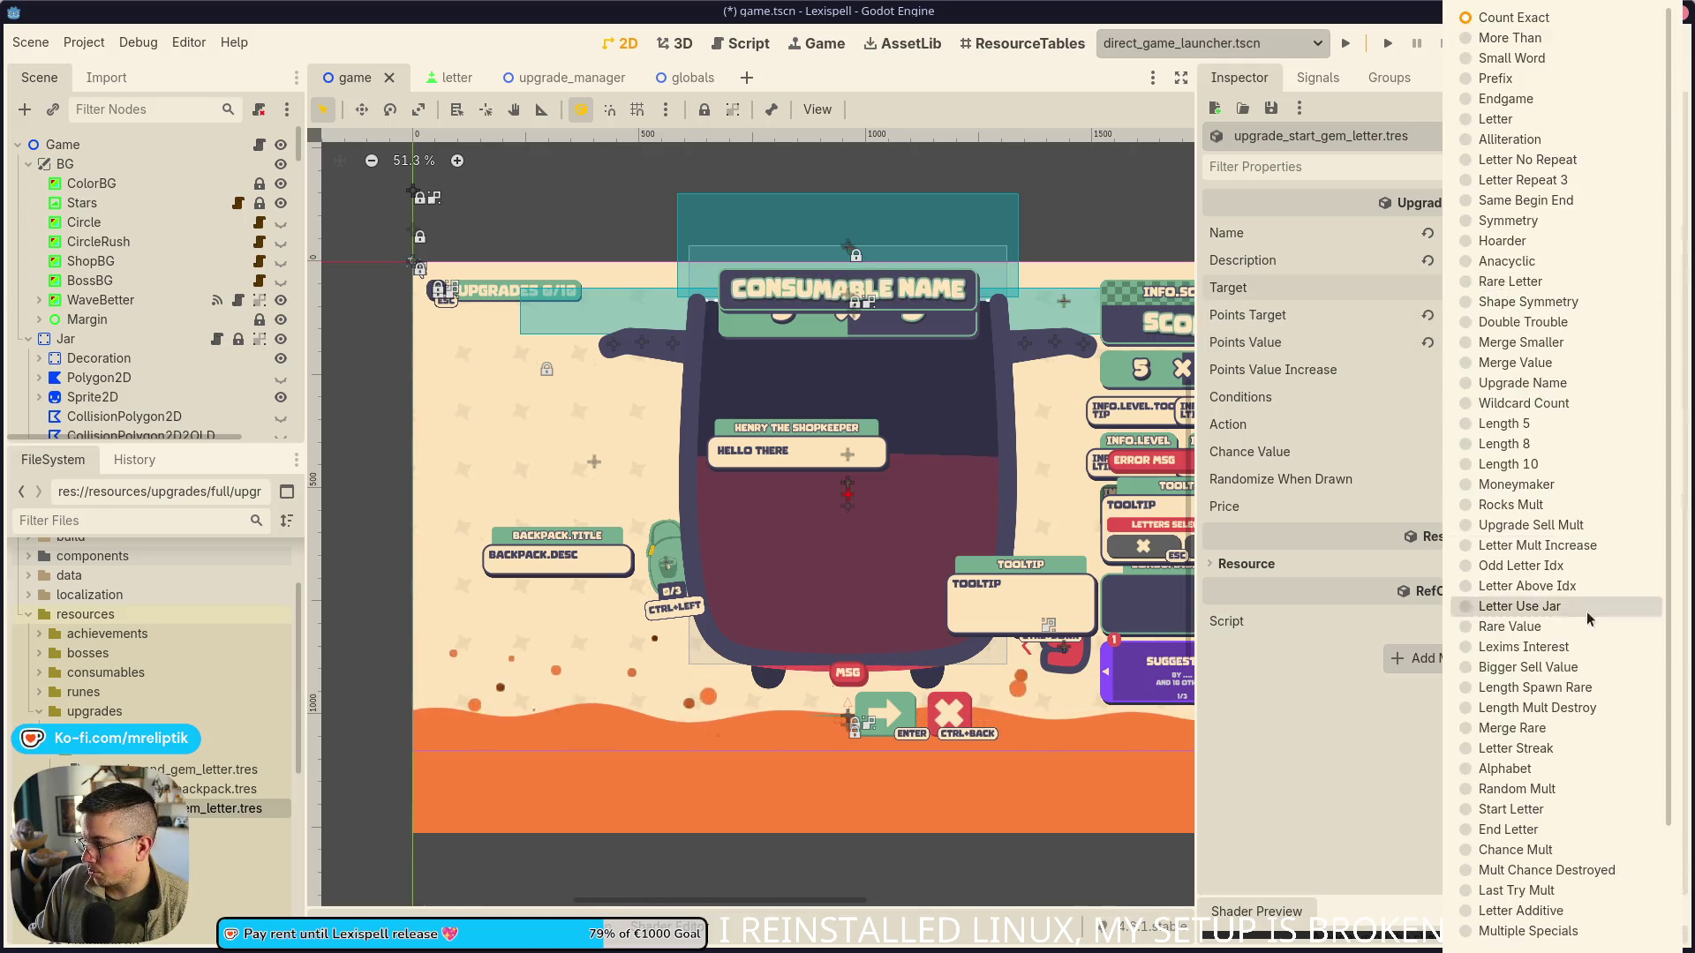
{"action": "scroll", "coordinate": [1571, 636], "scroll_direction": "down", "scroll_amount": 5}
{"action": "left_click", "coordinate": [1518, 894]}
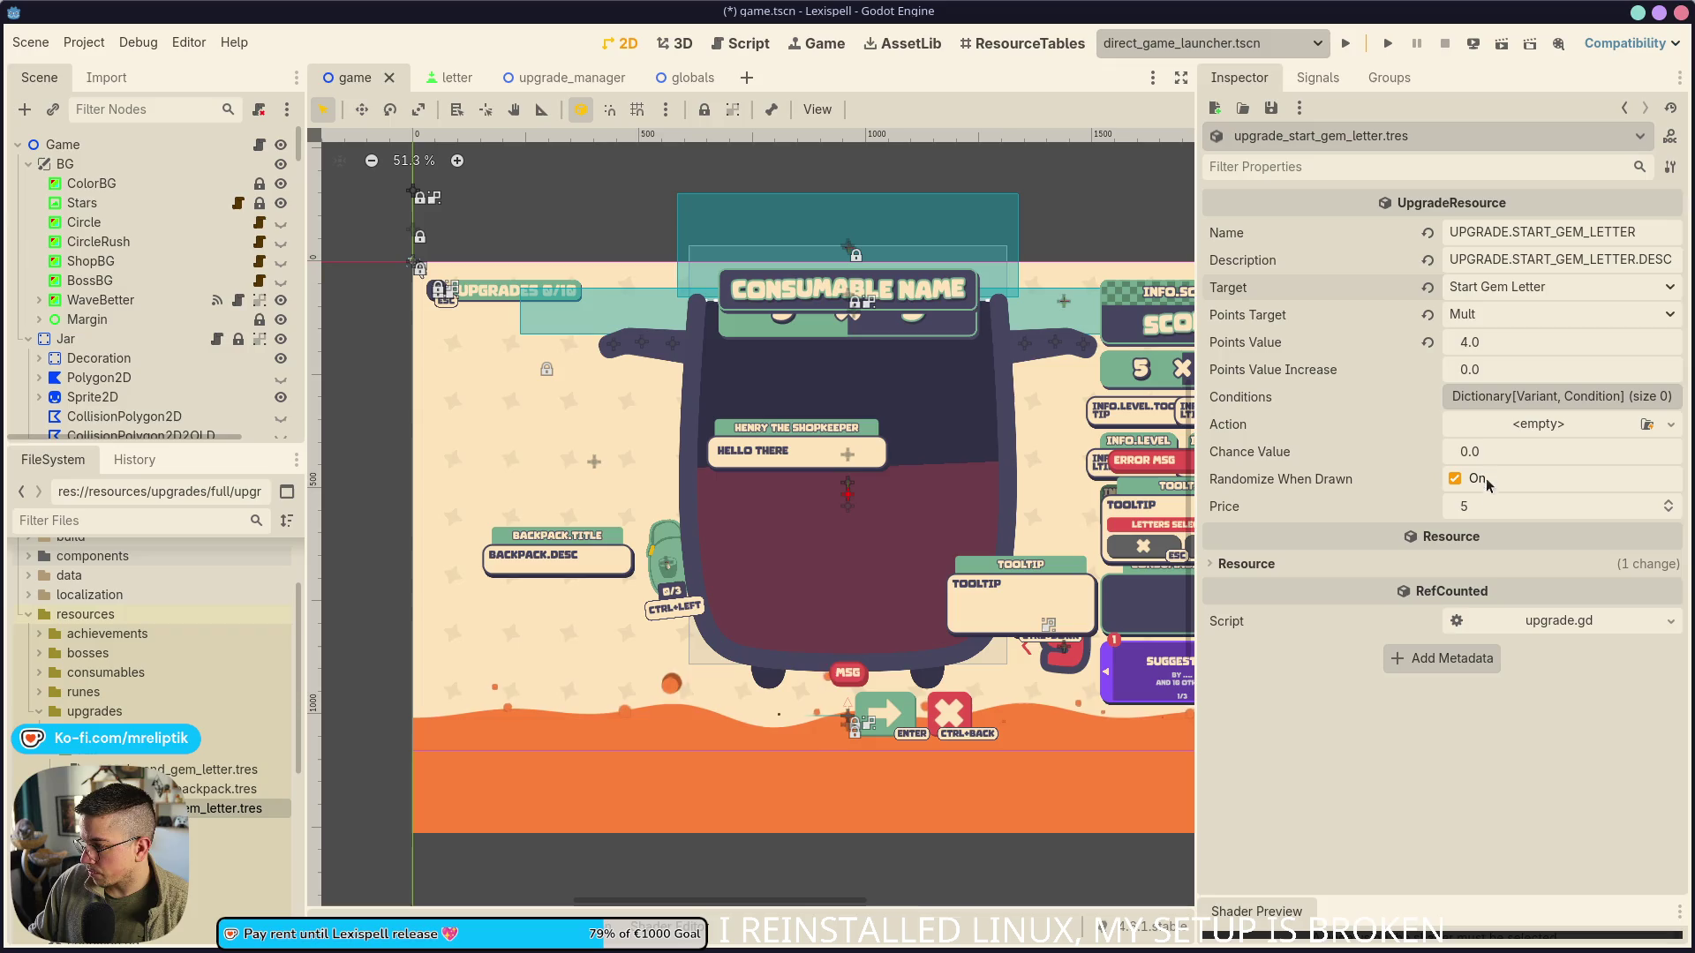
{"action": "left_click", "coordinate": [1485, 509]}
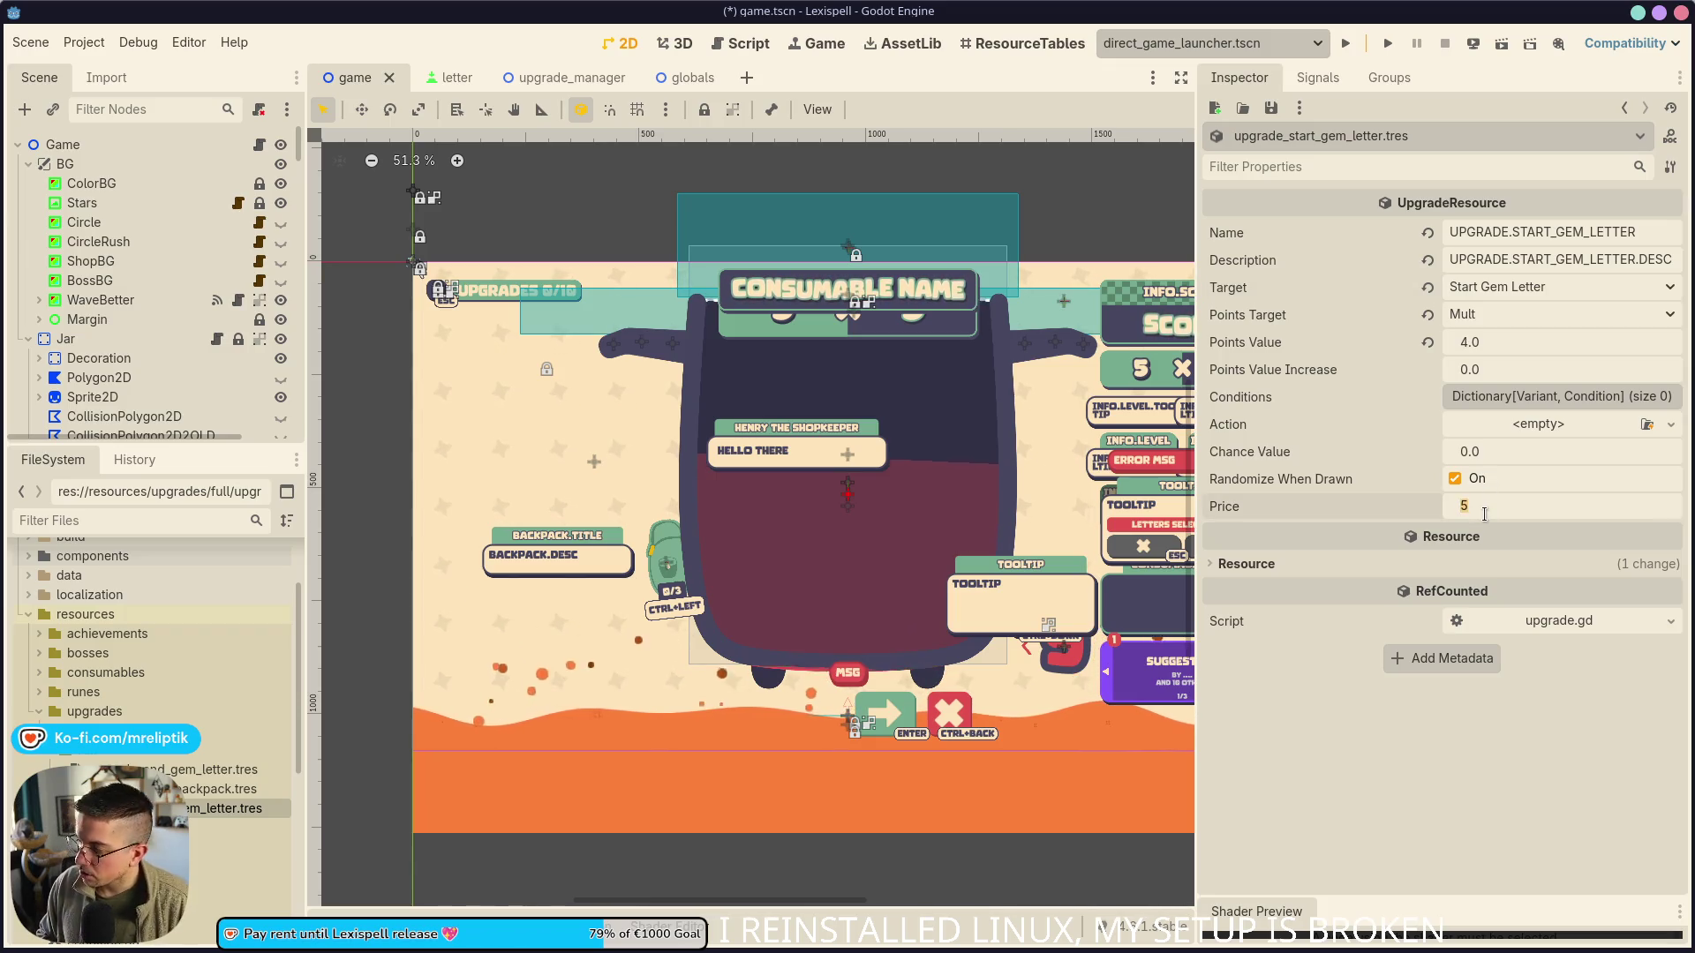
{"action": "type", "text": "4"}
{"action": "key", "text": "Return"}
{"action": "key", "text": "ctrl+s"}
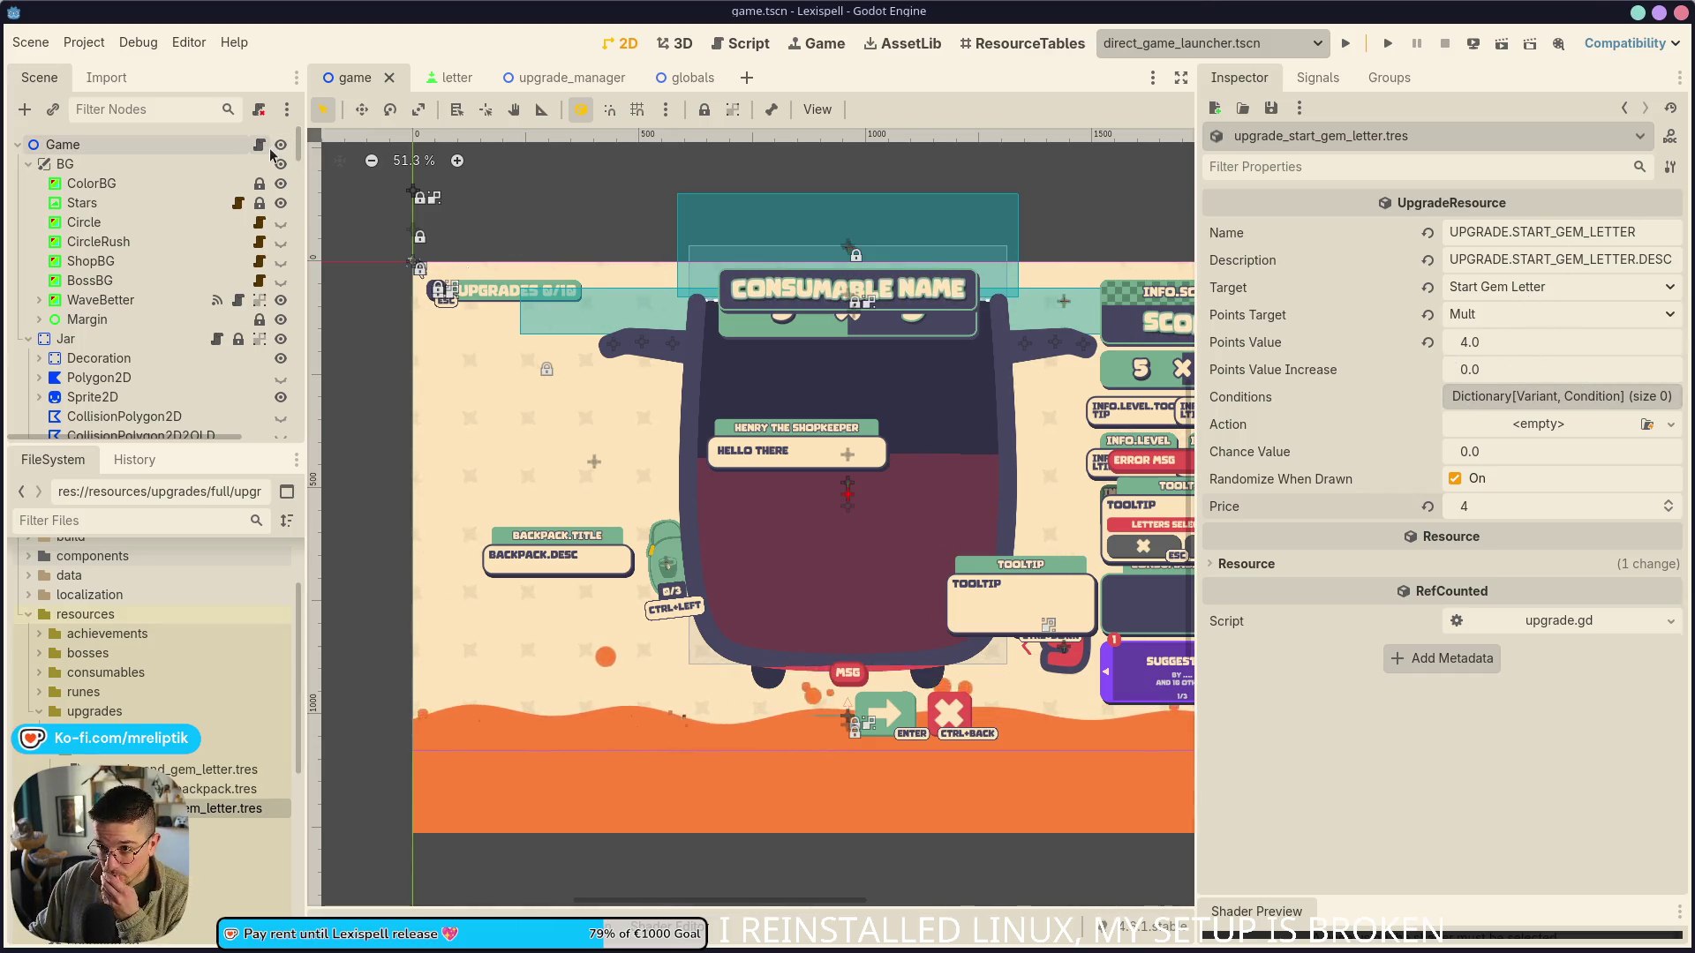
{"action": "key", "text": "ctrl+F3"}
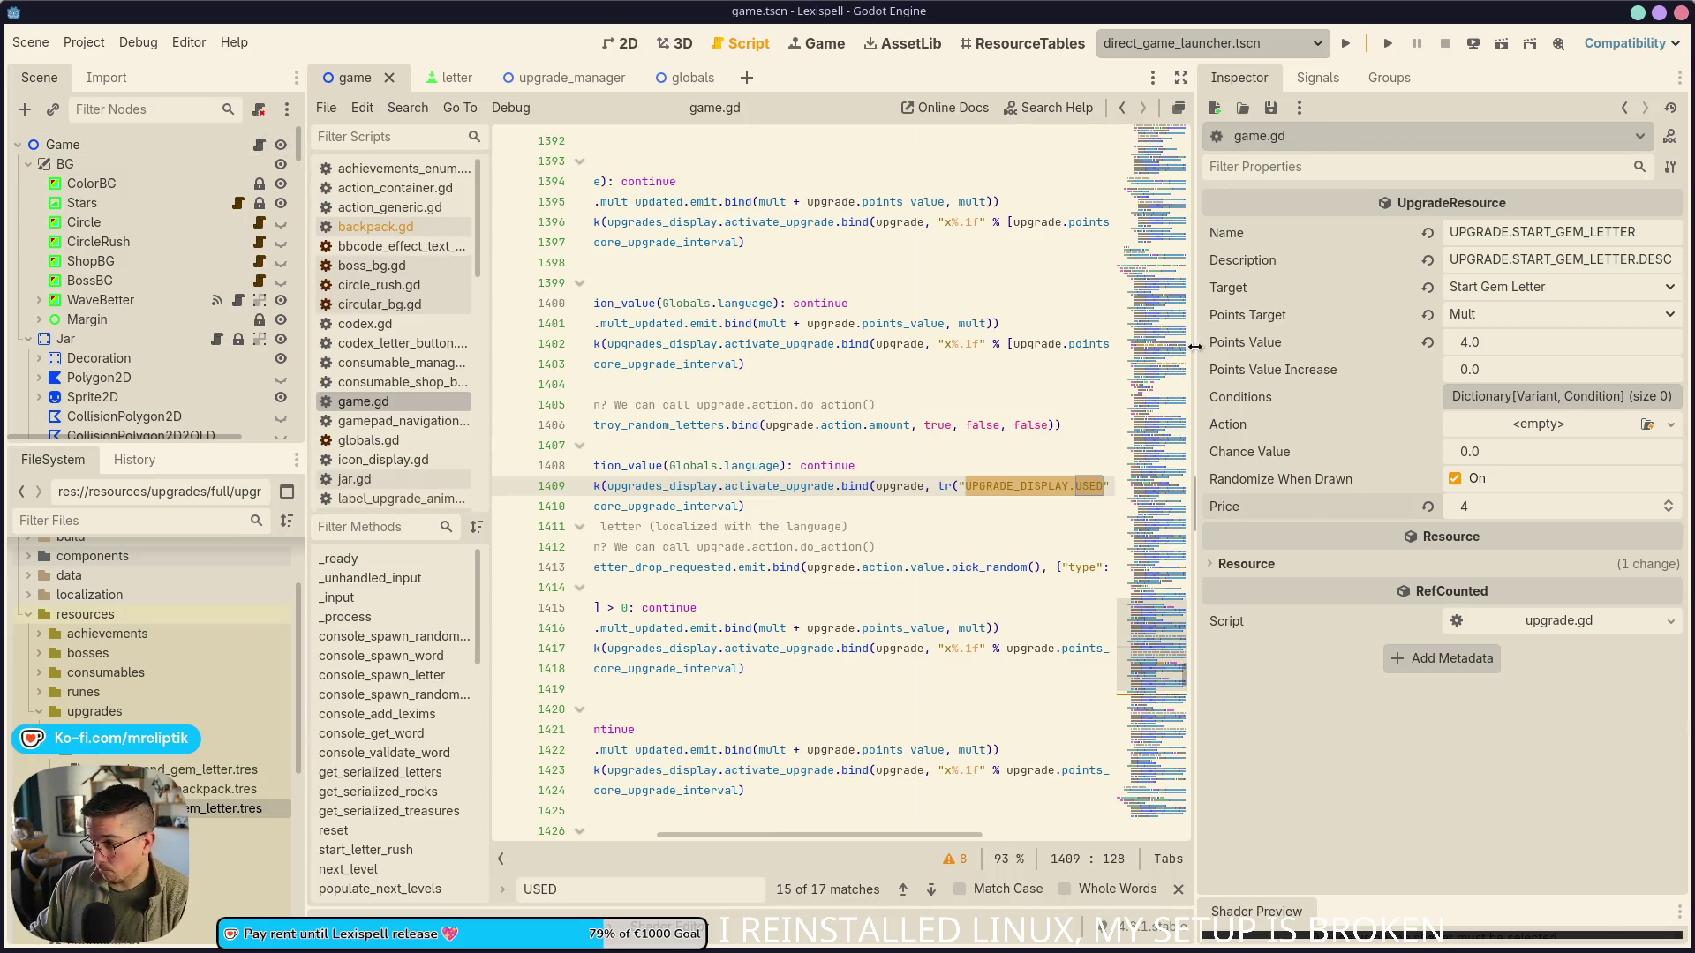
Widen the code editor and search game.gd for the START_LETTER scoring case
{"action": "mouse_move", "coordinate": [1195, 346]}
{"action": "left_mouse_down"}
{"action": "mouse_move", "coordinate": [1425, 346]}
{"action": "mouse_move", "coordinate": [1400, 346]}
{"action": "left_mouse_up"}
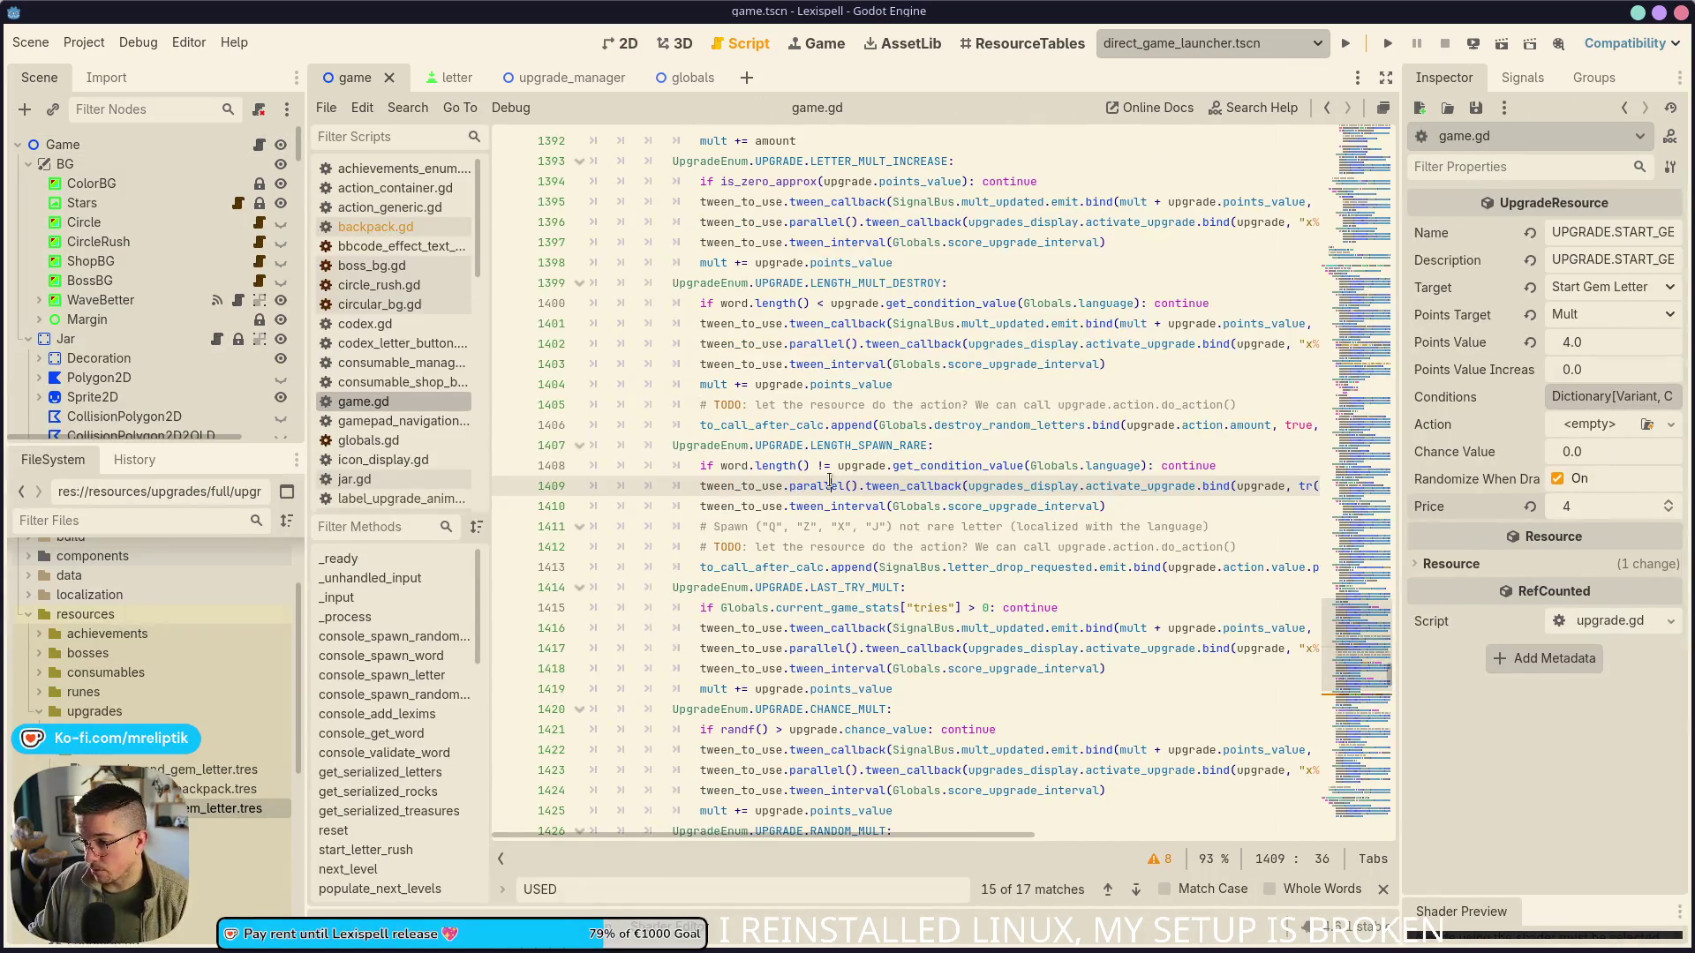
{"action": "key", "text": "ctrl+f"}
{"action": "mouse_move", "coordinate": [829, 480]}
{"action": "type", "text": "GEM8"}
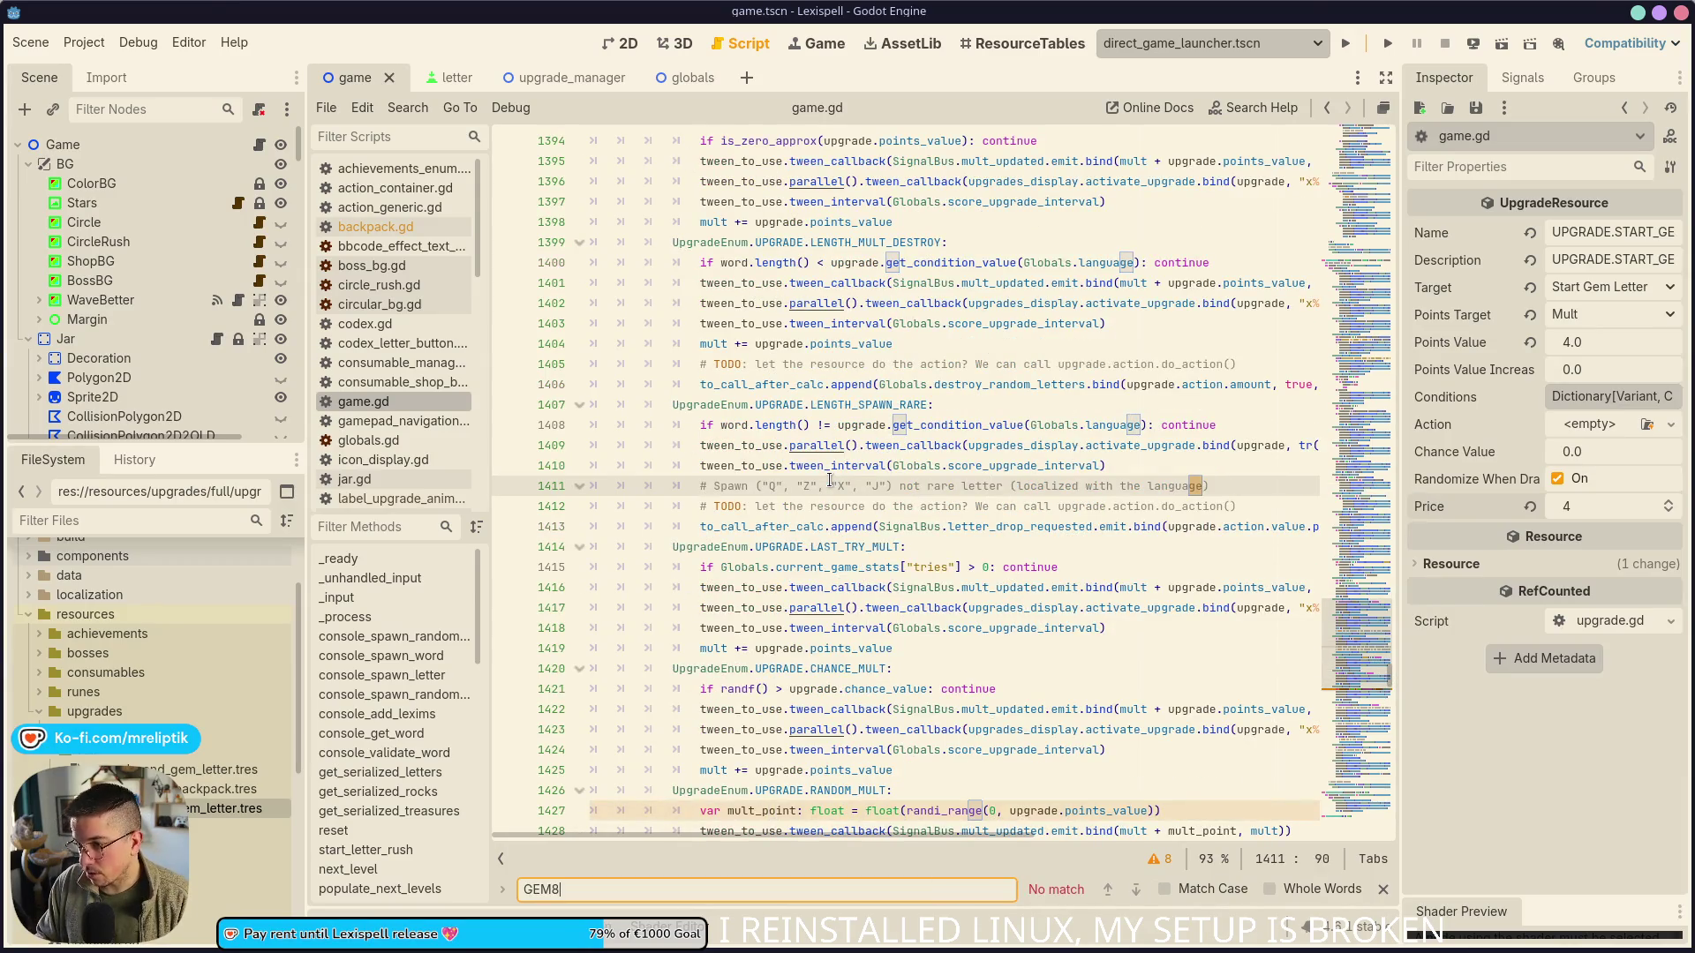
{"action": "key", "text": "BackSpace"}
{"action": "key", "text": "BackSpace"}
{"action": "key", "text": "BackSpace"}
{"action": "type", "text": "START_LETTER"}
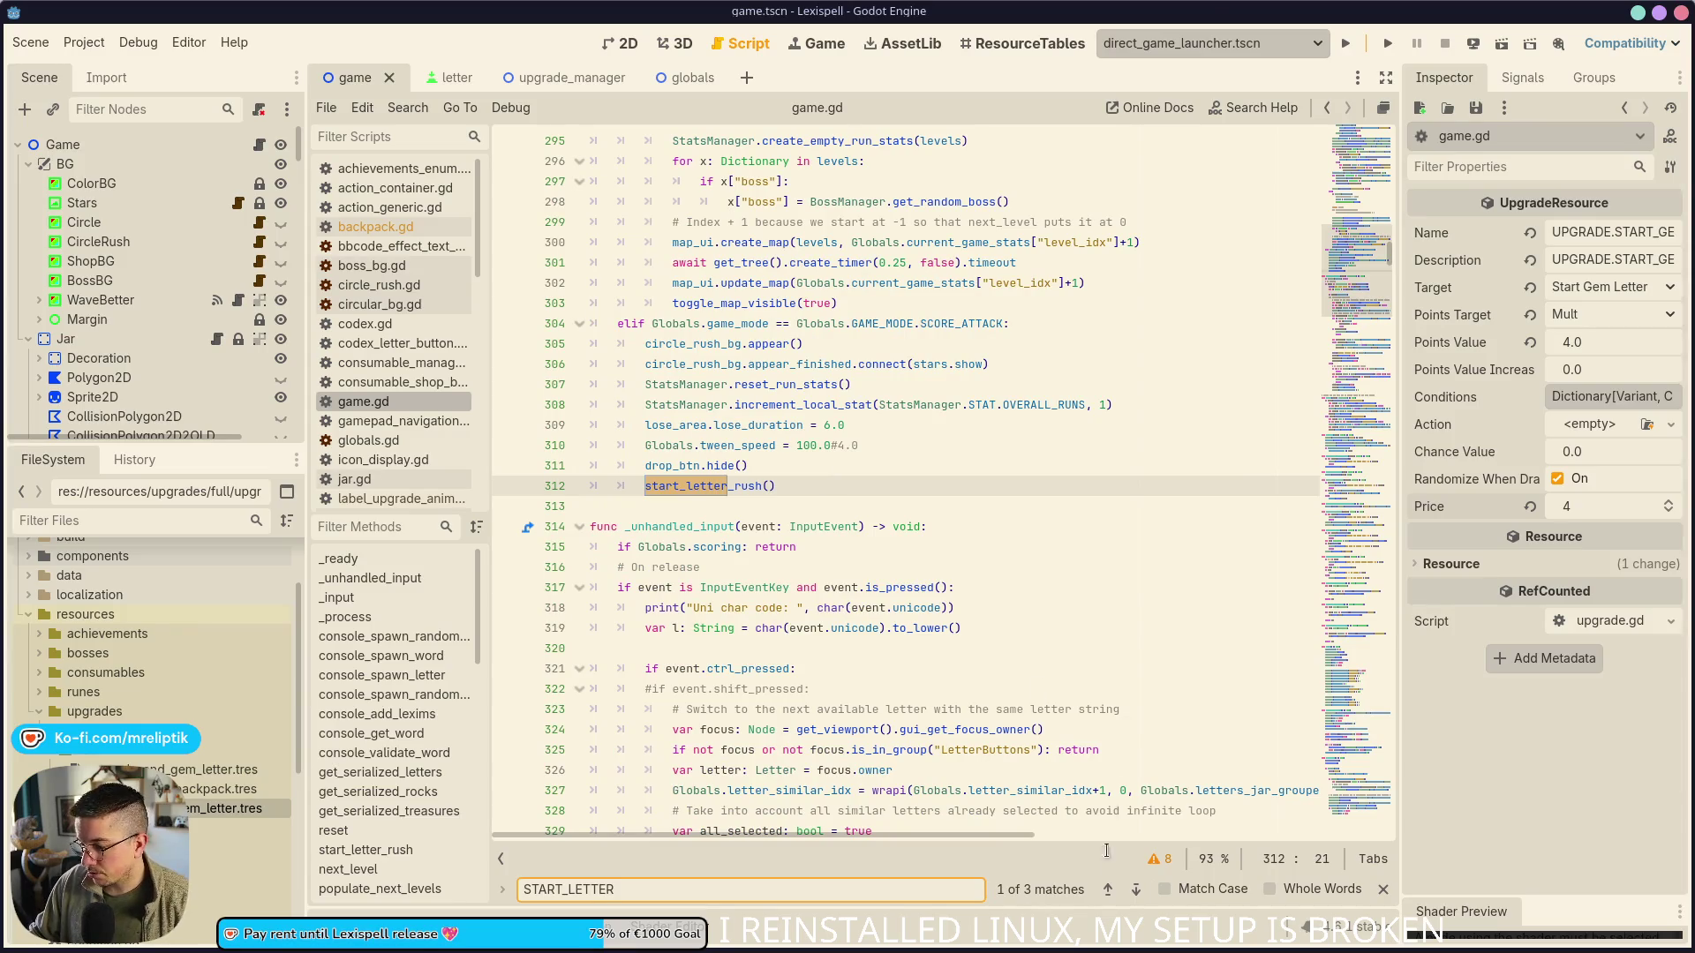
{"action": "left_click", "coordinate": [1136, 889]}
{"action": "left_click", "coordinate": [1136, 888]}
Copy the START_LETTER and END_LETTER cases and place the caret after LETTER_STREAK
{"action": "double_click", "coordinate": [882, 485]}
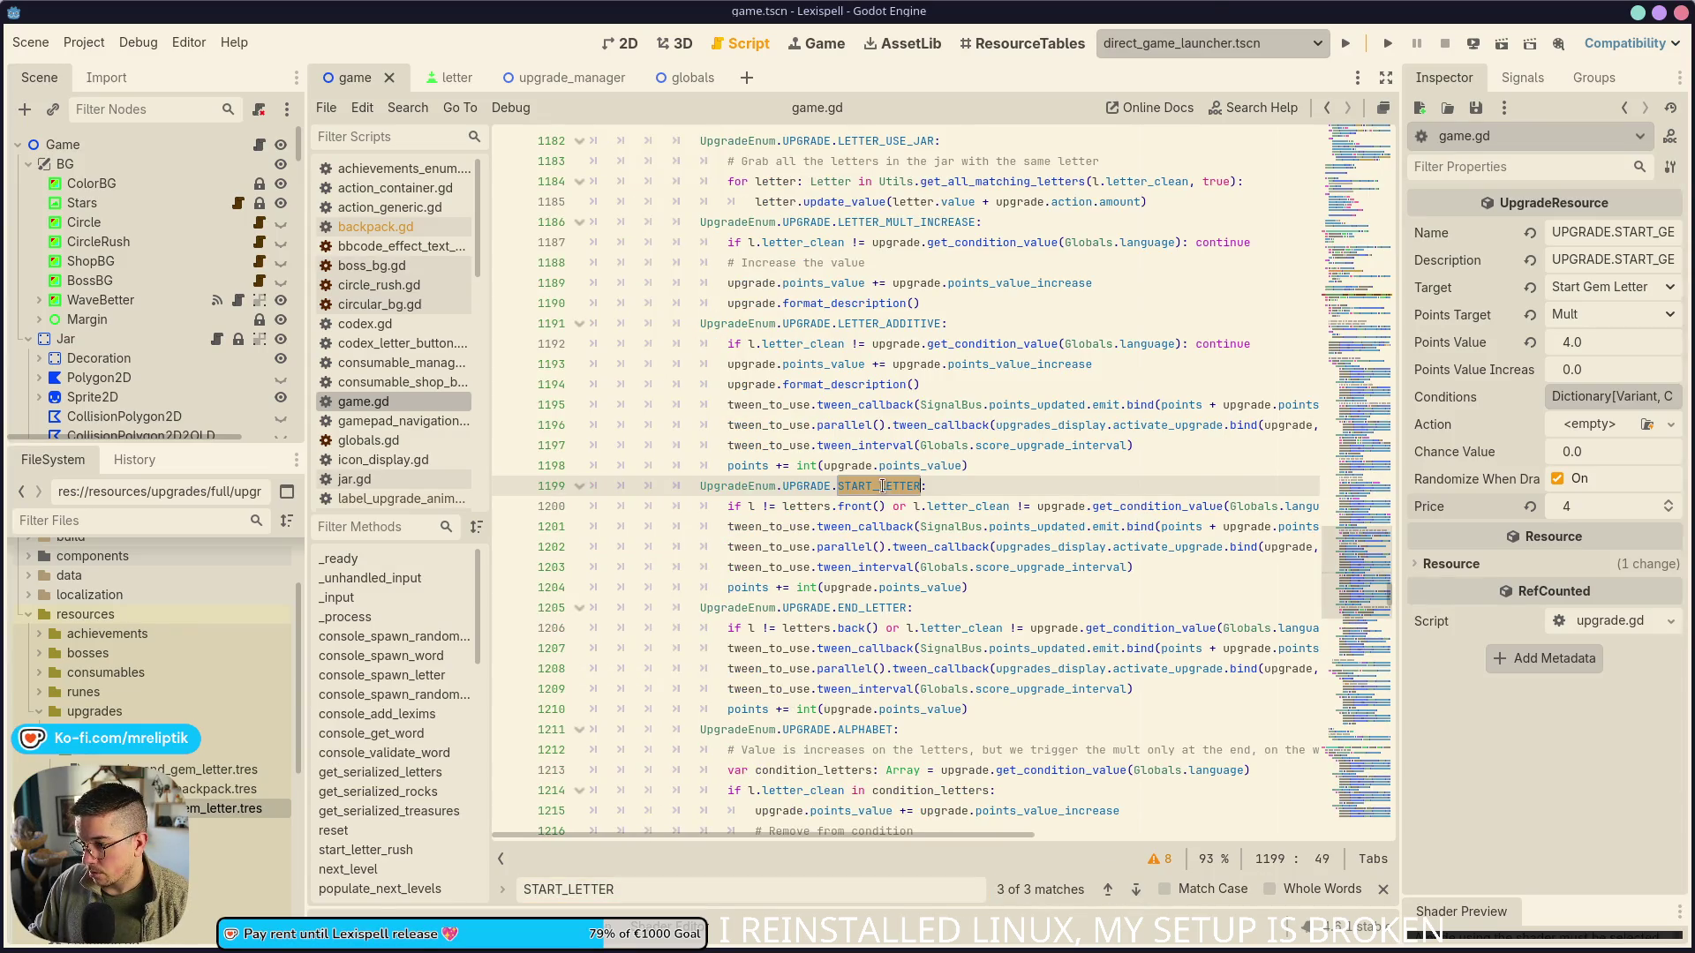
{"action": "left_click", "coordinate": [883, 485]}
{"action": "scroll", "coordinate": [882, 486], "scroll_direction": "down", "scroll_amount": 1}
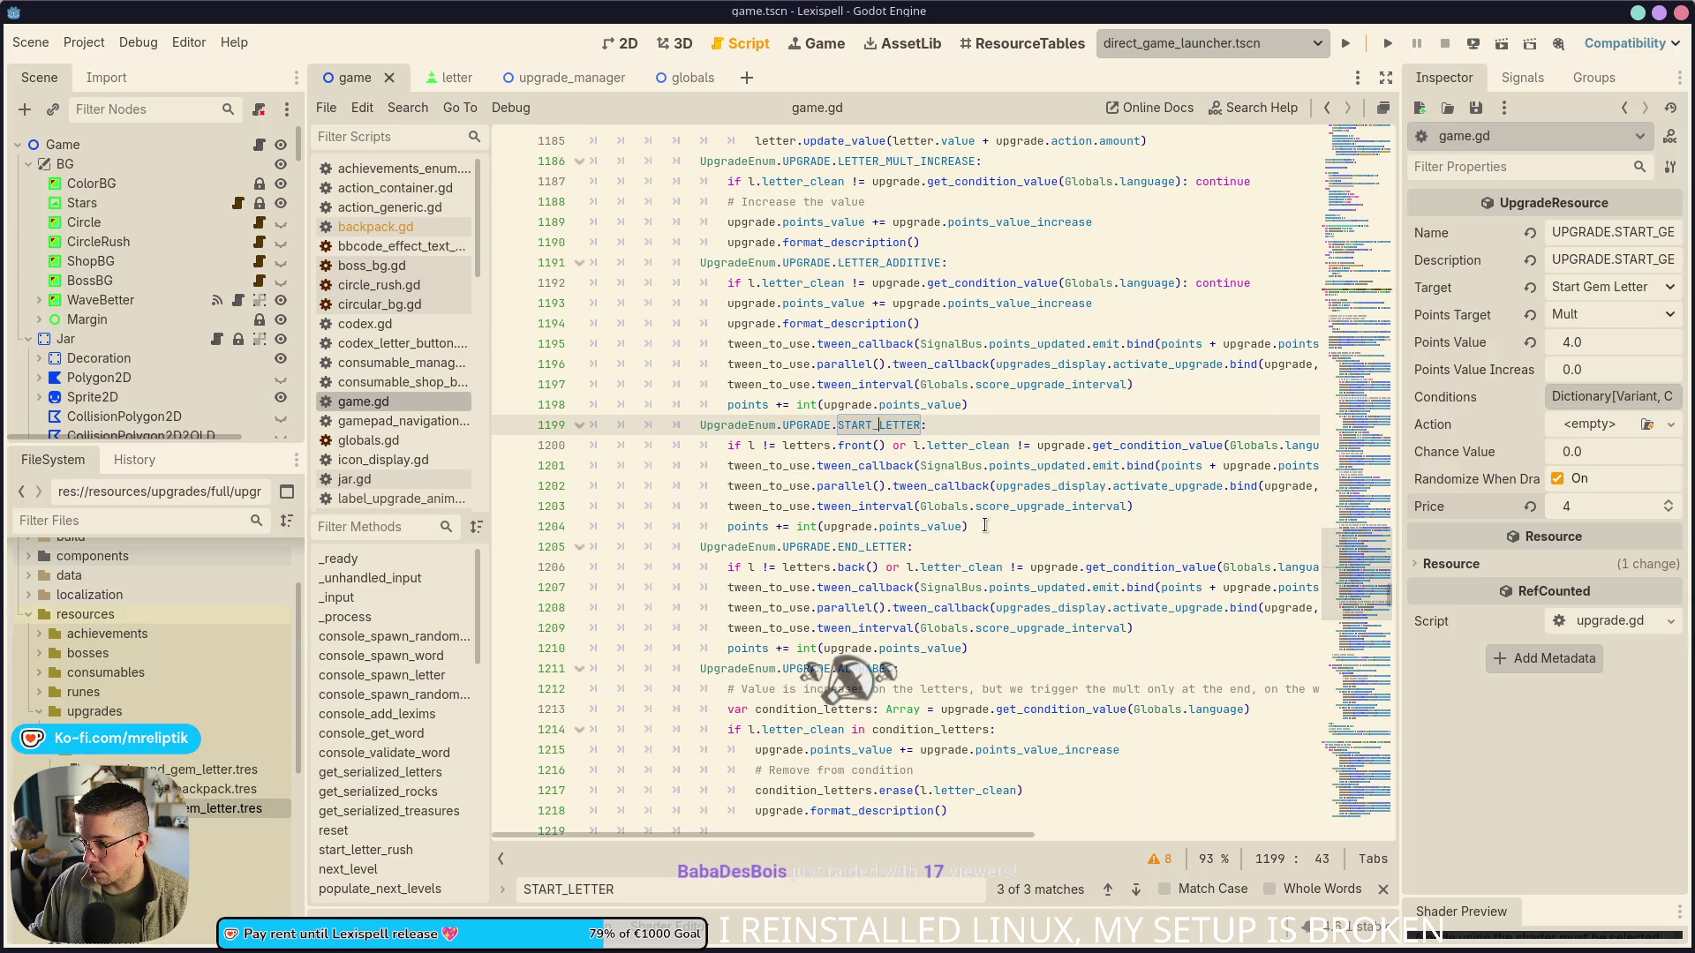
{"action": "left_click_drag", "start_coordinate": [985, 525], "coordinate": [706, 427]}
{"action": "left_click_drag", "start_coordinate": [971, 651], "coordinate": [710, 412]}
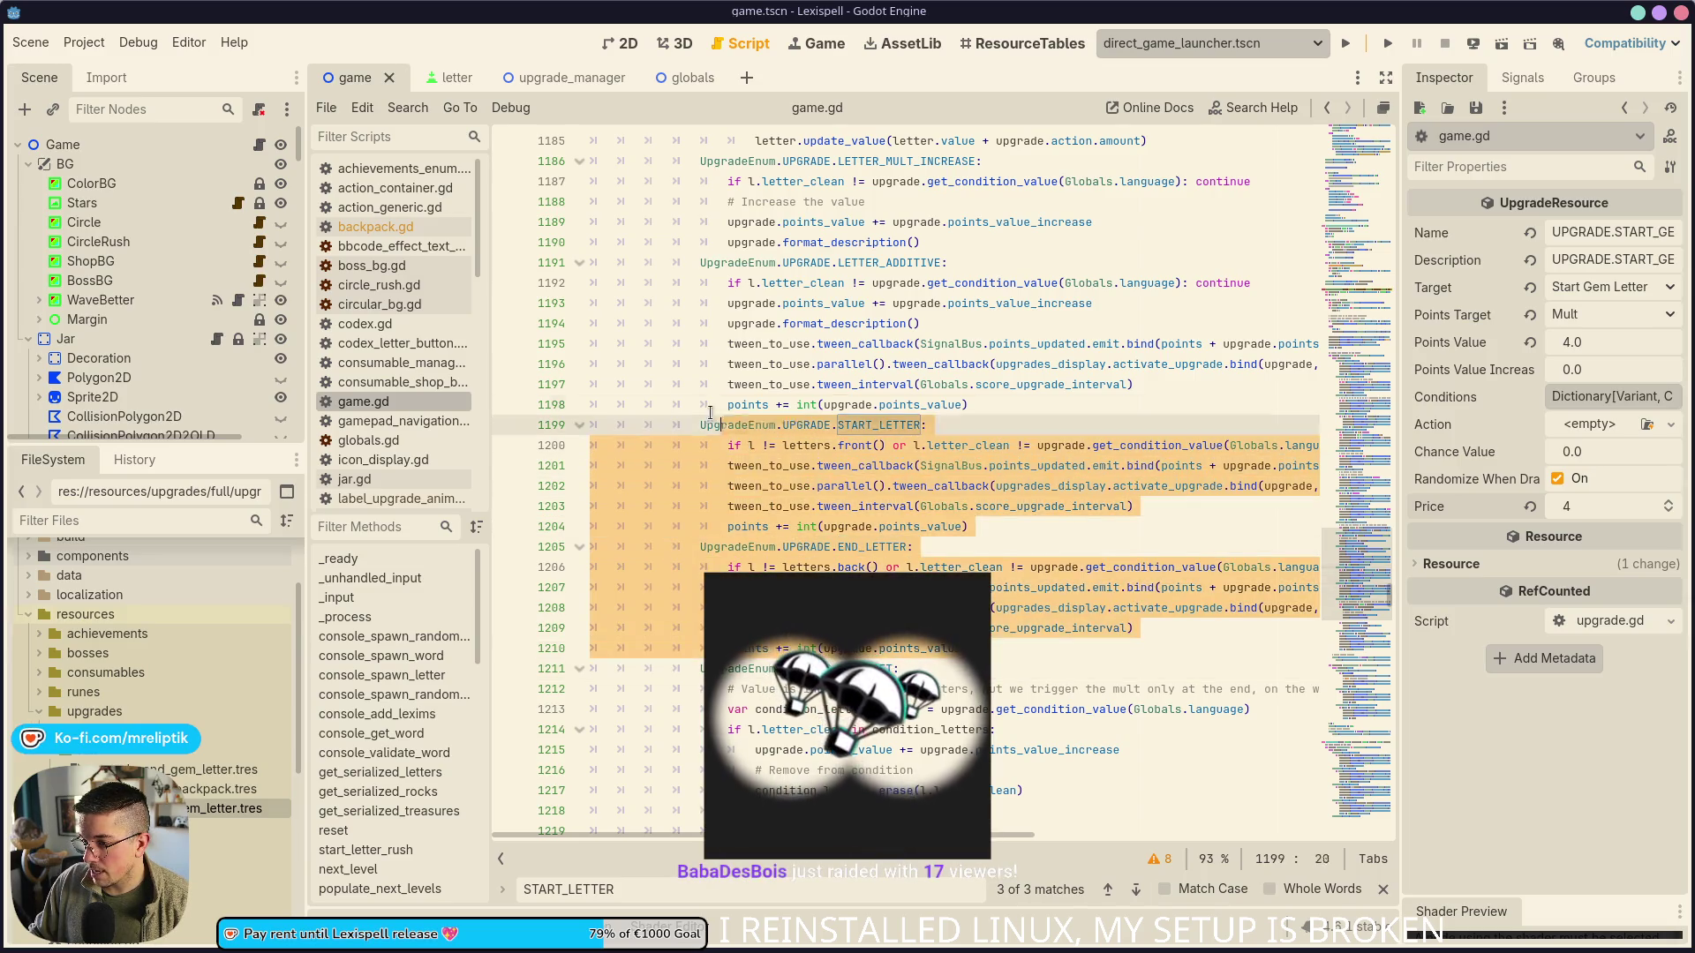
{"action": "key", "text": "shift+Home"}
{"action": "key", "text": "ctrl+c"}
{"action": "key", "text": "ctrl+s"}
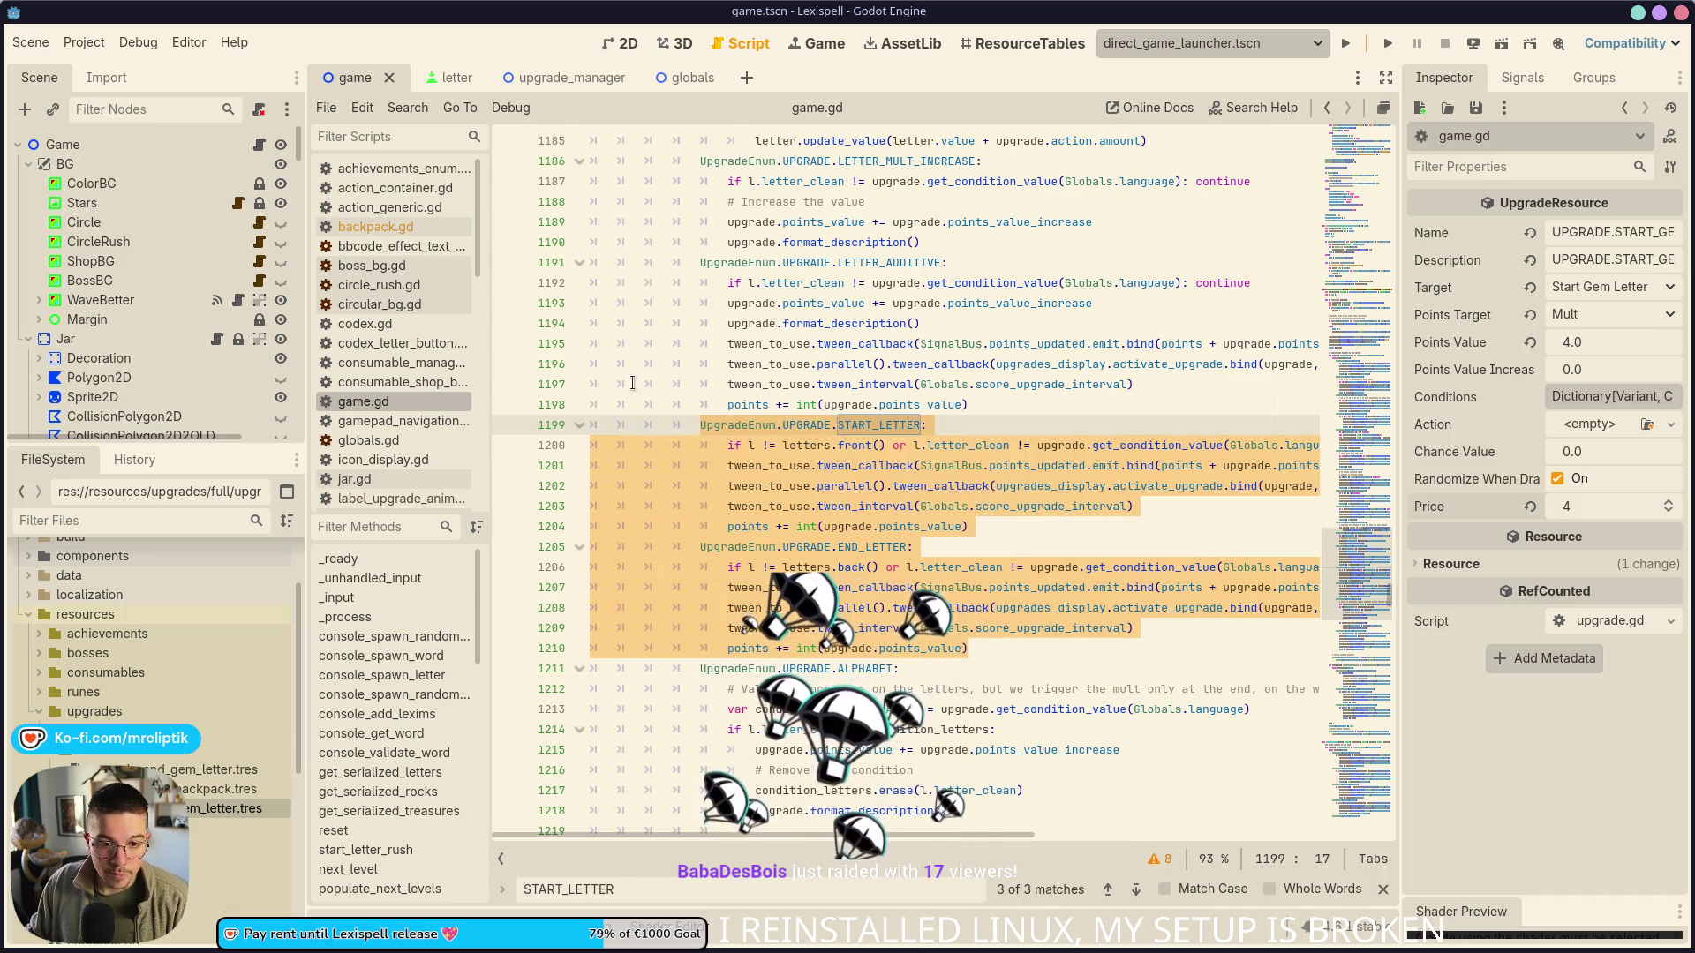
{"action": "scroll", "coordinate": [935, 457], "scroll_direction": "down", "scroll_amount": 10}
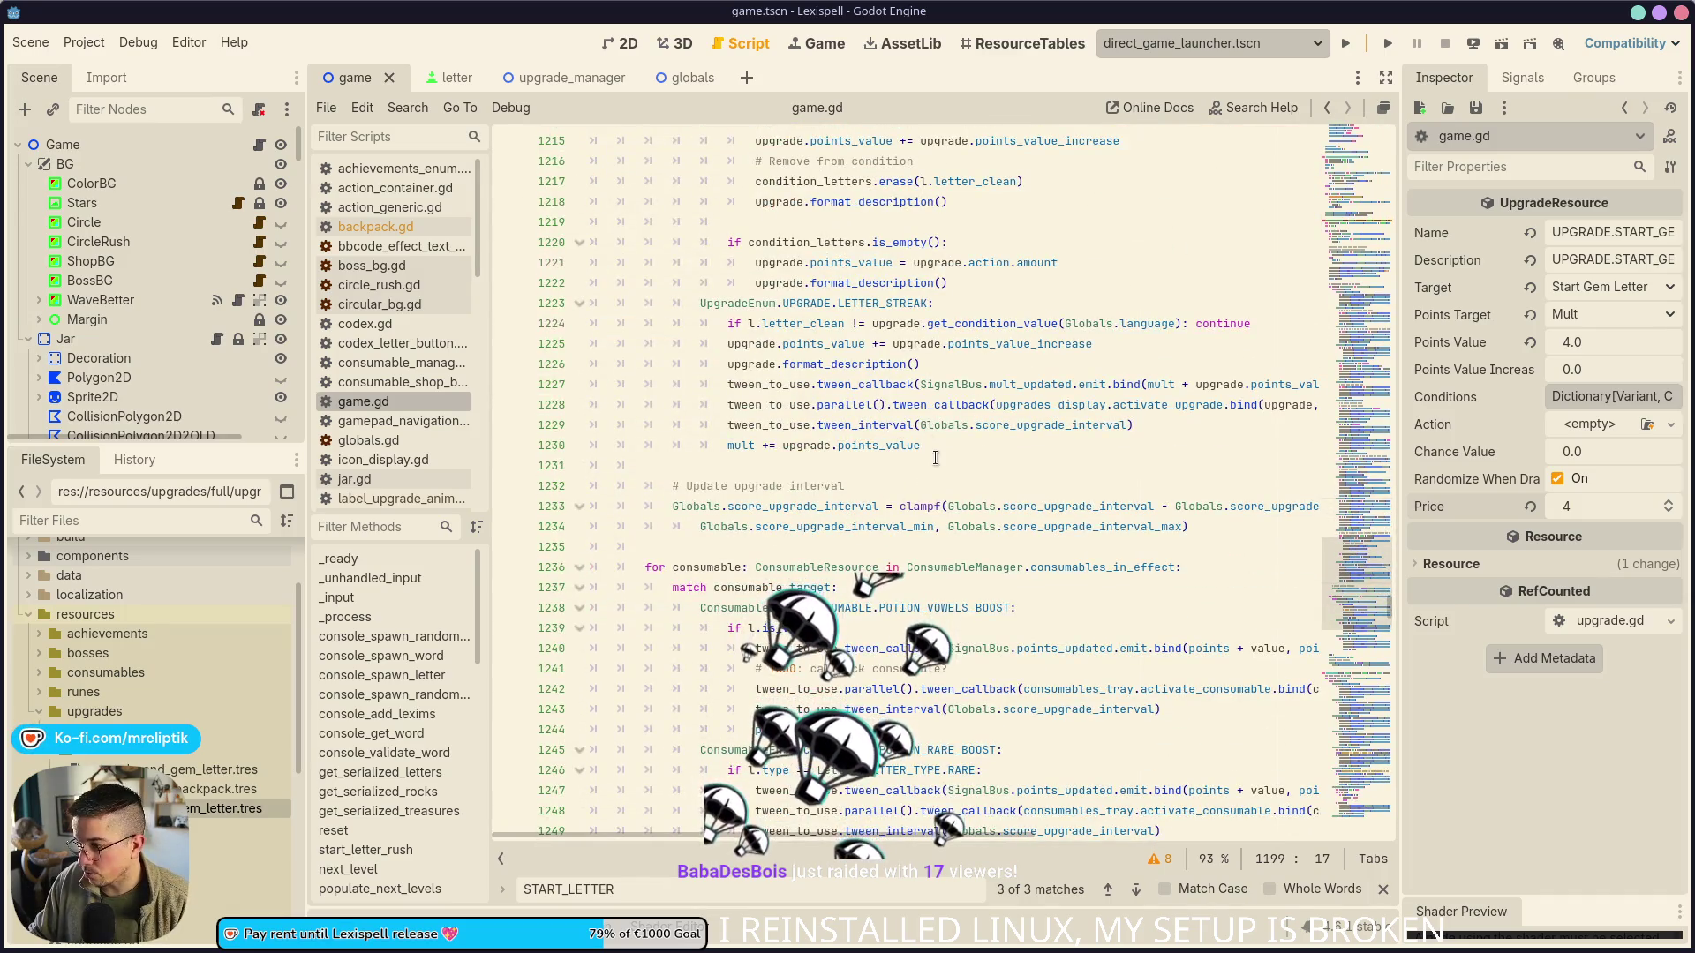
{"action": "left_click", "coordinate": [964, 445]}
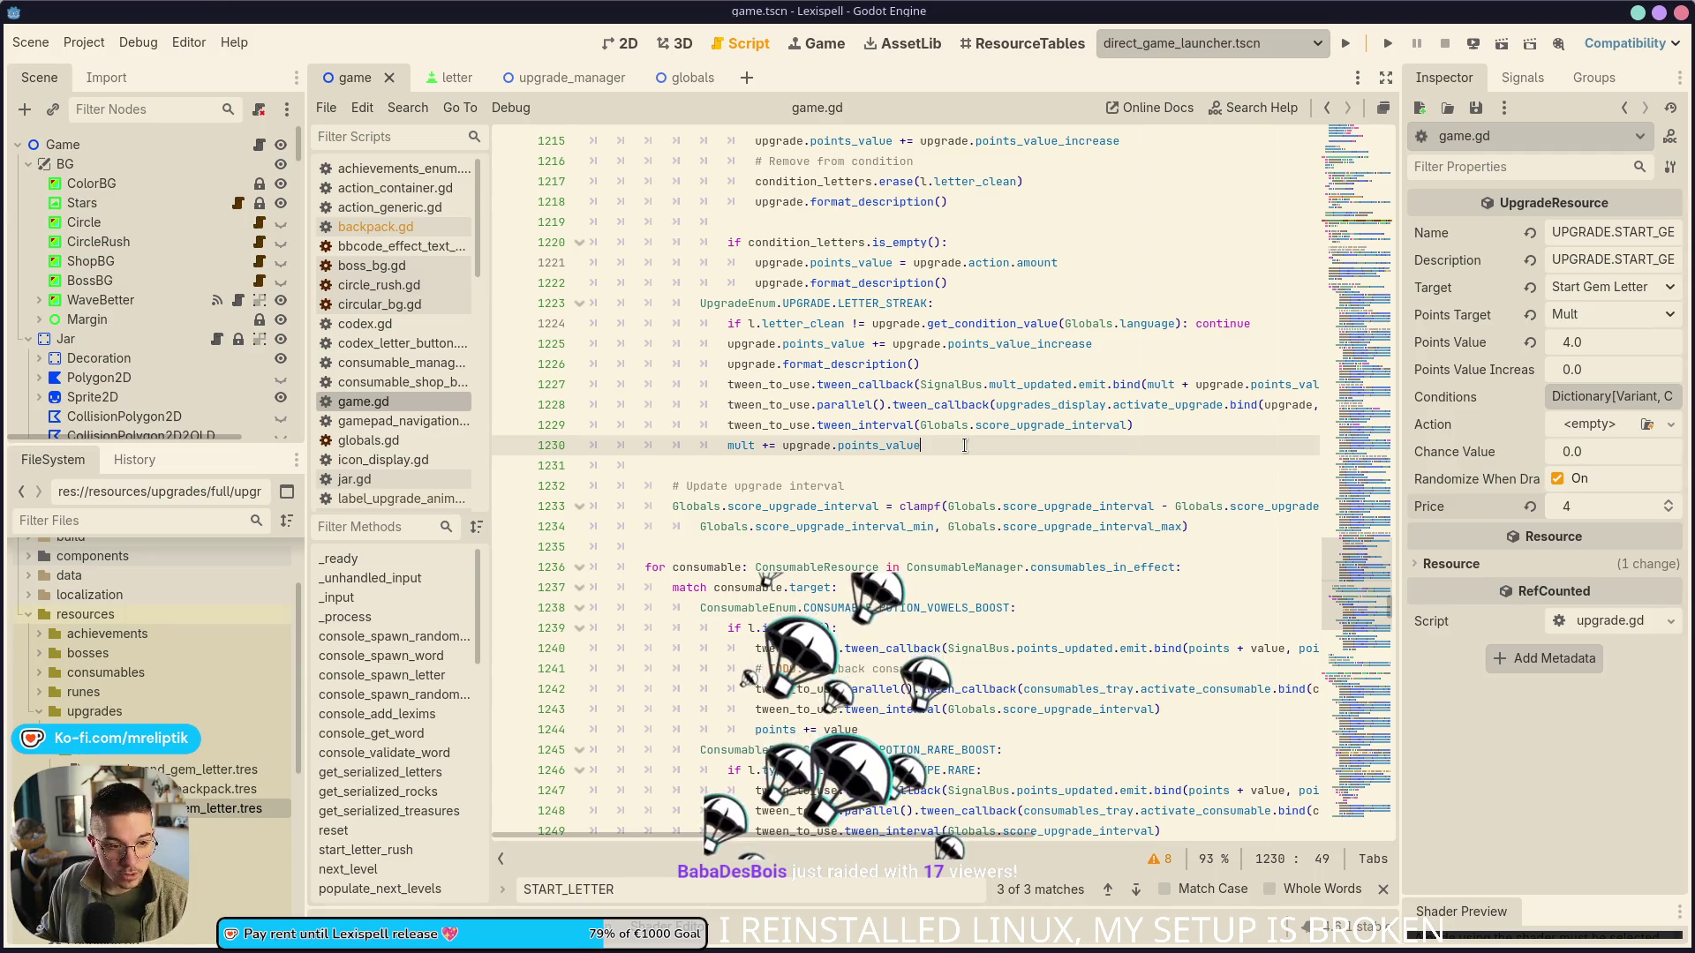
Paste the copied cases after LETTER_STREAK and change the first to START_GEM_LETTER
{"action": "key", "text": "Return"}
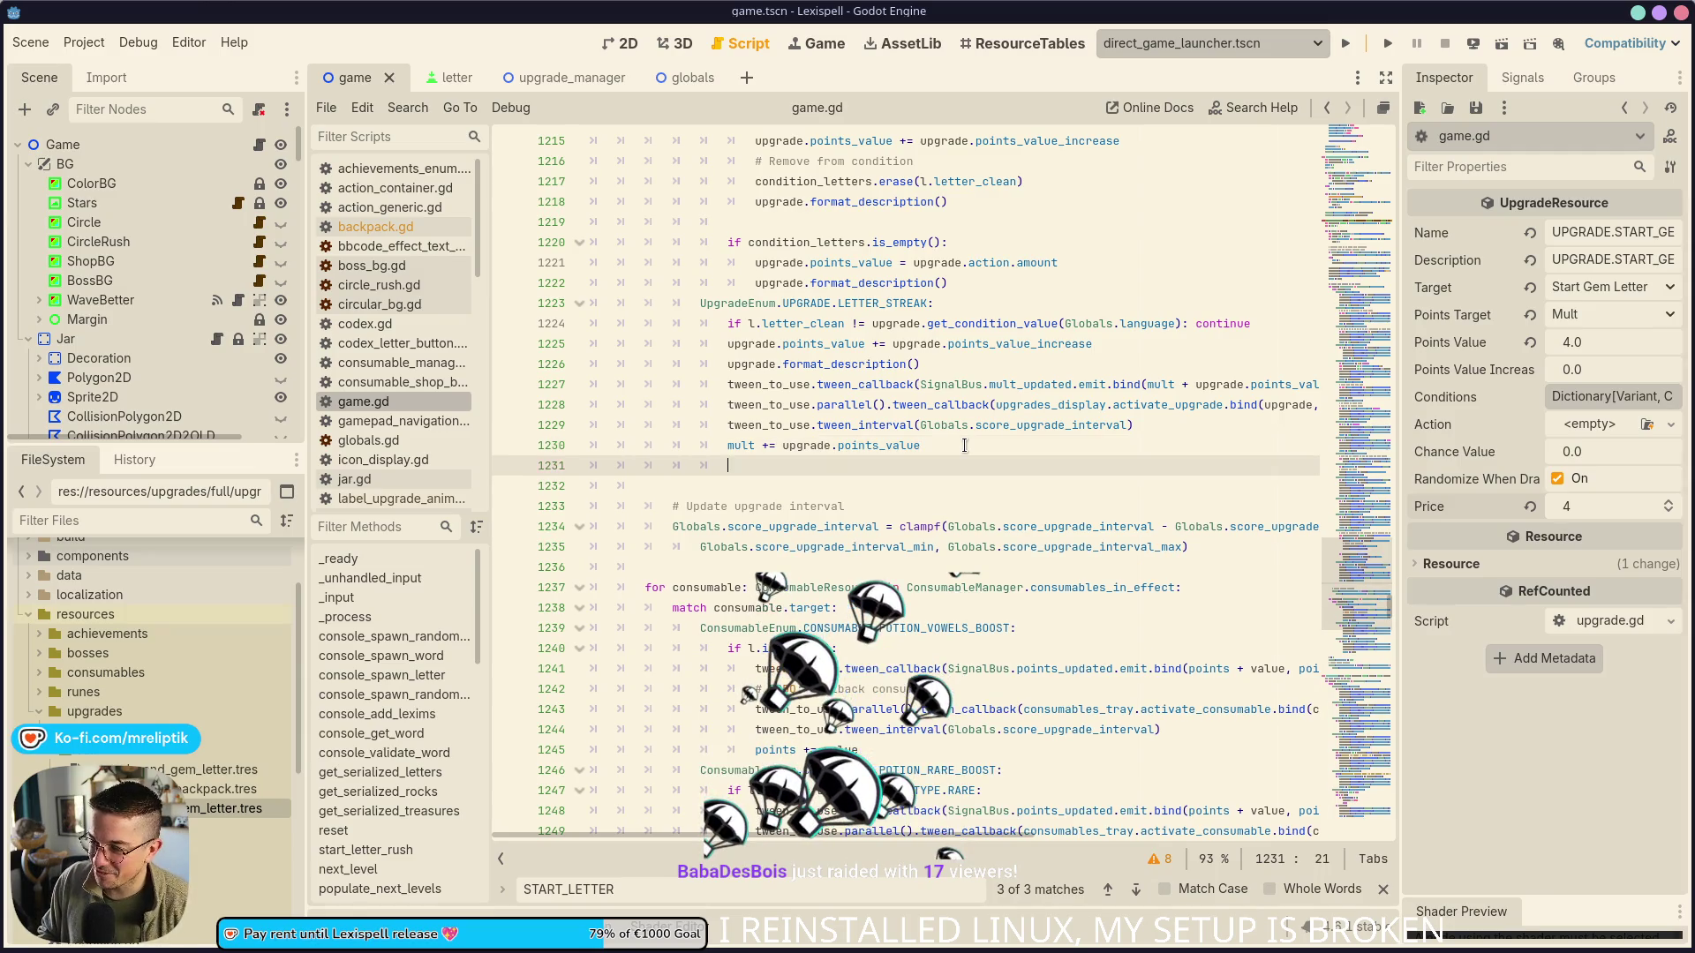
{"action": "key", "text": "ctrl+v"}
{"action": "key", "text": "ctrl+s"}
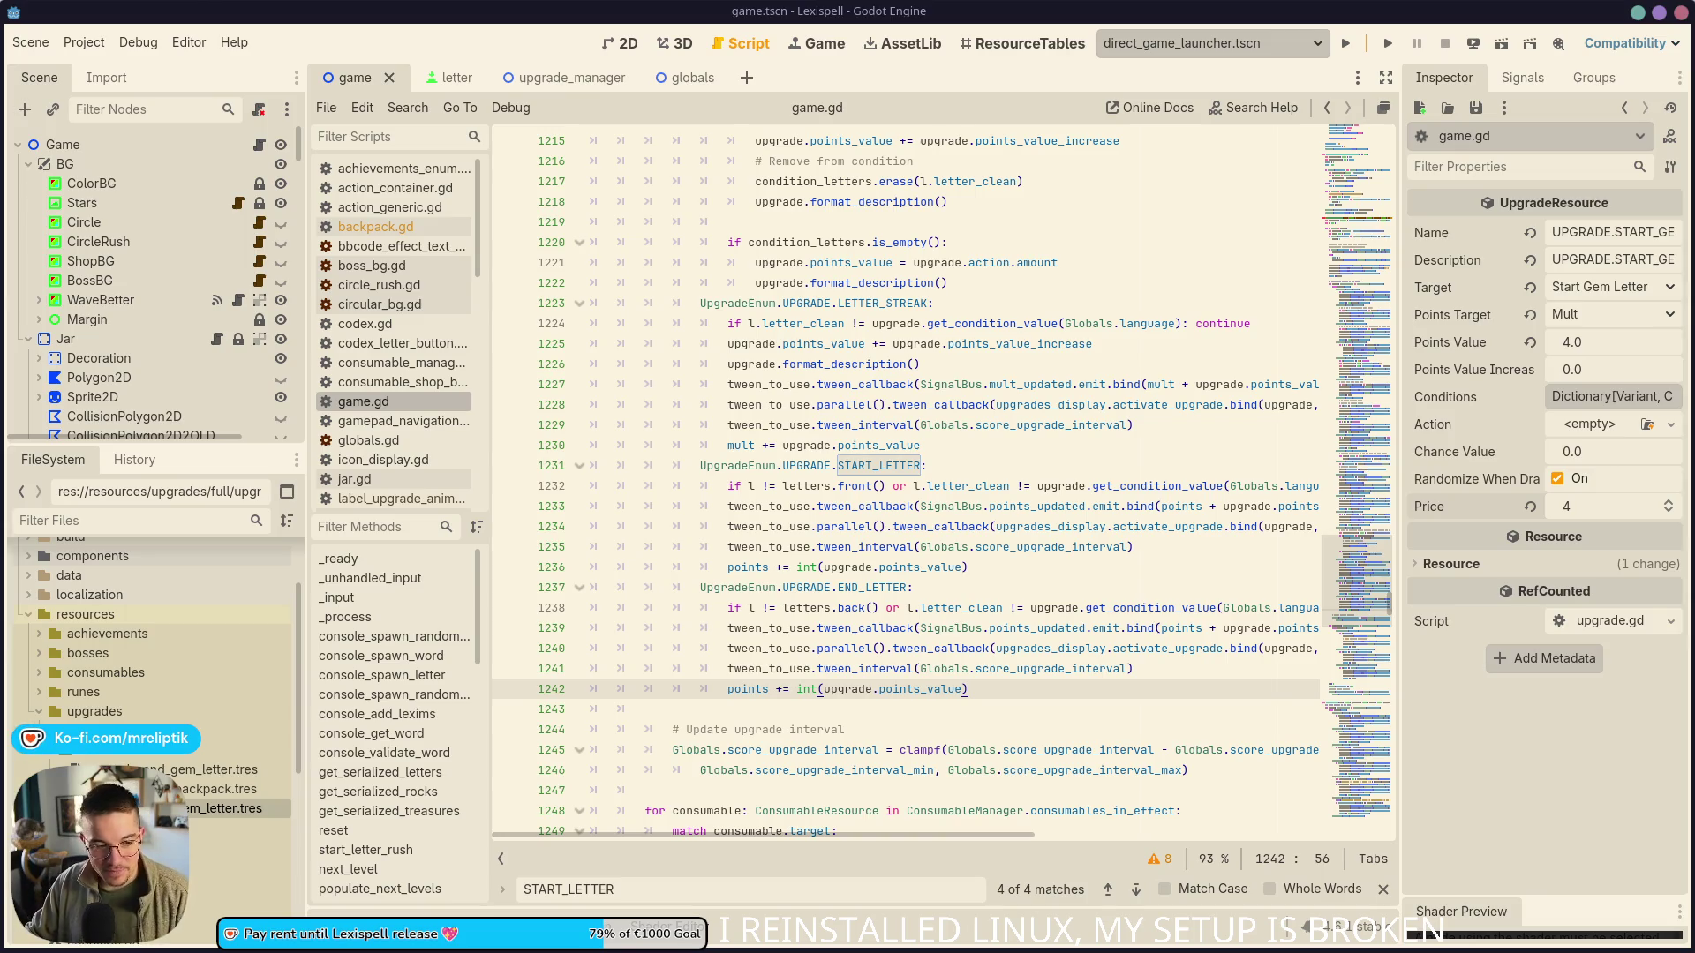
{"action": "left_click", "coordinate": [848, 466]}
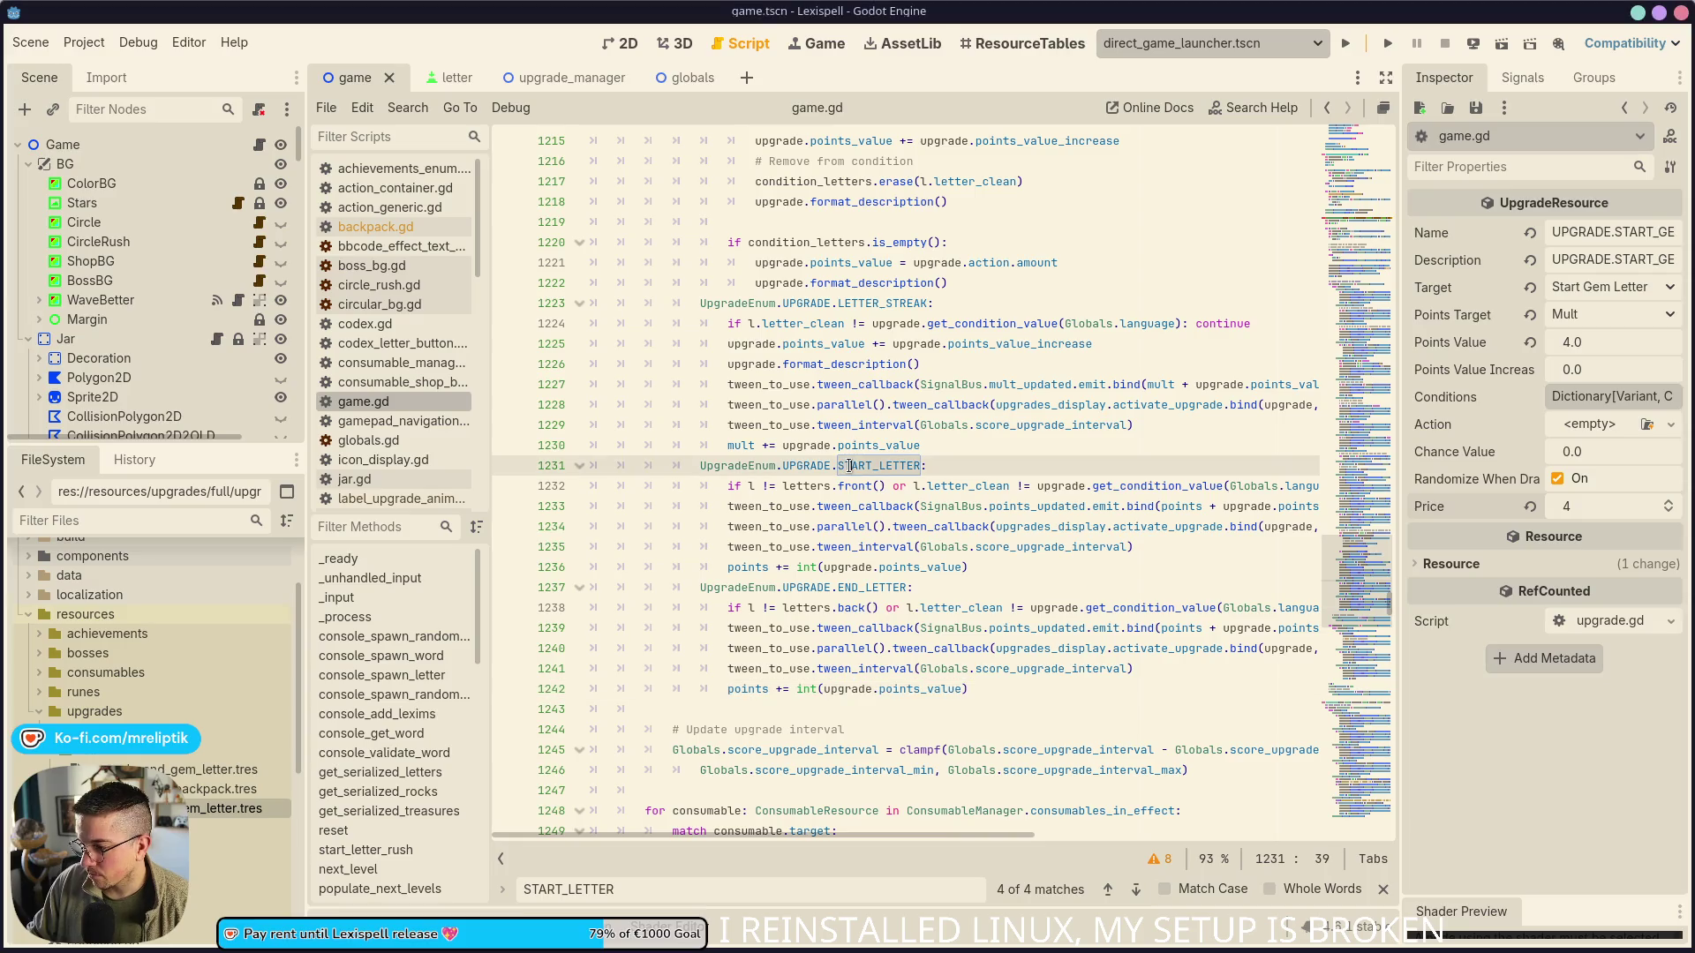
{"action": "double_click", "coordinate": [849, 466]}
{"action": "type", "text": "START_G"}
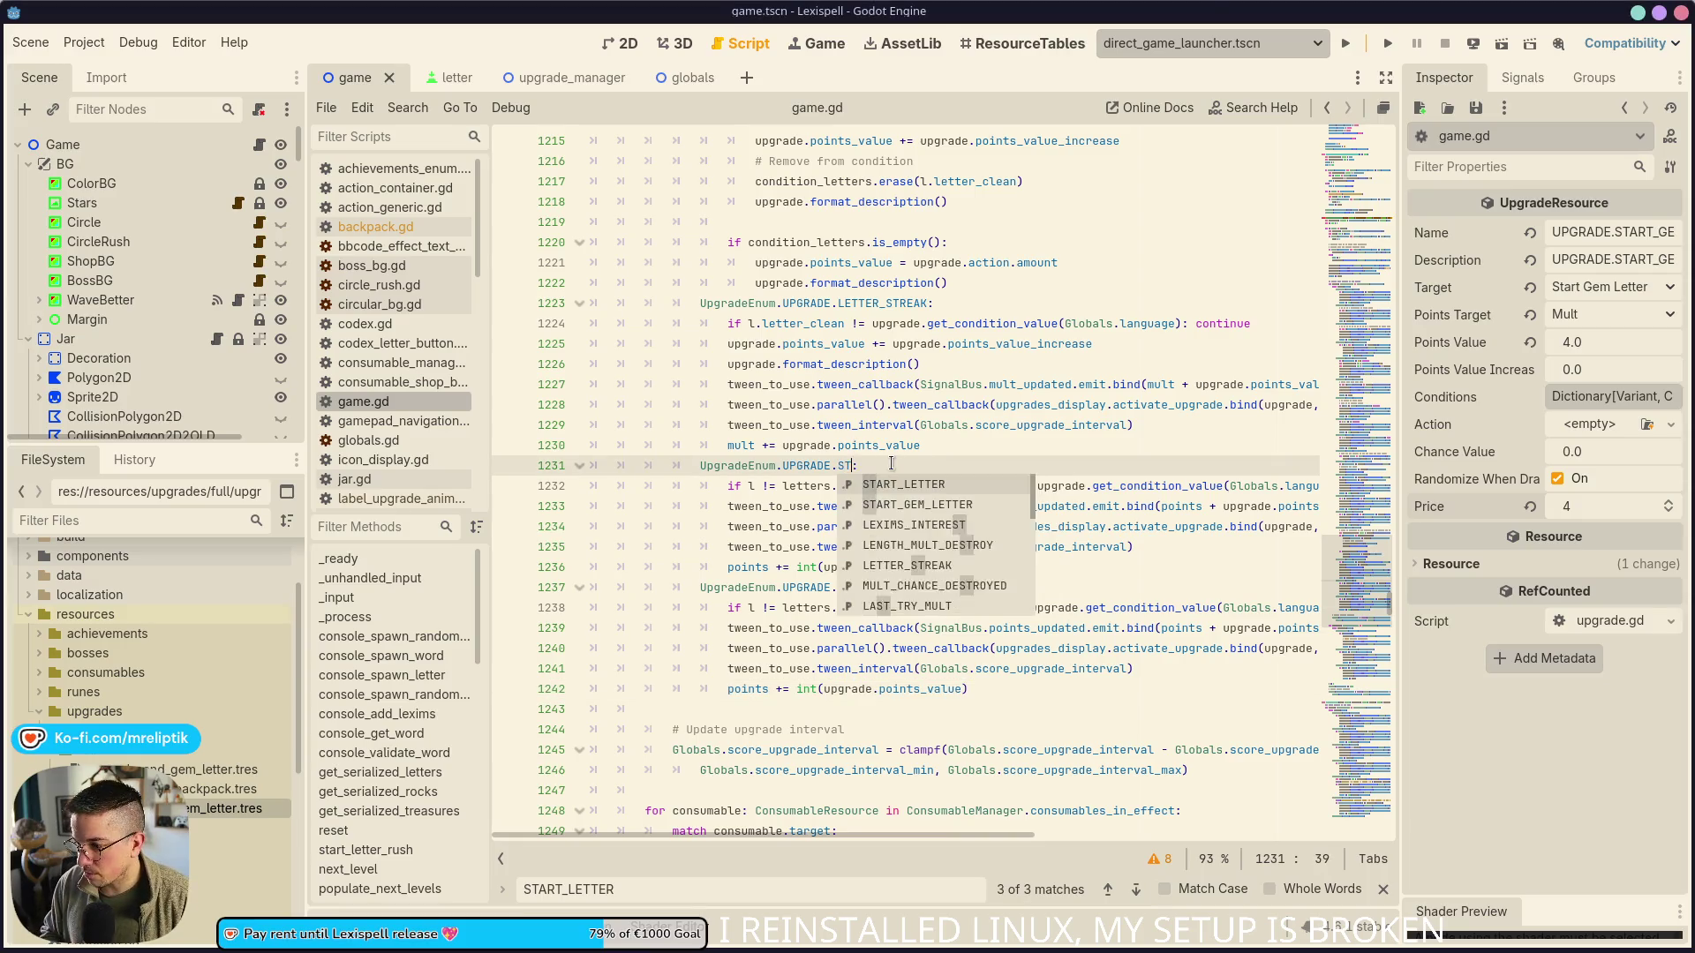
{"action": "key", "text": "Return"}
{"action": "key", "text": "ctrl+s"}
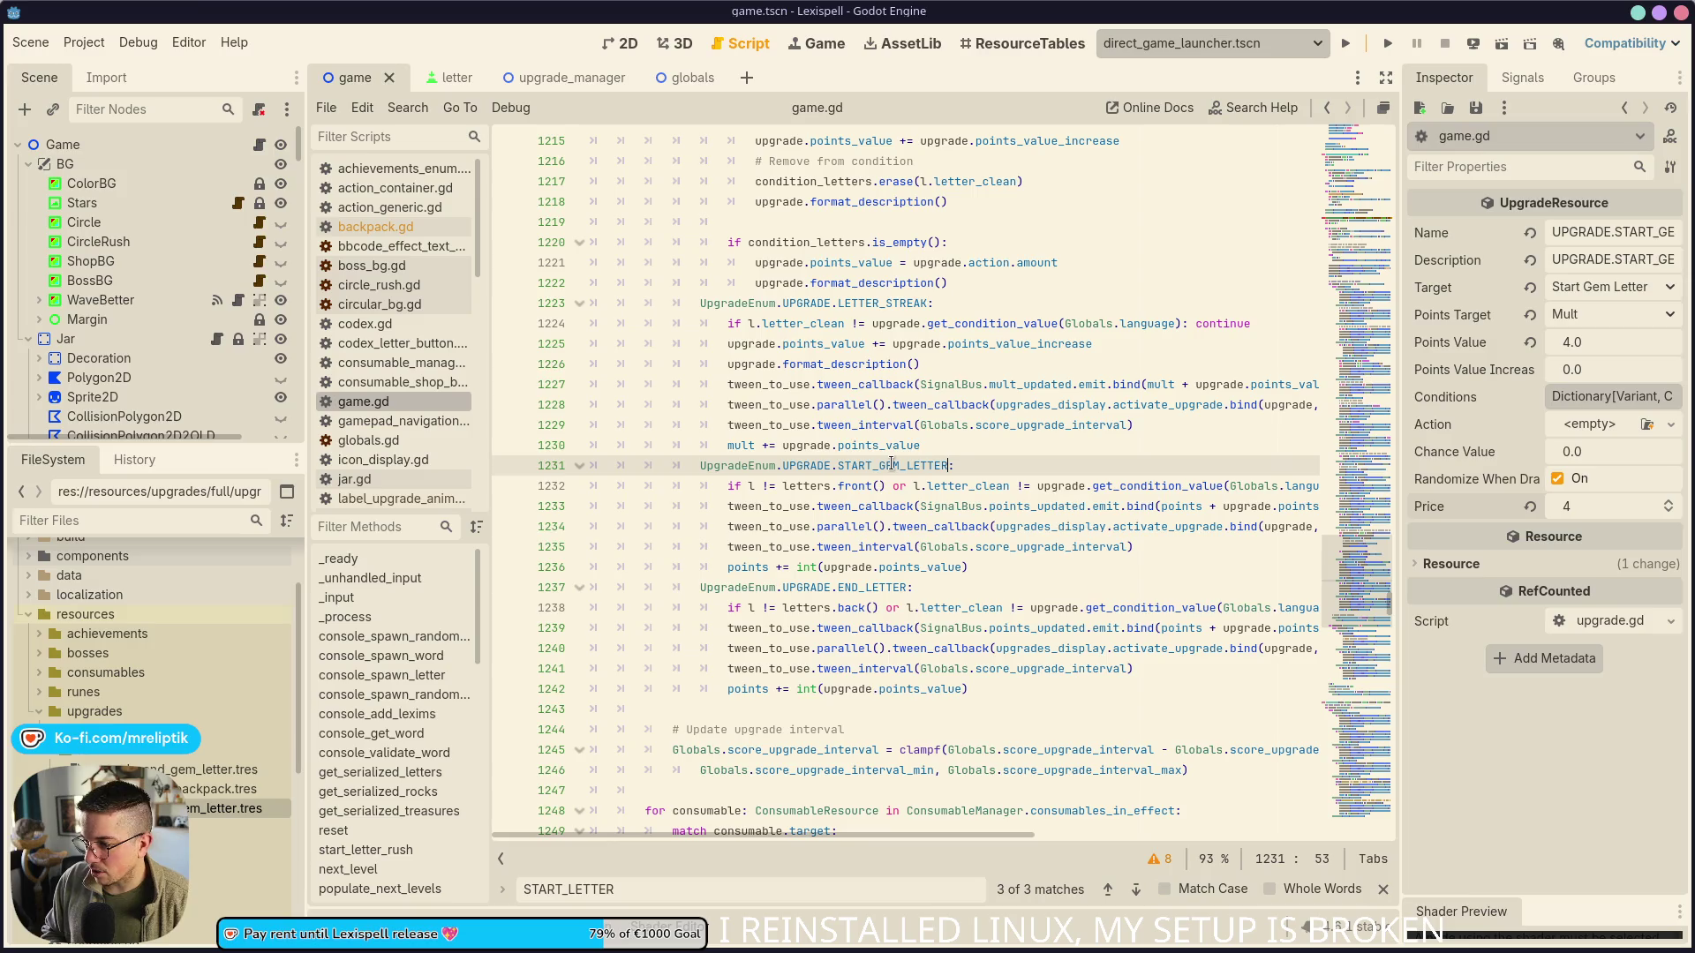
Rename the second pasted case to END_GEM_LETTER and save the script
{"action": "key", "text": "Down"}
{"action": "key", "text": "Down"}
{"action": "key", "text": "Down"}
{"action": "key", "text": "Down"}
{"action": "key", "text": "Down"}
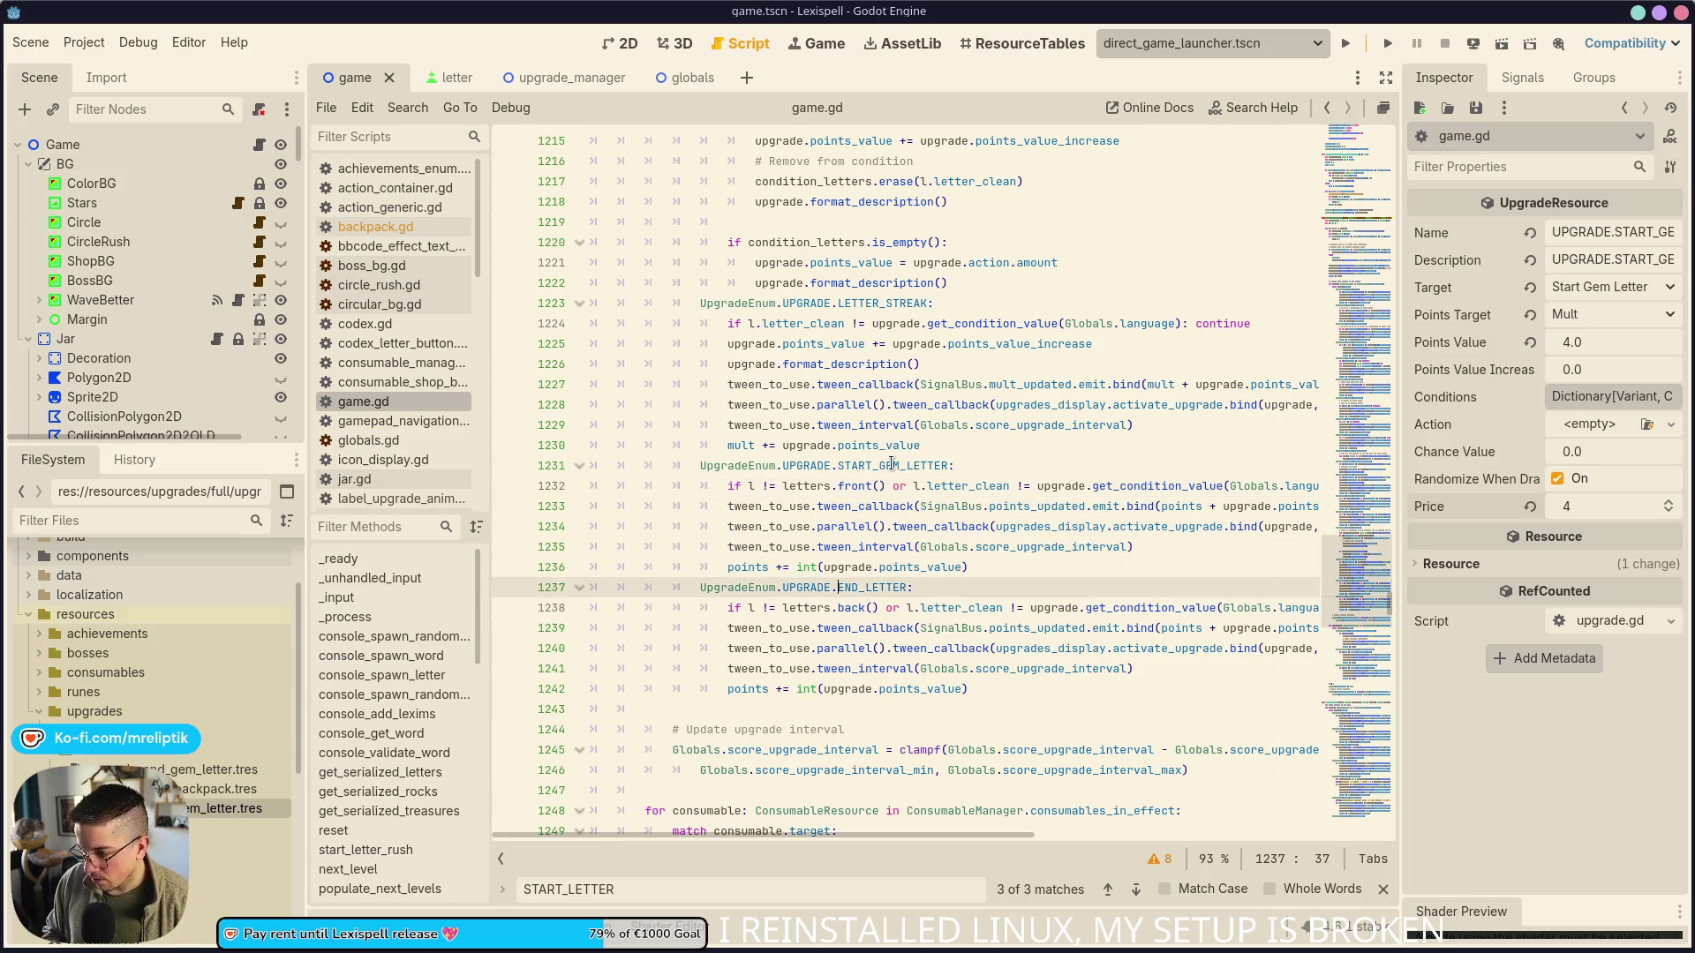
{"action": "key", "text": "ctrl+shift+Left"}
{"action": "type", "text": "START_GEM_LETTER"}
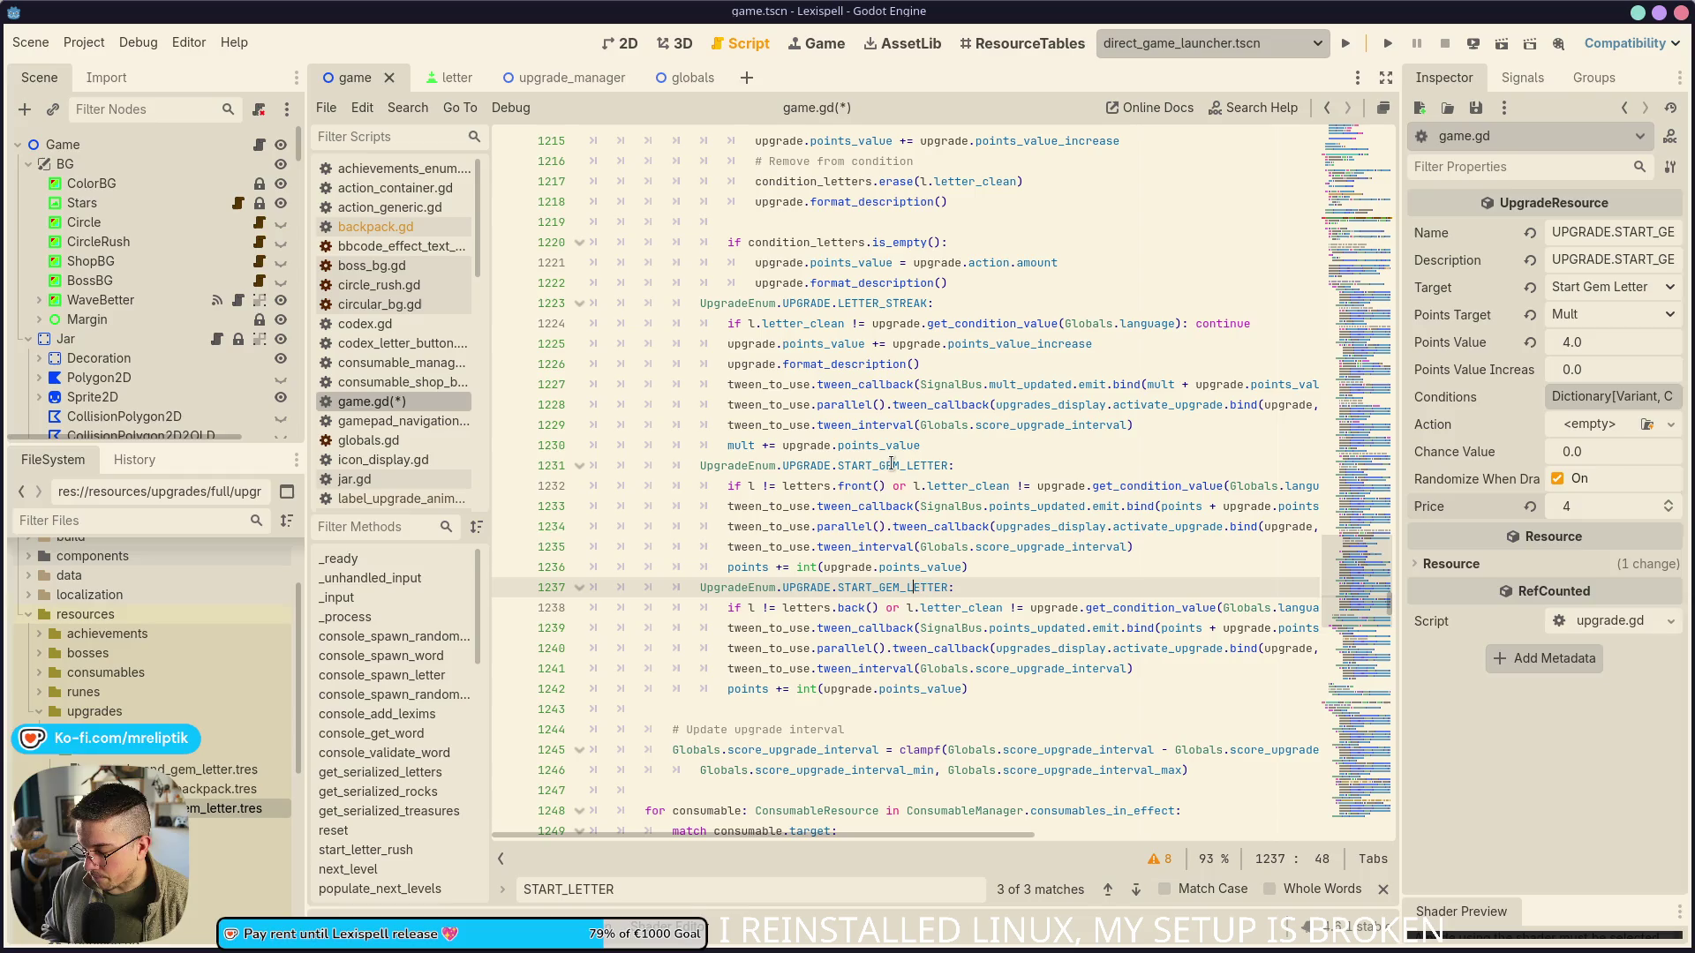
{"action": "key", "text": "BackSpace"}
{"action": "key", "text": "BackSpace"}
{"action": "key", "text": "BackSpace"}
{"action": "type", "text": "END"}
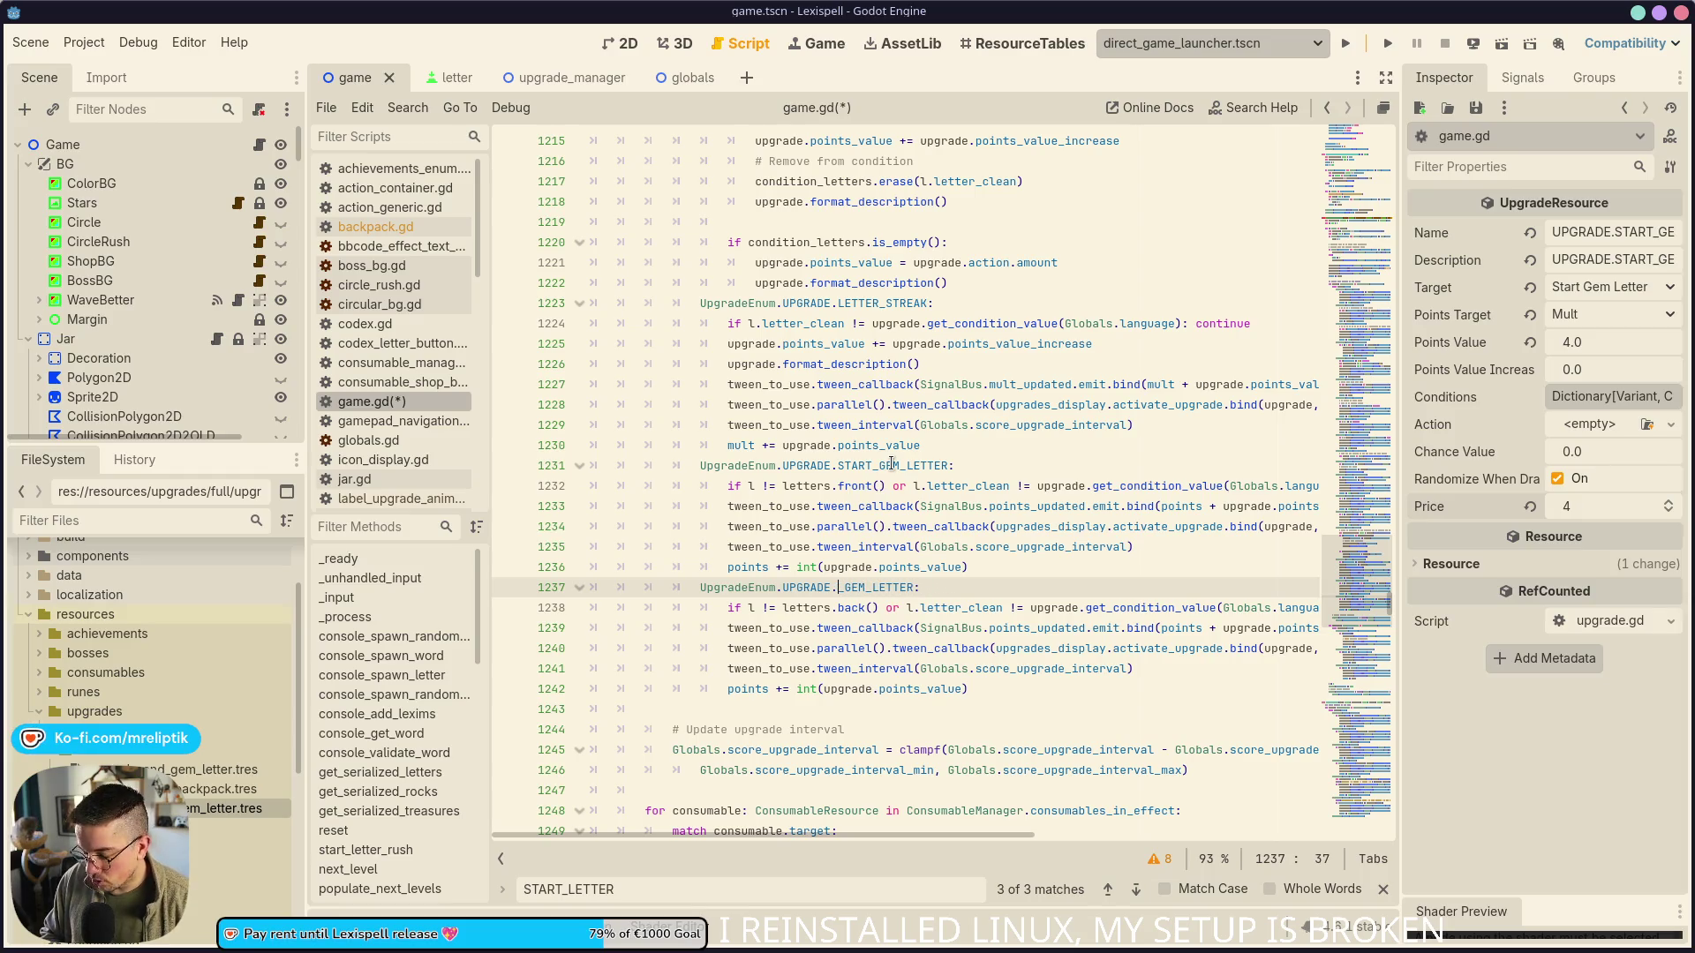
{"action": "key", "text": "ctrl+s"}
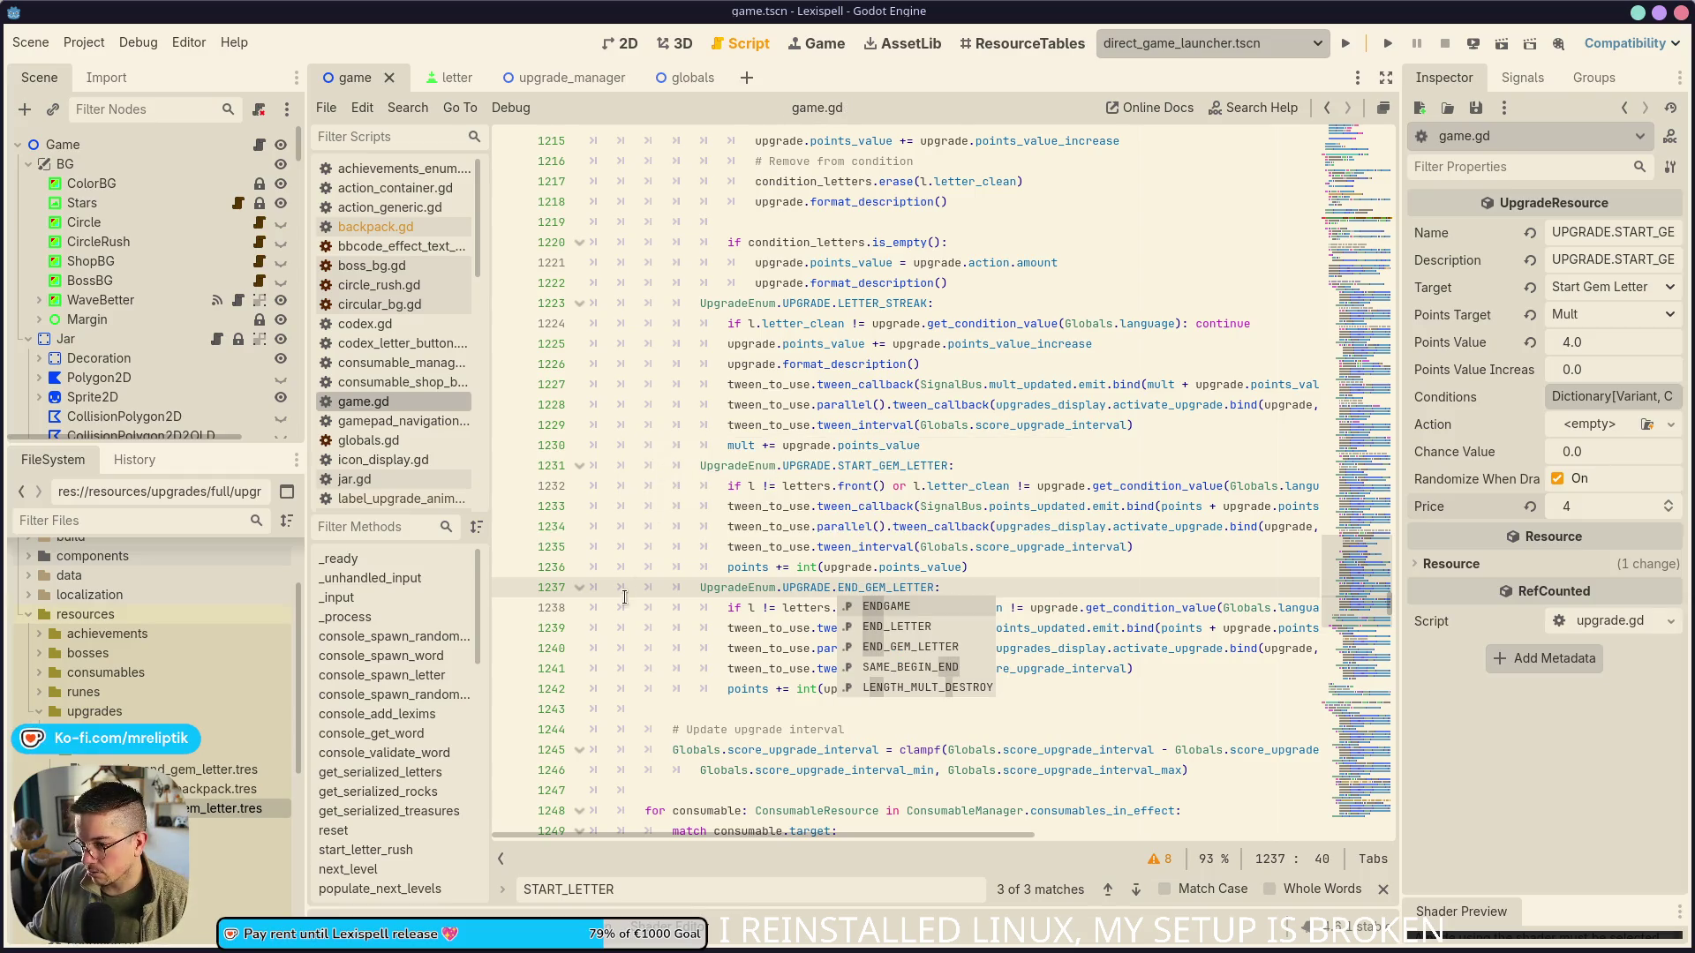
{"action": "key", "text": "ctrl+s"}
Jump to the START_GEM_LETTER definition in upgrade_enum.gd
{"action": "left_click", "coordinate": [967, 566]}
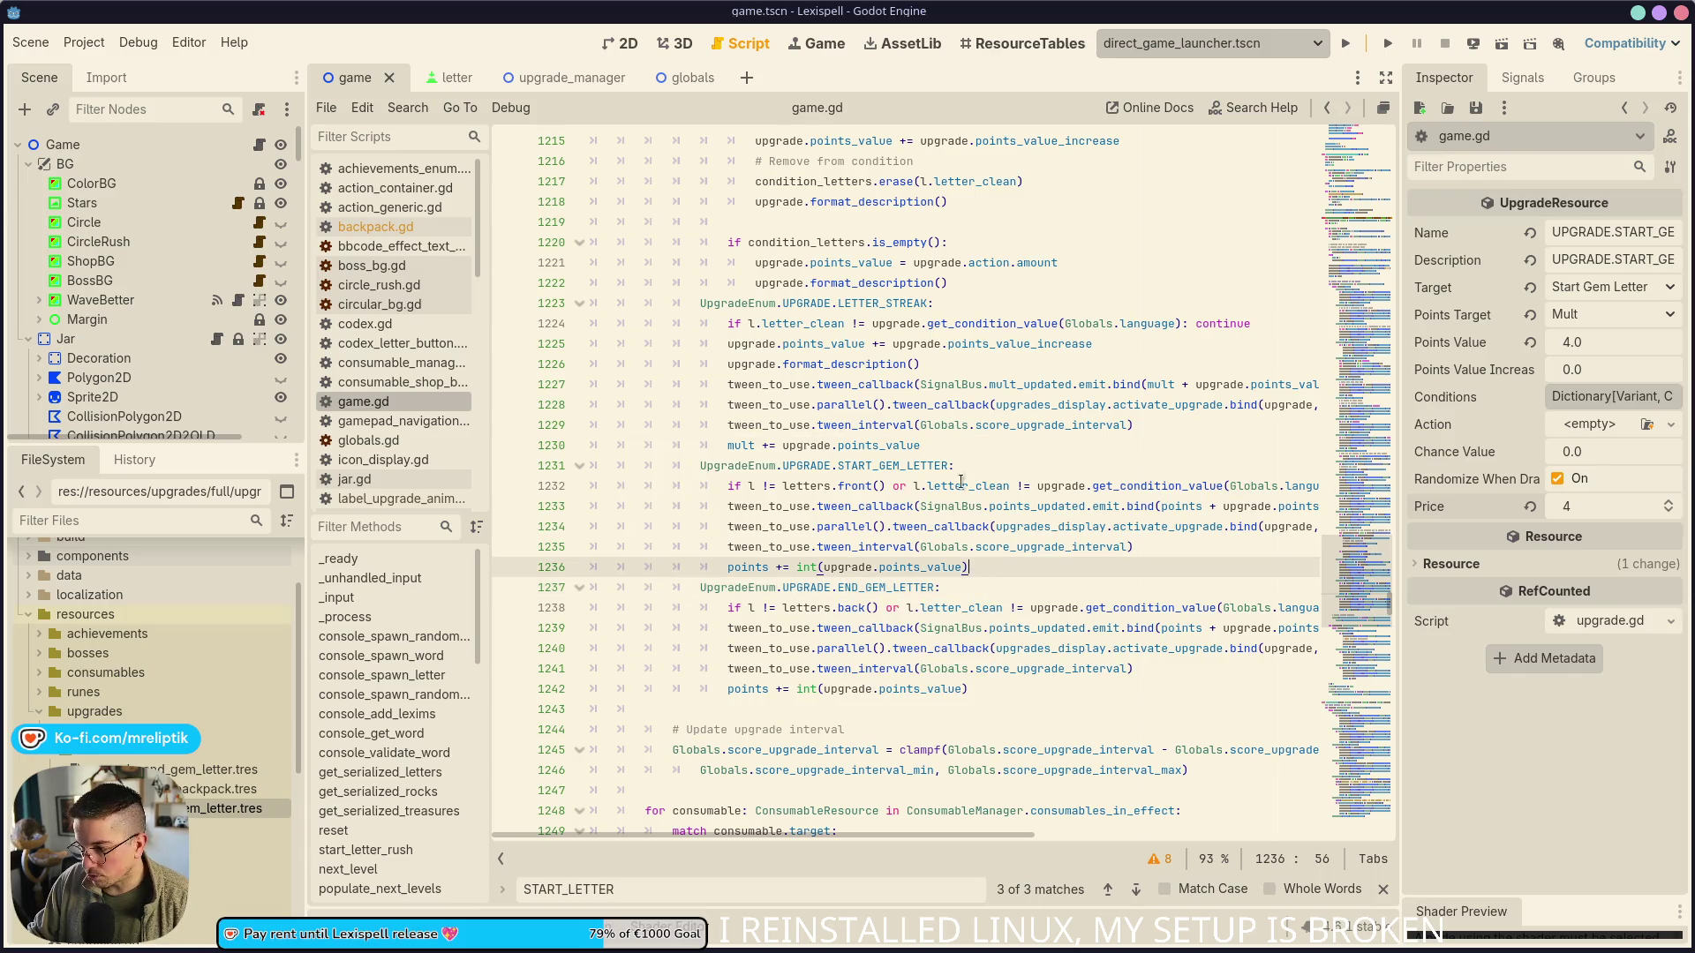
{"action": "left_click", "coordinate": [885, 465]}
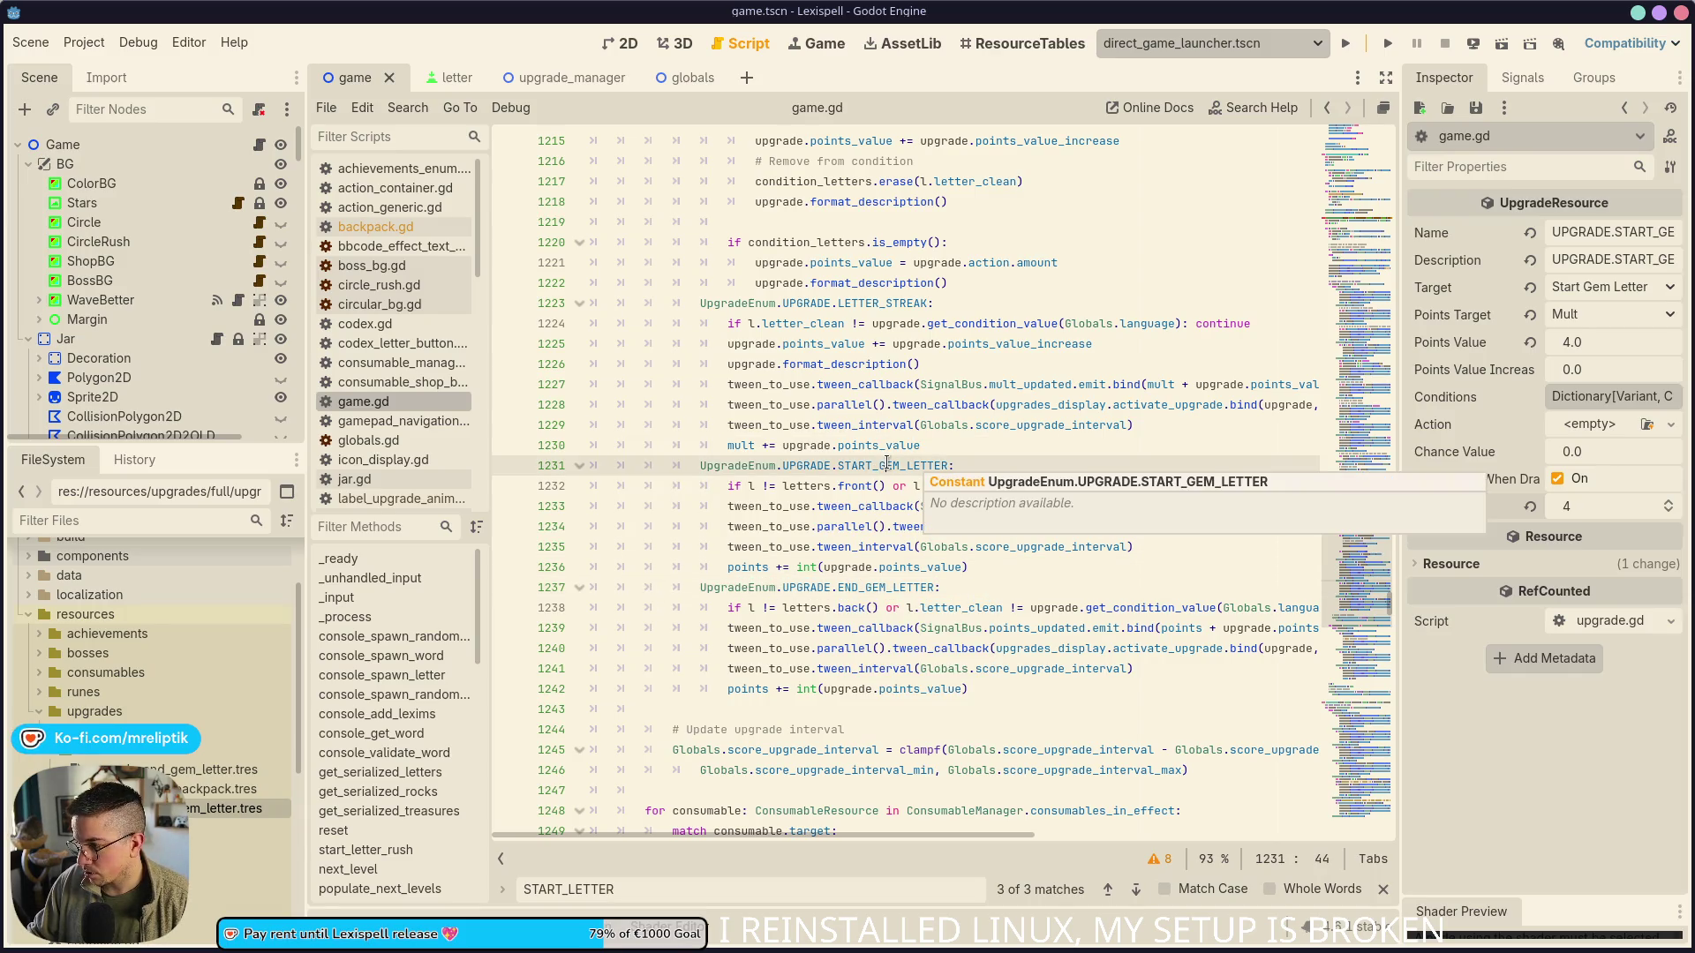
{"action": "left_click", "coordinate": [885, 465], "text": "ctrl"}
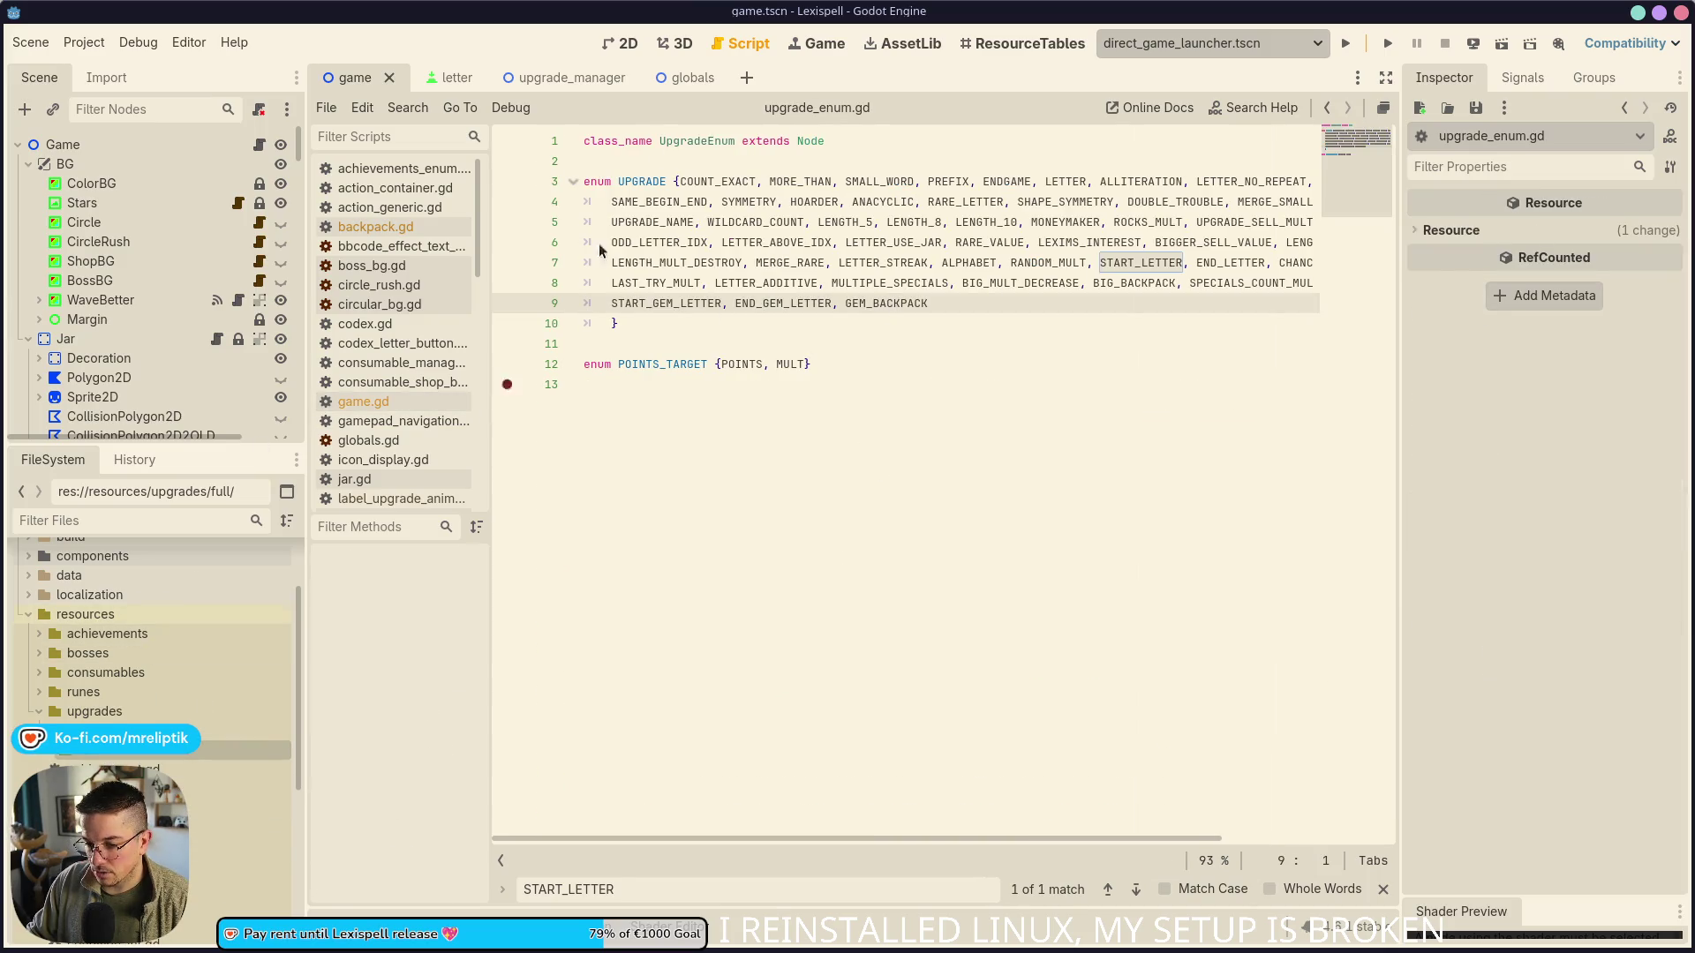
Return to game.gd and review the letters.front() and letters.back() checks in the new cases
{"action": "left_click", "coordinate": [618, 45]}
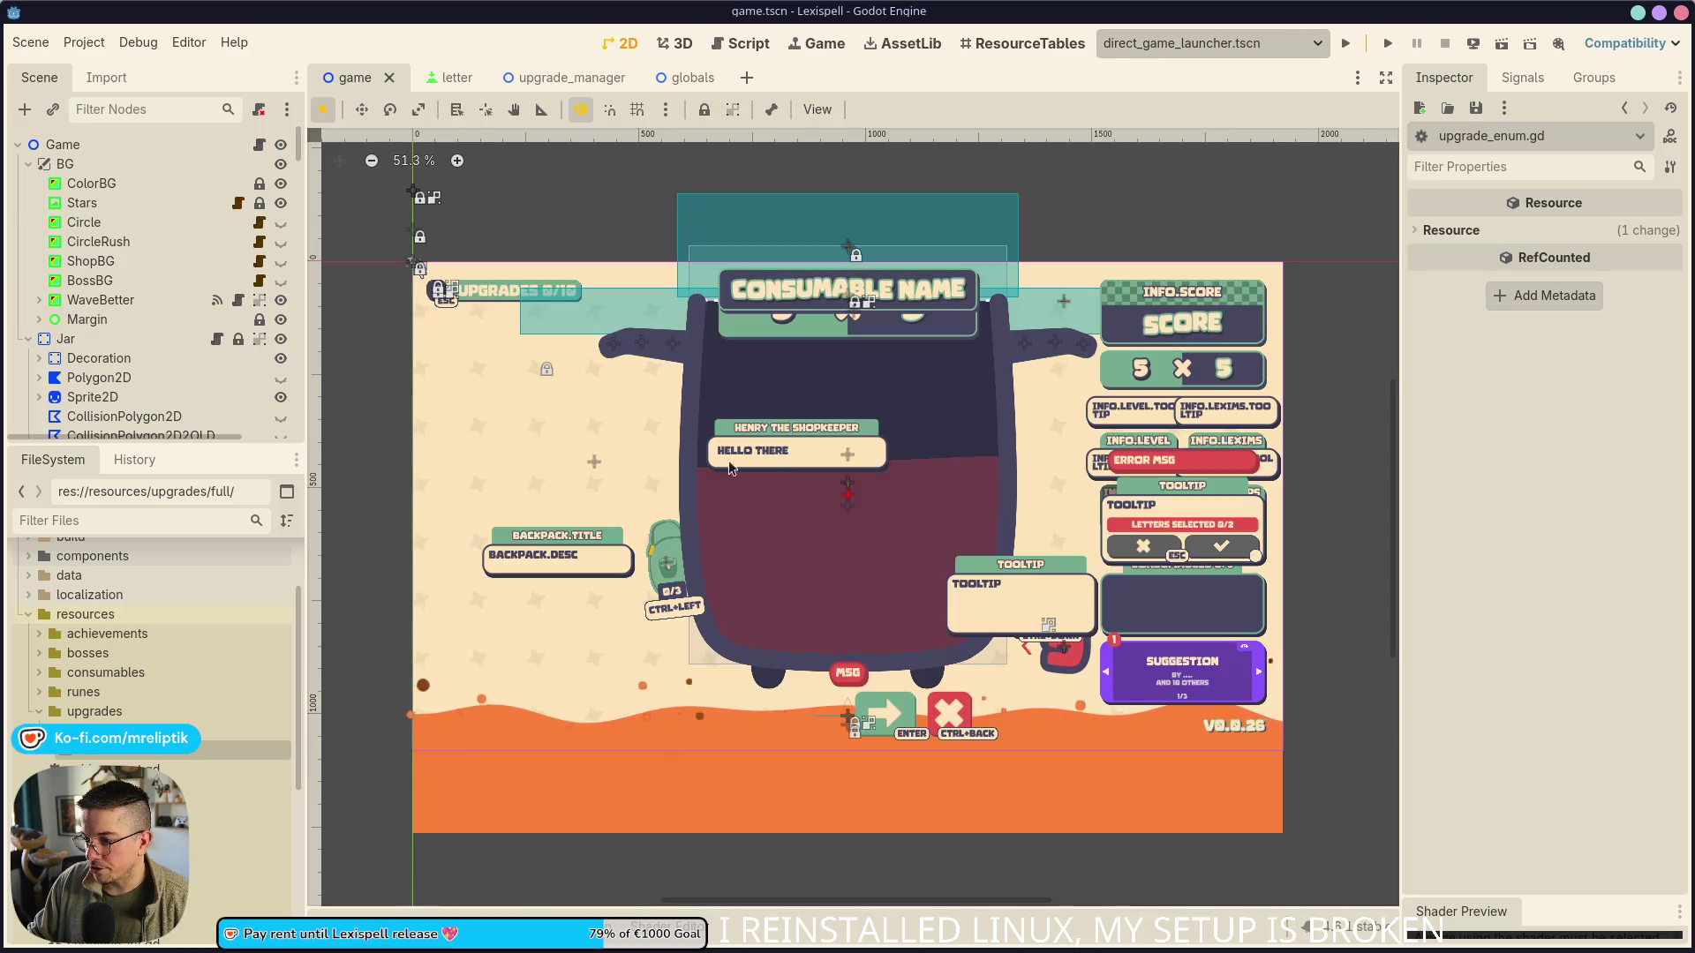
{"action": "left_click", "coordinate": [260, 144]}
{"action": "left_click", "coordinate": [960, 505]}
{"action": "scroll", "coordinate": [806, 558], "scroll_direction": "right", "scroll_amount": 3}
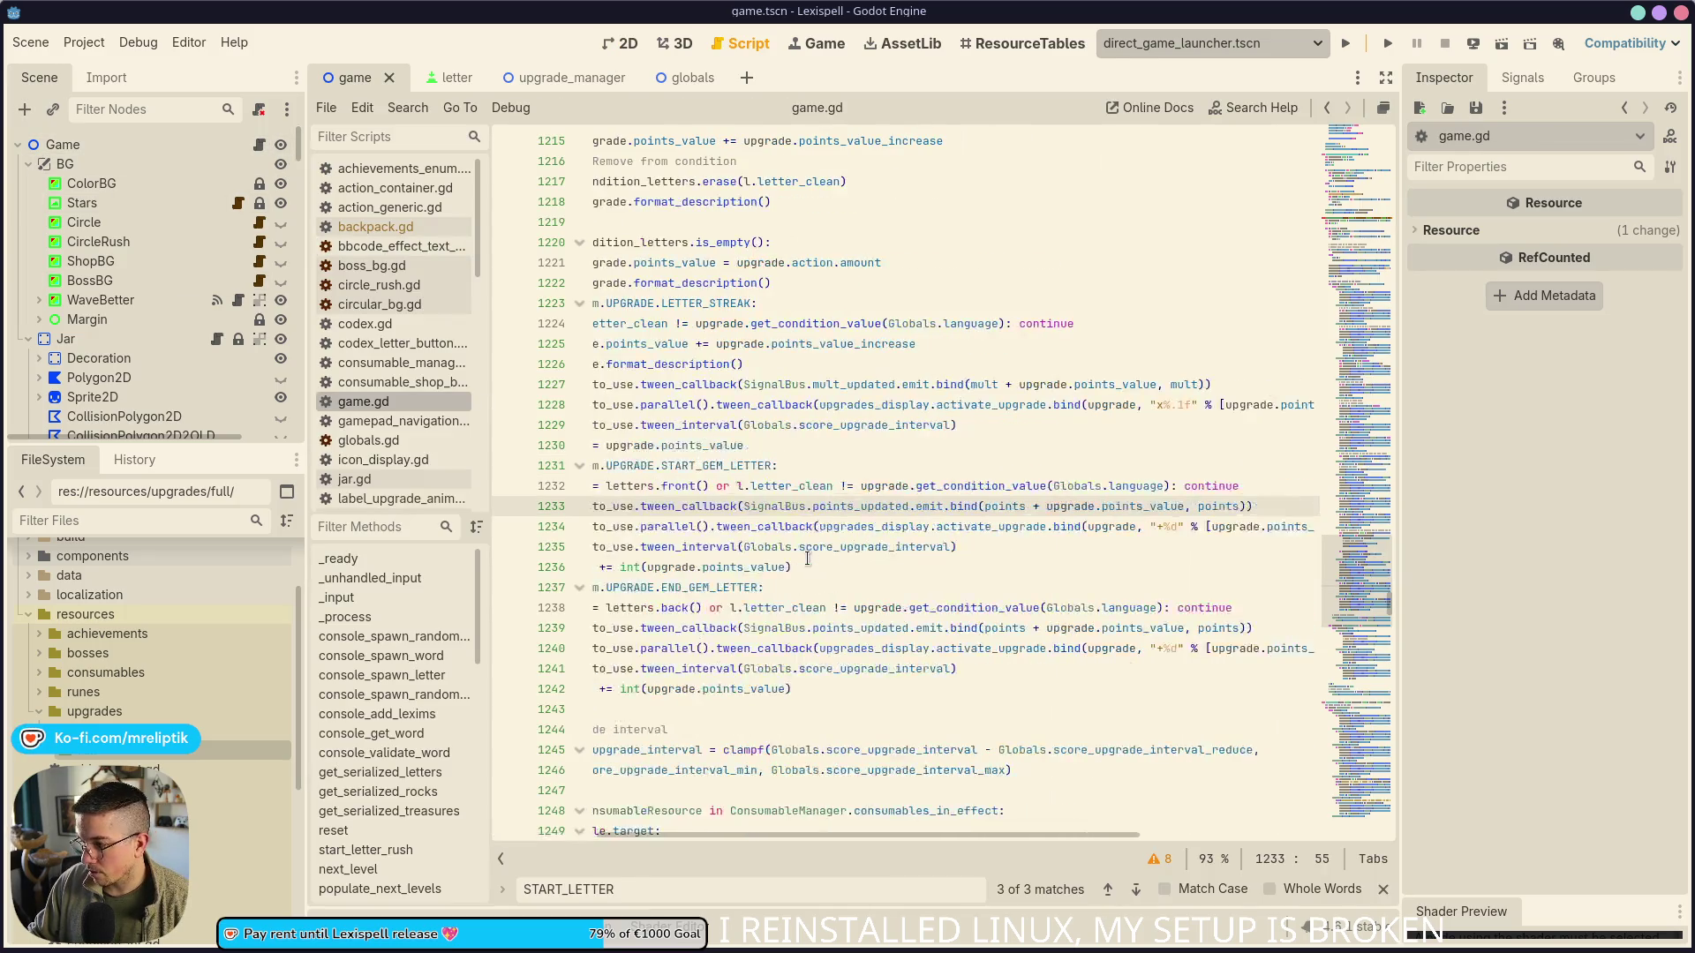
{"action": "scroll", "coordinate": [804, 551], "scroll_direction": "left", "scroll_amount": 1}
{"action": "scroll", "coordinate": [804, 539], "scroll_direction": "left", "scroll_amount": 1}
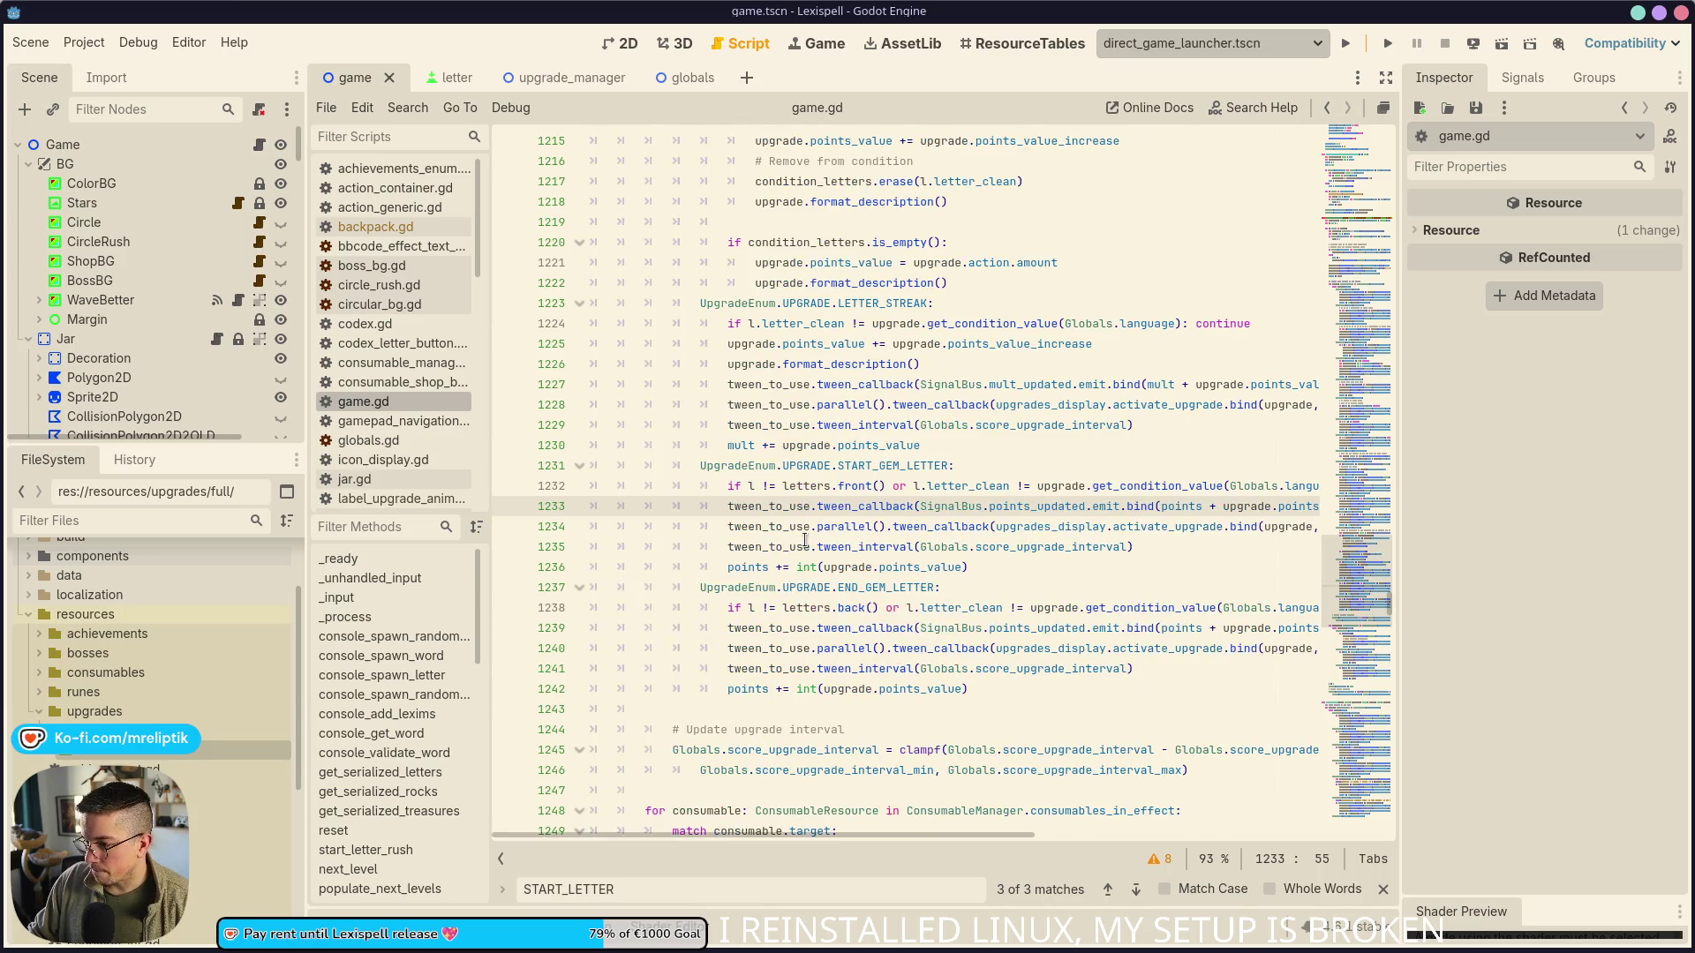
{"action": "scroll", "coordinate": [805, 539], "scroll_direction": "right", "scroll_amount": 2}
{"action": "scroll", "coordinate": [896, 540], "scroll_direction": "left", "scroll_amount": 1}
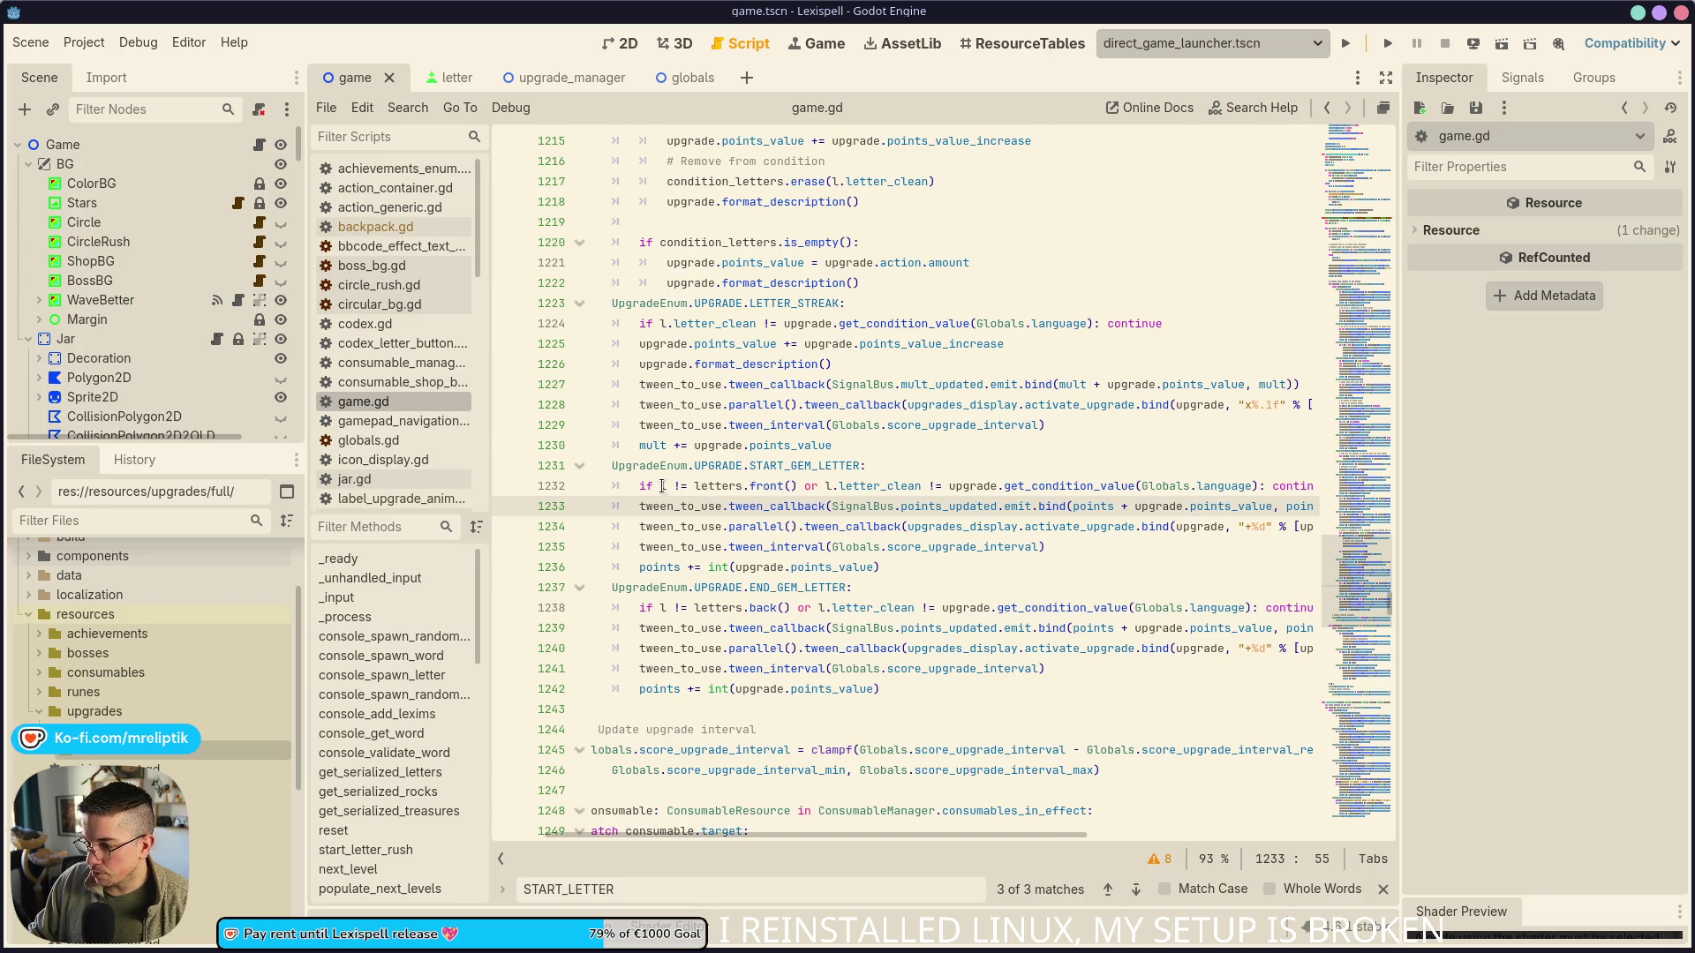
{"action": "scroll", "coordinate": [738, 504], "scroll_direction": "right", "scroll_amount": 1}
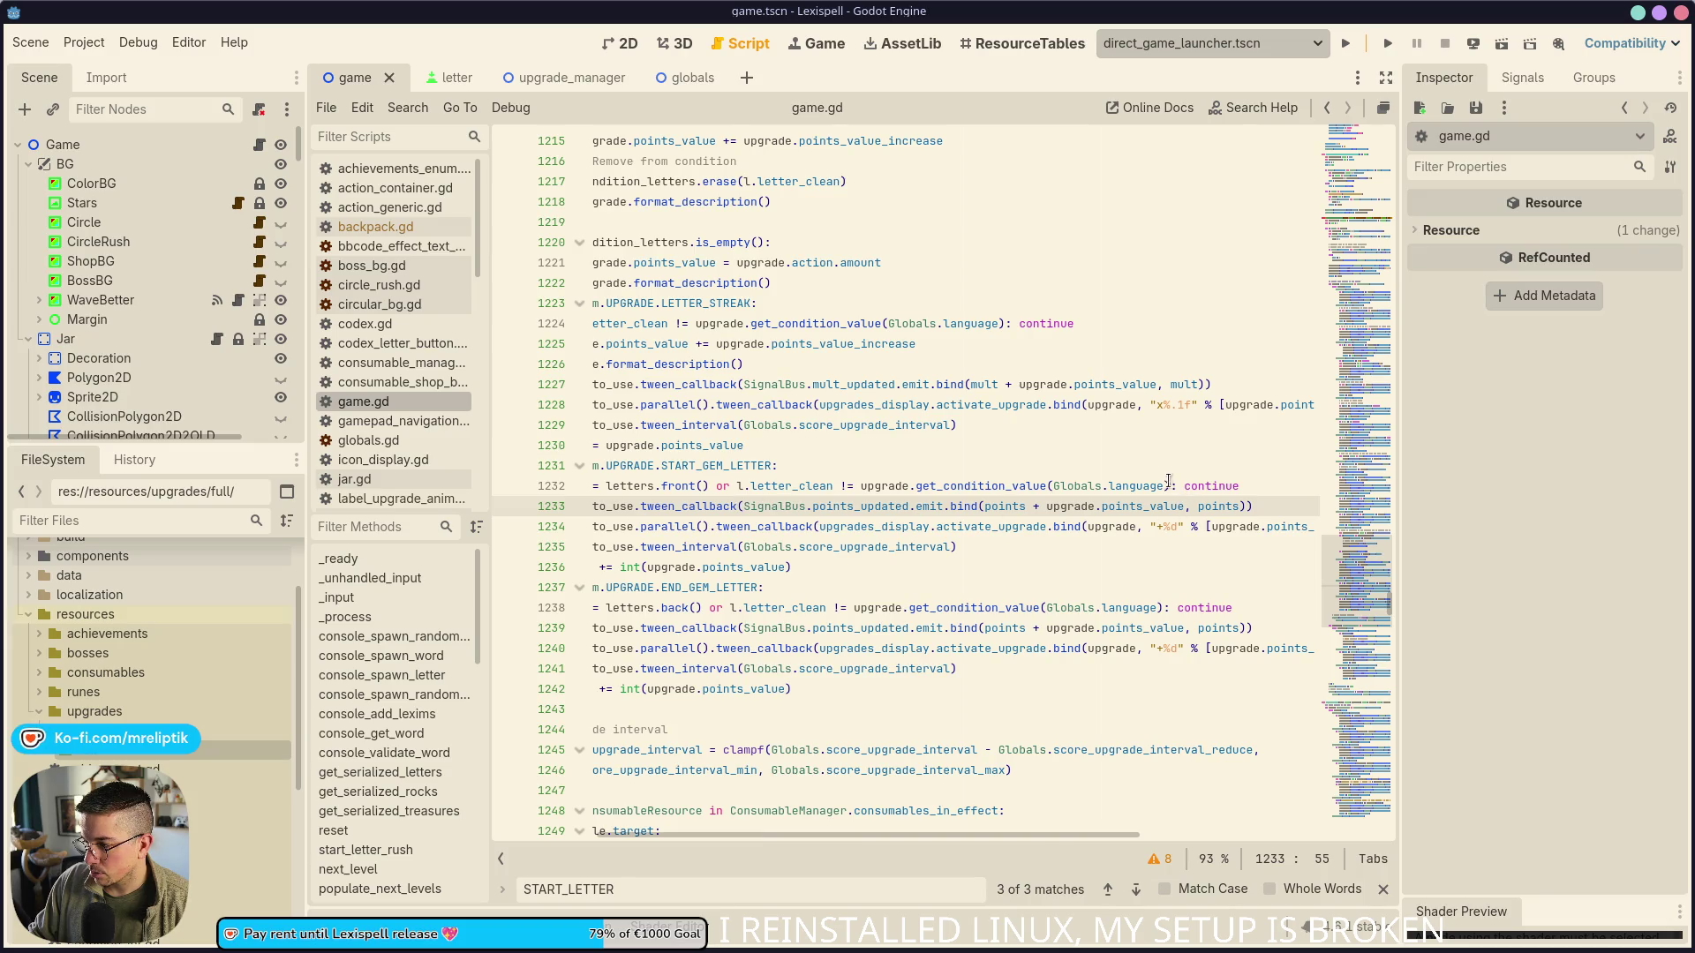
Delete the 'or l.letter_clean…' language clause from the START_GEM_LETTER condition on line 1232
{"action": "left_click_drag", "start_coordinate": [1168, 484], "coordinate": [716, 485]}
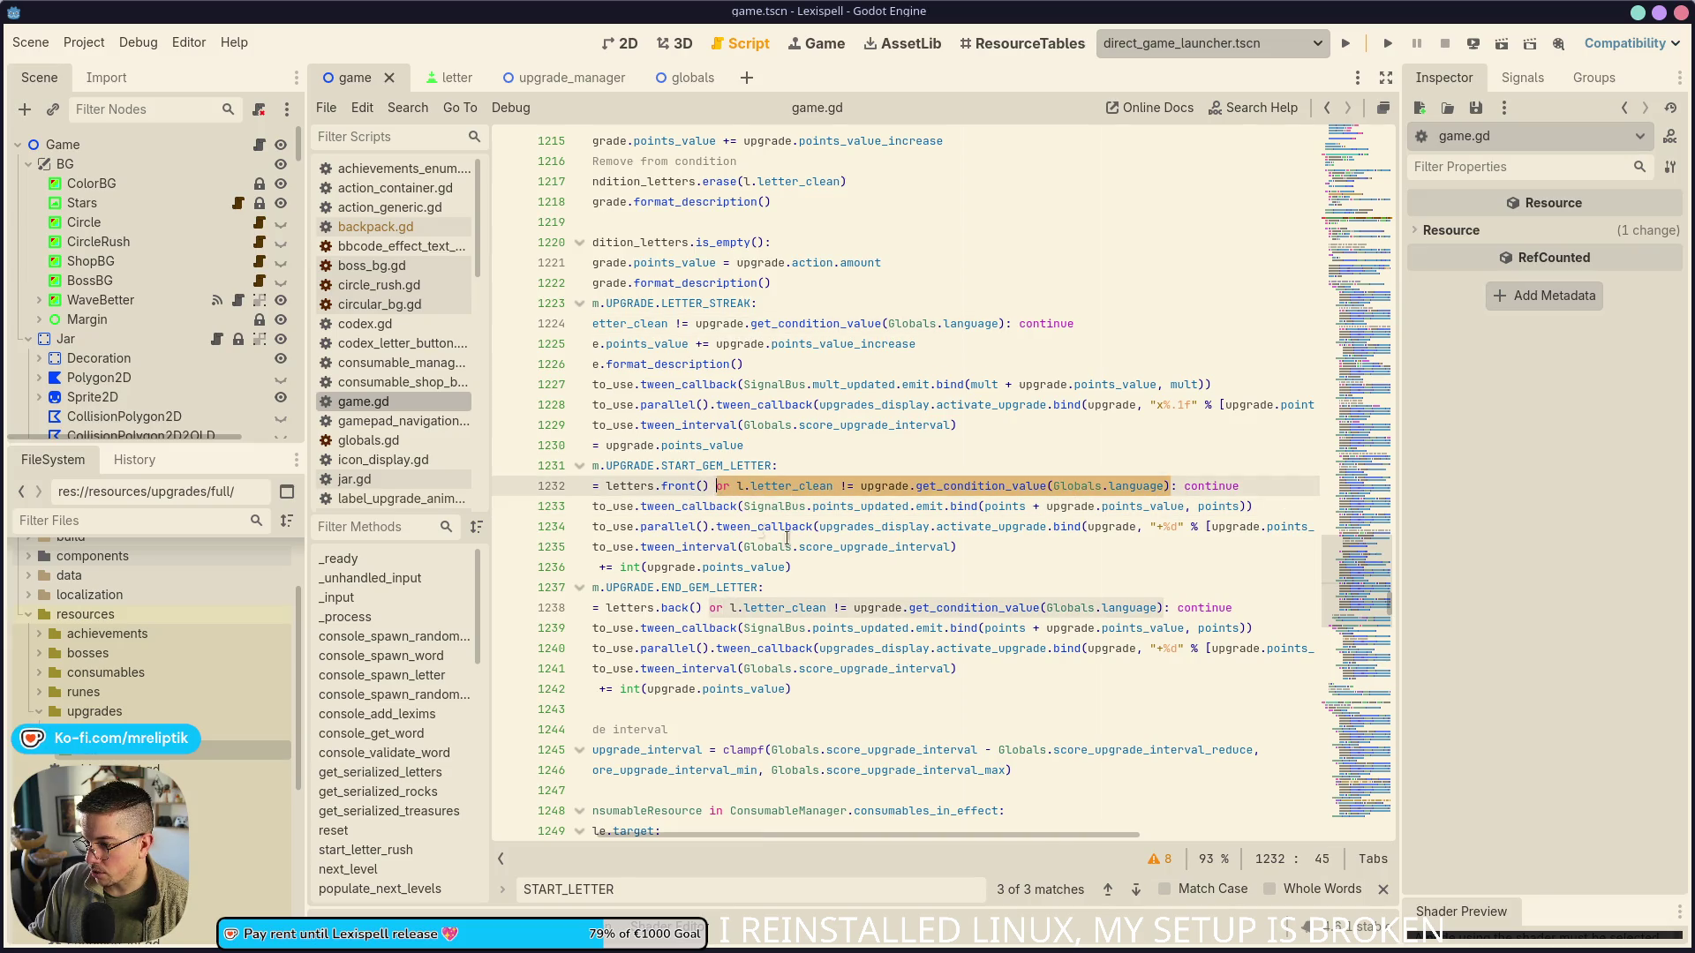
{"action": "key", "text": "BackSpace"}
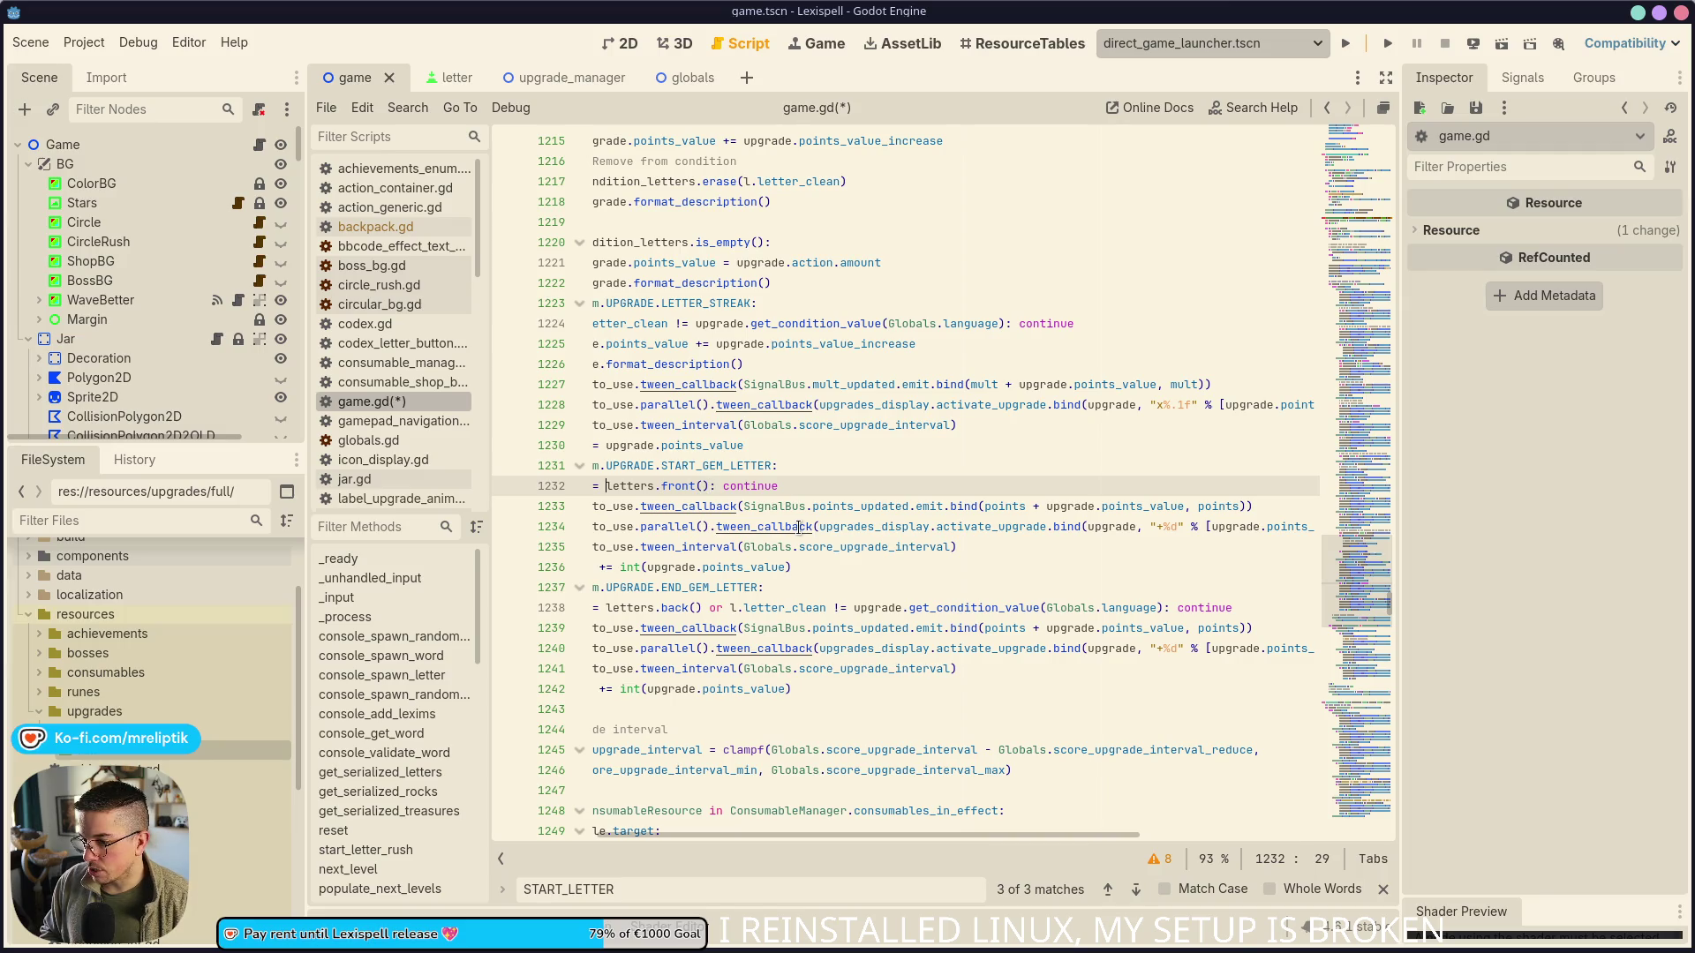
{"action": "key", "text": "Left"}
{"action": "key", "text": "Left"}
{"action": "key", "text": "Left"}
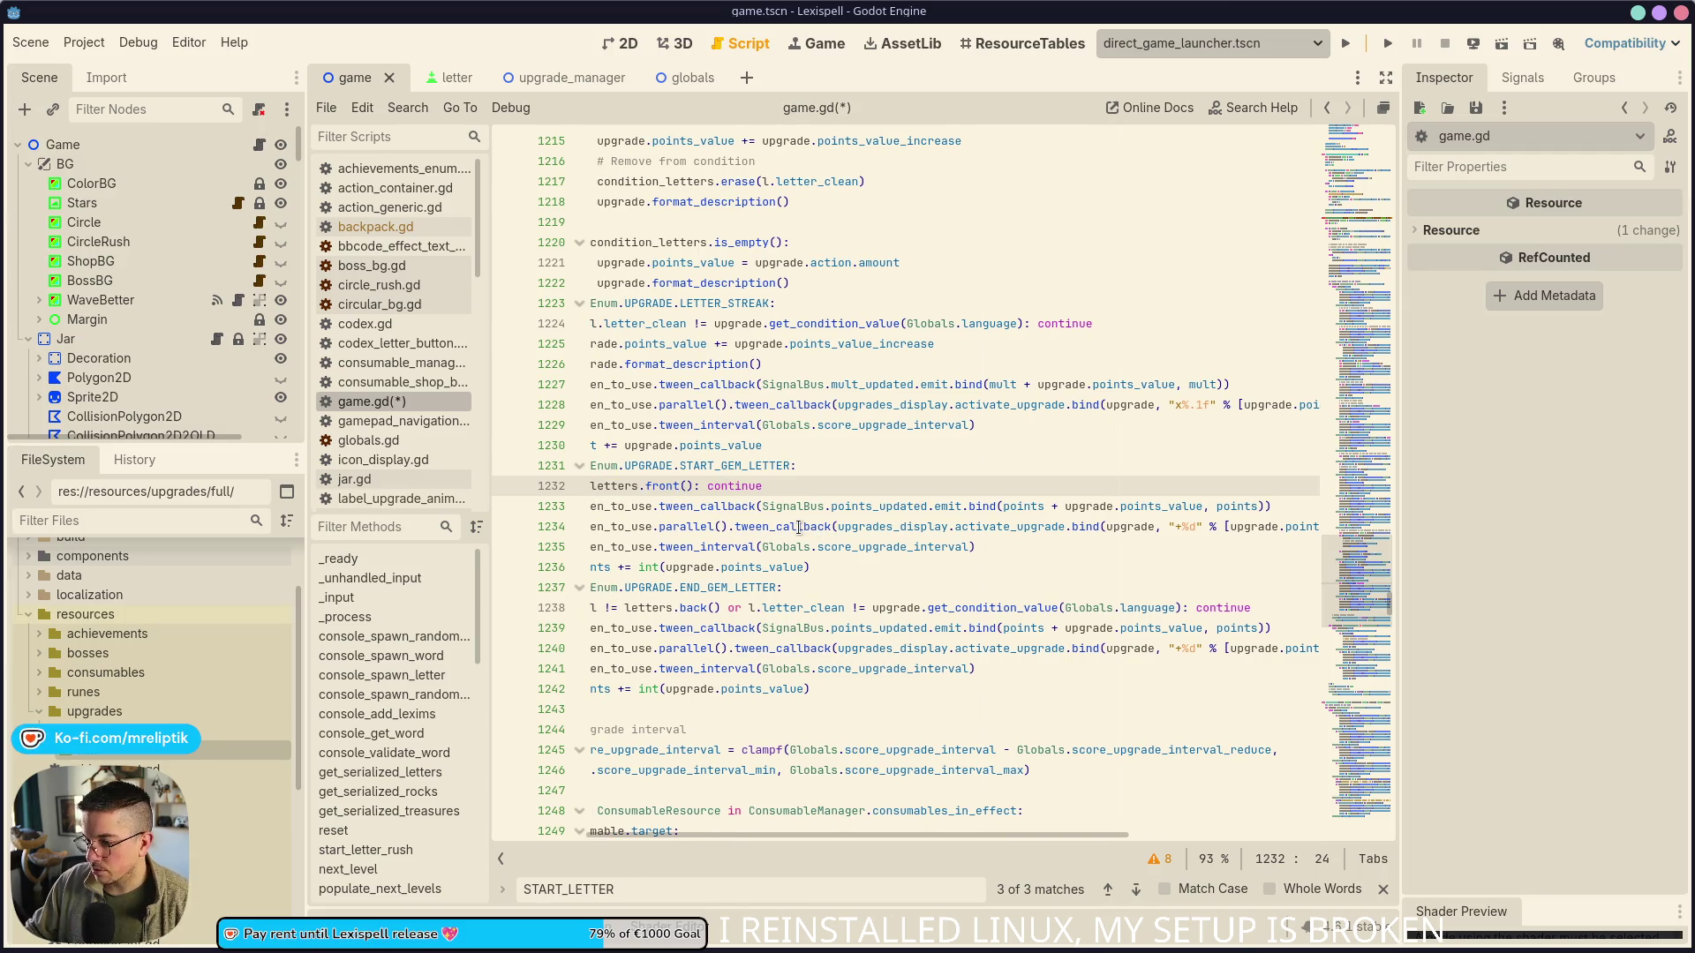
{"action": "scroll", "coordinate": [748, 494], "scroll_direction": "left", "scroll_amount": 3}
Extend the condition to 'letters.front().letter_type !=', leaving the comparison value unfinished
{"action": "left_click", "coordinate": [854, 486]}
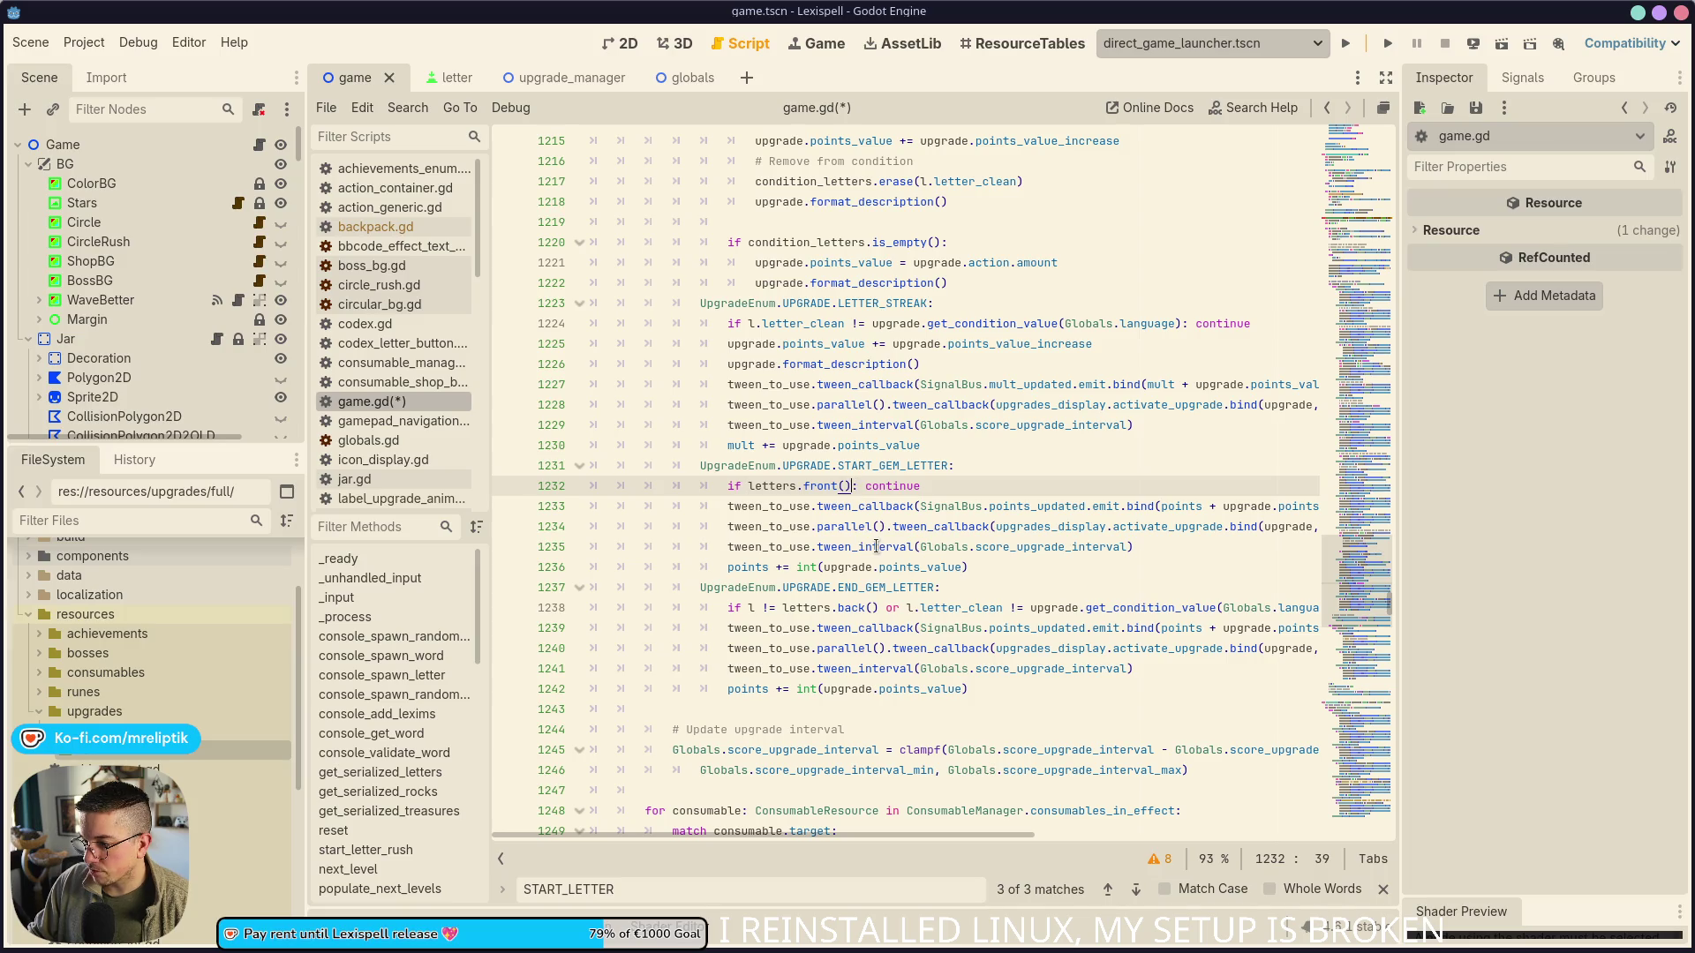
{"action": "type", "text": ".lett"}
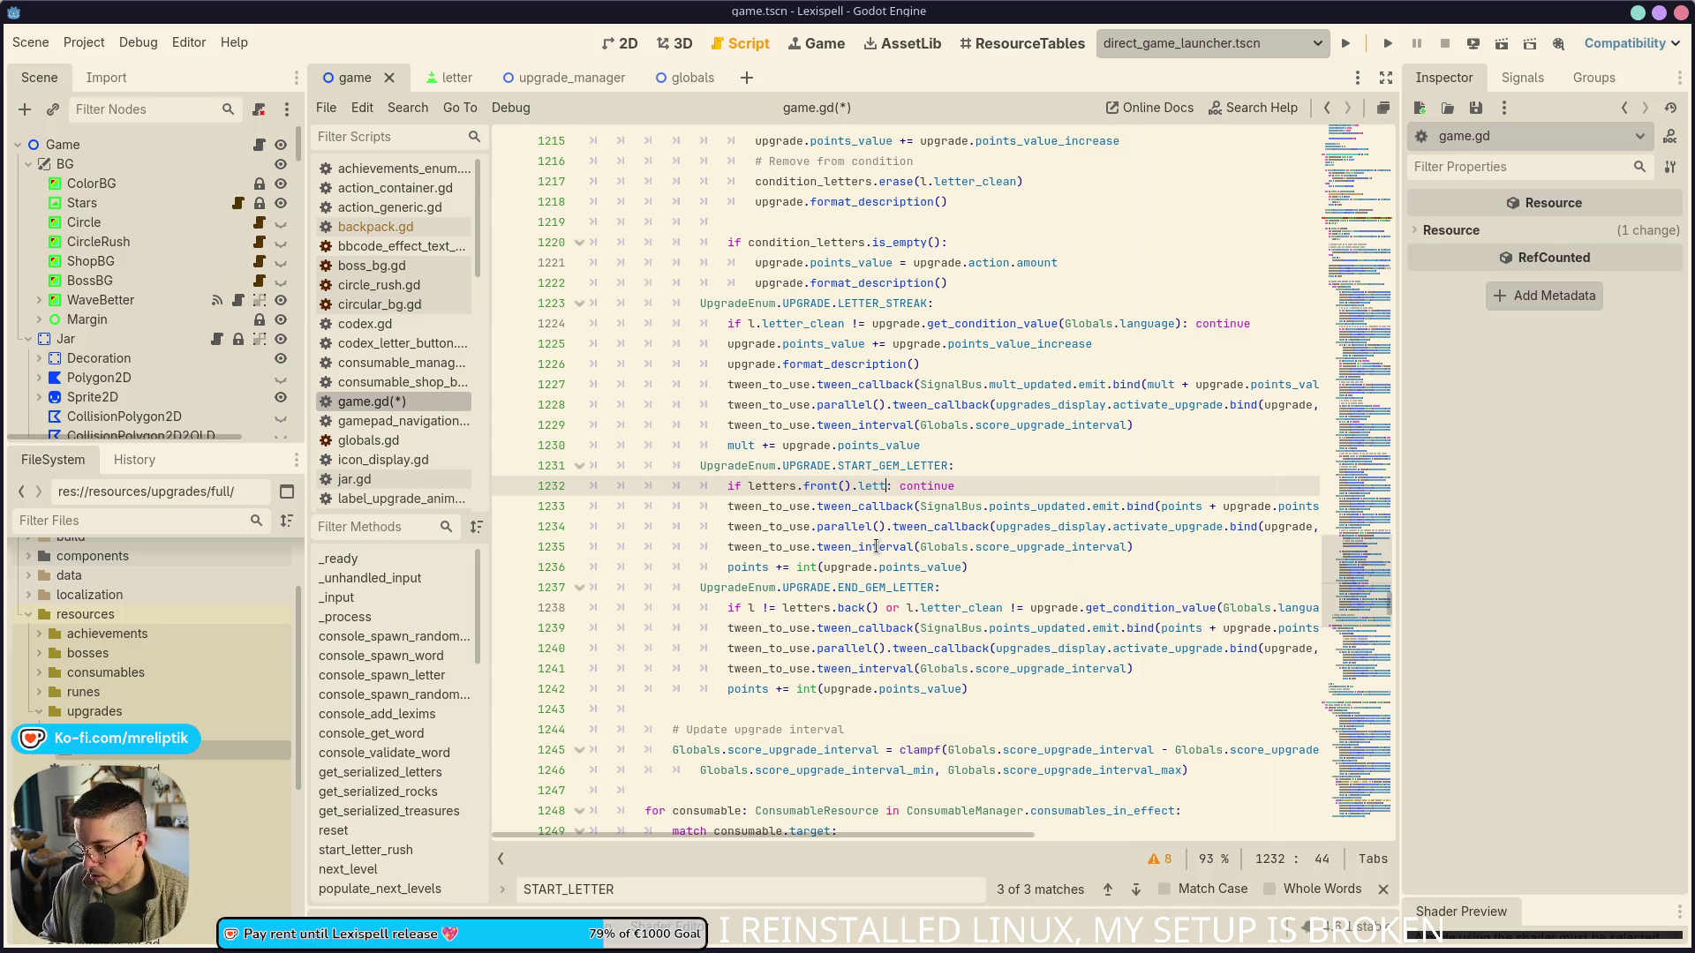
{"action": "type", "text": "rare_"}
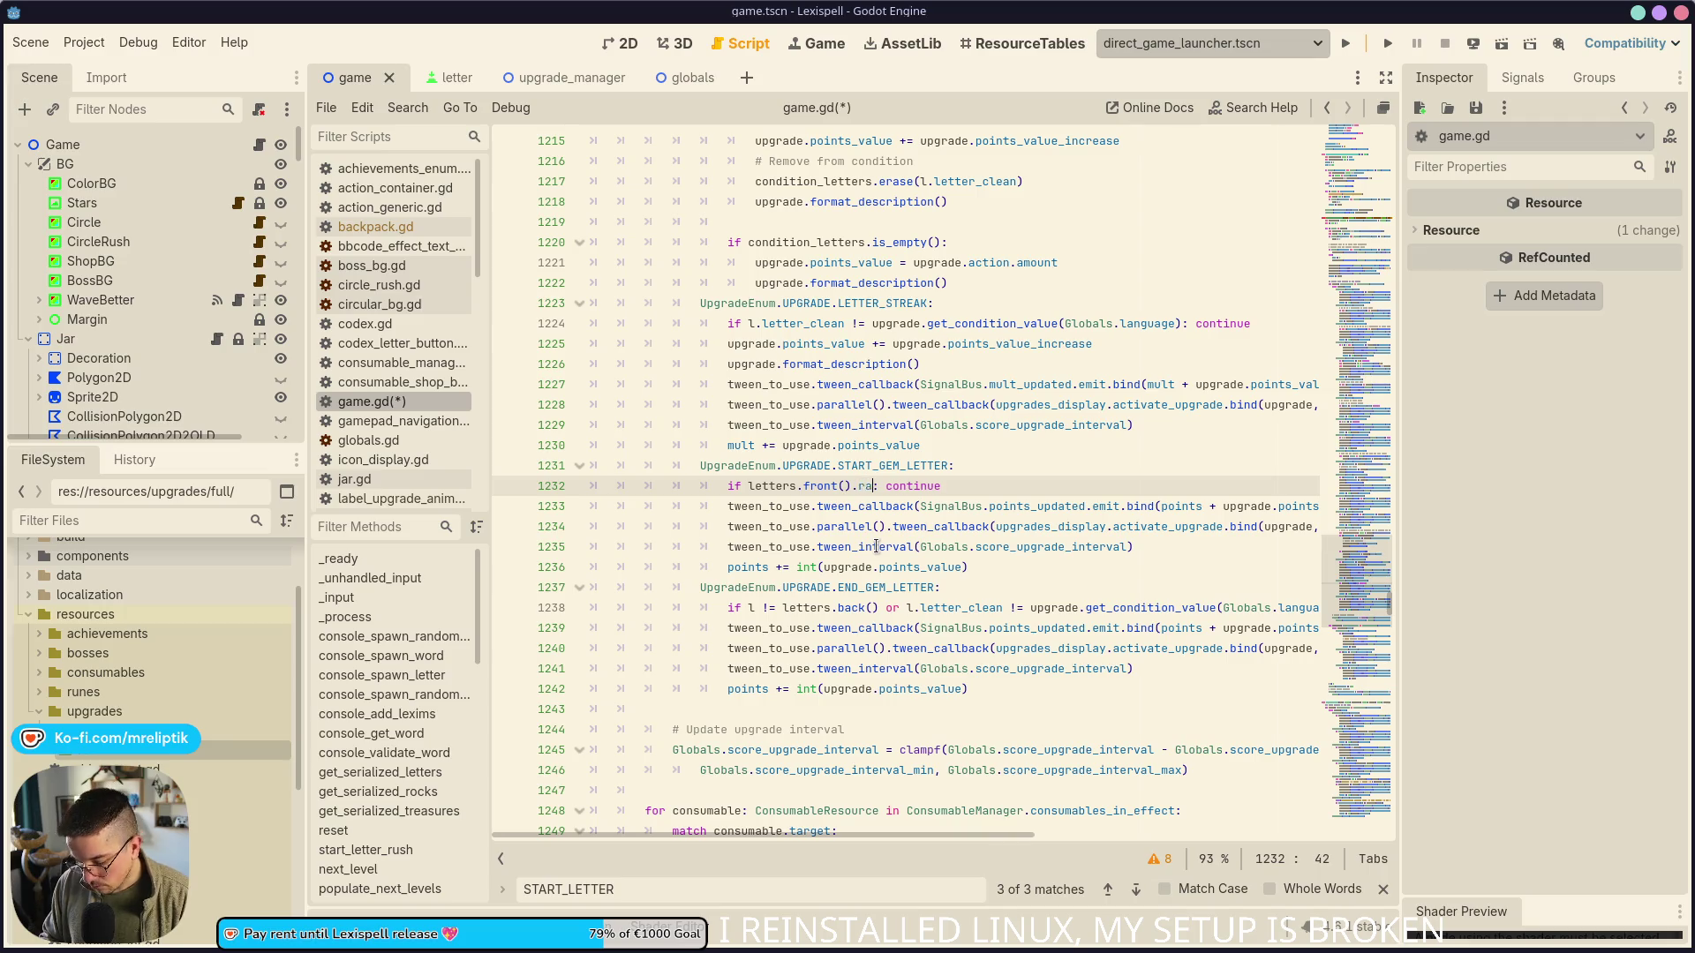
{"action": "key", "text": "BackSpace"}
{"action": "key", "text": "BackSpace"}
{"action": "key", "text": "BackSpace"}
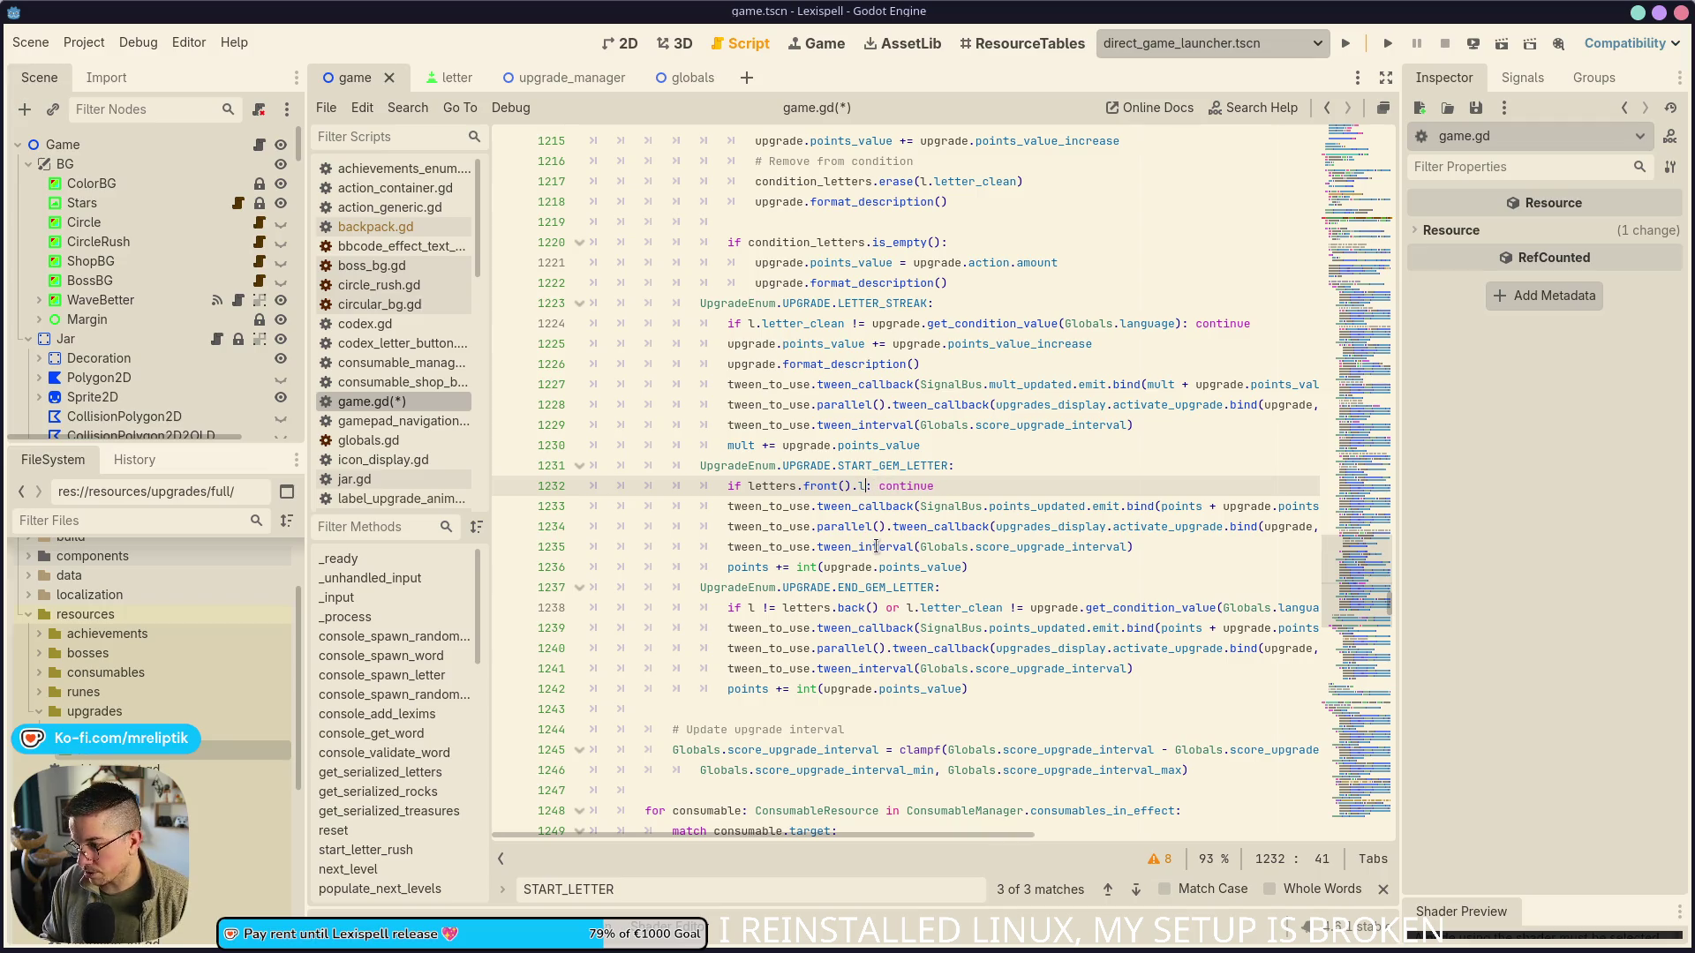
{"action": "type", "text": "letter_type"}
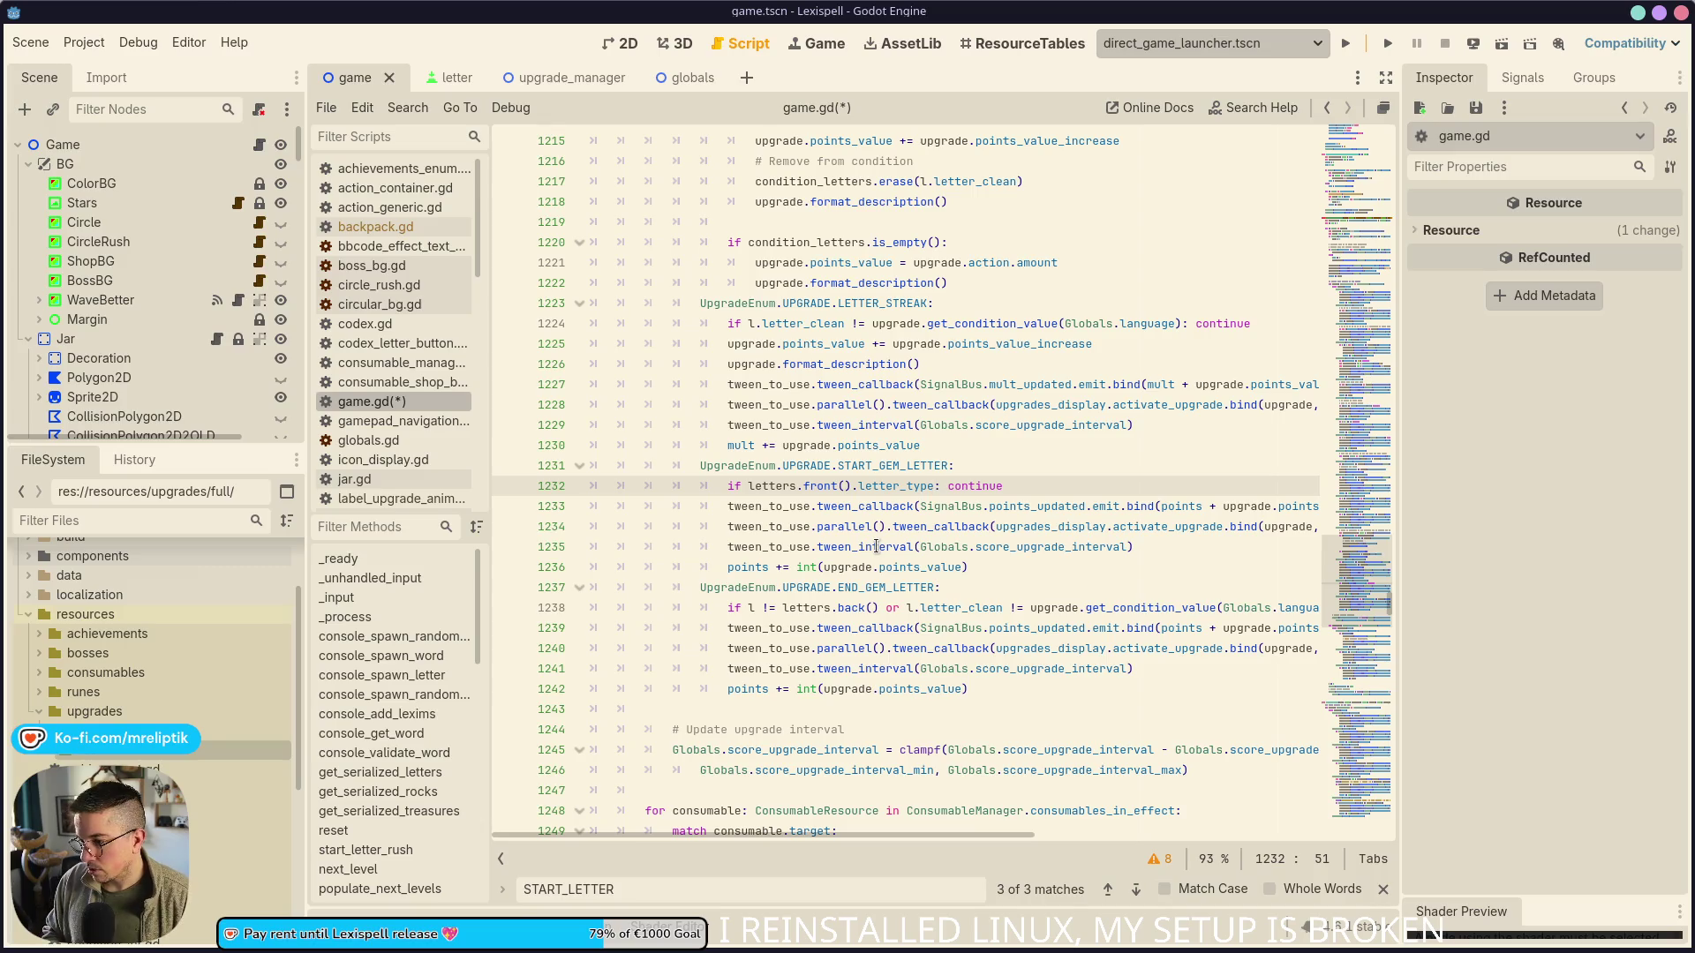
{"action": "key", "text": "Return"}
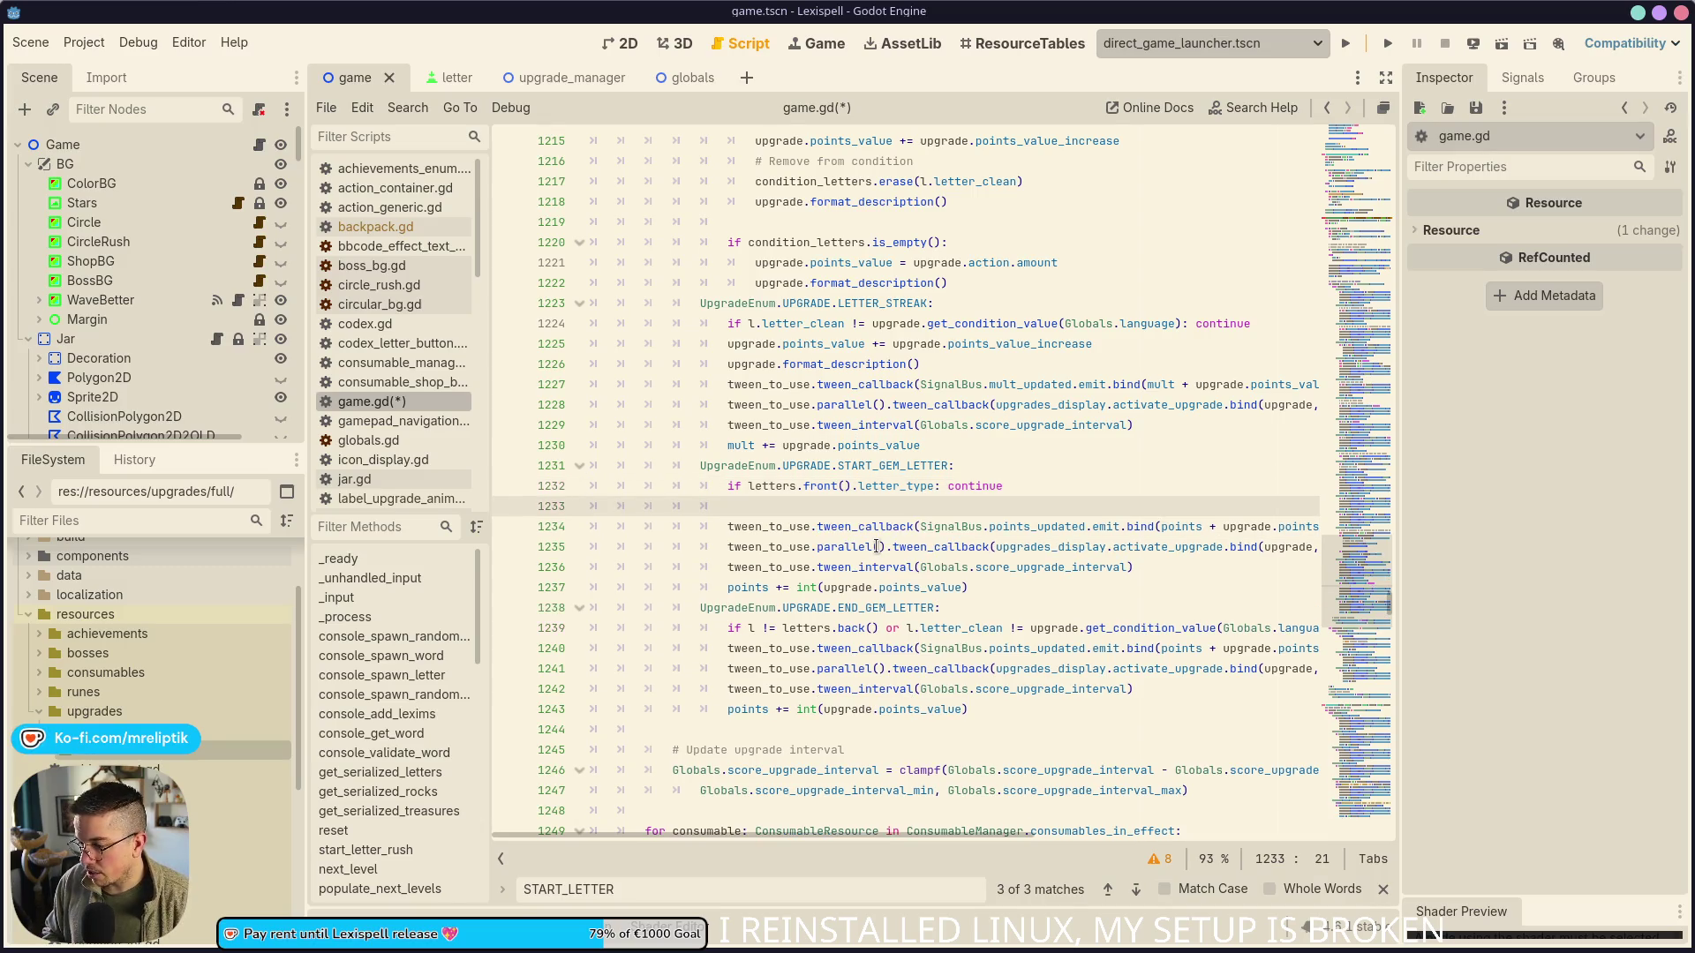
{"action": "type", "text": "ter."}
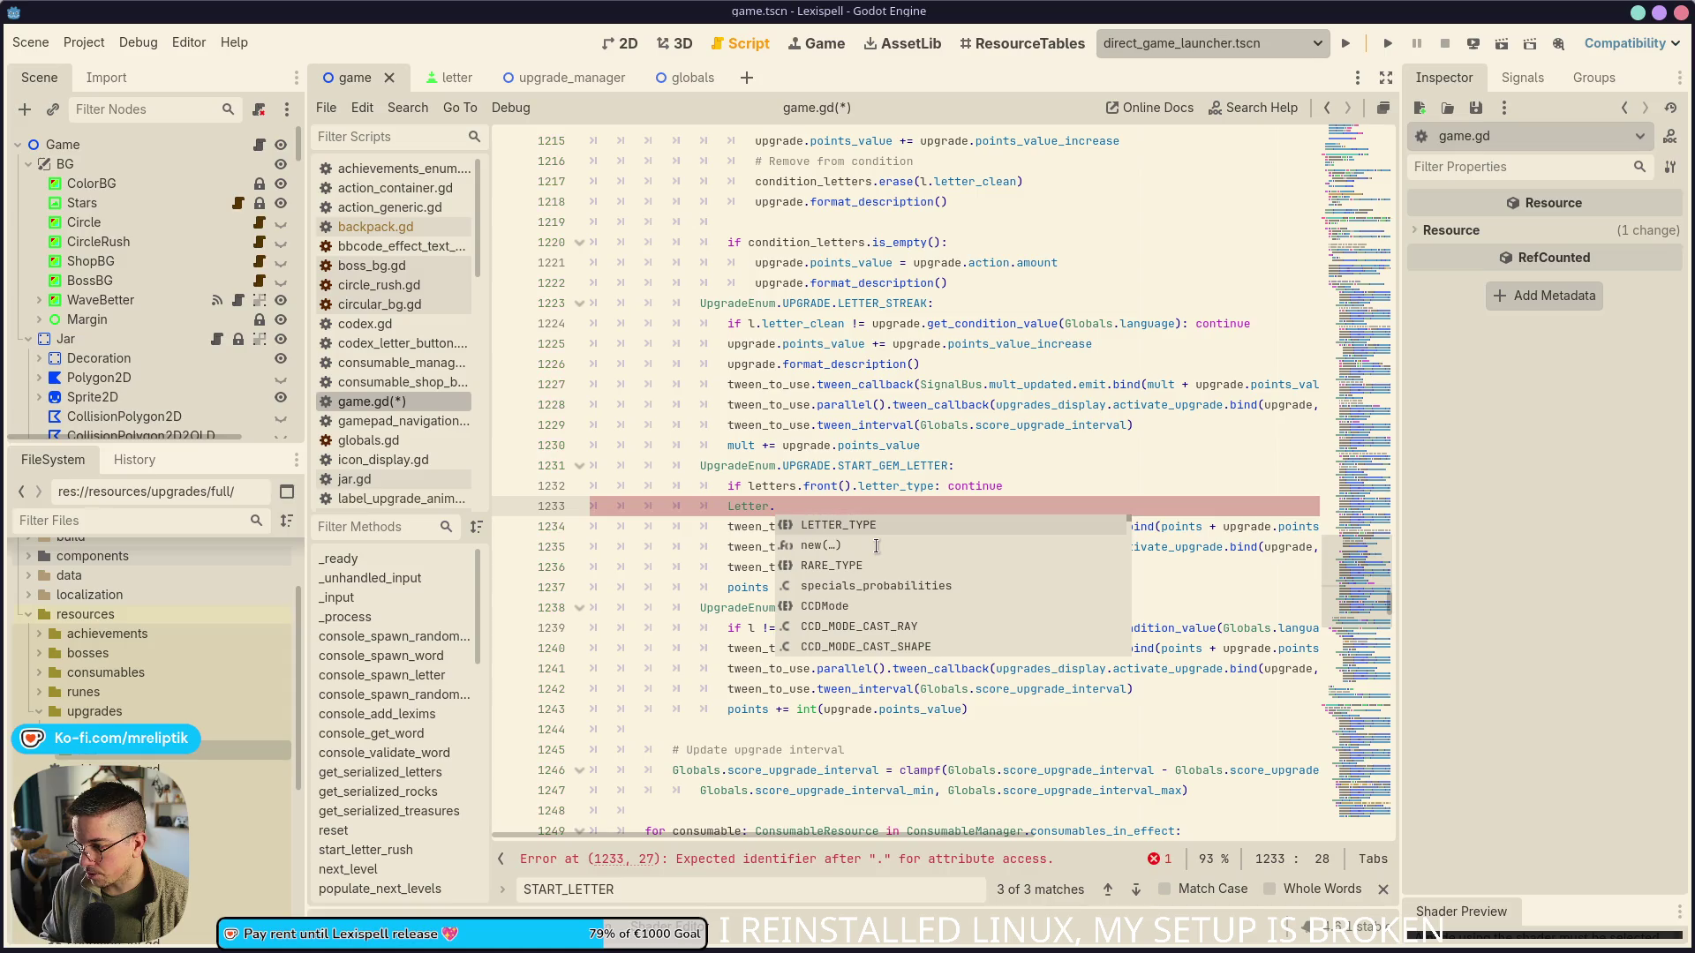
{"action": "key", "text": "BackSpace"}
{"action": "key", "text": "BackSpace"}
{"action": "key", "text": "BackSpace"}
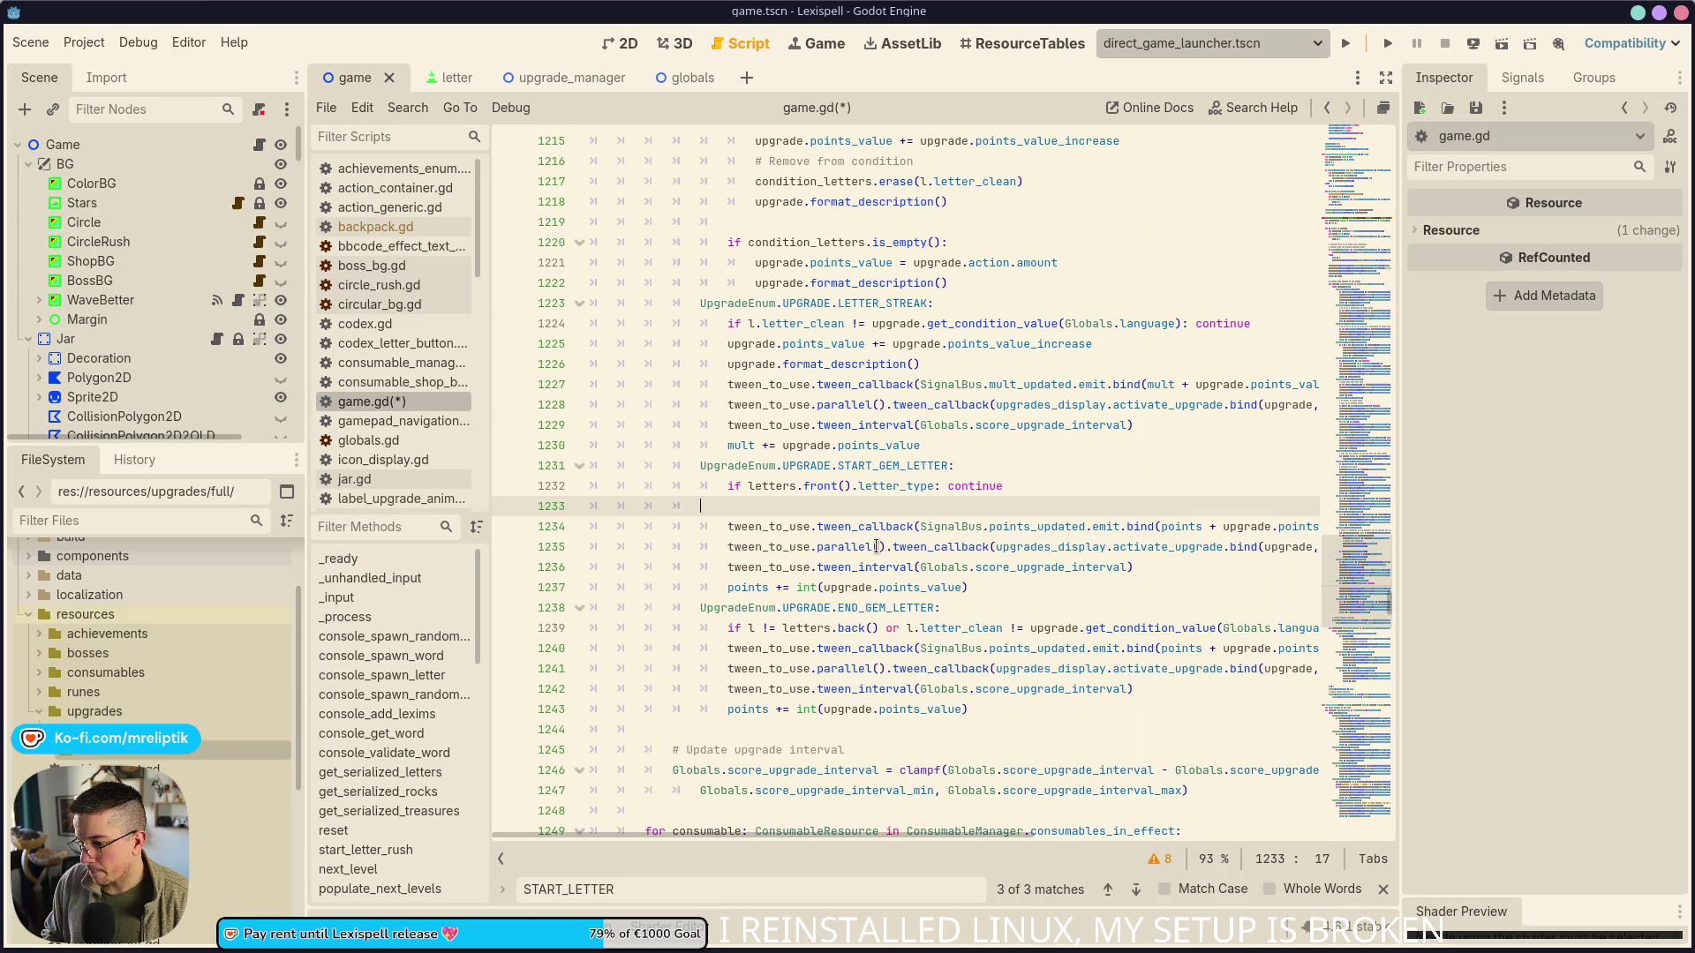
{"action": "key", "text": "BackSpace"}
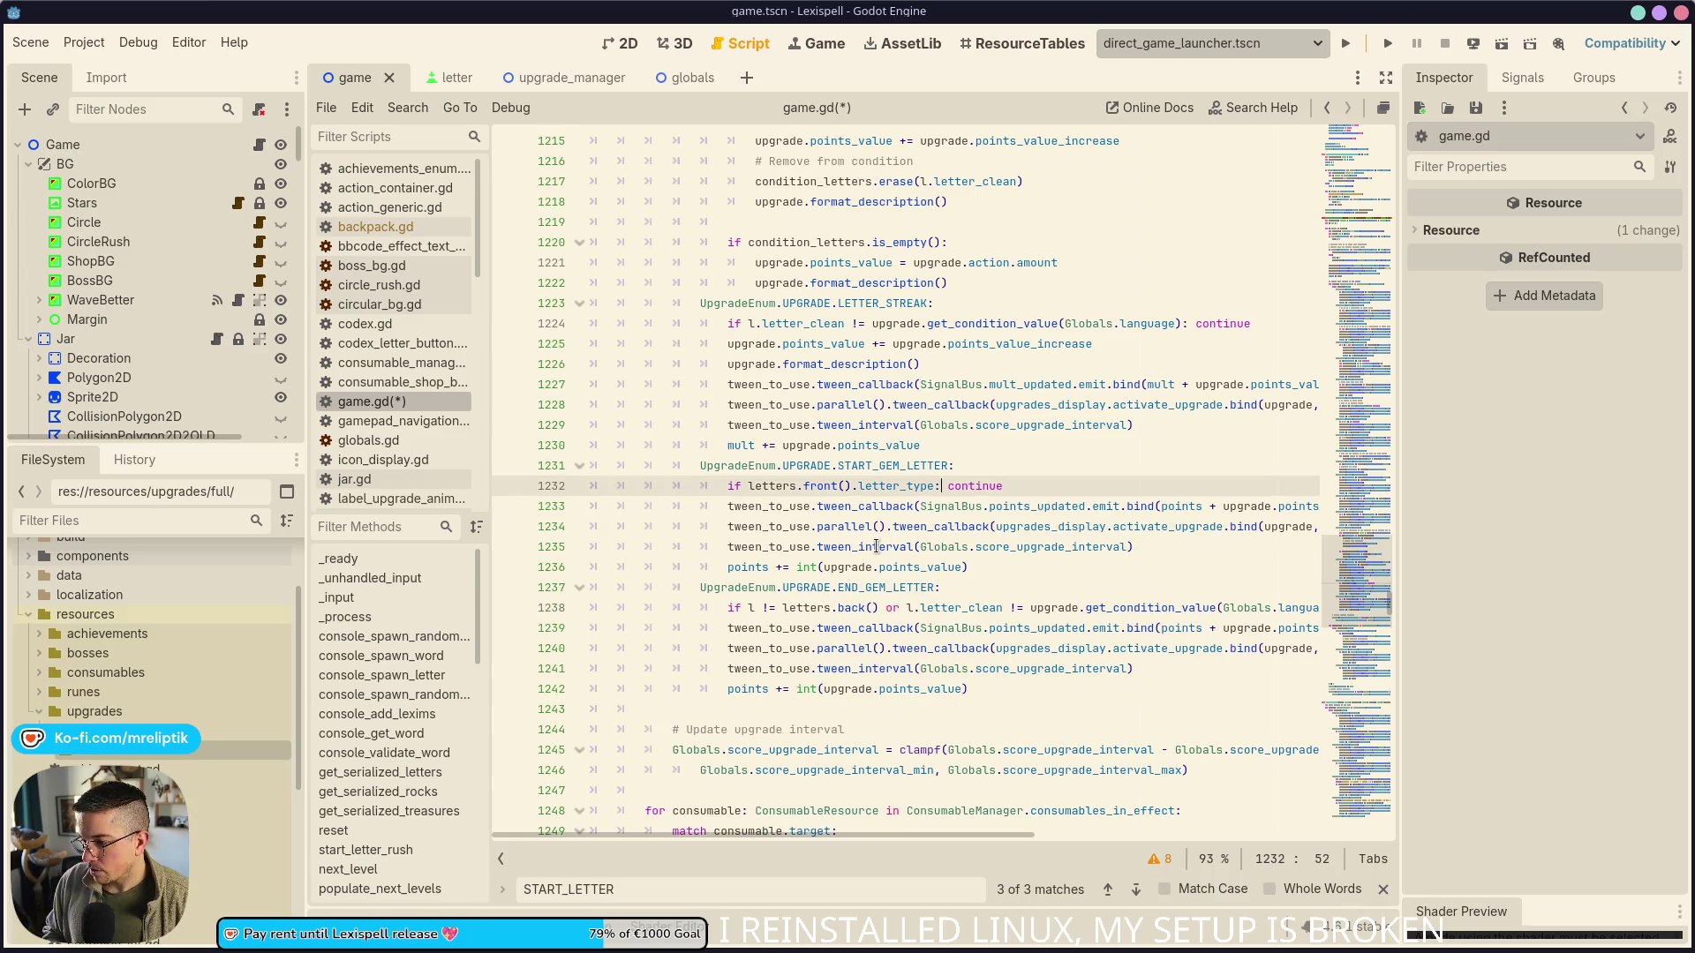
{"action": "type", "text": "!="}
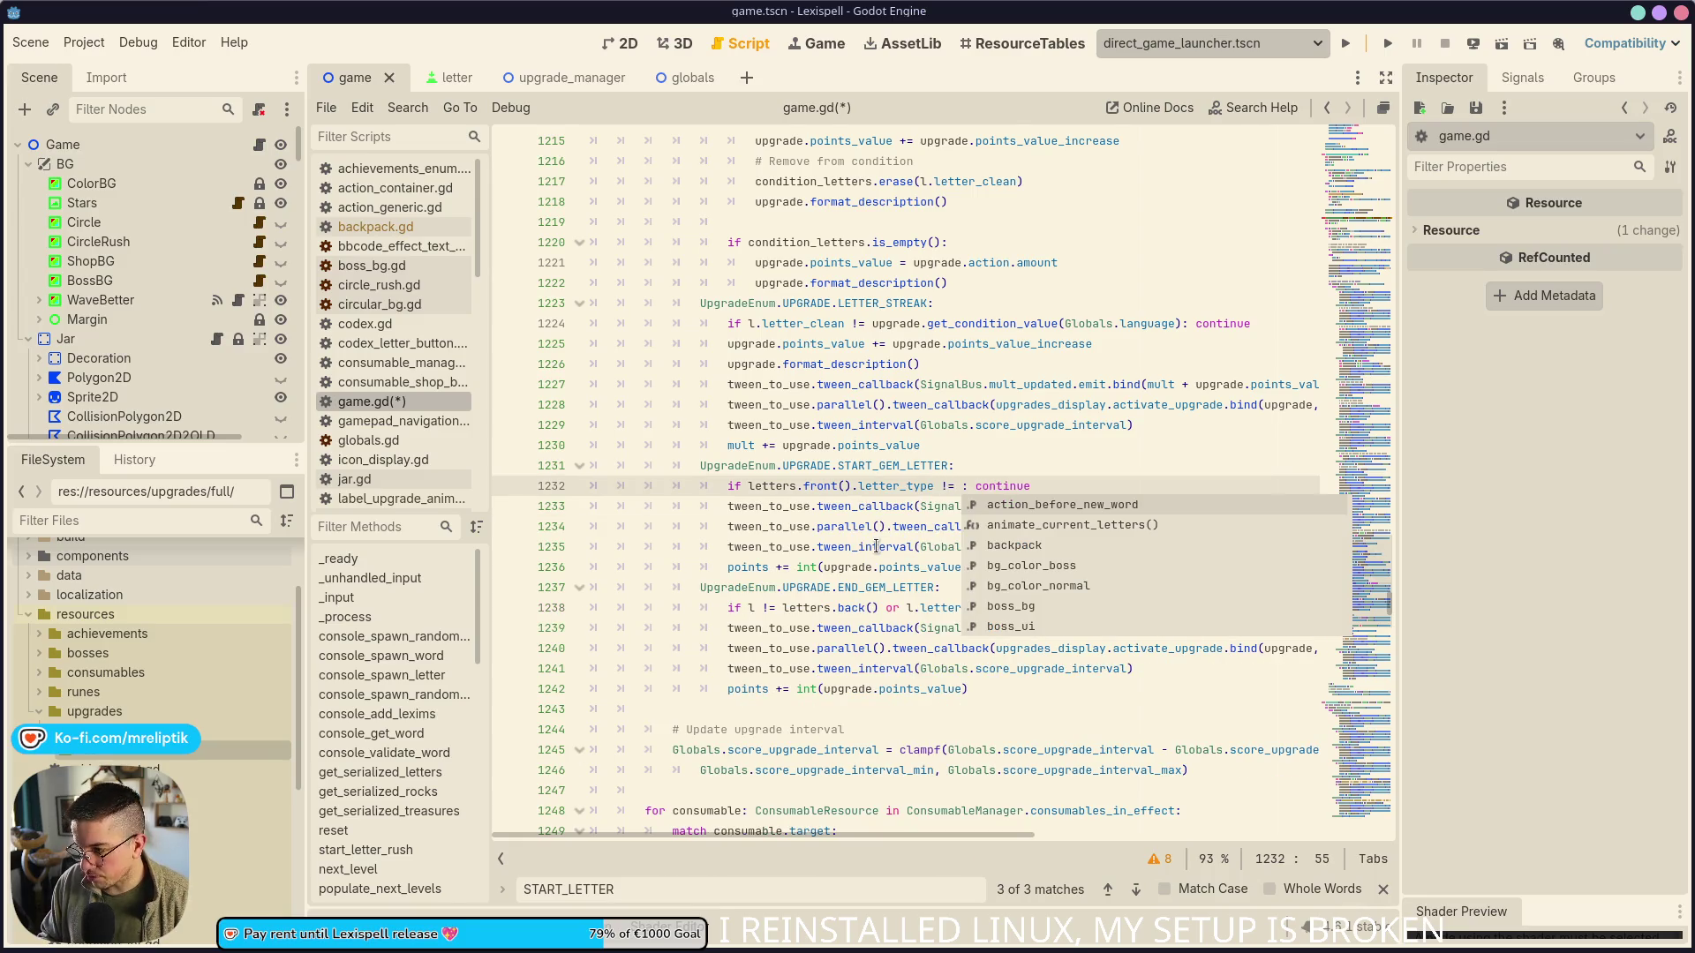